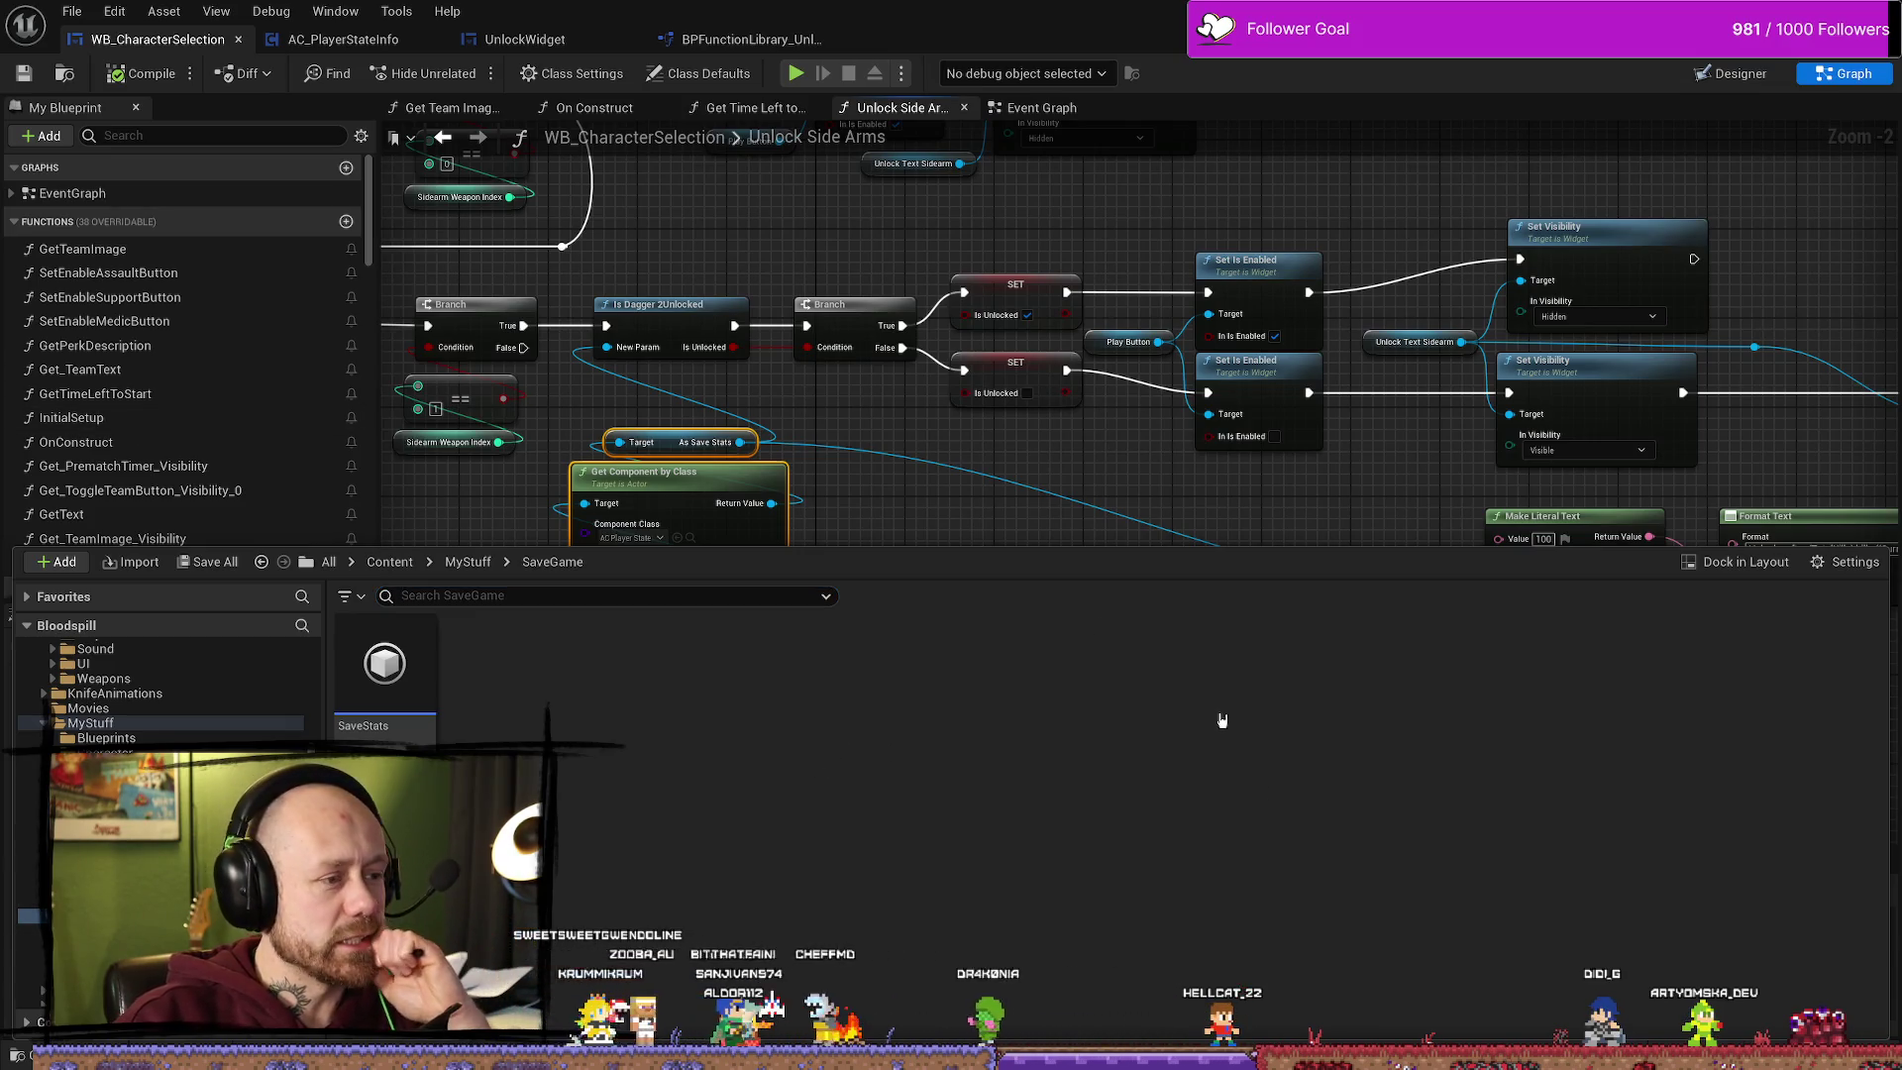
# Step: Close the Content Drawer and pan the Unlock Side Arms graph toward its lower nodes
pyautogui.click(939, 441)
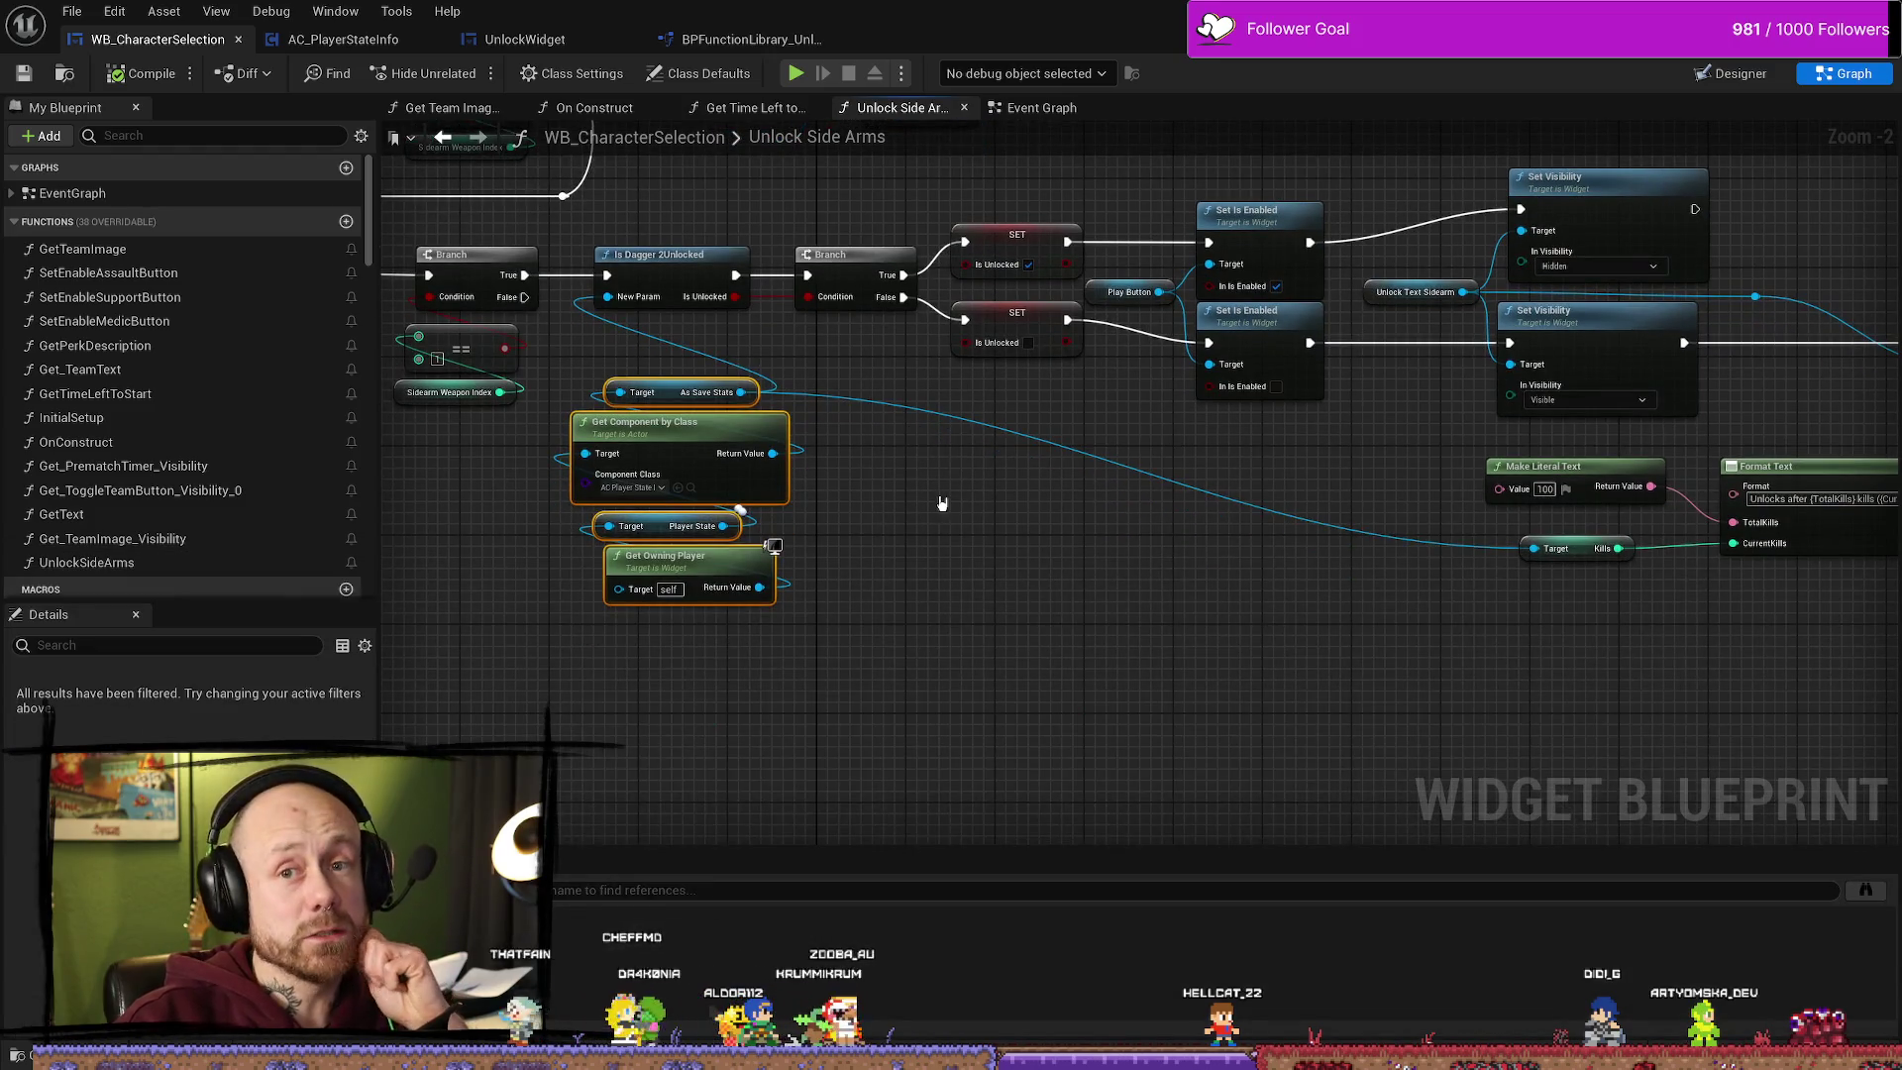
pyautogui.moveTo(892, 743); pyautogui.dragTo(956, 718)
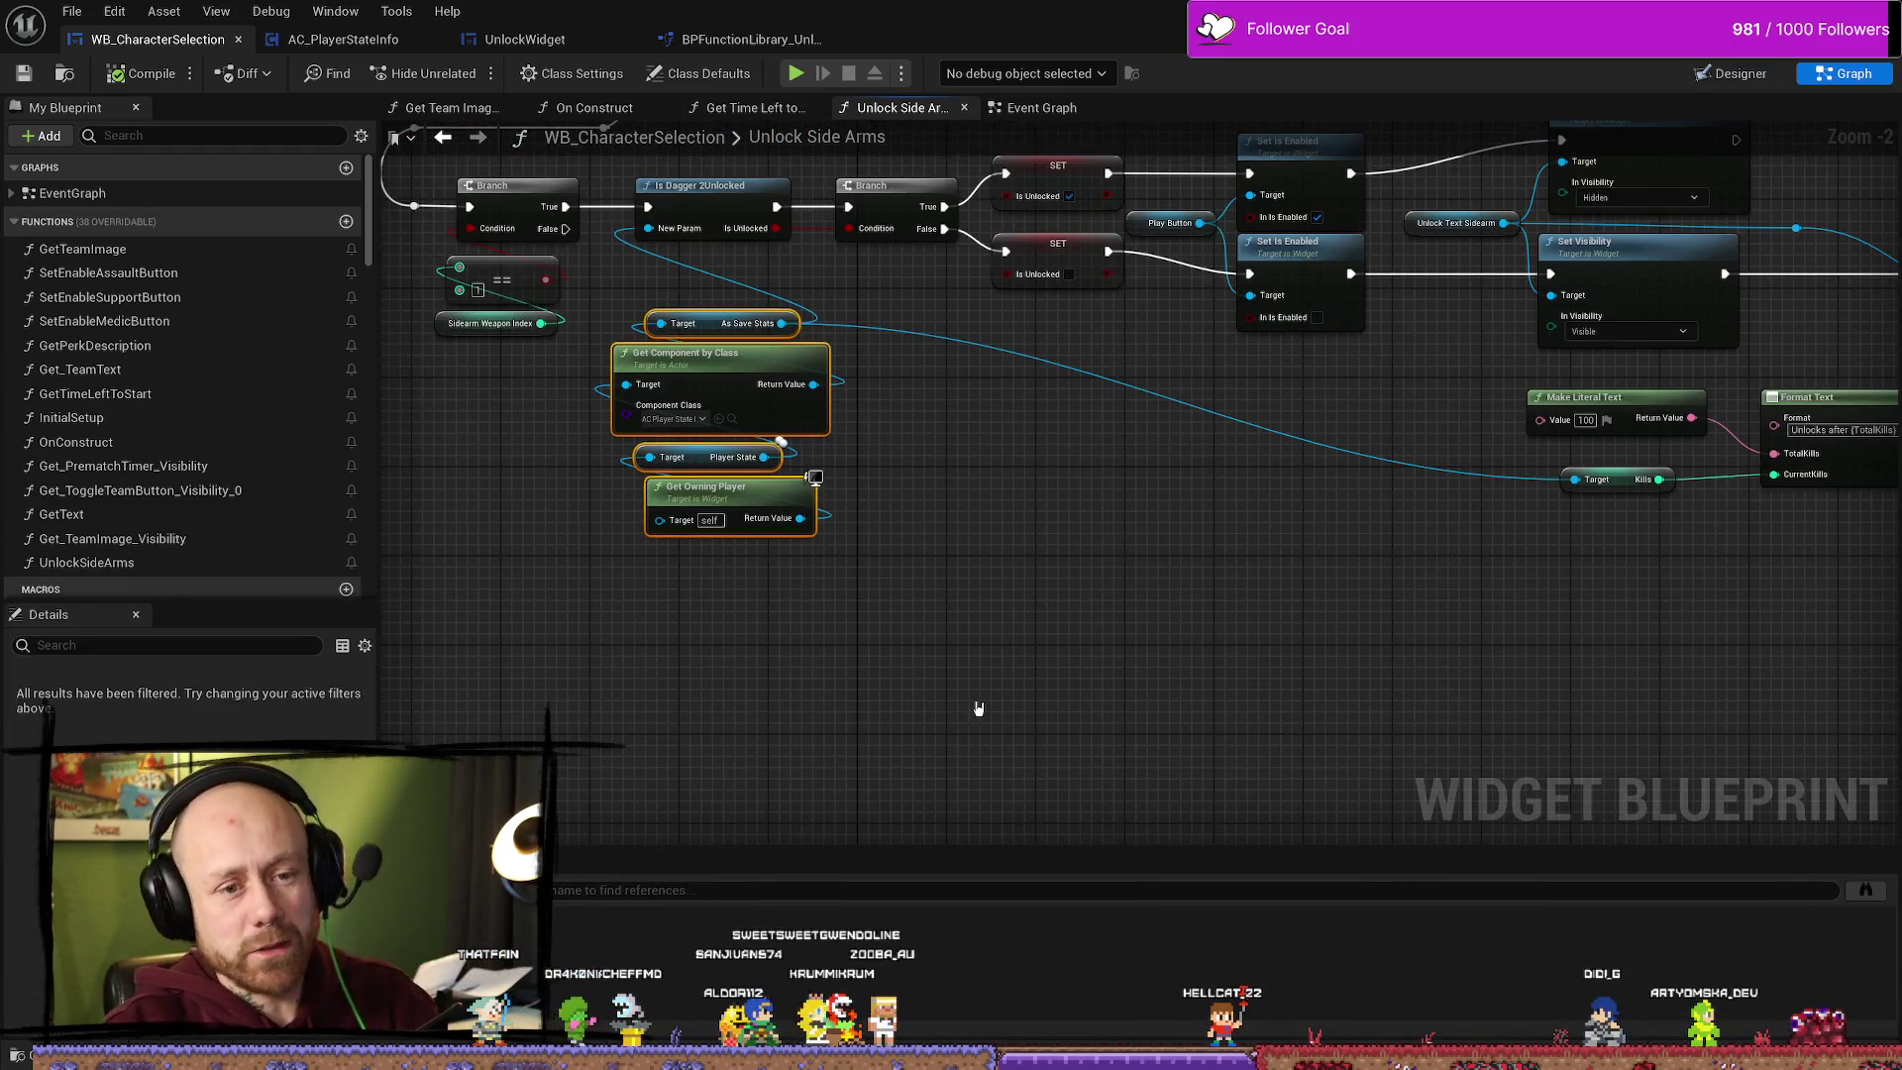
pyautogui.hotkey('ctrl', 'space')
pyautogui.click(115, 727)
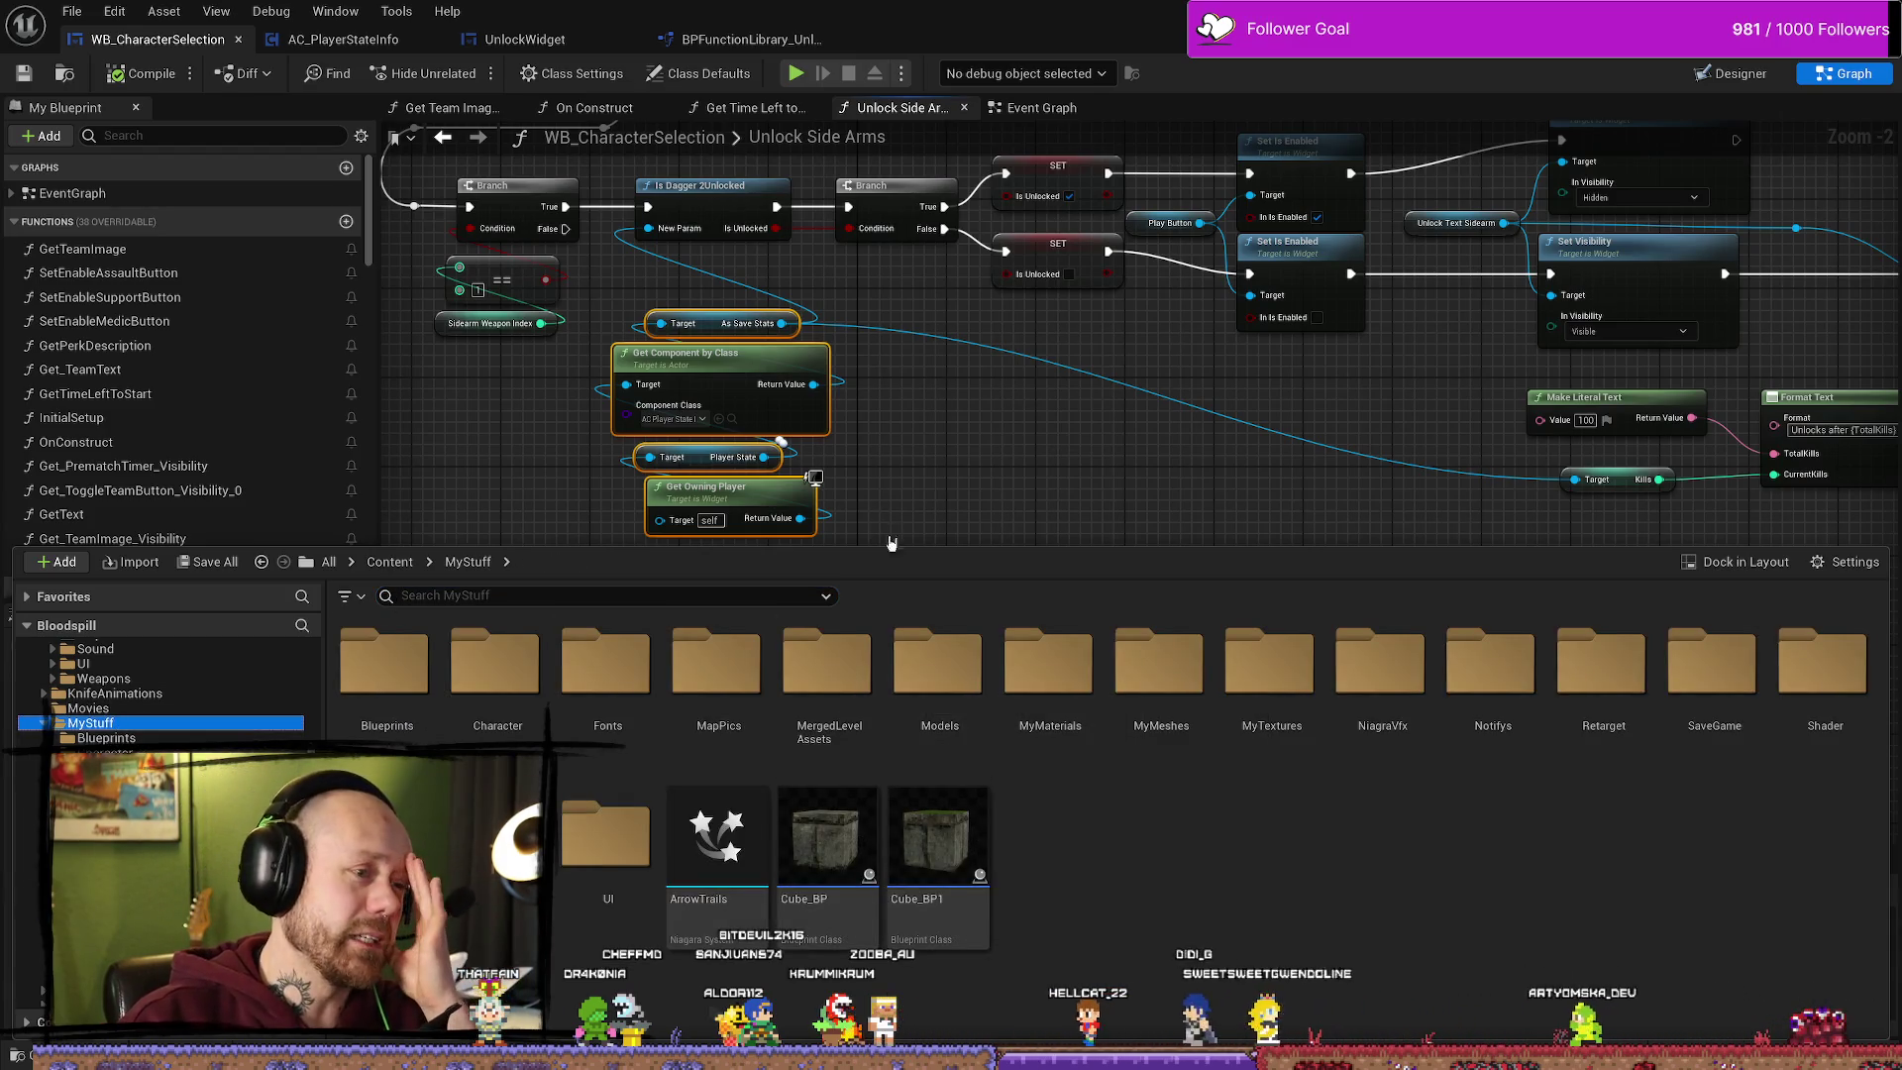
pyautogui.click(948, 548)
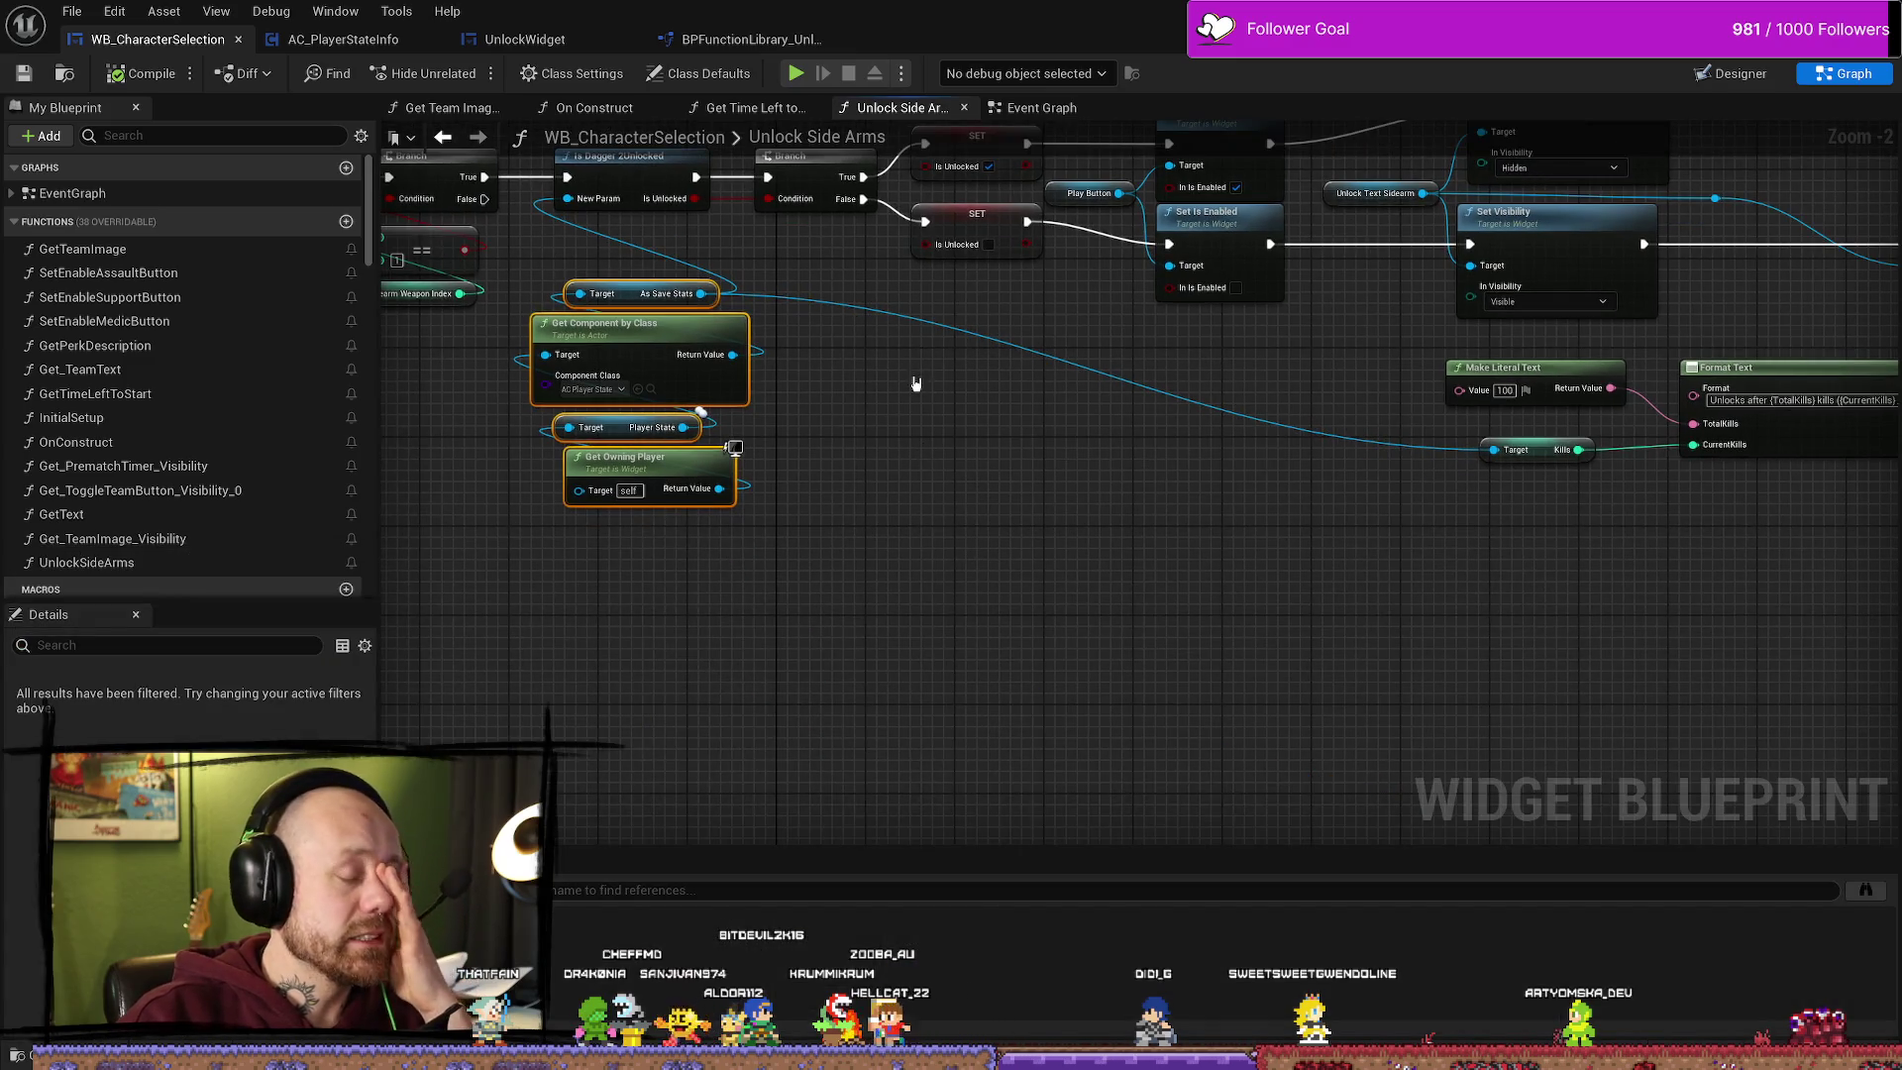
# Step: Move the player-state lookup nodes further down the graph
pyautogui.moveTo(644, 363)
pyautogui.mouseDown()
pyautogui.moveTo(634, 426)
pyautogui.moveTo(560, 515)
pyautogui.moveTo(582, 505)
pyautogui.mouseUp()
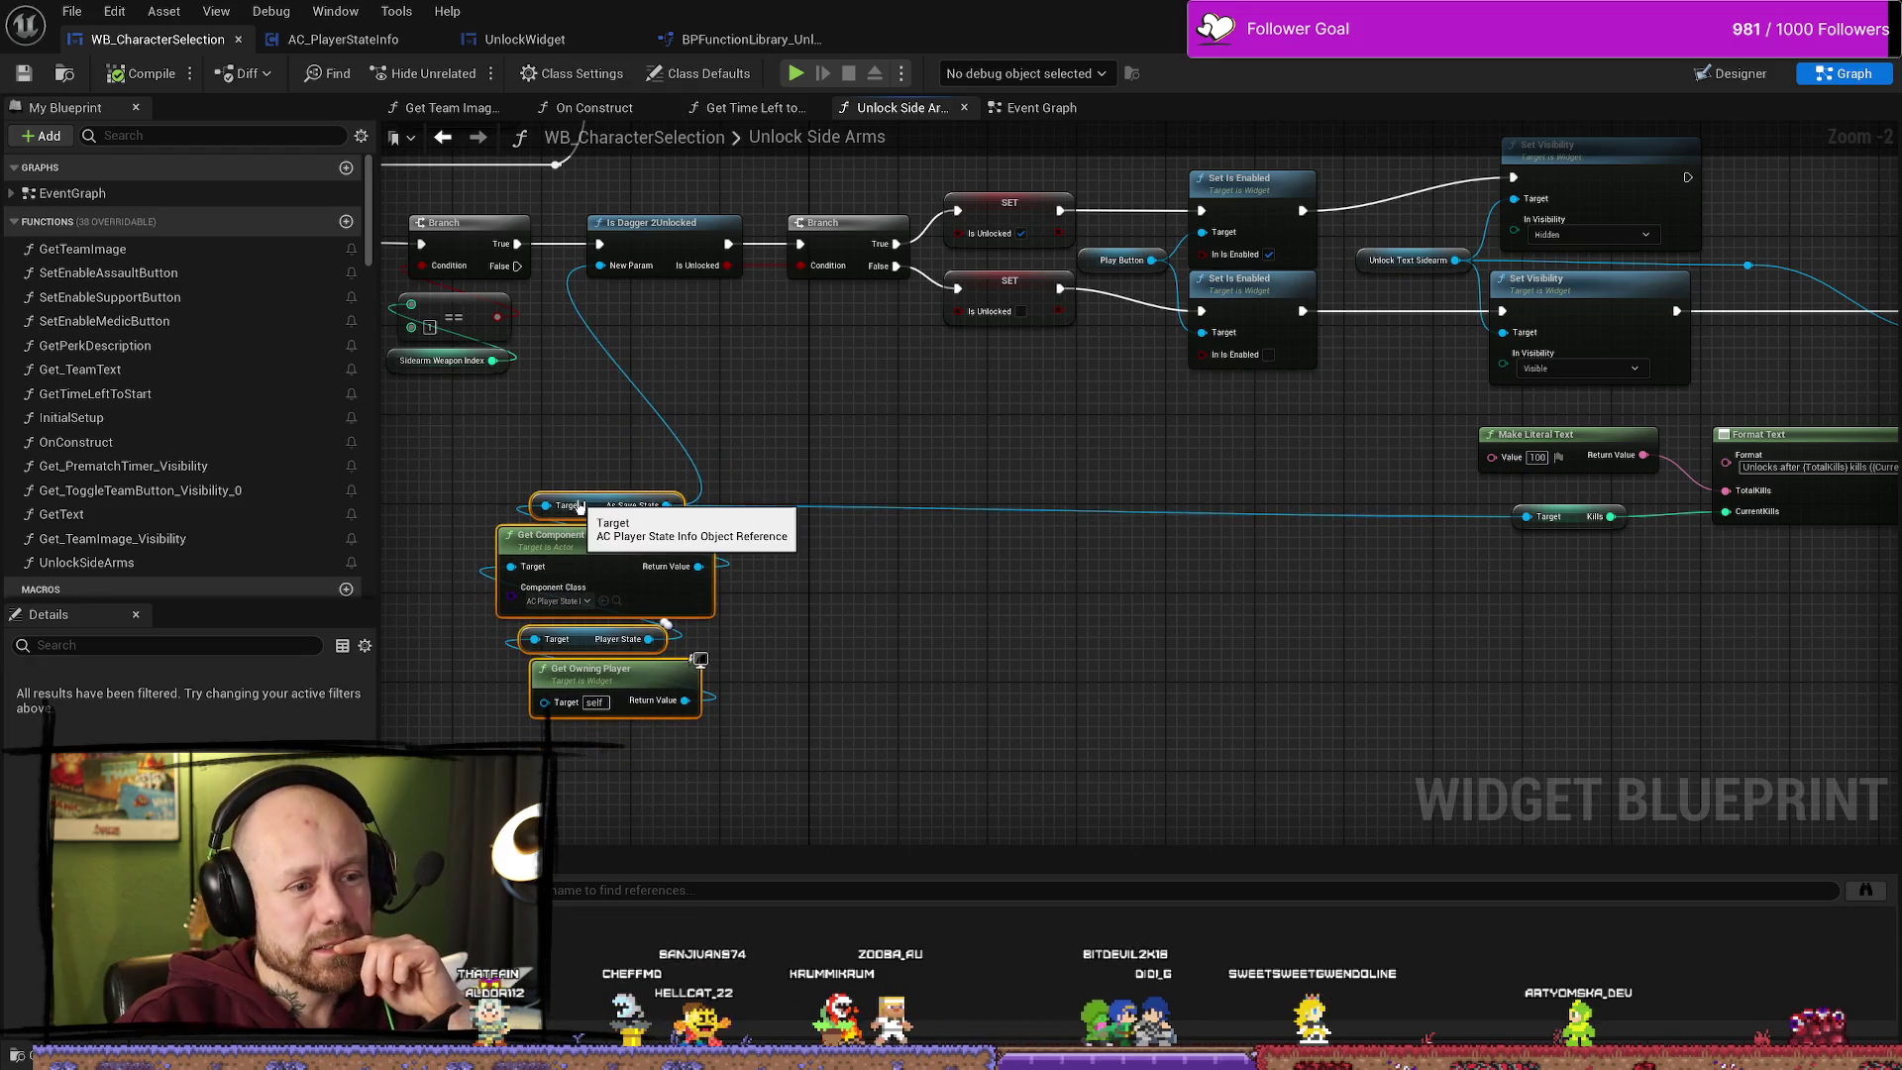
pyautogui.moveTo(794, 544)
pyautogui.mouseDown()
pyautogui.moveTo(911, 579)
pyautogui.moveTo(999, 574)
pyautogui.moveTo(1009, 608)
pyautogui.mouseUp()
pyautogui.click(1020, 590)
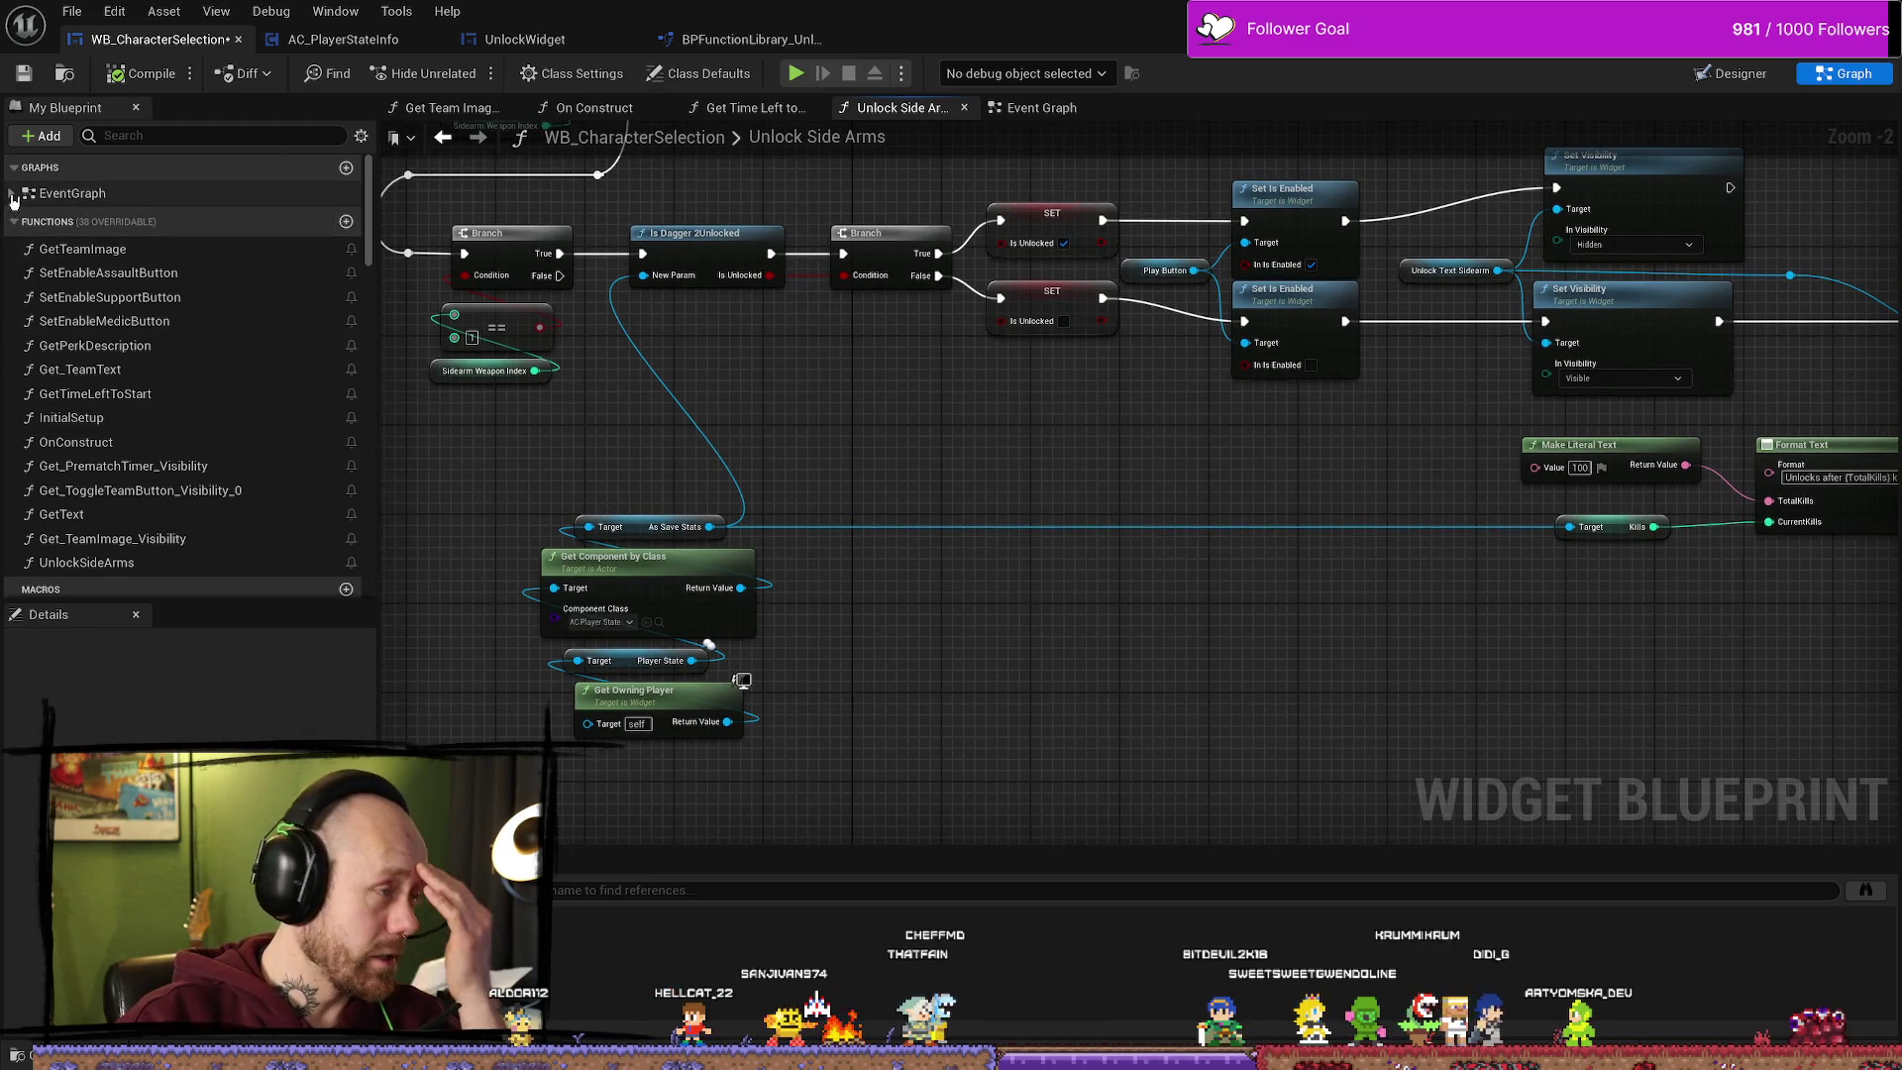
# Step: Expand EventGraph in My Blueprint to list its events
pyautogui.click(12, 199)
pyautogui.scroll(-5, 238, 327)
pyautogui.moveTo(1087, 621); pyautogui.dragTo(1052, 506)
pyautogui.moveTo(1073, 628); pyautogui.dragTo(1142, 675)
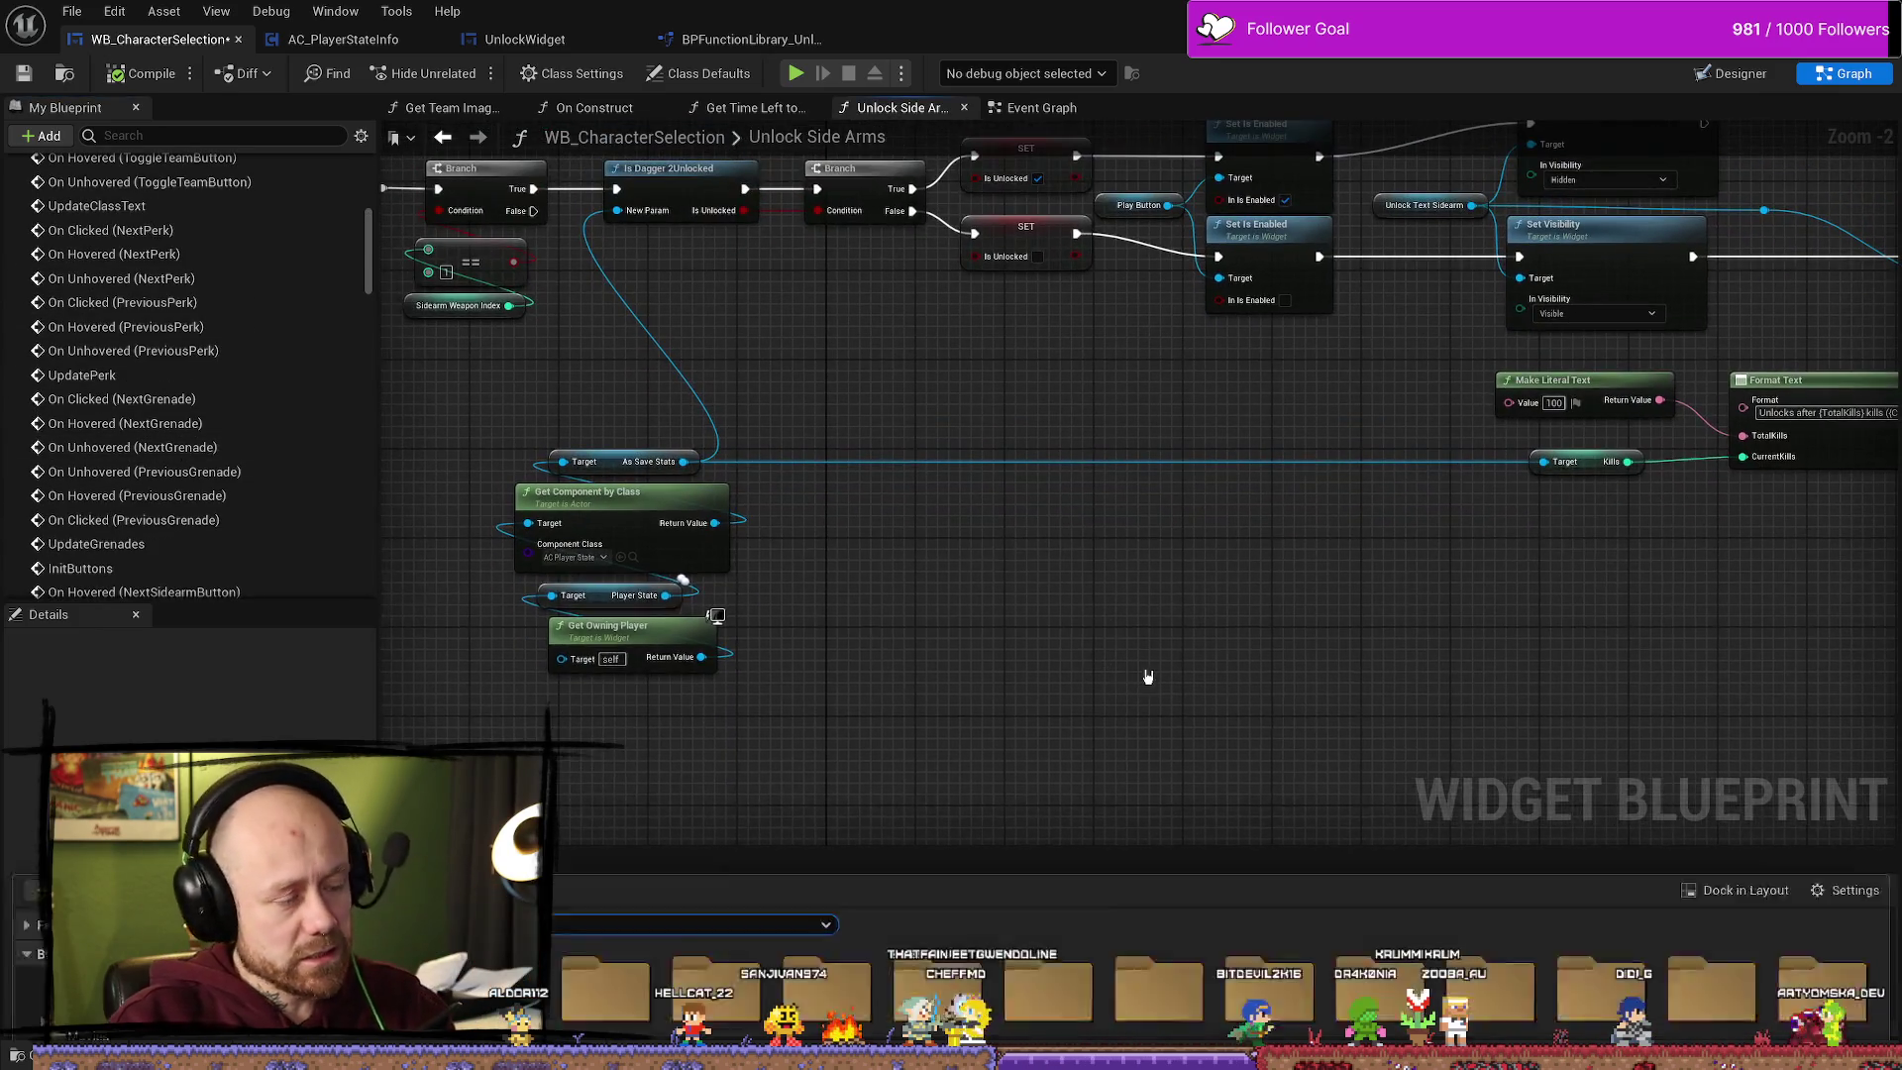
# Step: Browse MyStuff's SaveGame, NiagaraVfx, MyTextures and MyMeshes folders in the Content Drawer
pyautogui.hotkey('ctrl', 'space')
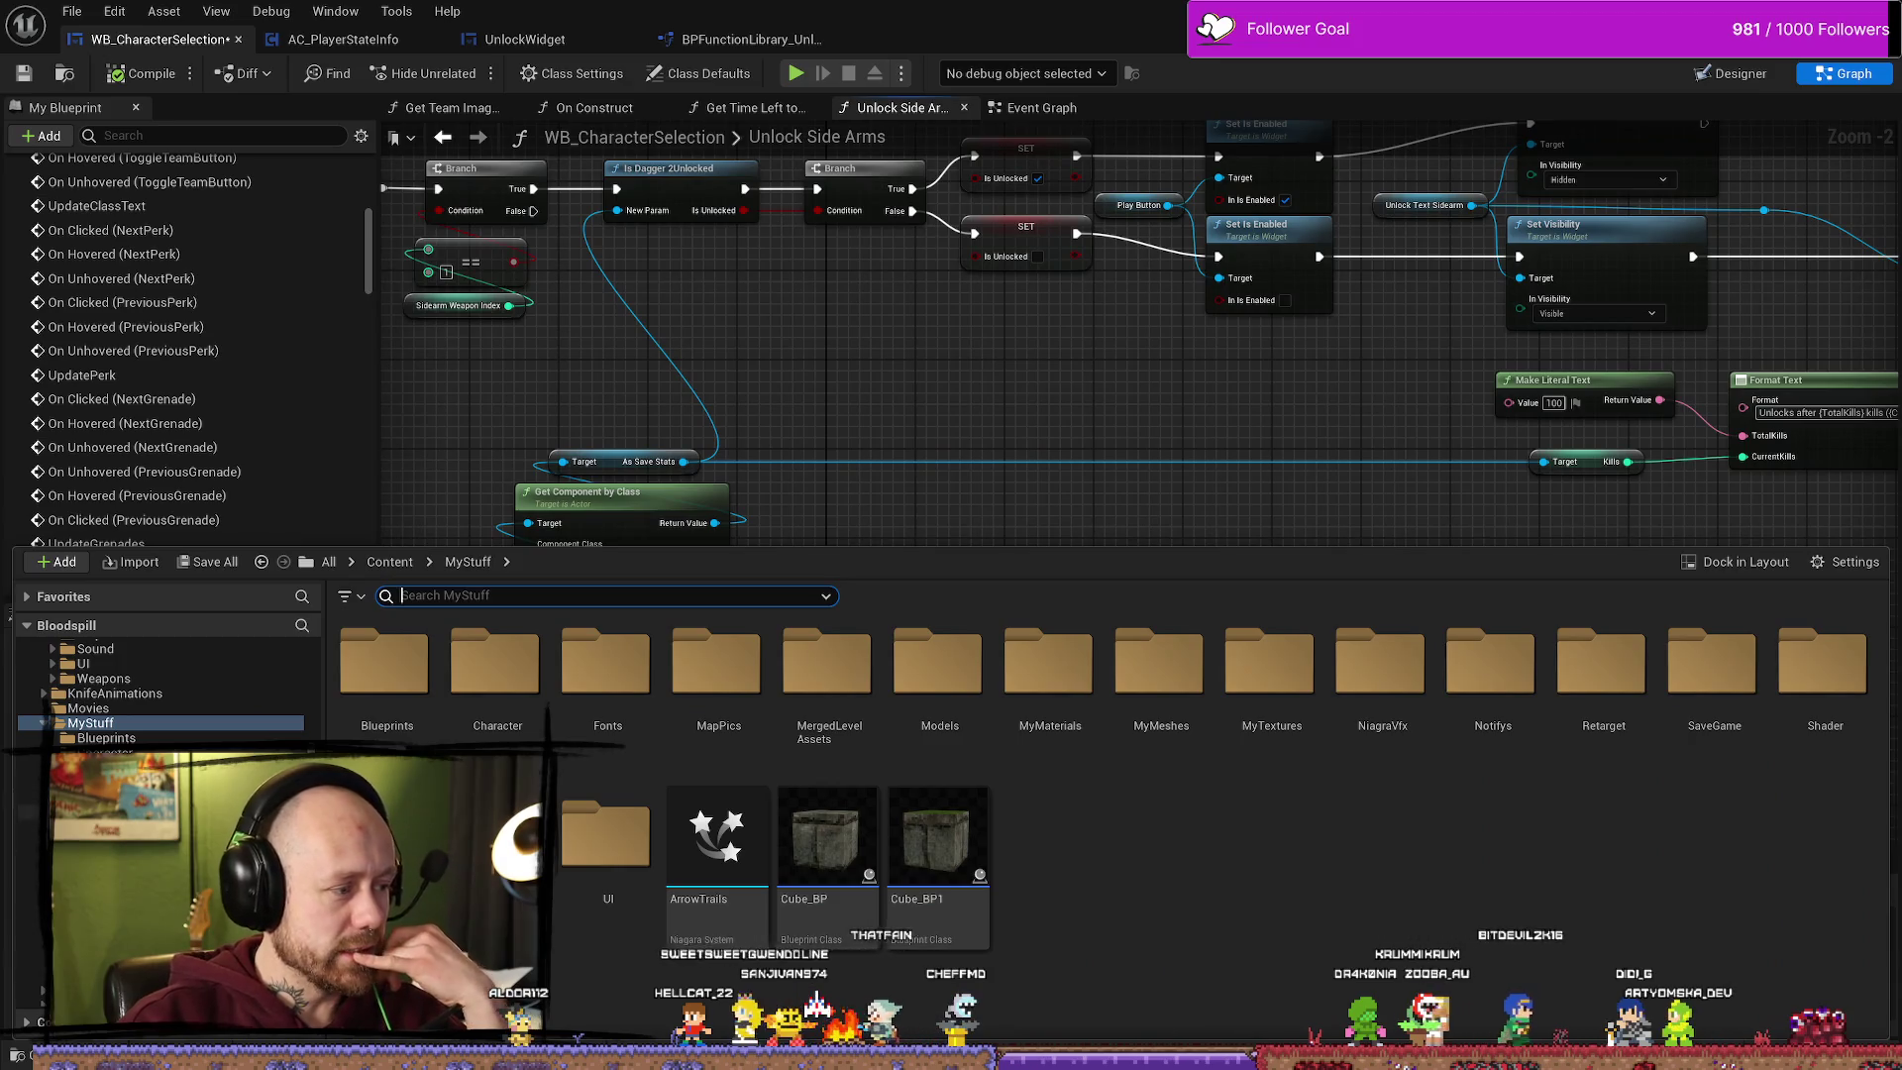
pyautogui.doubleClick(387, 832)
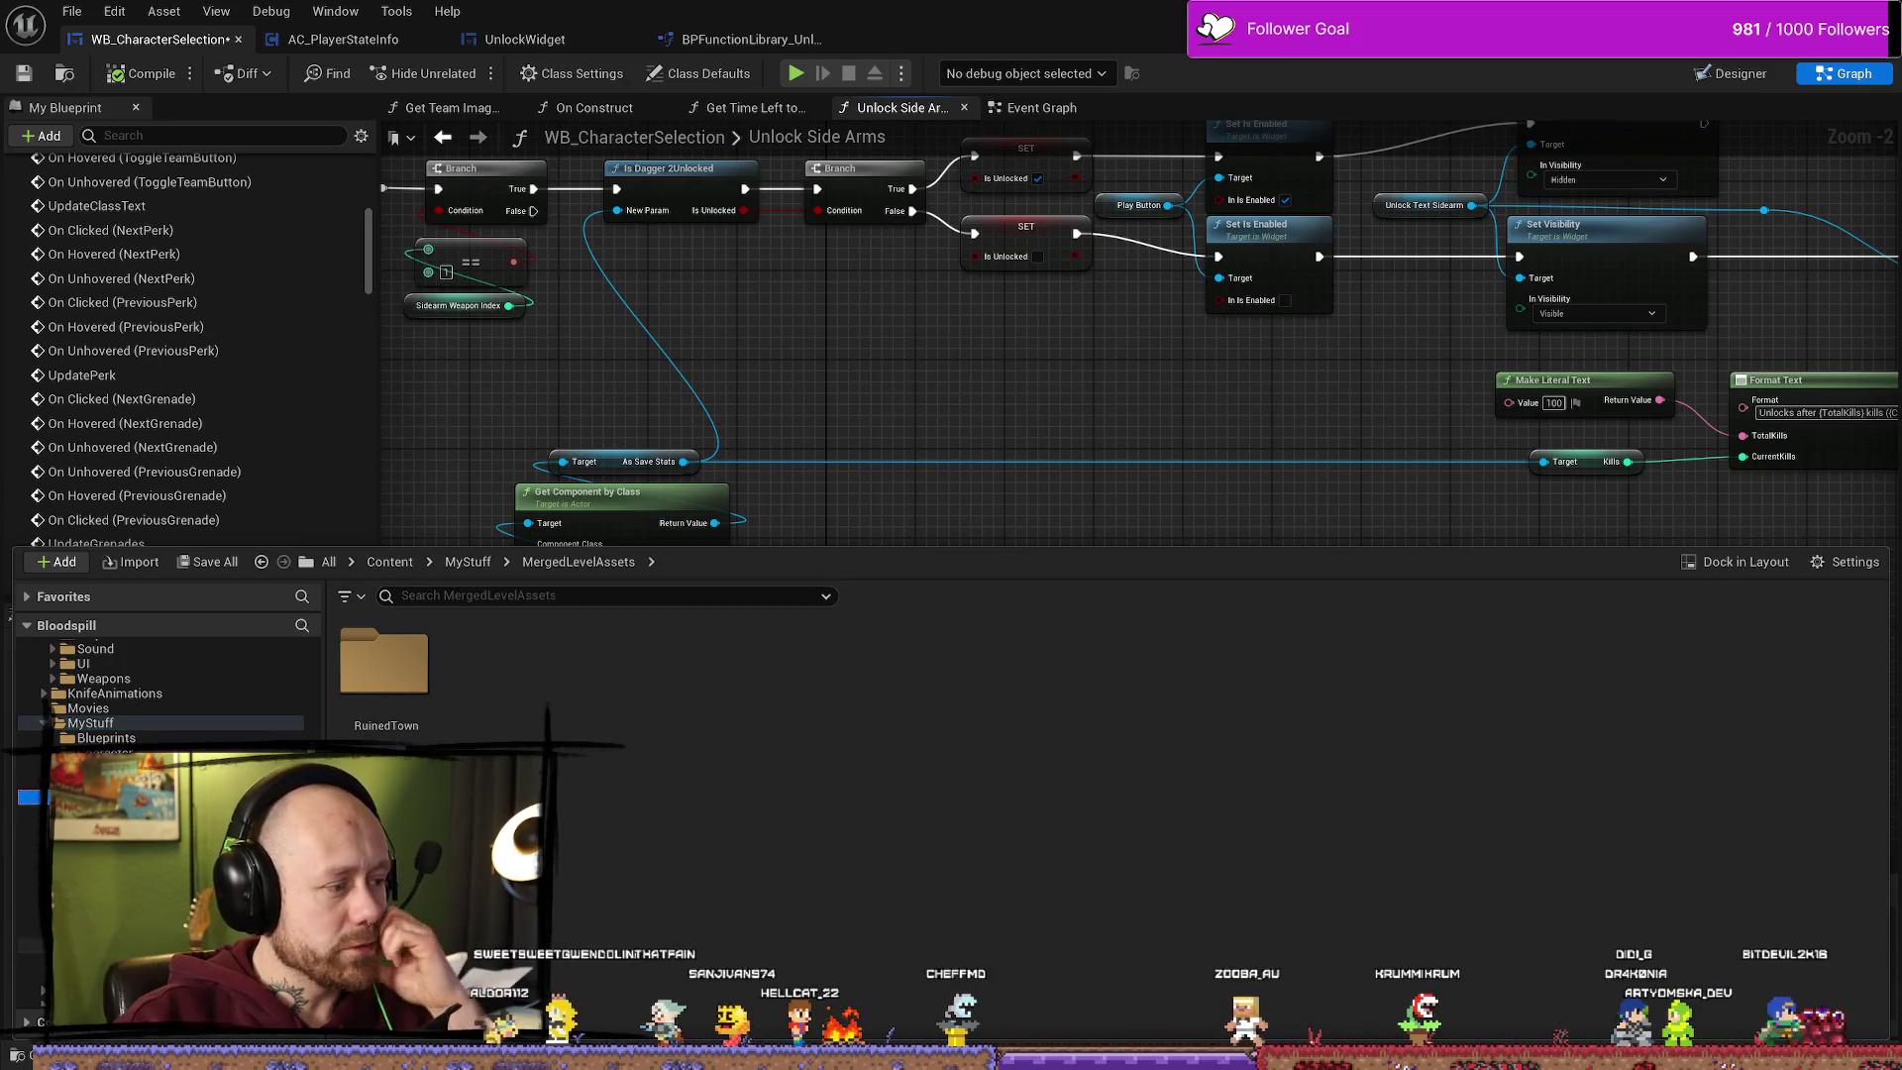
pyautogui.click(99, 842)
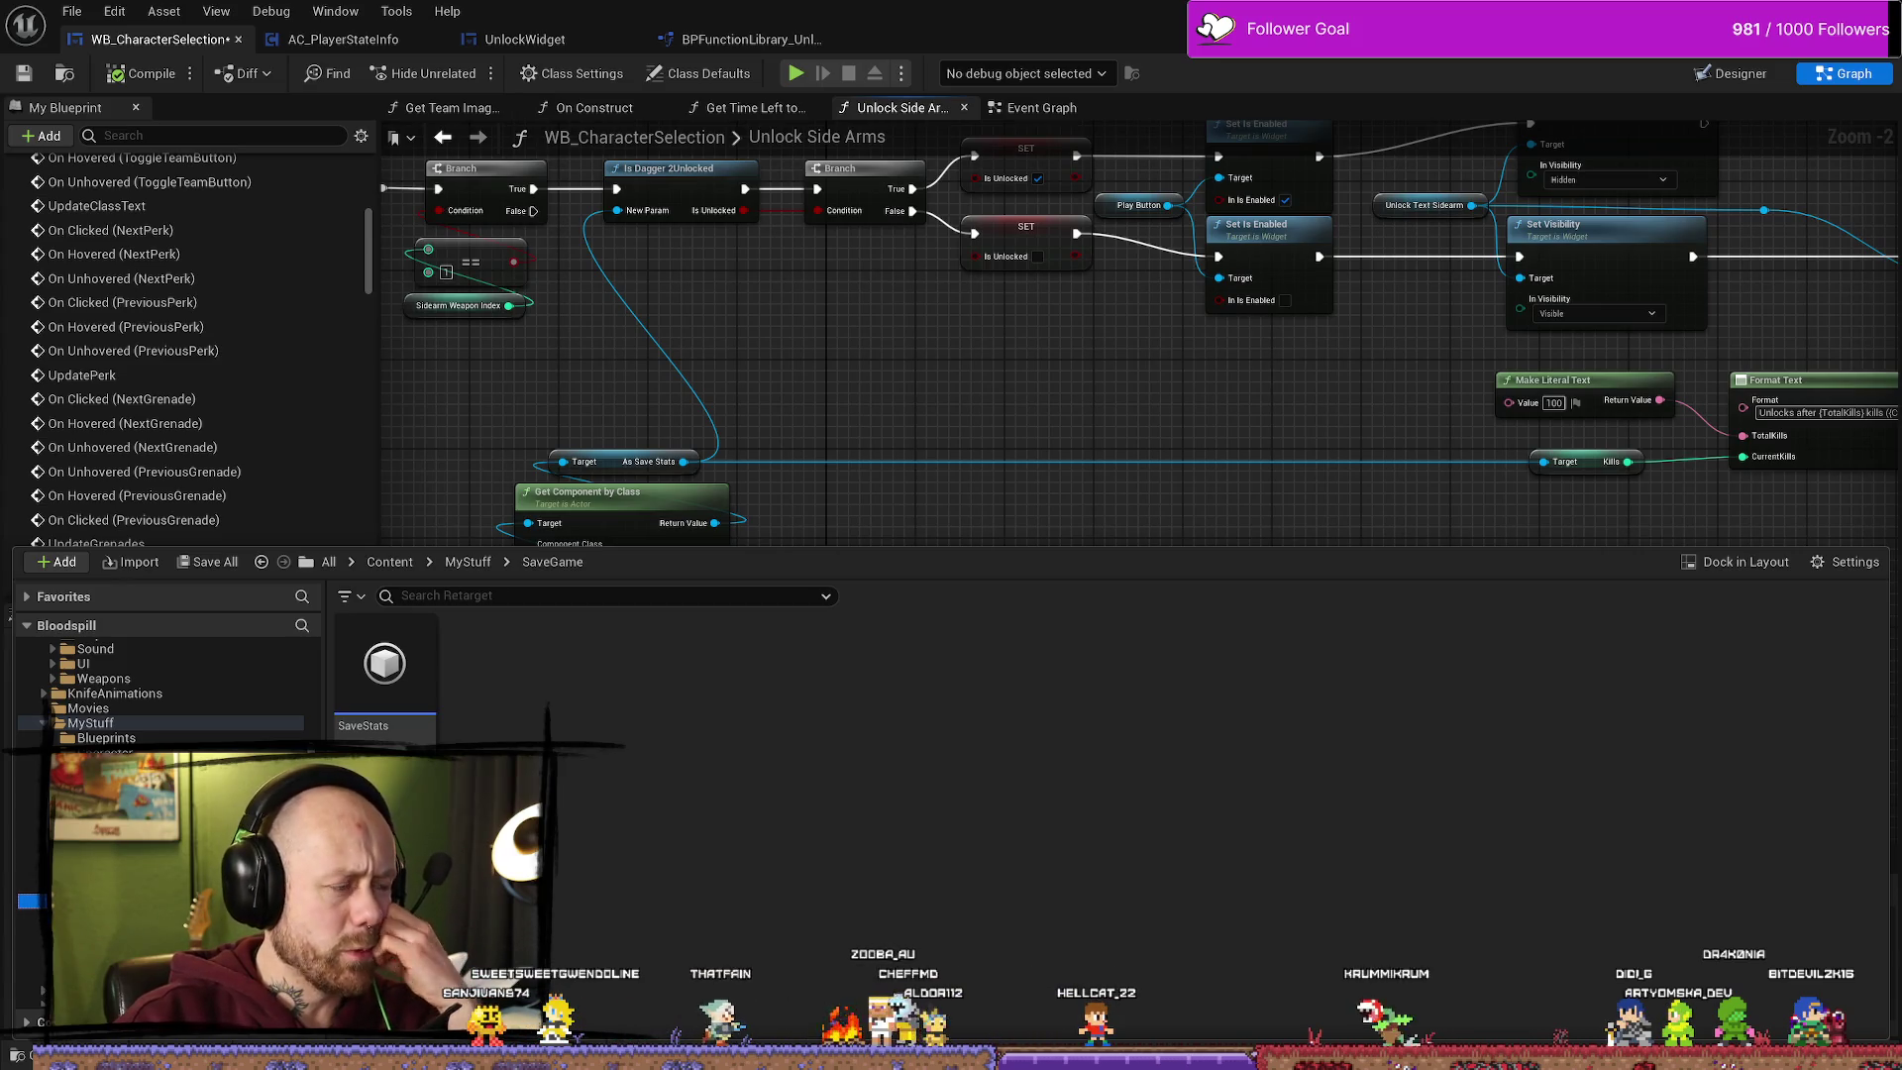
pyautogui.click(99, 798)
pyautogui.click(100, 783)
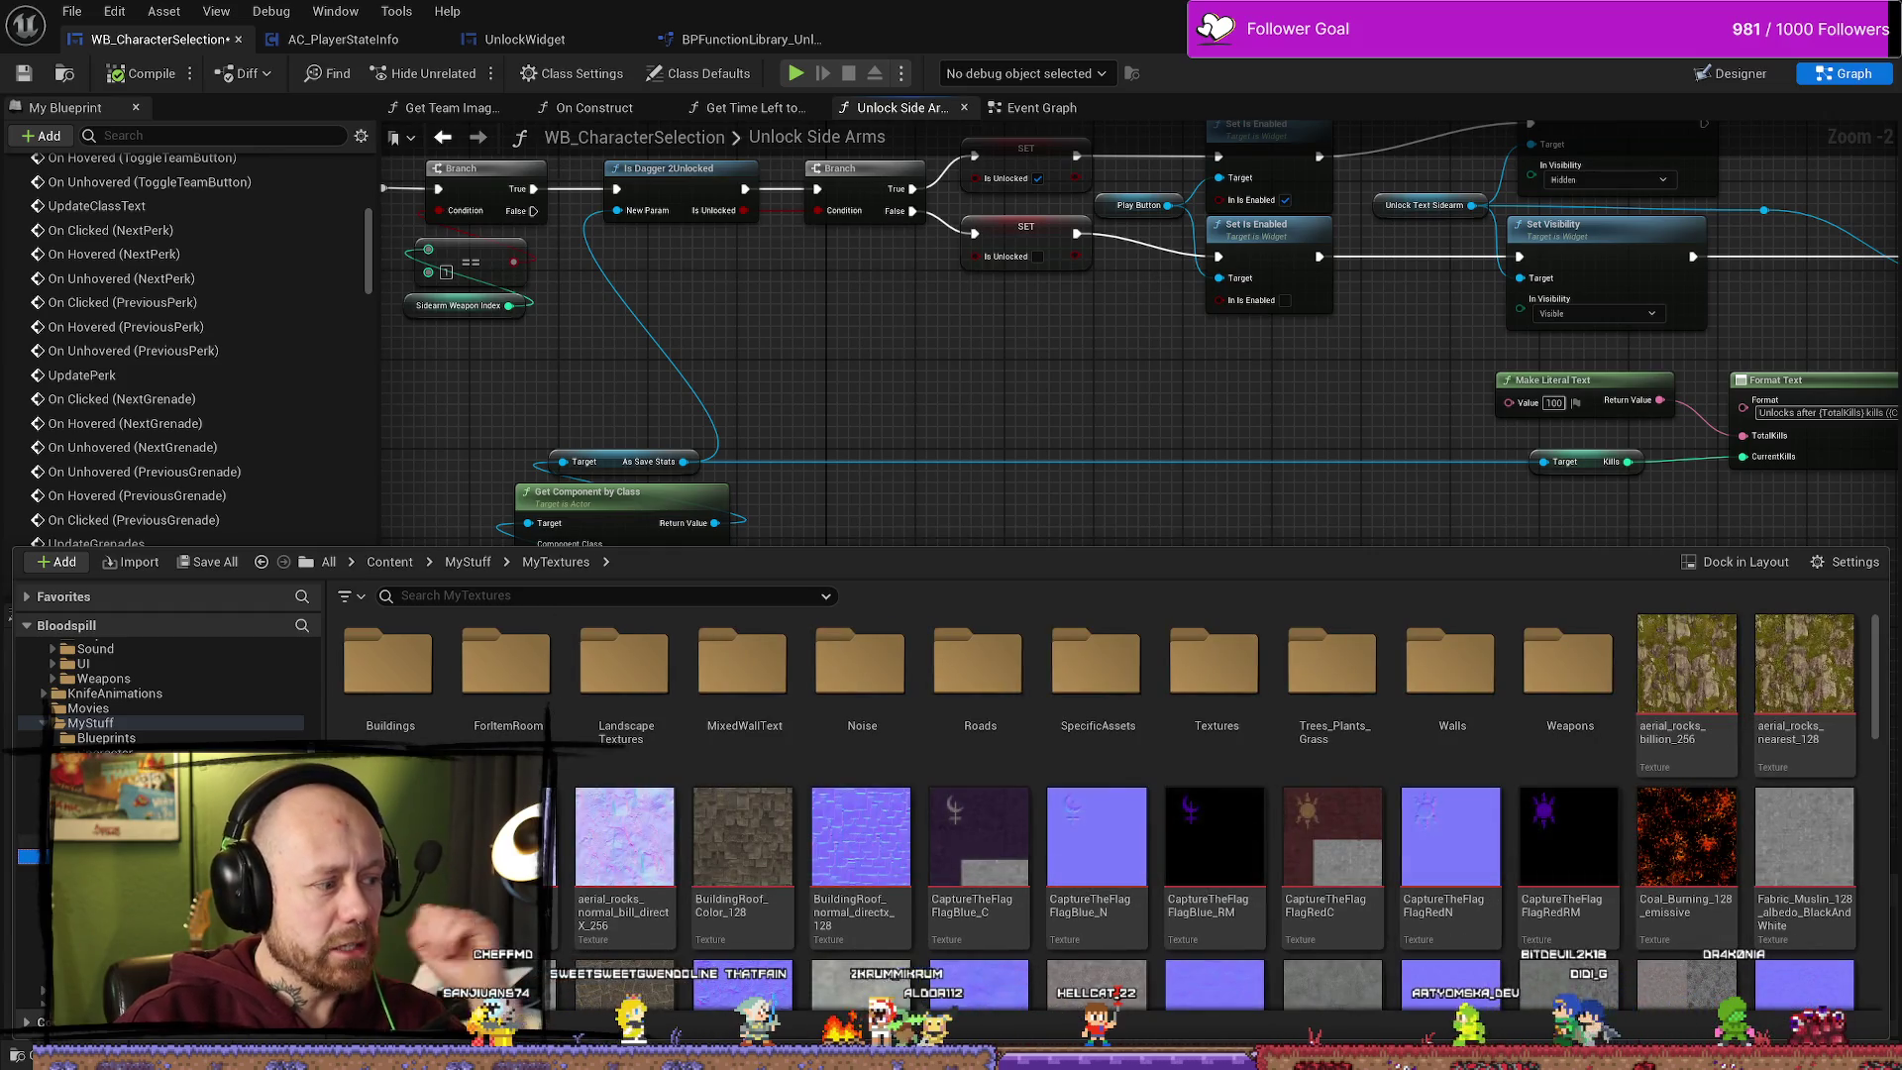
pyautogui.click(99, 768)
pyautogui.scroll(-2, 837, 778)
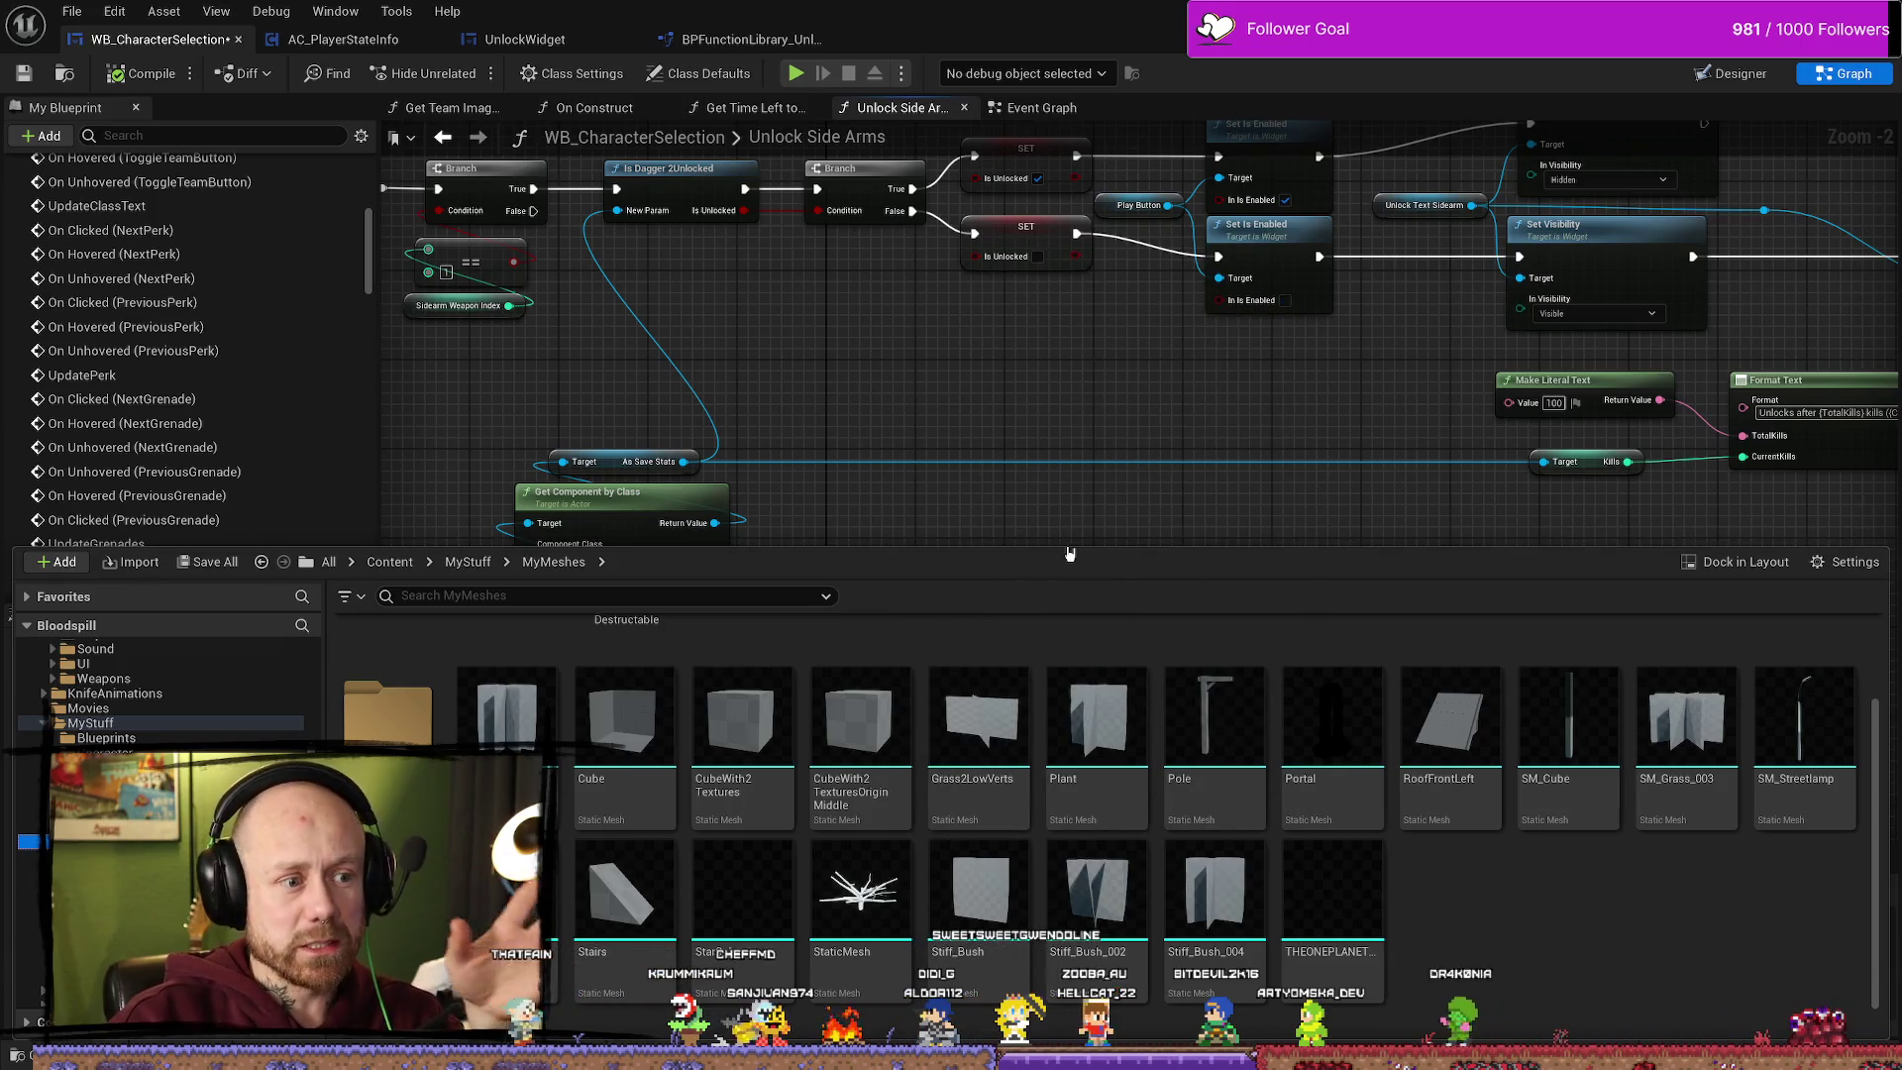
pyautogui.moveTo(1065, 546); pyautogui.dragTo(1080, 651)
pyautogui.click(1128, 456)
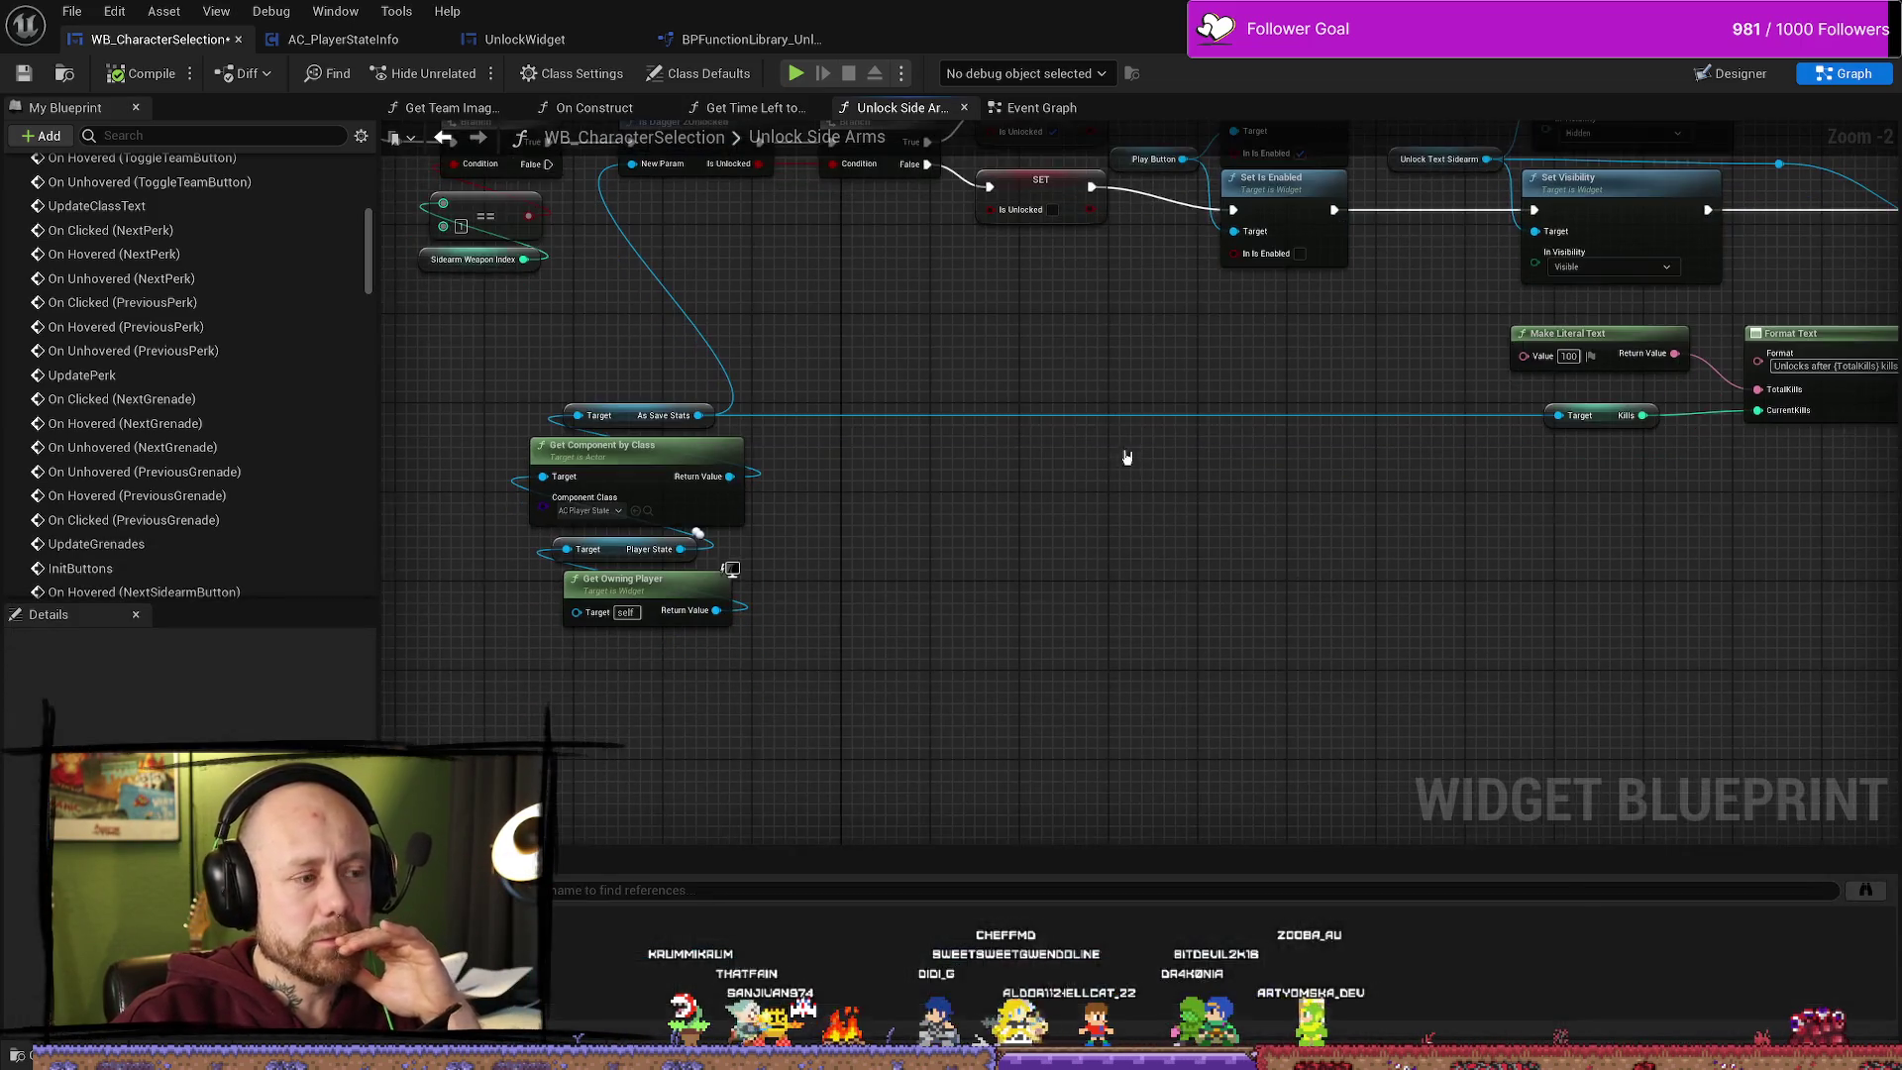
# Step: Open BPFunctionLibrary_Unlockable from MyStuff's Blueprints folder, then return to WB_CharacterSelection
pyautogui.hotkey('ctrl', 'space')
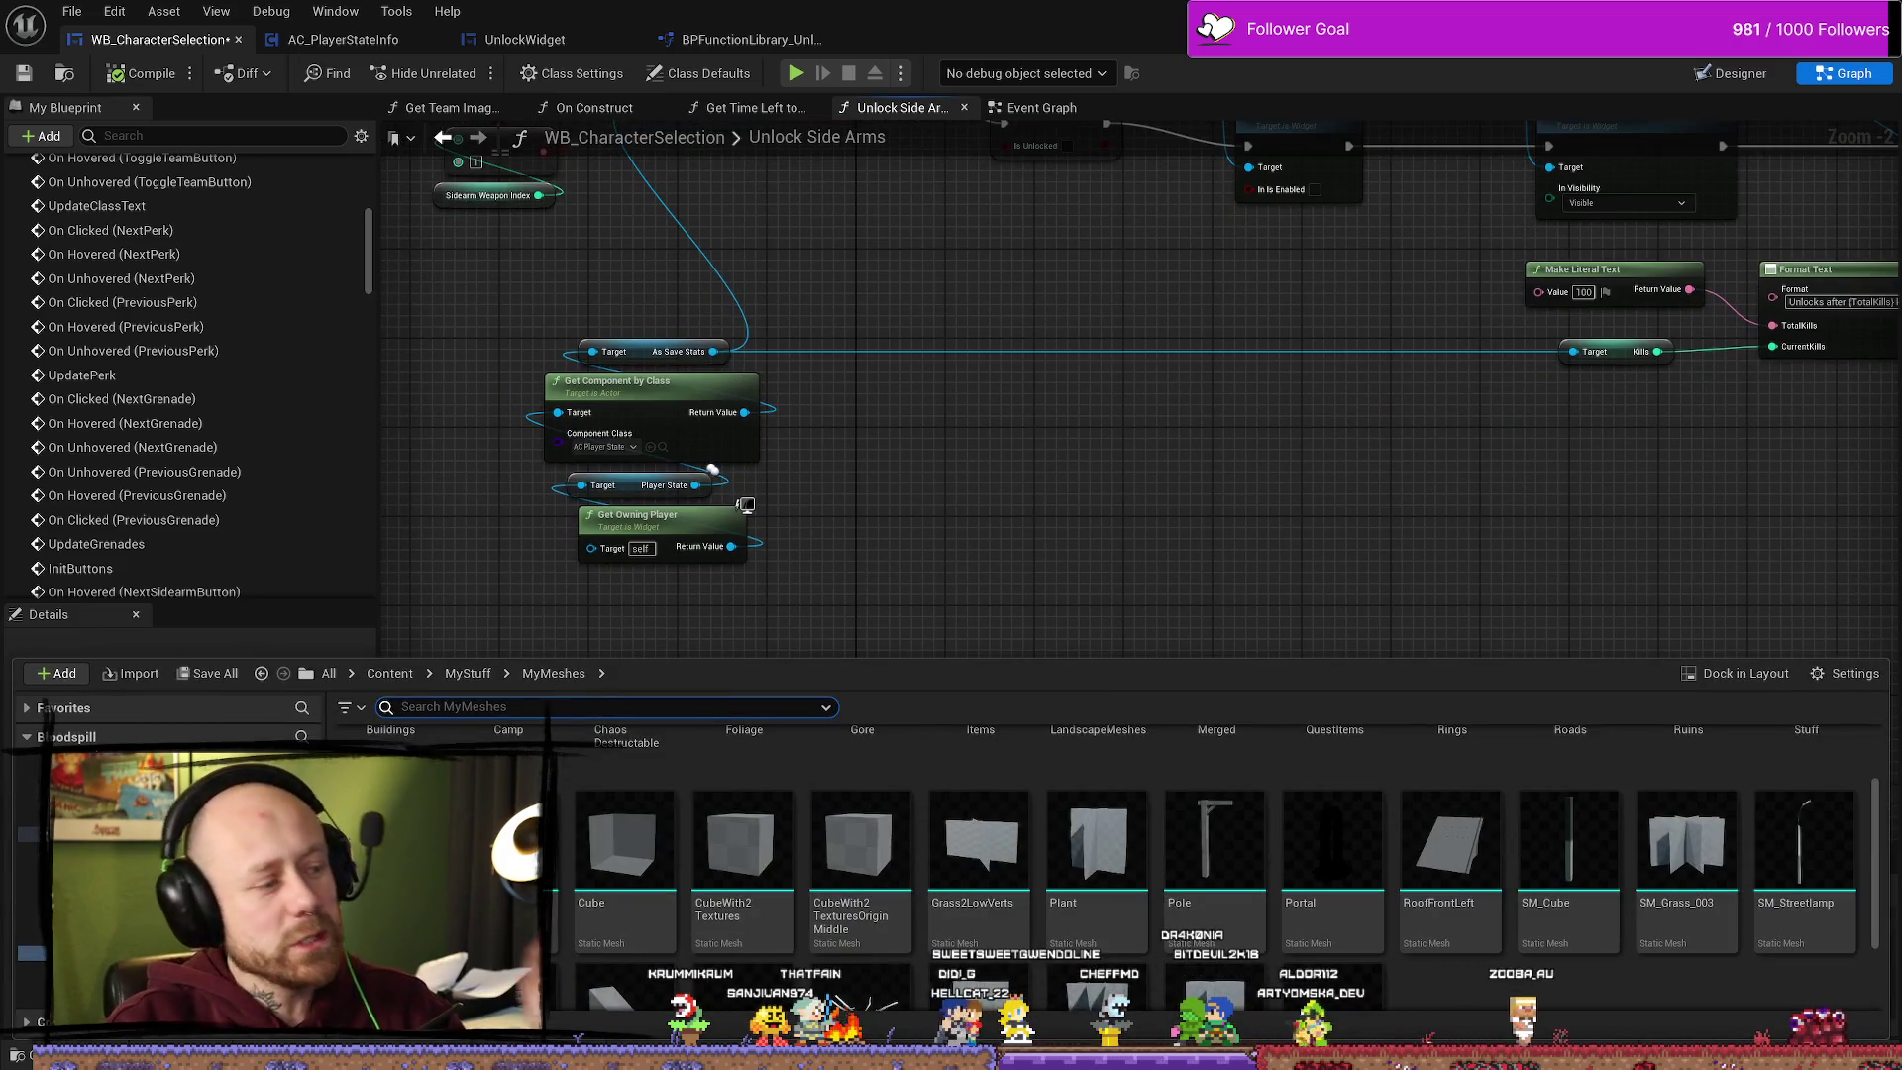
pyautogui.click(468, 673)
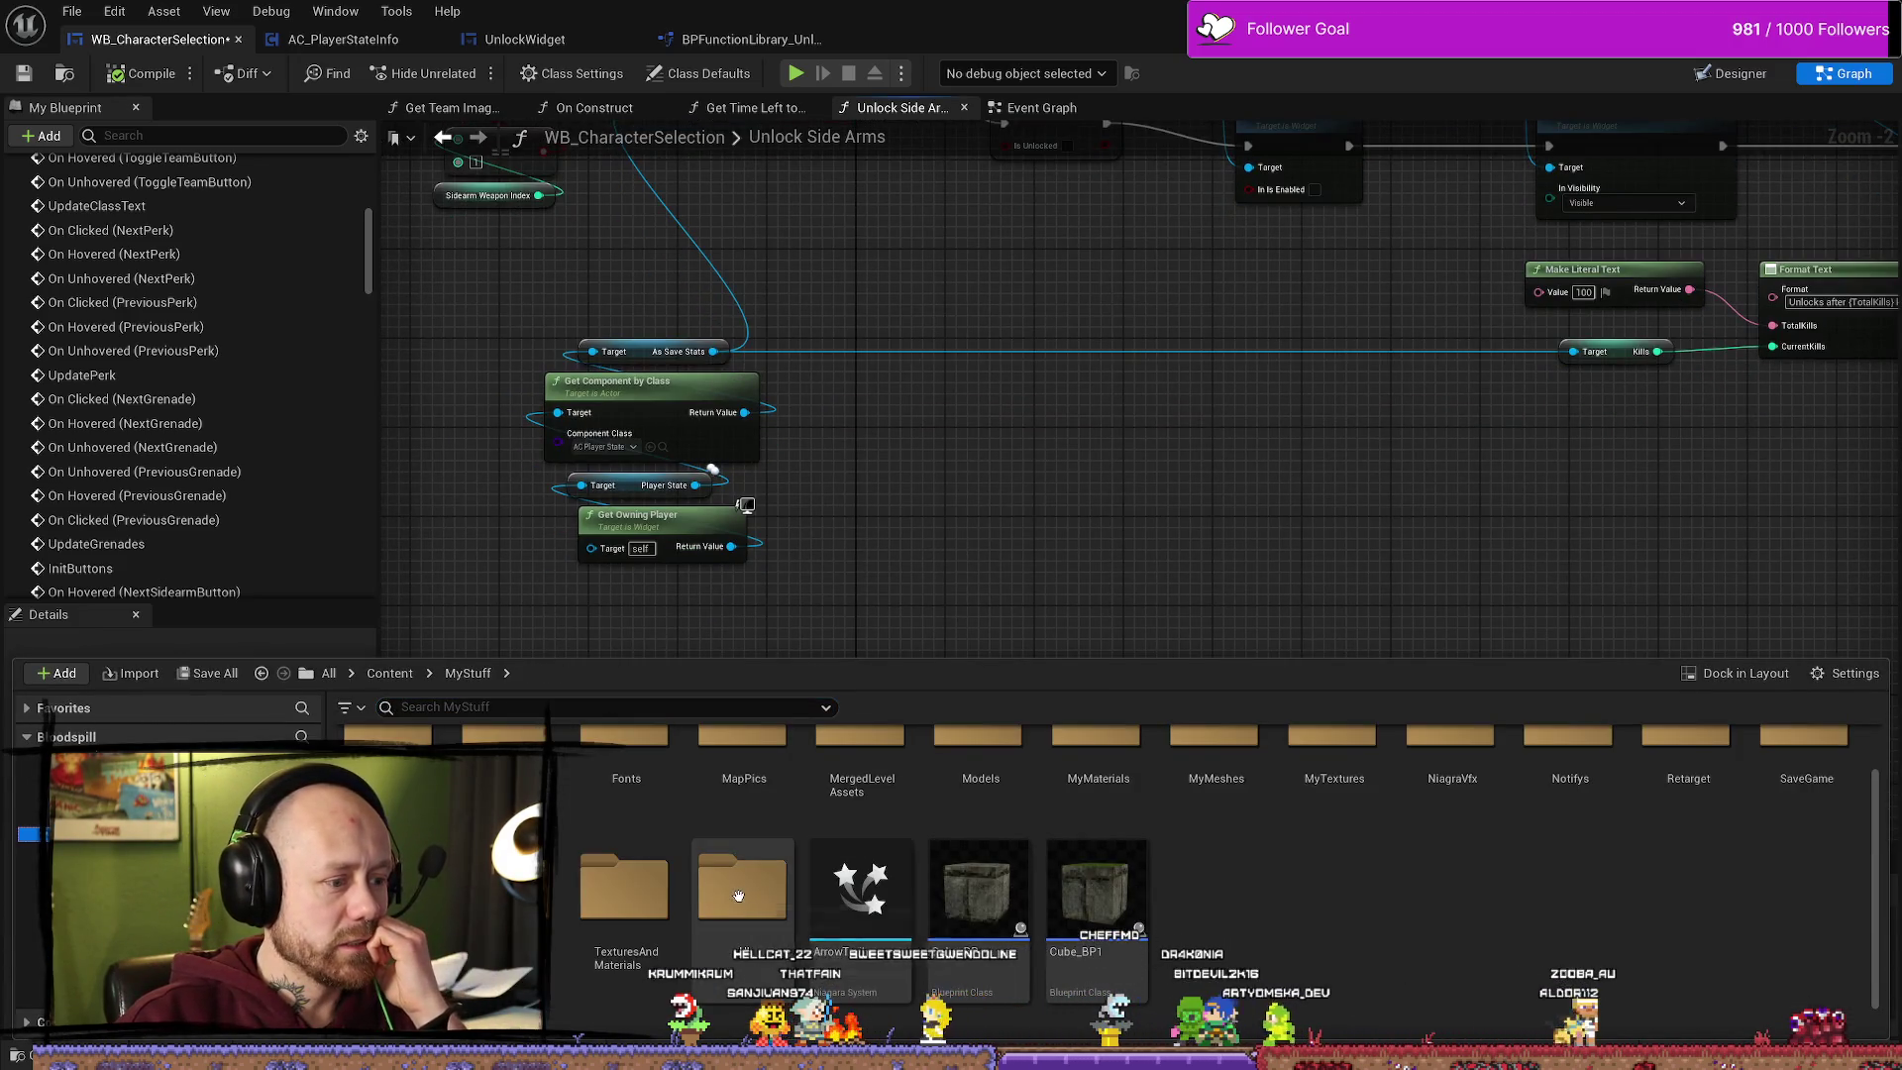
pyautogui.scroll(1, 789, 814)
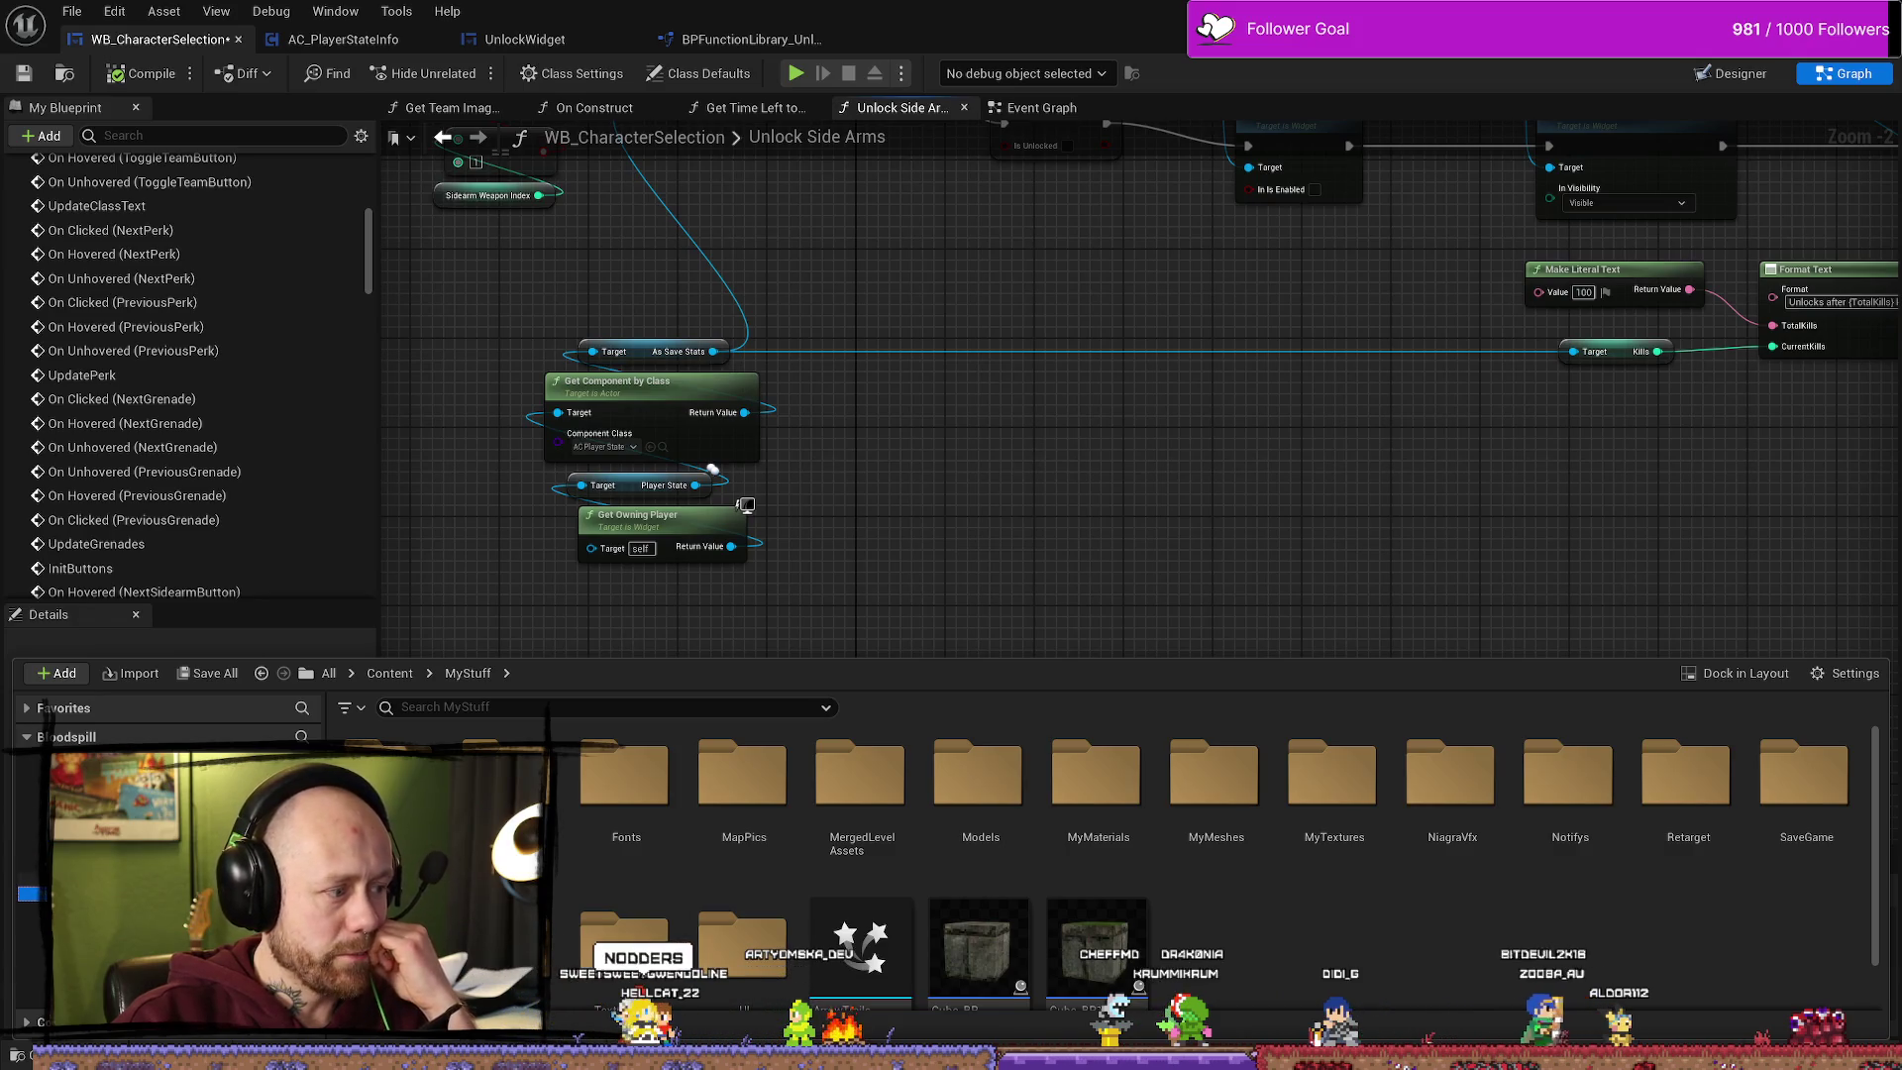
pyautogui.click(39, 968)
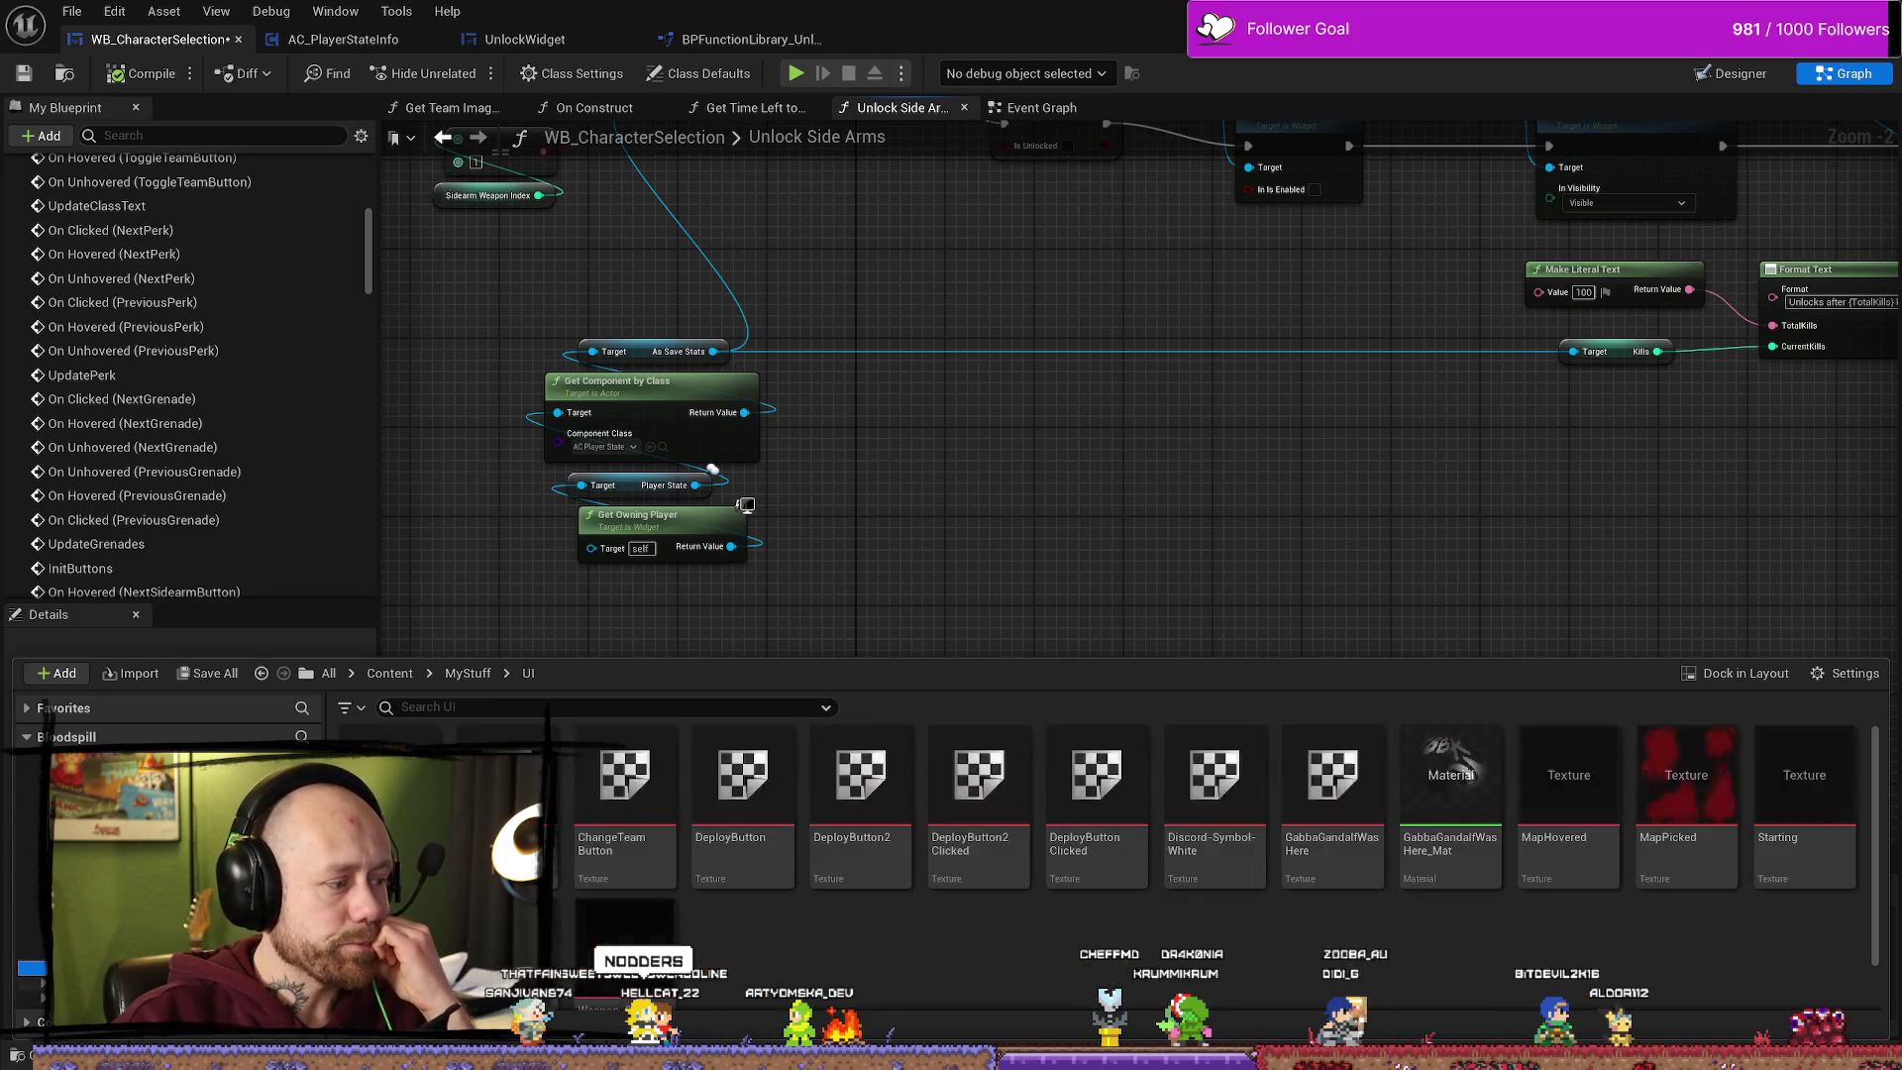
pyautogui.click(30, 923)
pyautogui.click(29, 908)
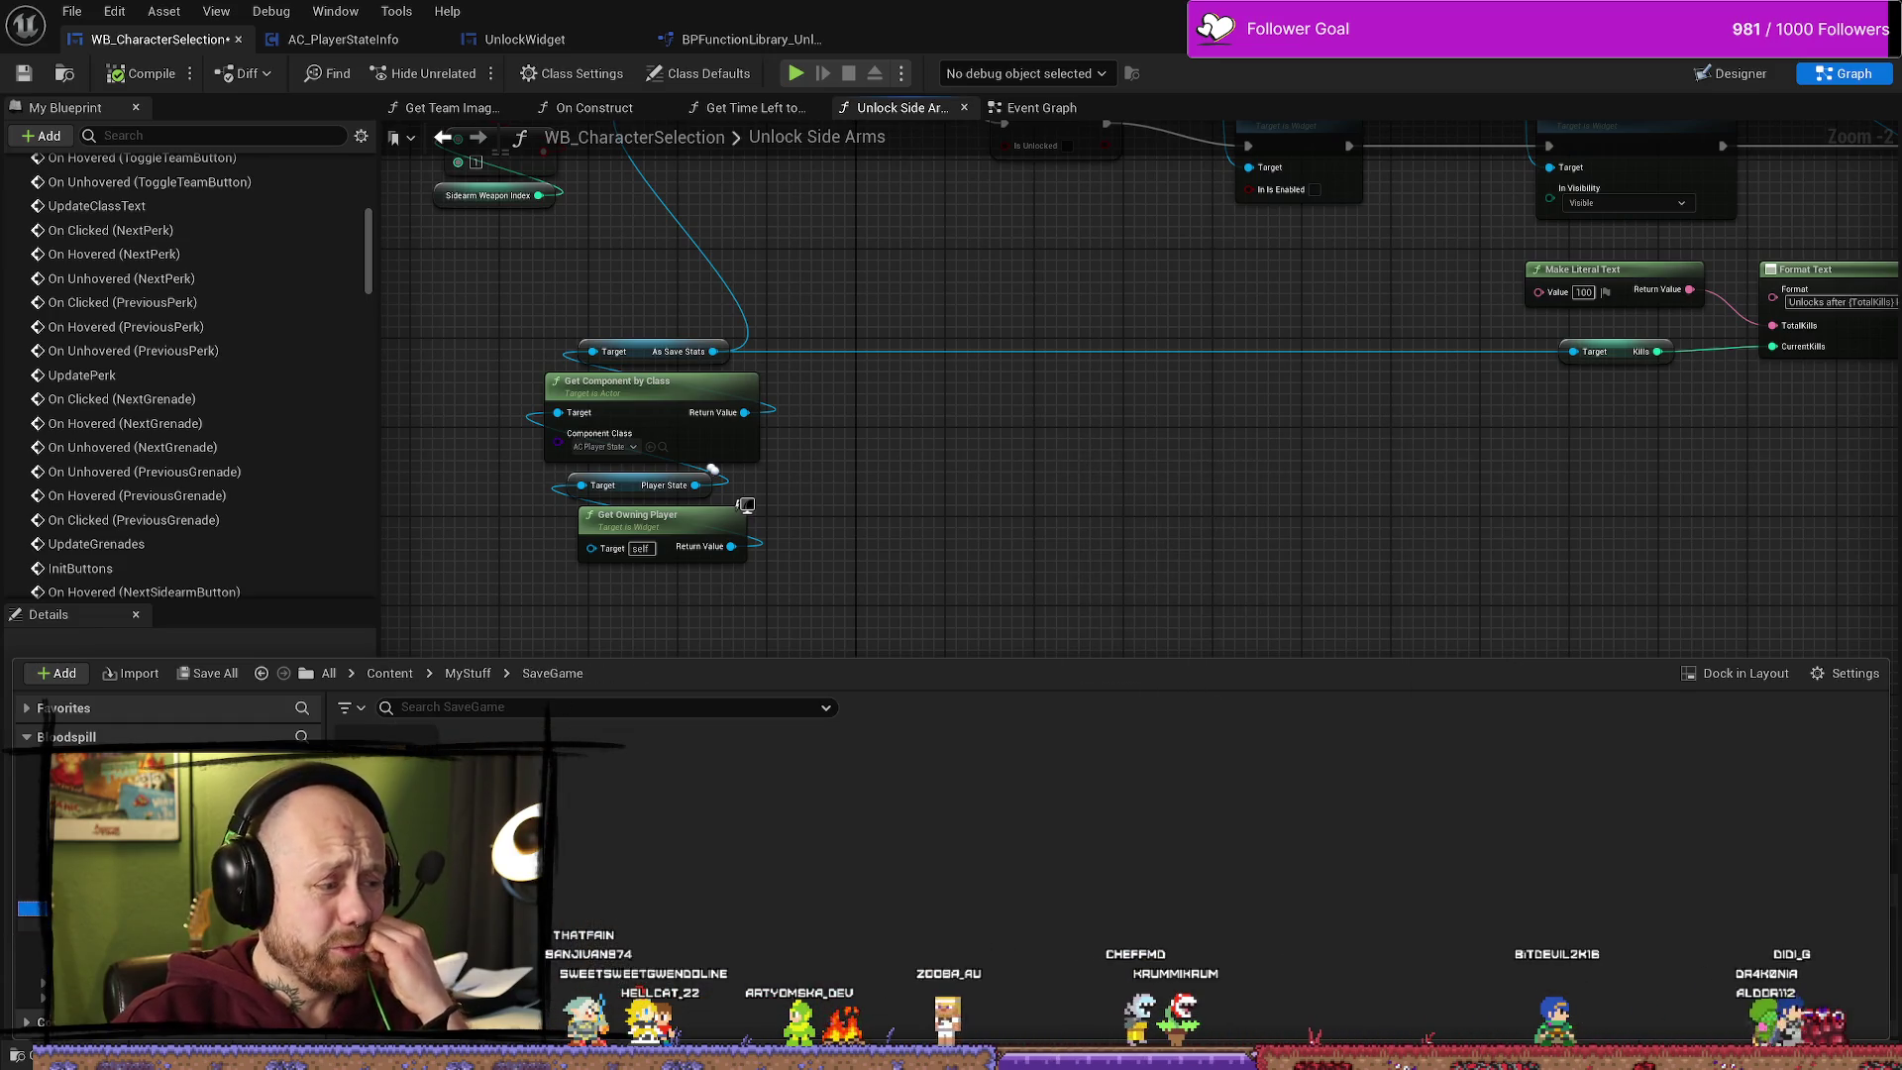
pyautogui.click(29, 848)
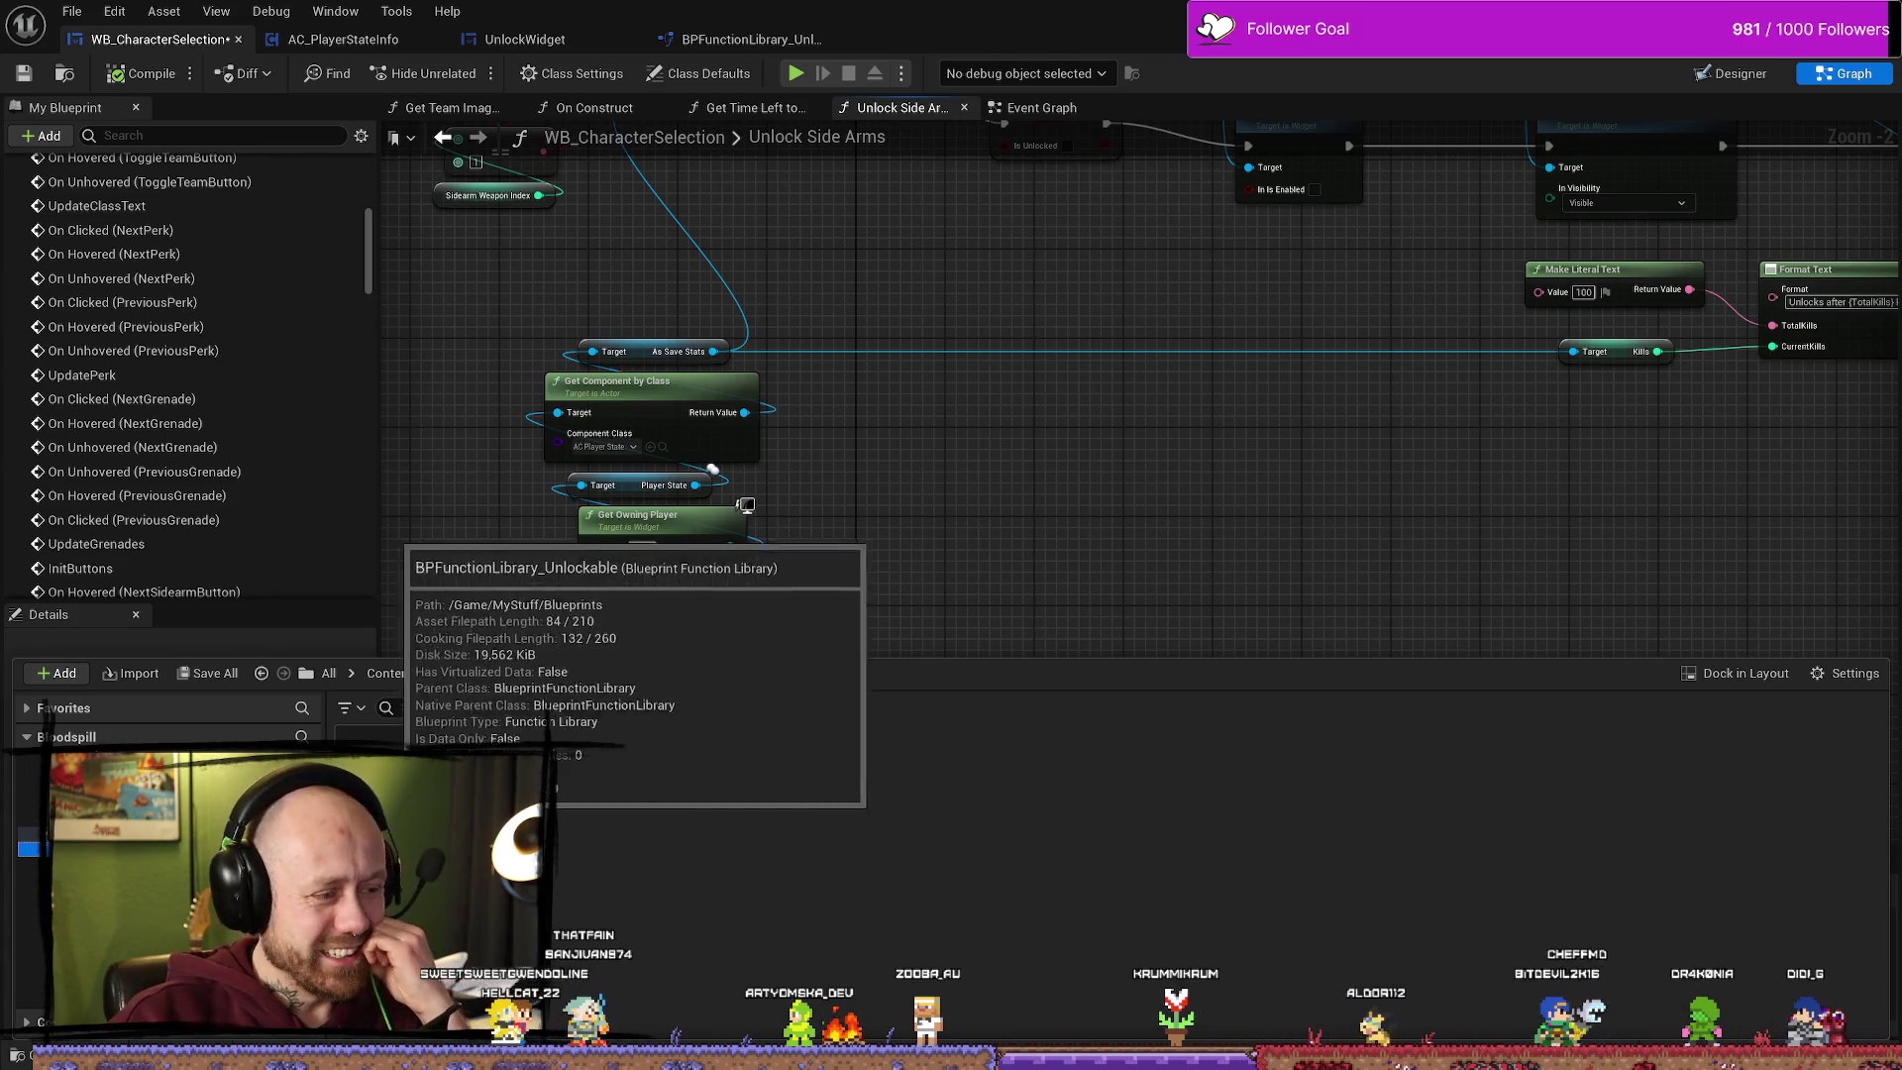
pyautogui.doubleClick(386, 738)
pyautogui.click(159, 39)
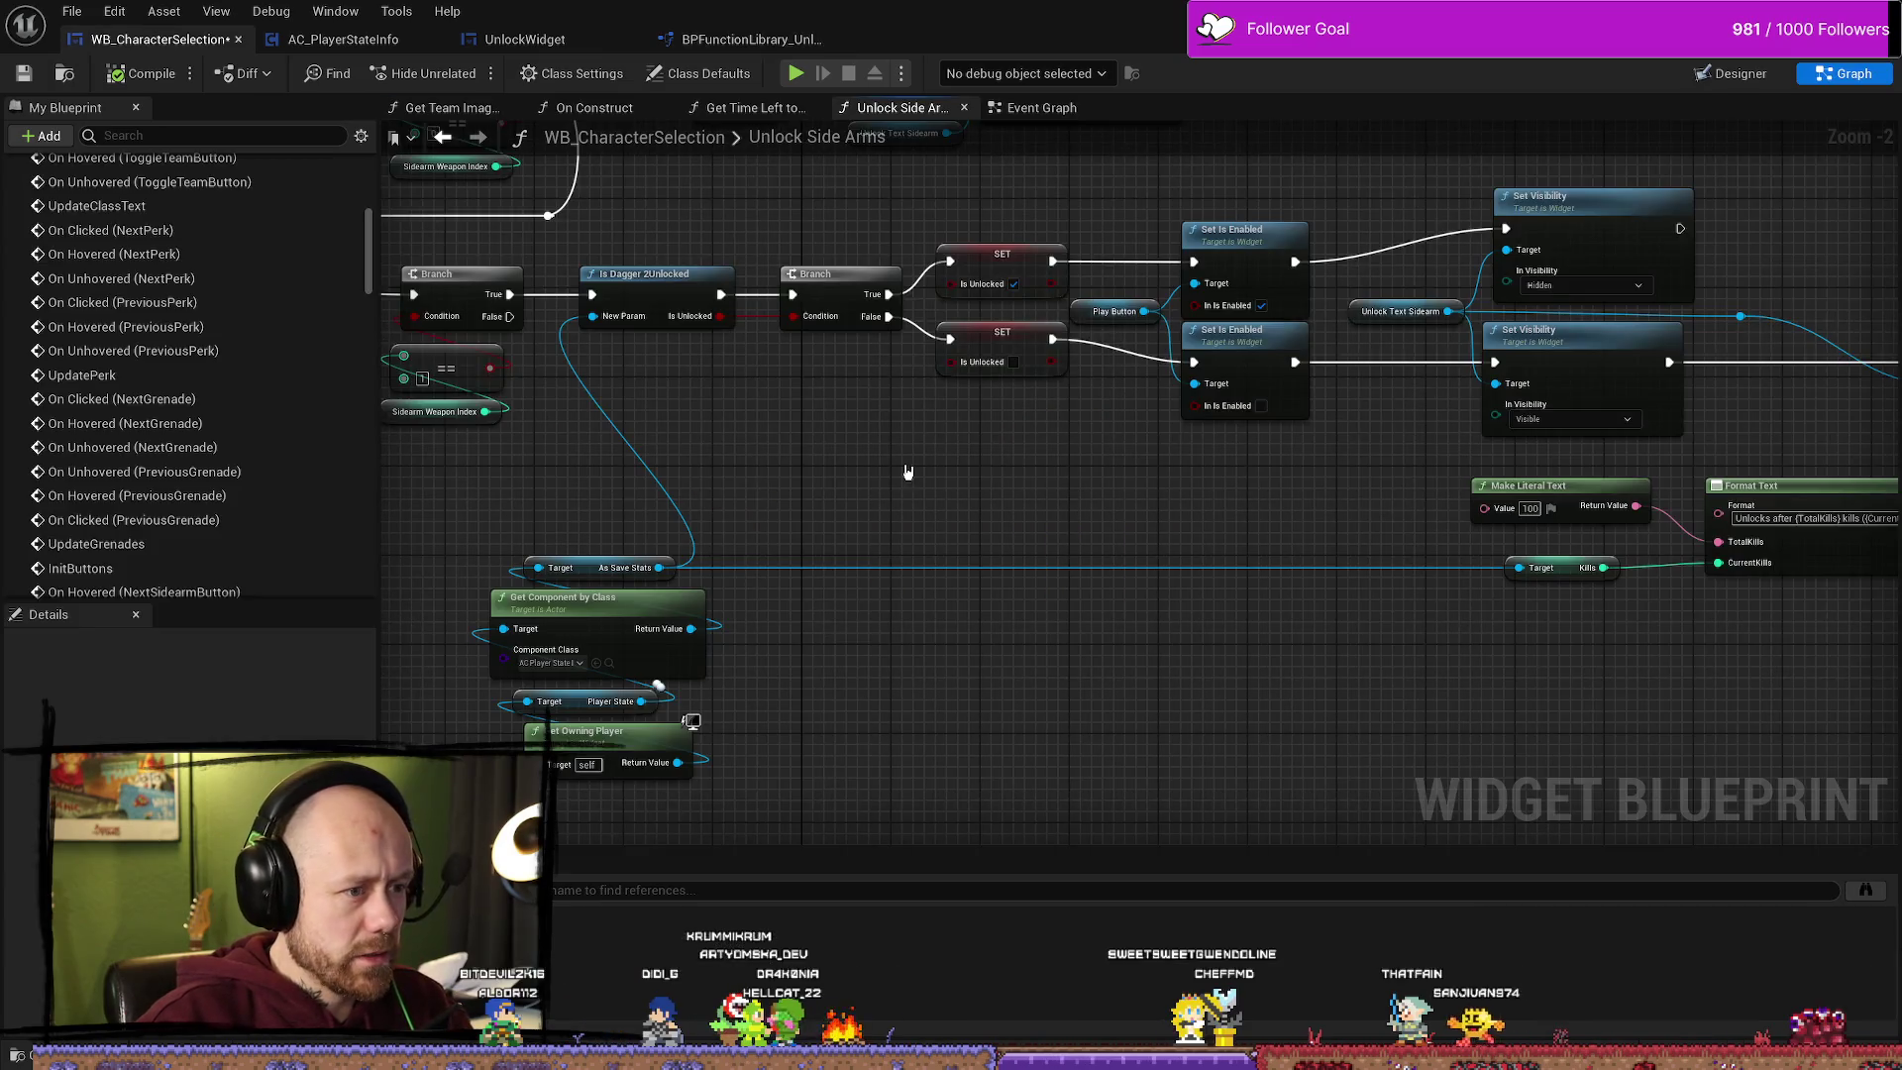
# Step: In BPFunctionLibrary_Unlockable, inspect the KillsToUnlockDagger2 variable's properties
pyautogui.click(750, 38)
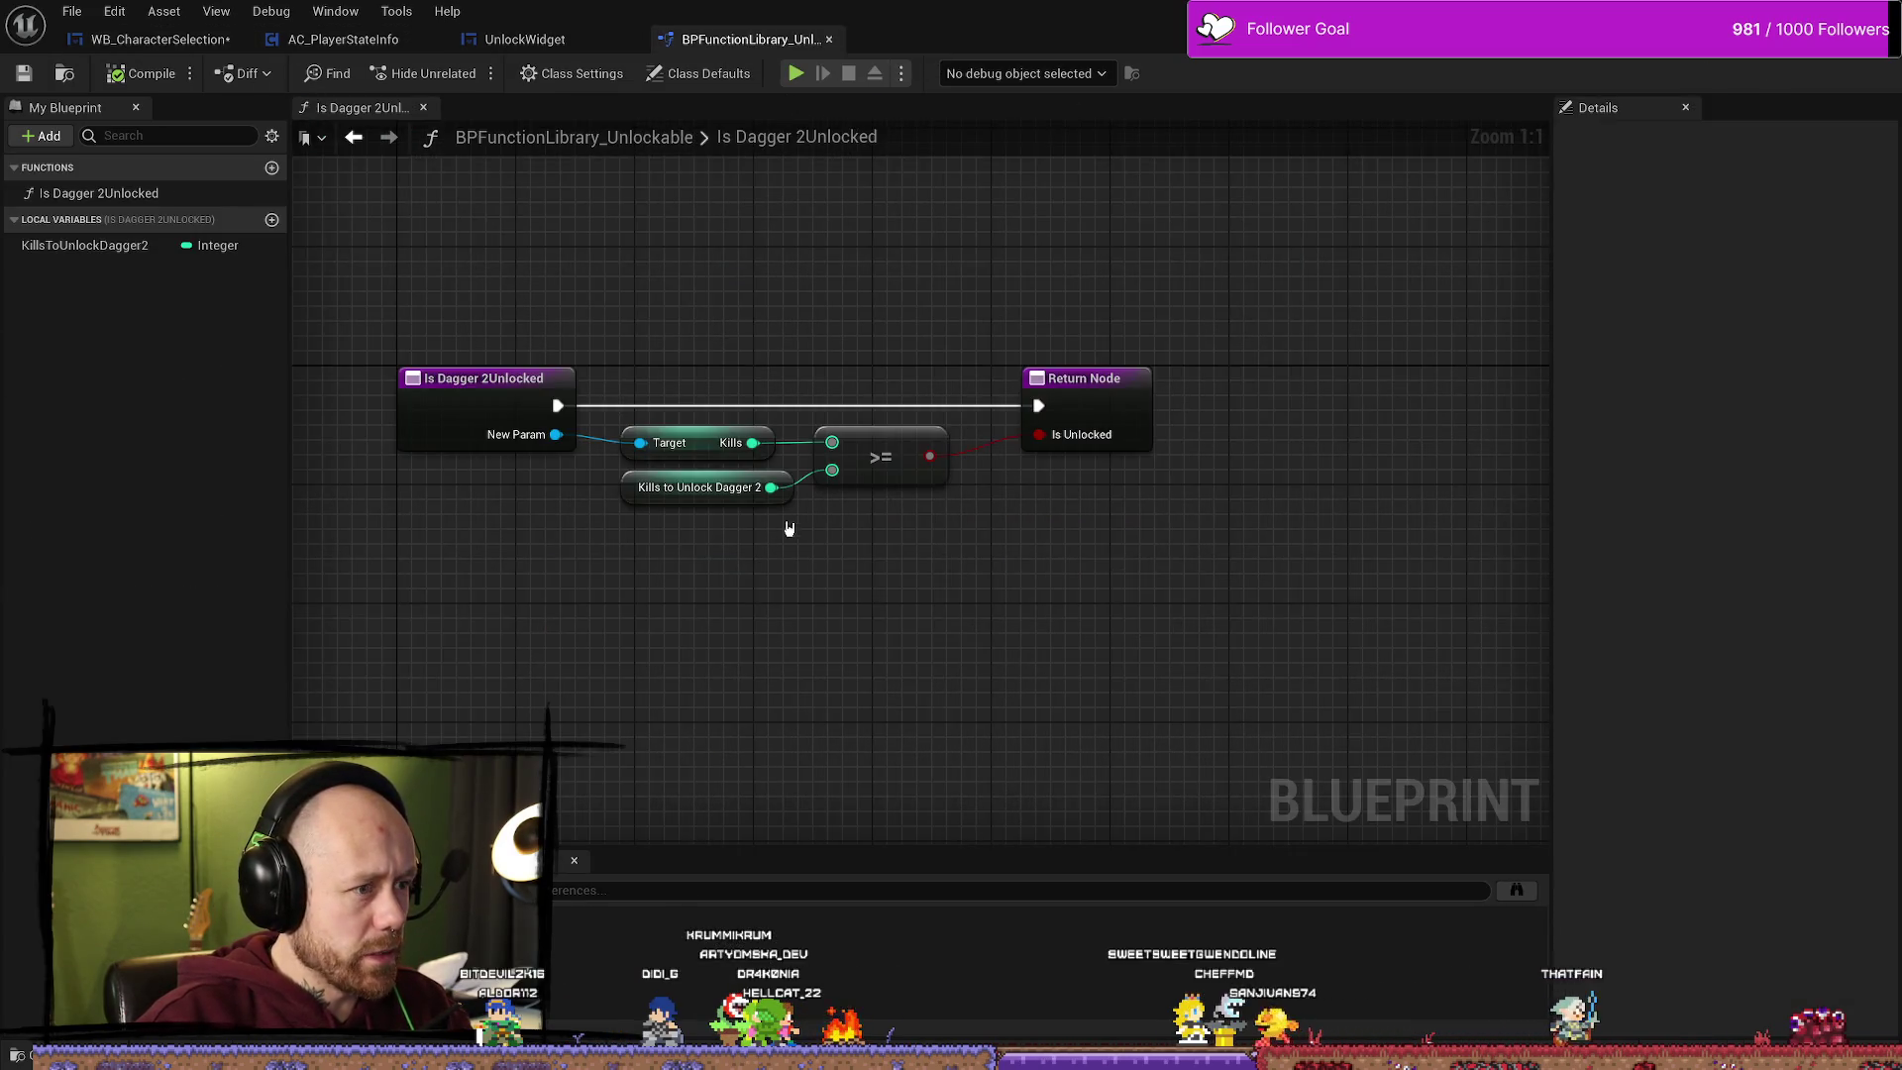
pyautogui.click(623, 492)
pyautogui.click(99, 245)
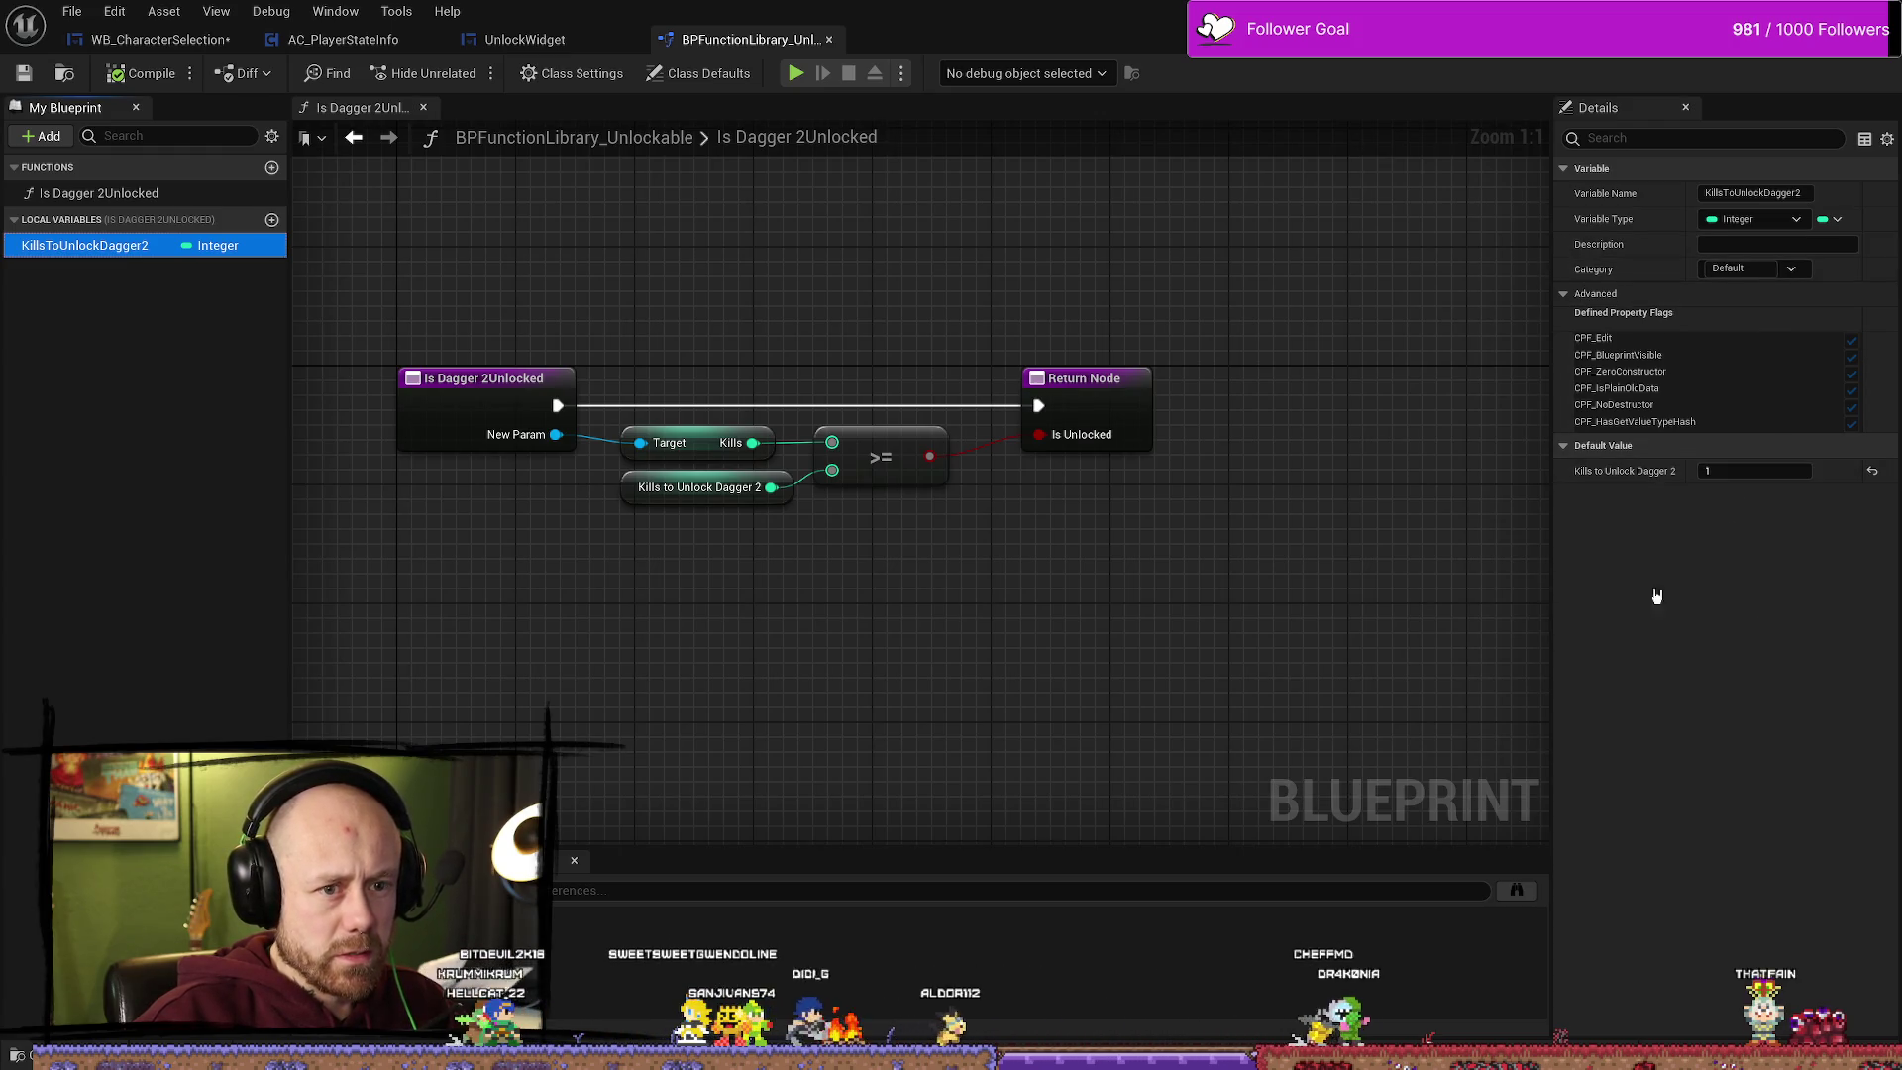
pyautogui.click(1321, 607)
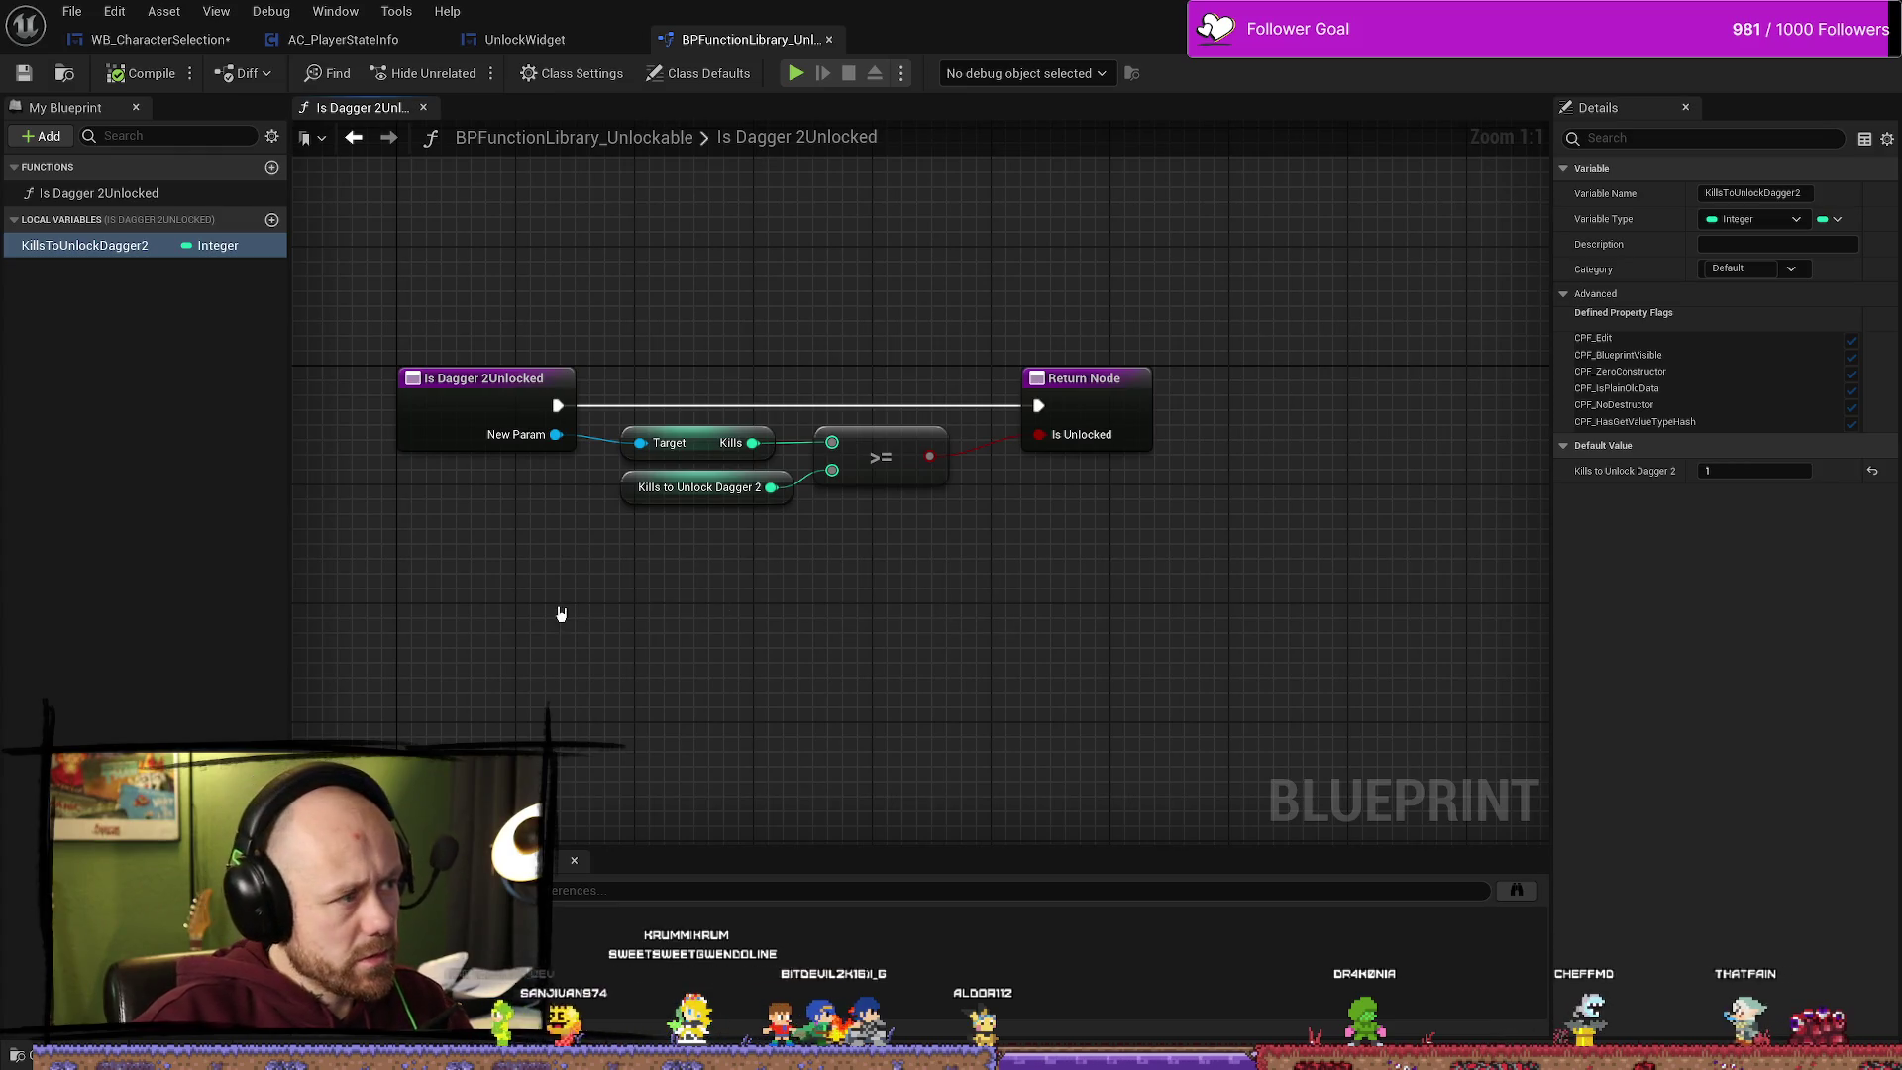
# Step: Reselect KillsToUnlockDagger2, view Is Dagger 2Unlocked's outputs, then show the UnlockWidget graph
pyautogui.click(141, 536)
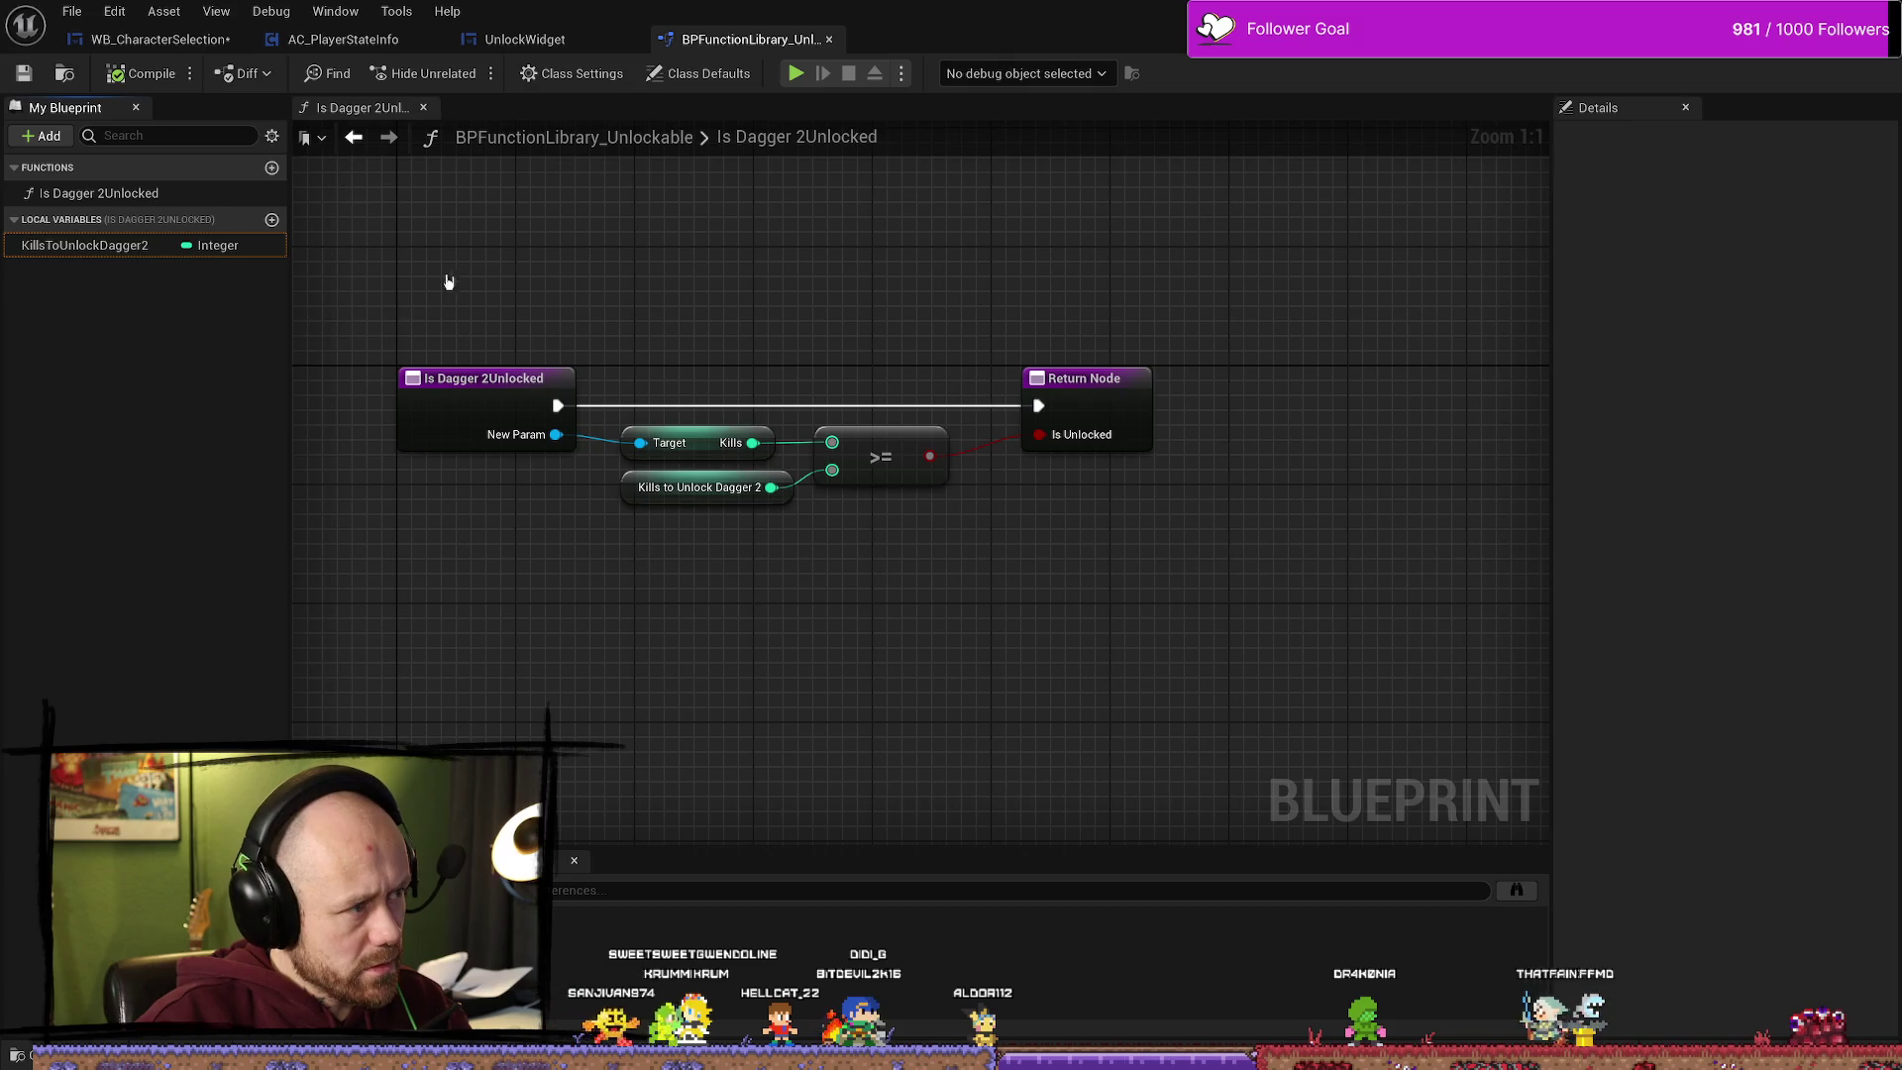
pyautogui.click(137, 247)
pyautogui.click(137, 248)
pyautogui.click(137, 194)
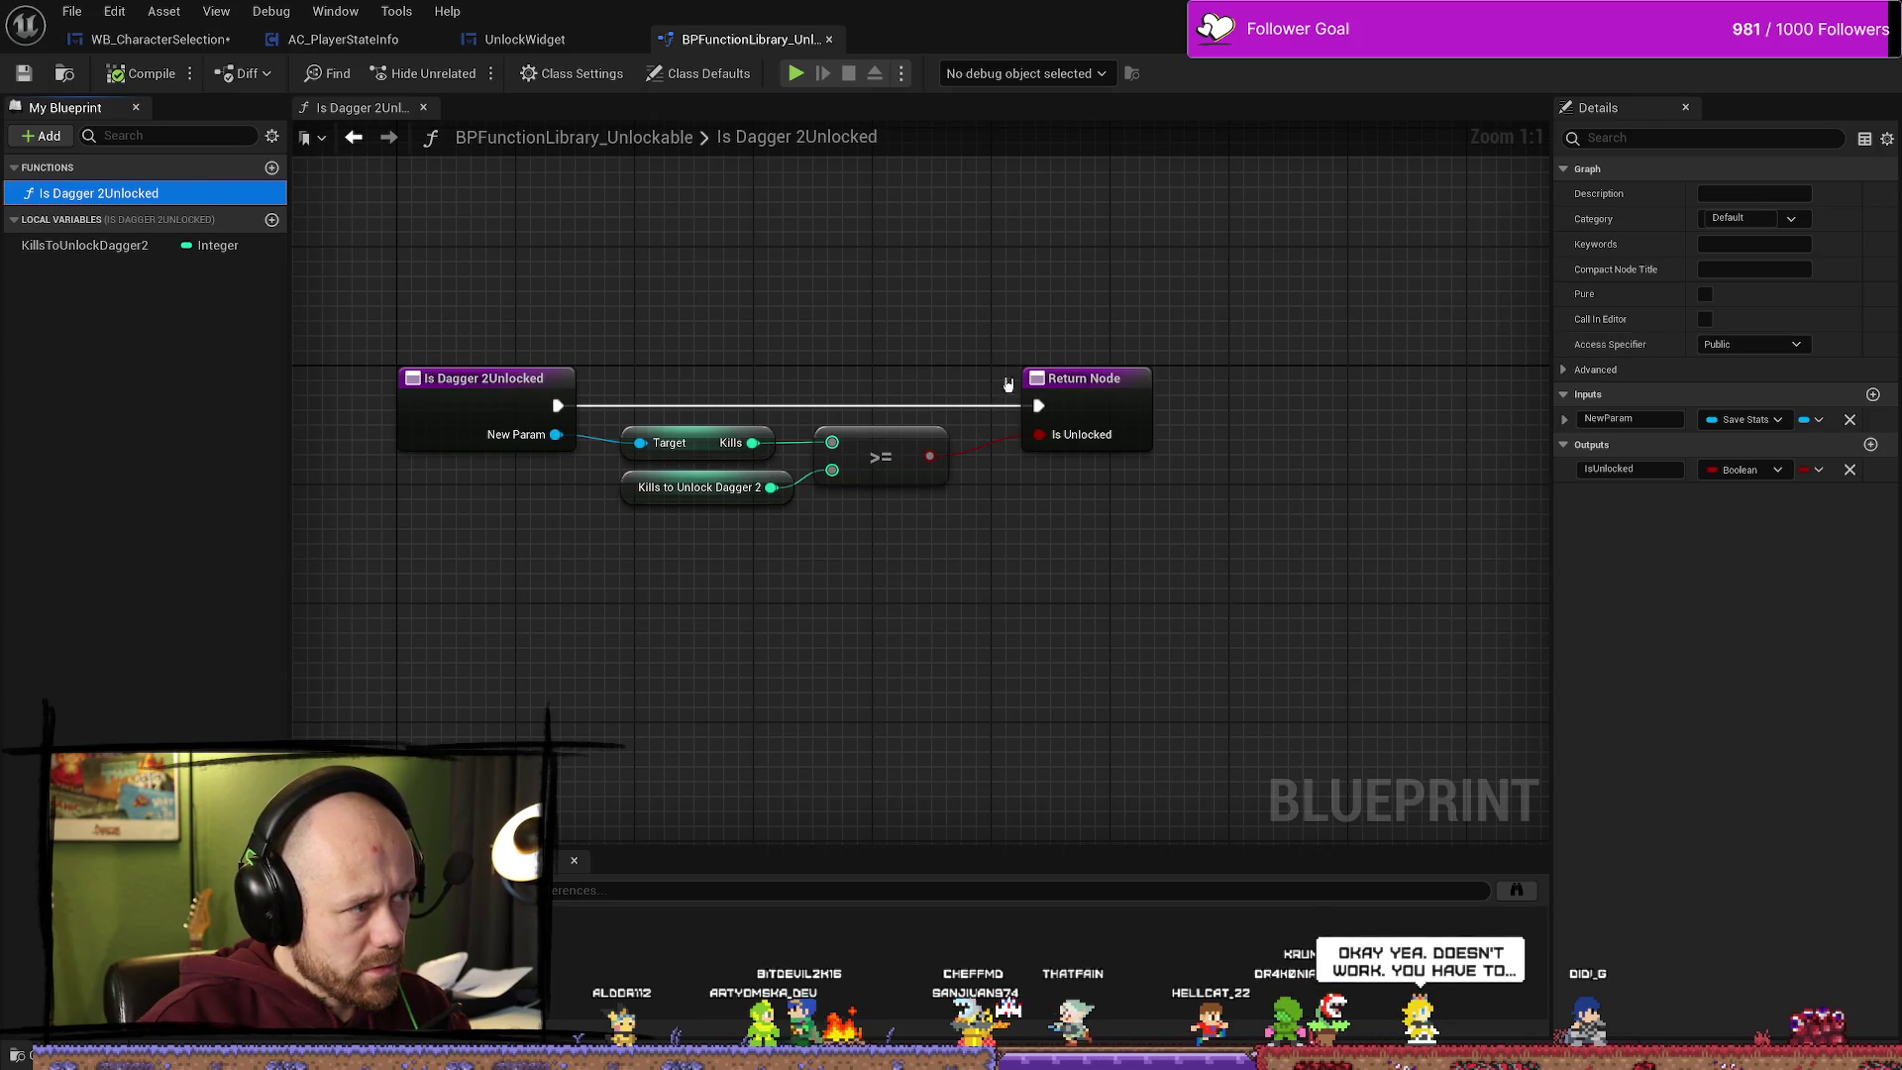
pyautogui.click(551, 48)
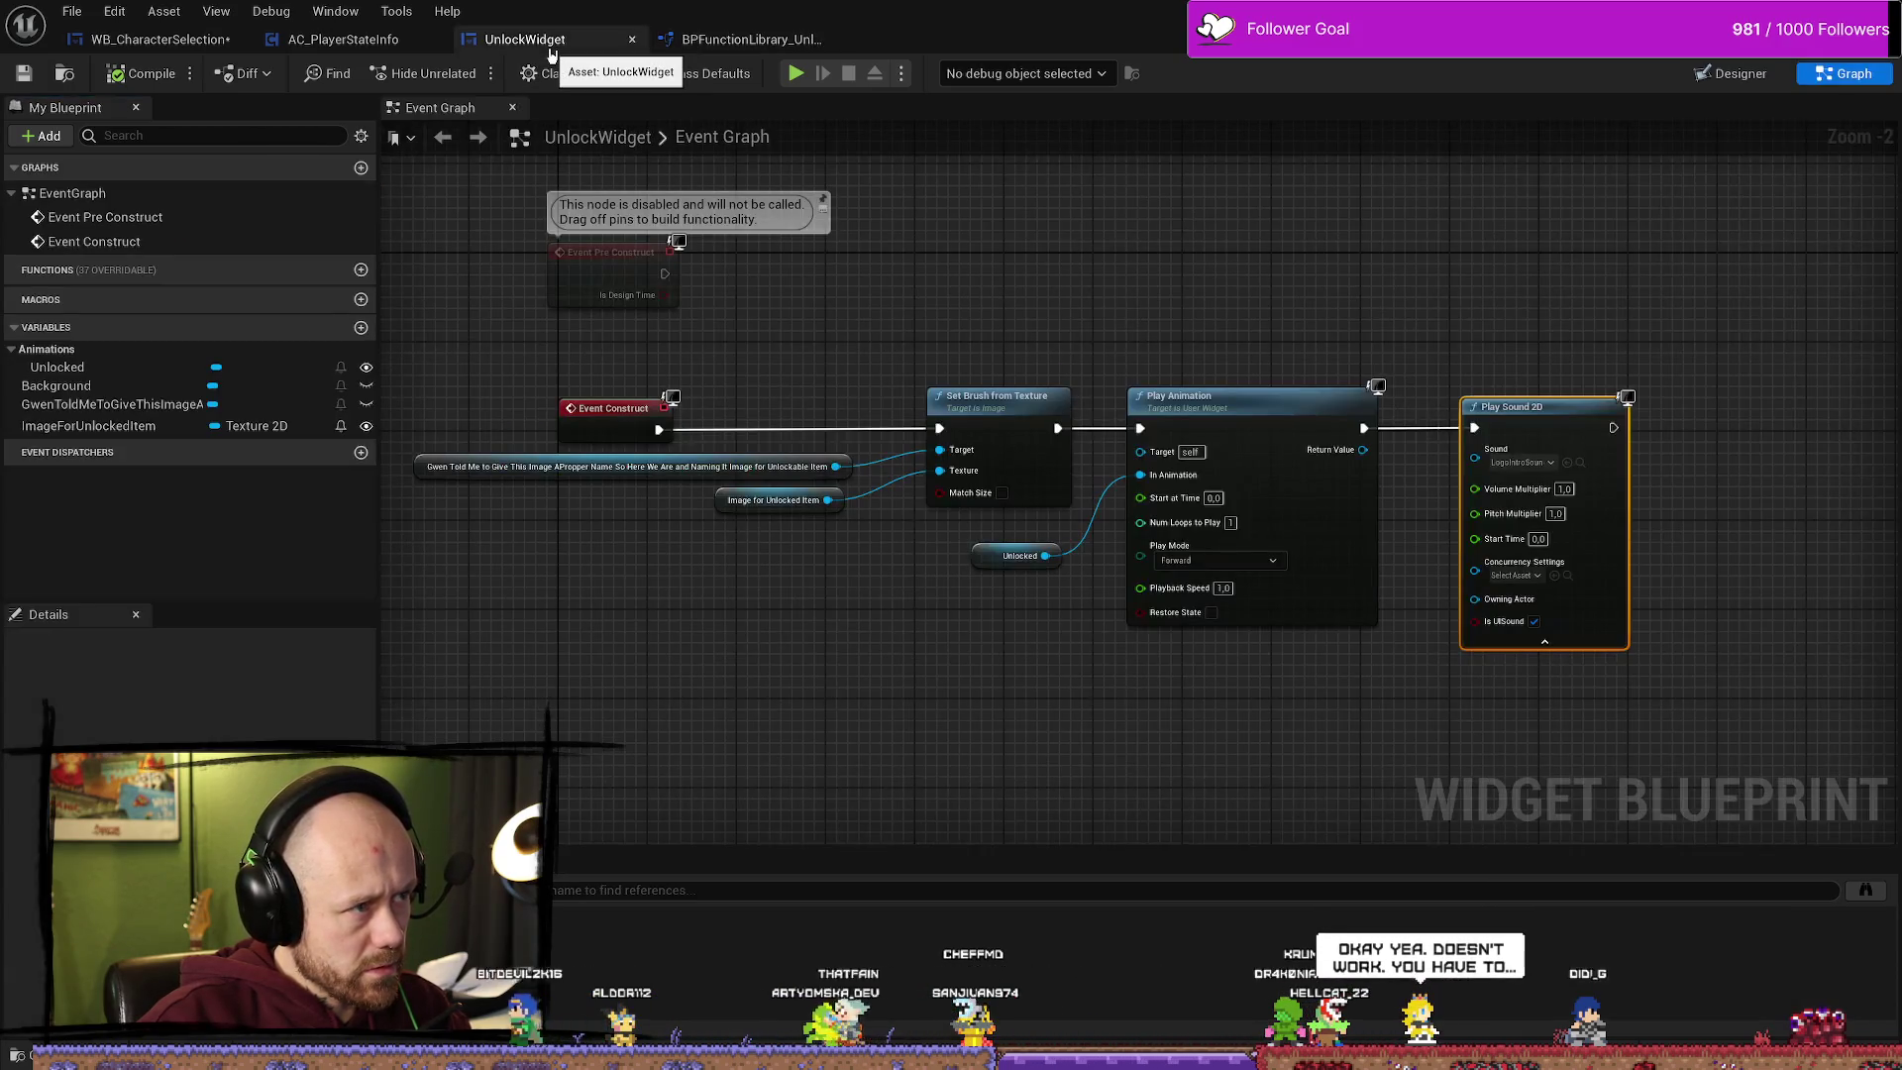
# Step: In Unlock Side Arms, check which actions accept Is Dagger 2Unlocked's Is Unlocked result
pyautogui.click(159, 38)
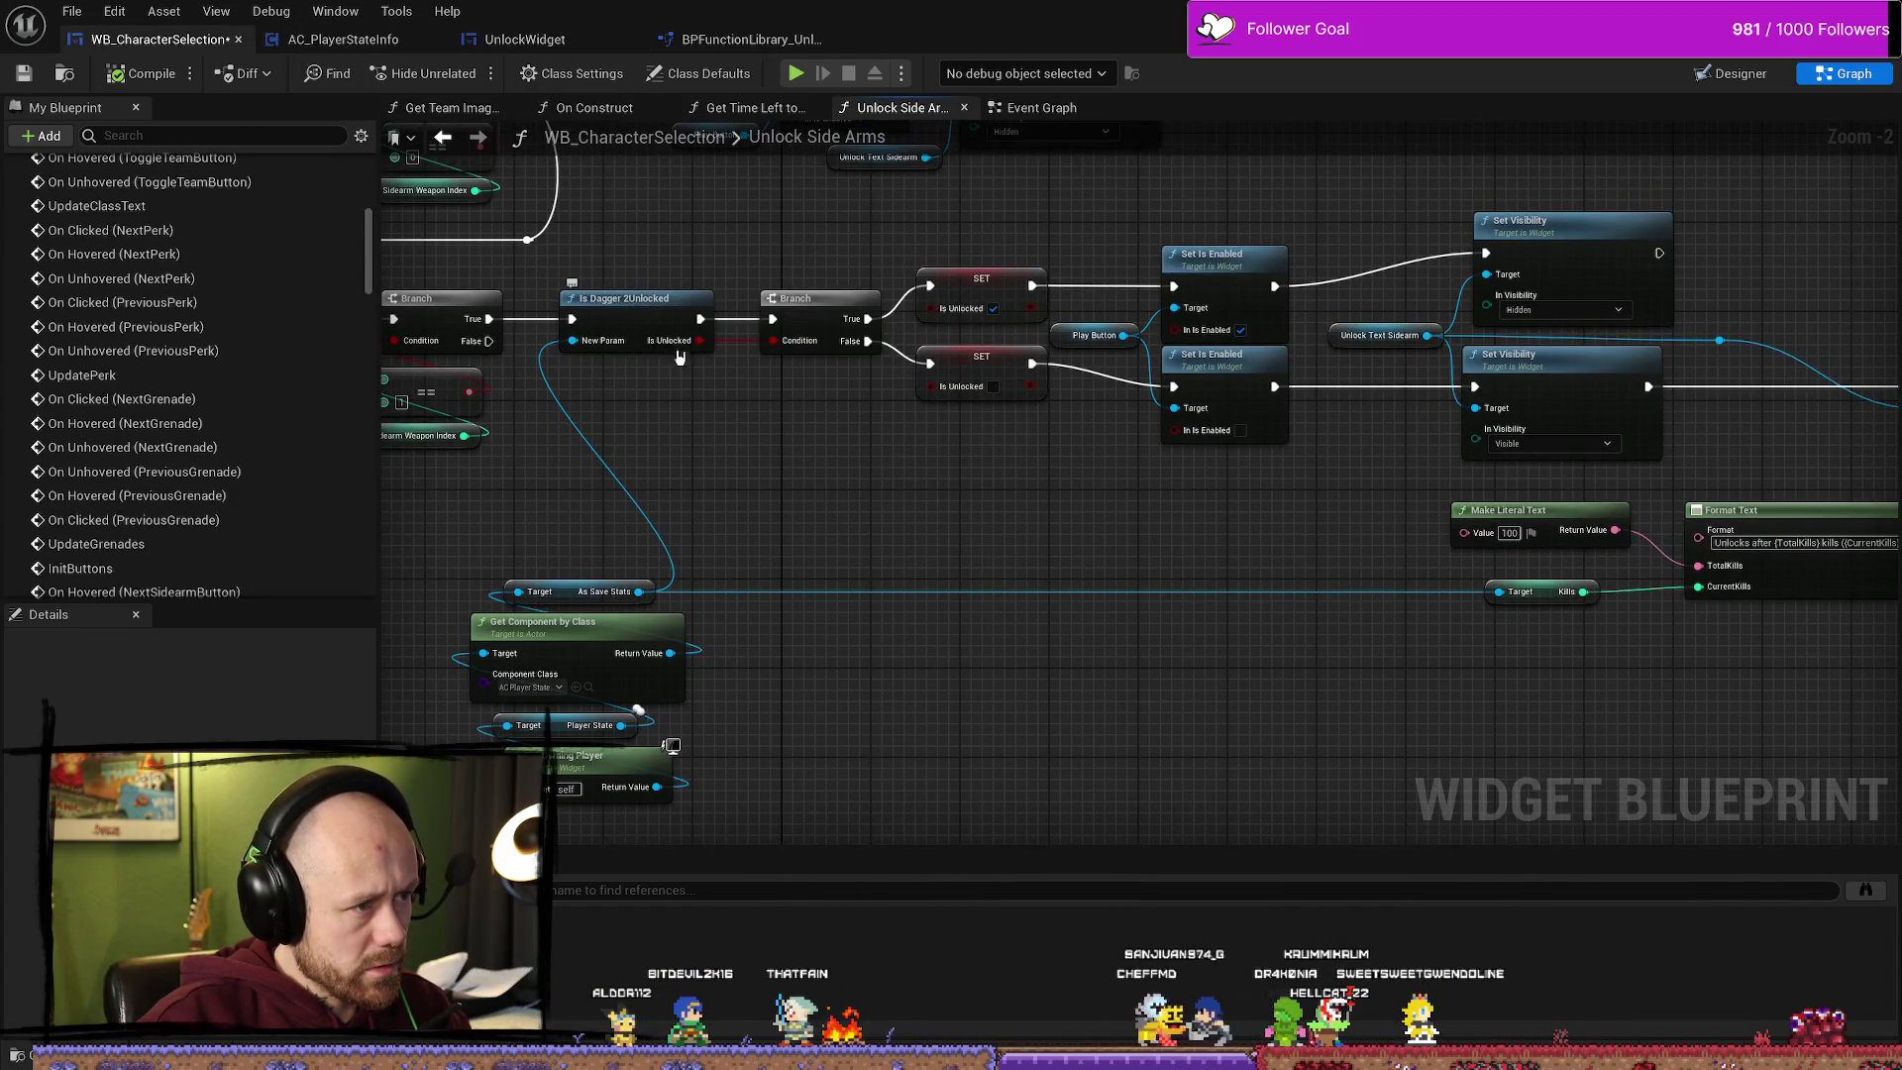
pyautogui.click(642, 317)
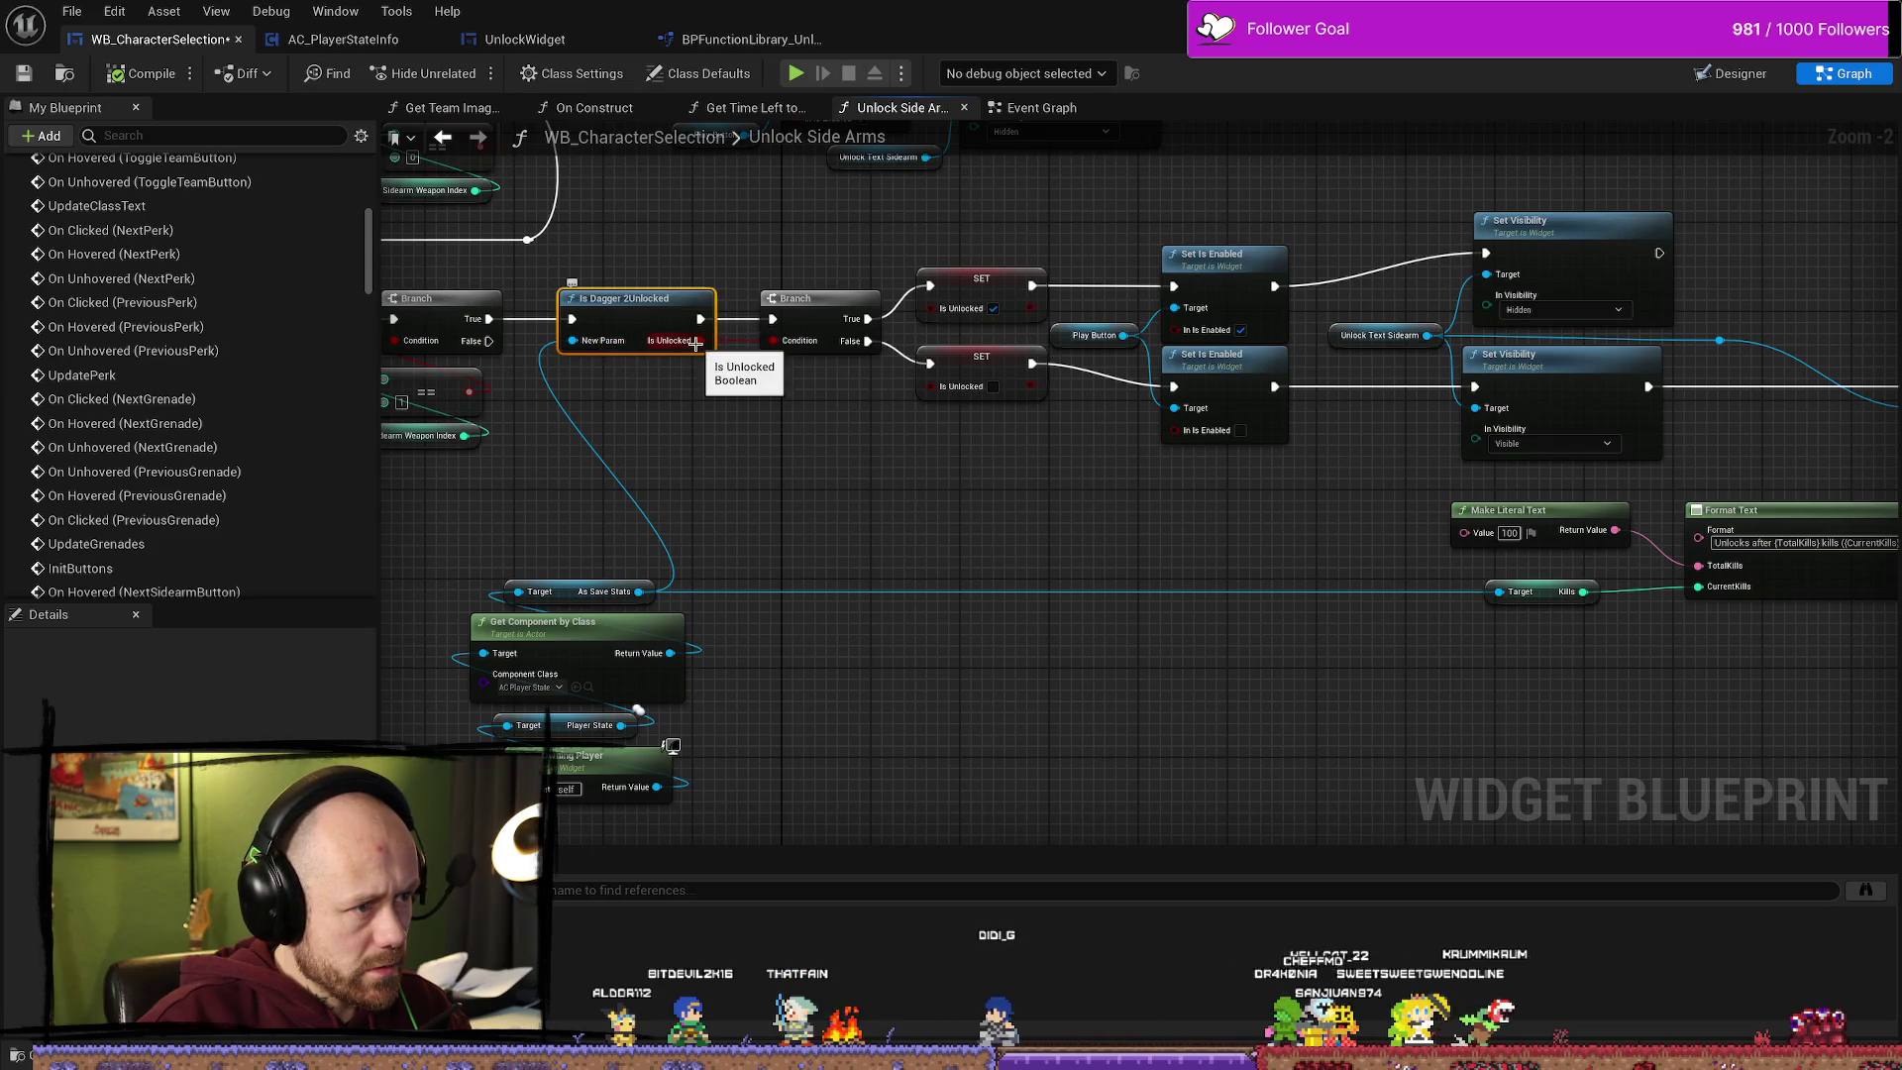
pyautogui.moveTo(696, 342); pyautogui.dragTo(748, 421)
pyautogui.click(765, 402)
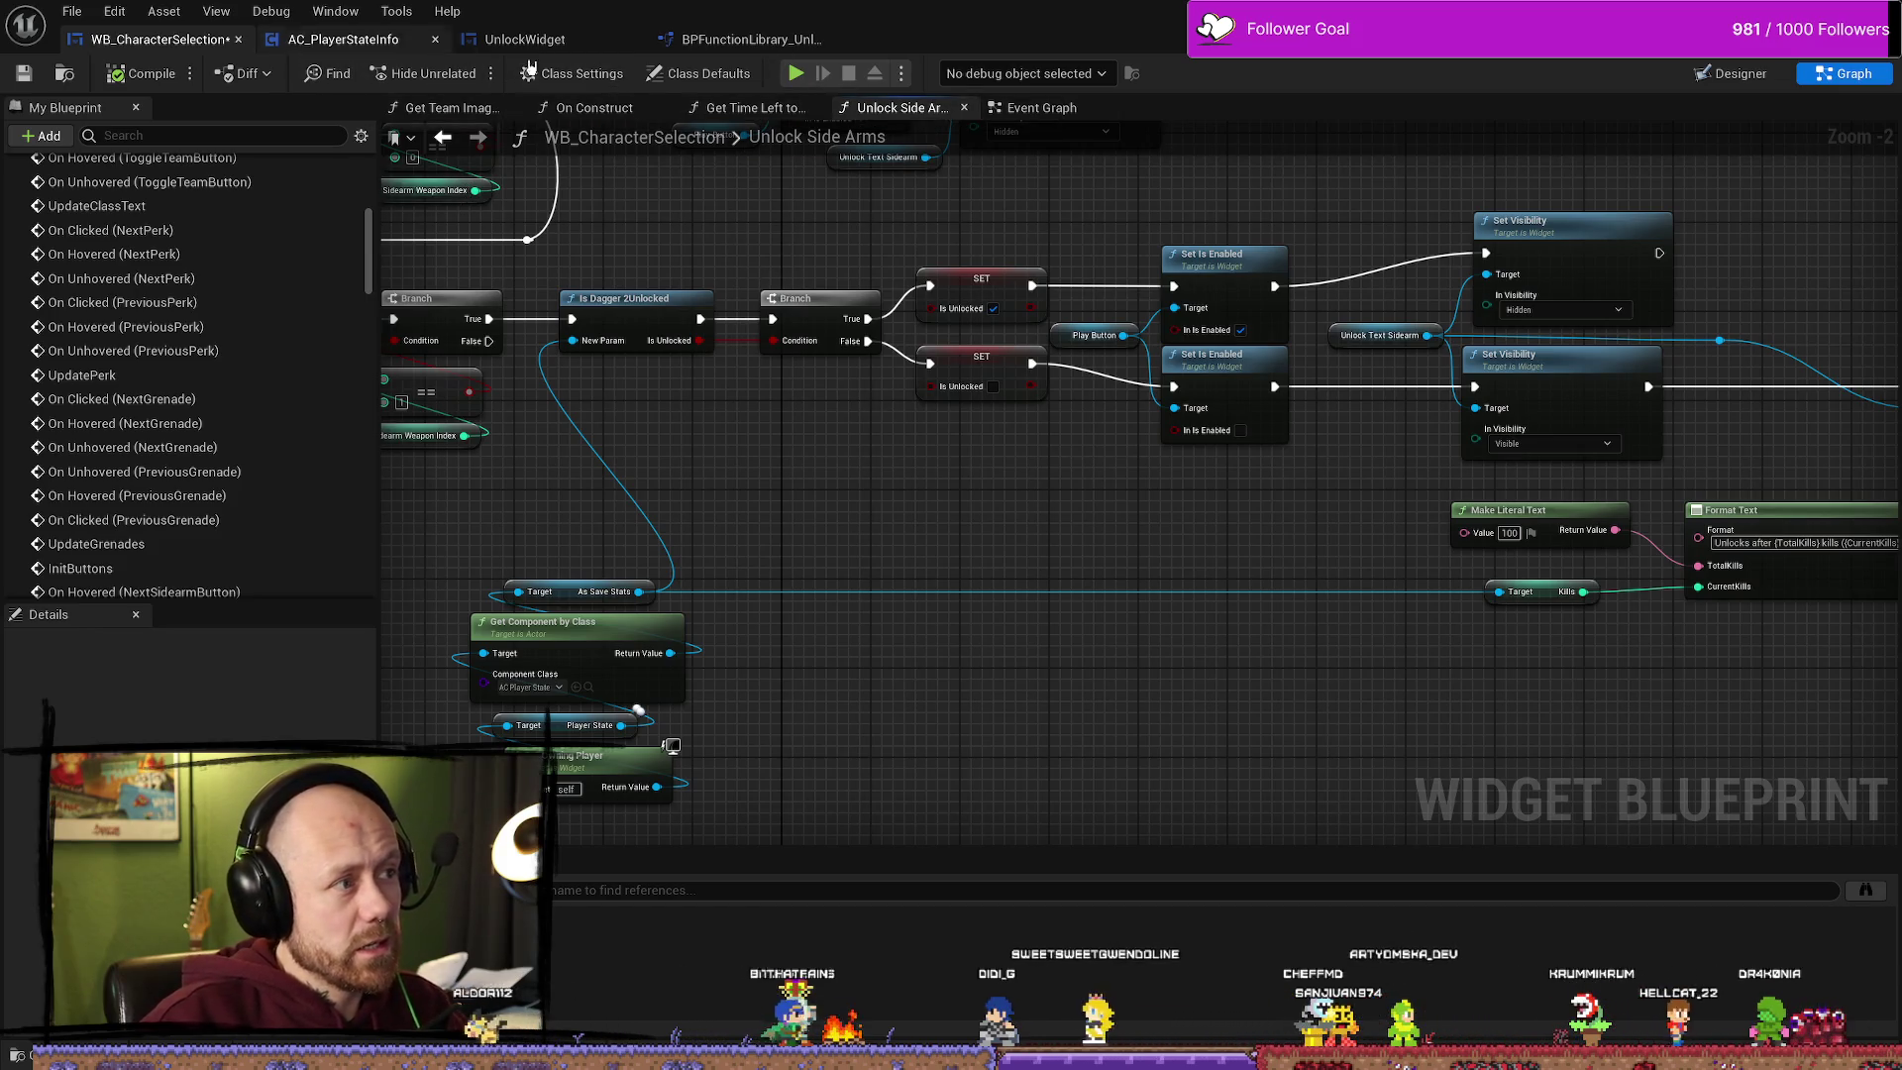
pyautogui.click(748, 40)
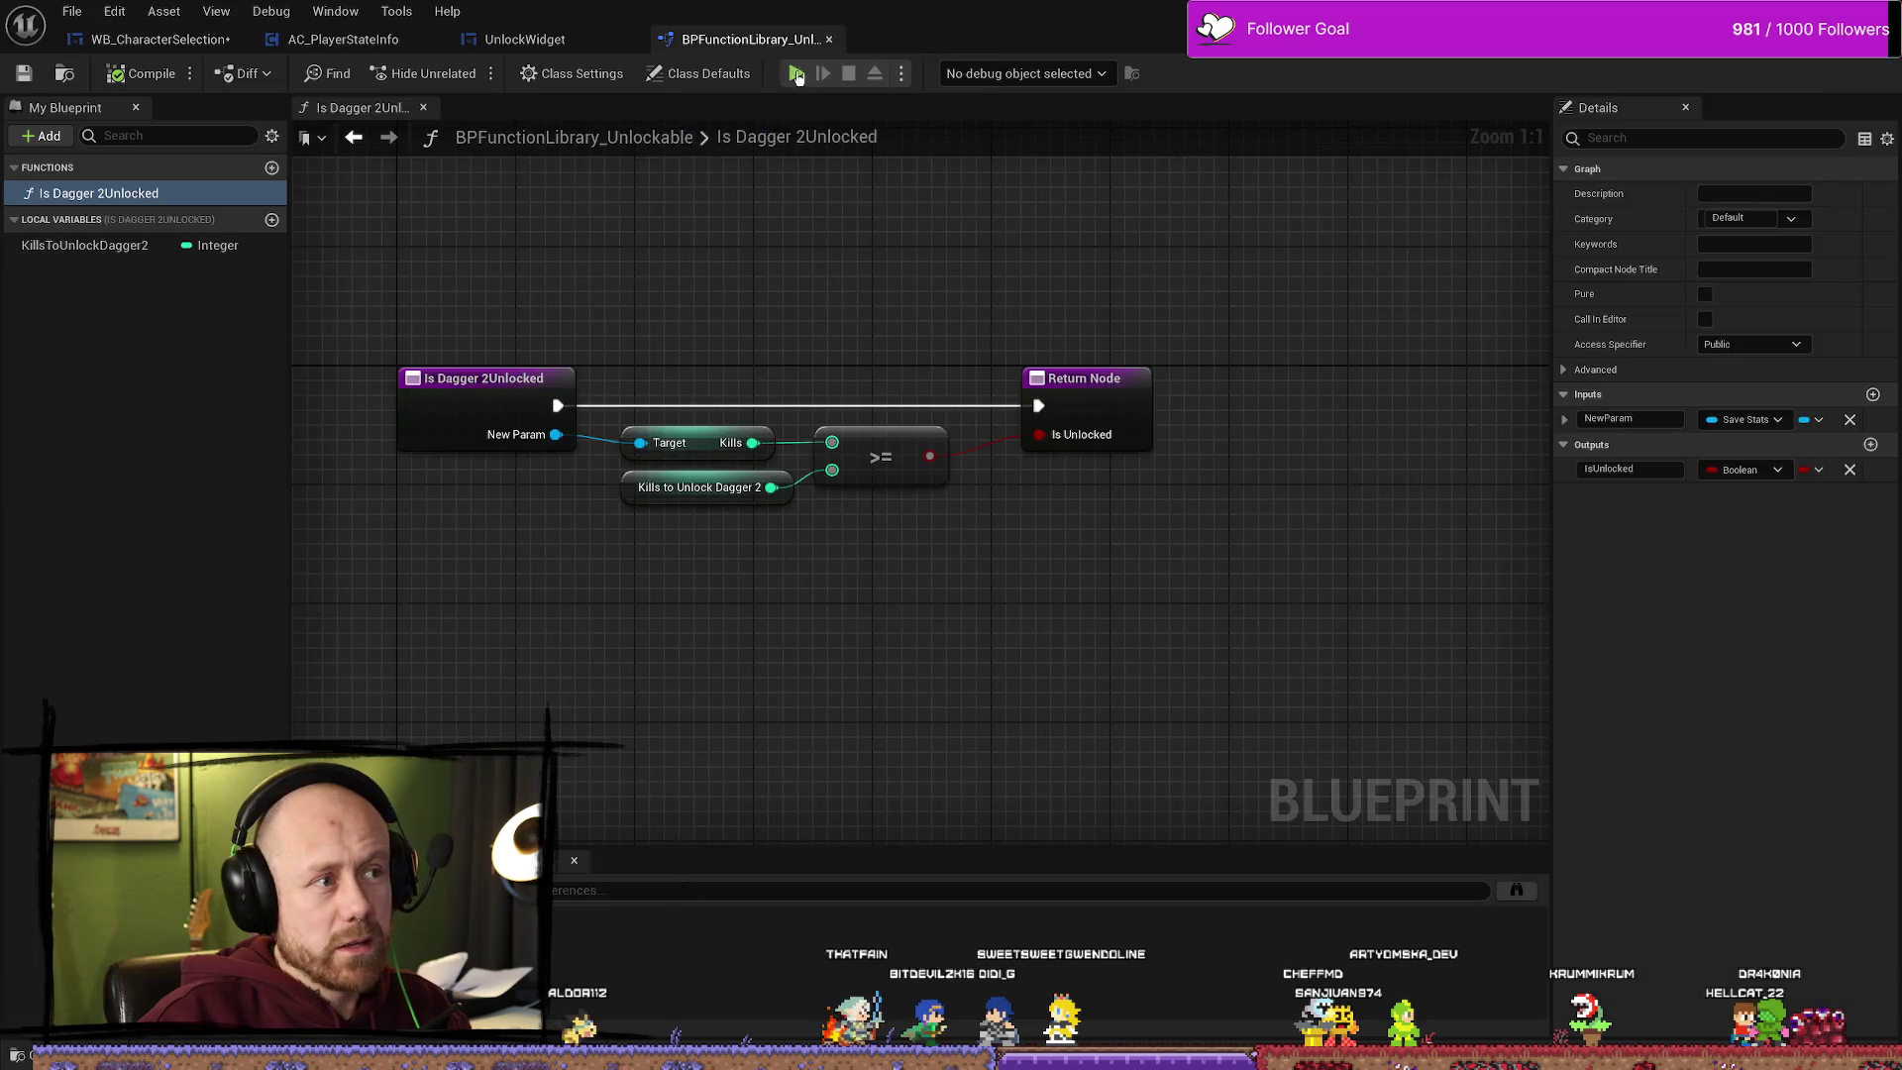
# Step: Add a second Return Node output of type Integer named KillsToUnlockDagger, wired from Kills to Unlock Dagger 2
pyautogui.click(1100, 416)
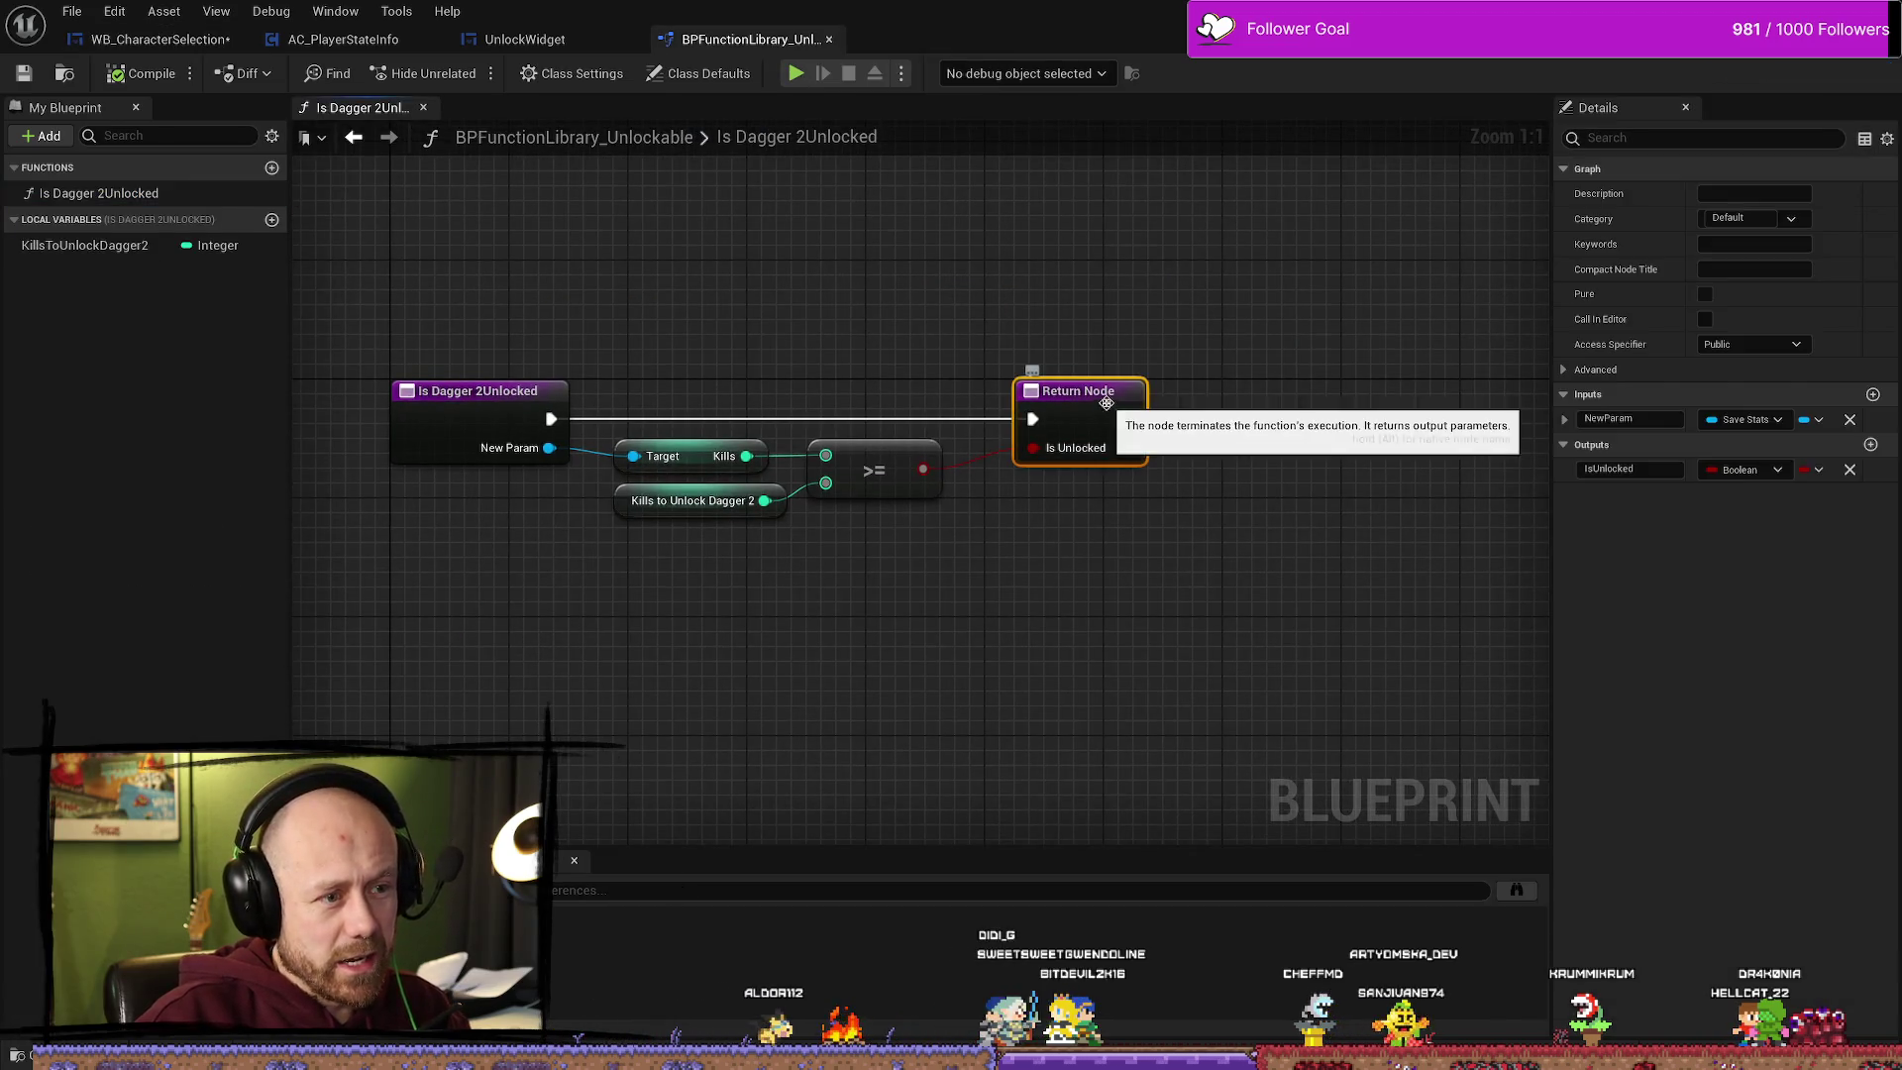
pyautogui.click(1871, 445)
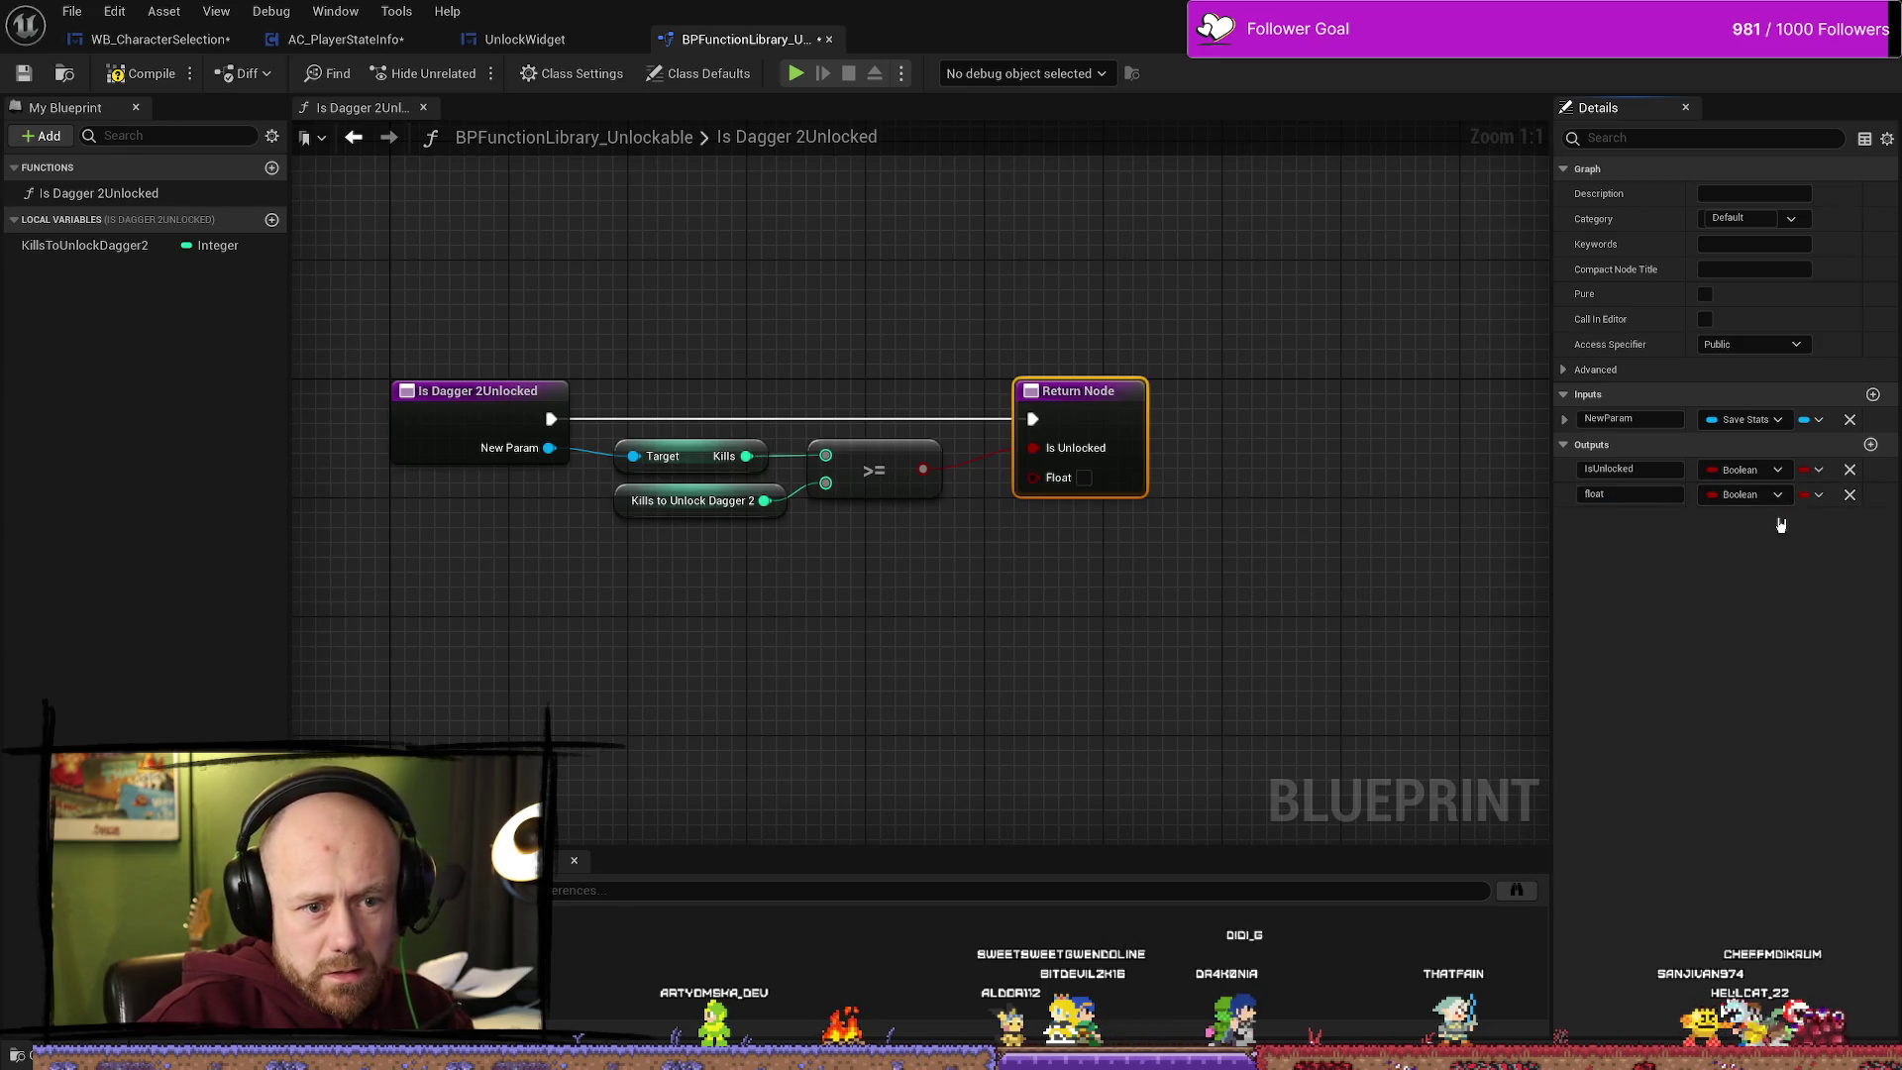
pyautogui.click(1744, 494)
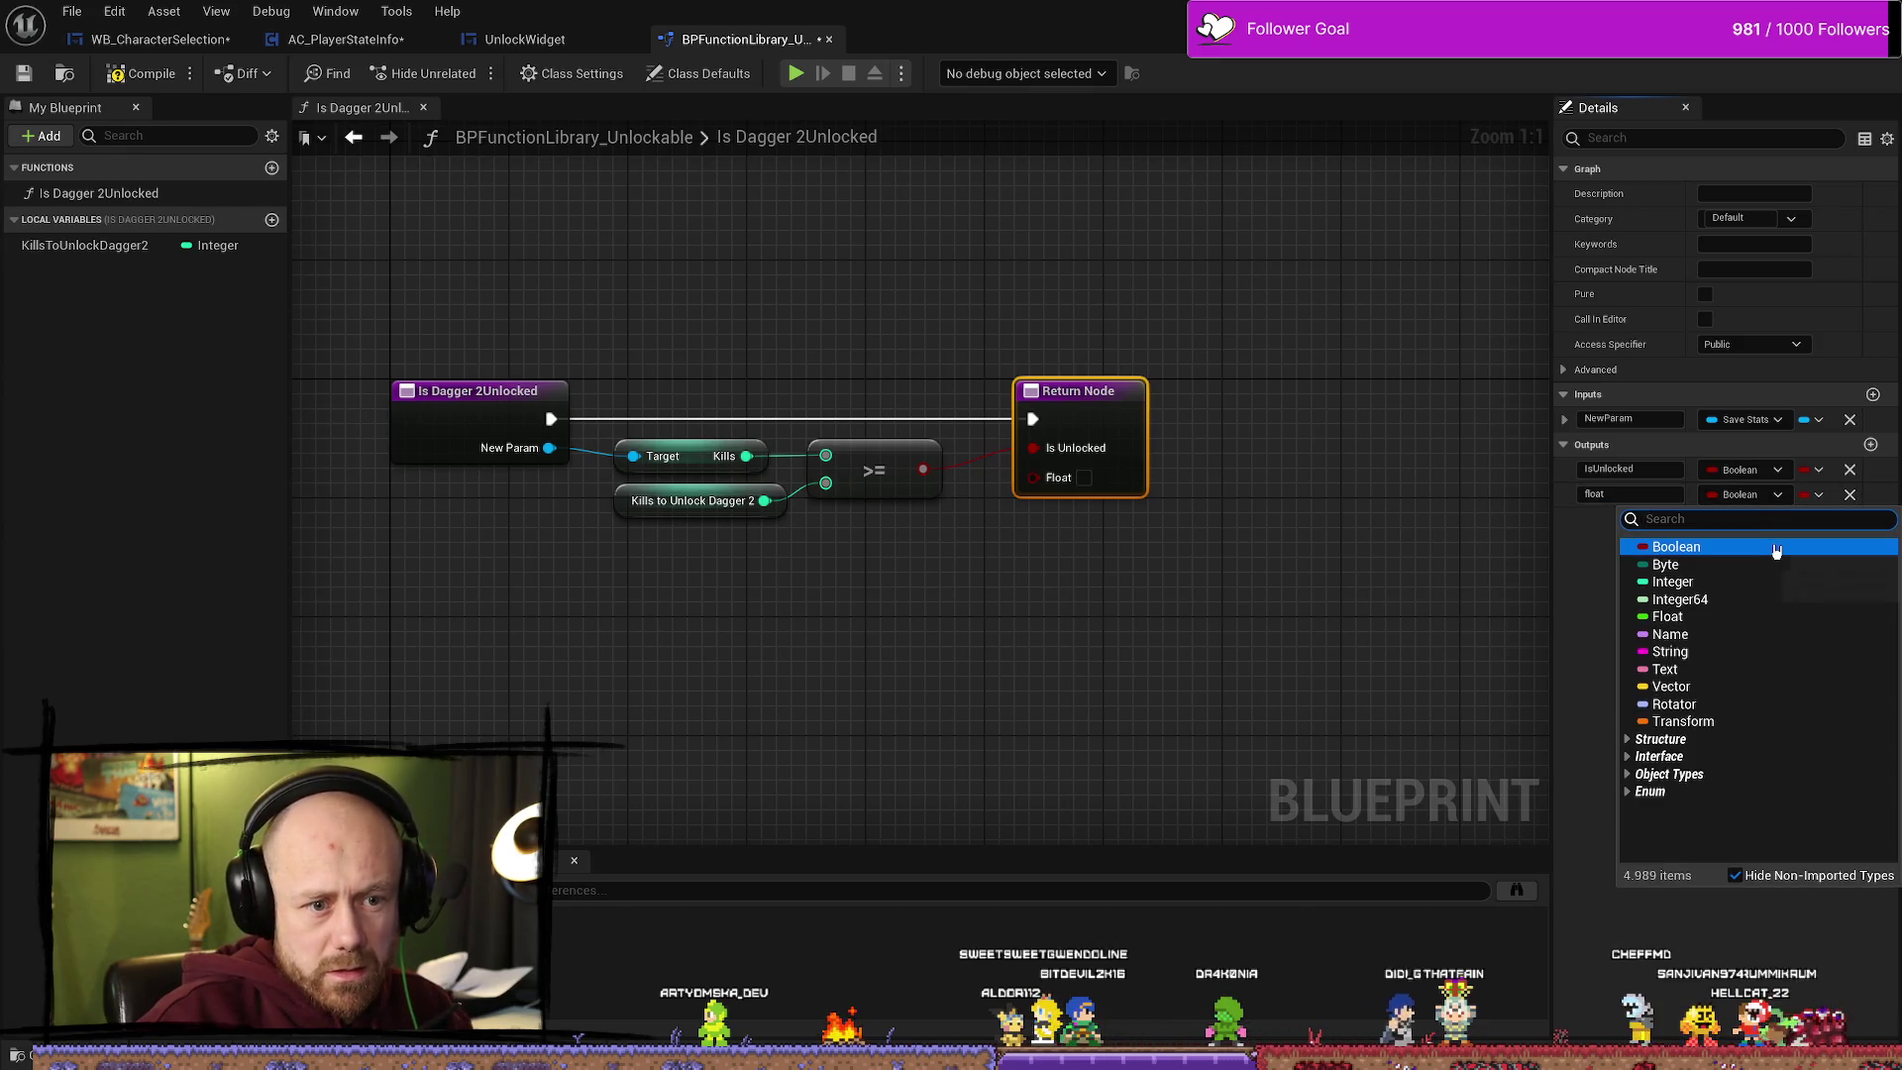
pyautogui.click(1724, 583)
pyautogui.click(1642, 493)
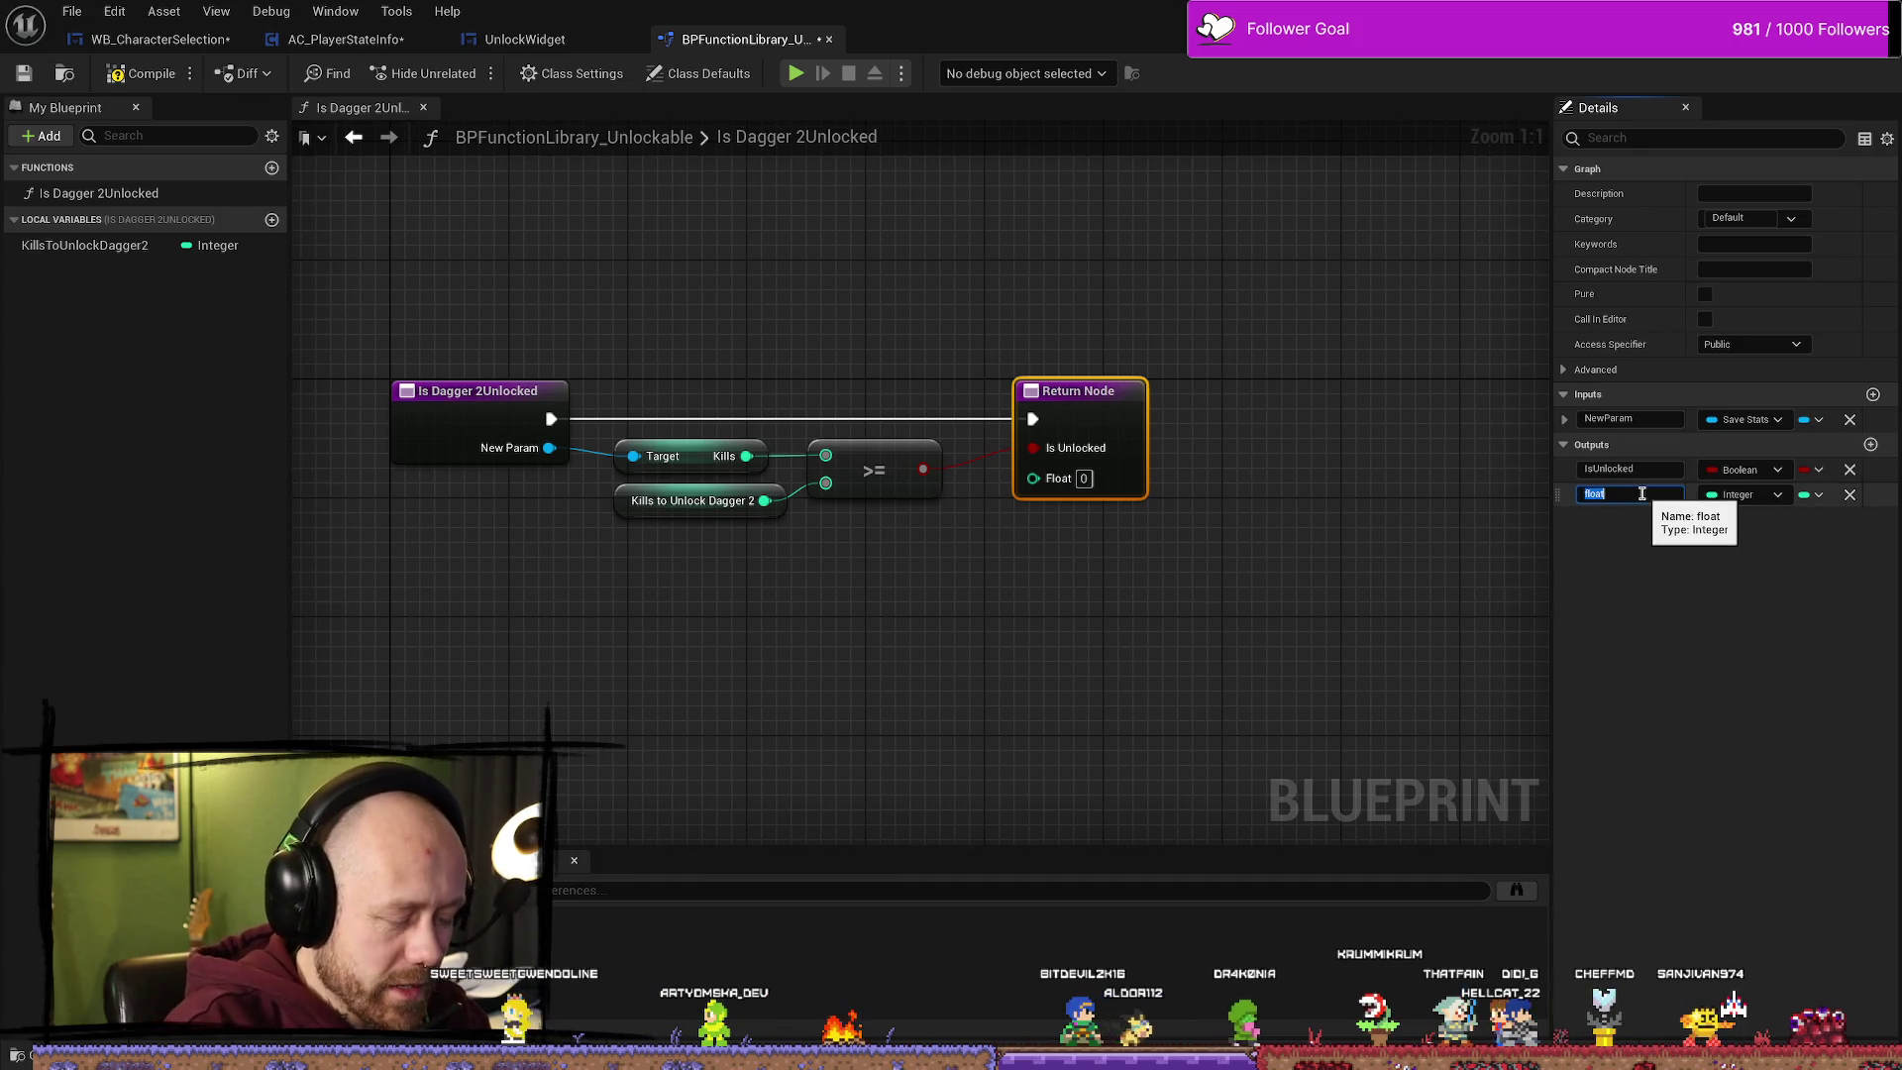
pyautogui.write('KillsToUnlockDagger')
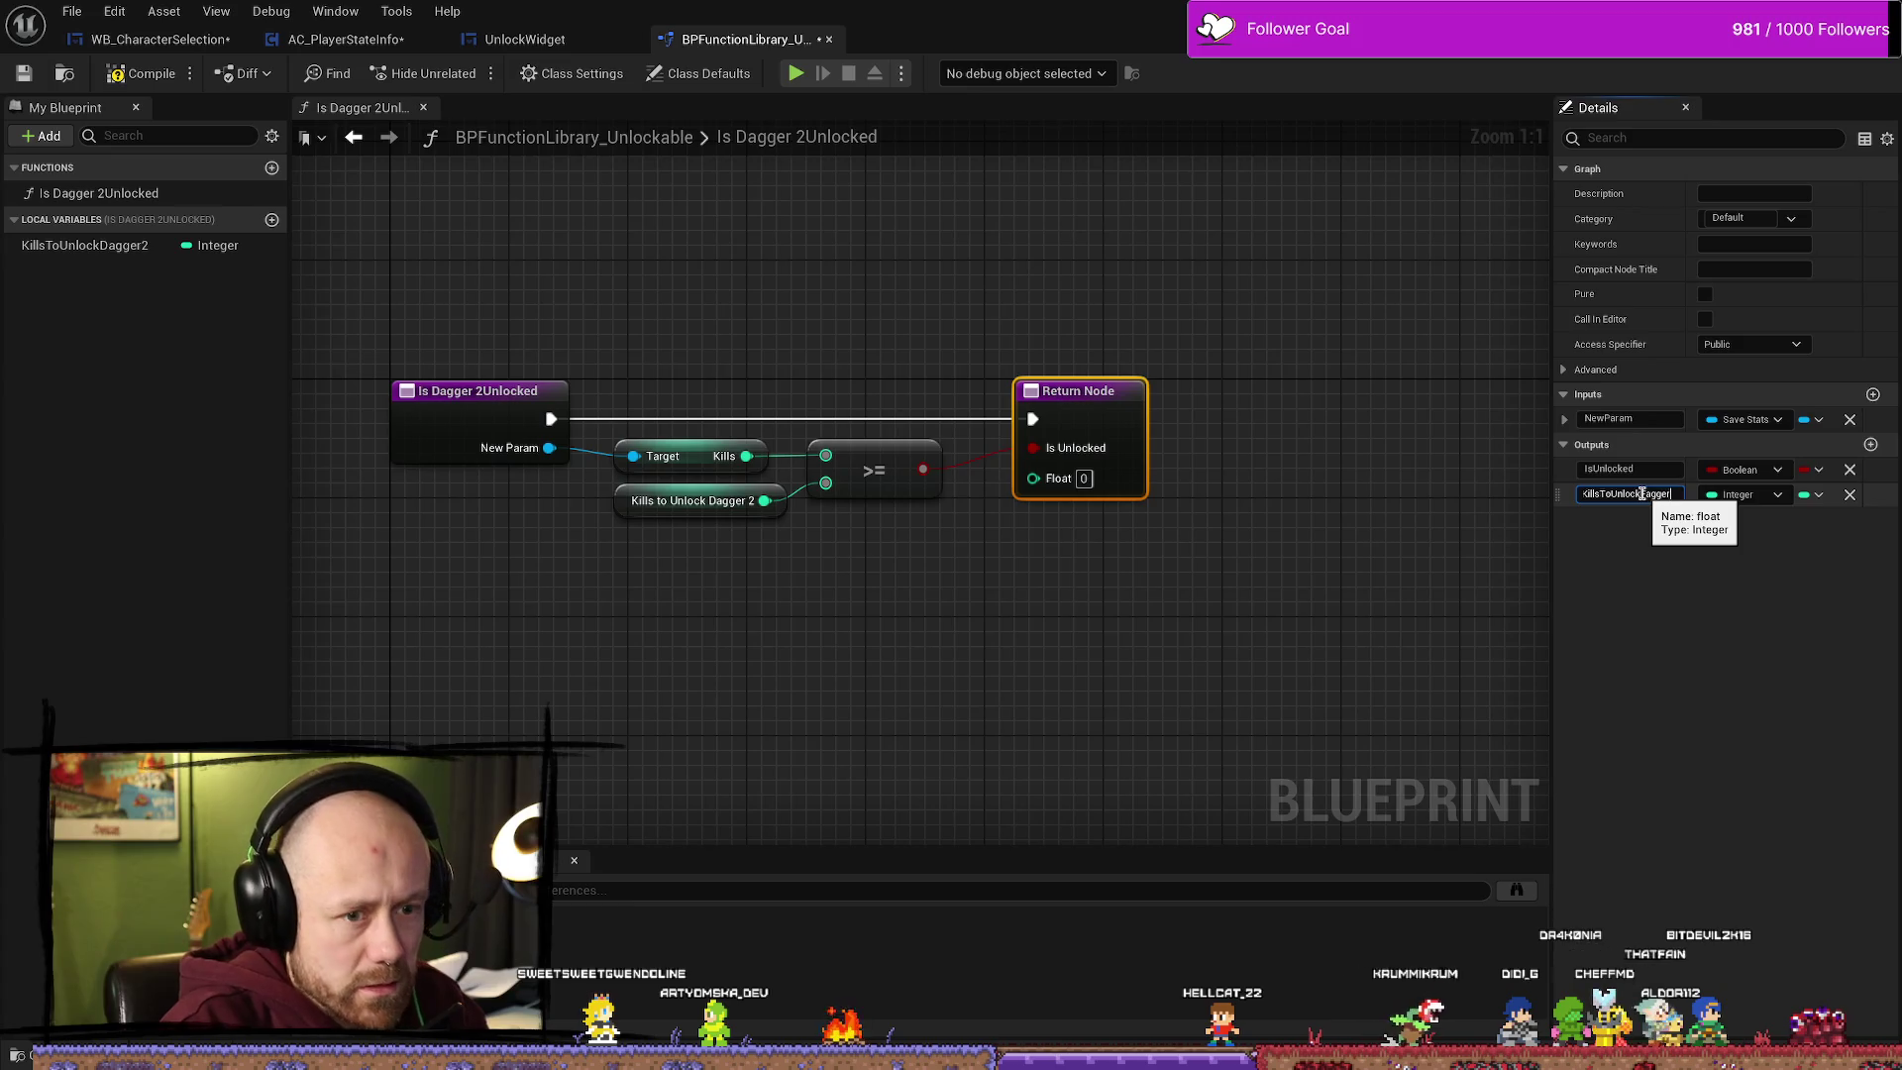
pyautogui.press('Return')
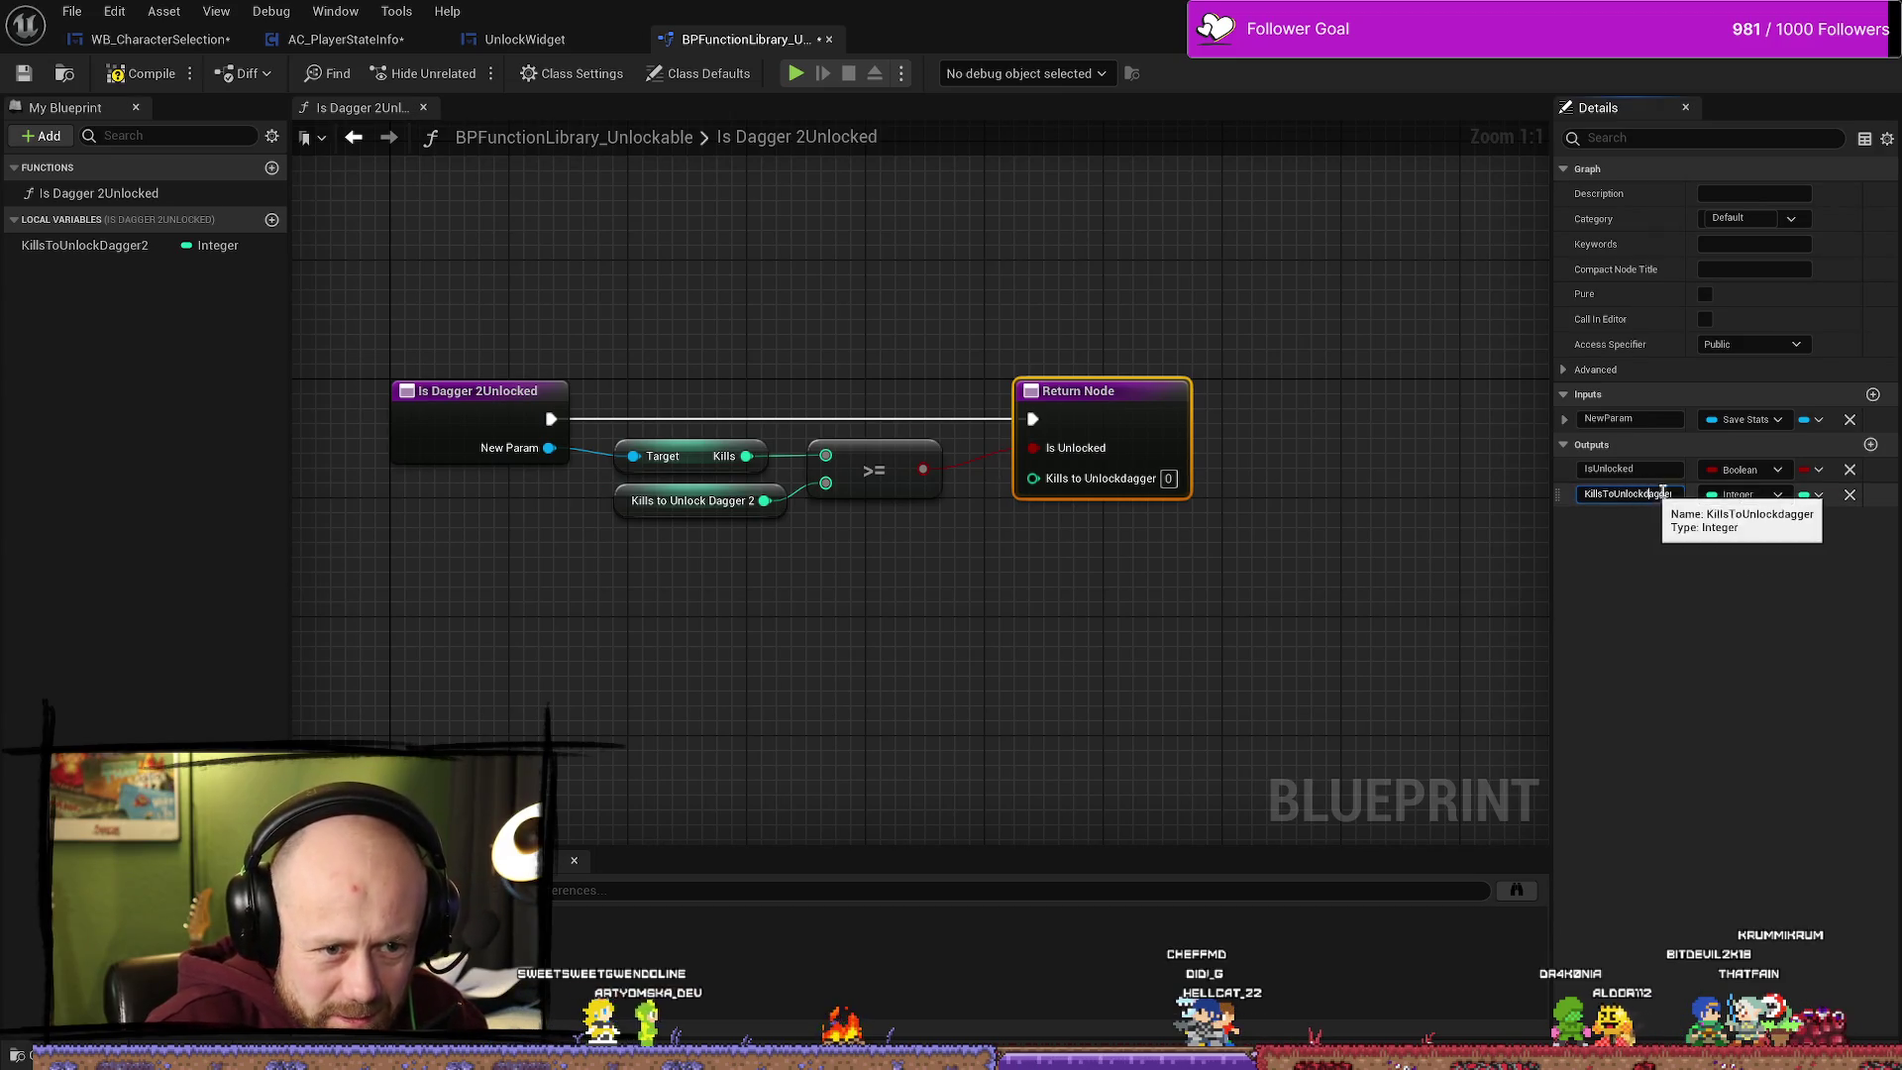
pyautogui.write('D')
pyautogui.press('Return')
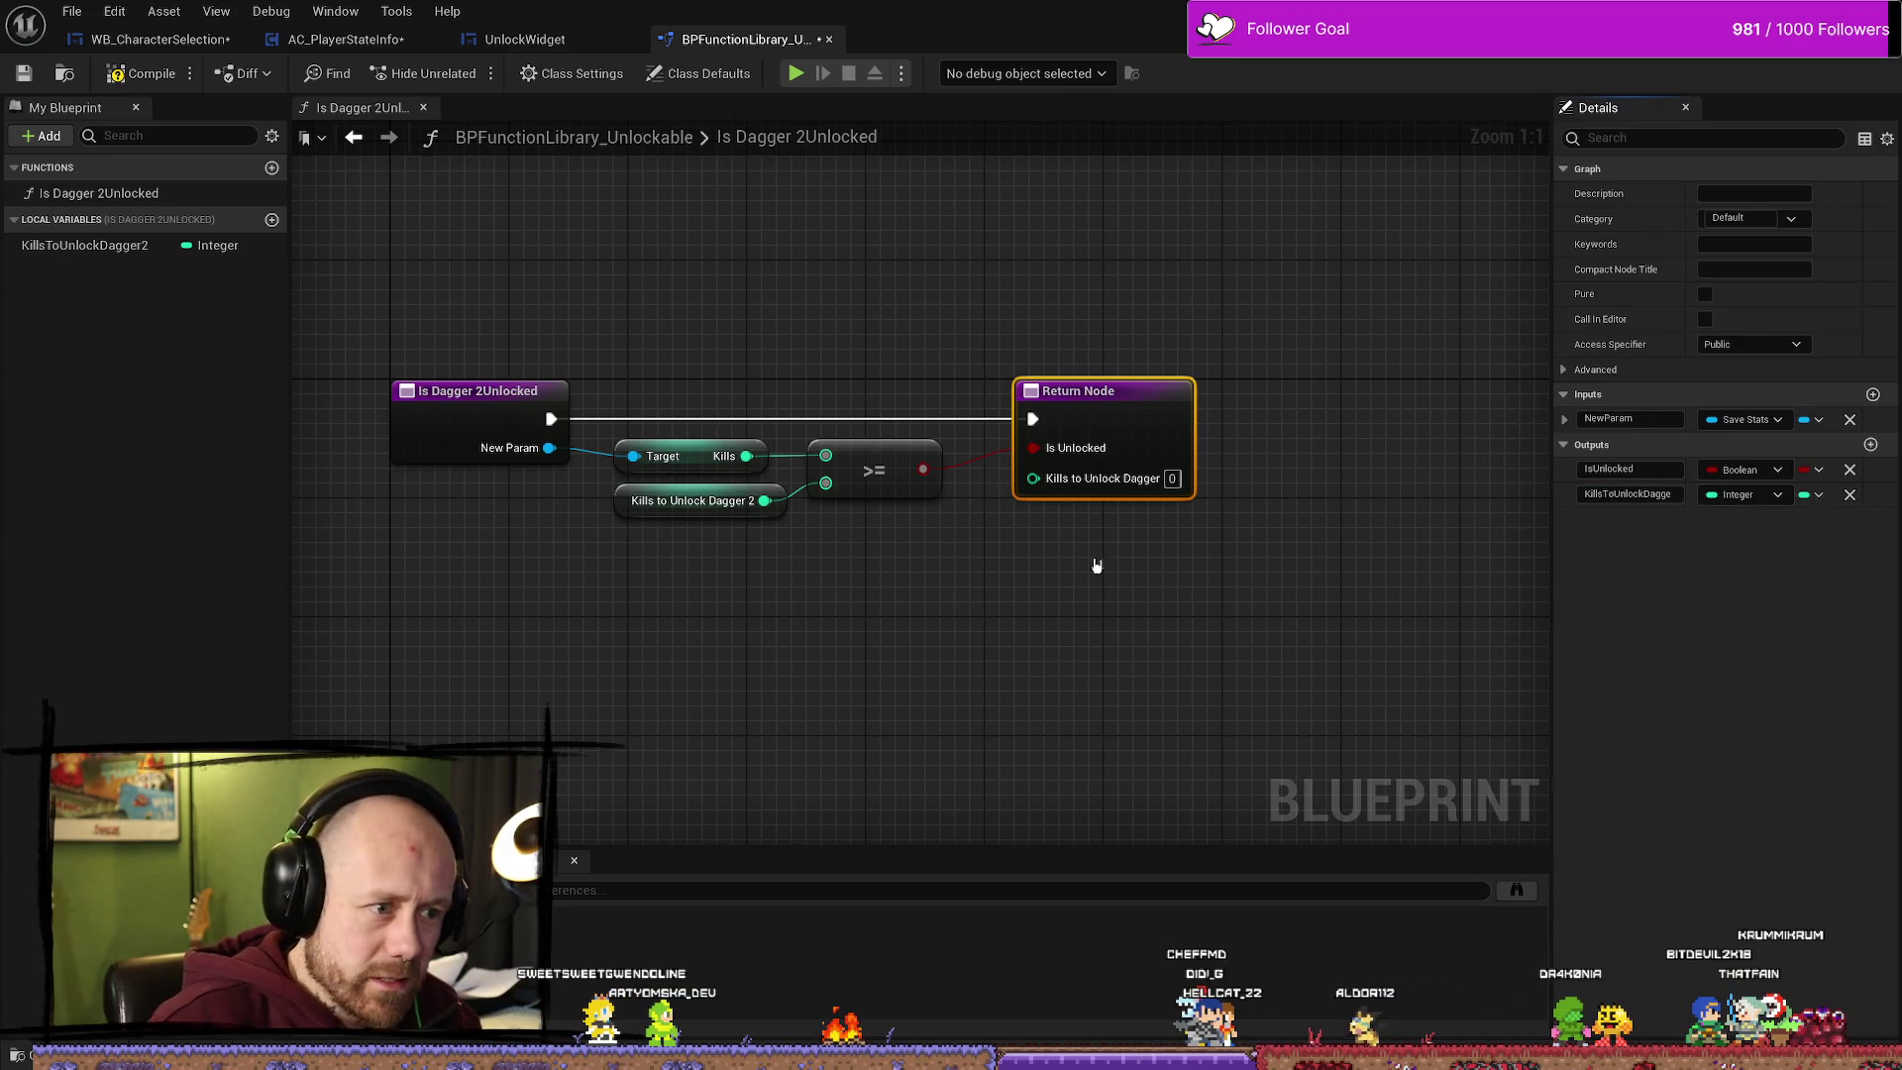
pyautogui.moveTo(765, 501)
pyautogui.mouseDown()
pyautogui.moveTo(1040, 505)
pyautogui.moveTo(1033, 477)
pyautogui.mouseUp()
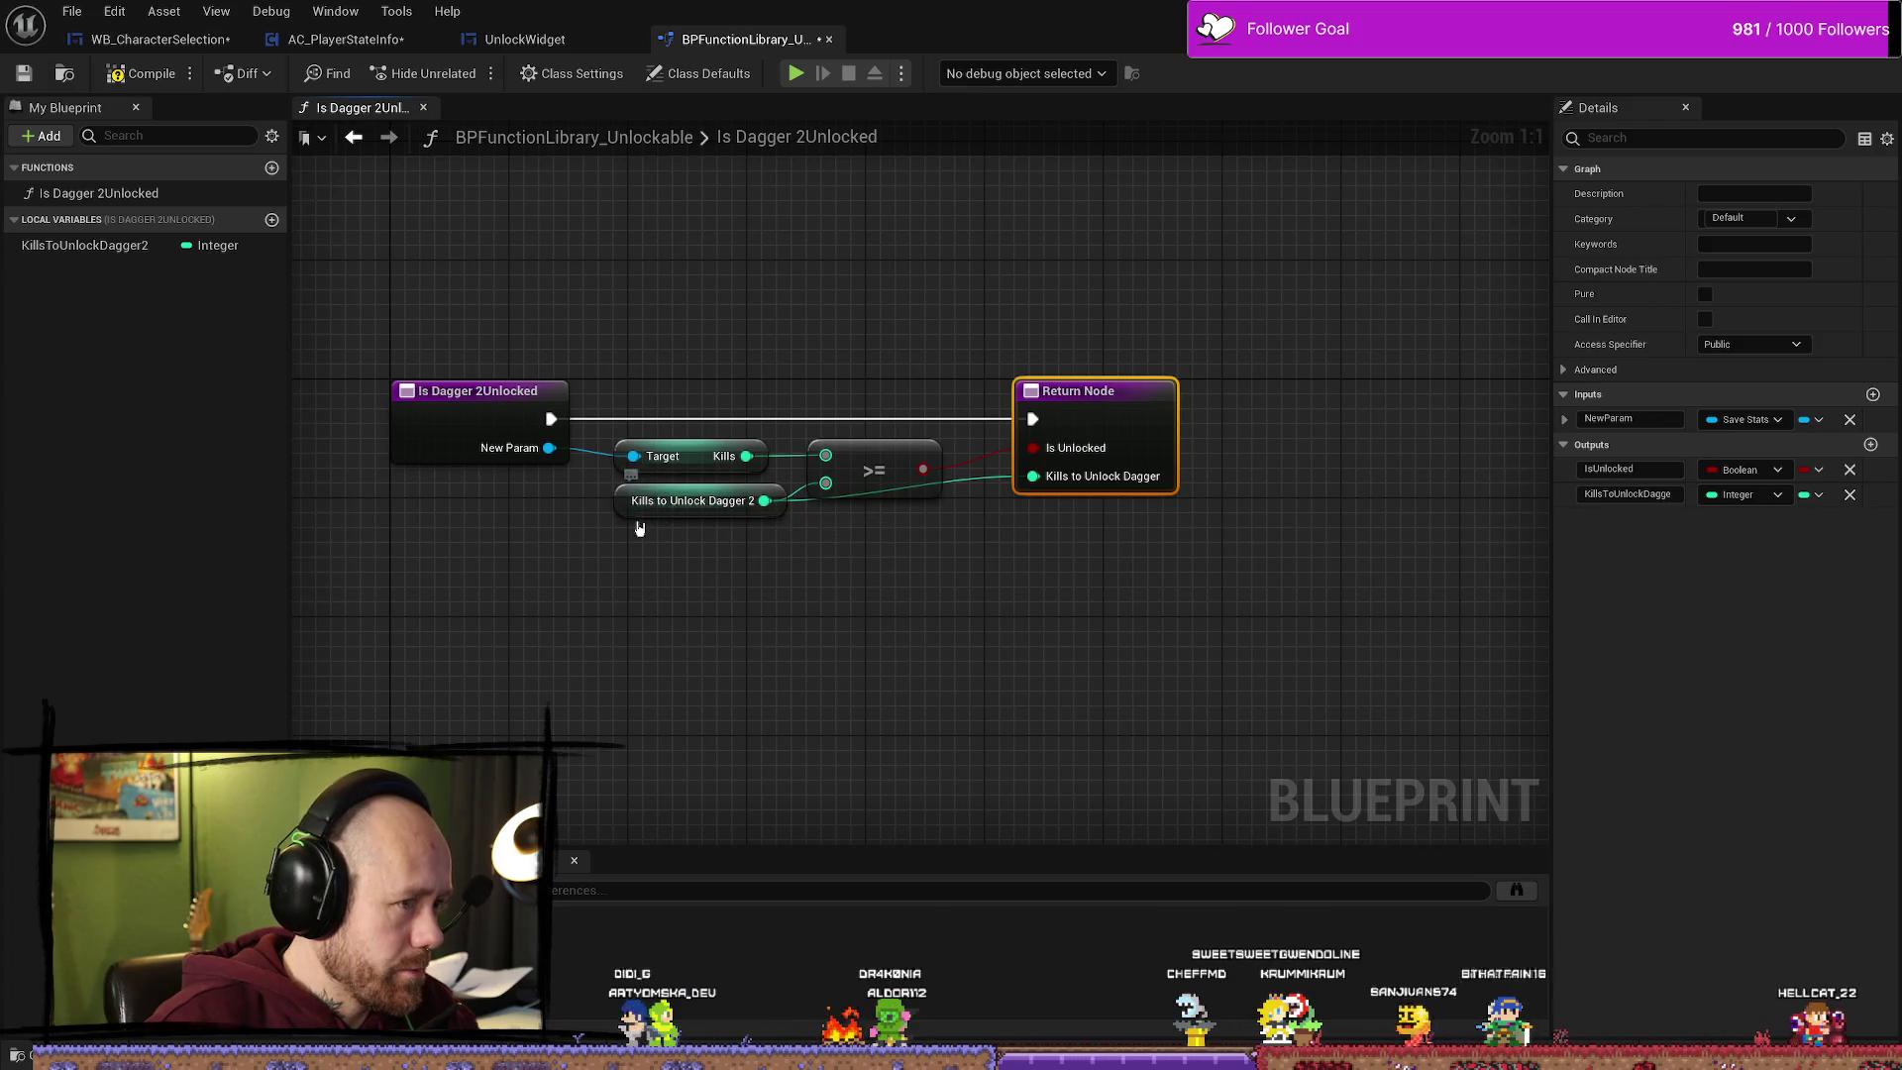
# Step: Insert a reroute point on the Kills to Unlock Dagger 2 wire and position it near the Return Node
pyautogui.moveTo(624, 517); pyautogui.dragTo(624, 547)
pyautogui.doubleClick(825, 507)
pyautogui.moveTo(825, 507); pyautogui.dragTo(1018, 537)
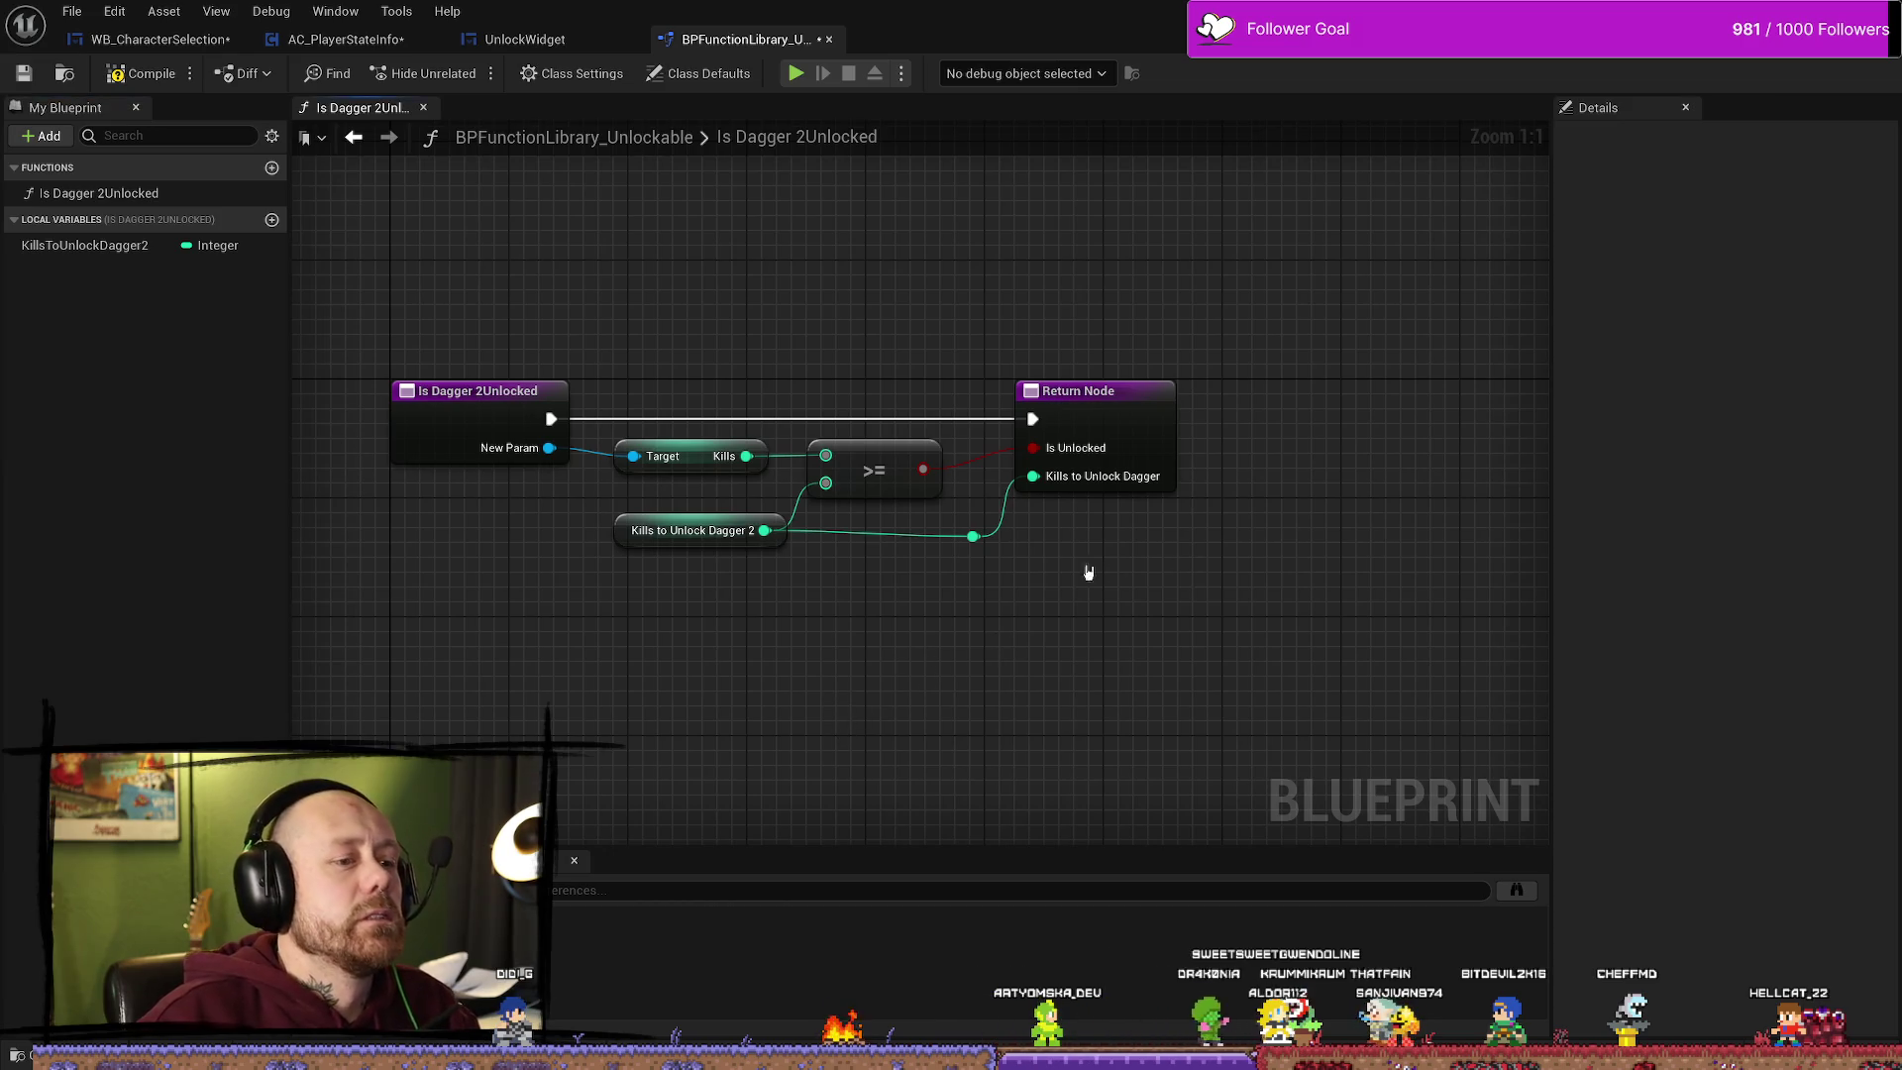
pyautogui.moveTo(980, 548); pyautogui.dragTo(960, 544)
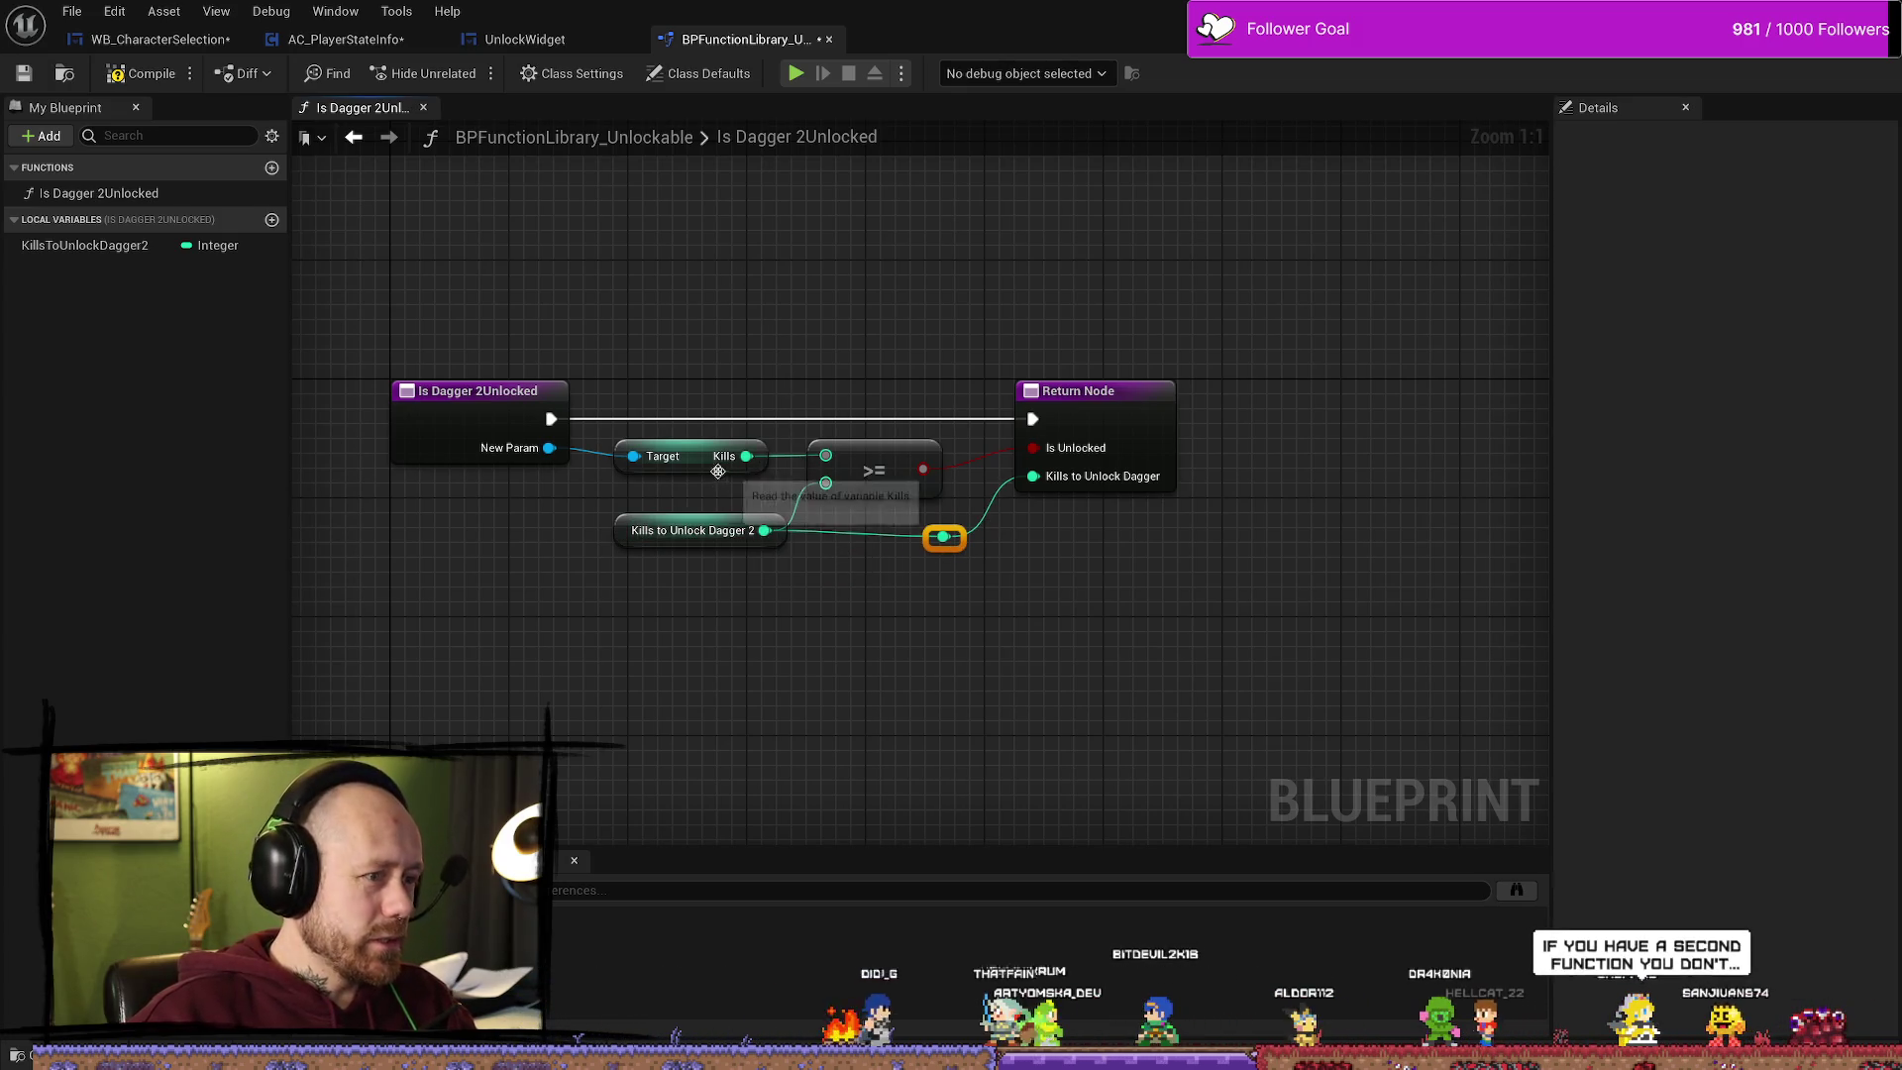
pyautogui.keyDown('shift'); pyautogui.click(694, 533); pyautogui.keyUp('shift')
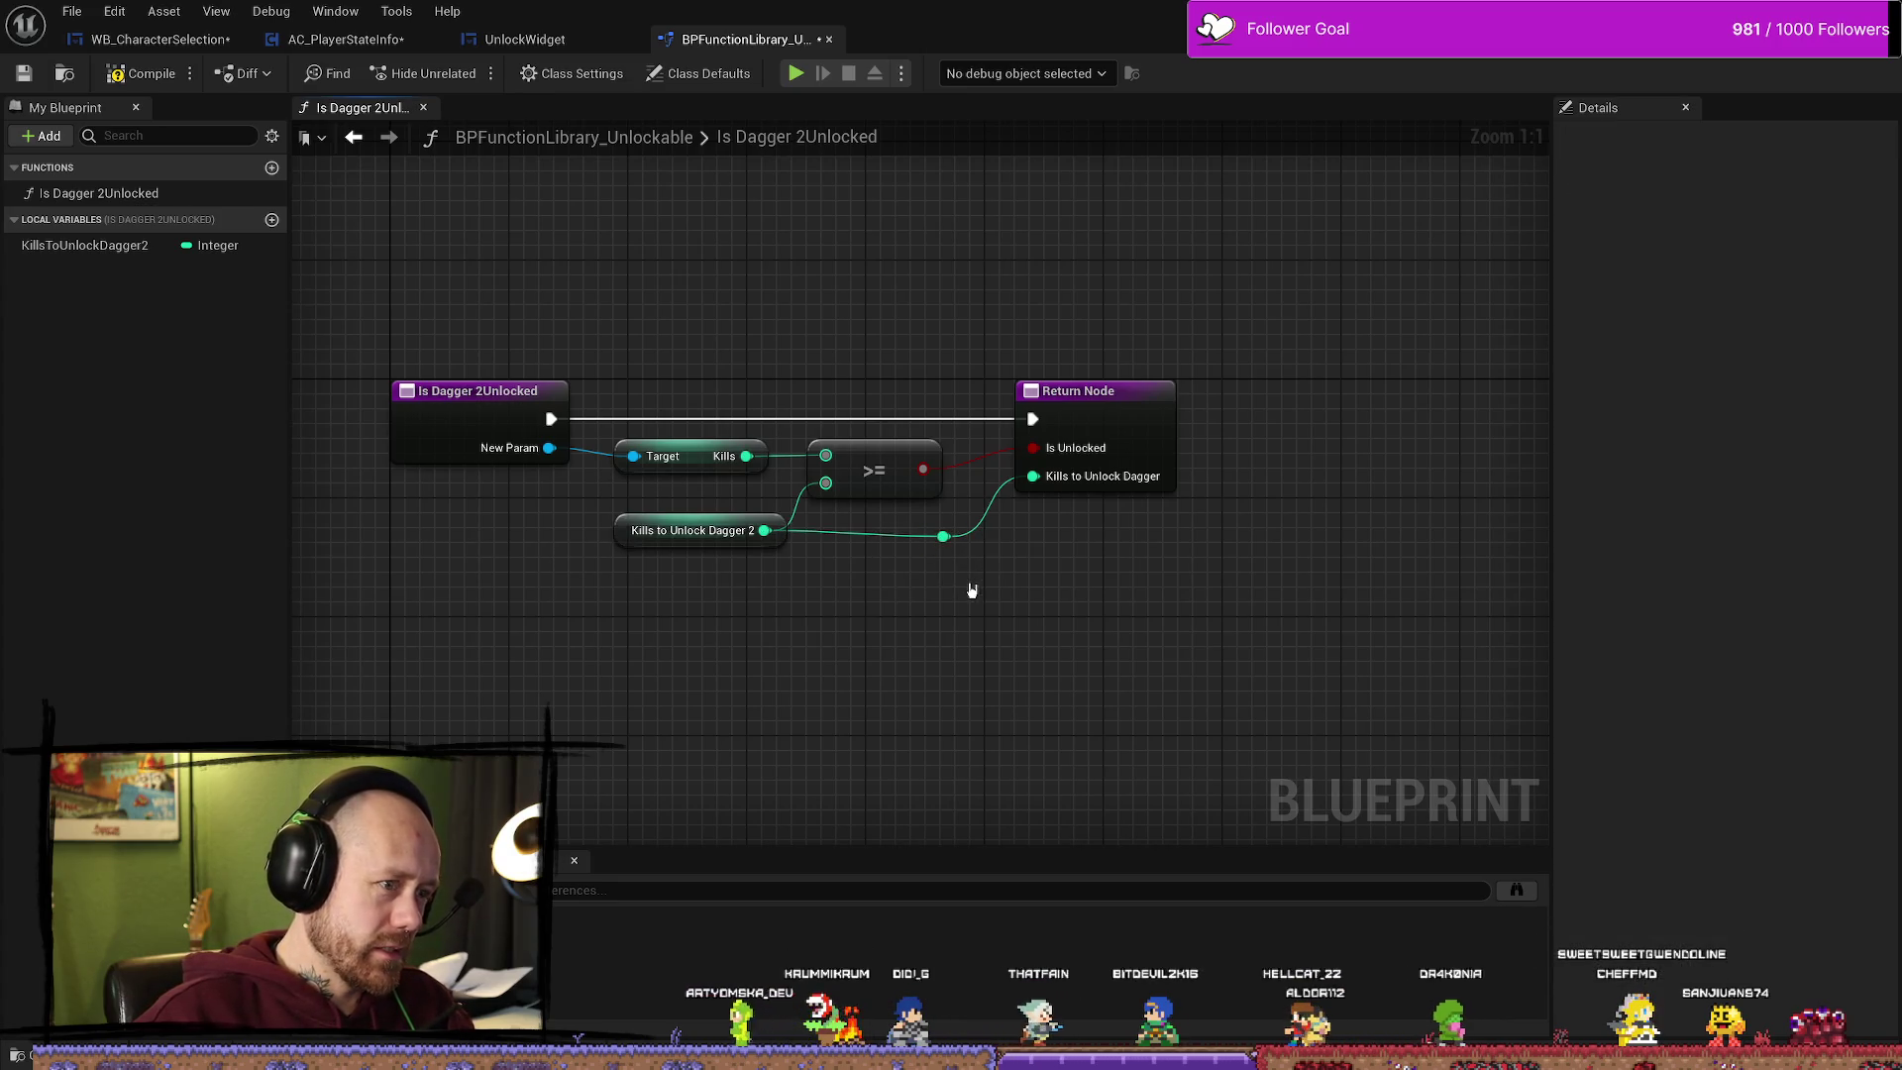
# Step: Look over AC_PlayerStateInfo's Call Save Stats and unlock nodes among the open blueprints
pyautogui.click(530, 40)
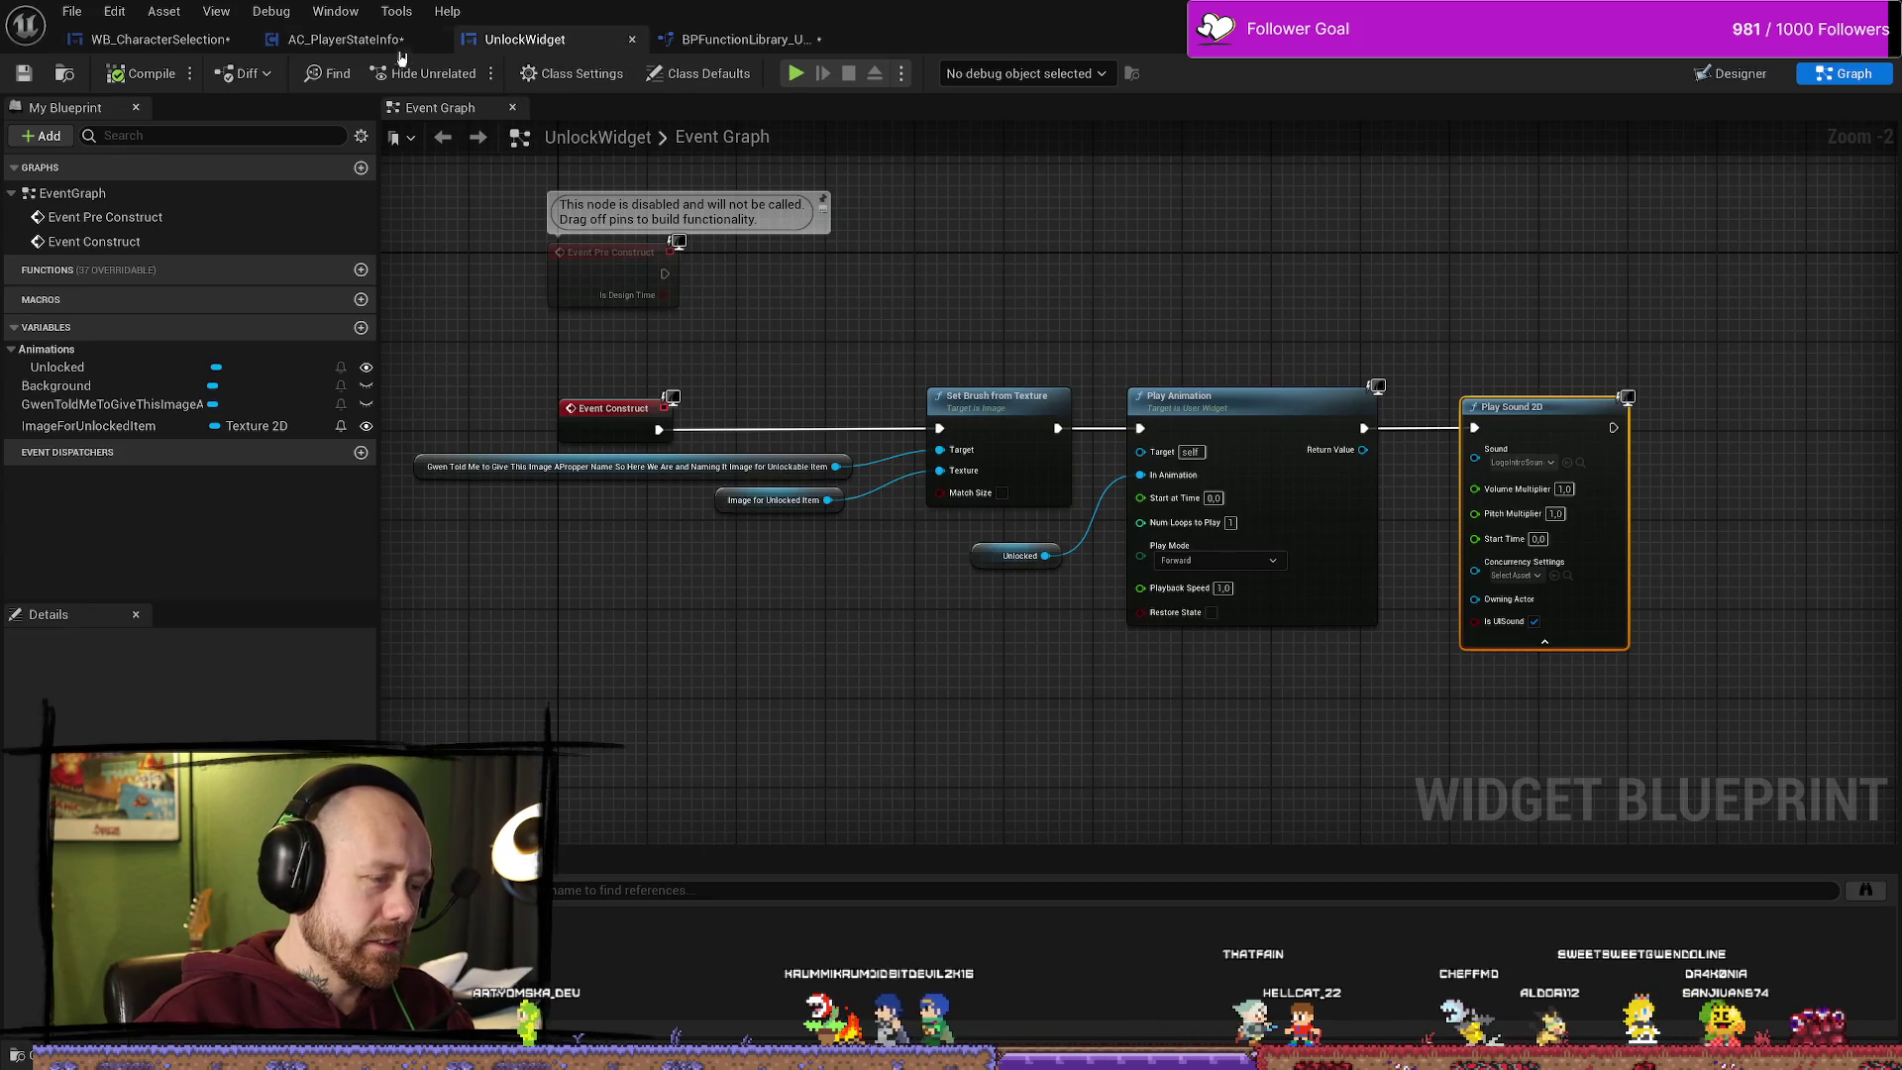
pyautogui.click(345, 40)
pyautogui.moveTo(1241, 617); pyautogui.dragTo(806, 508)
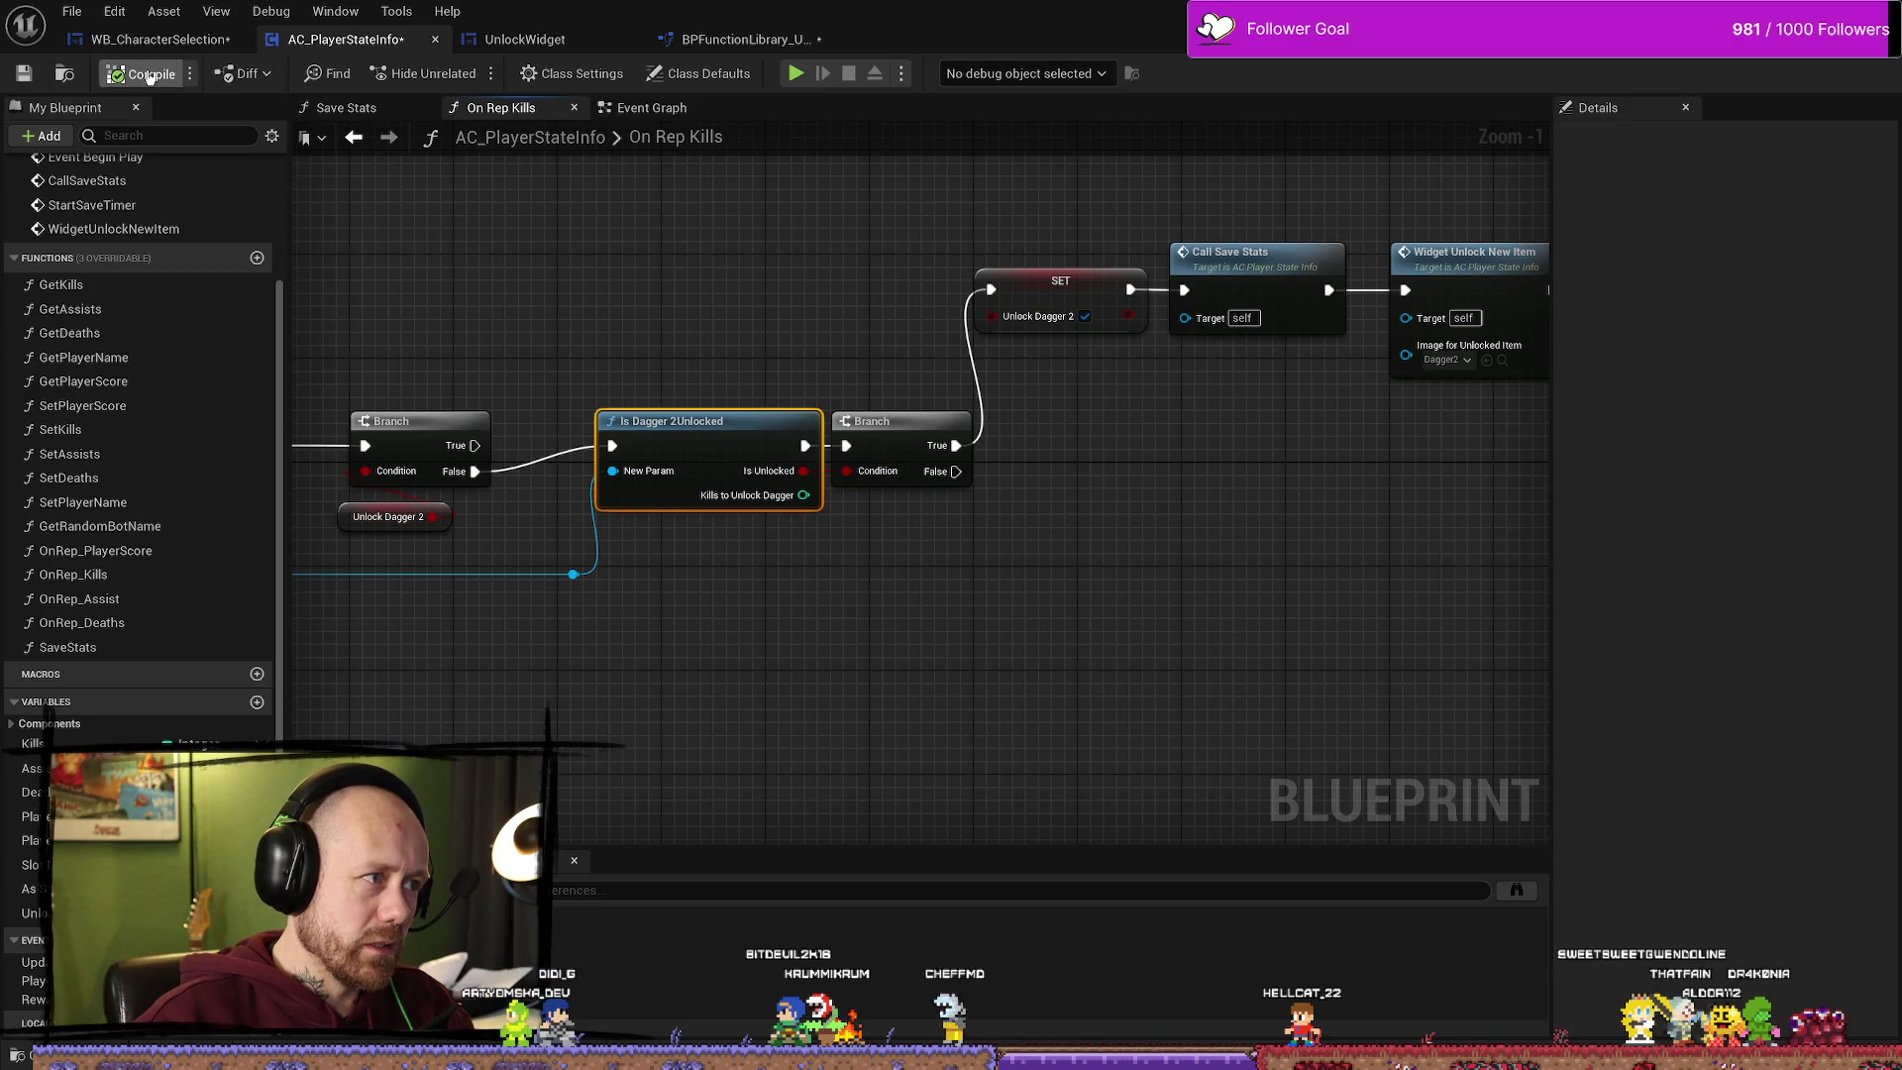
pyautogui.click(534, 40)
pyautogui.click(753, 40)
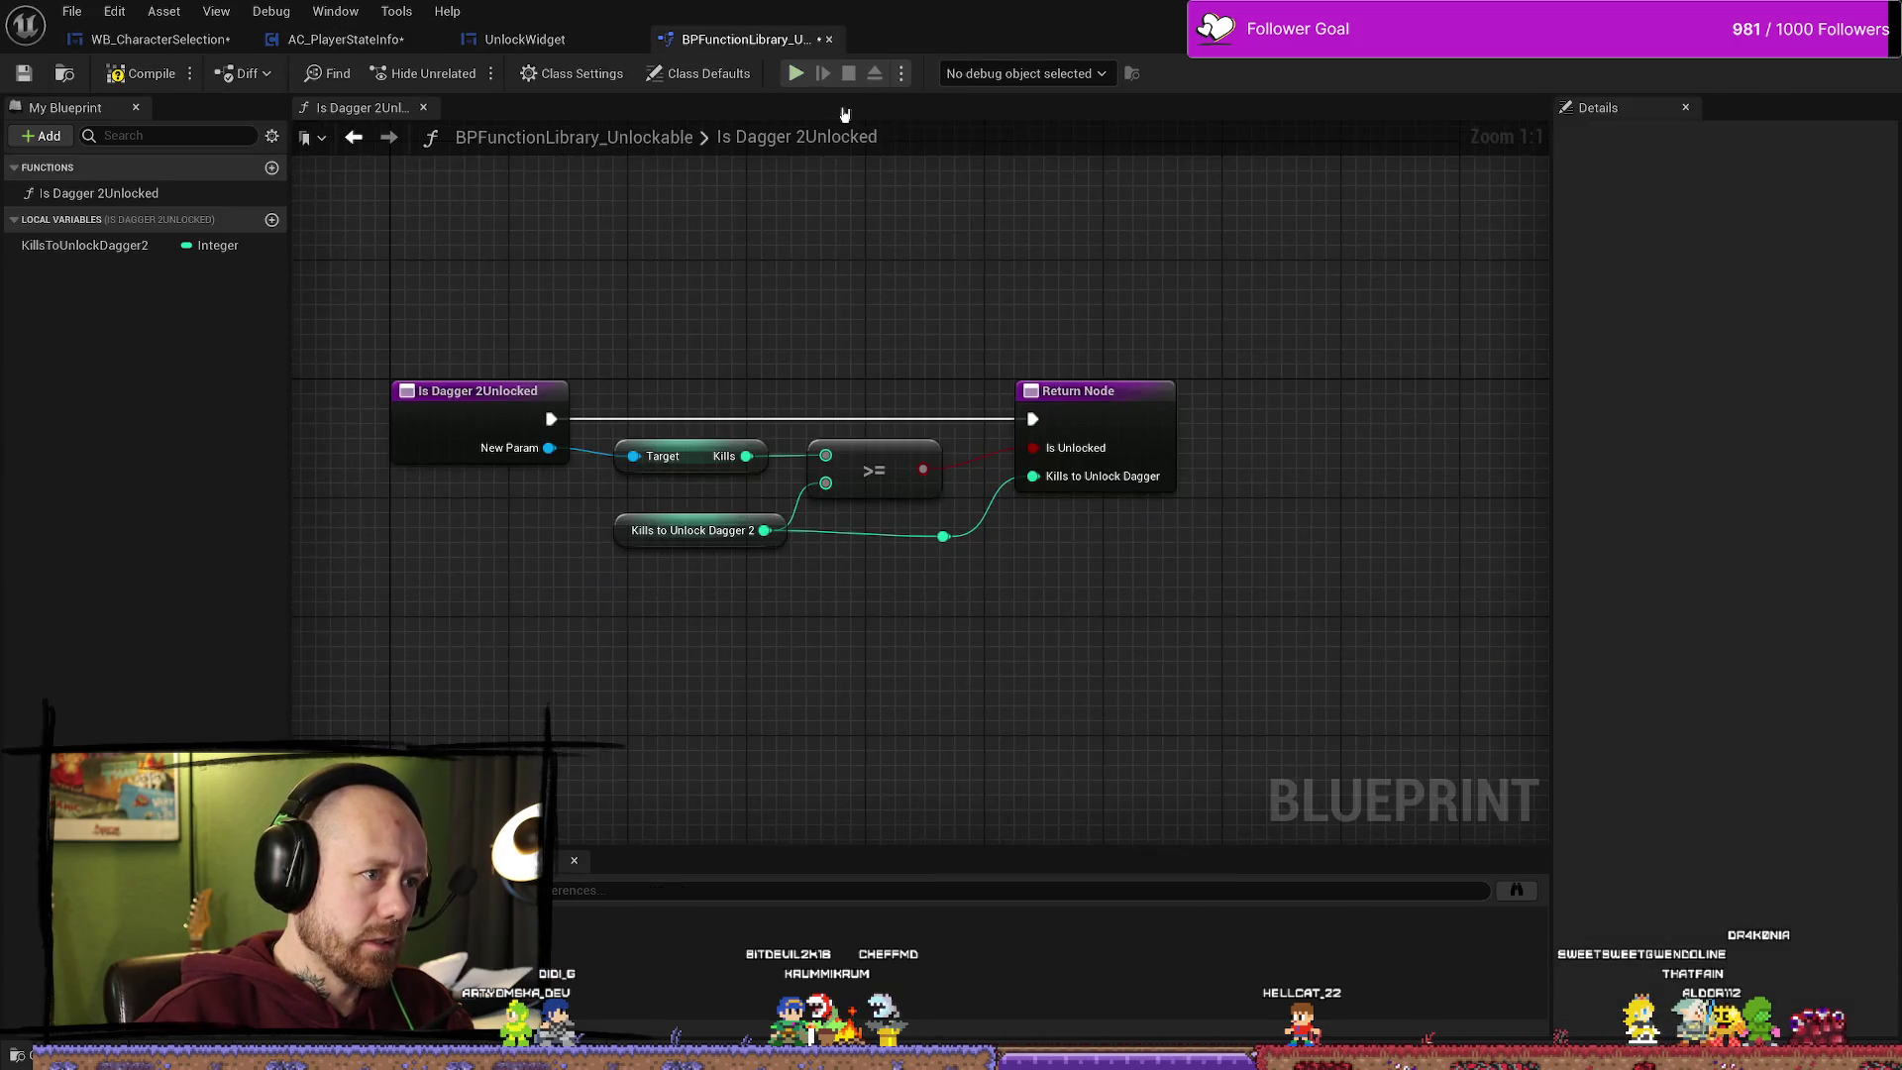
pyautogui.click(554, 40)
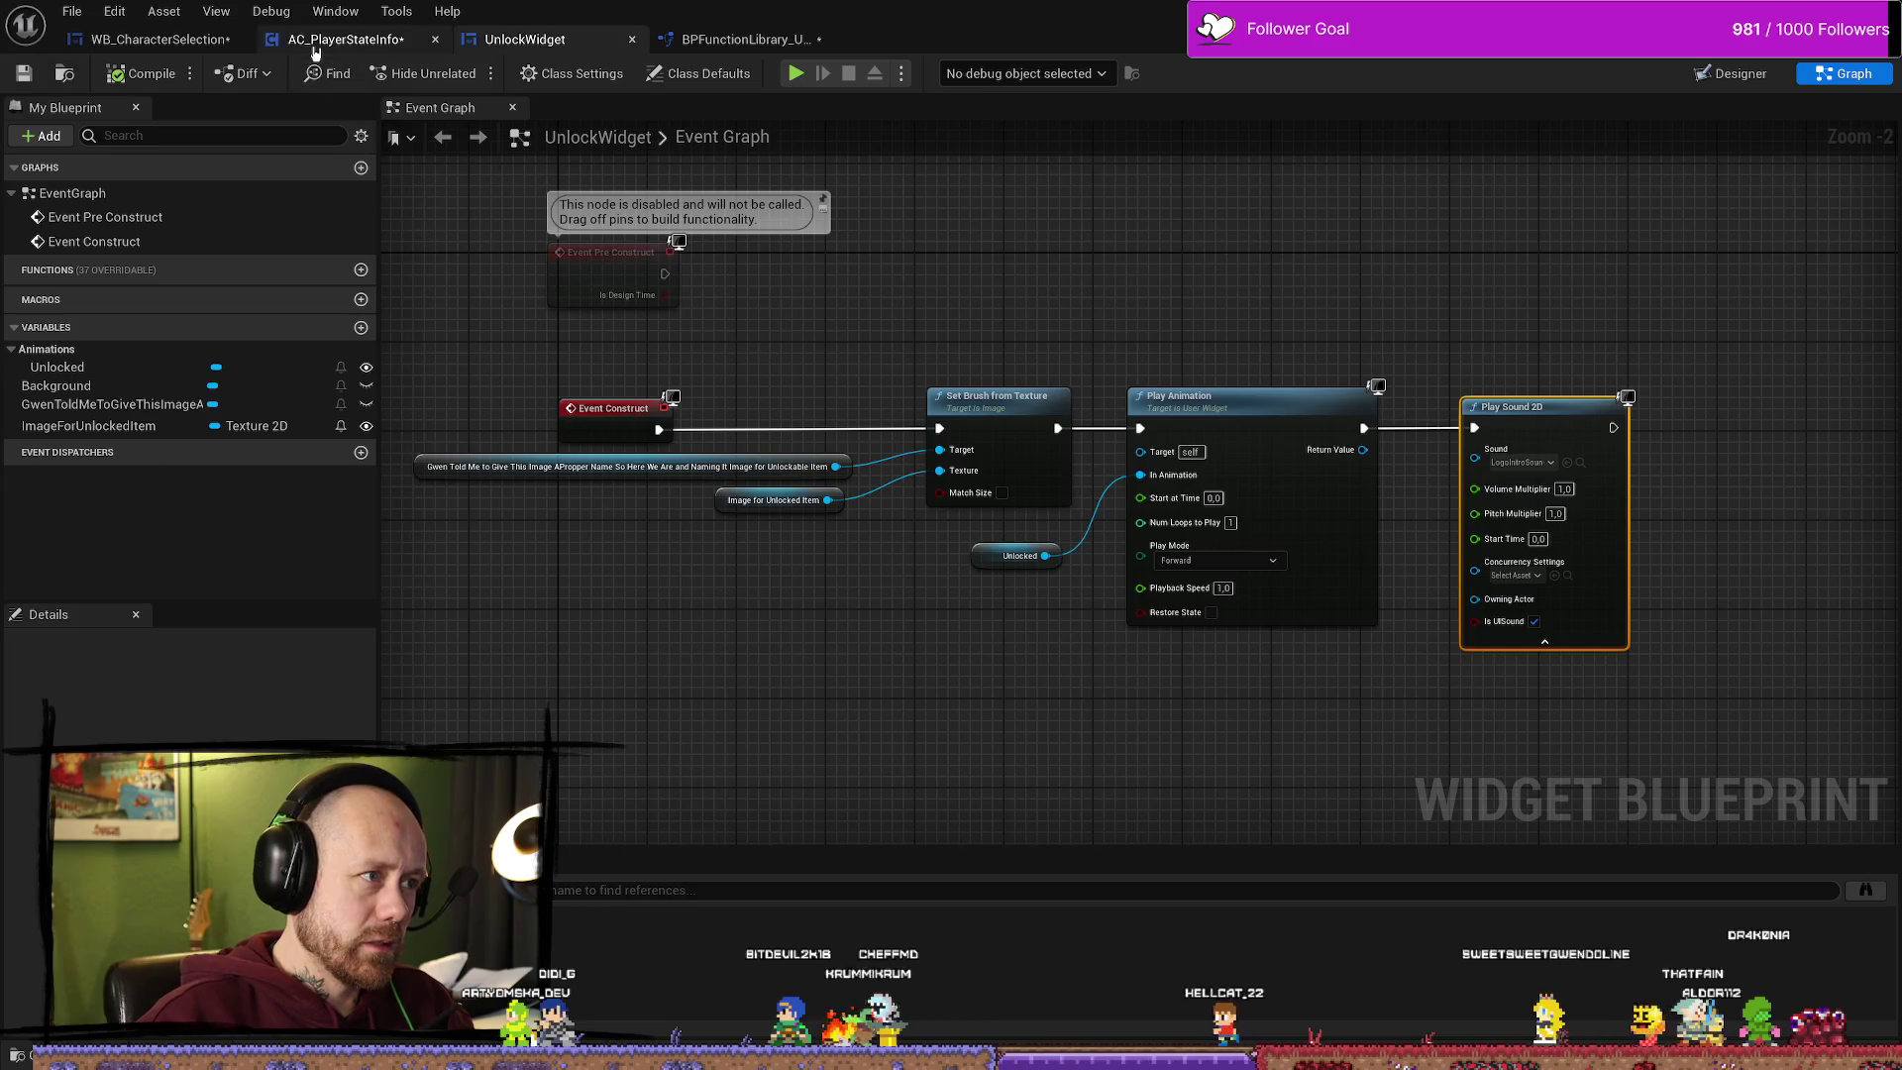
# Step: In WB_CharacterSelection, pan Unlock Side Arms to the Is Dagger 2Unlocked call node
pyautogui.click(149, 38)
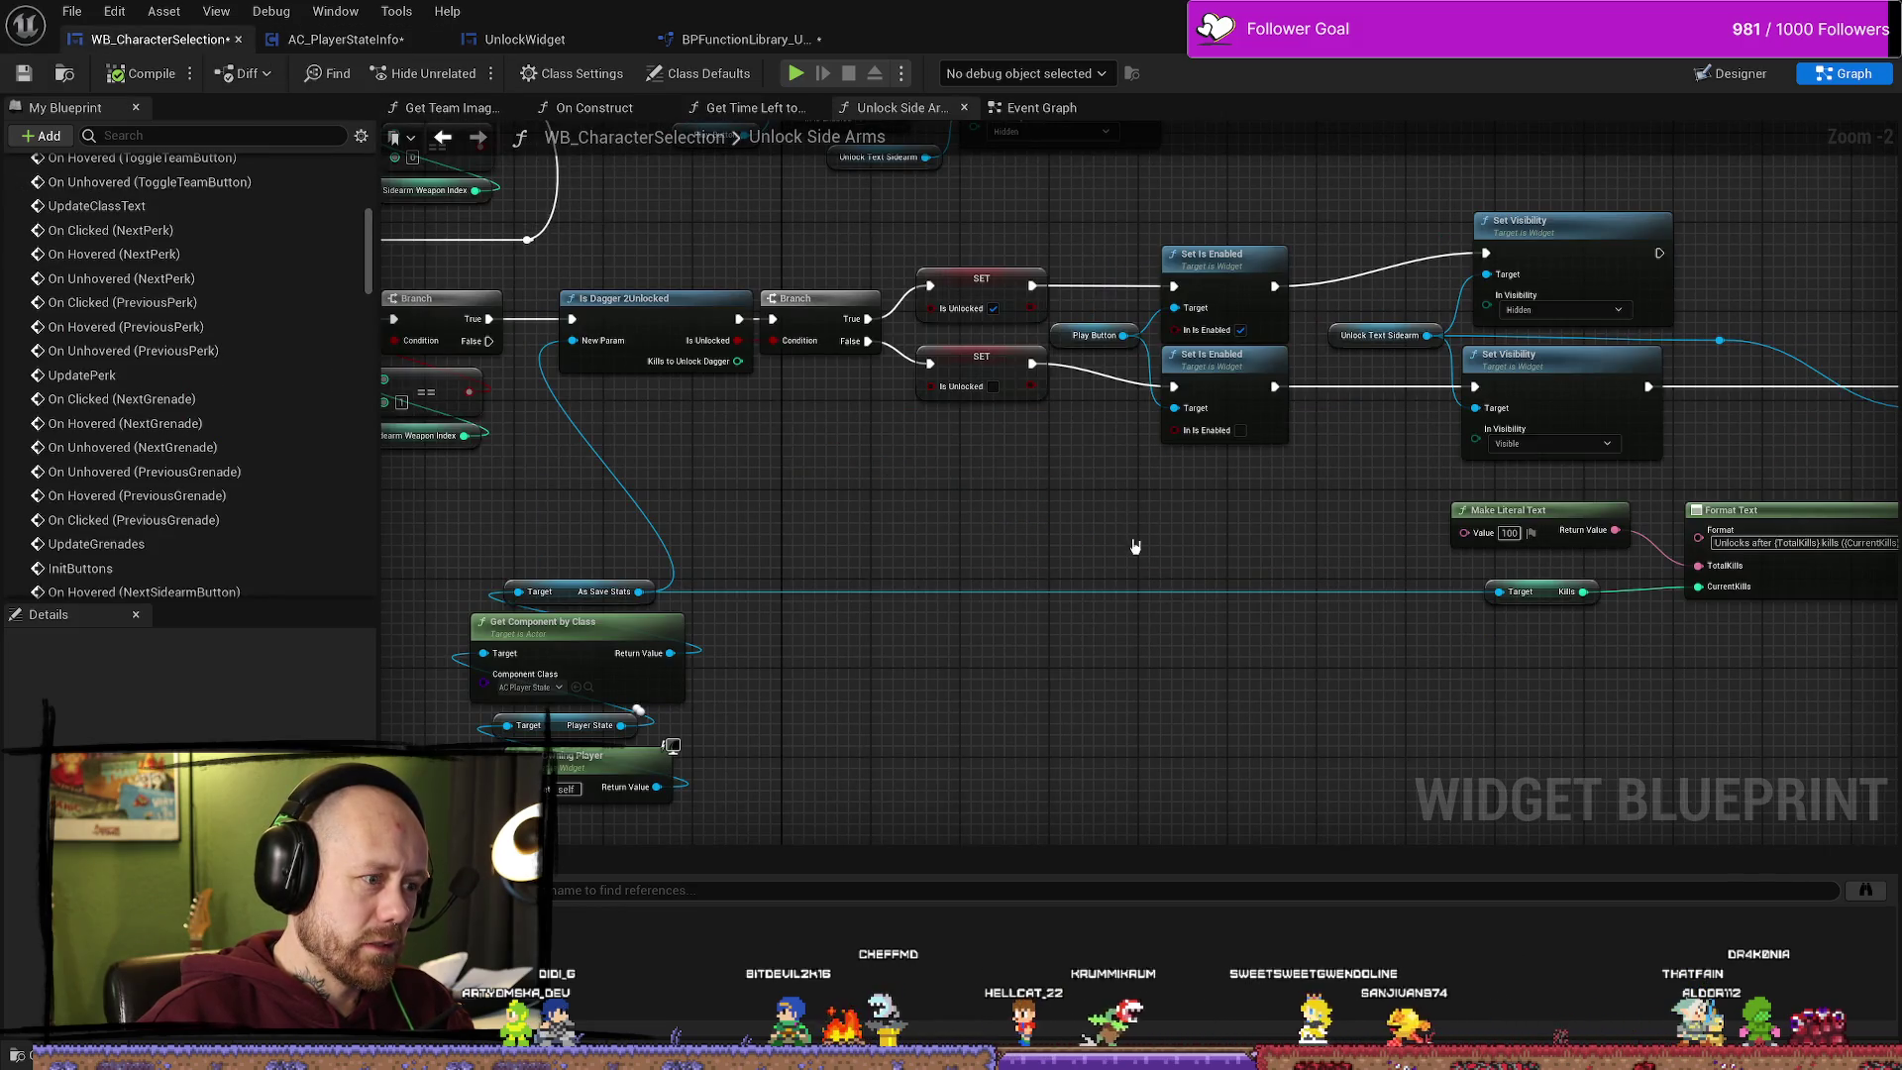
pyautogui.moveTo(1134, 539); pyautogui.dragTo(862, 484)
pyautogui.moveTo(680, 485)
pyautogui.mouseDown()
pyautogui.moveTo(672, 318)
pyautogui.moveTo(428, 326)
pyautogui.moveTo(597, 329)
pyautogui.mouseUp()
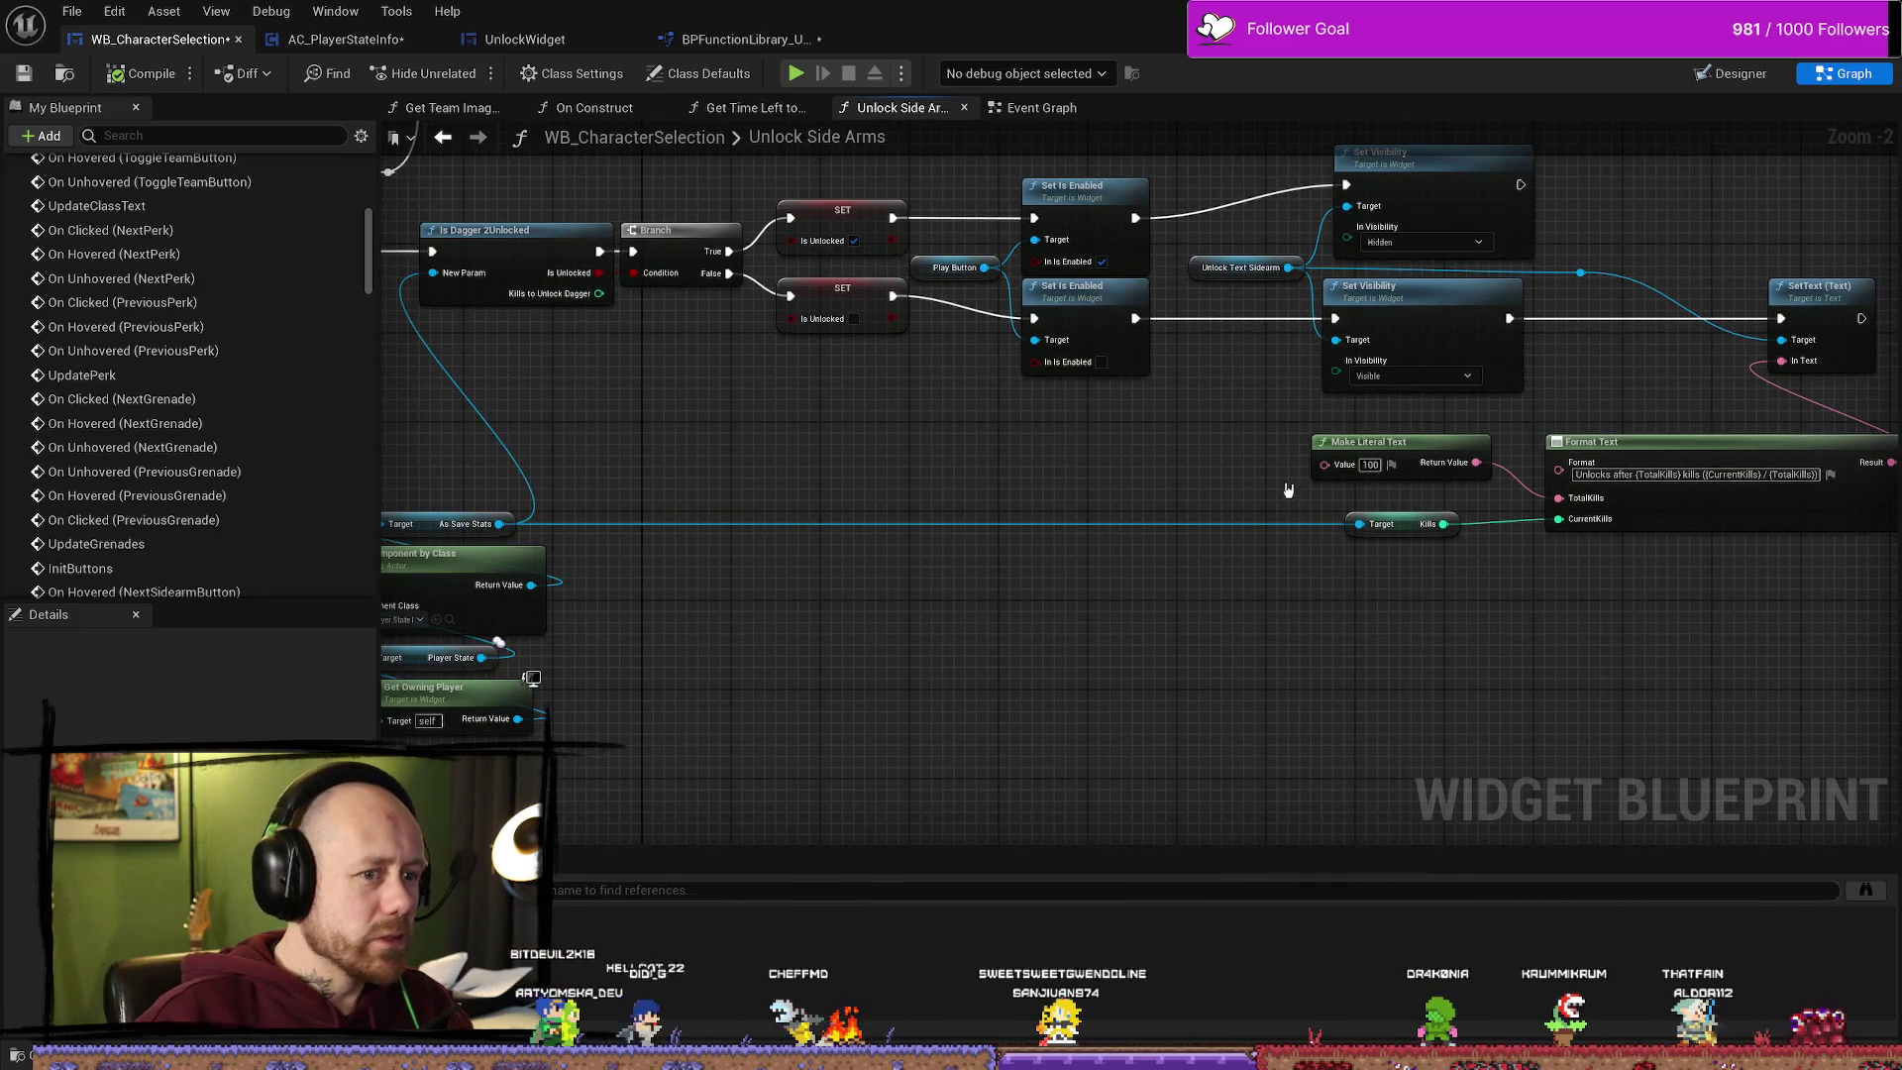
pyautogui.moveTo(668, 380); pyautogui.dragTo(816, 391)
pyautogui.click(653, 259)
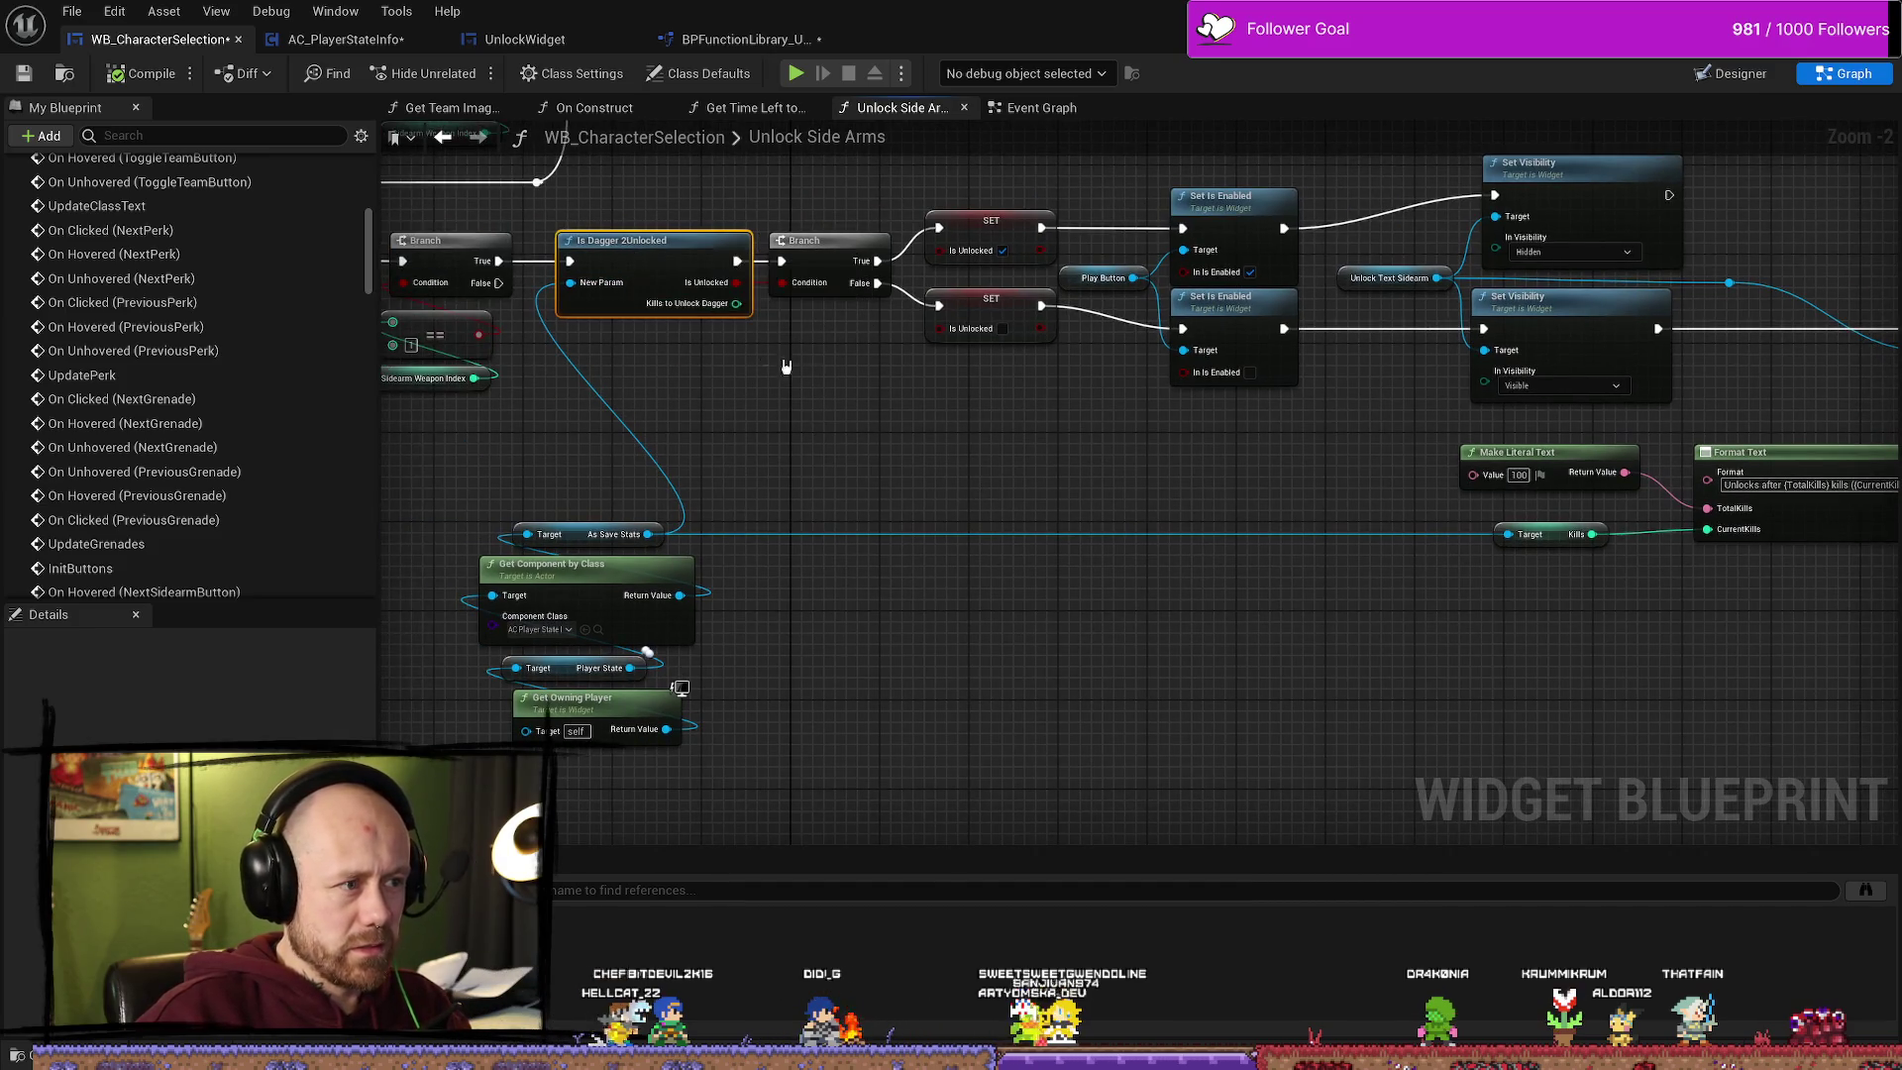
pyautogui.moveTo(995, 444); pyautogui.dragTo(934, 431)
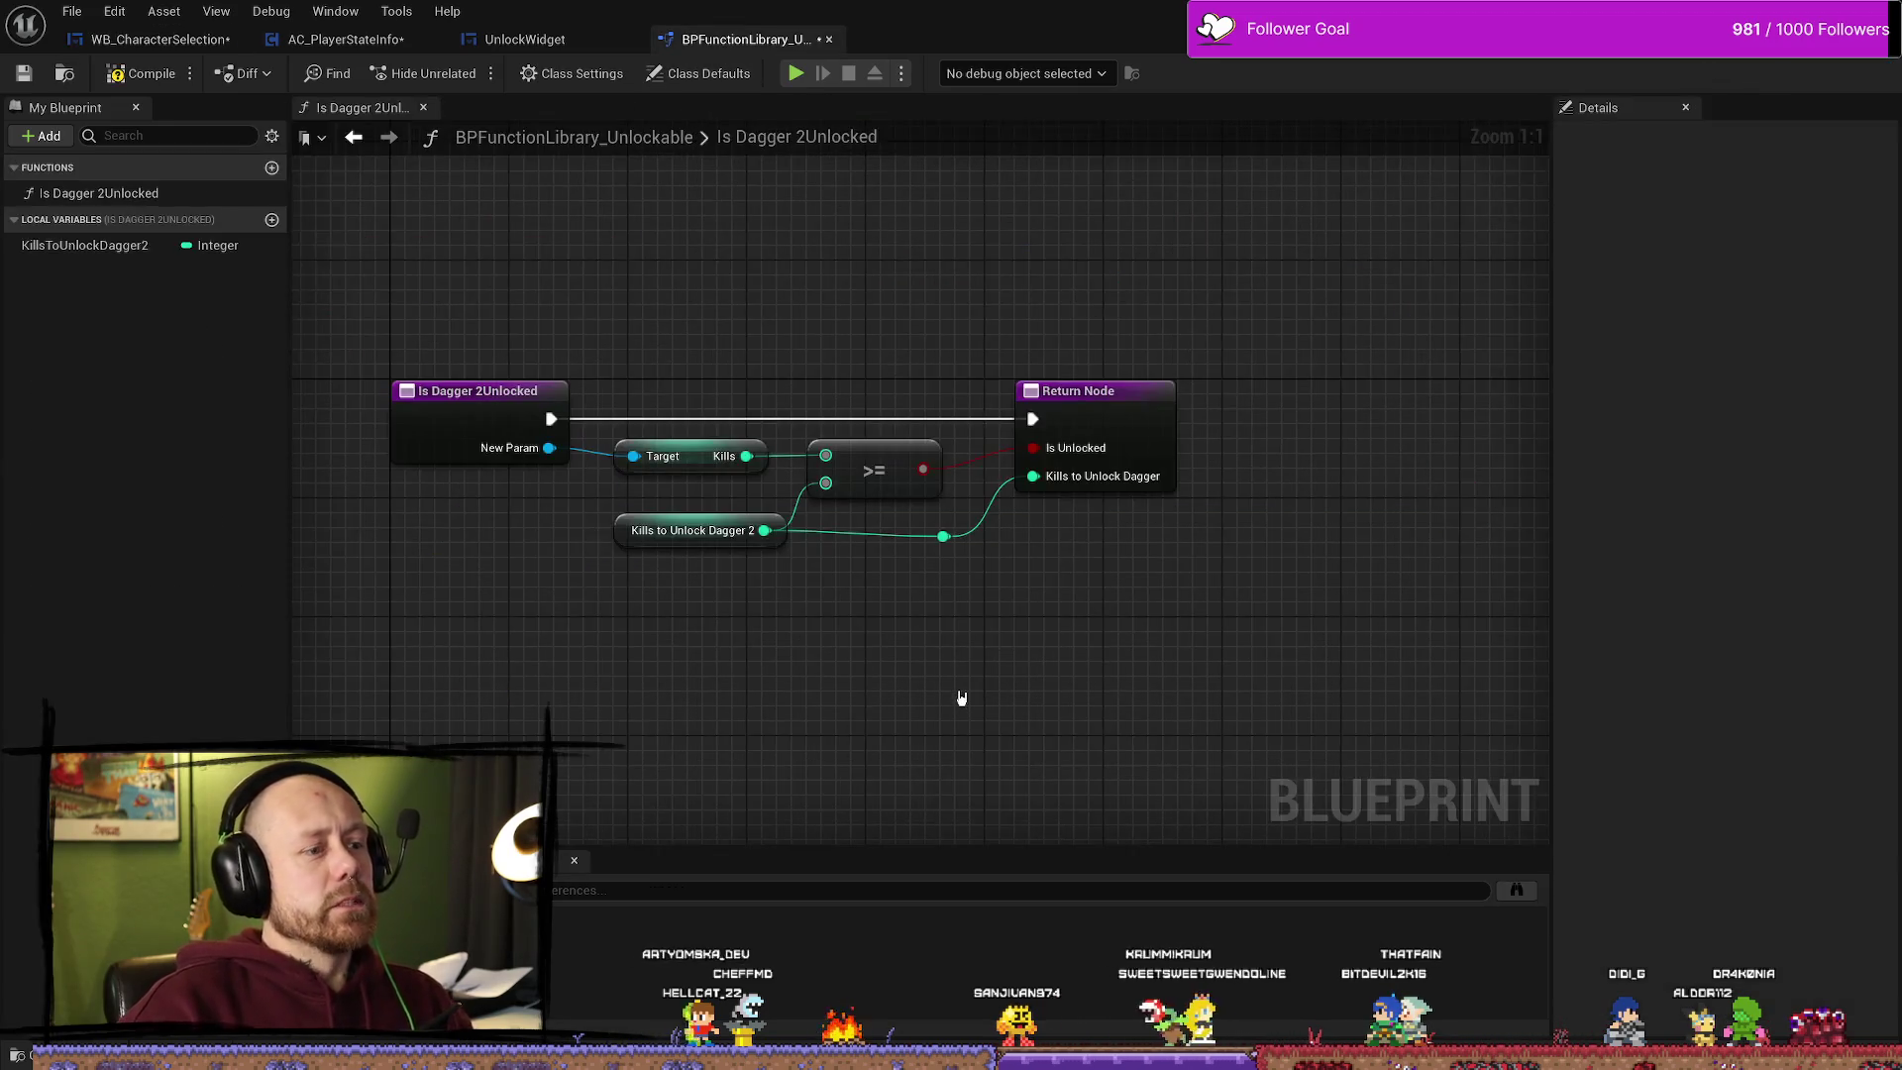
# Step: Delete the reroute point and remove the Return Node's Kills to Unlock Dagger output
pyautogui.click(931, 595)
pyautogui.moveTo(916, 592); pyautogui.dragTo(913, 590)
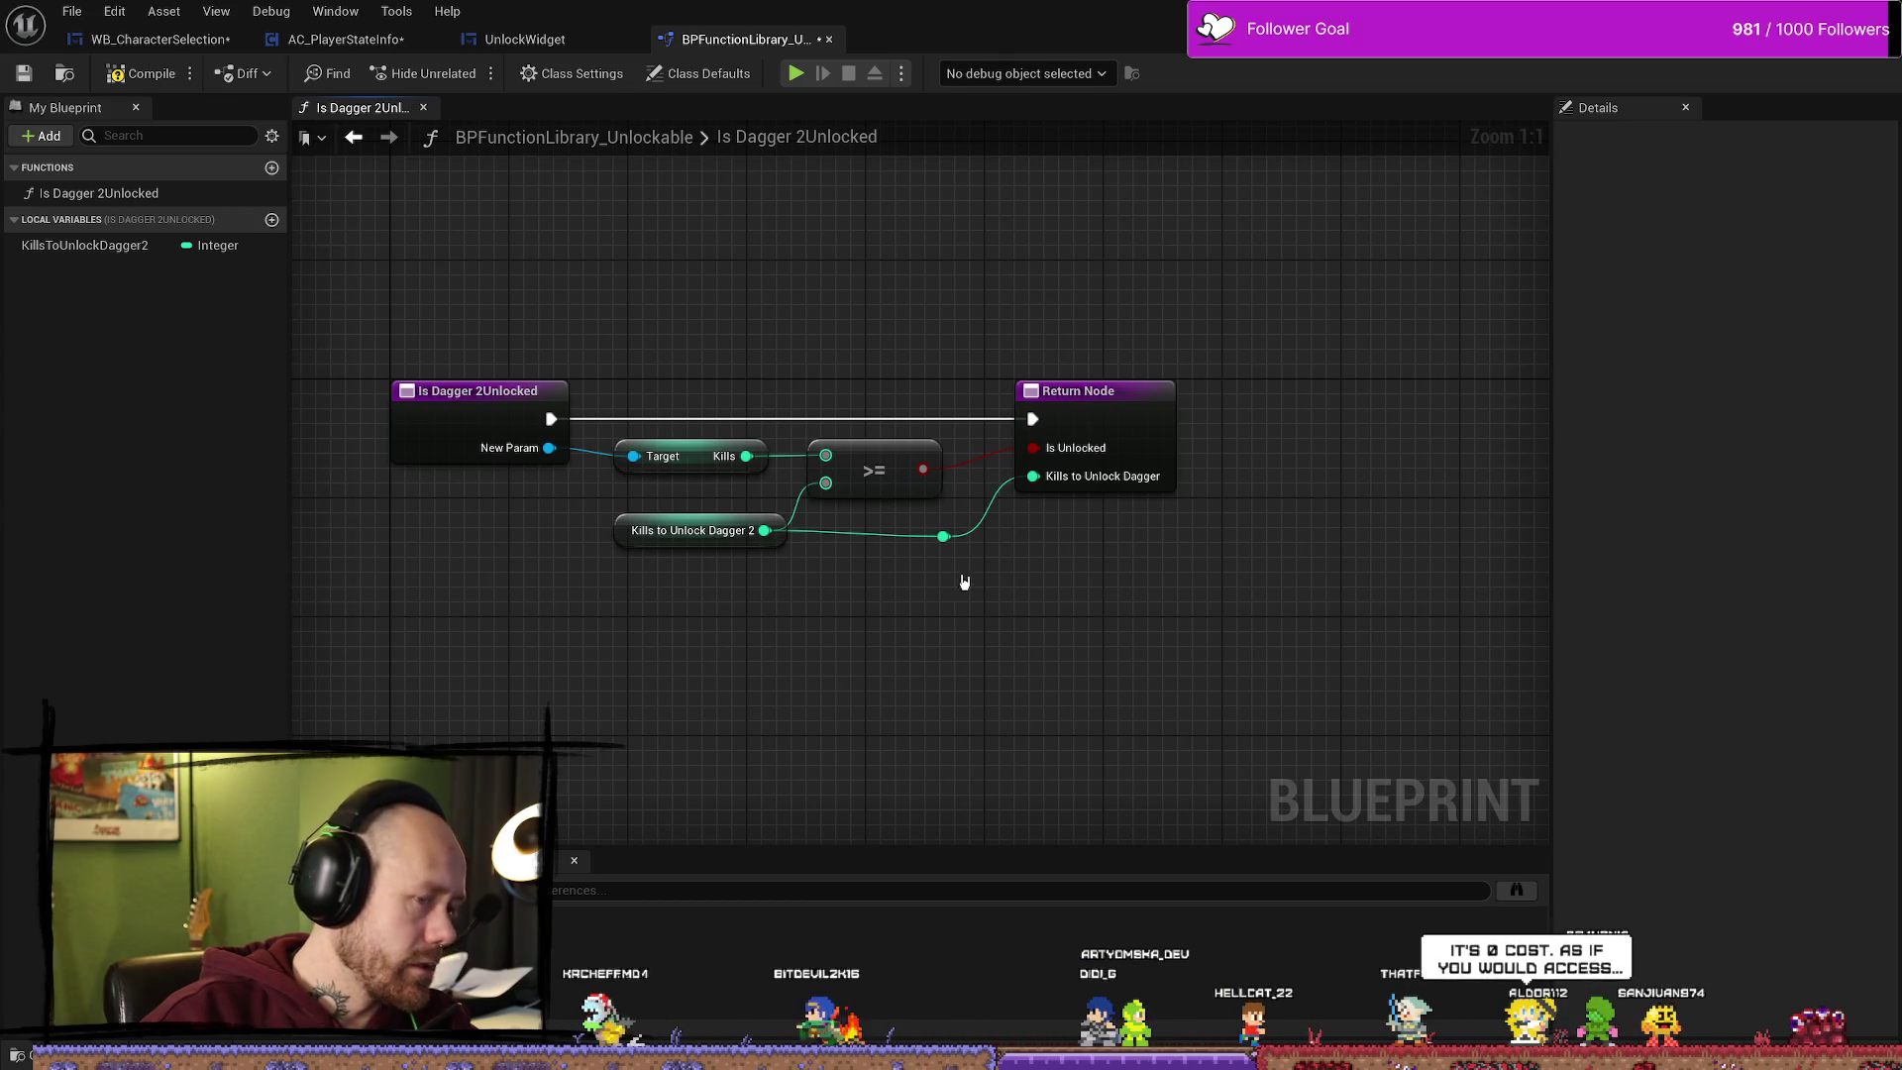
pyautogui.press('Delete')
pyautogui.click(1139, 491)
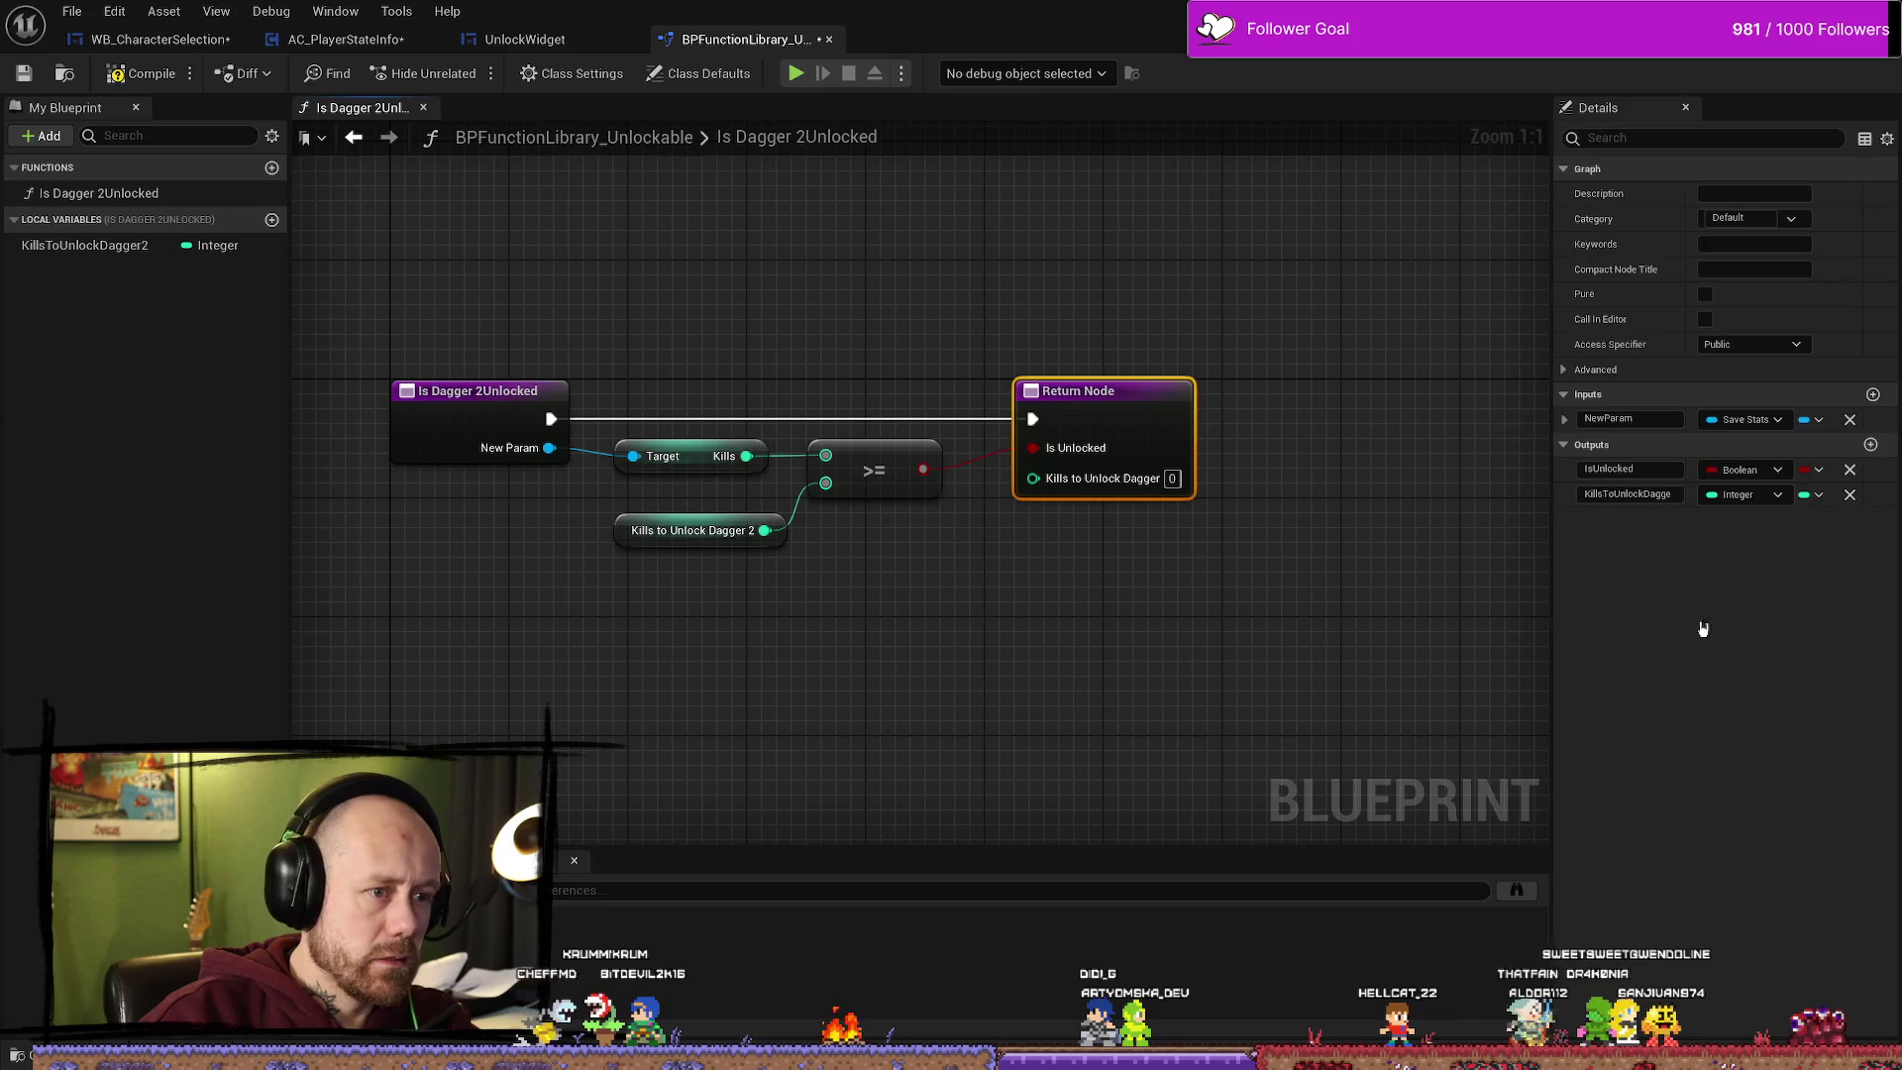
pyautogui.click(779, 562)
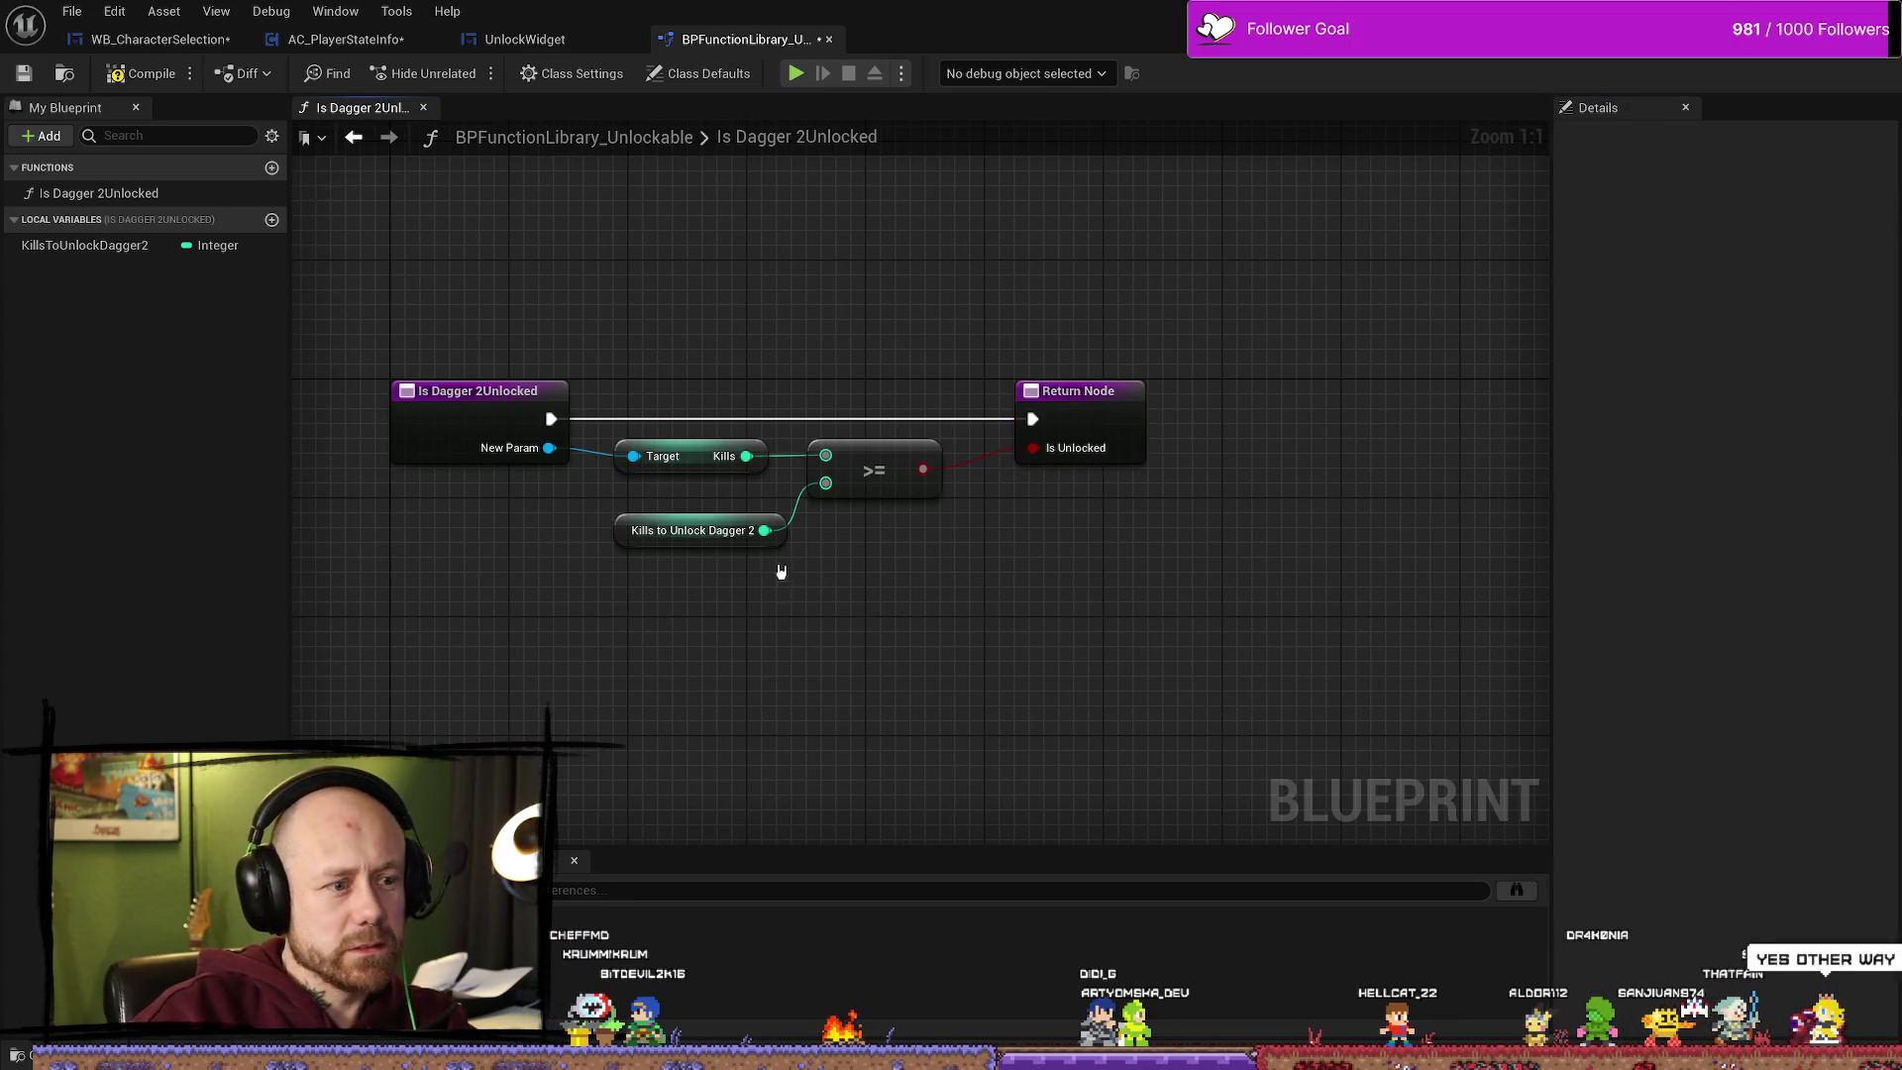
# Step: Delete the Kills to Unlock Dagger 2 node and local variable, then add a new function
pyautogui.moveTo(624, 552); pyautogui.dragTo(625, 552)
pyautogui.press('Delete')
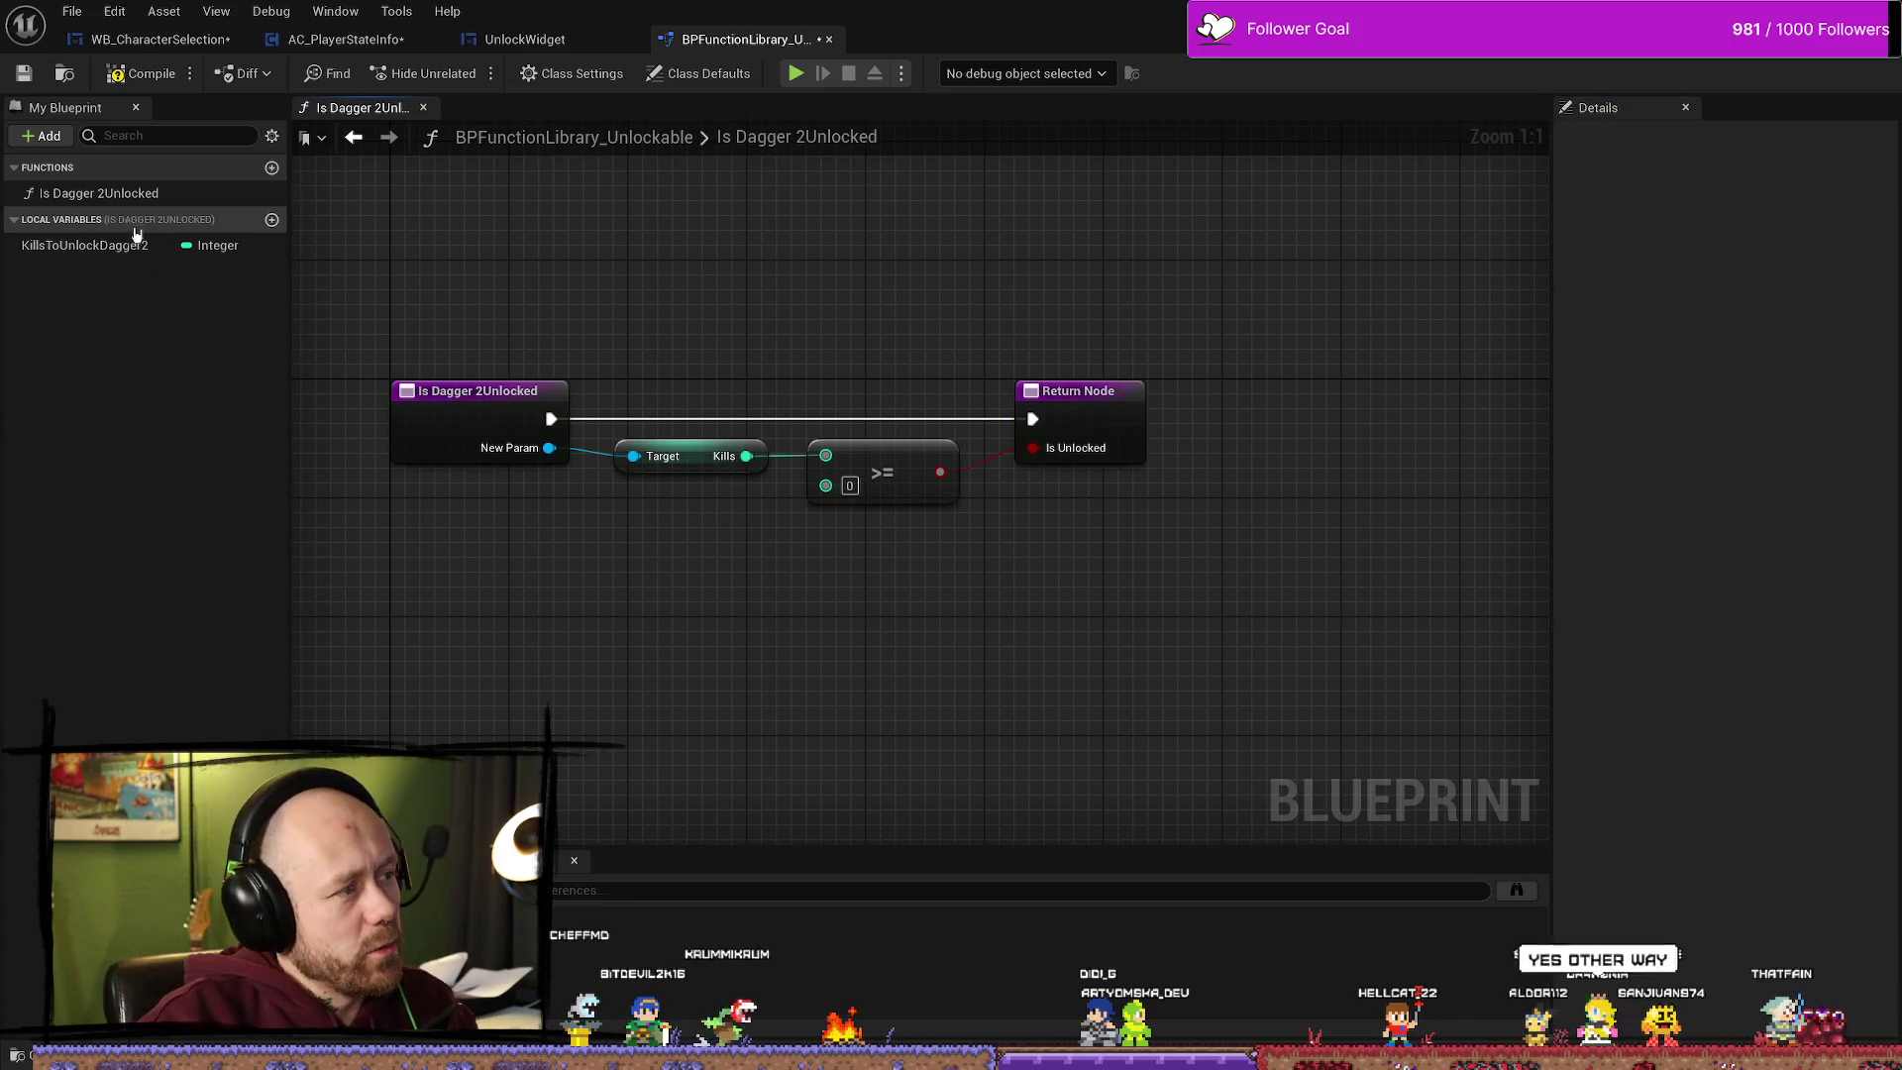
pyautogui.click(137, 244)
pyautogui.press('Delete')
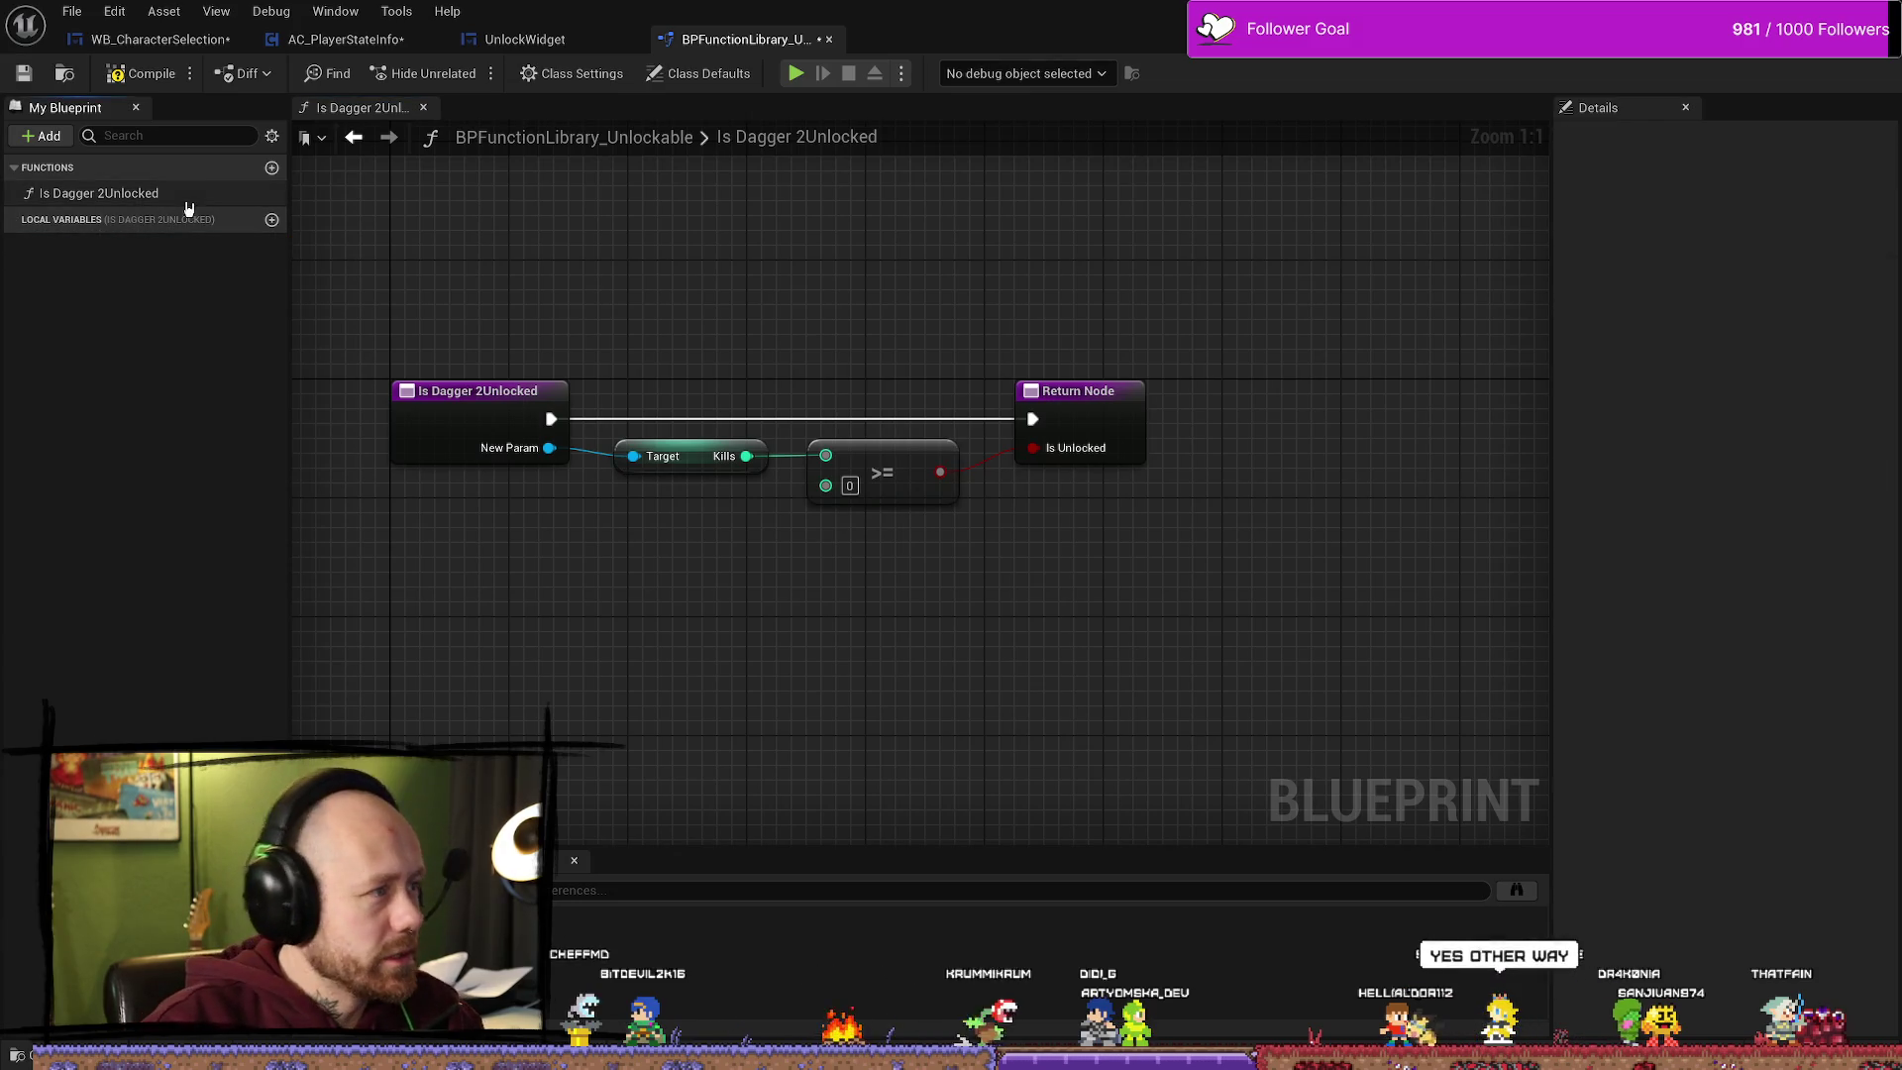
pyautogui.click(269, 168)
pyautogui.moveTo(1270, 513)
pyautogui.mouseDown()
pyautogui.moveTo(836, 497)
pyautogui.moveTo(1007, 469)
pyautogui.mouseUp()
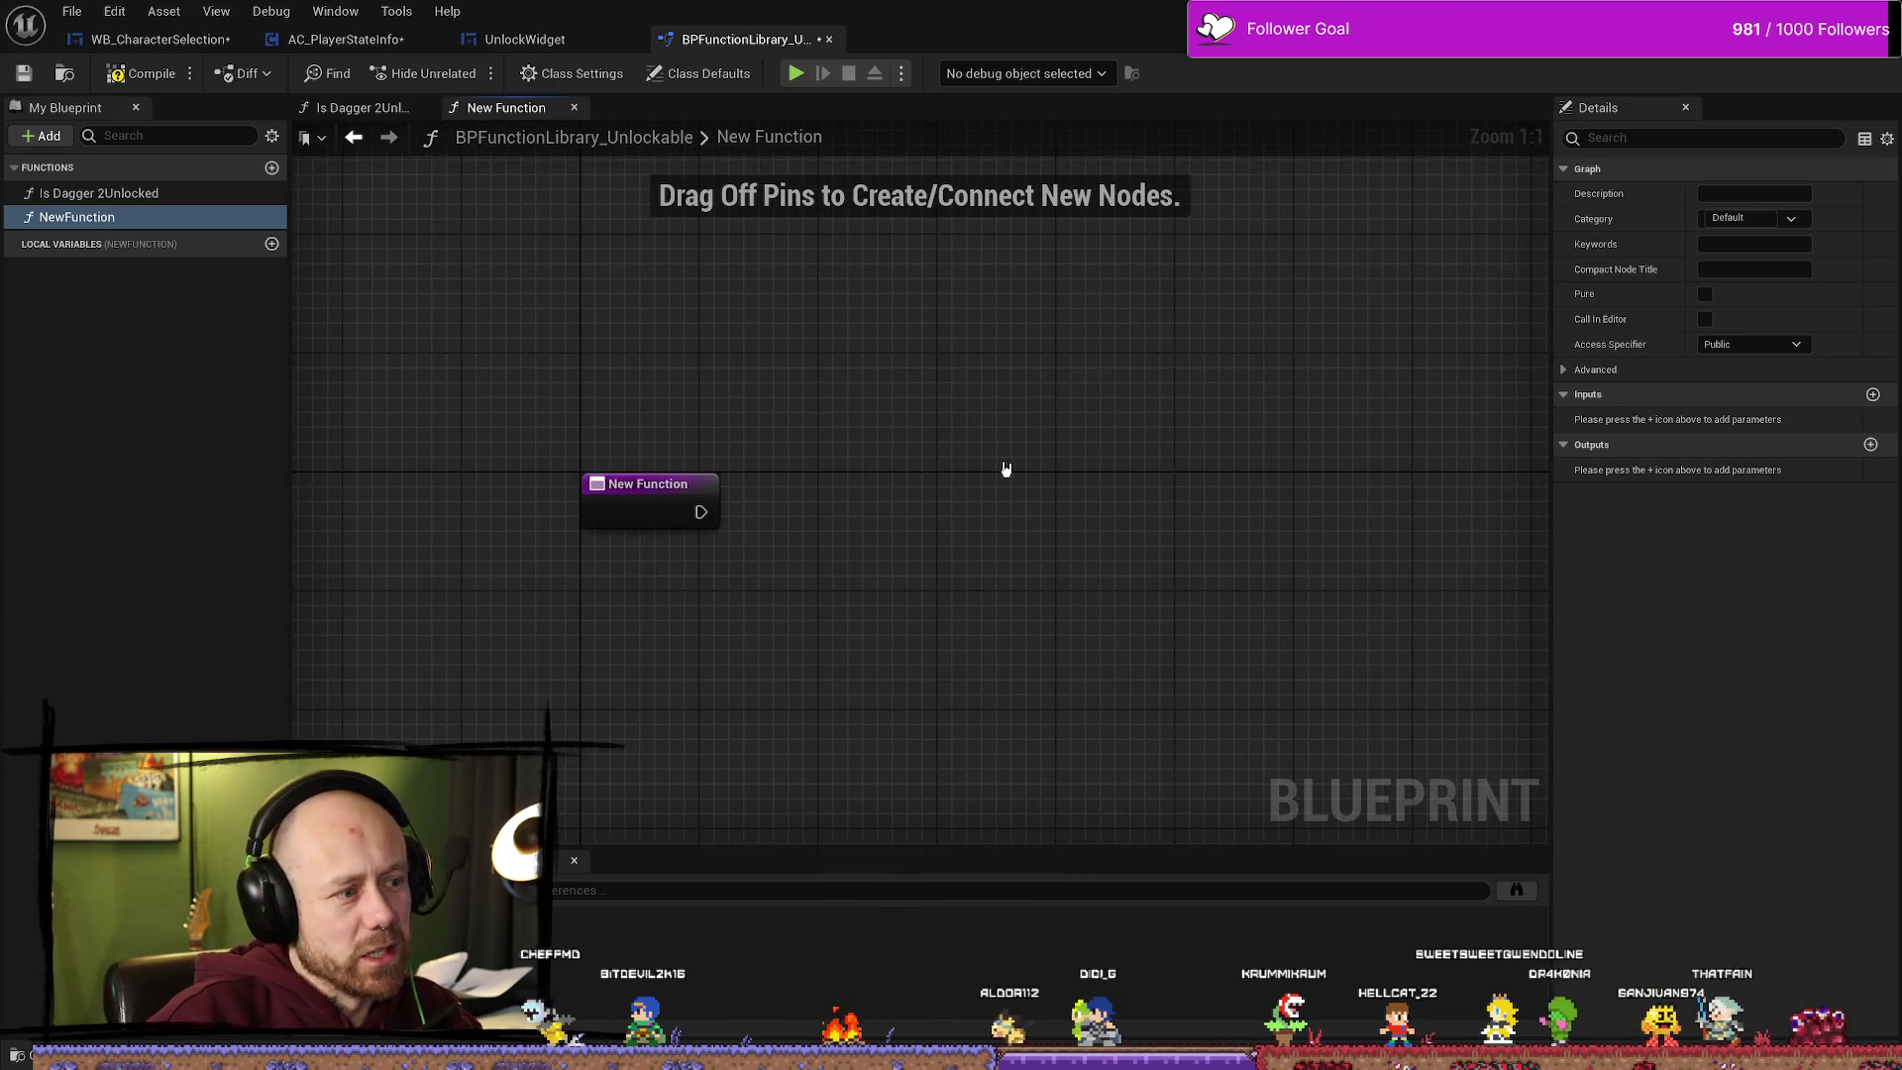
# Step: Rename the NewFunction entry in My Blueprint to KillsToUnlockDagger2
pyautogui.rightClick(124, 218)
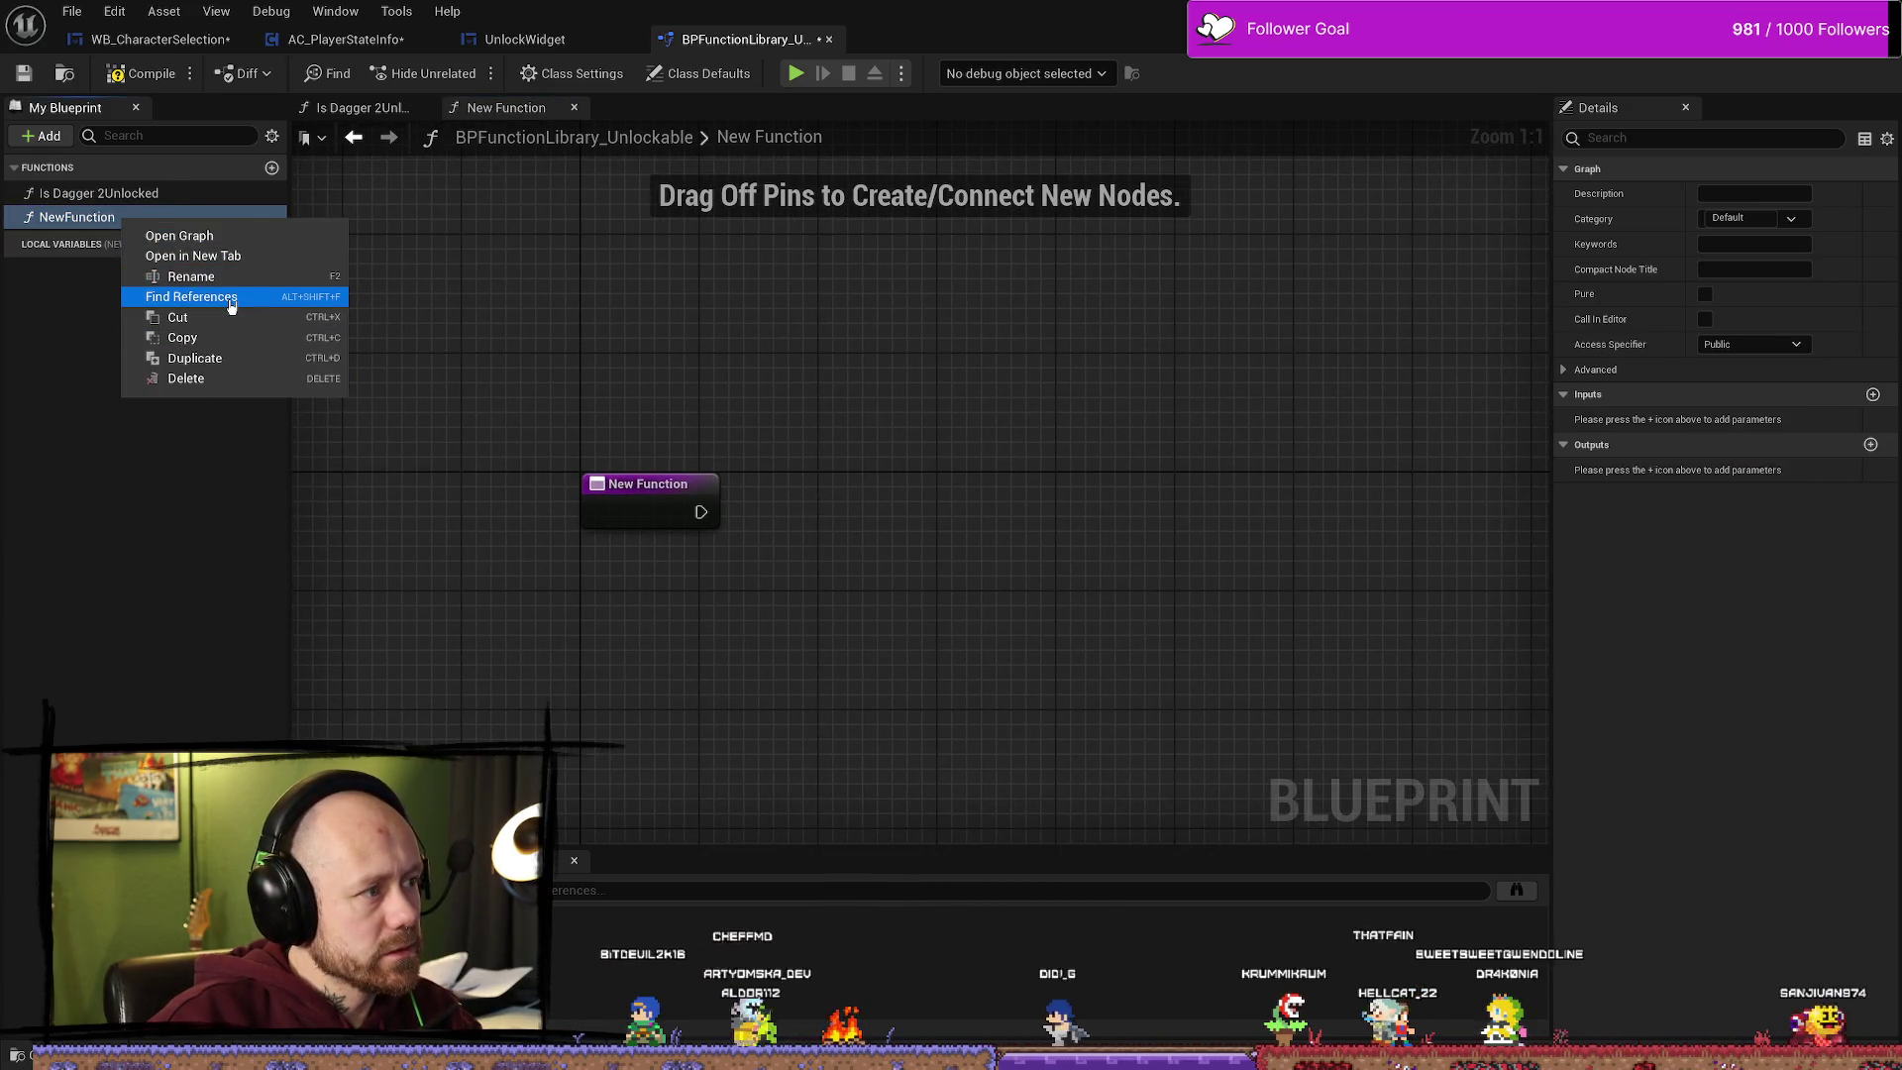
pyautogui.click(951, 357)
pyautogui.click(678, 489)
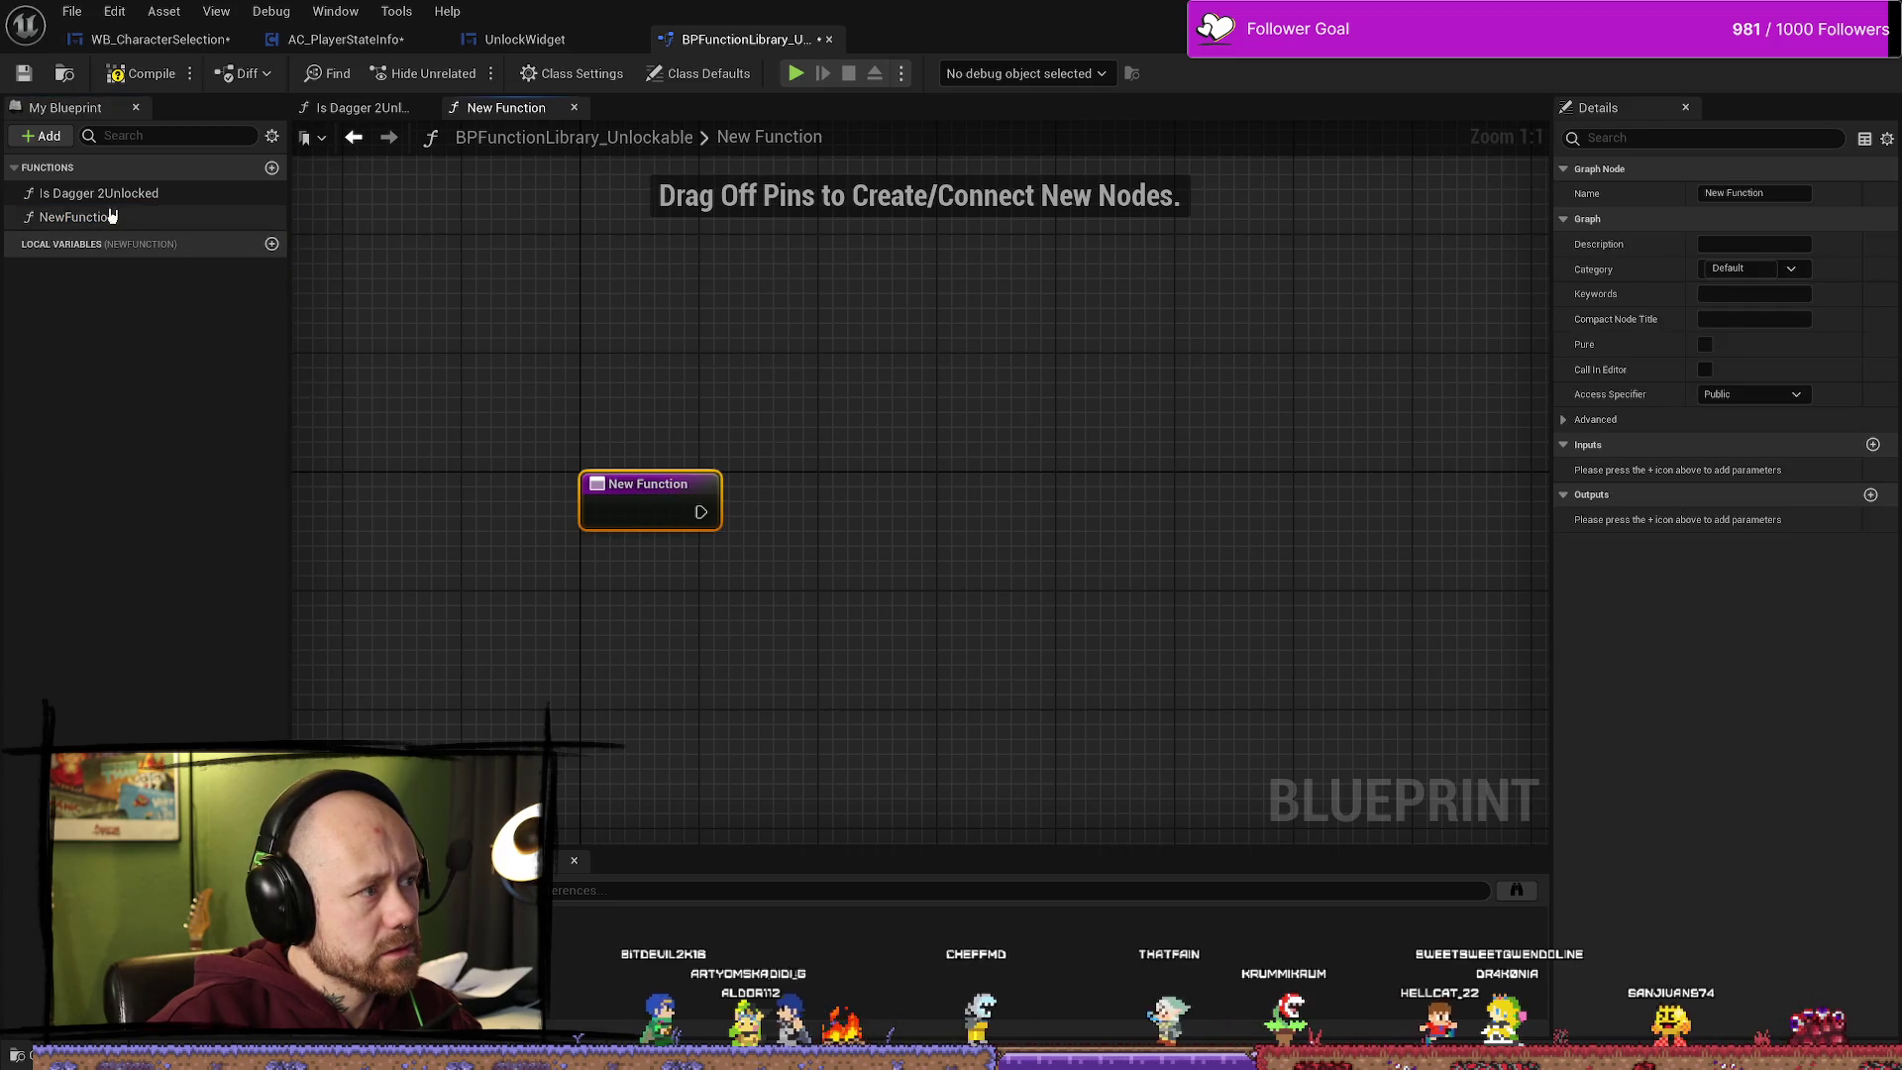
pyautogui.click(1149, 327)
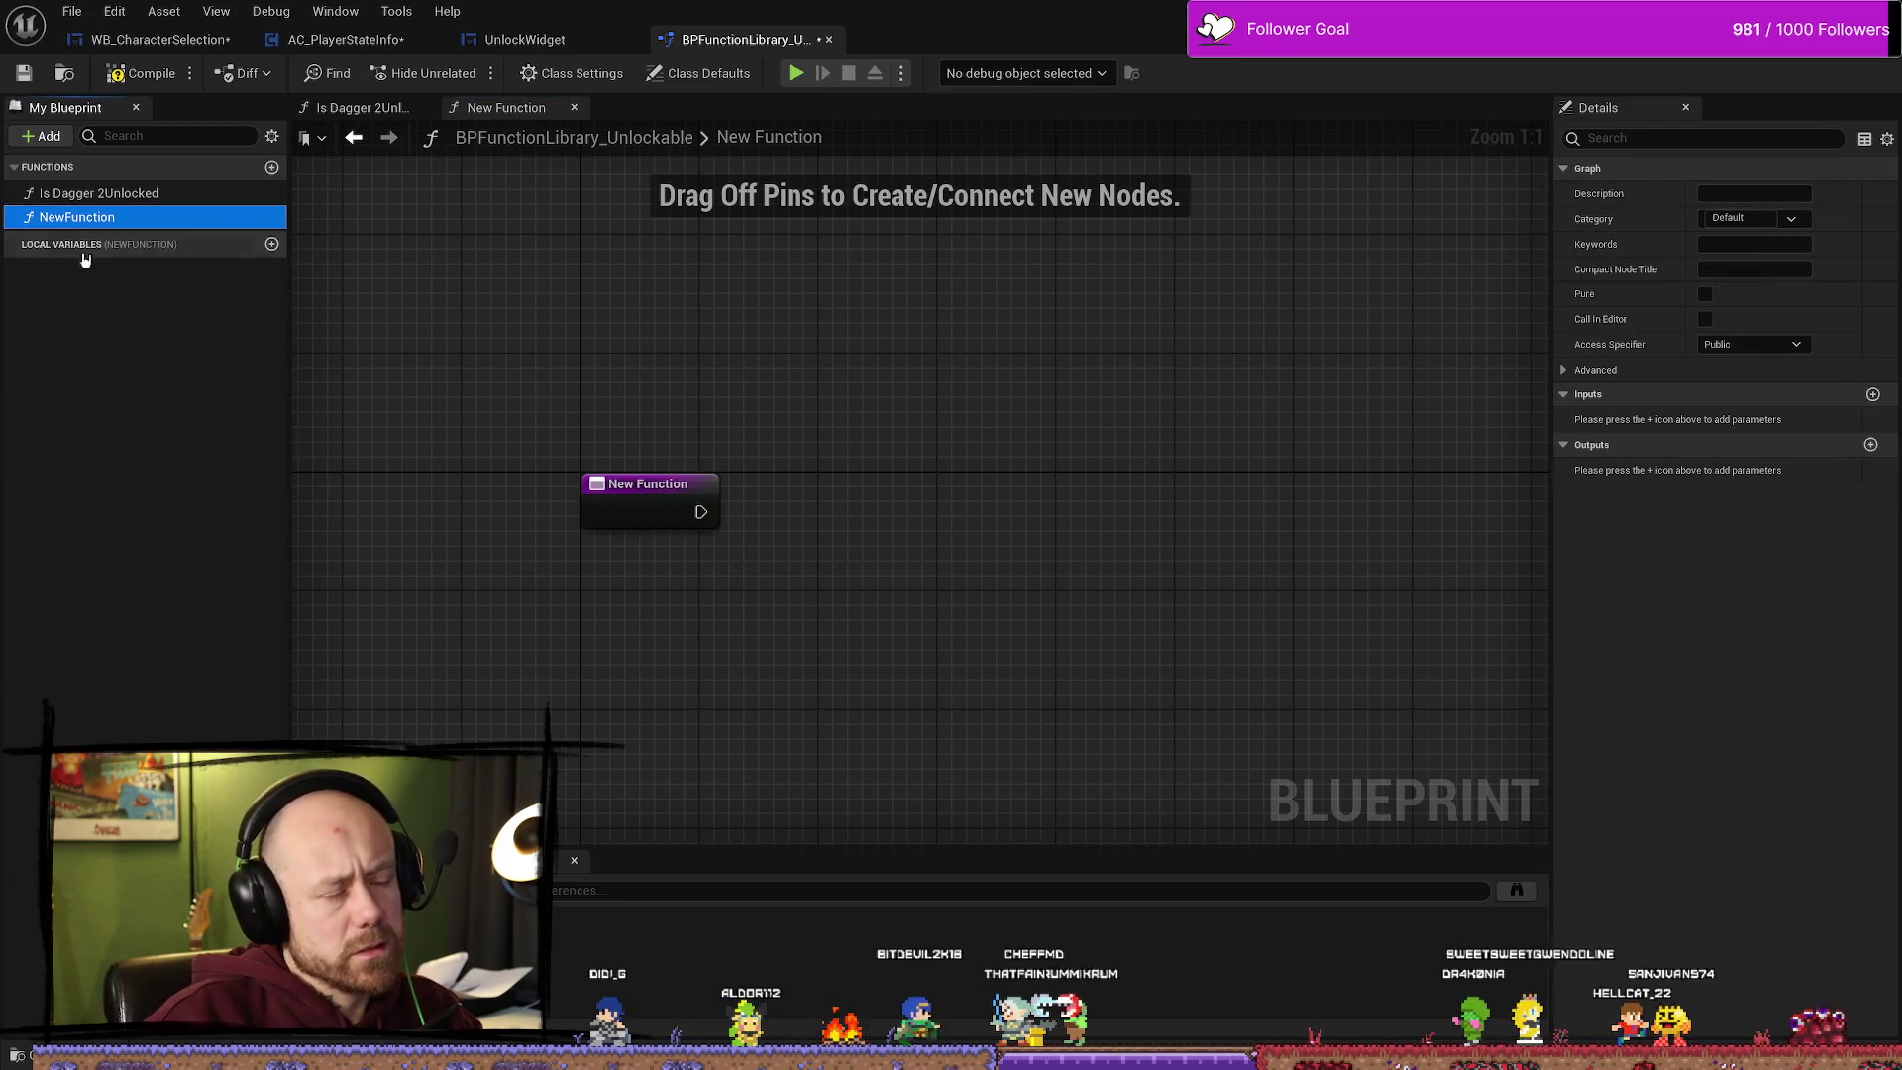
pyautogui.click(109, 219)
pyautogui.write('KillsToUnloc')
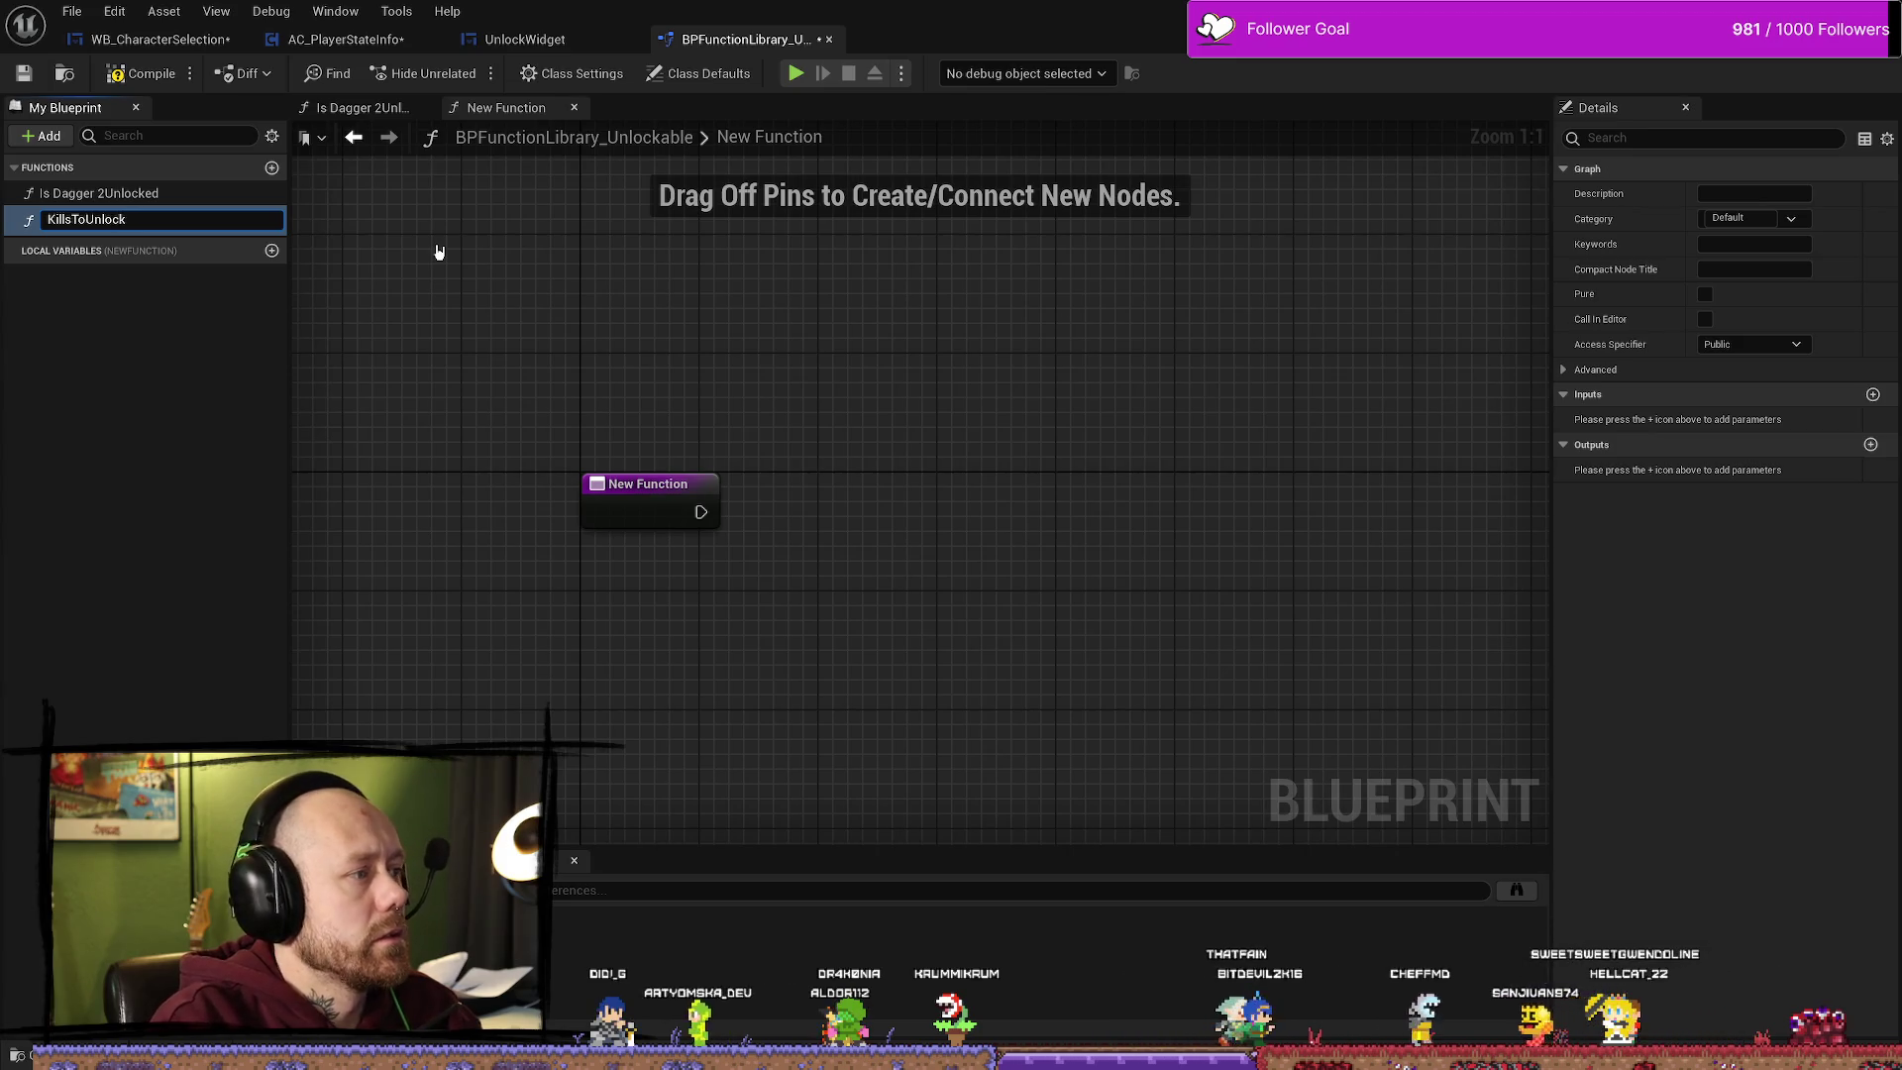
pyautogui.write('kDagger2')
pyautogui.press('Return')
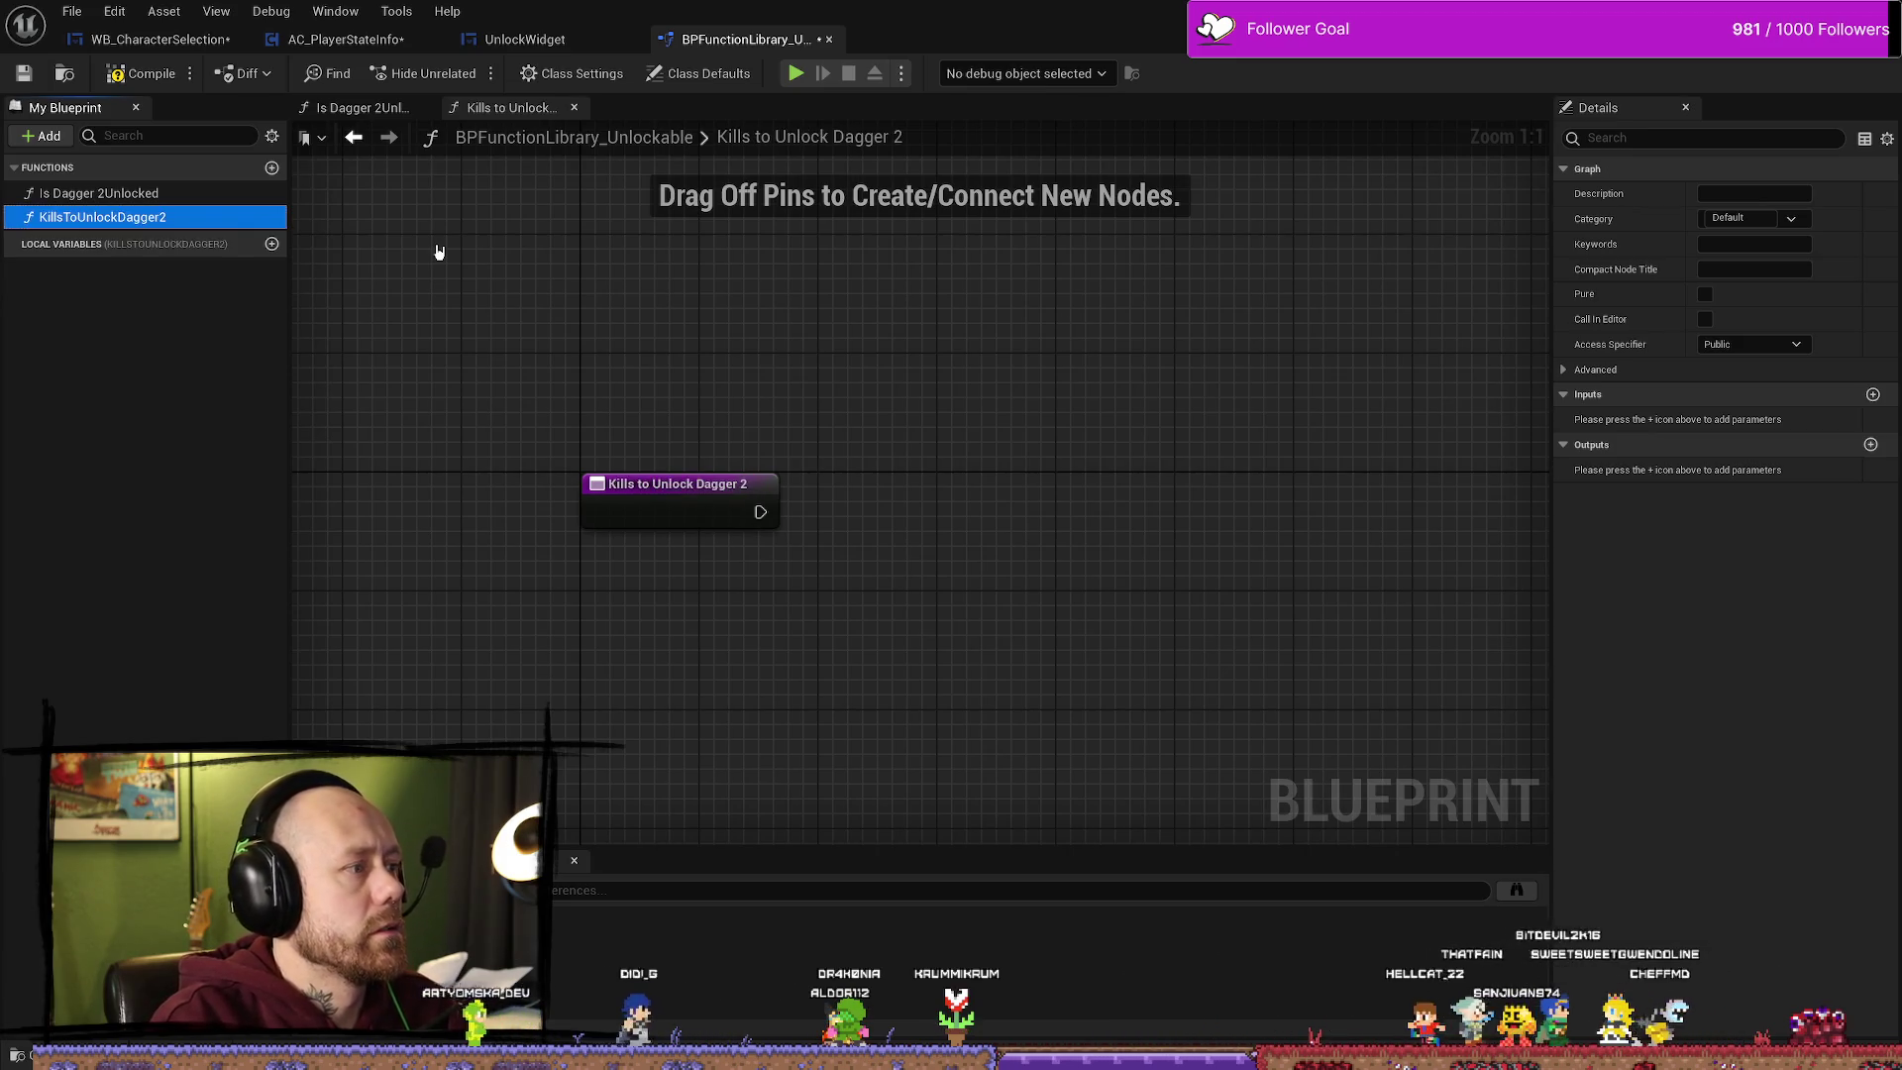
pyautogui.click(1096, 624)
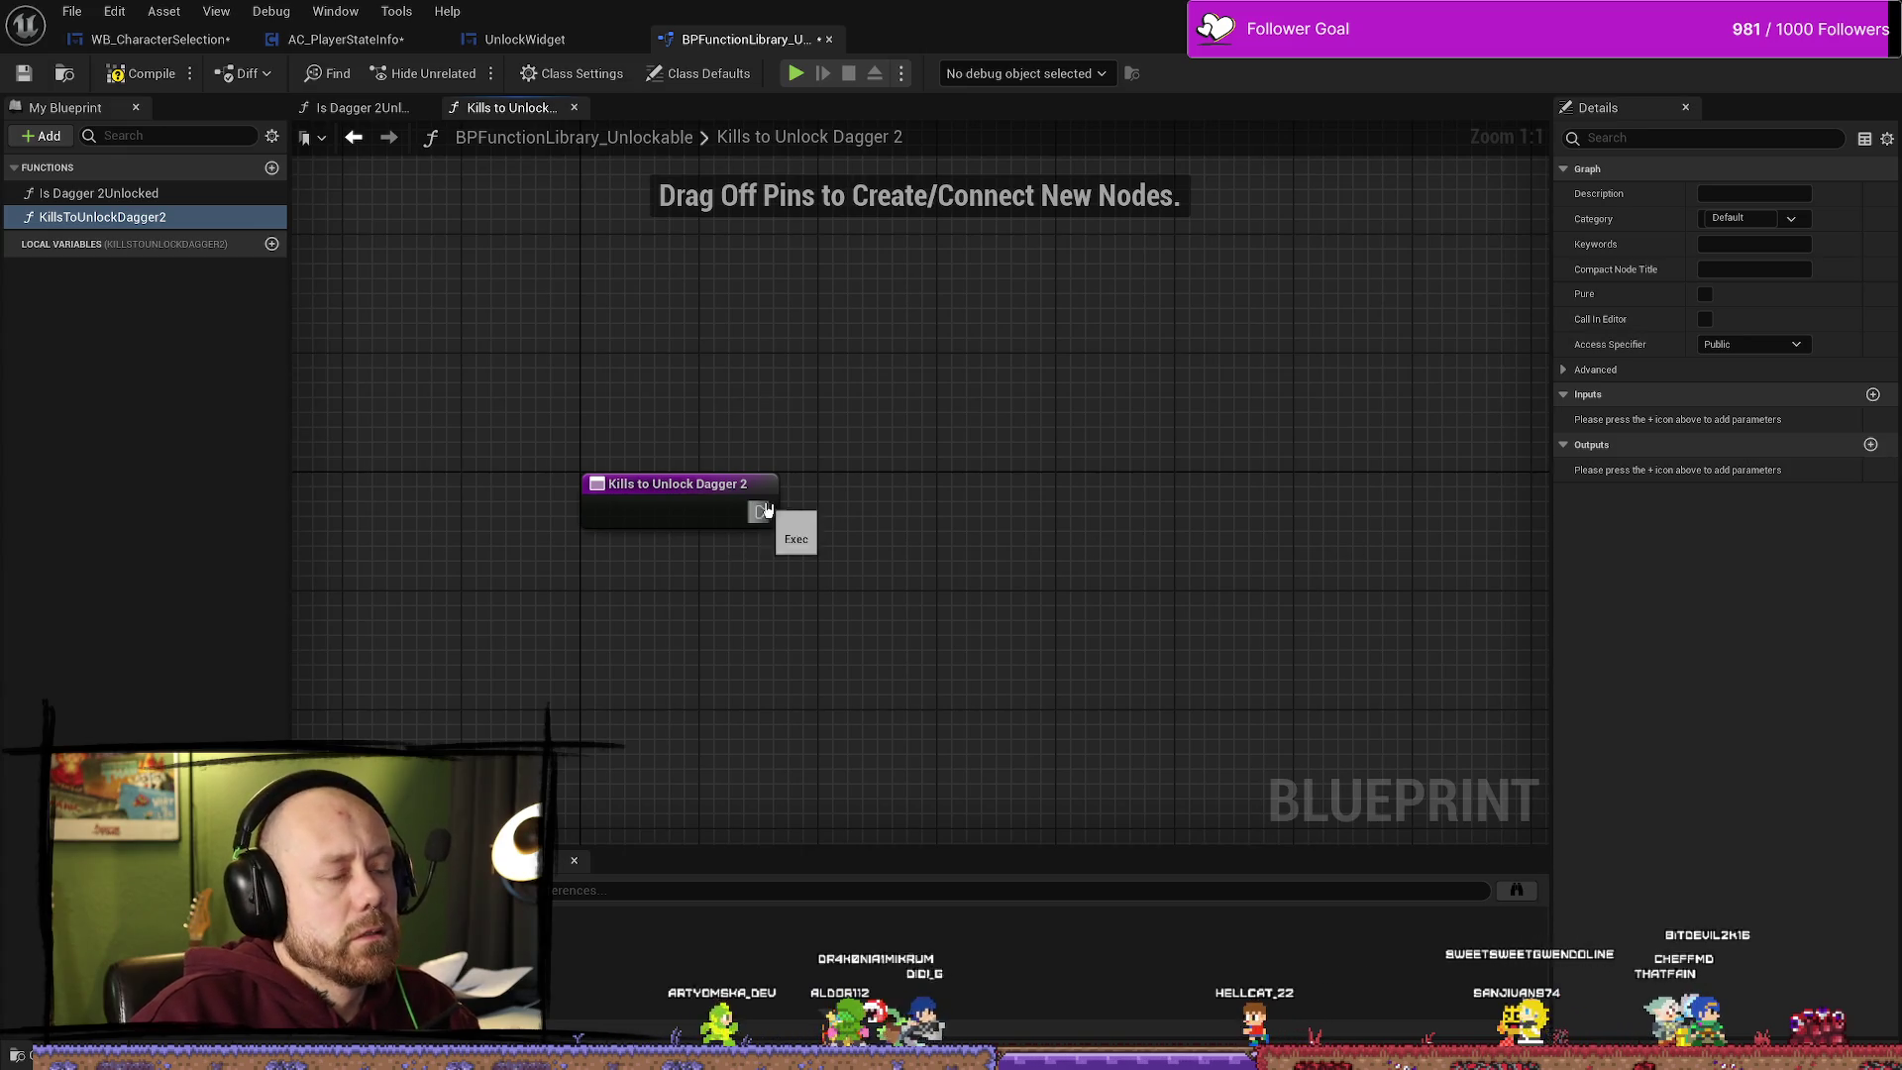
# Step: Add an integer output to the function and set its returned value to 100
pyautogui.click(1871, 443)
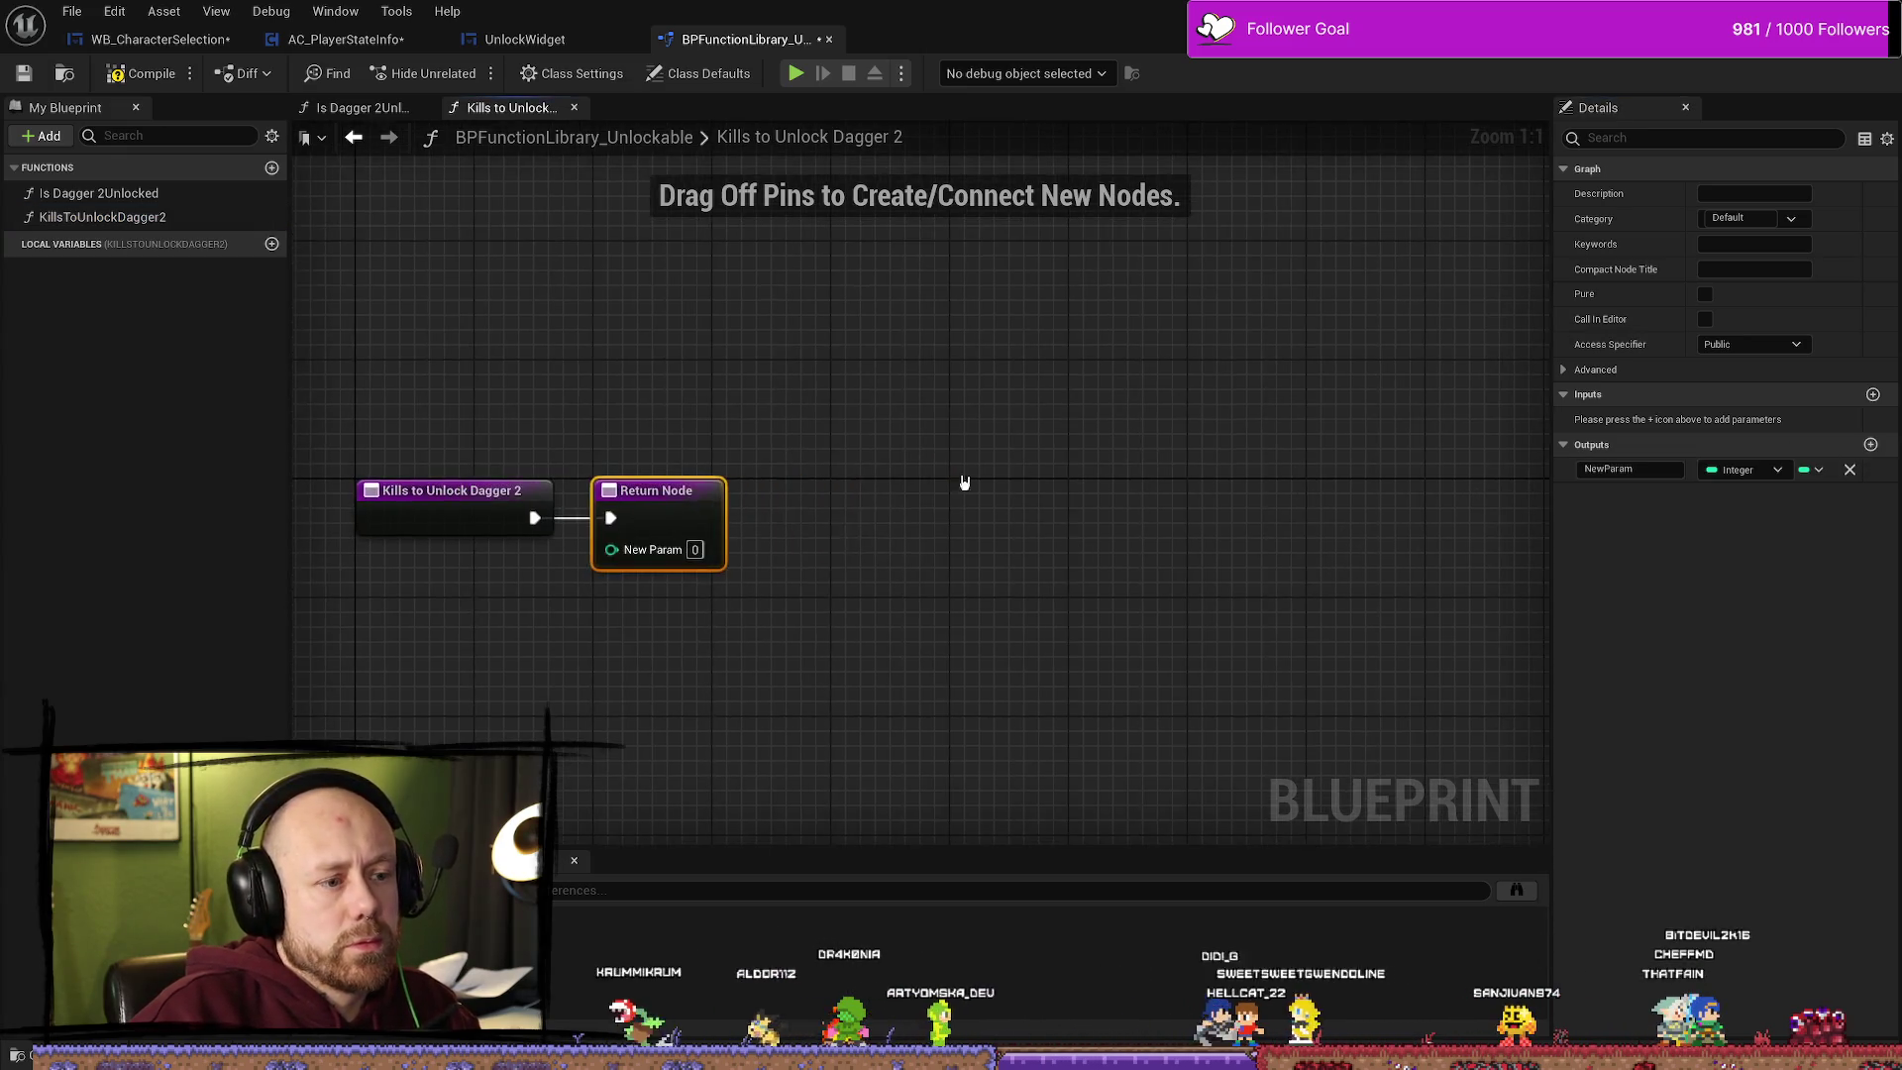
pyautogui.moveTo(644, 490); pyautogui.dragTo(746, 491)
pyautogui.moveTo(778, 560); pyautogui.dragTo(1016, 560)
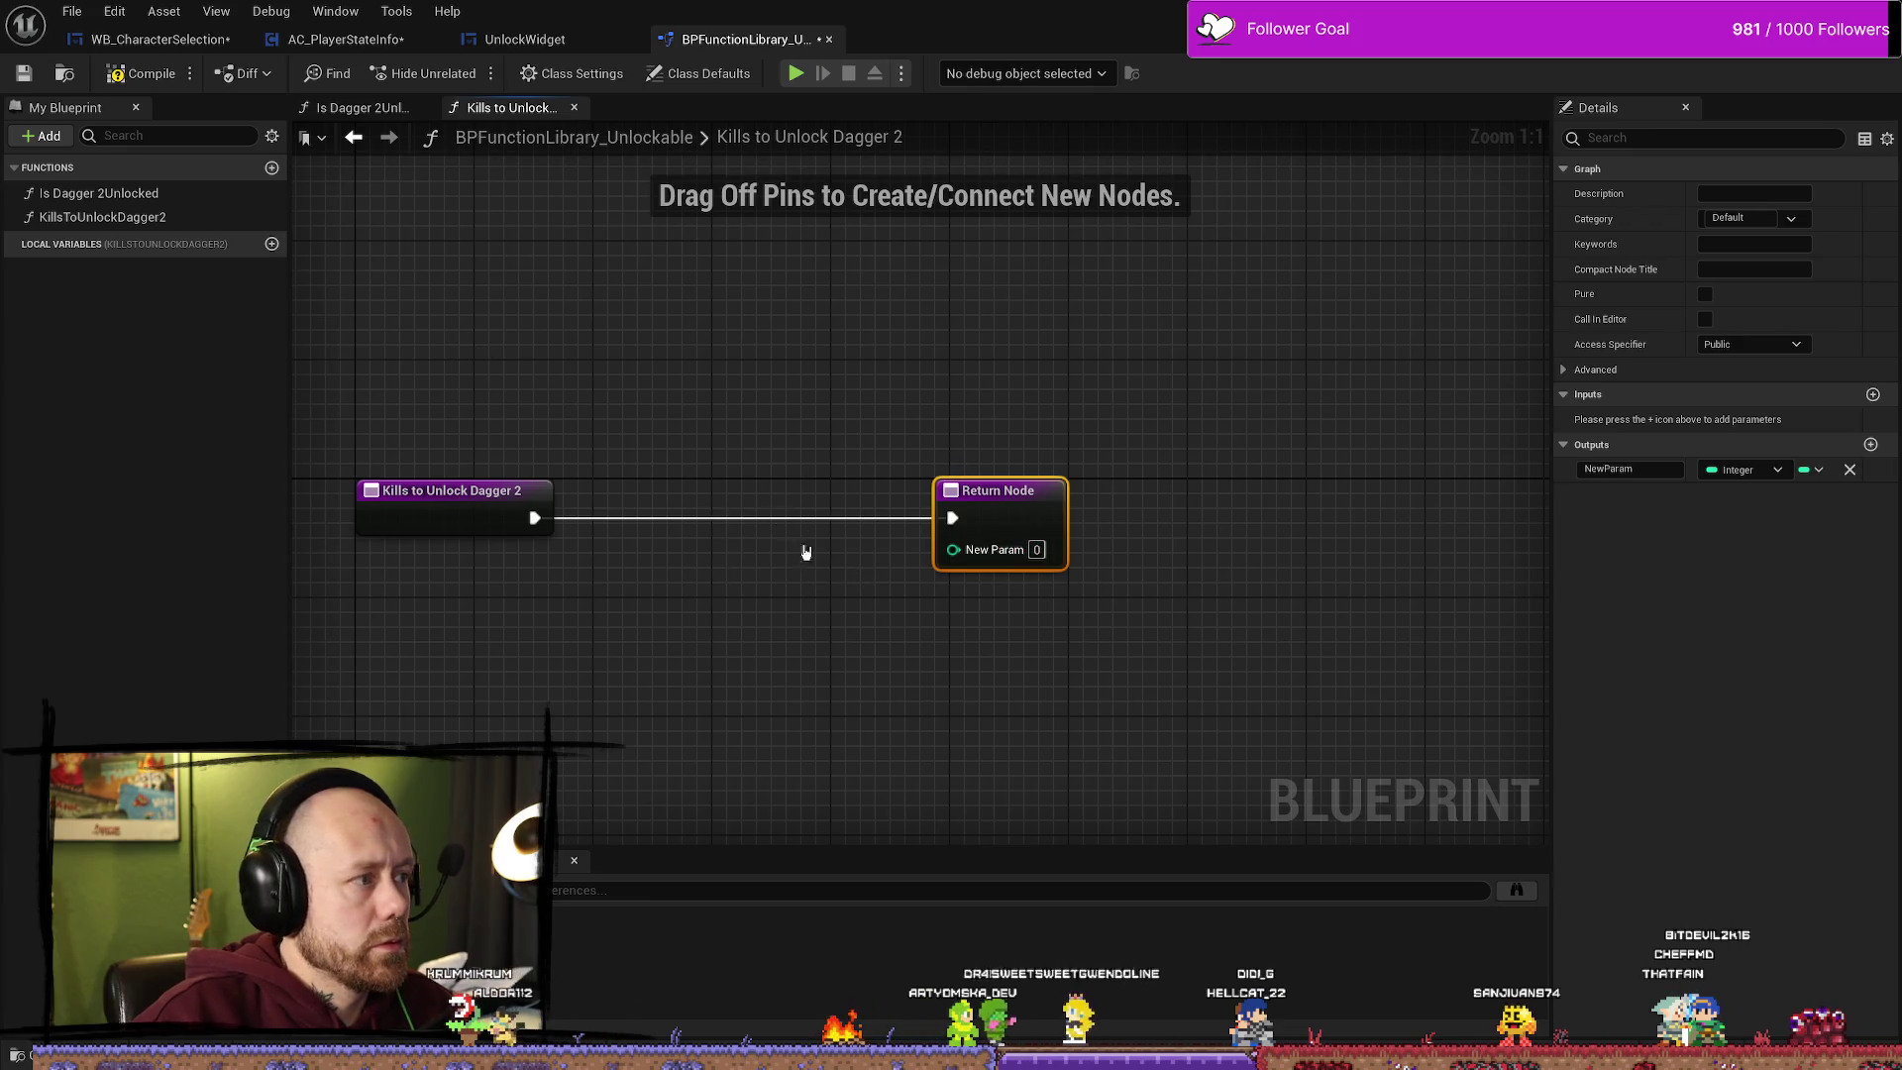
pyautogui.click(1035, 549)
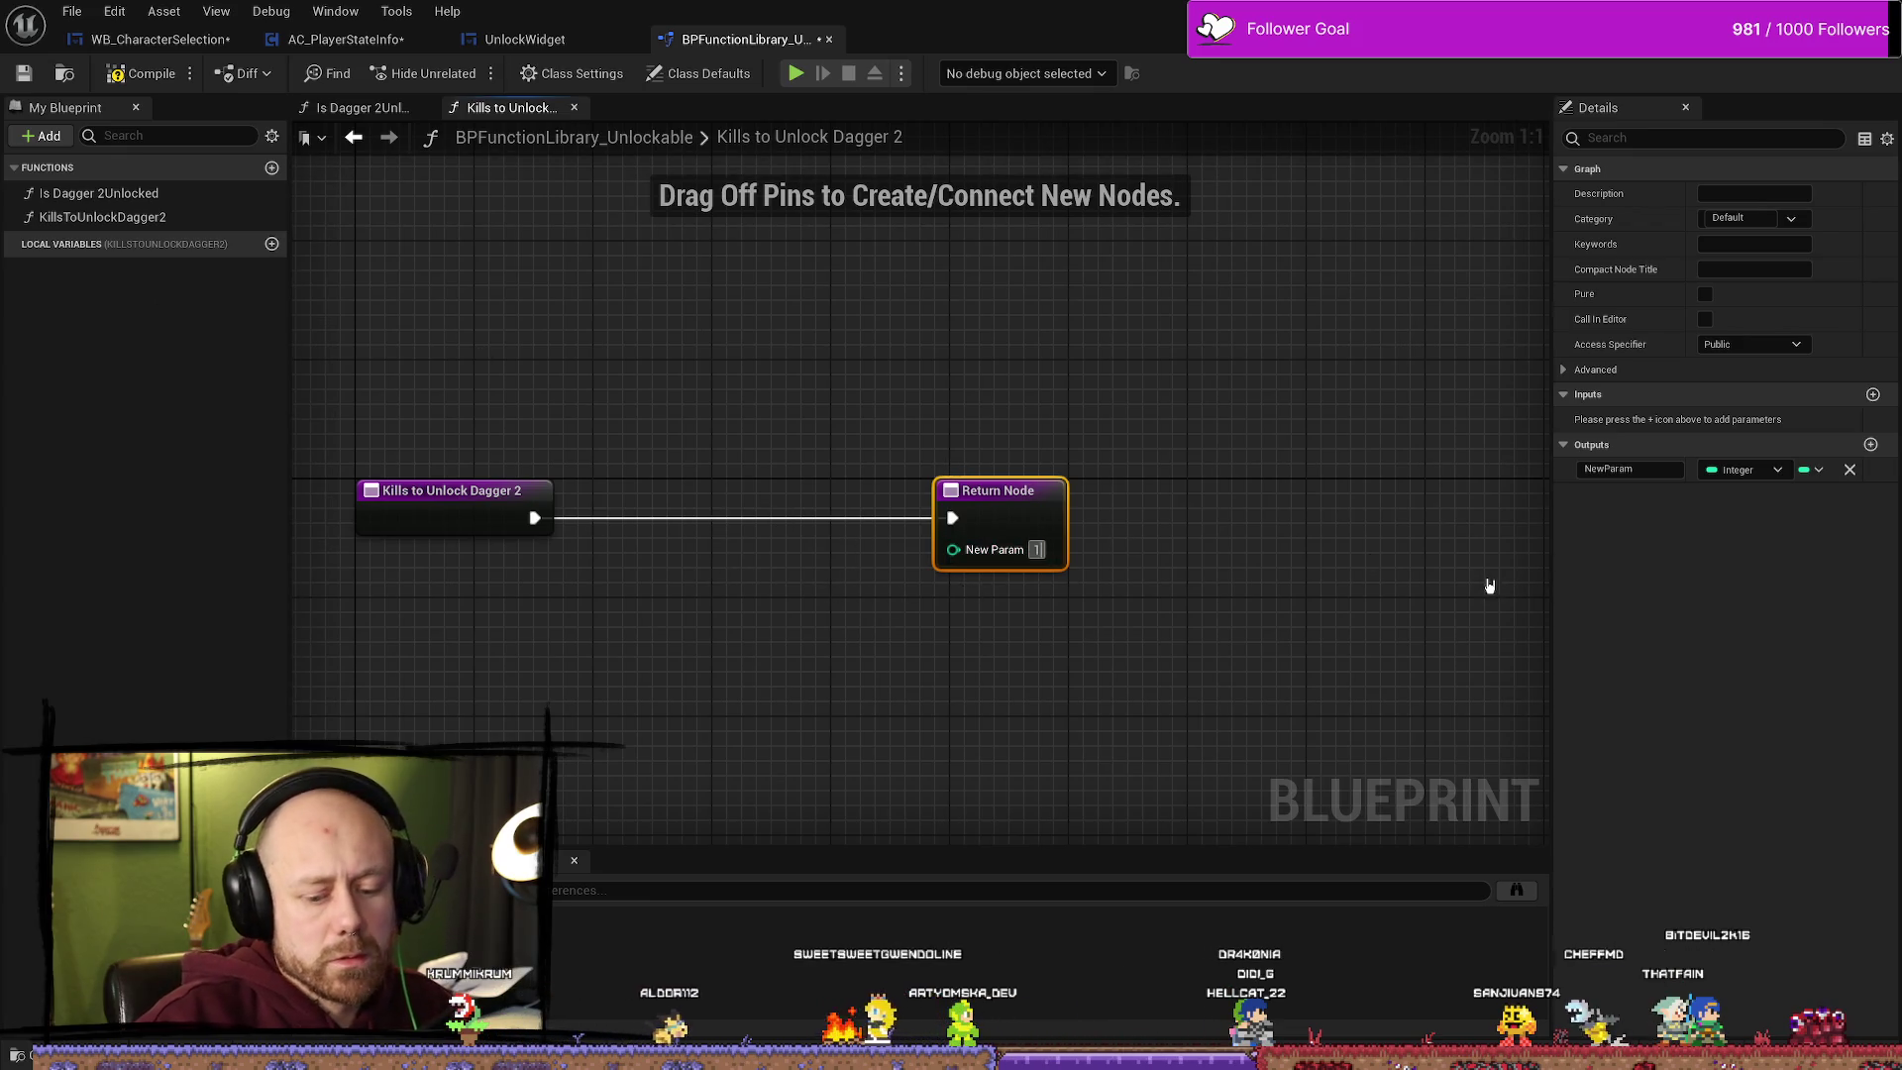
pyautogui.write('00')
pyautogui.moveTo(952, 492); pyautogui.dragTo(831, 492)
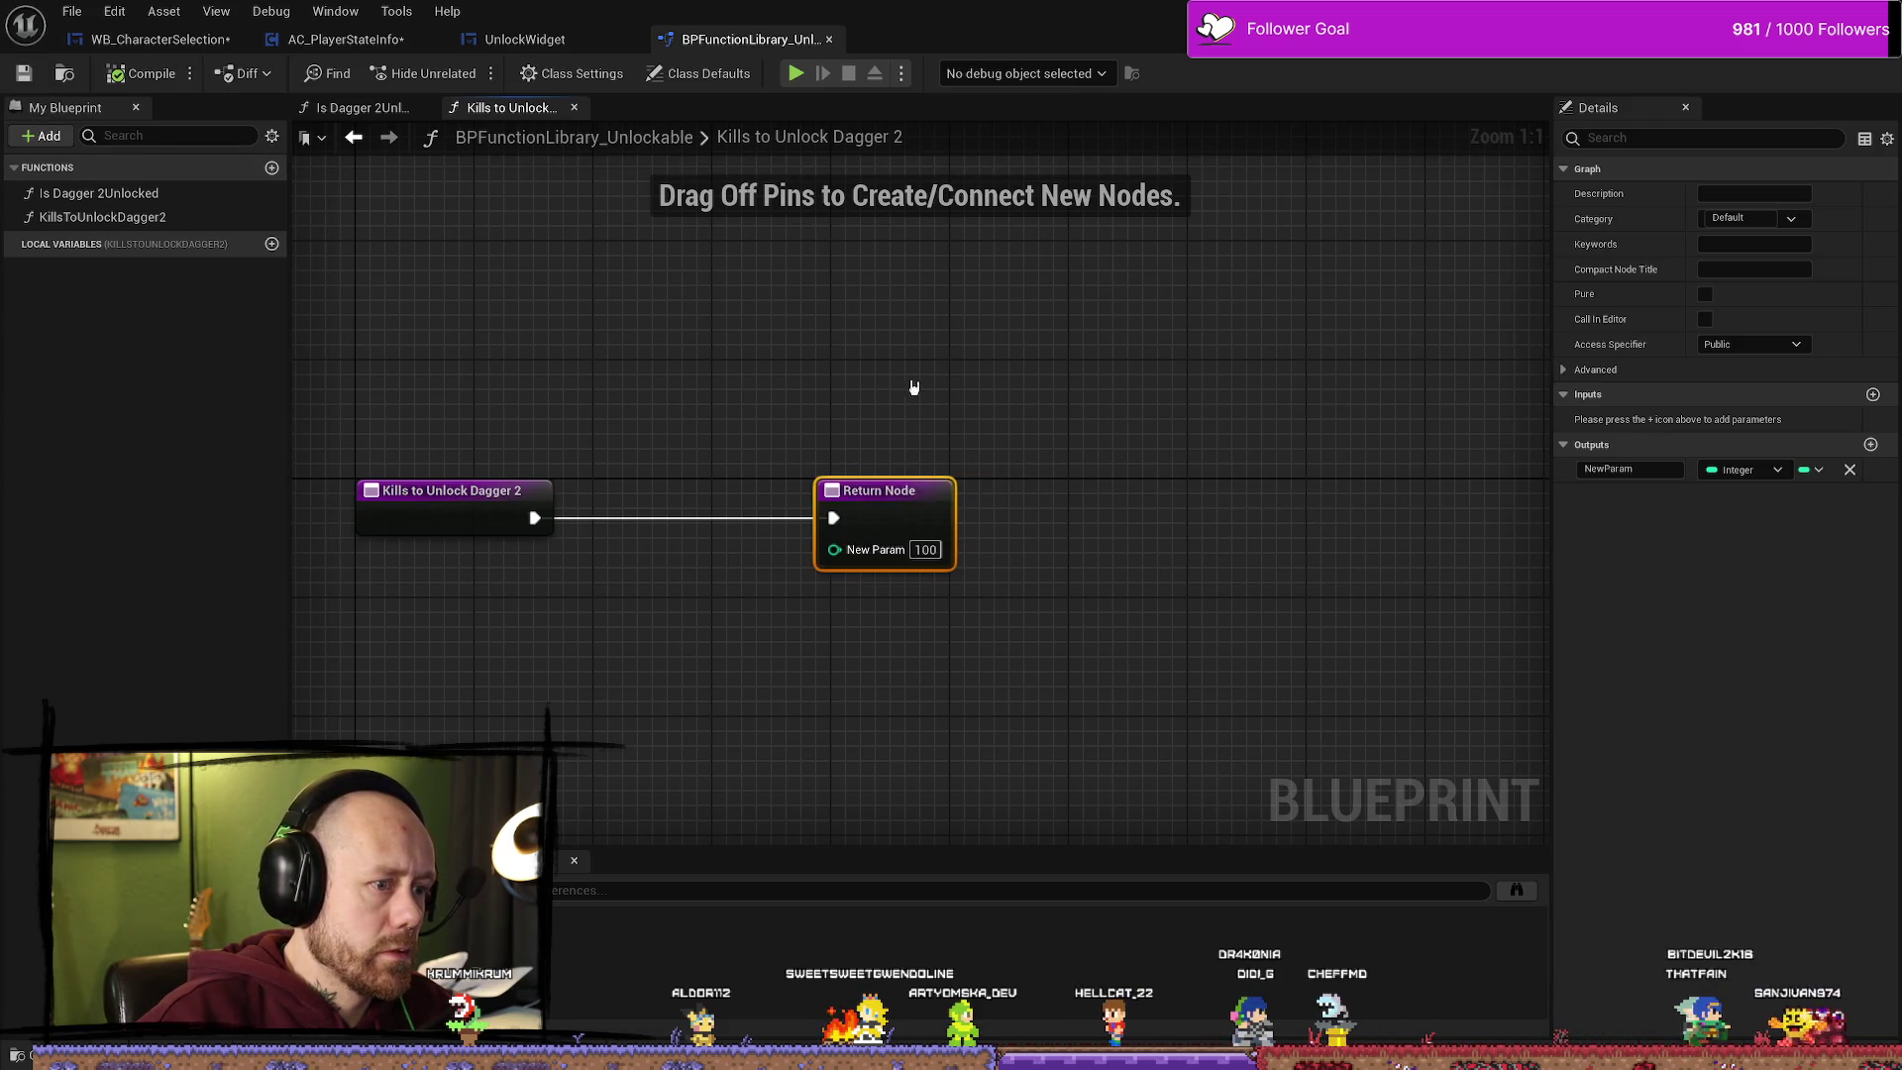
pyautogui.moveTo(906, 389); pyautogui.dragTo(910, 364)
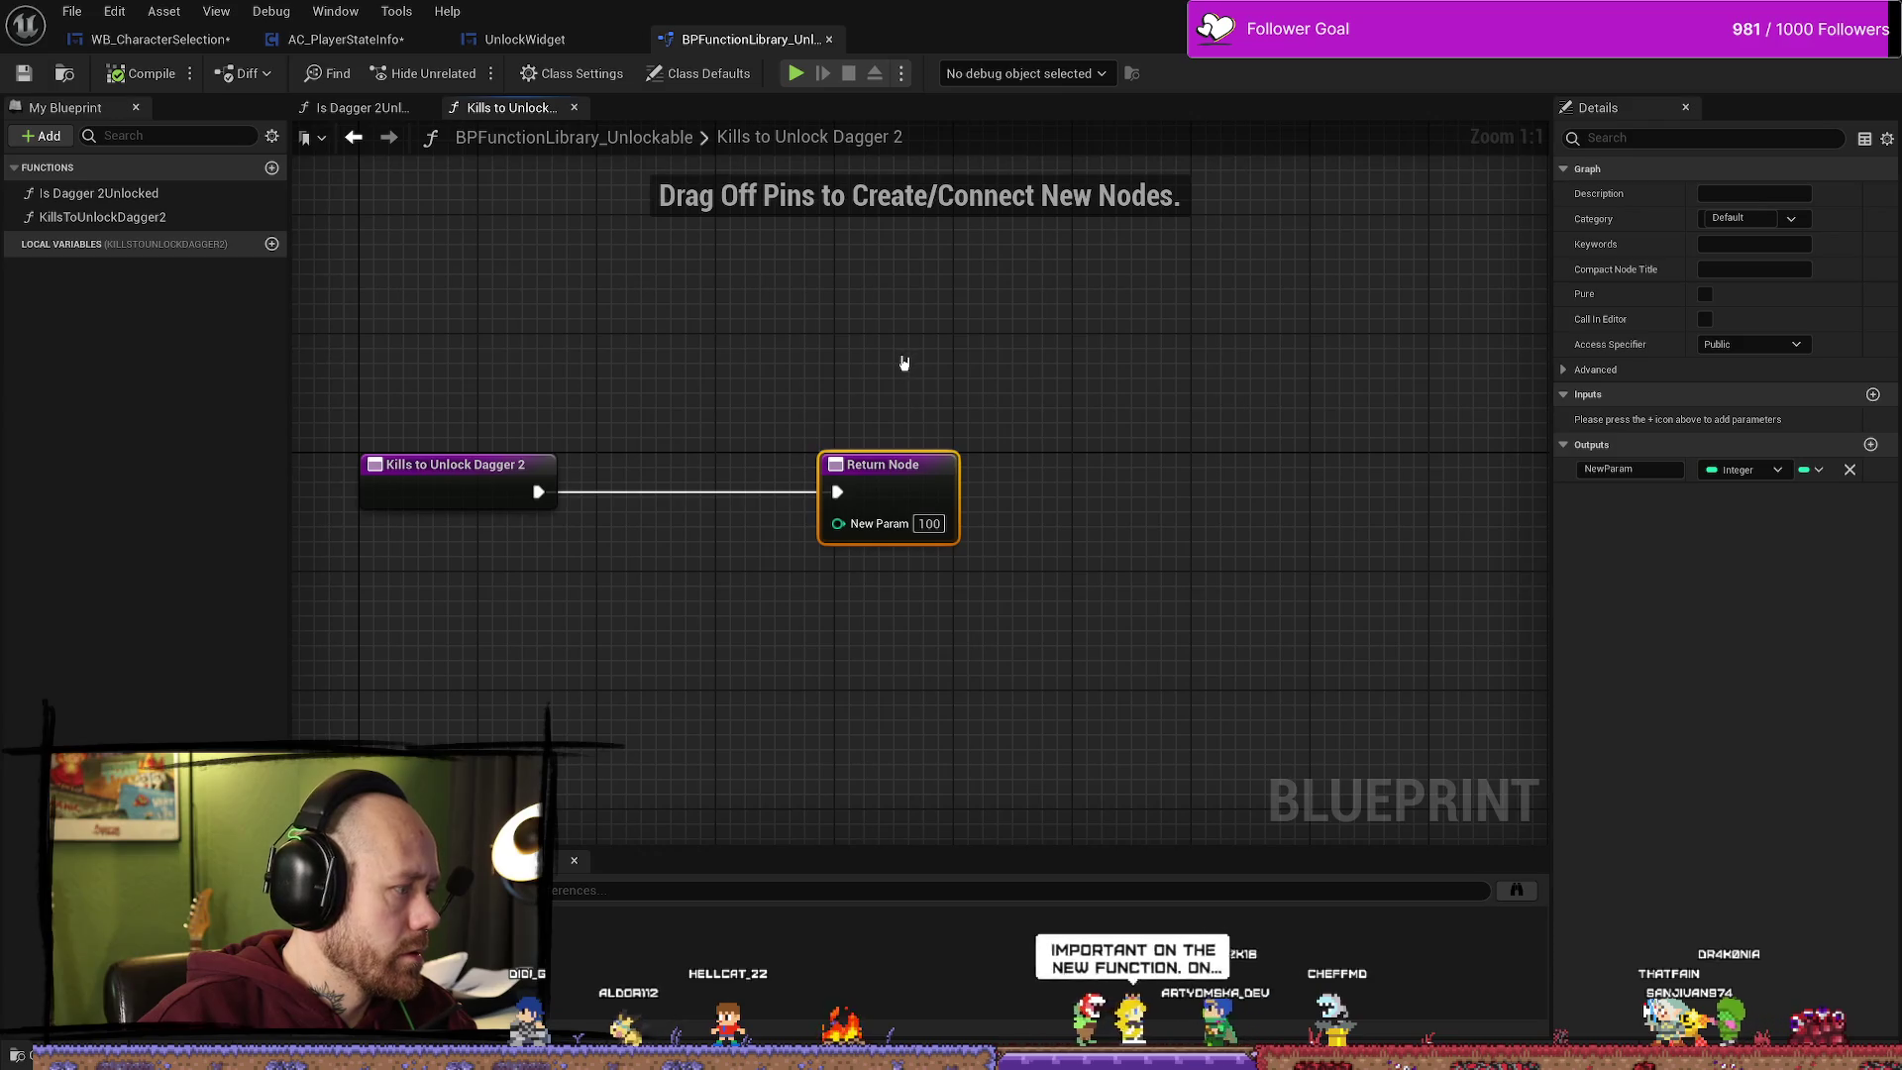
pyautogui.moveTo(778, 423); pyautogui.dragTo(919, 424)
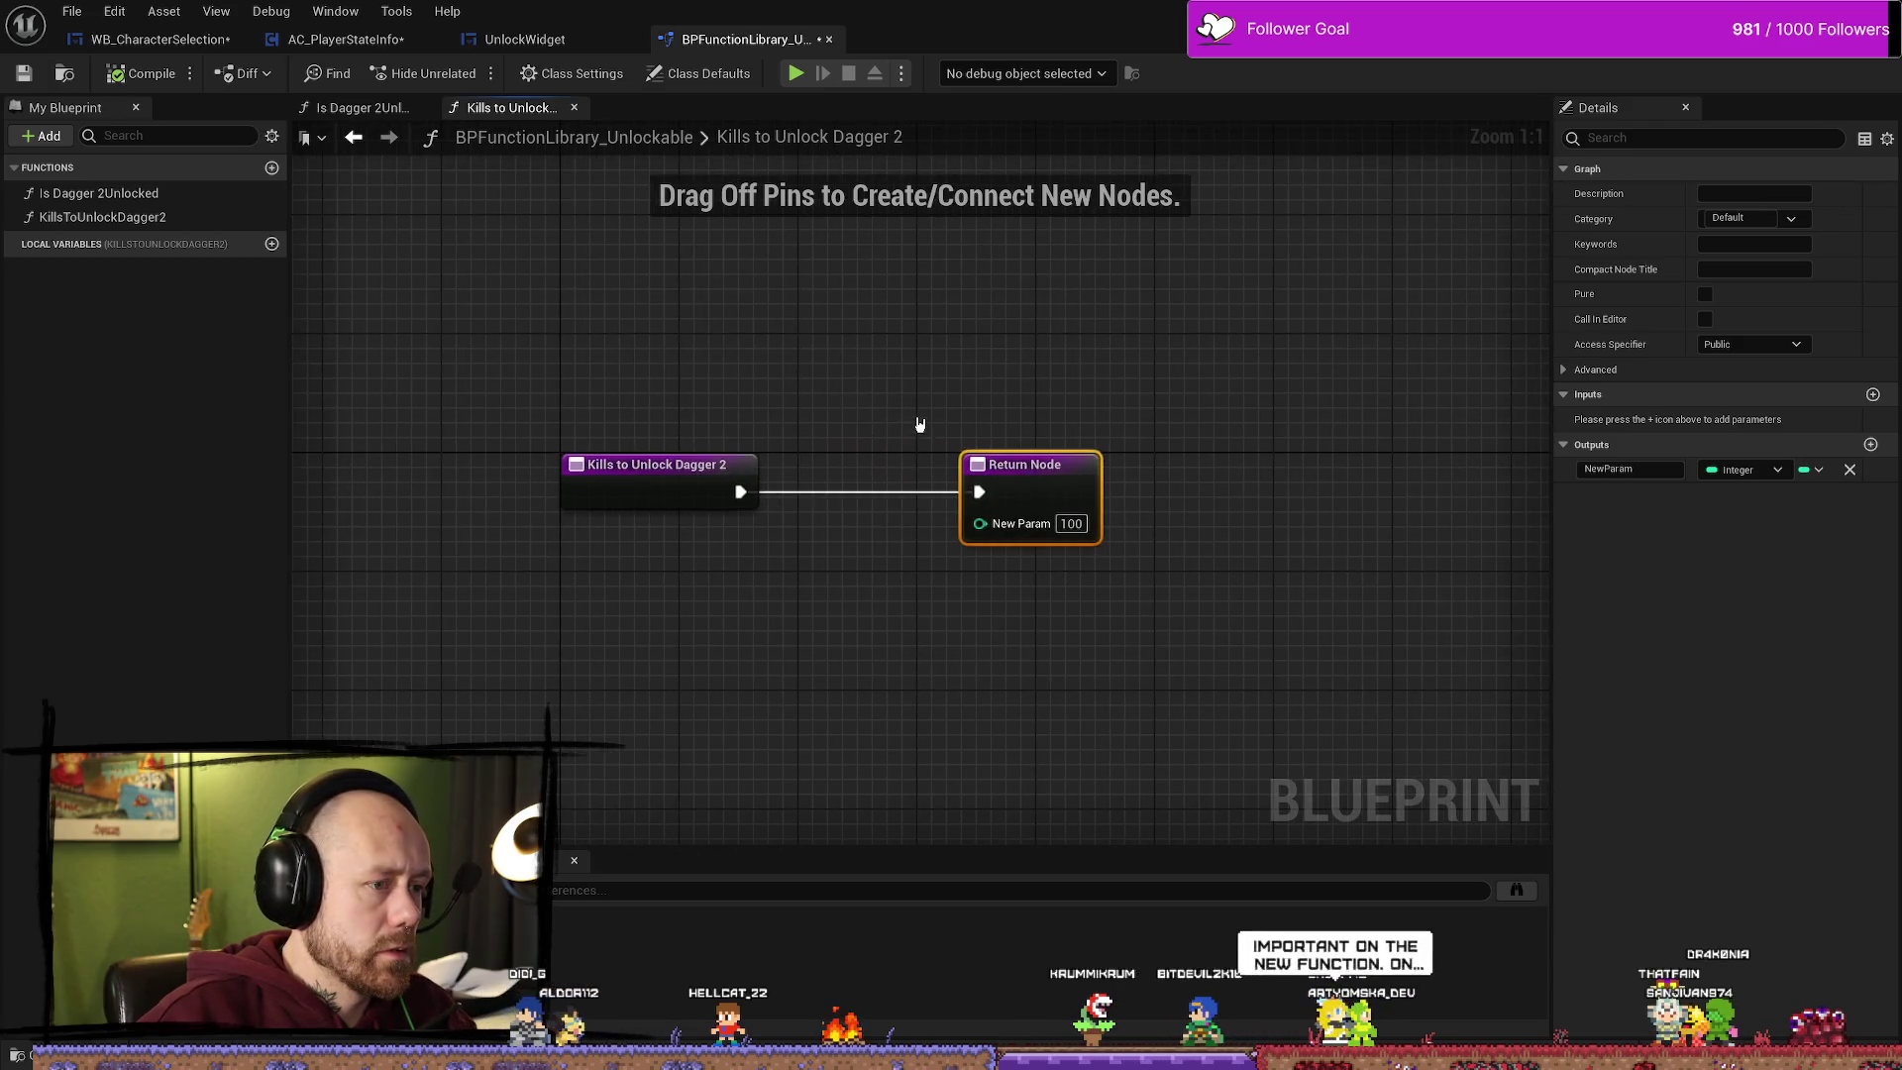
pyautogui.click(916, 338)
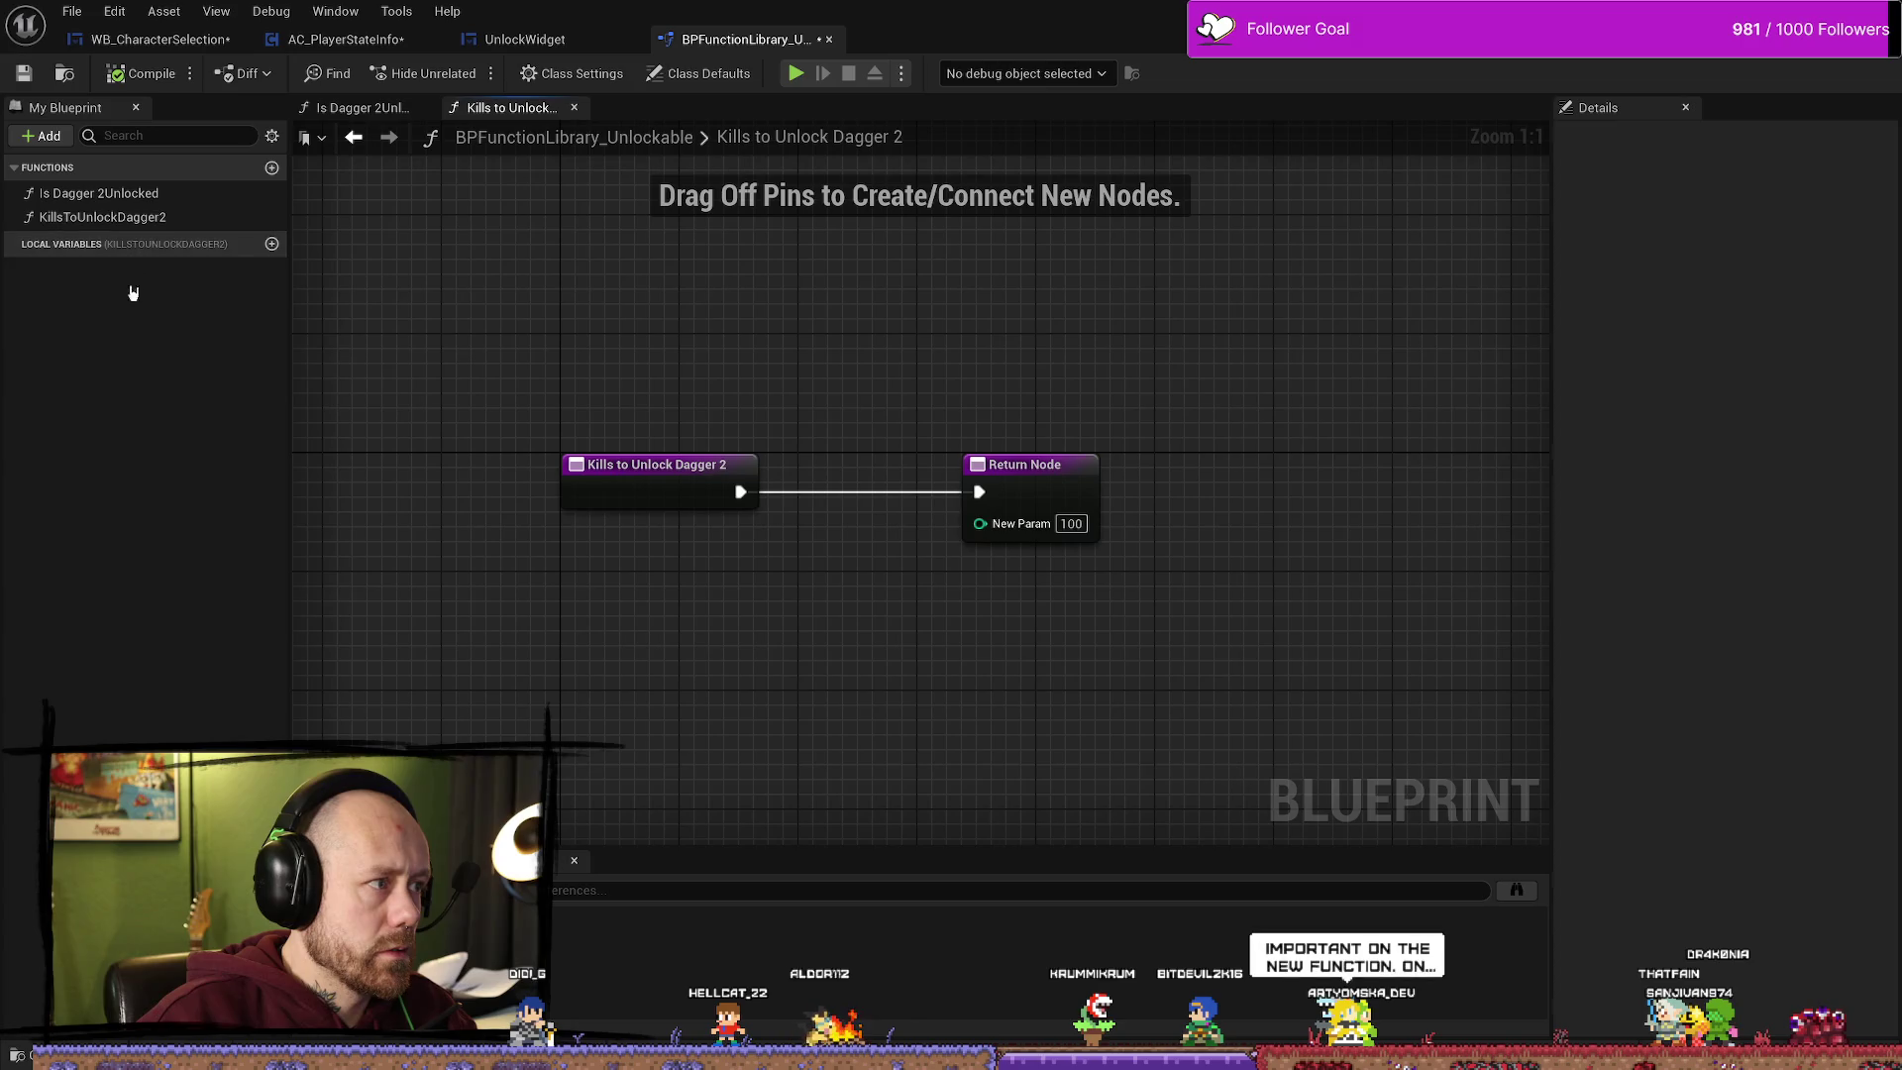
# Step: Mark the function Pure, compile the blueprint, and add a new local variable
pyautogui.moveTo(1226, 417); pyautogui.dragTo(1157, 416)
pyautogui.click(916, 477)
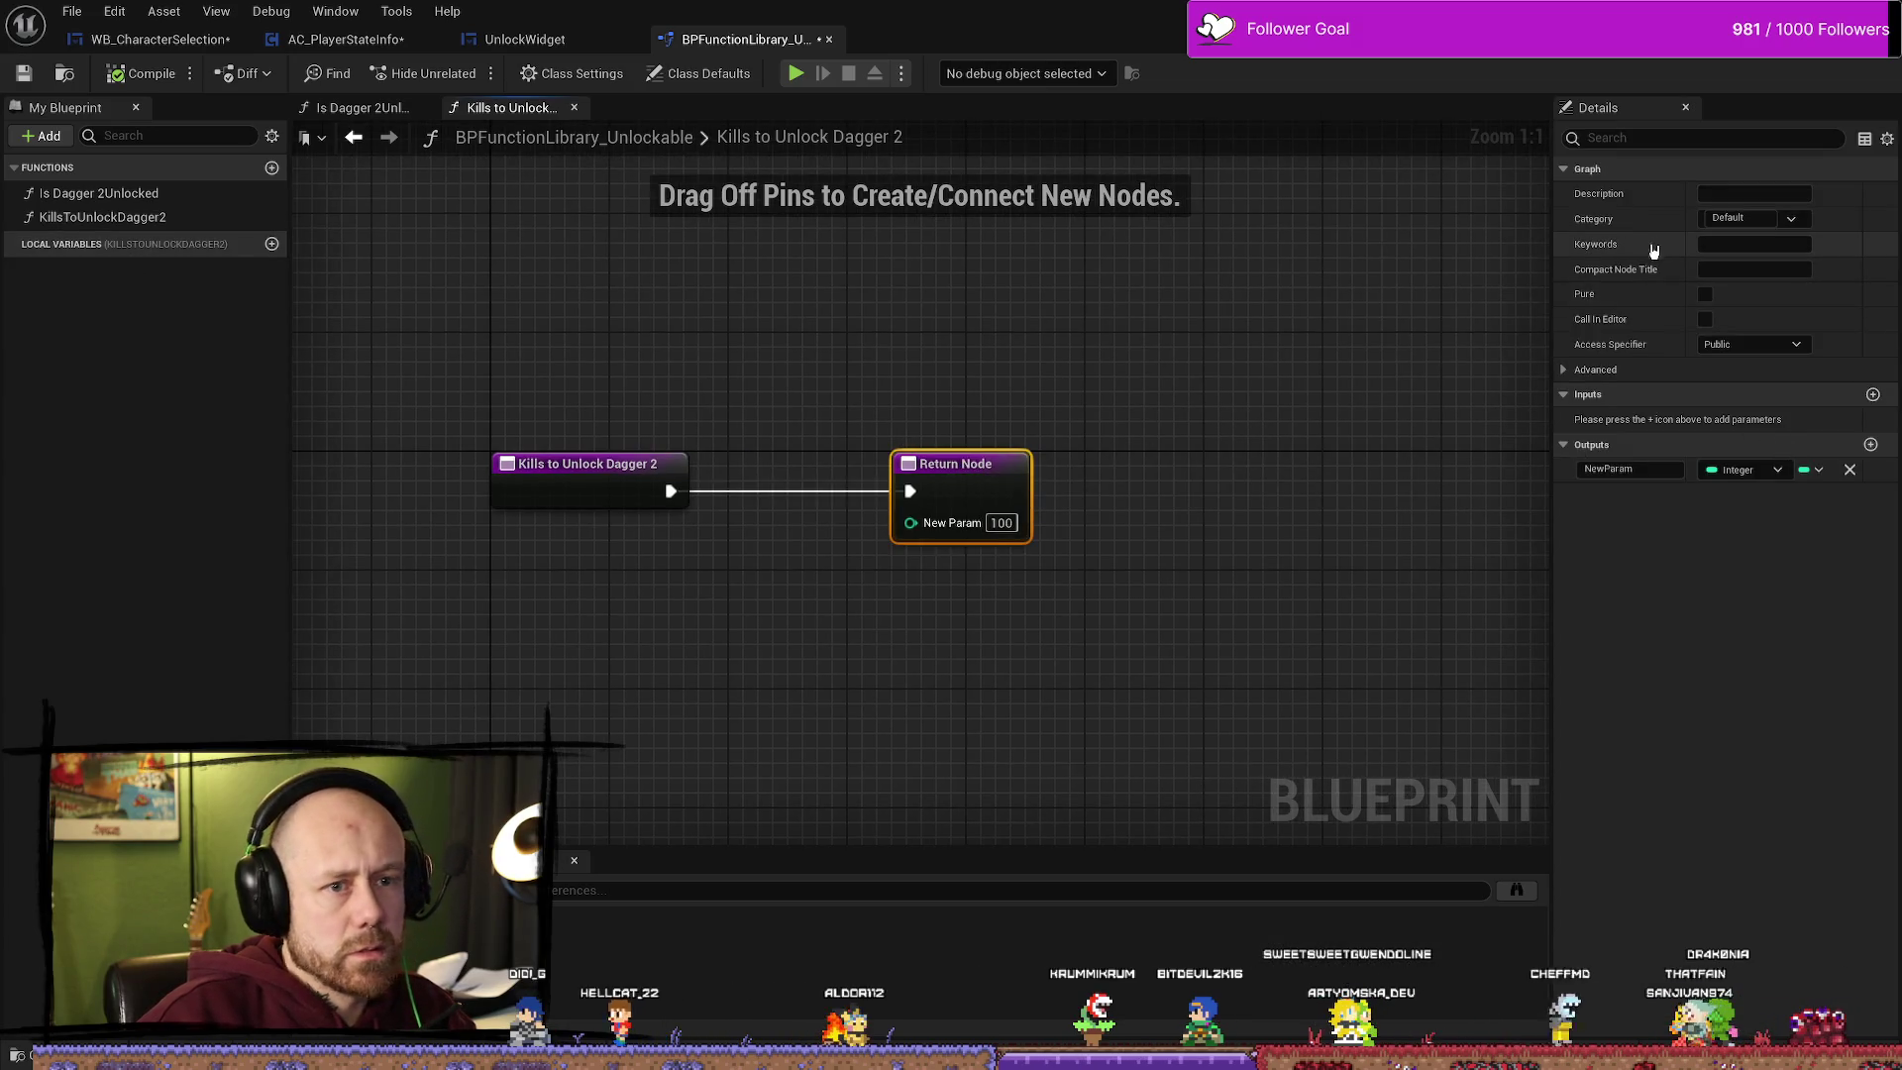
pyautogui.click(1704, 295)
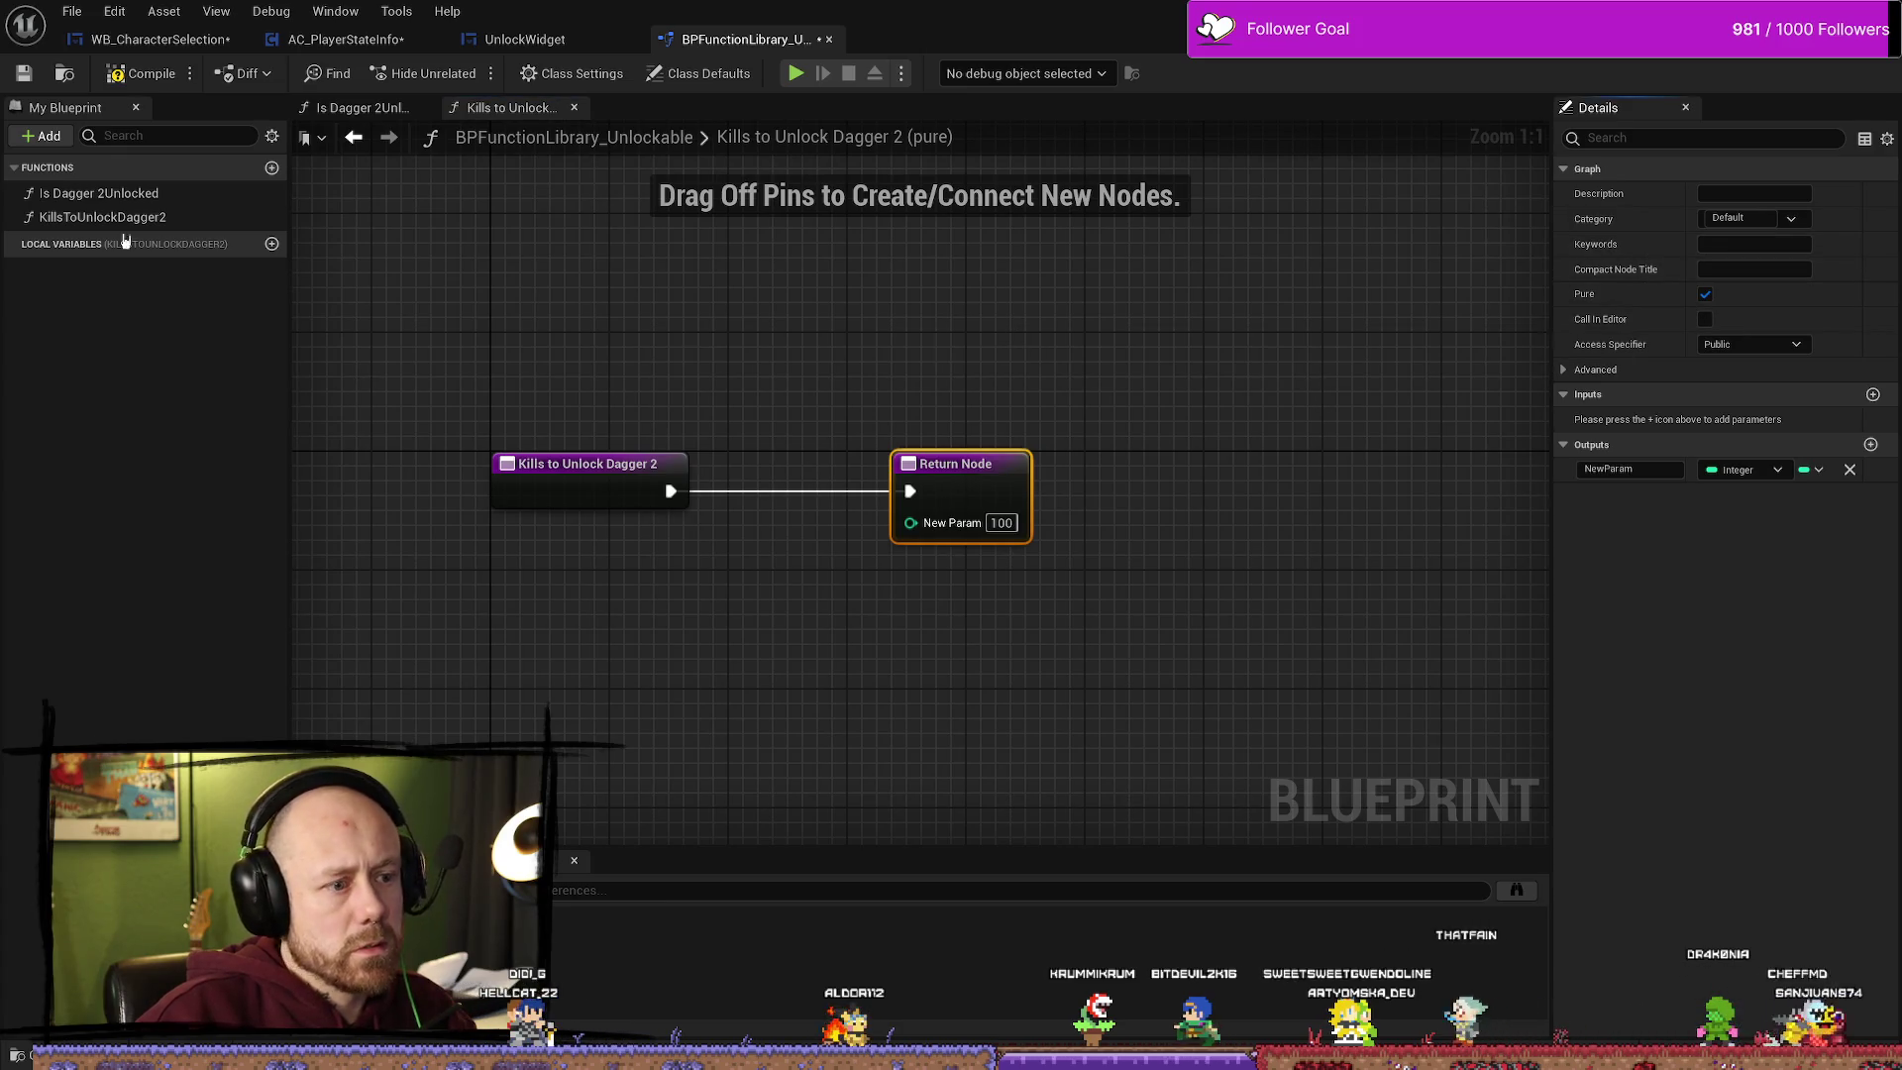
pyautogui.click(144, 74)
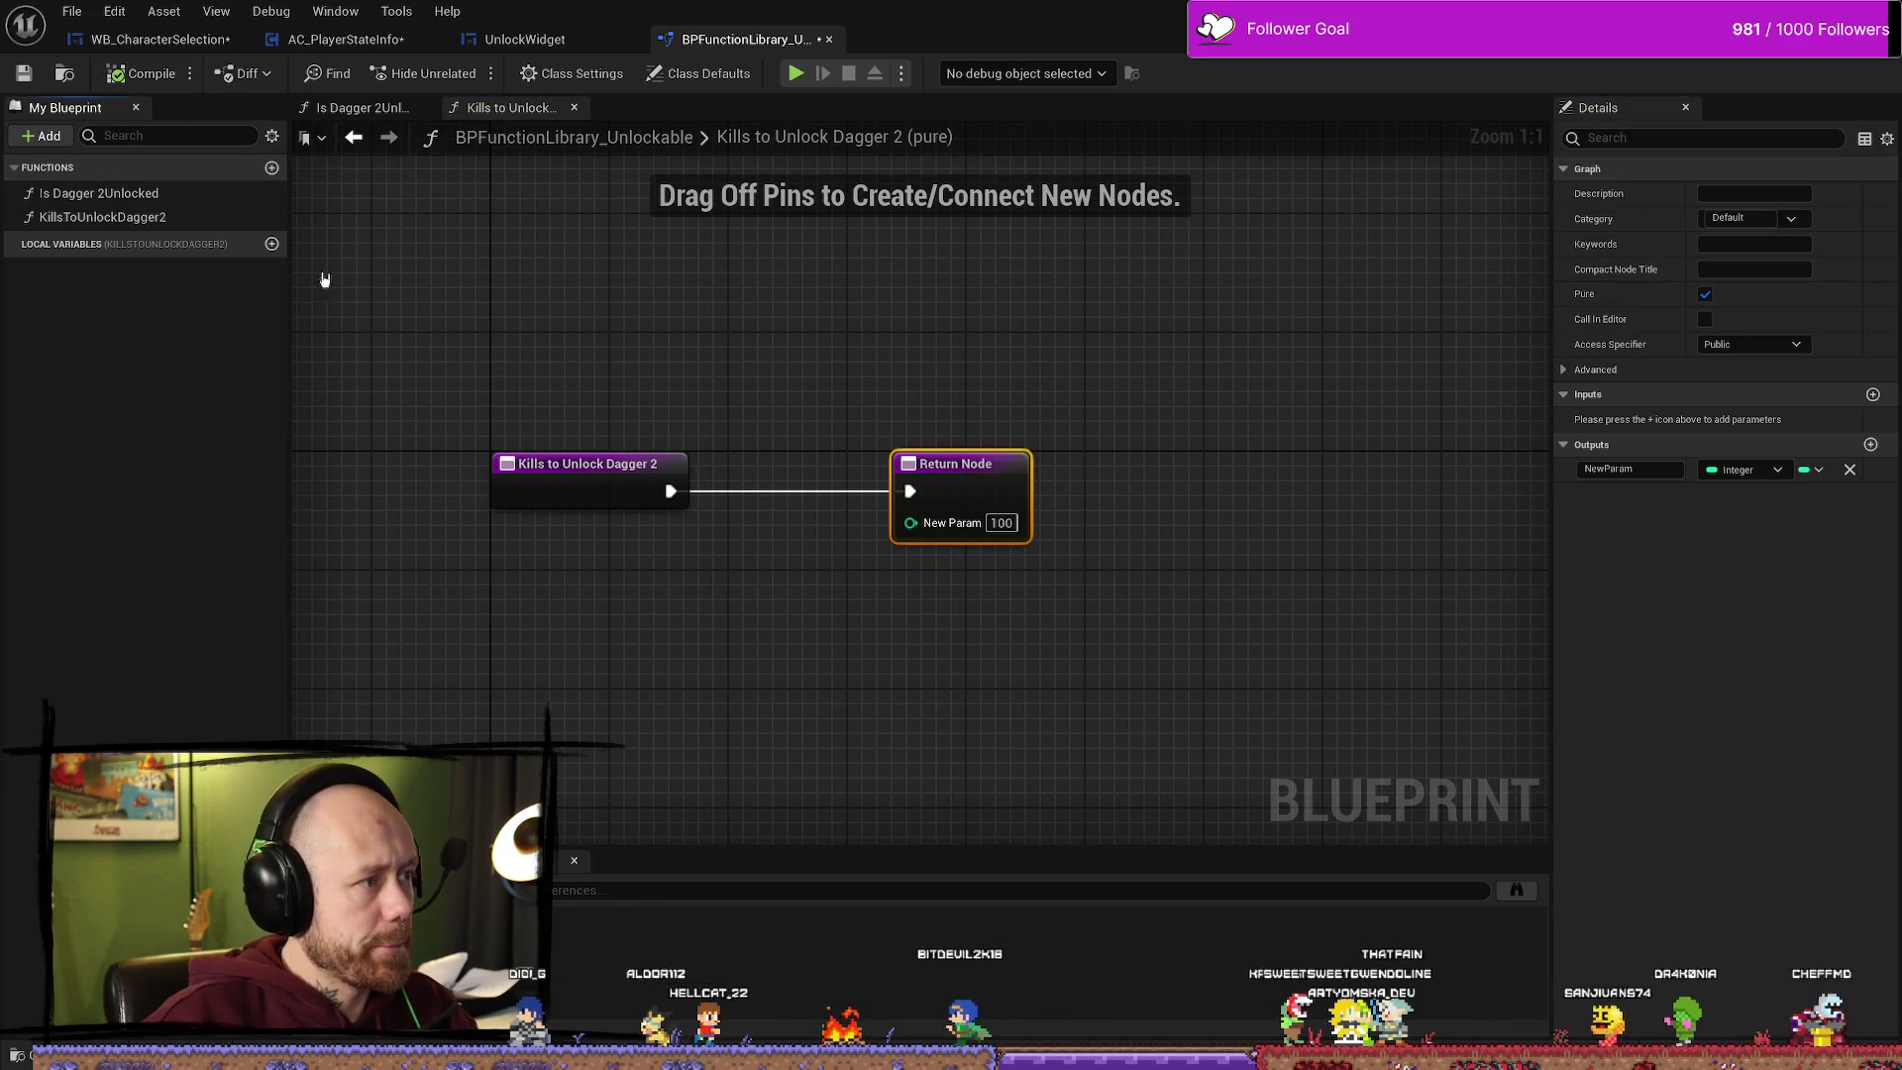
pyautogui.click(271, 244)
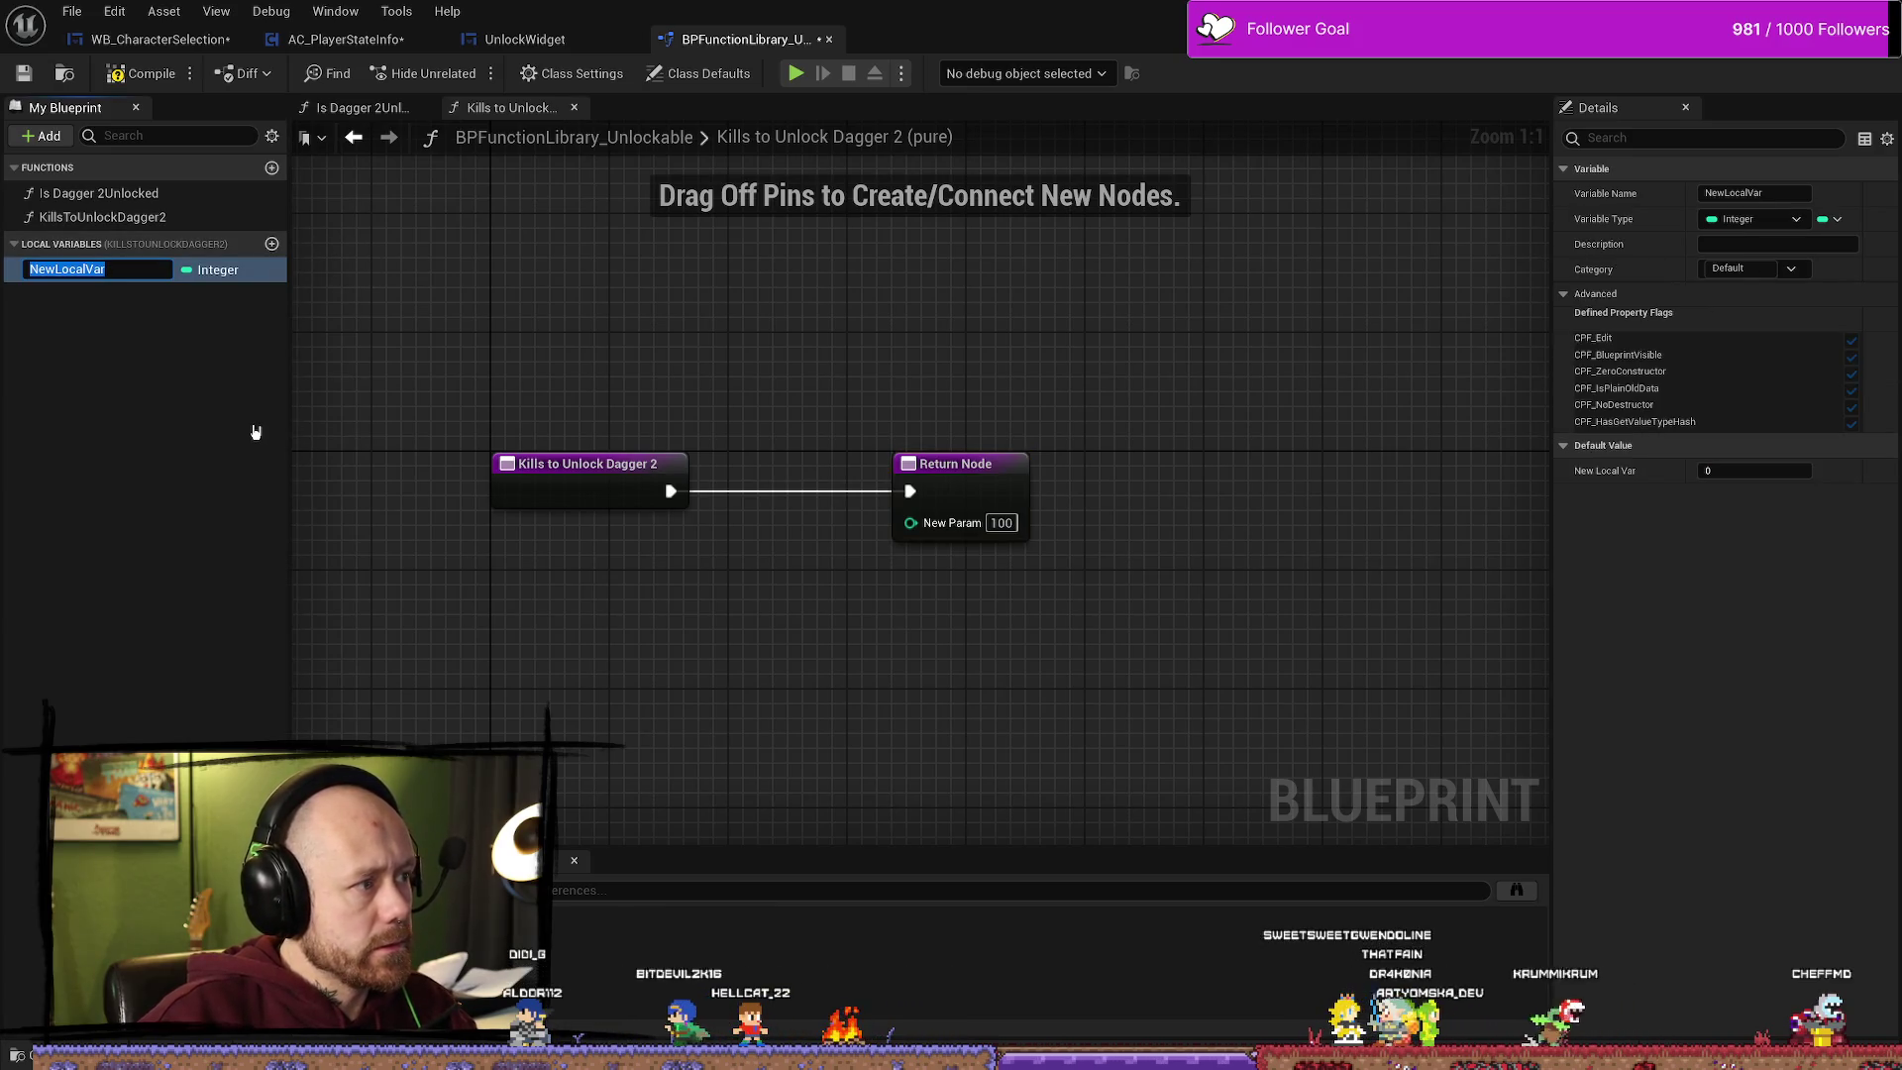
# Step: In Is Dagger 2Unlocked, add a new local variable and edit its default value
pyautogui.click(147, 195)
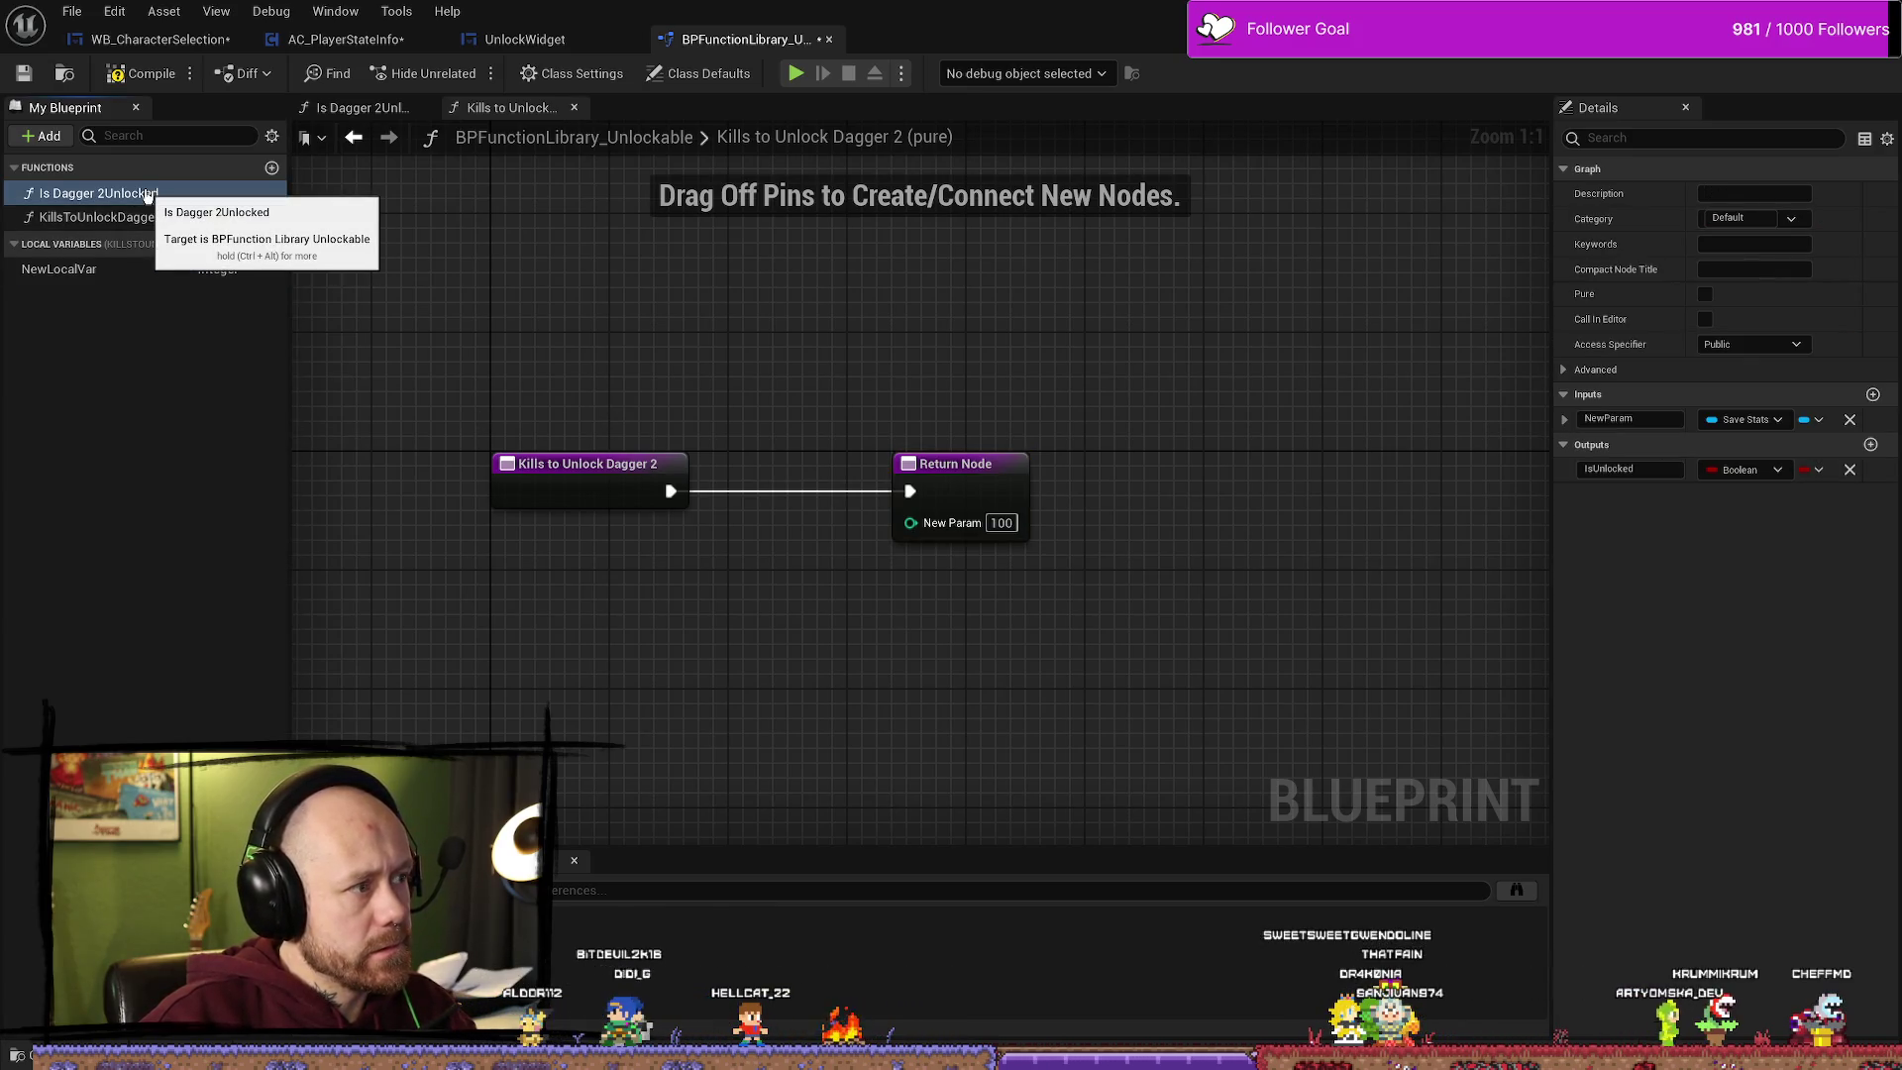
pyautogui.doubleClick(149, 195)
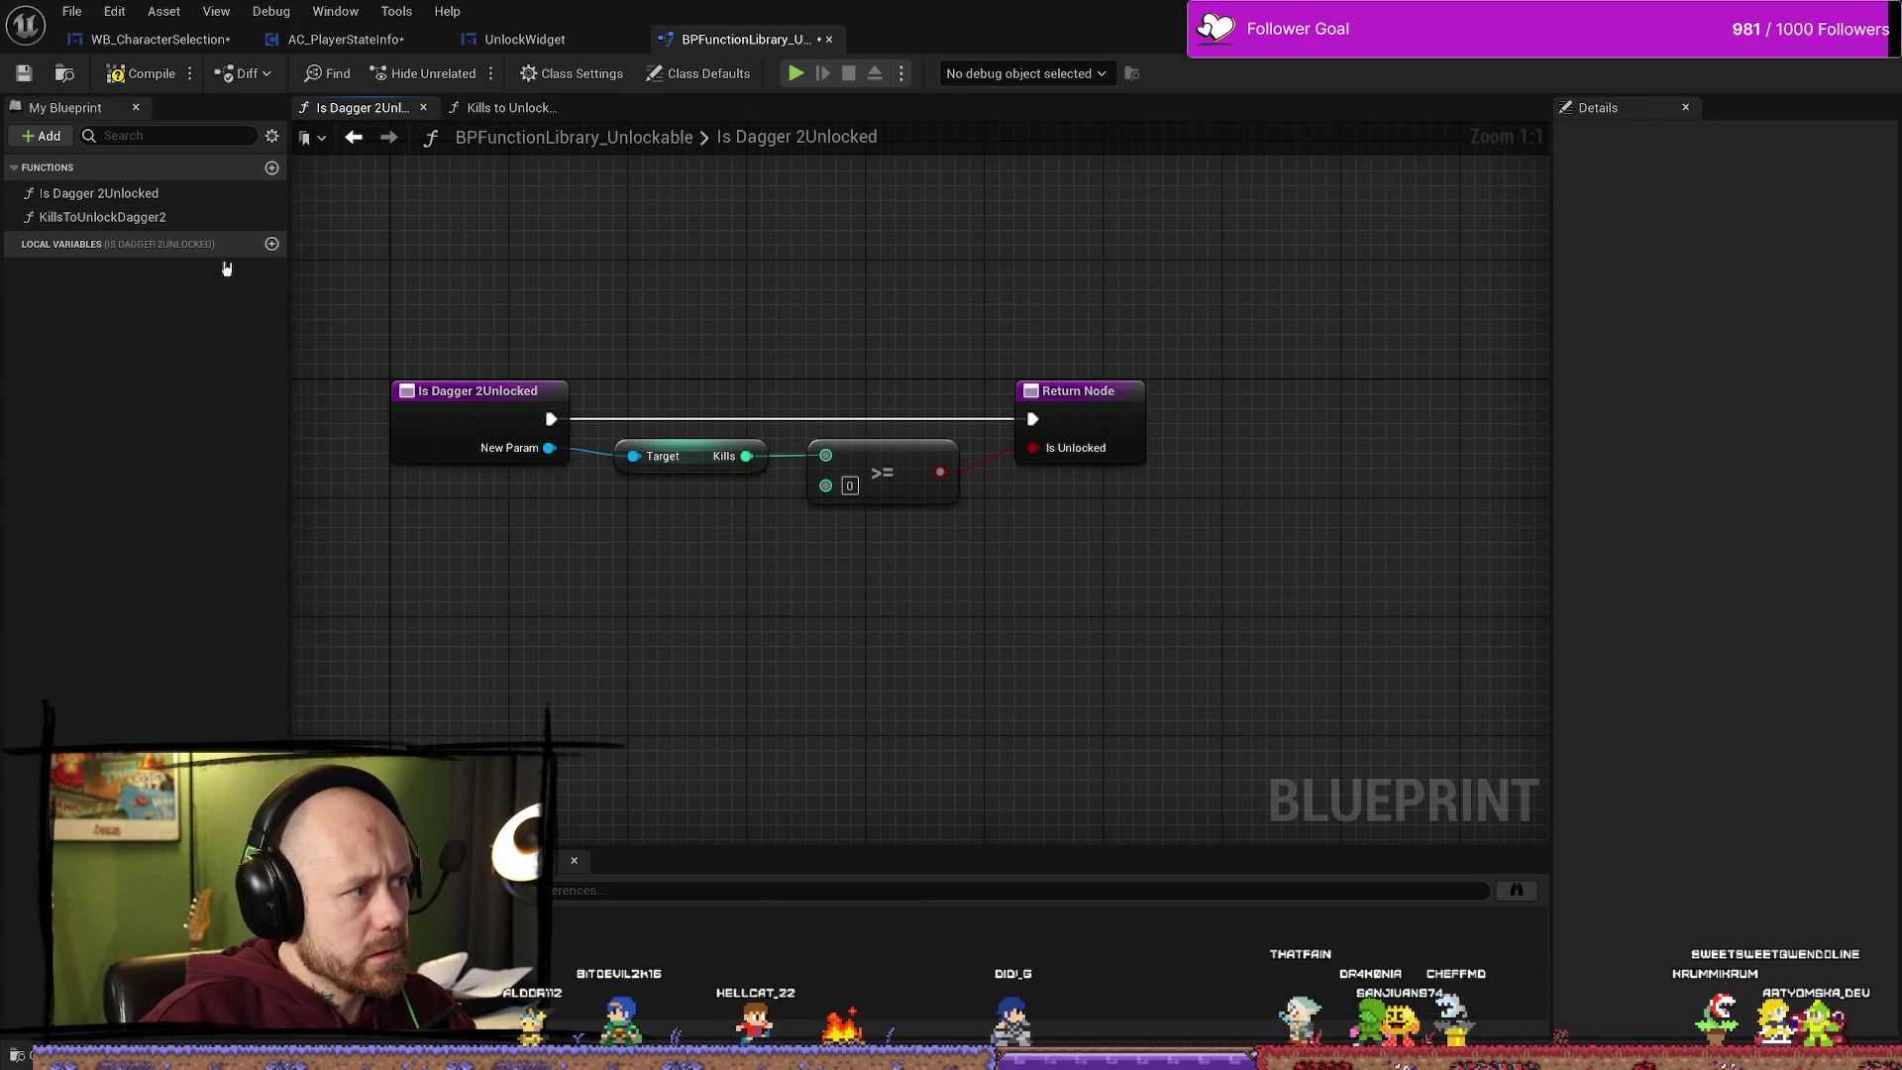
pyautogui.click(272, 244)
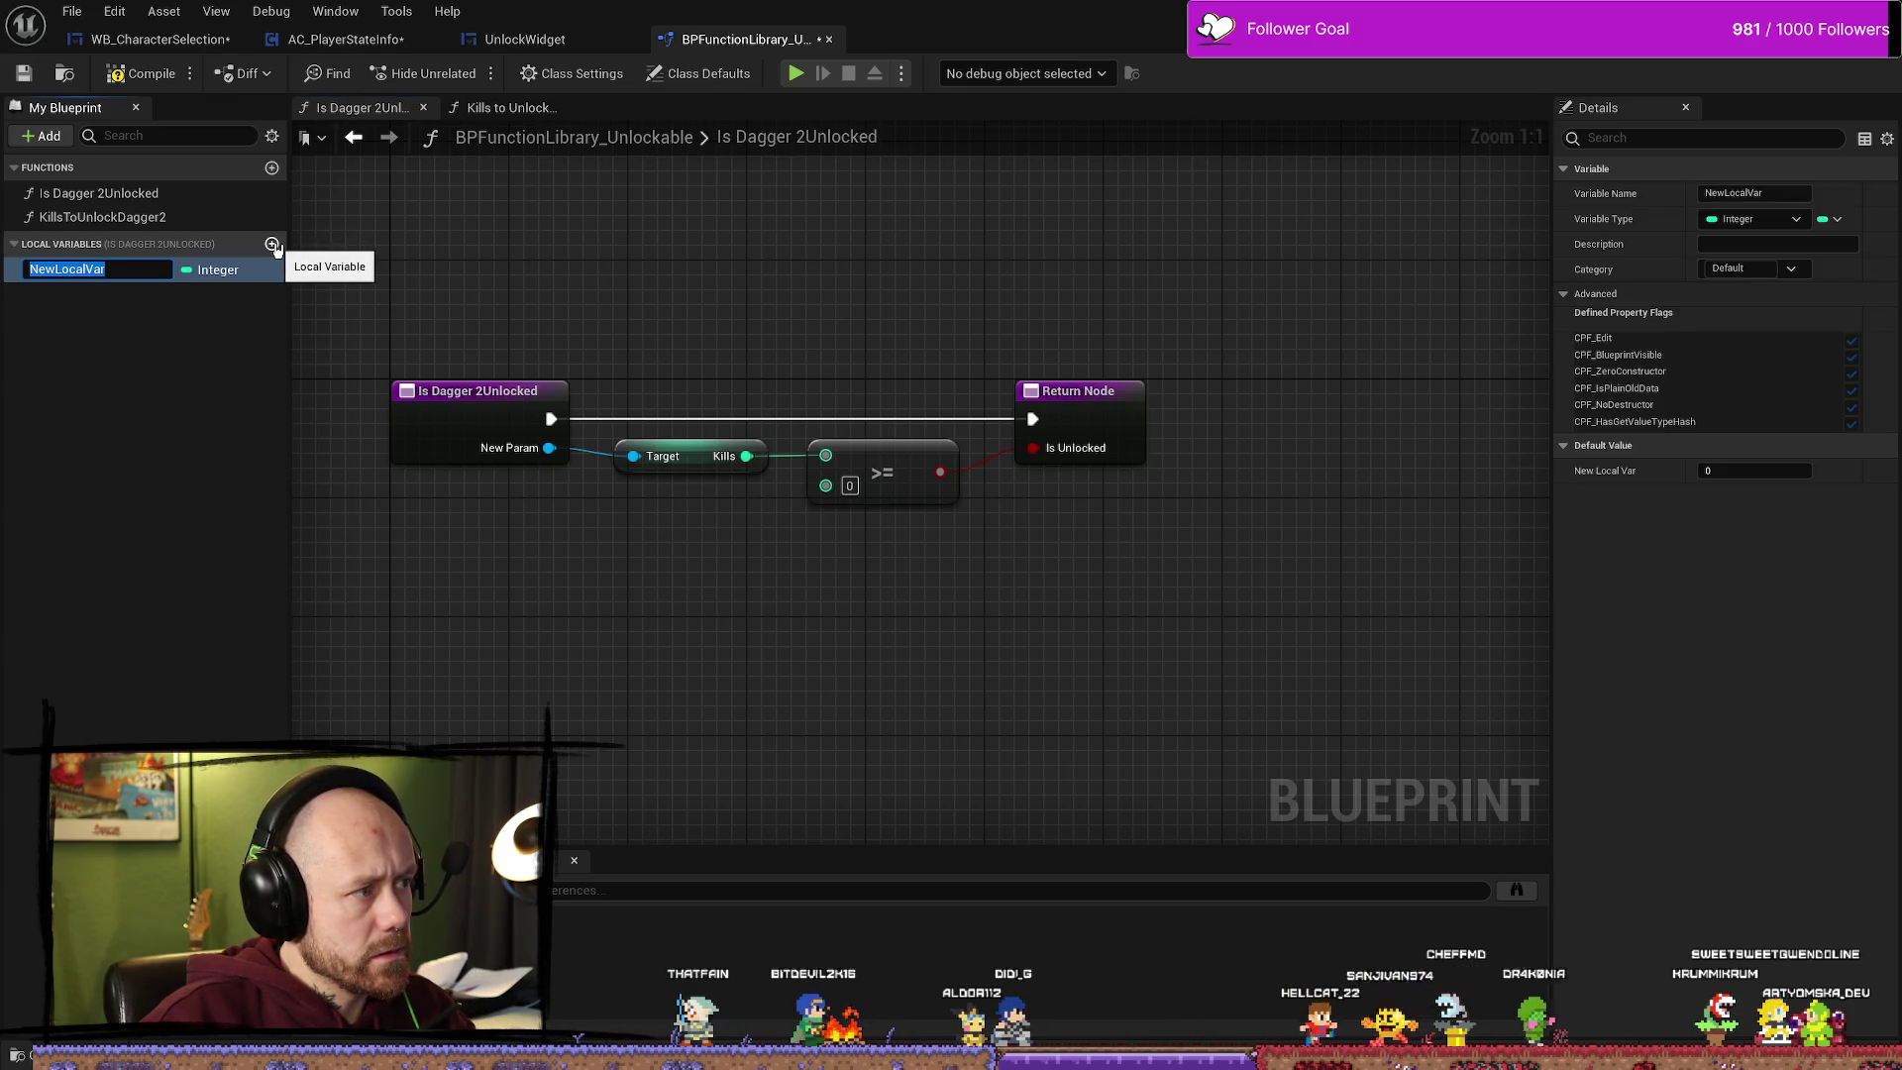
pyautogui.click(179, 324)
pyautogui.click(149, 270)
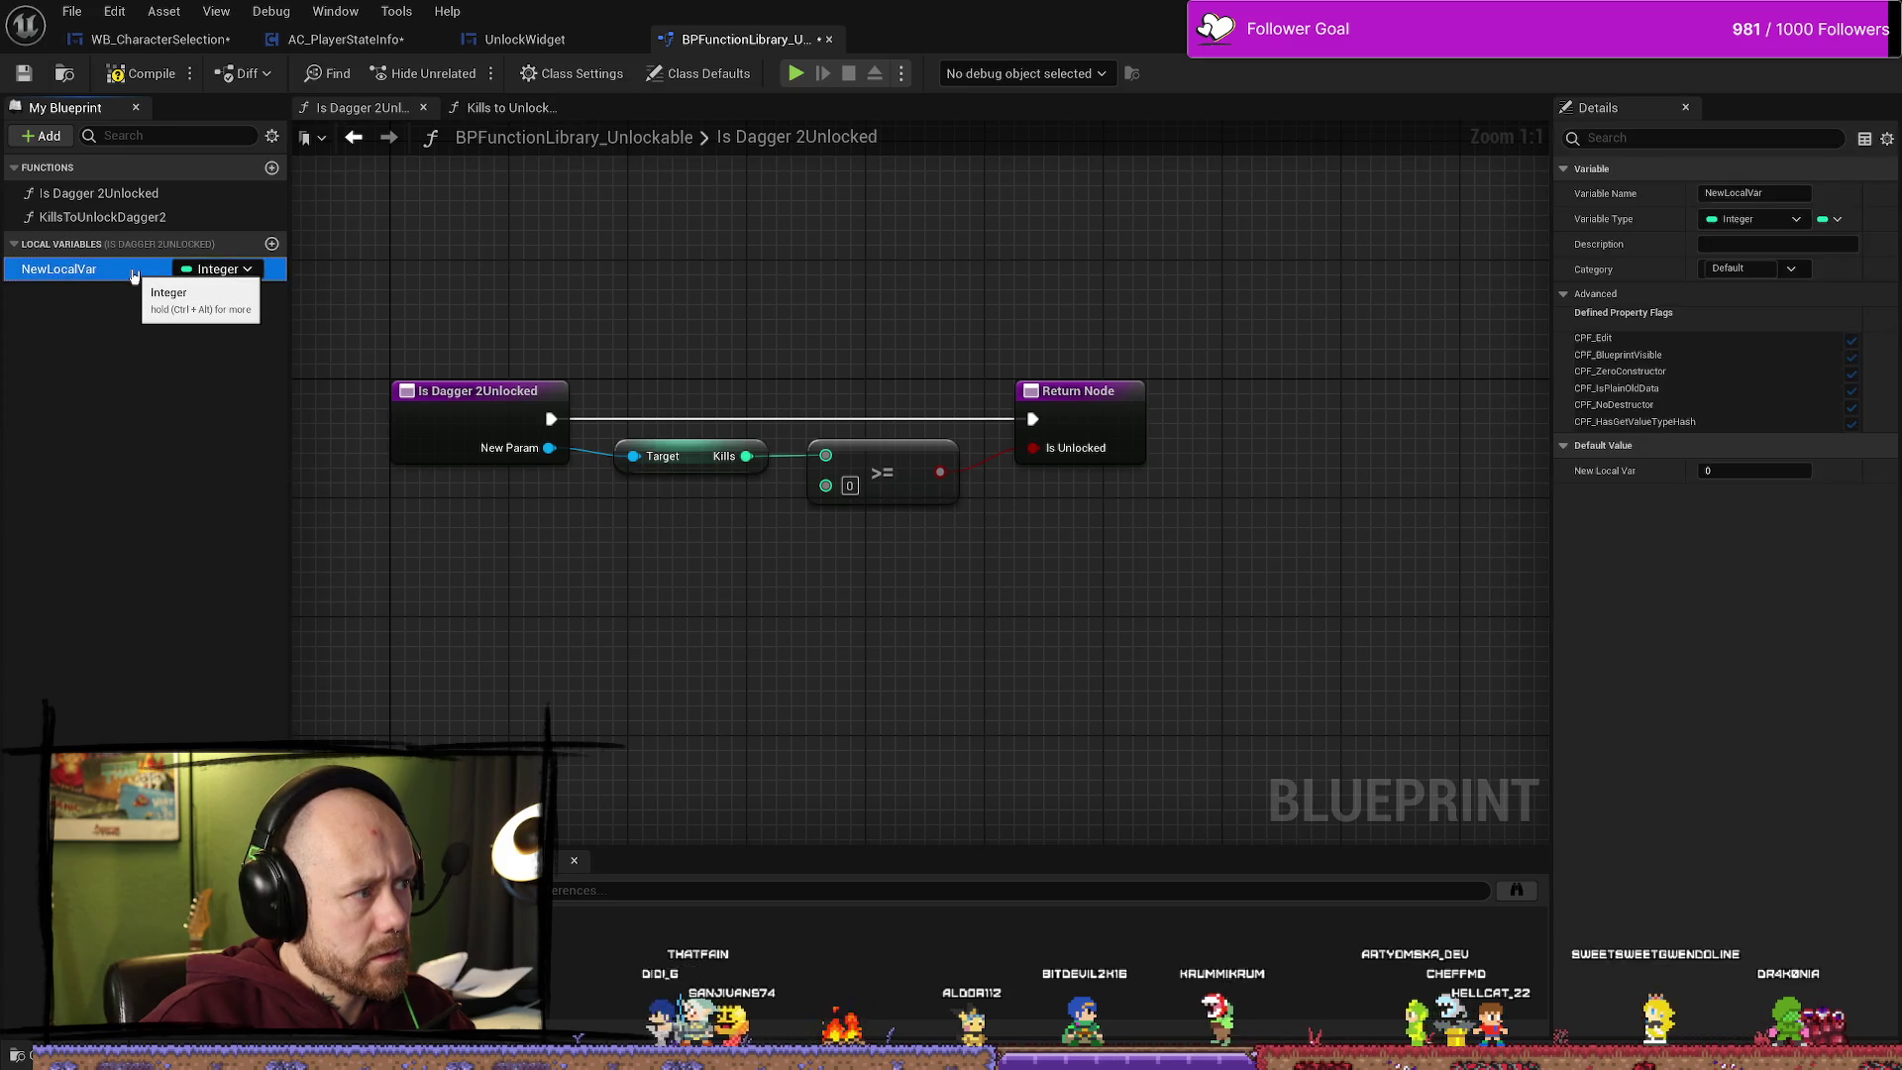
pyautogui.click(1773, 470)
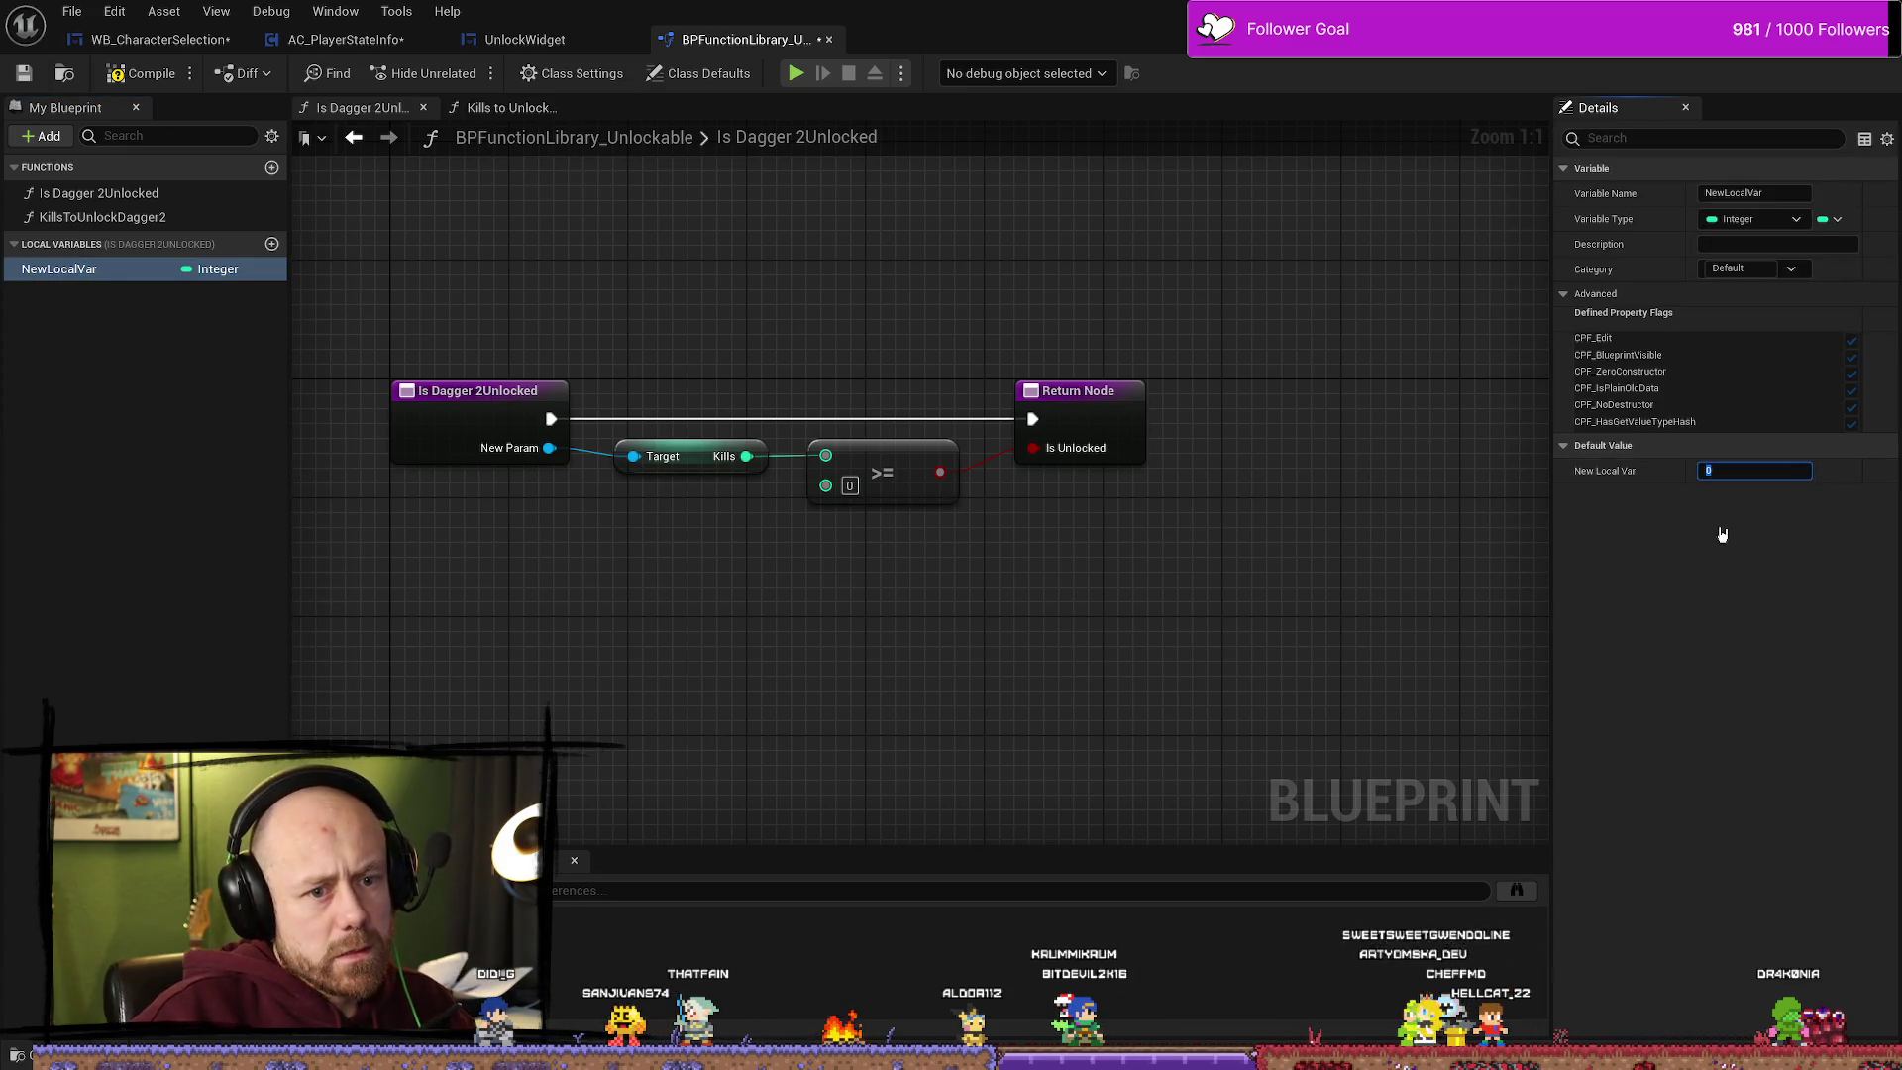
pyautogui.write('100')
# Step: Try renaming the local variable (dropped after a name clash), and make KillsToUnlockDagger2 a pure function
pyautogui.click(1788, 192)
pyautogui.hotkey('ctrl', 'a')
pyautogui.write('#')
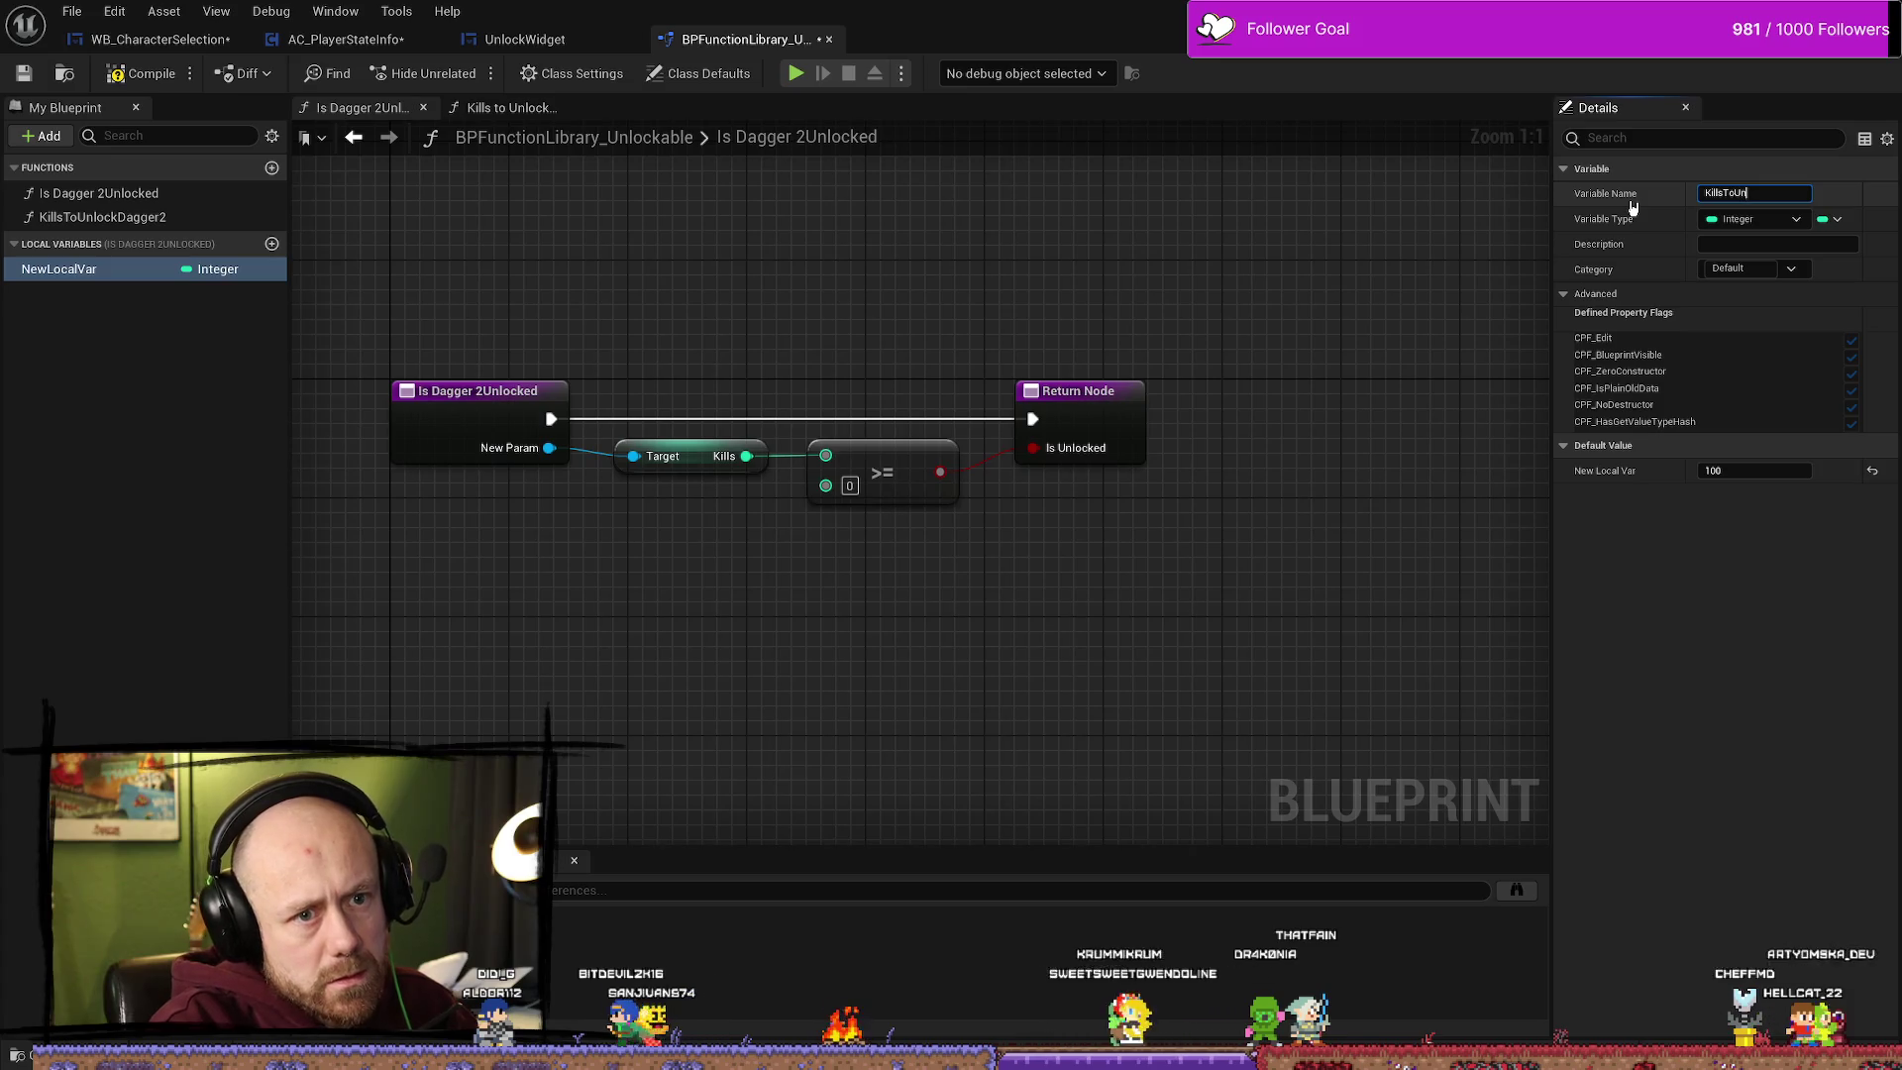
pyautogui.write('Dagger2')
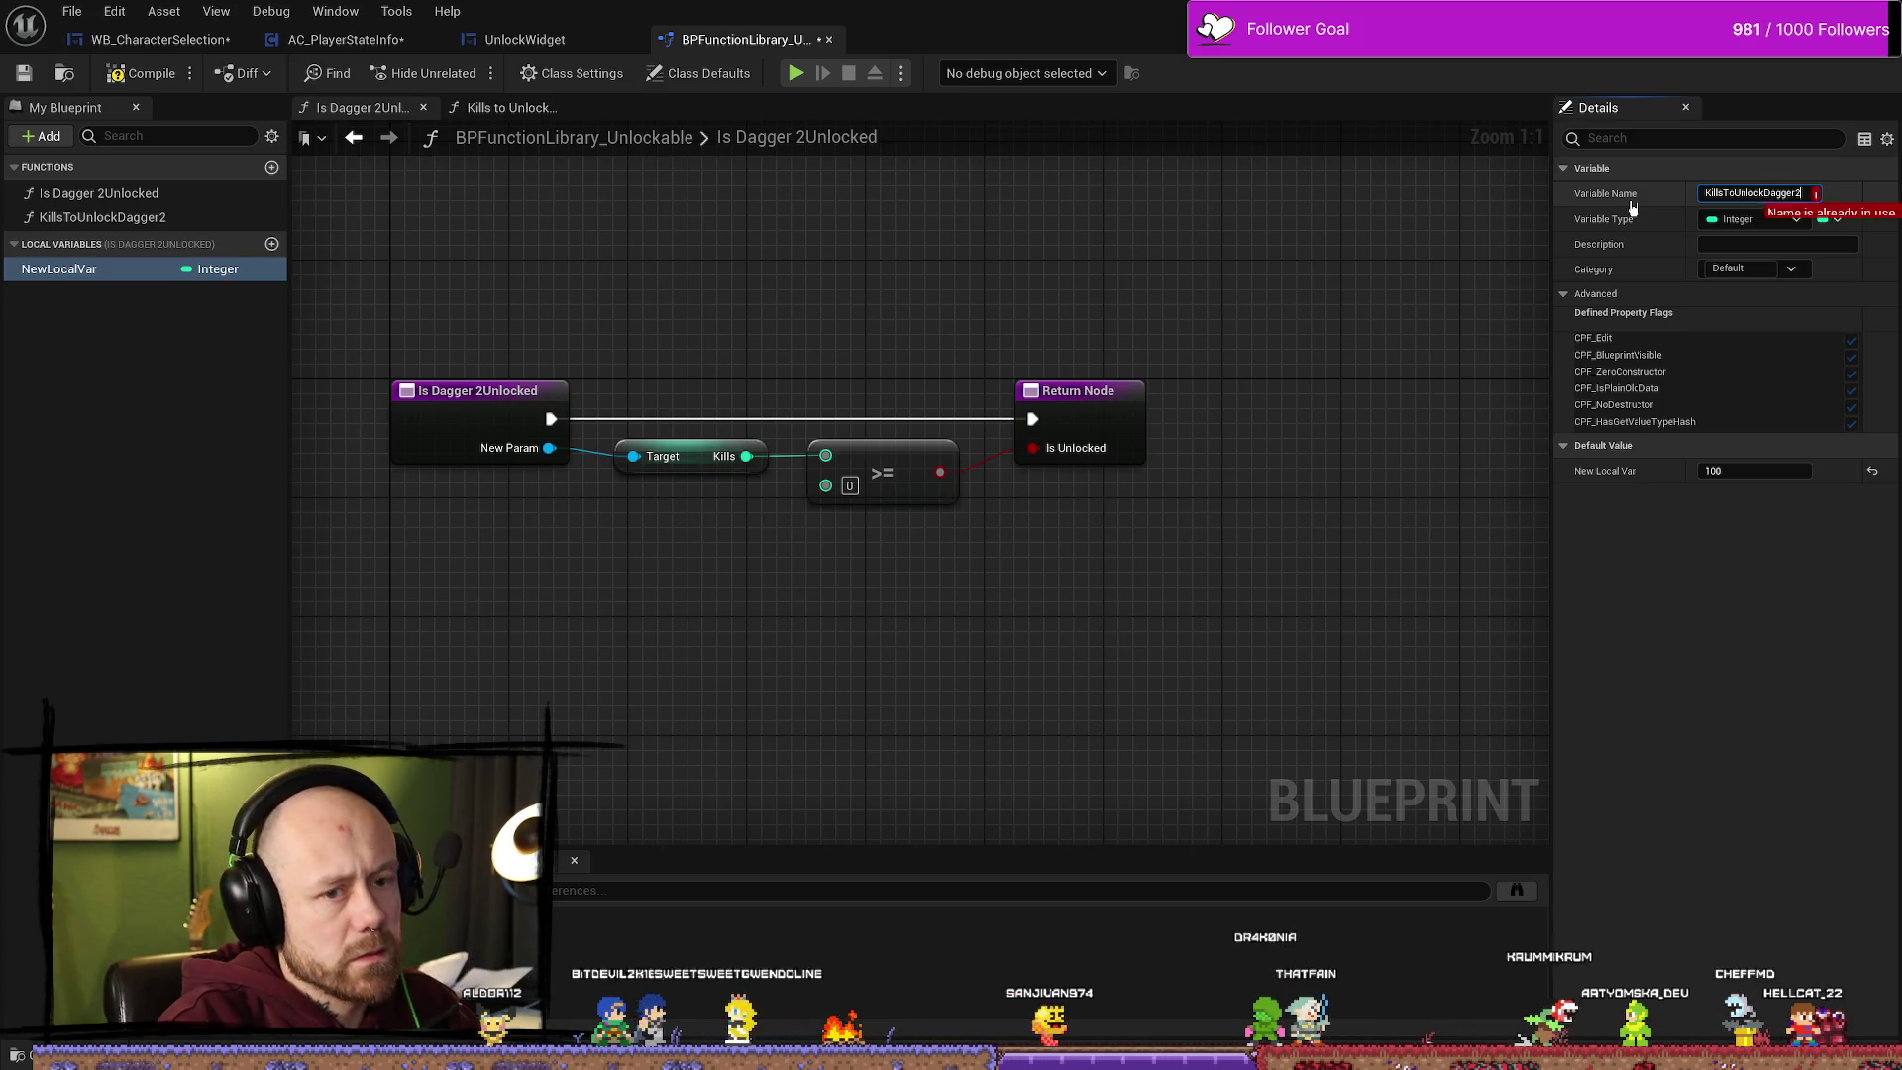
pyautogui.press('Escape')
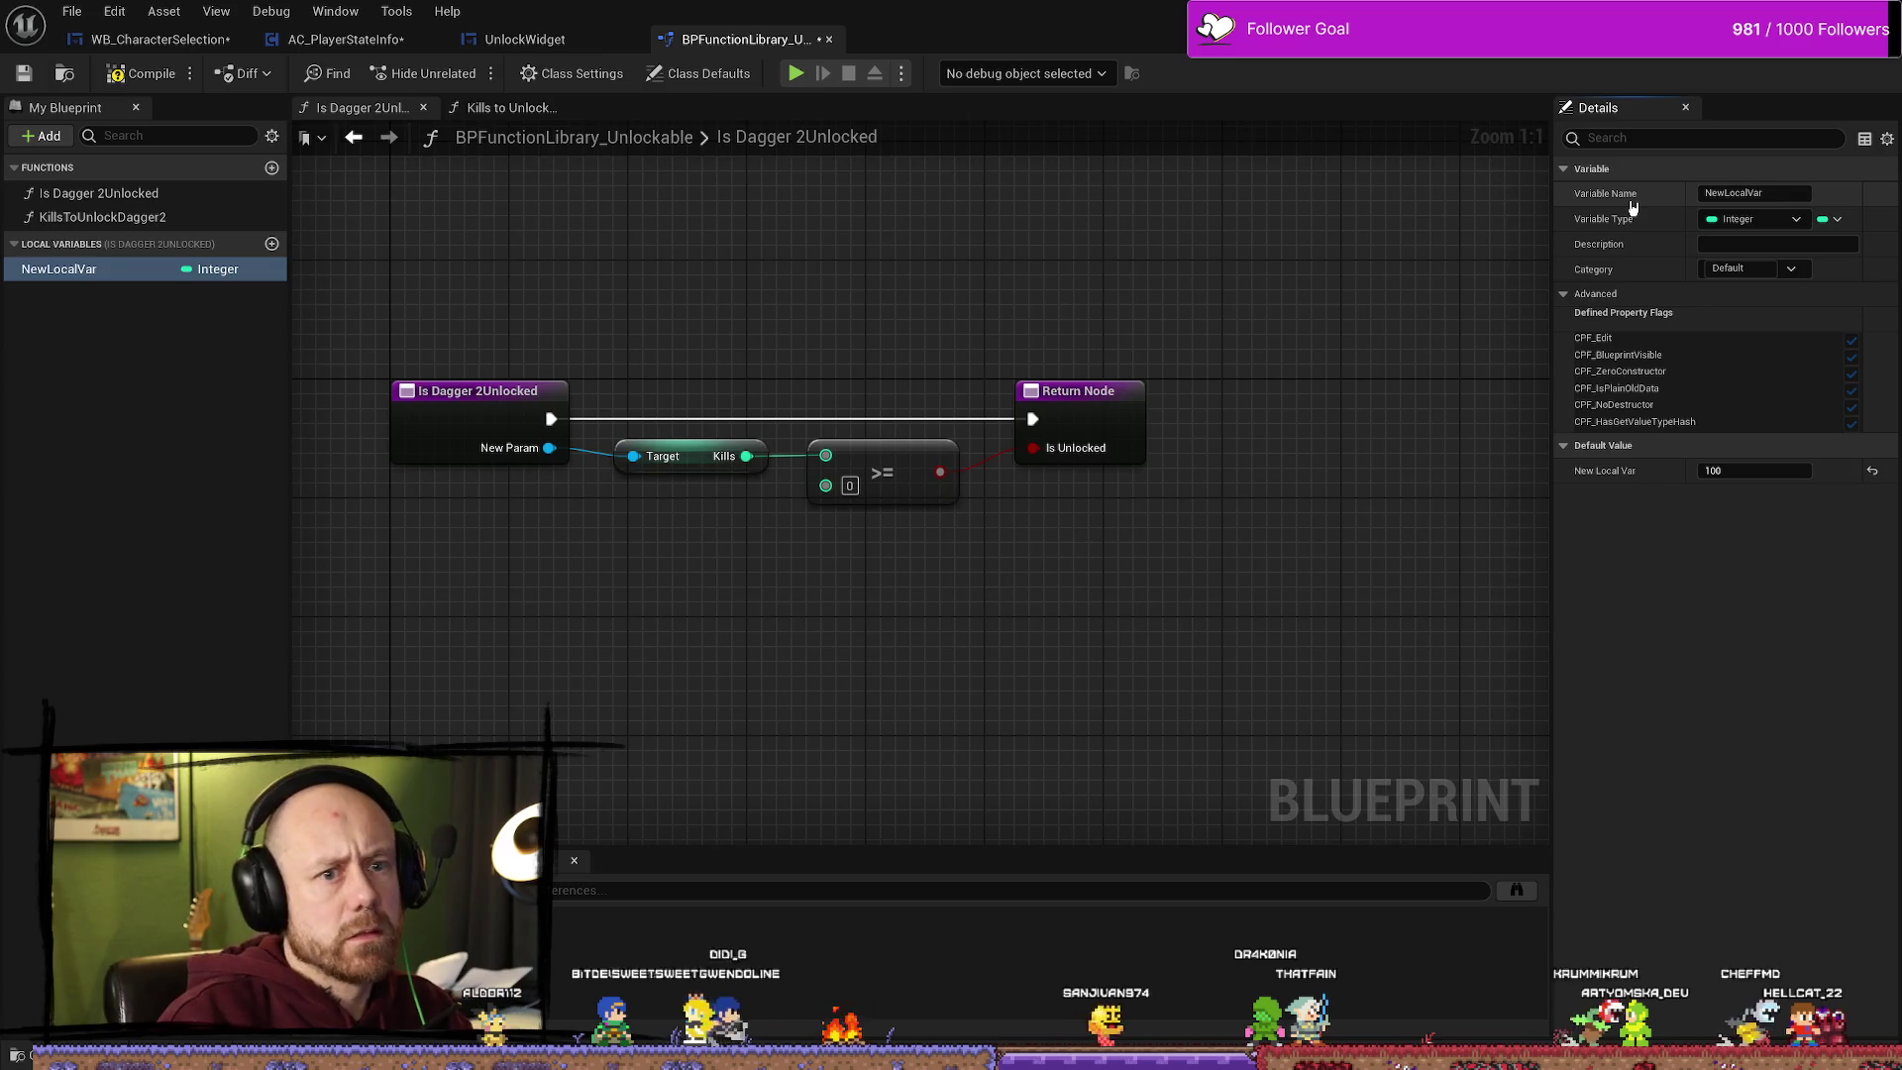
pyautogui.click(1792, 196)
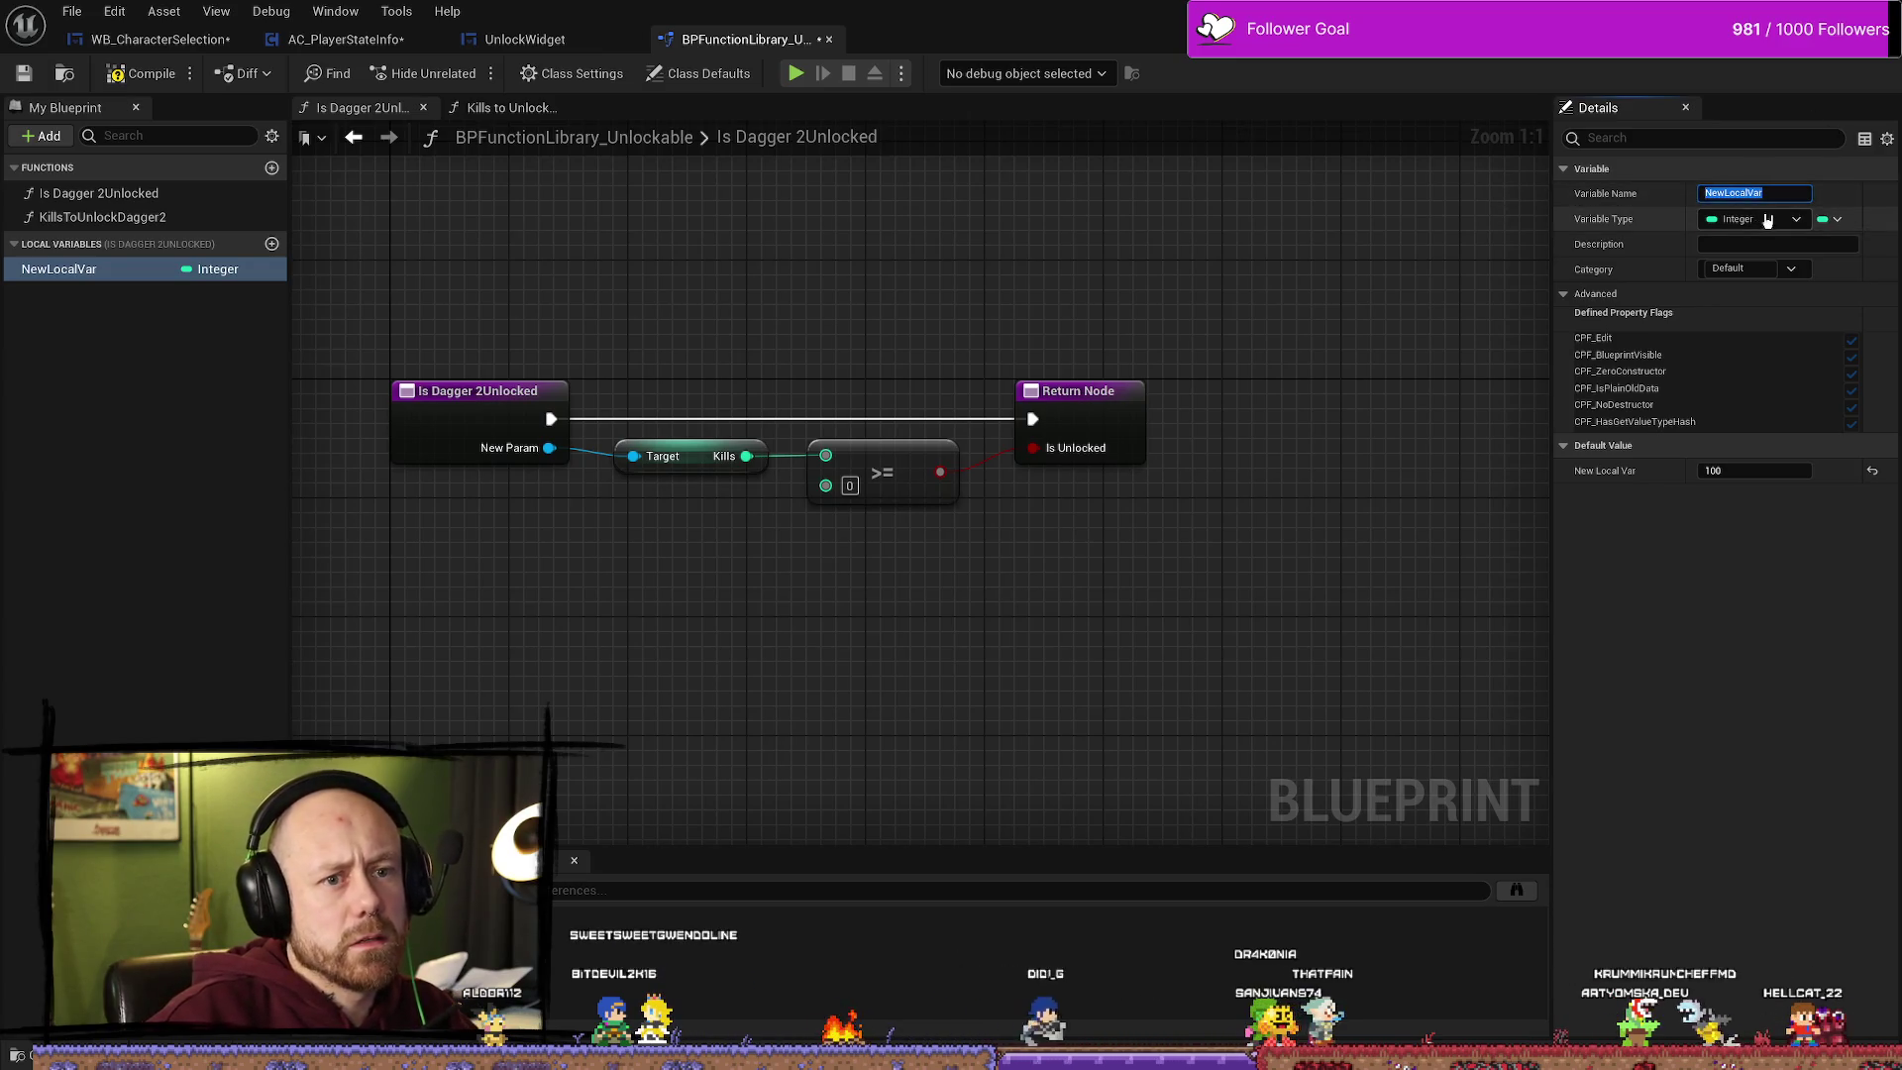
pyautogui.click(138, 268)
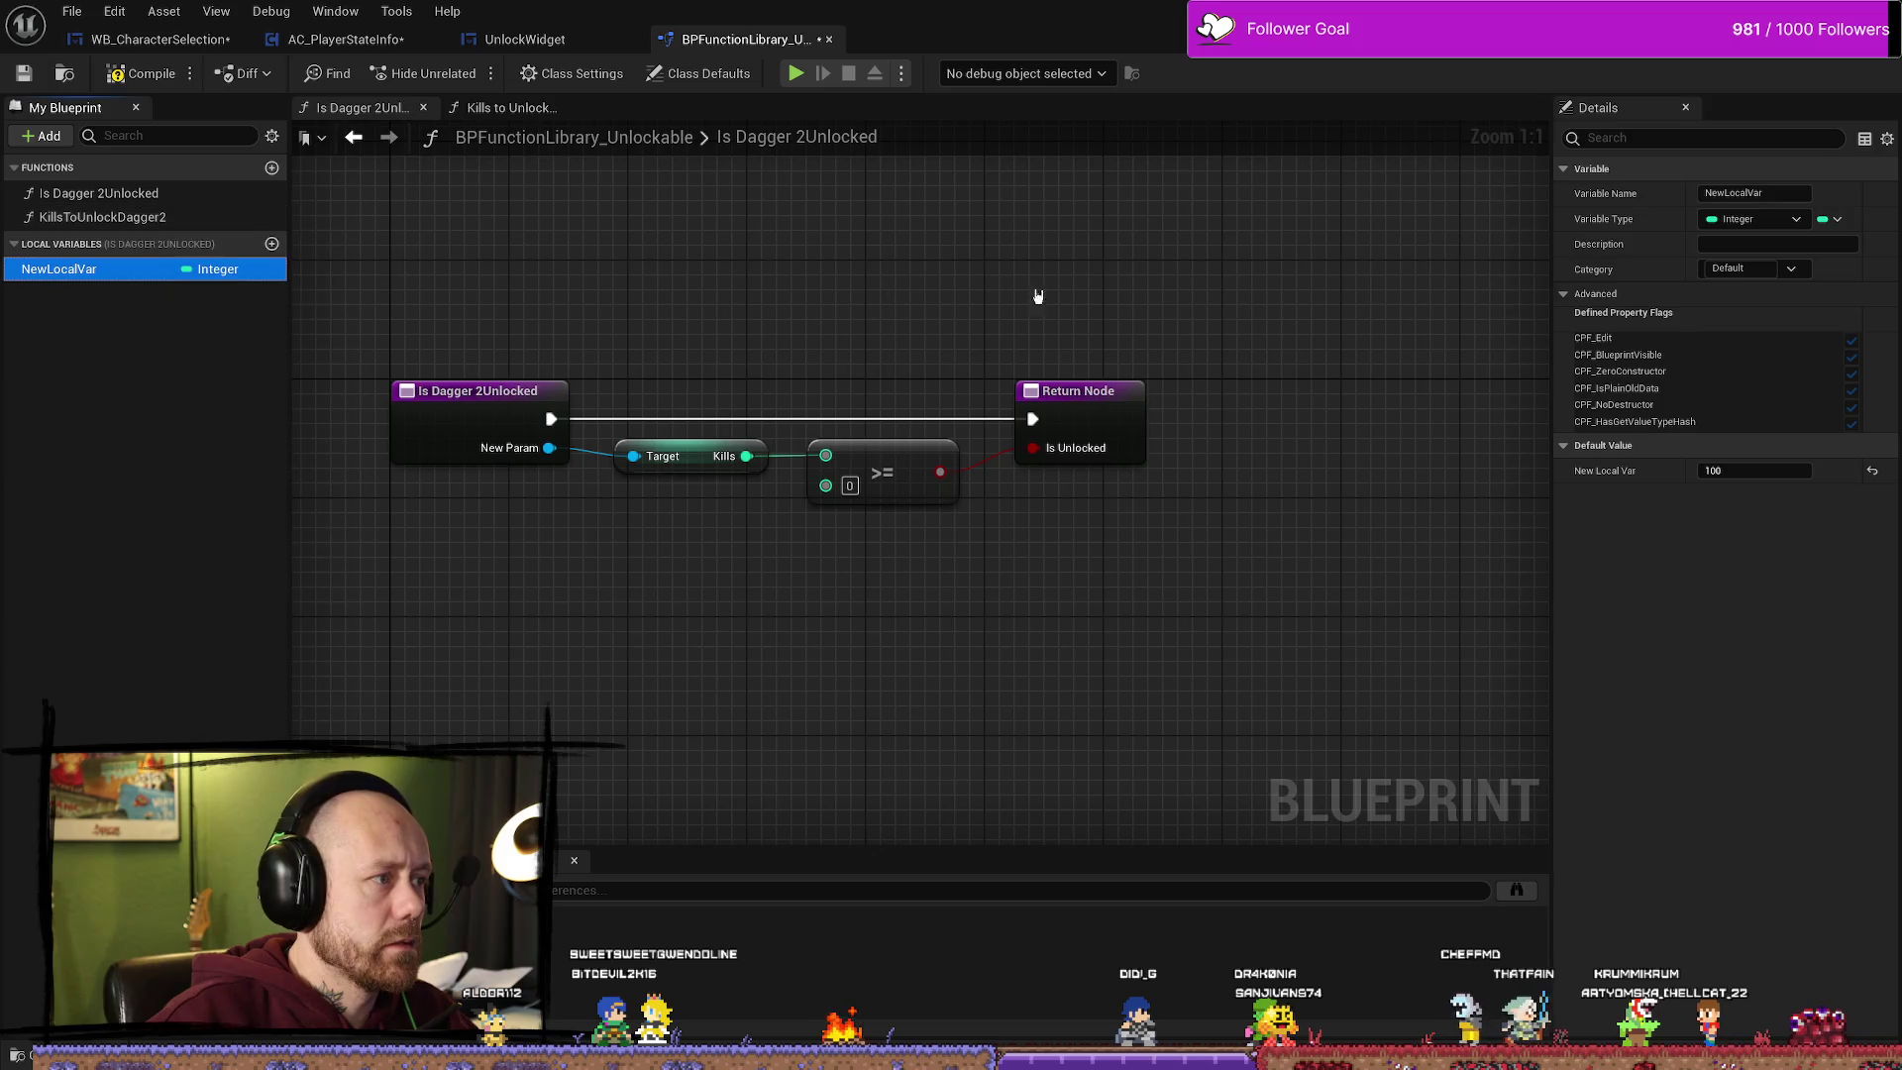
pyautogui.click(129, 218)
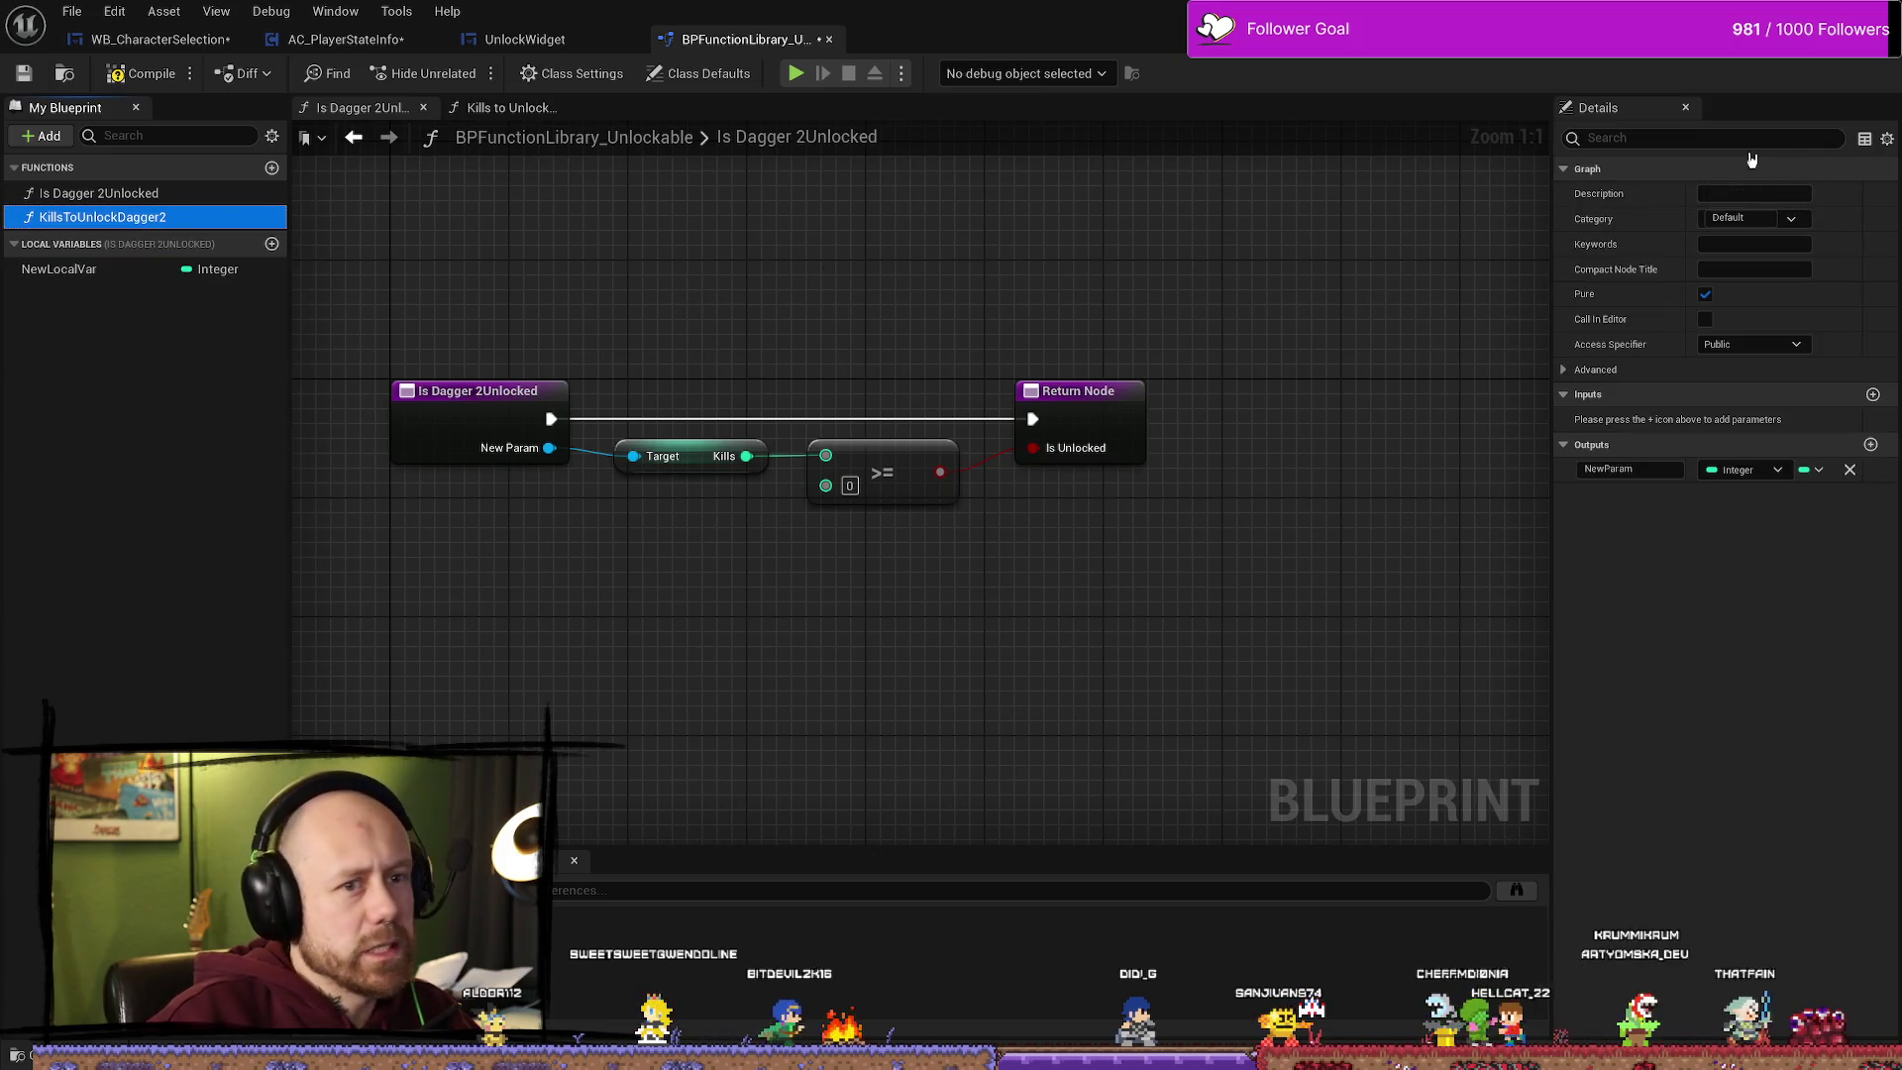
pyautogui.click(1705, 293)
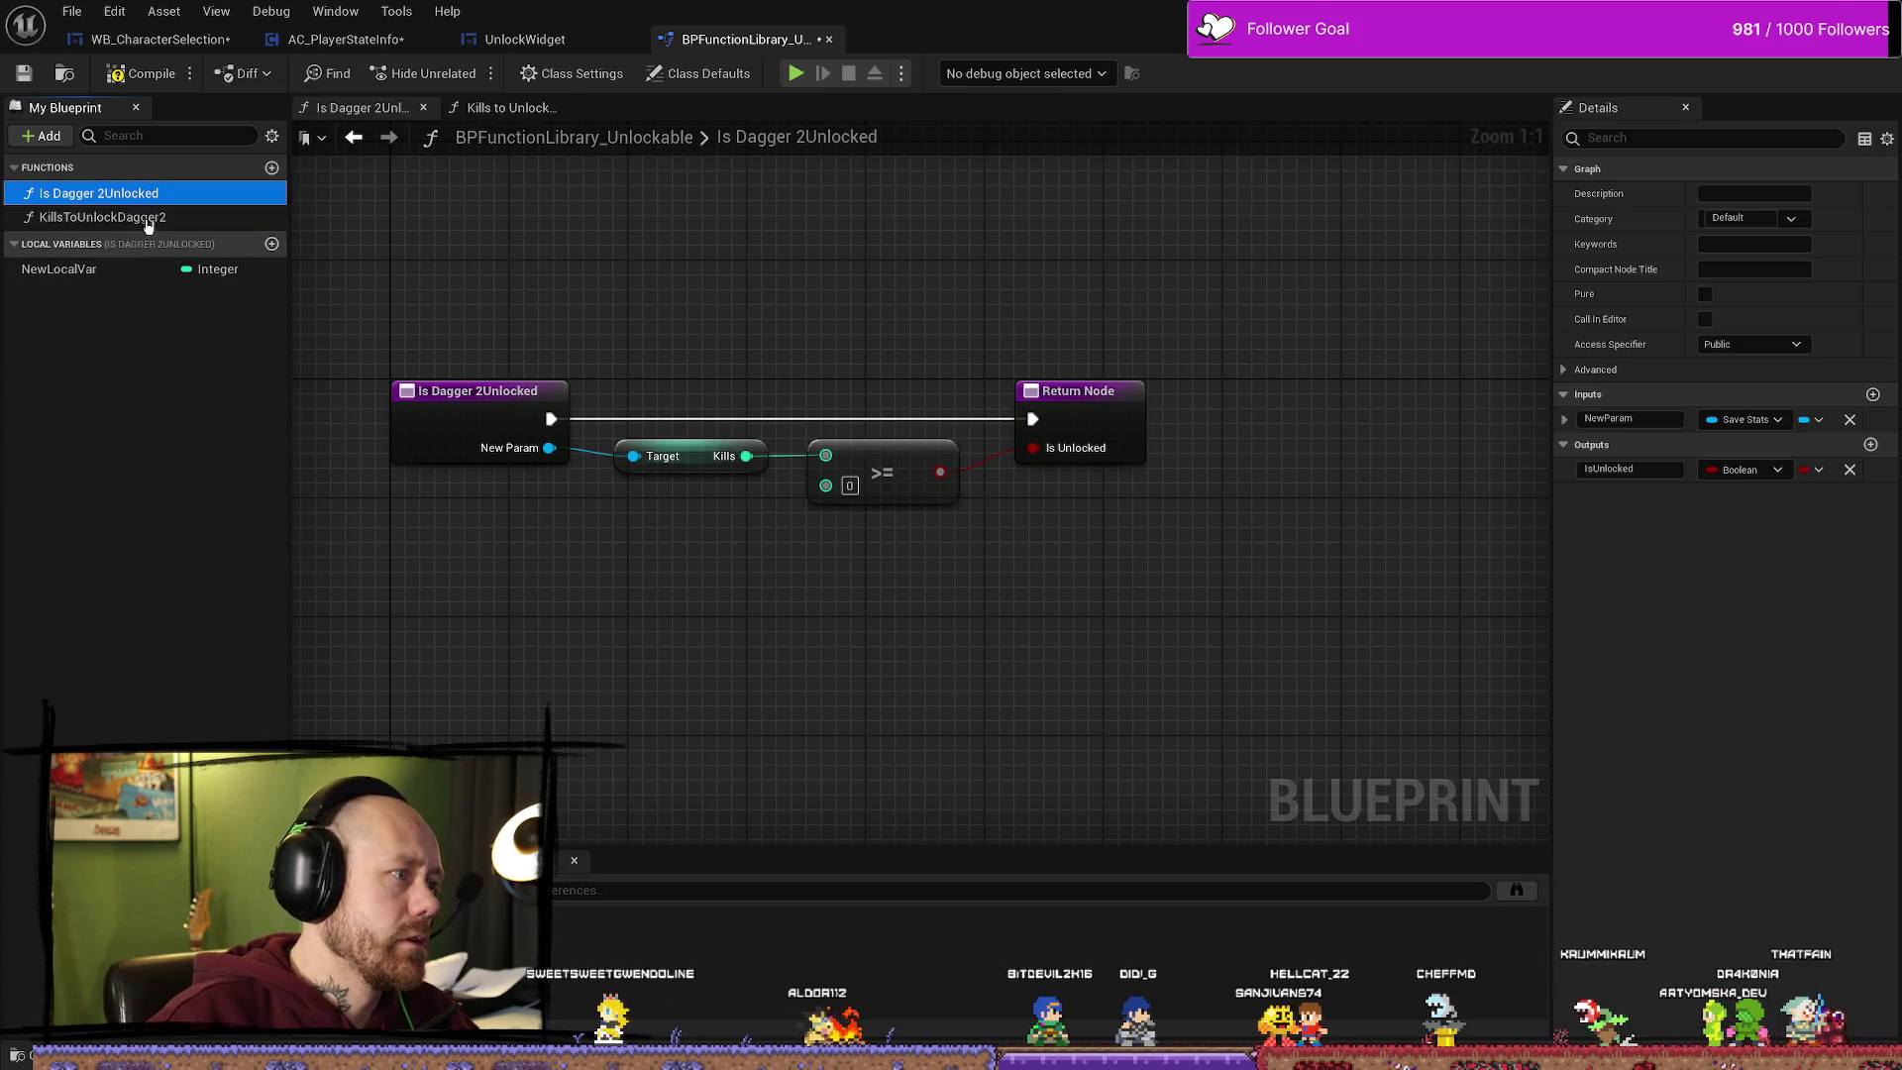
# Step: Rename the local variable to KillsToUnlockDagger2Var
pyautogui.click(48, 275)
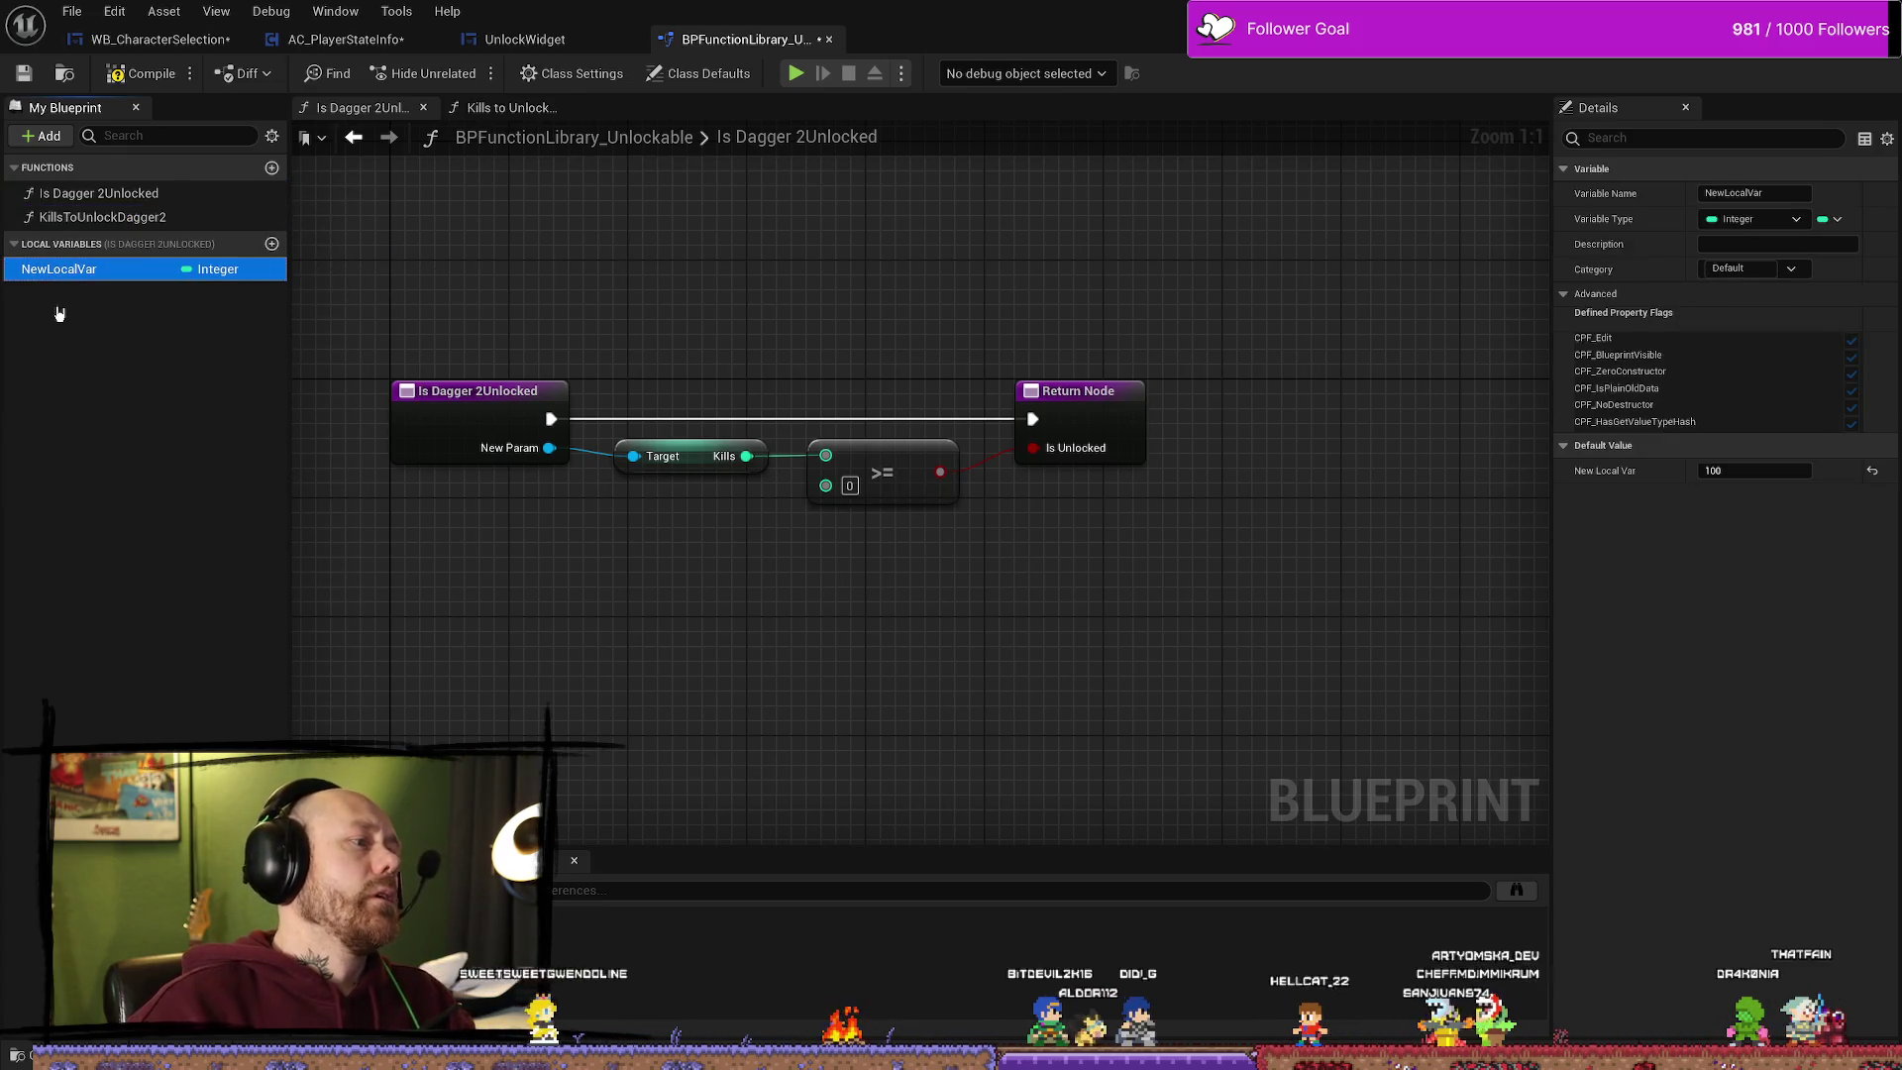
pyautogui.click(1787, 193)
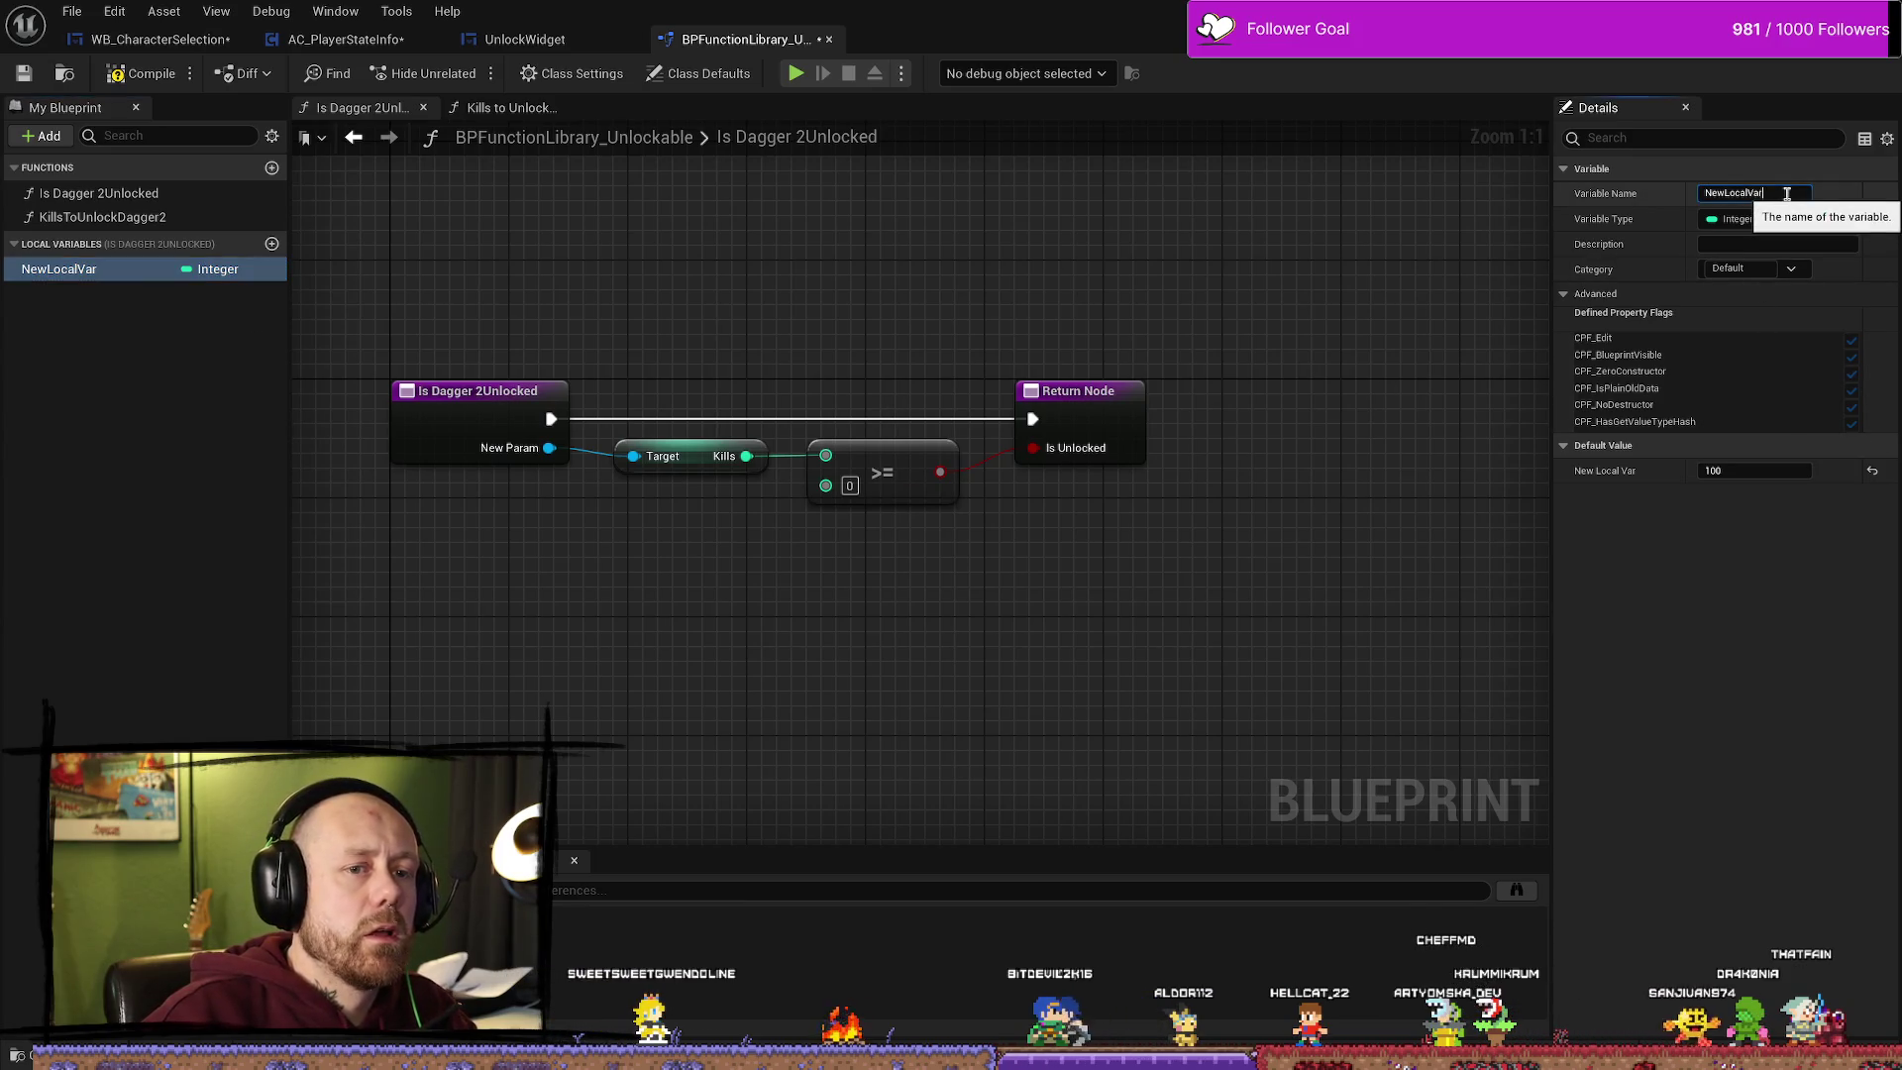
pyautogui.click(1787, 193)
pyautogui.write('KillsToUnlockDa')
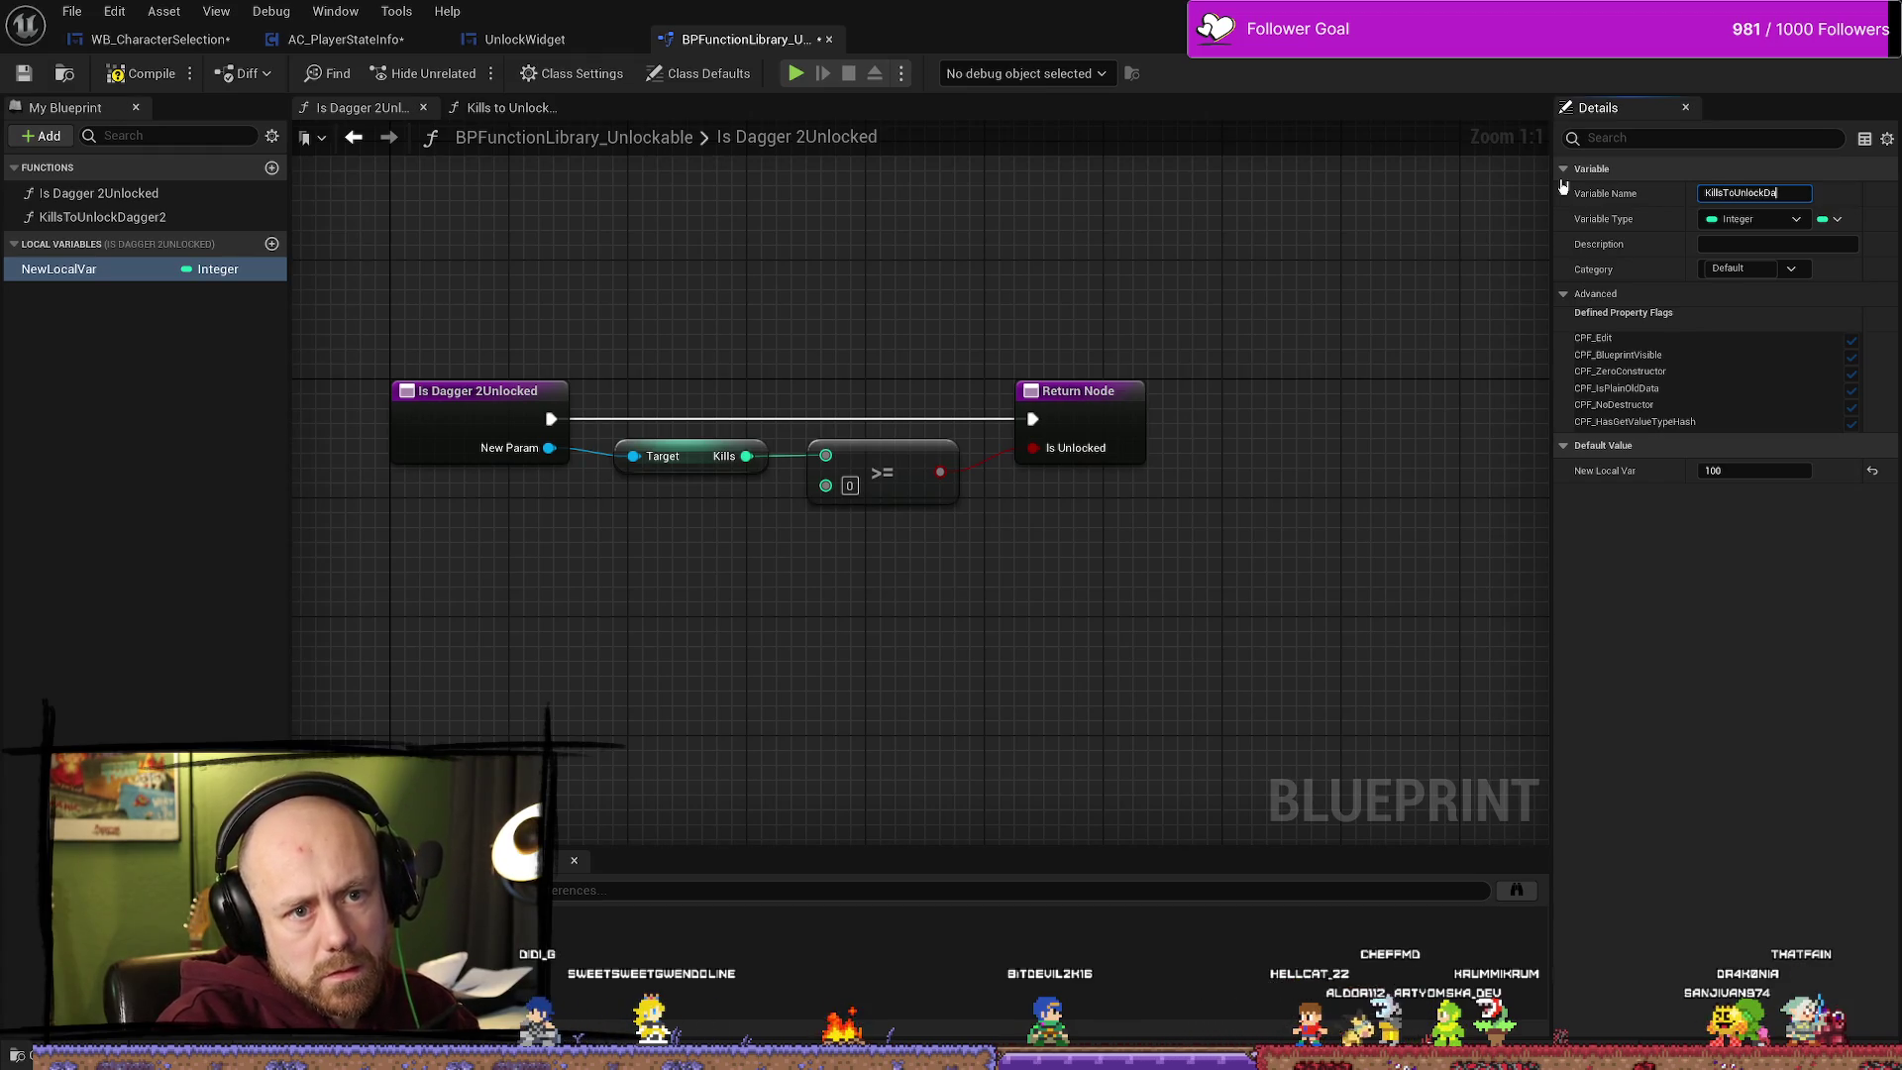
pyautogui.write('gger2Var')
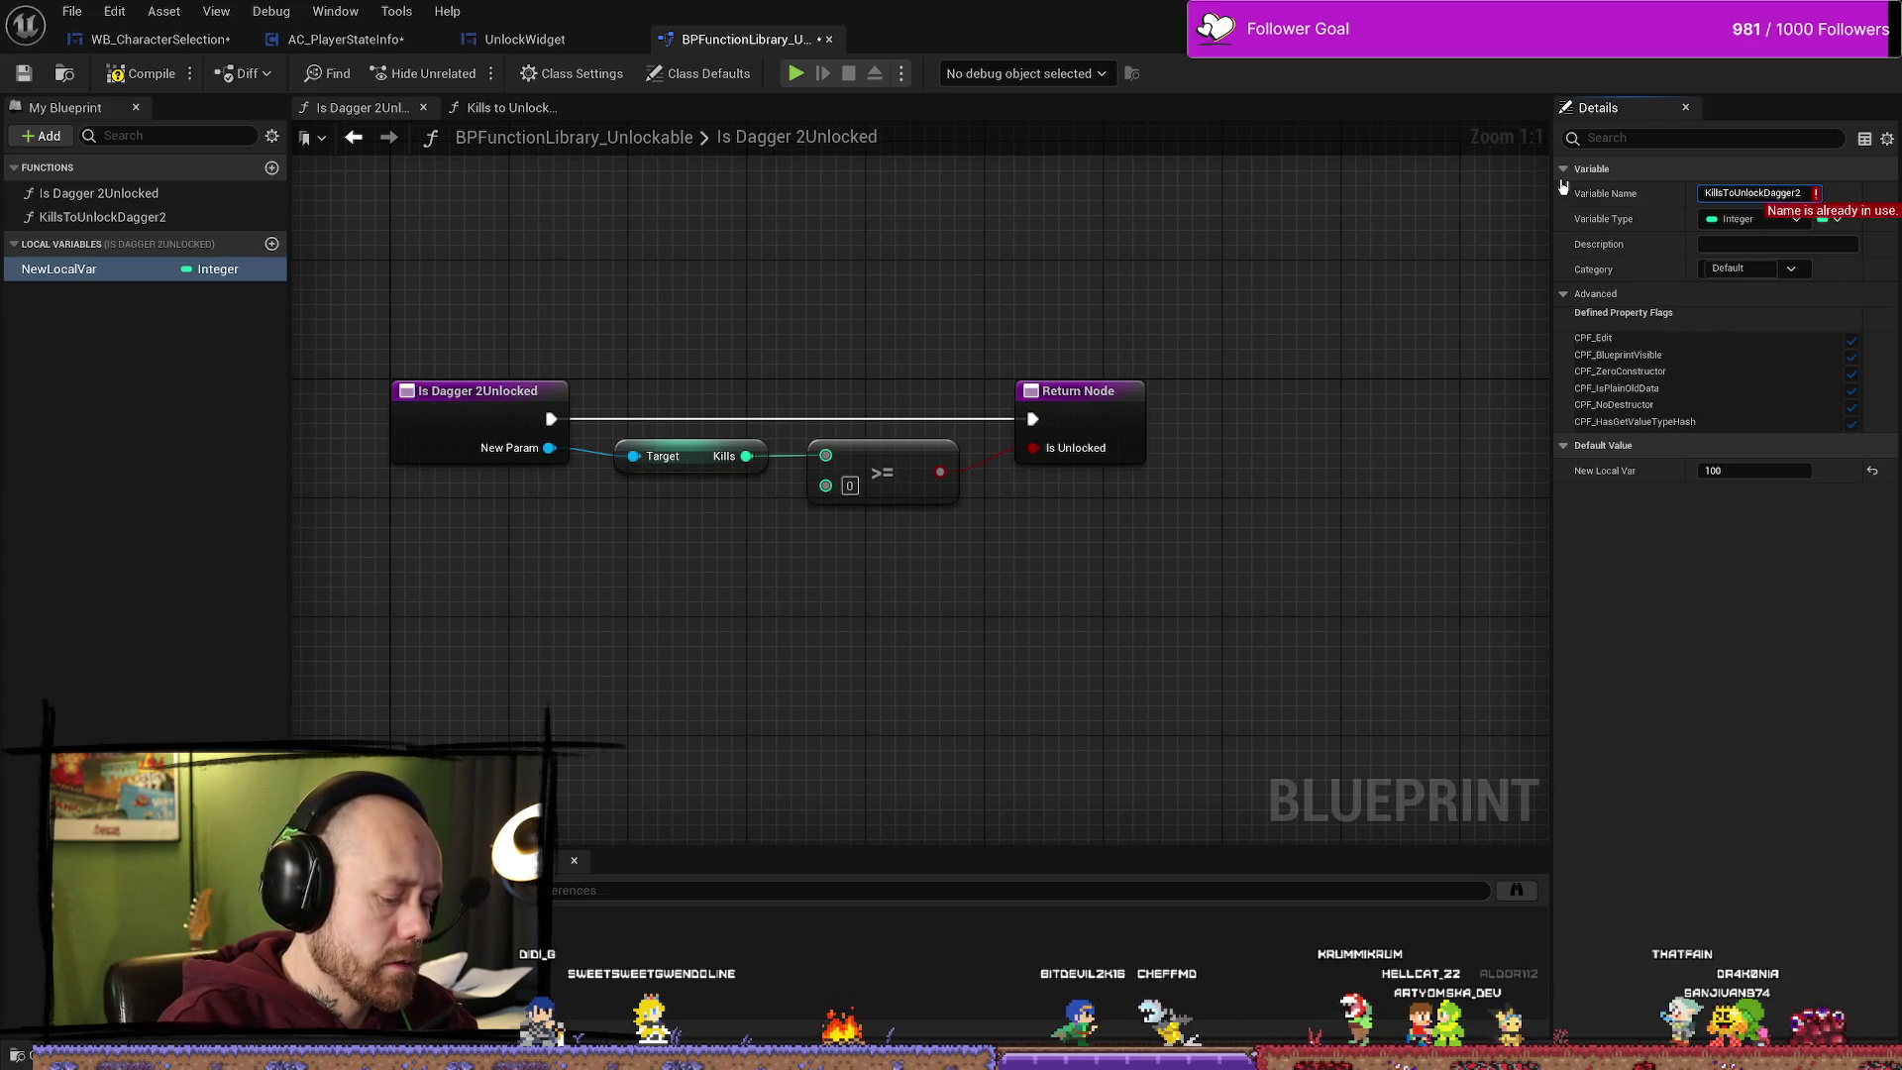
pyautogui.press('Return')
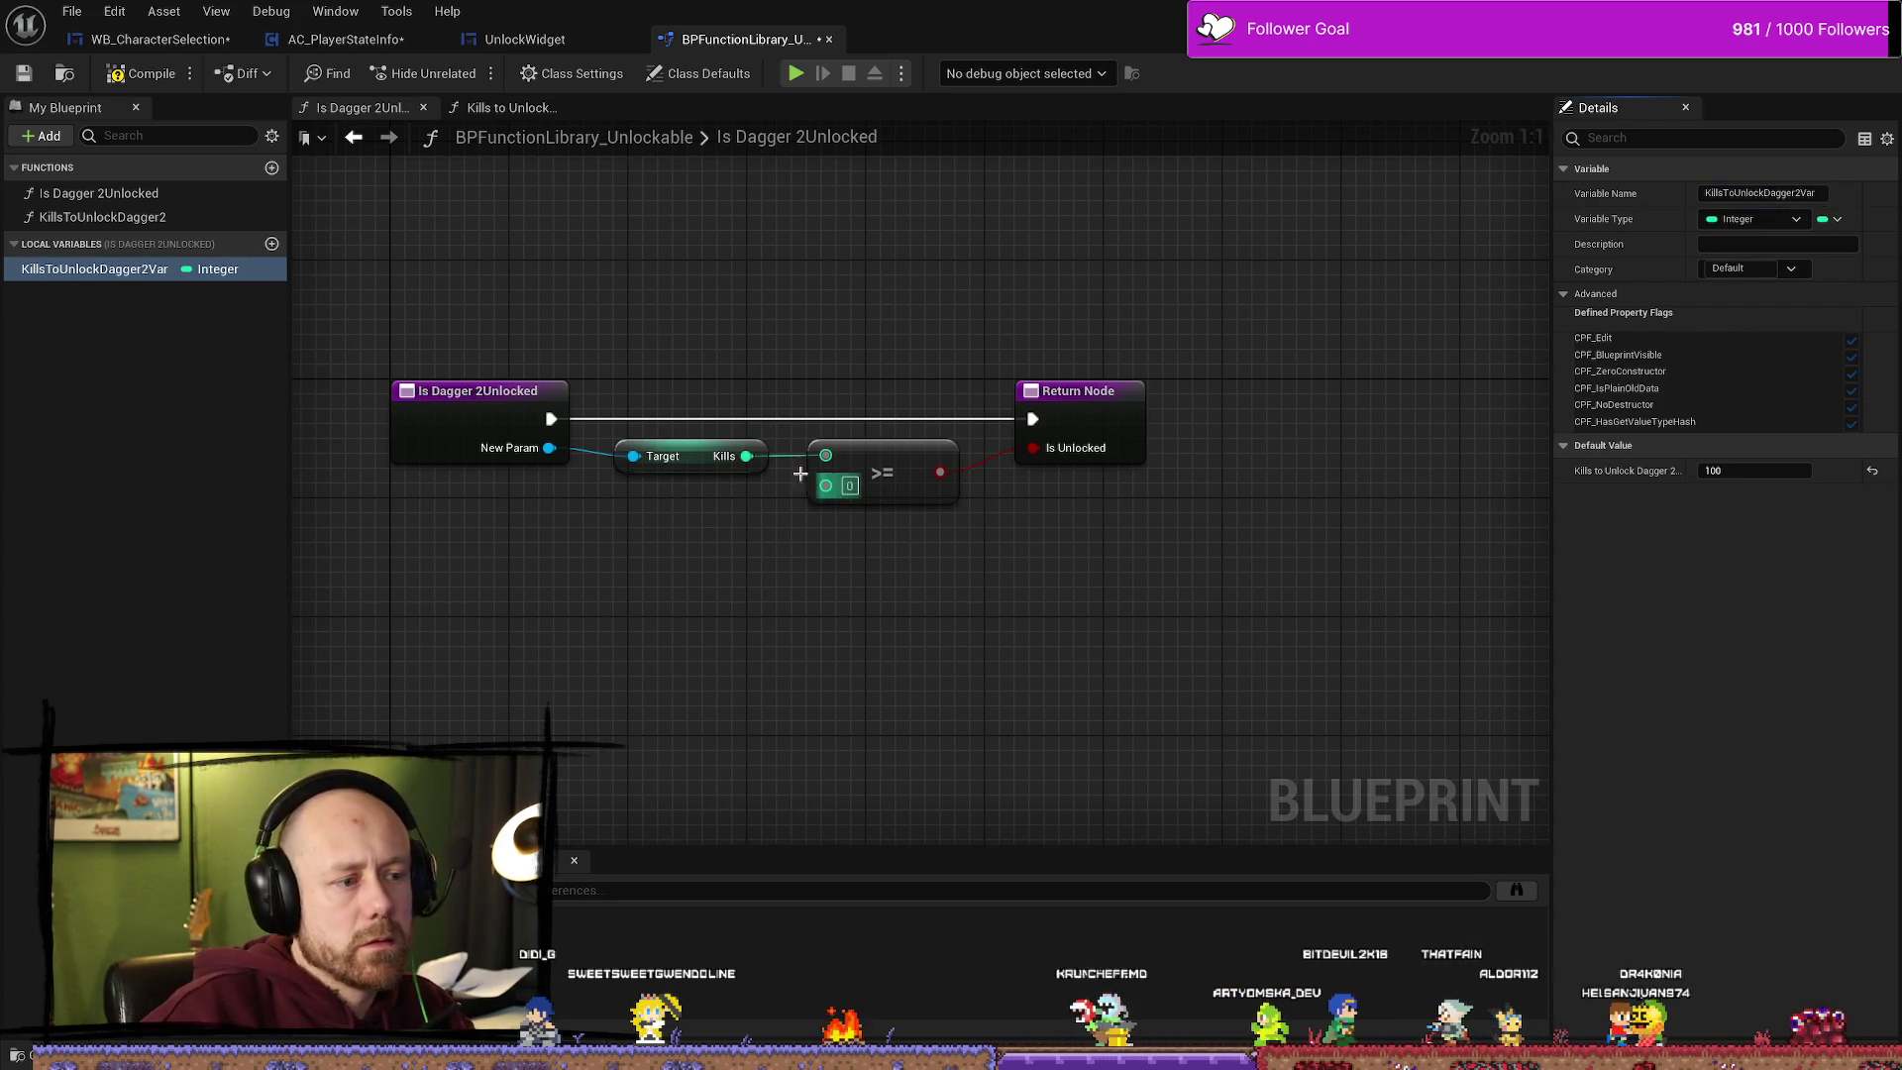
# Step: Wire a KillsToUnlockDagger2Var getter into the >= node's second input, compile, and open Kills to Unlock Dagger 2
pyautogui.moveTo(129, 279); pyautogui.dragTo(539, 560)
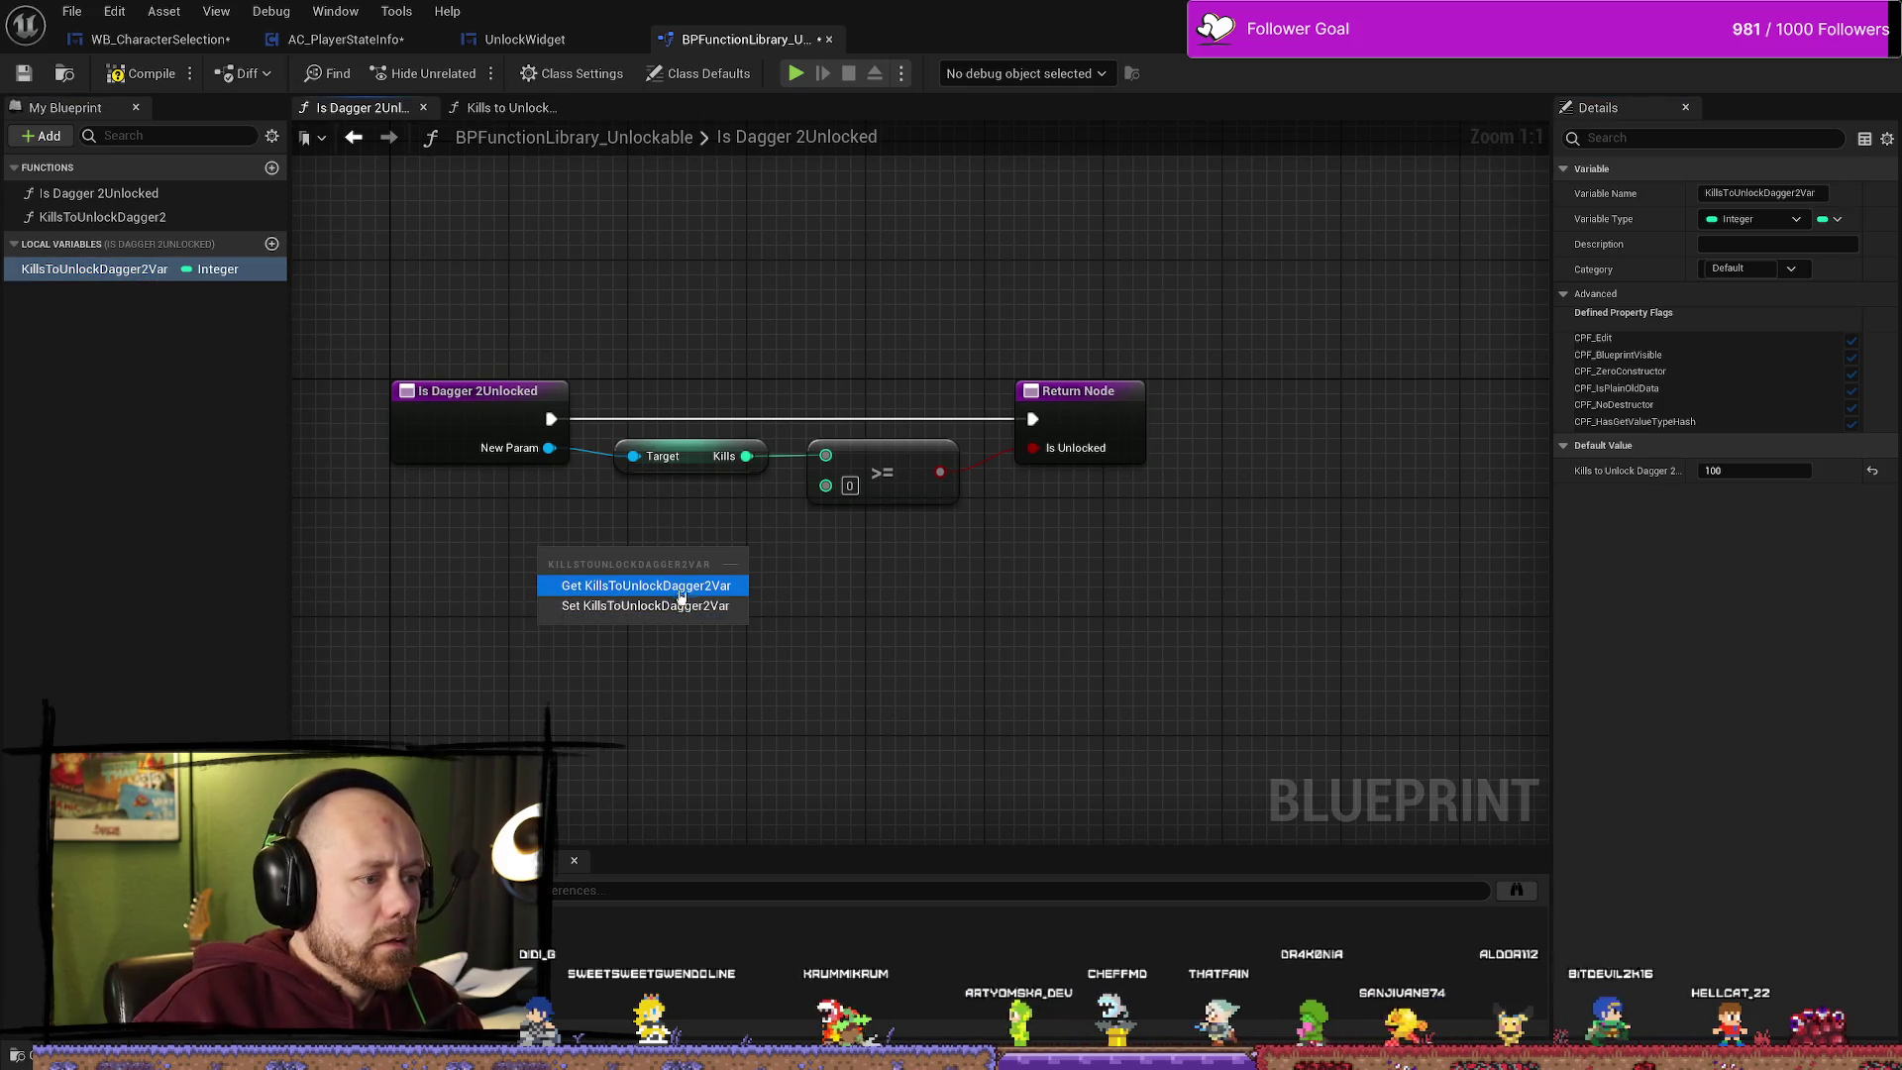
pyautogui.click(653, 579)
pyautogui.moveTo(703, 563); pyautogui.dragTo(825, 486)
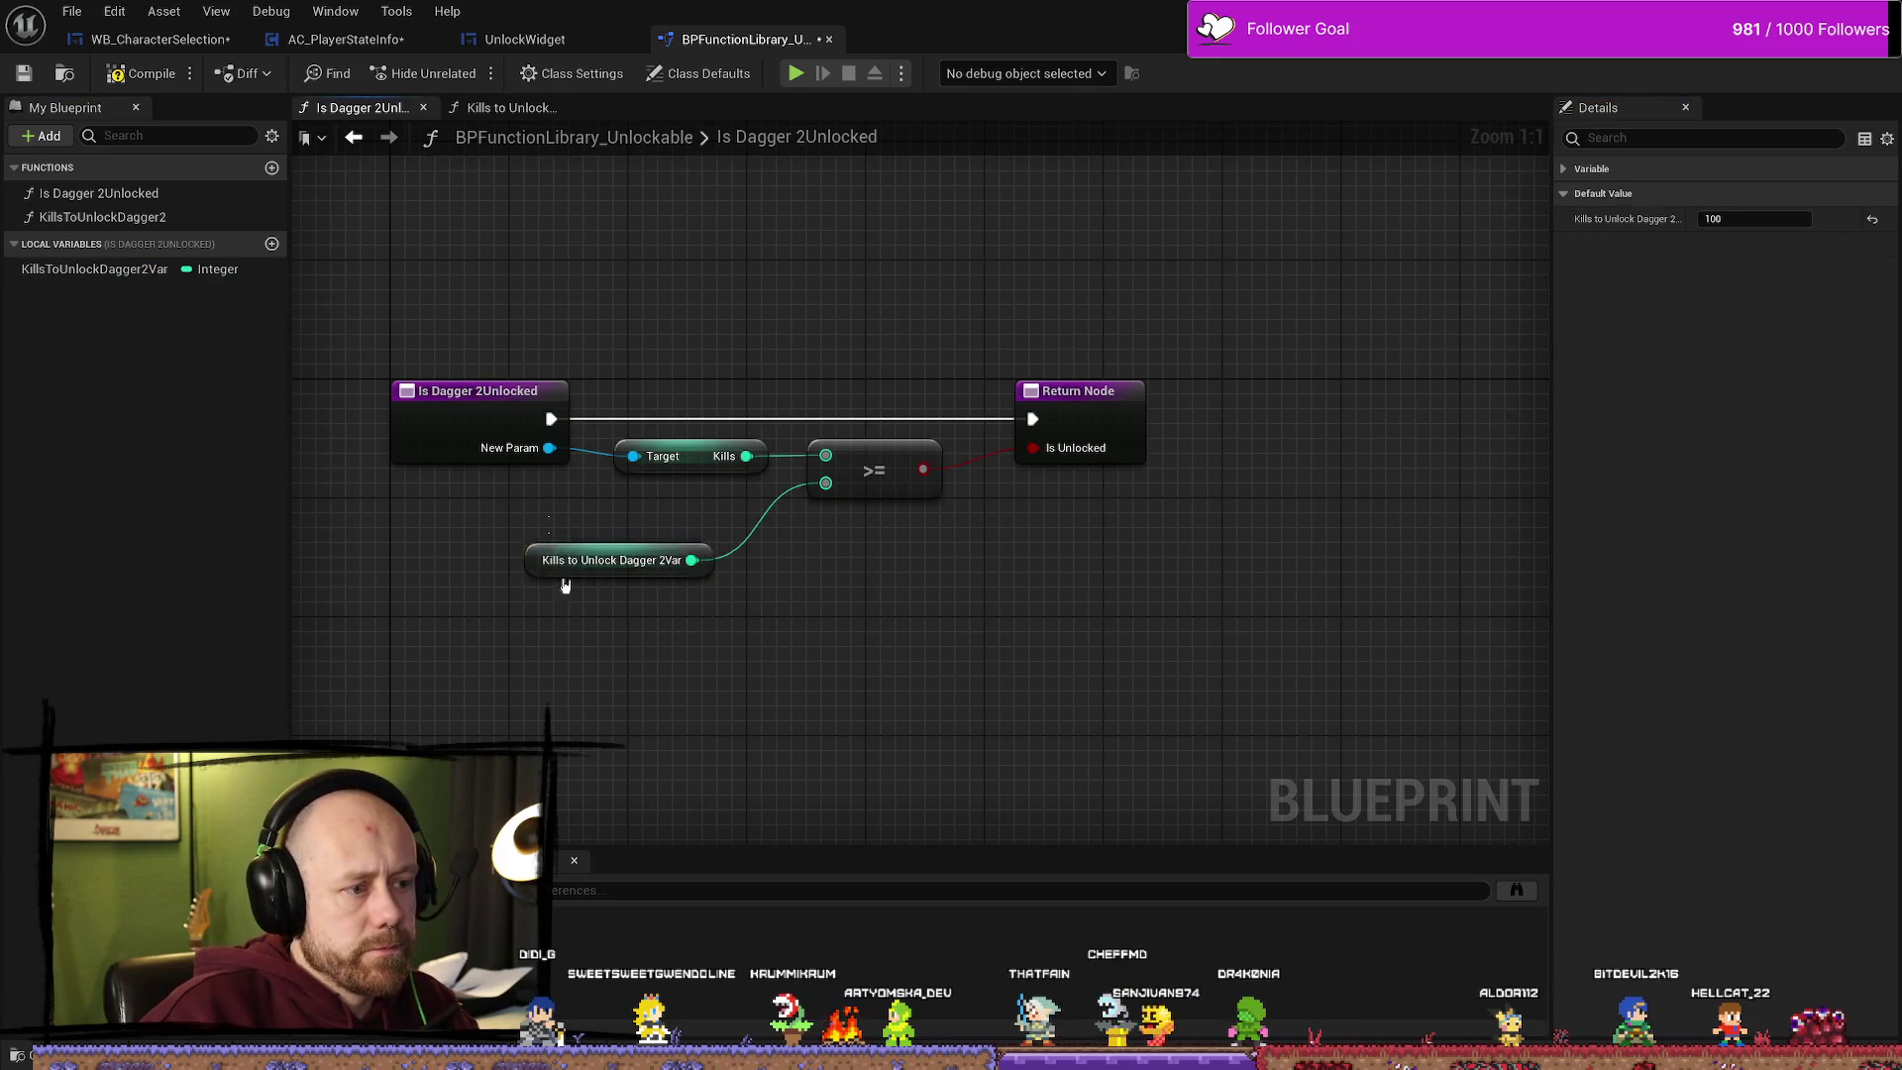
pyautogui.moveTo(570, 573); pyautogui.dragTo(643, 527)
pyautogui.click(143, 73)
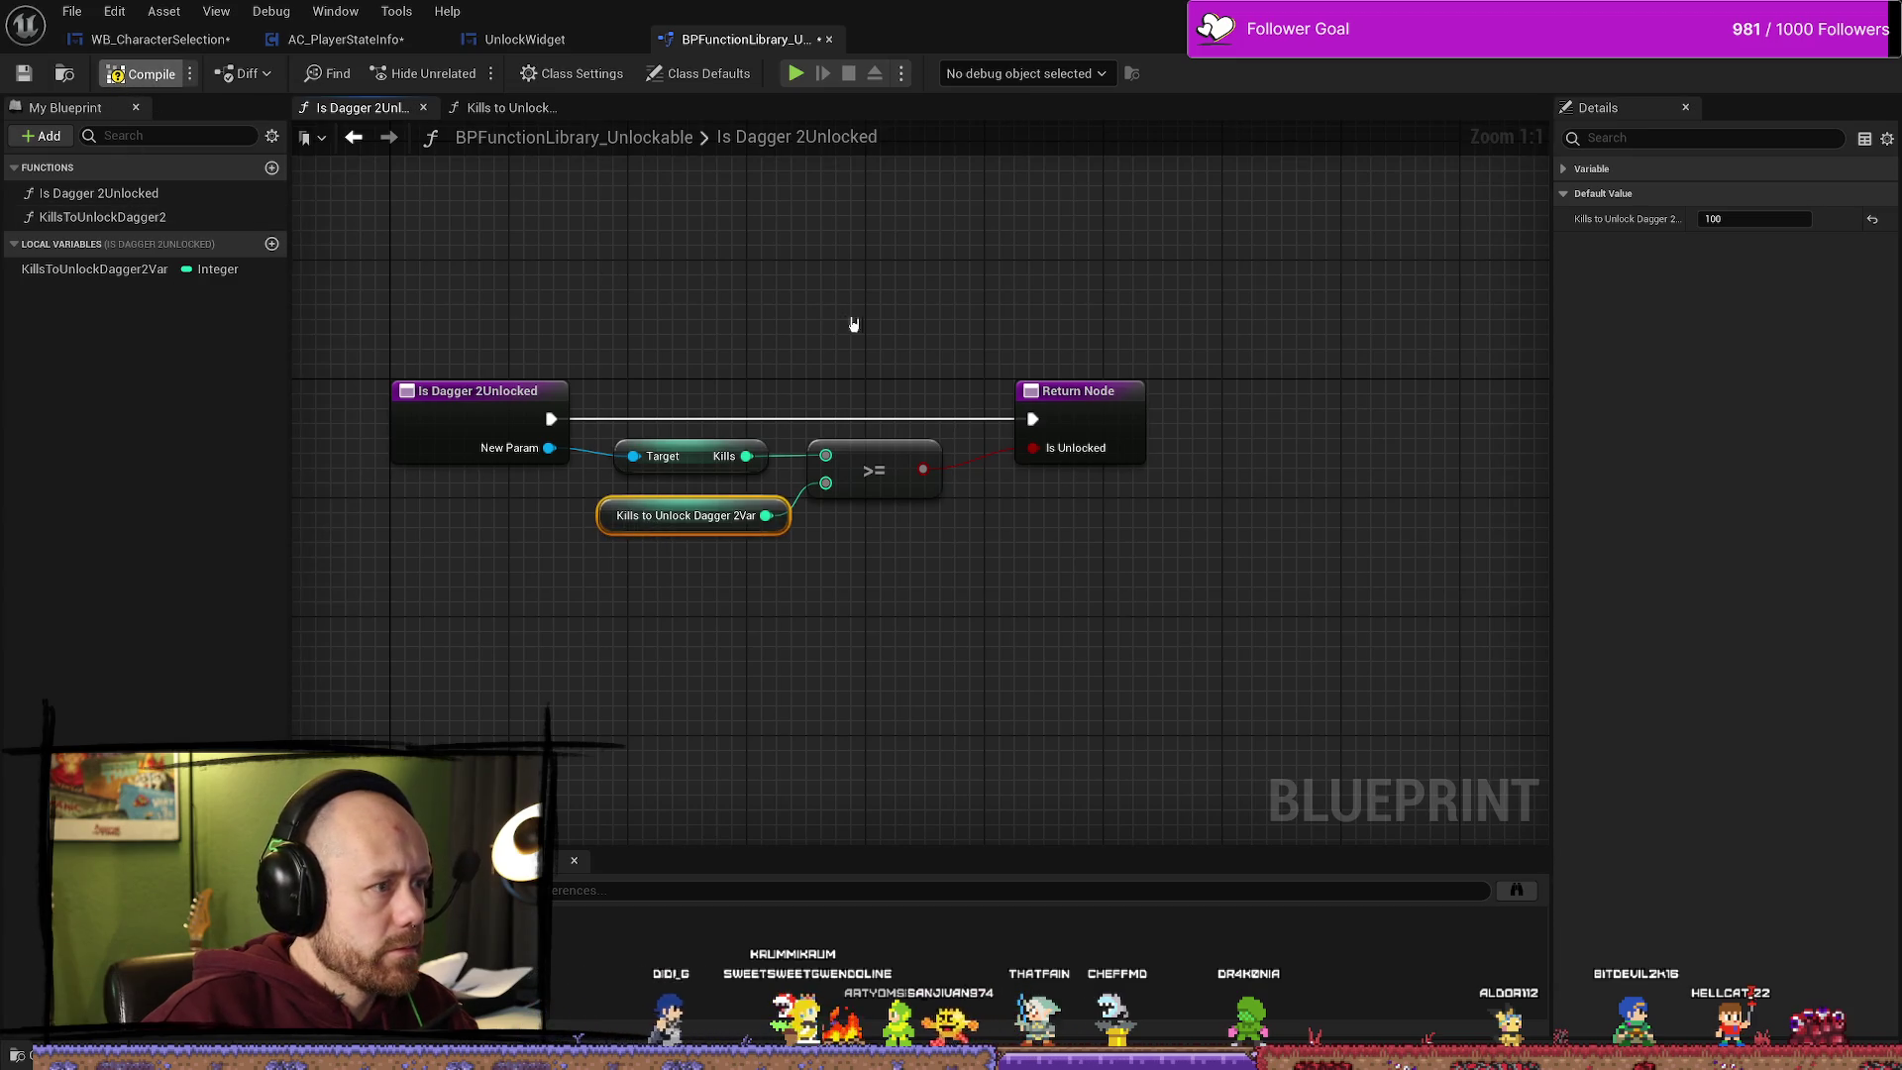
pyautogui.moveTo(797, 312); pyautogui.dragTo(961, 311)
pyautogui.doubleClick(159, 219)
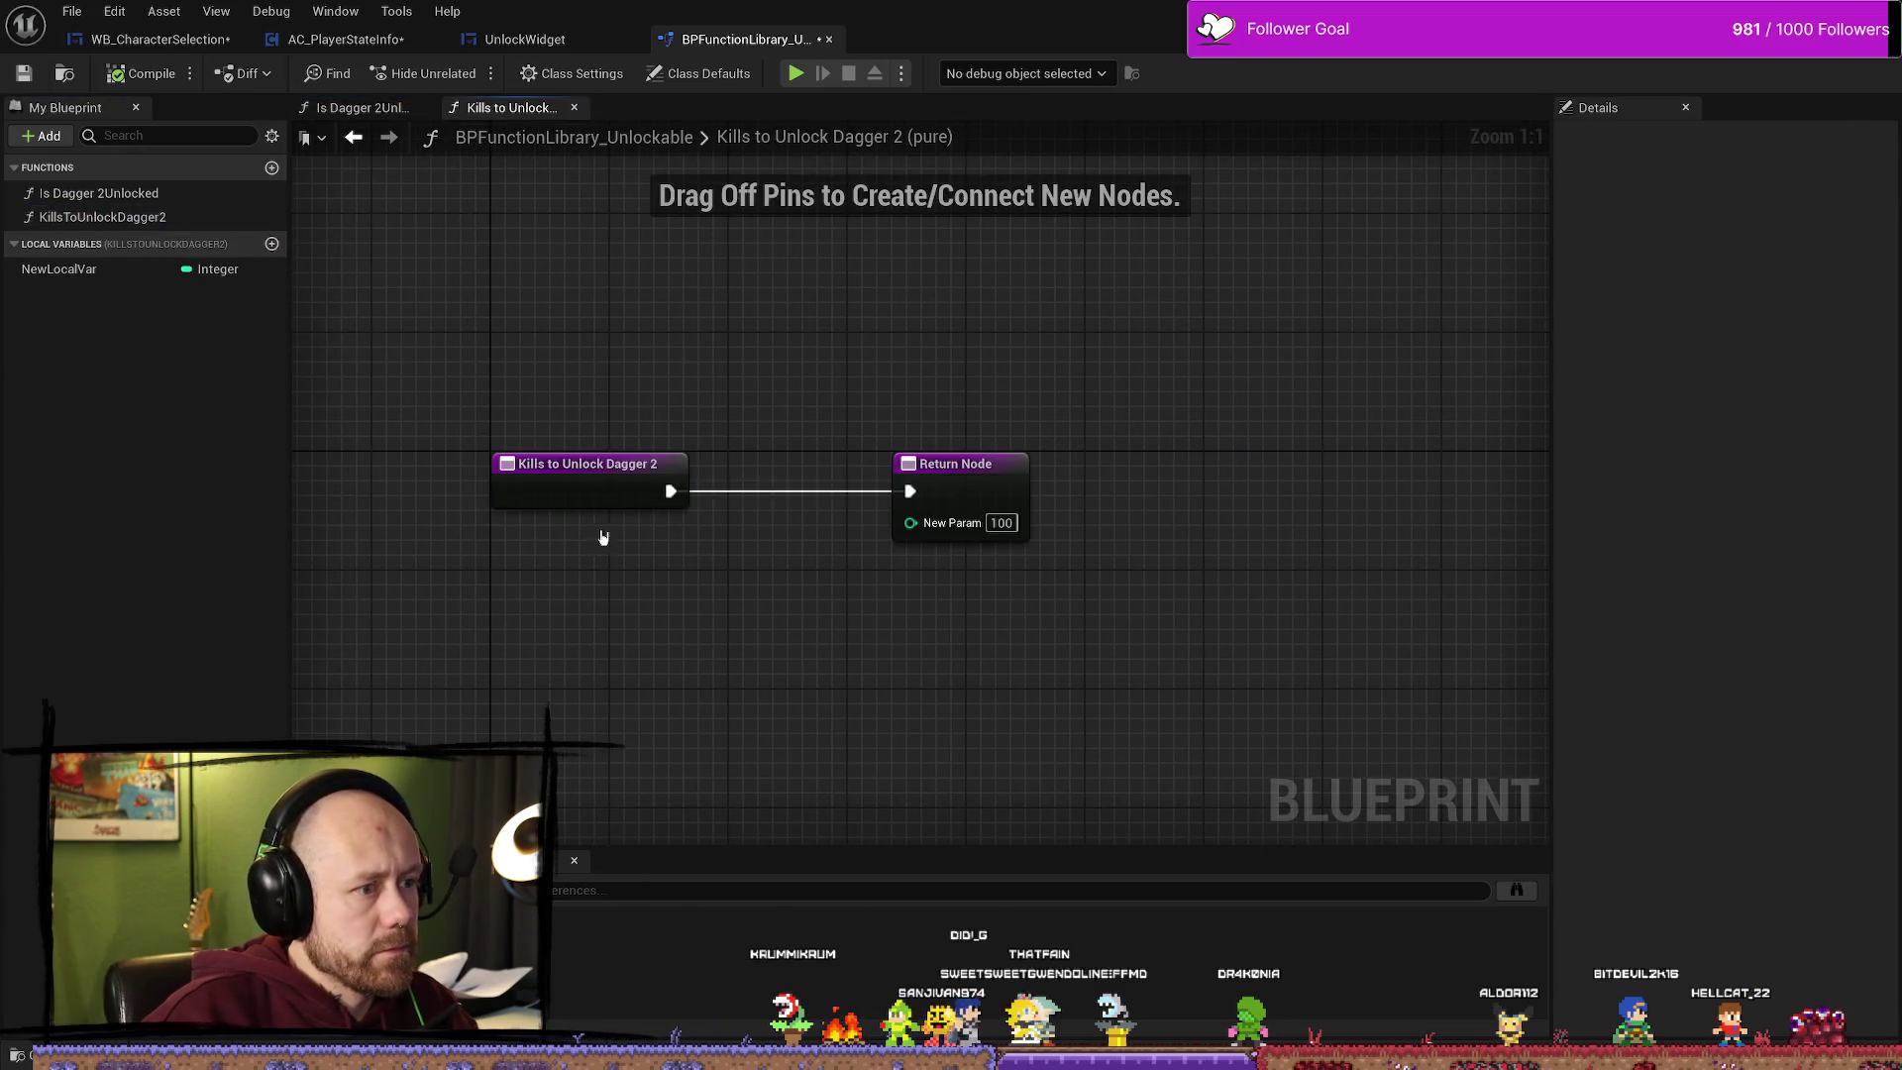
pyautogui.moveTo(104, 272)
pyautogui.mouseDown()
pyautogui.moveTo(658, 574)
pyautogui.moveTo(815, 575)
pyautogui.moveTo(928, 536)
pyautogui.mouseUp()
pyautogui.click(722, 585)
pyautogui.moveTo(706, 558); pyautogui.dragTo(765, 528)
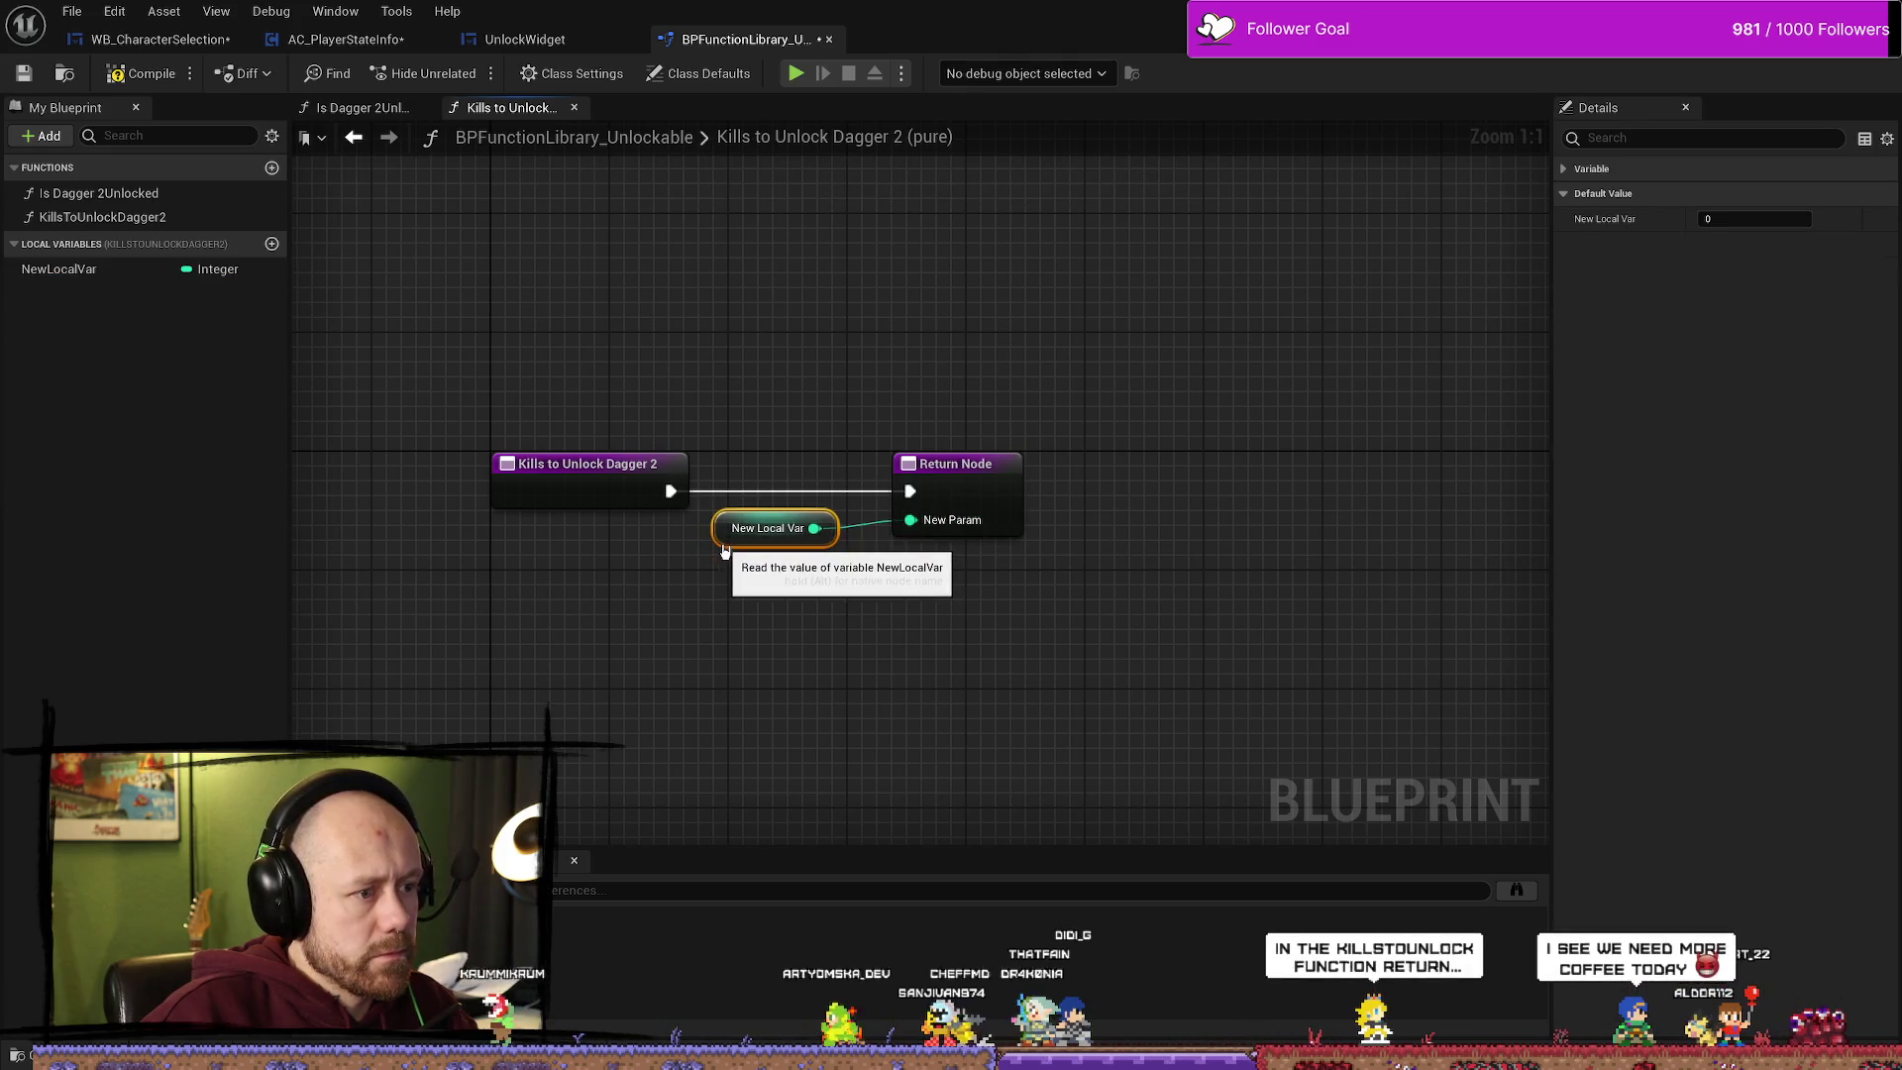
pyautogui.click(695, 598)
pyautogui.click(143, 73)
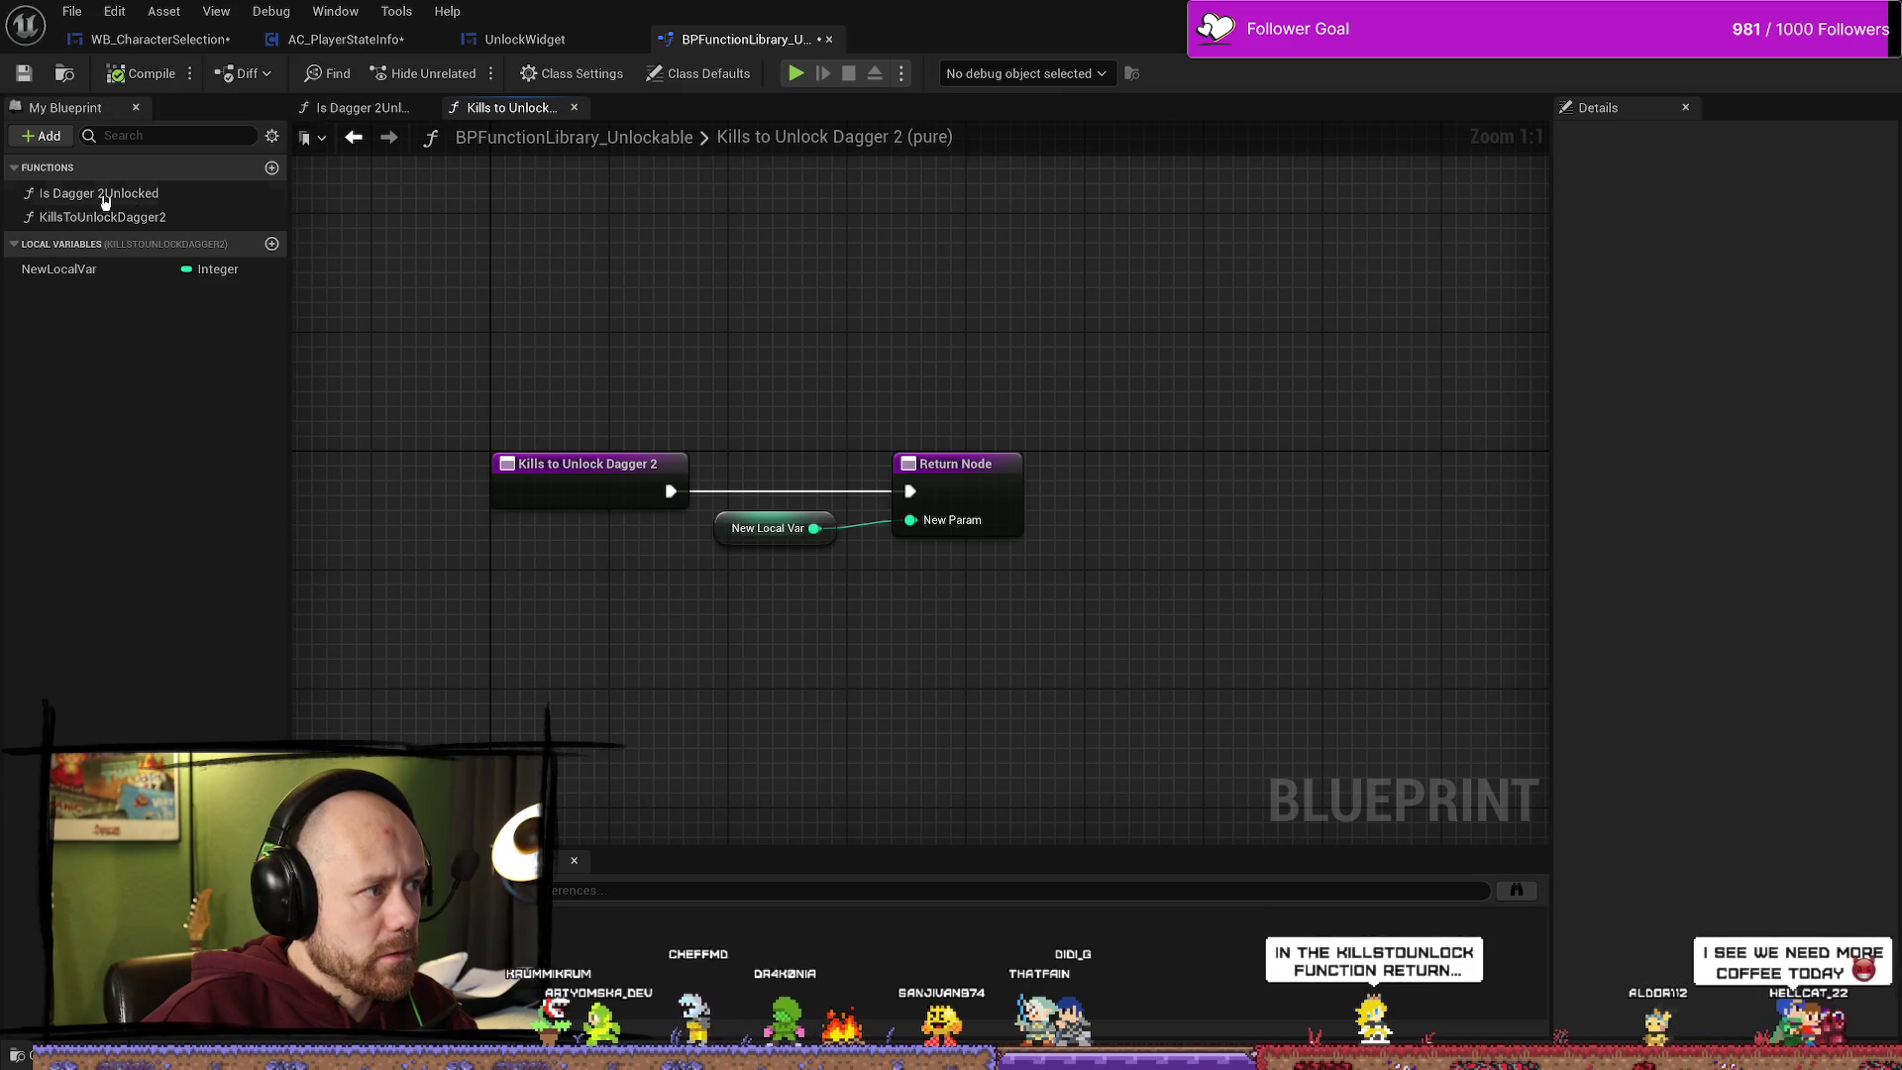
pyautogui.click(111, 194)
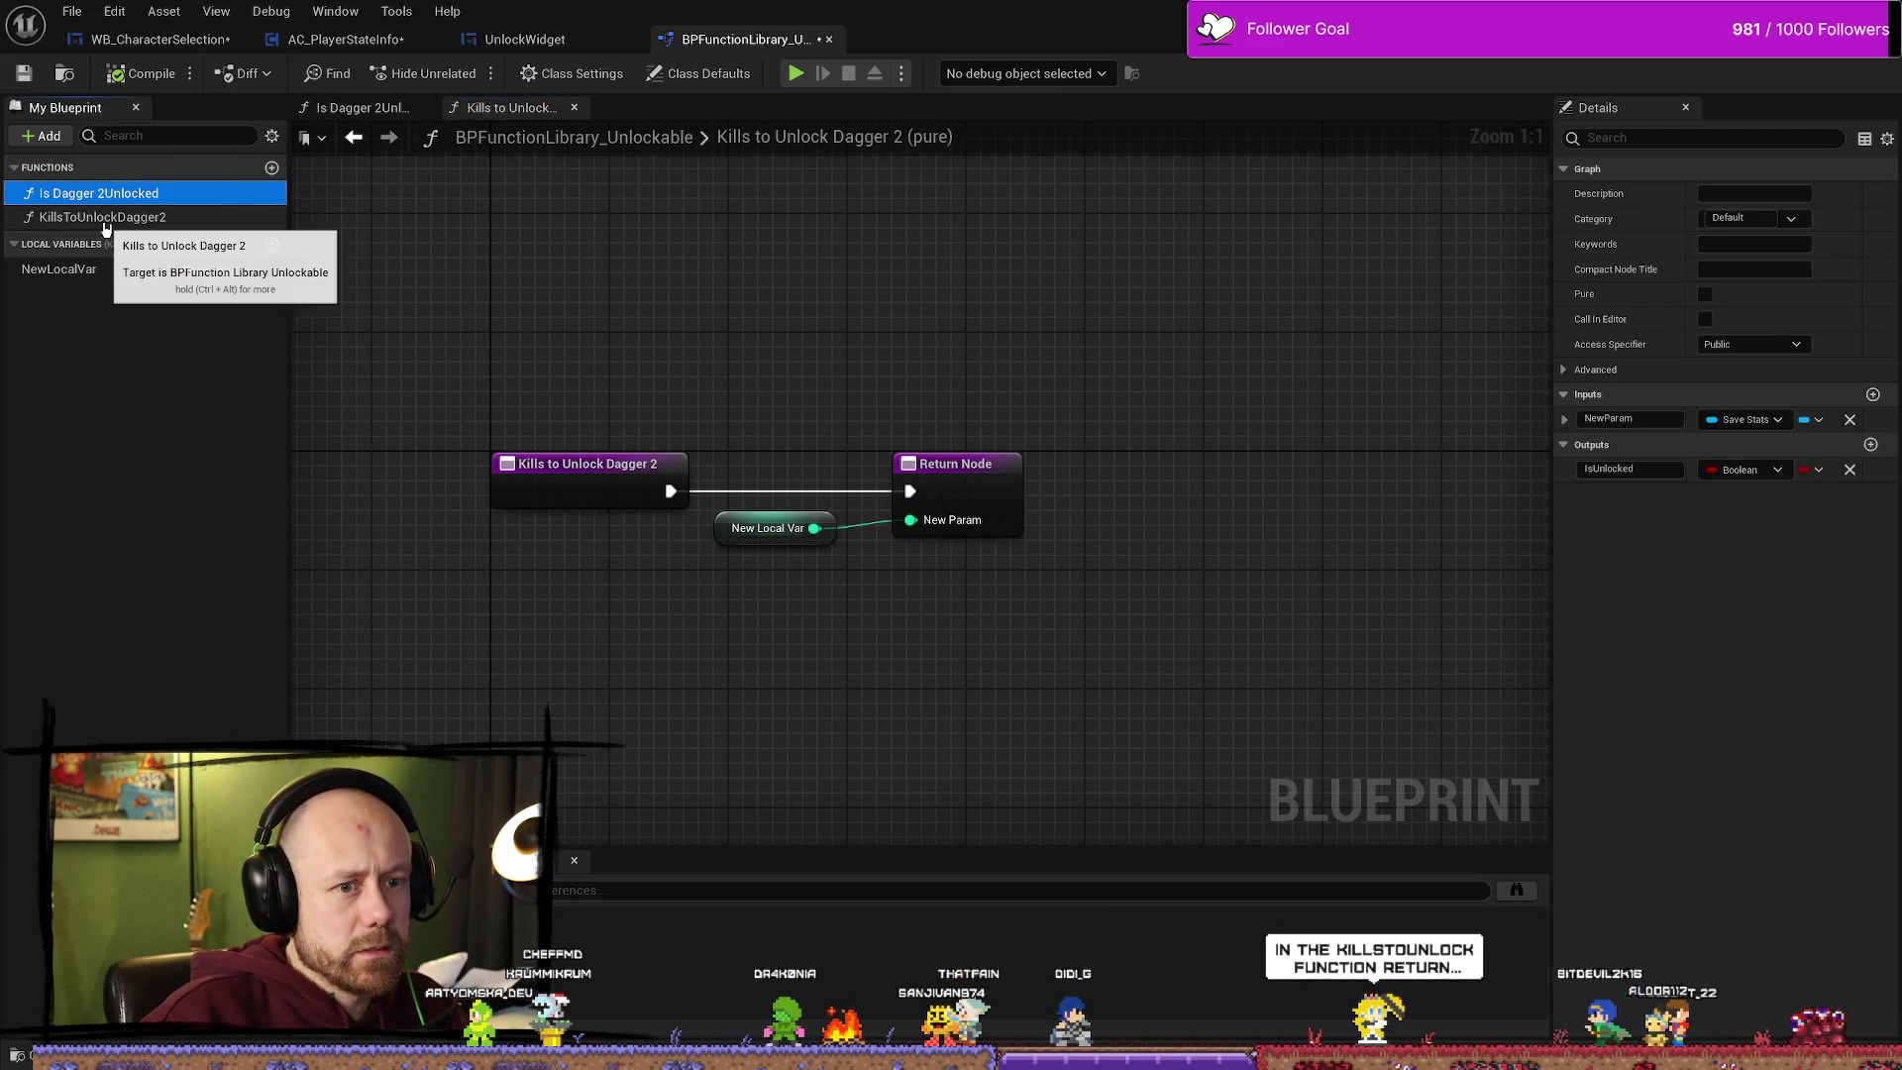
pyautogui.click(60, 268)
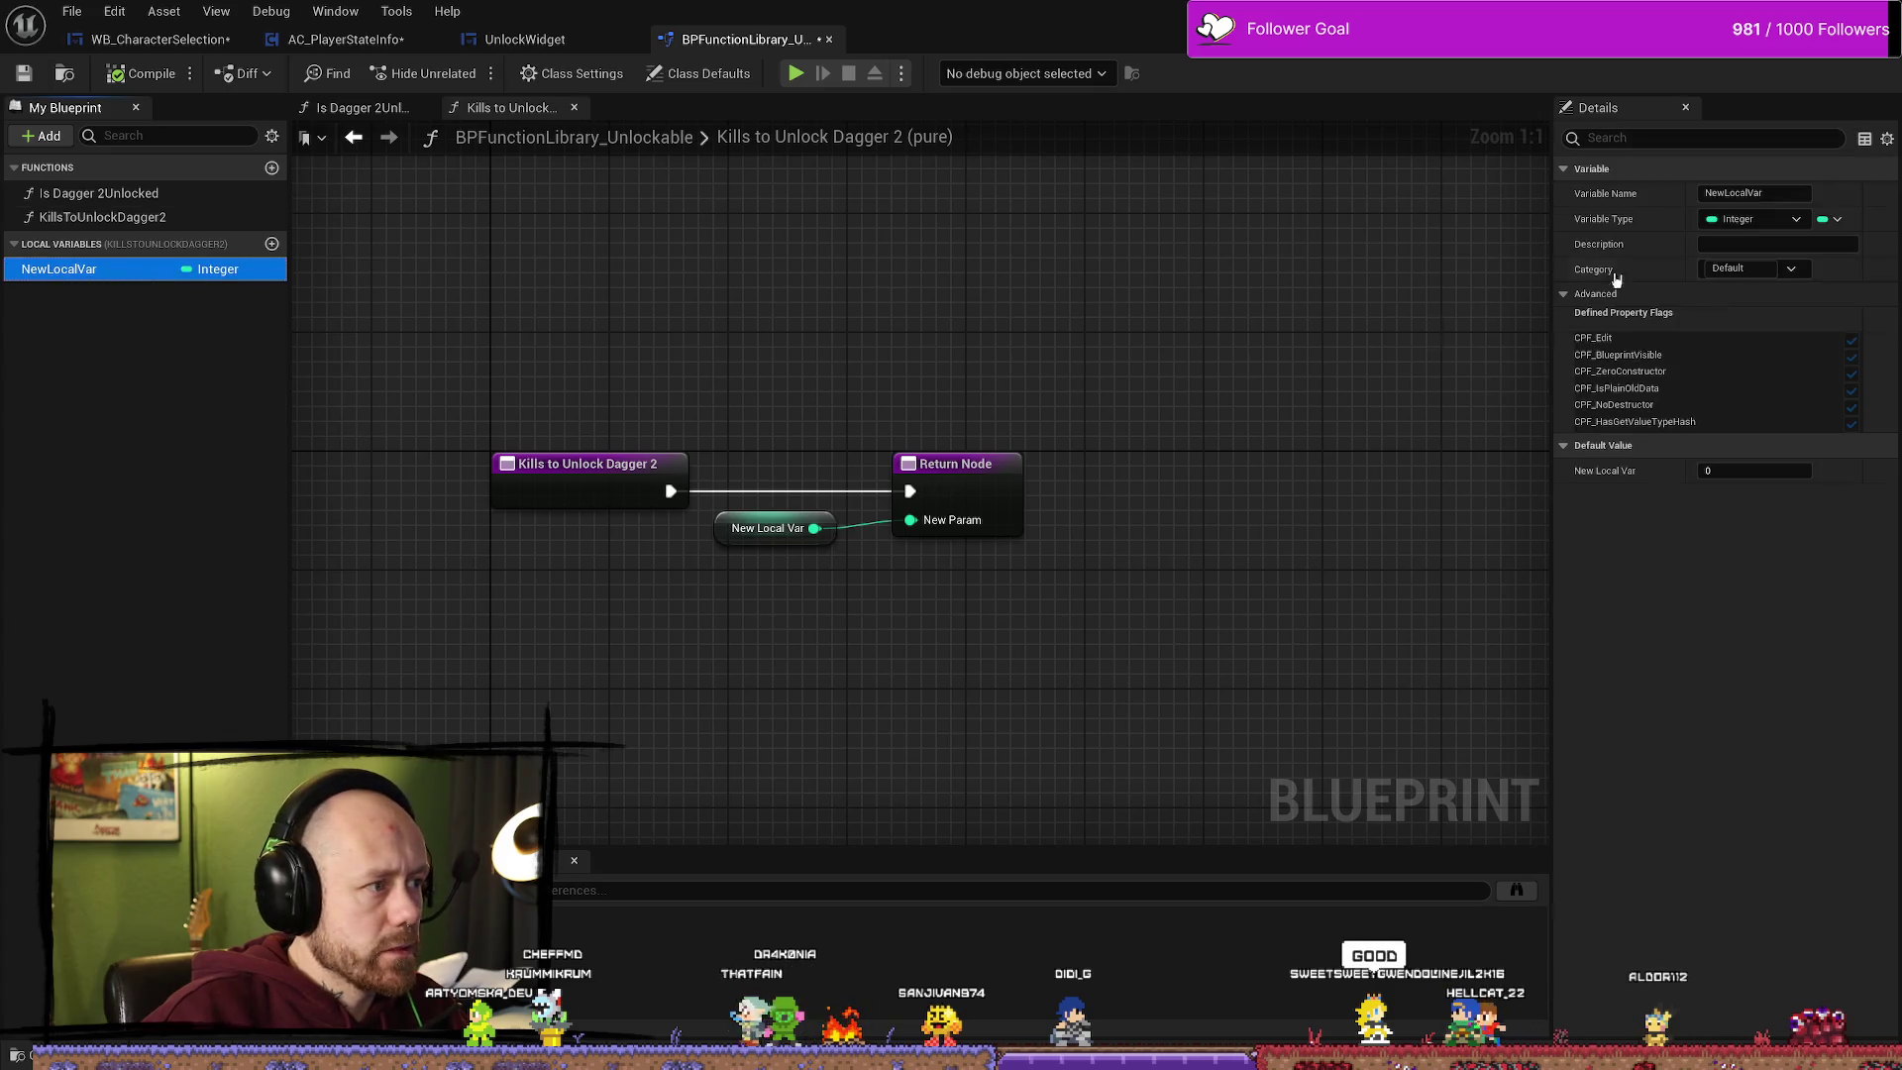
pyautogui.click(1776, 192)
pyautogui.write('KillsToUnlockDagger2N')
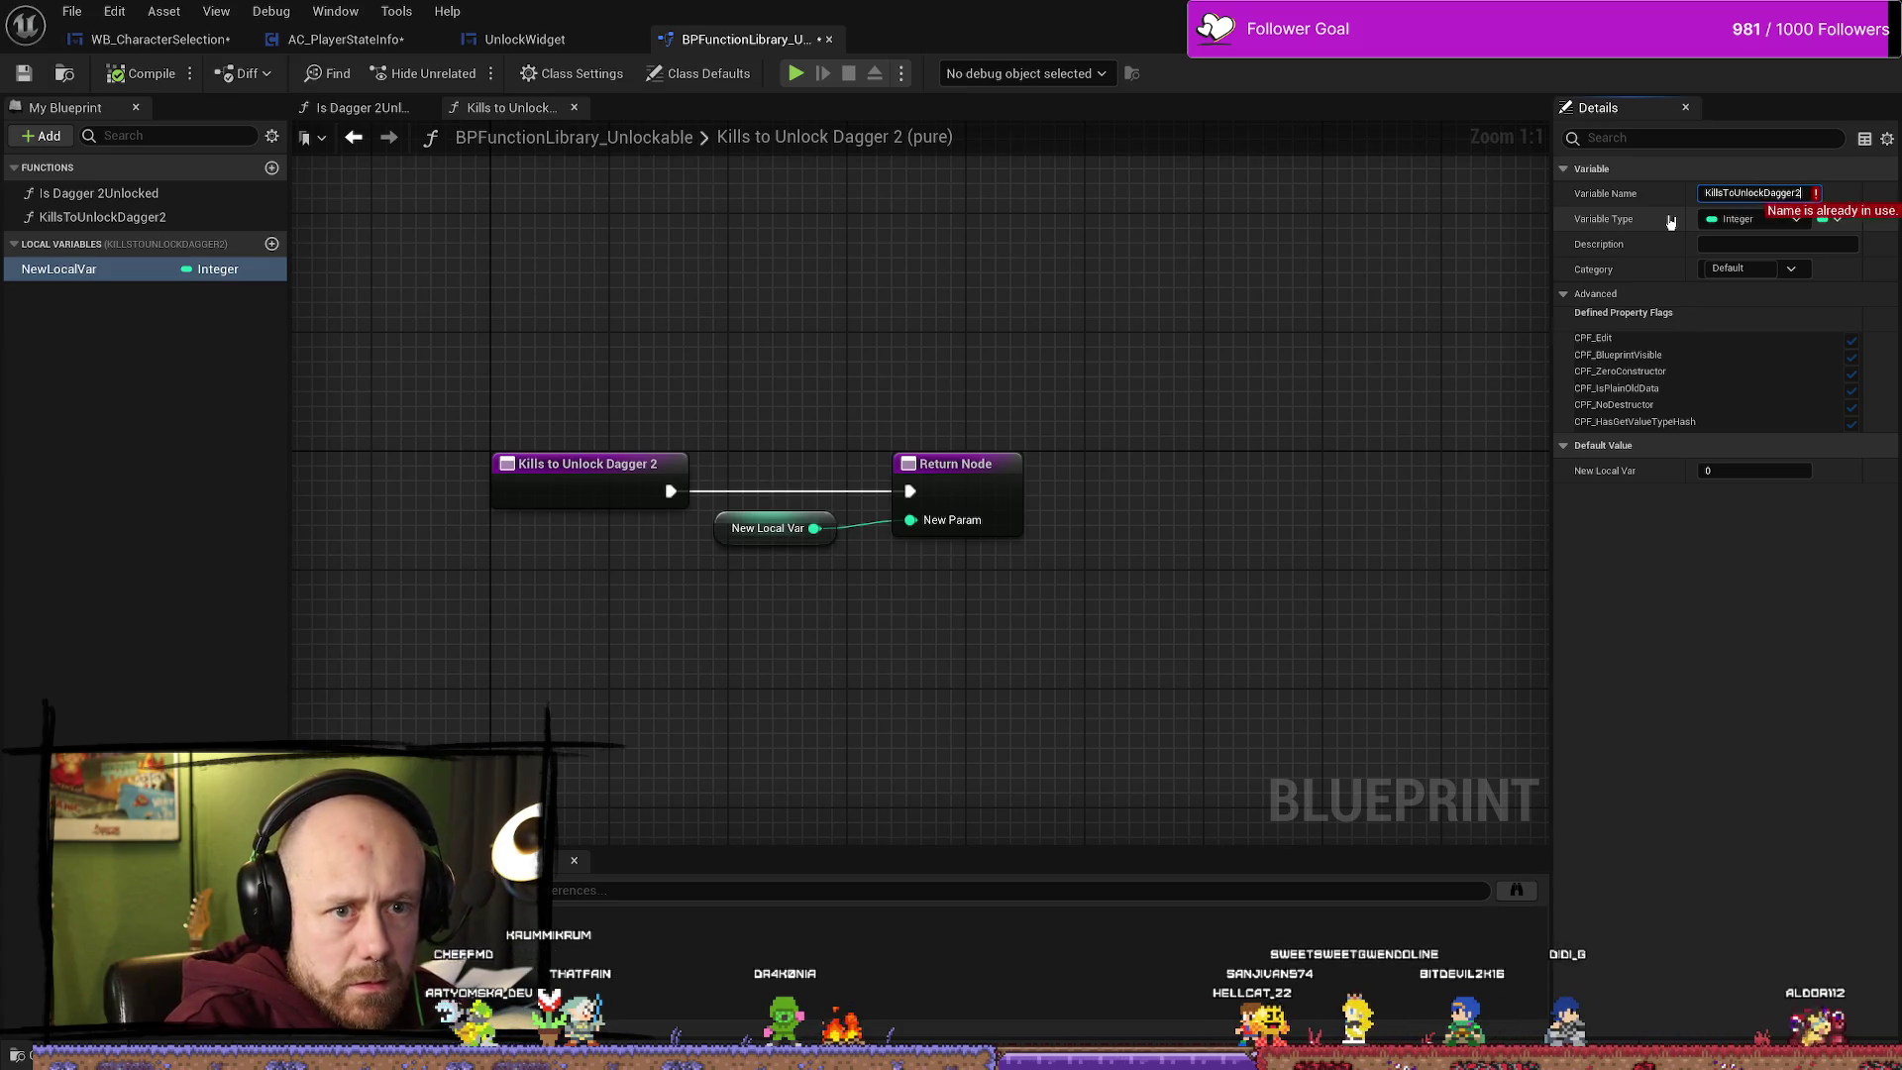
pyautogui.write('Var')
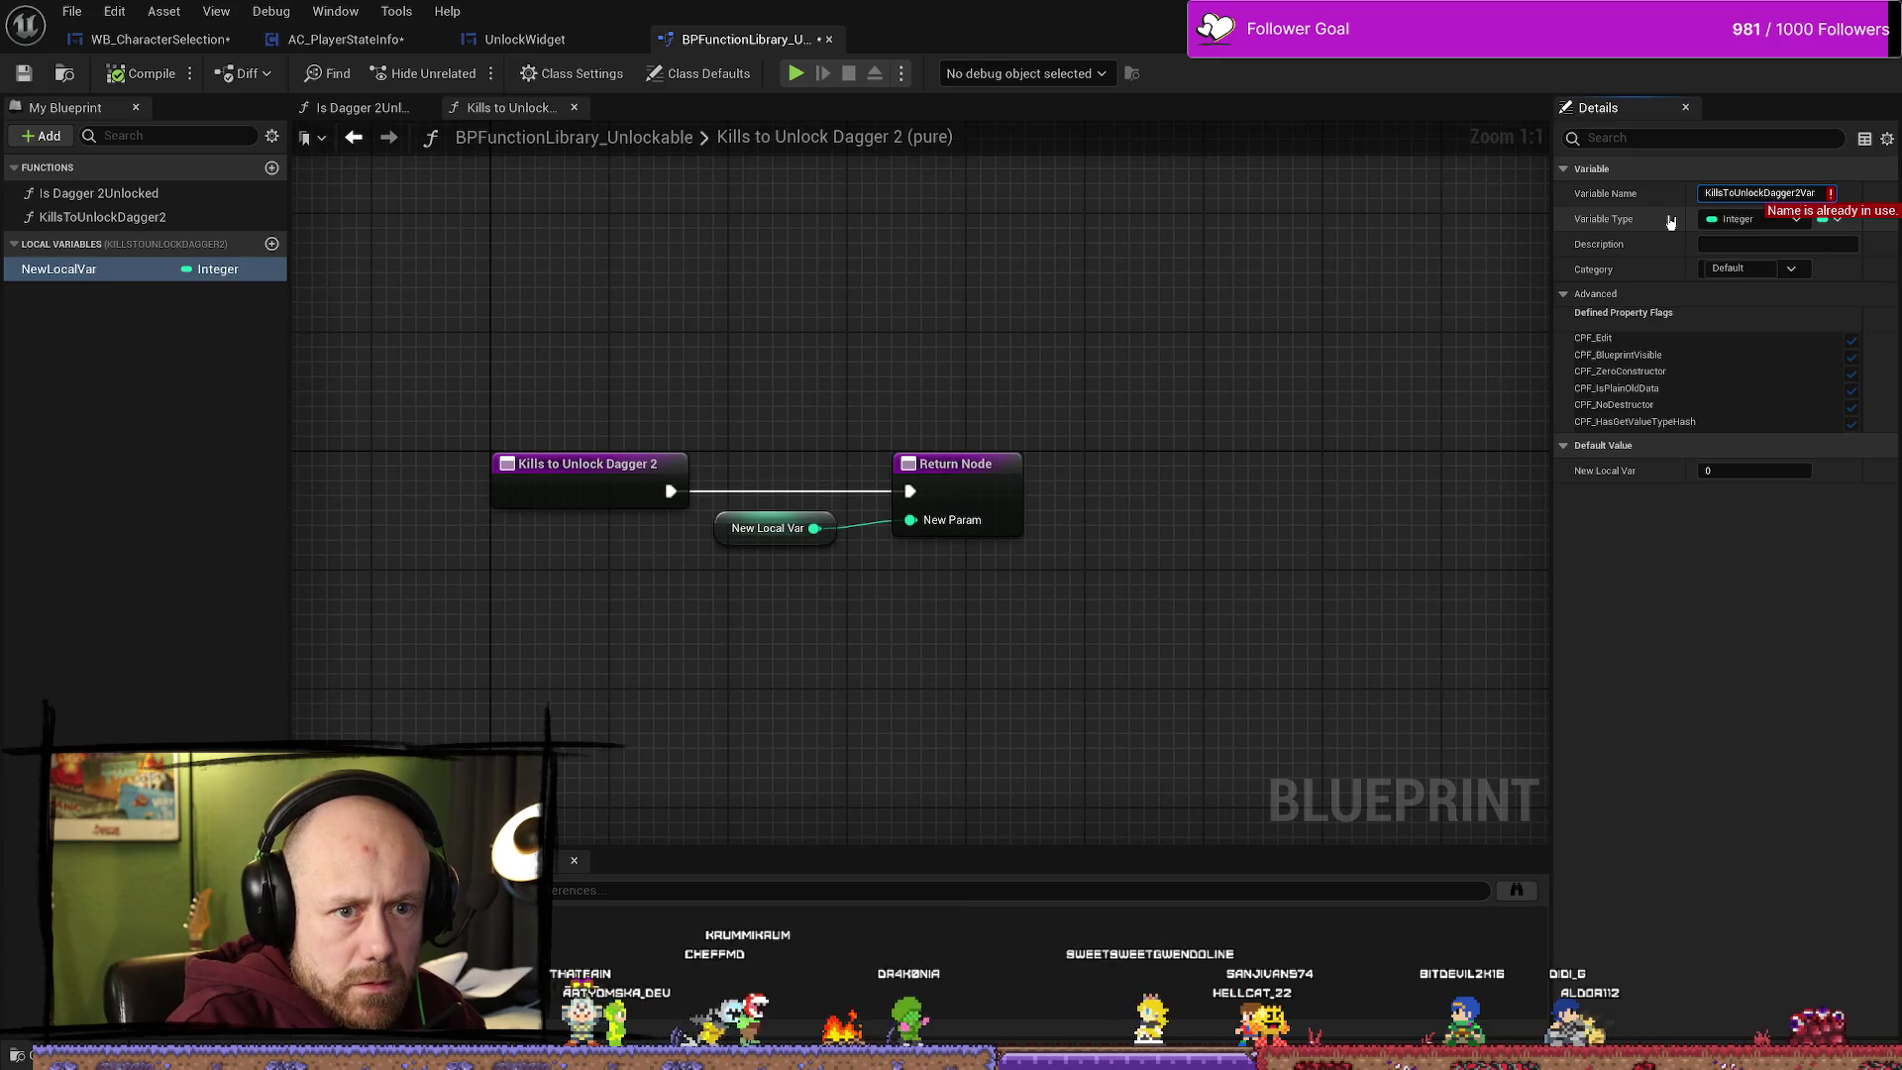
pyautogui.press('Escape')
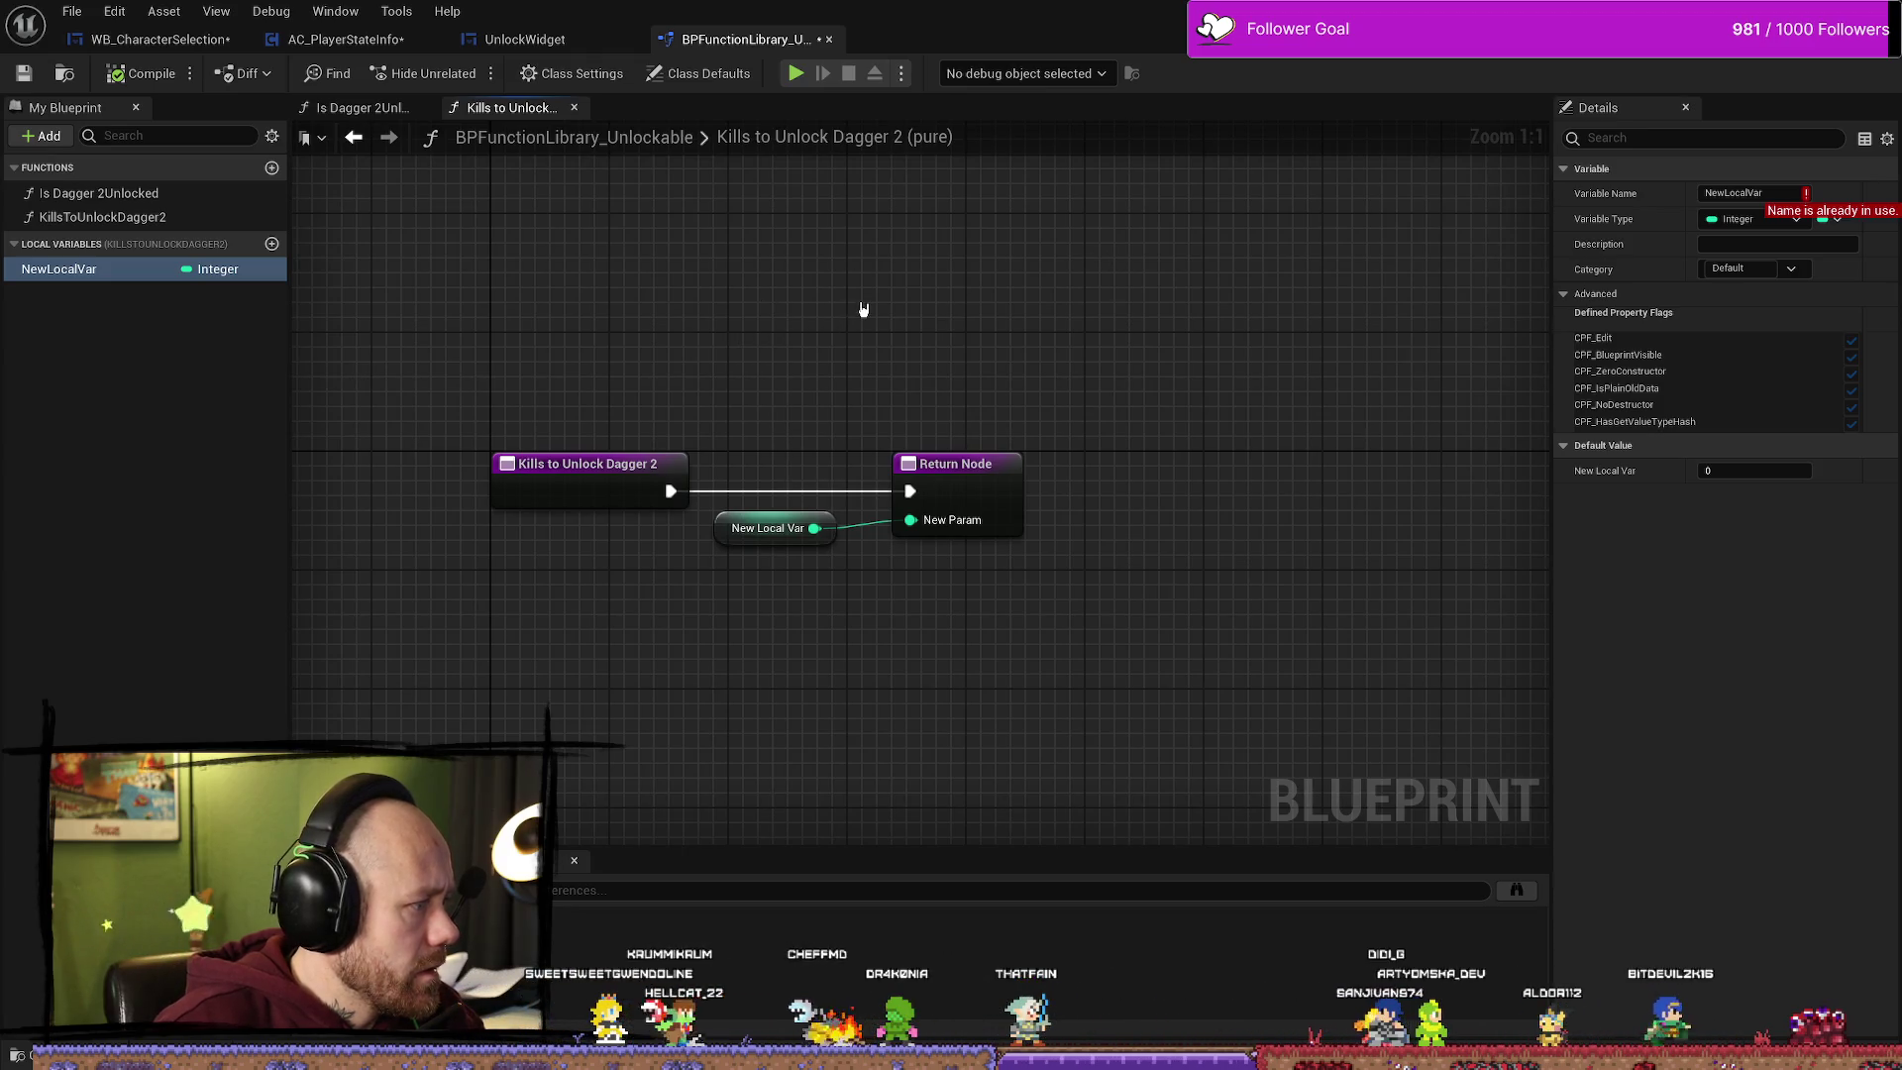
pyautogui.click(858, 347)
# Step: Tidy the Kills to Unlock Dagger 2 graph view and save the function library
pyautogui.moveTo(1262, 378); pyautogui.dragTo(1173, 339)
pyautogui.moveTo(1318, 475); pyautogui.dragTo(921, 406)
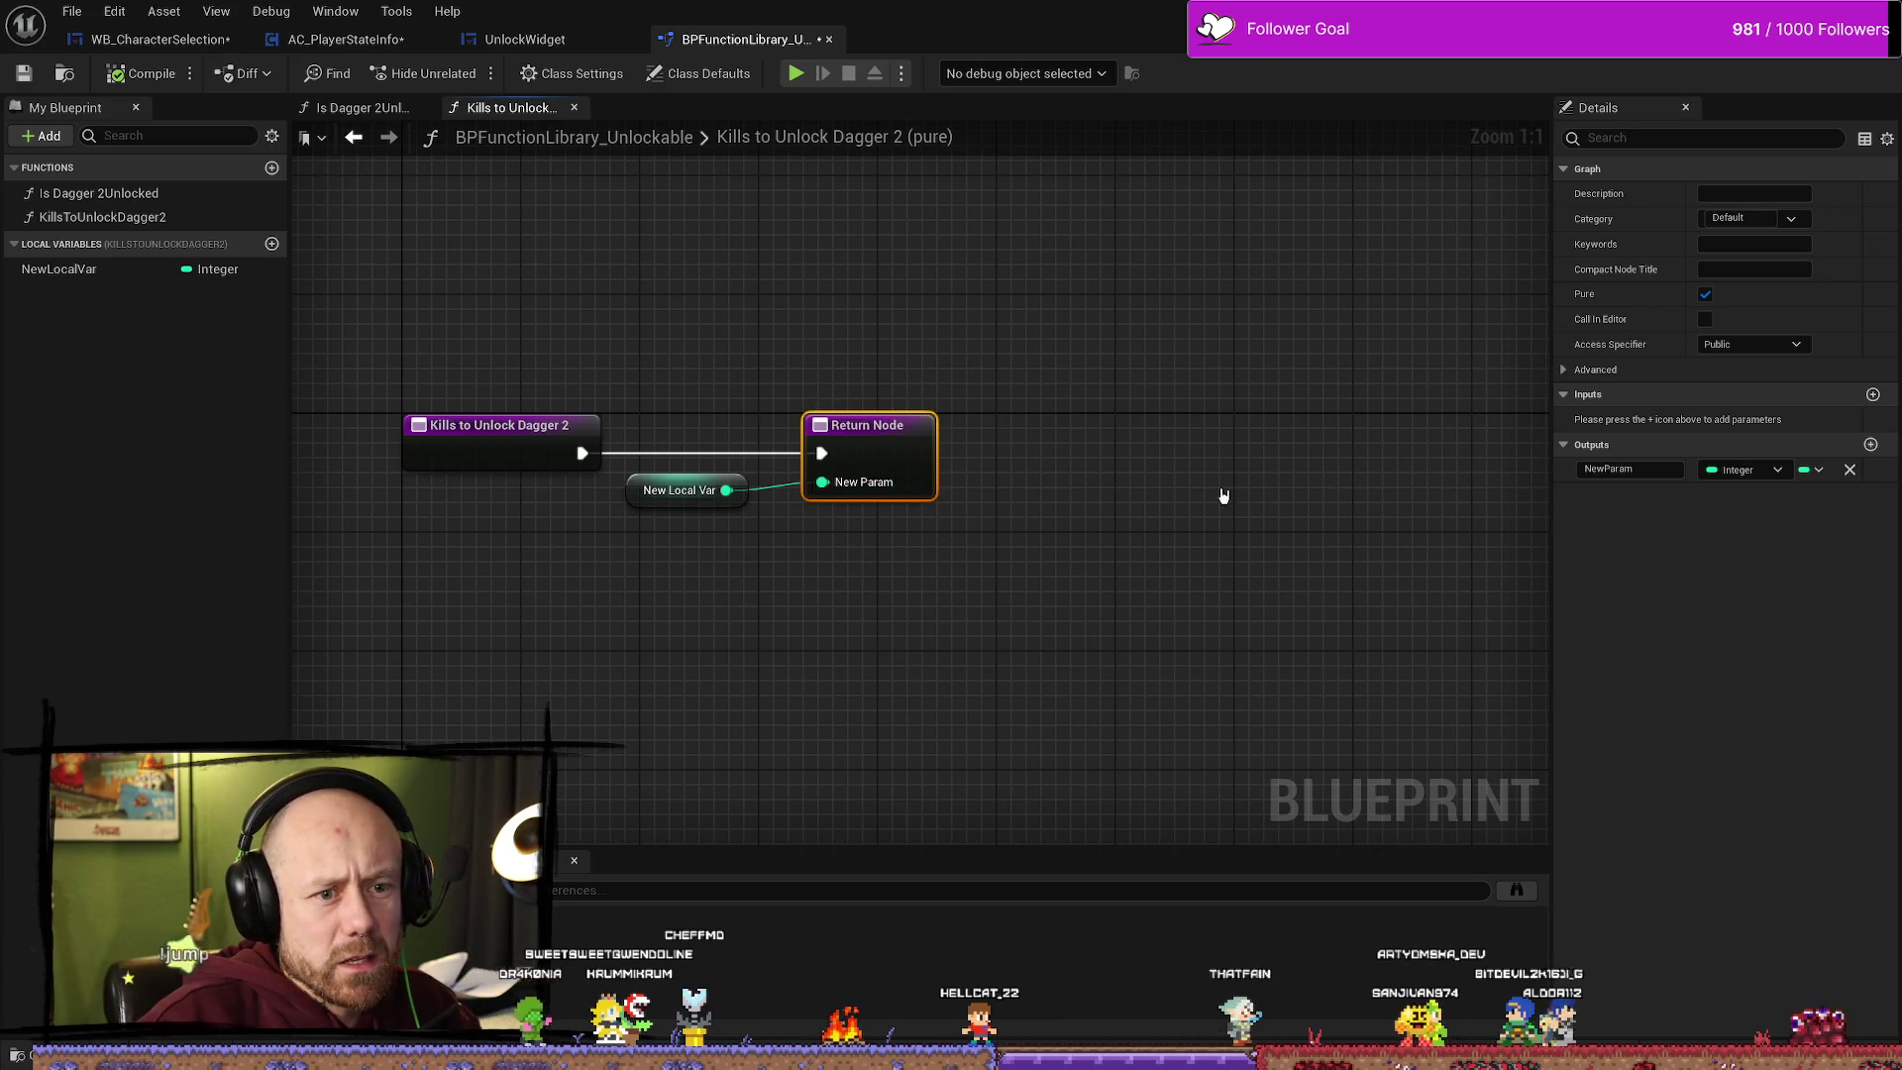
pyautogui.moveTo(1223, 495); pyautogui.dragTo(1364, 495)
pyautogui.click(1257, 574)
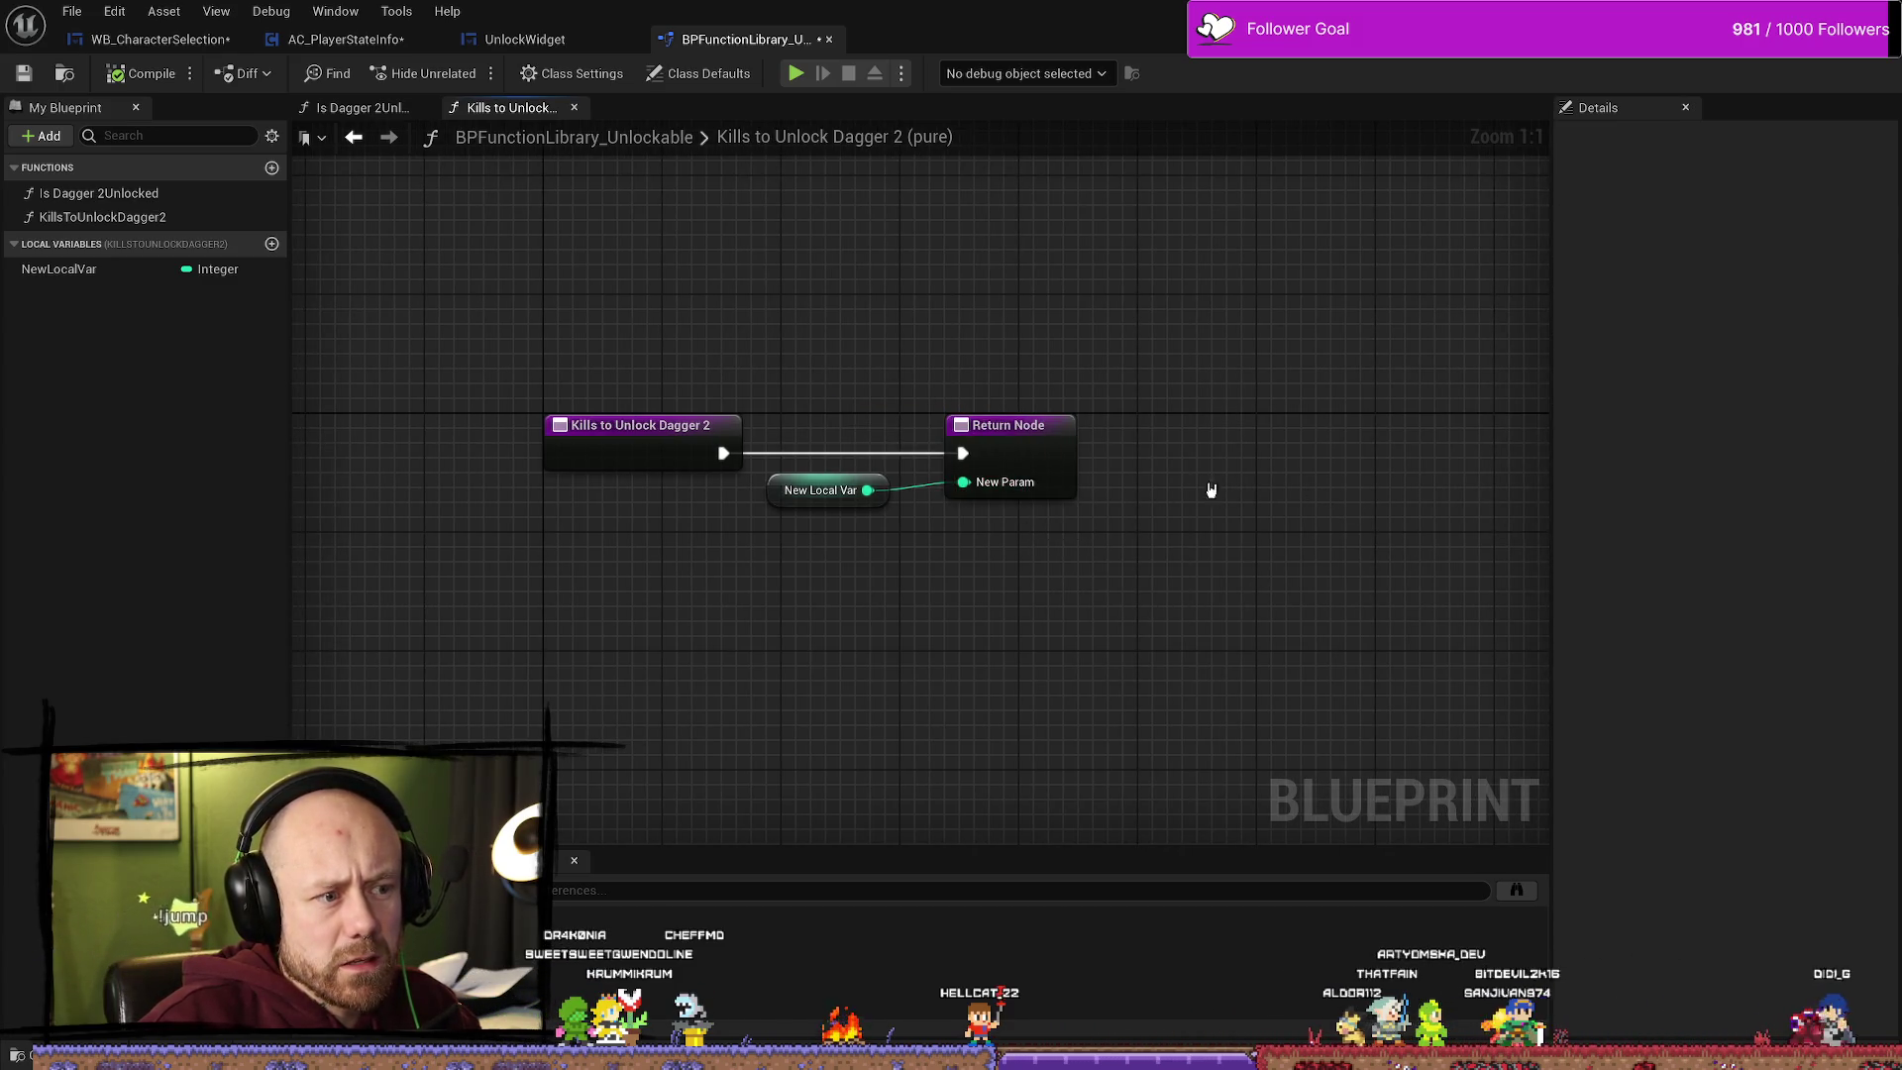
pyautogui.moveTo(1309, 480); pyautogui.dragTo(1283, 482)
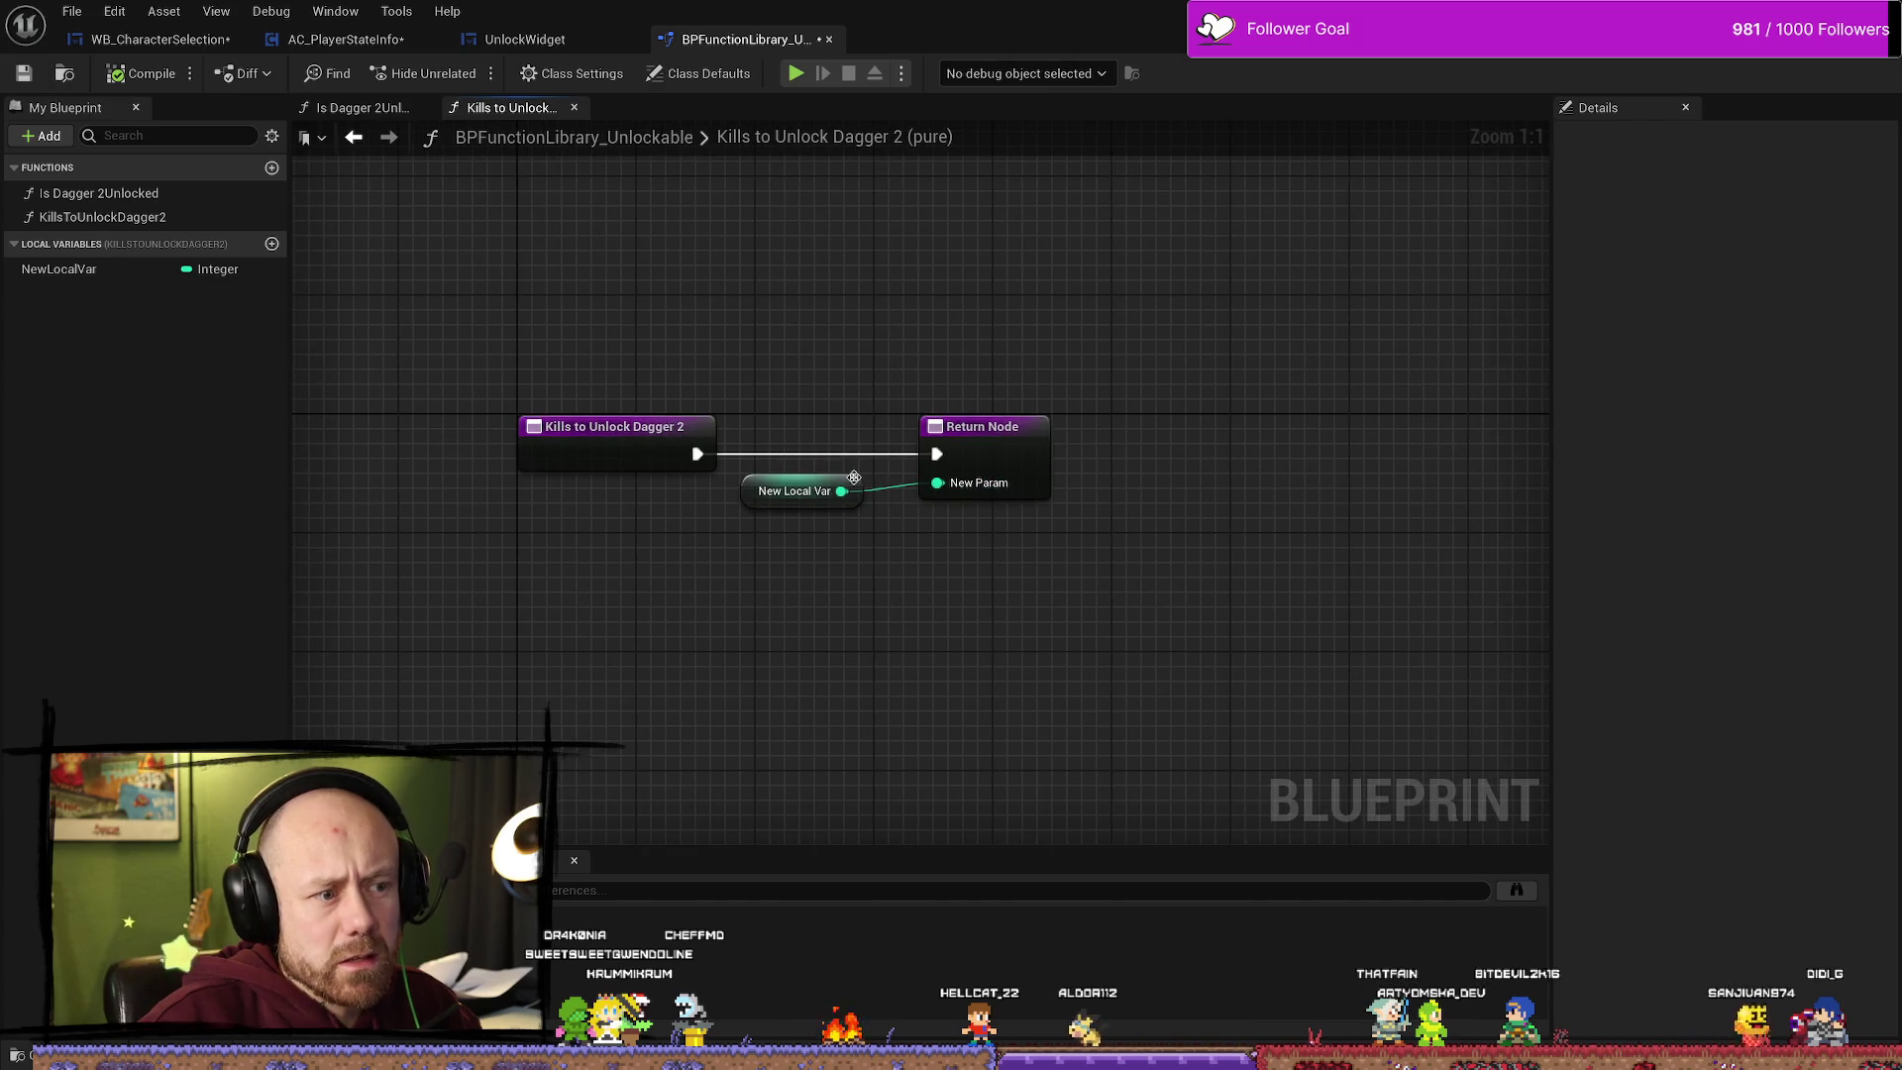
pyautogui.click(77, 194)
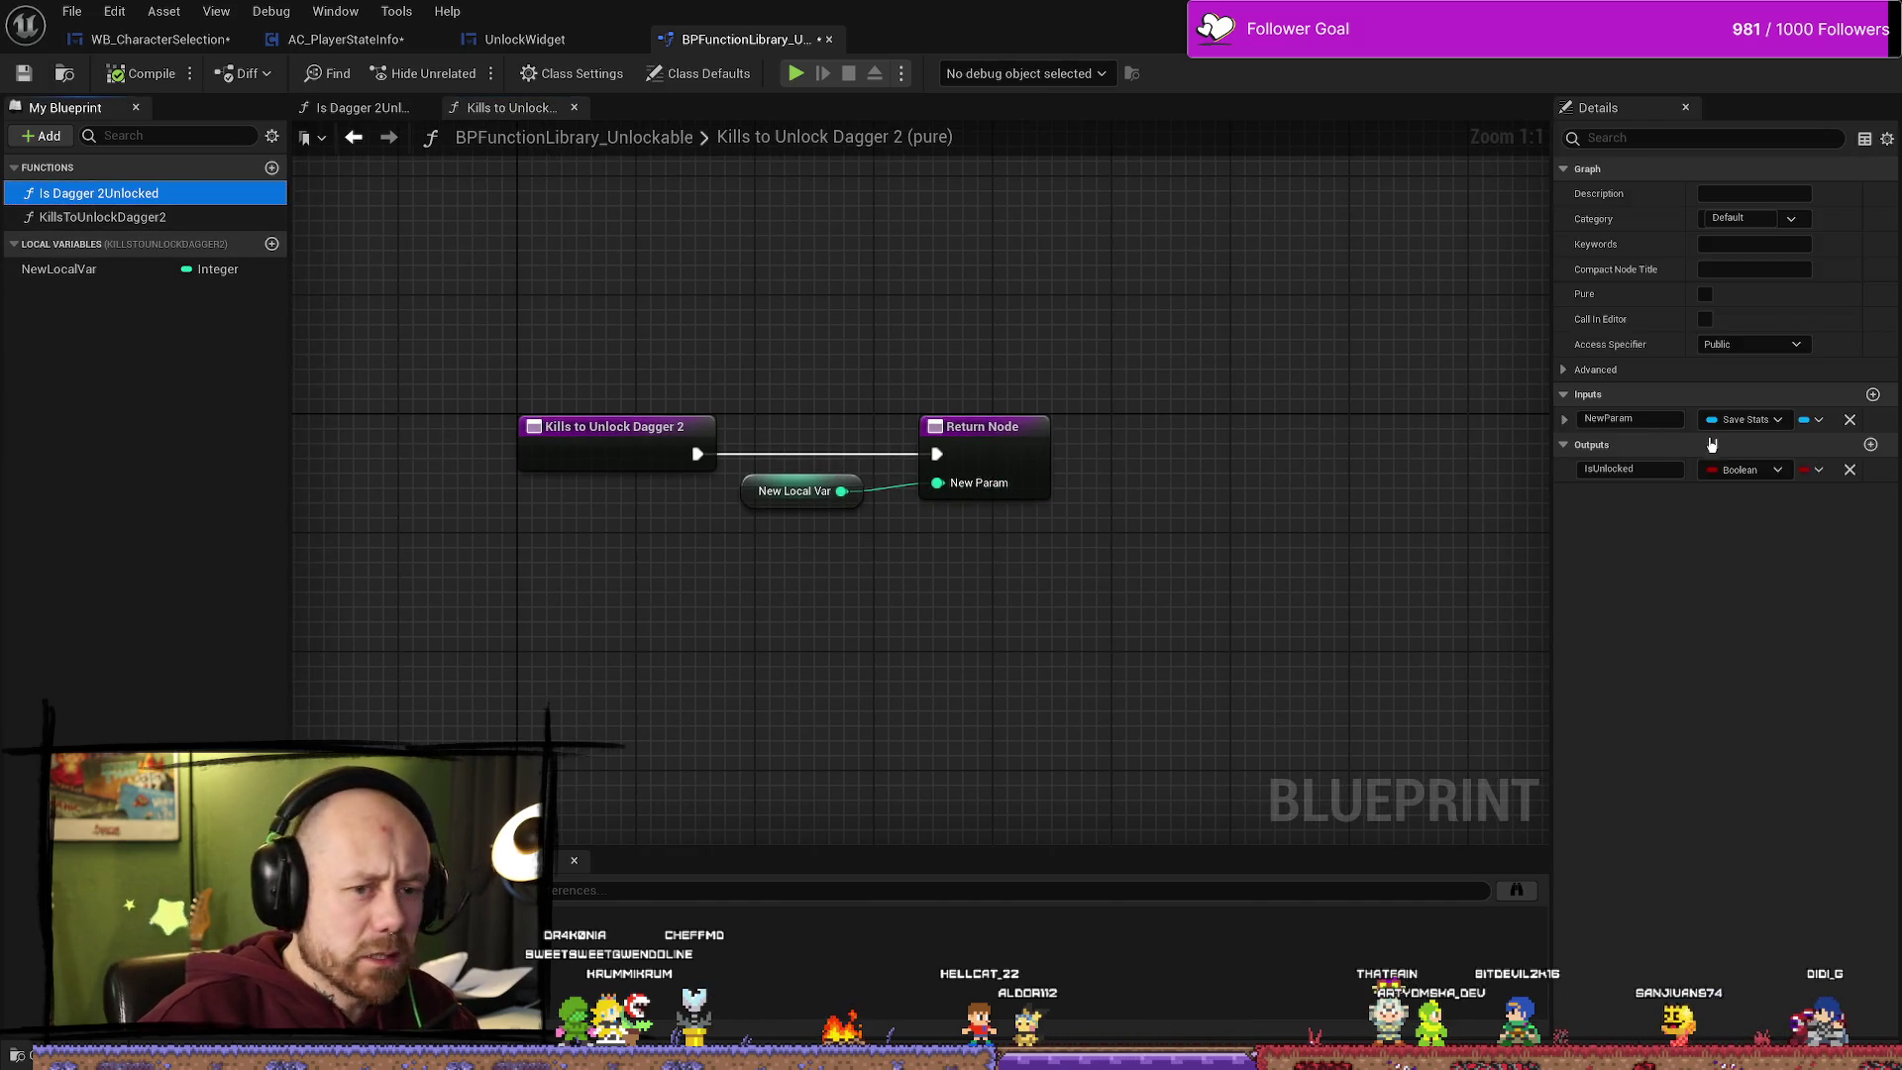
pyautogui.click(99, 268)
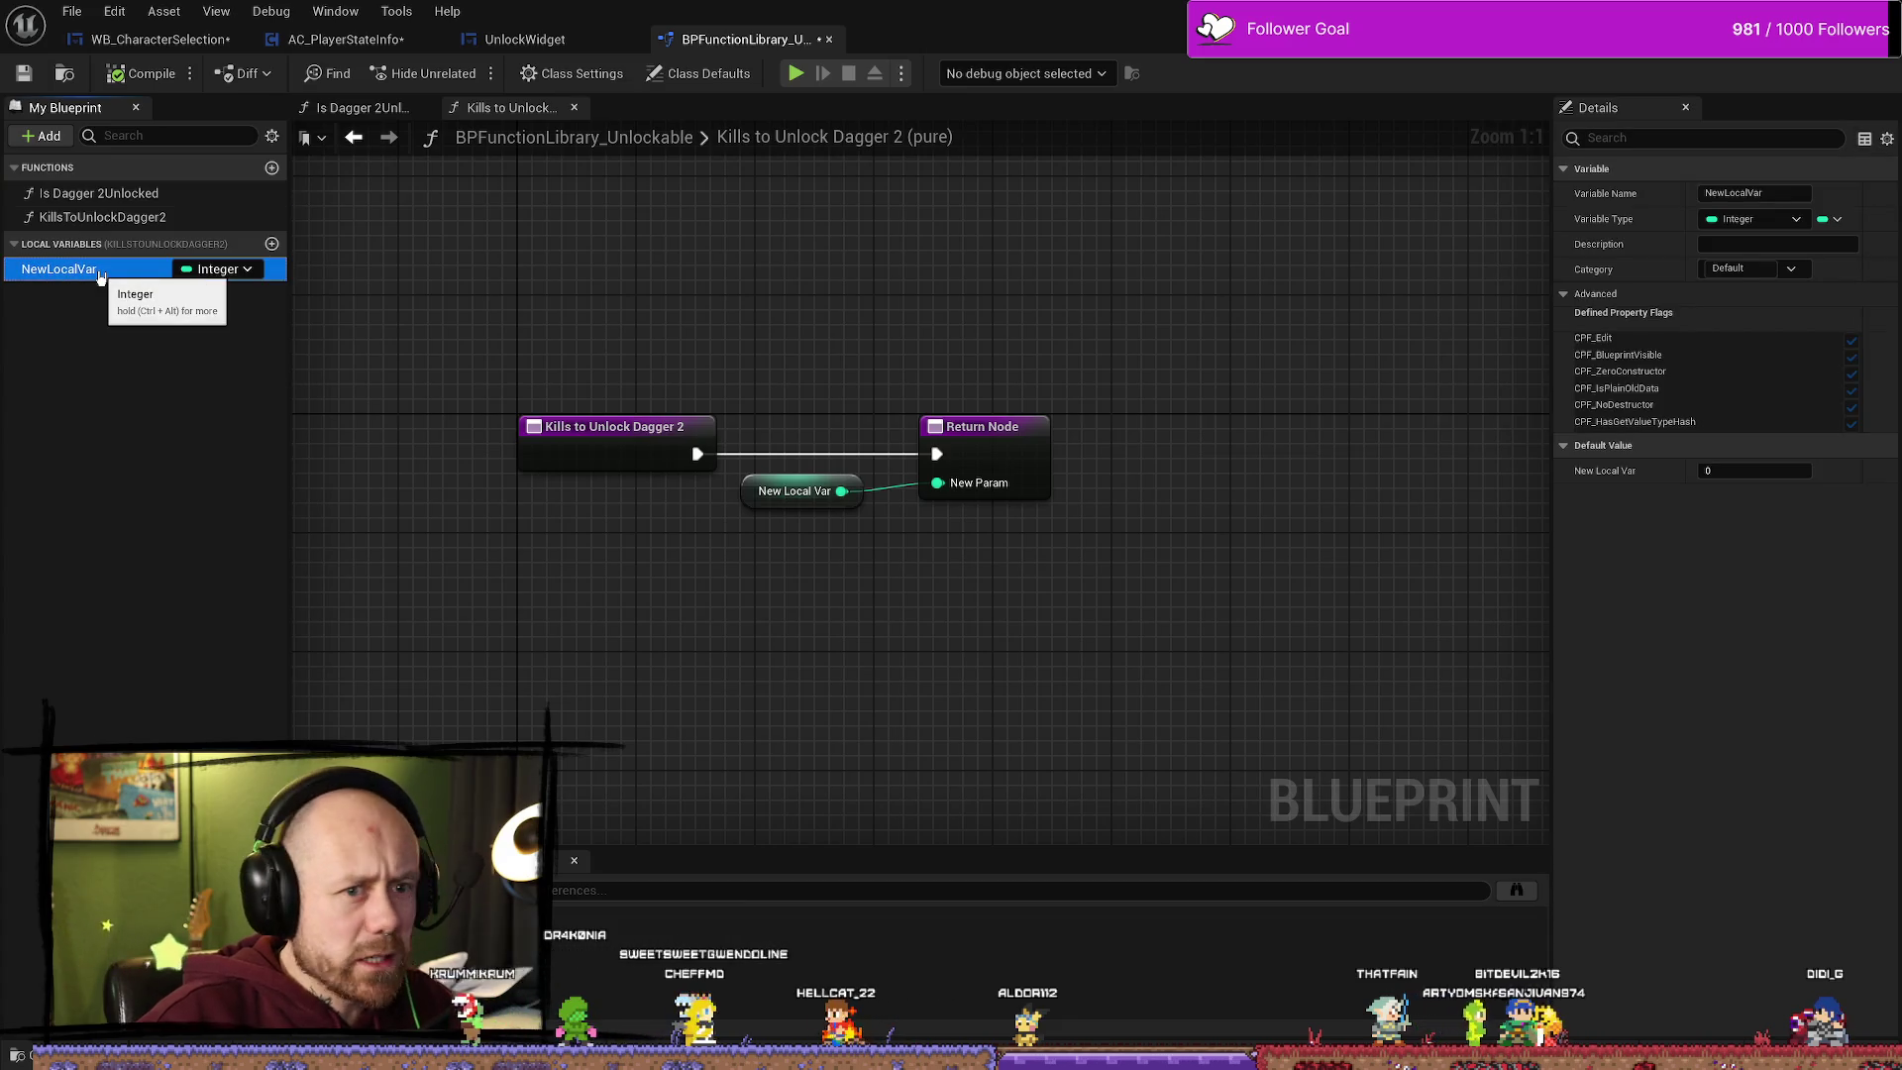
pyautogui.click(23, 74)
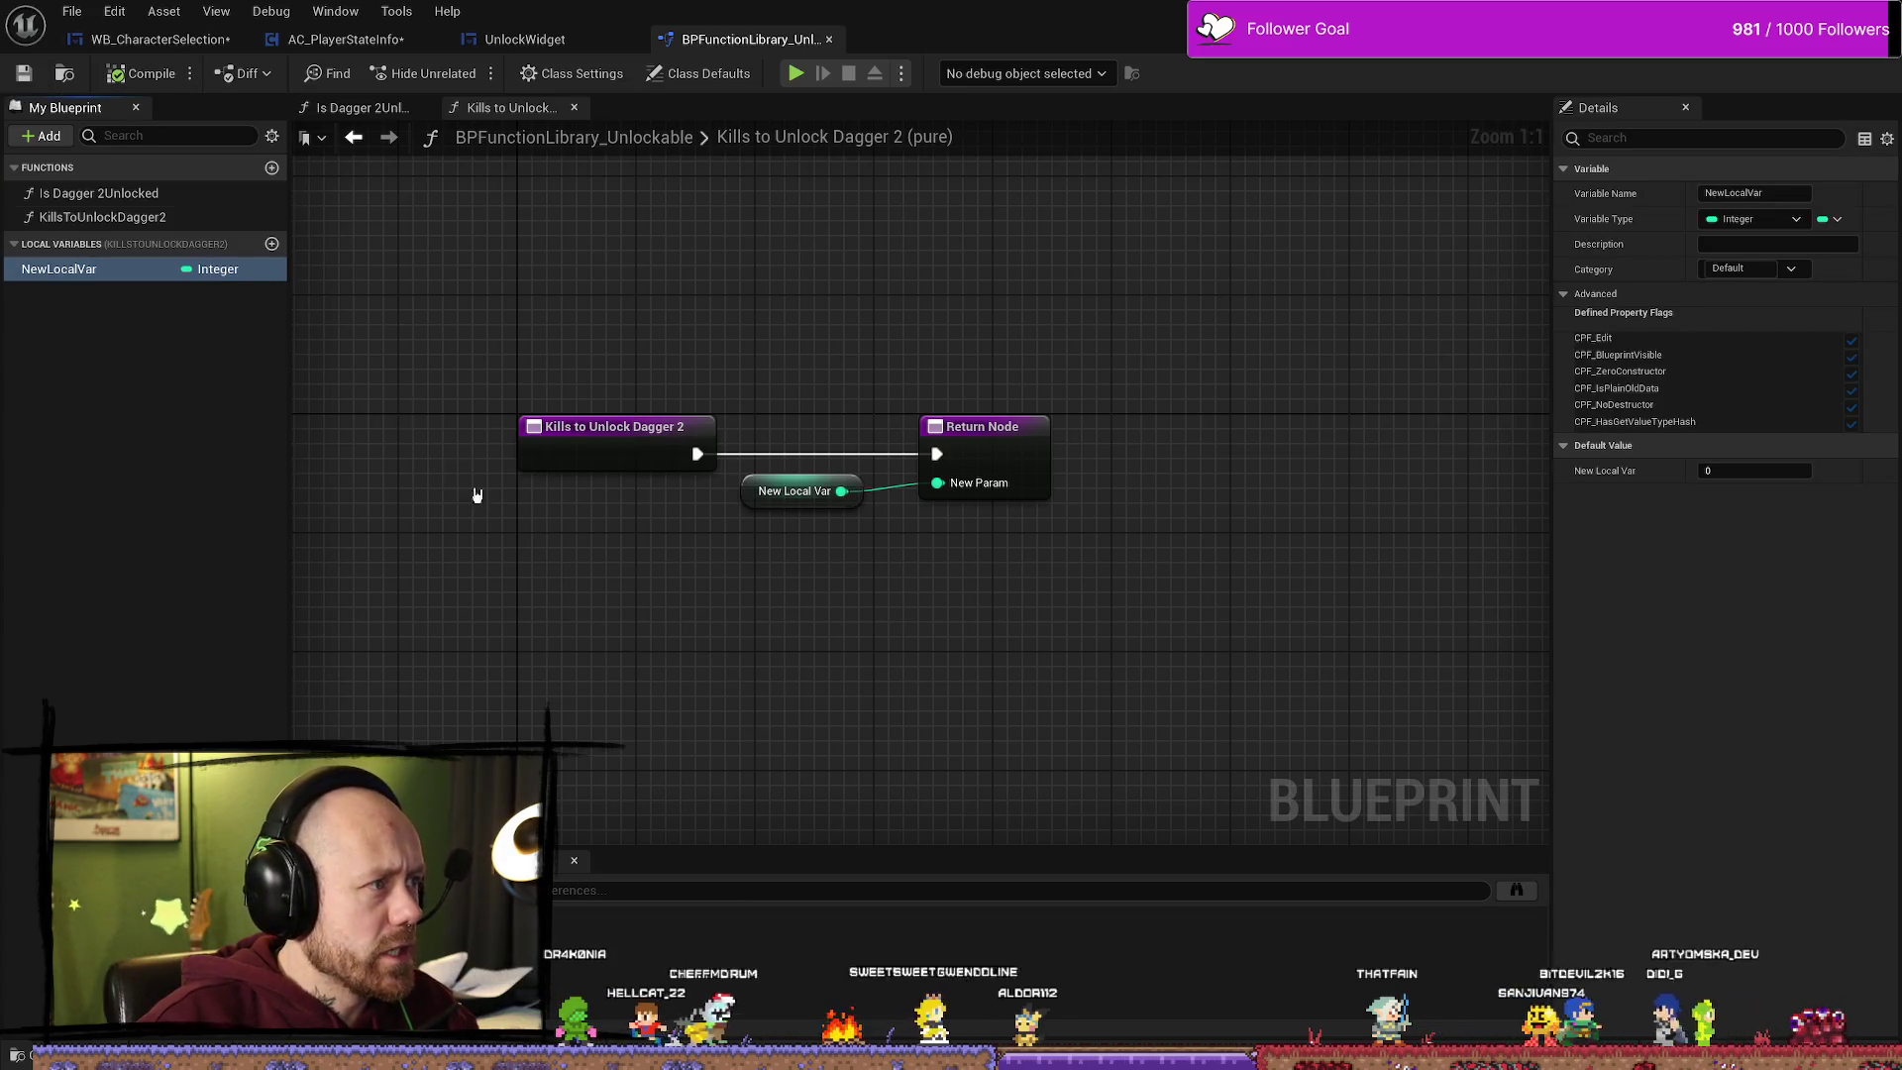
# Step: Rename the NewLocalVar local variable to KillToUnlockDagger2
pyautogui.click(109, 269)
pyautogui.rightClick(113, 271)
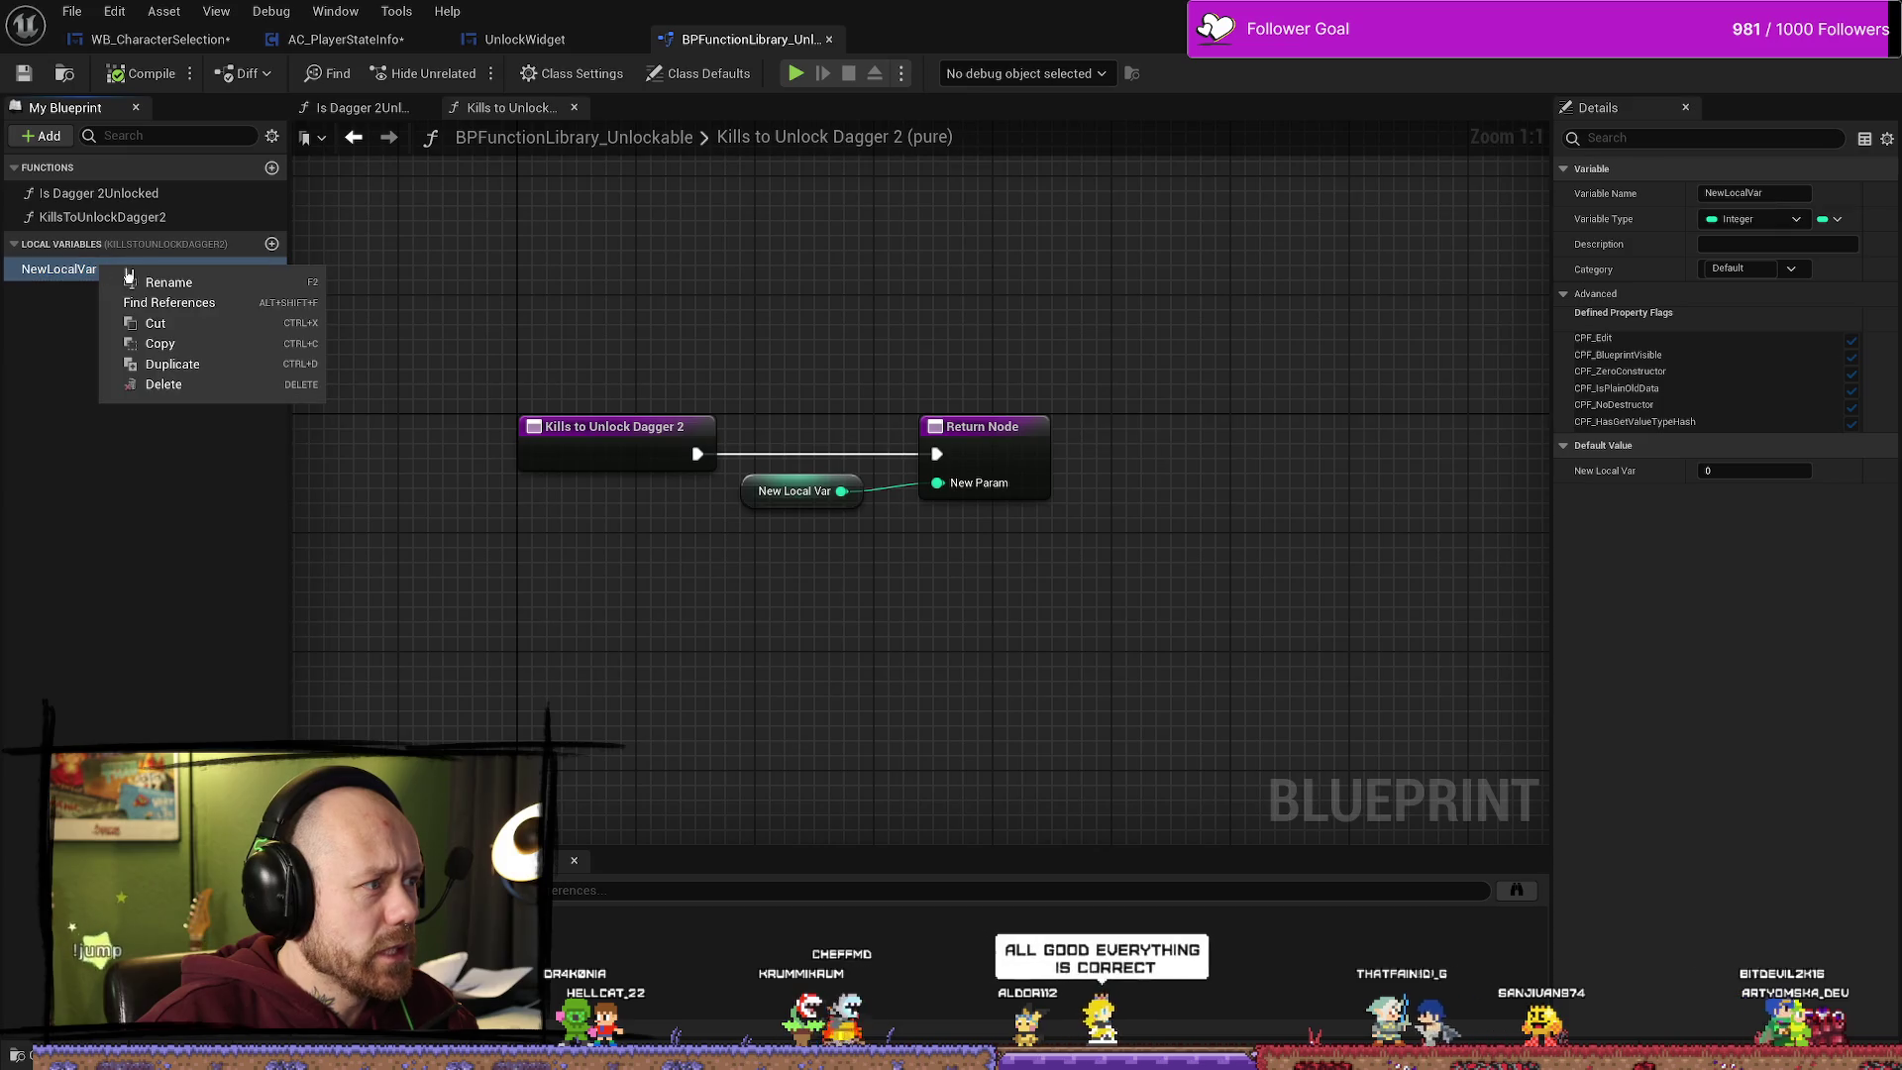
pyautogui.click(1784, 194)
pyautogui.doubleClick(1784, 195)
pyautogui.write('Kill')
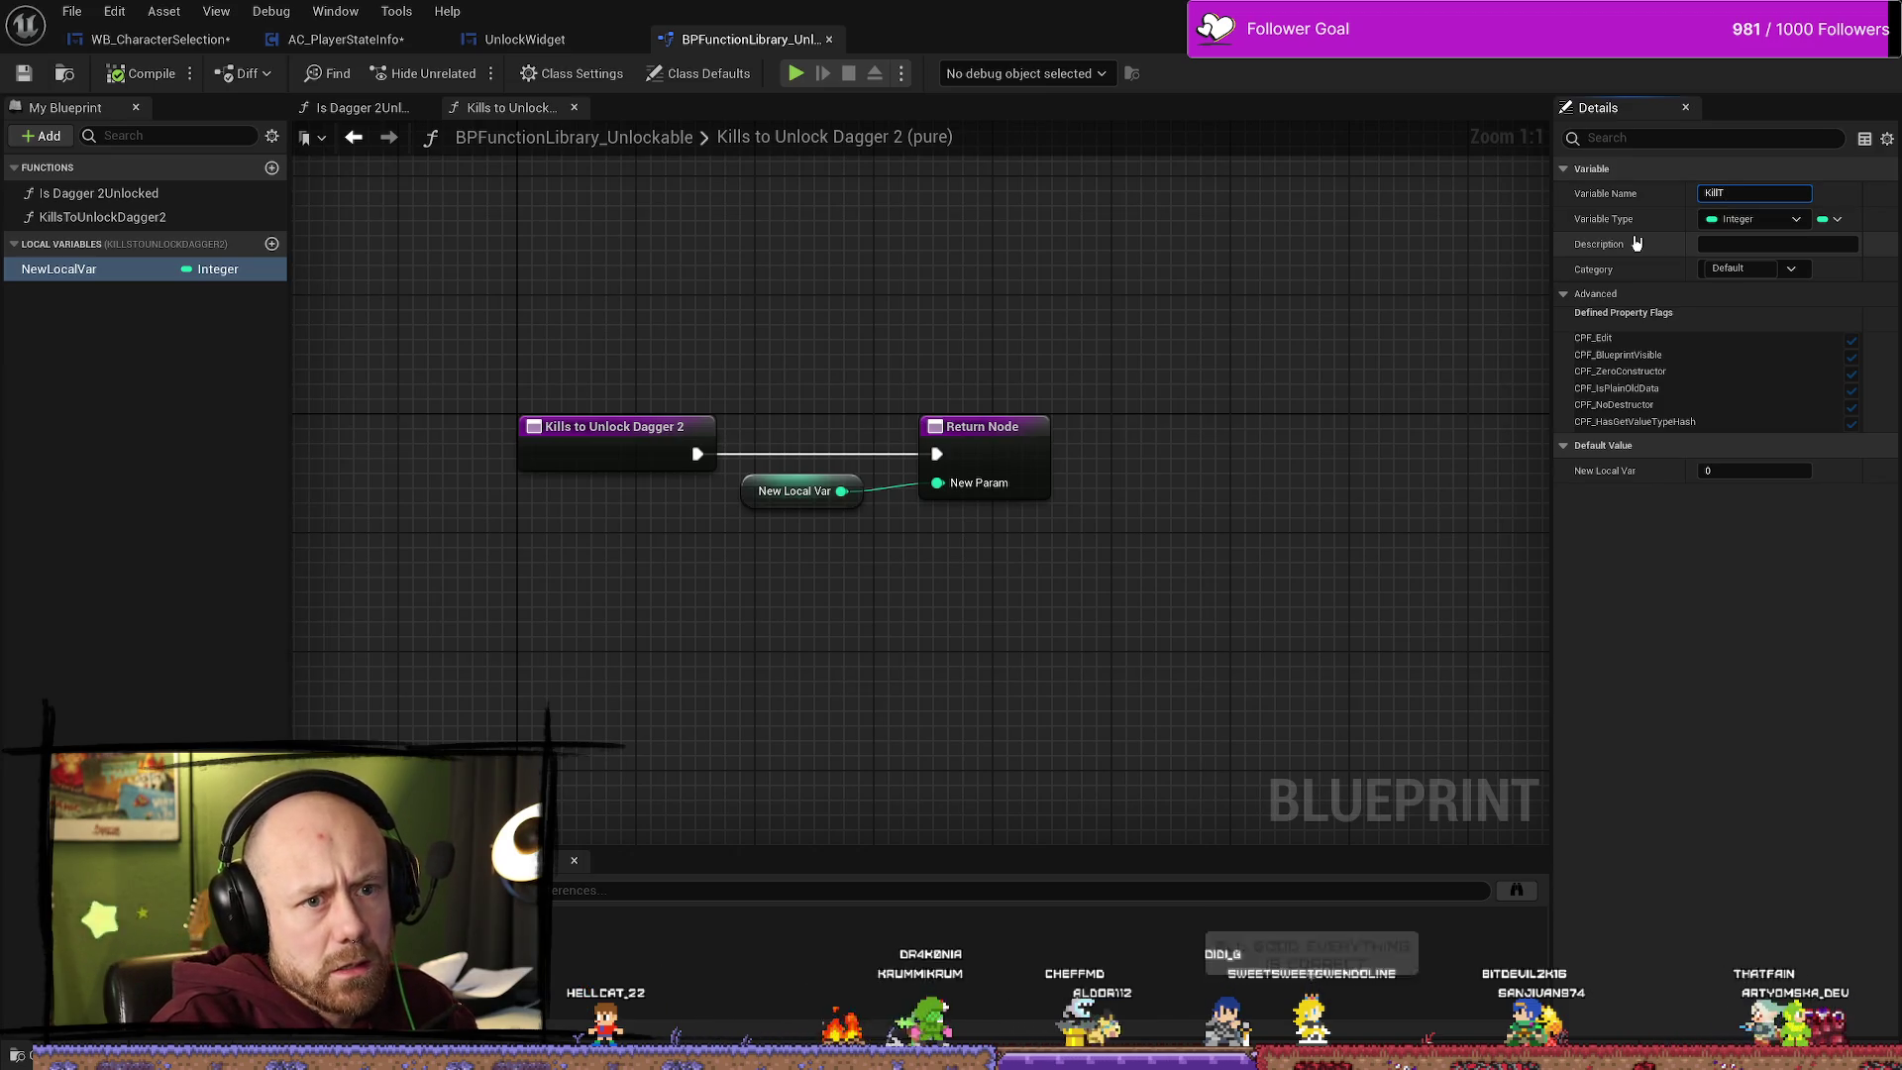
pyautogui.write('ToUnlockDagger2')
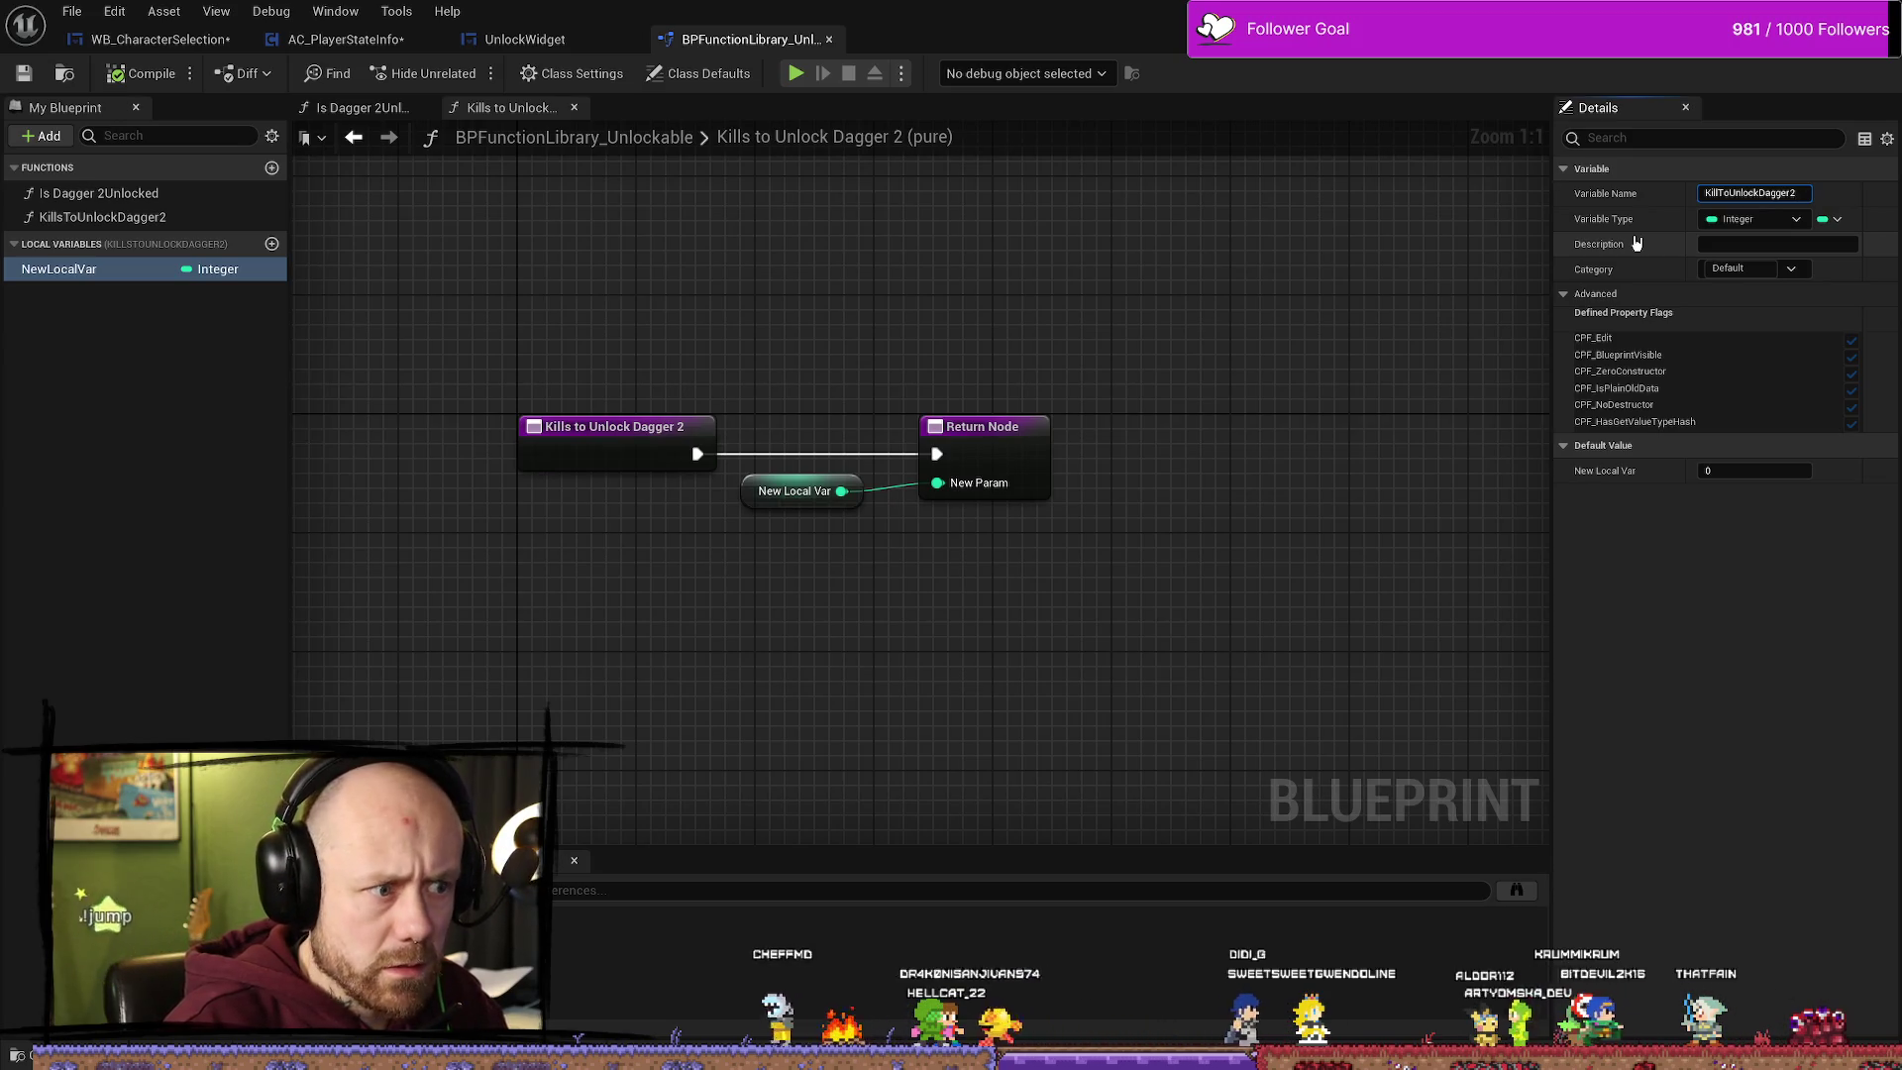
pyautogui.press('Return')
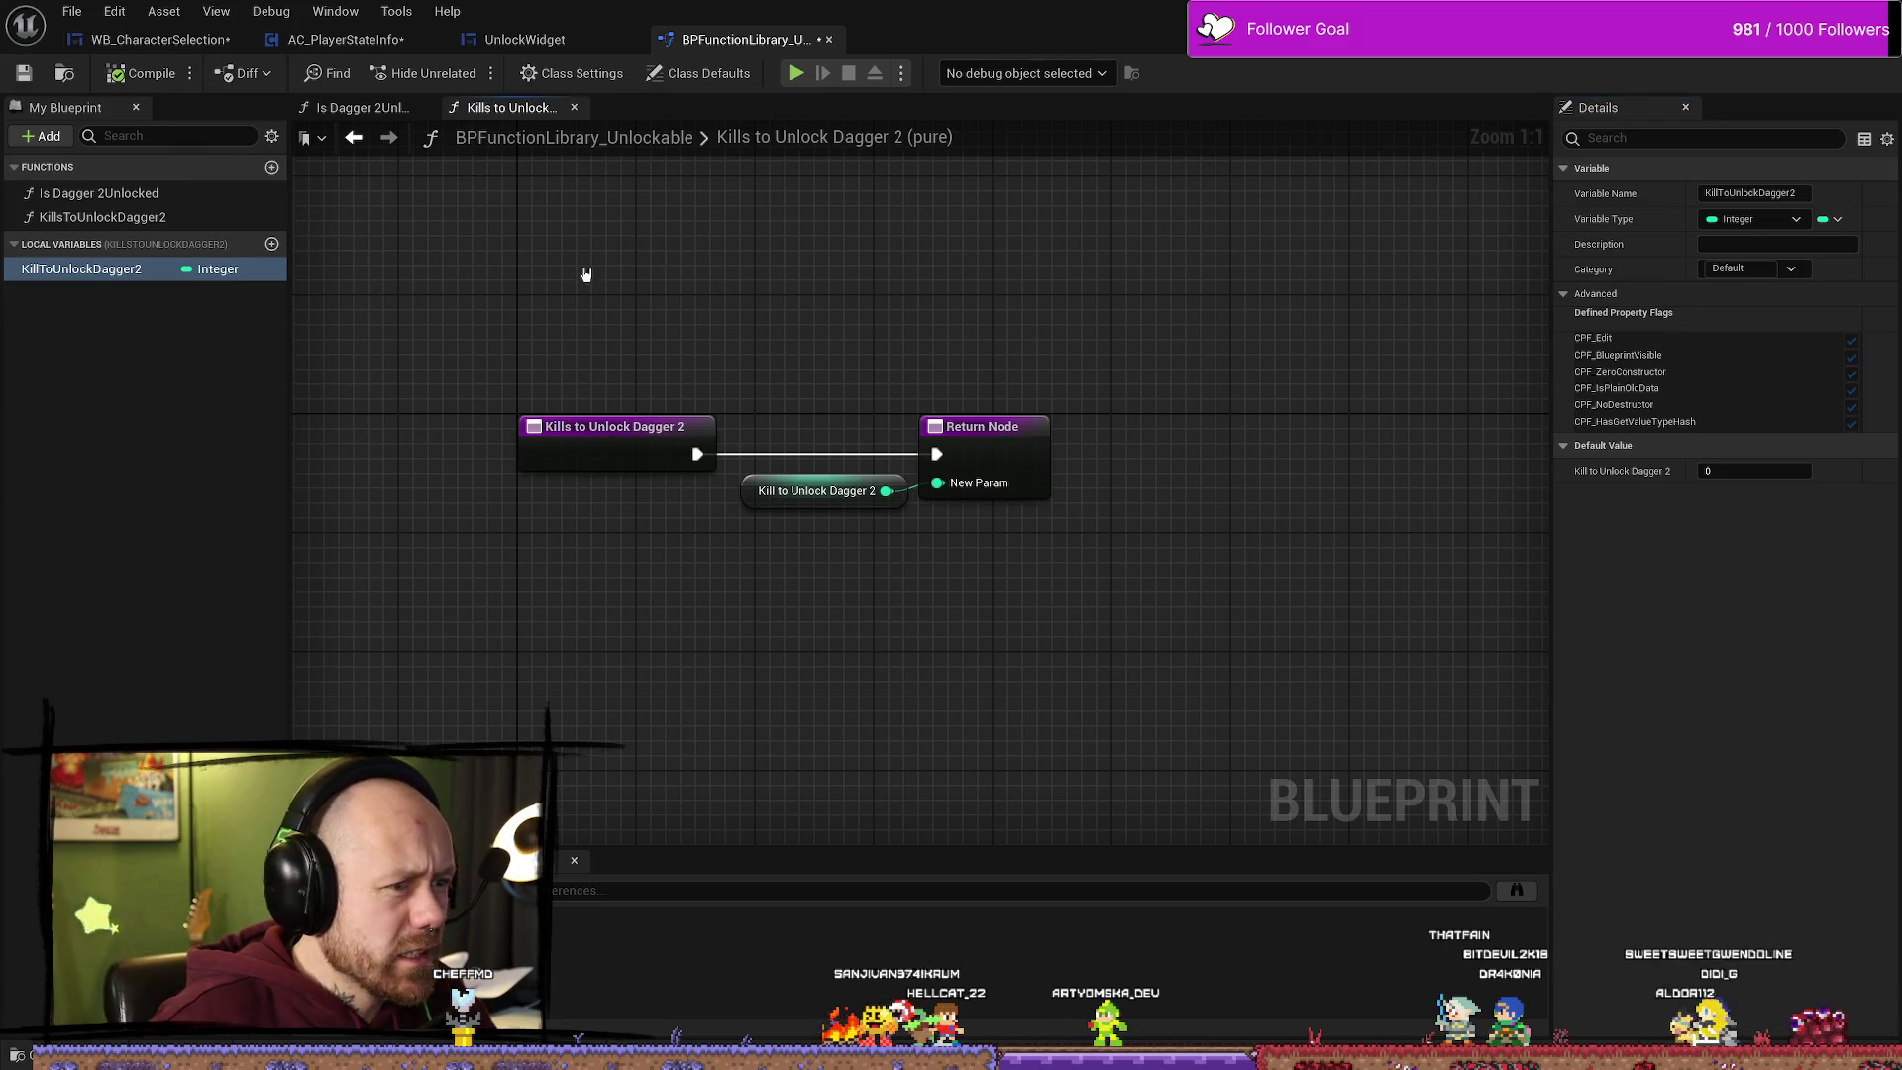
# Step: Set KillToUnlockDagger2's default value to 200
pyautogui.click(109, 217)
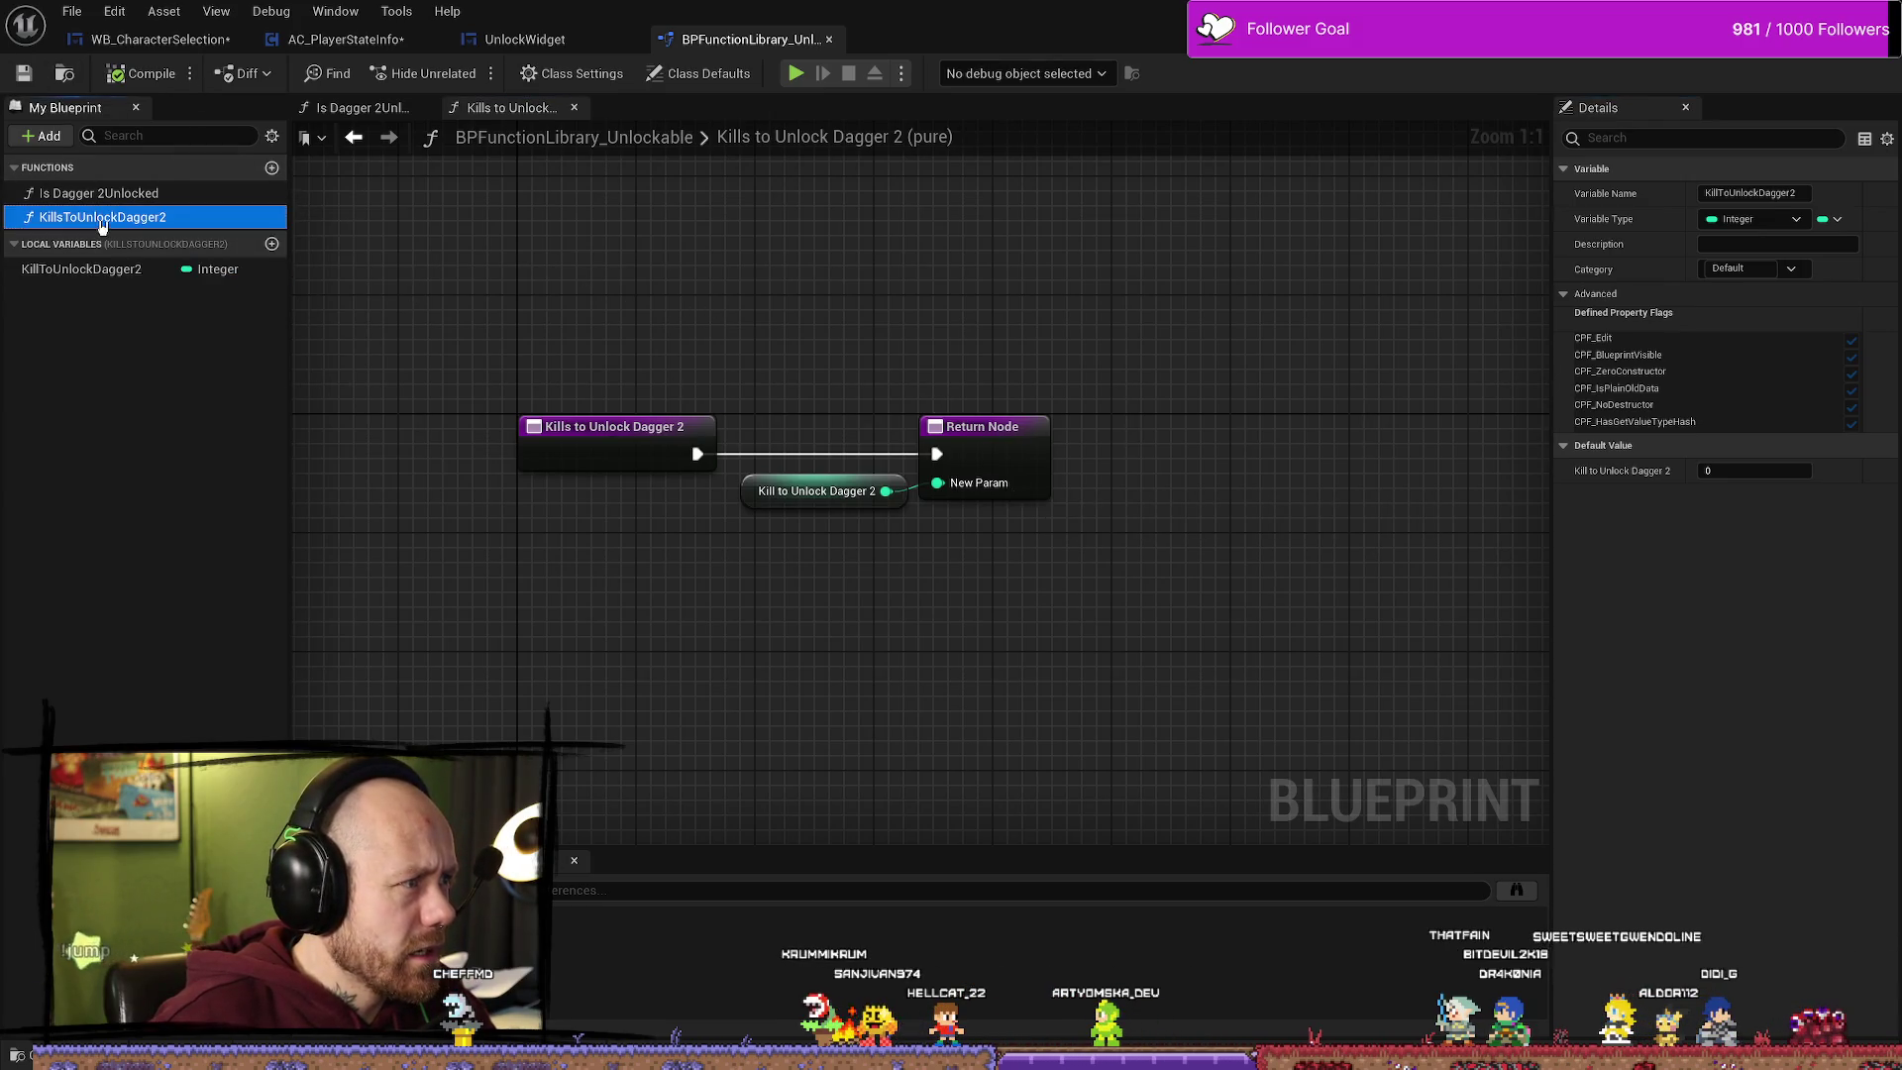
pyautogui.click(124, 270)
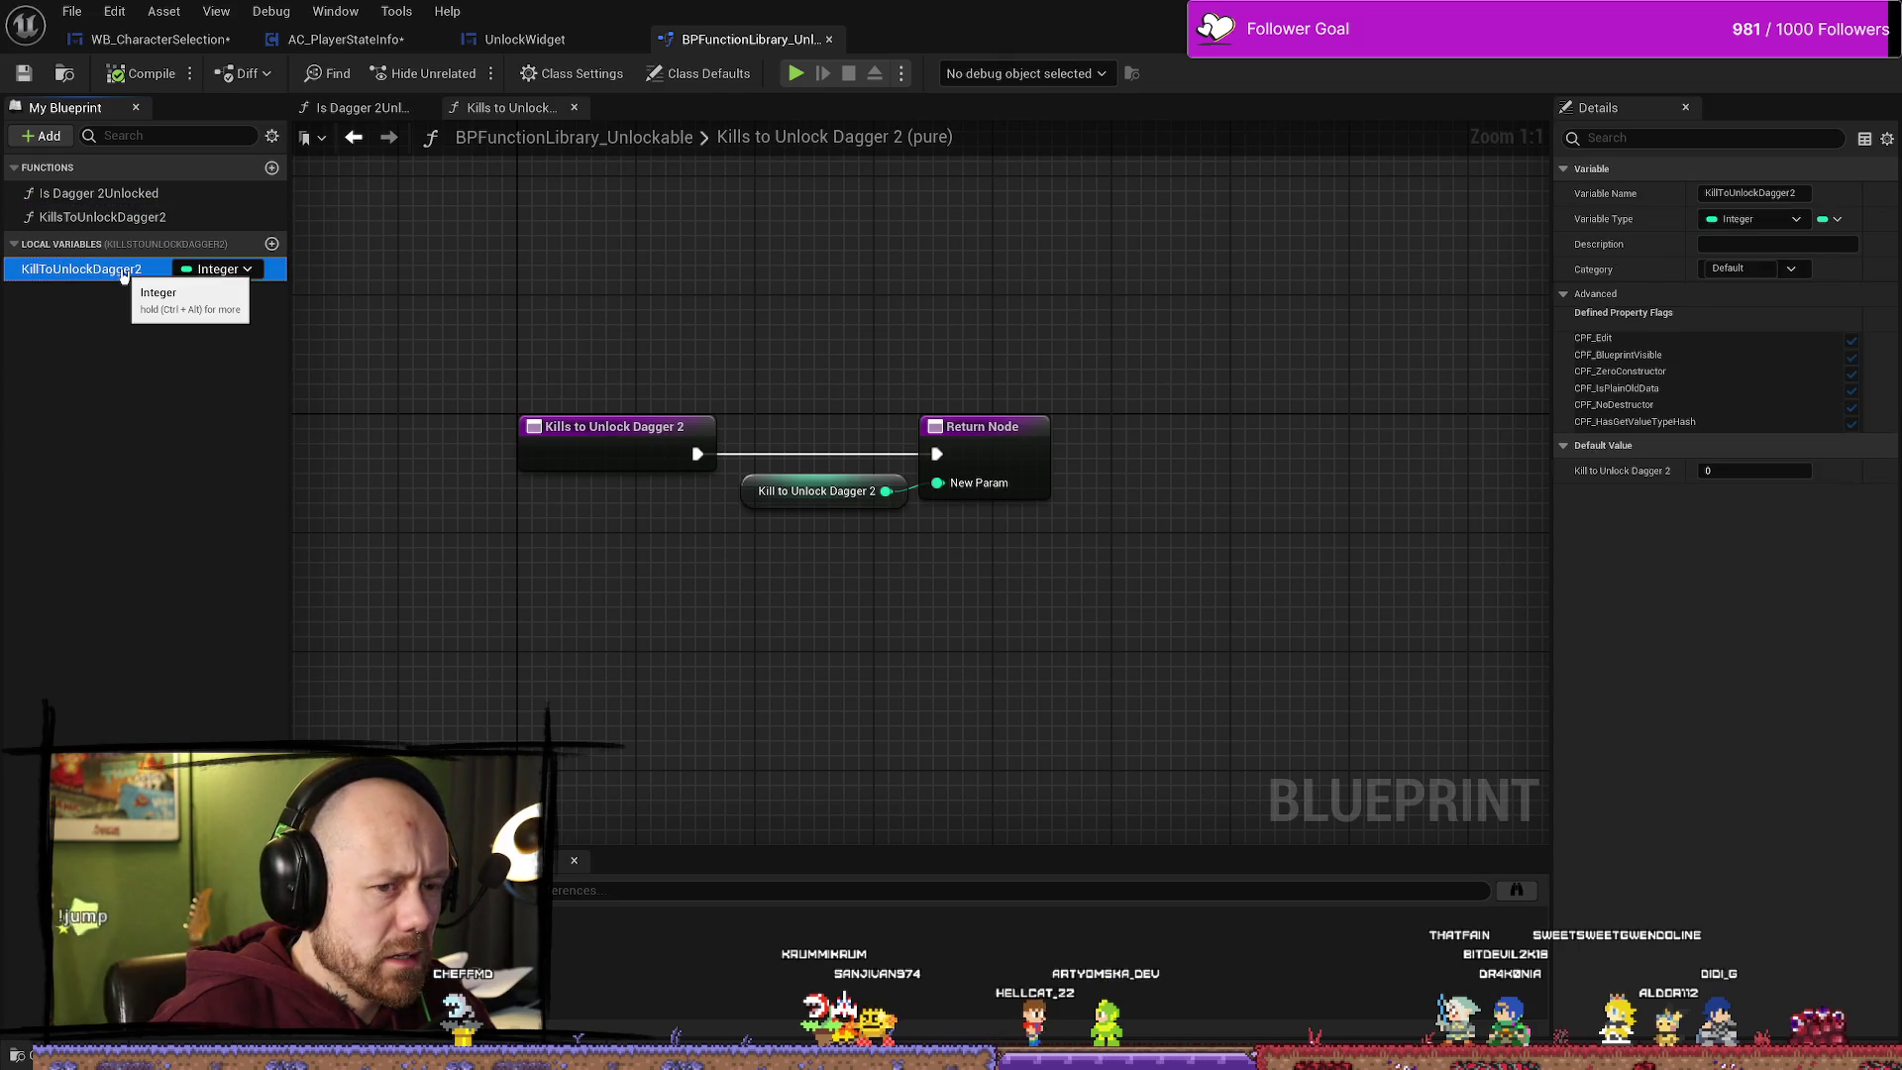
pyautogui.click(97, 219)
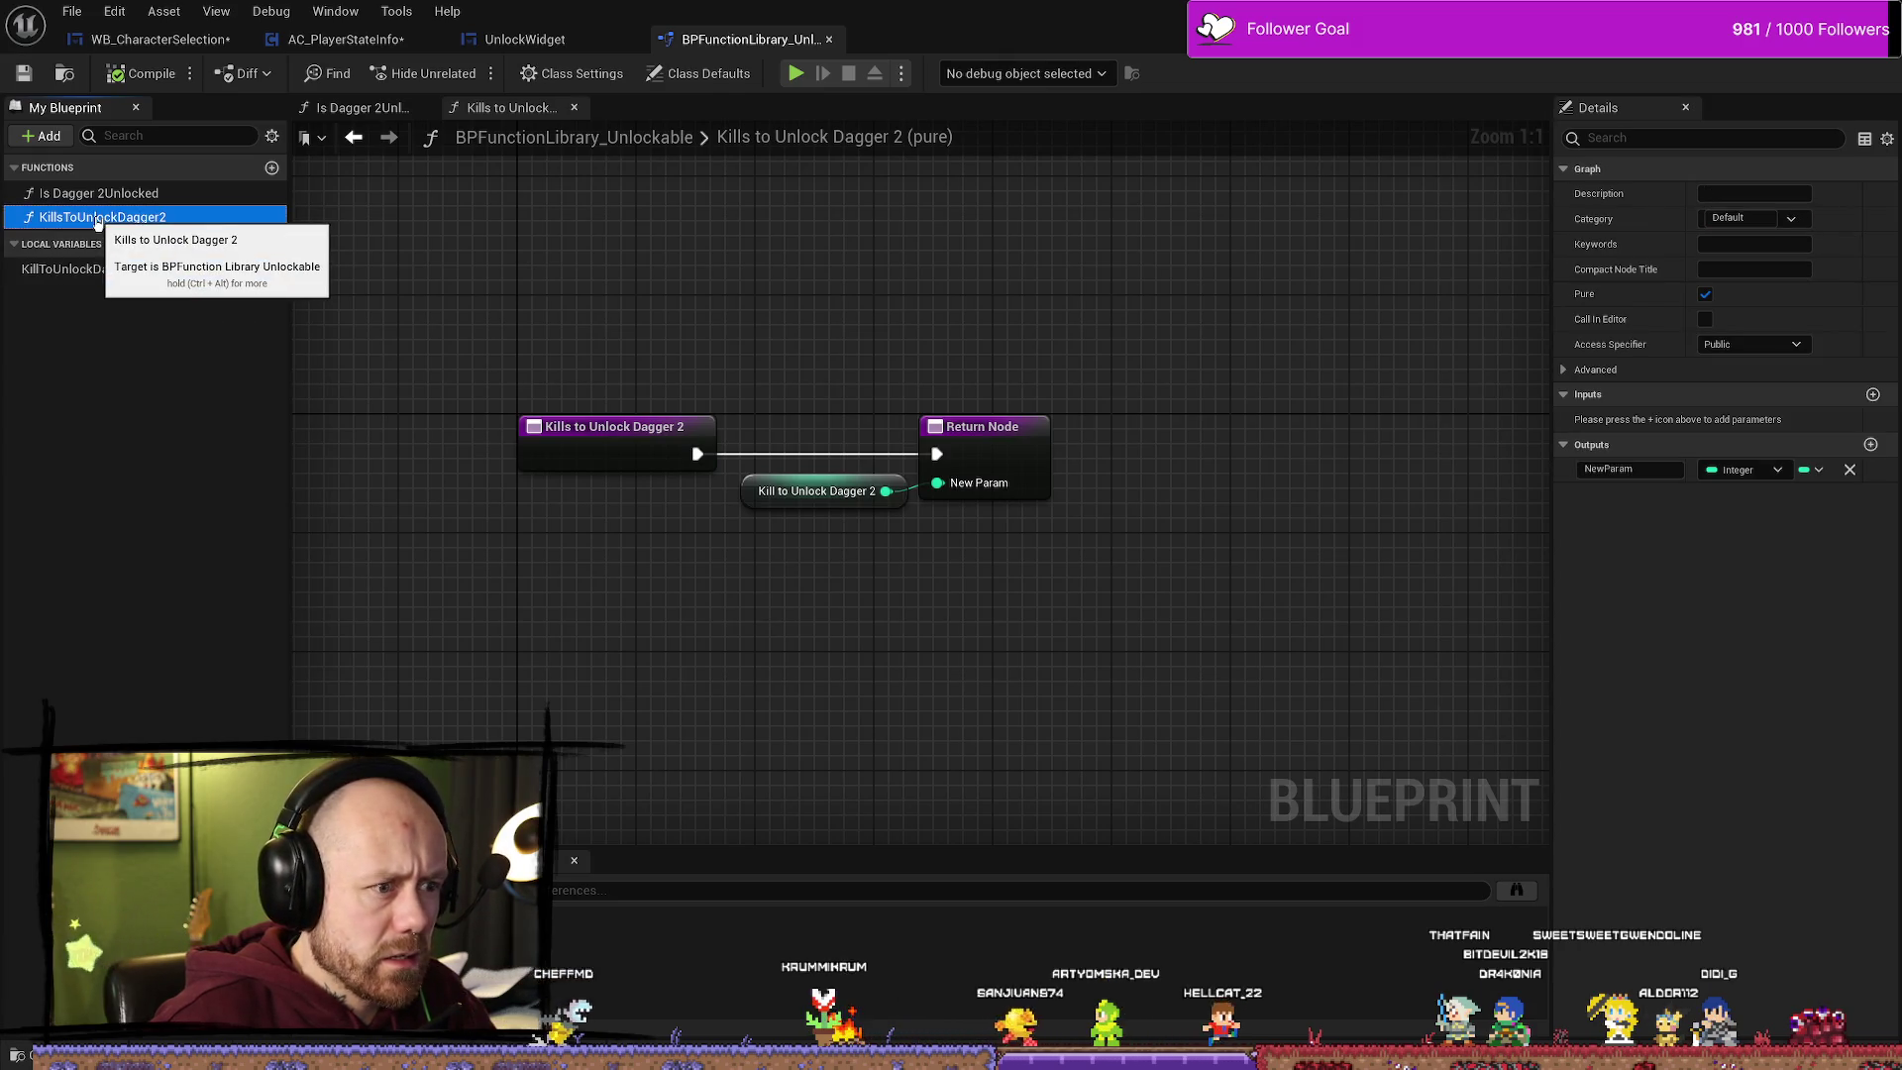
pyautogui.click(81, 268)
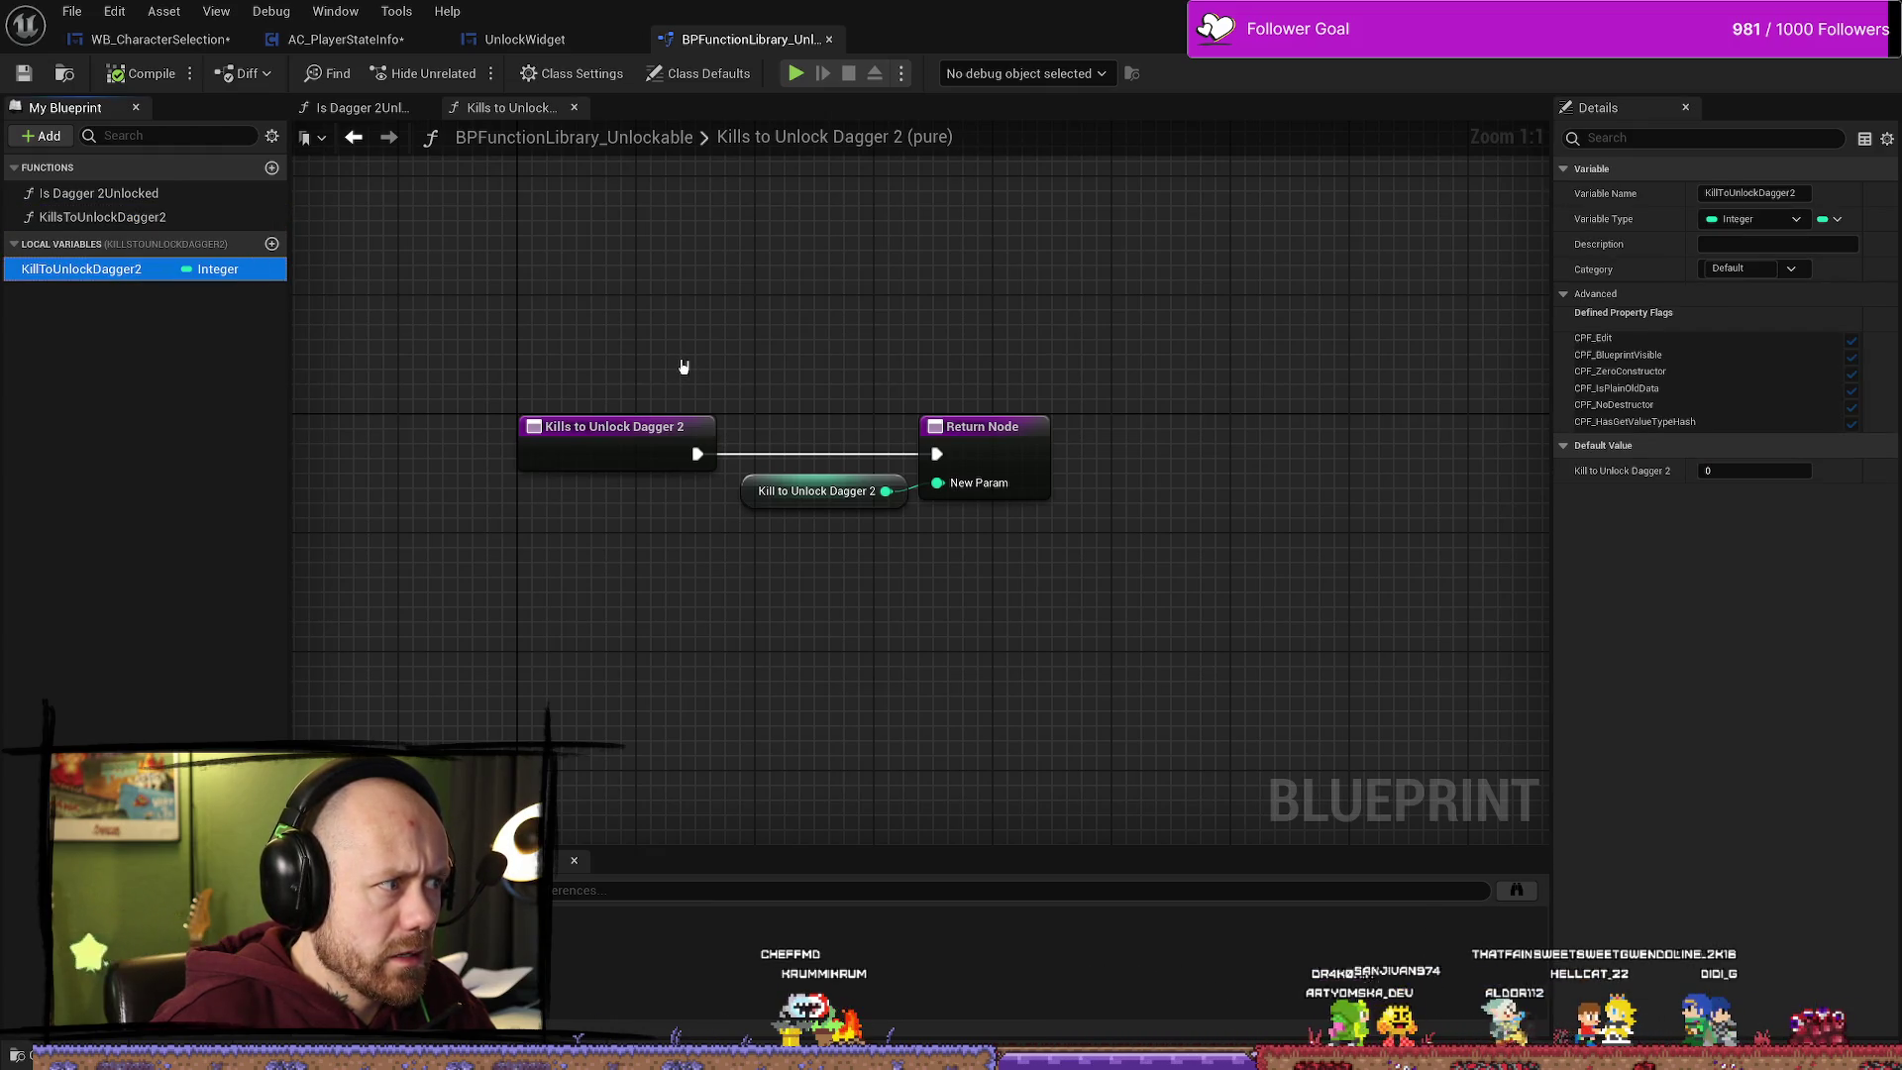
pyautogui.click(1767, 472)
pyautogui.write('200')
pyautogui.press('Return')
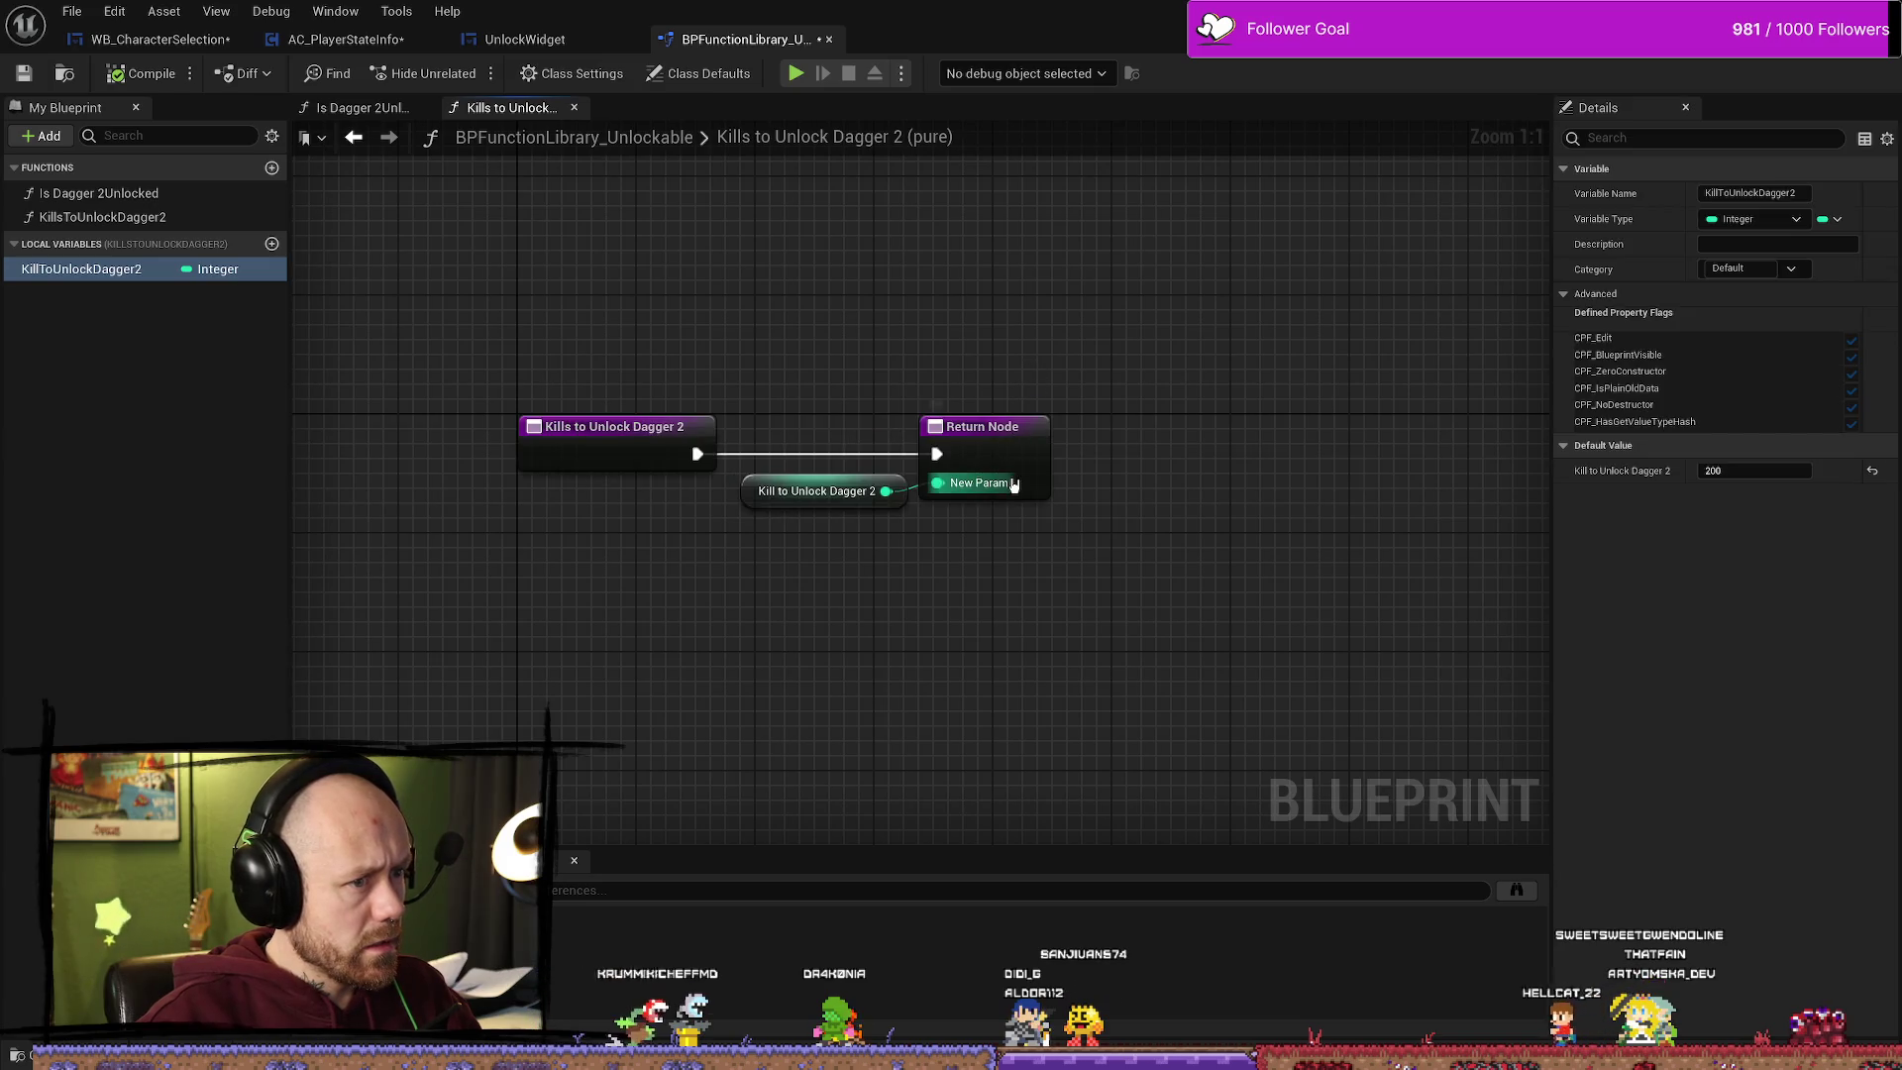
# Step: Rename the Return Node's output to KillsToUnlockDagger2 and save the function library
pyautogui.click(990, 426)
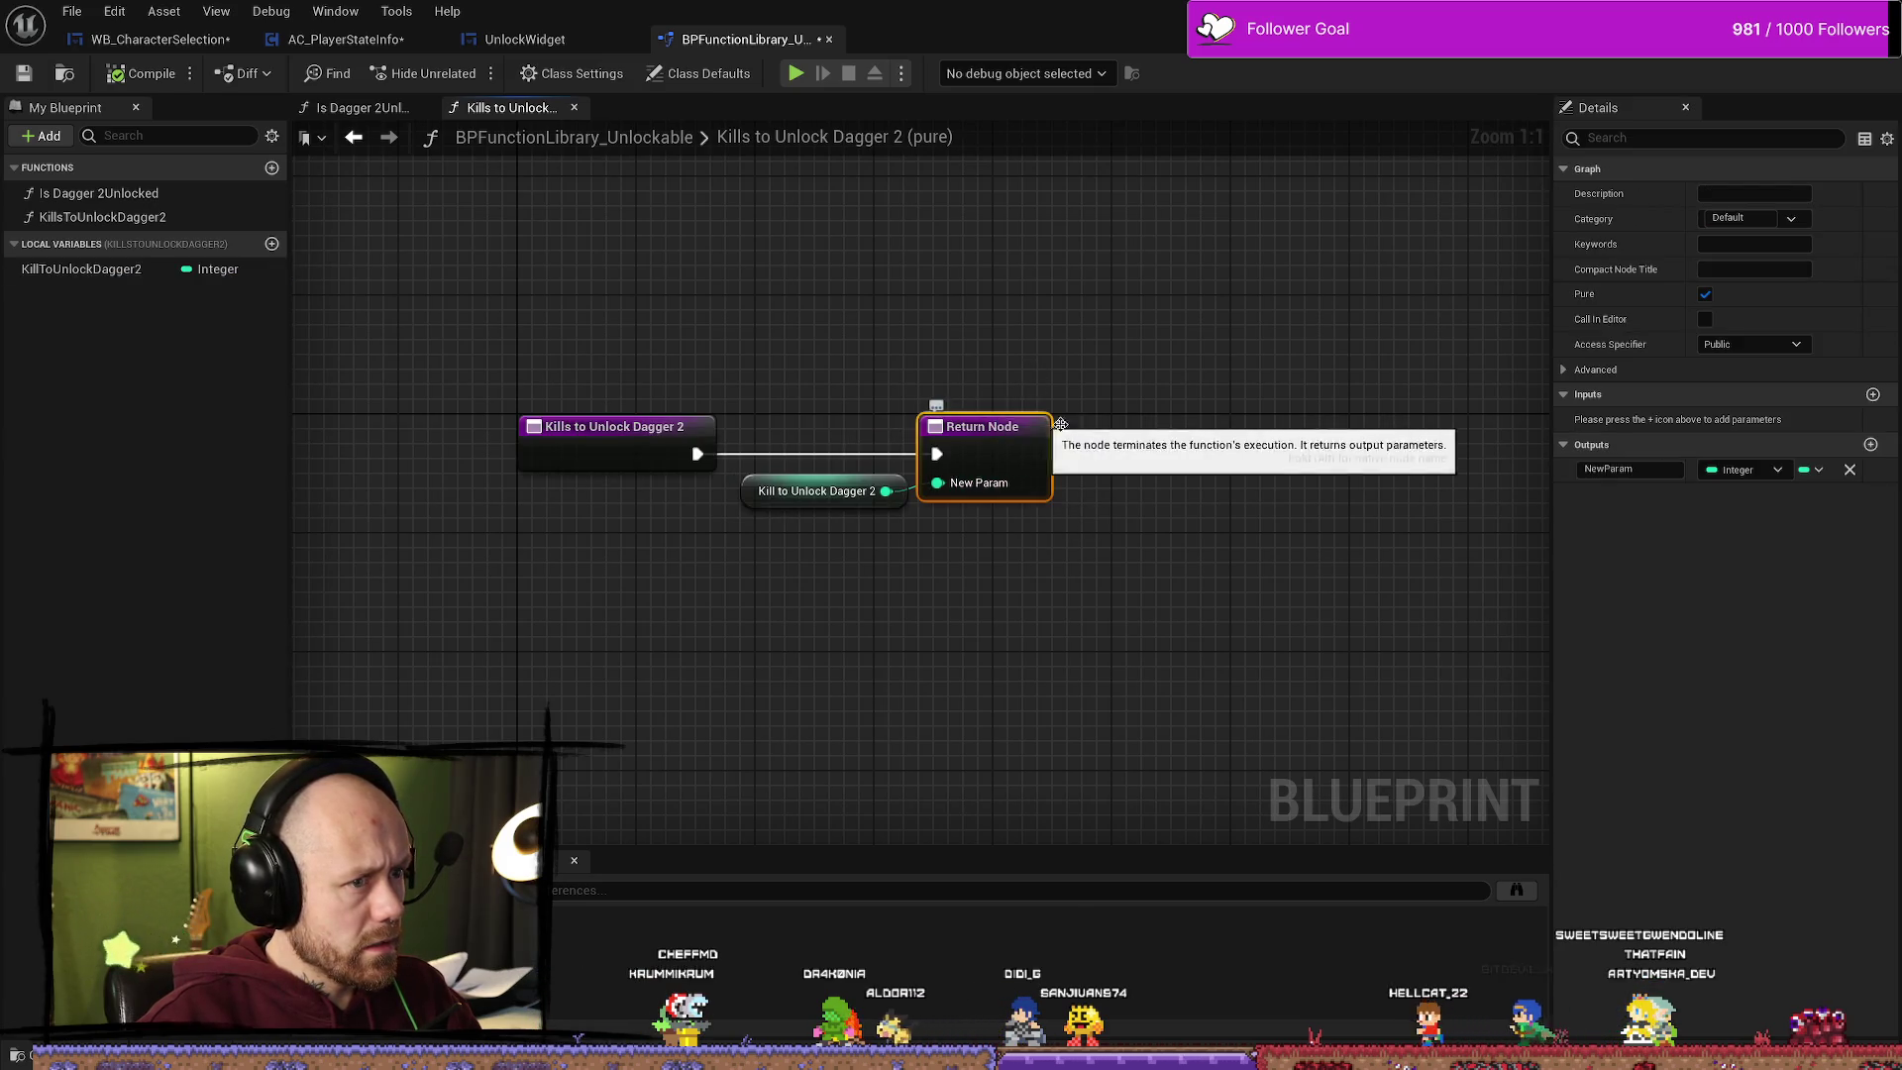
pyautogui.click(1654, 468)
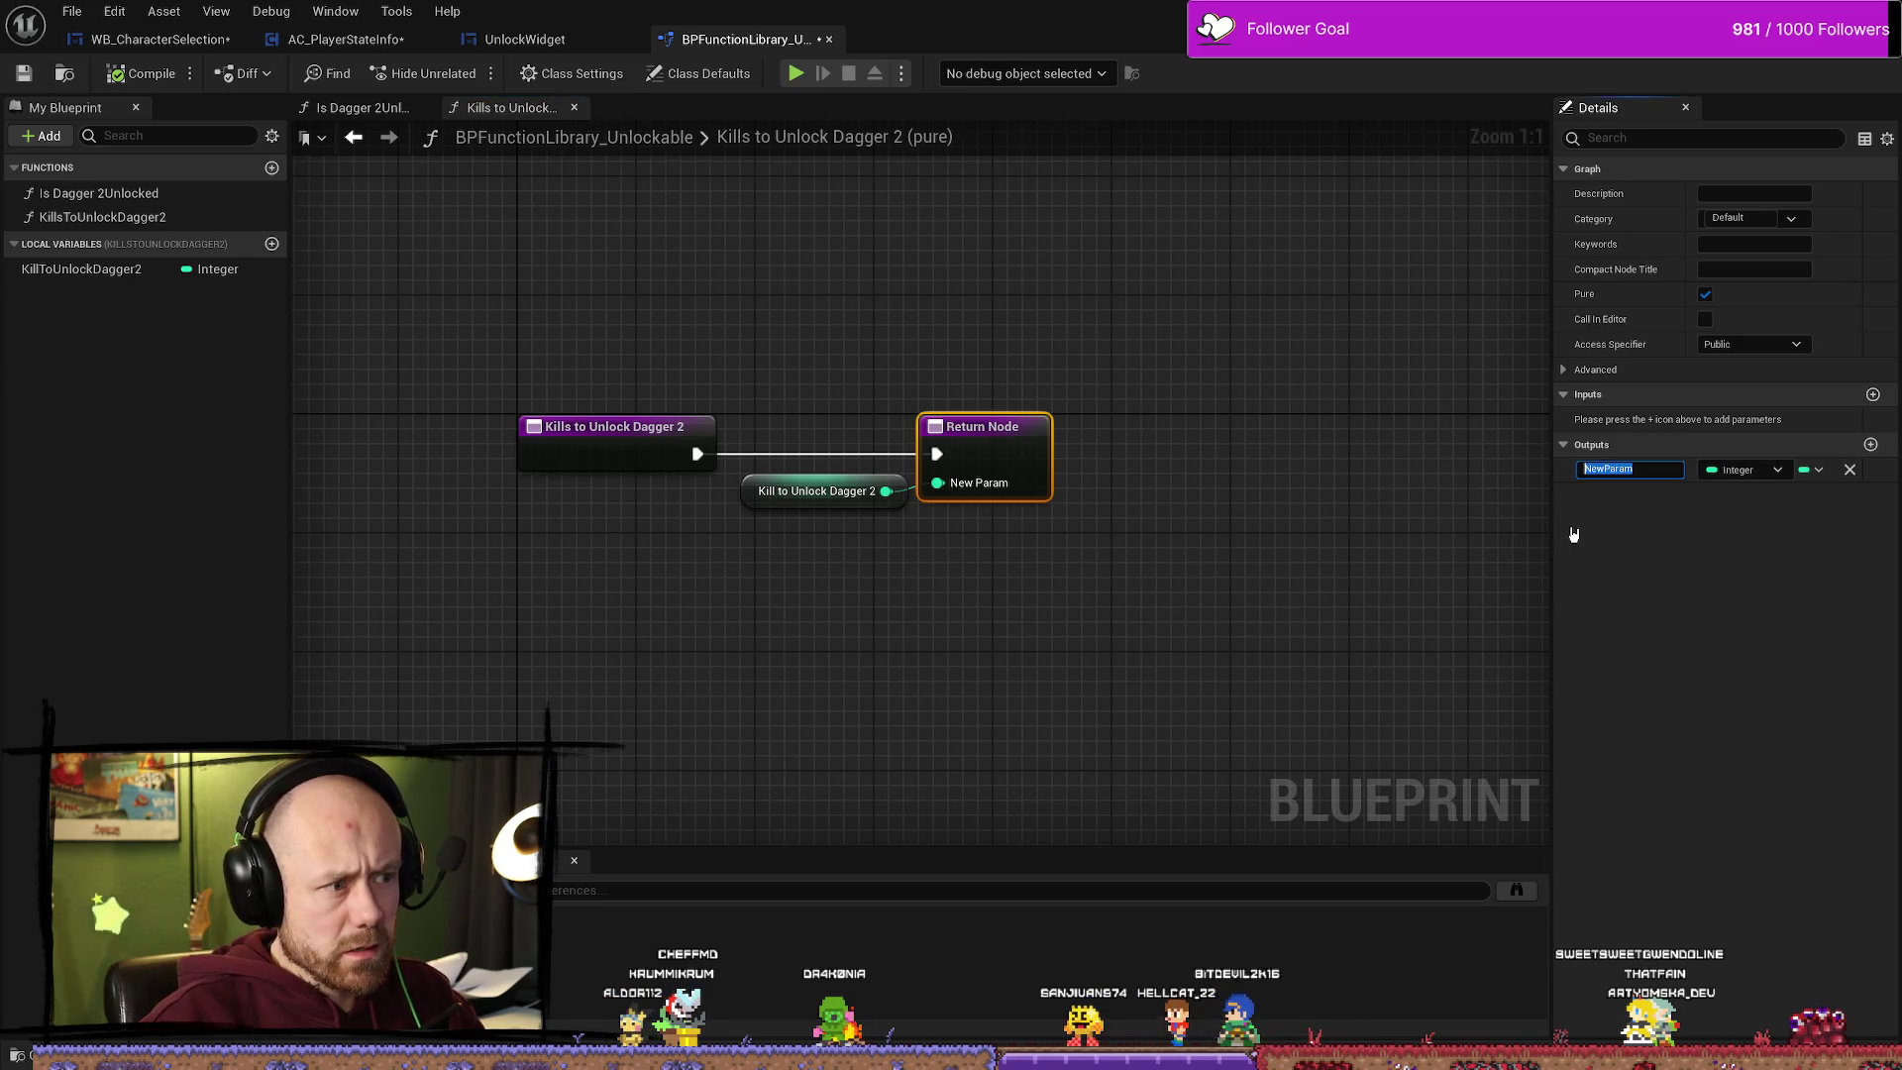
pyautogui.write('KillsToUnlockDagge')
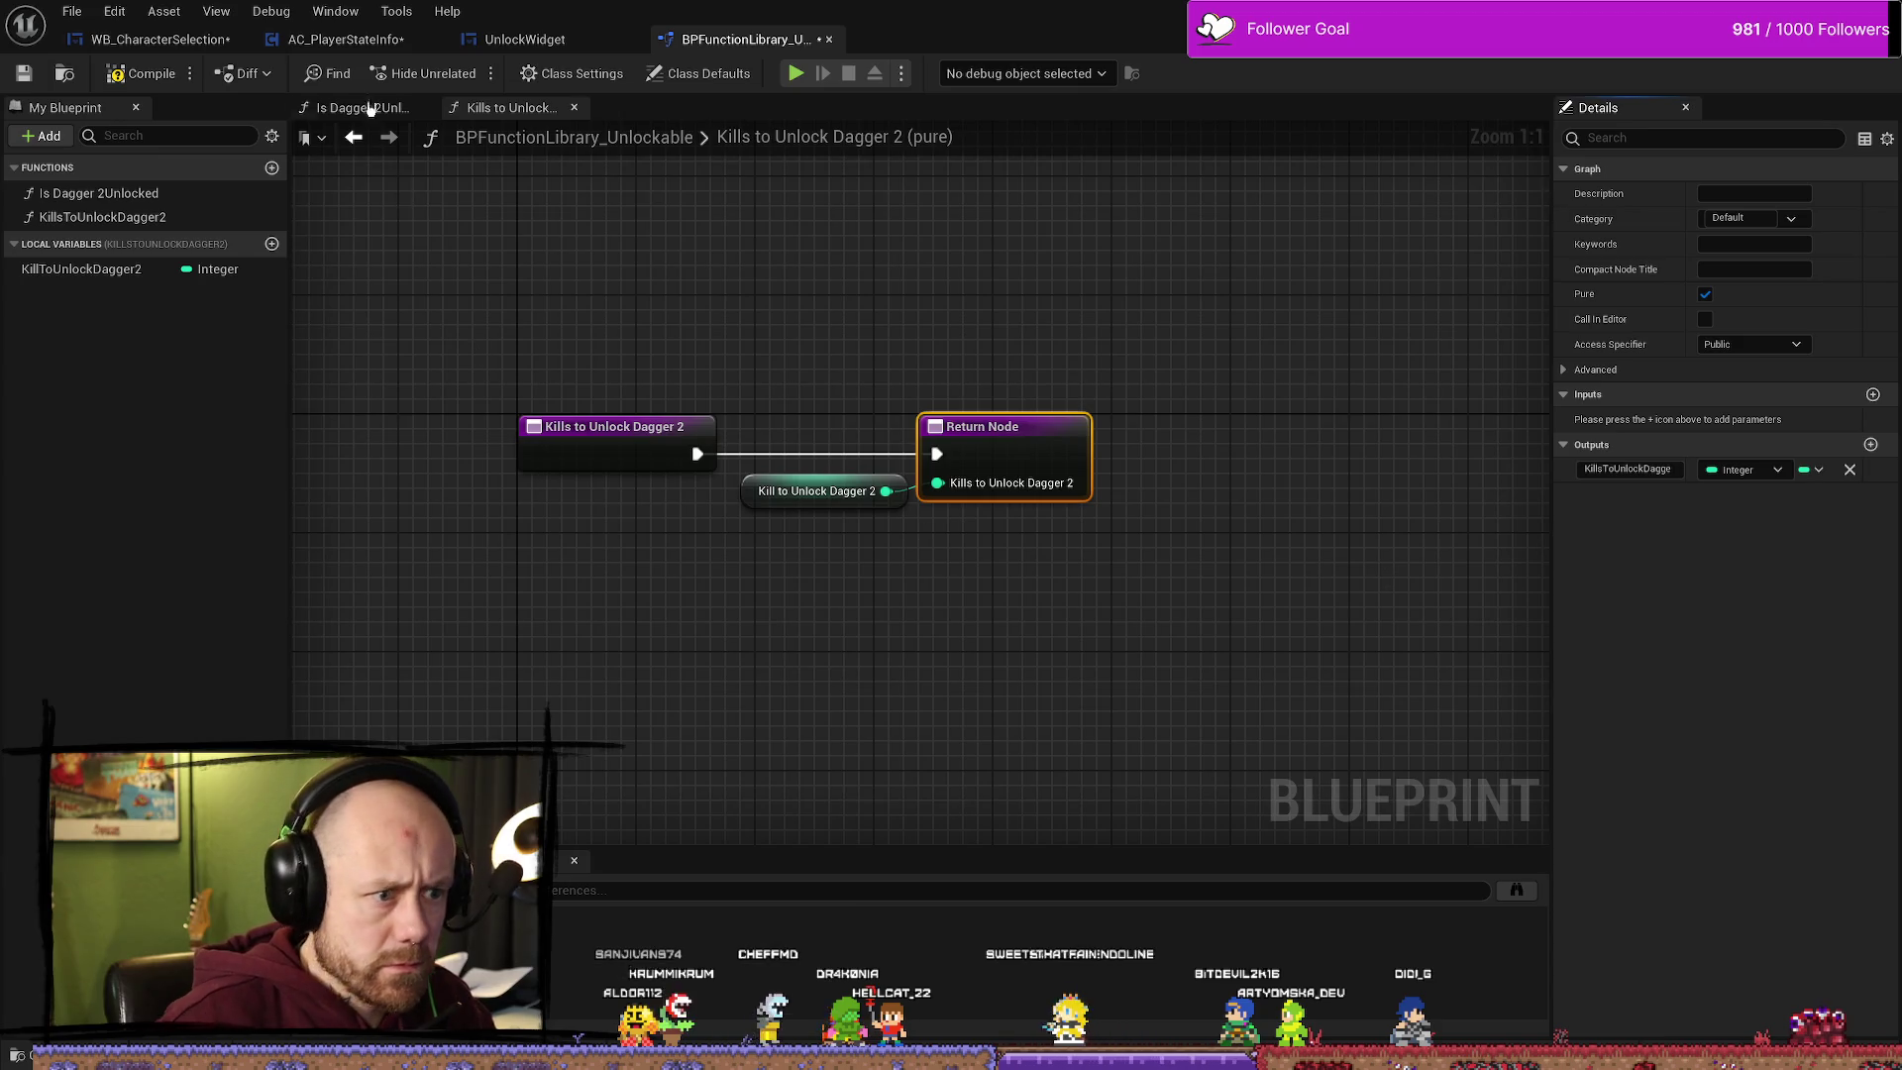
pyautogui.click(34, 77)
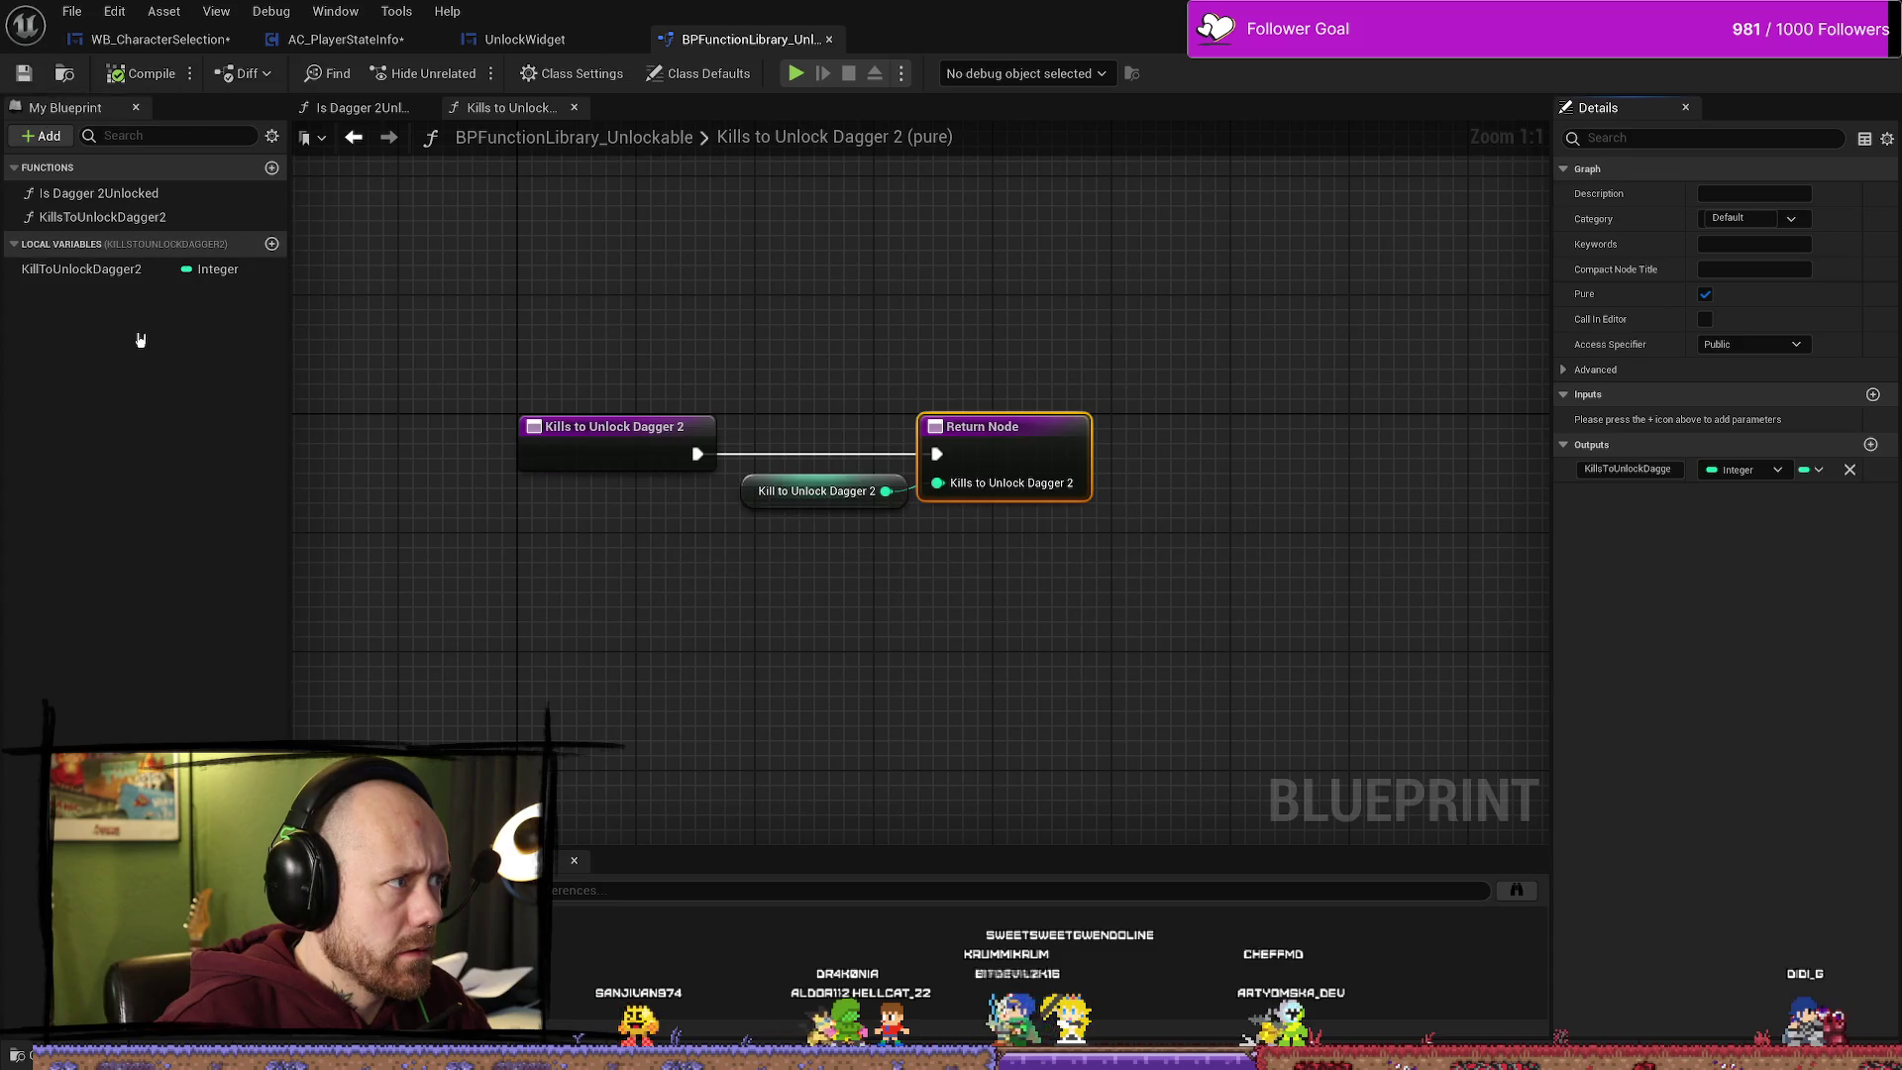
# Step: Switch between the Is Dagger 2Unlocked and Kills to Unlock Dagger 2 graphs, ending on Is Dagger 2Unlocked
pyautogui.doubleClick(130, 195)
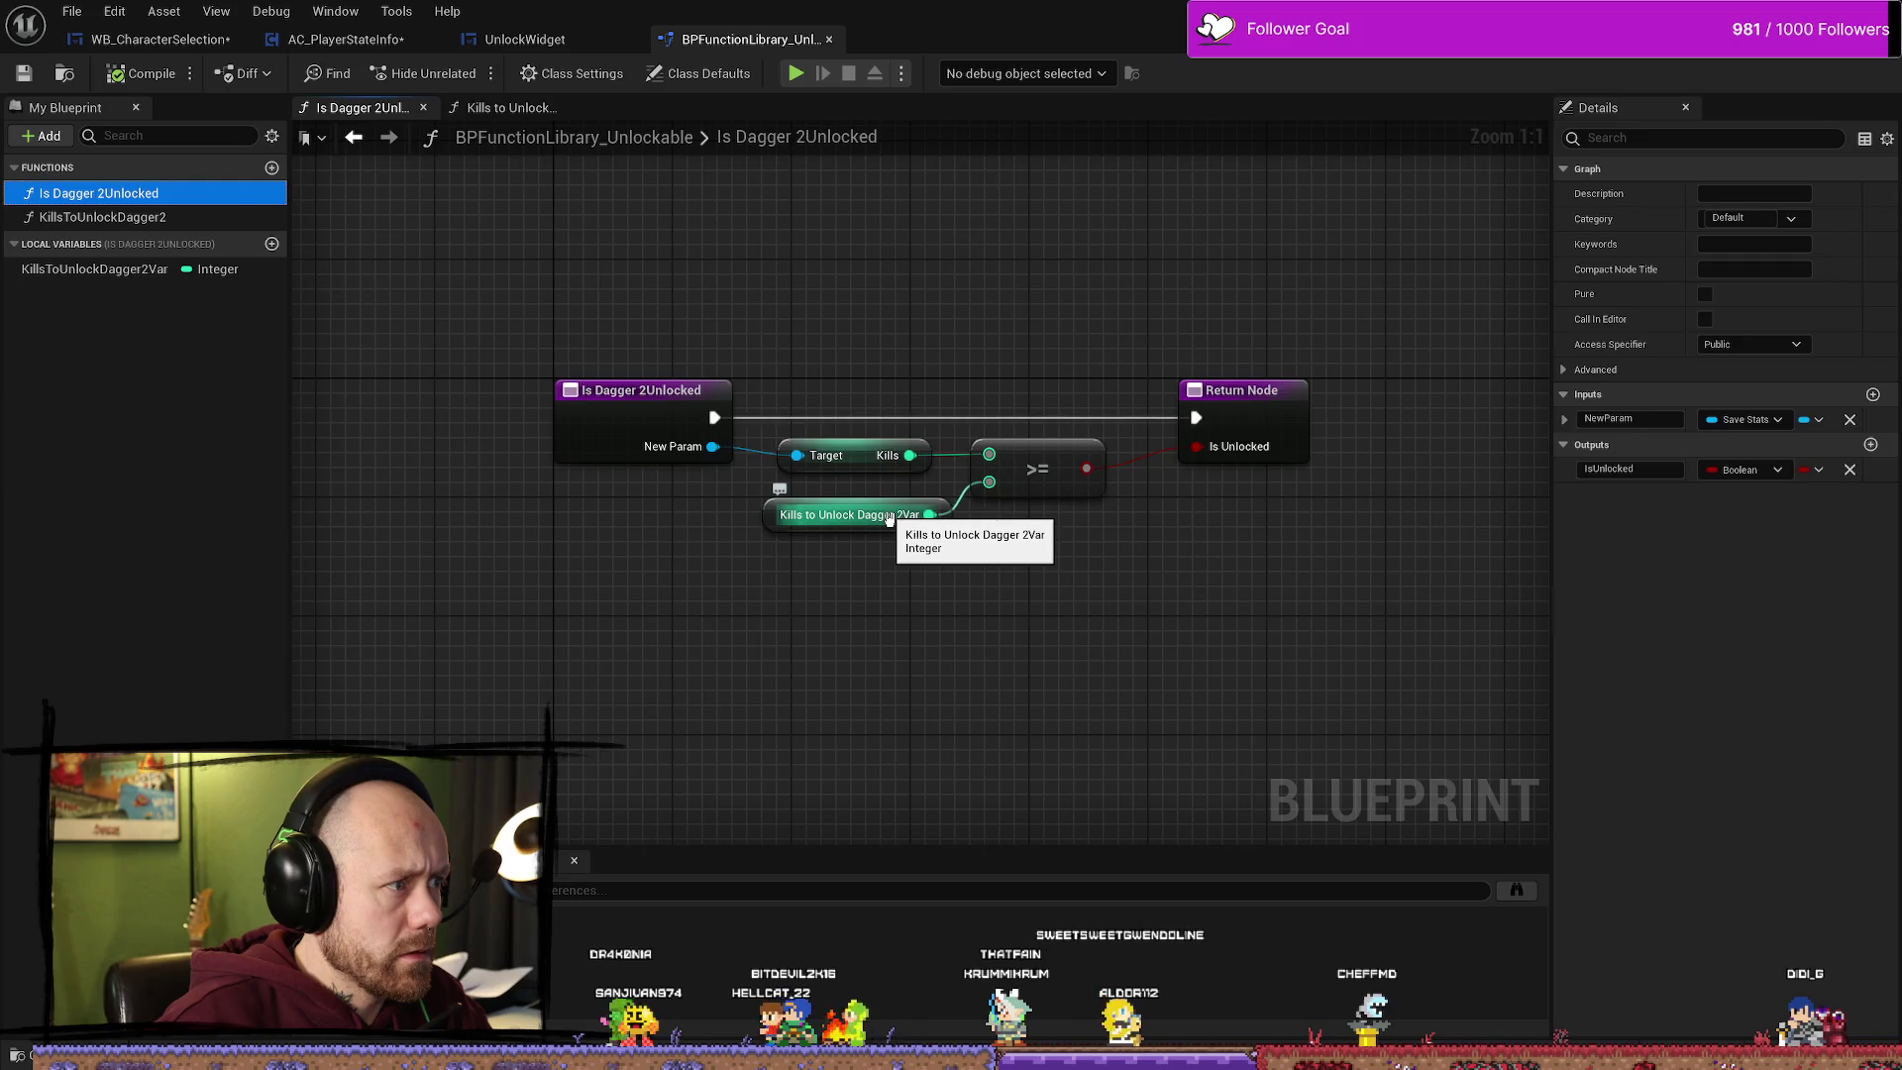
pyautogui.doubleClick(116, 216)
pyautogui.click(119, 264)
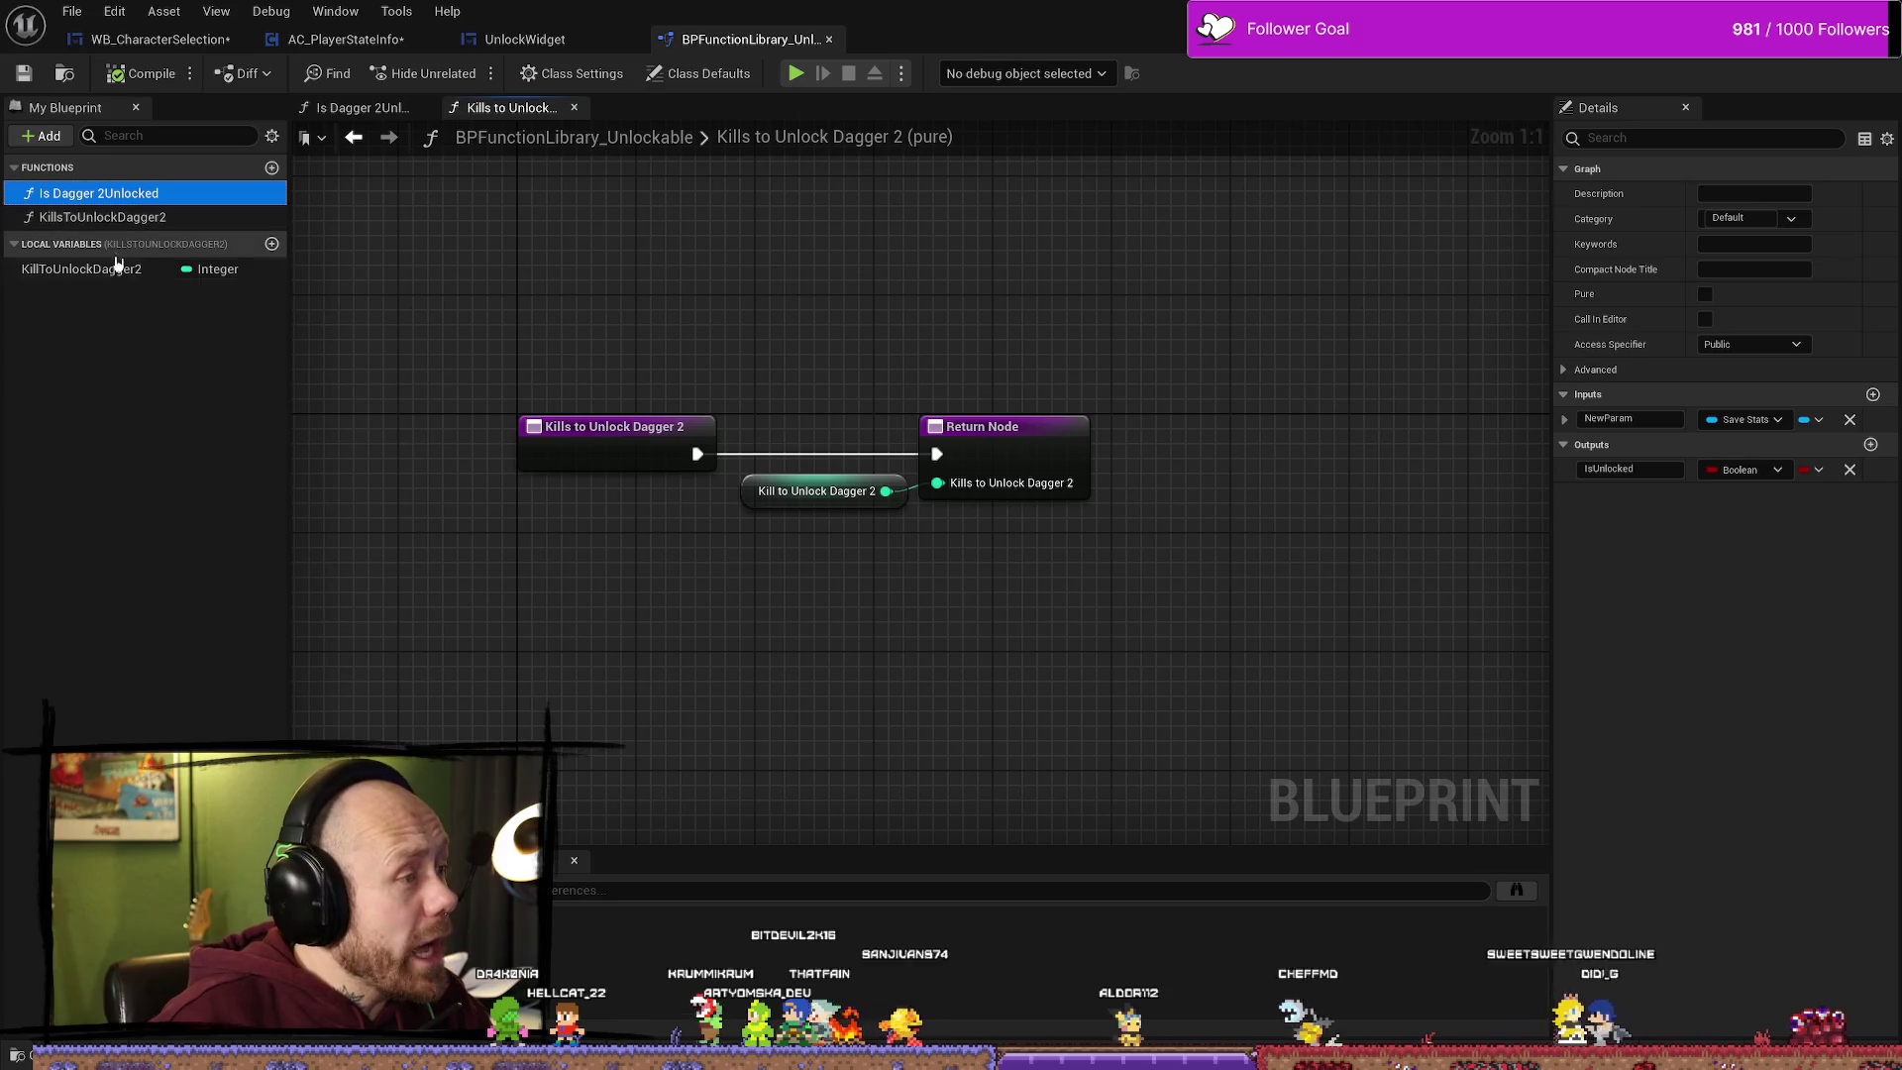
pyautogui.click(116, 220)
pyautogui.doubleClick(115, 194)
pyautogui.click(116, 217)
pyautogui.doubleClick(116, 218)
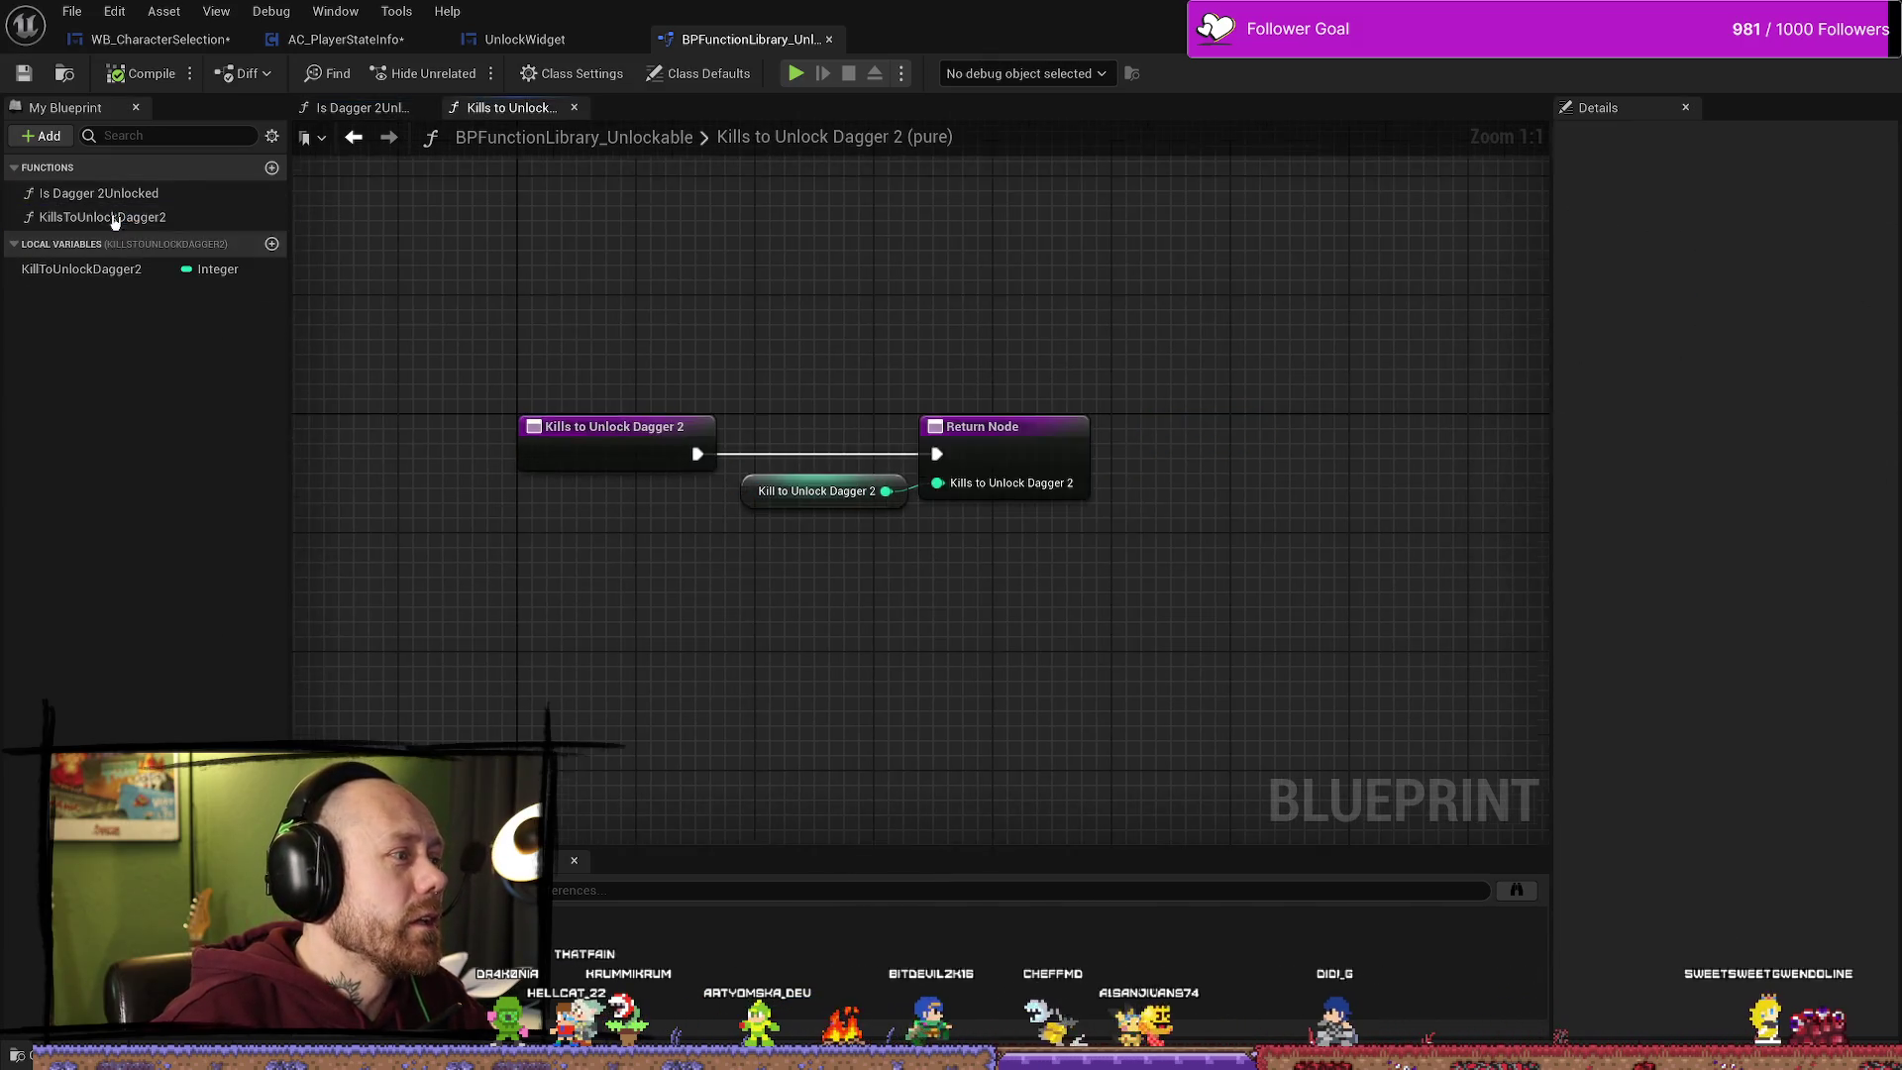
pyautogui.click(116, 218)
pyautogui.doubleClick(116, 194)
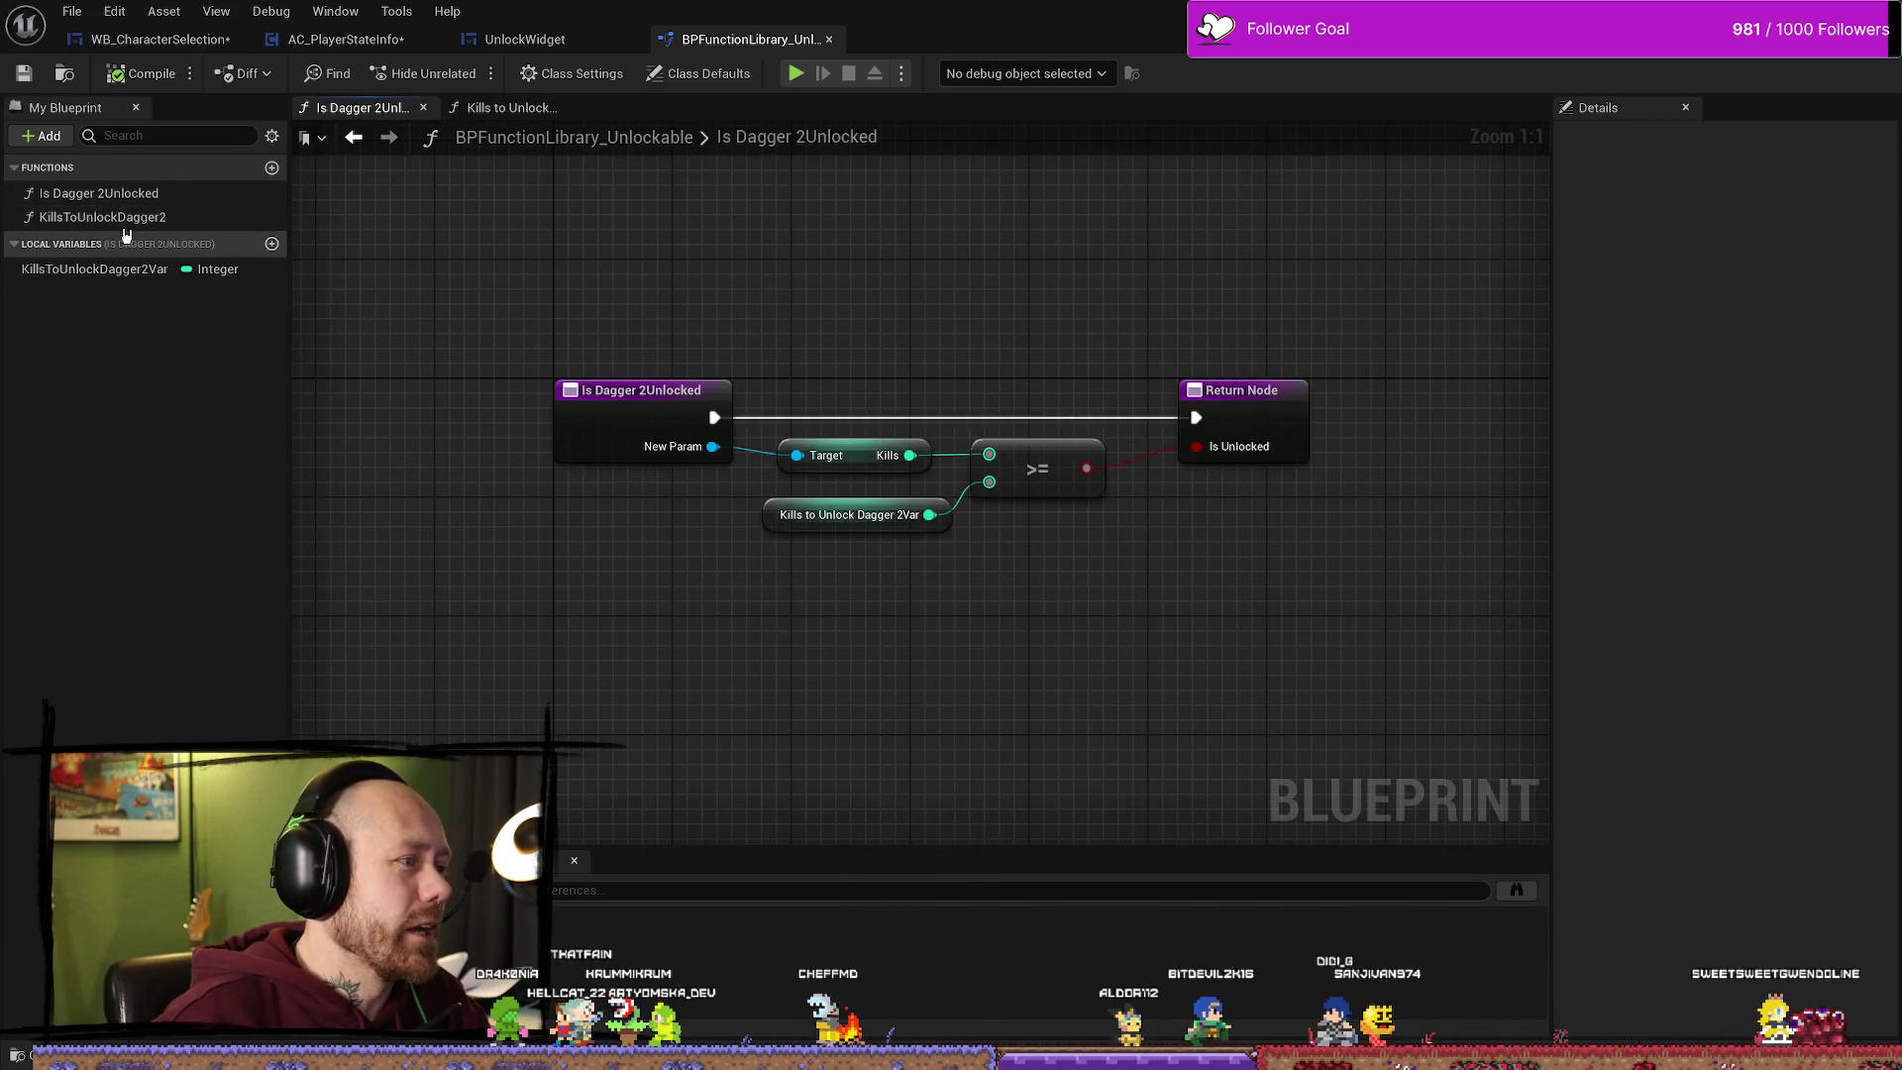
# Step: Delete the KillToUnlockDagger2 local variable and its getter from Kills to Unlock Dagger 2
pyautogui.doubleClick(119, 217)
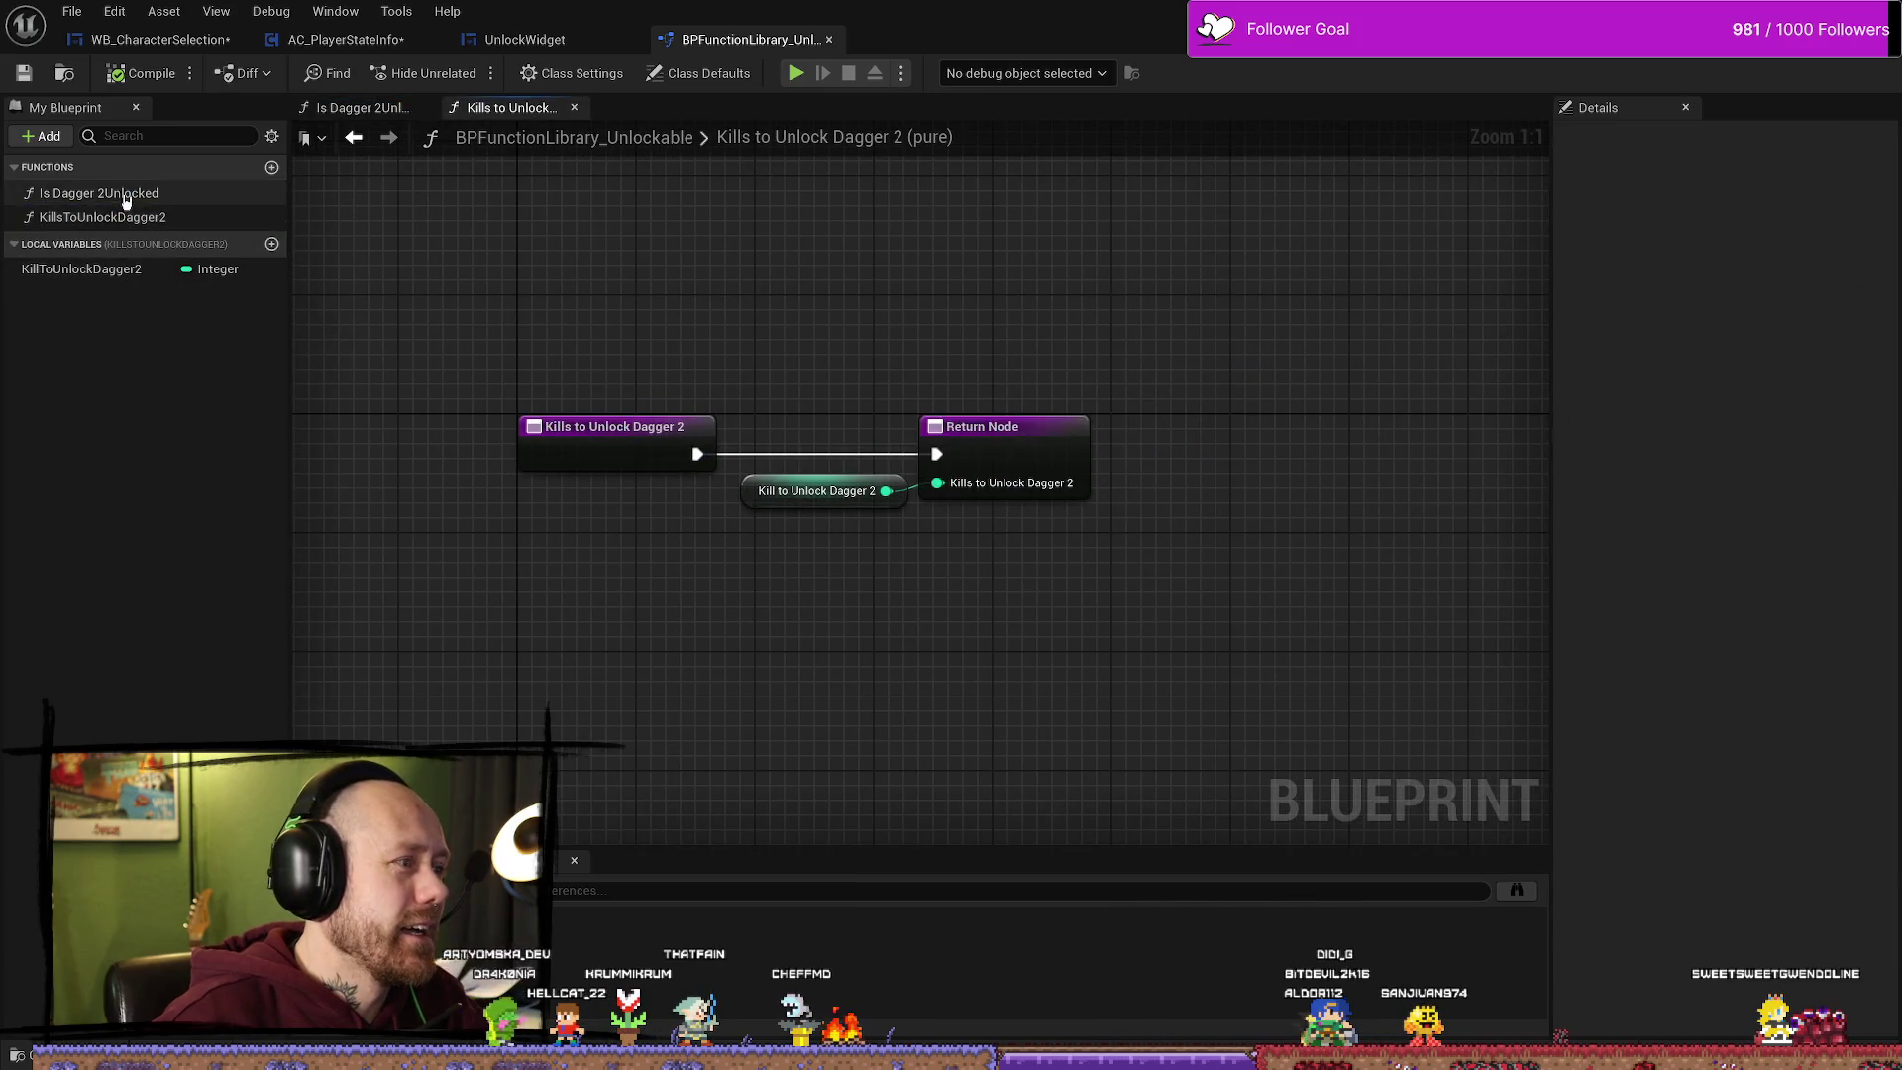
pyautogui.doubleClick(125, 195)
pyautogui.doubleClick(127, 217)
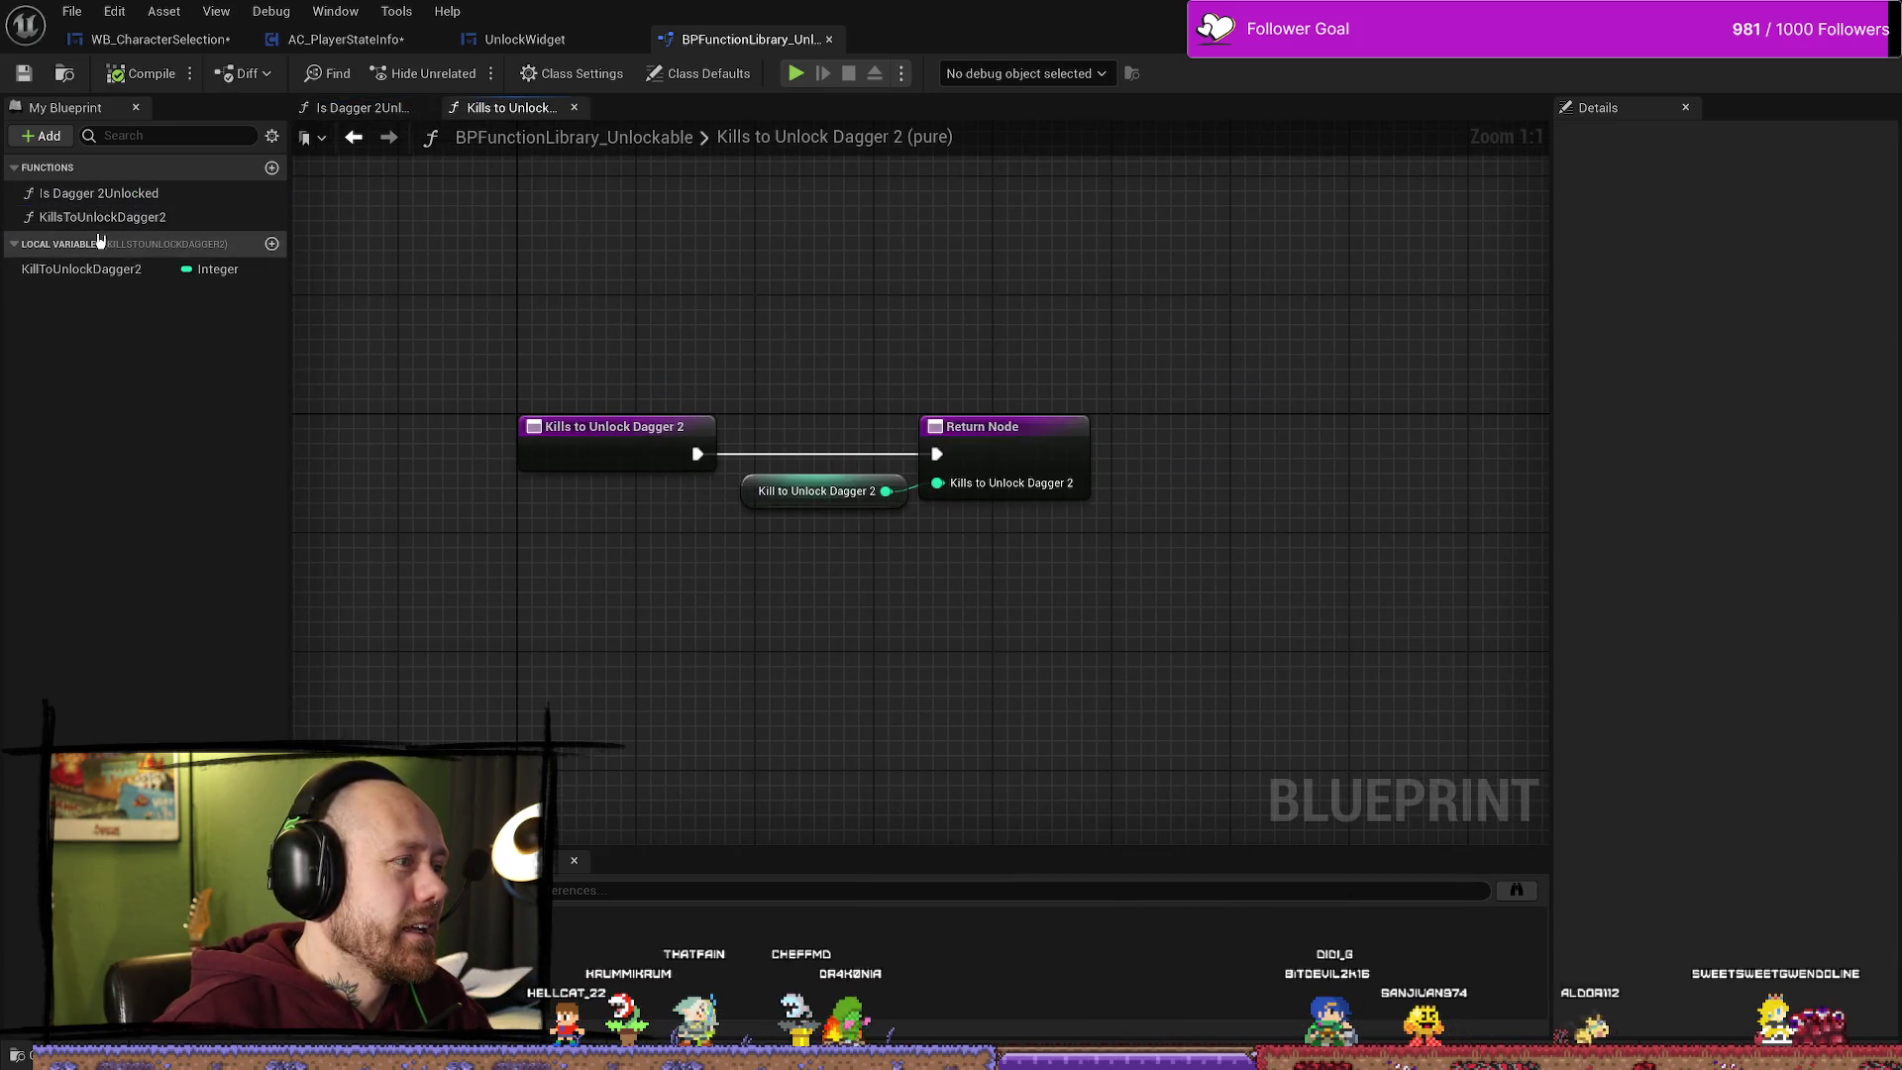
pyautogui.click(87, 271)
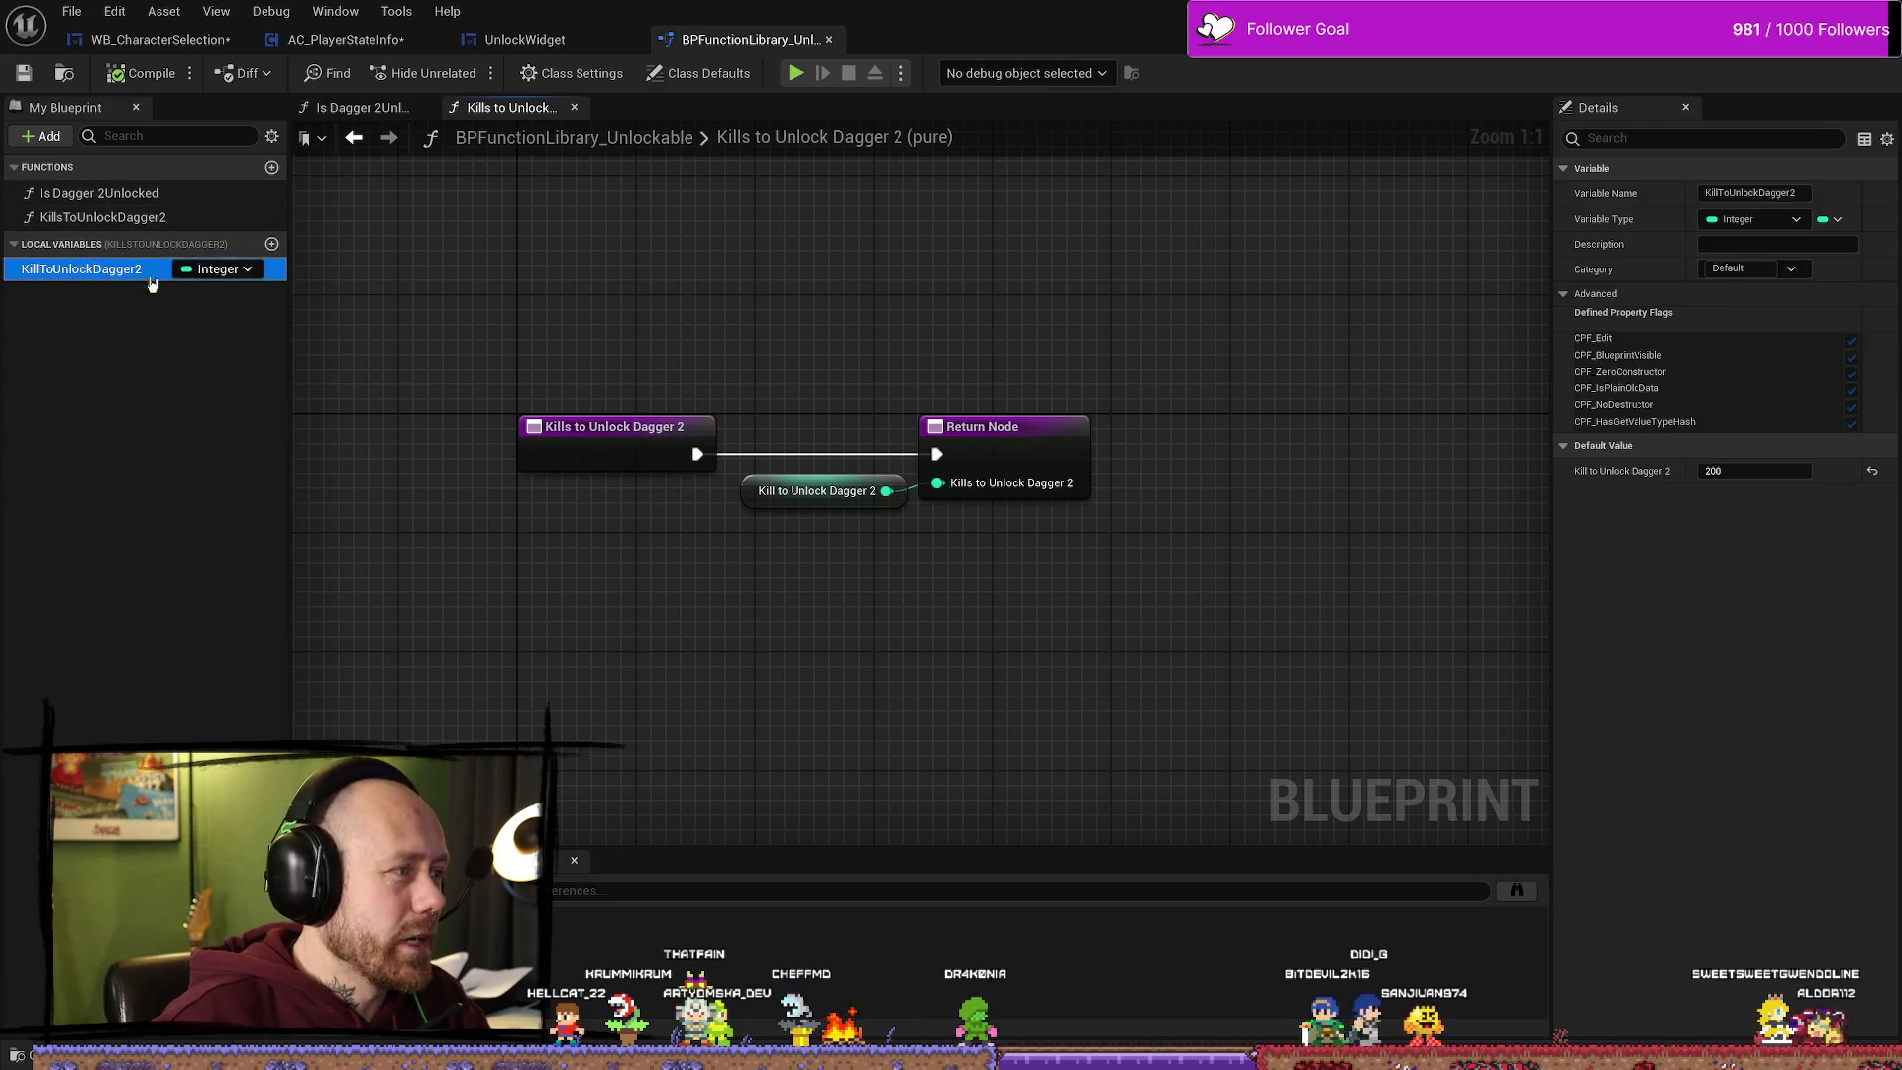
pyautogui.press('Delete')
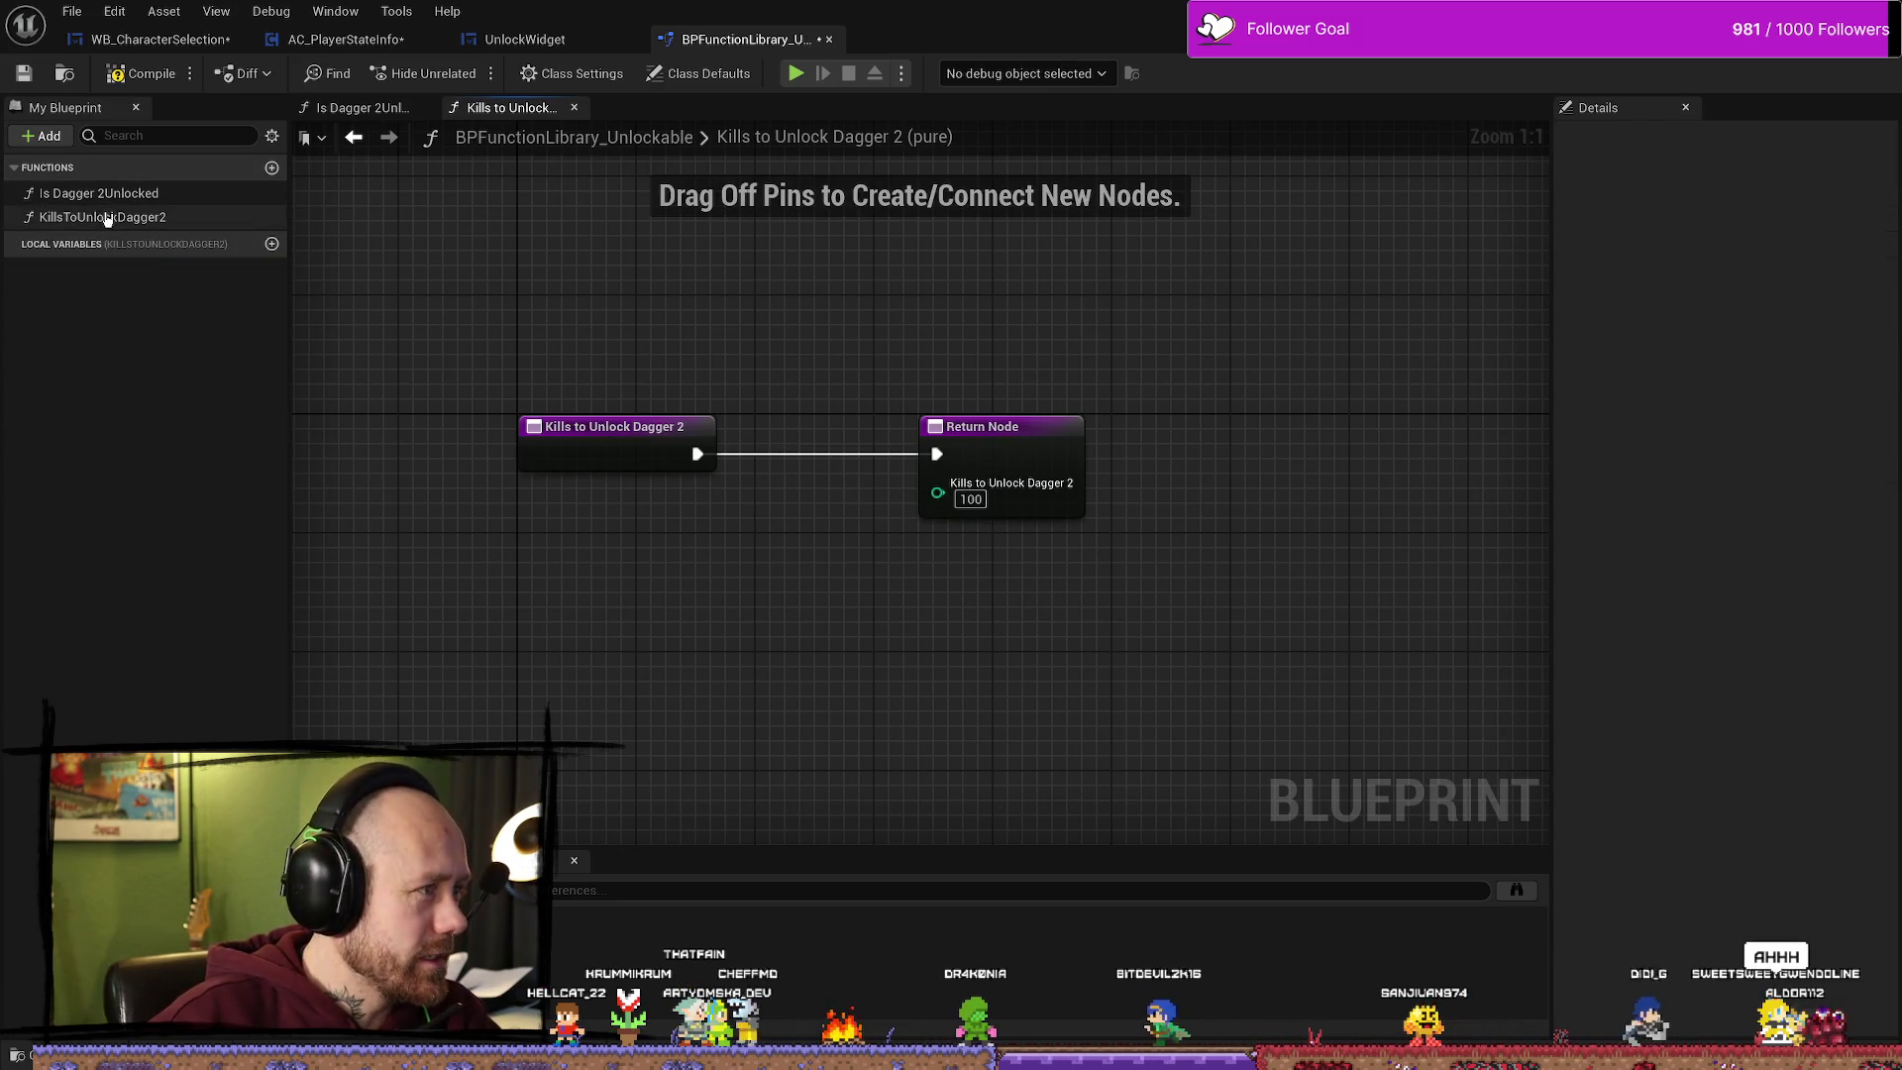
# Step: Compile the function library, shift the return node left, and return to Is Dagger 2Unlocked
pyautogui.doubleClick(99, 193)
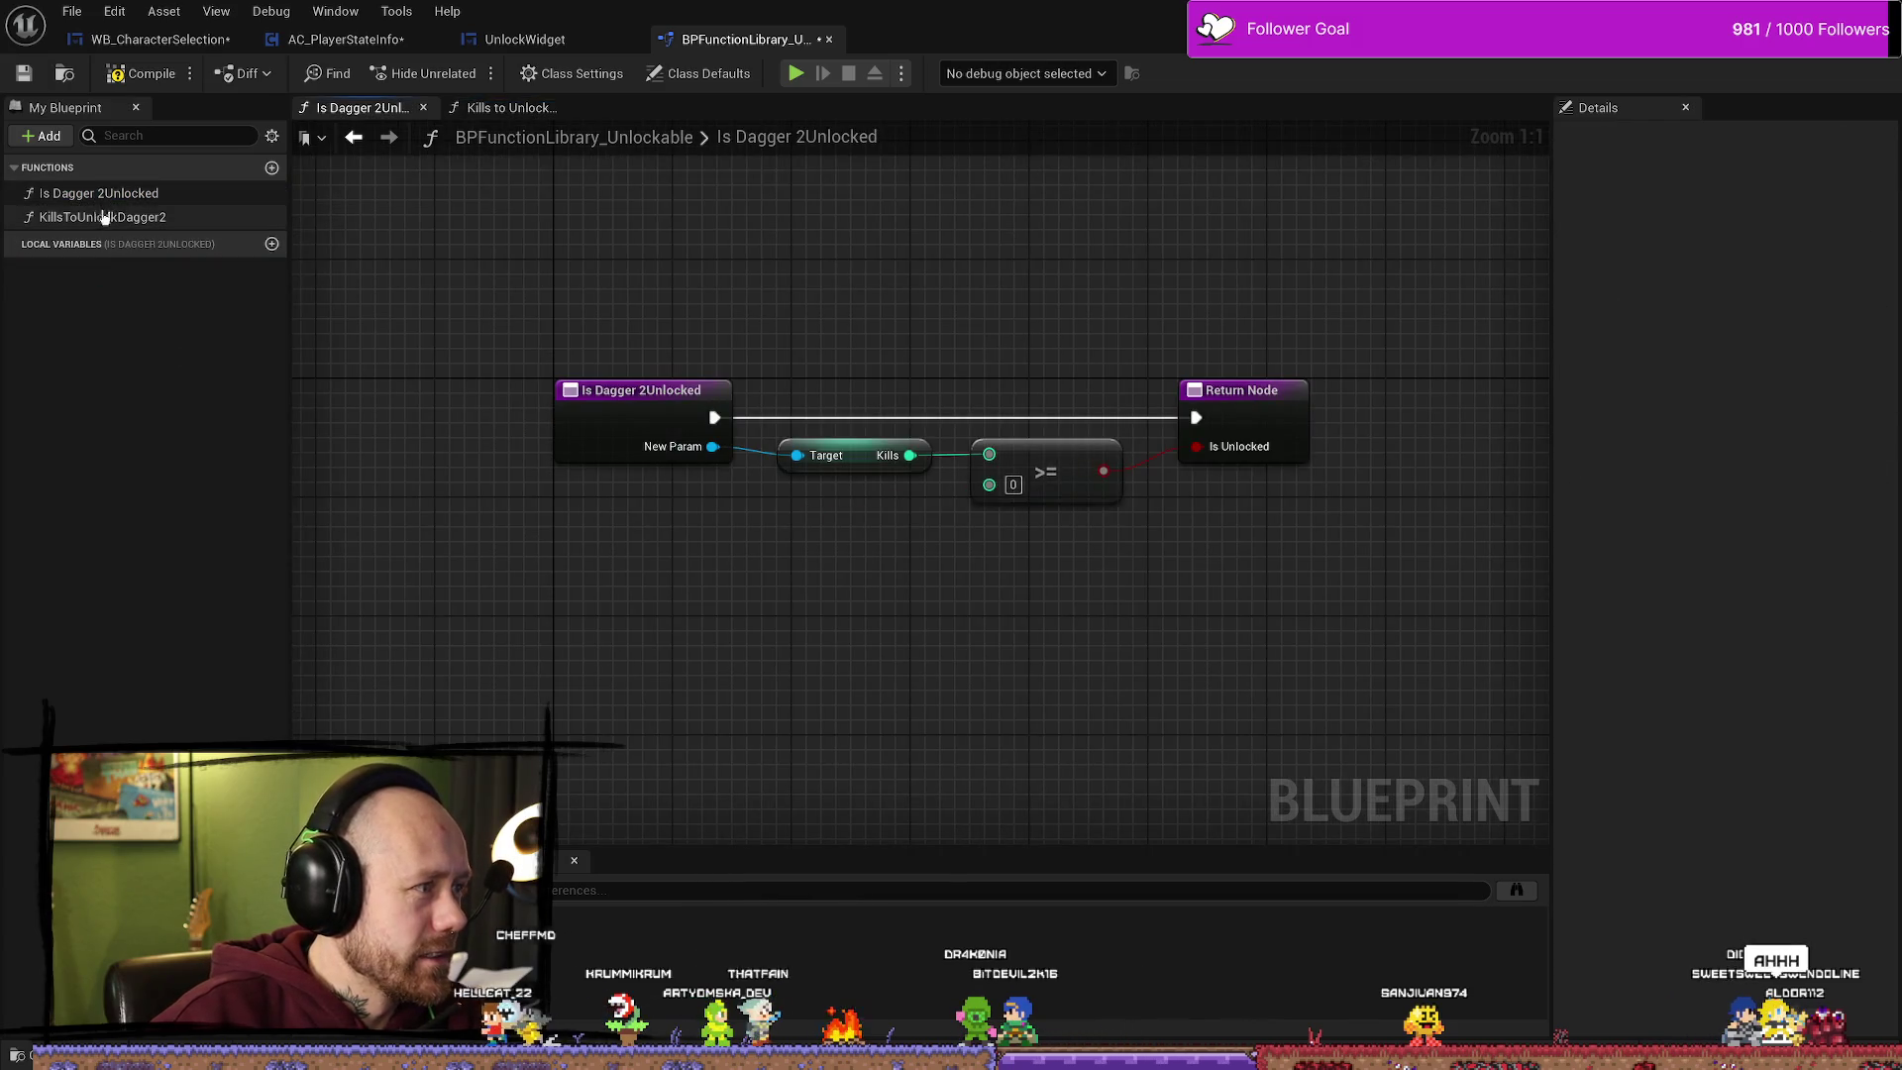
pyautogui.doubleClick(107, 217)
pyautogui.click(139, 87)
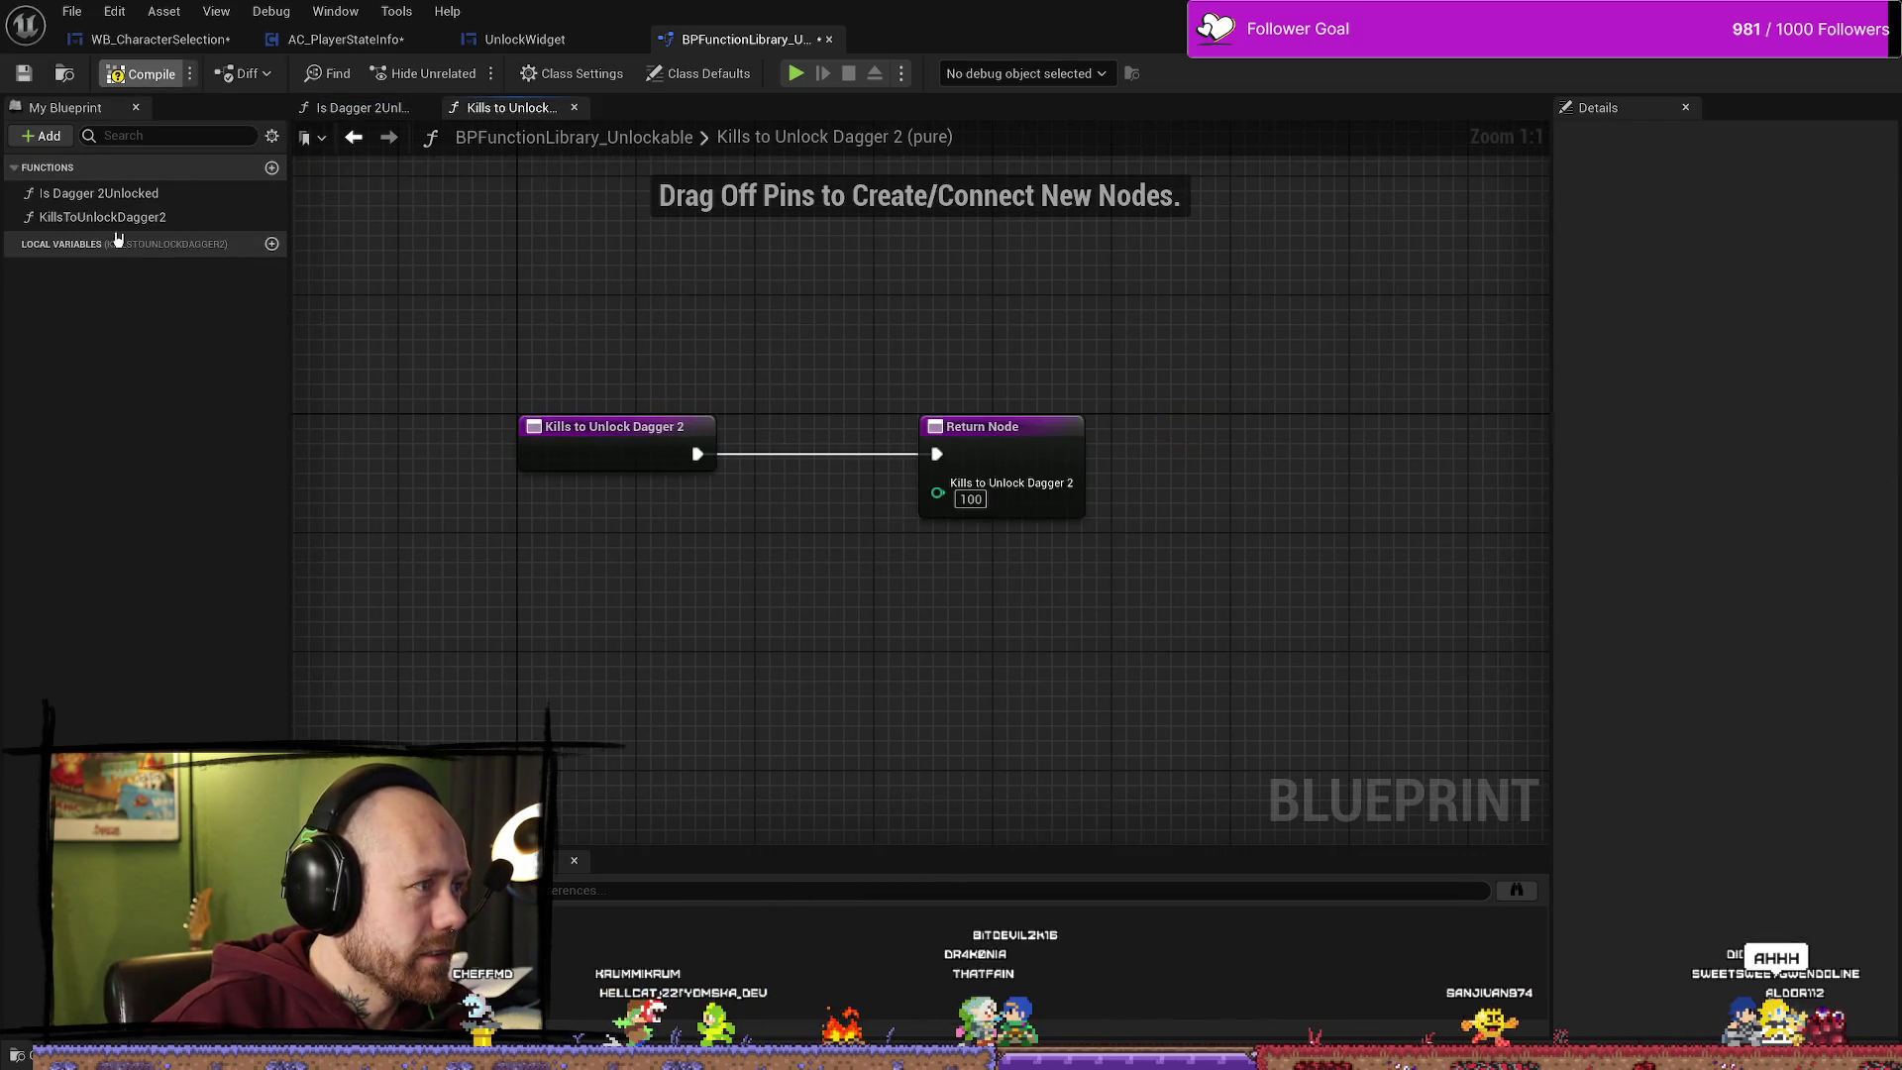
pyautogui.doubleClick(139, 193)
pyautogui.doubleClick(139, 217)
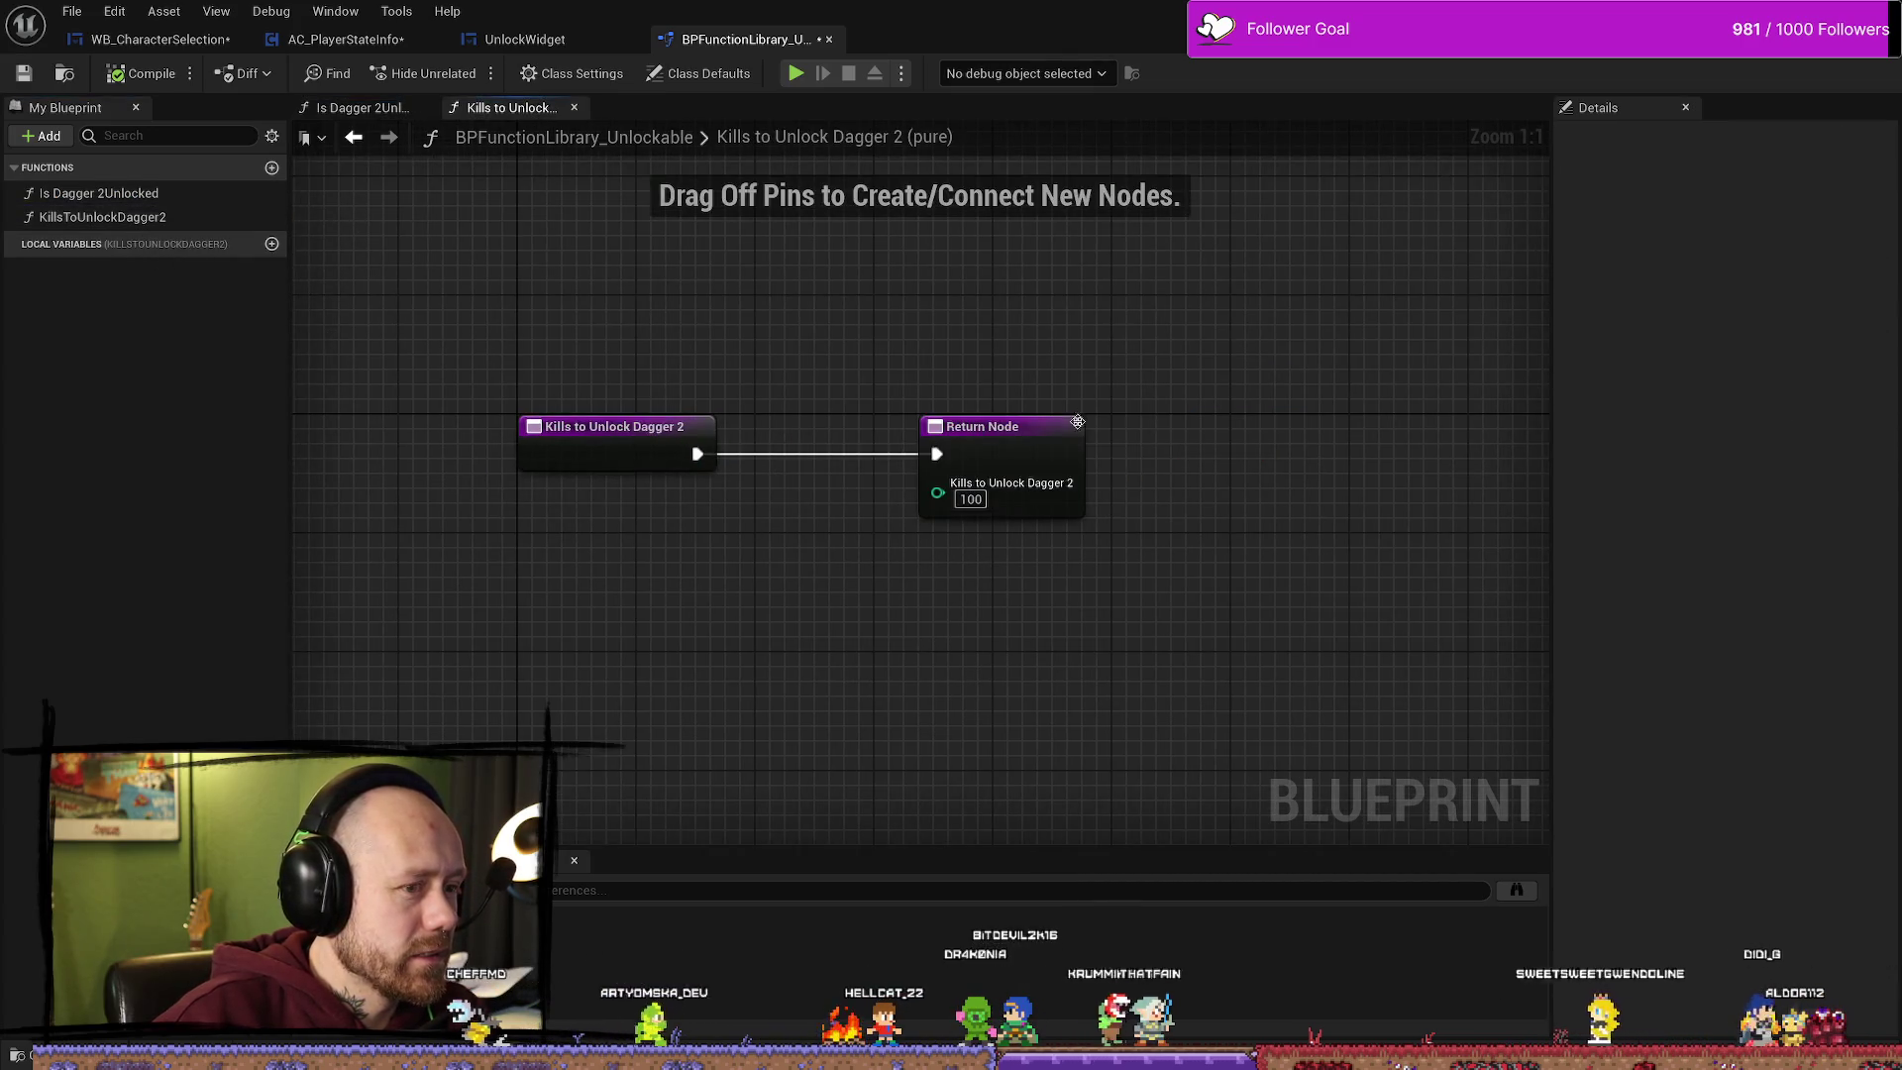
pyautogui.moveTo(991, 427); pyautogui.dragTo(931, 427)
pyautogui.doubleClick(131, 194)
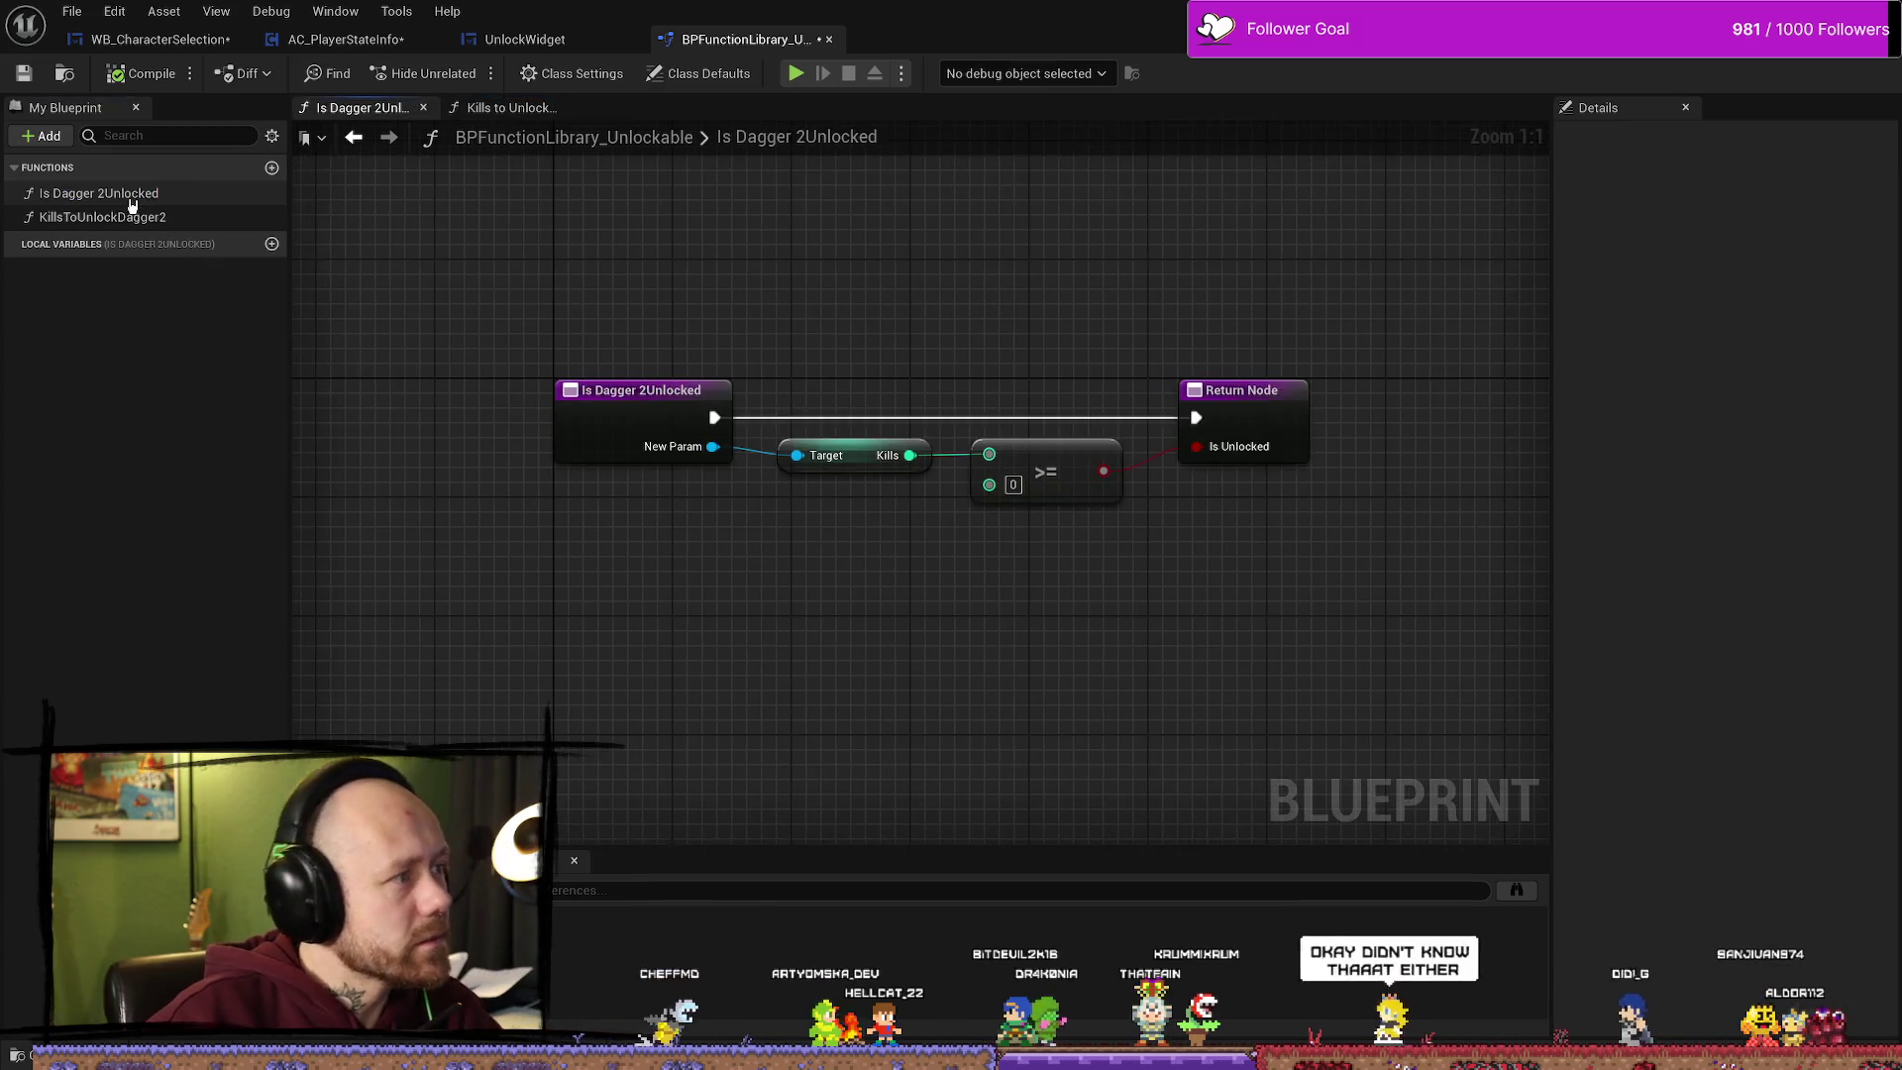
# Step: Add a Kills to Unlock Dagger 2 call and wire it into the >= node's second input
pyautogui.moveTo(100, 216); pyautogui.dragTo(641, 561)
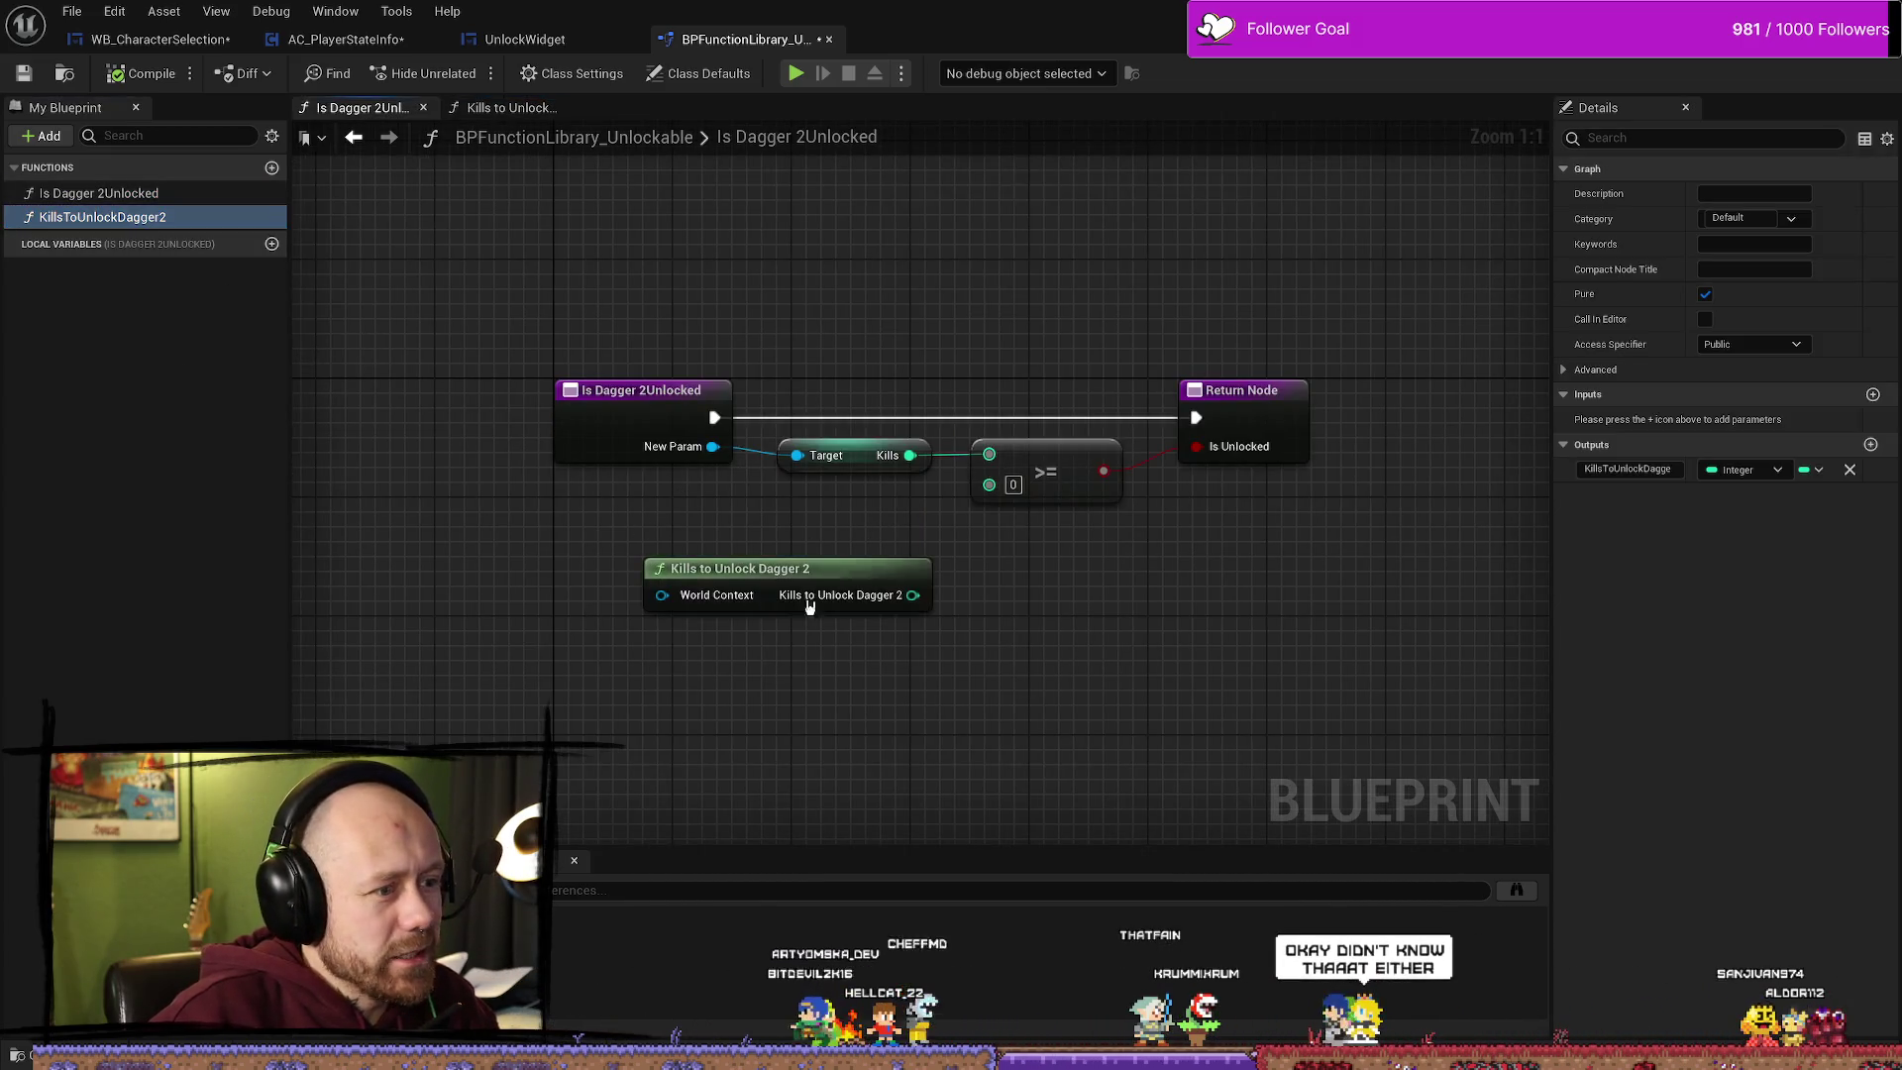
pyautogui.moveTo(912, 594); pyautogui.dragTo(988, 482)
pyautogui.moveTo(805, 561); pyautogui.dragTo(836, 516)
pyautogui.moveTo(1066, 659); pyautogui.dragTo(1010, 660)
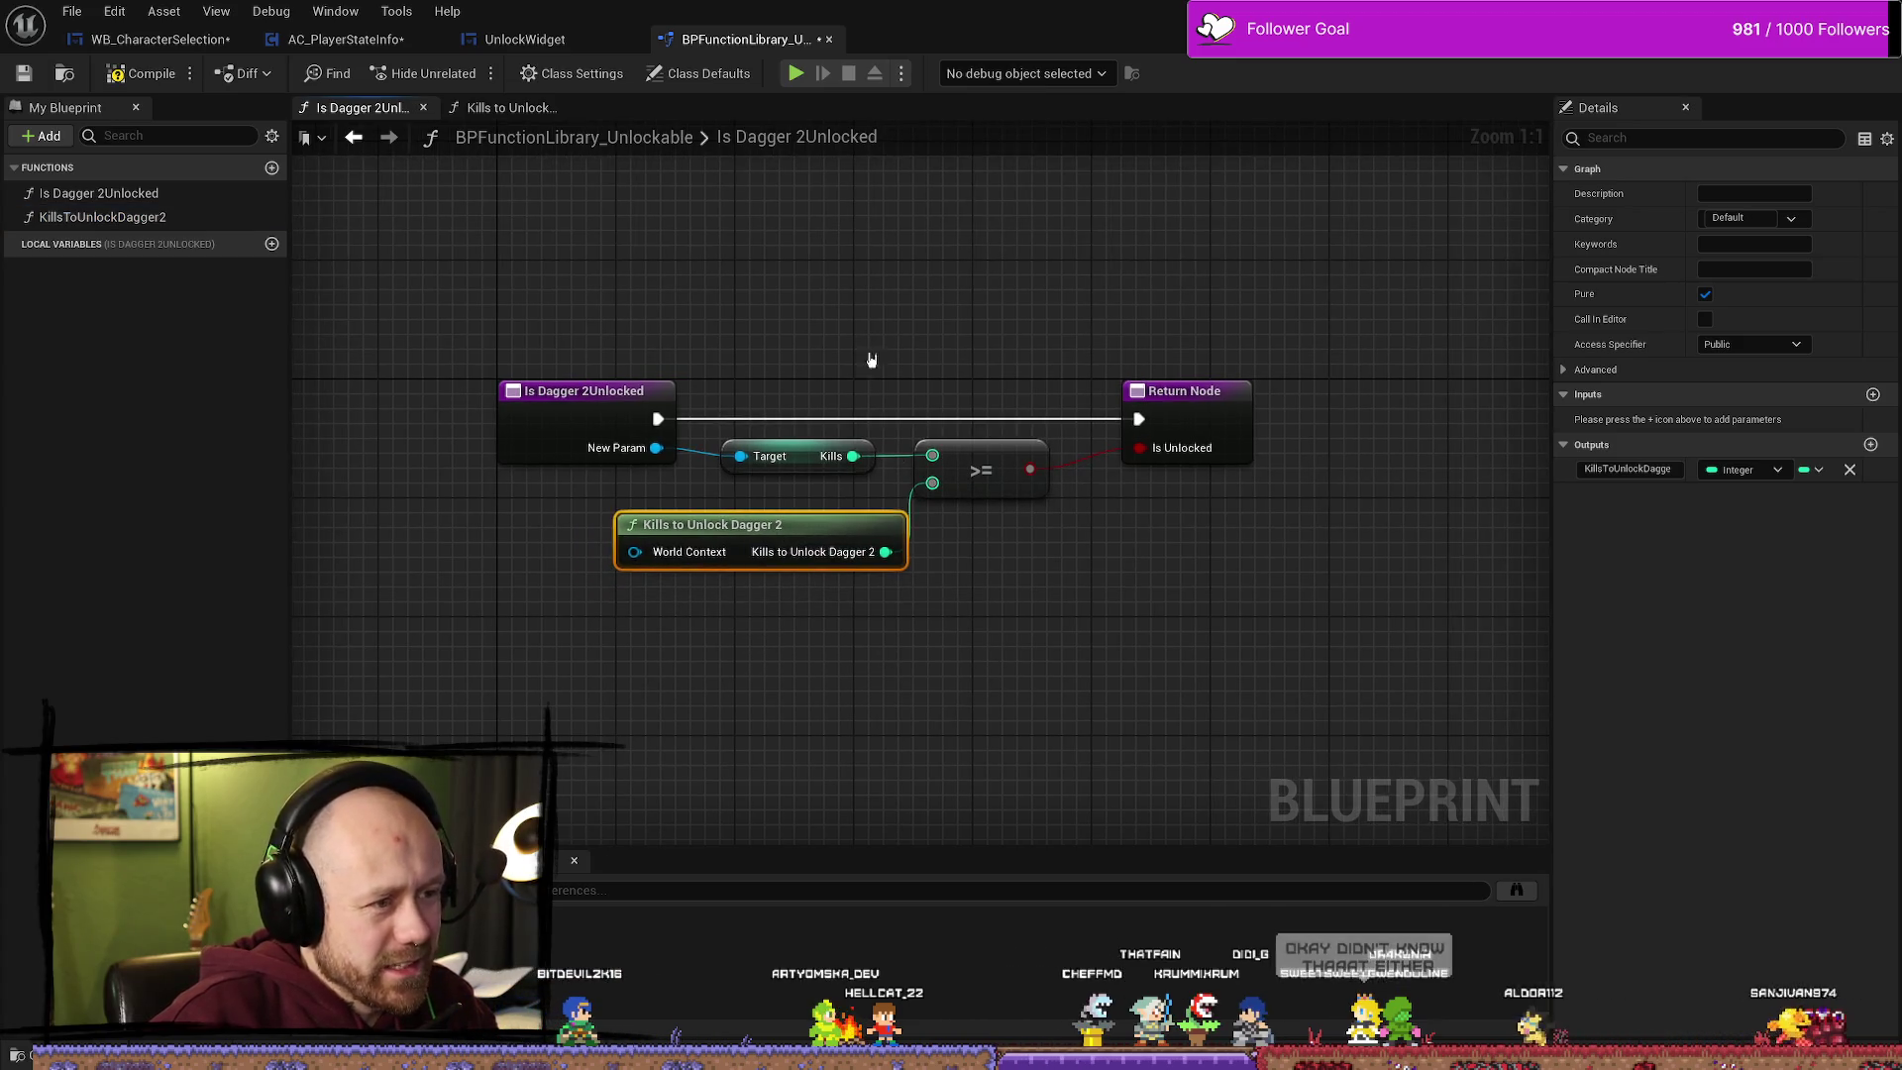
pyautogui.click(791, 633)
pyautogui.moveTo(759, 558); pyautogui.dragTo(742, 544)
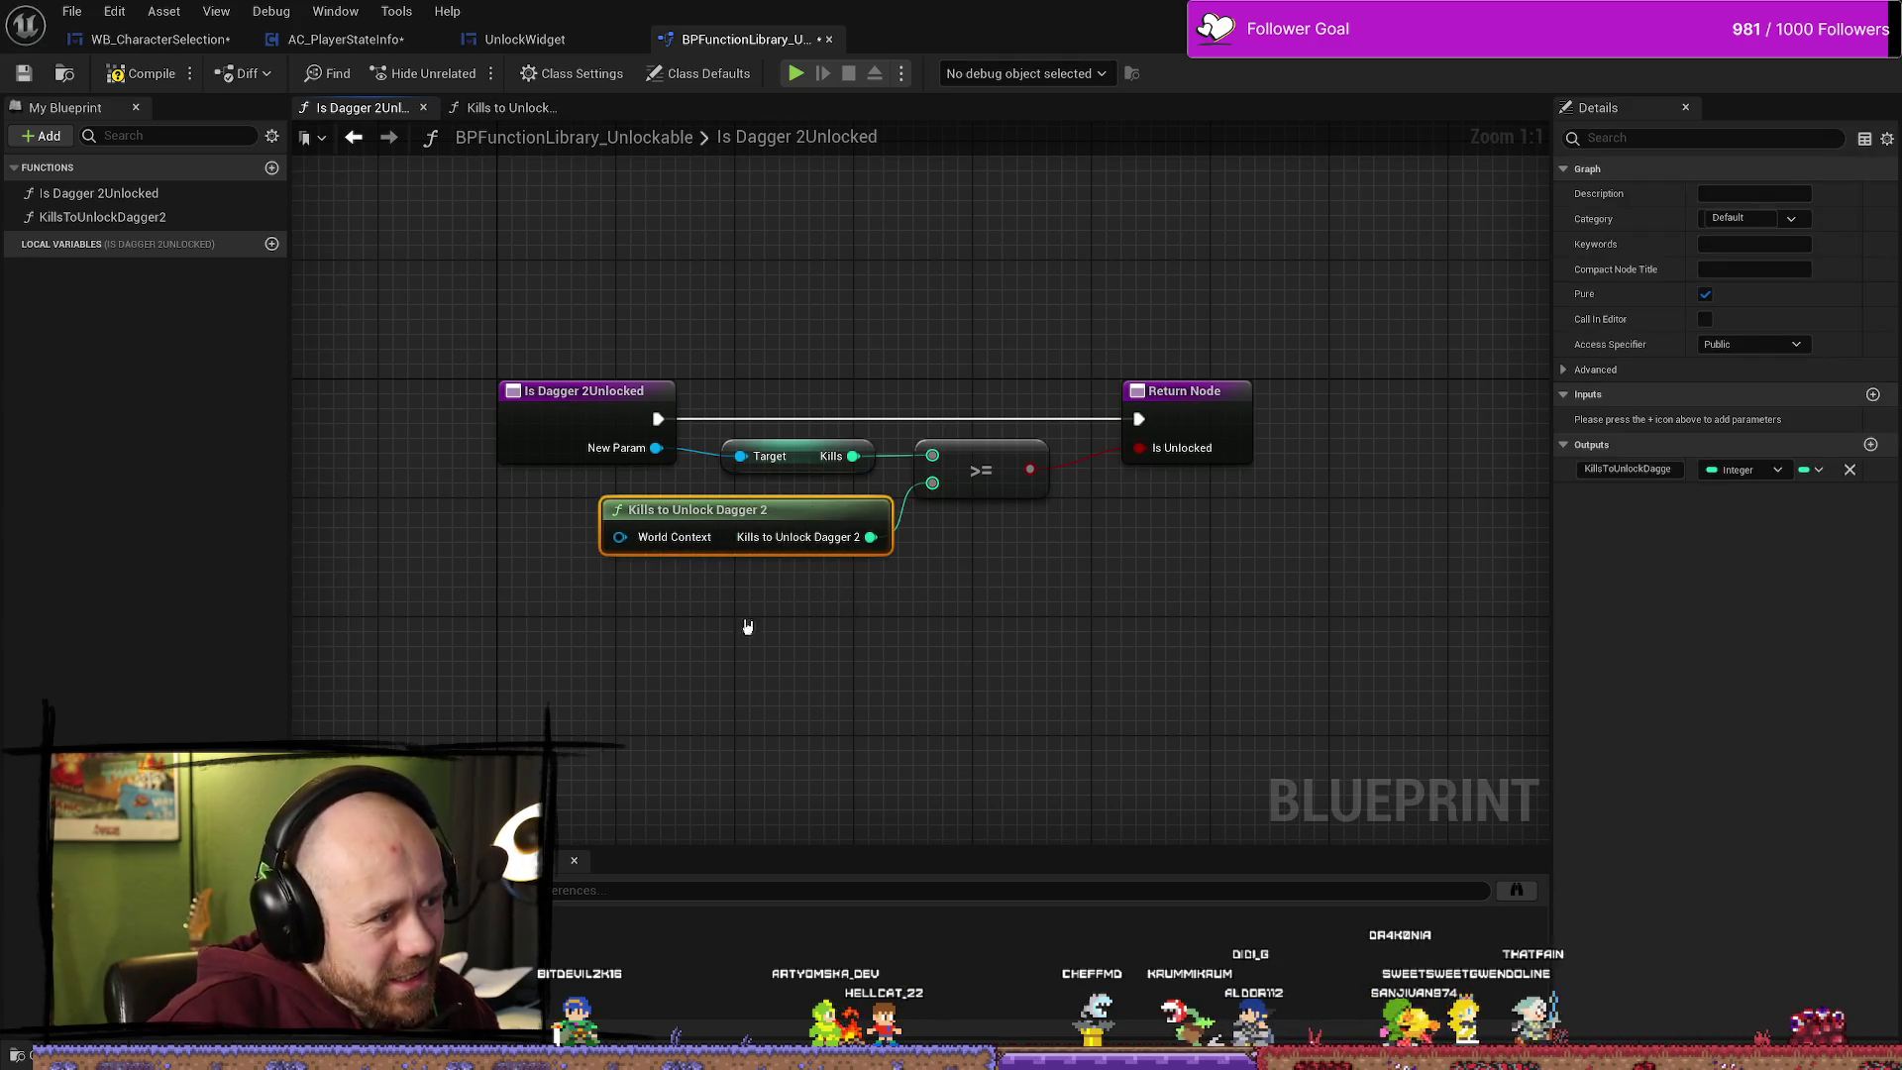
# Step: Compile with F7 and save the function library with Ctrl+S, then recheck both function graphs
pyautogui.moveTo(1110, 274); pyautogui.dragTo(1018, 407)
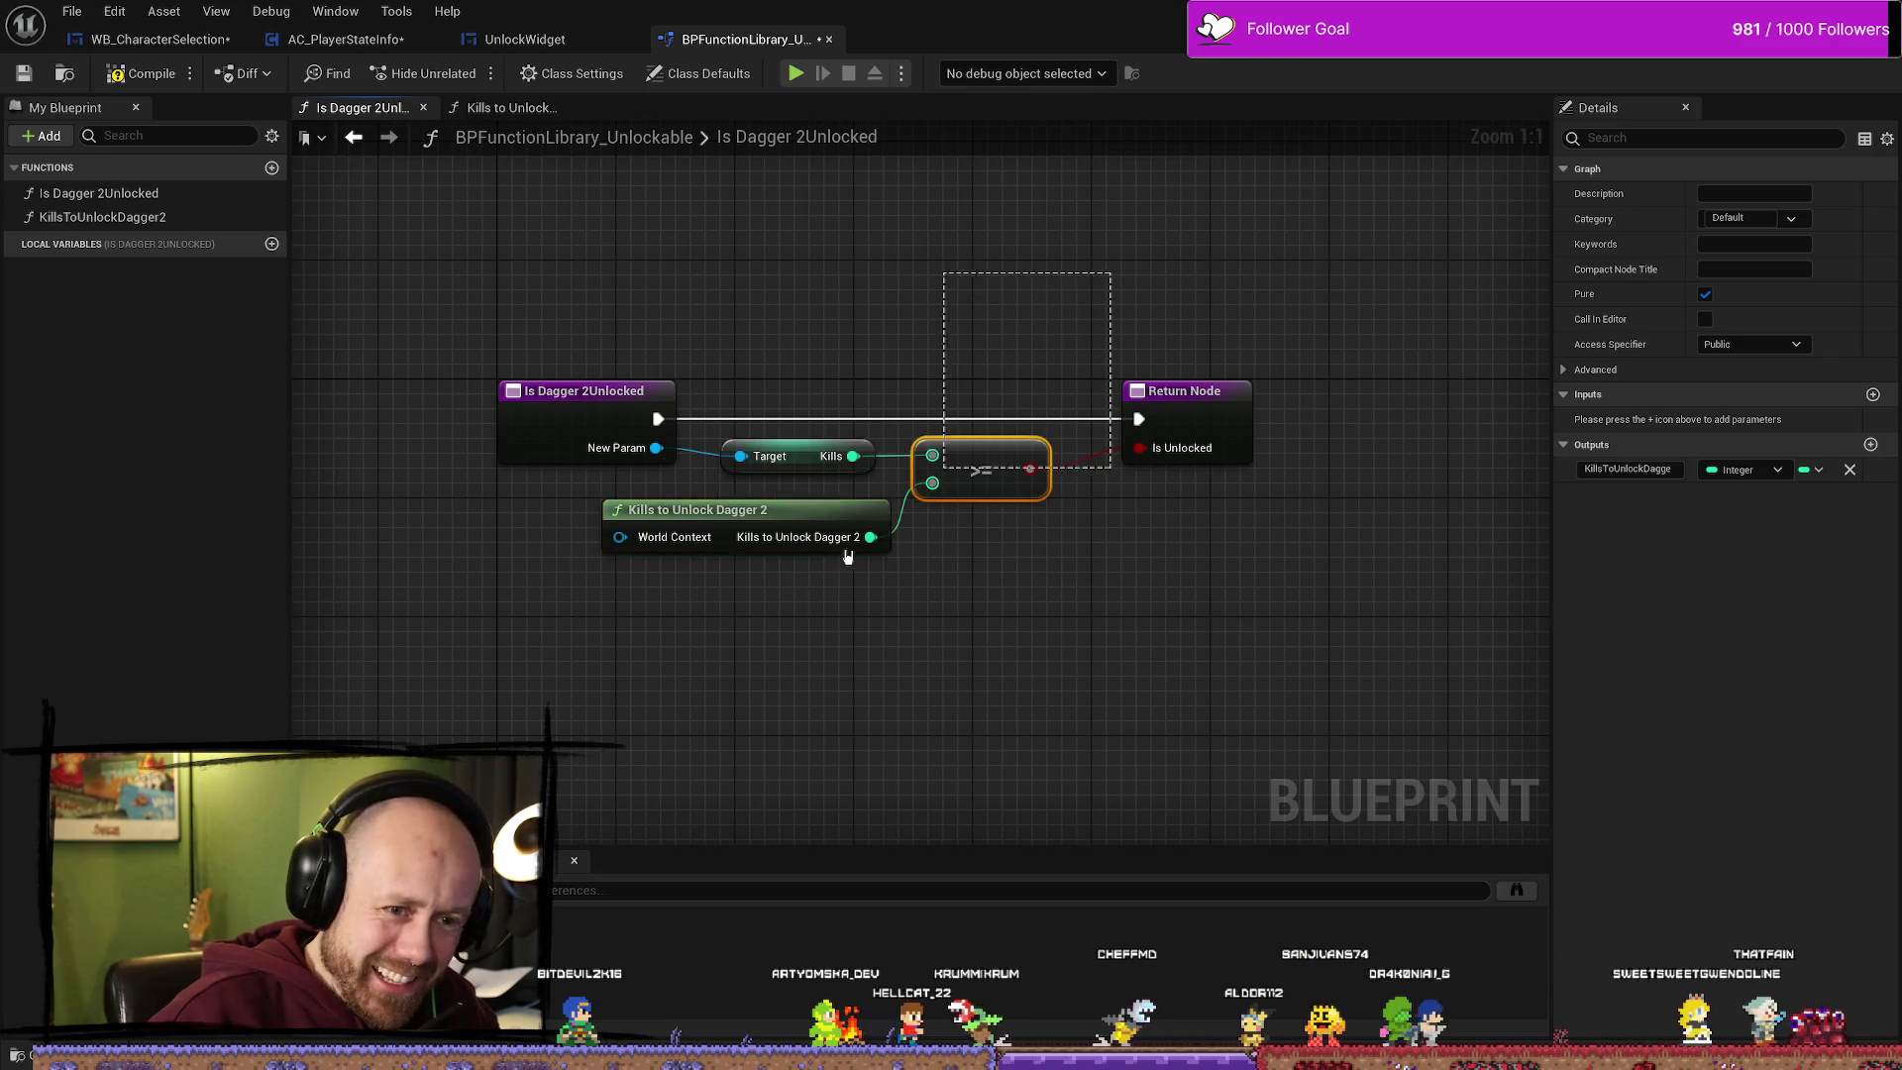
pyautogui.moveTo(906, 508); pyautogui.dragTo(489, 667)
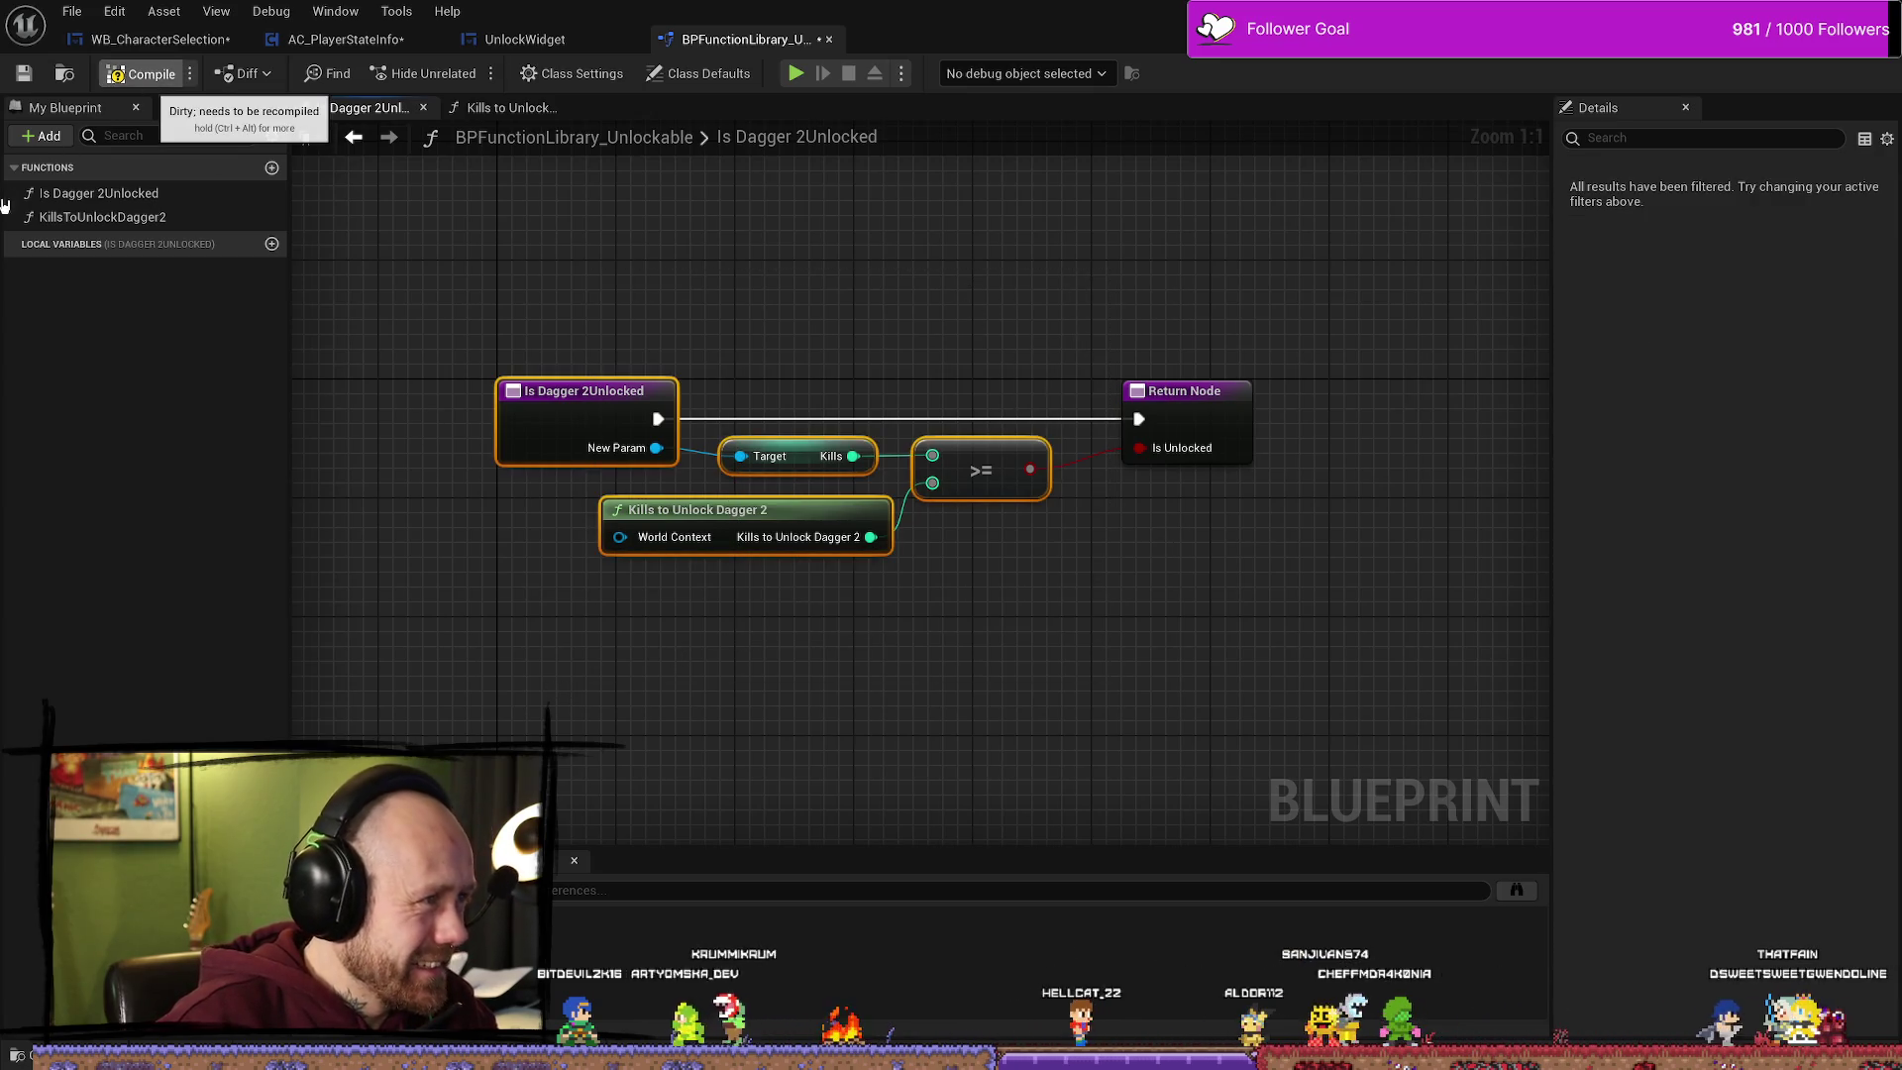
pyautogui.press('F7')
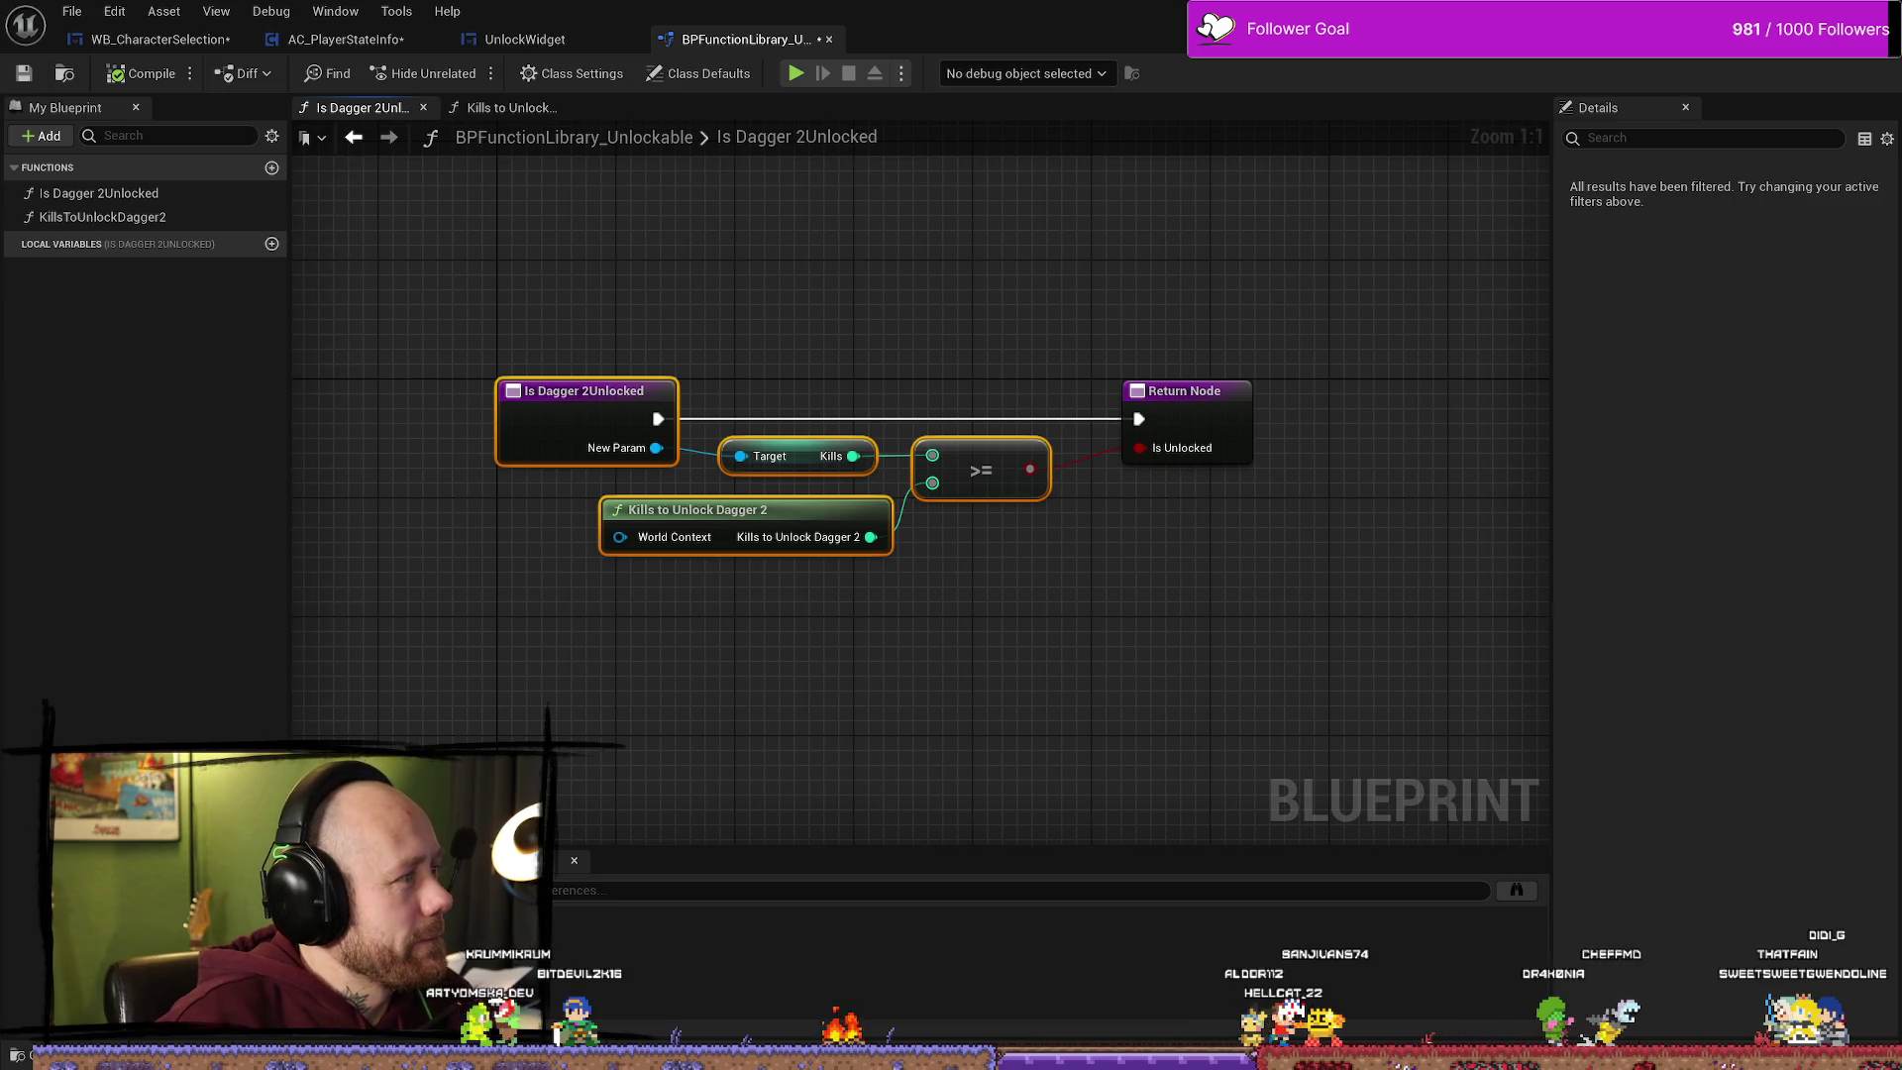
pyautogui.click(906, 375)
pyautogui.hotkey('ctrl', 's')
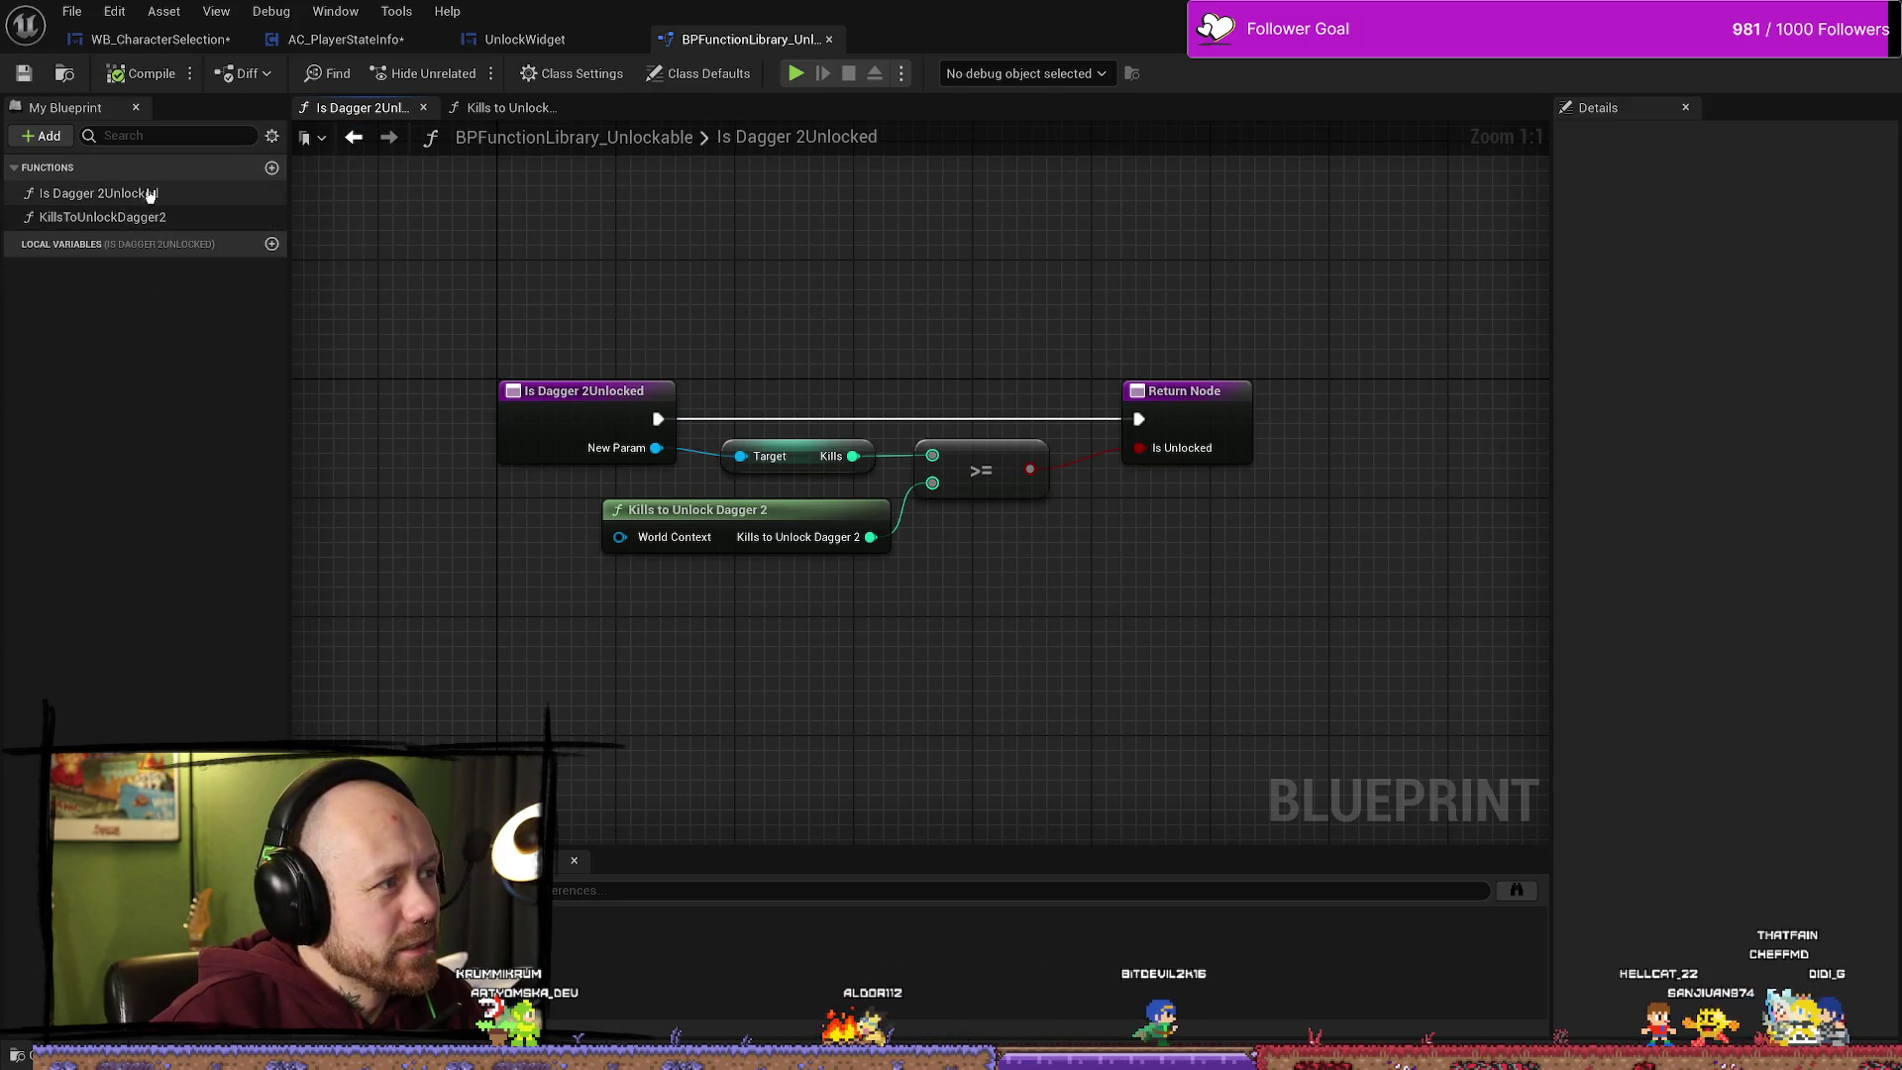
pyautogui.click(109, 217)
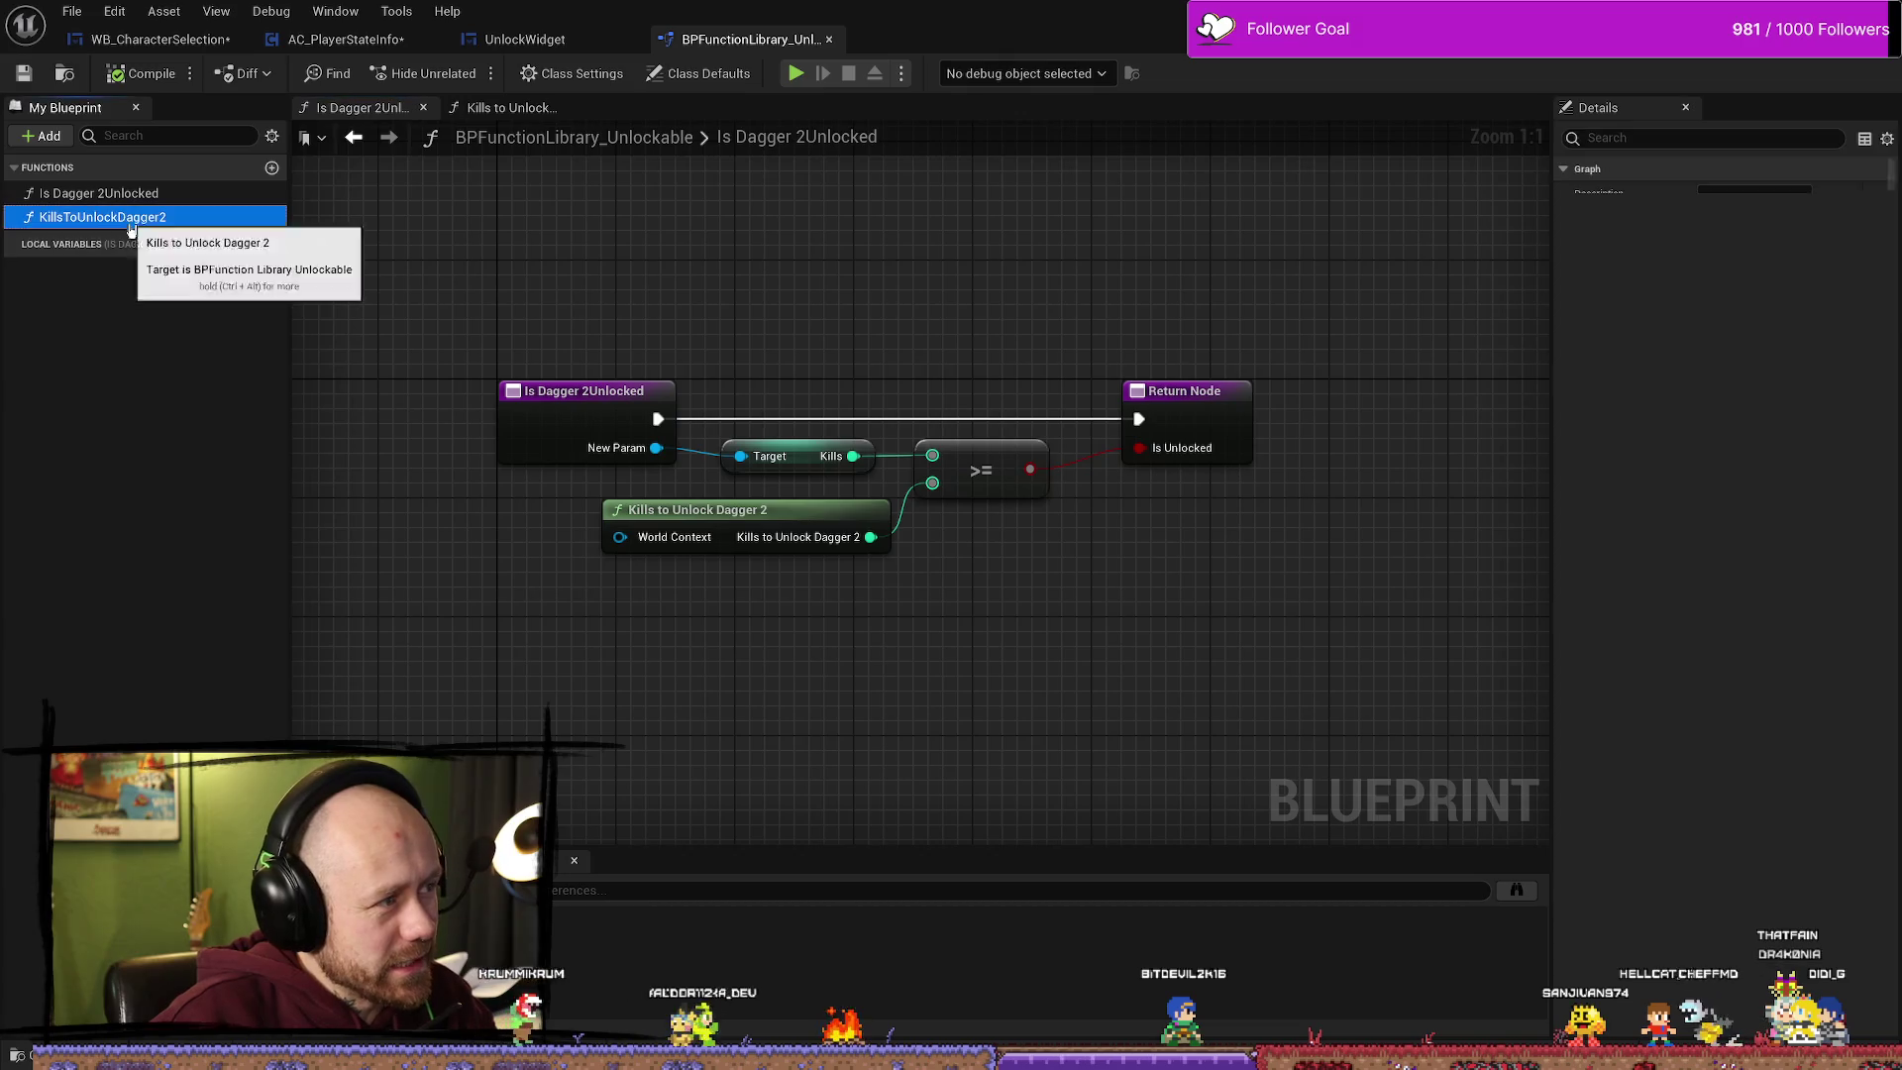
pyautogui.click(109, 193)
pyautogui.doubleClick(128, 218)
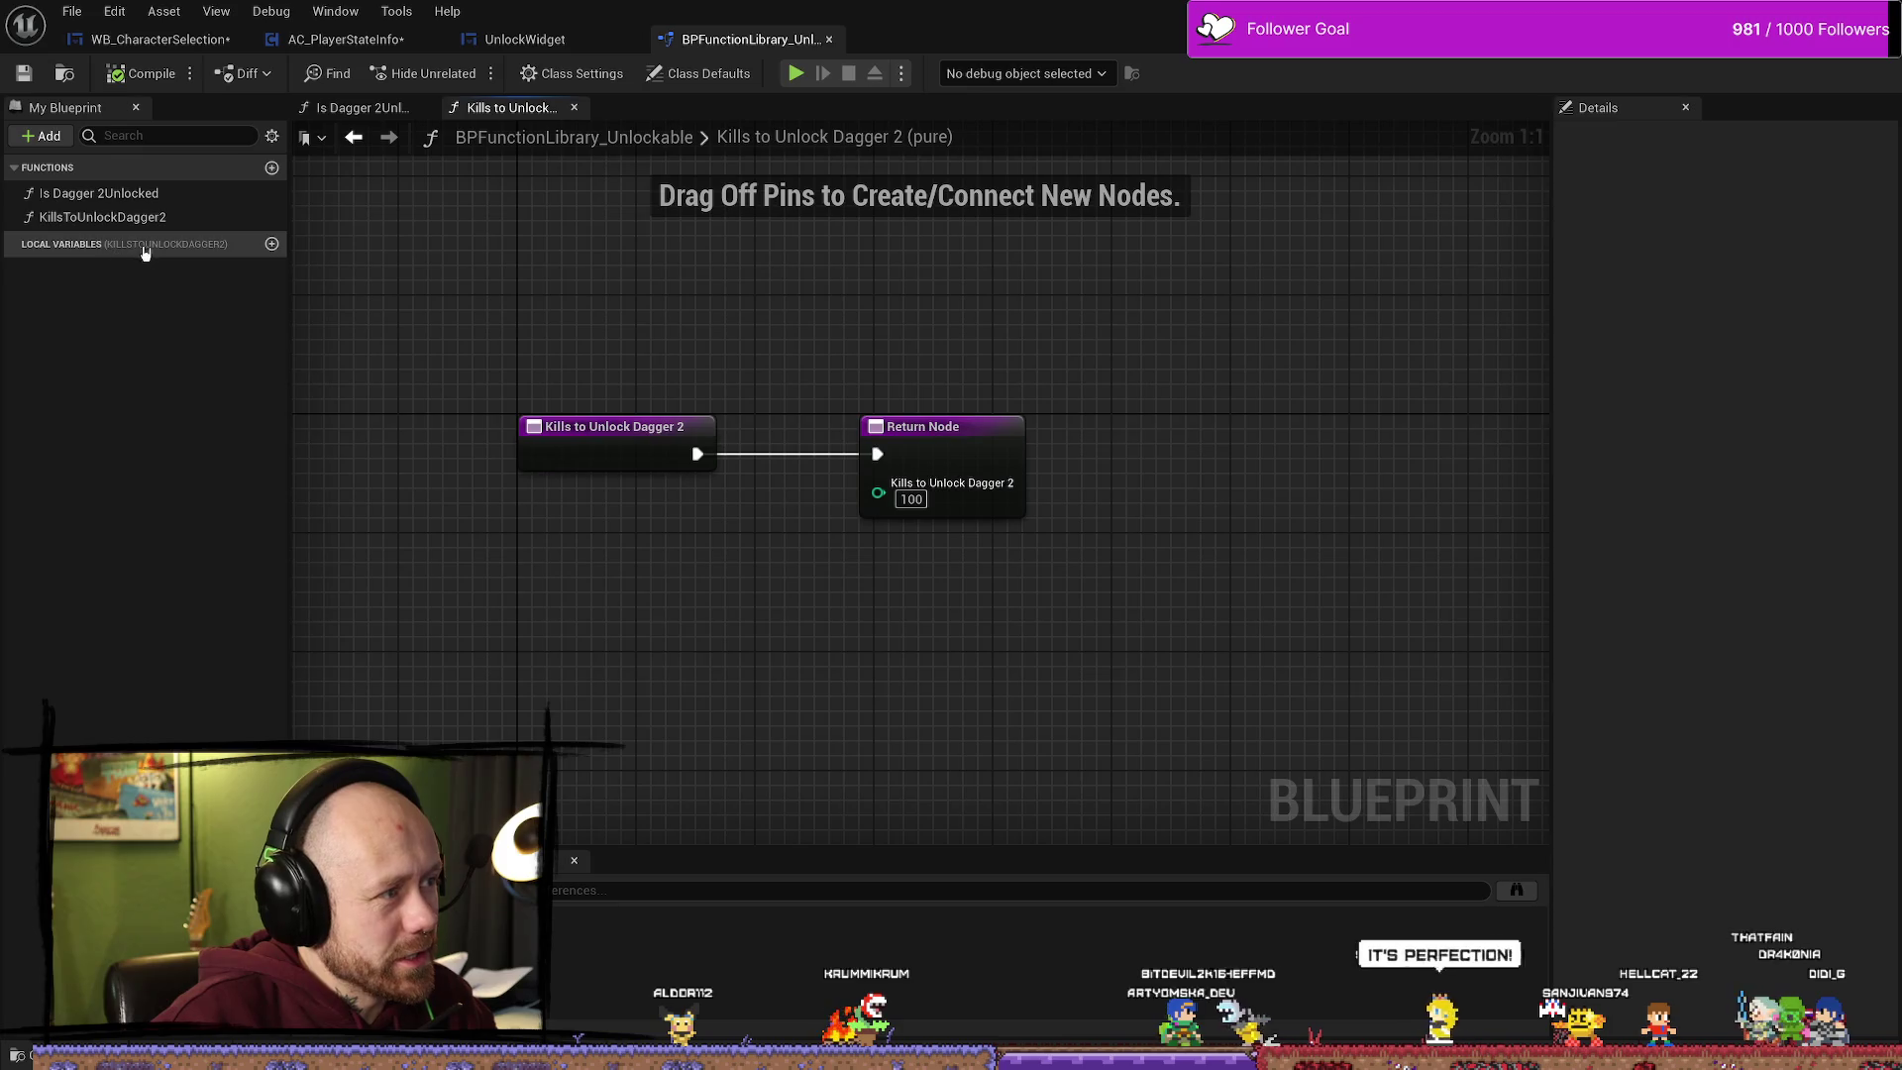
pyautogui.doubleClick(84, 195)
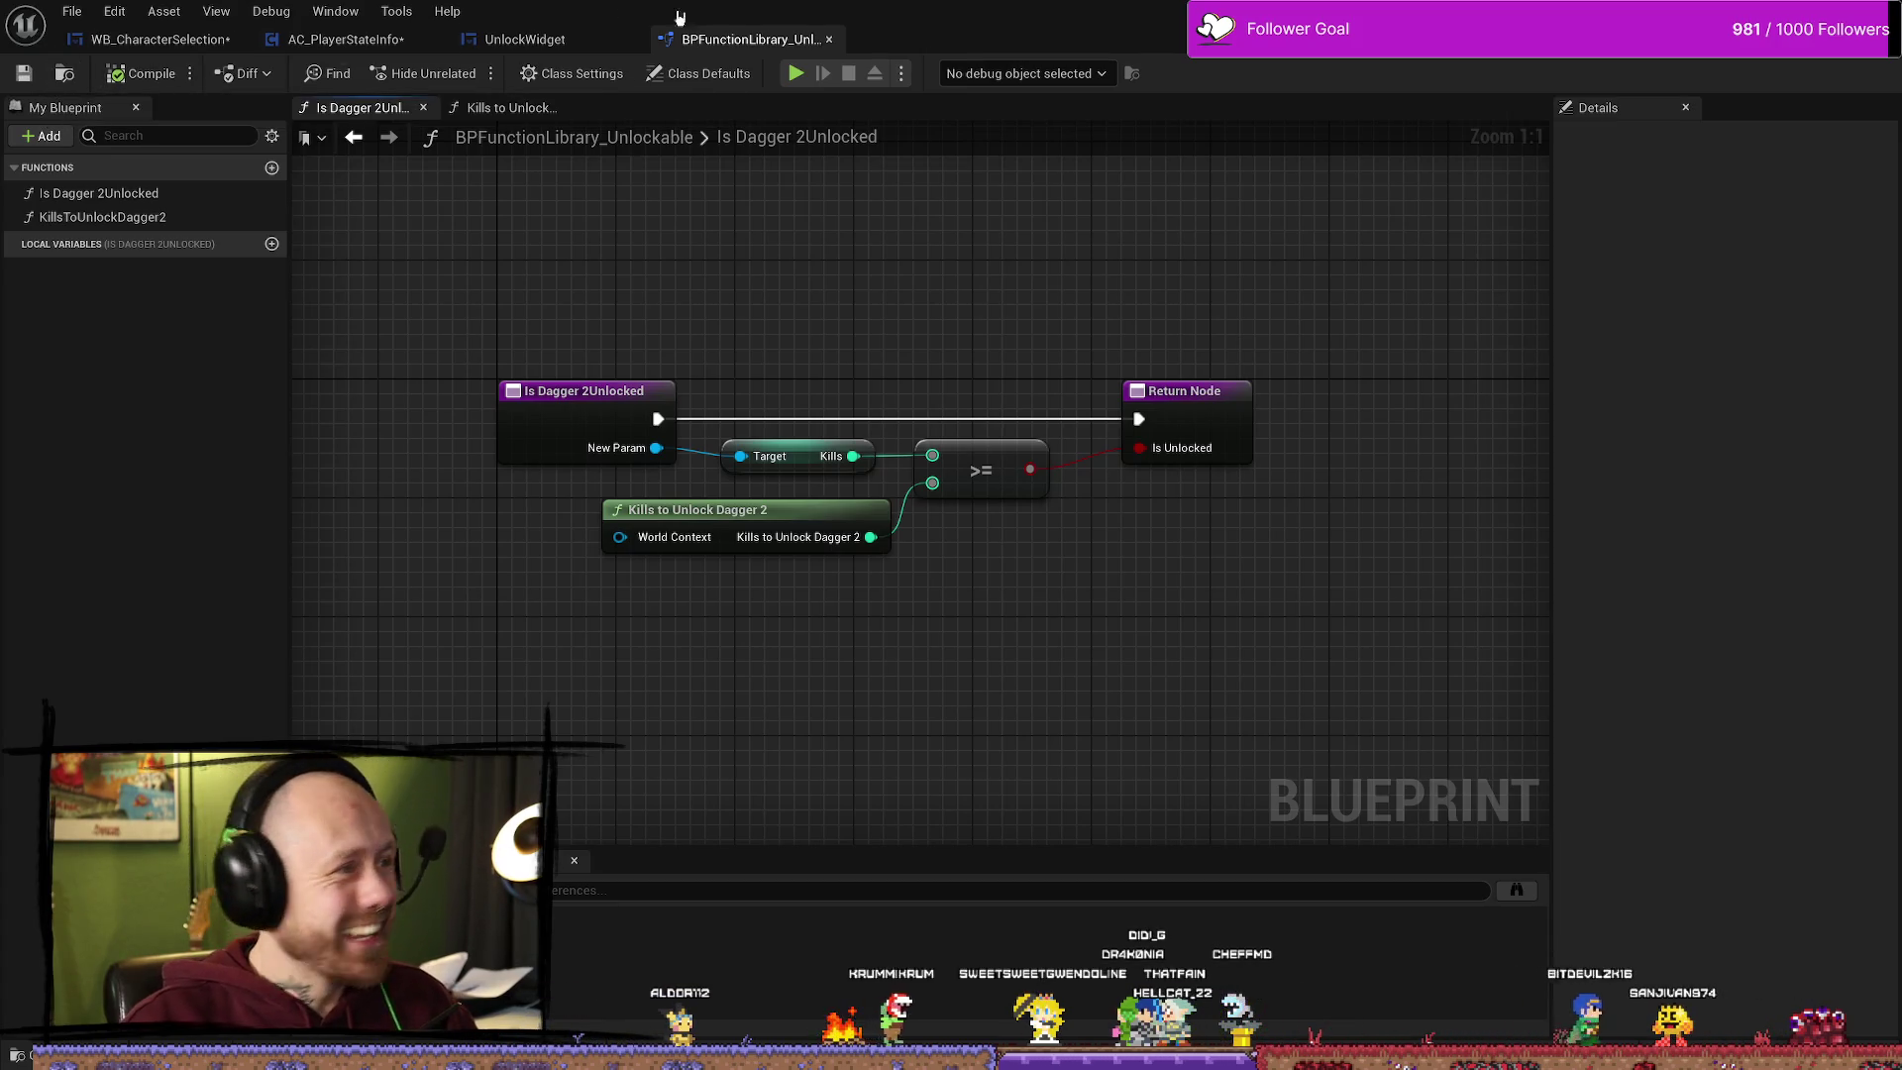
# Step: Save all assets and switch to the WB_CharacterSelection blueprint
pyautogui.click(73, 11)
pyautogui.click(109, 128)
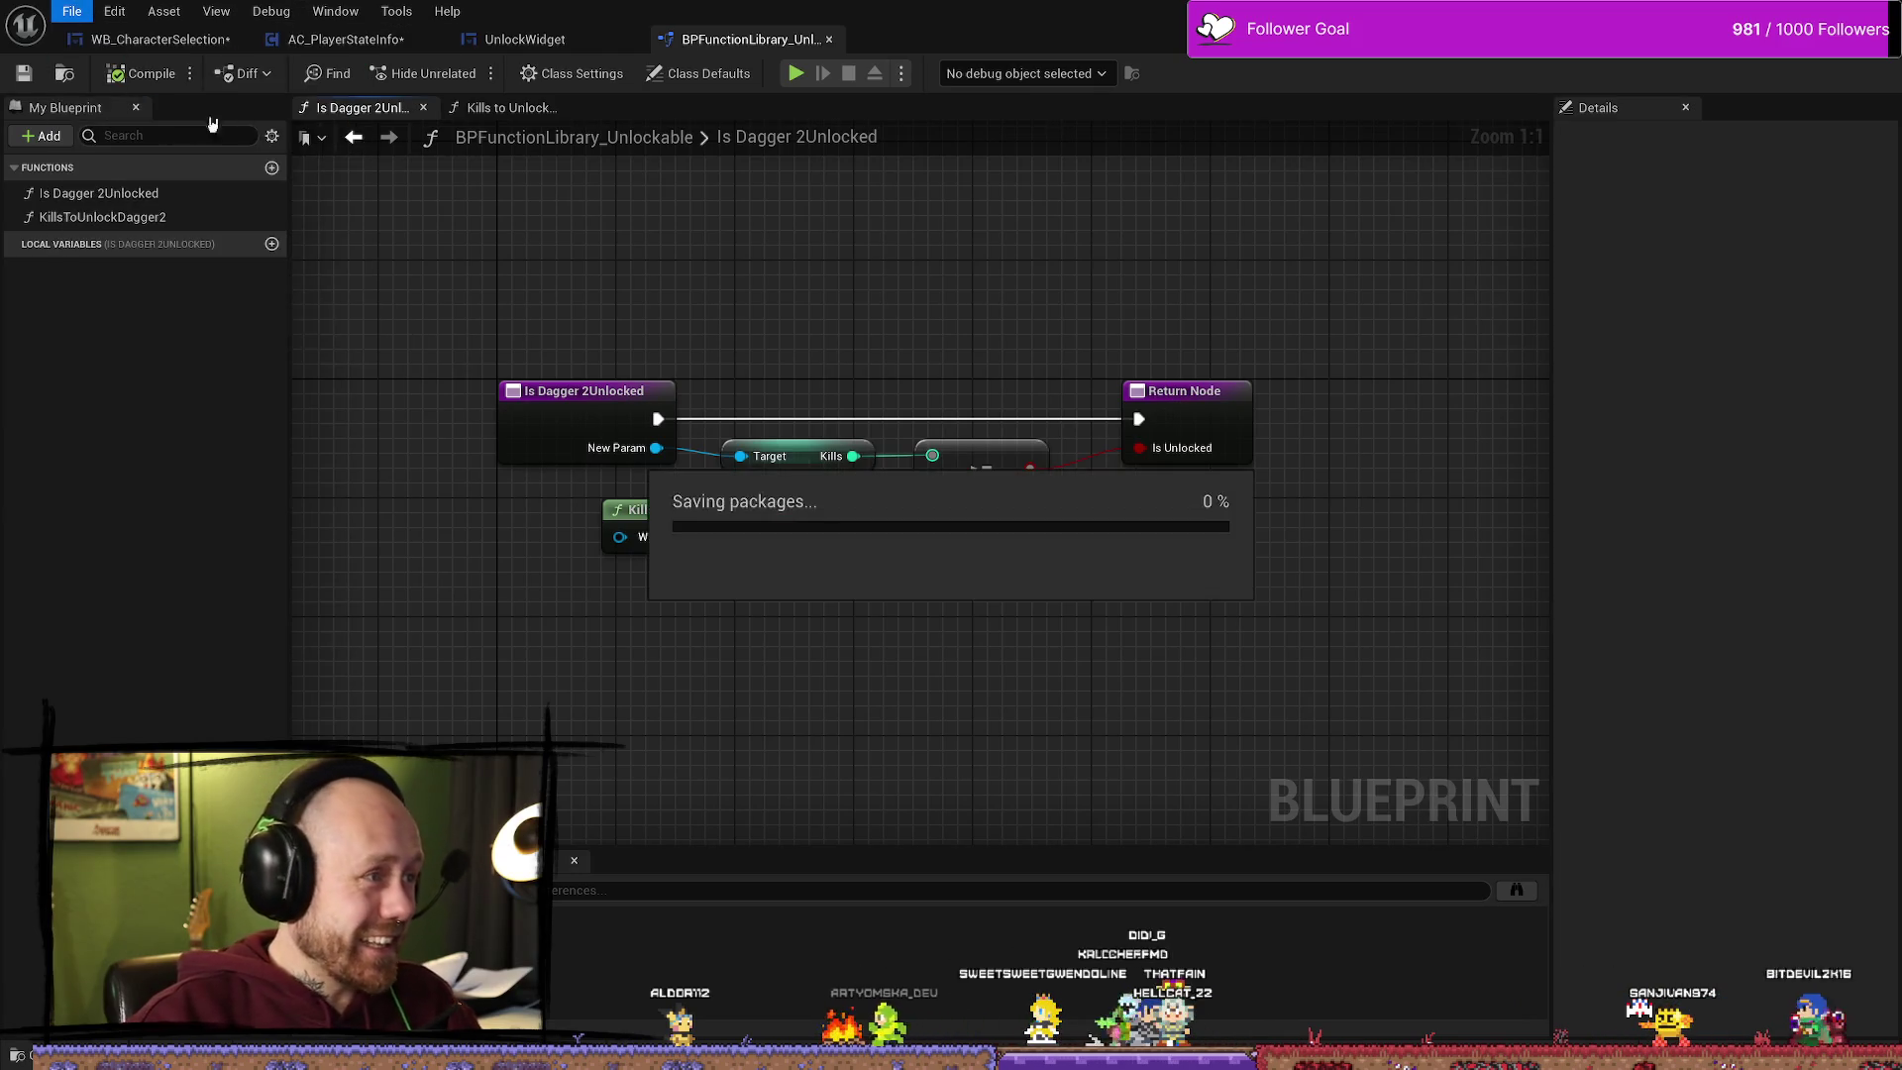
pyautogui.click(372, 45)
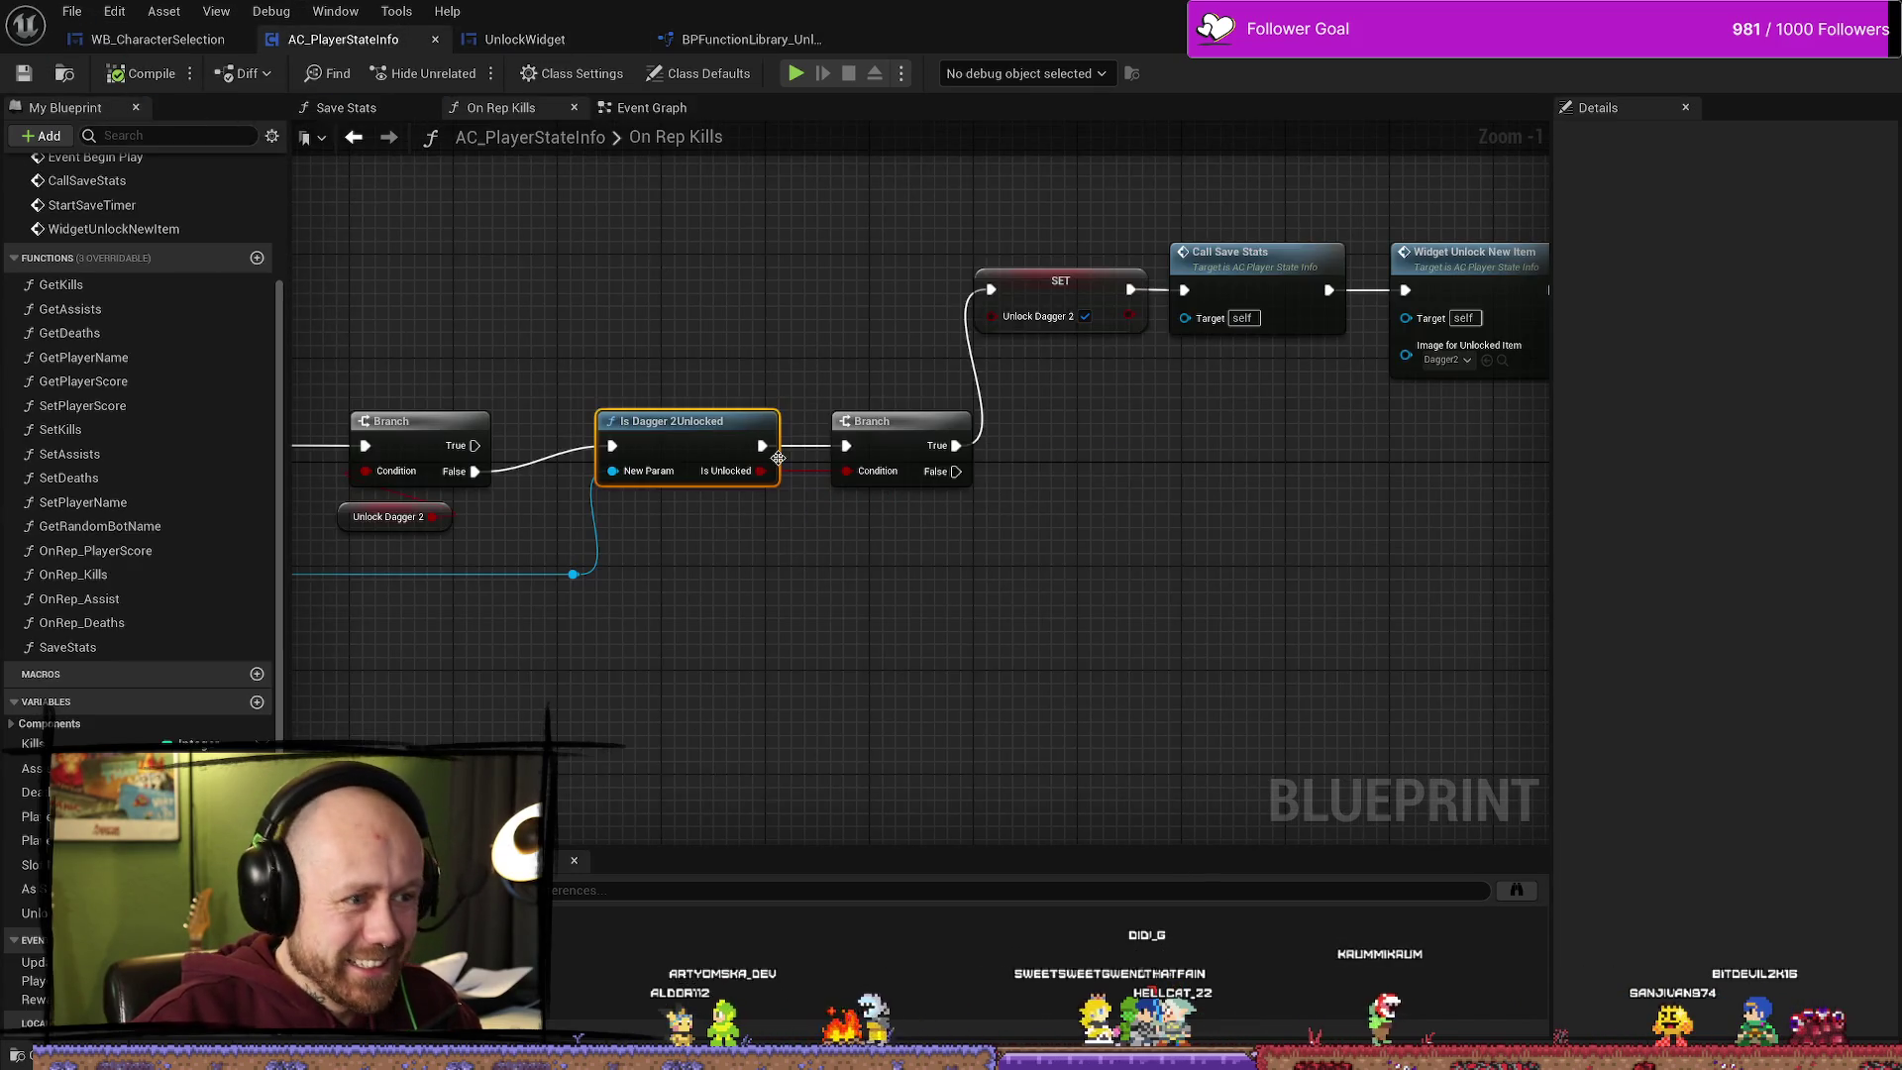
pyautogui.click(543, 44)
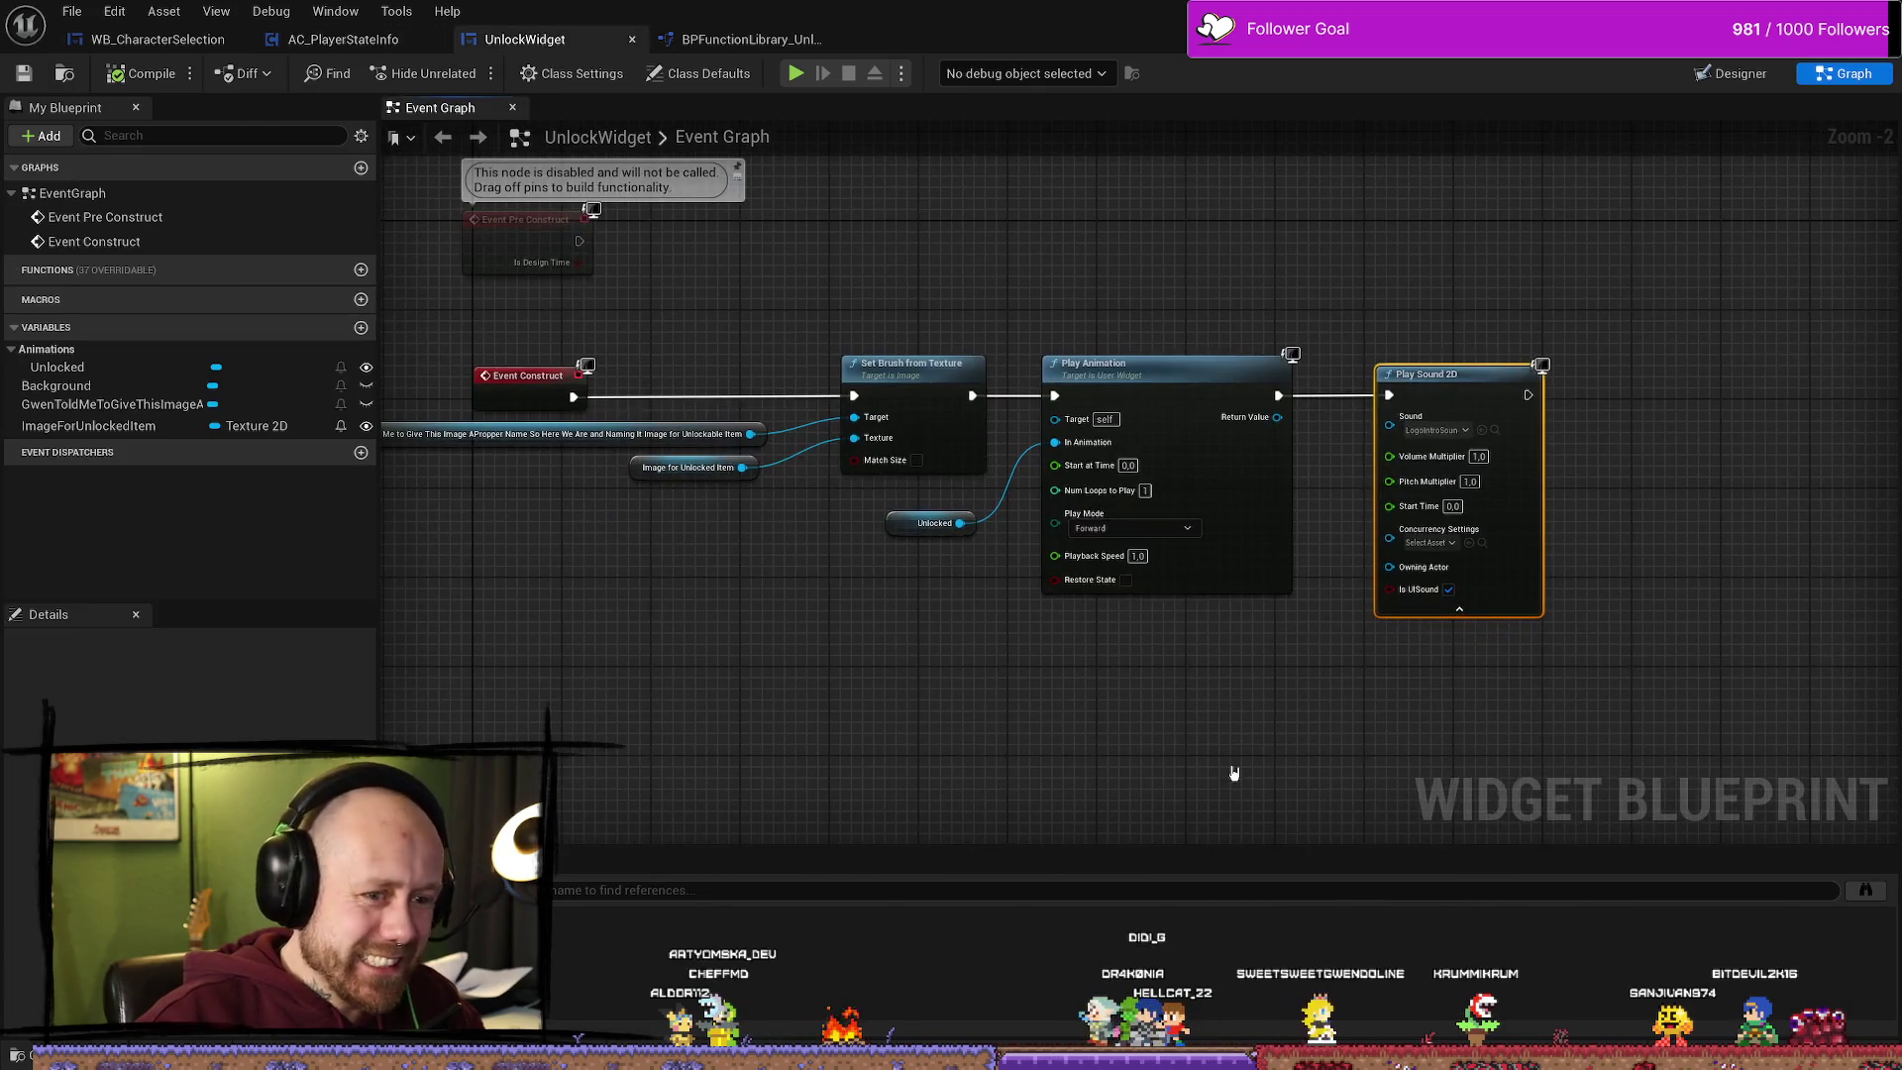
pyautogui.click(758, 37)
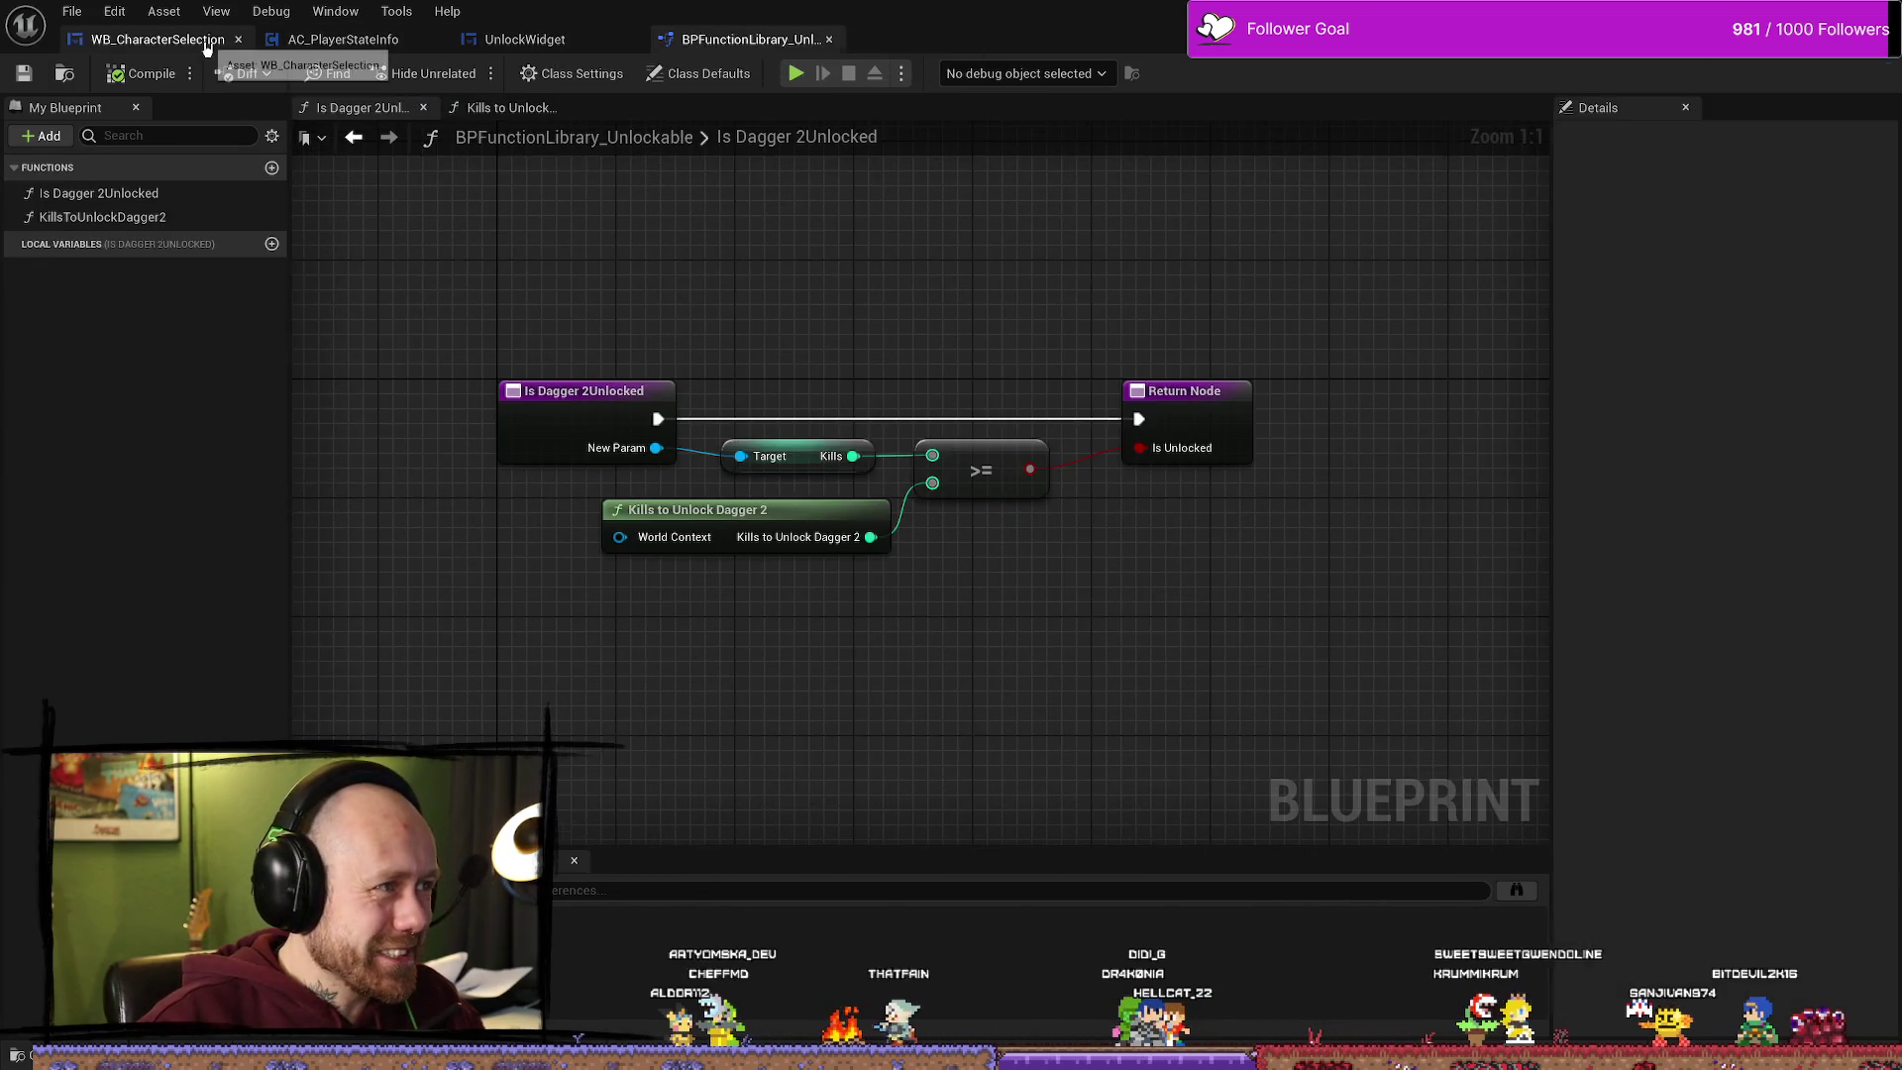
pyautogui.click(178, 39)
# Step: Delete the literal 100 text node feeding Format Text in Unlock Side Arms
pyautogui.moveTo(1132, 572)
pyautogui.mouseDown()
pyautogui.moveTo(990, 565)
pyautogui.moveTo(1149, 497)
pyautogui.mouseUp()
pyautogui.moveTo(1199, 409); pyautogui.dragTo(1194, 471)
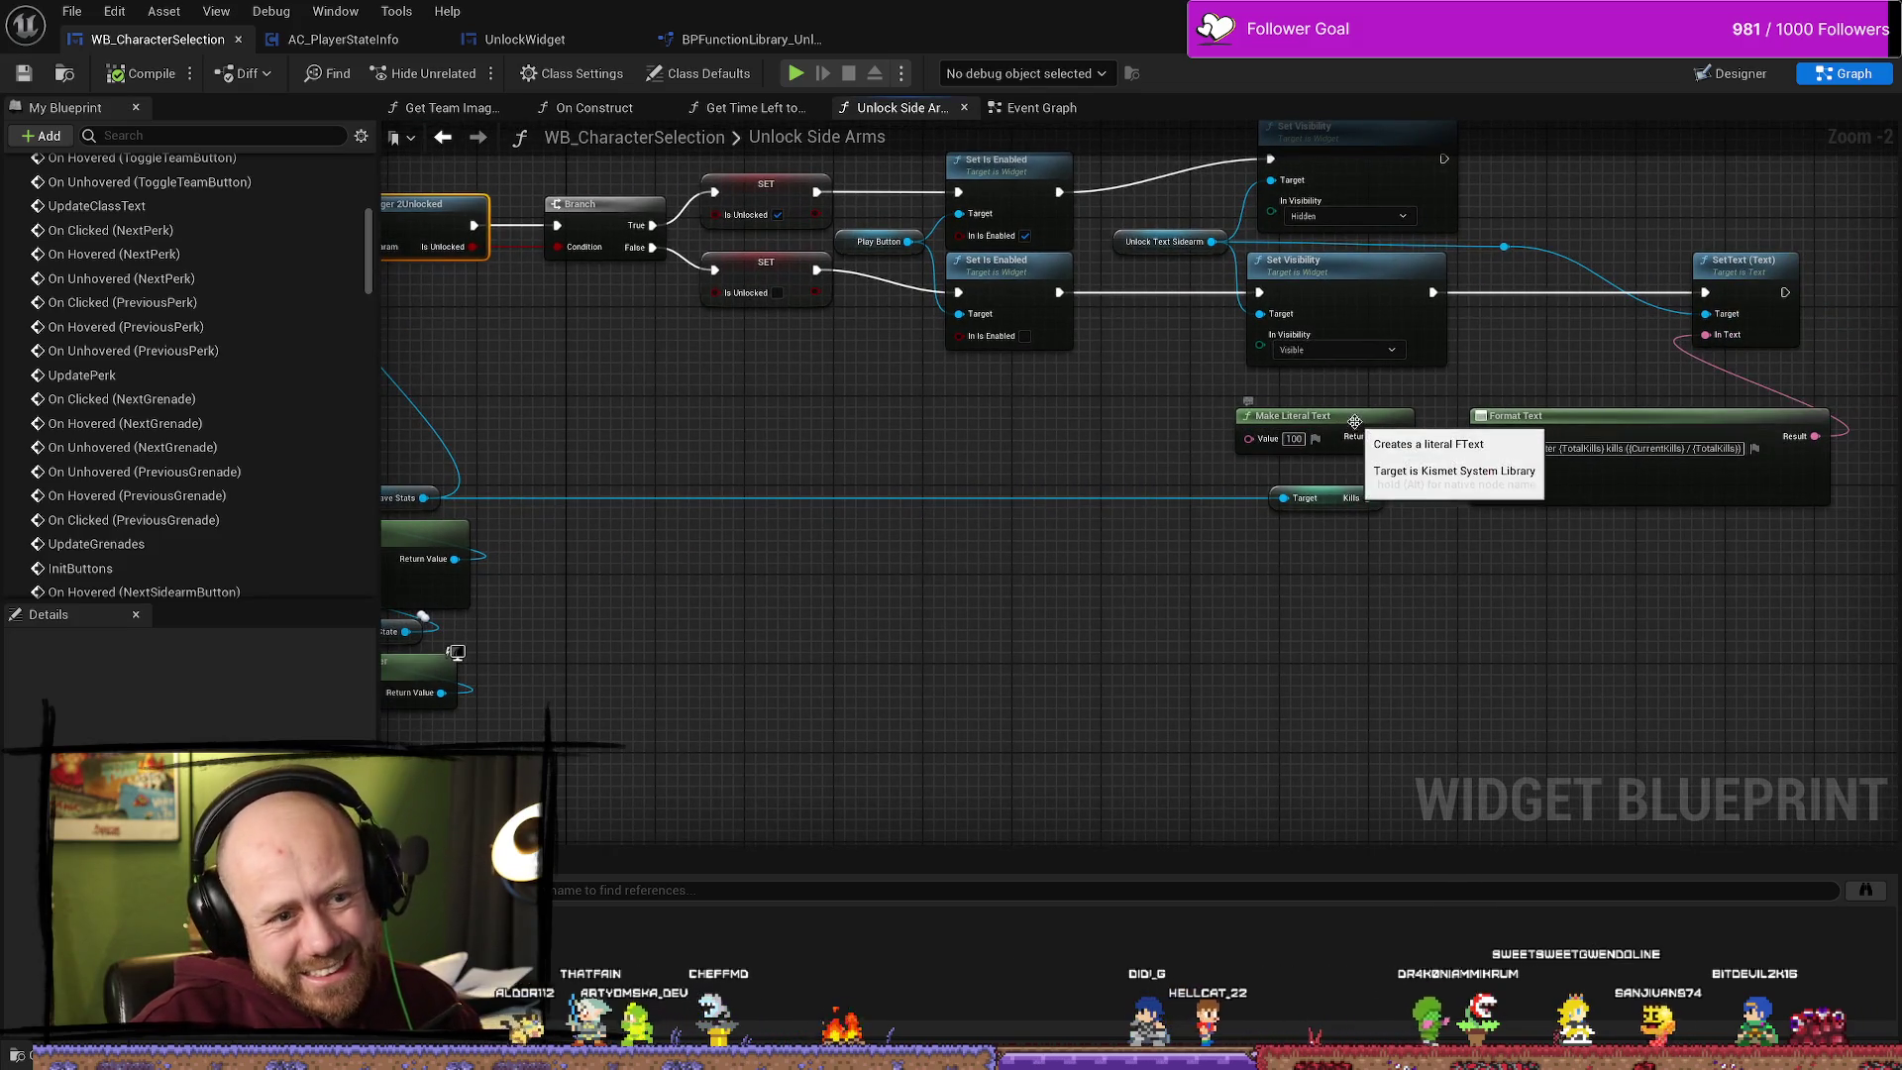
pyautogui.click(1372, 428)
pyautogui.moveTo(1452, 409); pyautogui.dragTo(1250, 502)
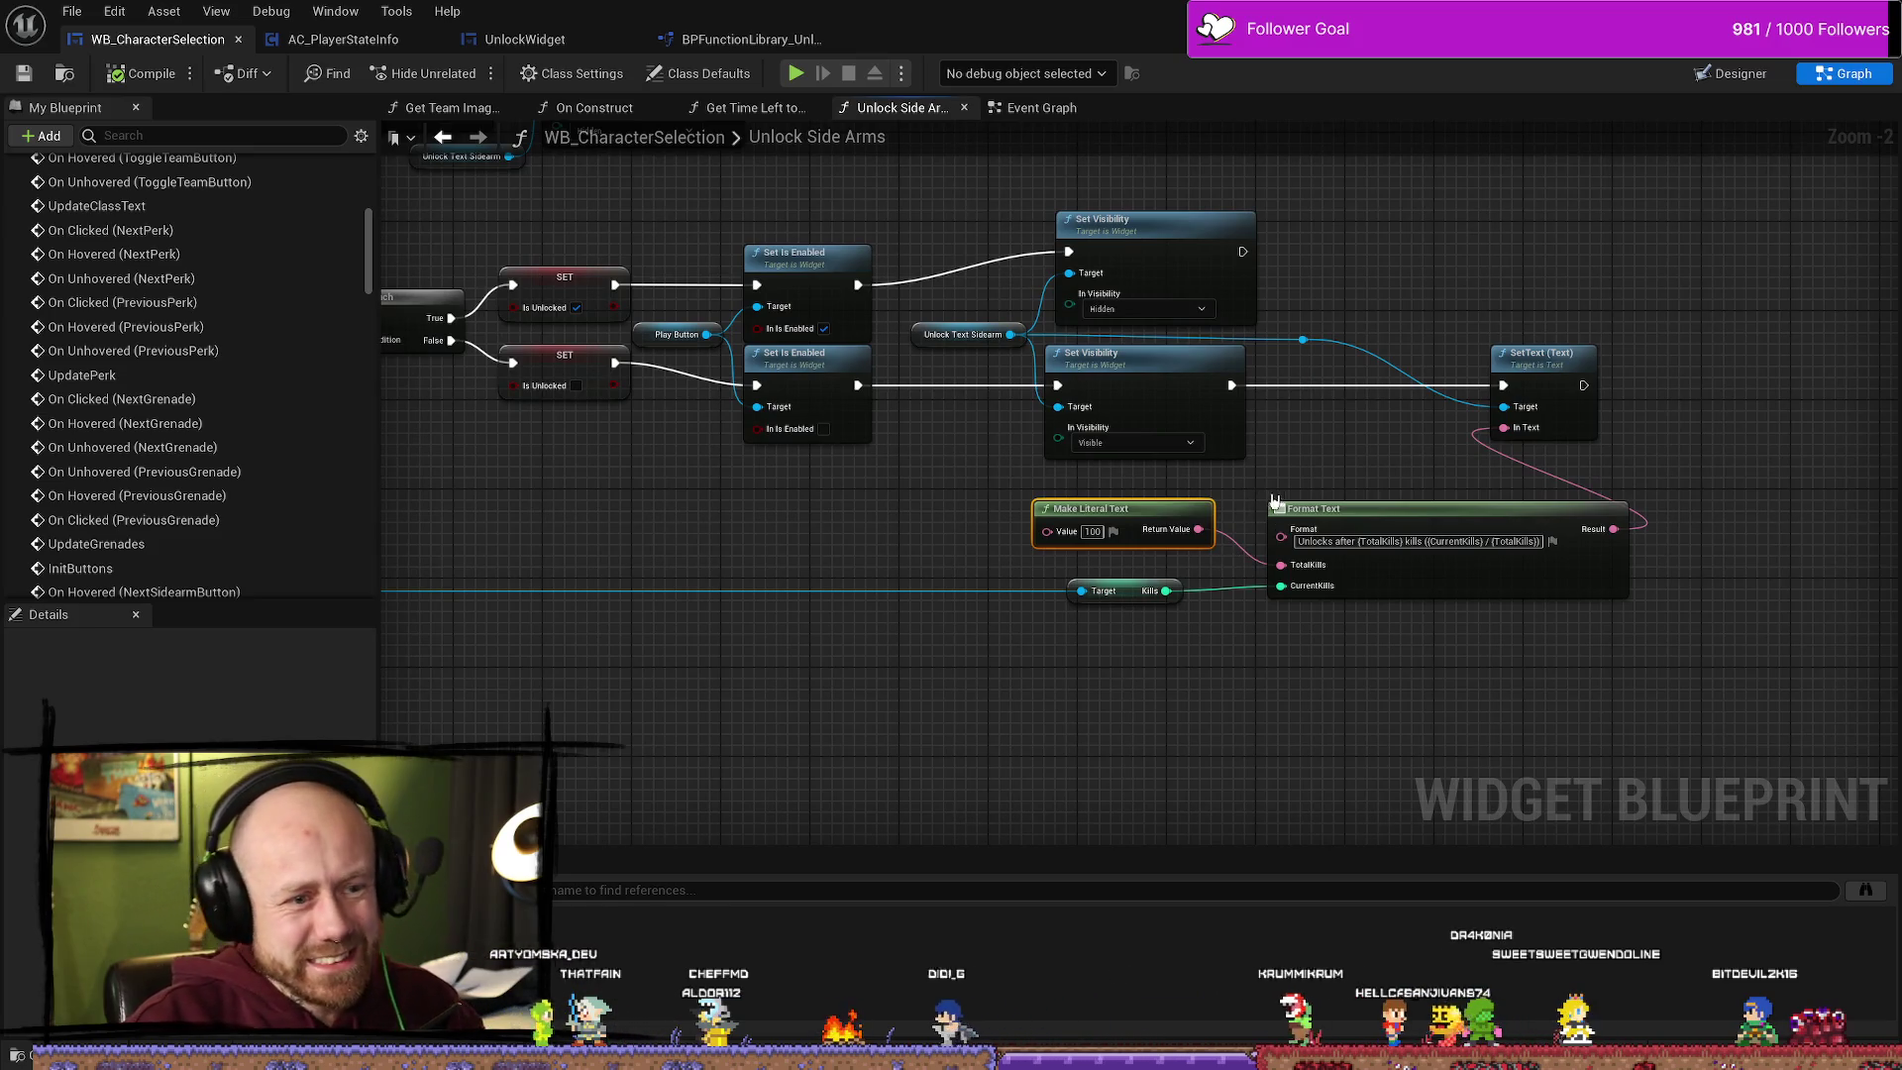
pyautogui.moveTo(1250, 503); pyautogui.dragTo(1069, 495)
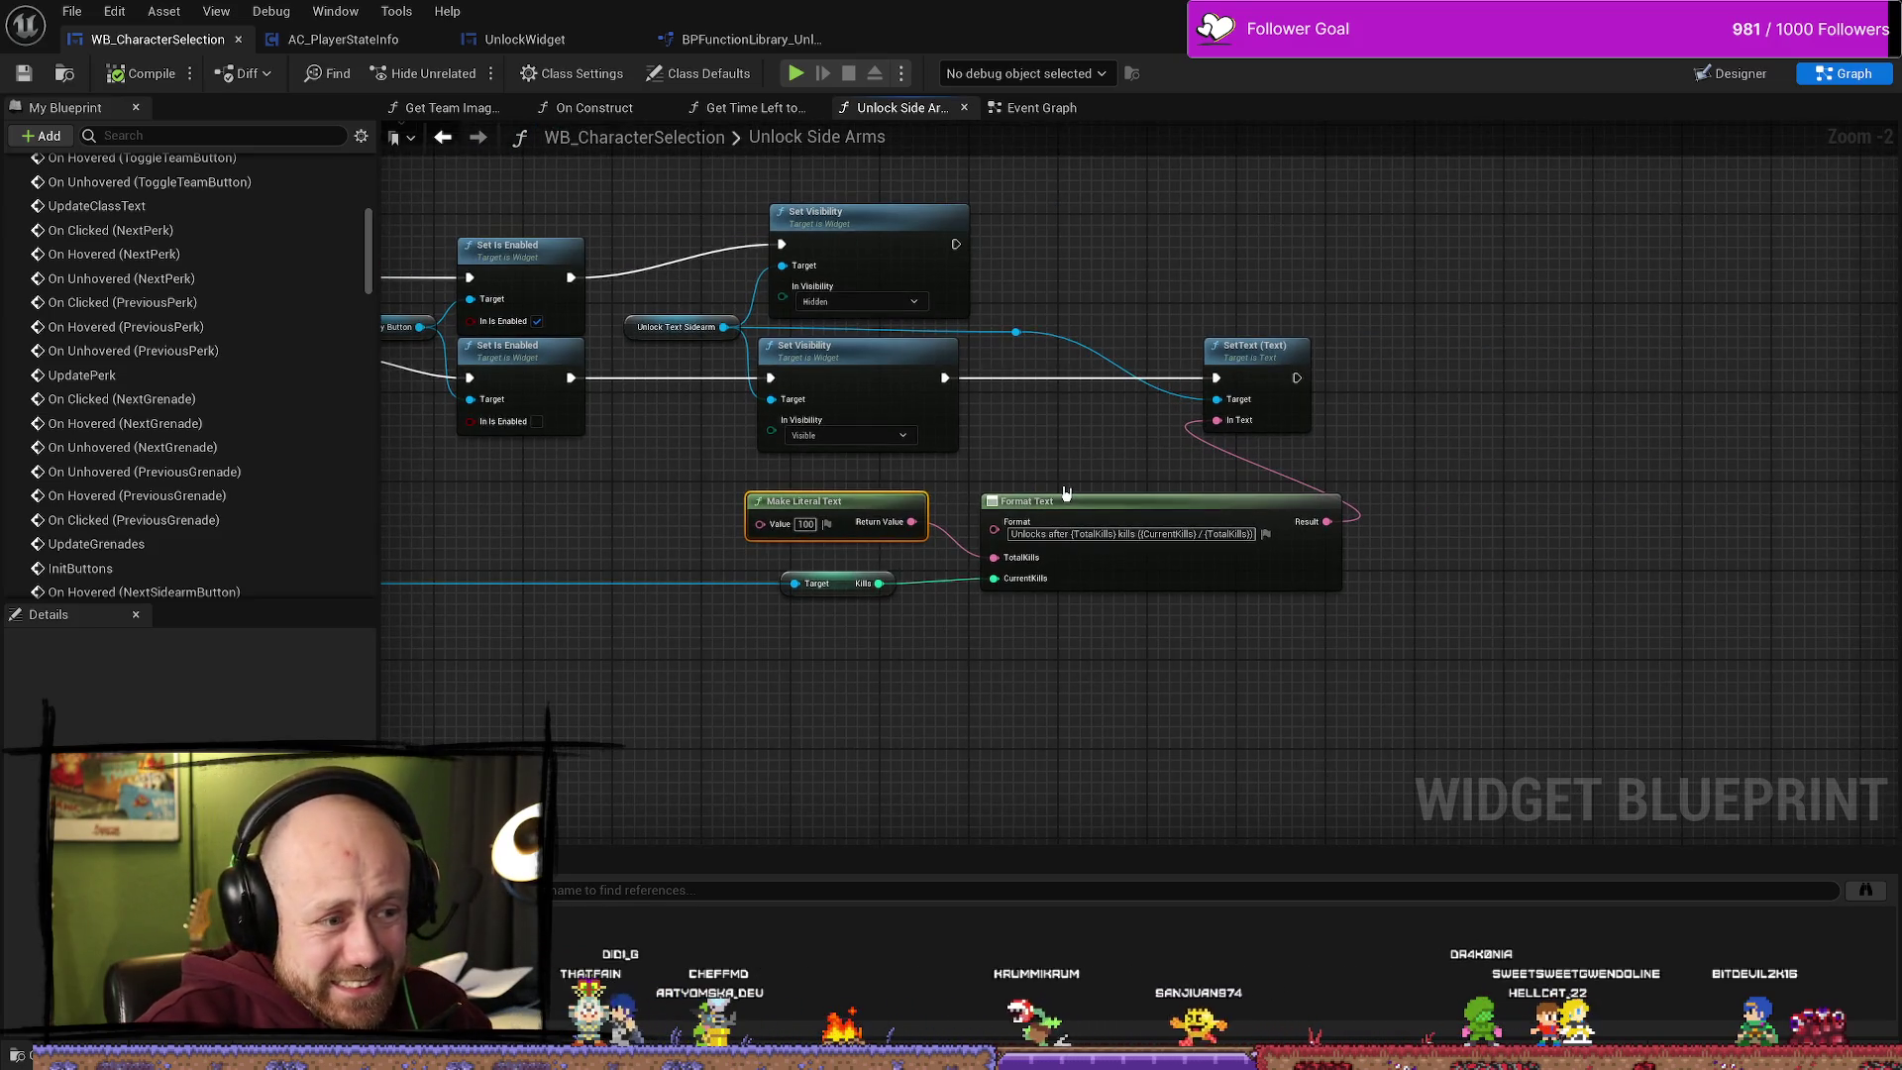
pyautogui.press('Delete')
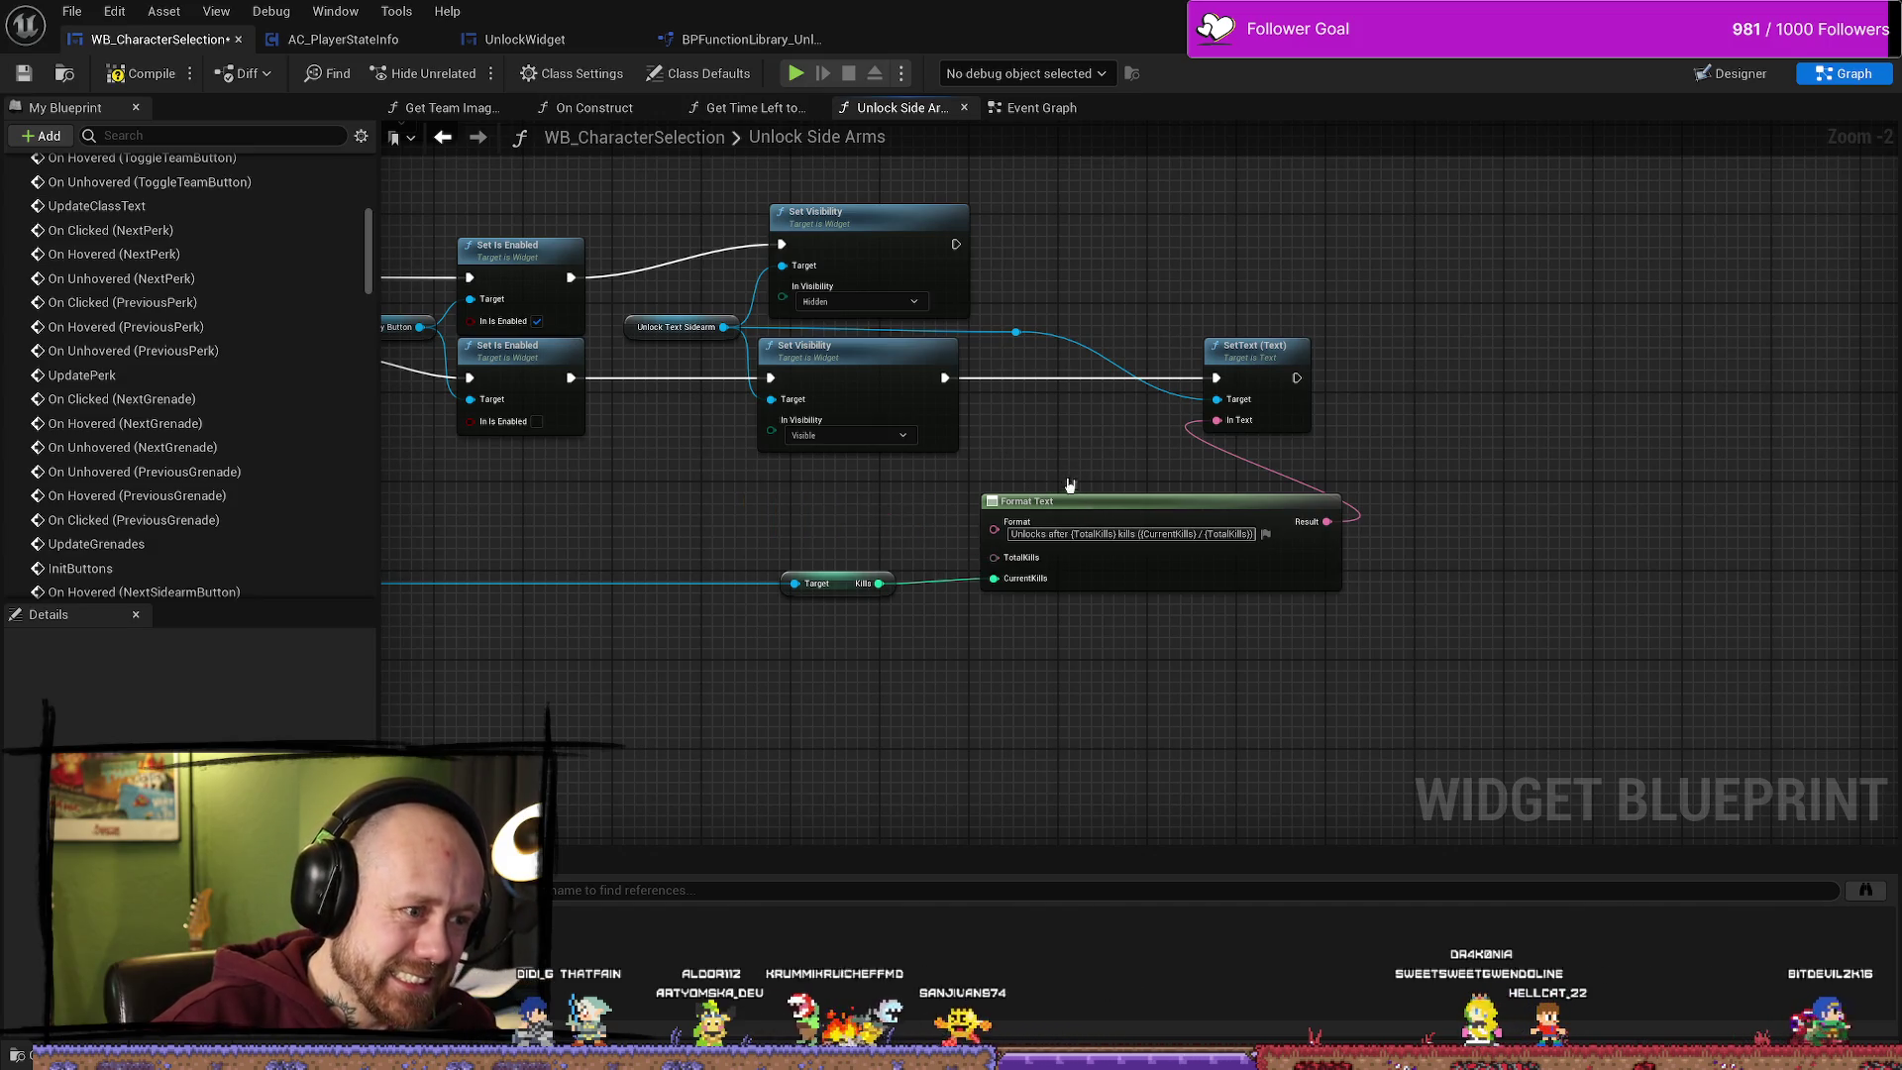
# Step: Add a Kills to Unlock Dagger 2 node and wire it into Format Text's TotalKills
pyautogui.moveTo(945, 378); pyautogui.dragTo(976, 393)
pyautogui.write('kil')
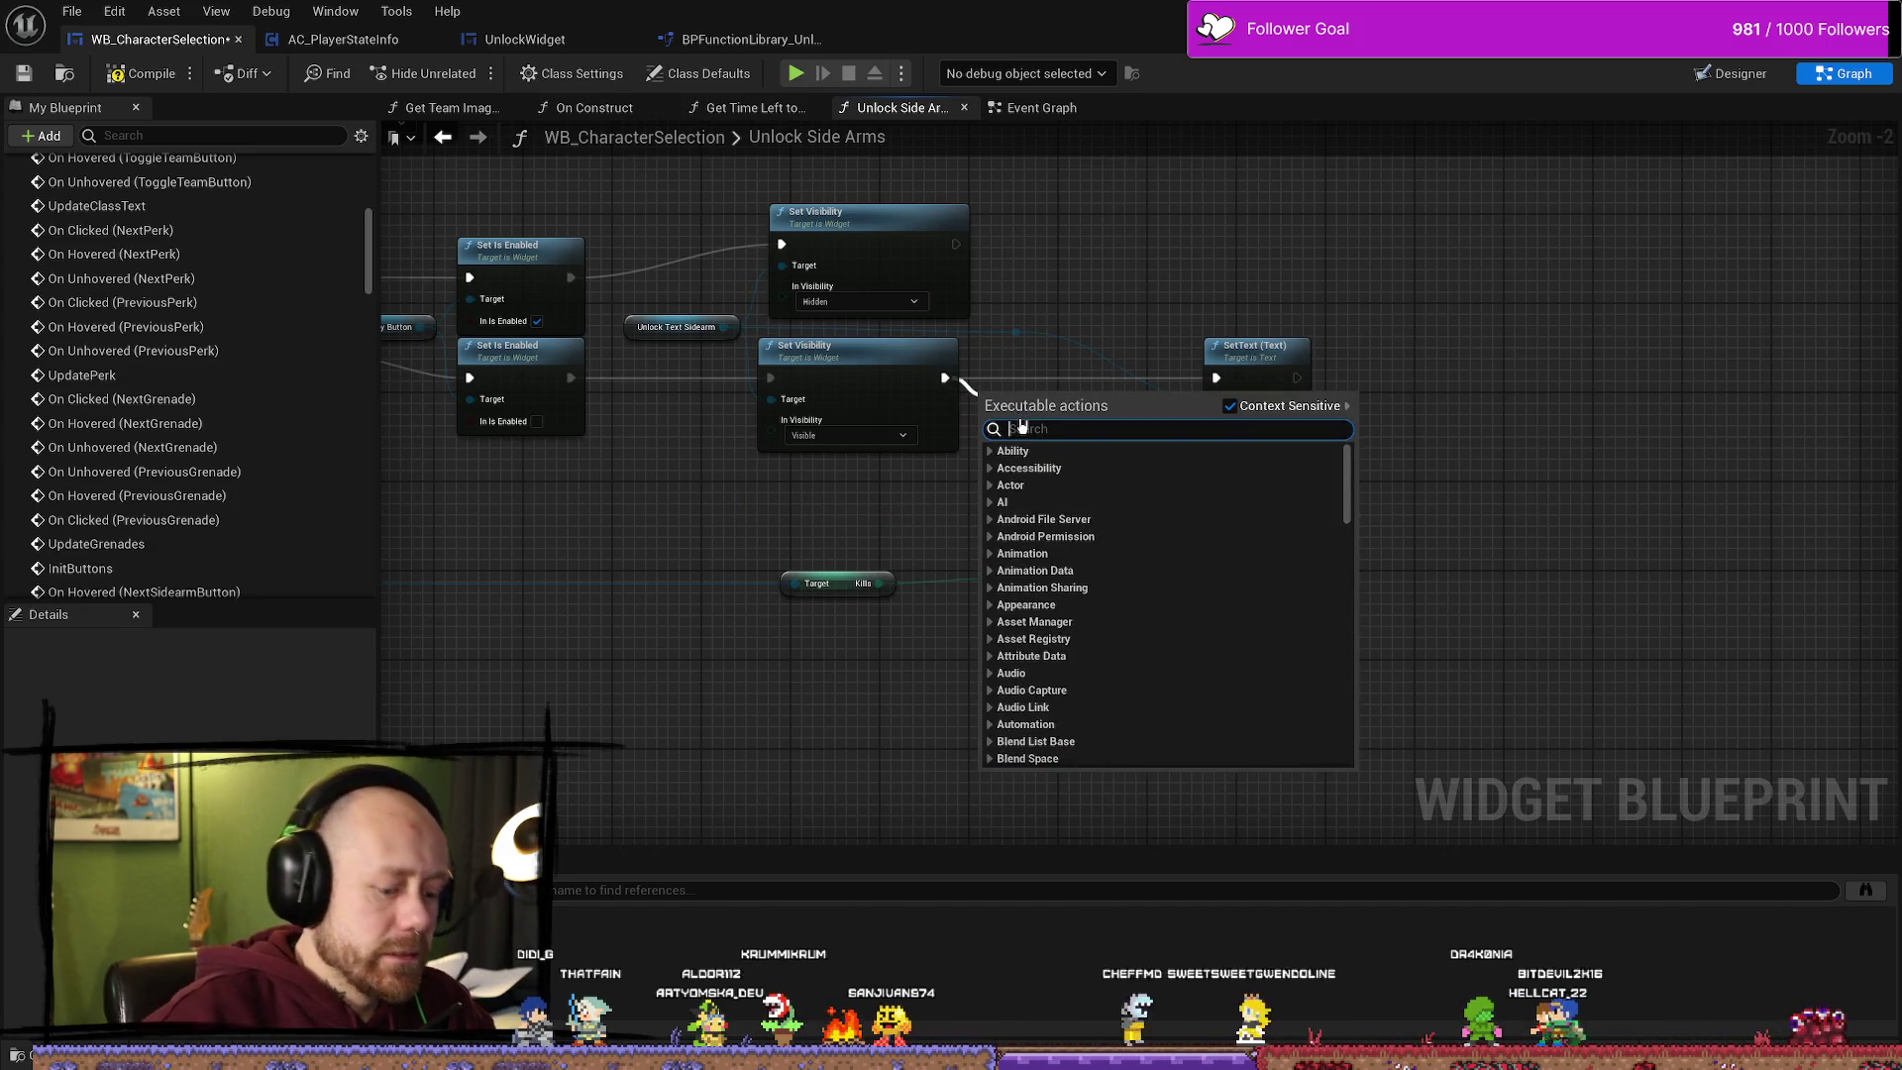
pyautogui.write('ls')
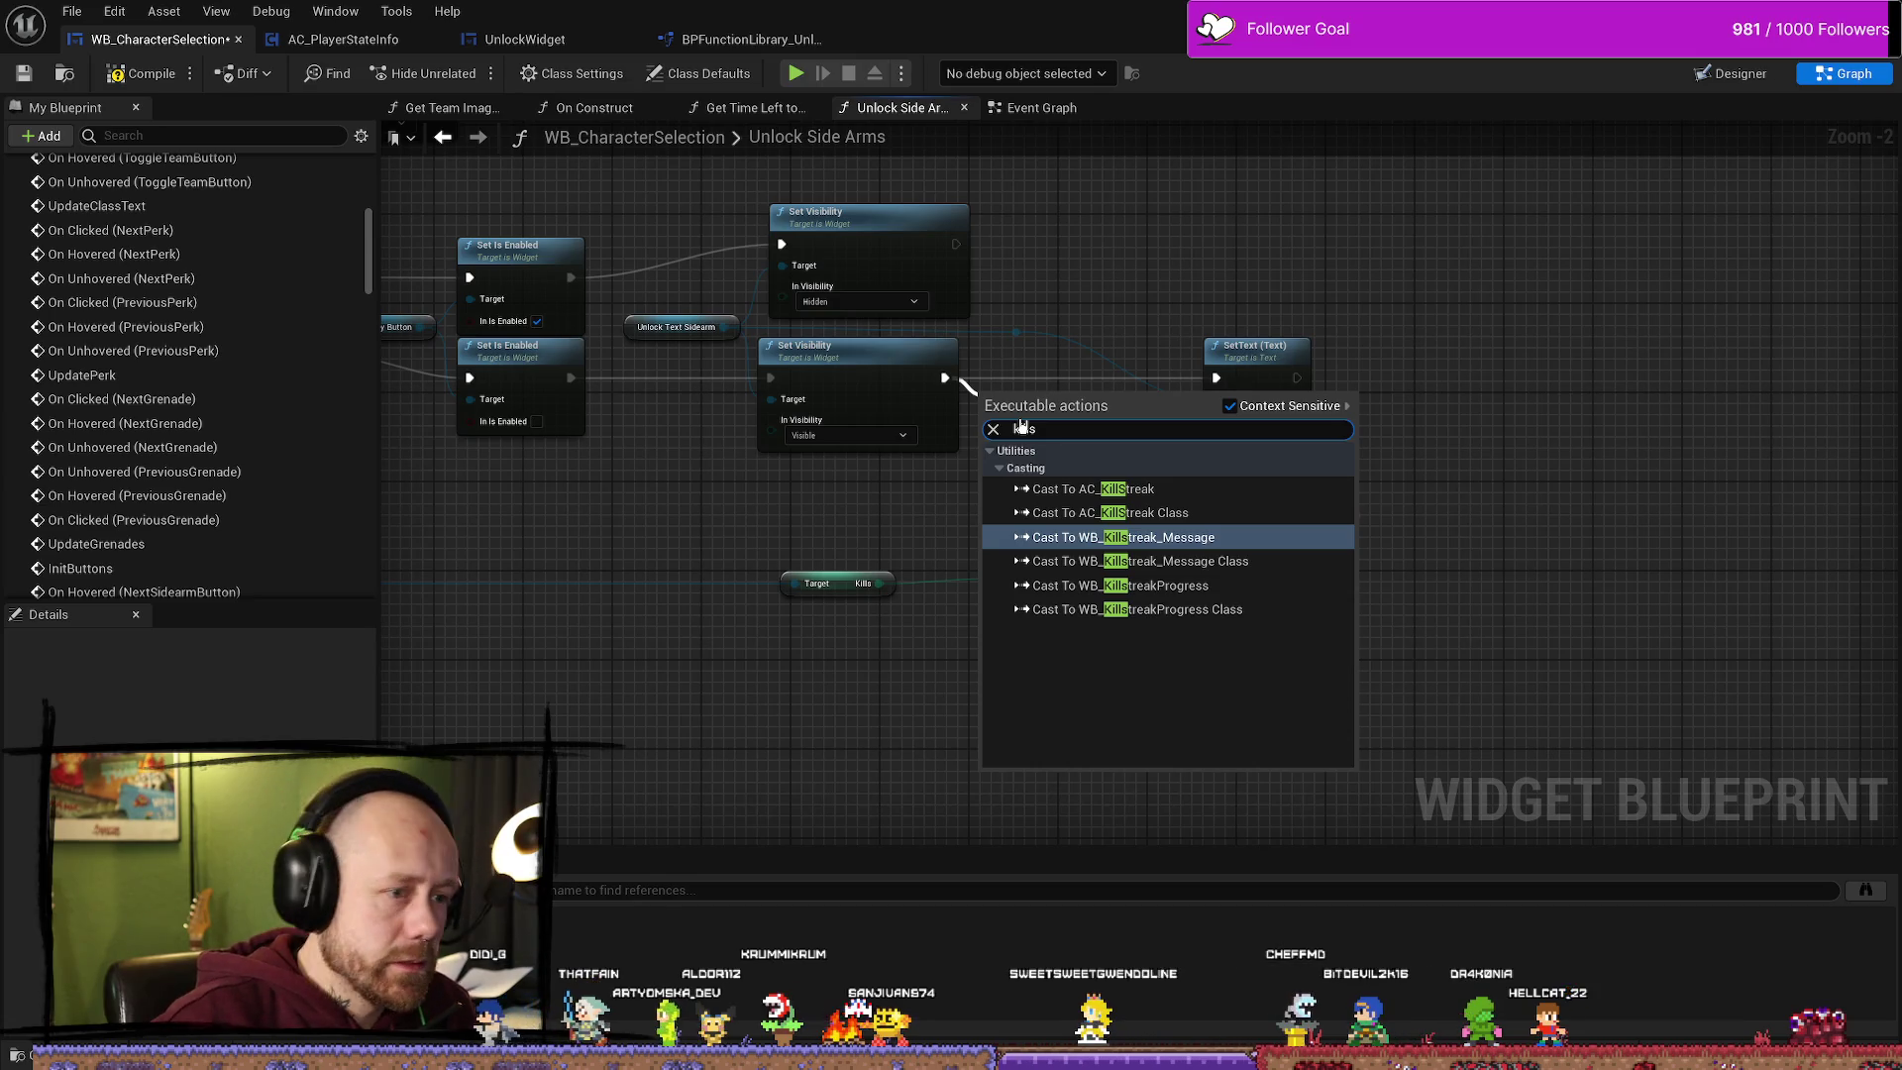
pyautogui.moveTo(879, 582); pyautogui.dragTo(902, 535)
pyautogui.write('killsto')
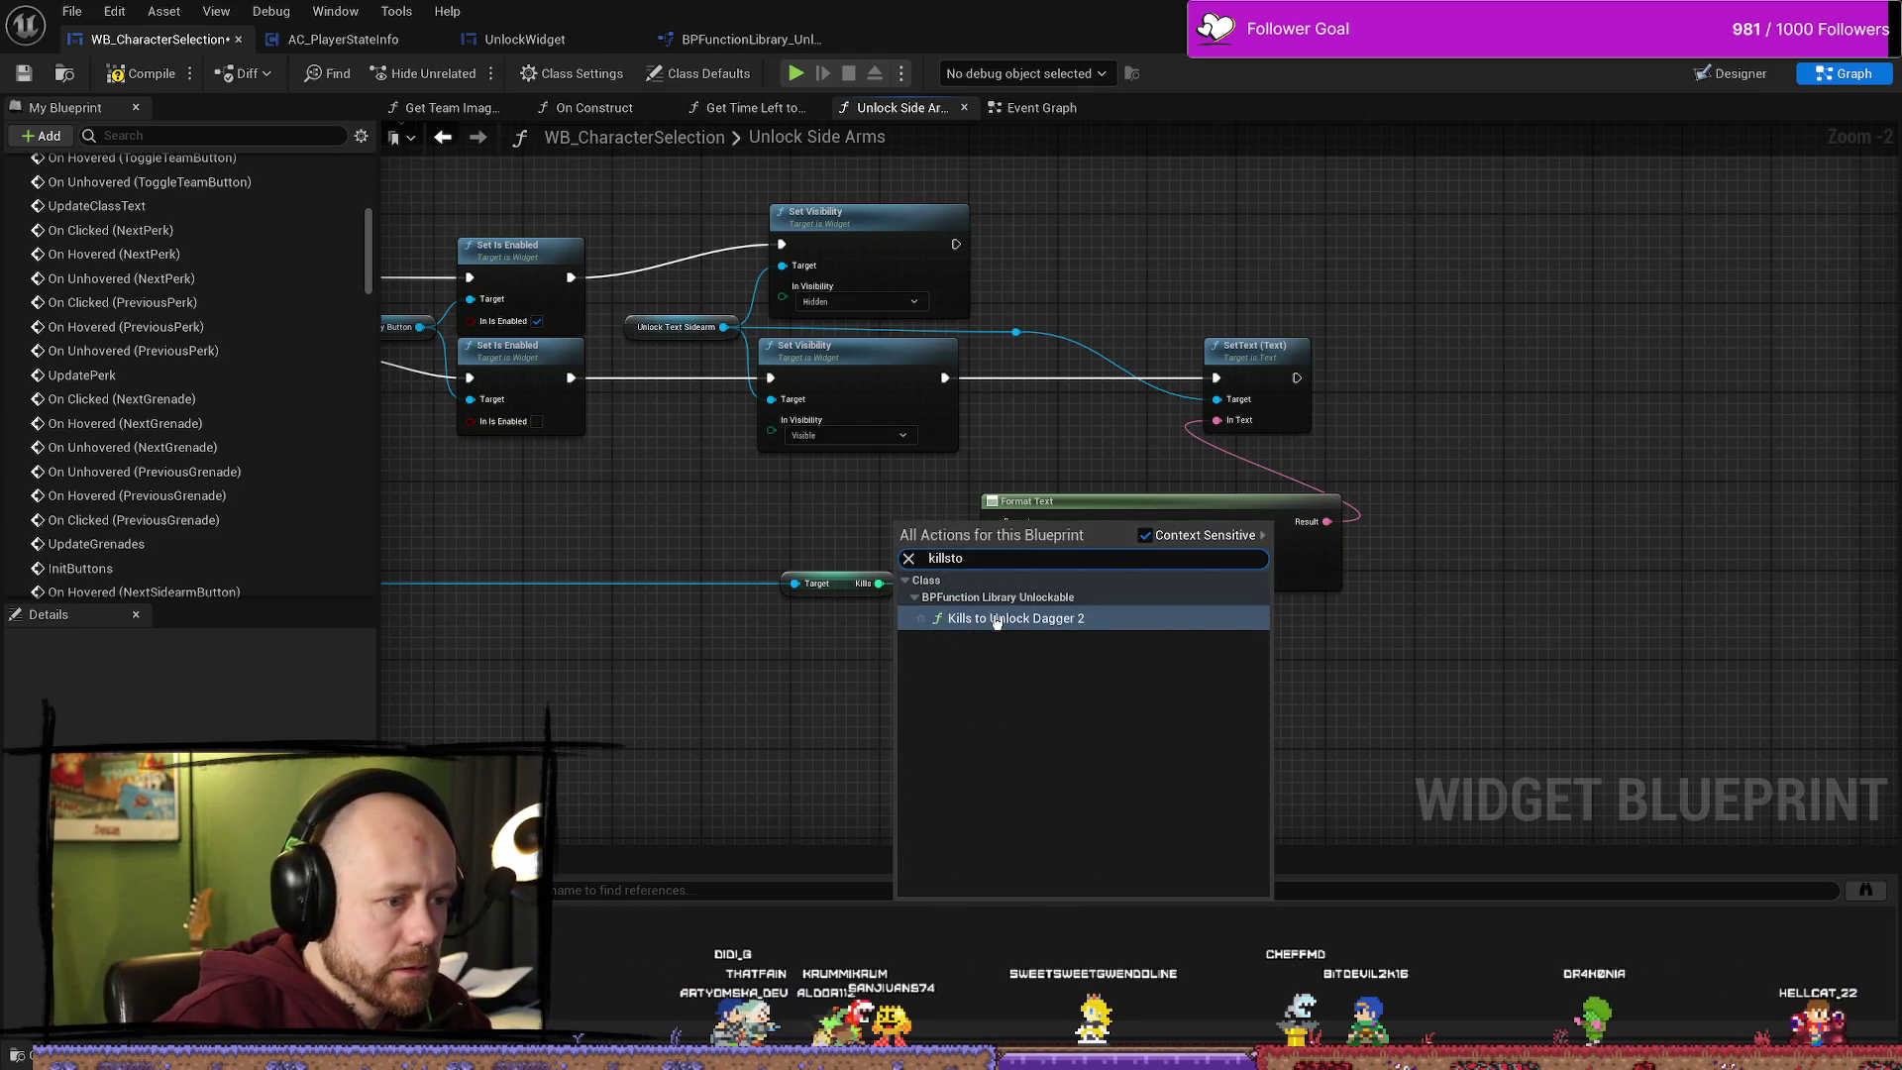
pyautogui.click(1020, 619)
pyautogui.moveTo(951, 523)
pyautogui.mouseDown()
pyautogui.moveTo(838, 512)
pyautogui.moveTo(1013, 583)
pyautogui.moveTo(1022, 559)
pyautogui.mouseUp()
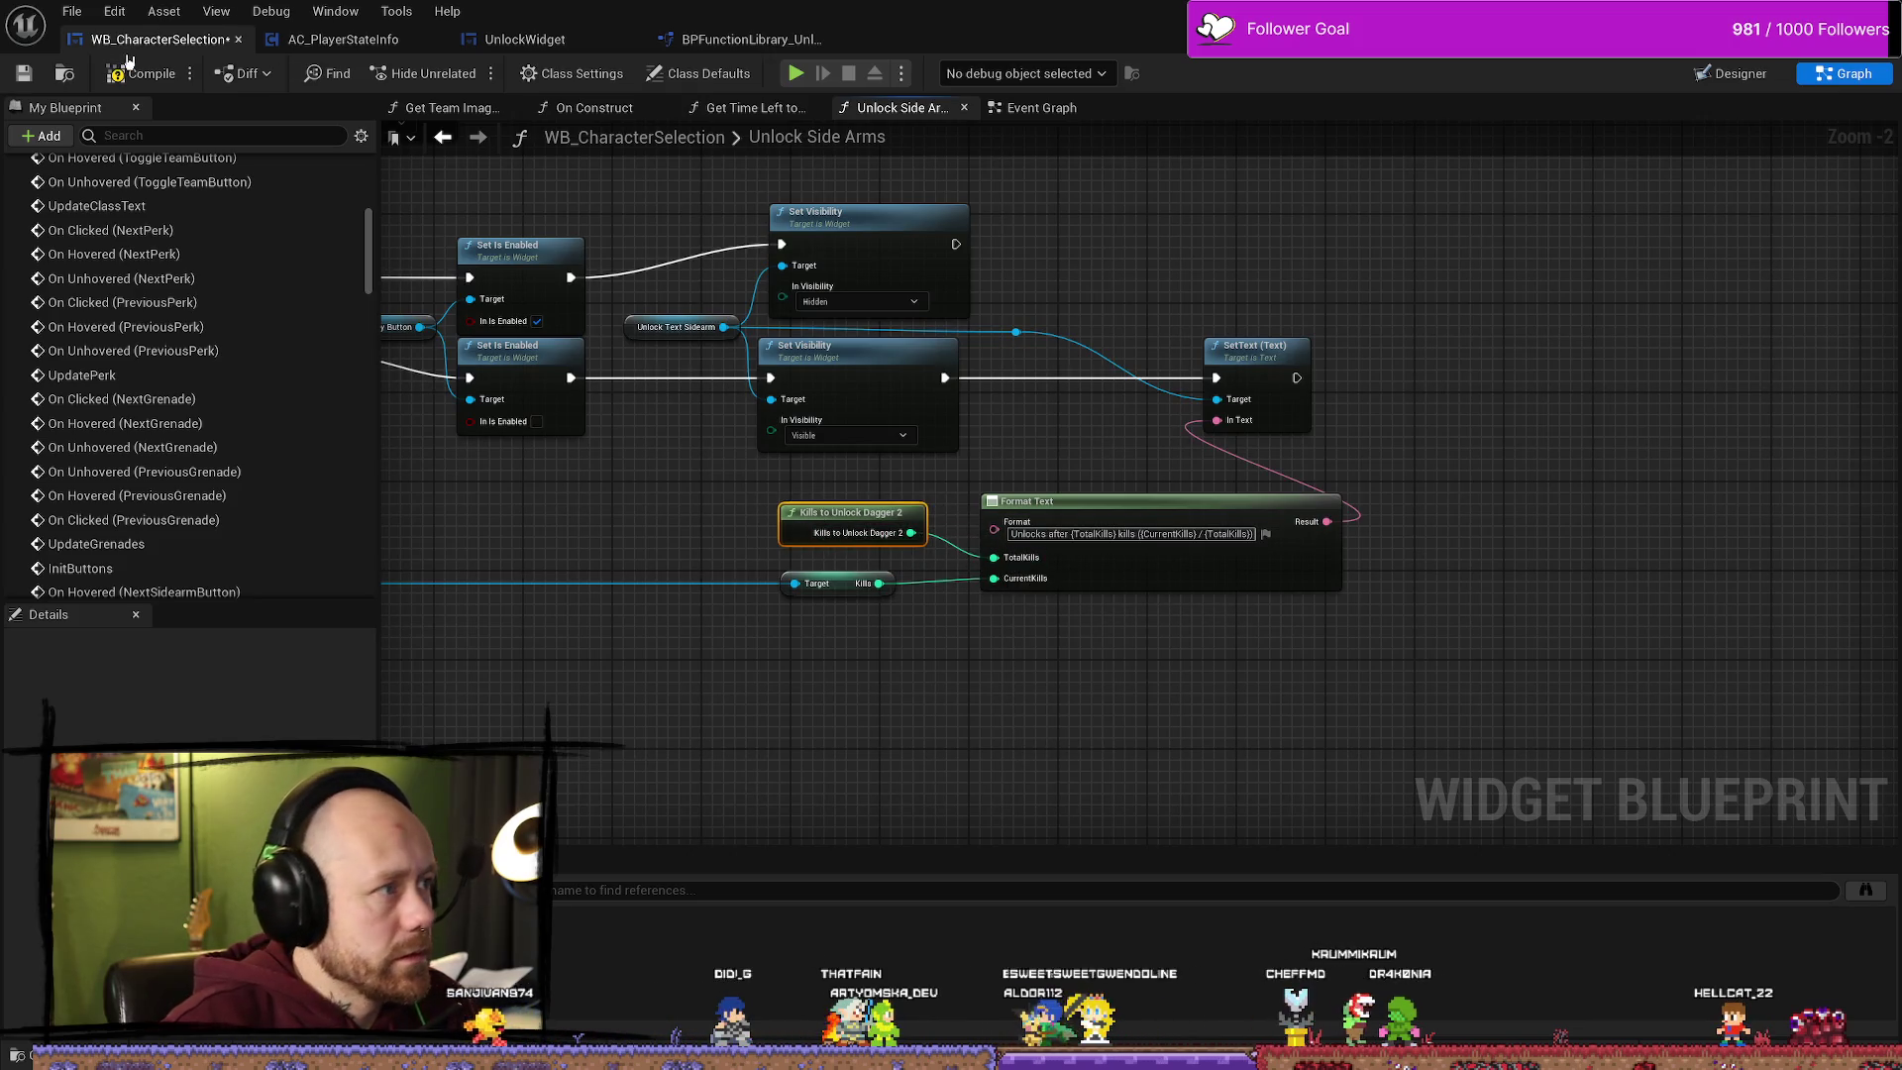
# Step: Save all assets and the character selection widget, then return to the function library
pyautogui.click(72, 11)
pyautogui.click(126, 127)
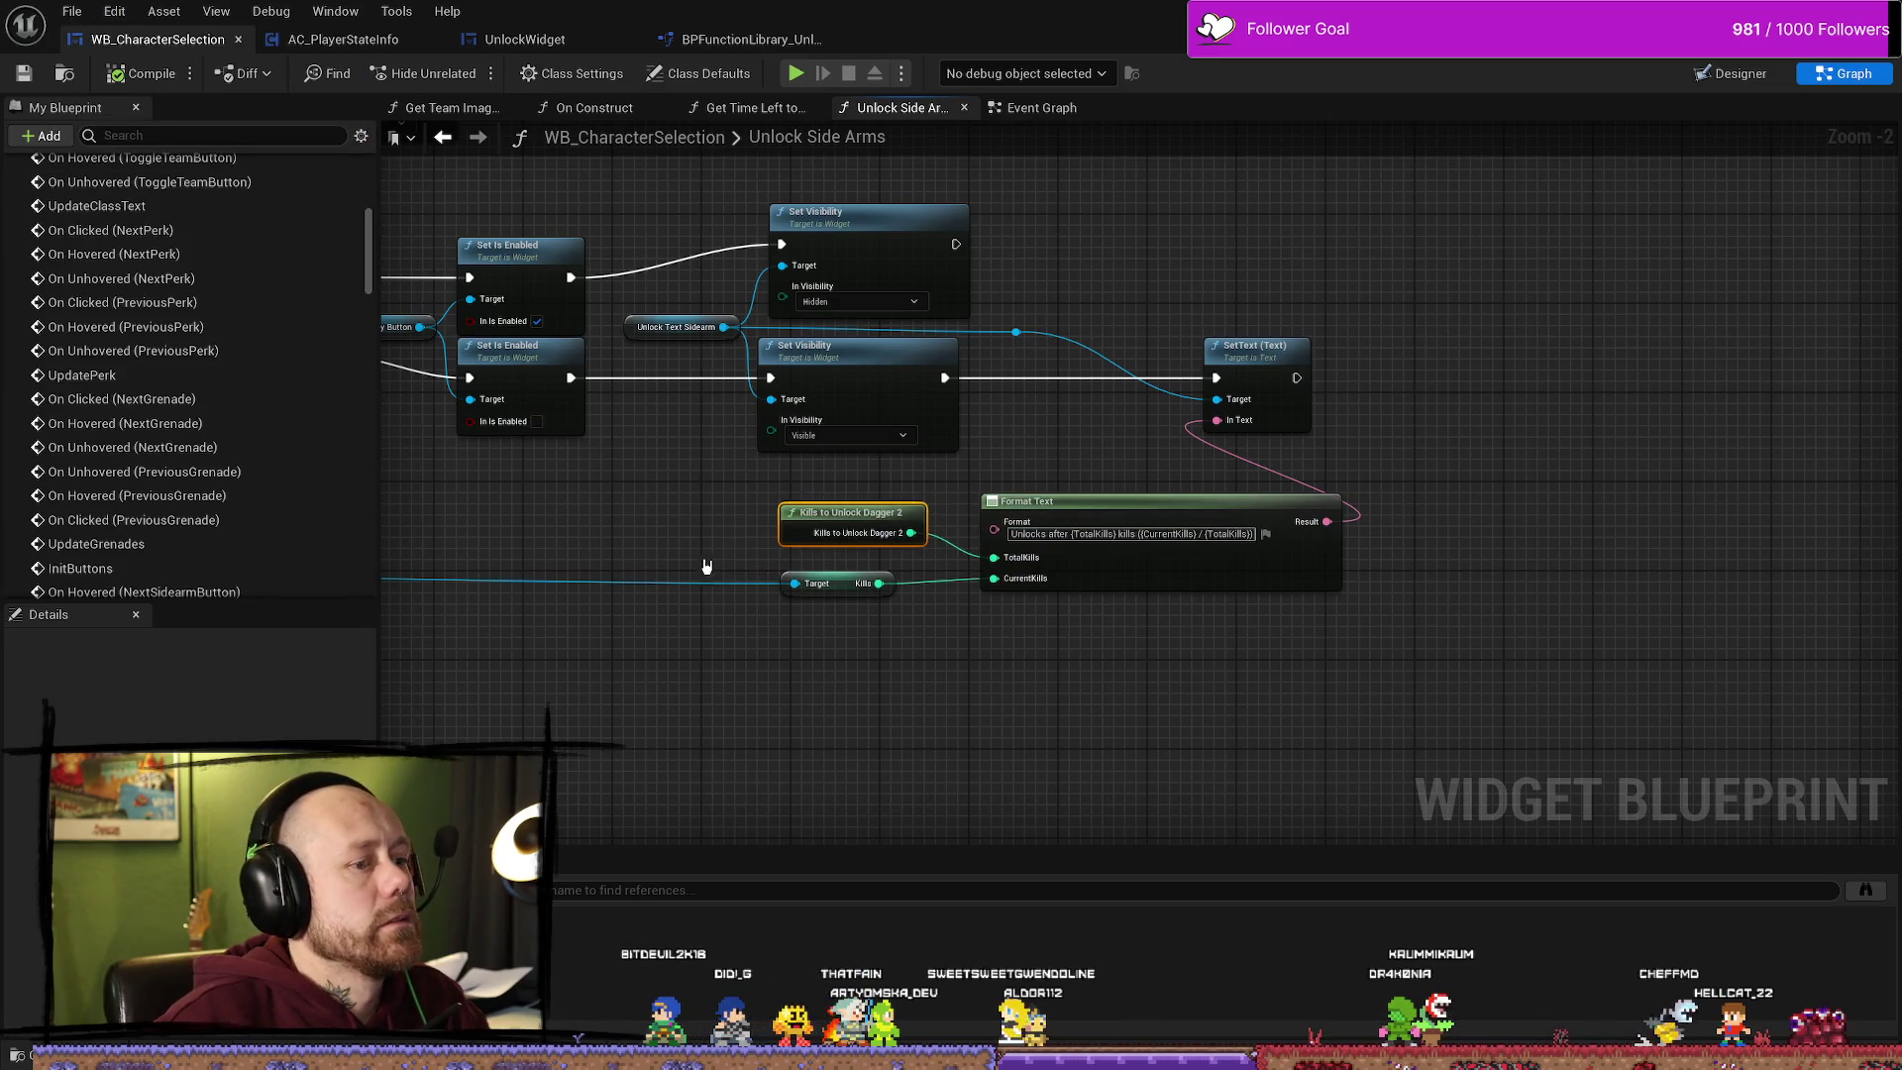
pyautogui.moveTo(777, 516); pyautogui.dragTo(767, 527)
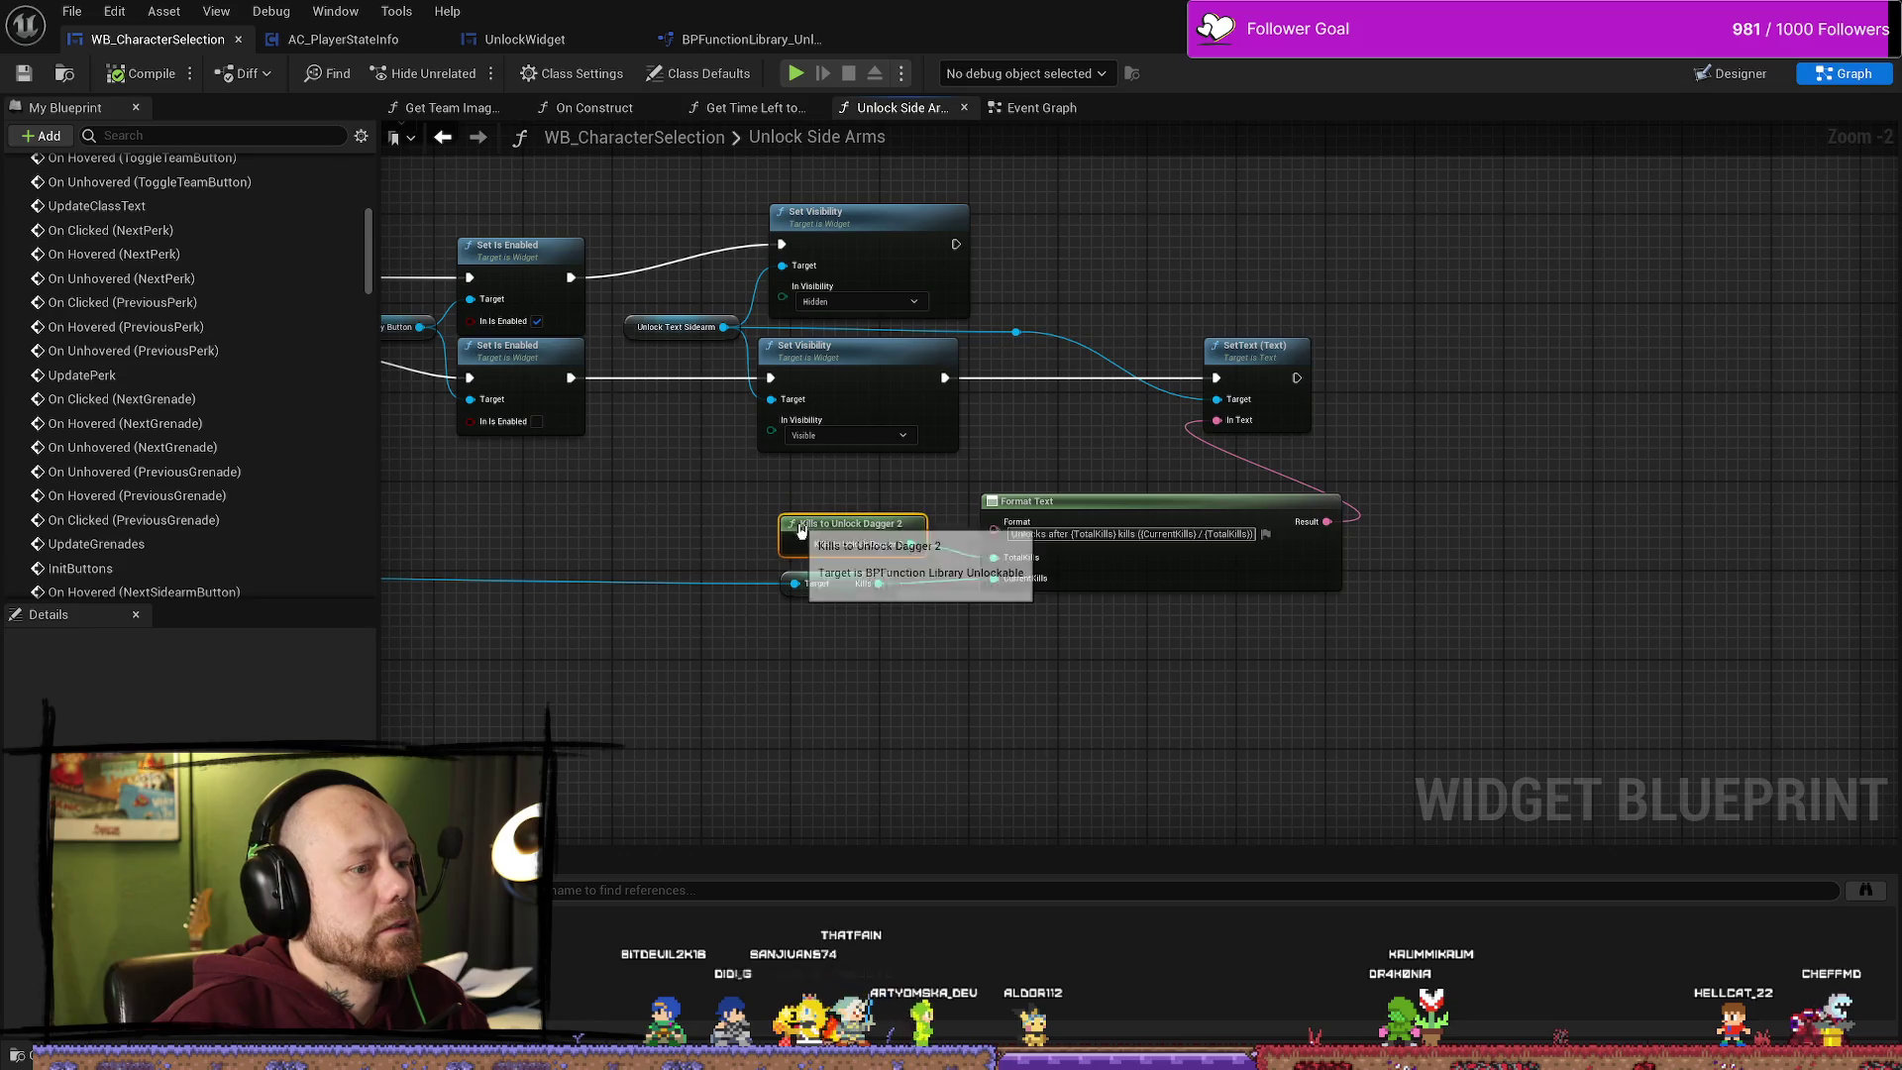
pyautogui.moveTo(522, 509); pyautogui.dragTo(842, 511)
pyautogui.scroll(-2, 842, 511)
pyautogui.scroll(4, 1206, 636)
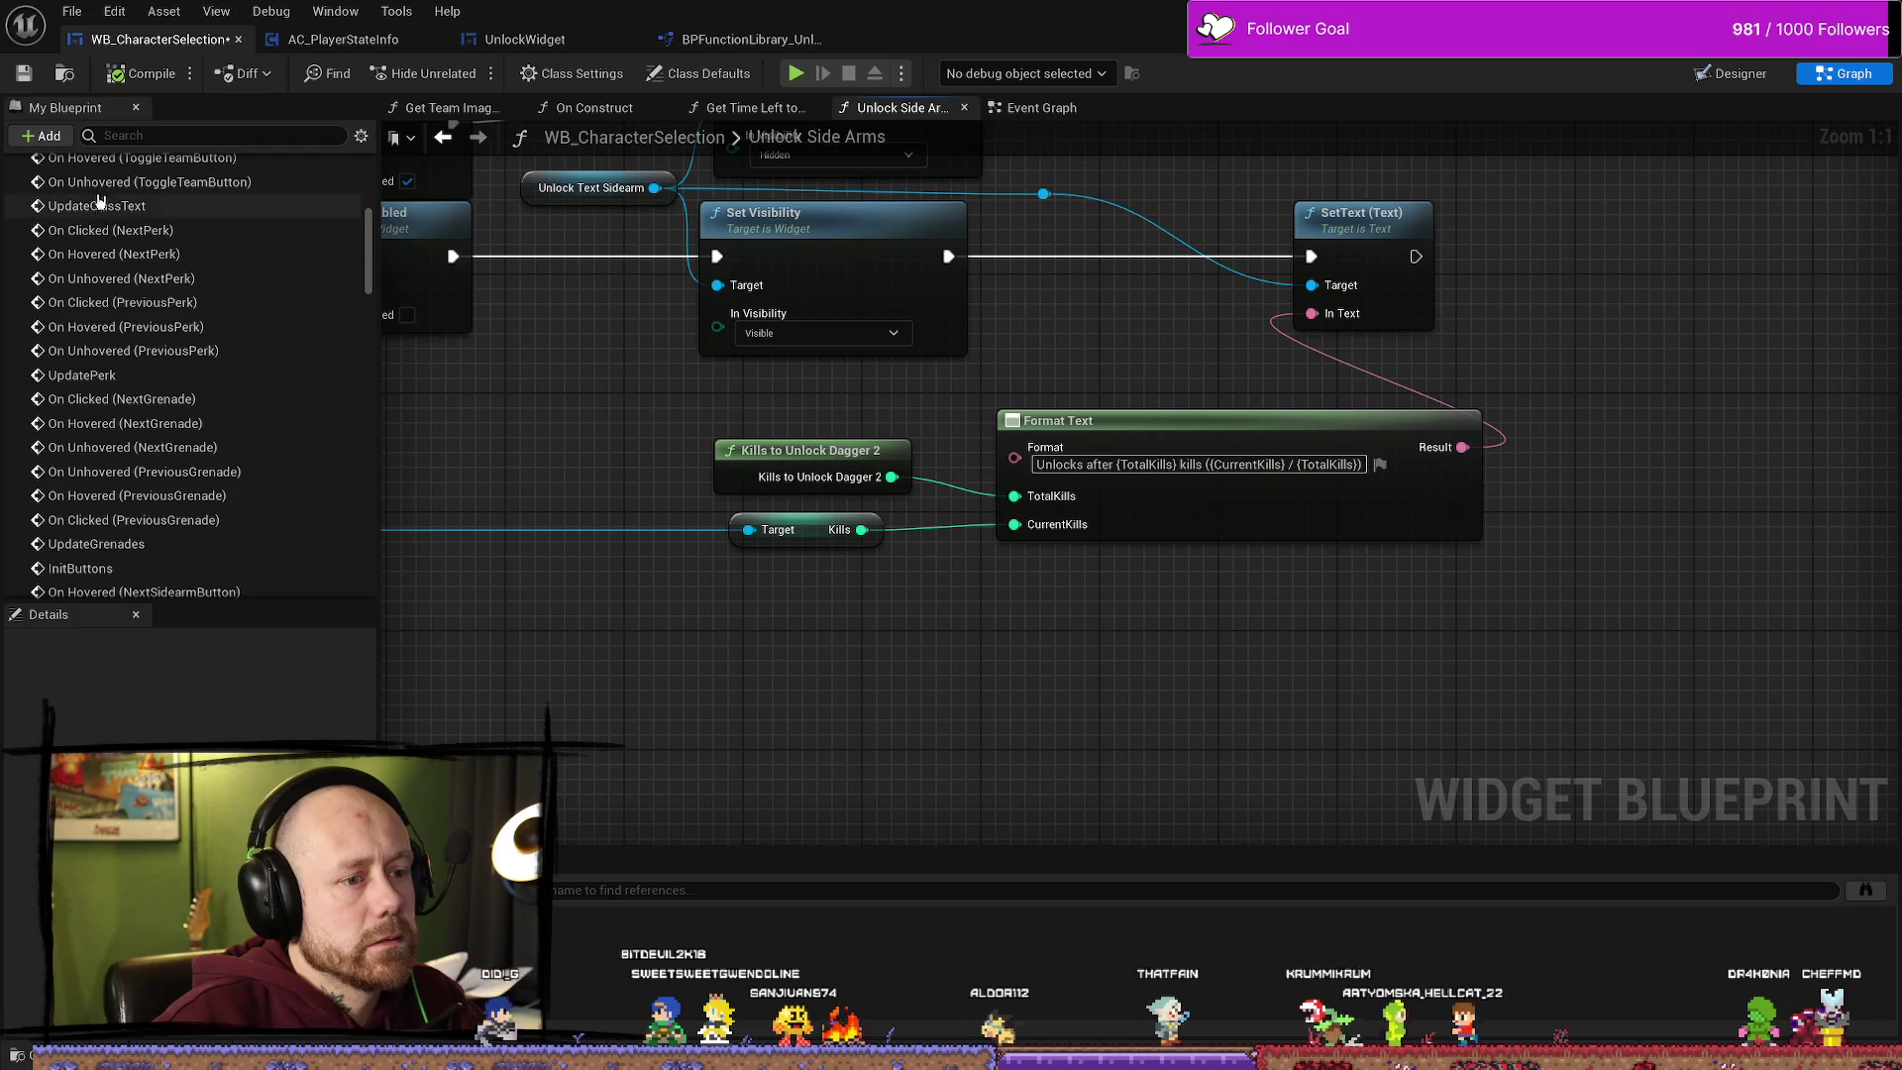
pyautogui.hotkey('ctrl', 's')
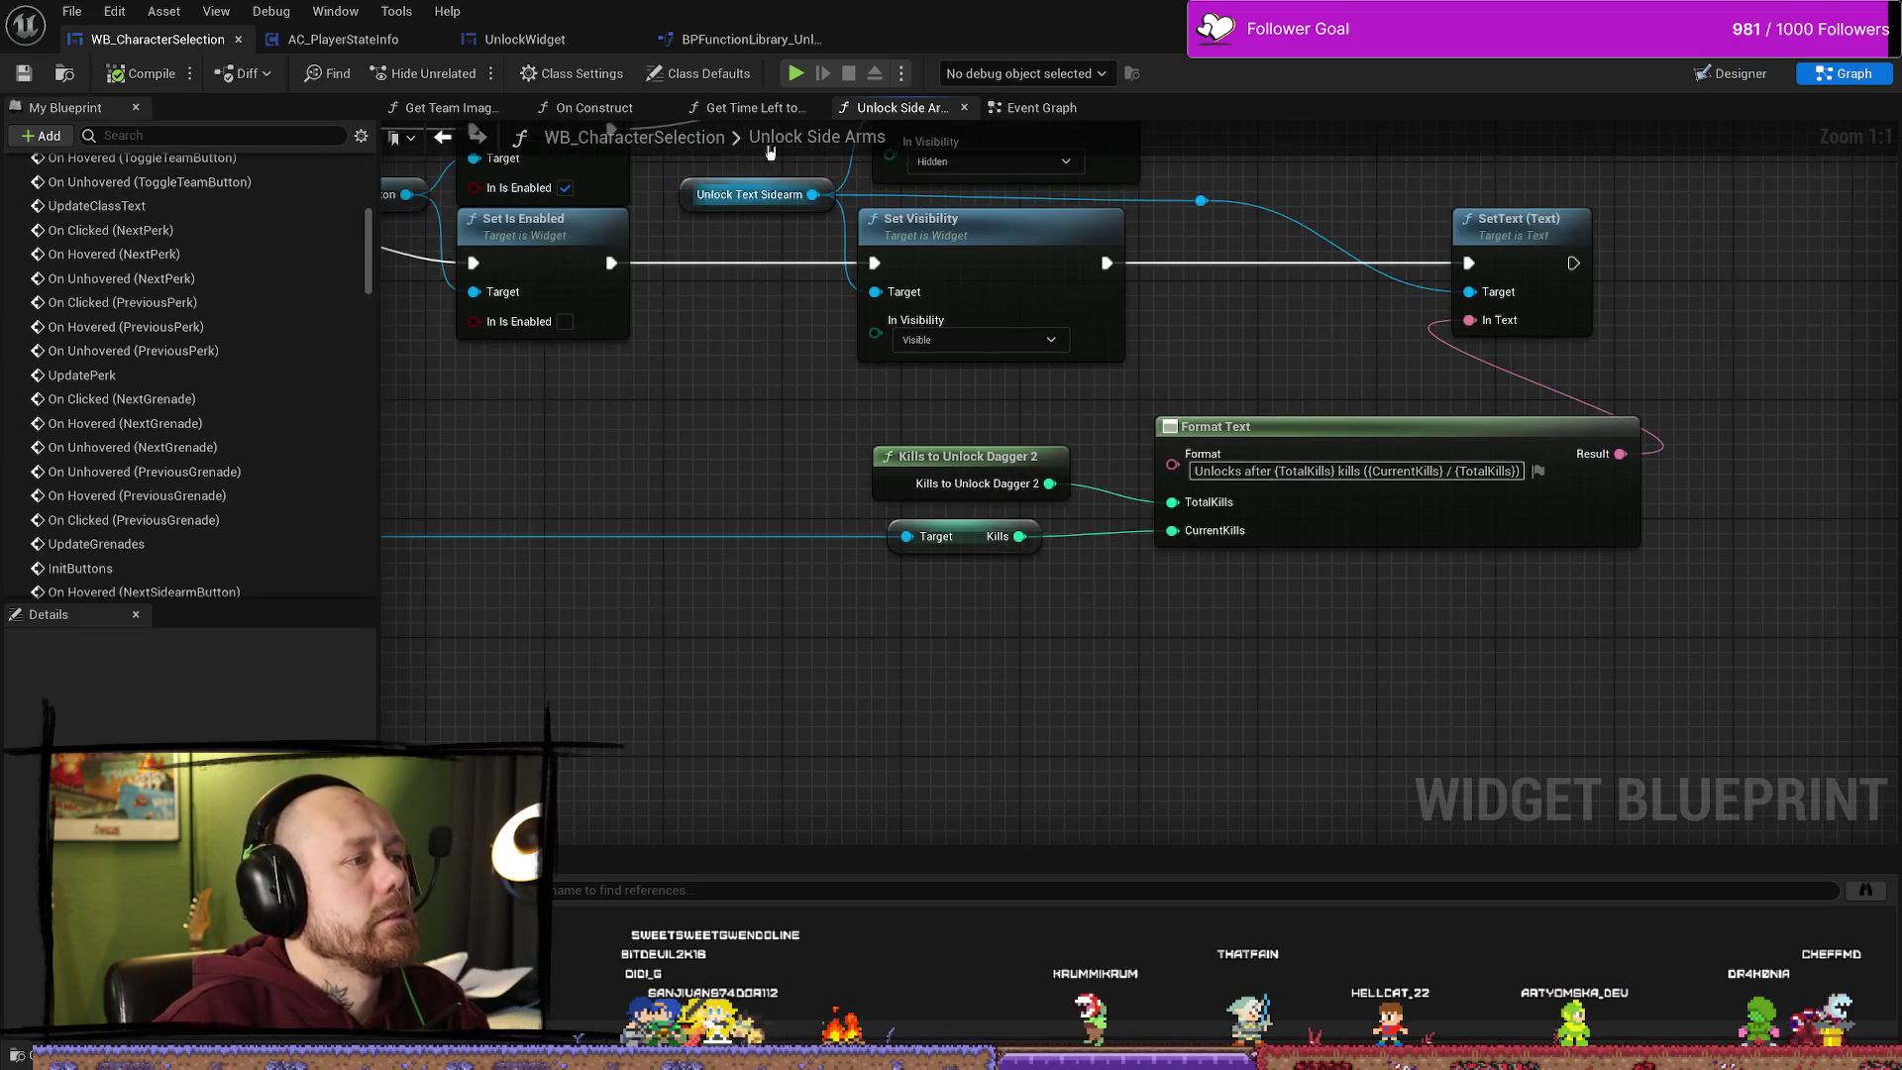
pyautogui.click(752, 39)
pyautogui.click(136, 218)
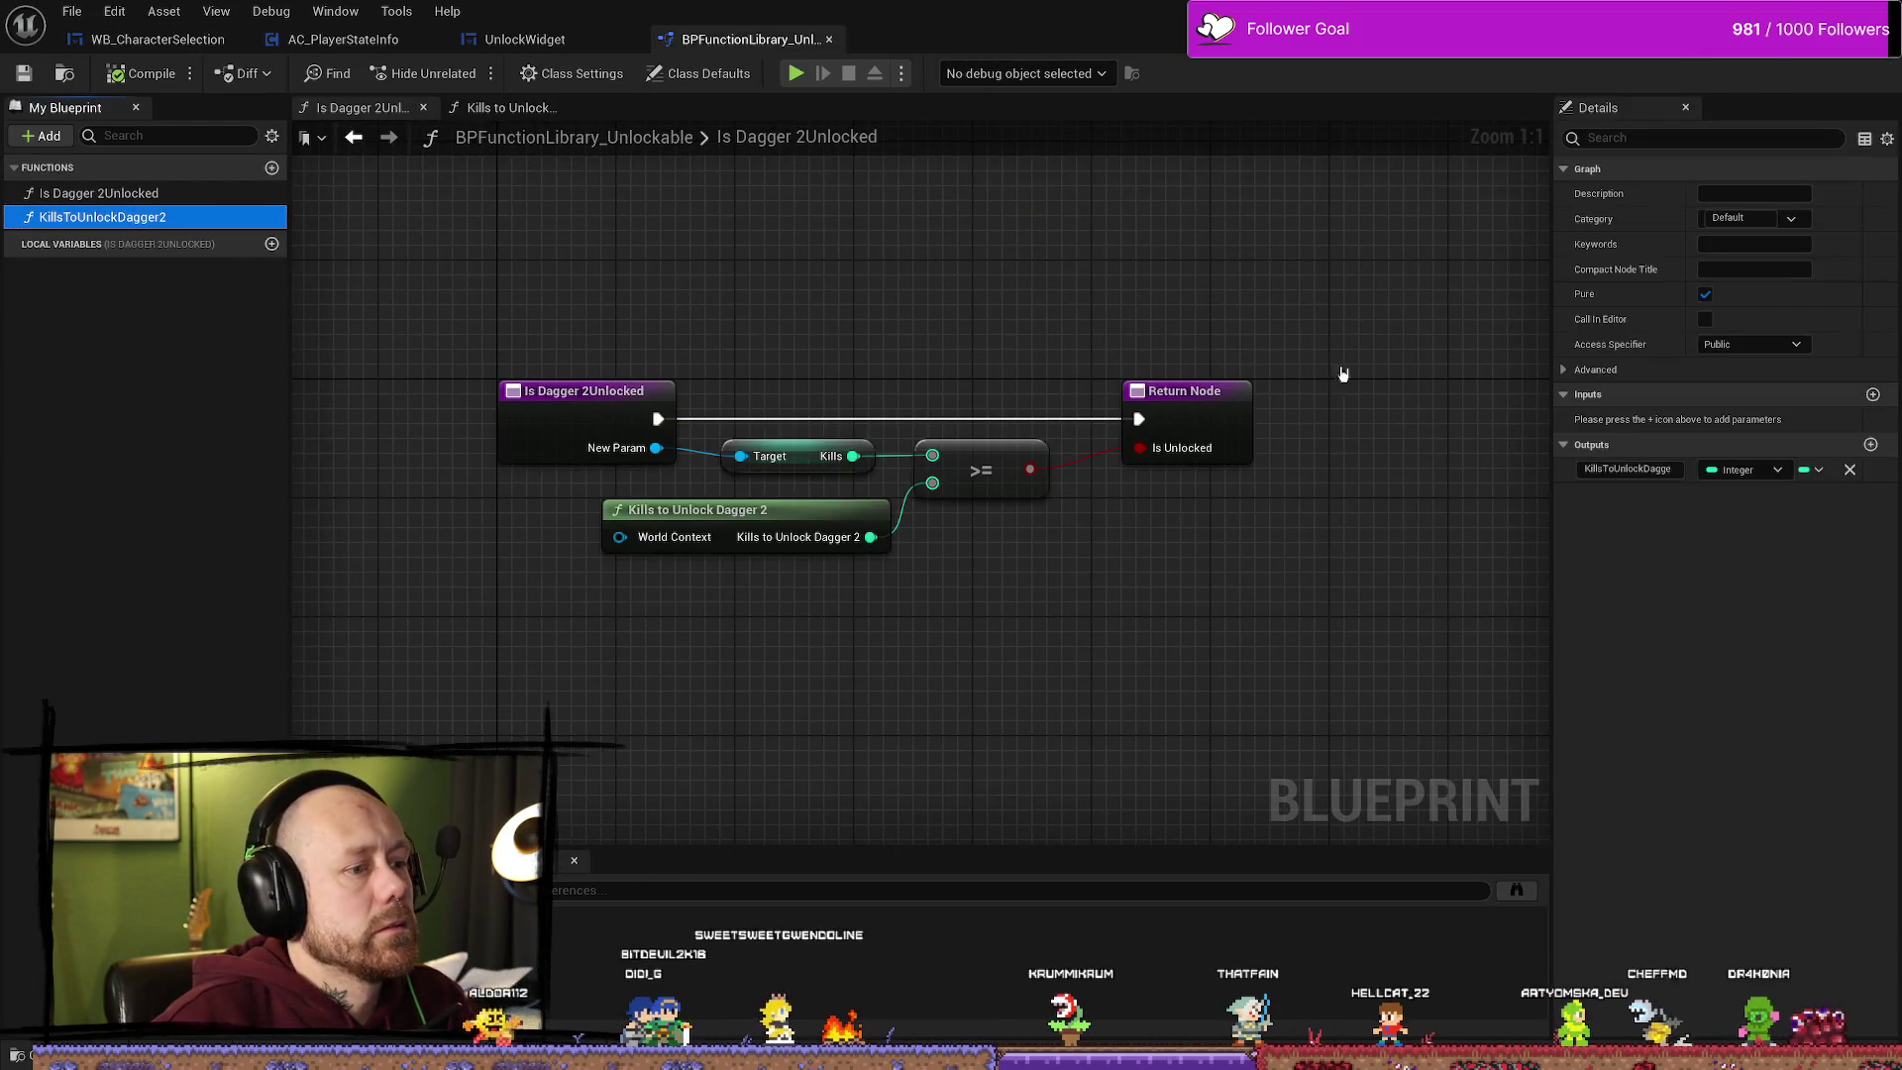
# Step: Make Kills to Unlock Dagger 2 return 1 and save the function library
pyautogui.doubleClick(183, 219)
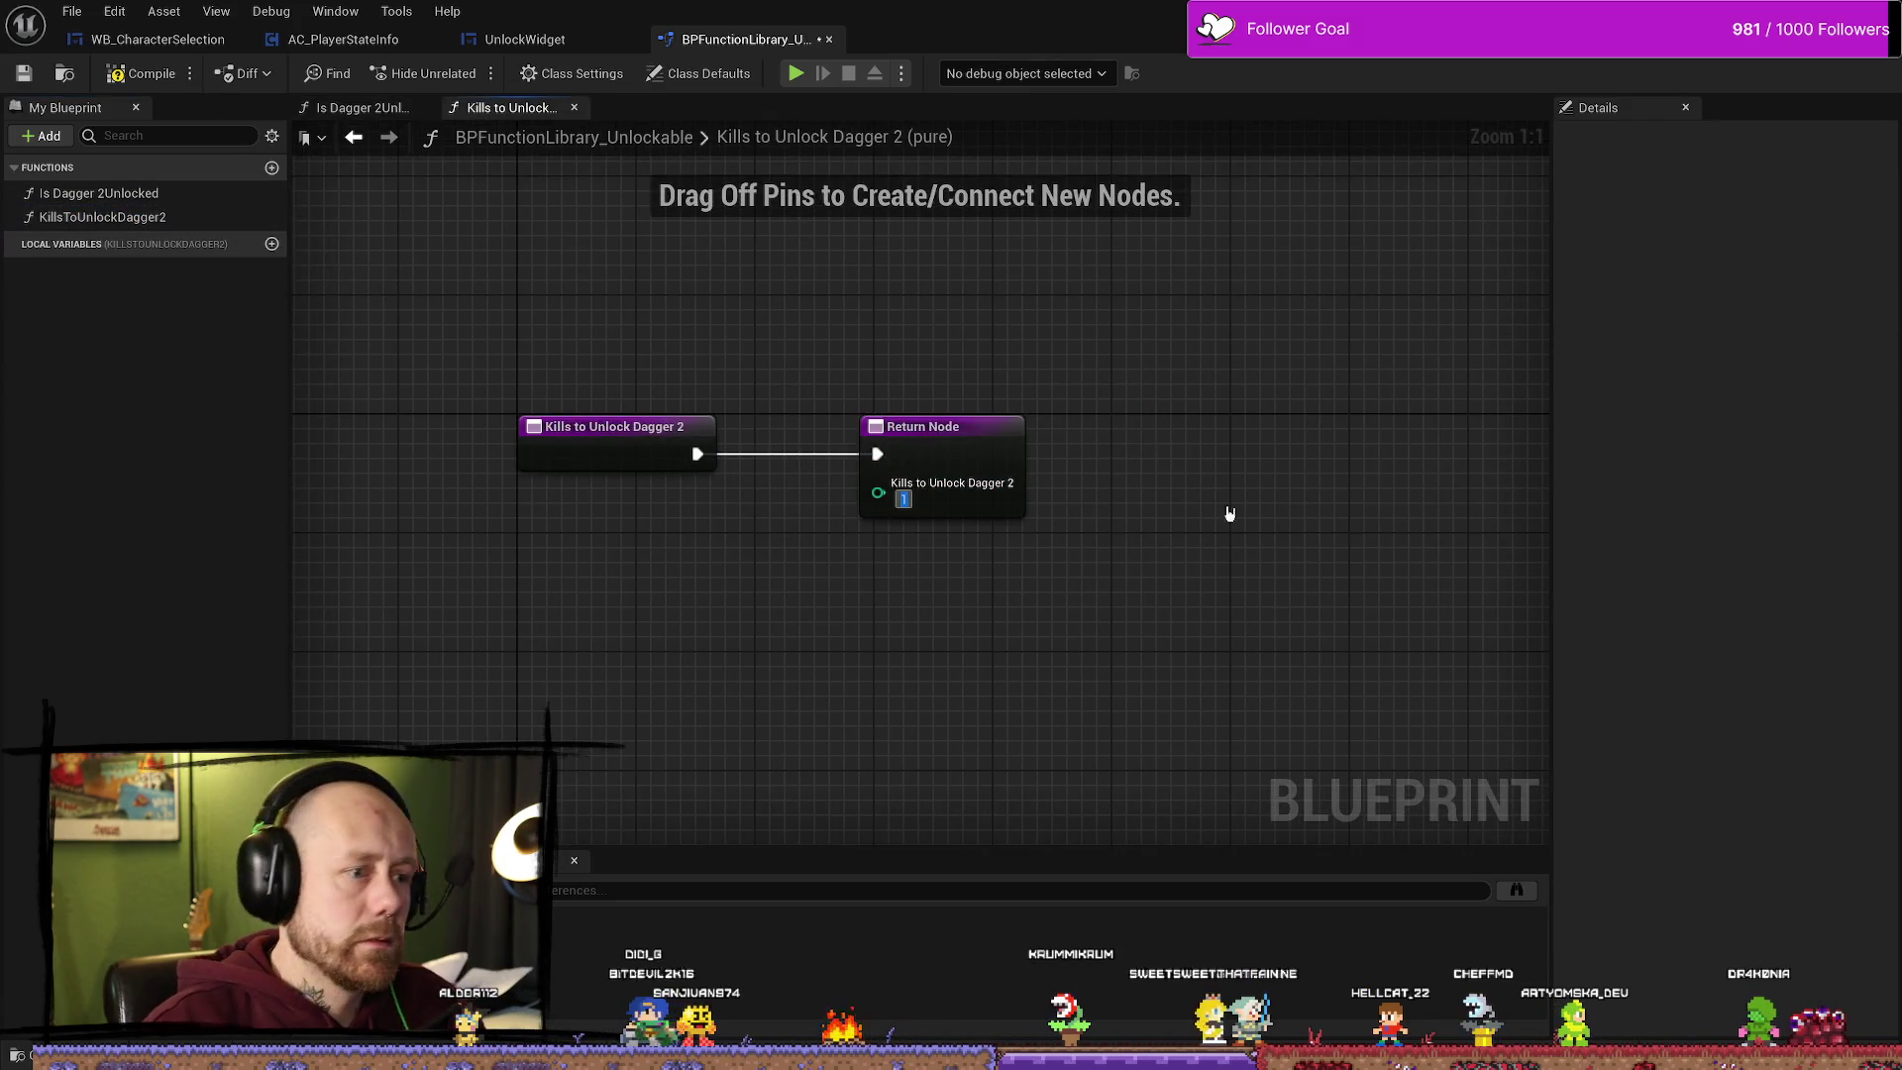
pyautogui.write('1')
pyautogui.click(71, 11)
pyautogui.click(99, 127)
# Step: Revisit the function graphs and switch back to the main level editor
pyautogui.doubleClick(144, 194)
pyautogui.doubleClick(139, 217)
pyautogui.hotkey('alt', 'Tab')
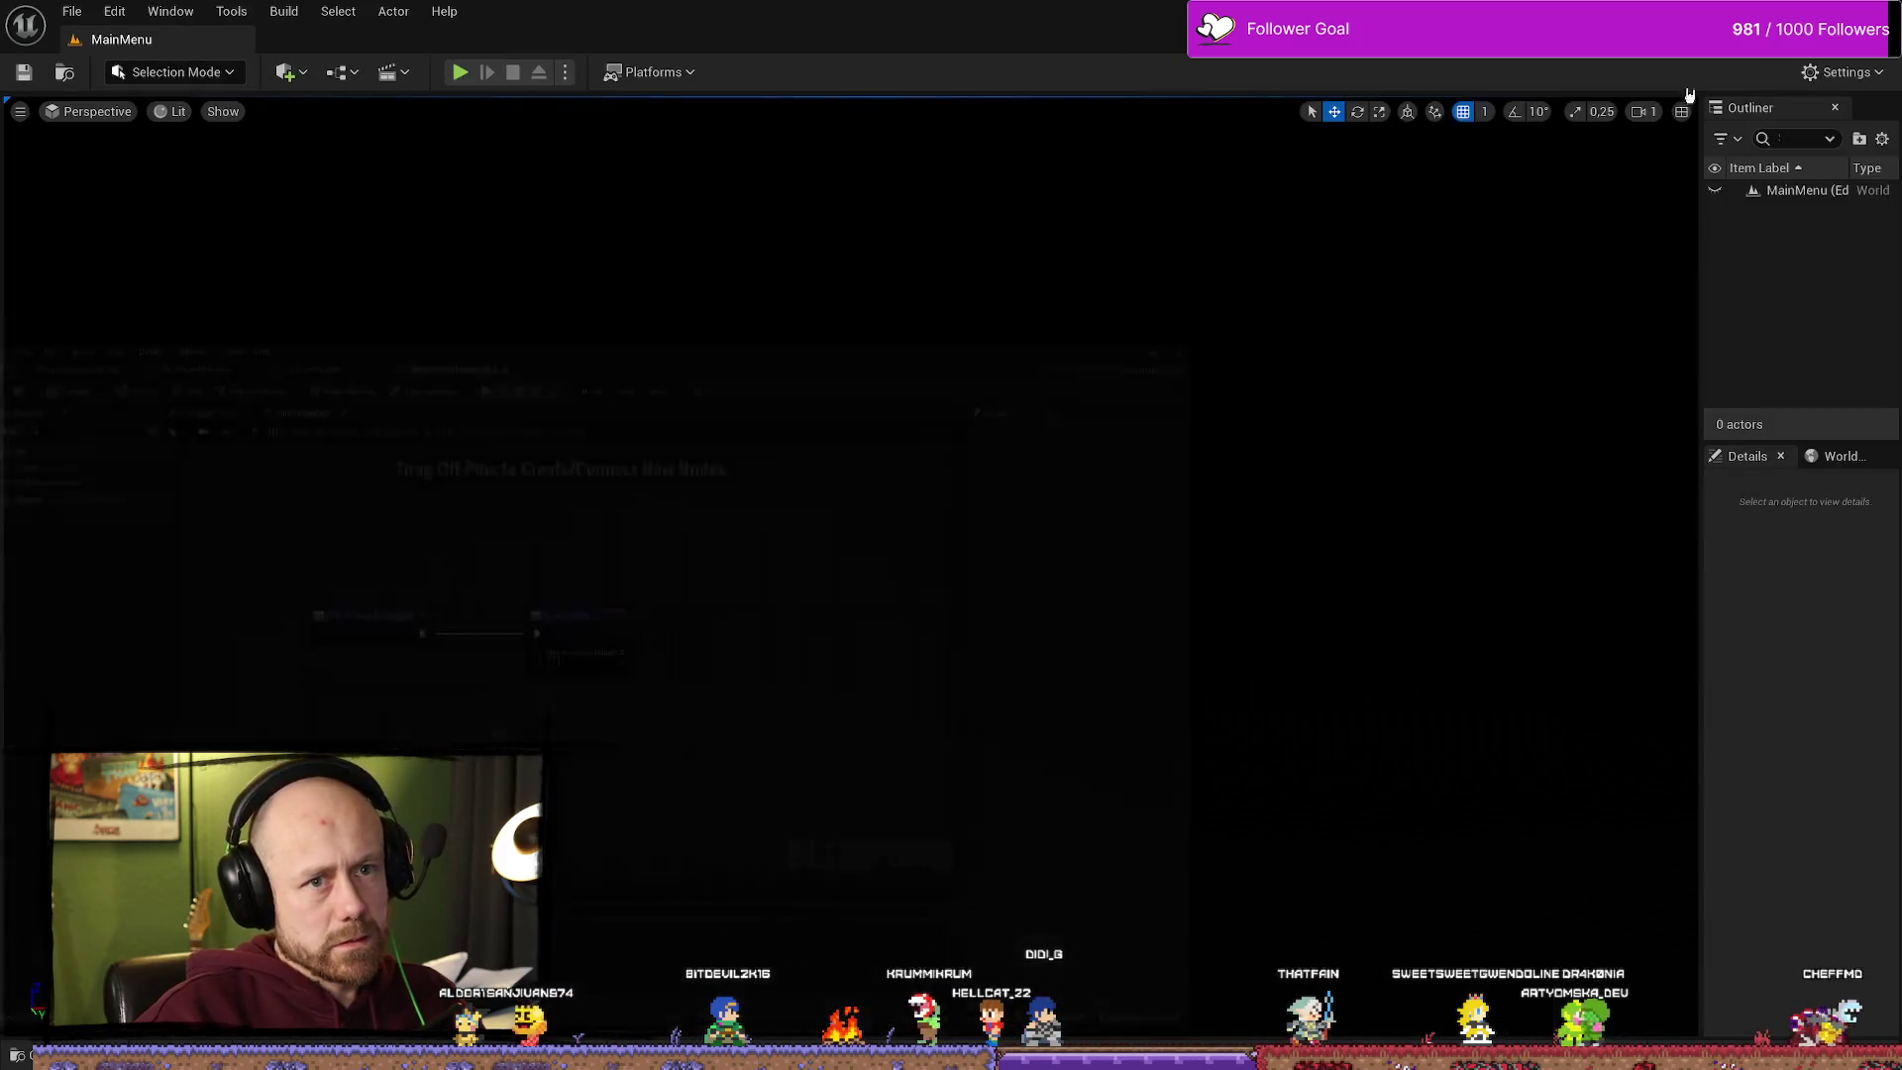
# Step: Start a play test and launch a singleplayer Deathmatch in fullscreen
pyautogui.click(465, 73)
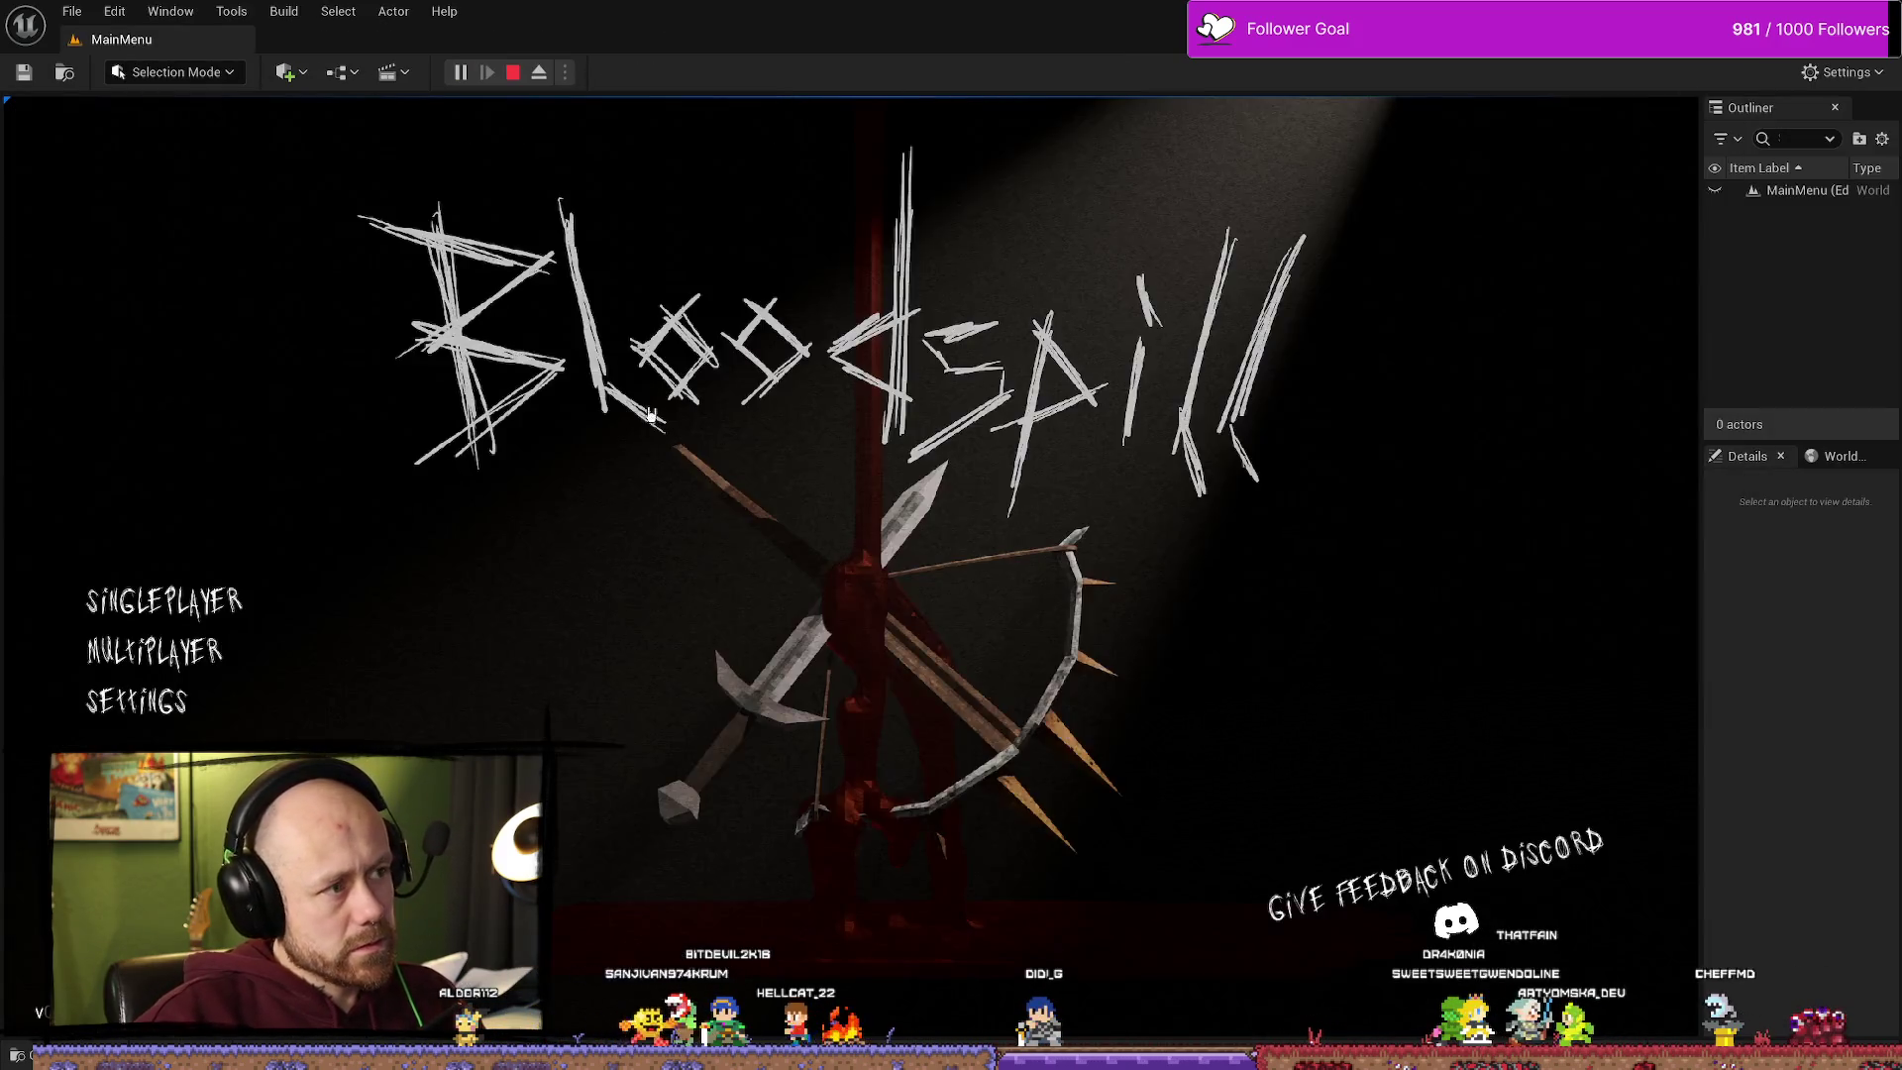
pyautogui.click(168, 607)
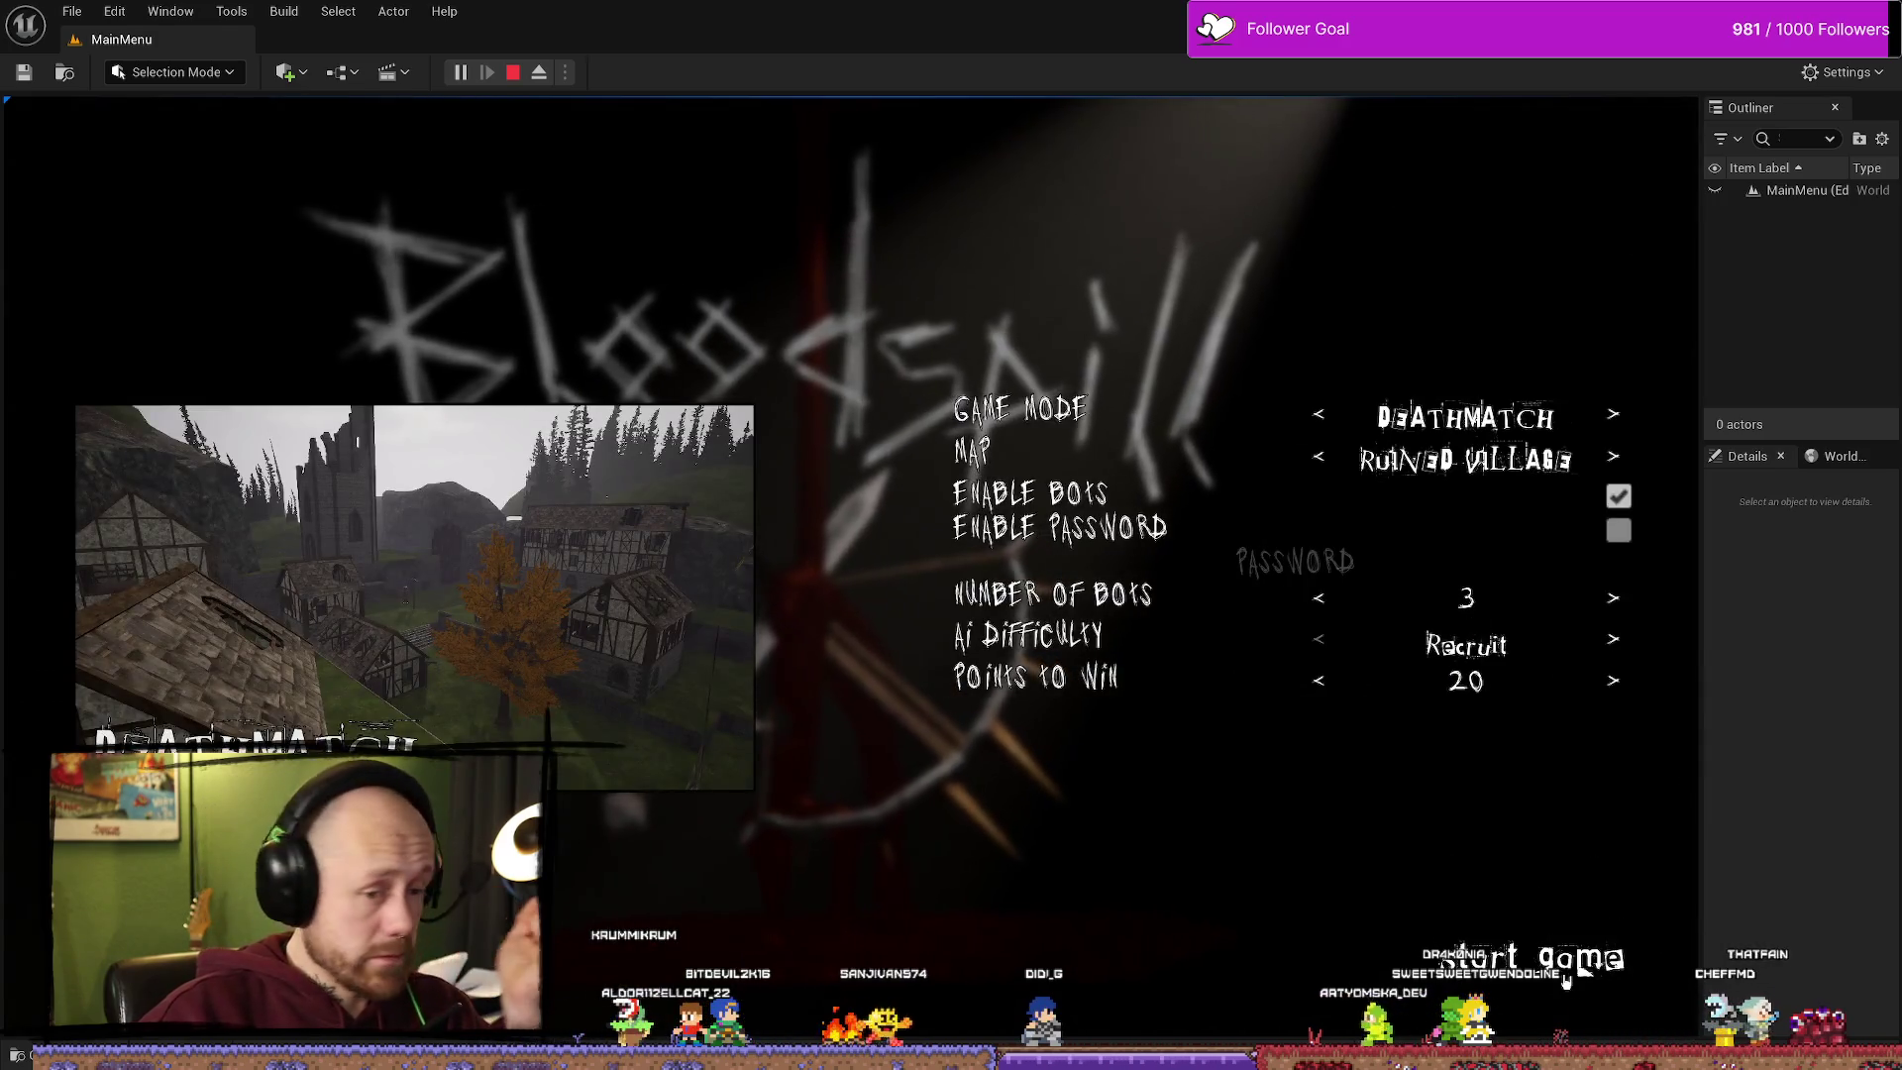
pyautogui.click(1545, 941)
pyautogui.press('F11')
# Step: Cycle the melee weapon twice, deploy, then start a new singleplayer game on Ruined Village
pyautogui.click(1176, 645)
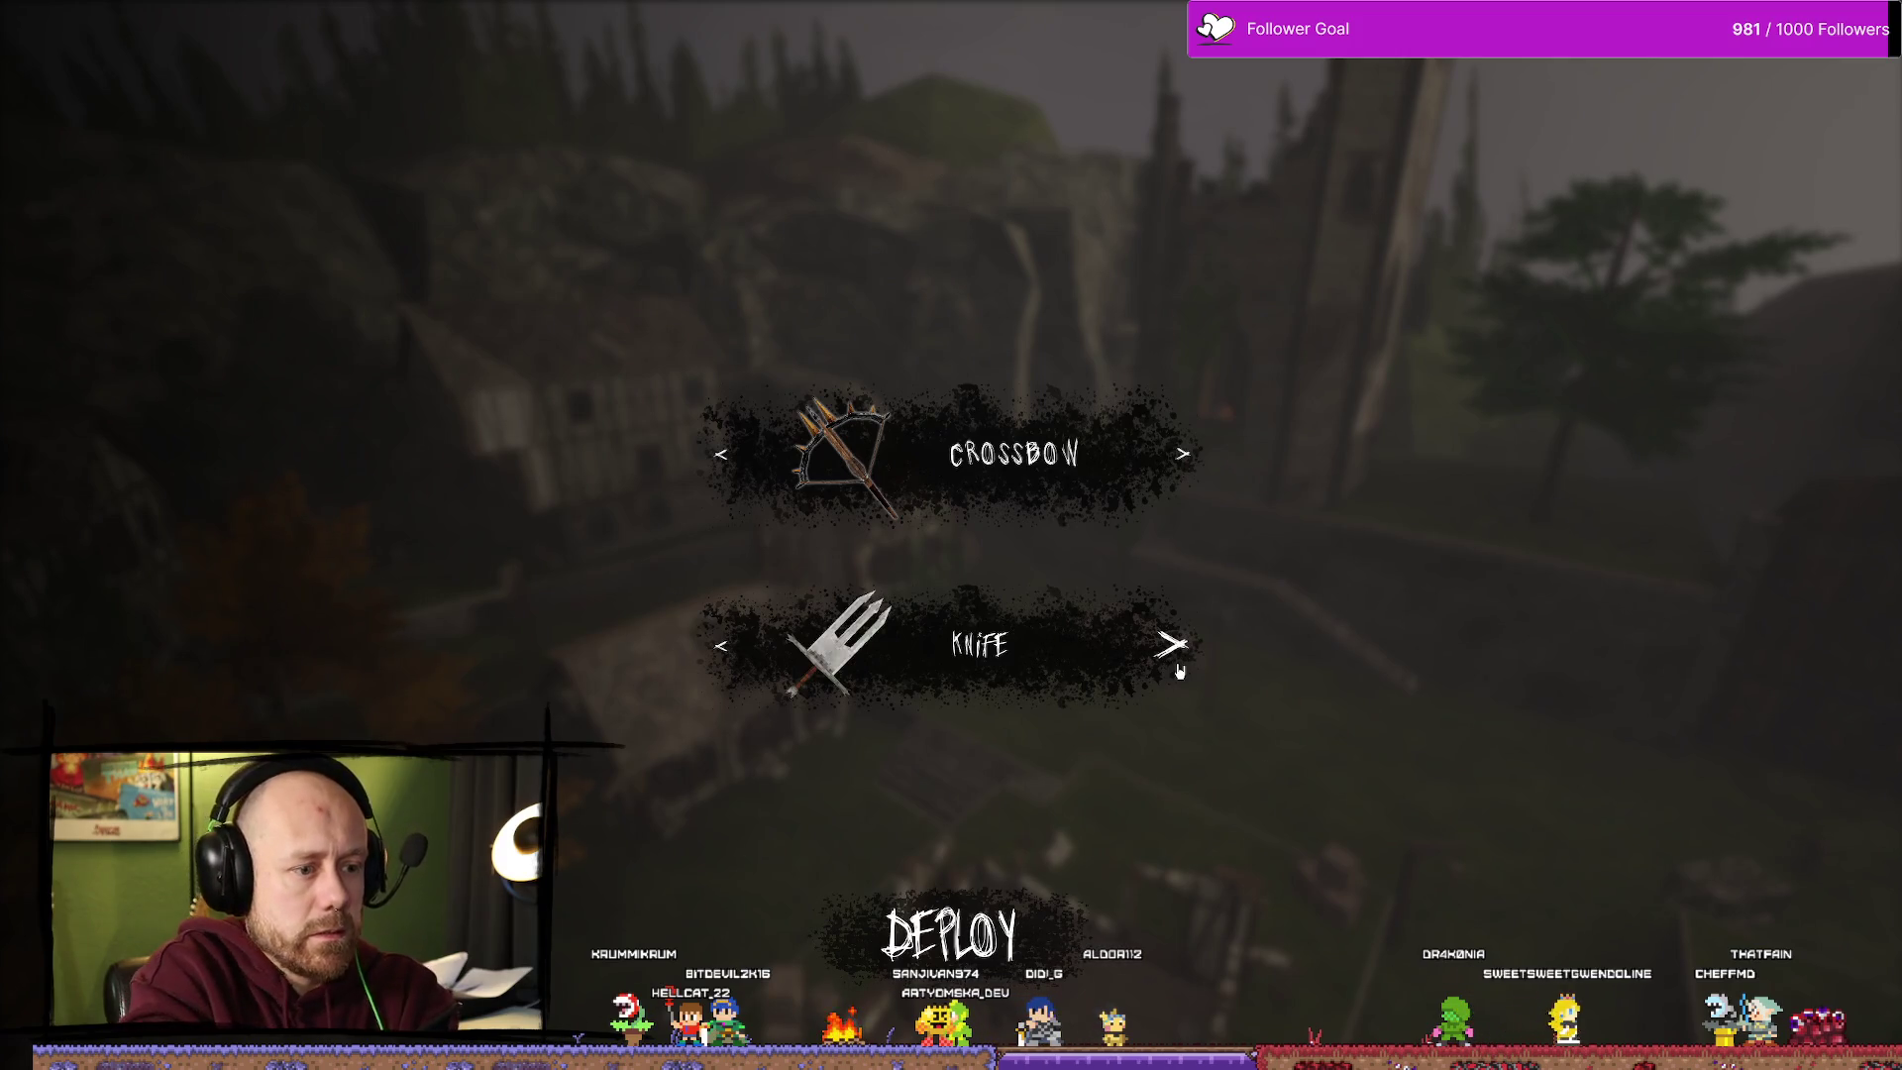
pyautogui.click(1177, 644)
pyautogui.click(1083, 860)
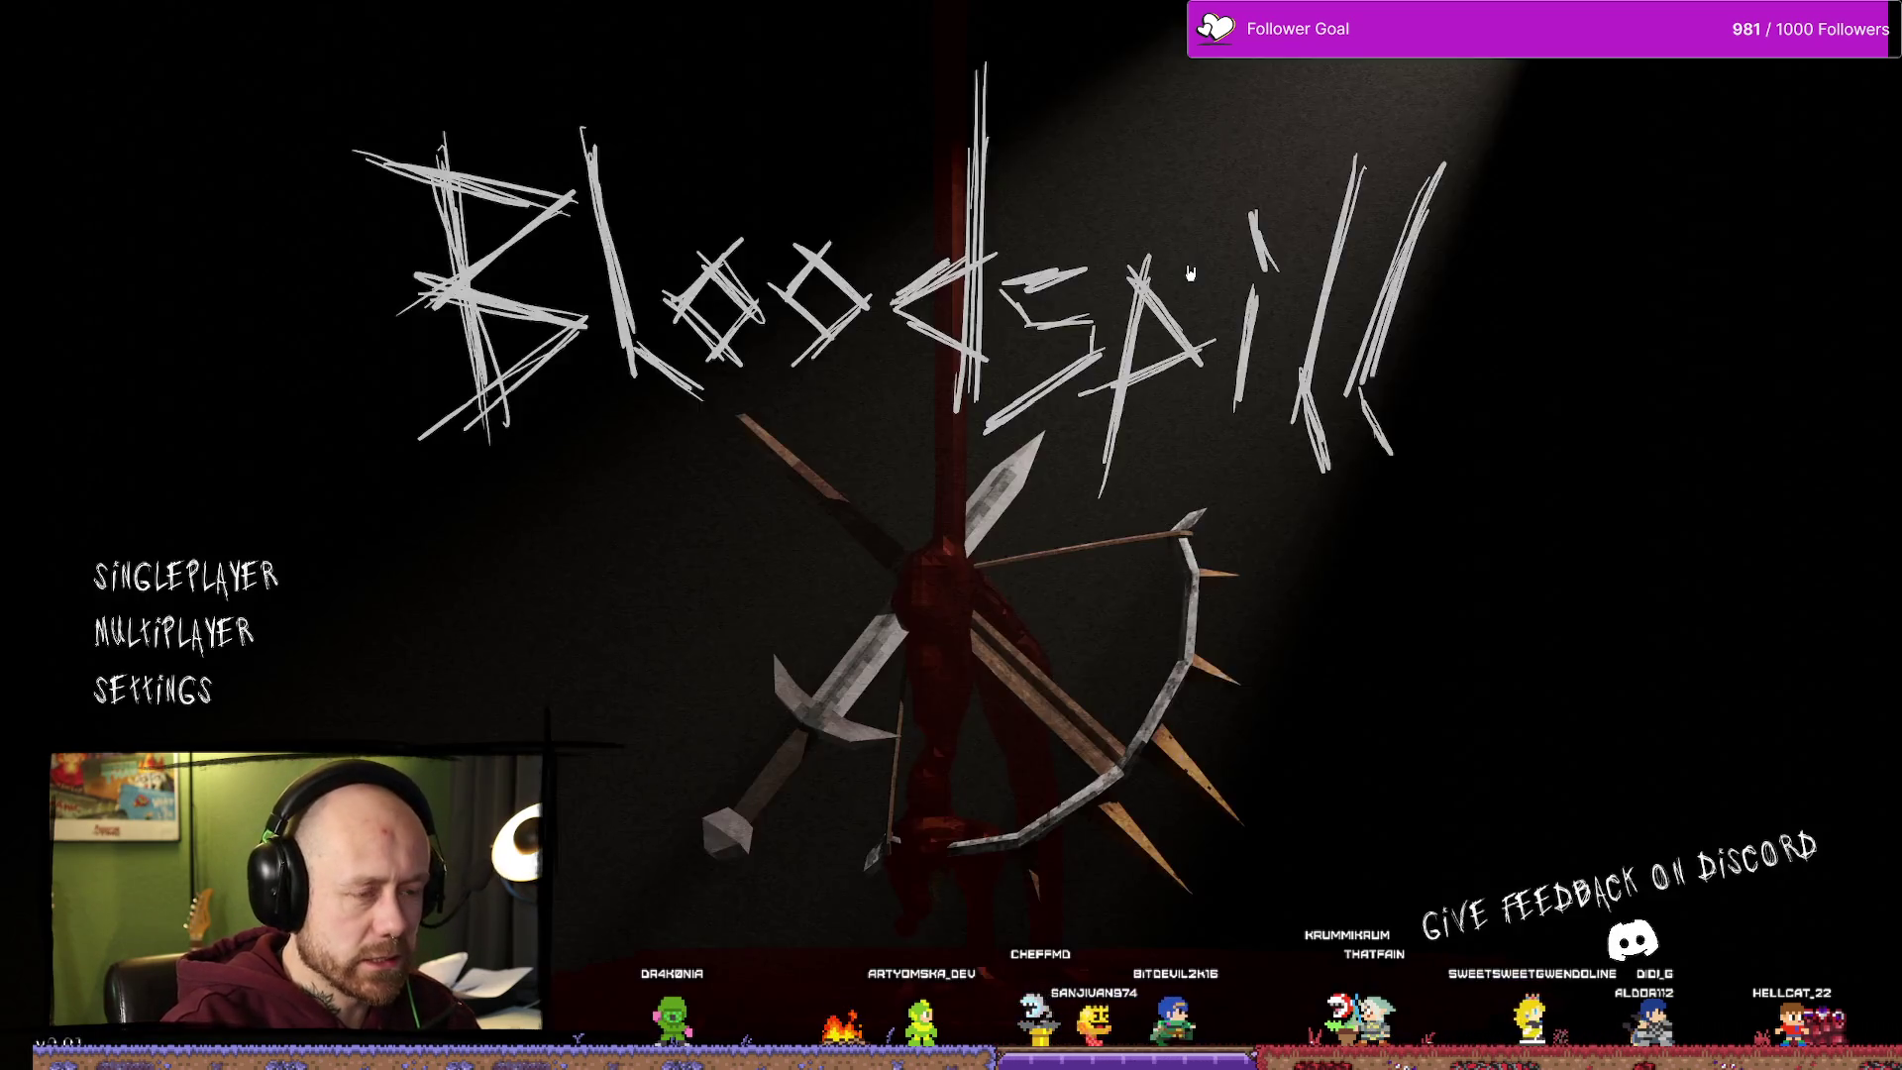
pyautogui.click(186, 577)
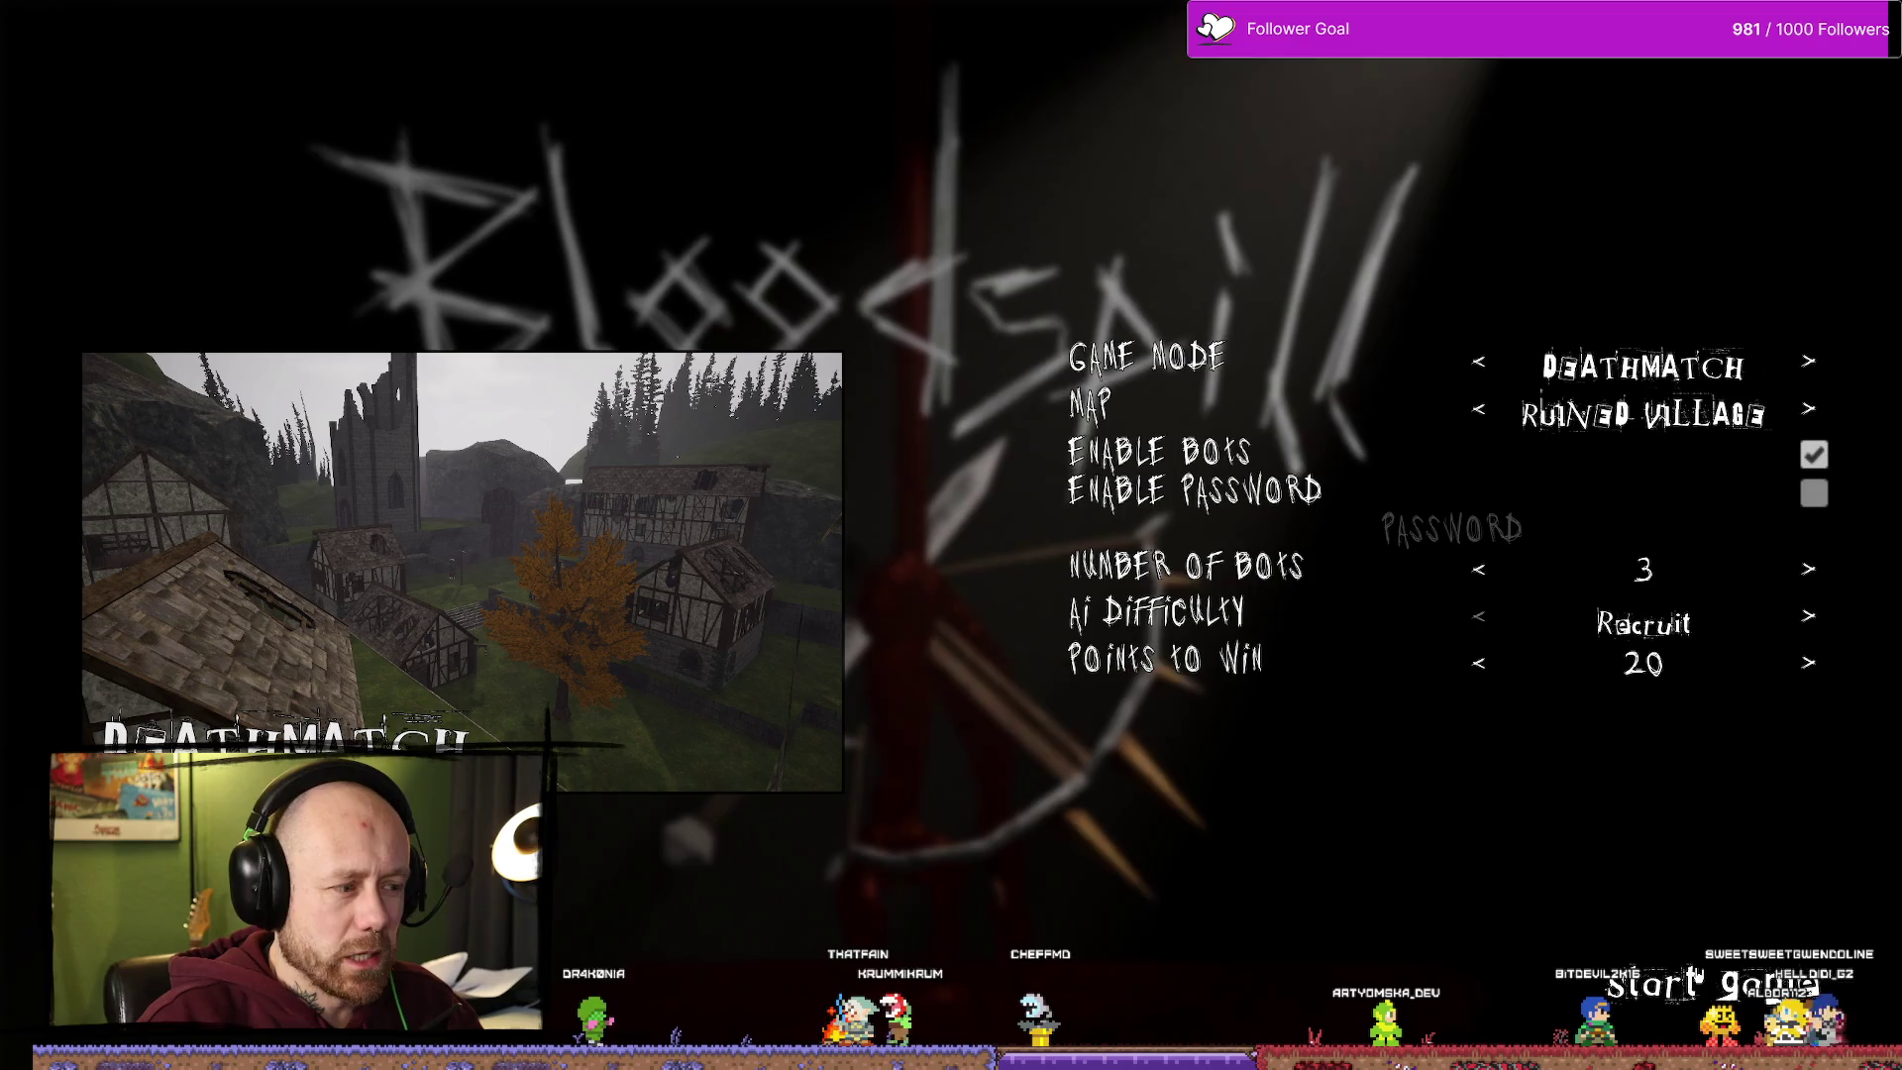
pyautogui.click(1711, 984)
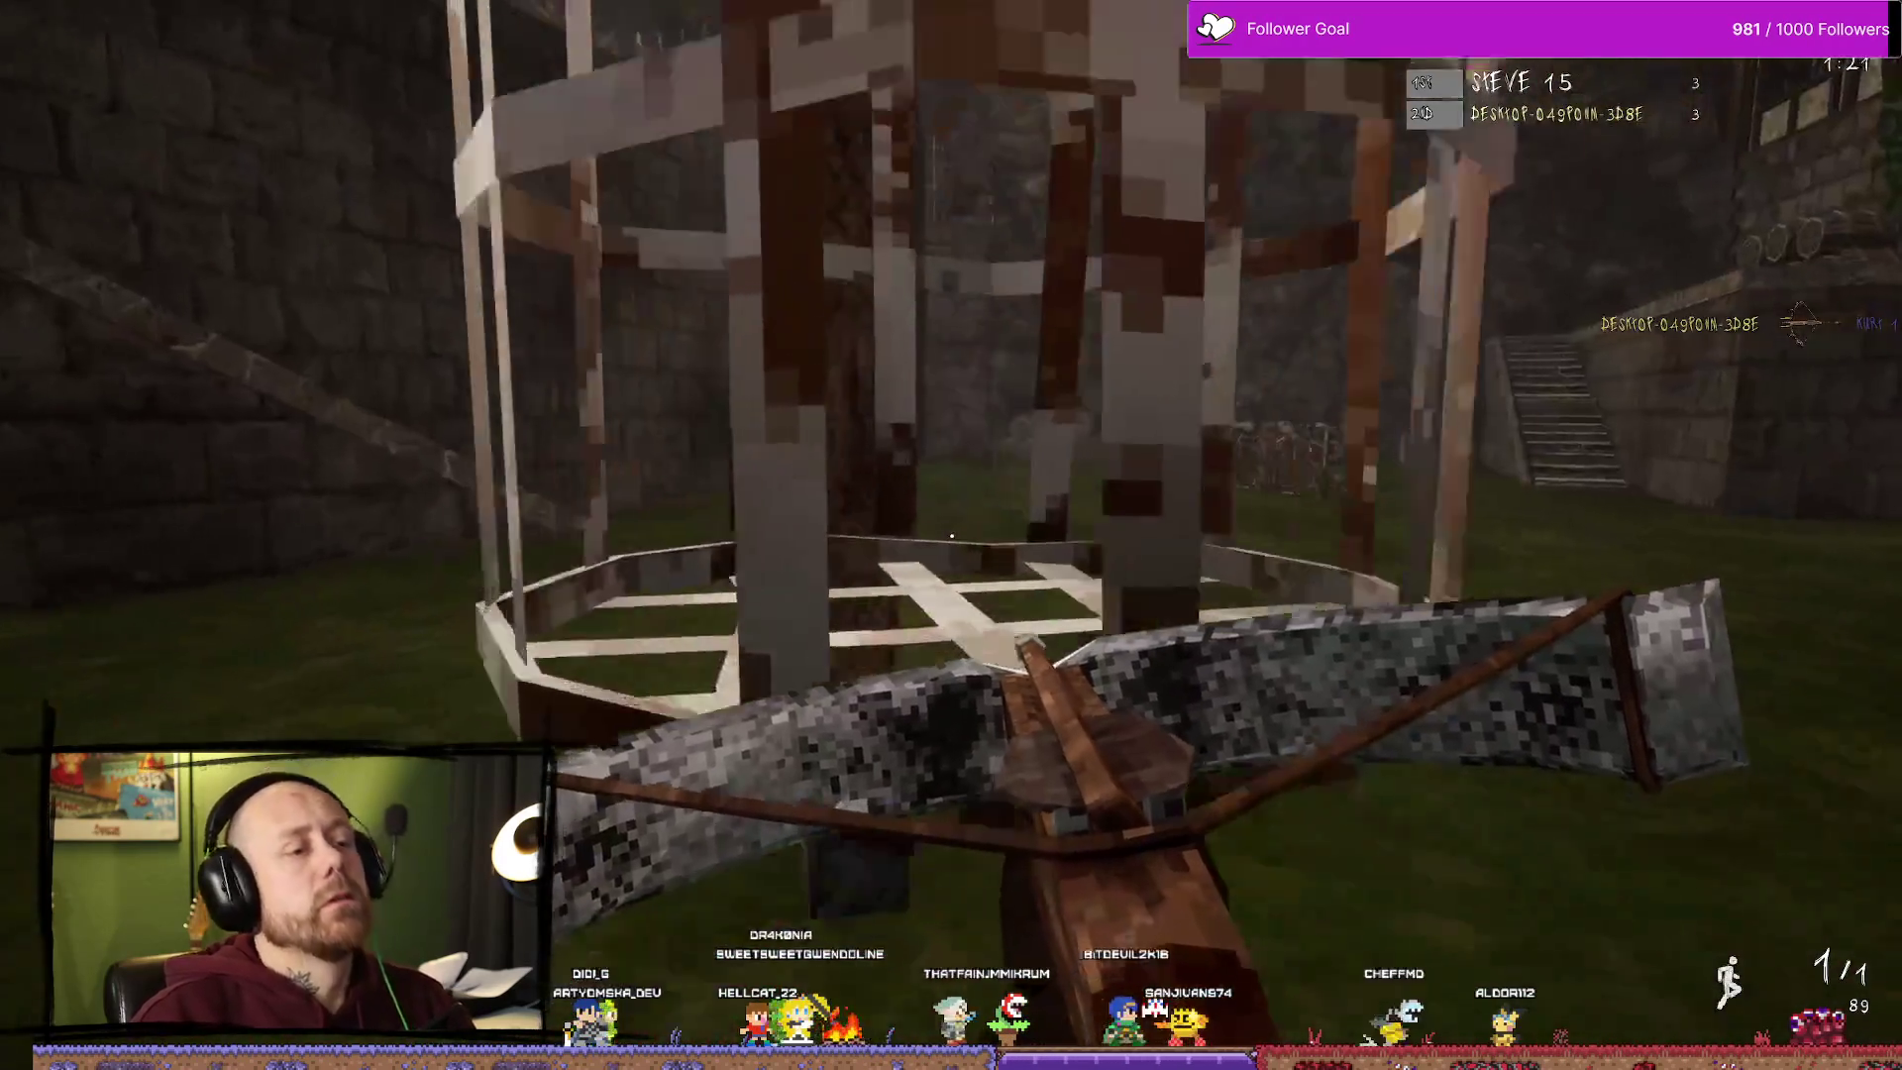
# Step: Move through Ruined Village and switch from the crossbow to the blade
pyautogui.press('w')
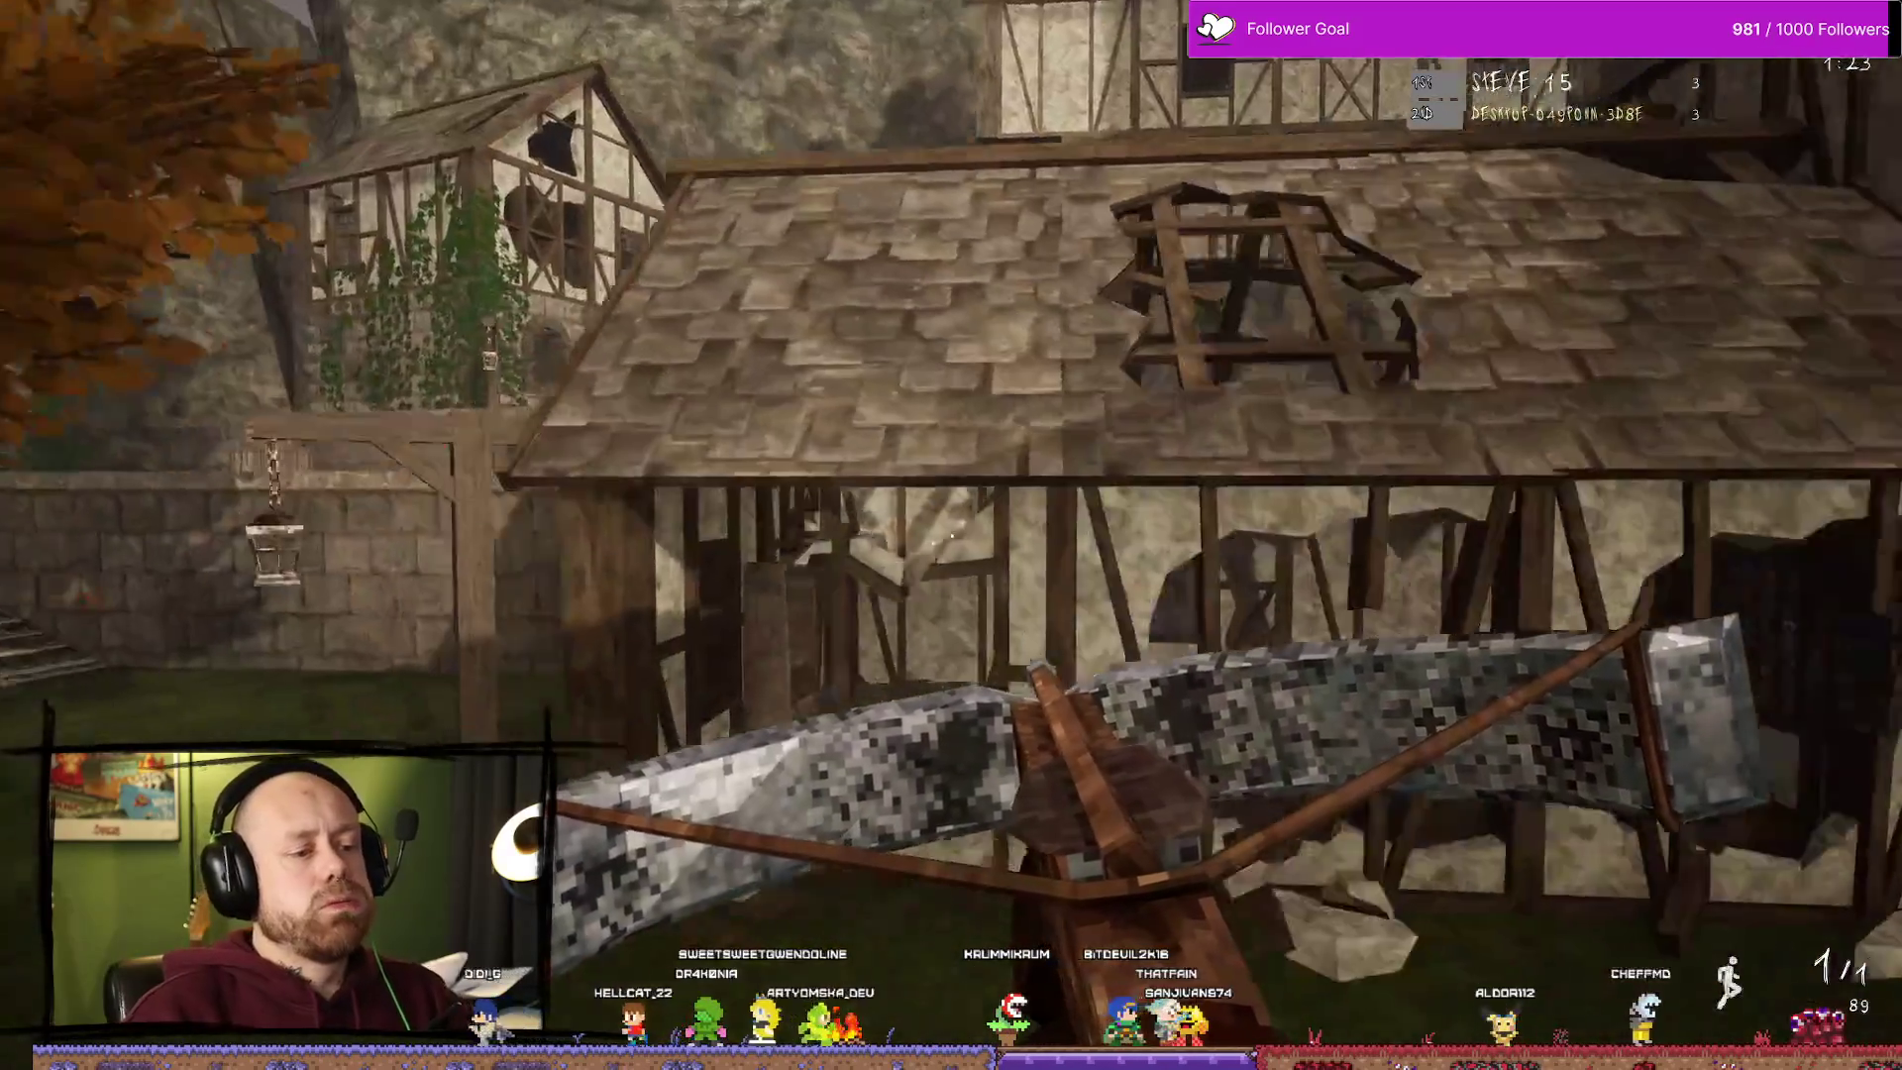
pyautogui.press('w')
pyautogui.scroll(-1, 951, 536)
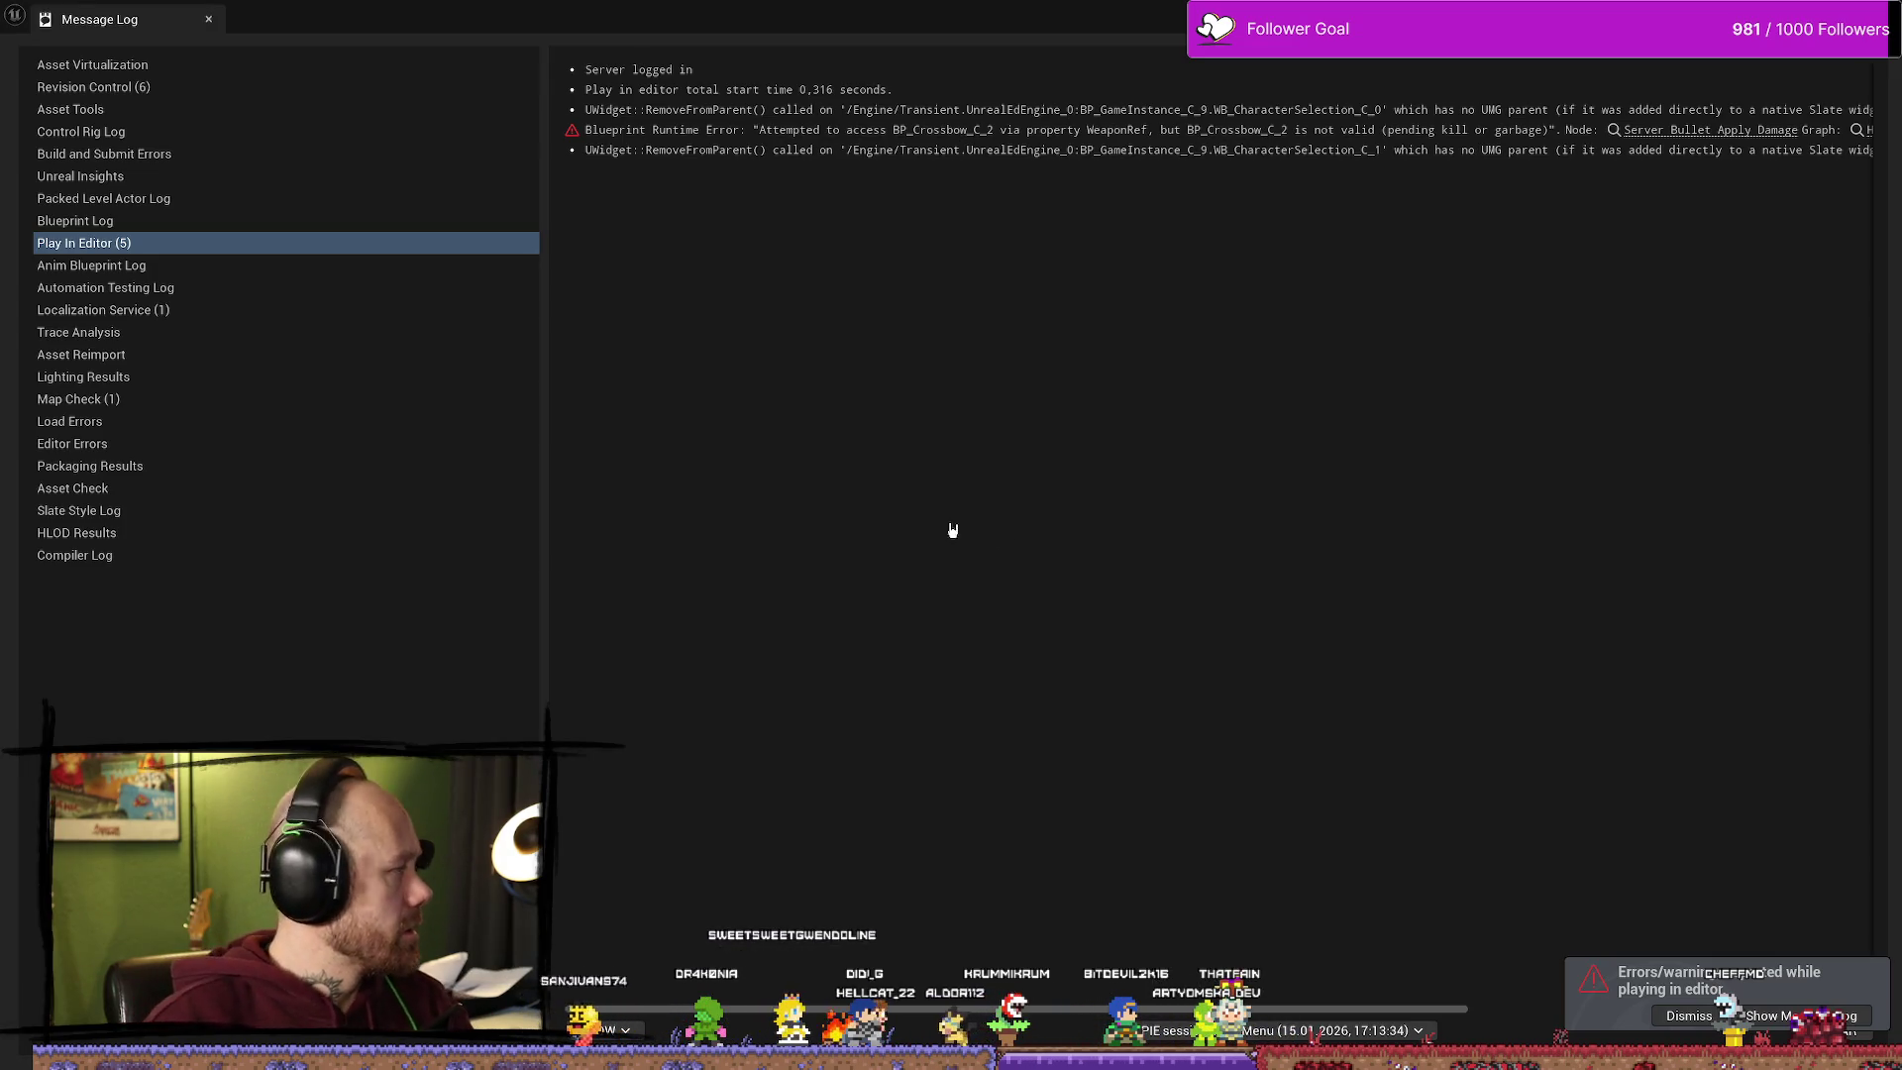
# Step: Close the Message Log and end the play test session
pyautogui.click(208, 19)
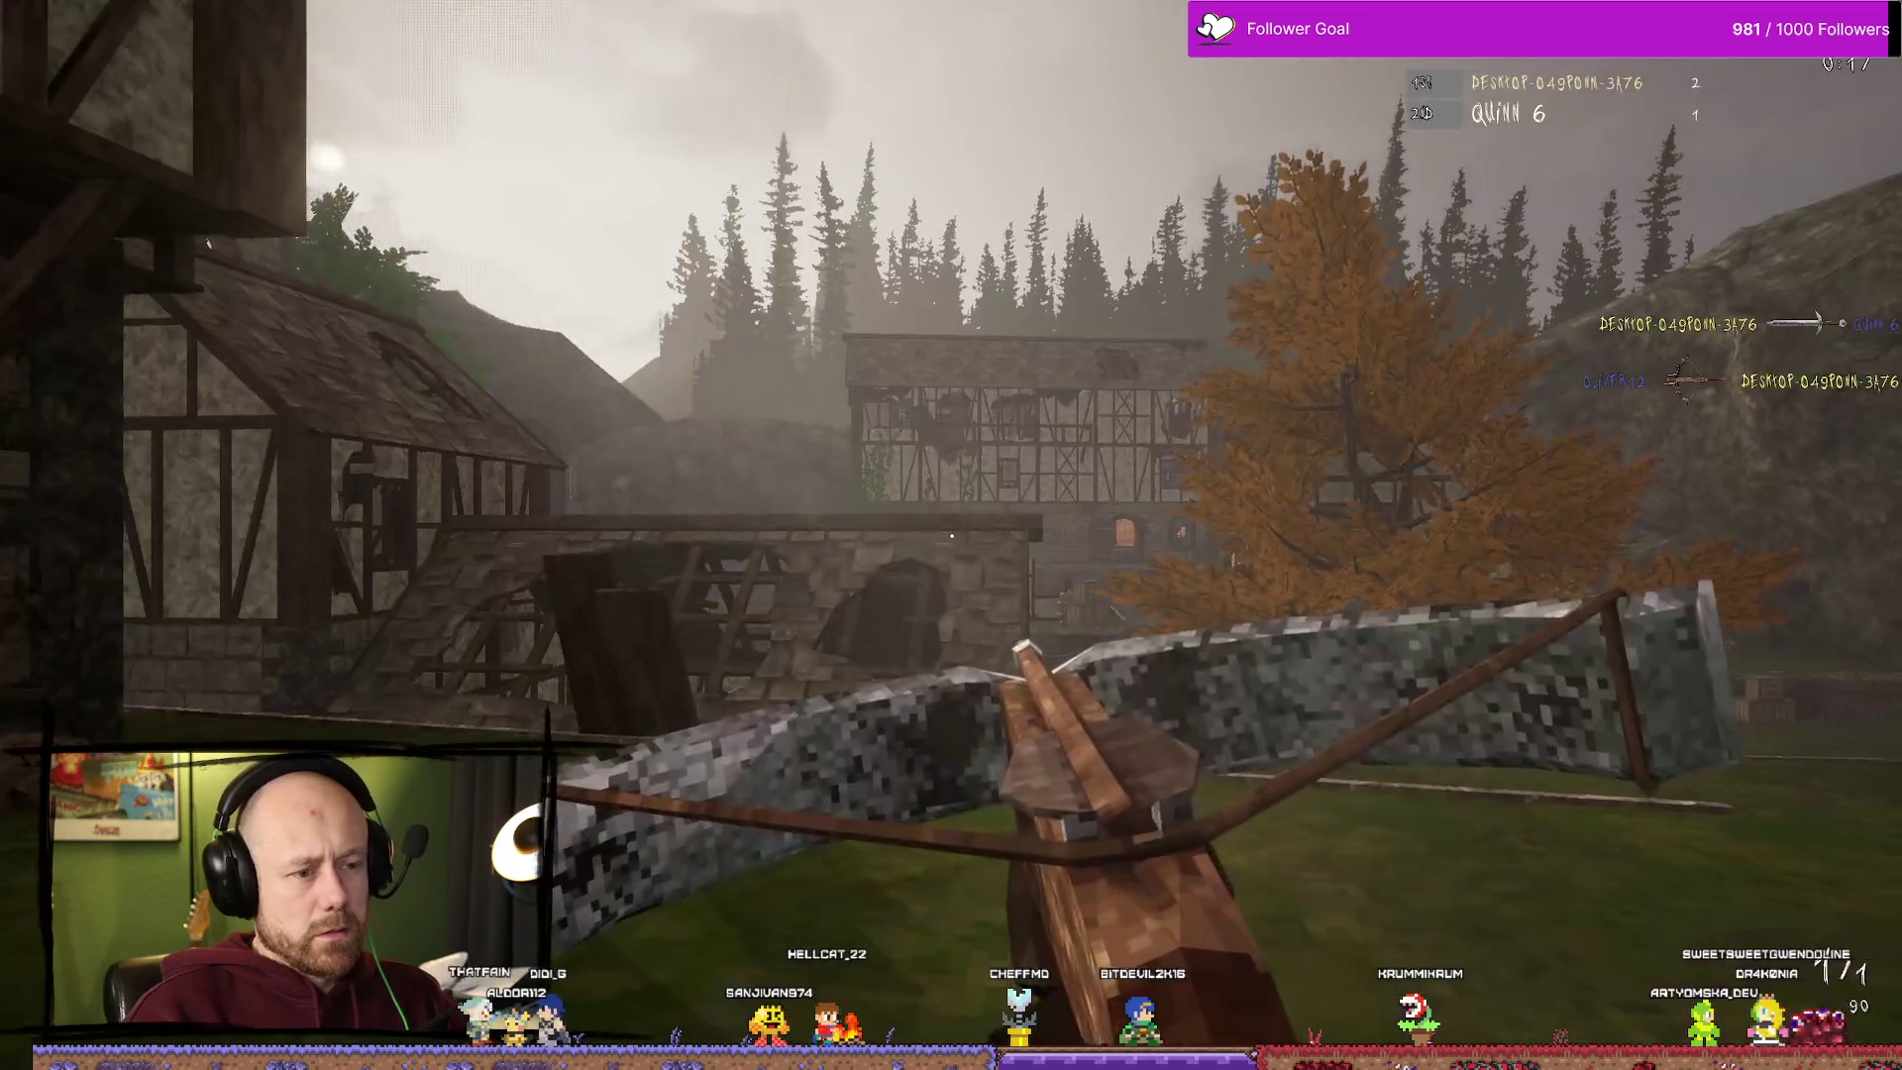
pyautogui.press('Escape')
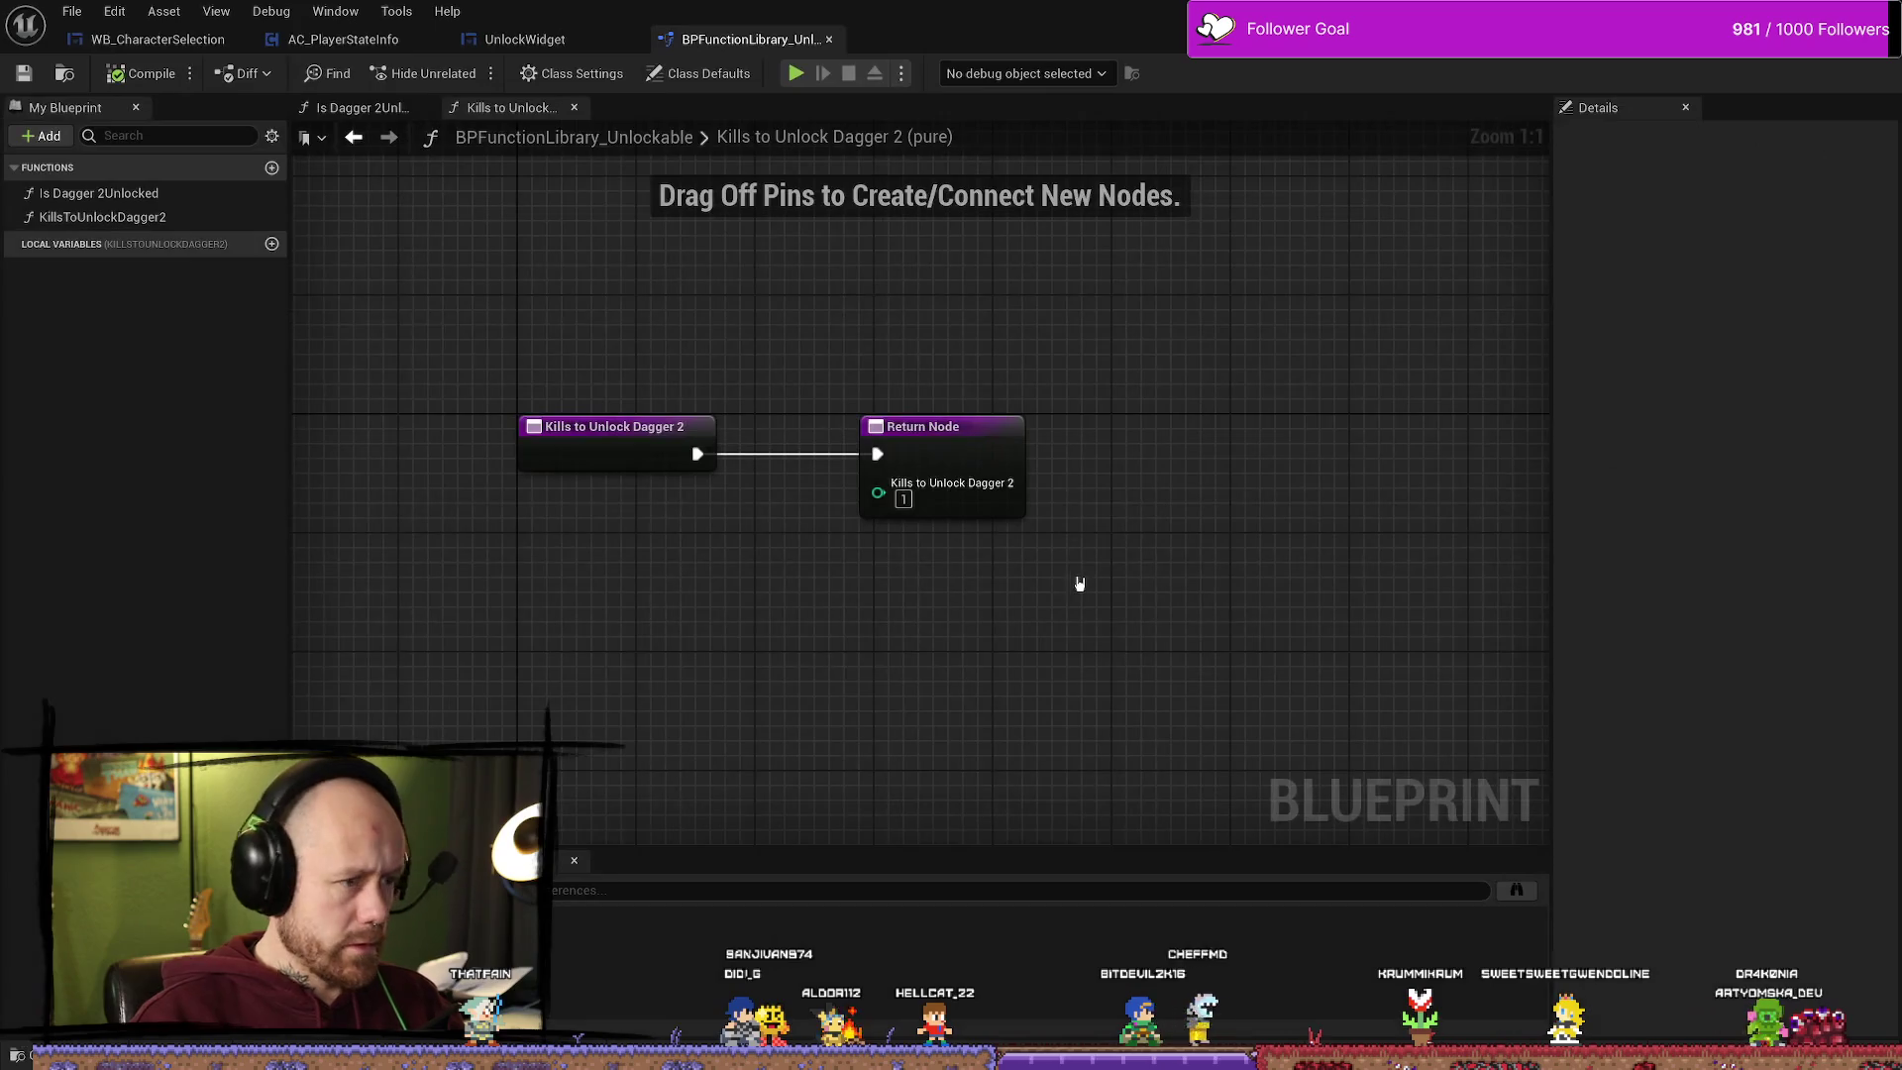
# Step: Change Kills to Unlock Dagger 2's returned value from 1 to 100, compile, save the library and launch a play test
pyautogui.click(903, 500)
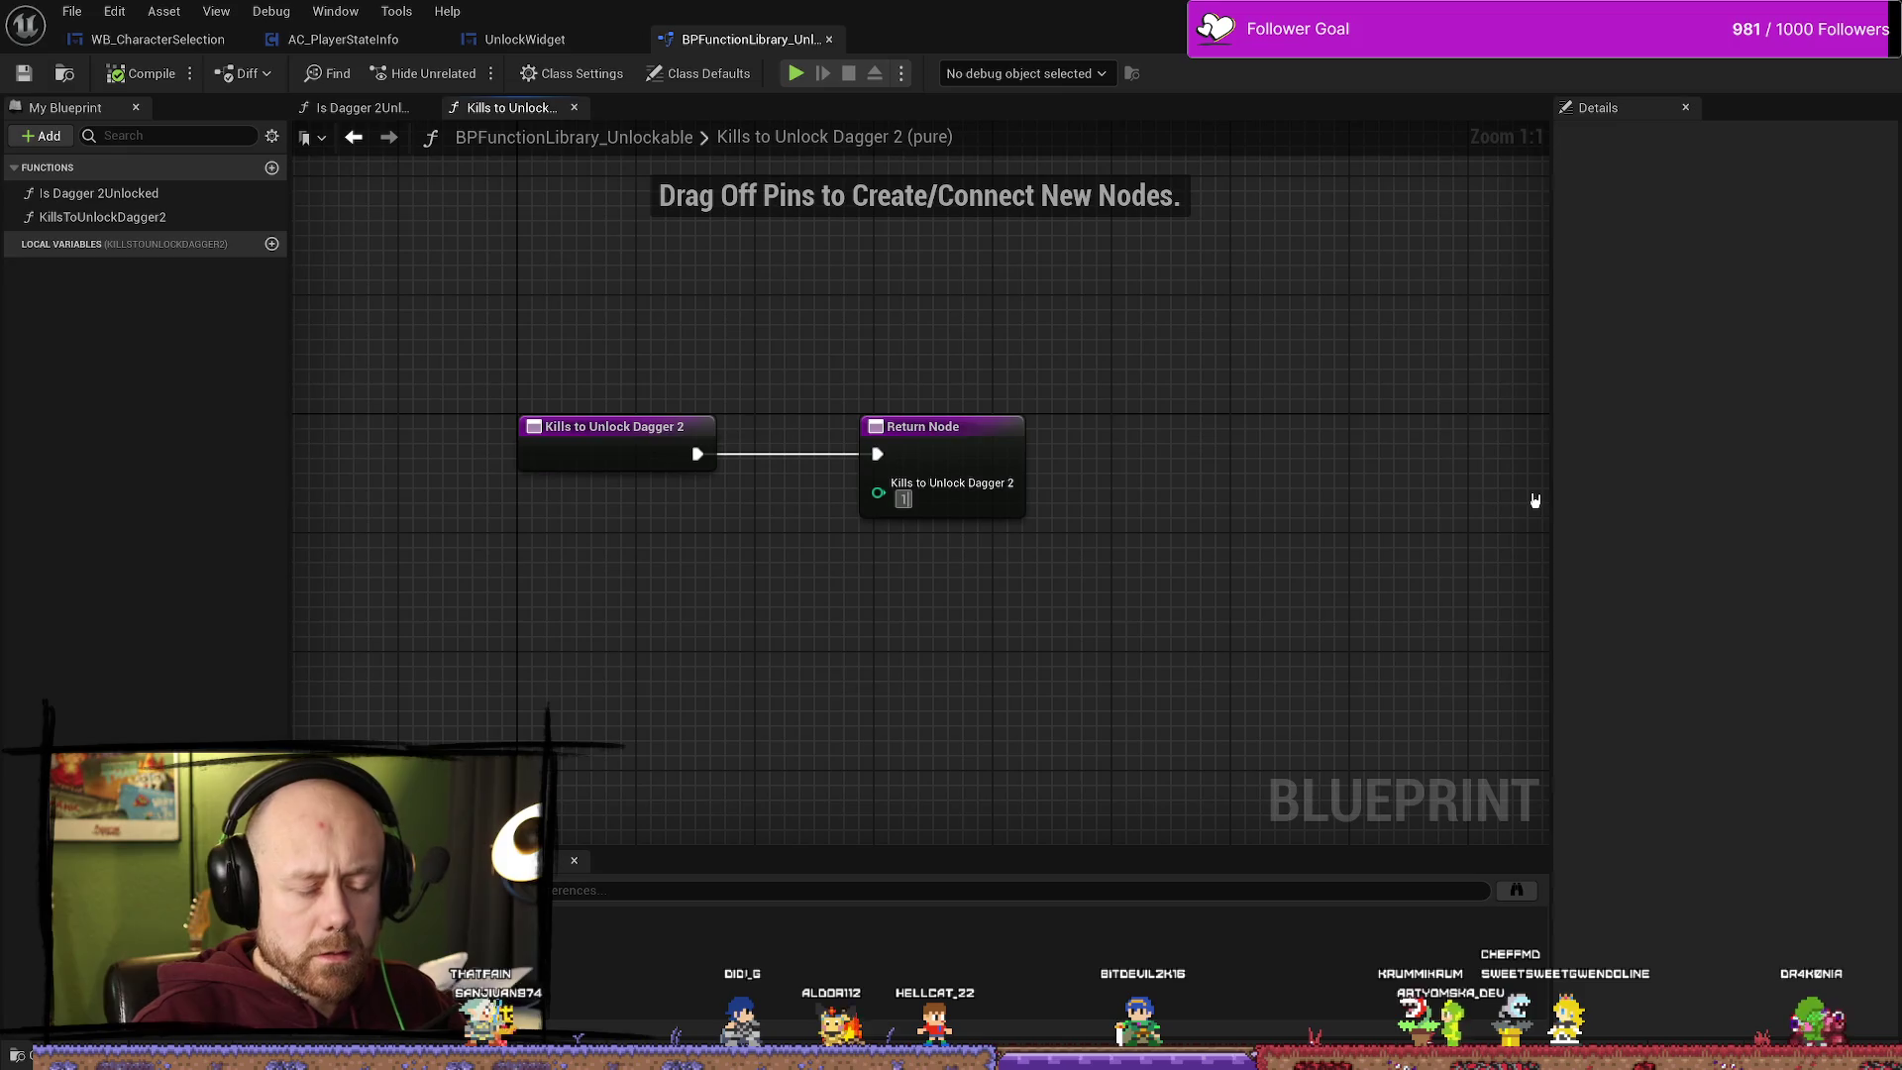
pyautogui.write('100')
pyautogui.press('Return')
pyautogui.click(139, 73)
pyautogui.click(71, 11)
pyautogui.click(119, 125)
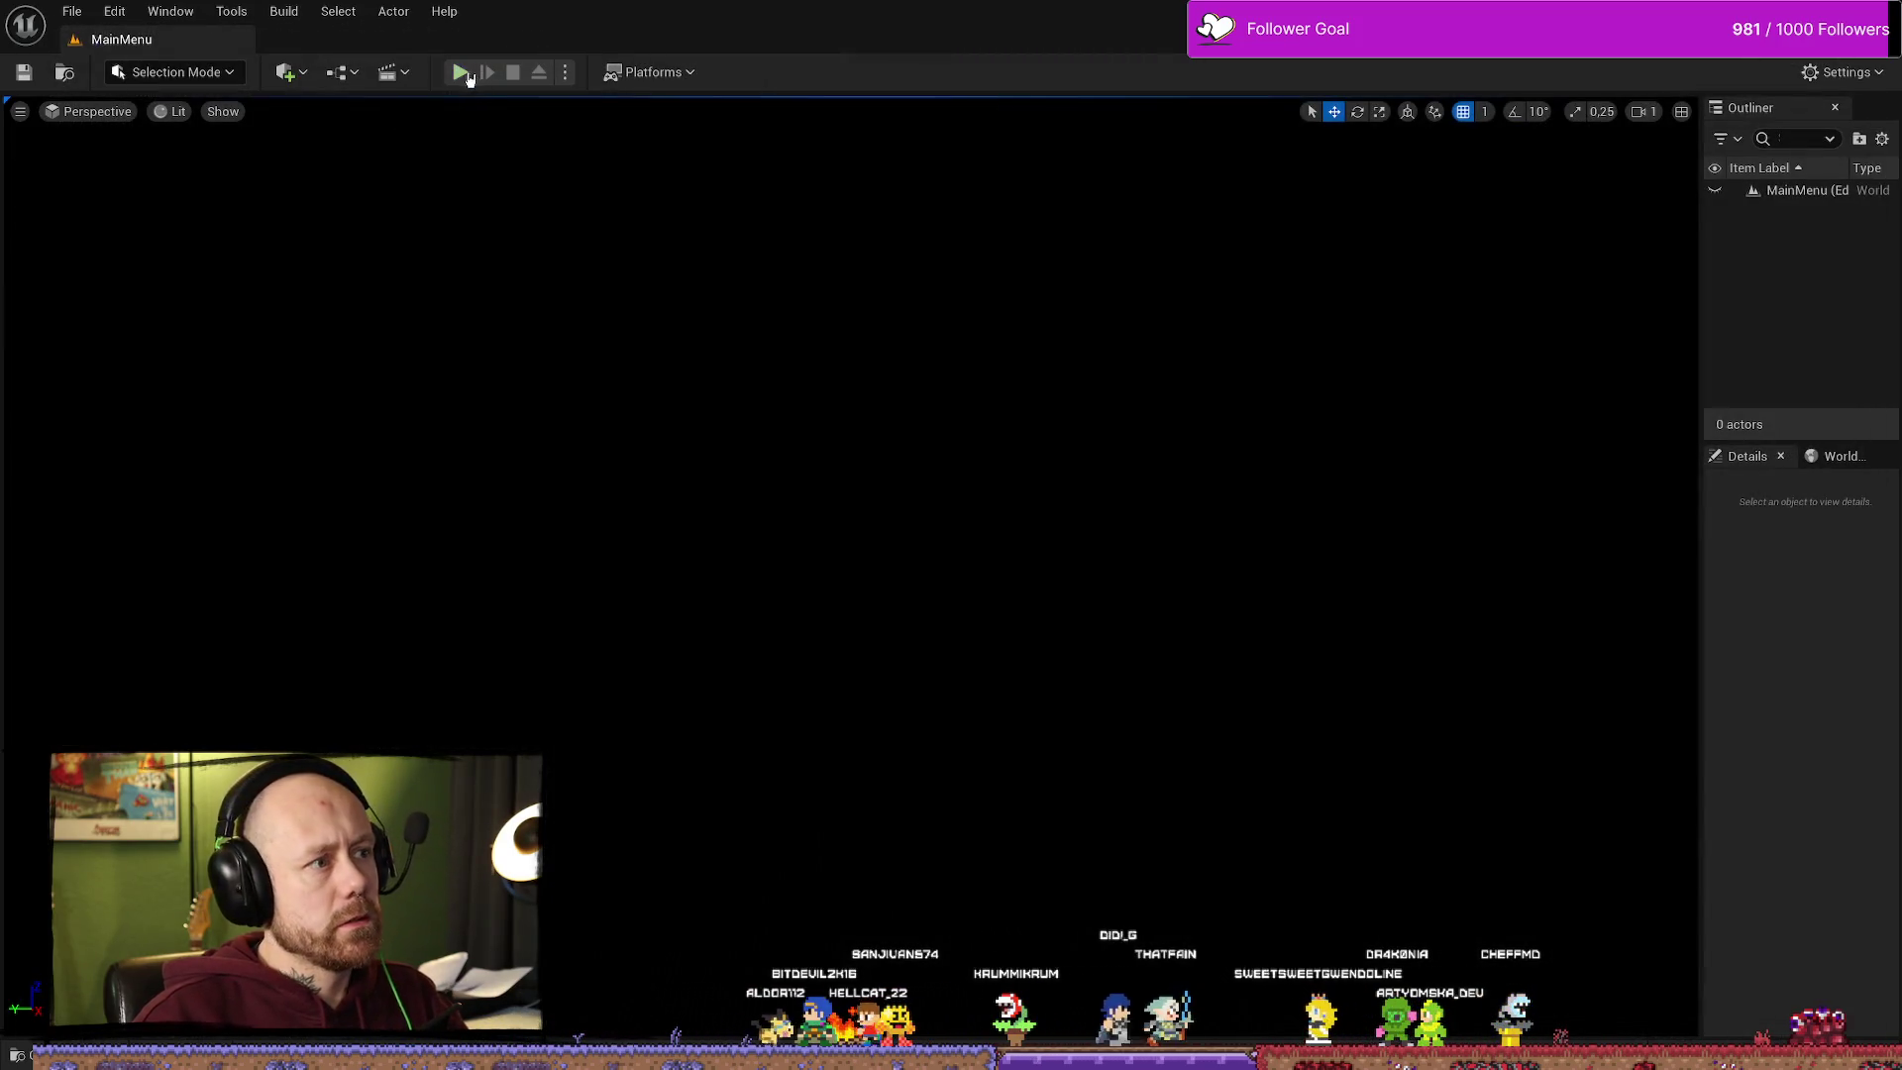
pyautogui.click(463, 72)
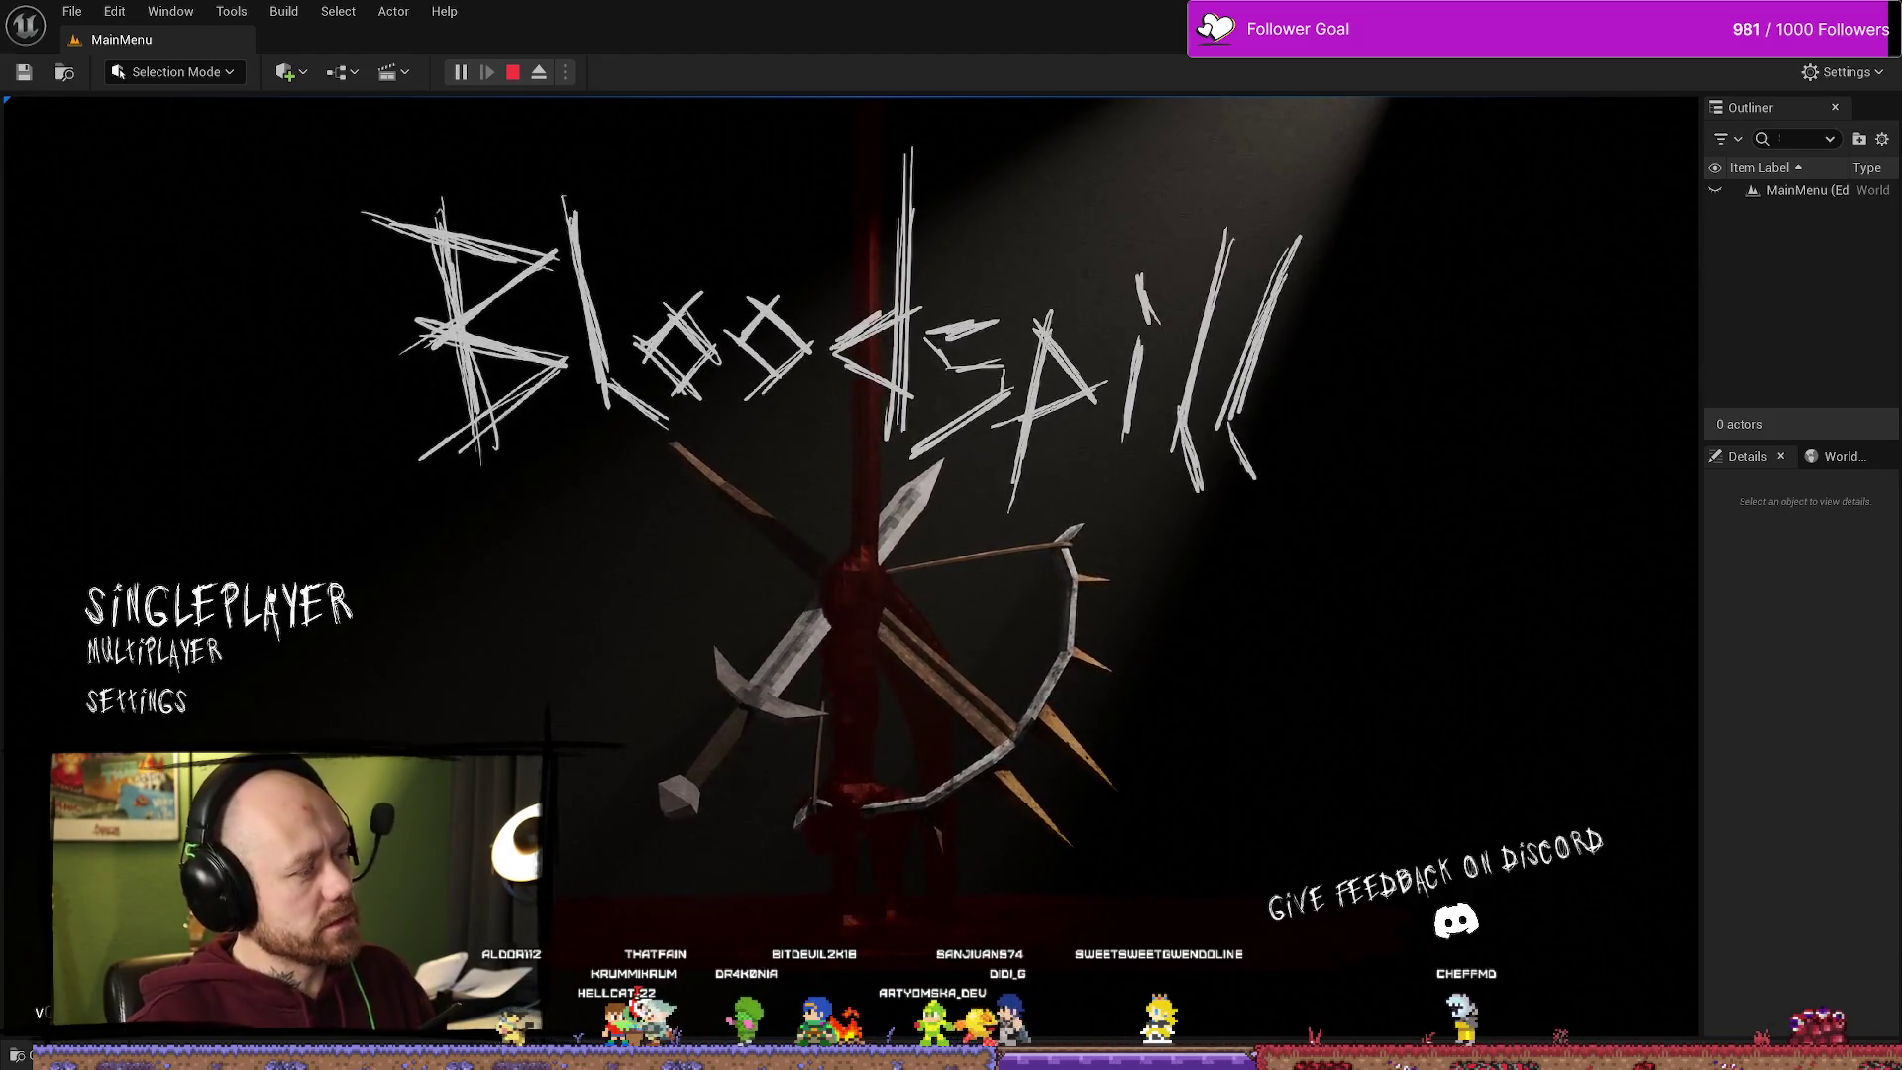
# Step: Start a singleplayer game and cycle the melee slot to the padlocked weapon requiring 100 kills
pyautogui.click(310, 608)
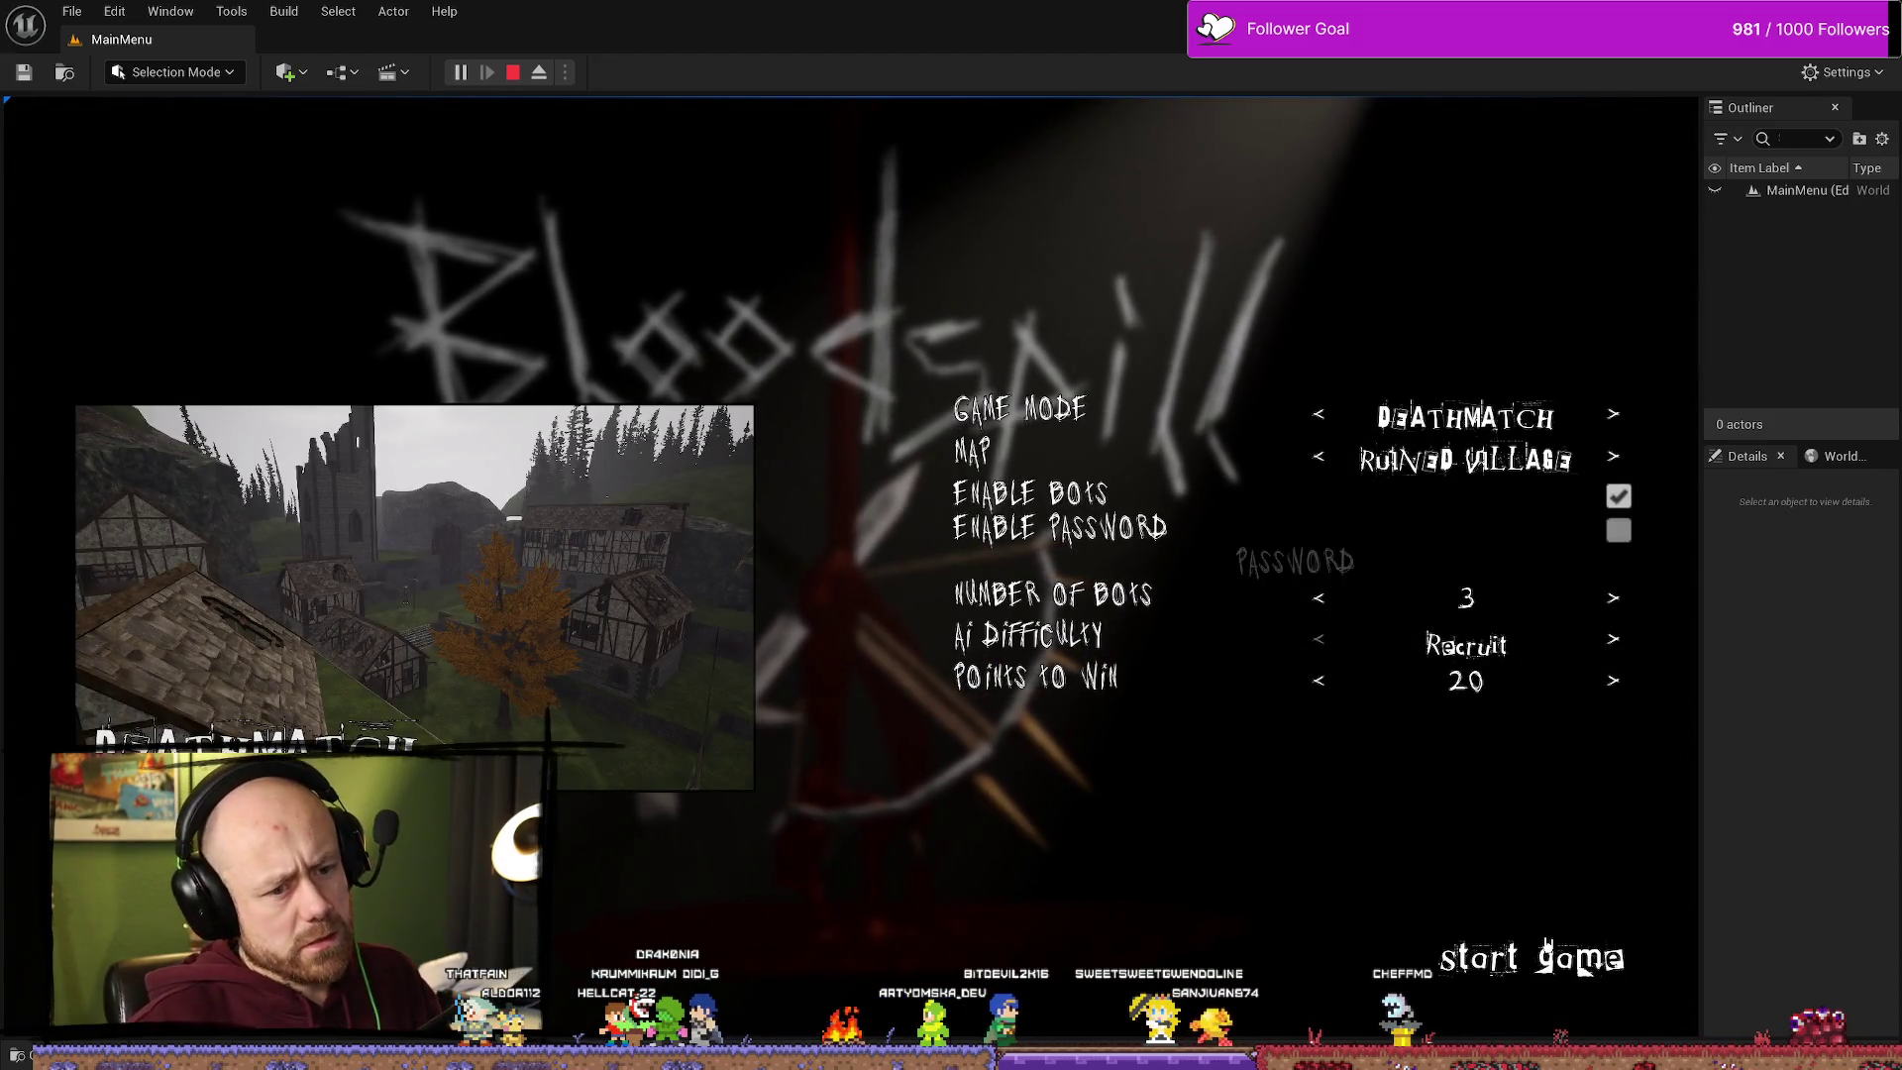
pyautogui.click(1558, 943)
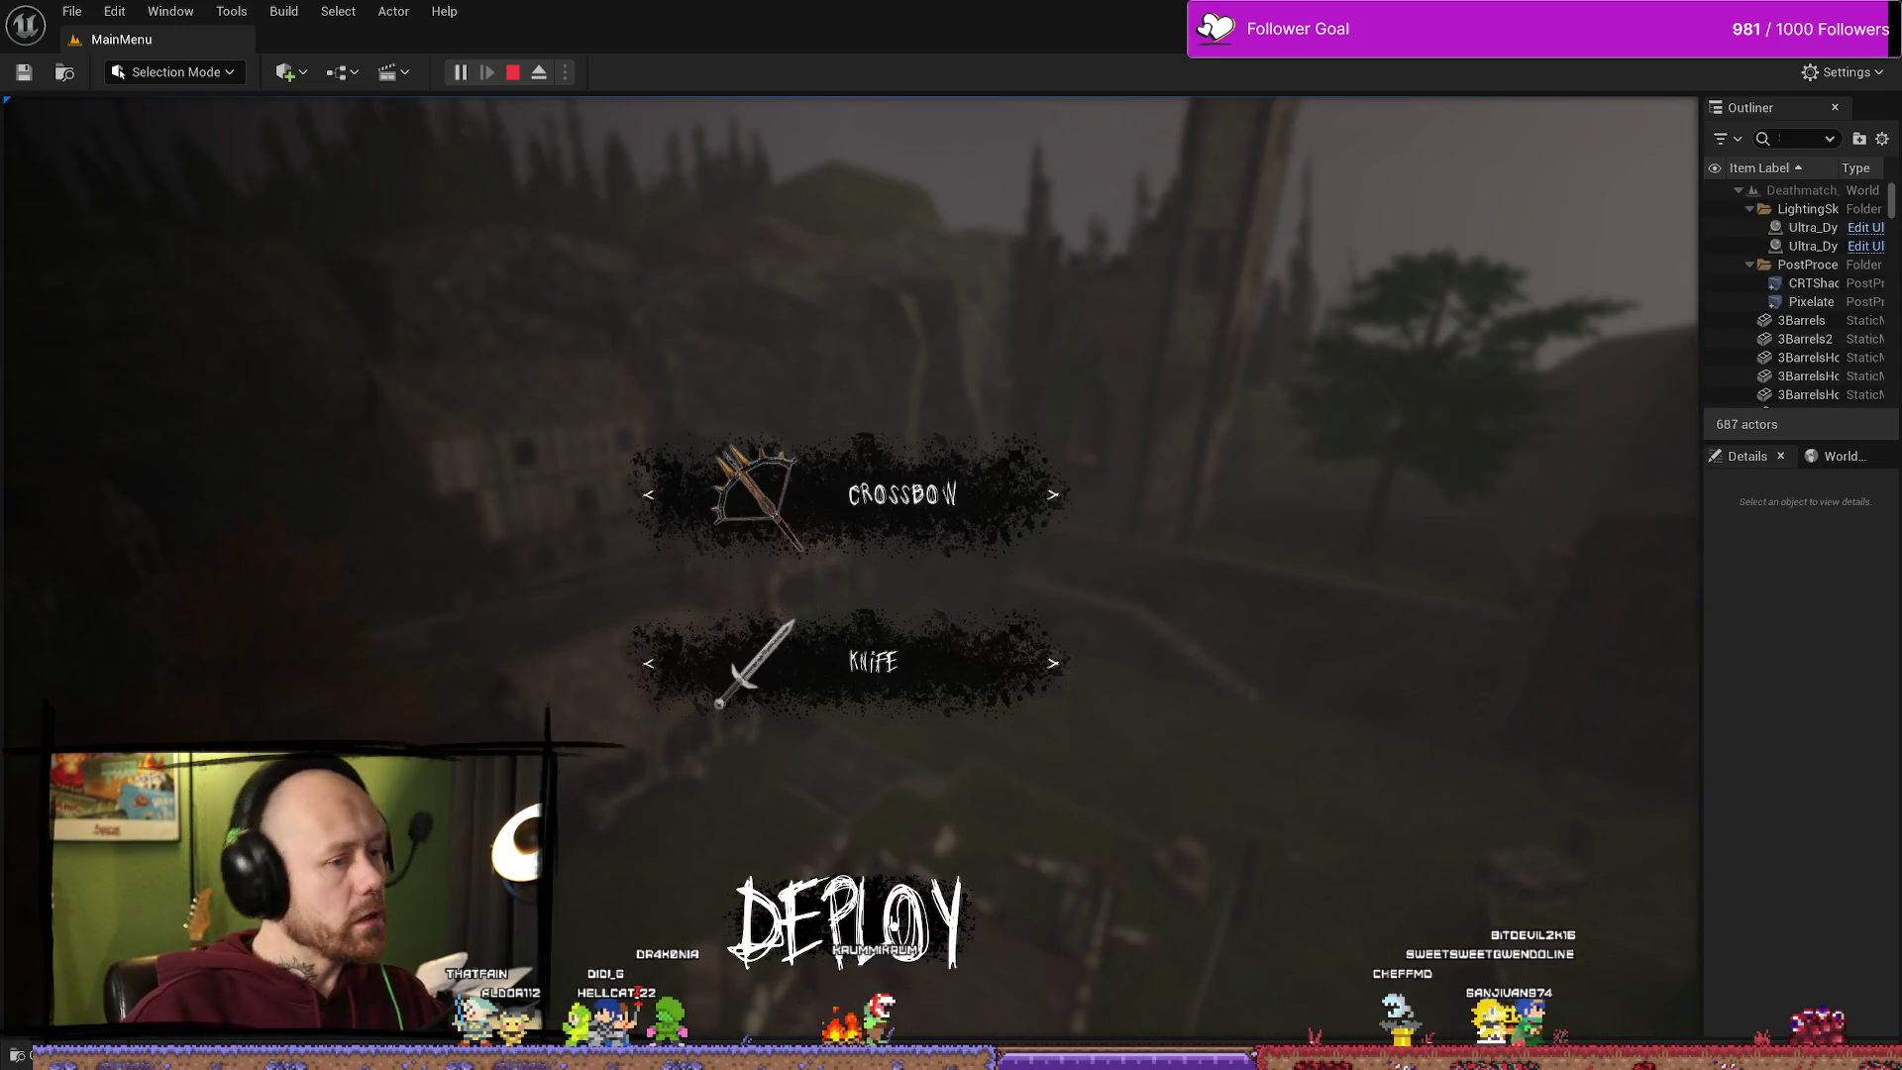
pyautogui.click(1052, 663)
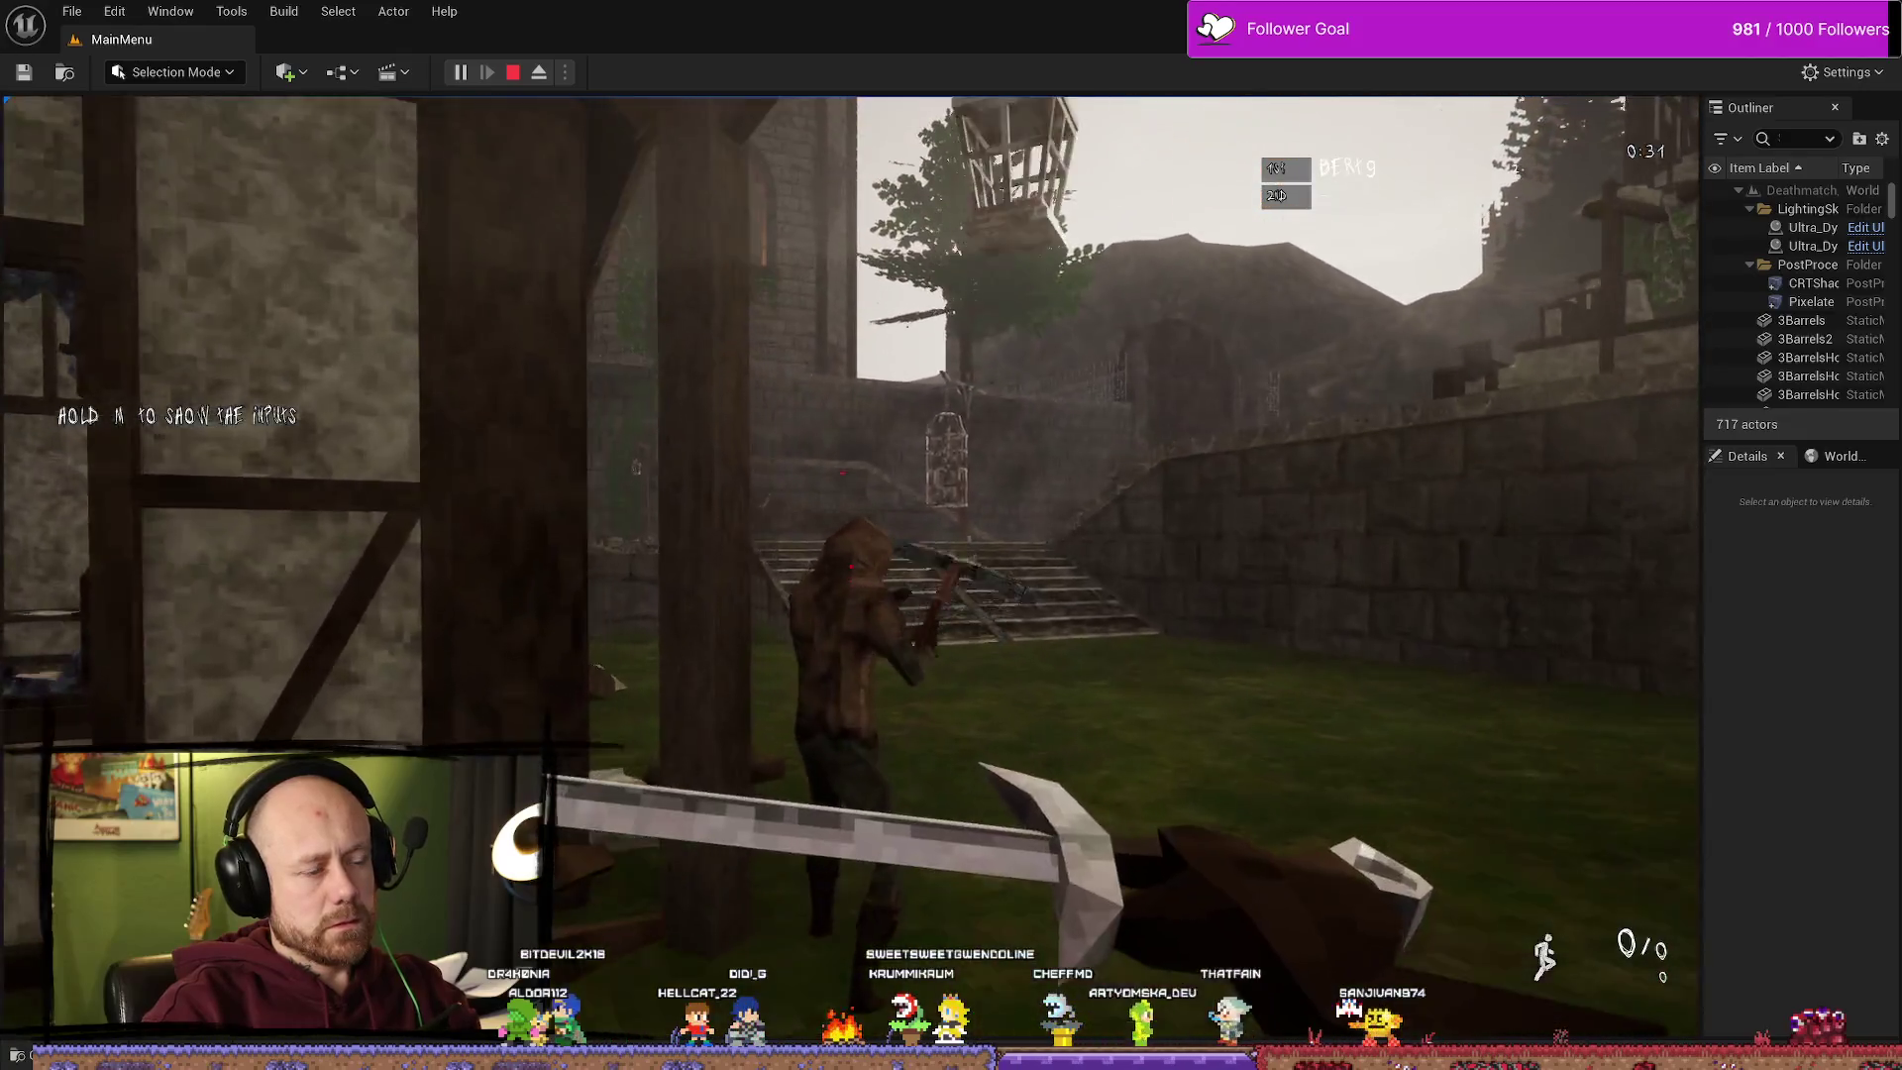
# Step: Deploy into the match, respawn twice after being killed, then end the play test with Esc
pyautogui.click(851, 566)
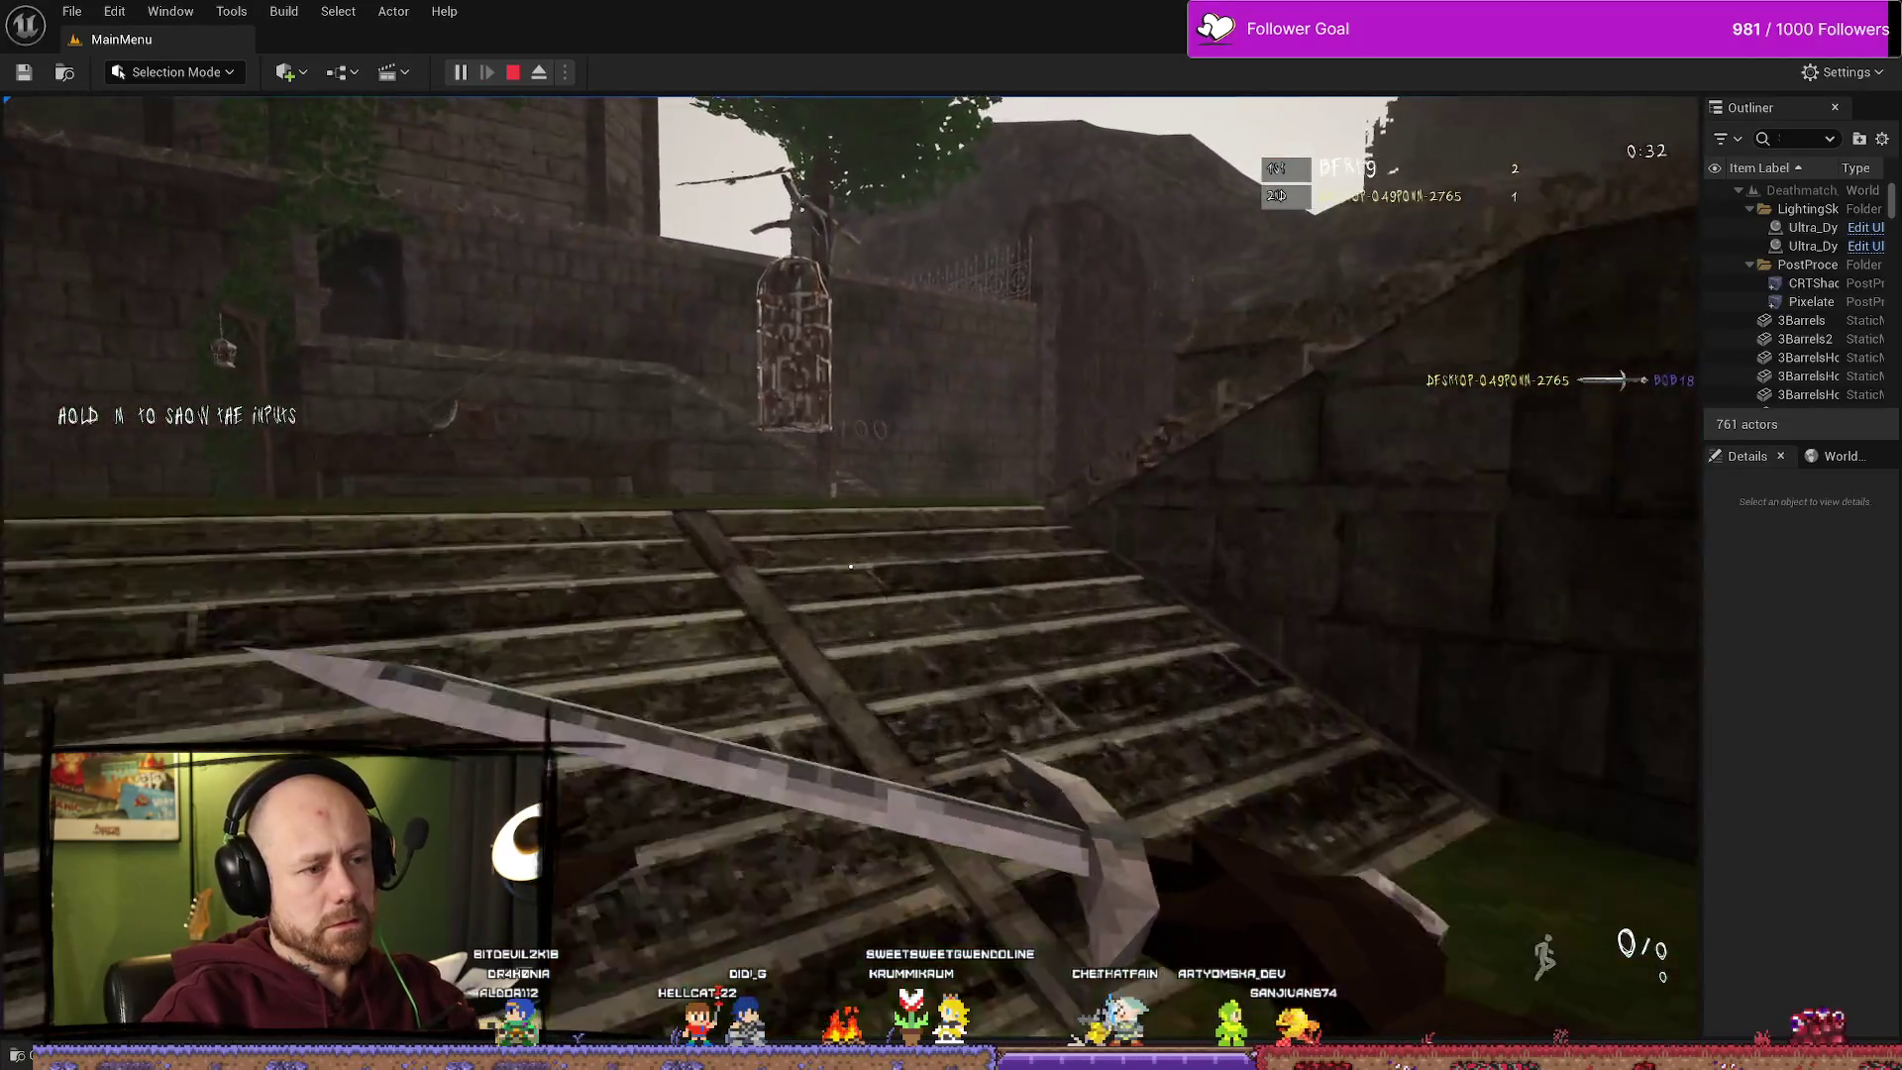
pyautogui.click(851, 565)
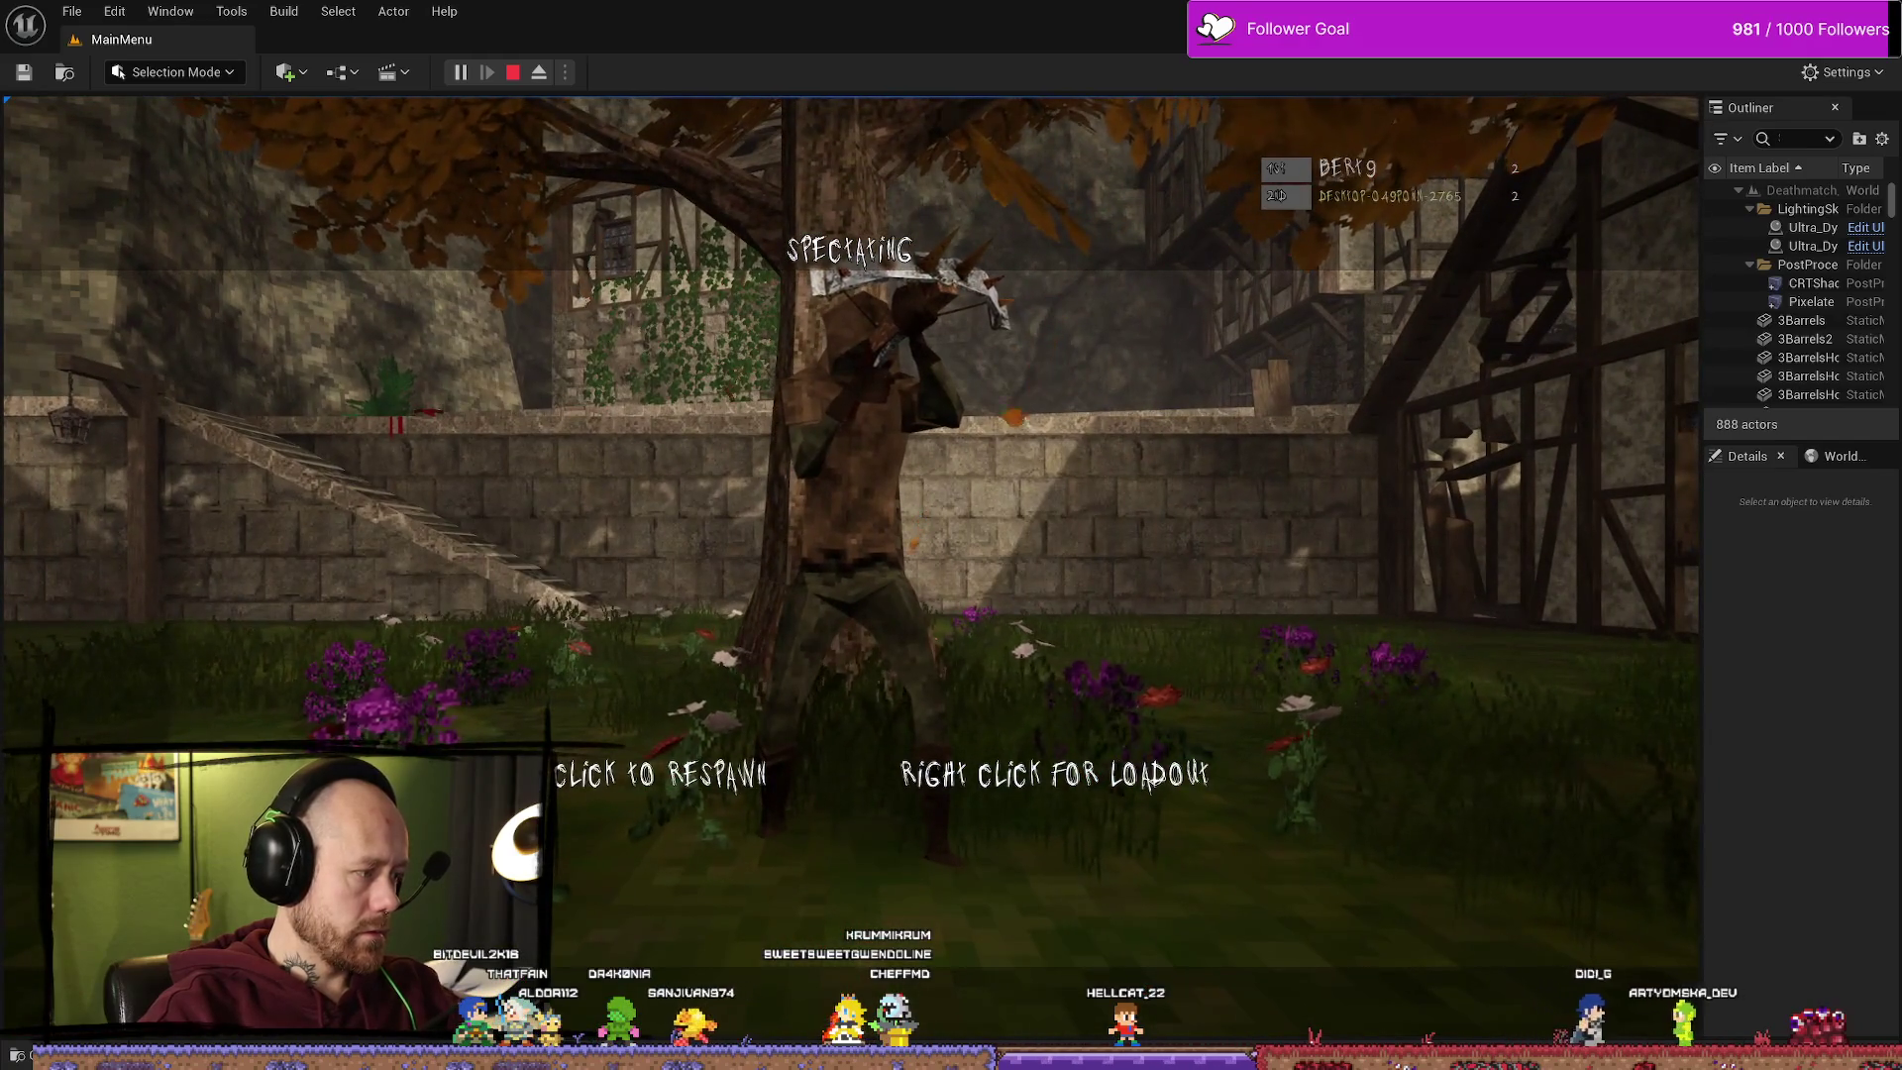
pyautogui.click(850, 566)
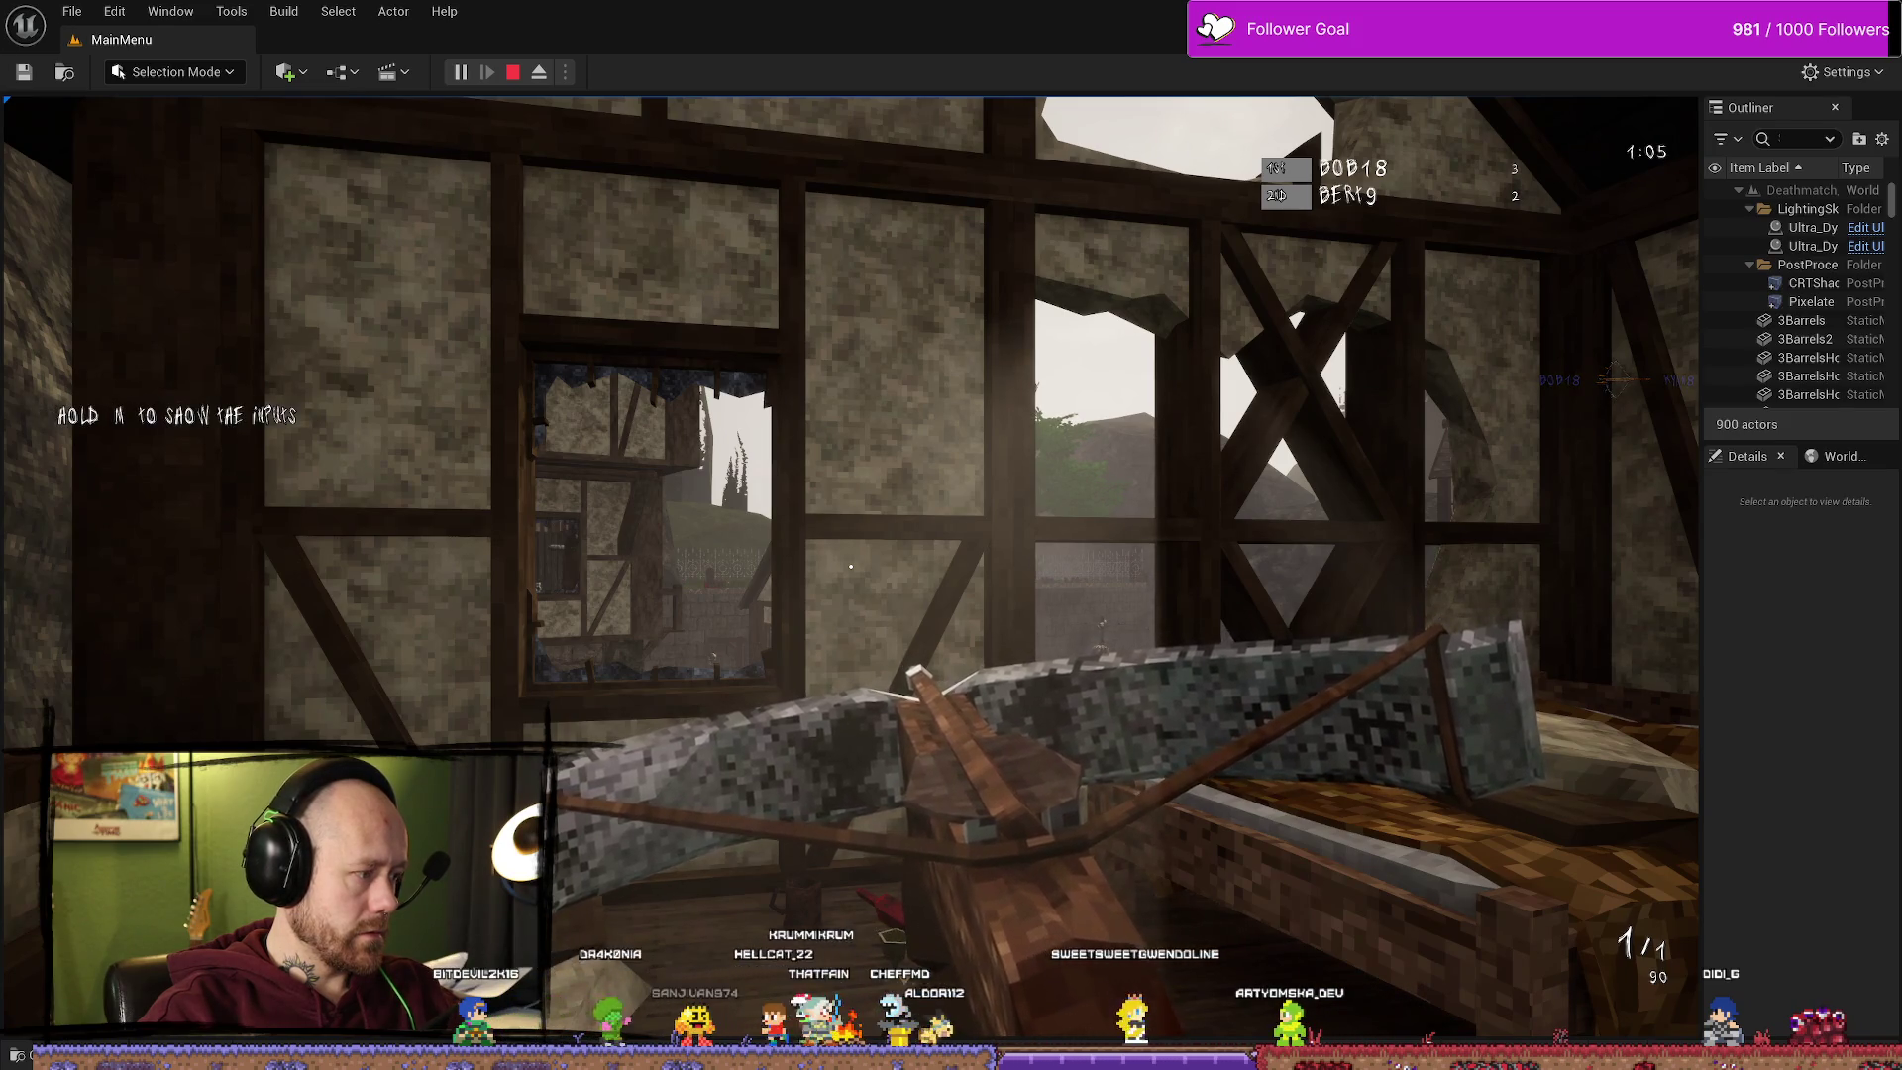
pyautogui.press('Escape')
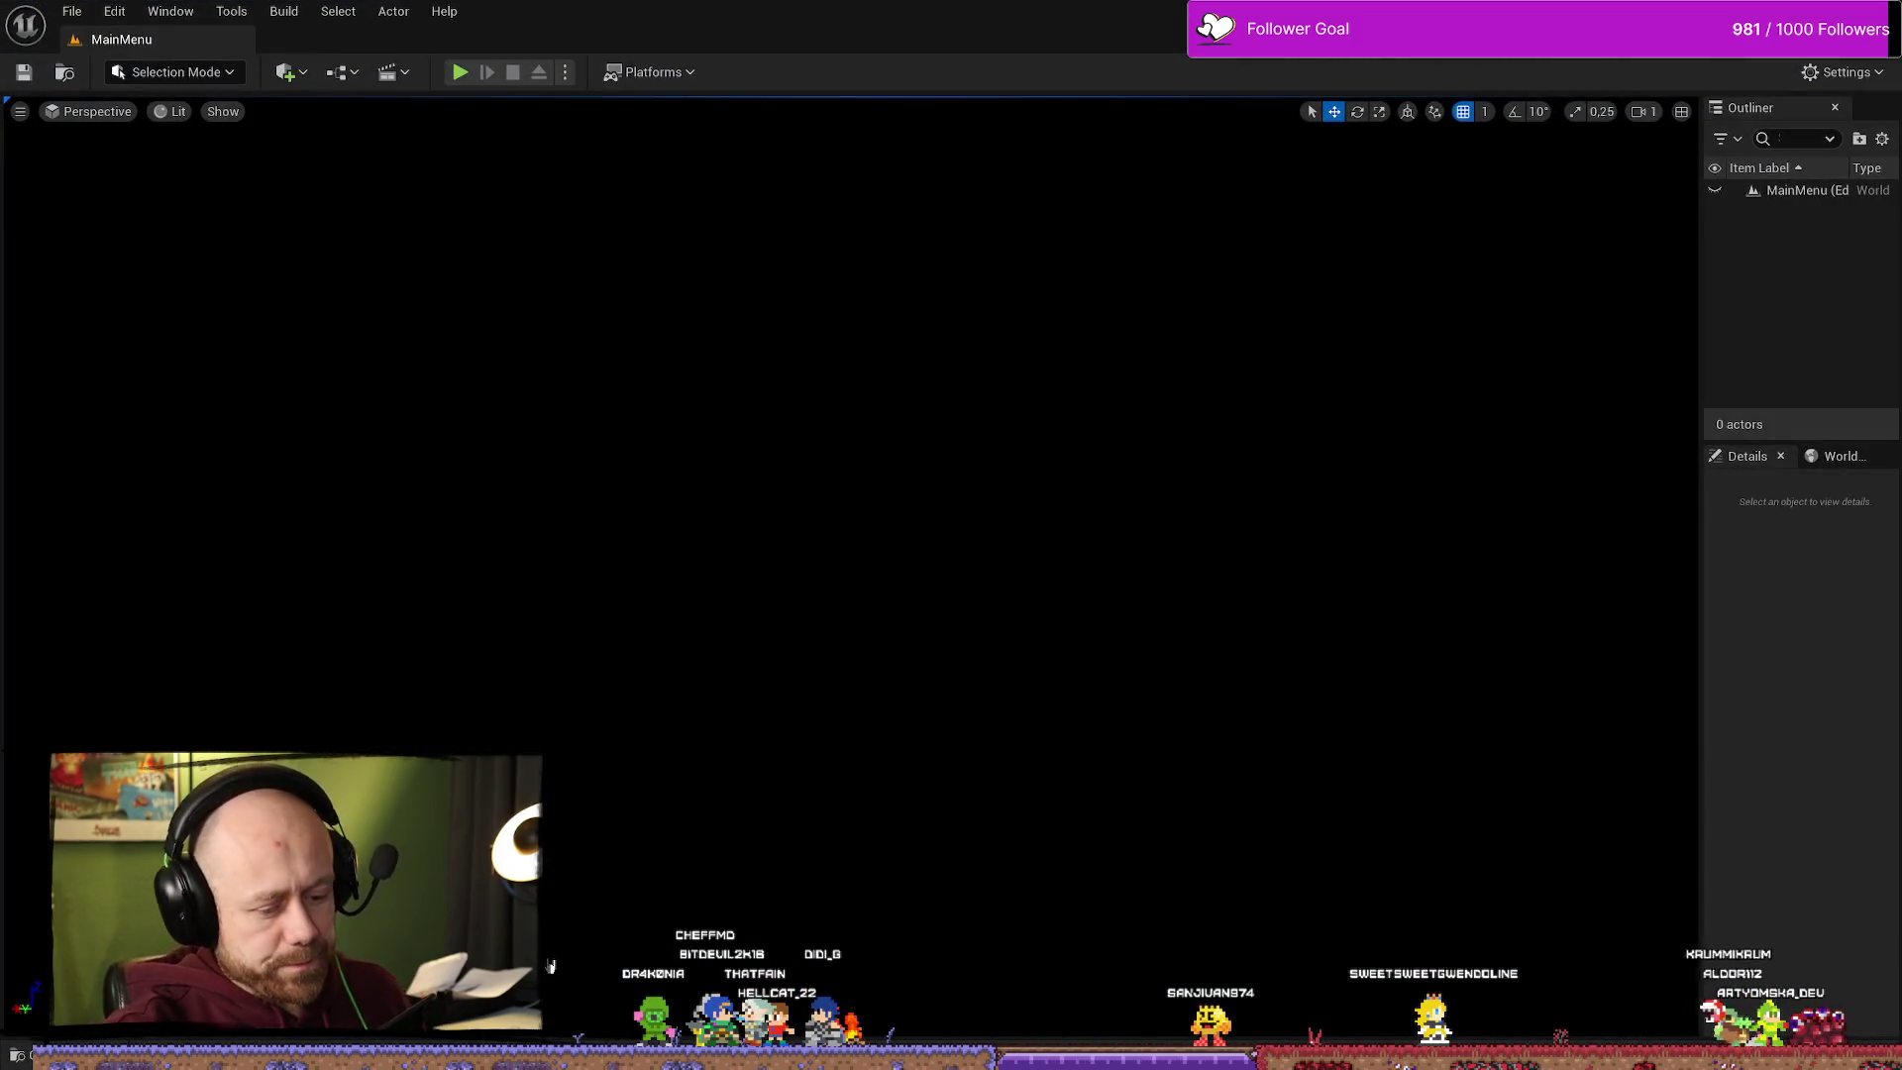
# Step: Reopen the BPFunctionLibrary_Unlockable blueprint from the content drawer
pyautogui.hotkey('ctrl', 'space')
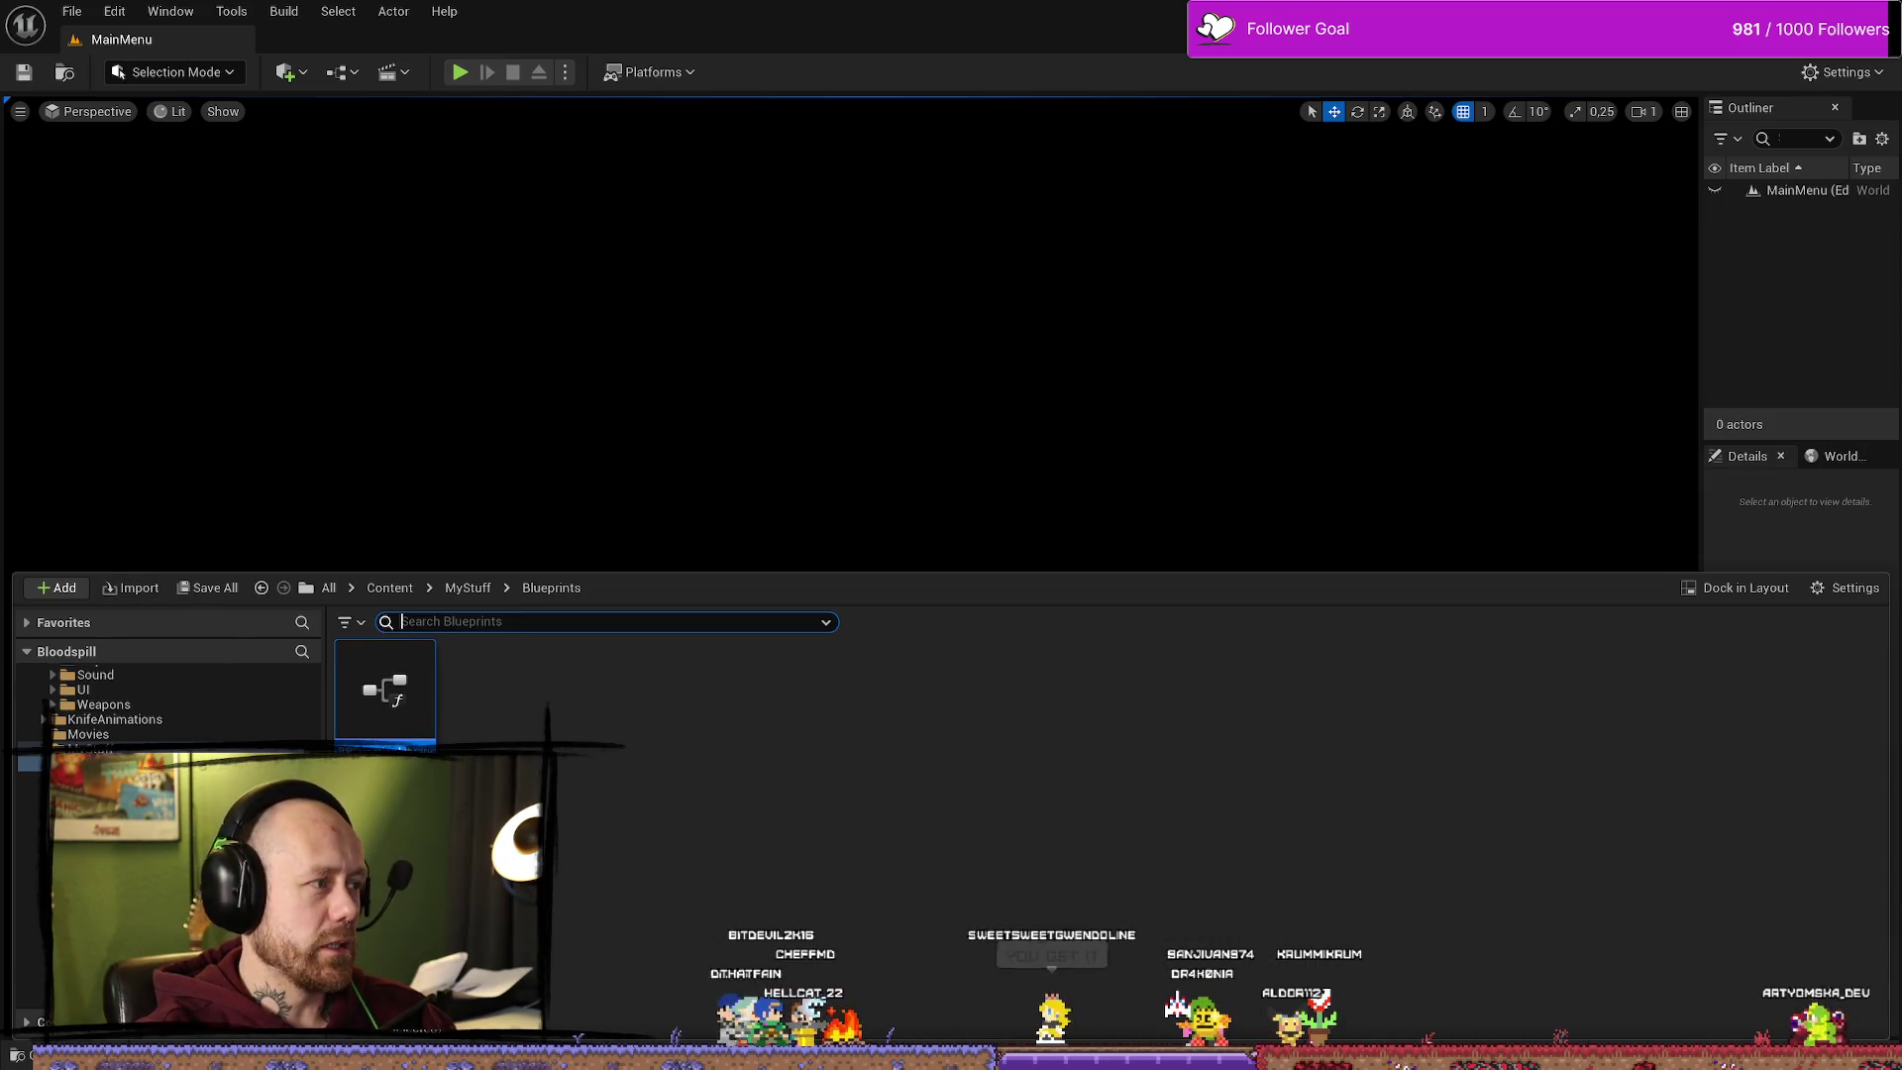
pyautogui.hotkey('alt', 'Tab')
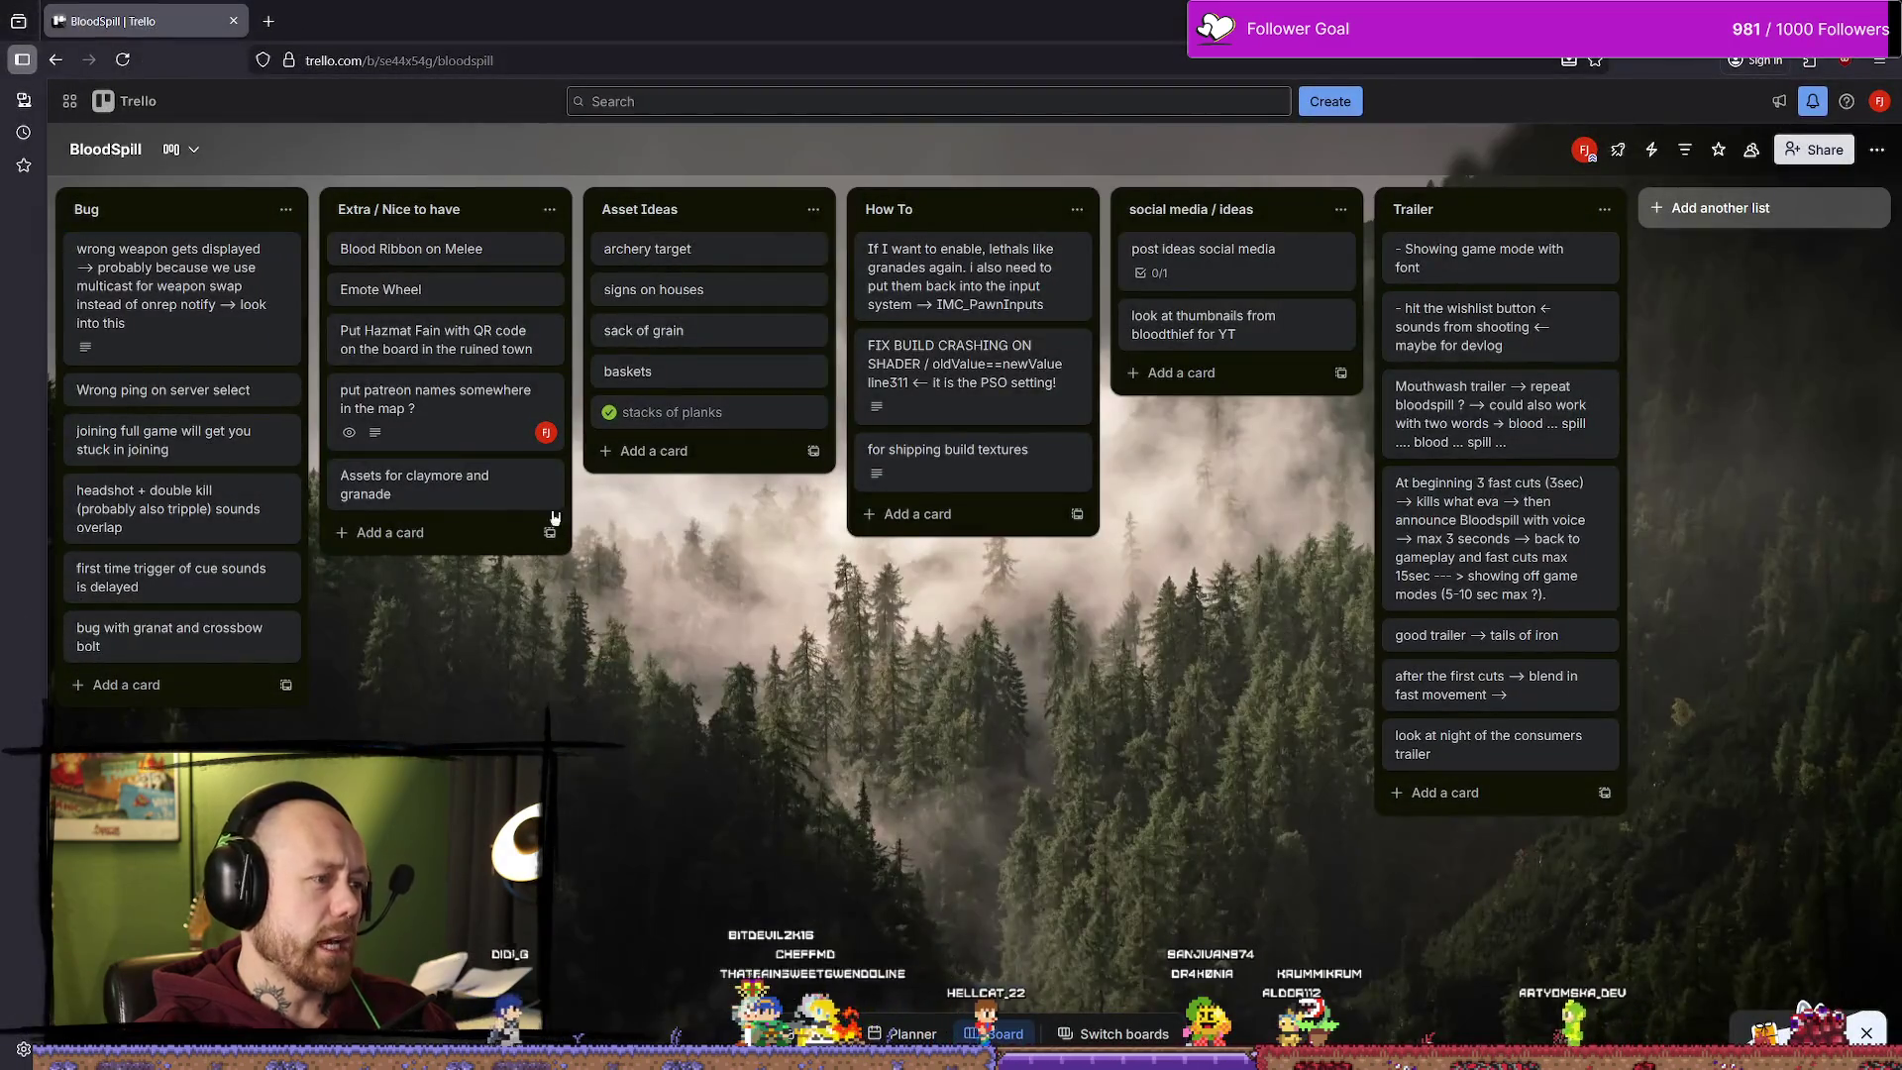
pyautogui.hotkey('alt', 'Tab')
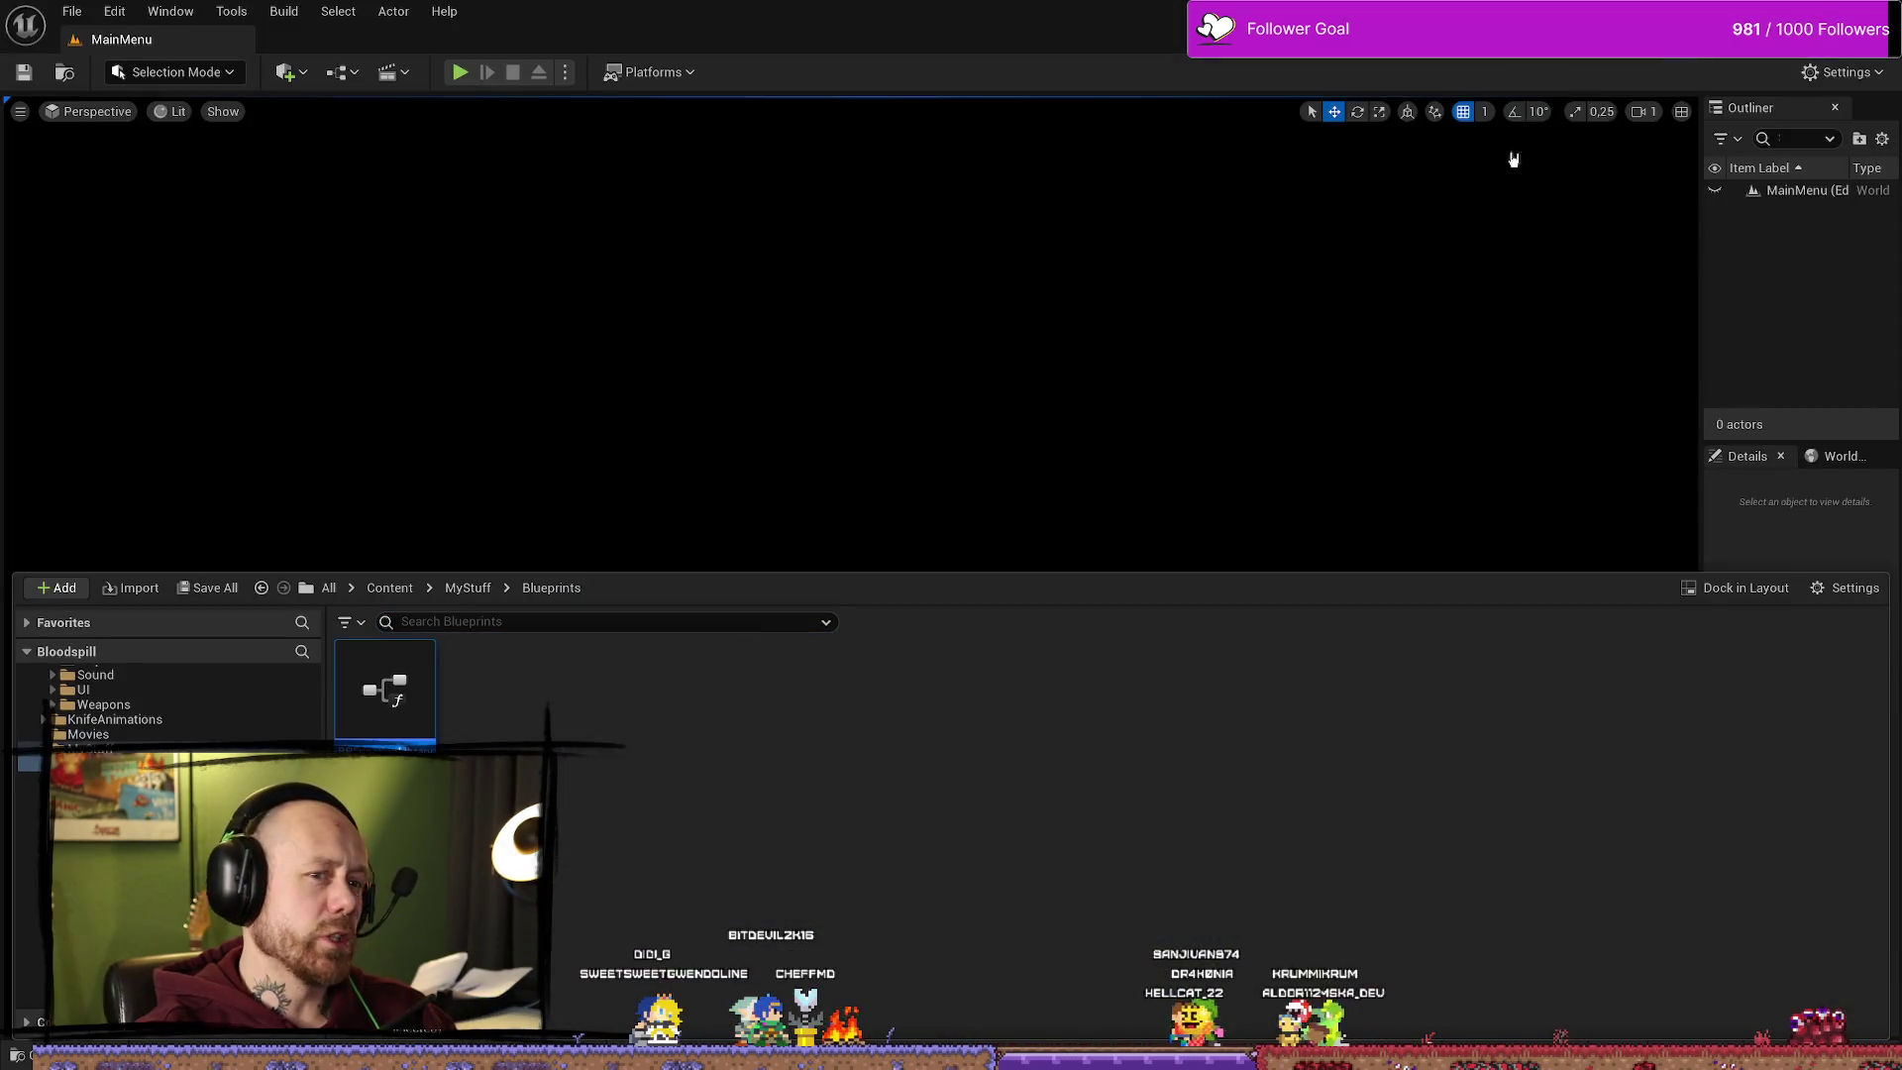
pyautogui.hotkey('ctrl', 'space')
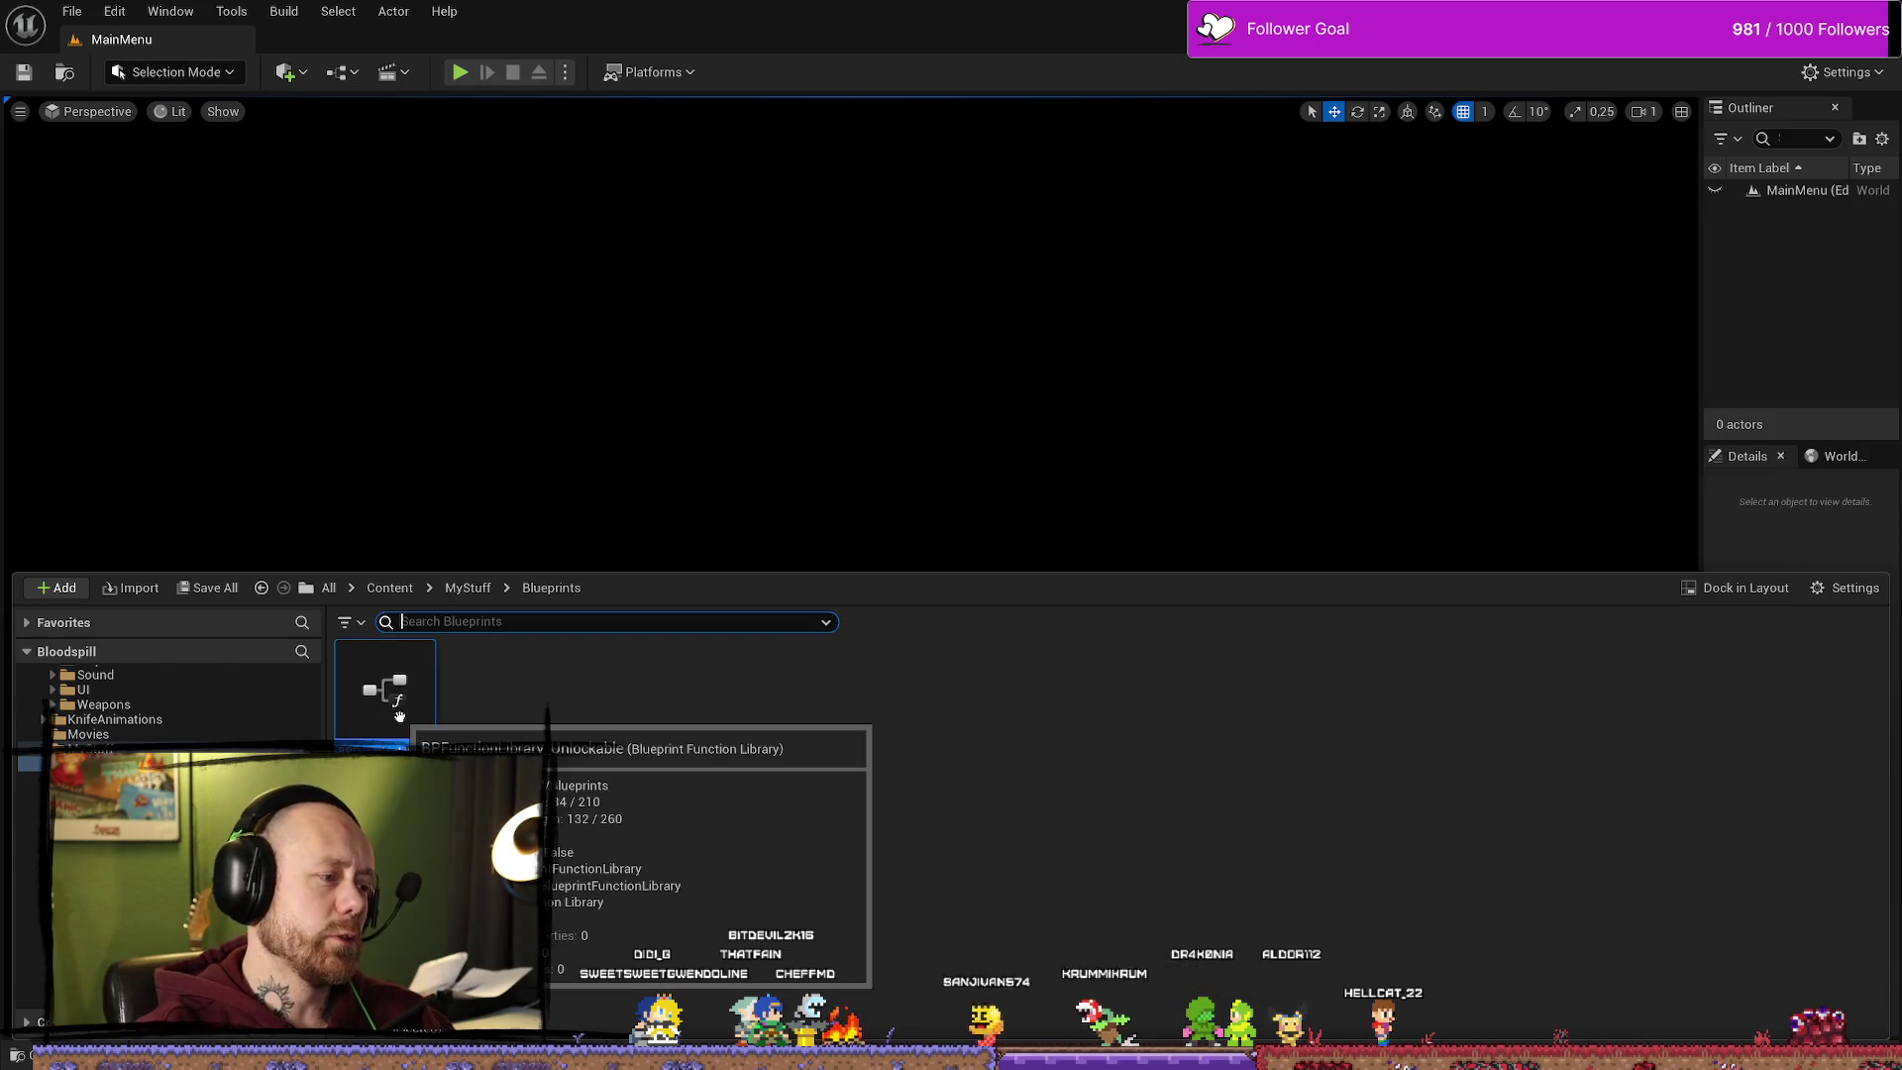
pyautogui.hotkey('alt', 'Tab')
pyautogui.hotkey('alt', 'Tab')
pyautogui.doubleClick(384, 690)
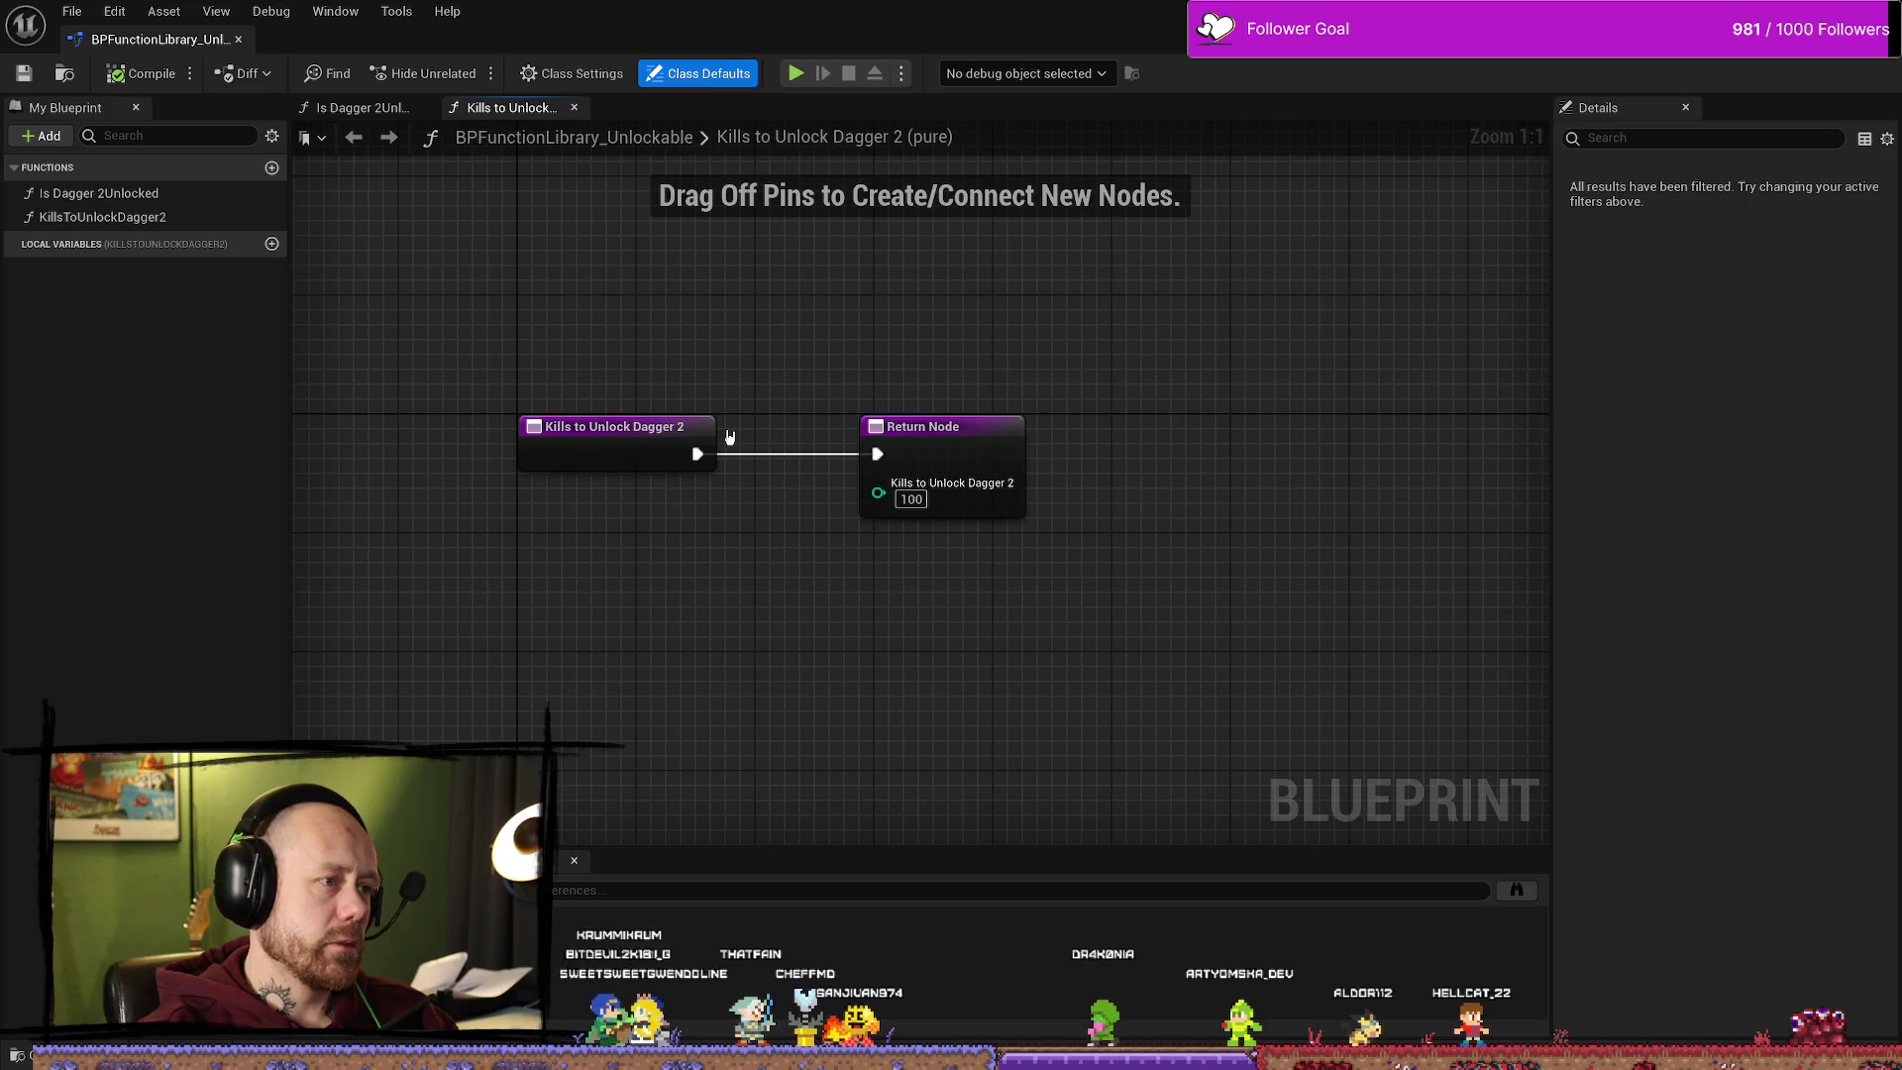
pyautogui.moveTo(801, 311); pyautogui.dragTo(926, 361)
# Step: Search the Content root for 'state' and open BP_PlayerState
pyautogui.hotkey('ctrl', 'space')
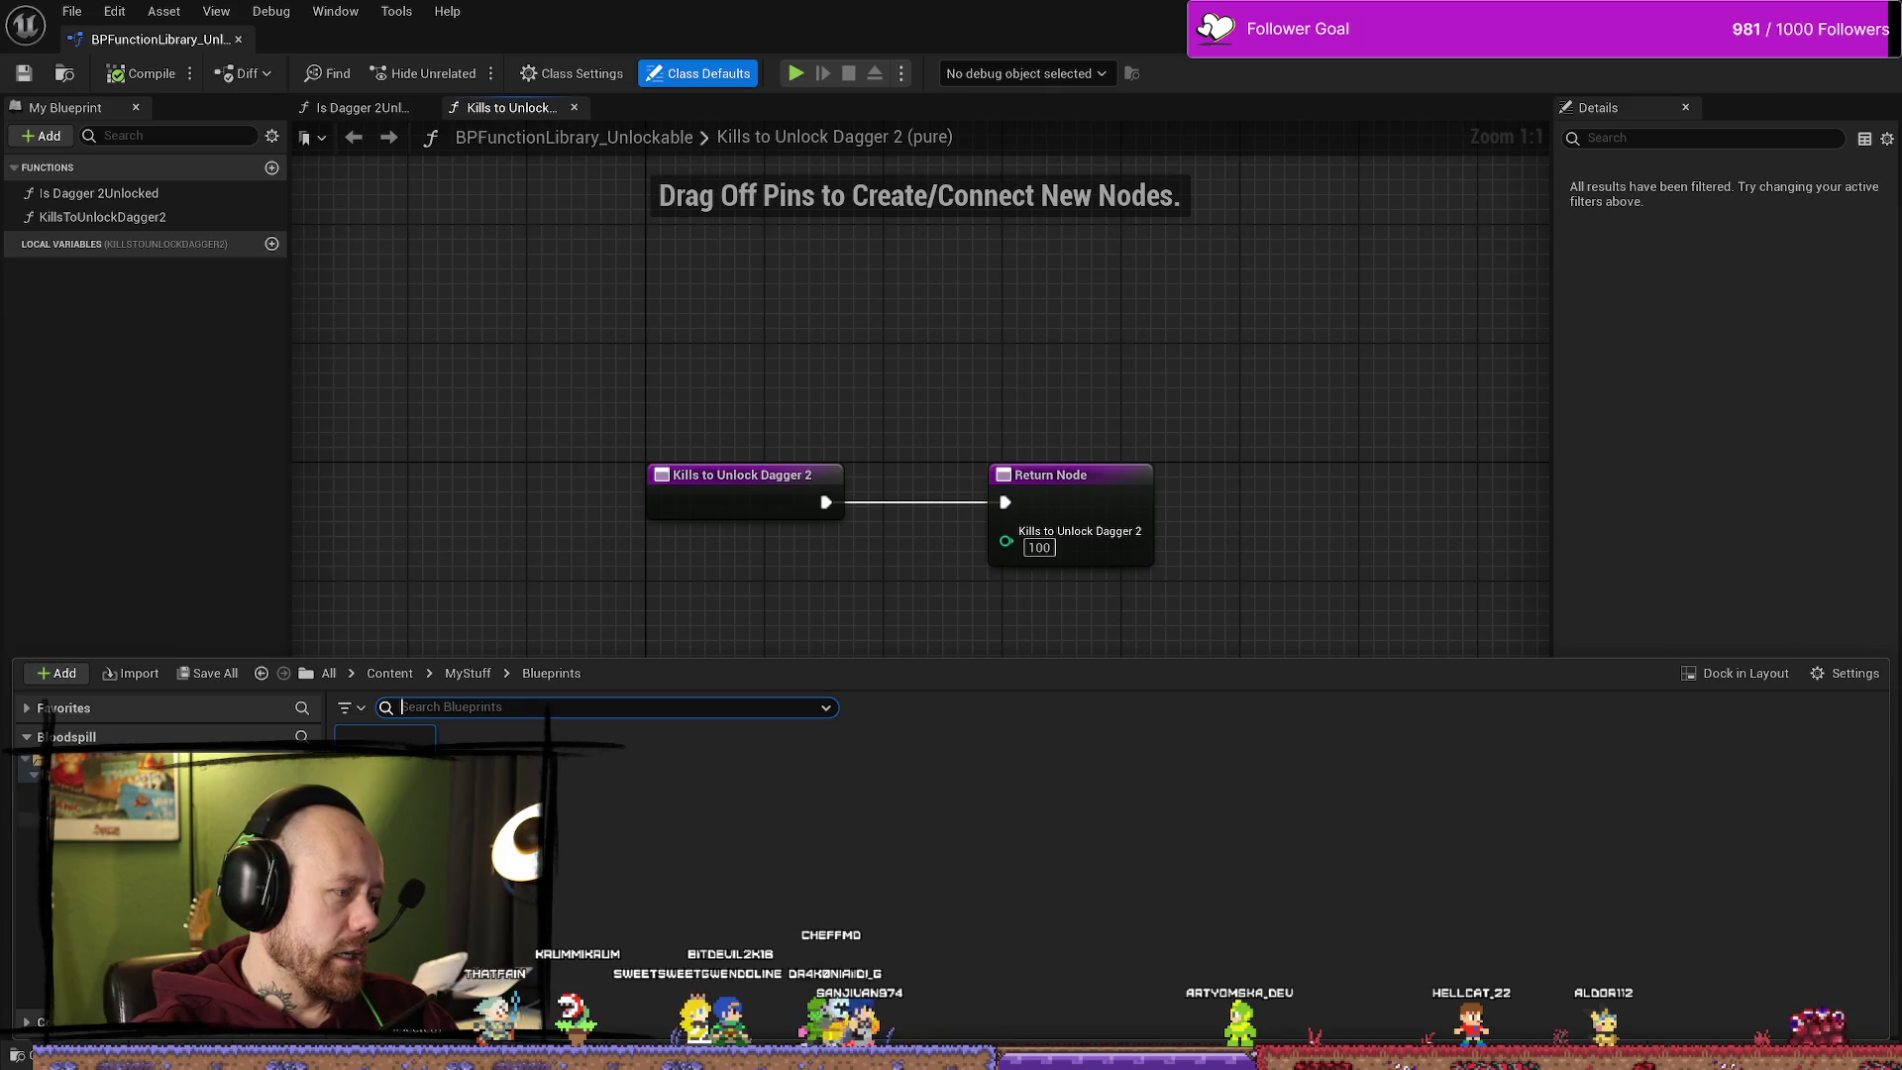
pyautogui.click(30, 774)
pyautogui.click(521, 707)
pyautogui.write('tate')
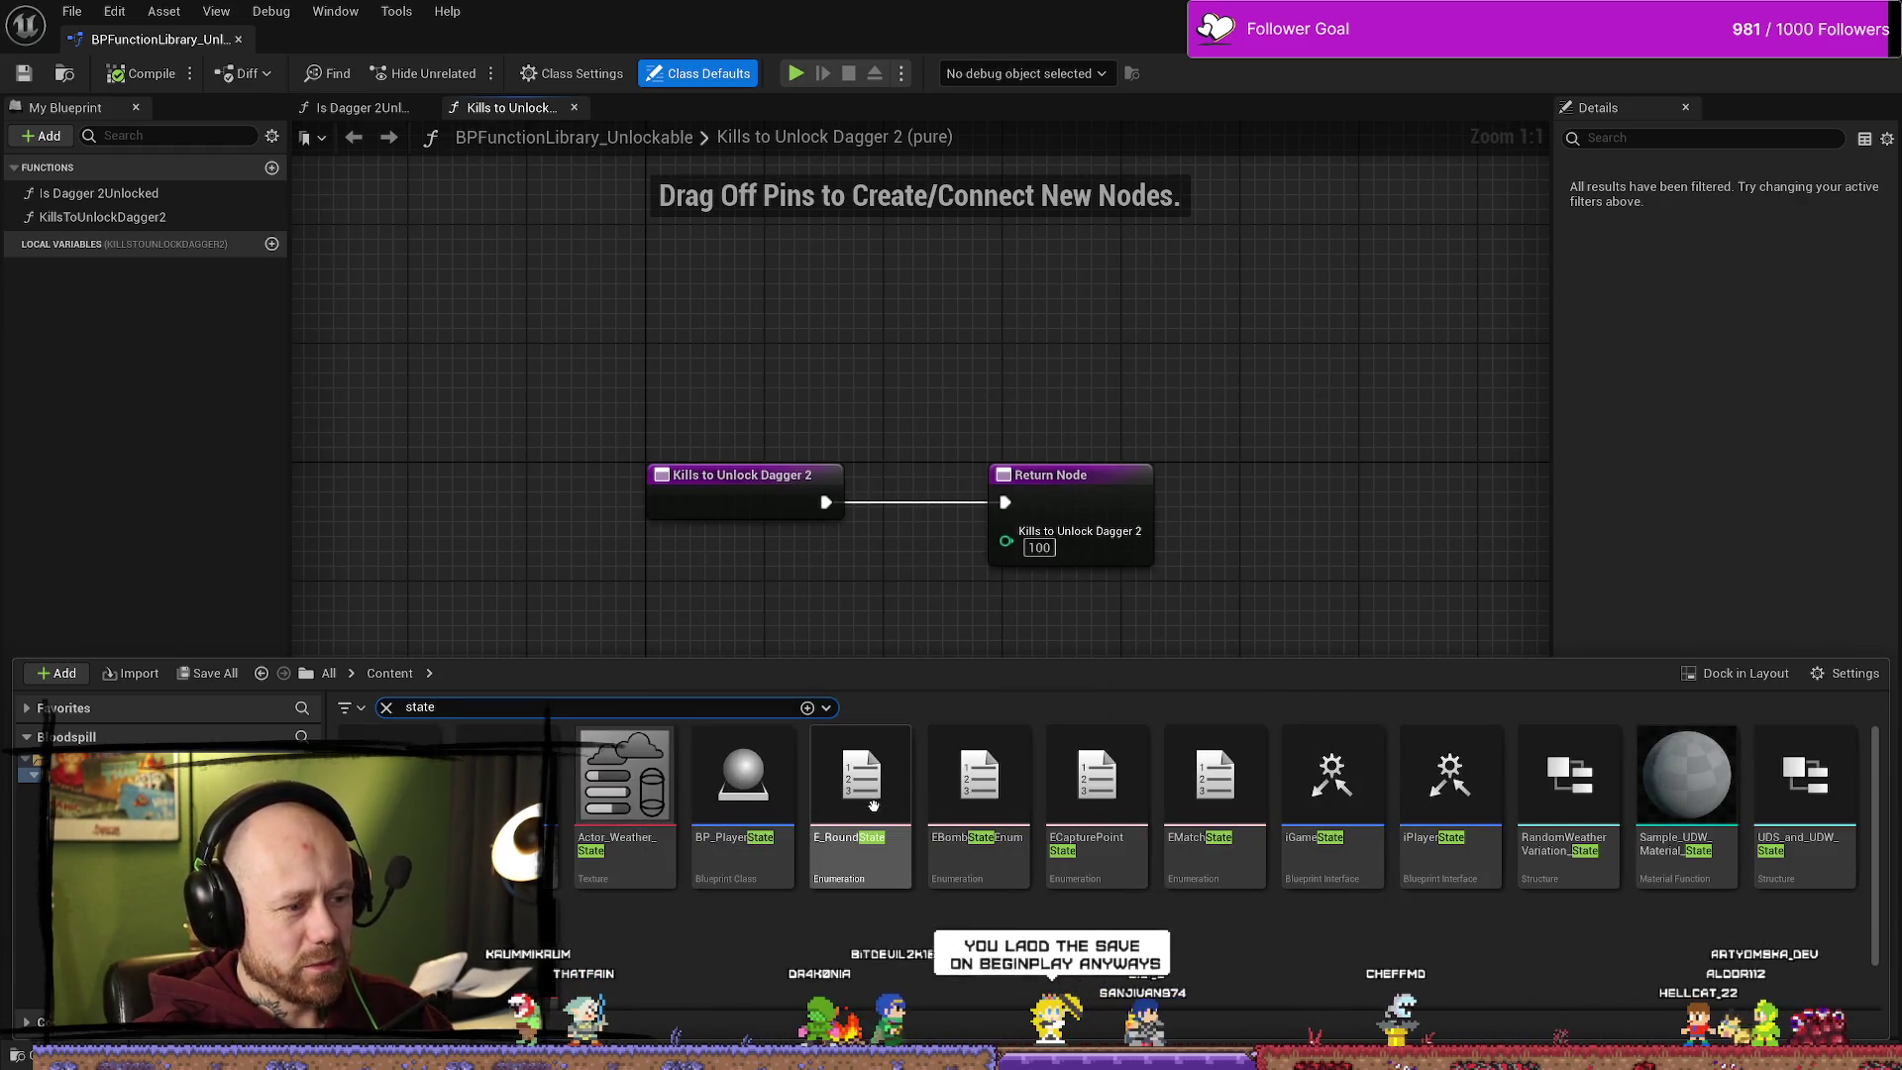
pyautogui.doubleClick(726, 770)
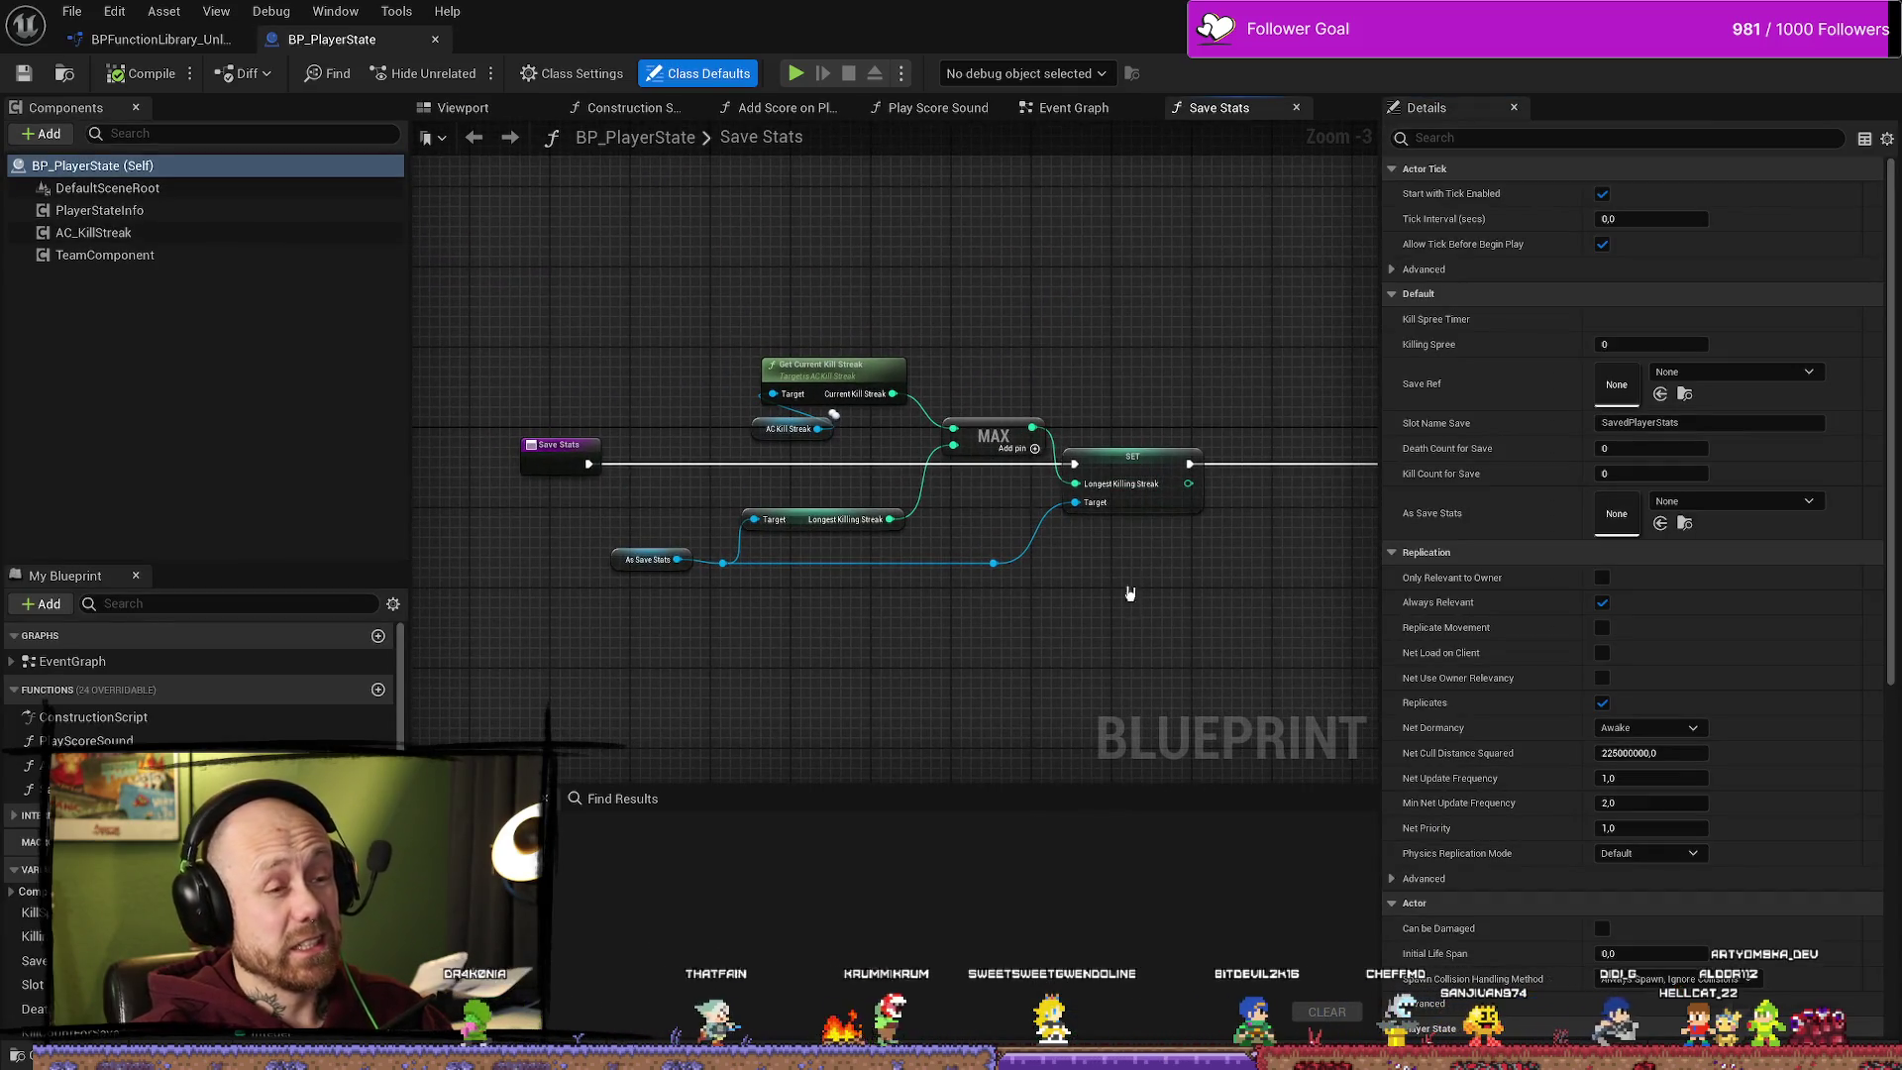
# Step: Look over BP_PlayerState's graphs and clear the content drawer's search filter
pyautogui.scroll(-3, 918, 506)
pyautogui.scroll(4, 918, 505)
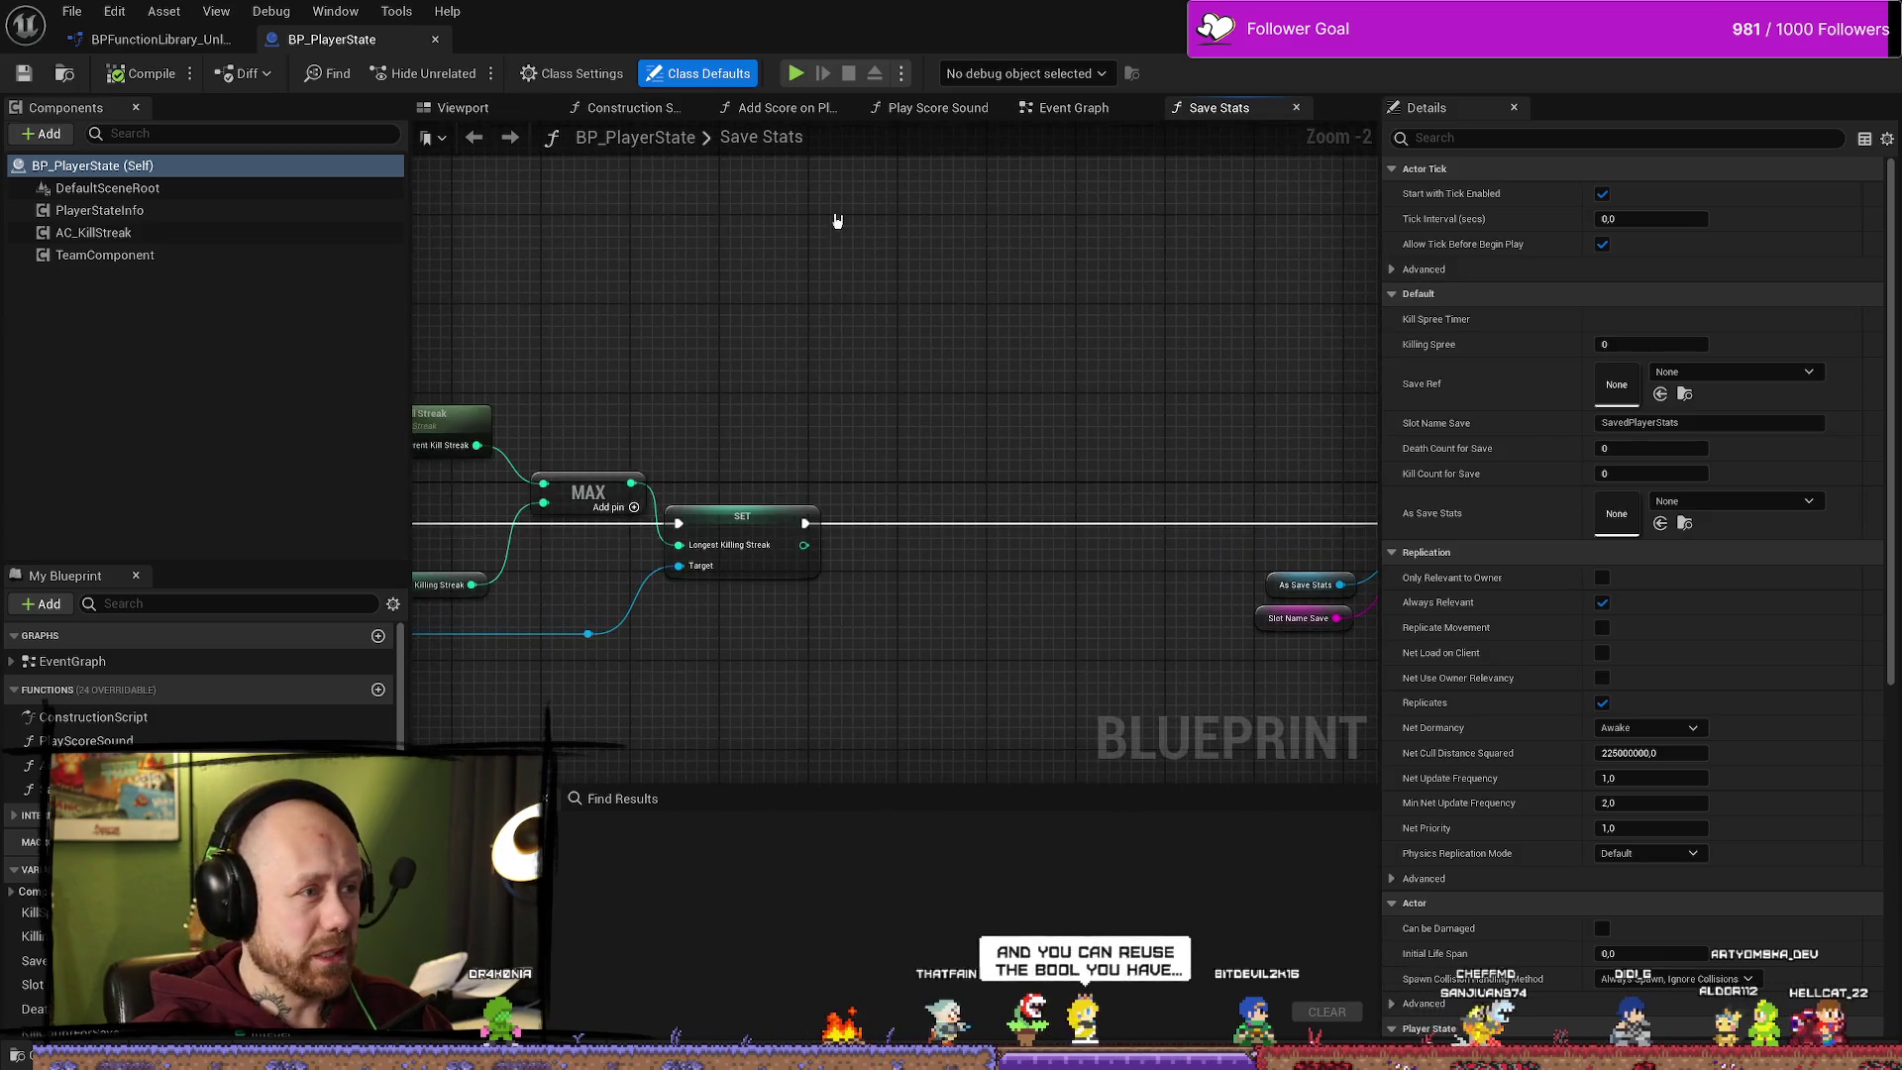
pyautogui.click(783, 107)
pyautogui.click(662, 109)
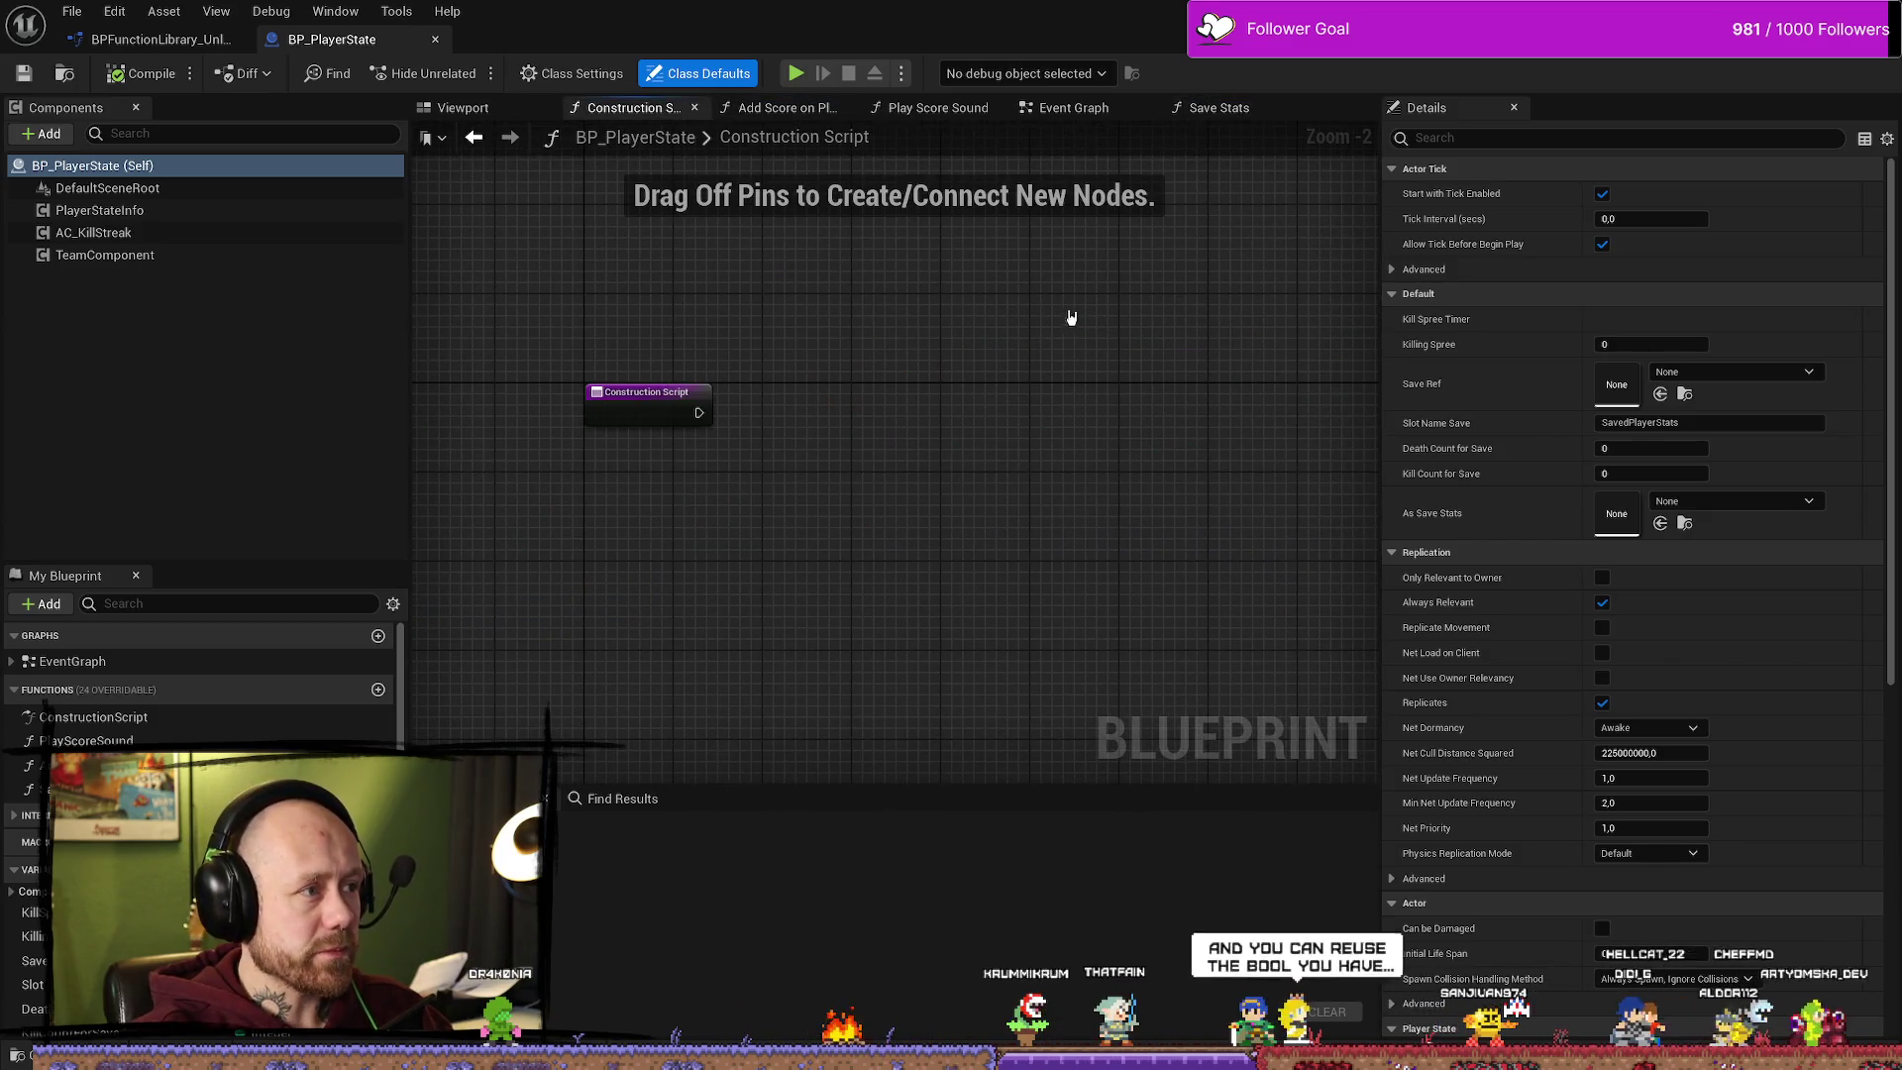
pyautogui.hotkey('ctrl', 'space')
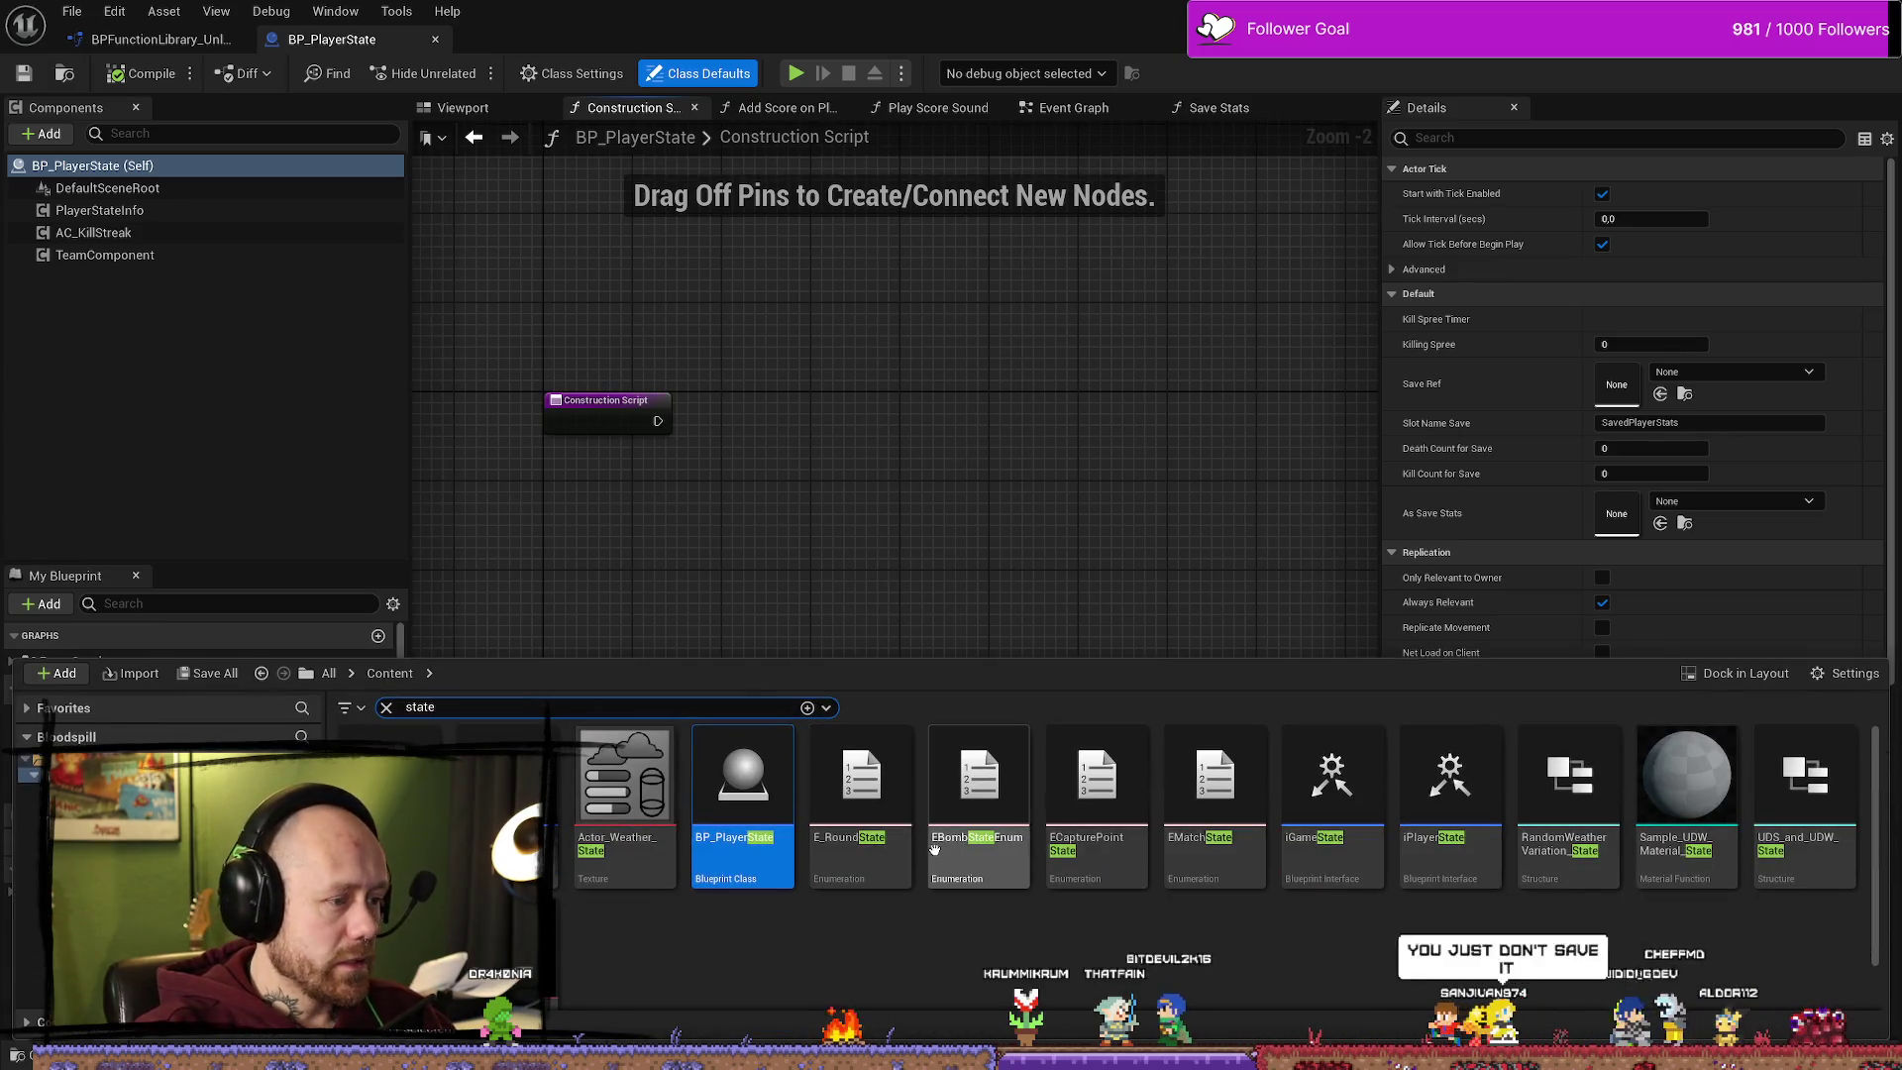
pyautogui.click(1237, 950)
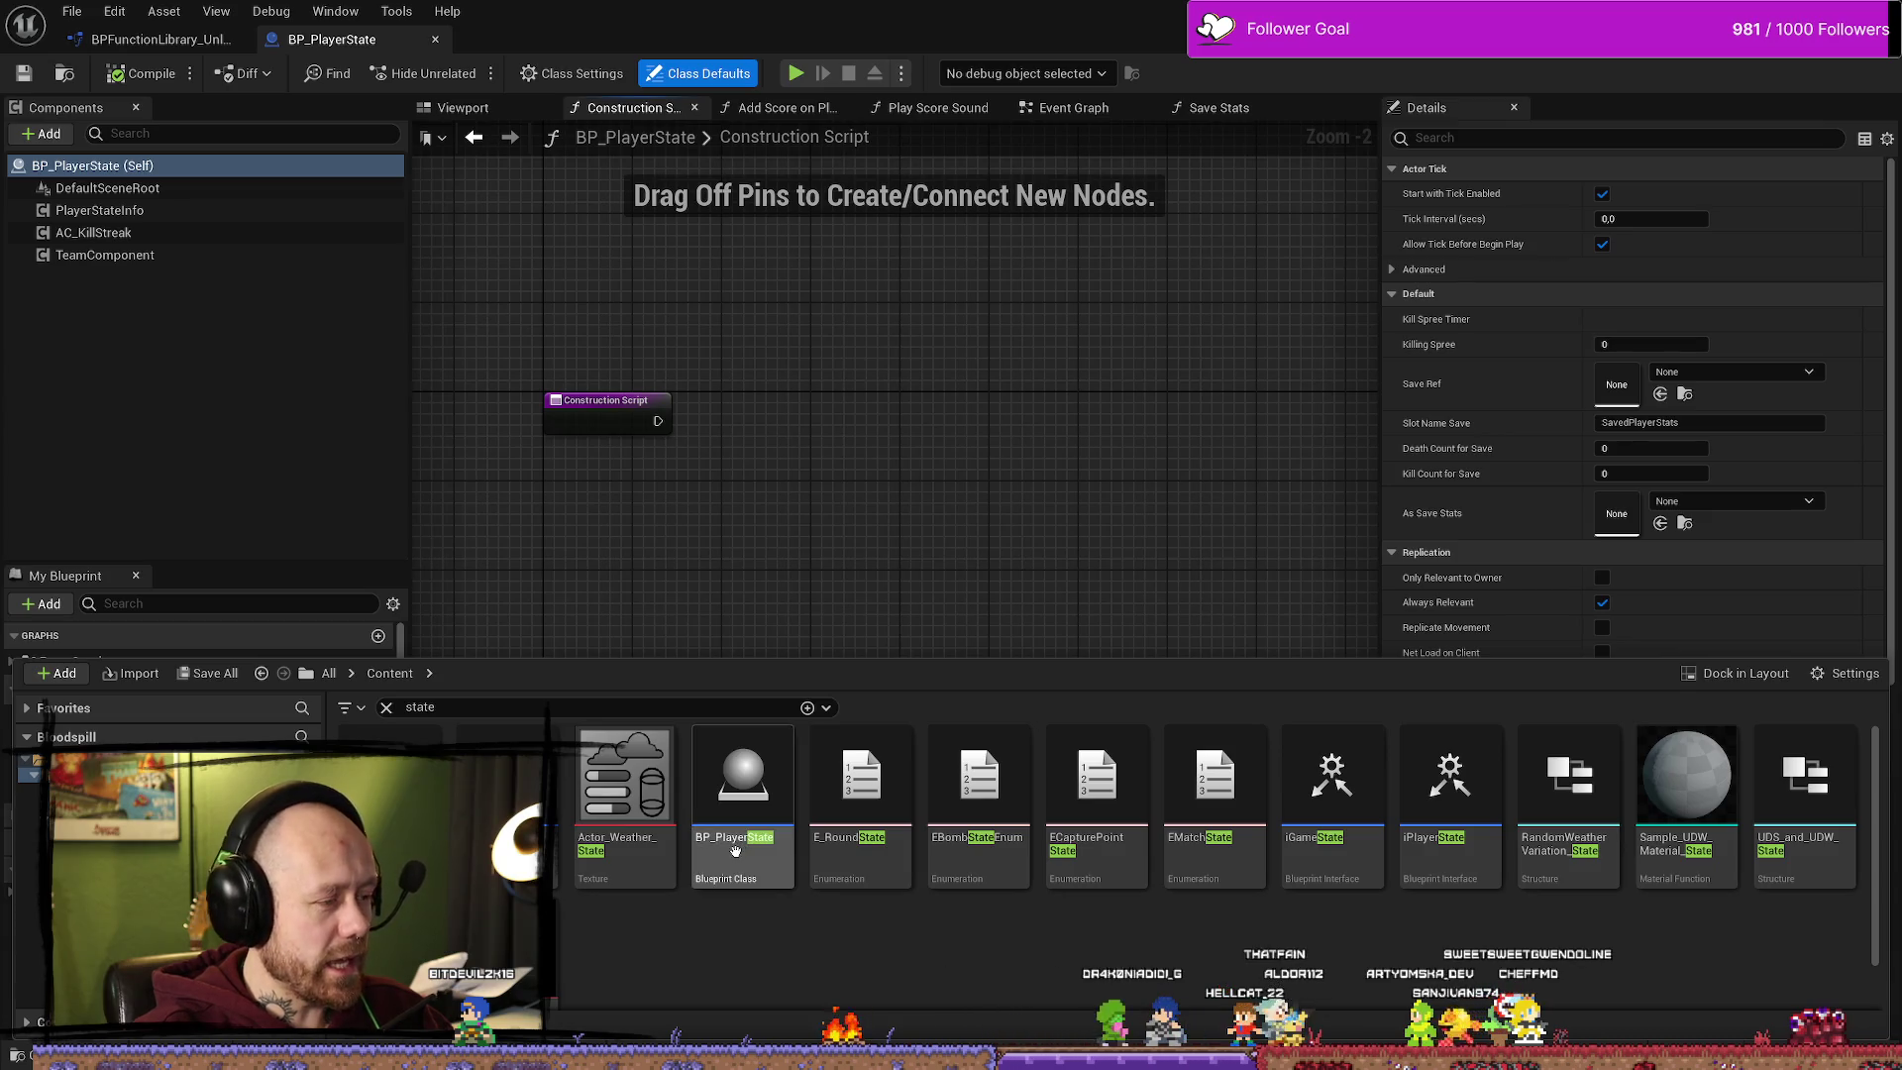
pyautogui.click(386, 707)
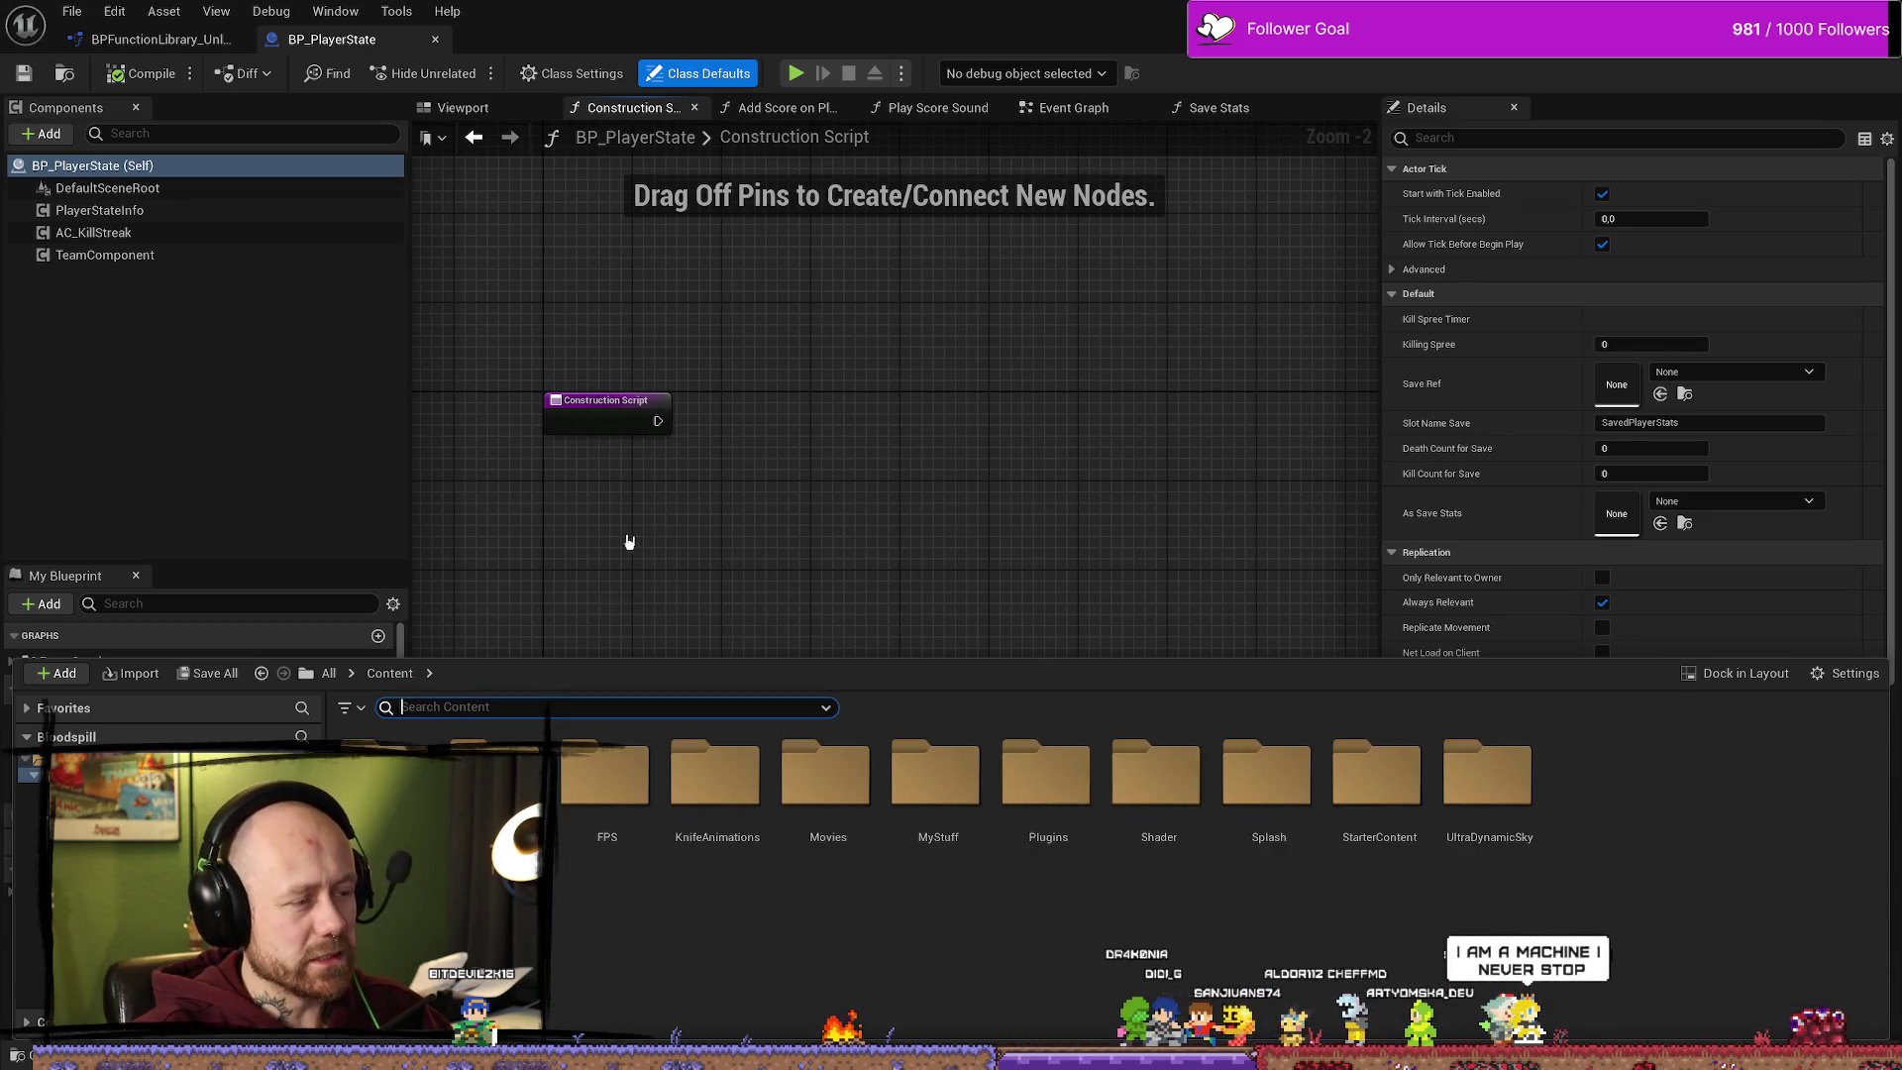
pyautogui.moveTo(641, 530); pyautogui.dragTo(866, 539)
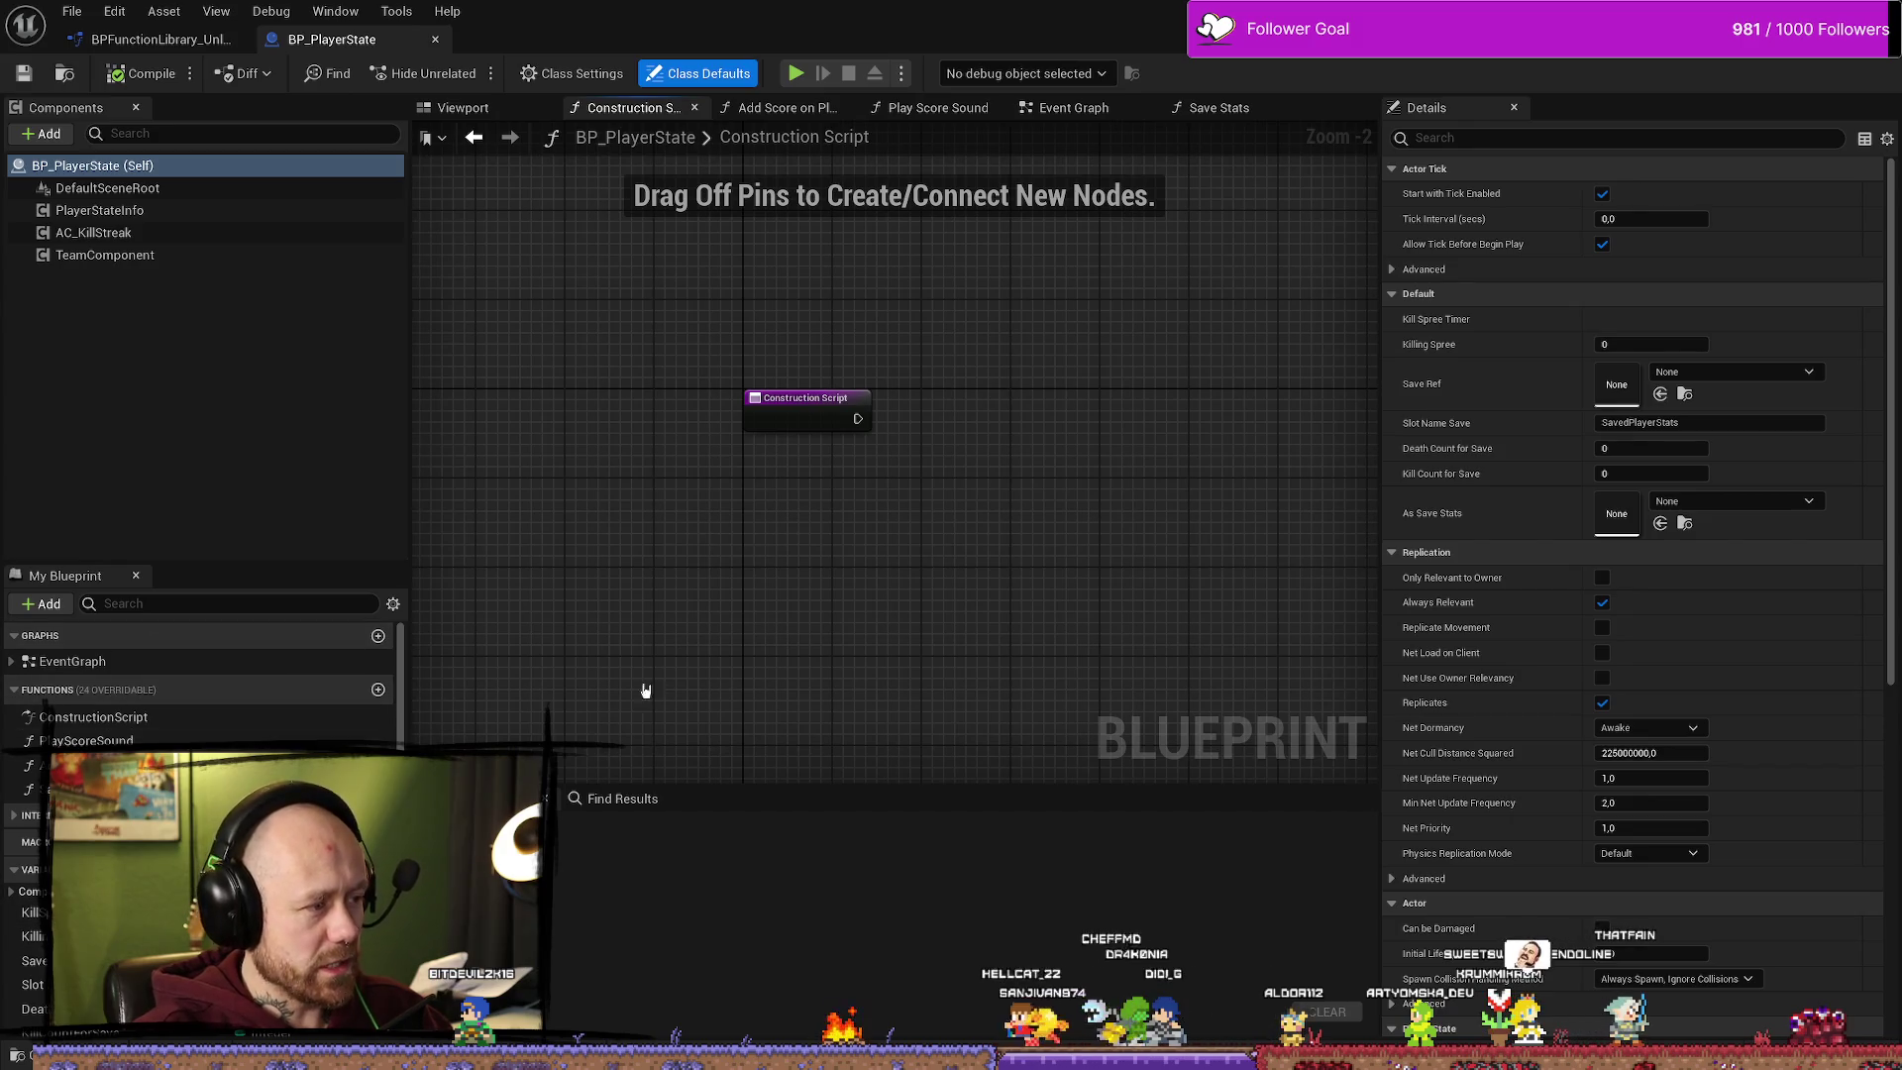
pyautogui.hotkey('ctrl', 'space')
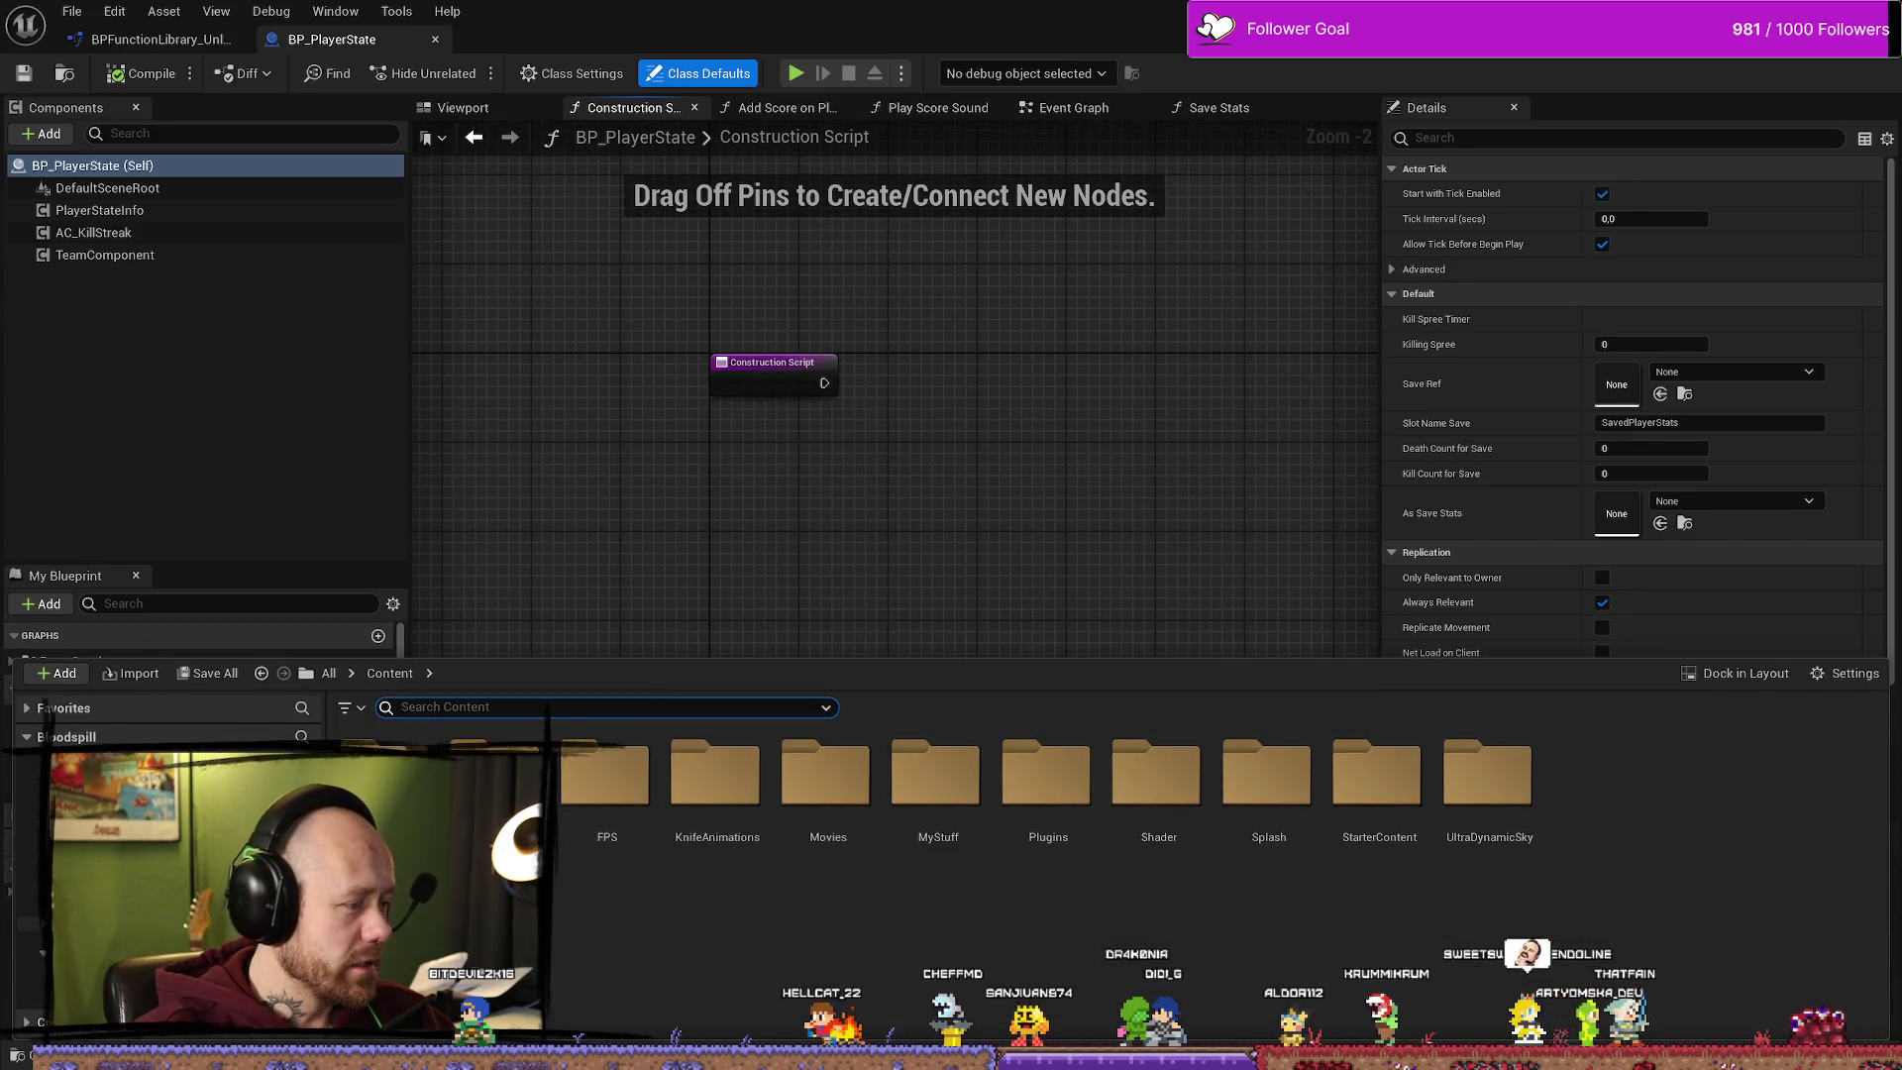
# Step: Browse from MyStuff through Character, MyTextures, Models to FPS and open AC_PlayerStateInfo
pyautogui.doubleClick(936, 775)
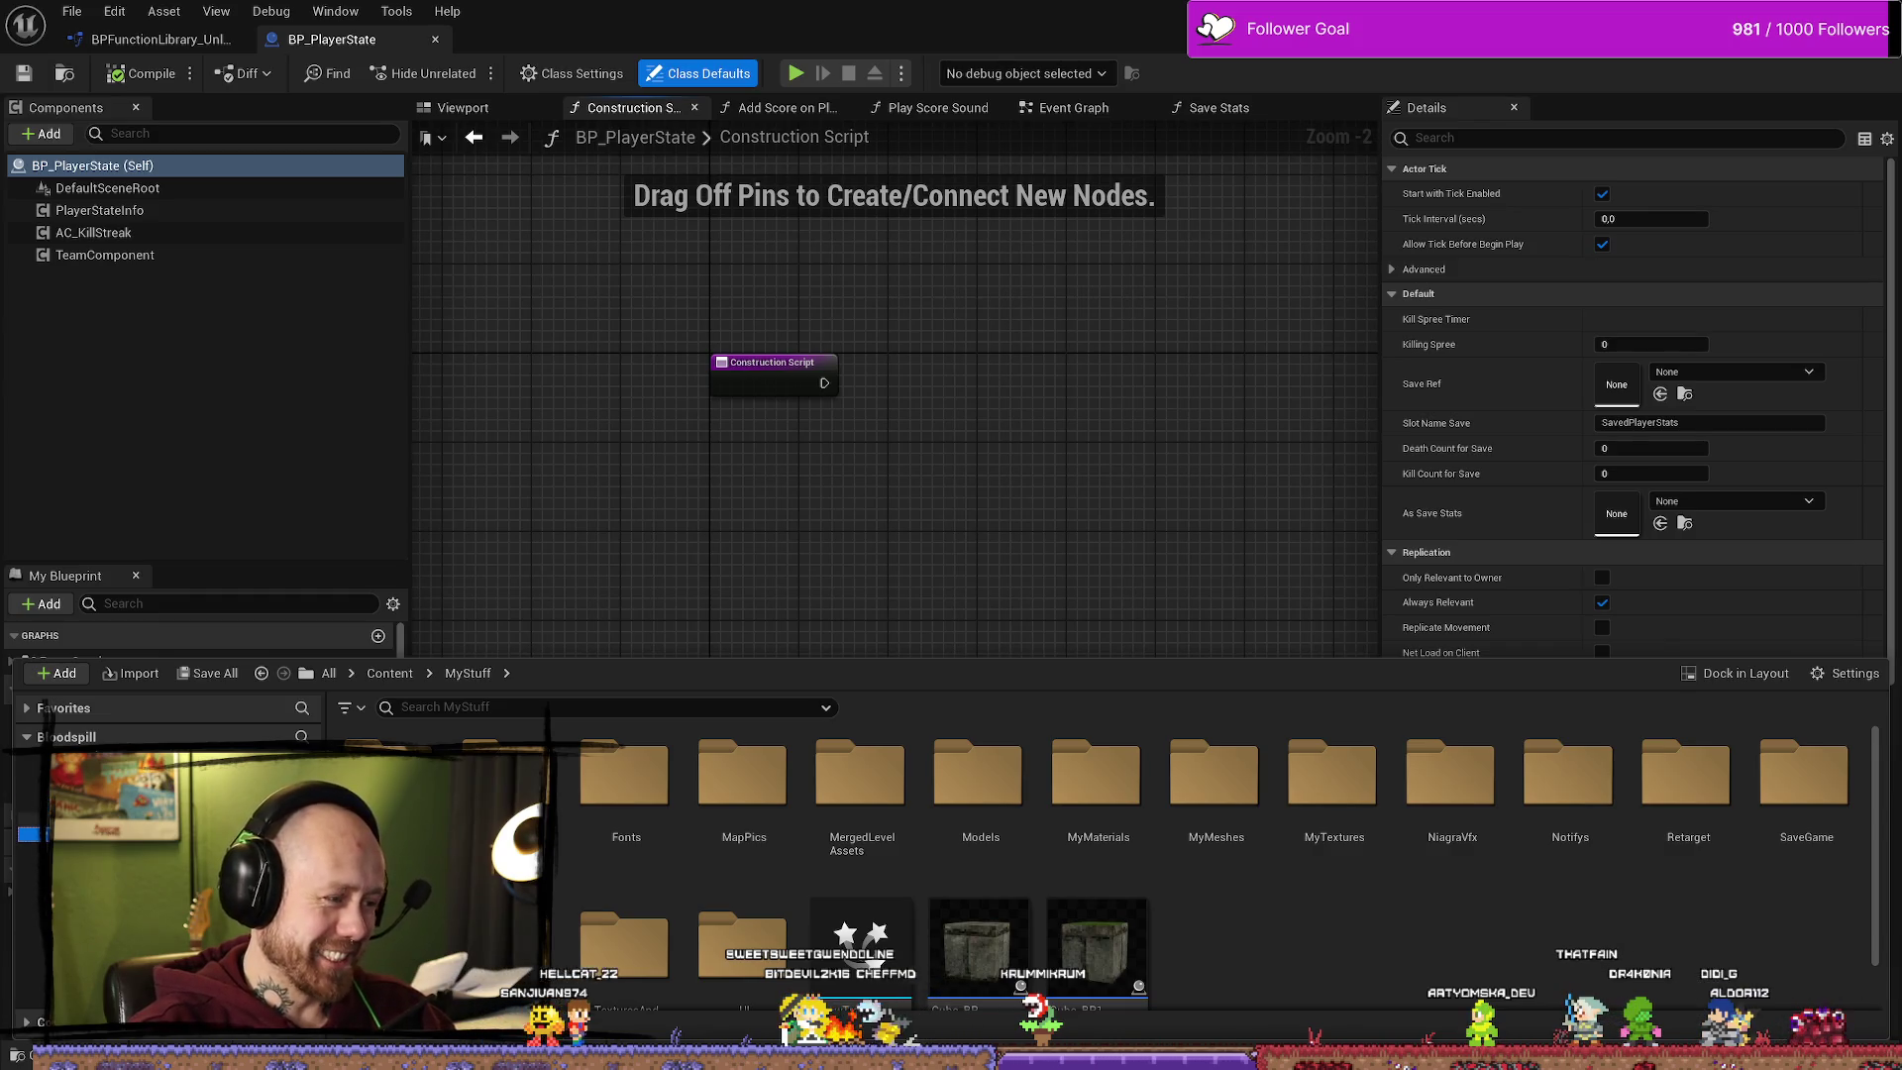
pyautogui.click(27, 864)
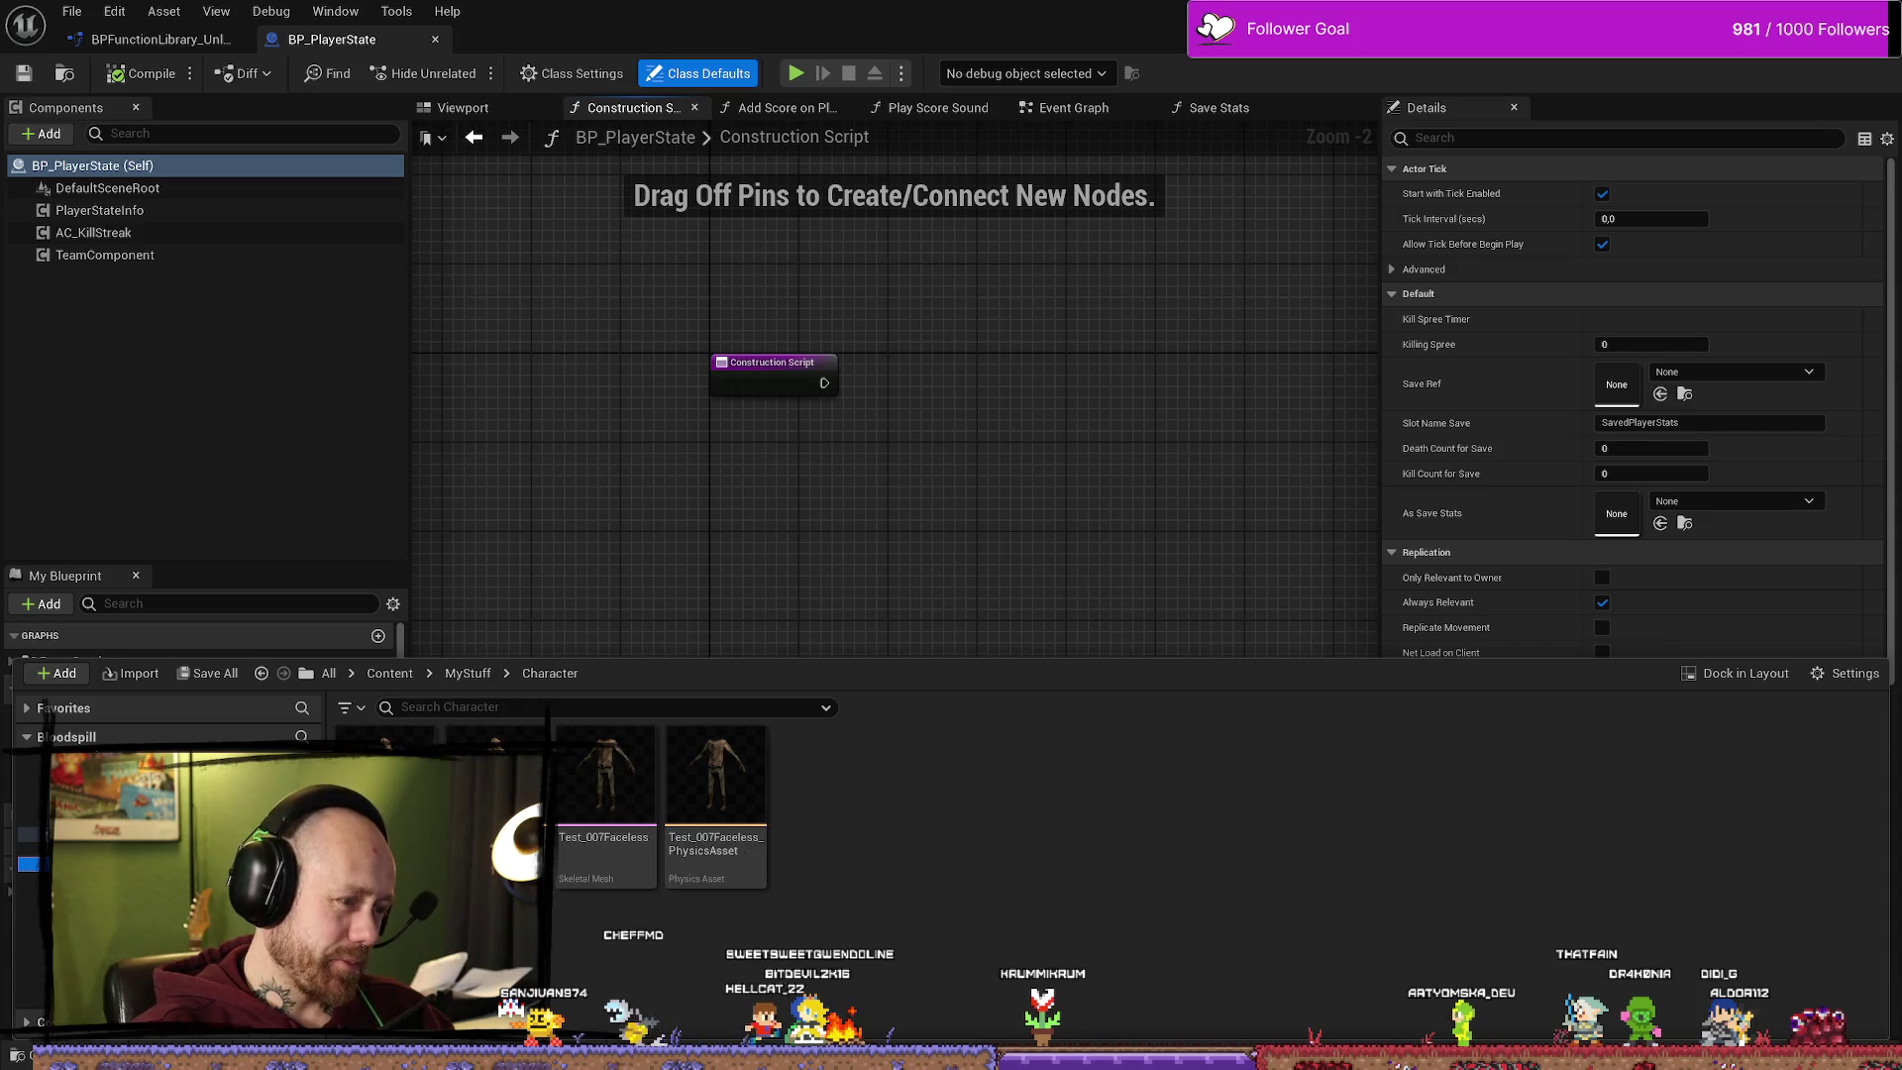
pyautogui.click(28, 848)
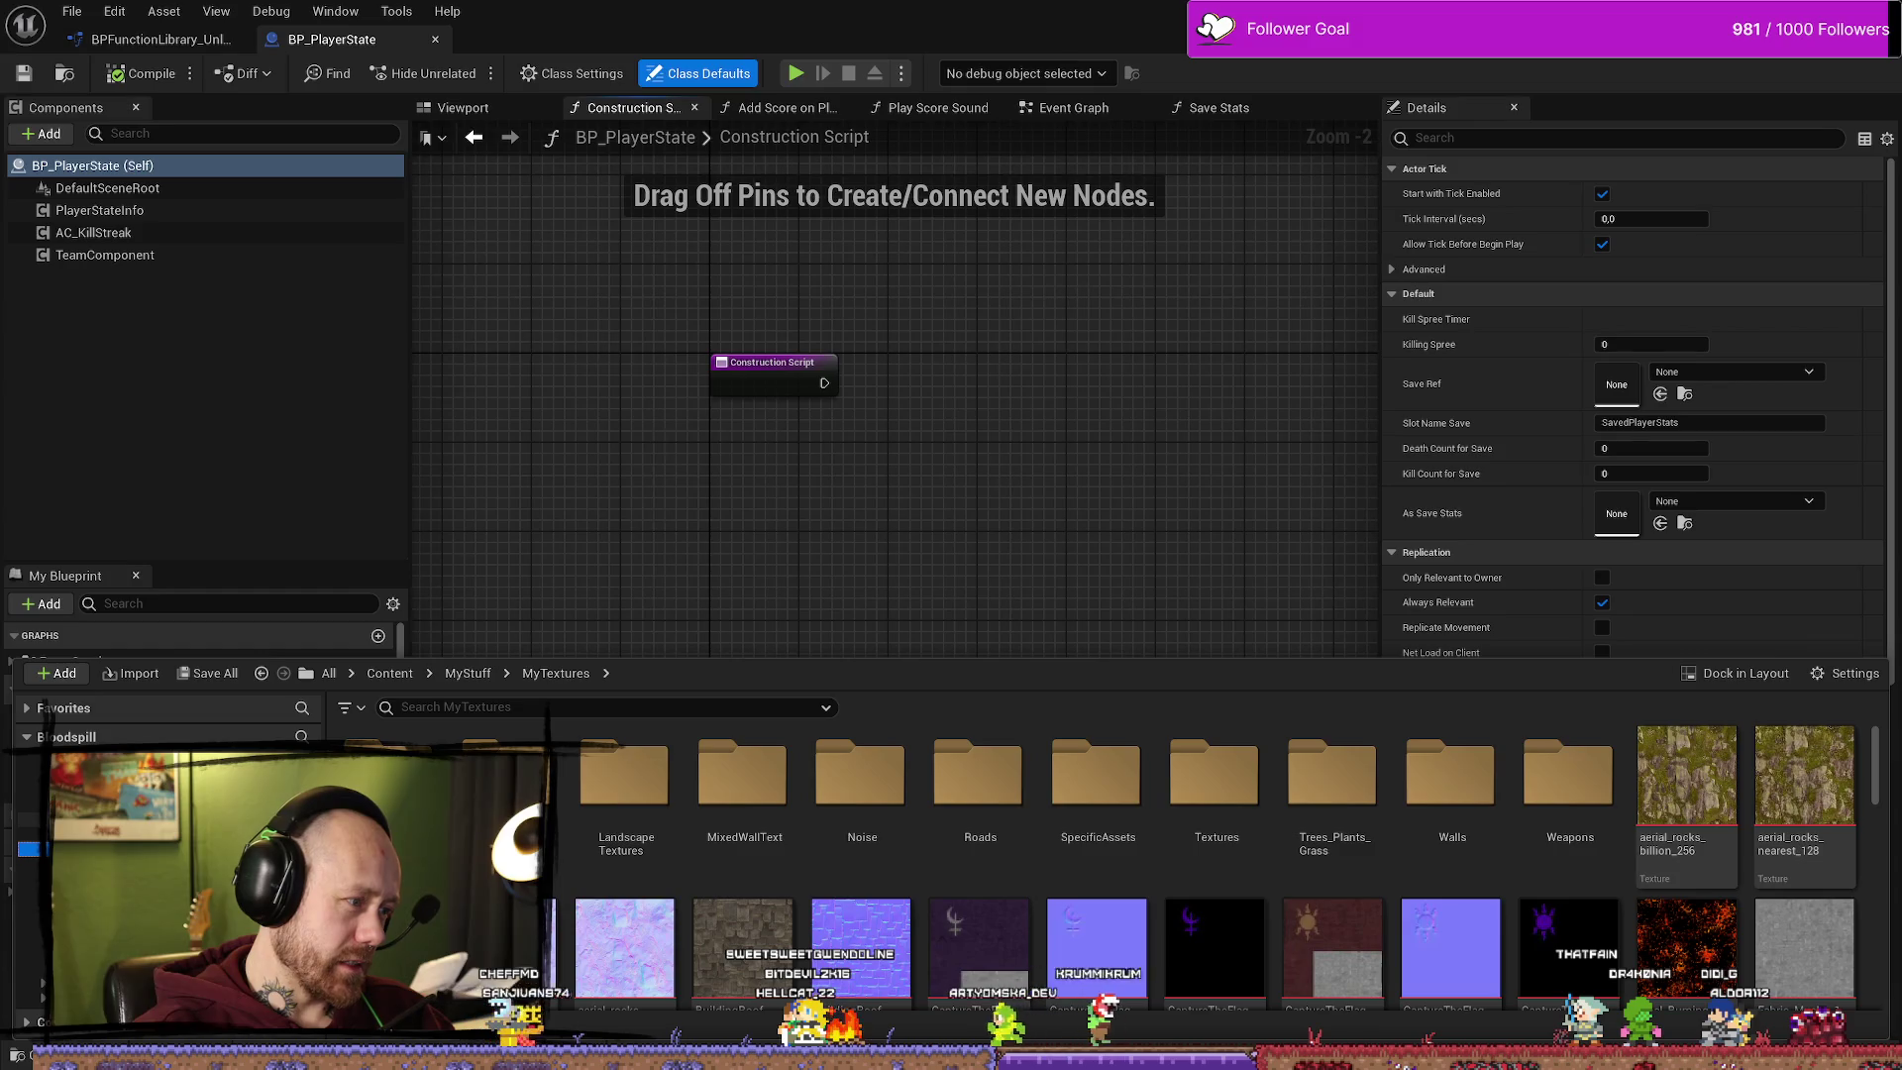
pyautogui.click(28, 805)
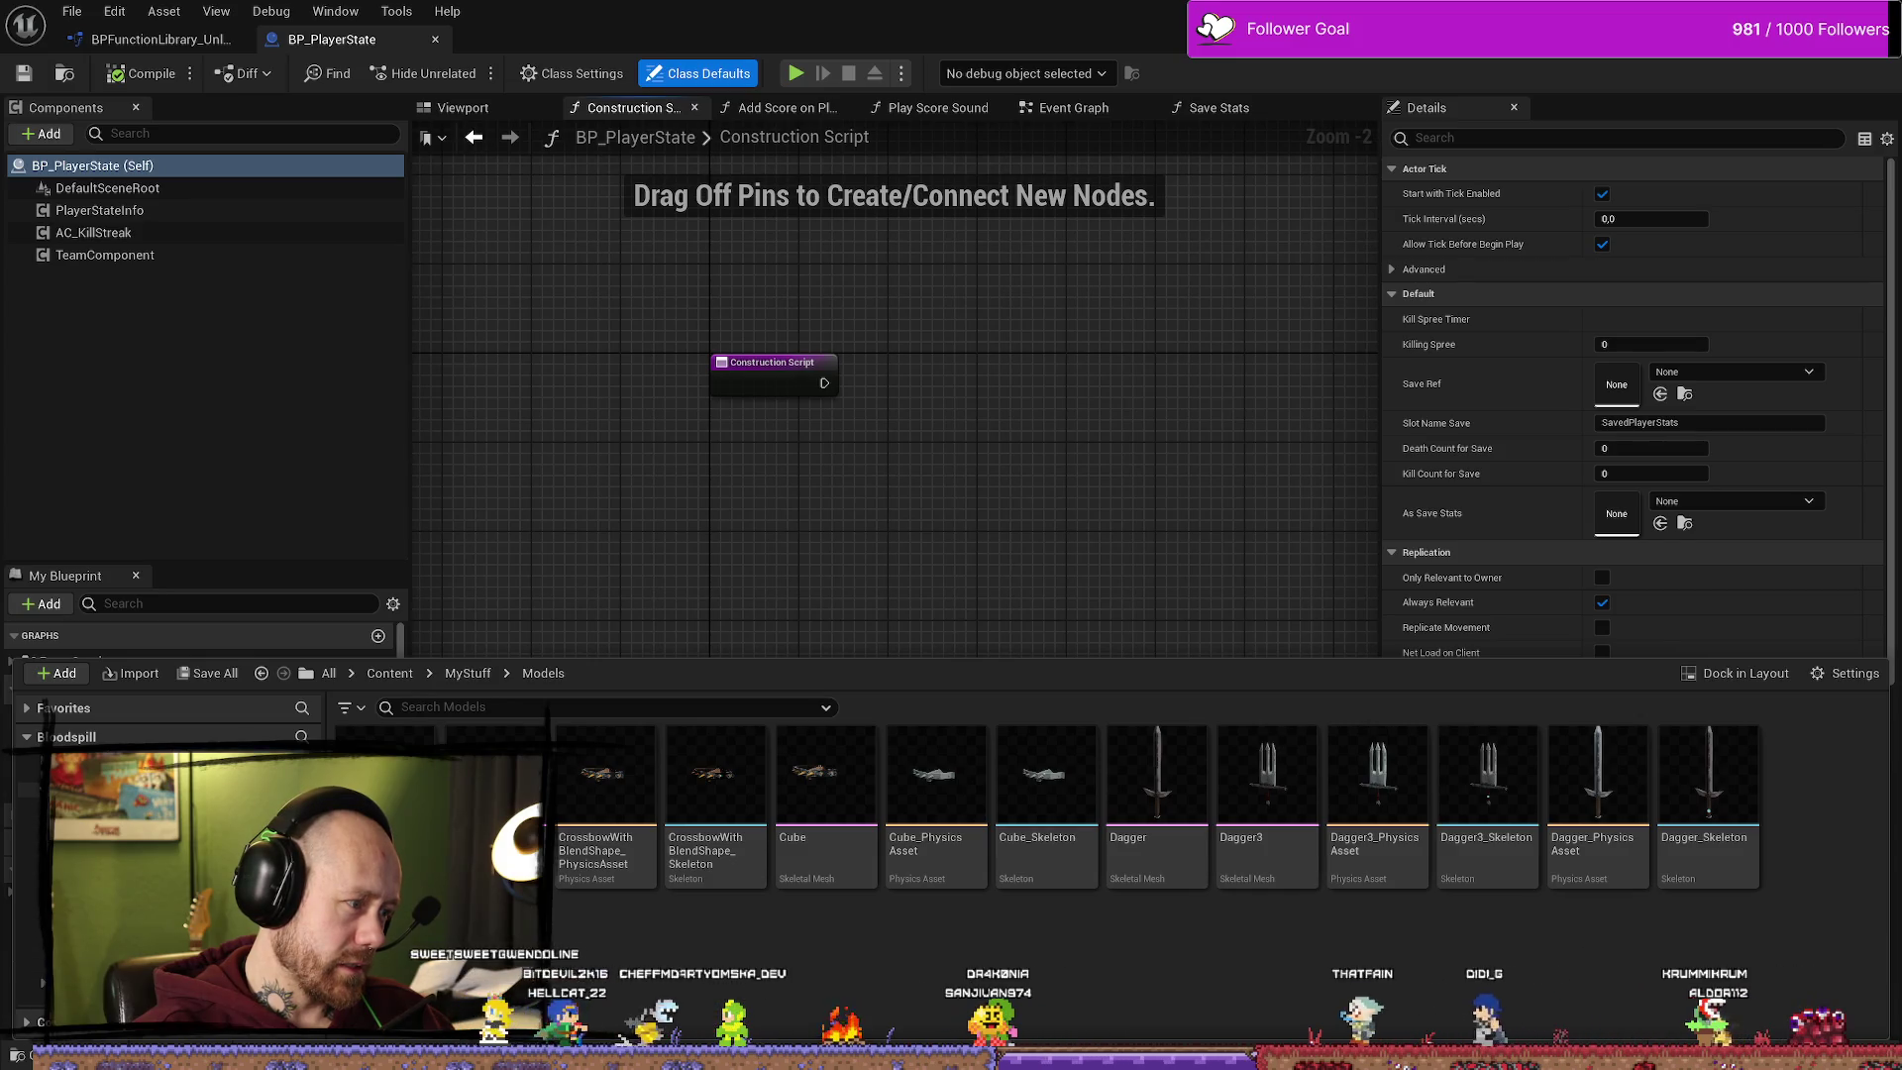
pyautogui.click(28, 789)
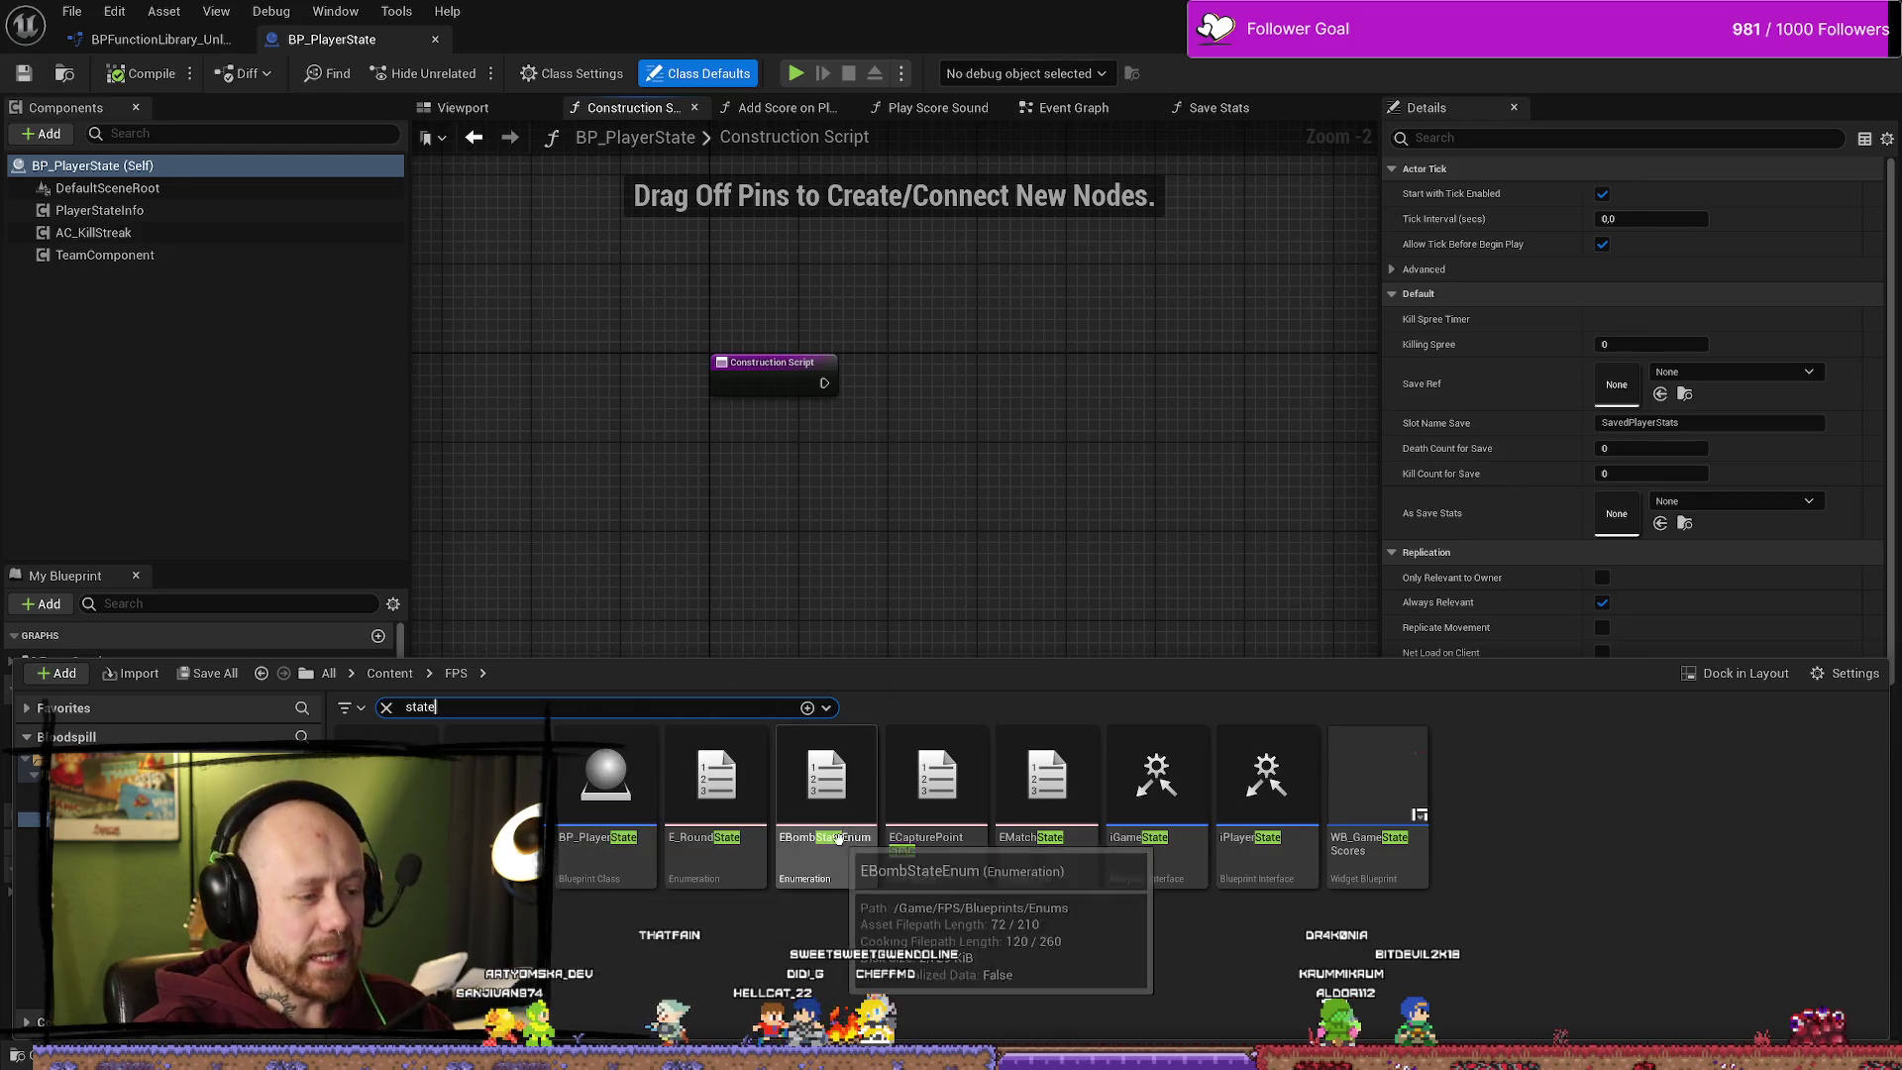
pyautogui.write('state')
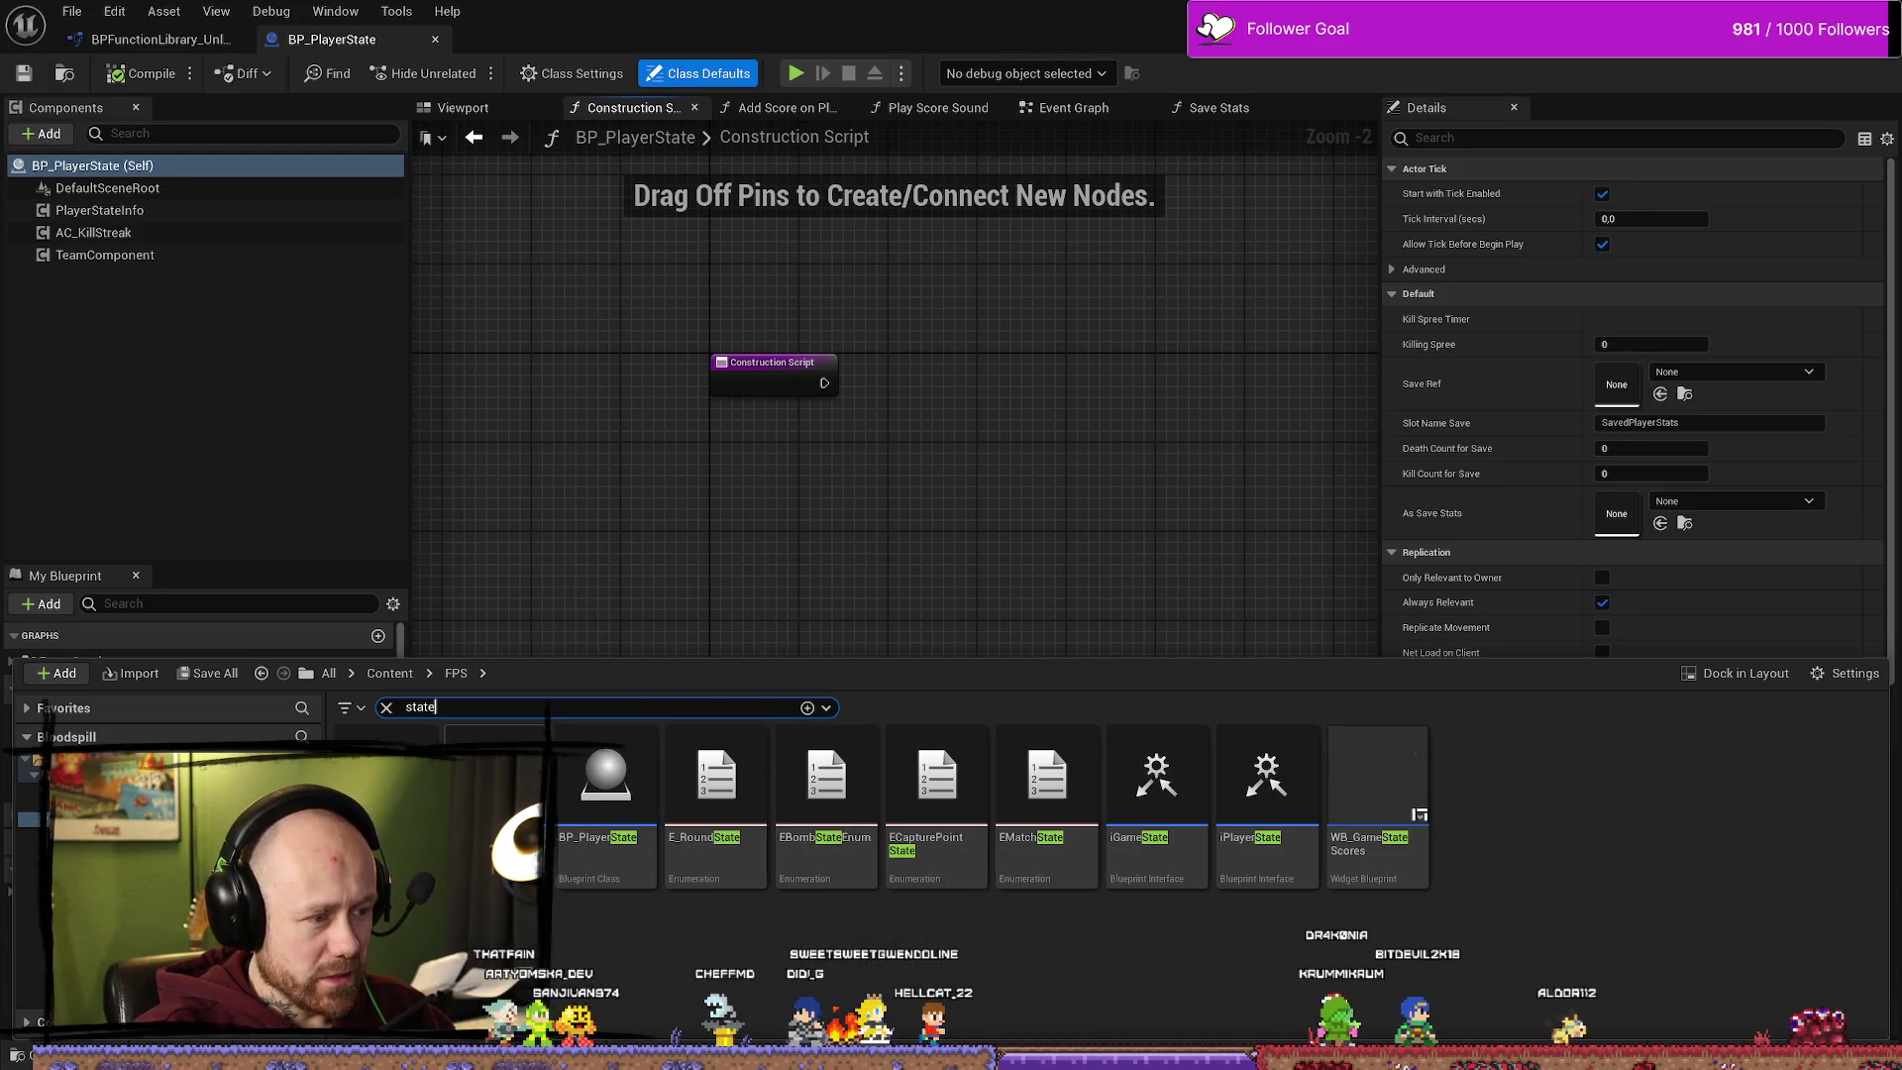
pyautogui.doubleClick(495, 783)
pyautogui.scroll(2, 1003, 680)
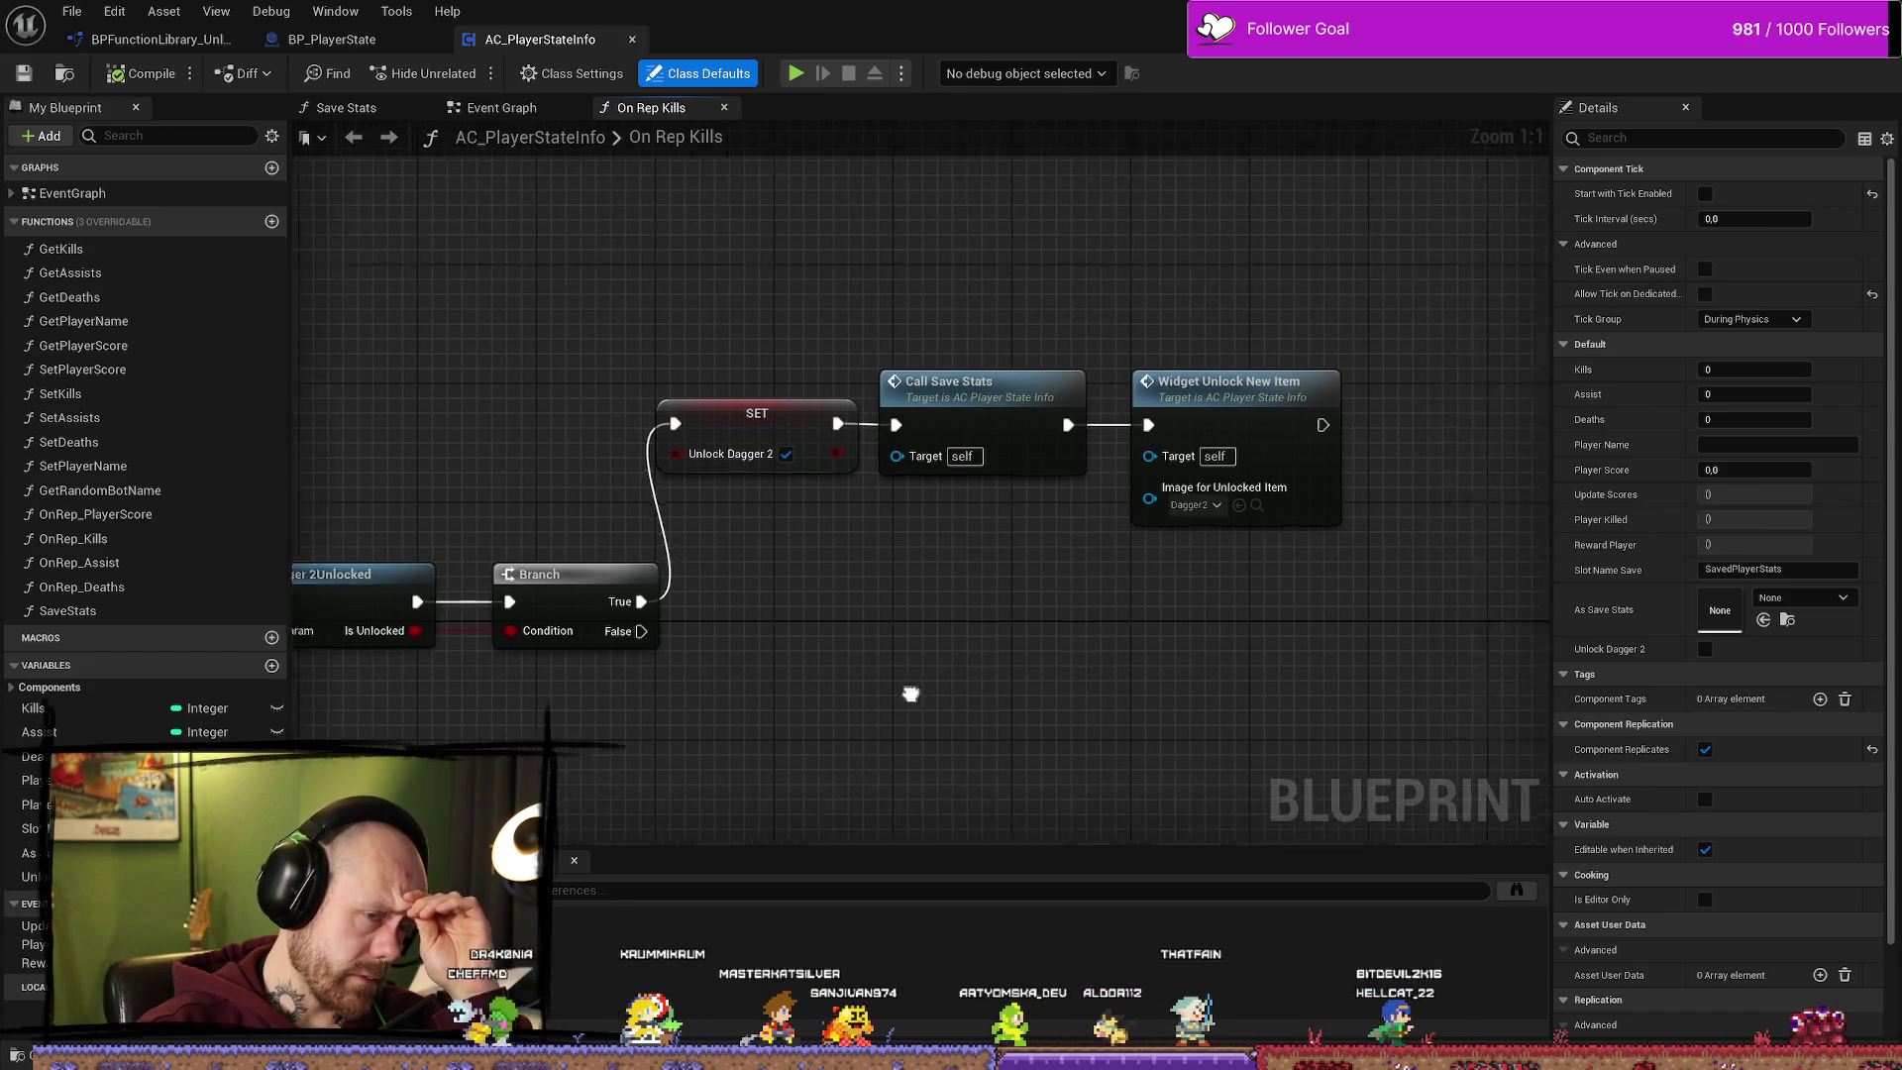
# Step: Survey the On Rep Kills chain from Is Valid and Kills through SET, Save Stats and Widget nodes
pyautogui.moveTo(1134, 331)
pyautogui.mouseDown()
pyautogui.moveTo(730, 637)
pyautogui.moveTo(701, 477)
pyautogui.moveTo(838, 485)
pyautogui.mouseUp()
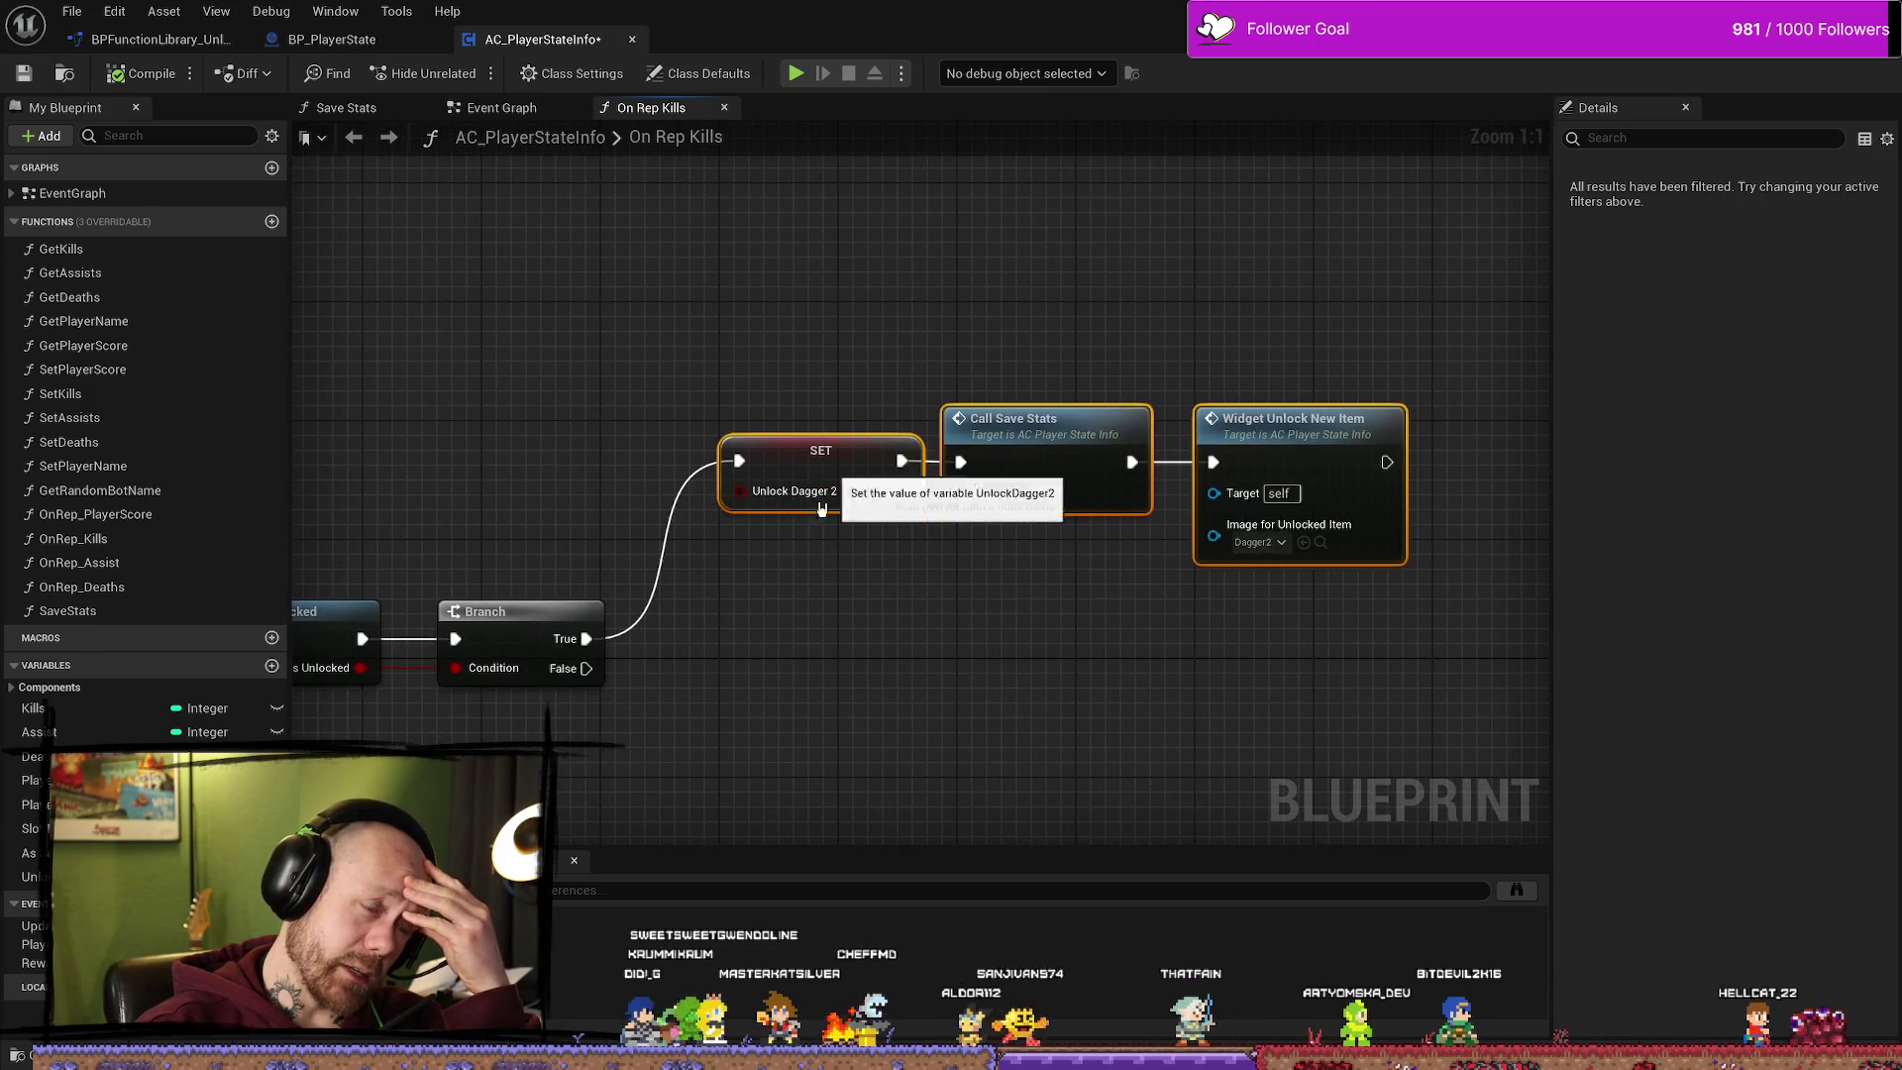
pyautogui.moveTo(674, 666); pyautogui.dragTo(1005, 634)
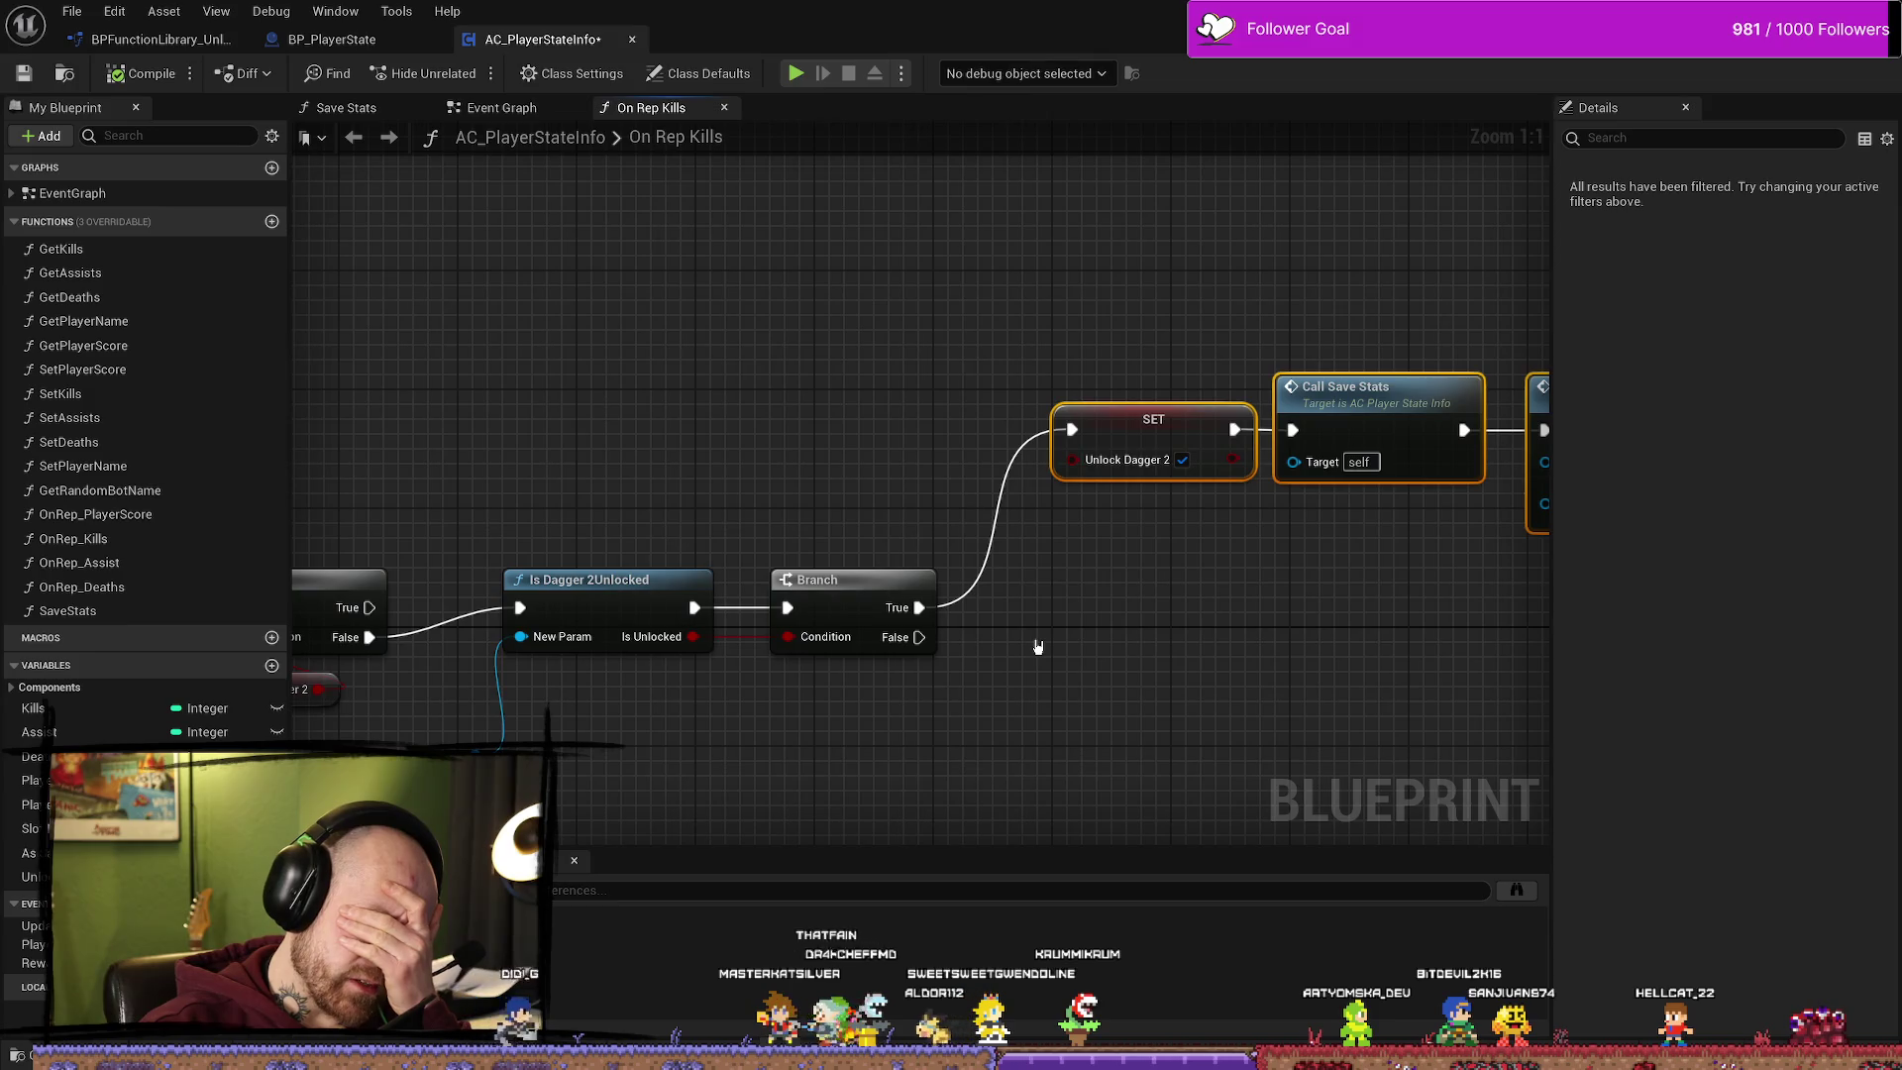
pyautogui.moveTo(1036, 637); pyautogui.dragTo(935, 639)
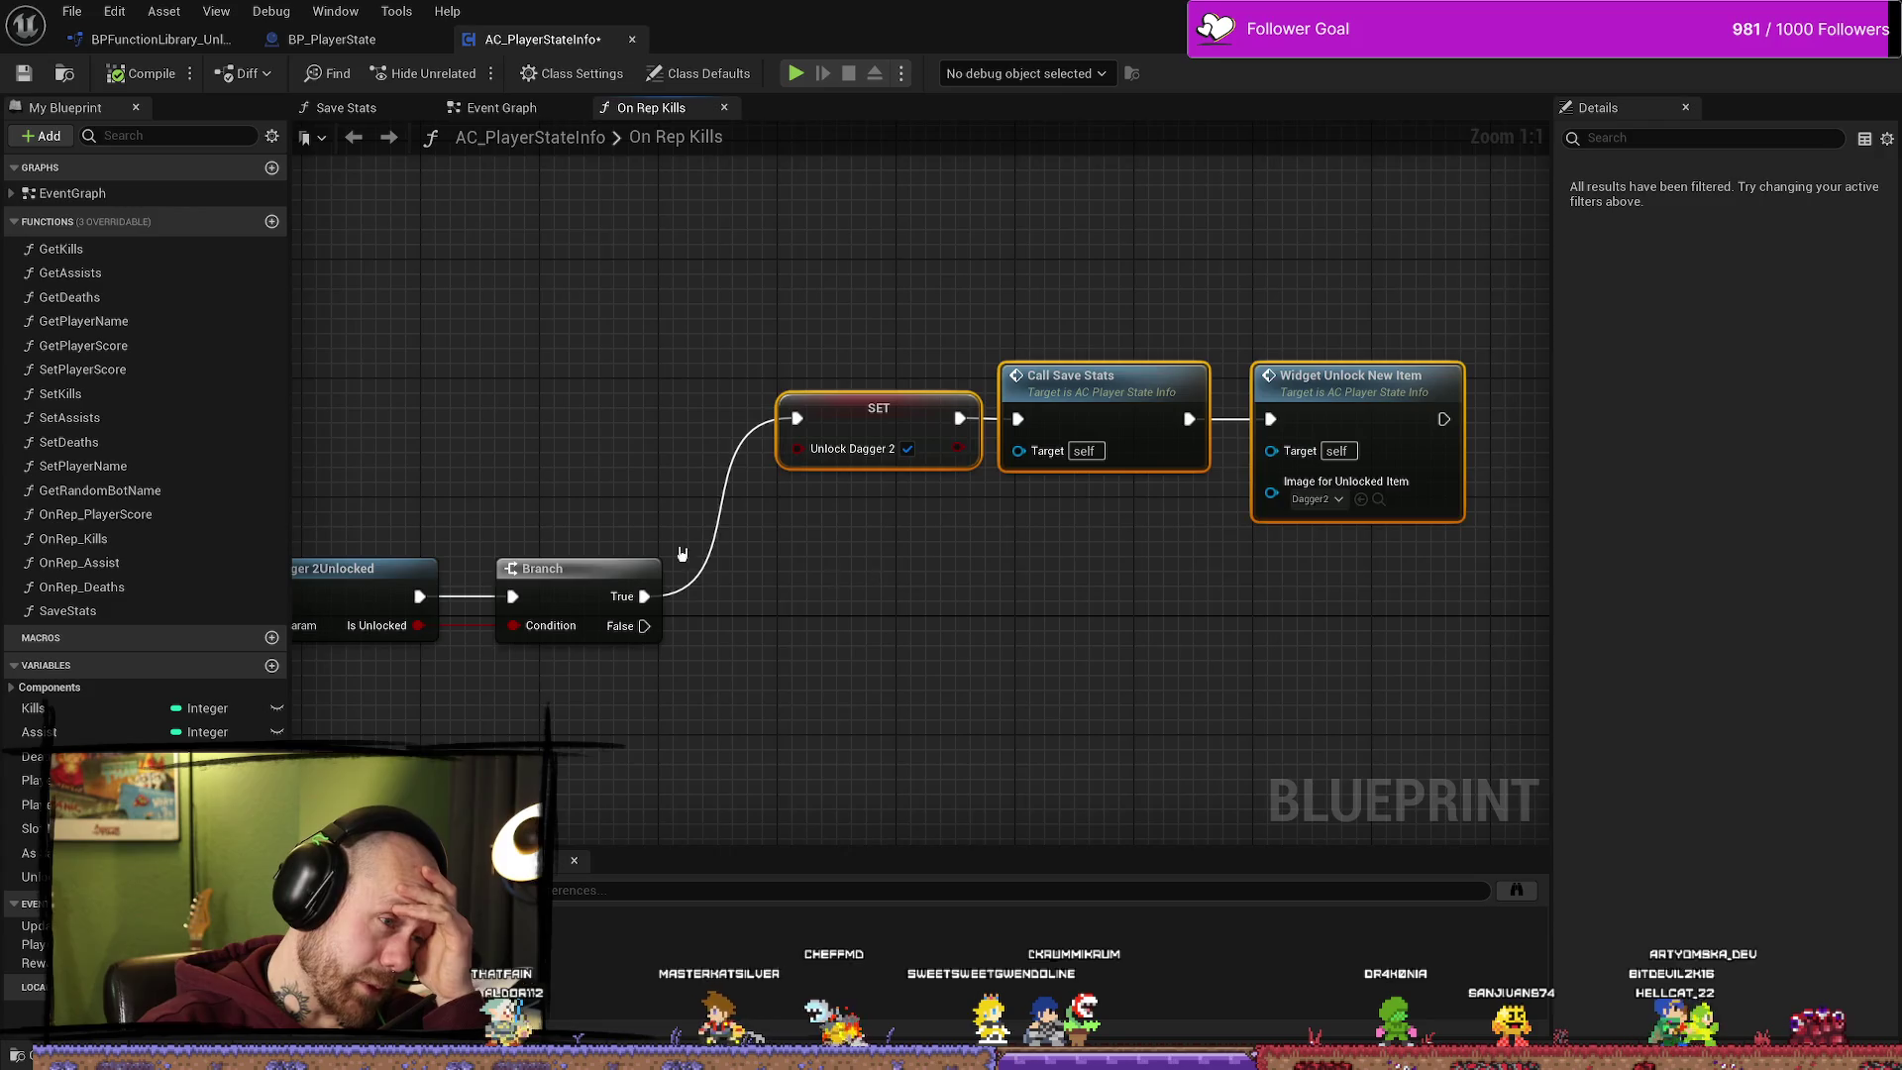
pyautogui.moveTo(625, 530); pyautogui.dragTo(1002, 493)
pyautogui.scroll(-2, 1001, 492)
pyautogui.moveTo(722, 637); pyautogui.dragTo(955, 692)
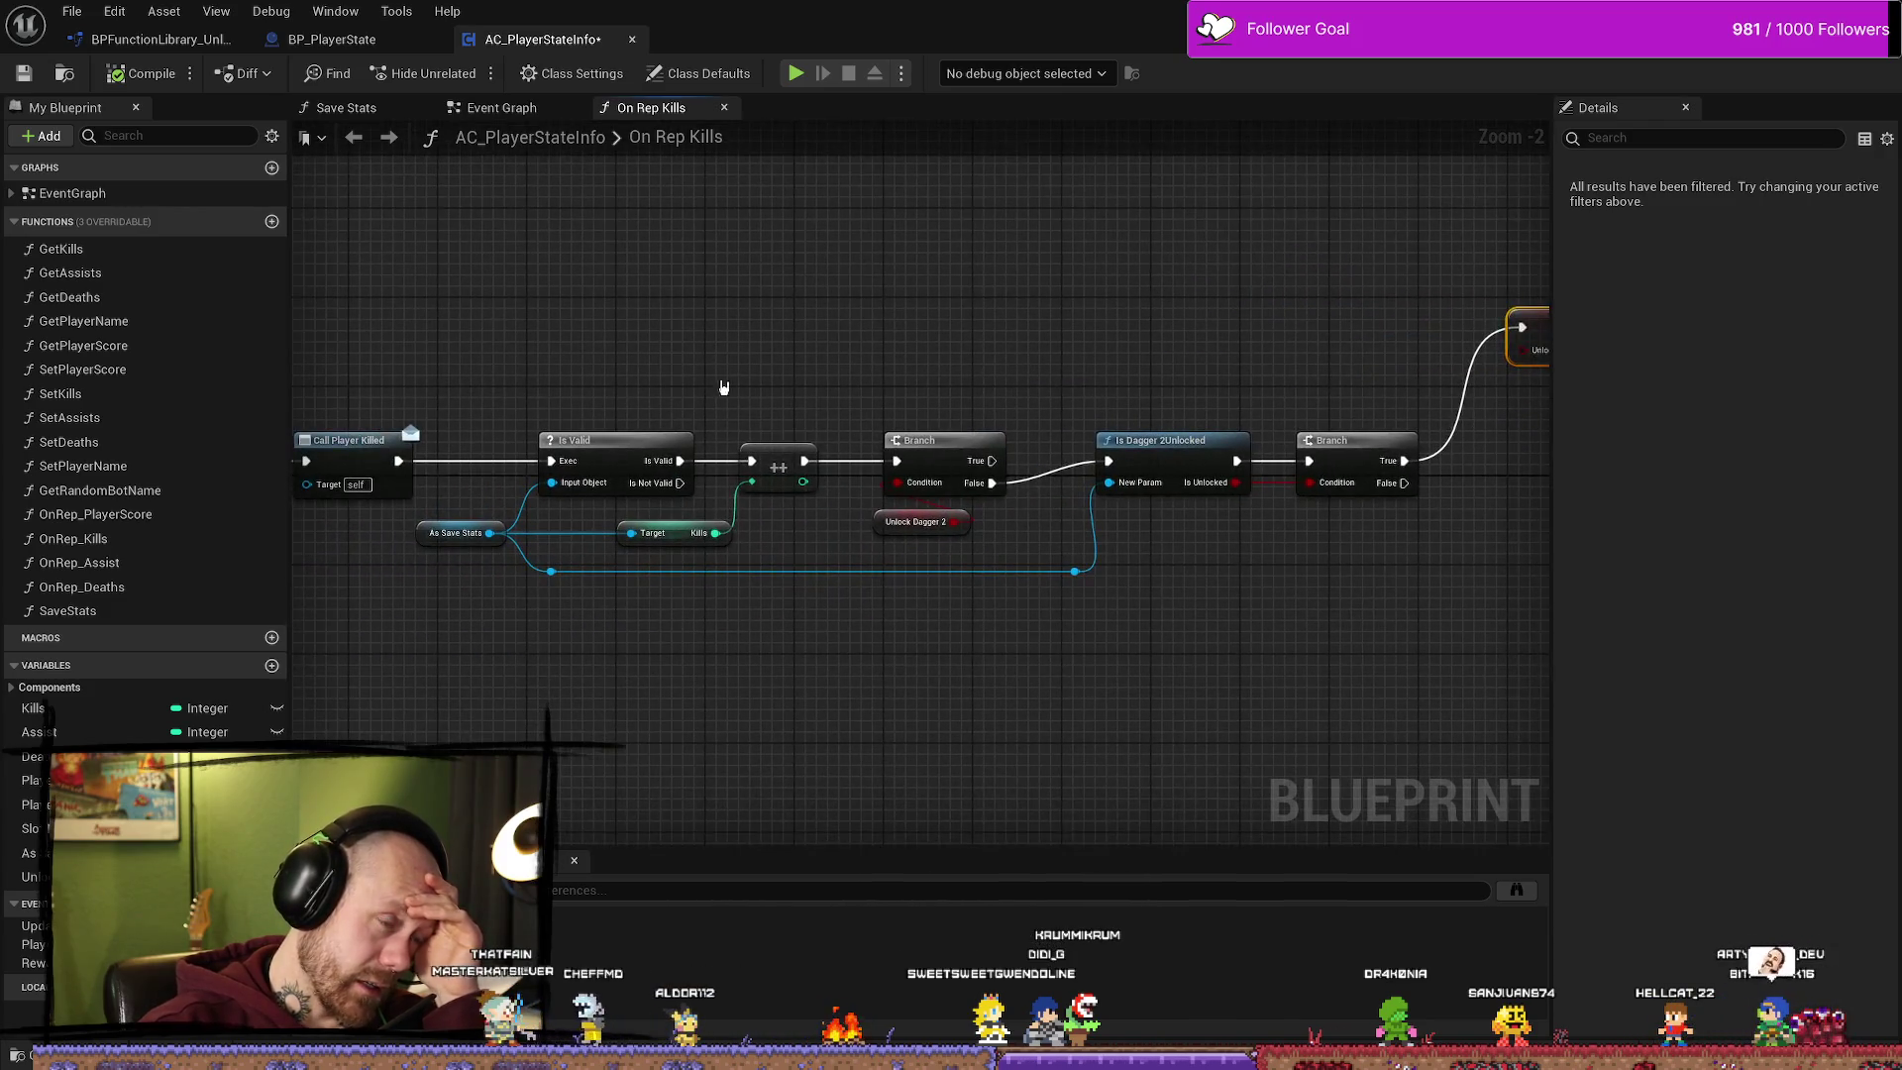
pyautogui.moveTo(703, 336); pyautogui.dragTo(481, 698)
pyautogui.moveTo(749, 709); pyautogui.dragTo(655, 710)
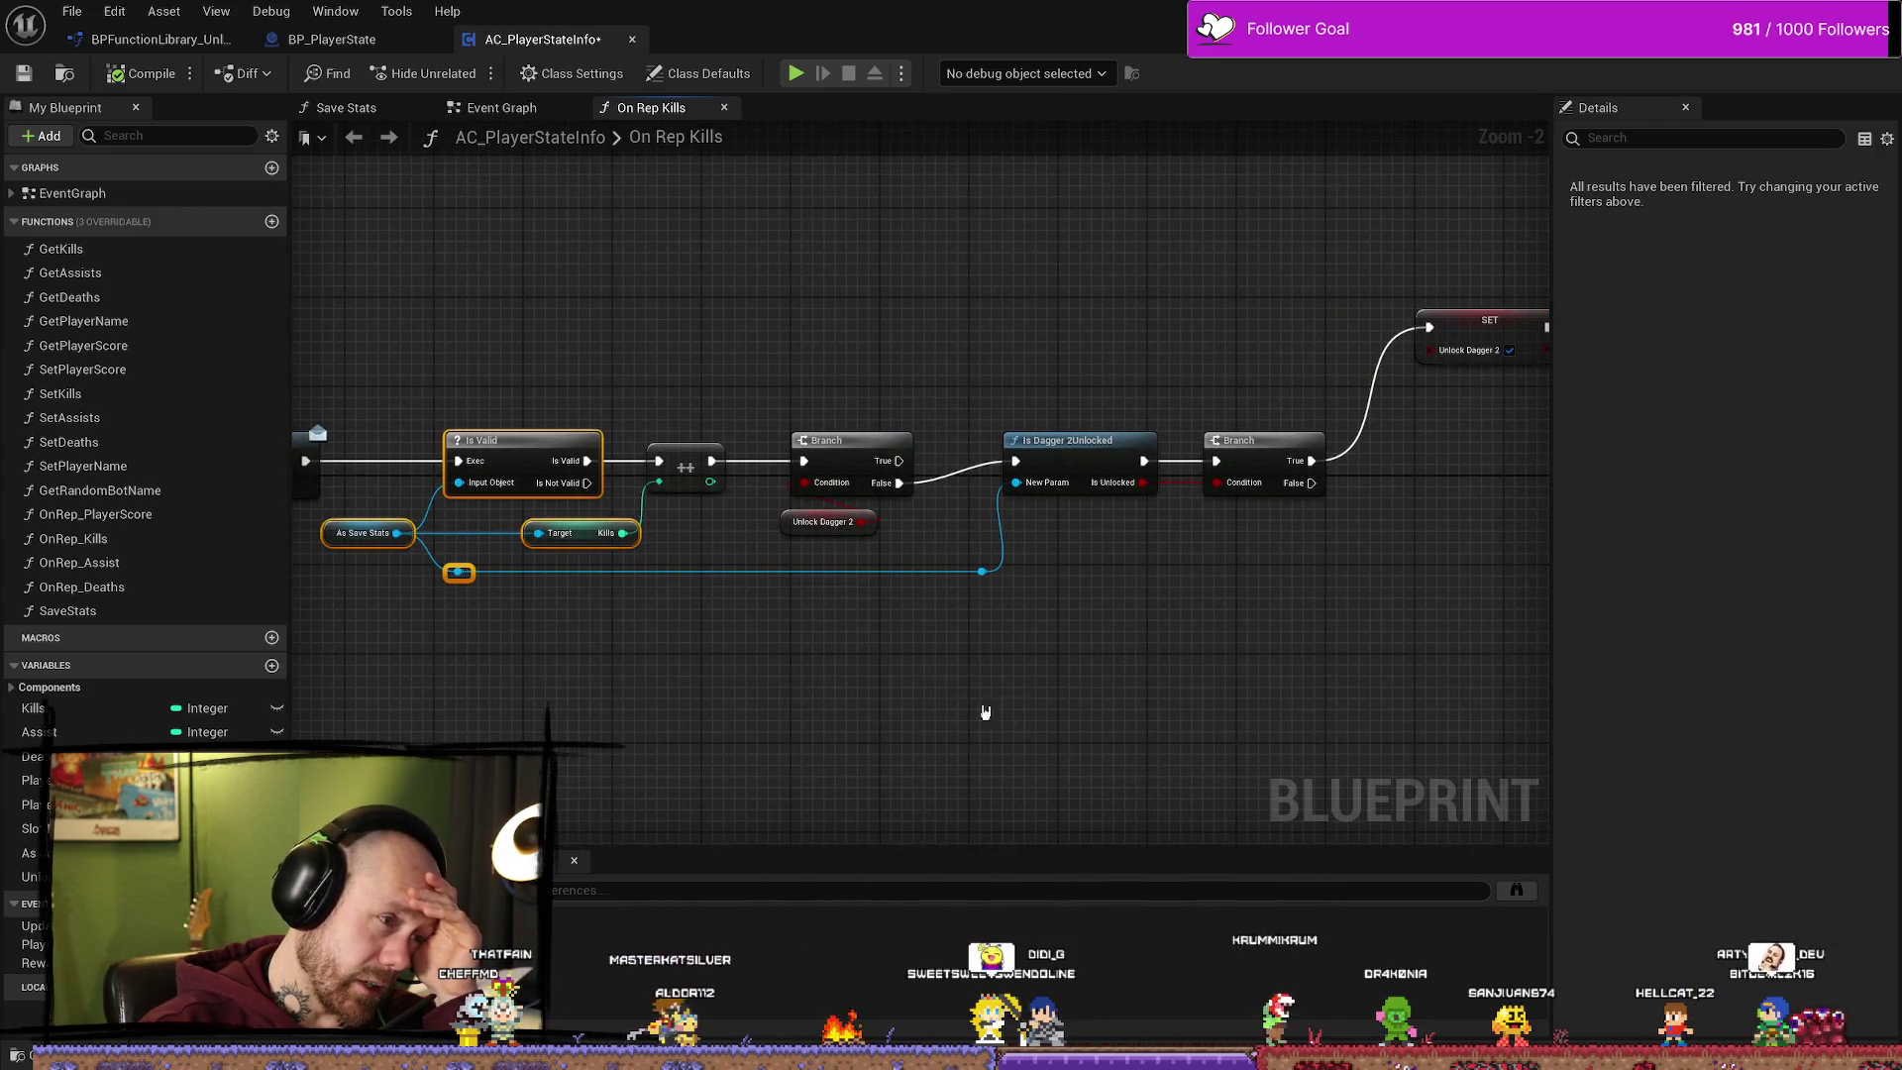
pyautogui.scroll(-4, 942, 360)
pyautogui.scroll(2, 870, 496)
pyautogui.scroll(1, 875, 348)
pyautogui.scroll(-3, 1001, 370)
pyautogui.scroll(4, 731, 509)
# Step: Align the Is Dagger 2Unlocked node and the Branch node in one row
pyautogui.moveTo(731, 508)
pyautogui.mouseDown()
pyautogui.moveTo(763, 408)
pyautogui.moveTo(983, 400)
pyautogui.mouseUp()
pyautogui.click(877, 372)
pyautogui.moveTo(878, 372)
pyautogui.mouseDown()
pyautogui.moveTo(856, 394)
pyautogui.moveTo(882, 409)
pyautogui.mouseUp()
pyautogui.moveTo(1070, 380)
pyautogui.mouseDown()
pyautogui.moveTo(872, 439)
pyautogui.moveTo(873, 461)
pyautogui.mouseUp()
pyautogui.moveTo(1223, 450); pyautogui.dragTo(943, 481)
# Step: Move the SET, Call Save Stats and Widget nodes down into line with the Branch
pyautogui.moveTo(667, 297); pyautogui.dragTo(1140, 406)
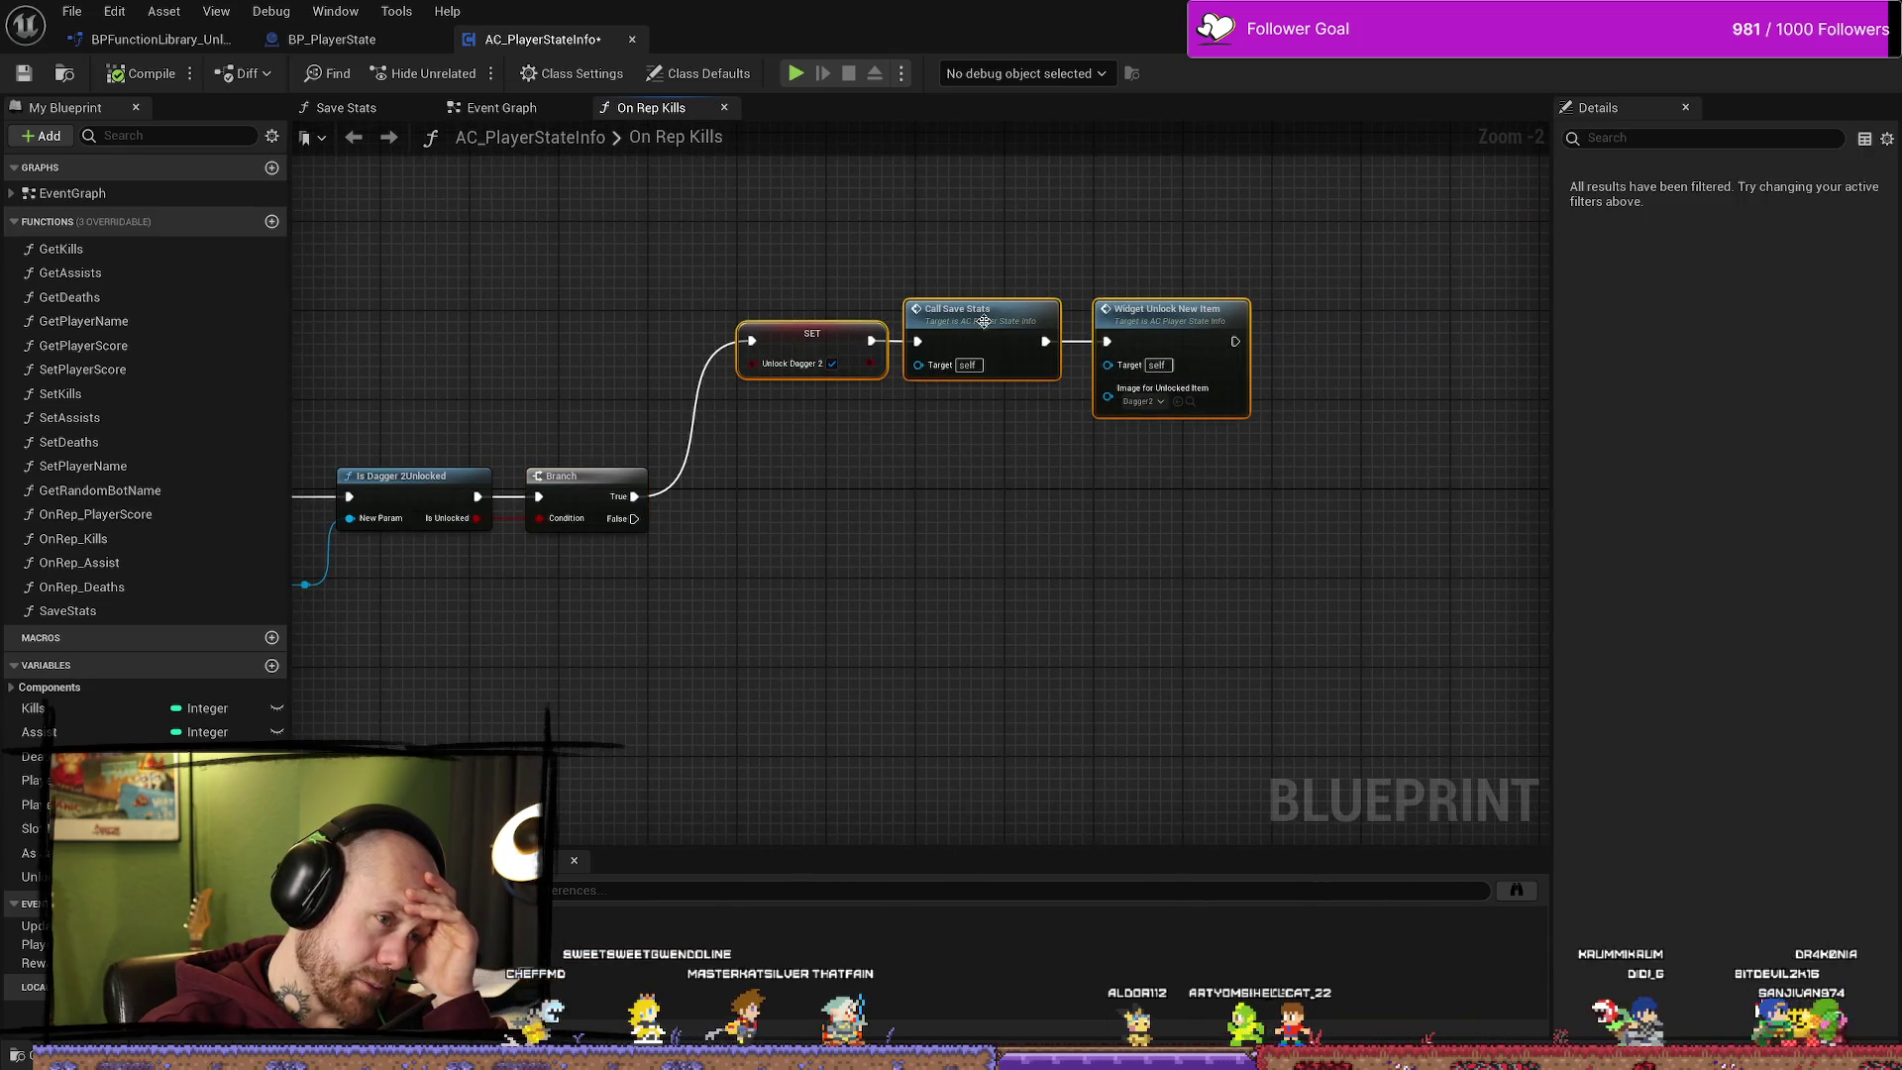
pyautogui.moveTo(971, 321); pyautogui.dragTo(972, 377)
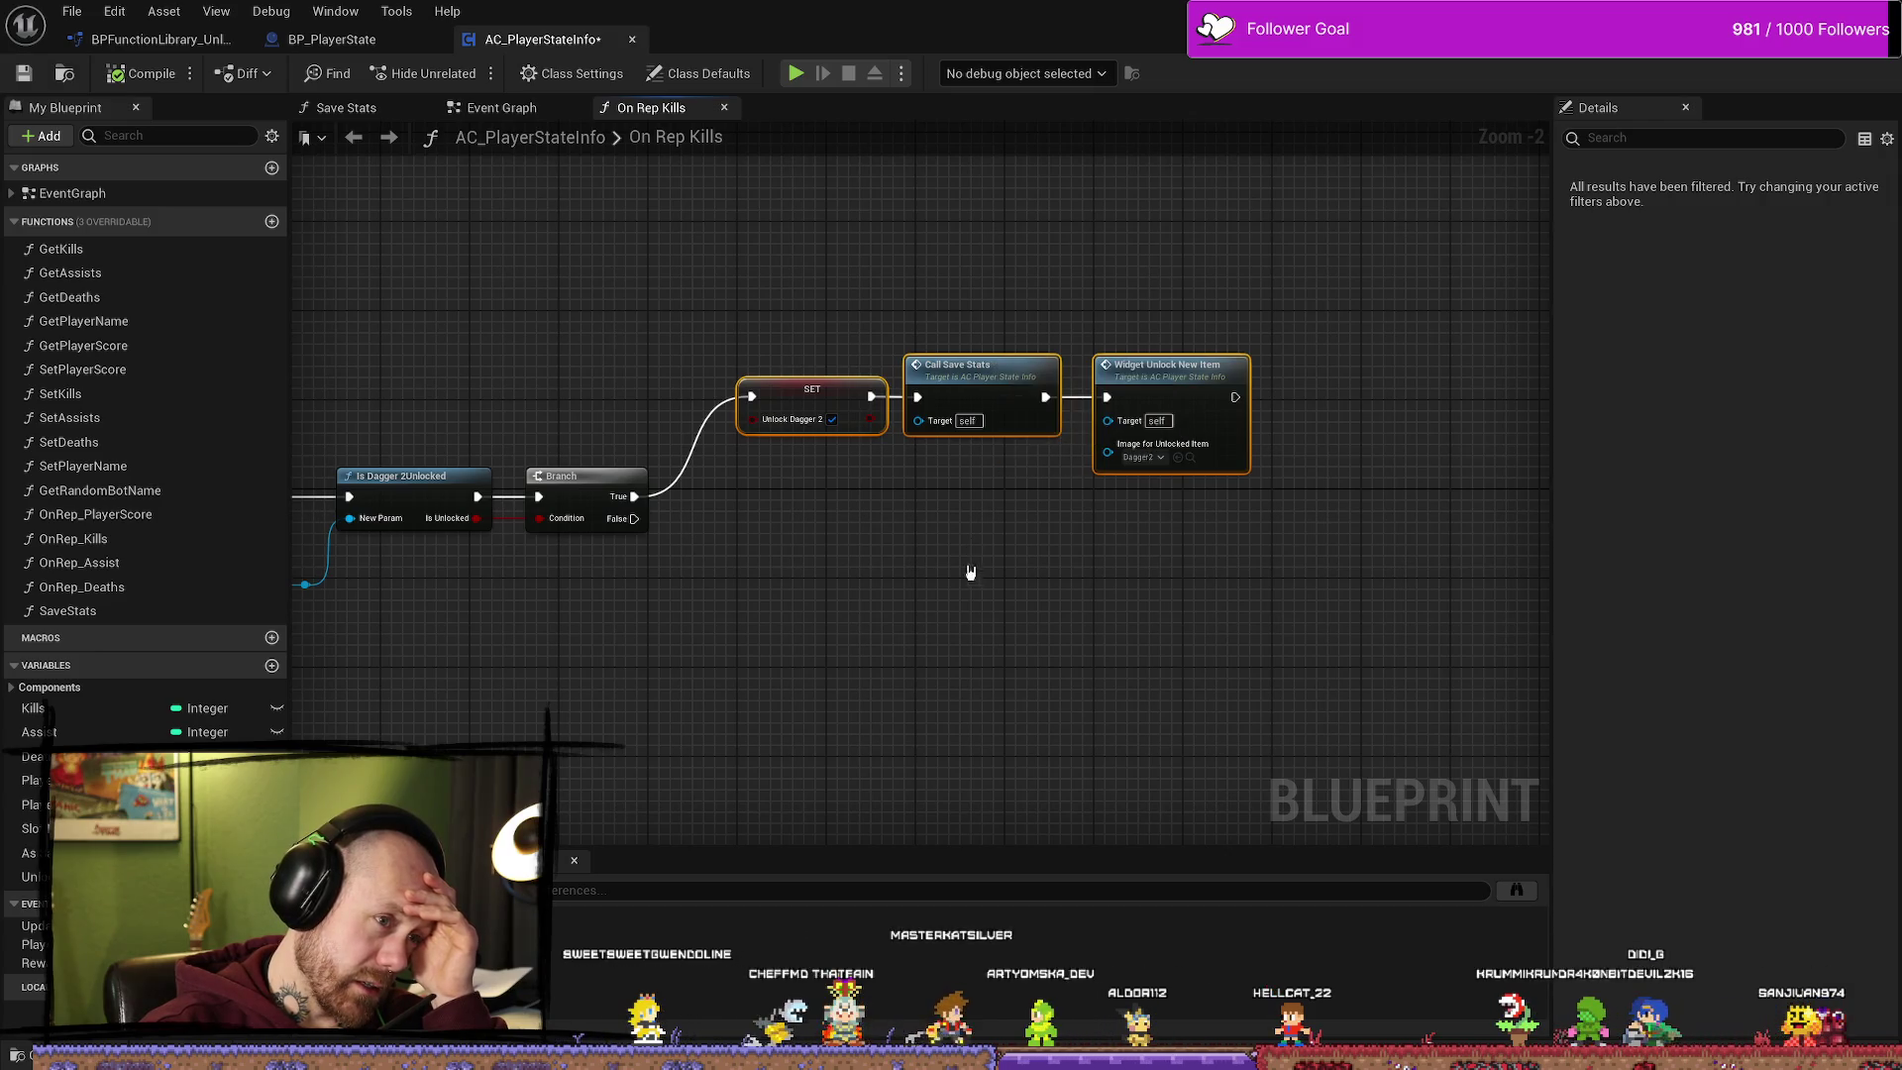
pyautogui.moveTo(970, 574); pyautogui.dragTo(858, 551)
pyautogui.click(858, 557)
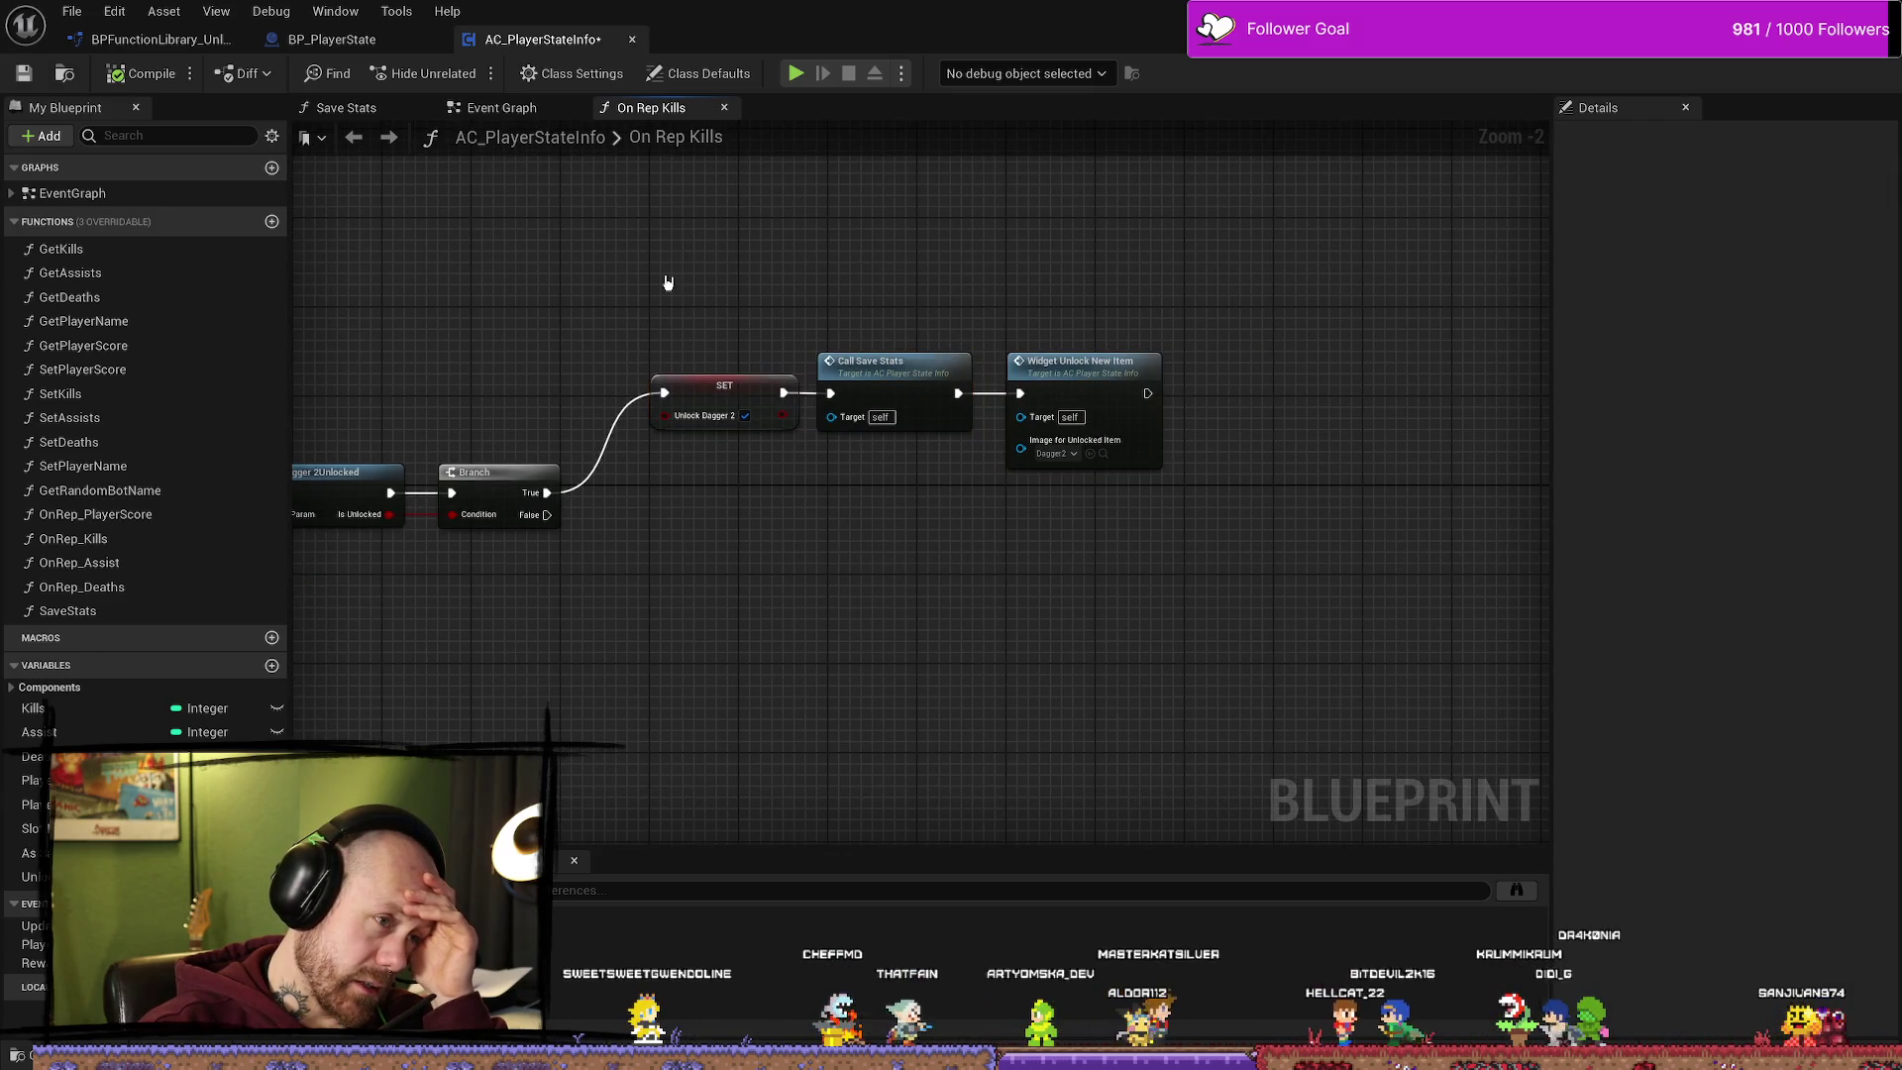
pyautogui.moveTo(670, 282); pyautogui.dragTo(770, 283)
pyautogui.click(848, 414)
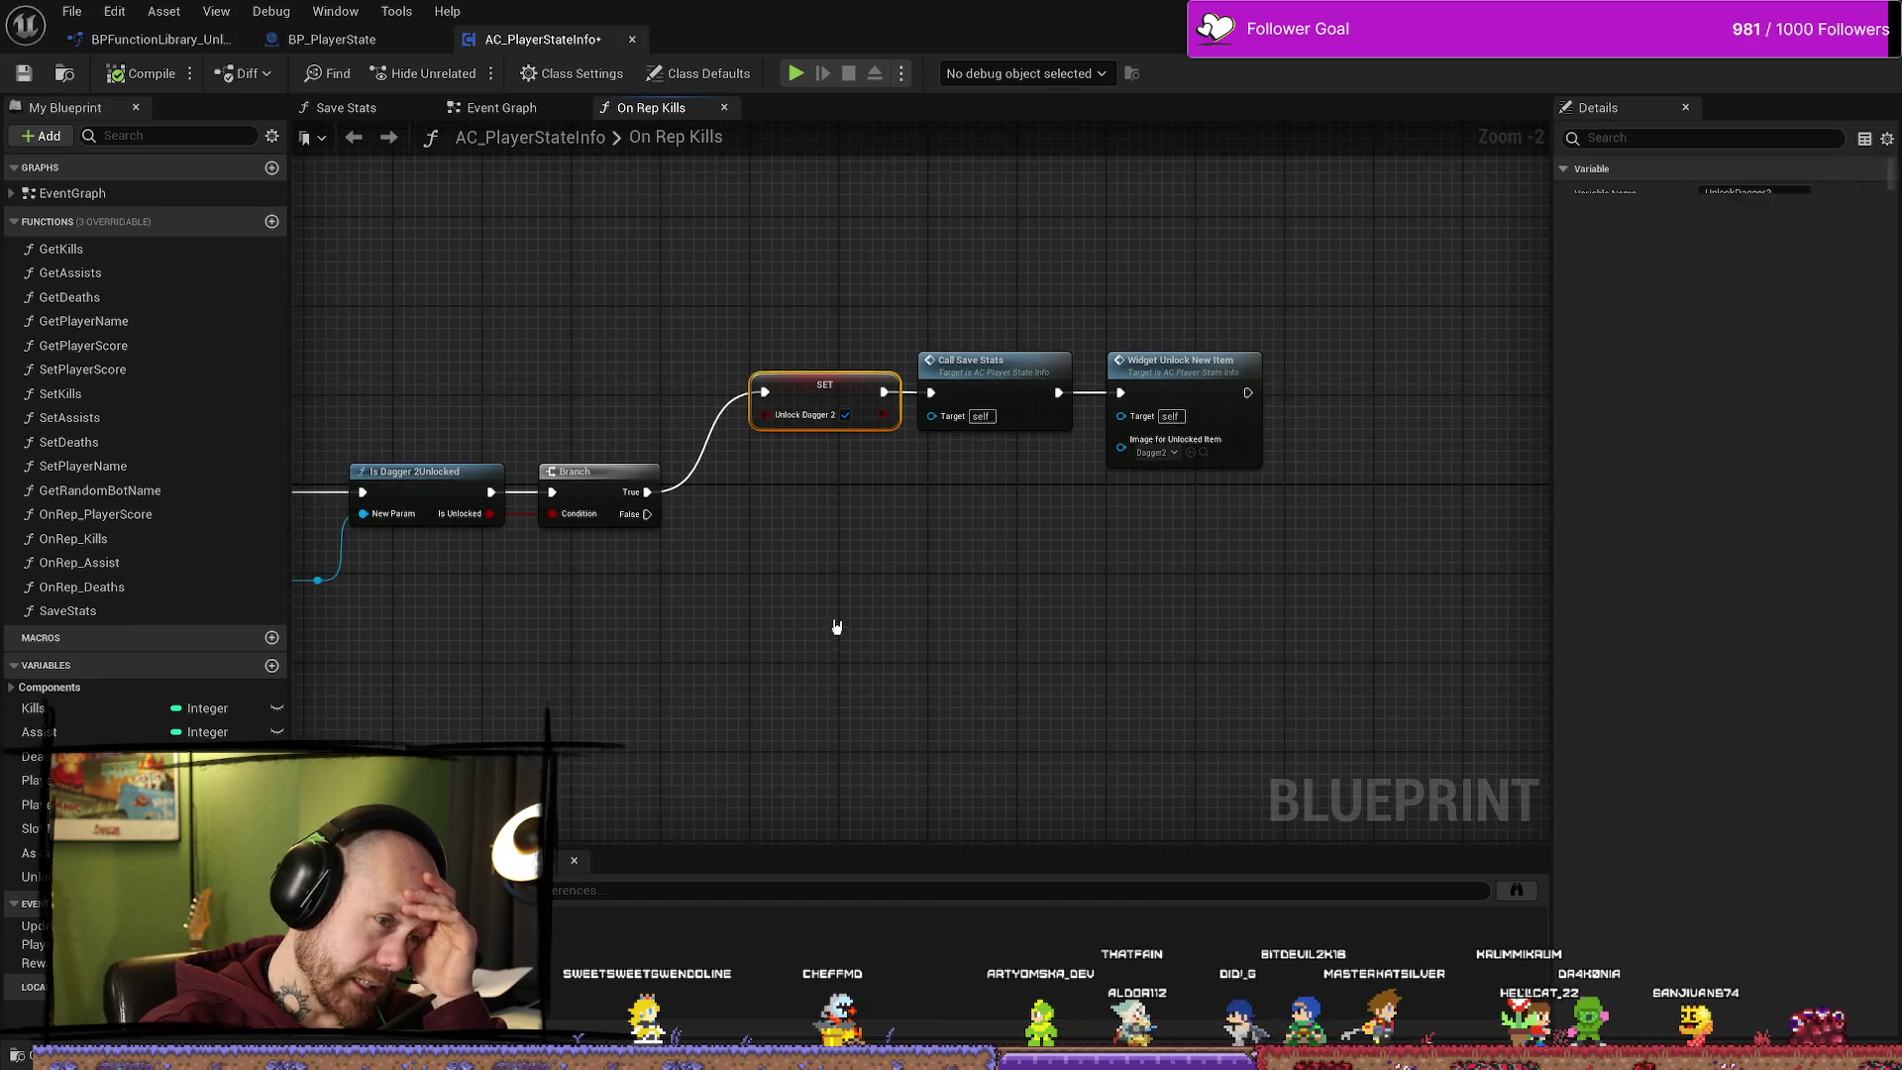
pyautogui.click(819, 288)
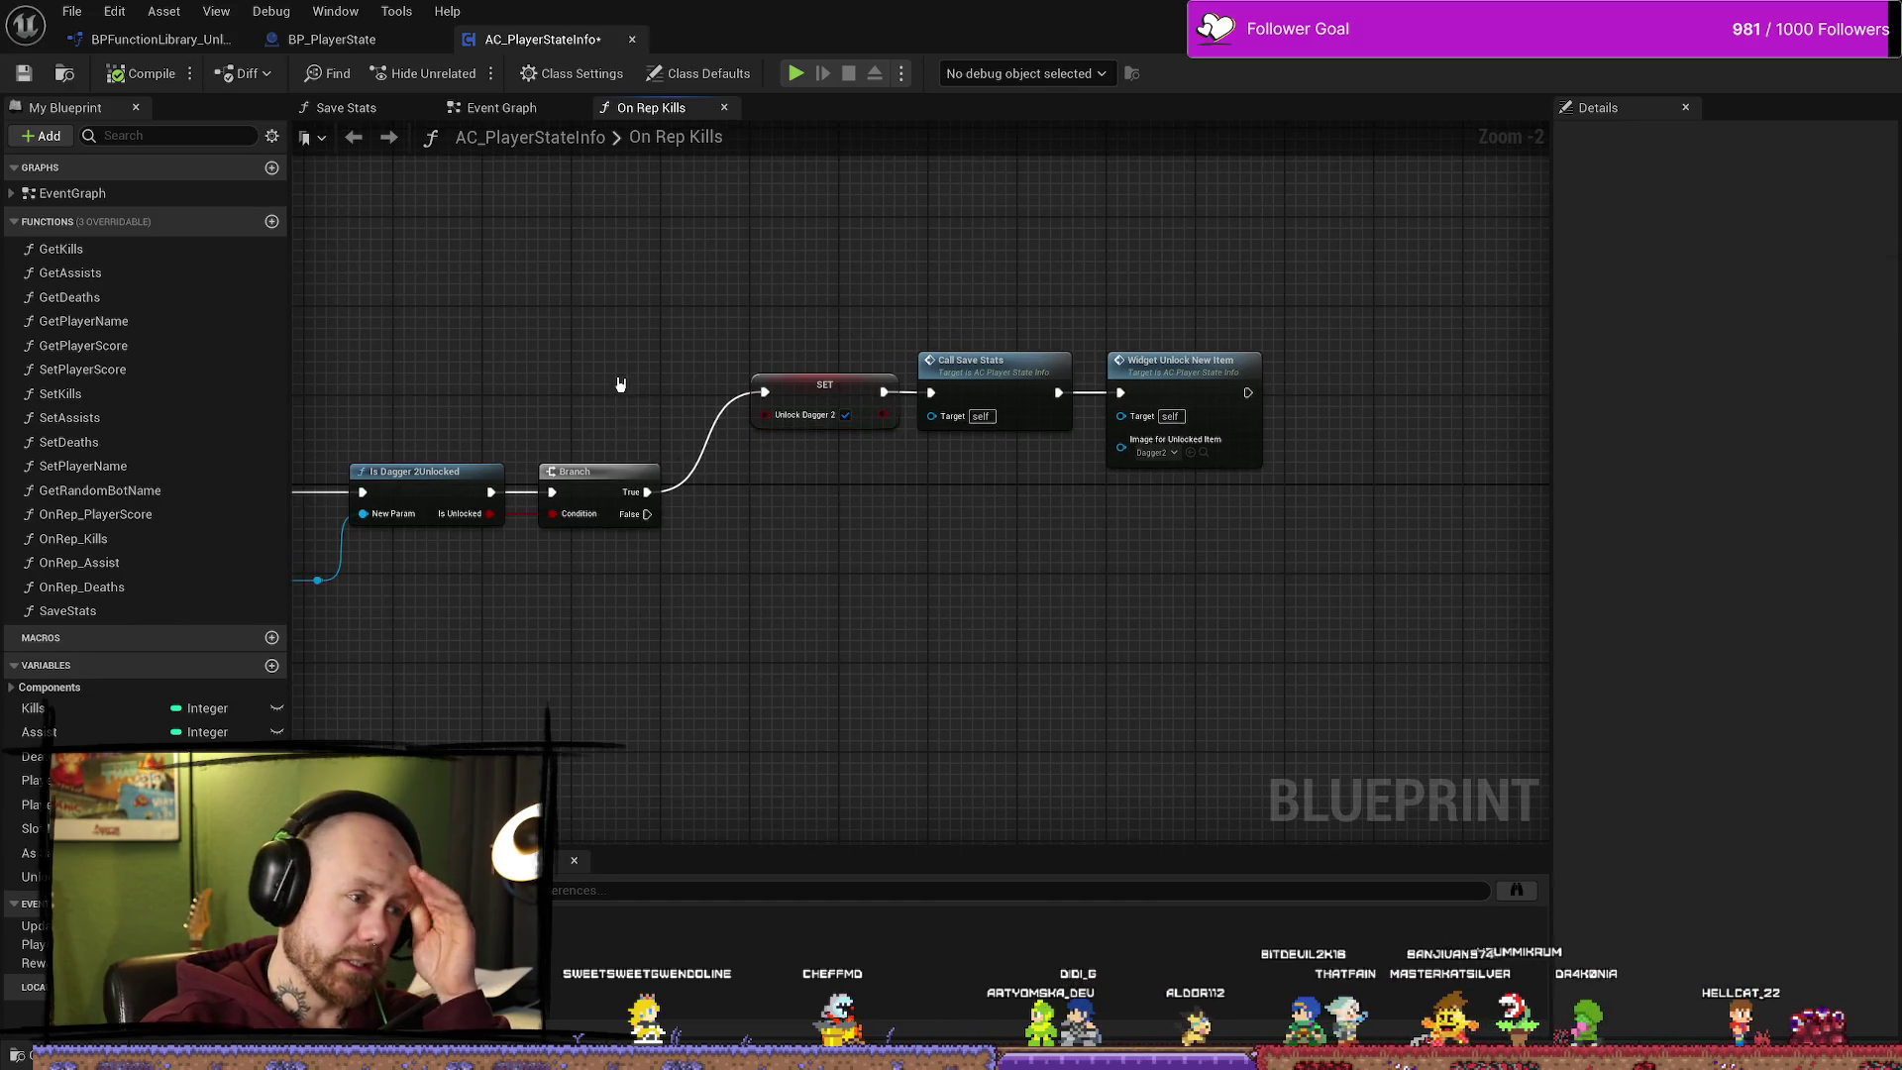
pyautogui.moveTo(621, 385); pyautogui.dragTo(743, 371)
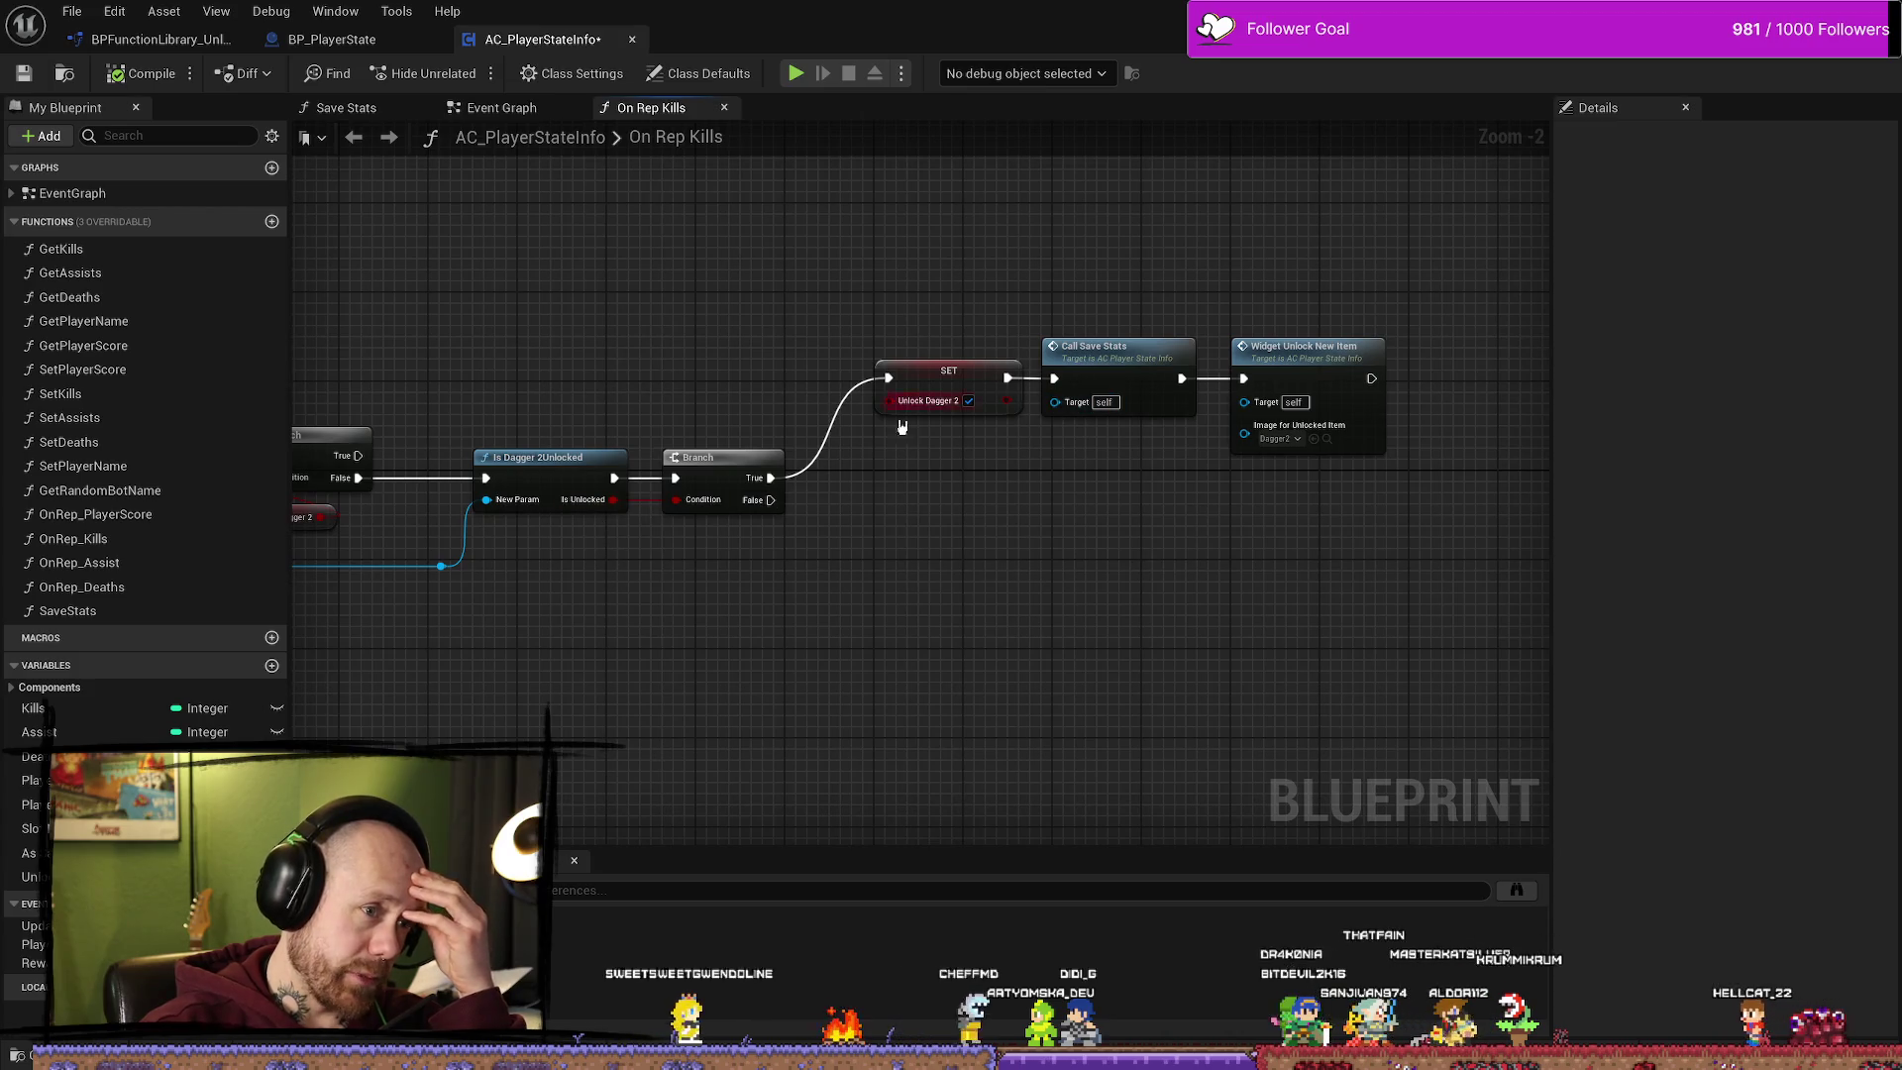
# Step: Adjust the Widget Unlock New Item node's position and zoom out over the dagger unlock nodes
pyautogui.click(953, 368)
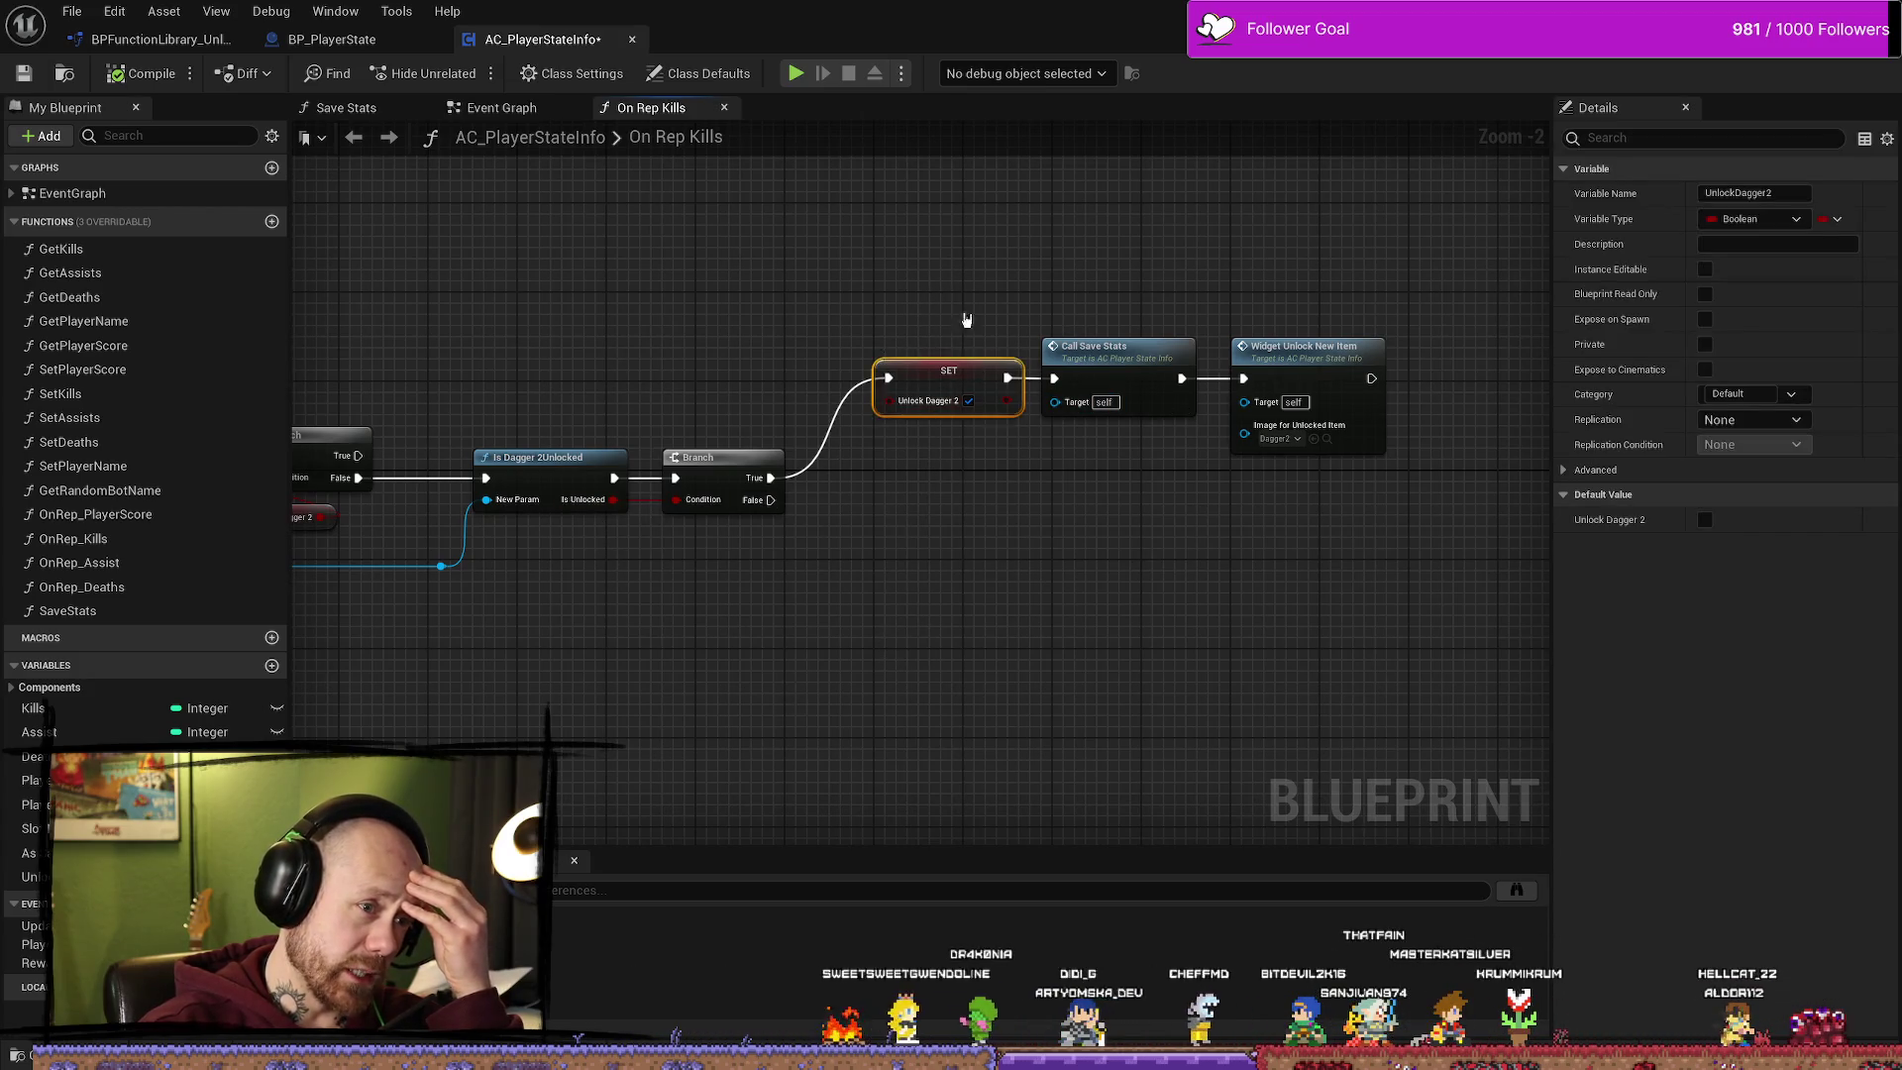
pyautogui.moveTo(1140, 514); pyautogui.dragTo(920, 525)
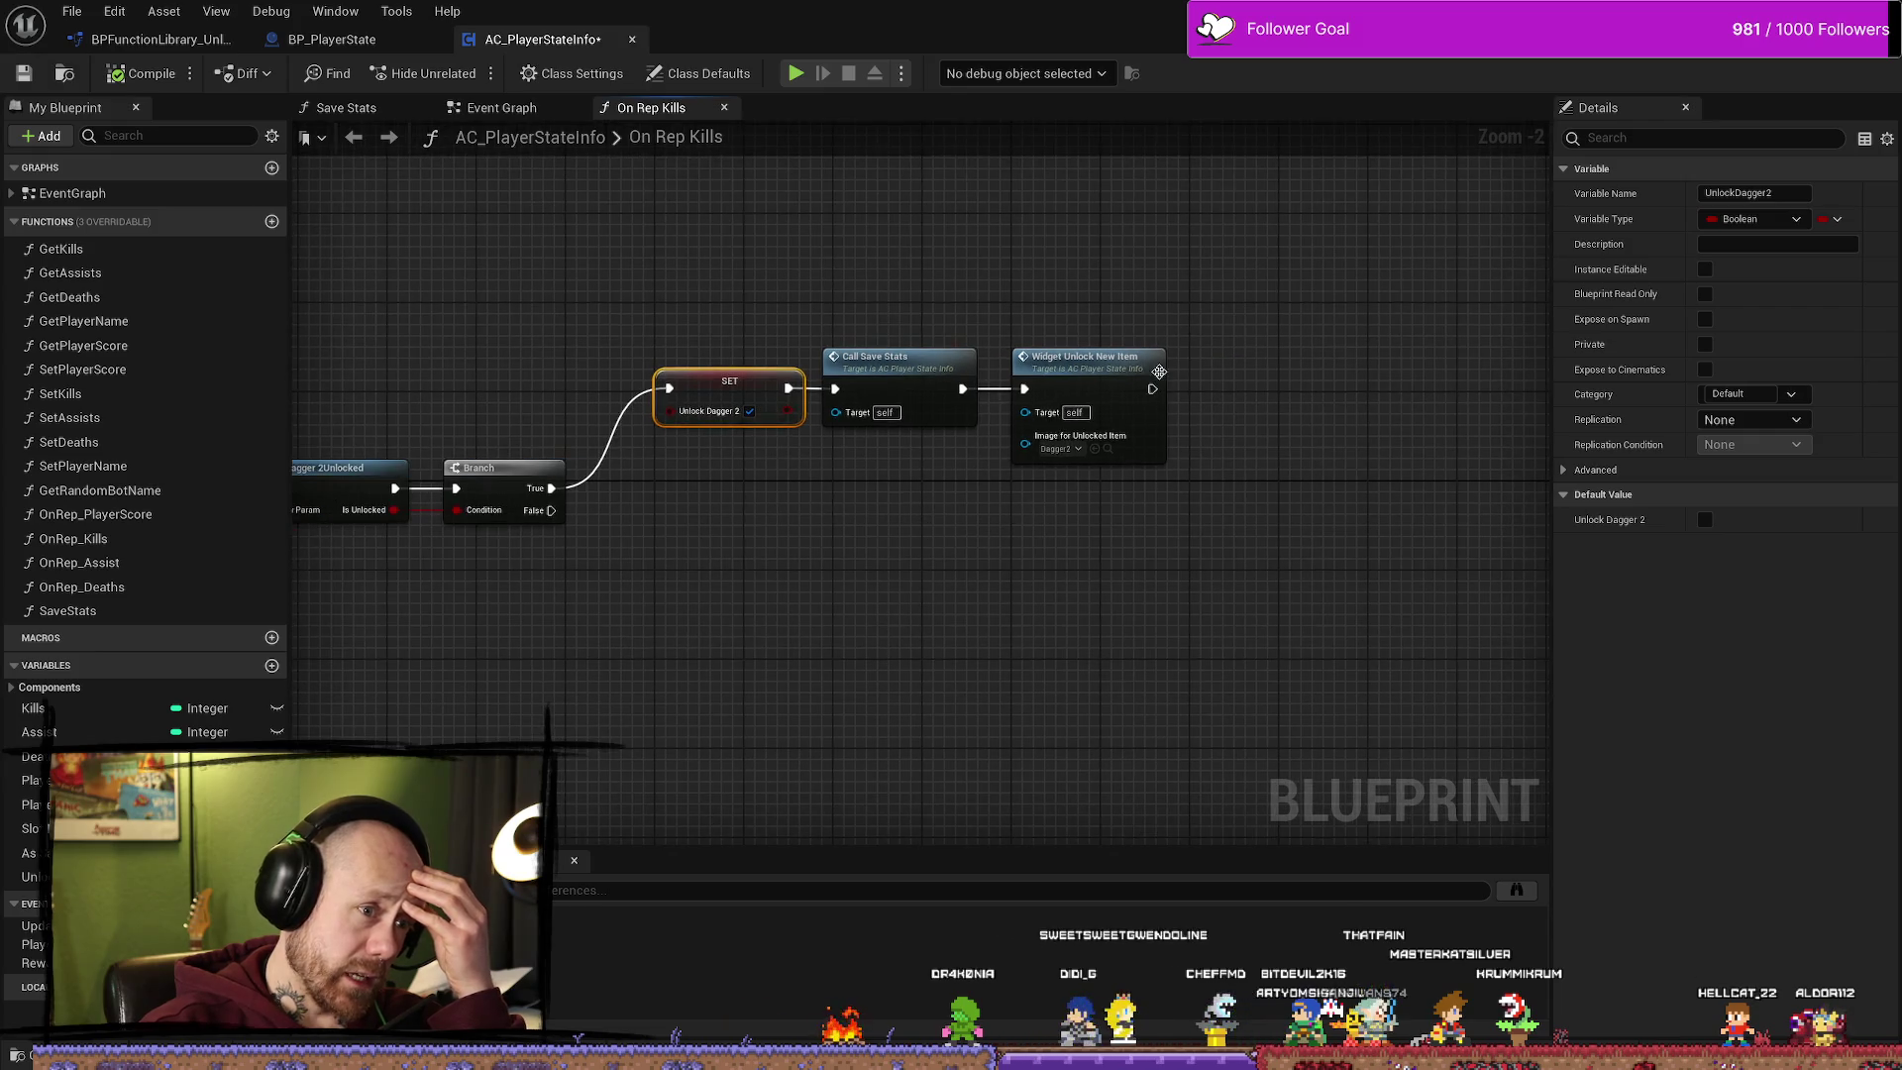
pyautogui.moveTo(1152, 389); pyautogui.dragTo(1169, 396)
pyautogui.moveTo(1160, 244)
pyautogui.mouseDown()
pyautogui.moveTo(1020, 552)
pyautogui.moveTo(1050, 607)
pyautogui.moveTo(1021, 603)
pyautogui.mouseUp()
pyautogui.click(1287, 306)
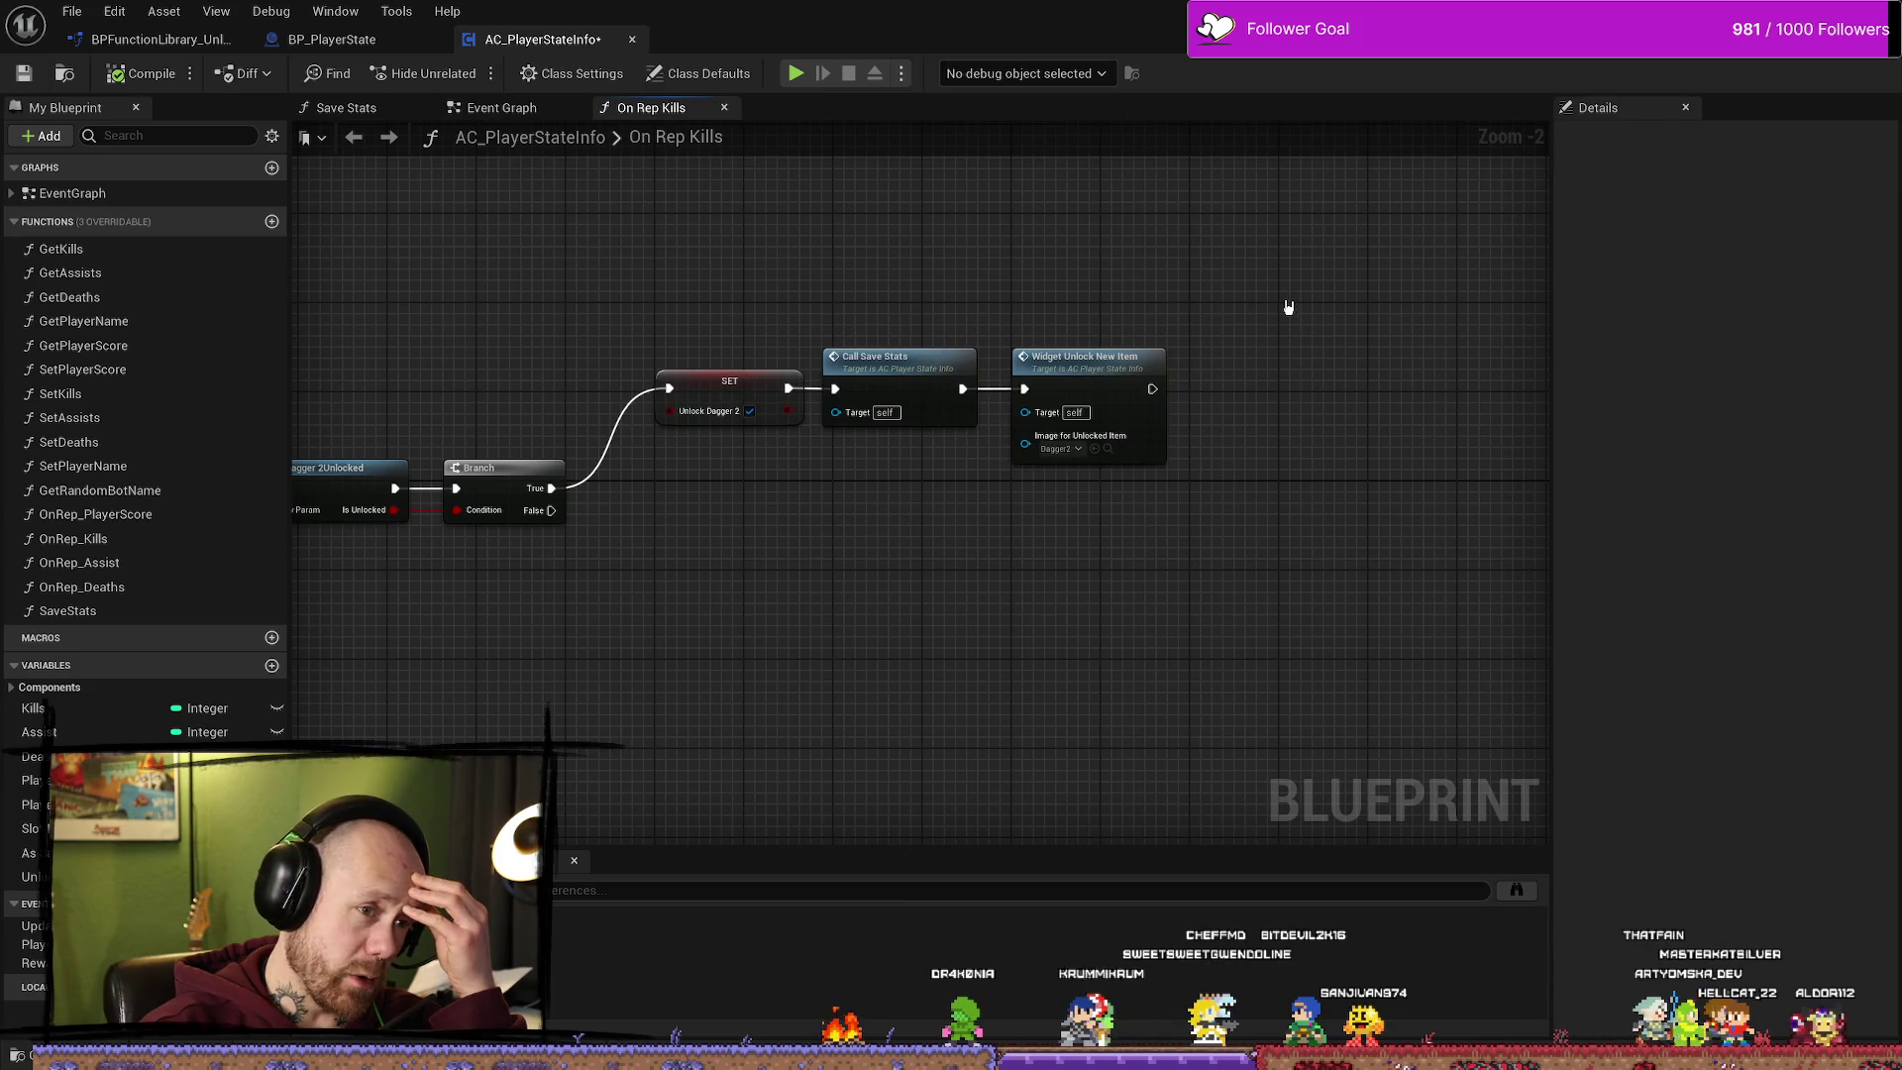
pyautogui.moveTo(1152, 388); pyautogui.dragTo(1343, 367)
pyautogui.moveTo(1294, 254); pyautogui.dragTo(1146, 628)
pyautogui.moveTo(1308, 407)
pyautogui.mouseDown()
pyautogui.moveTo(1162, 494)
pyautogui.moveTo(1156, 356)
pyautogui.mouseUp()
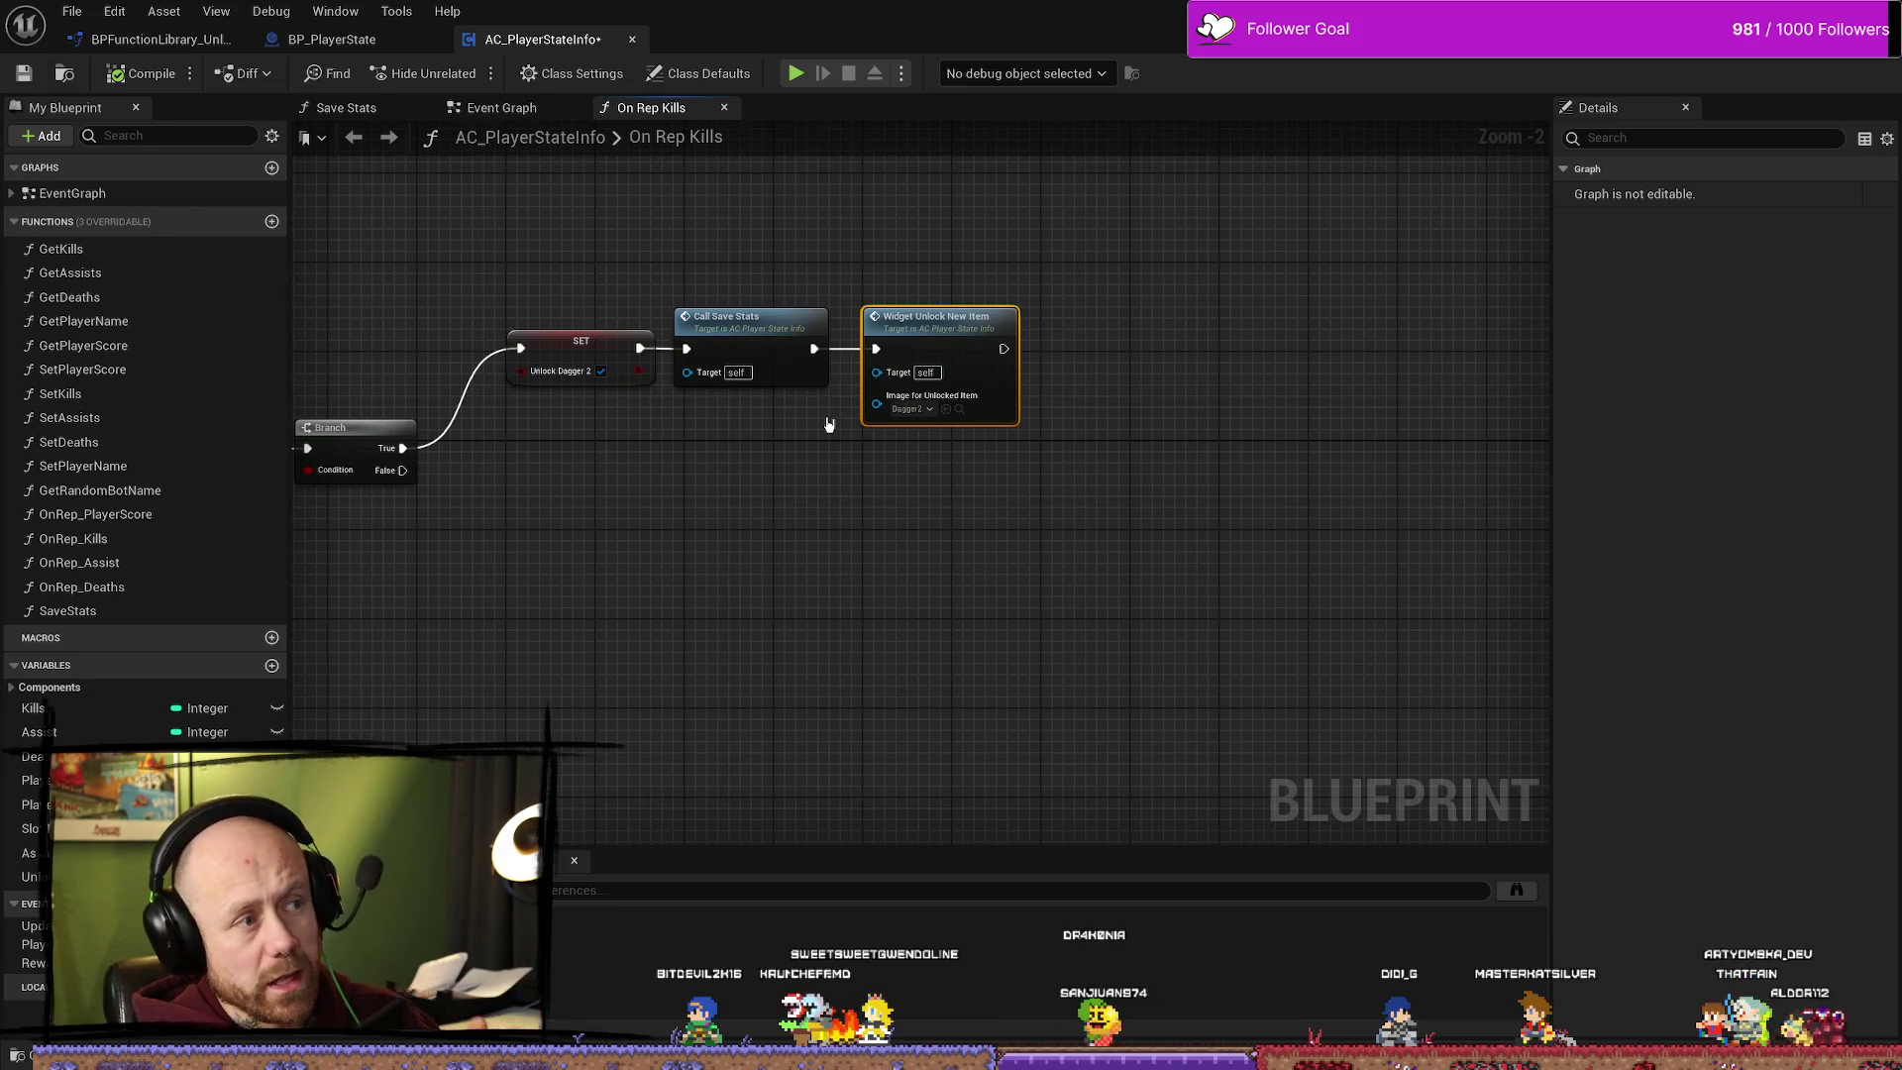
pyautogui.scroll(-3, 756, 458)
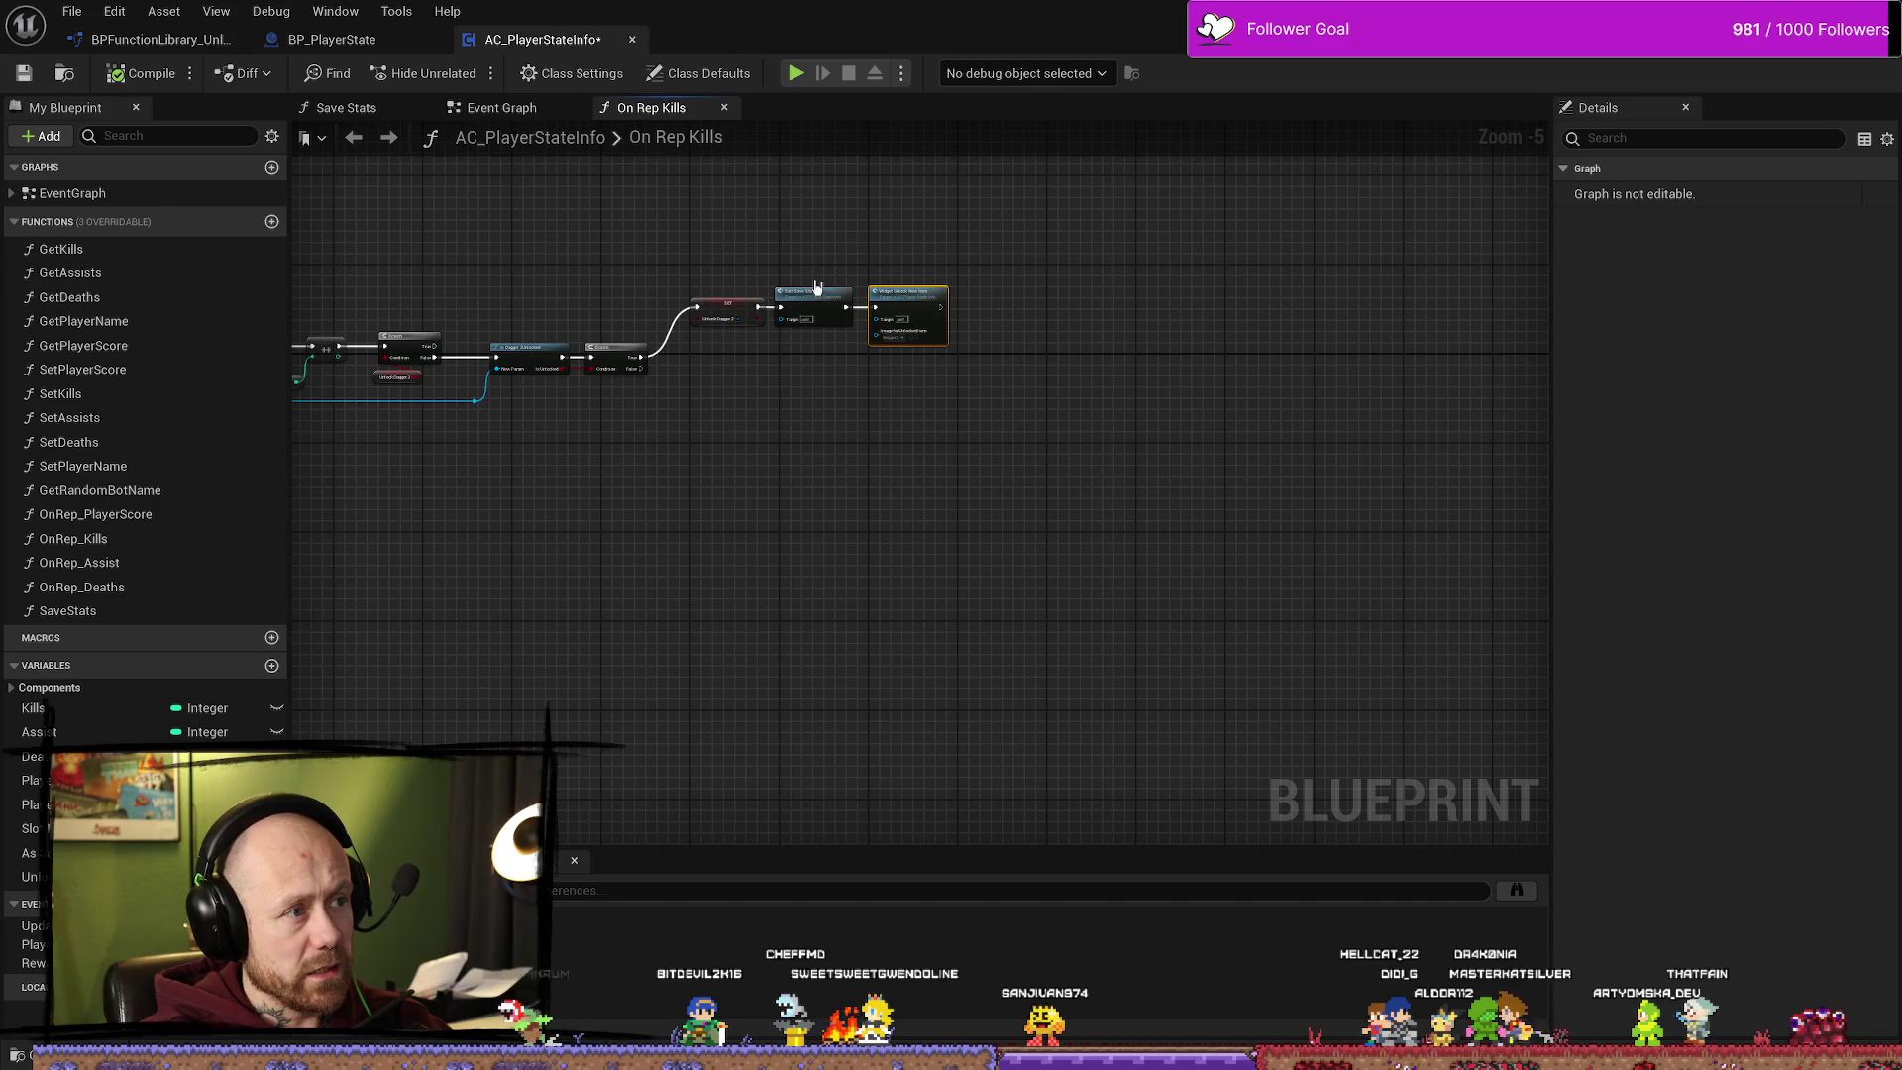
# Step: In AC_PlayerStateInfo's Event Graph, shift Event Begin Play further left of Cast To BP_PlayerState
pyautogui.click(496, 107)
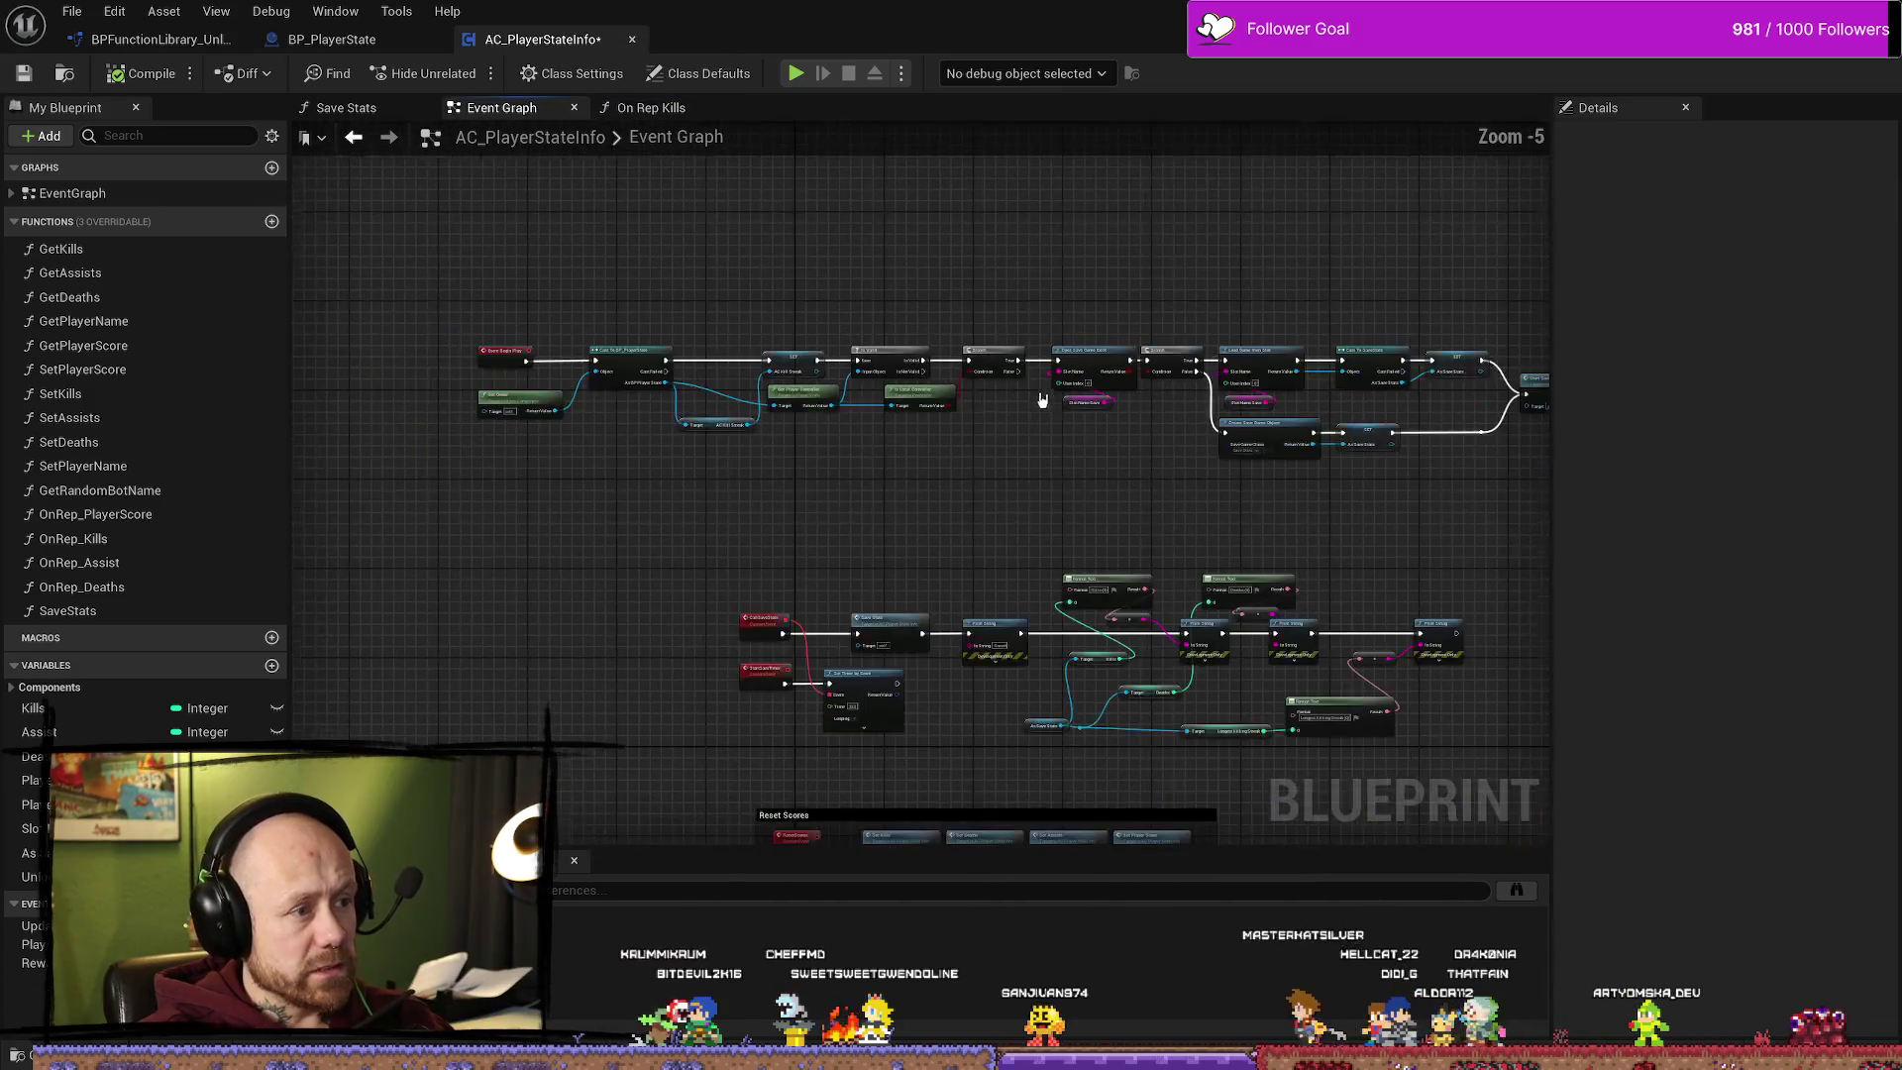
pyautogui.scroll(3, 738, 387)
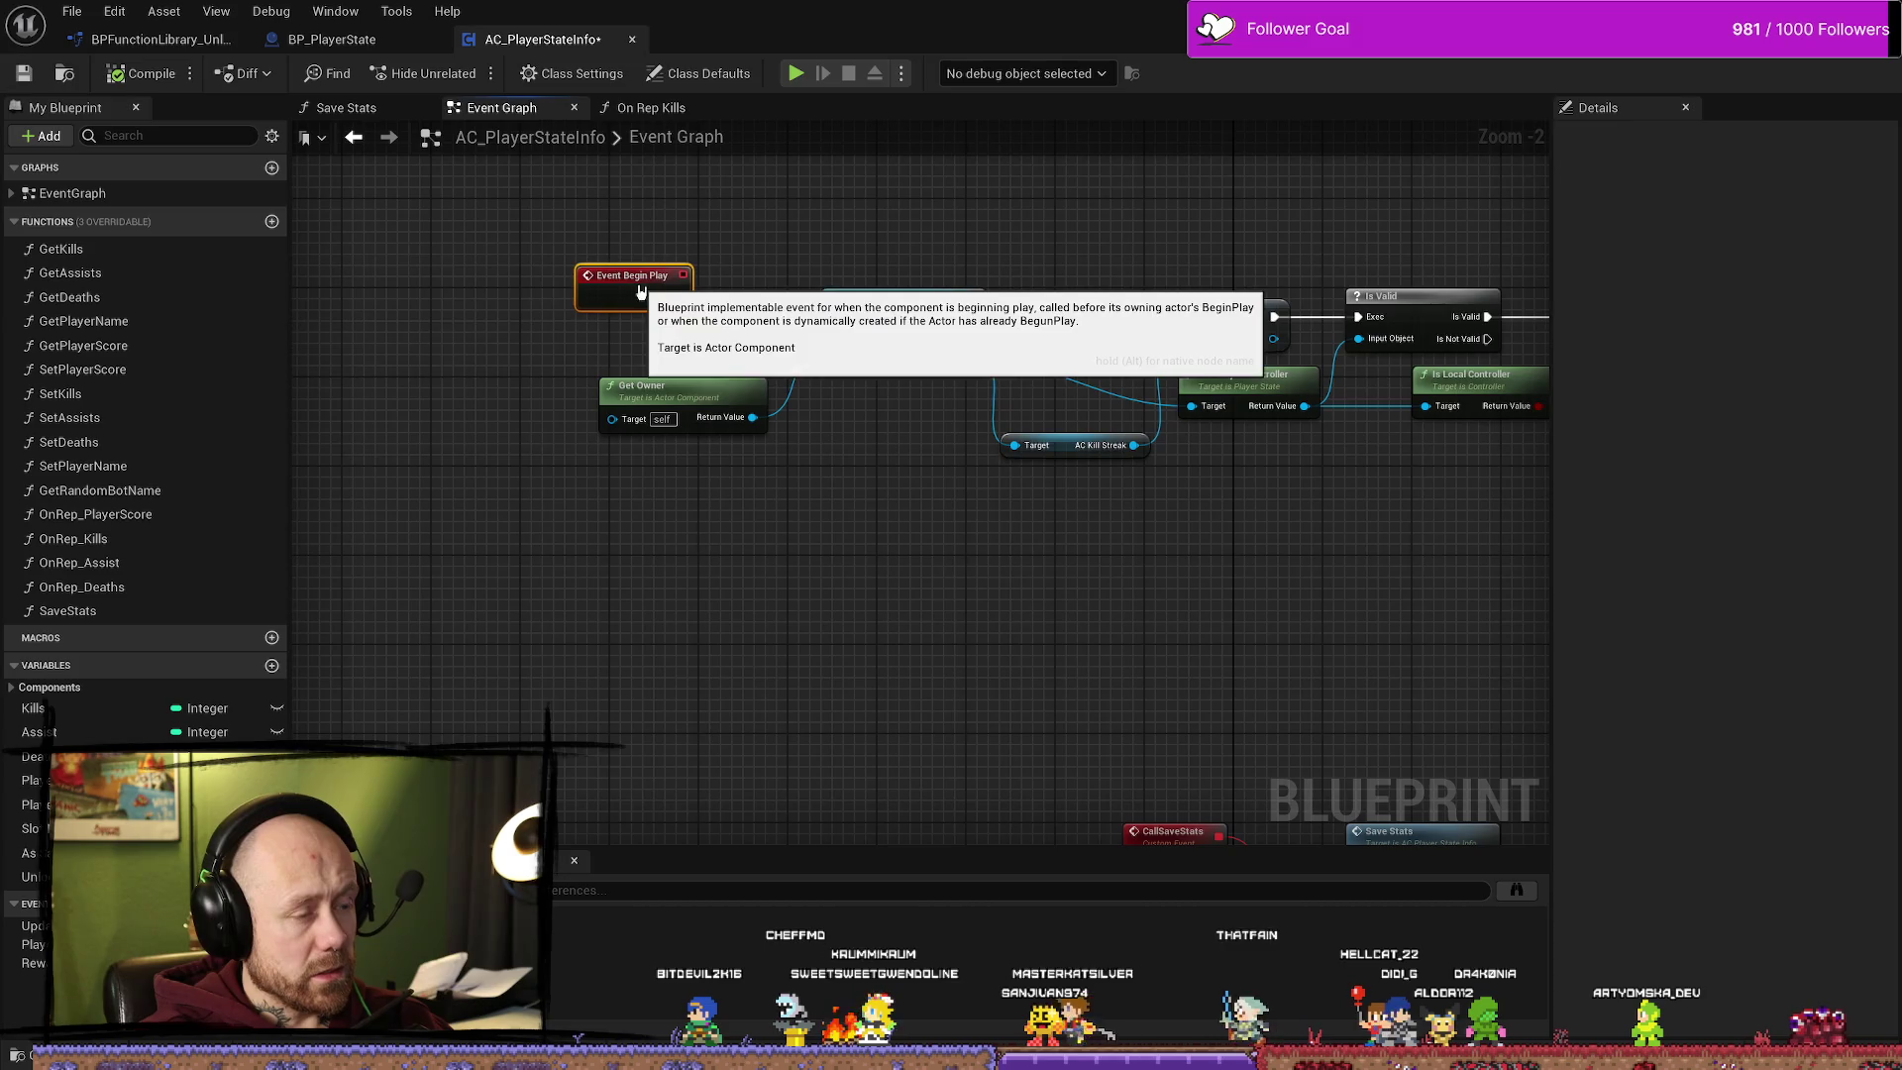
pyautogui.click(661, 310)
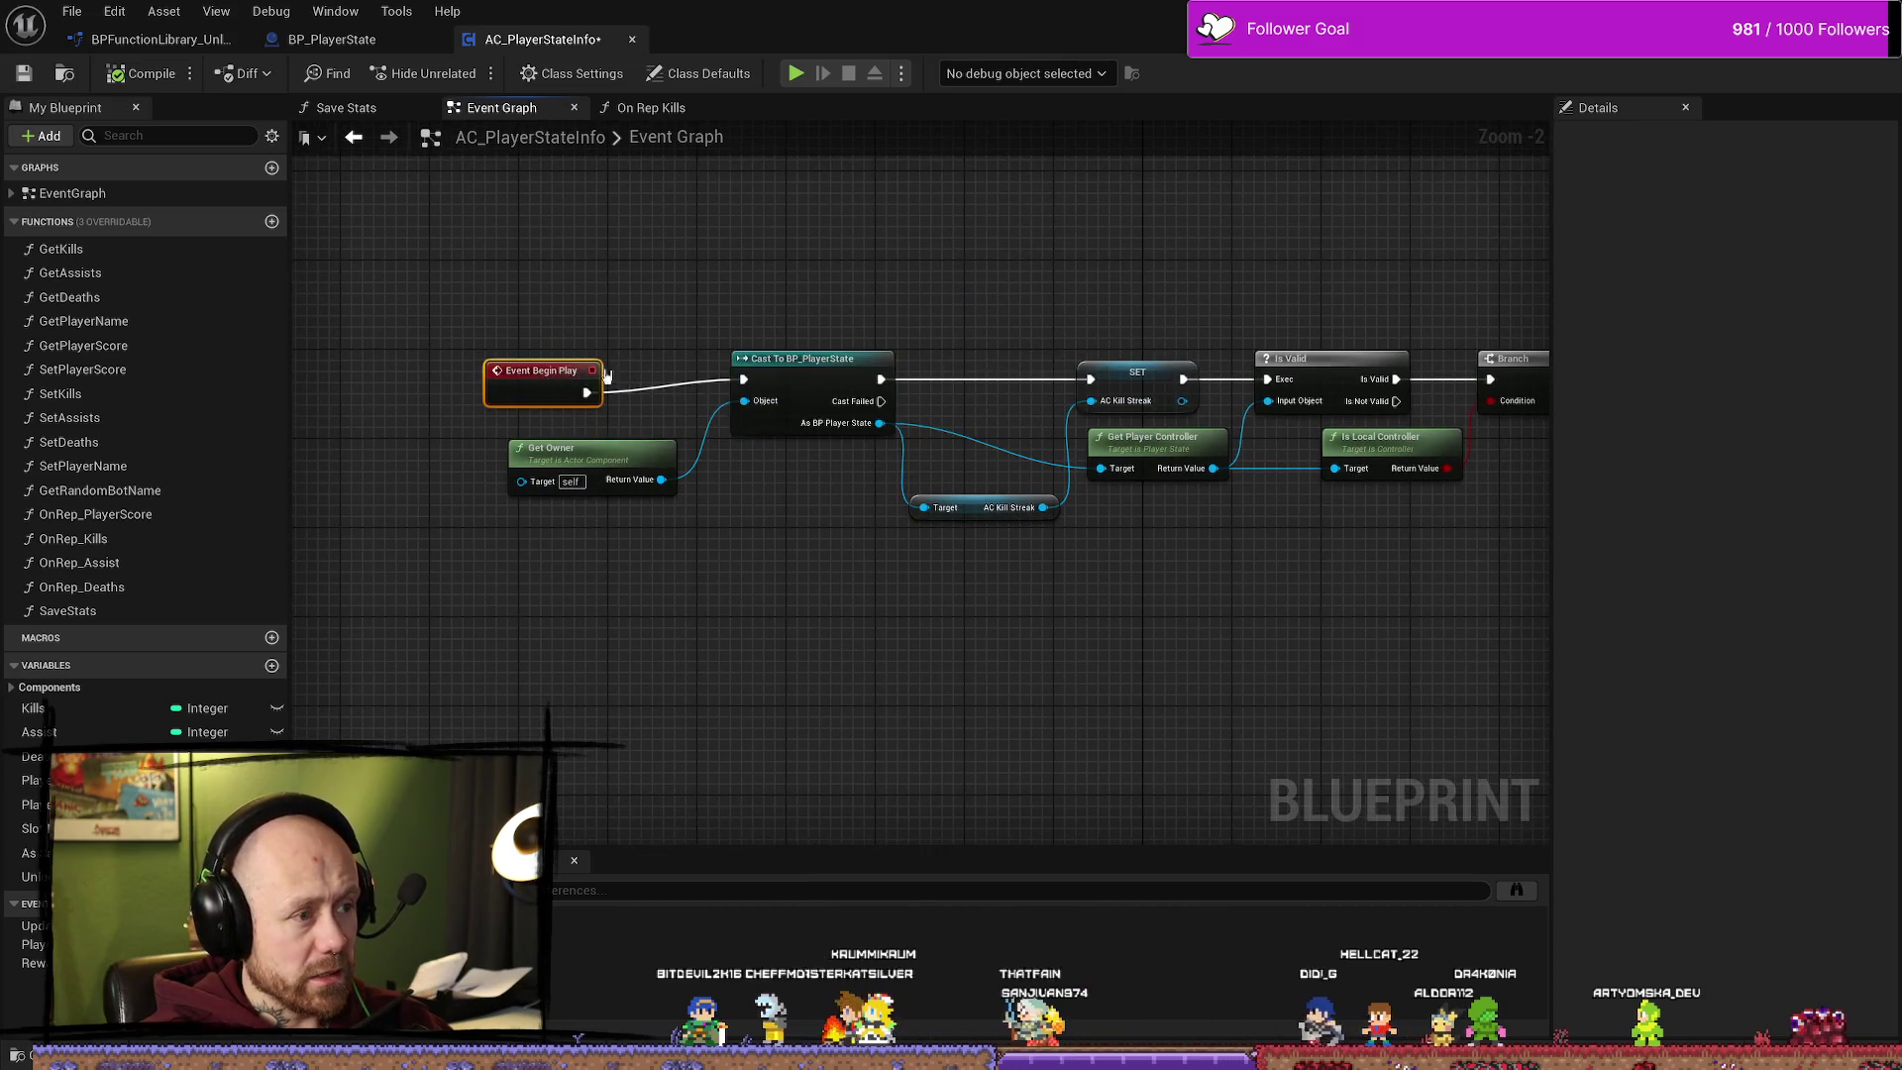
pyautogui.moveTo(750, 521)
pyautogui.mouseDown()
pyautogui.moveTo(641, 544)
pyautogui.moveTo(722, 552)
pyautogui.mouseUp()
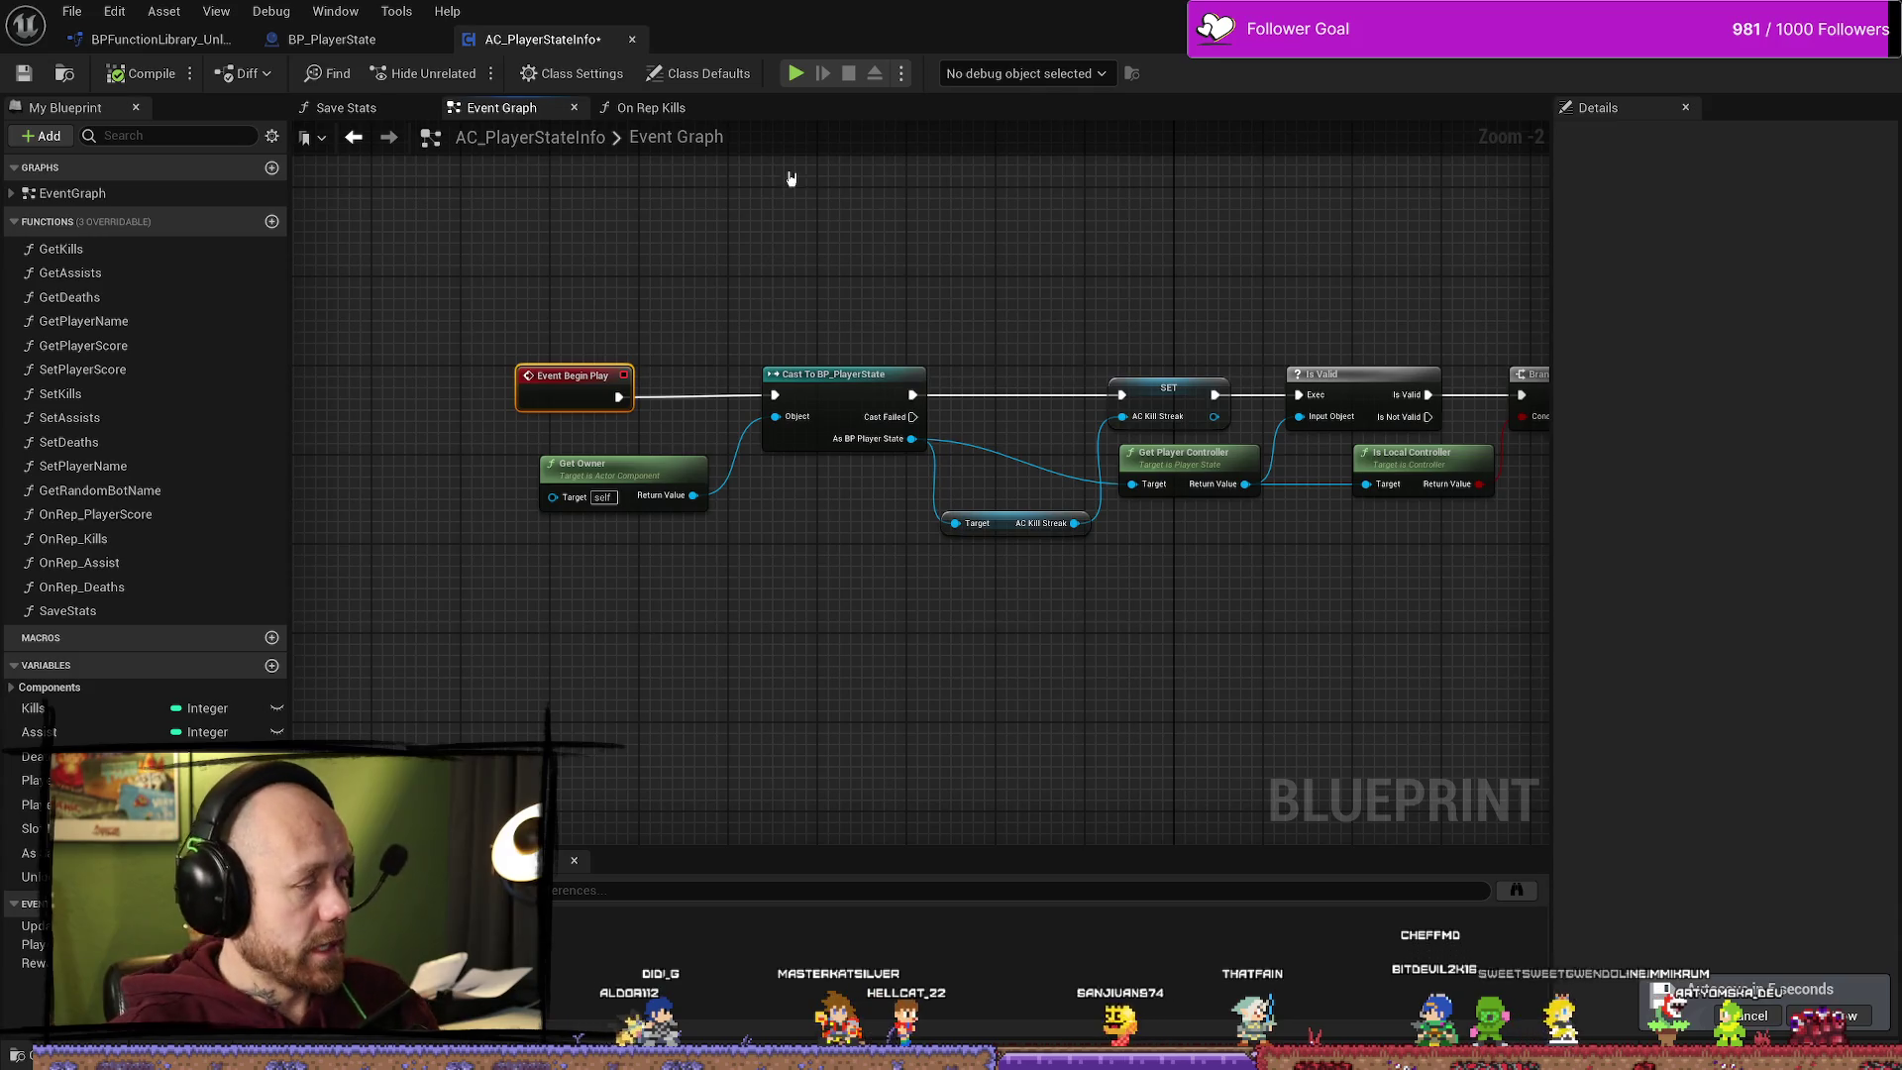
pyautogui.moveTo(848, 611); pyautogui.dragTo(1020, 618)
pyautogui.moveTo(738, 384)
pyautogui.mouseDown()
pyautogui.moveTo(603, 383)
pyautogui.moveTo(845, 331)
pyautogui.mouseUp()
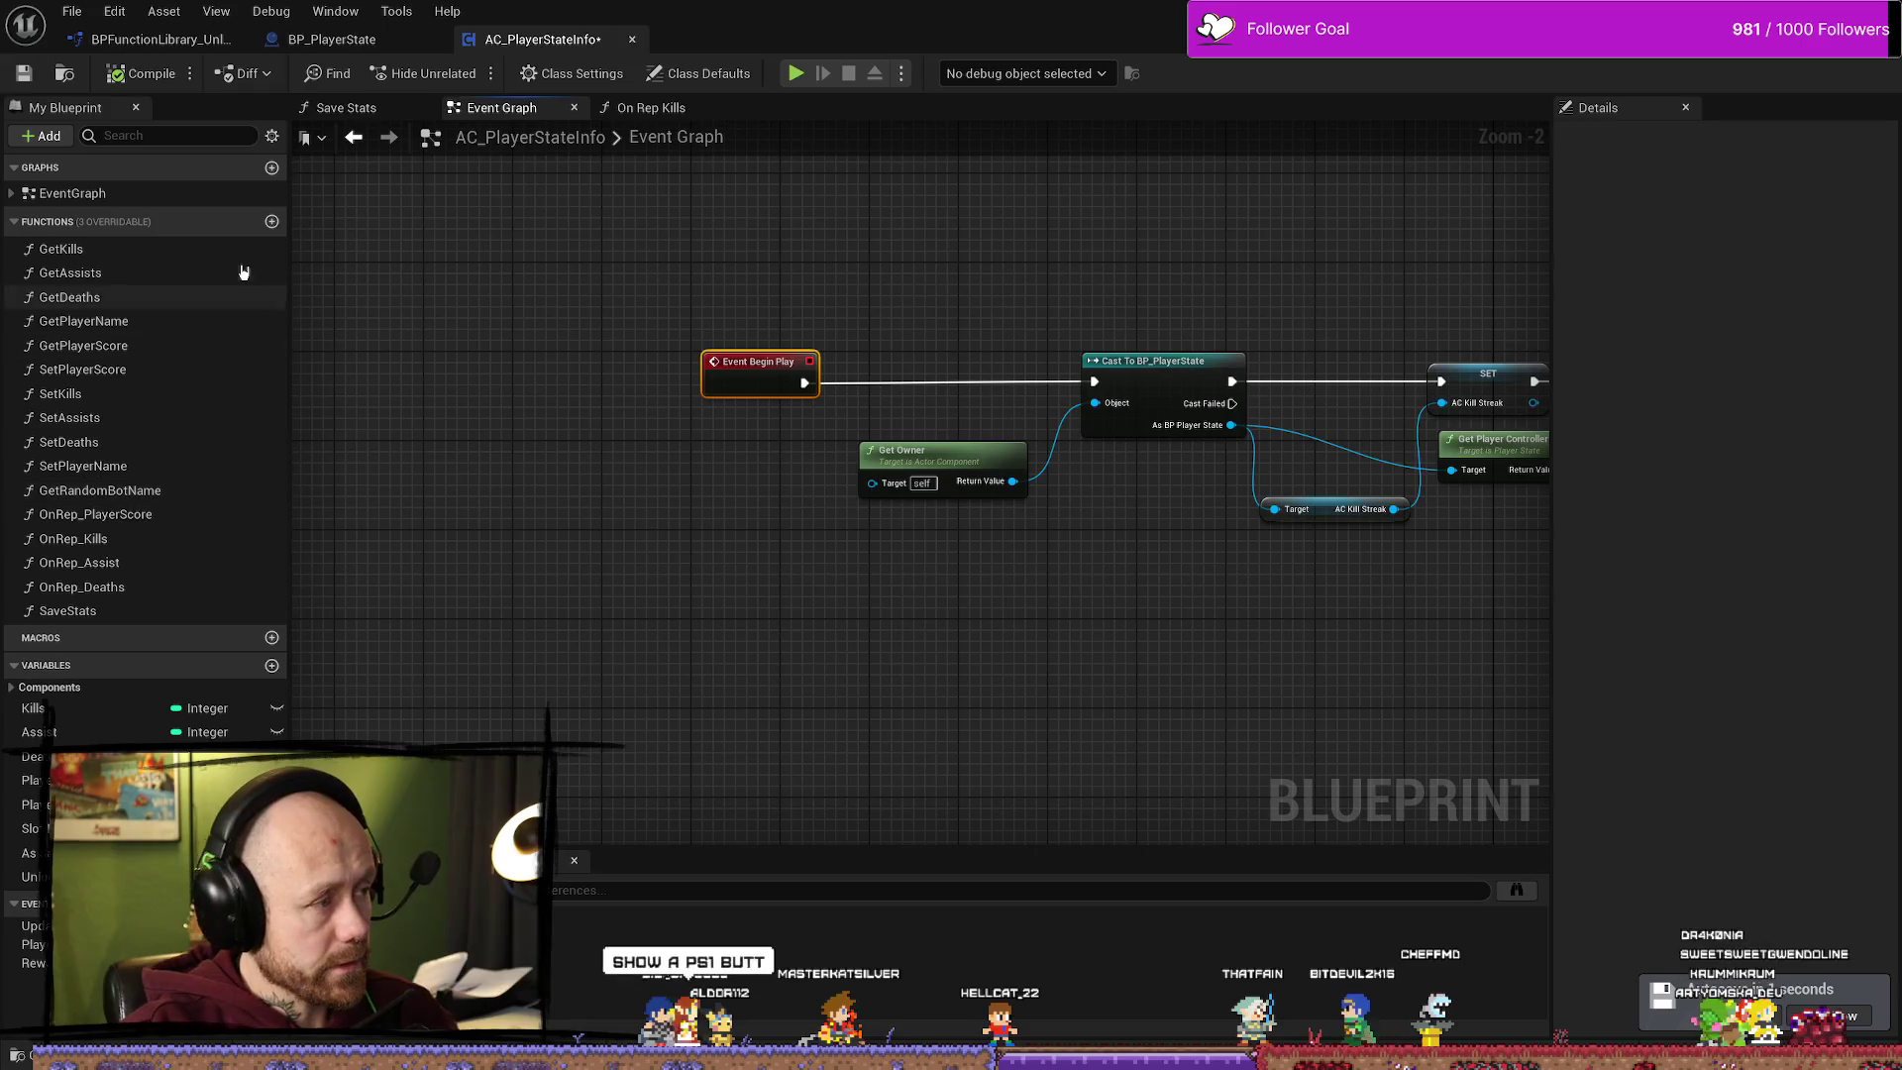
# Step: Add a function named CheckUnlocks, then view the library's Kills to Unlock Dagger 2 graph
pyautogui.click(272, 222)
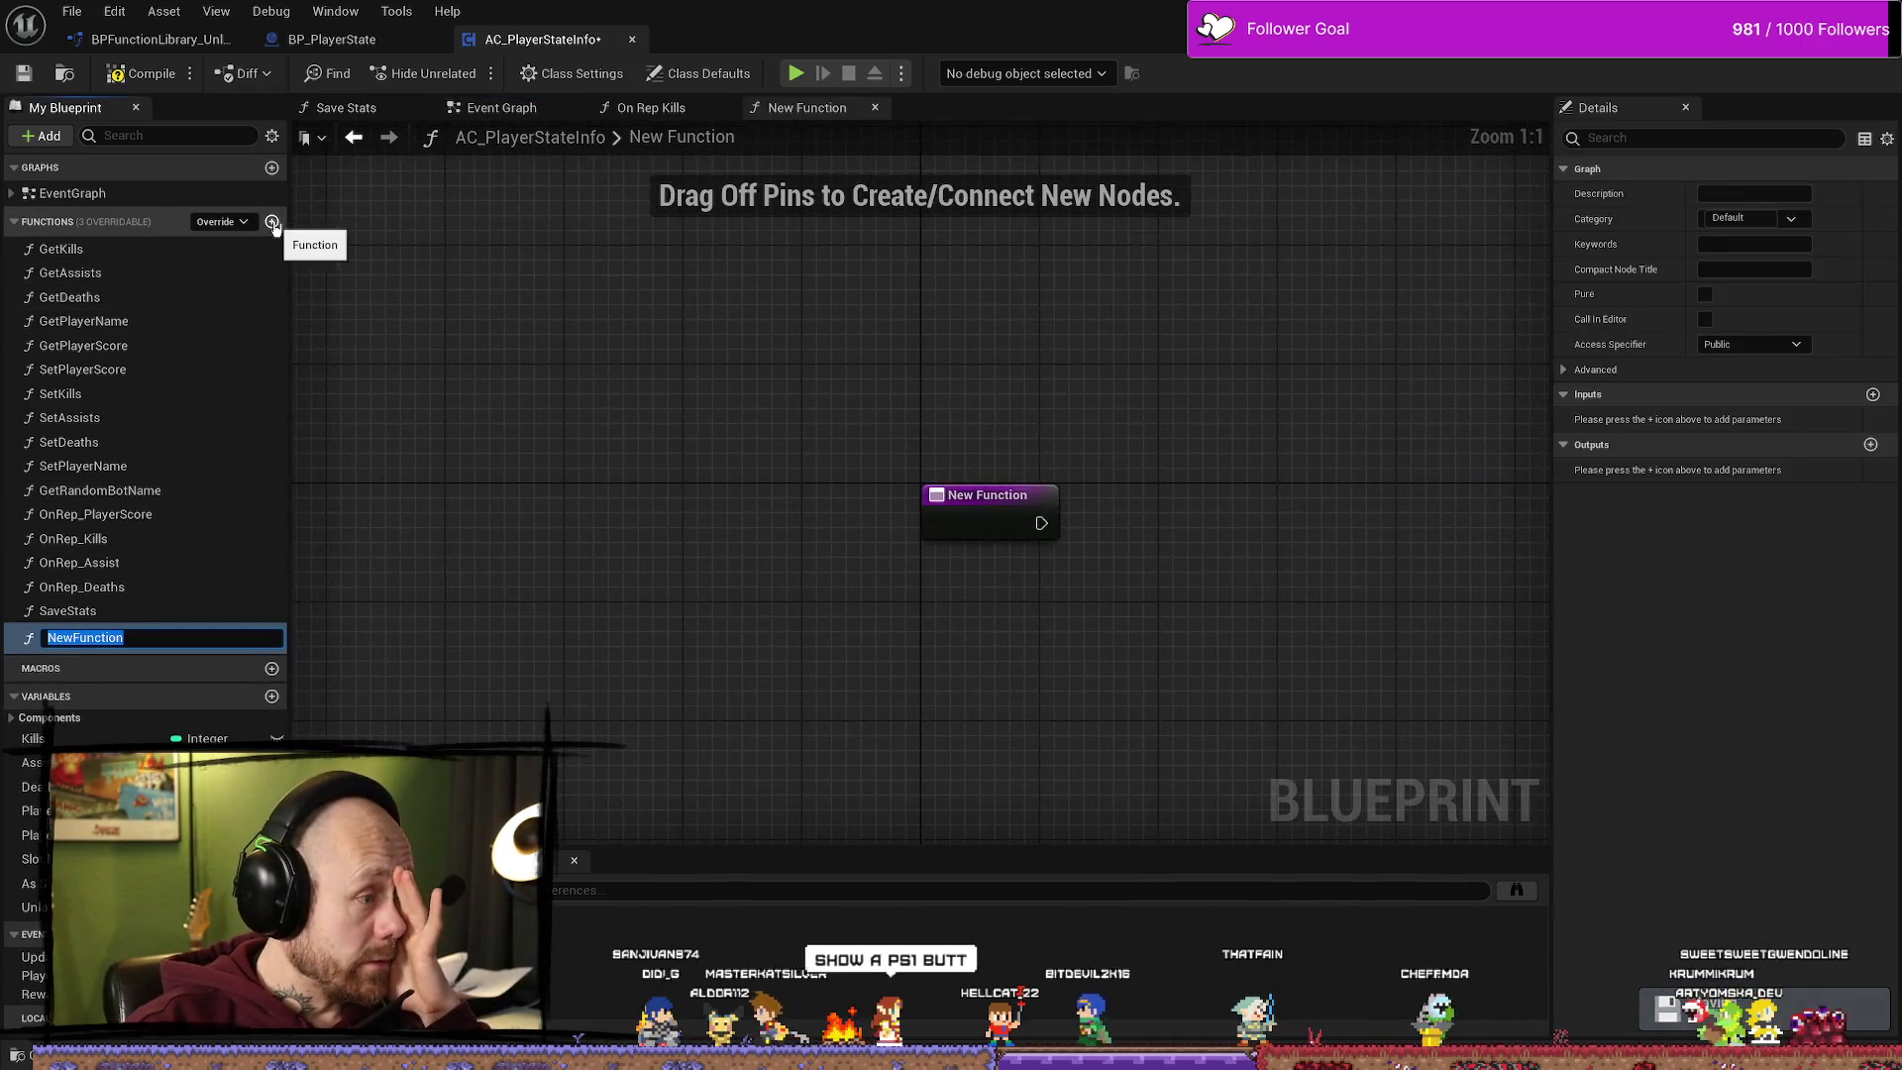
pyautogui.write('CheckUnlocks')
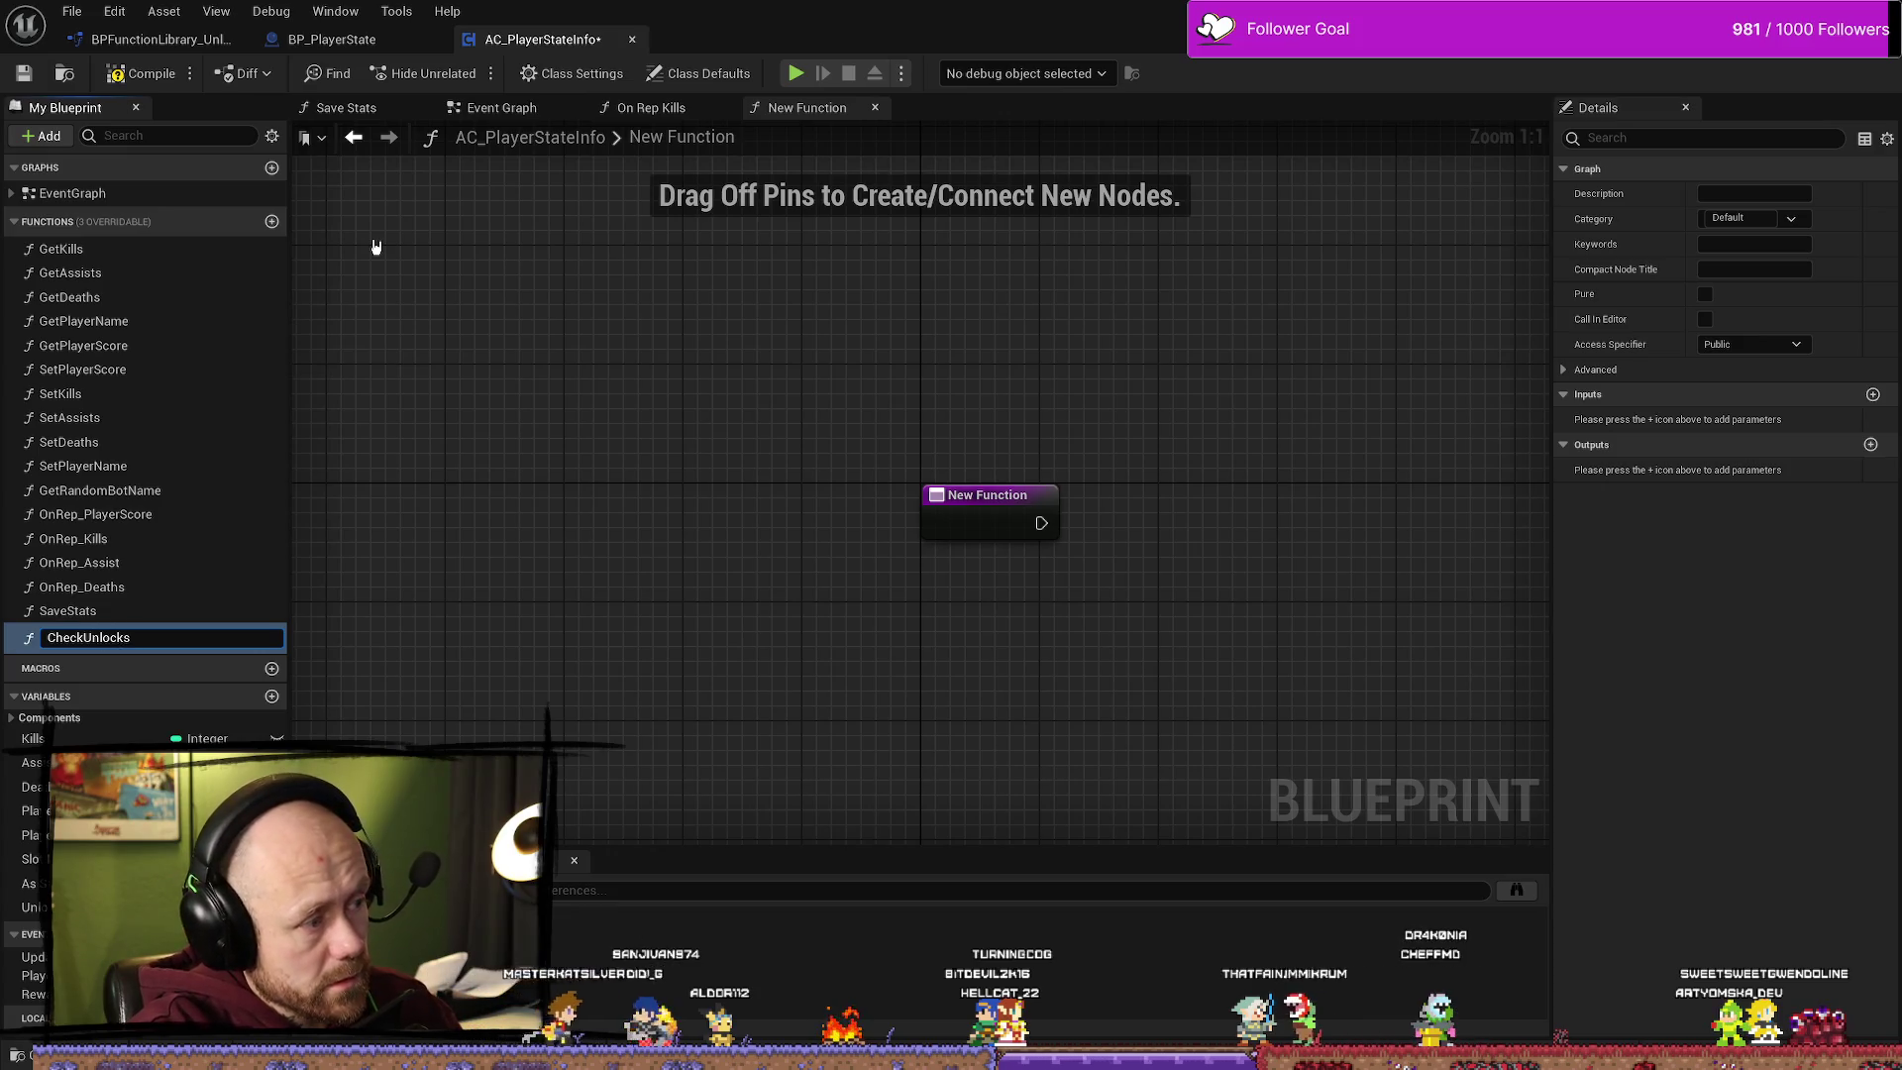
pyautogui.press('Return')
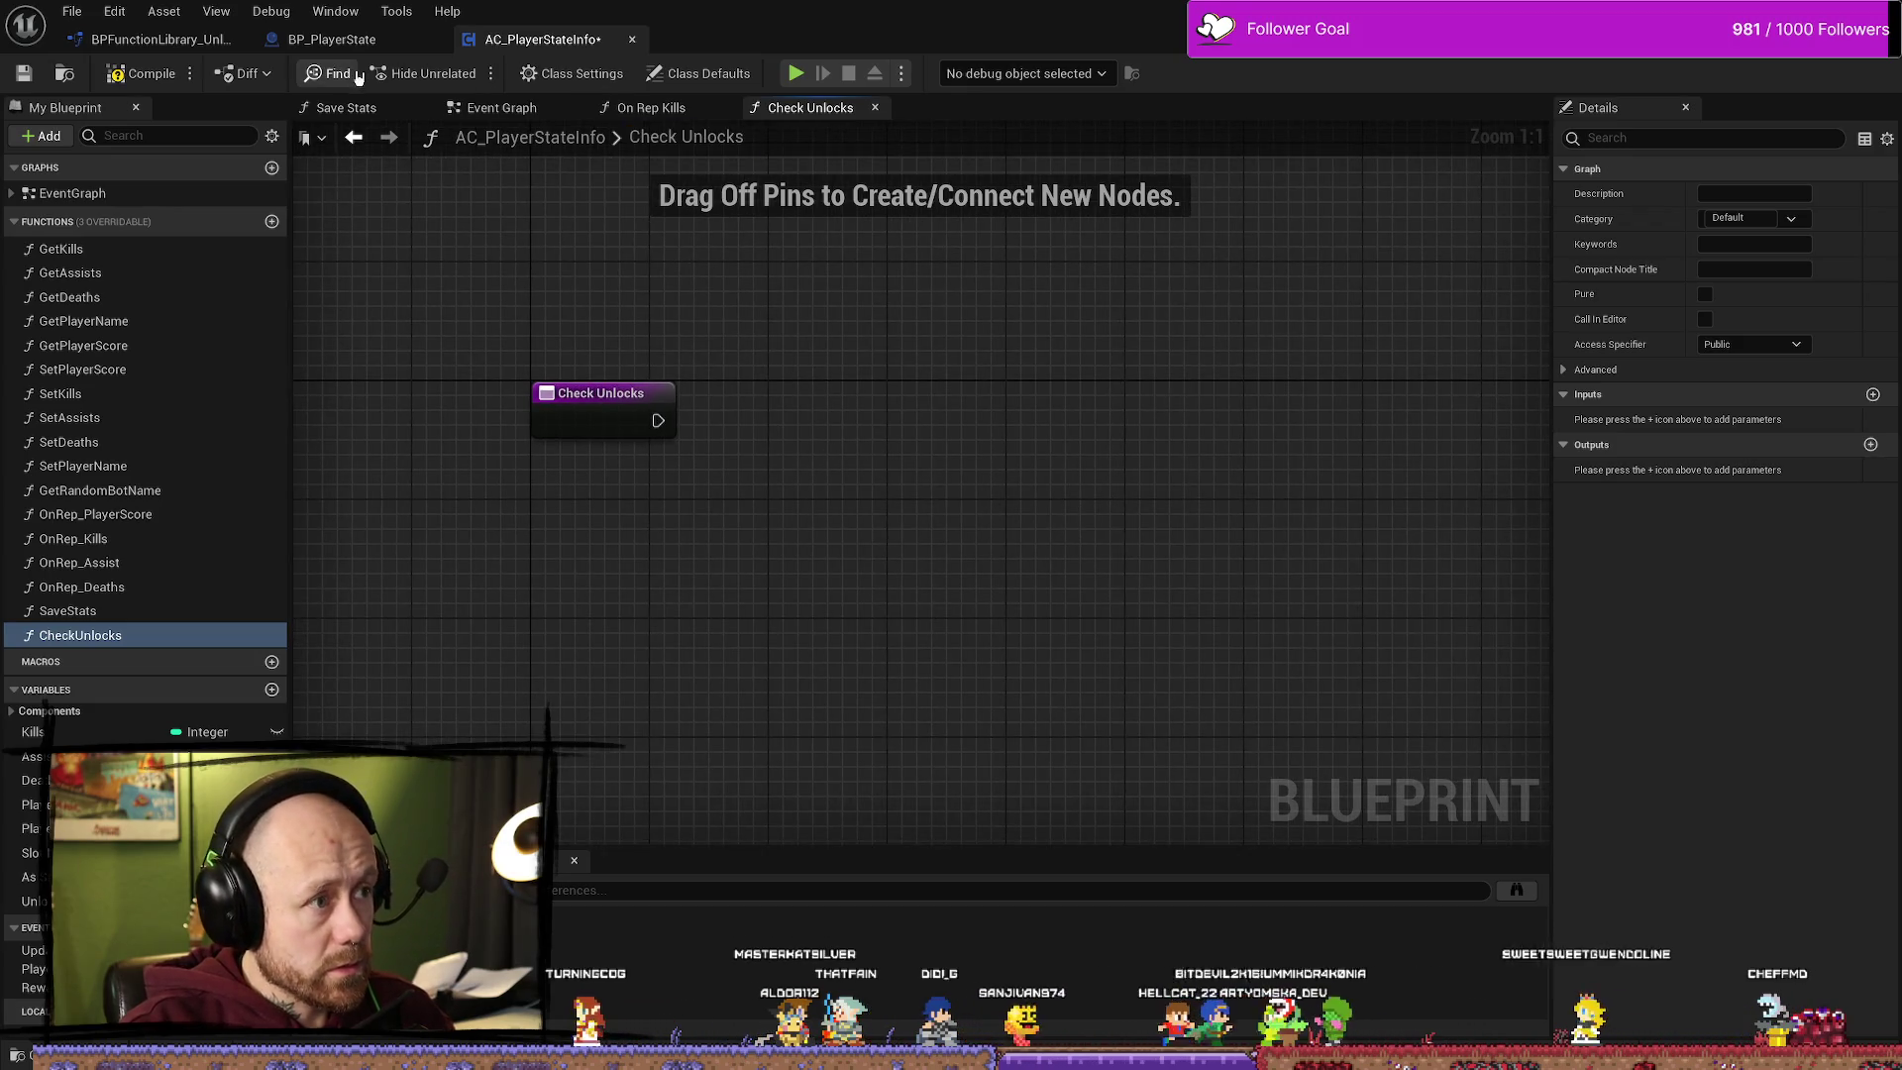
pyautogui.click(158, 39)
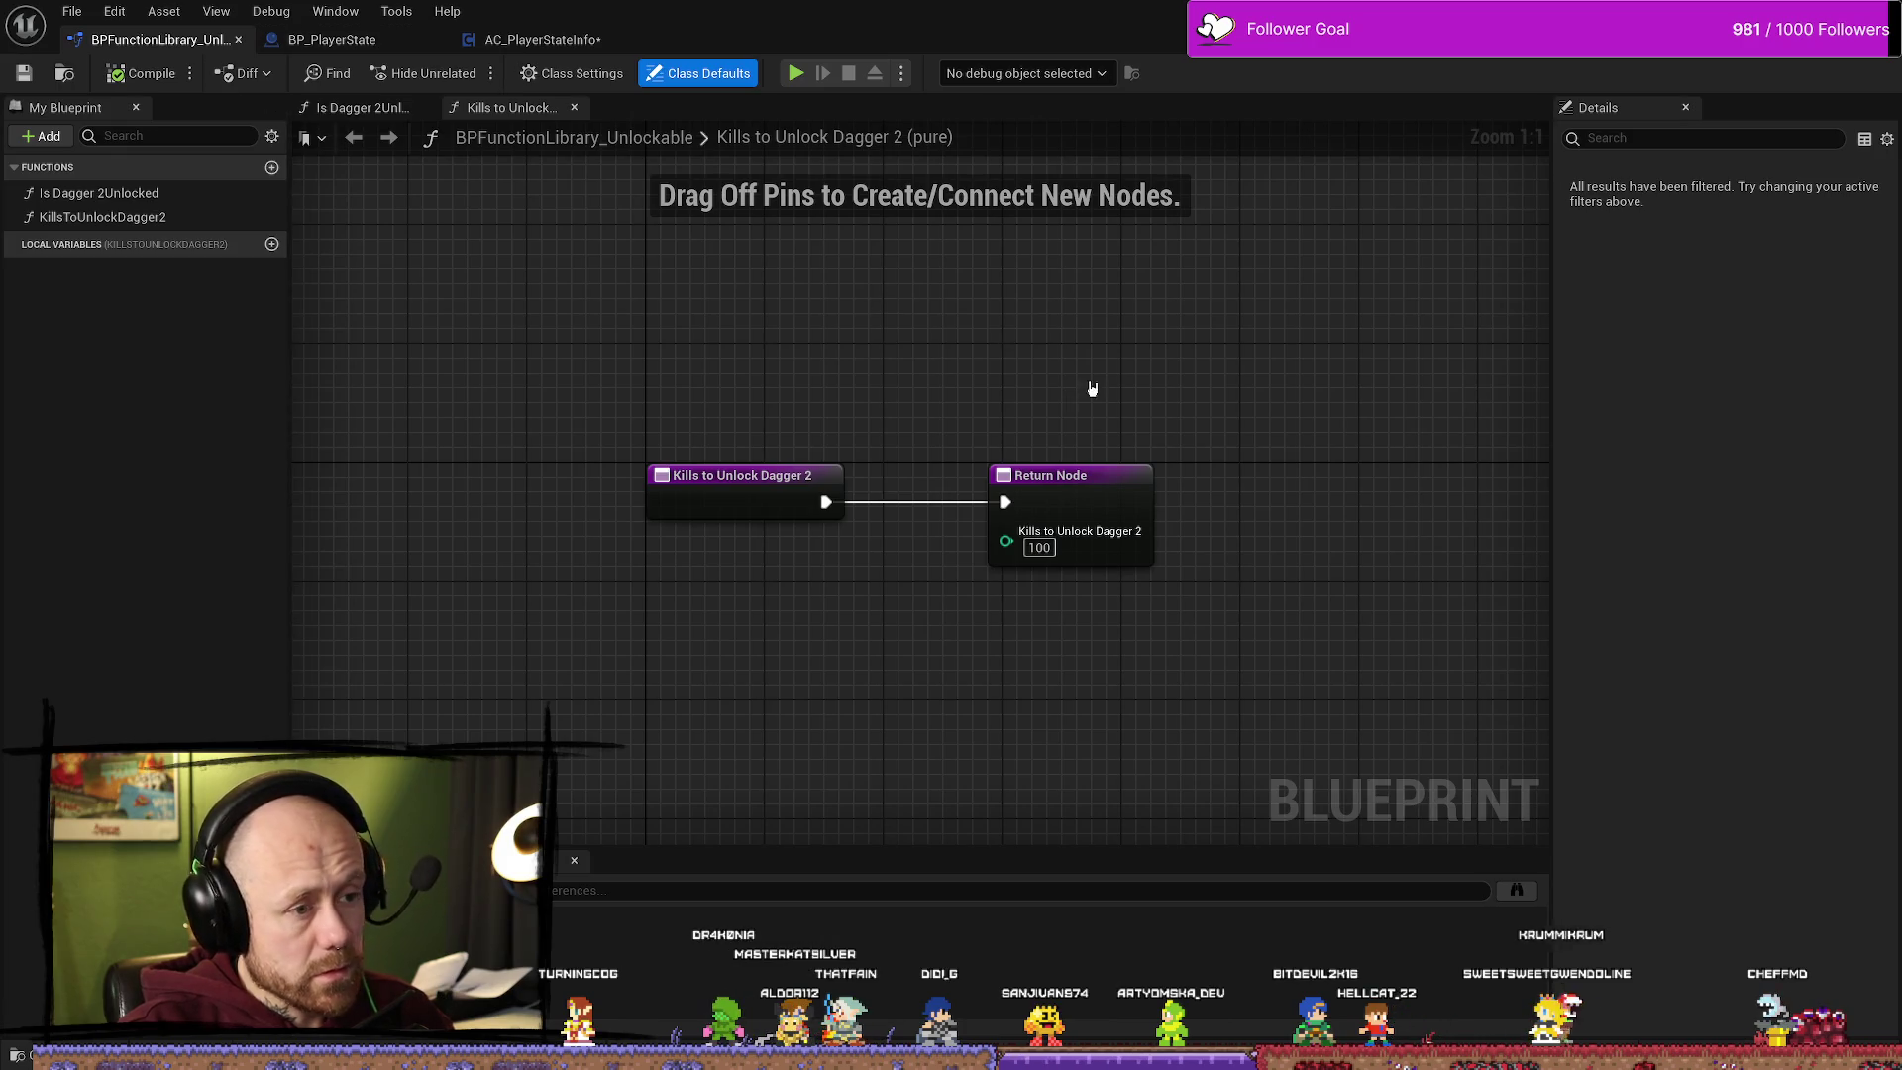
# Step: Close BP_PlayerState's Construction Script graph and the BP_PlayerState blueprint
pyautogui.click(326, 40)
pyautogui.click(540, 38)
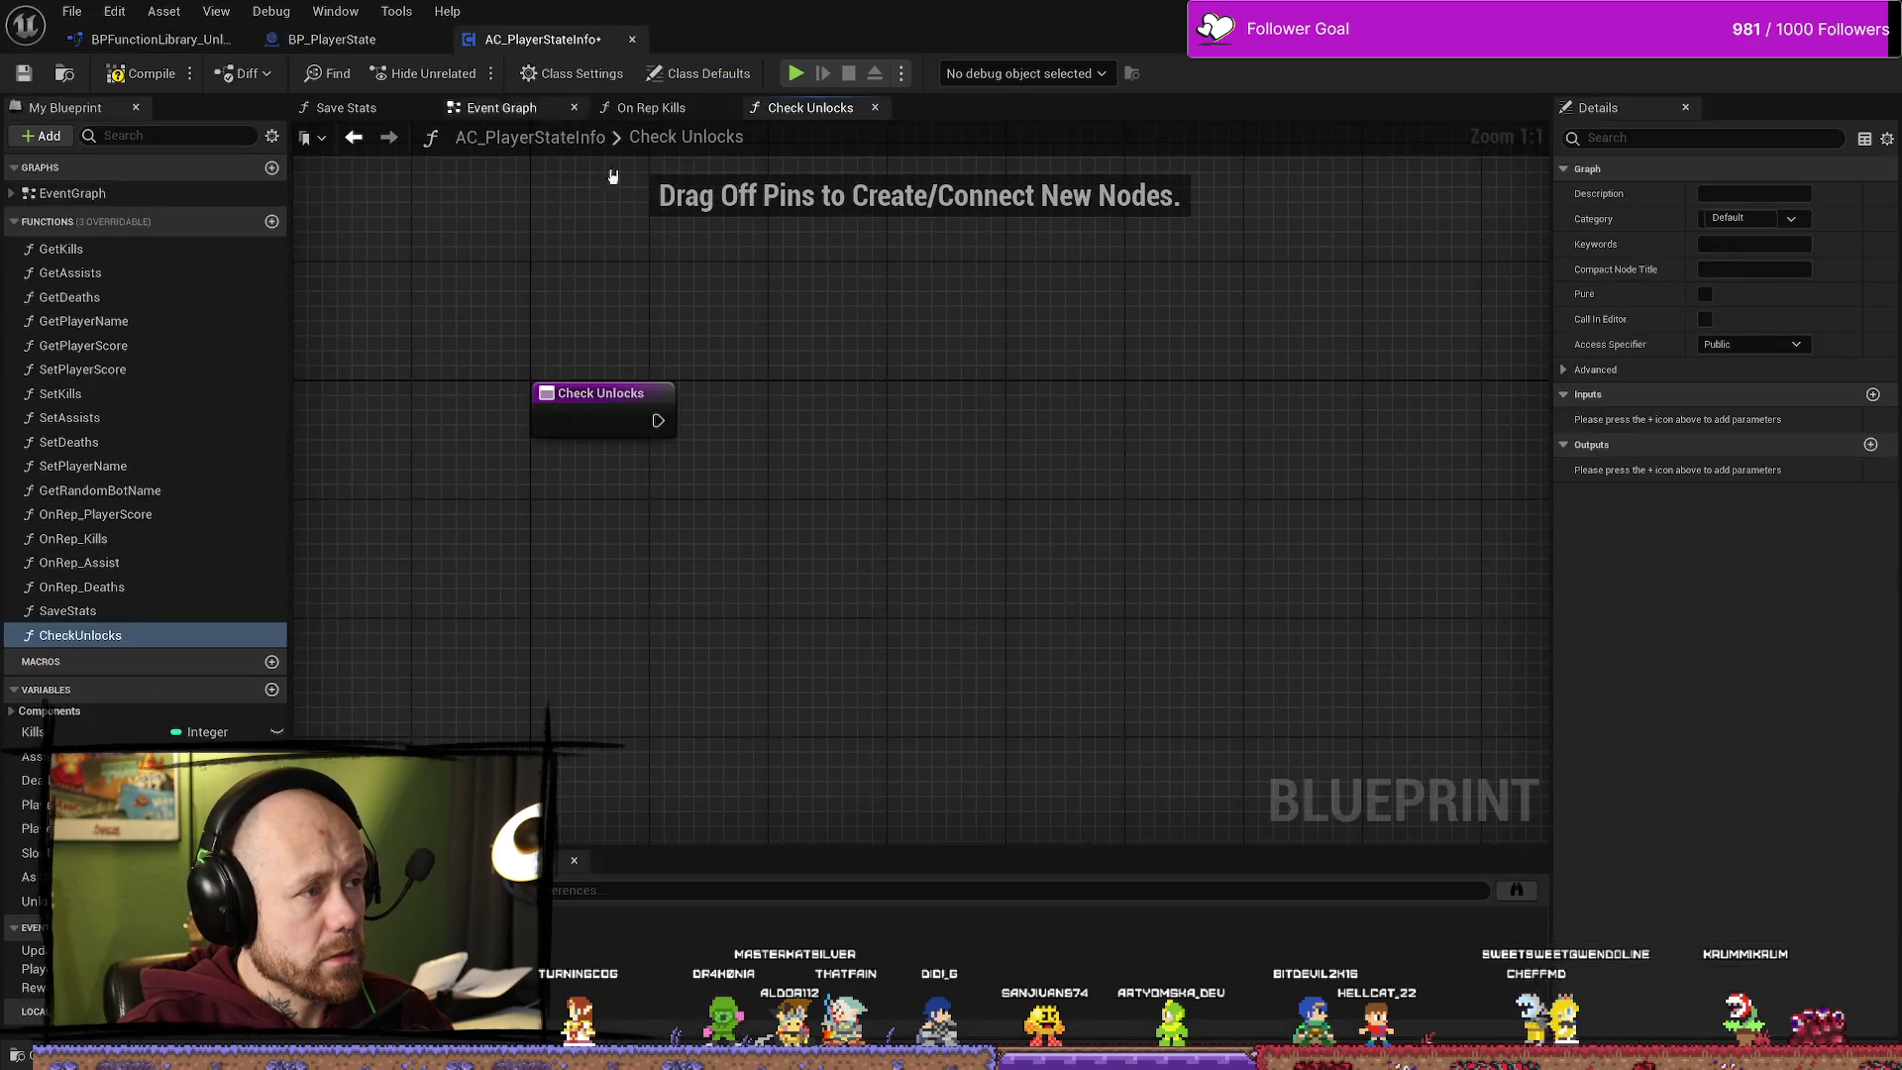
pyautogui.click(332, 39)
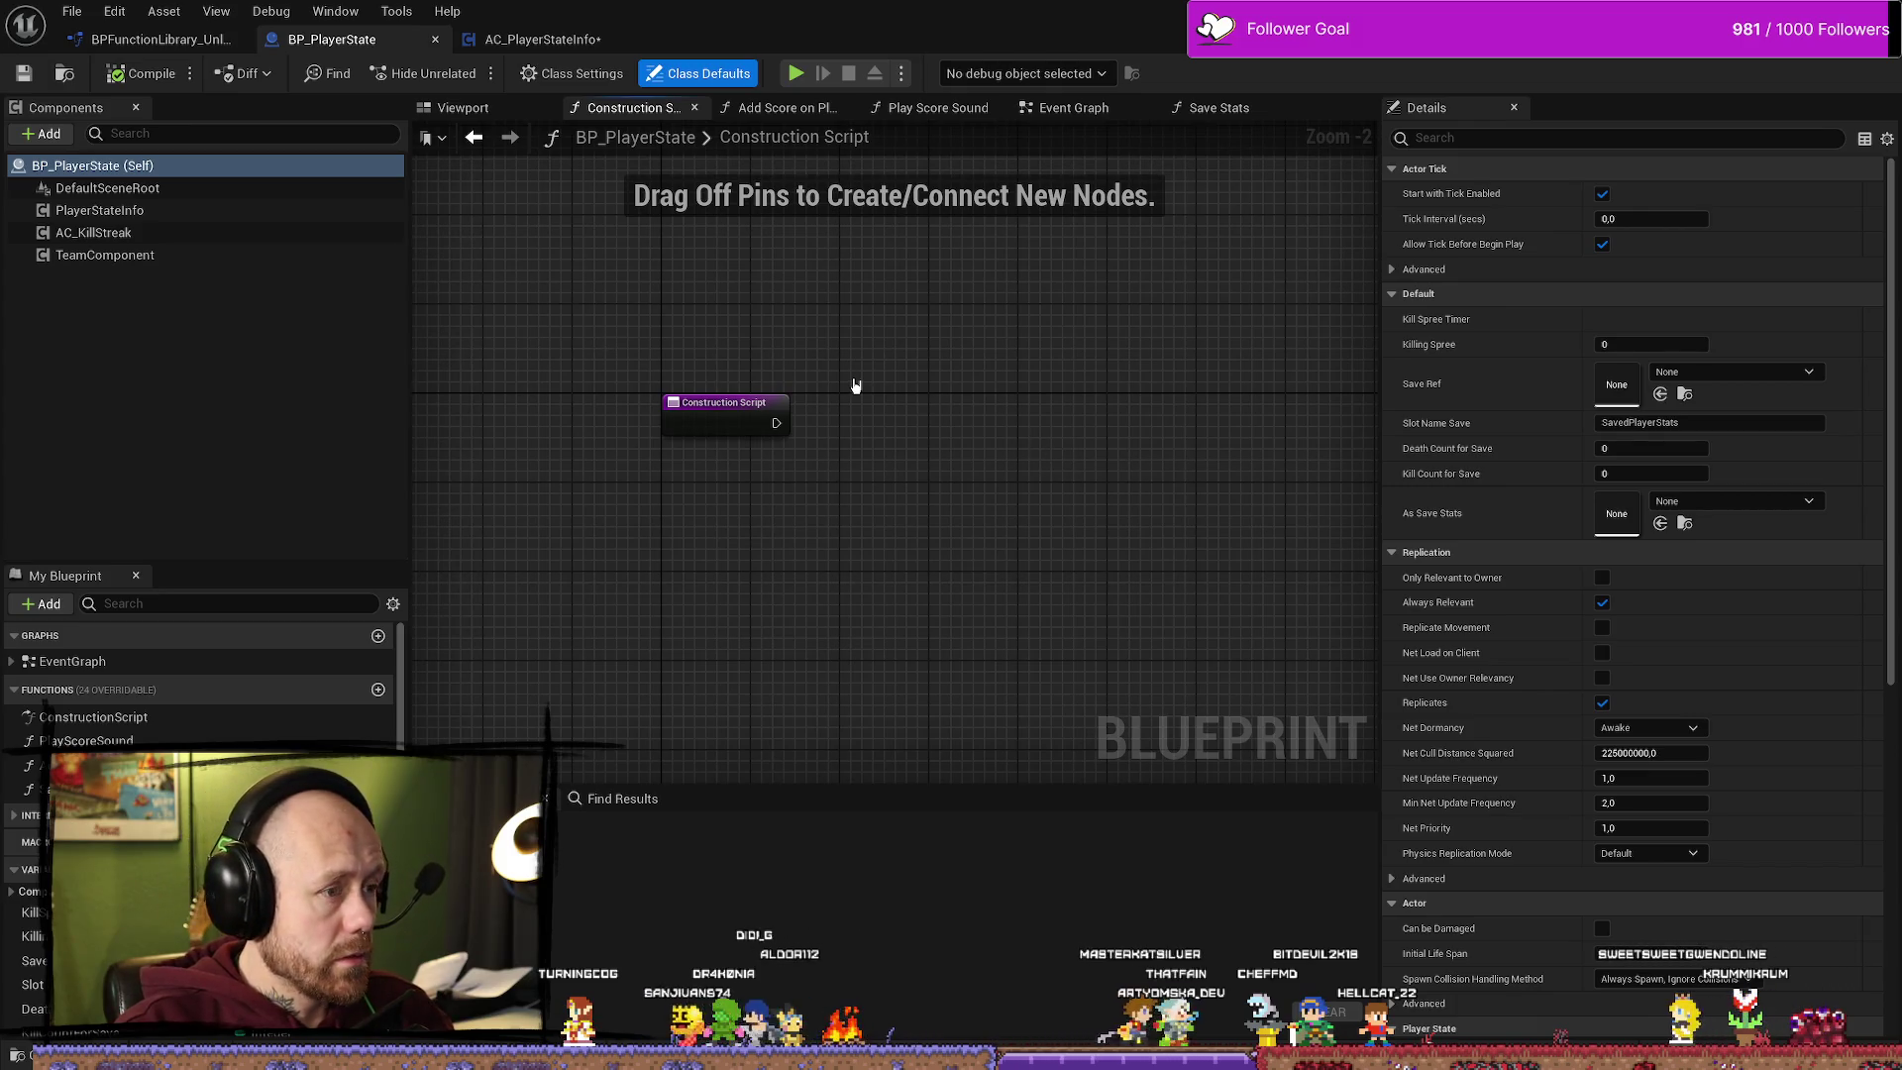
pyautogui.moveTo(763, 314); pyautogui.dragTo(729, 334)
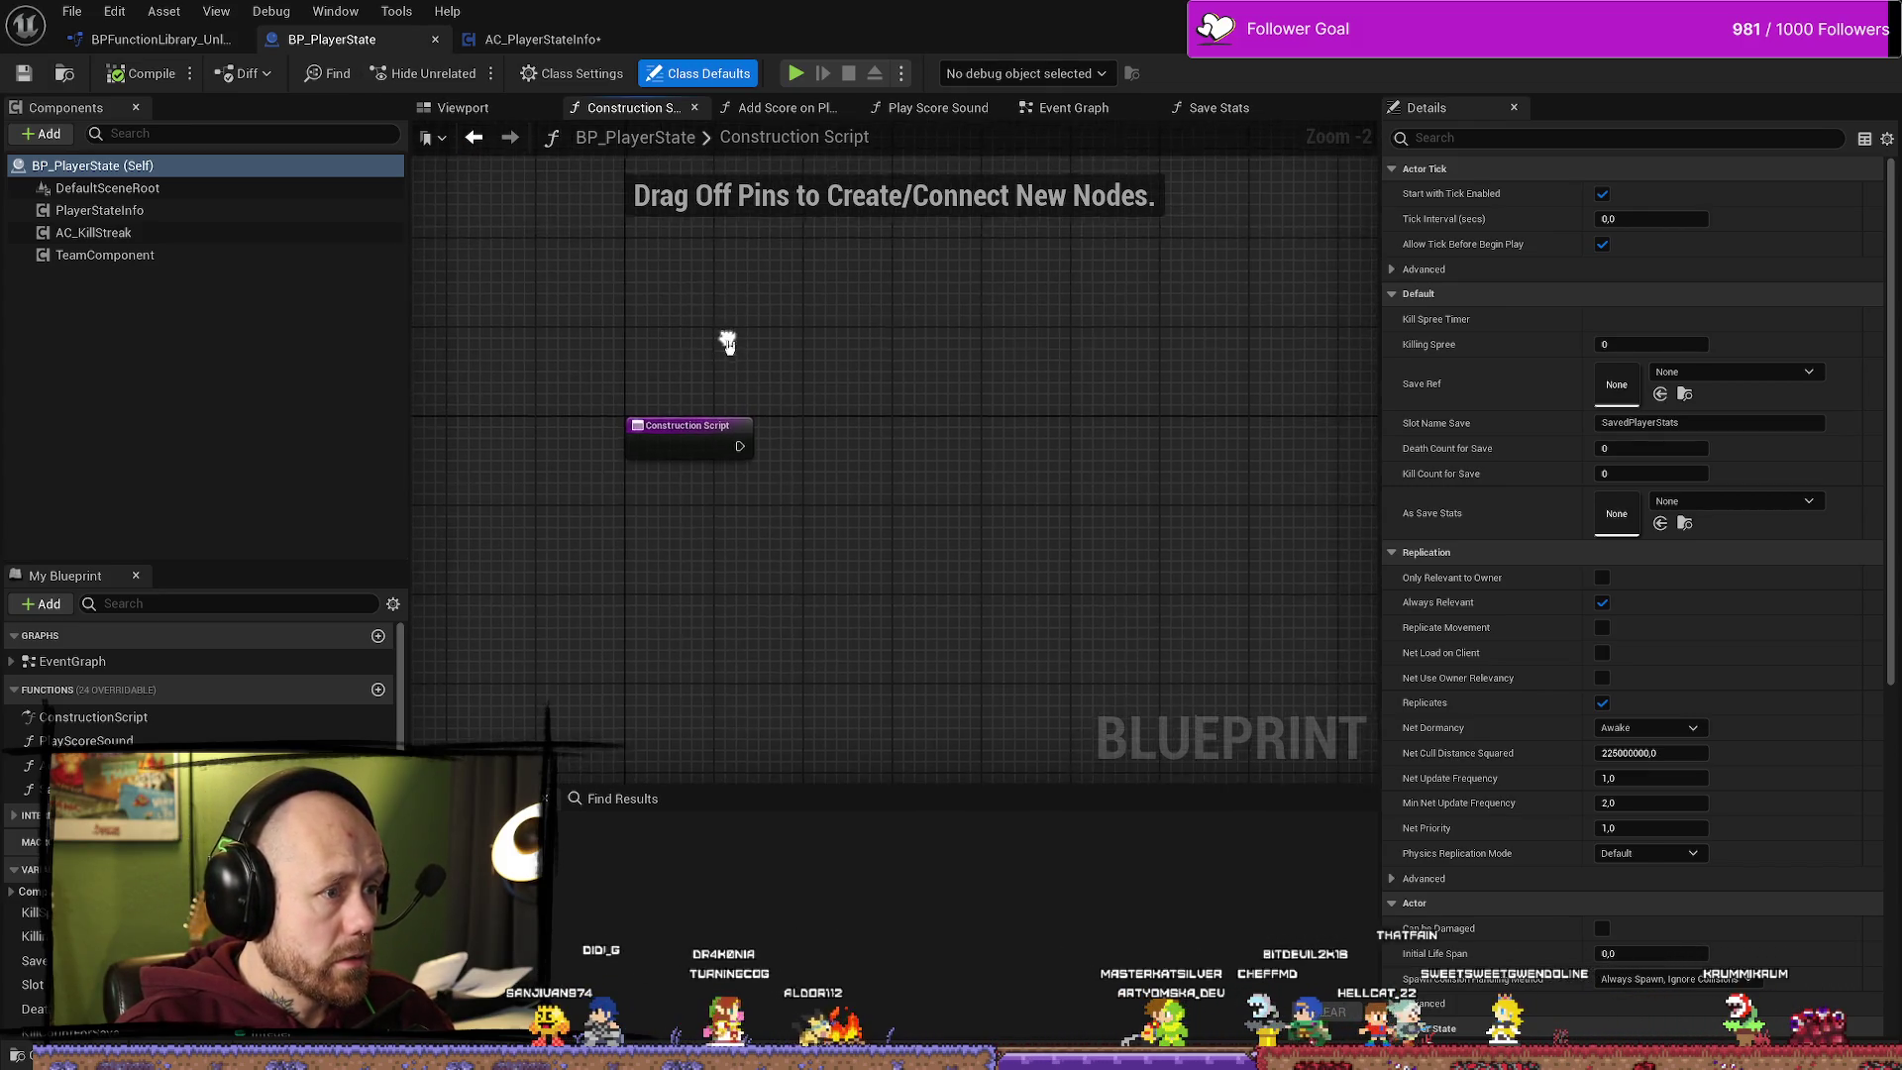
pyautogui.scroll(1, 693, 372)
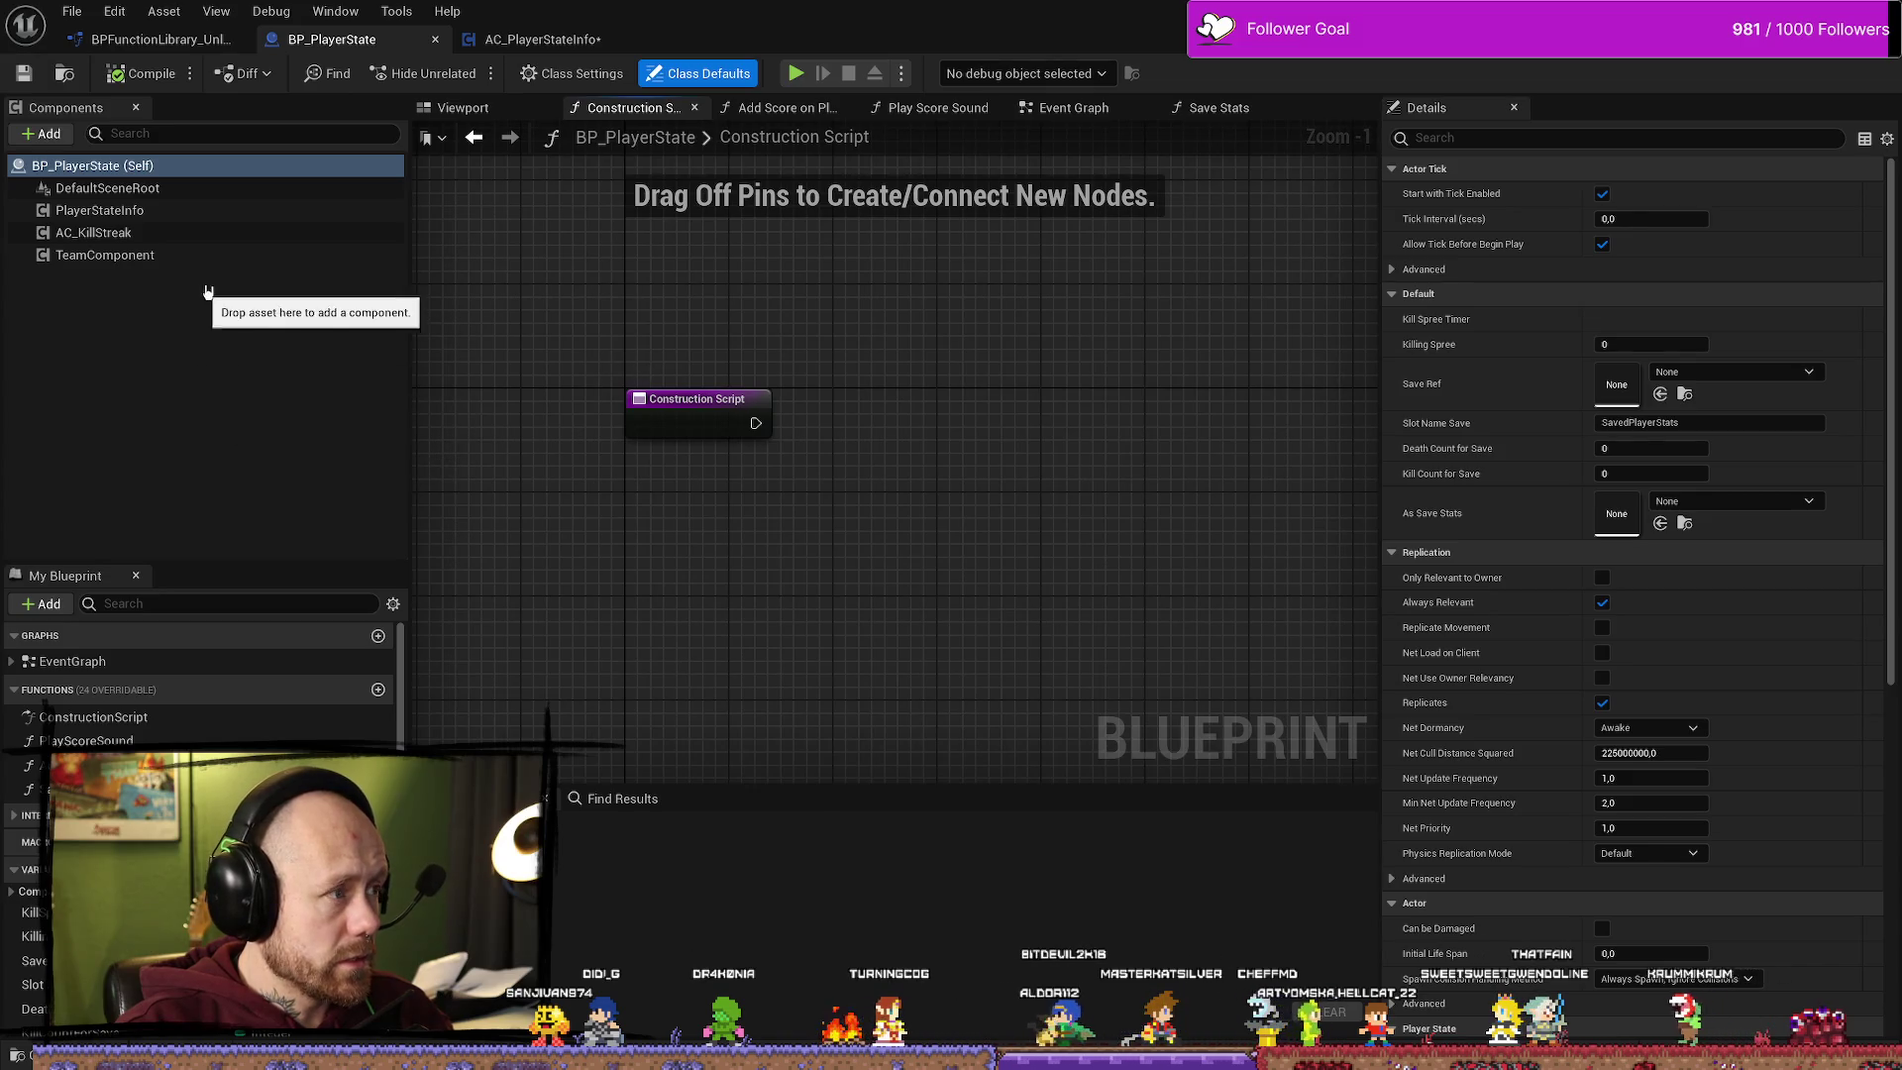
pyautogui.scroll(-2, 822, 421)
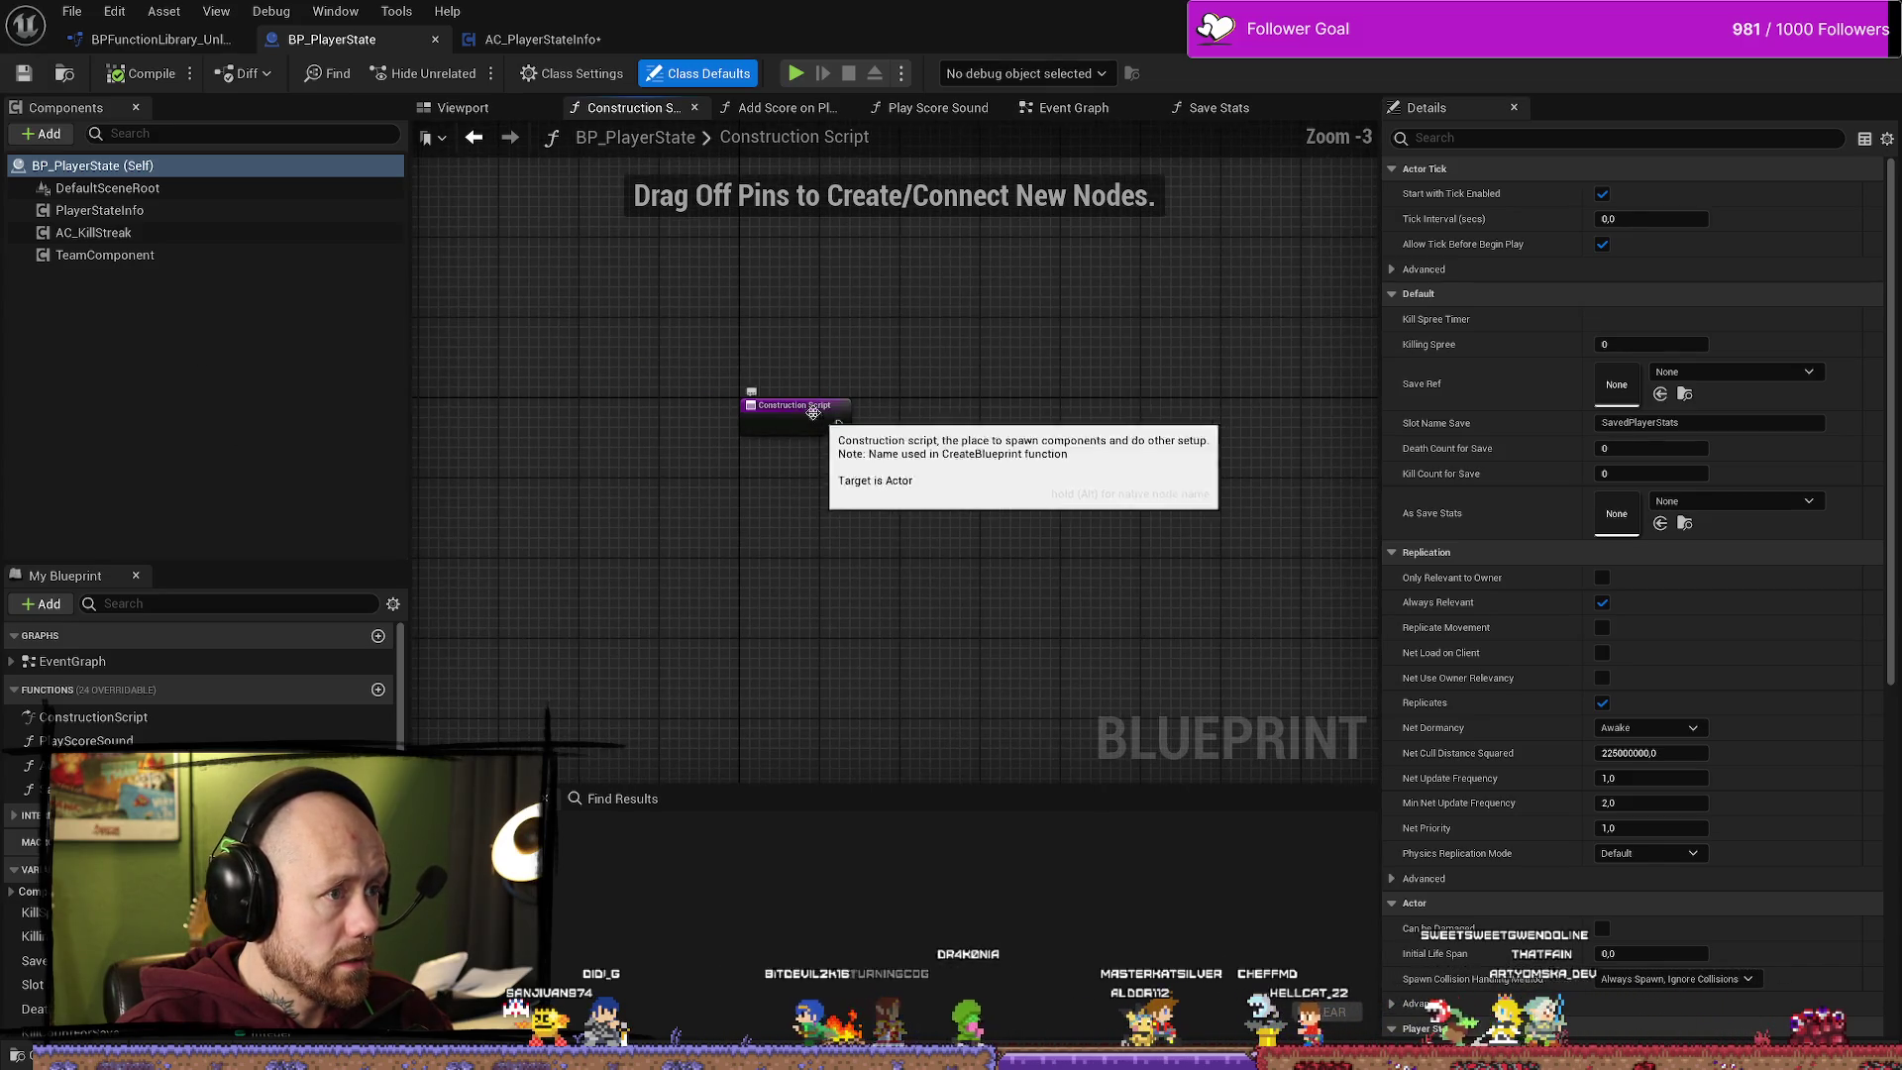
pyautogui.click(695, 107)
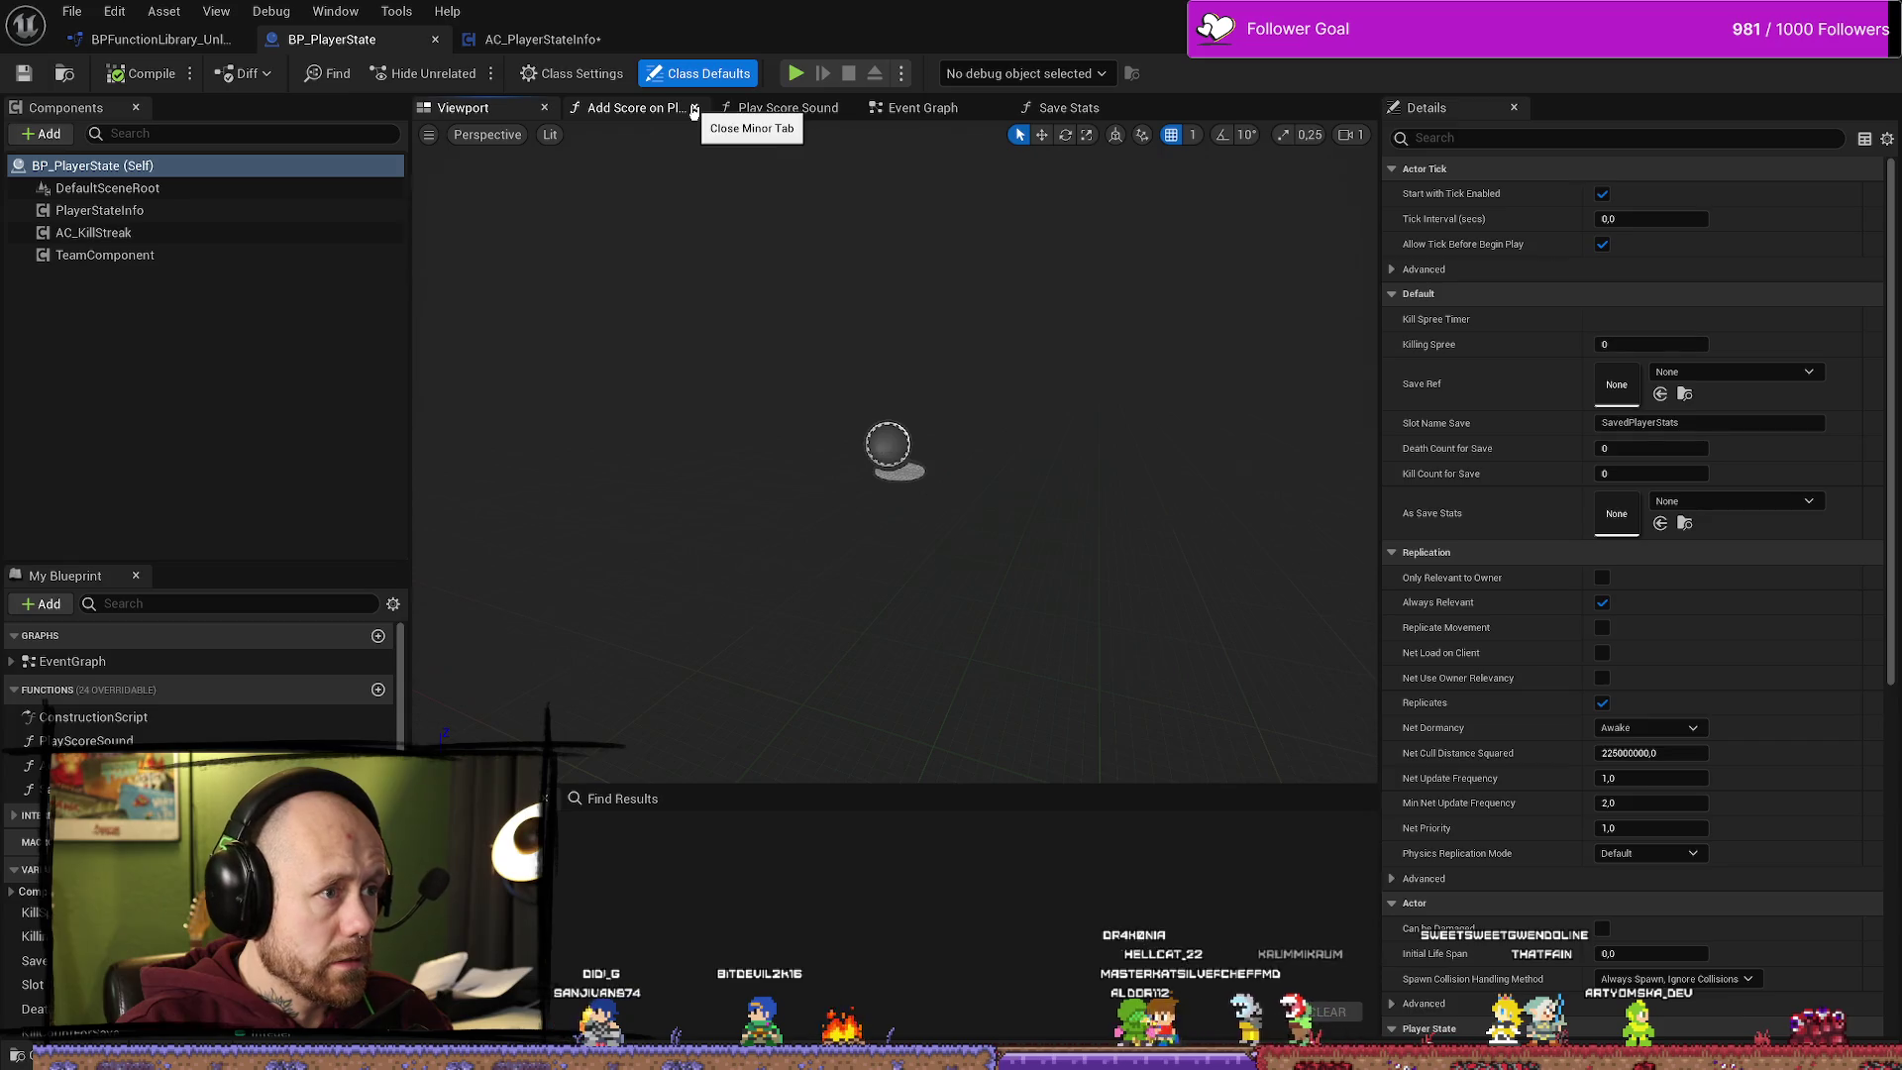
pyautogui.click(435, 40)
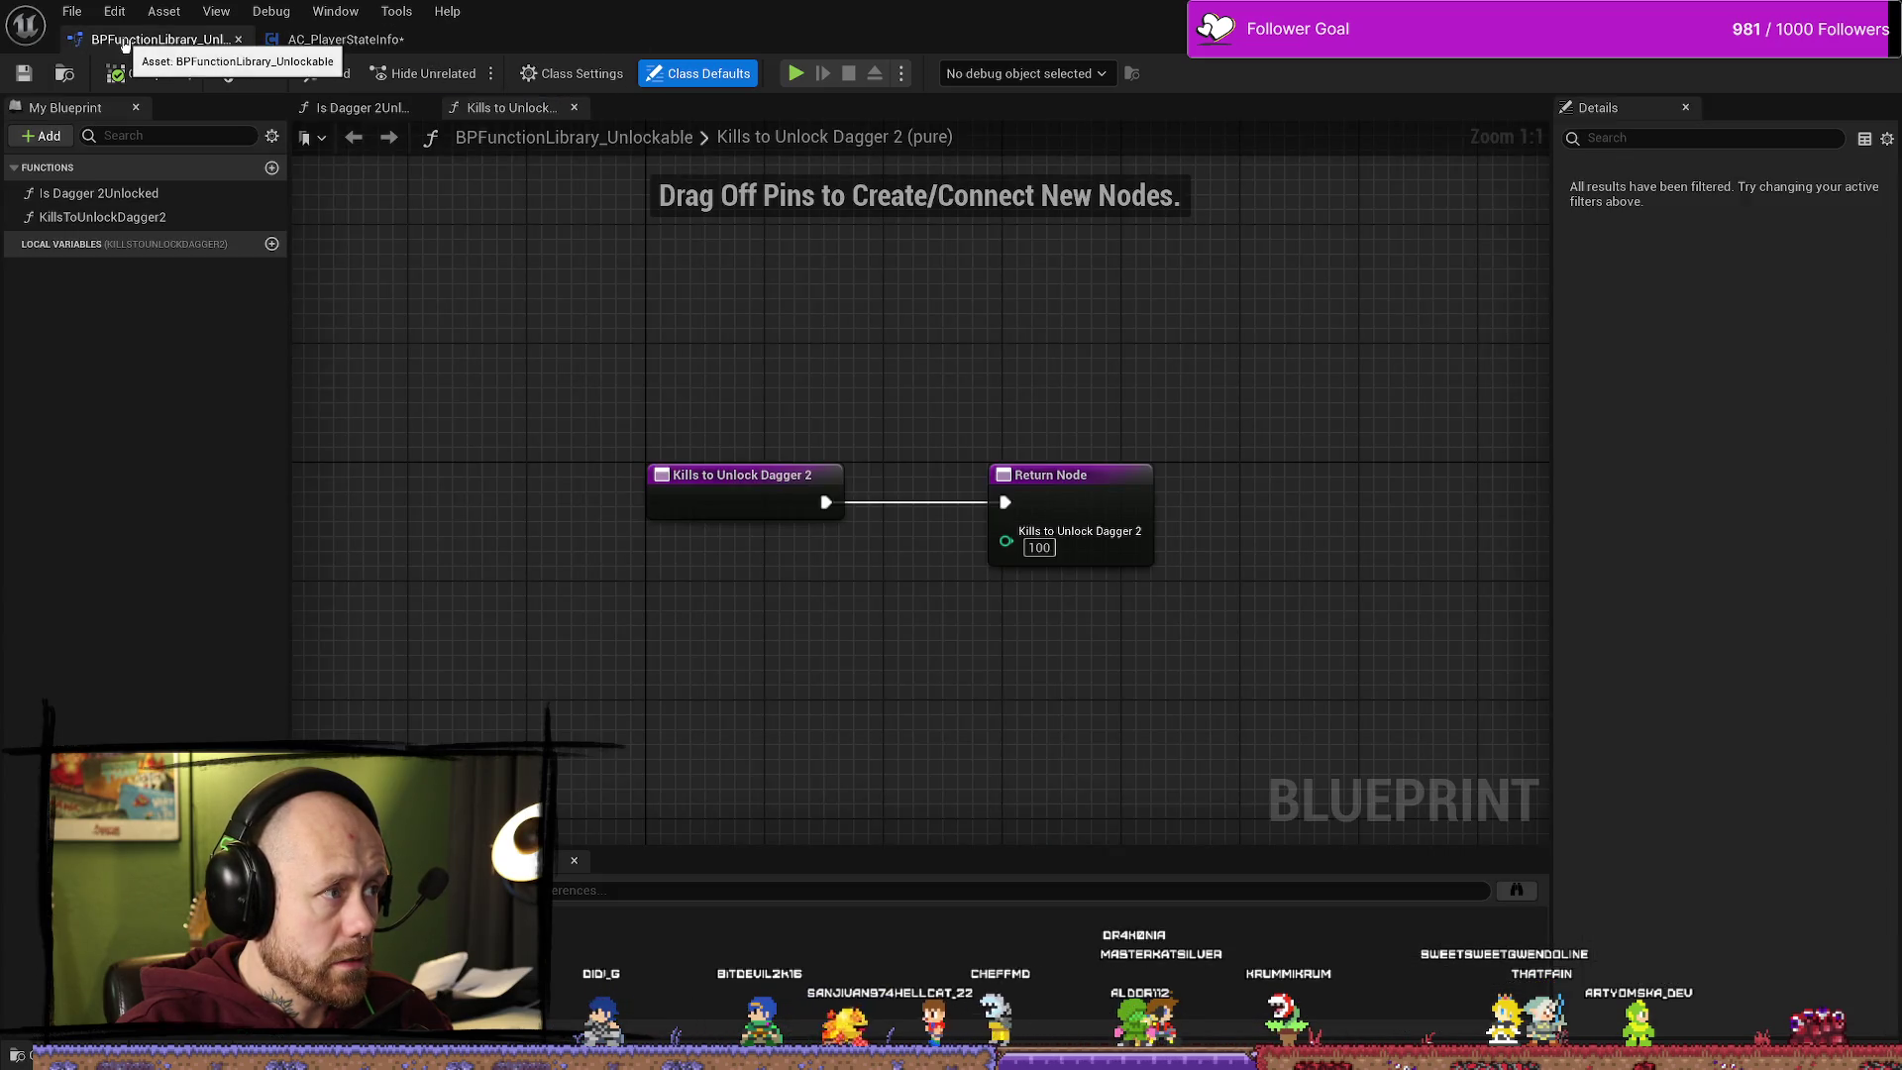
# Step: In AC_PlayerStateInfo, inspect UnlockDagger2 and Save Stats, then open the OnRep_Kills function graph
pyautogui.click(327, 40)
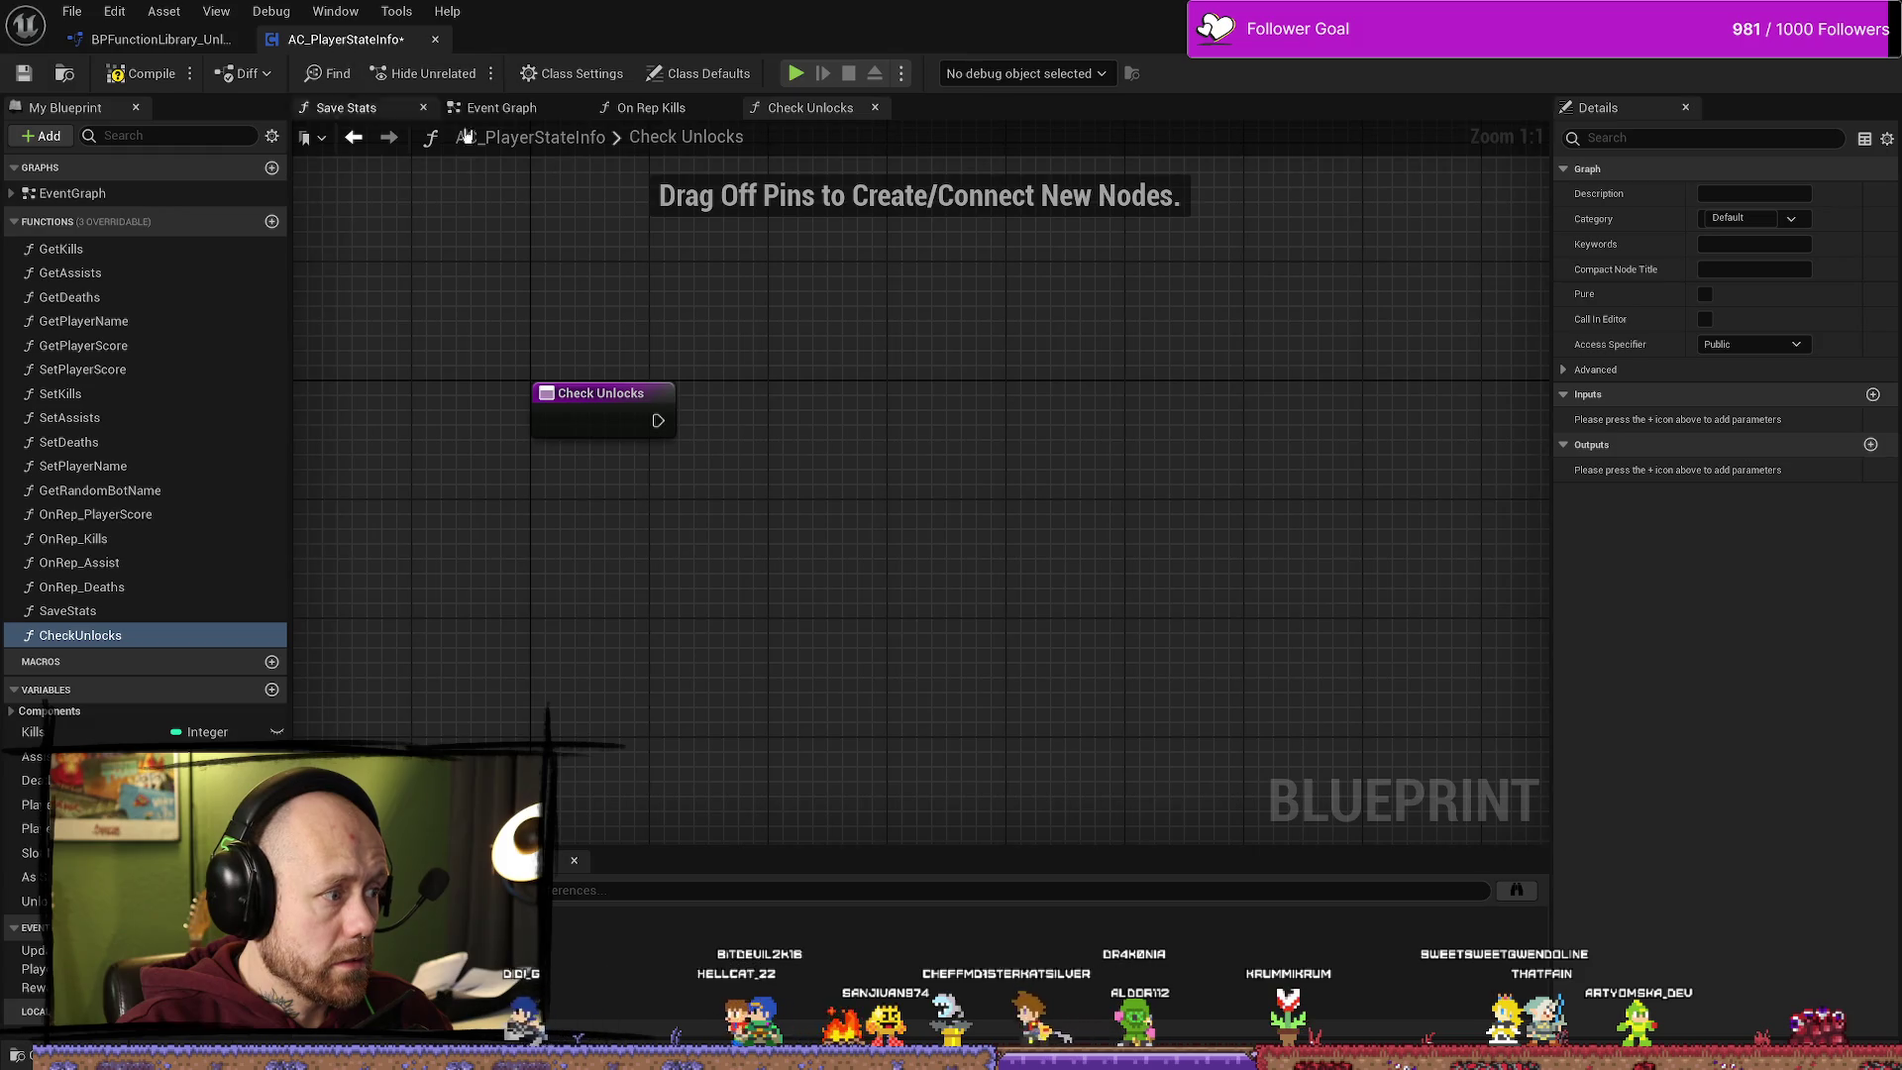
pyautogui.scroll(-2, 731, 366)
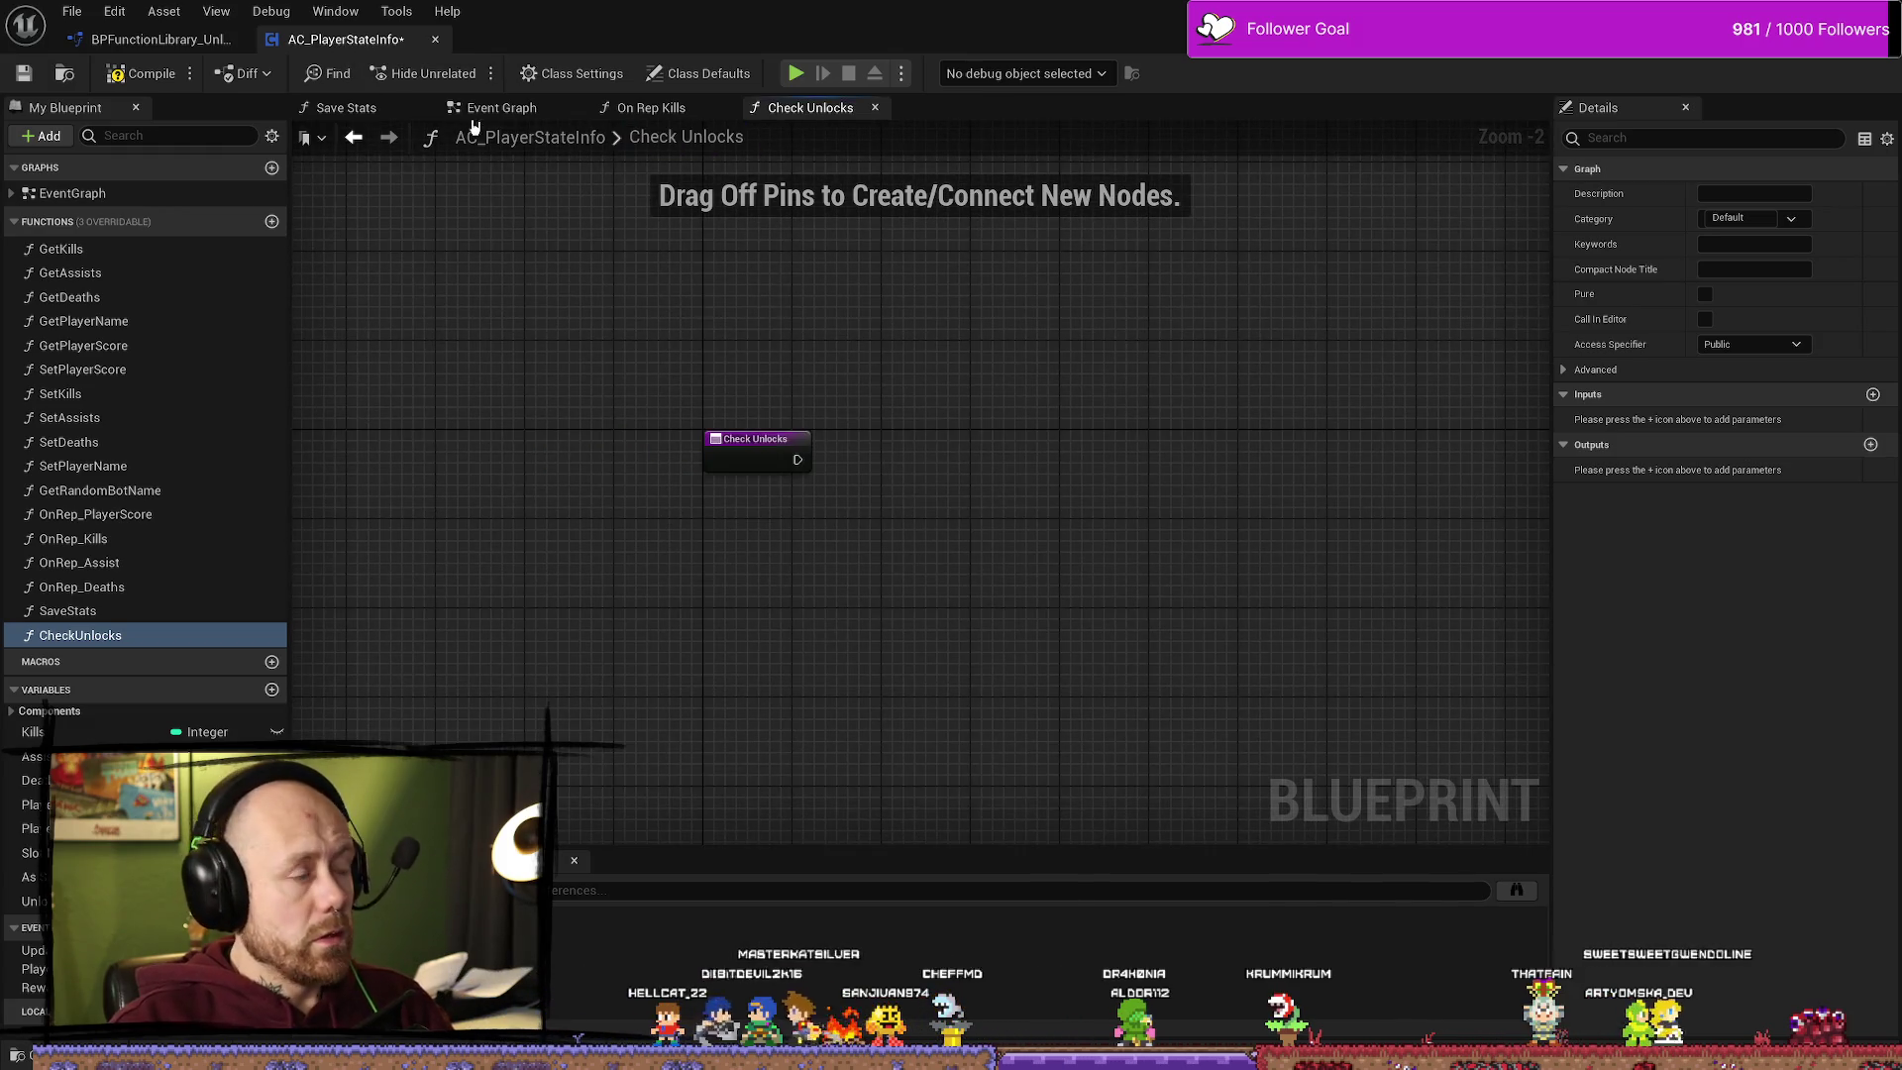
pyautogui.moveTo(476, 108); pyautogui.dragTo(644, 109)
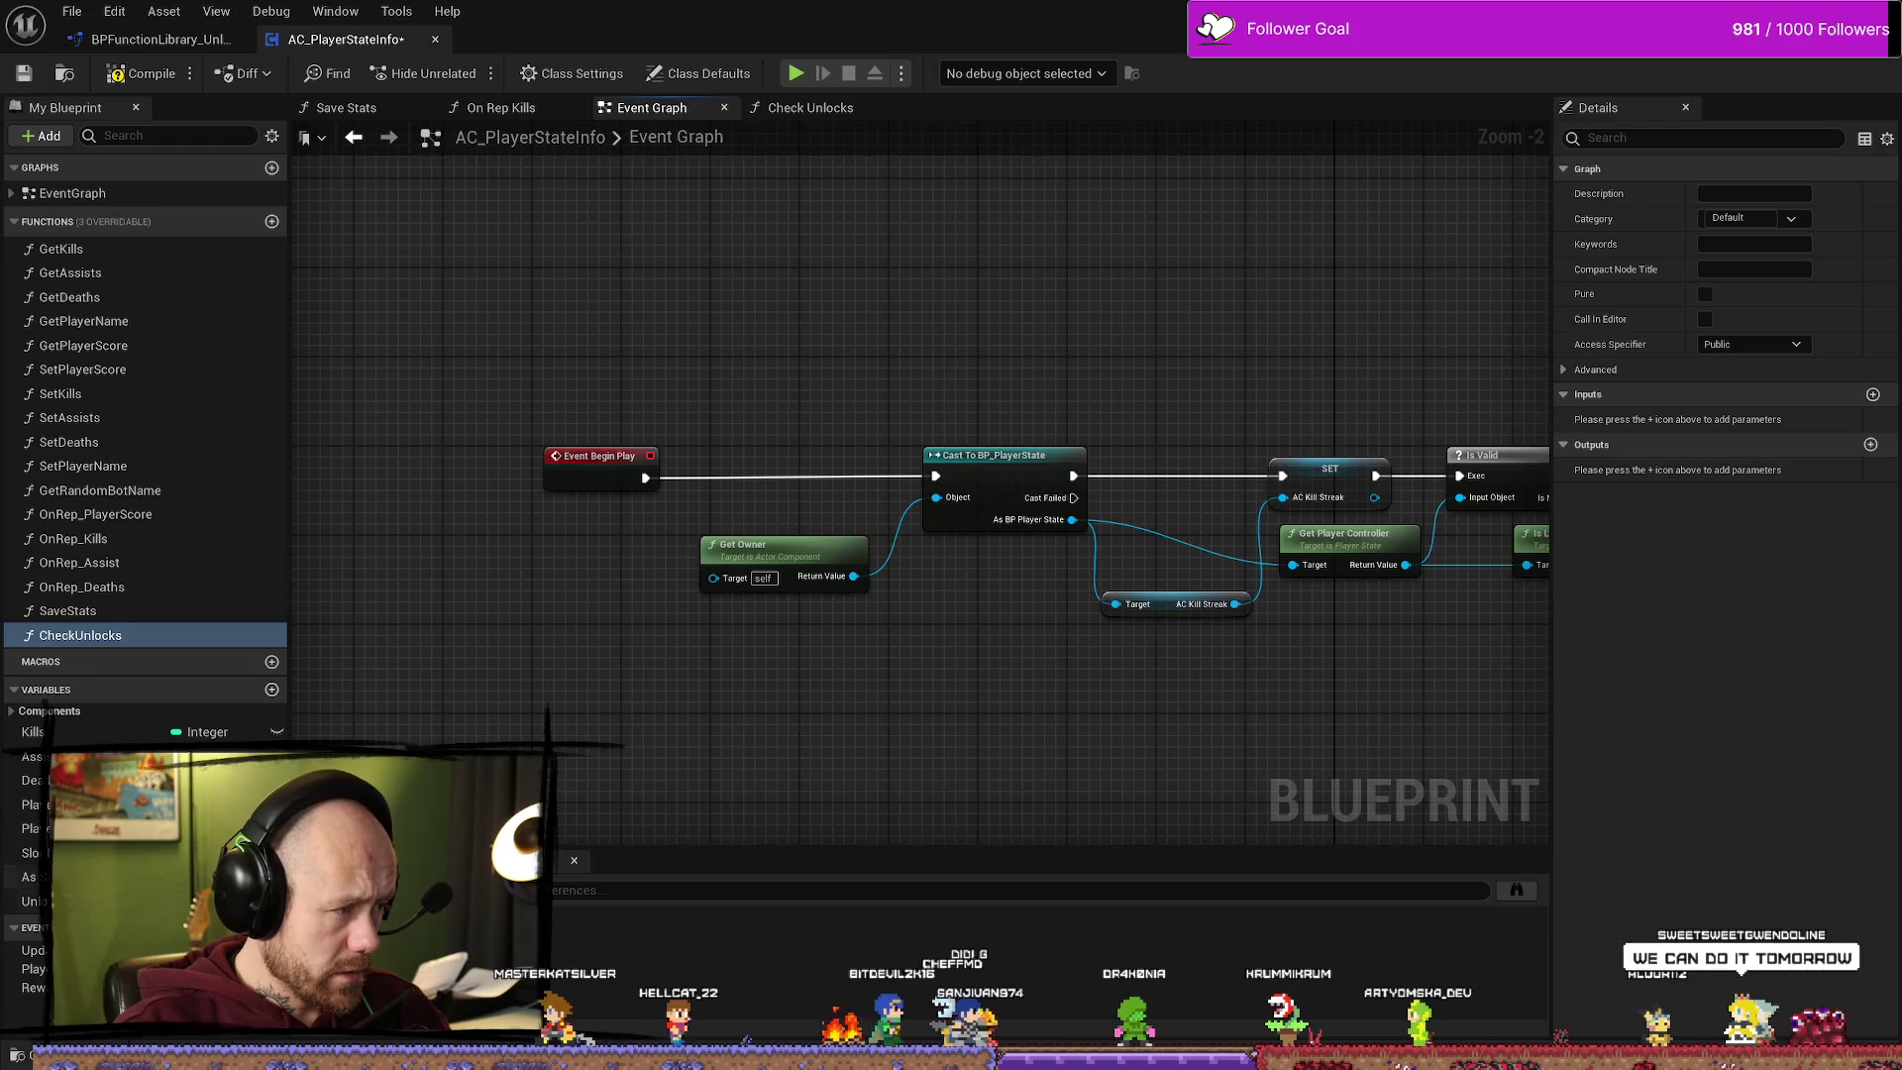
pyautogui.click(33, 900)
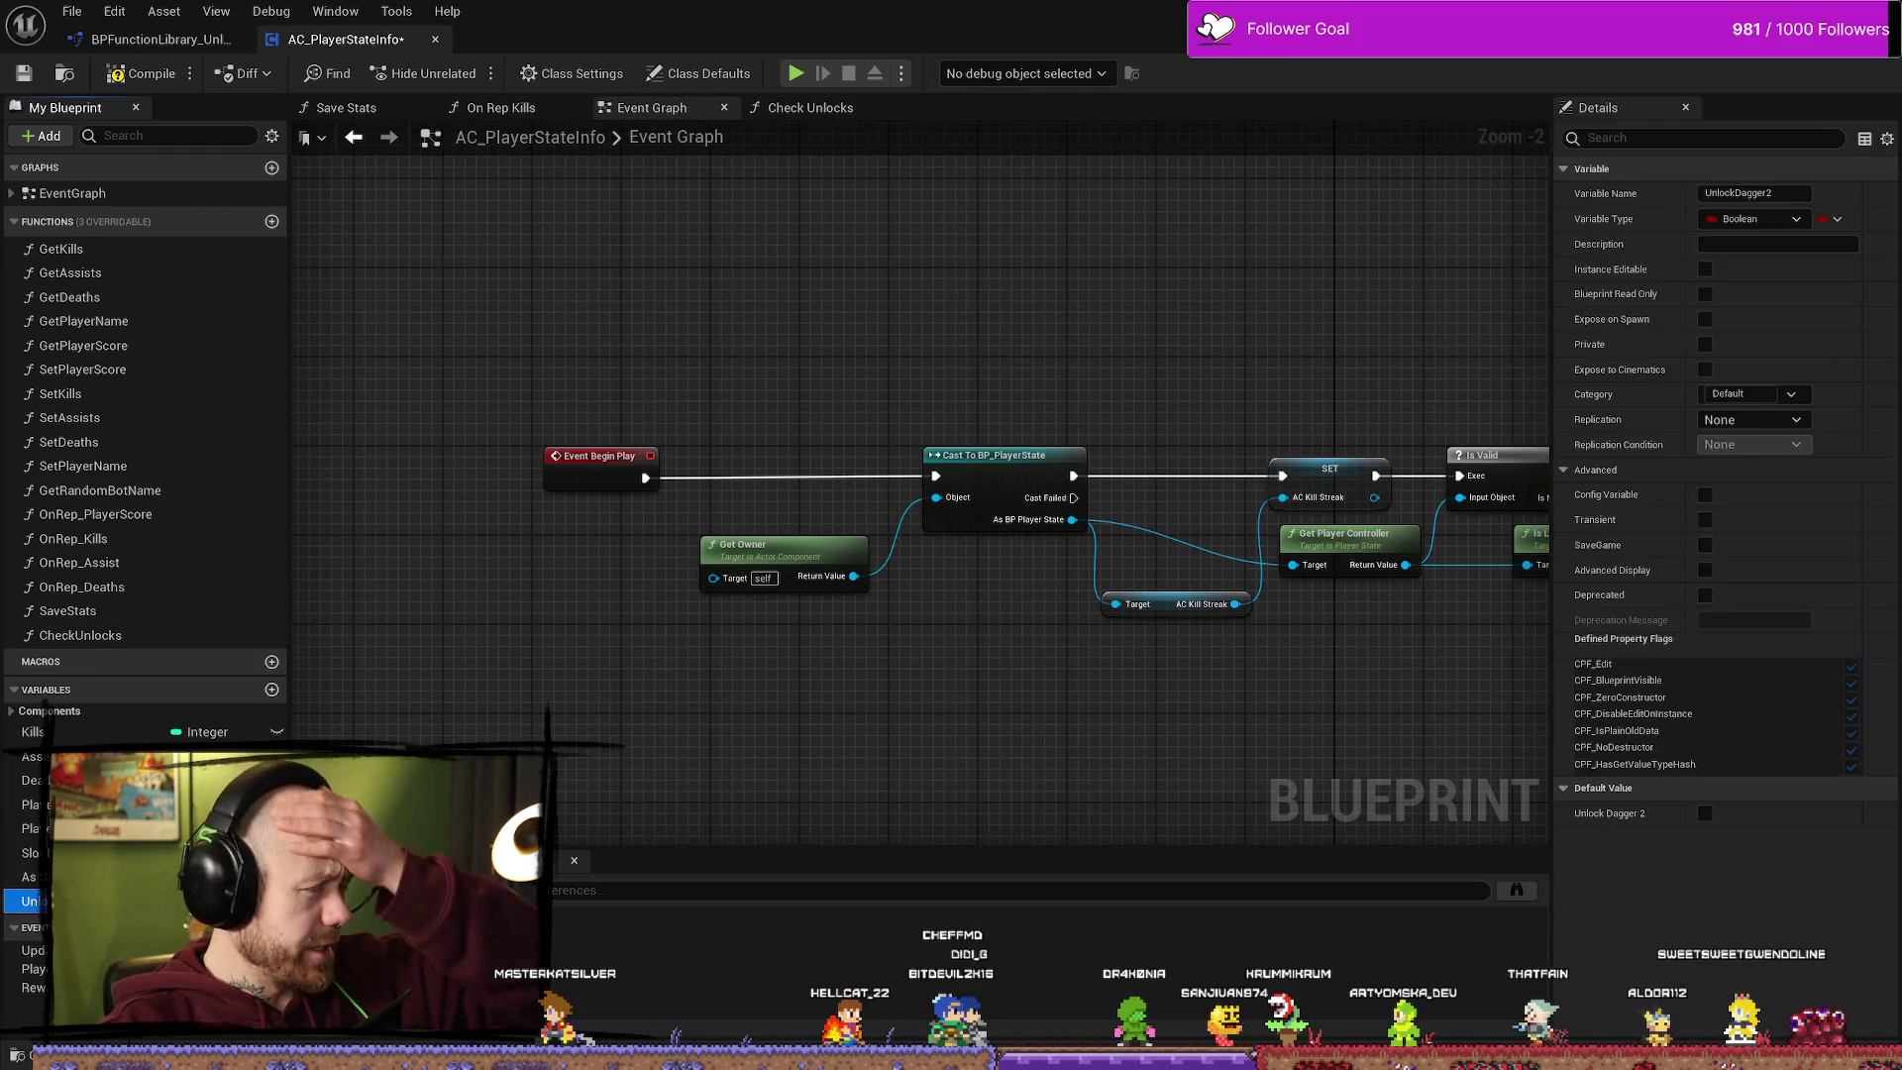
pyautogui.doubleClick(94, 611)
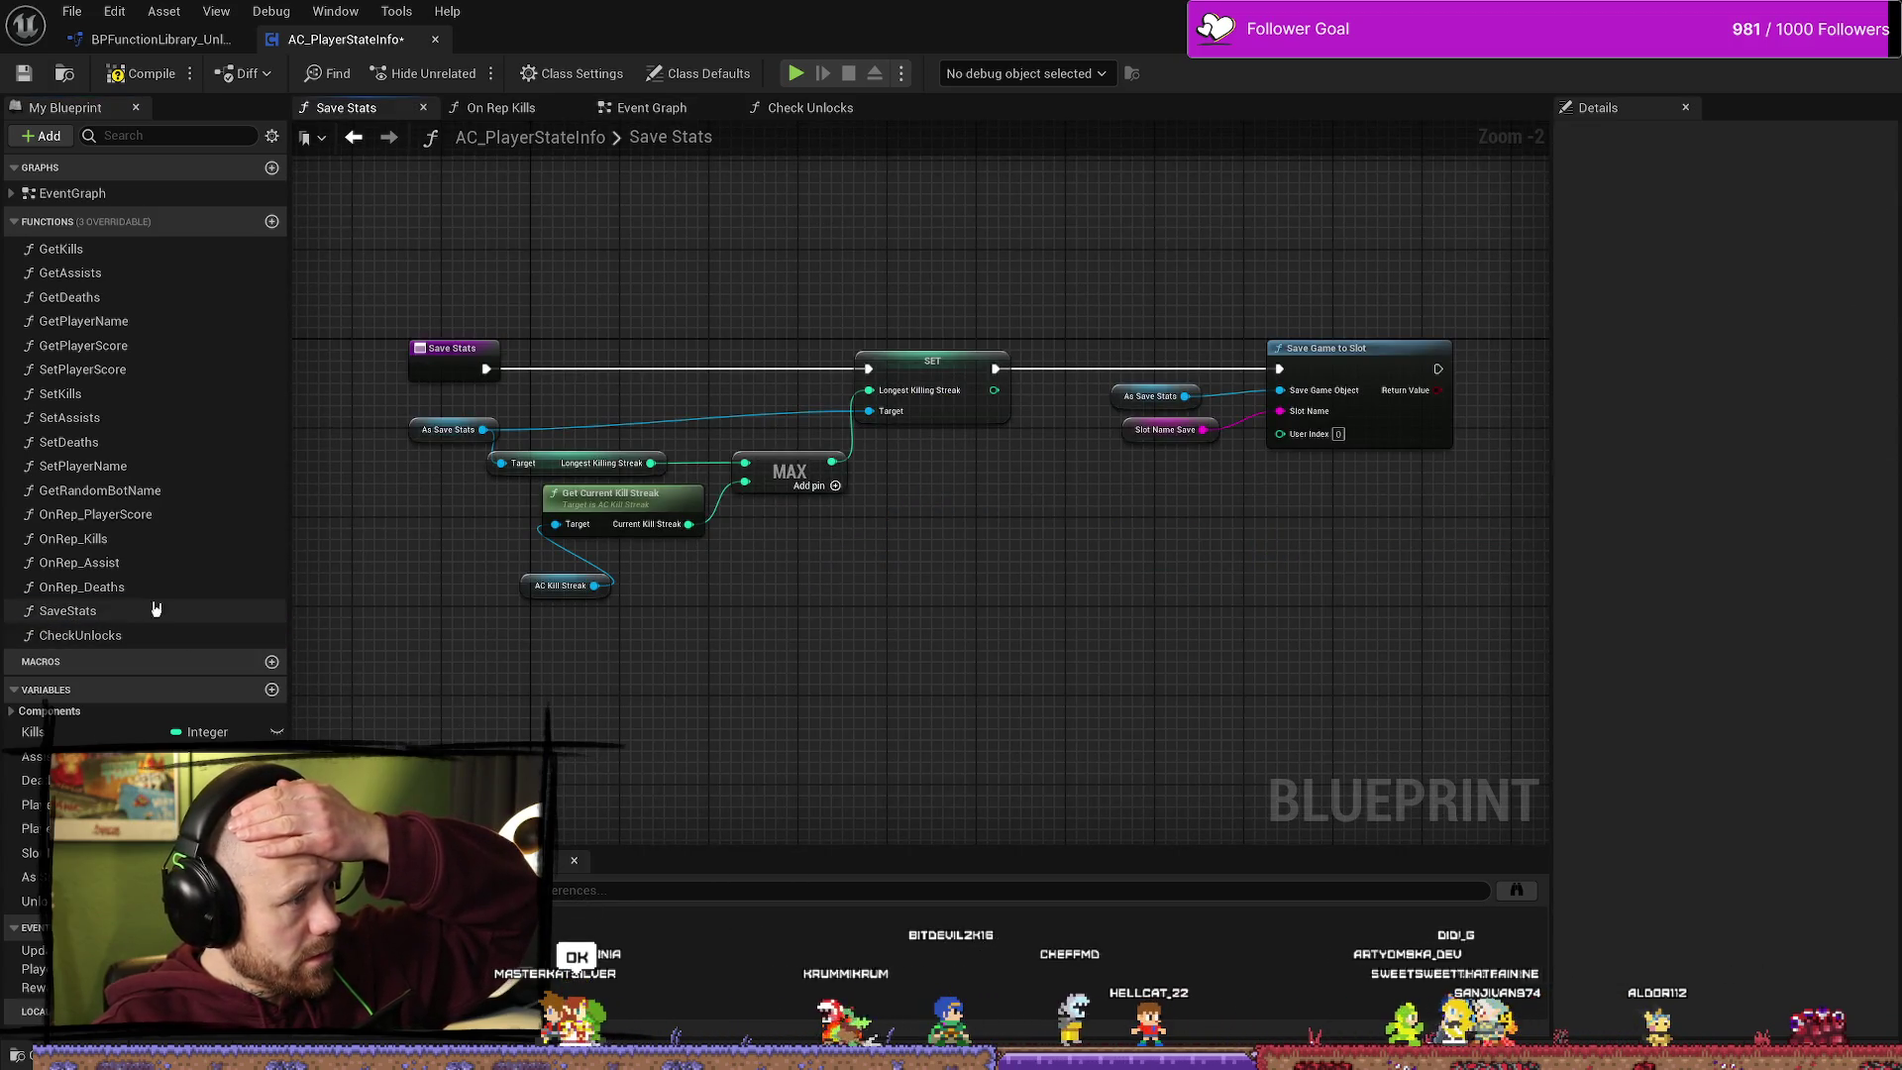
pyautogui.click(116, 543)
pyautogui.doubleClick(116, 543)
pyautogui.scroll(3, 1358, 608)
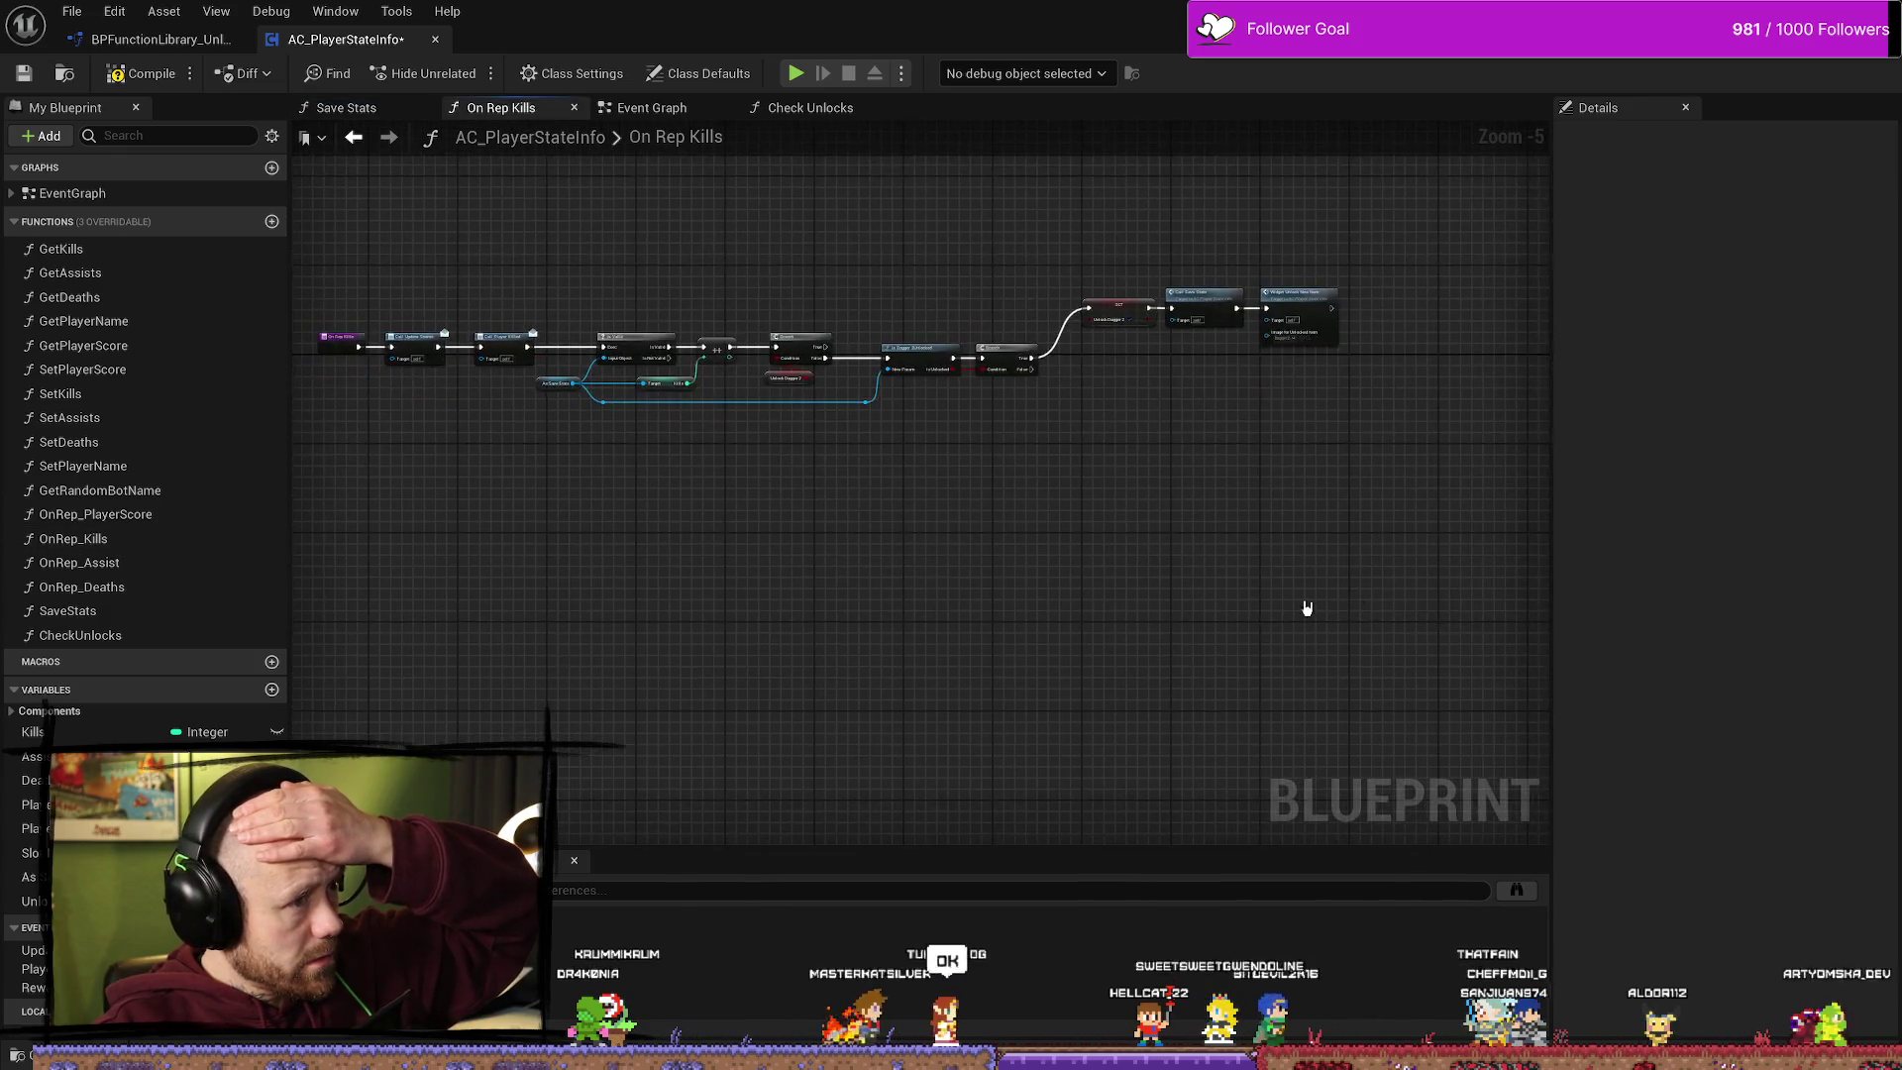
pyautogui.moveTo(938, 615)
pyautogui.mouseDown()
pyautogui.moveTo(976, 666)
pyautogui.moveTo(868, 684)
pyautogui.moveTo(900, 679)
pyautogui.moveTo(743, 637)
pyautogui.mouseUp()
pyautogui.scroll(-1, 845, 671)
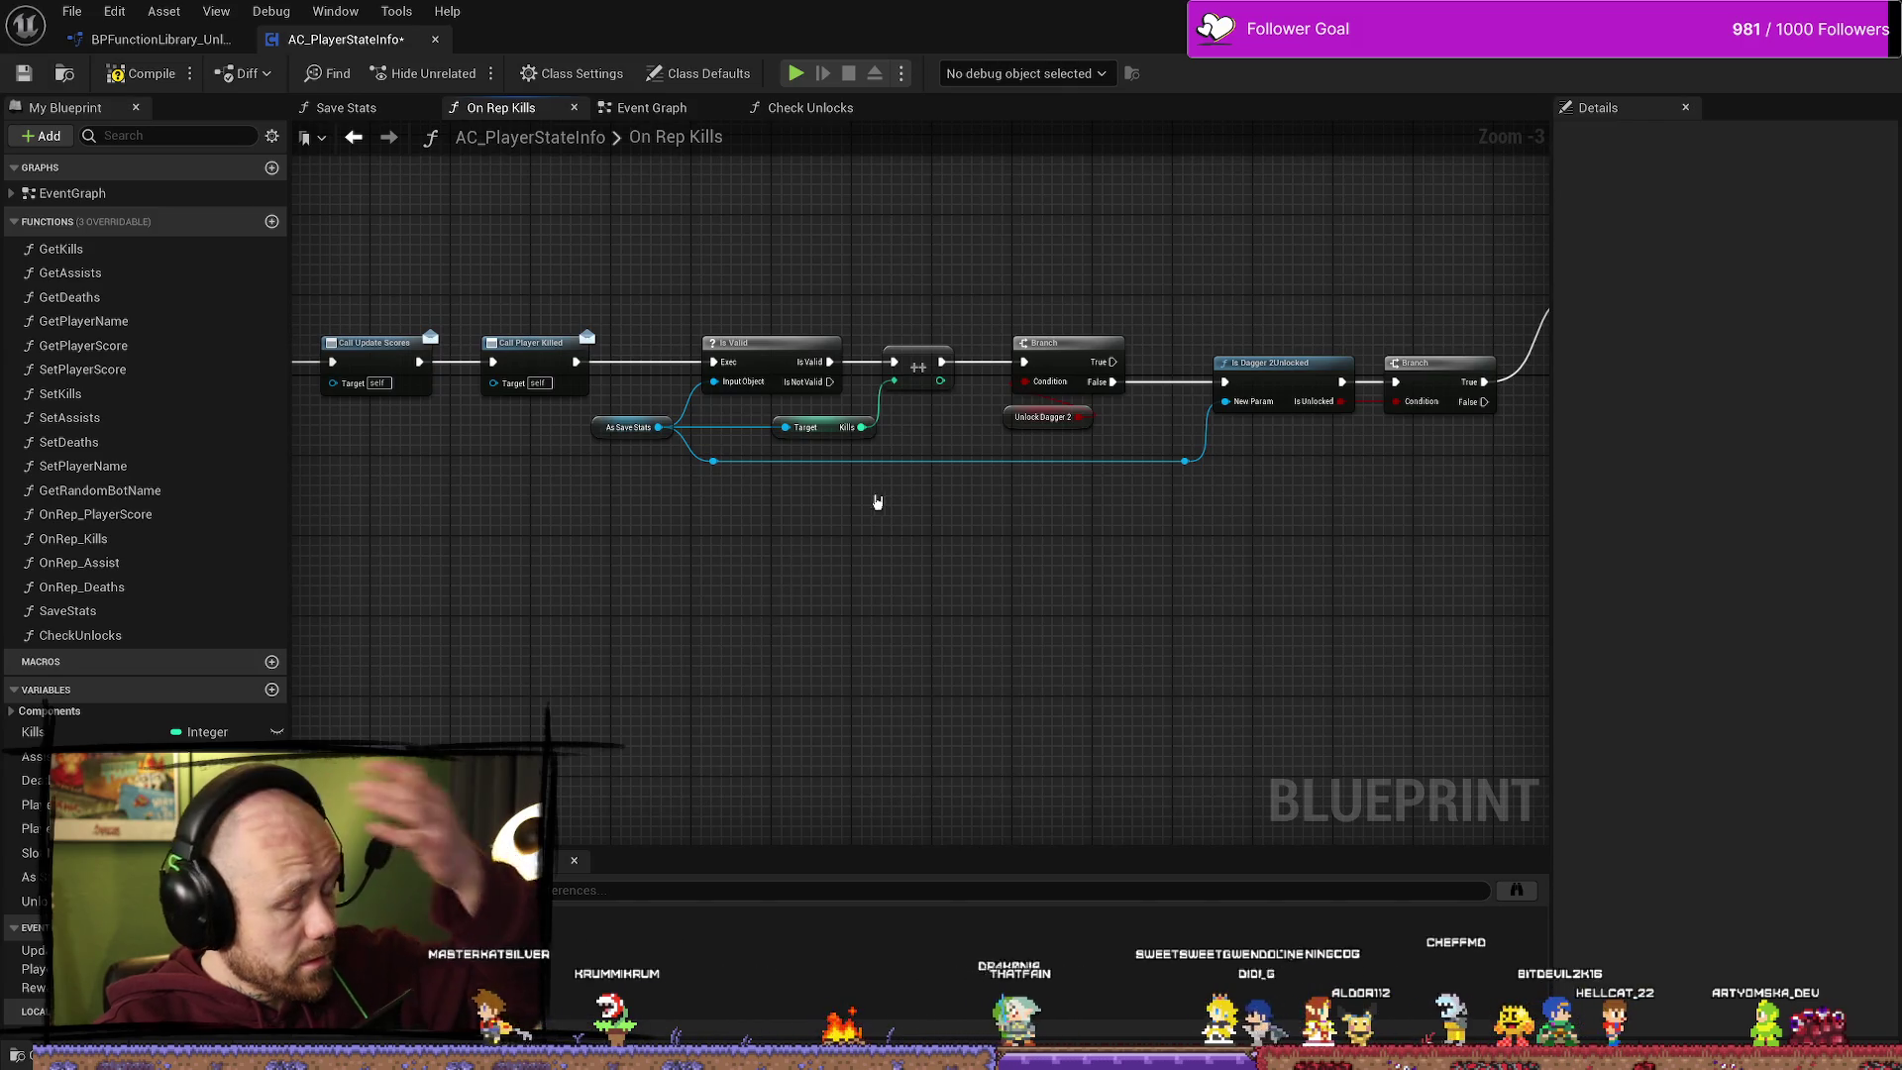
pyautogui.moveTo(602, 406); pyautogui.dragTo(1113, 448)
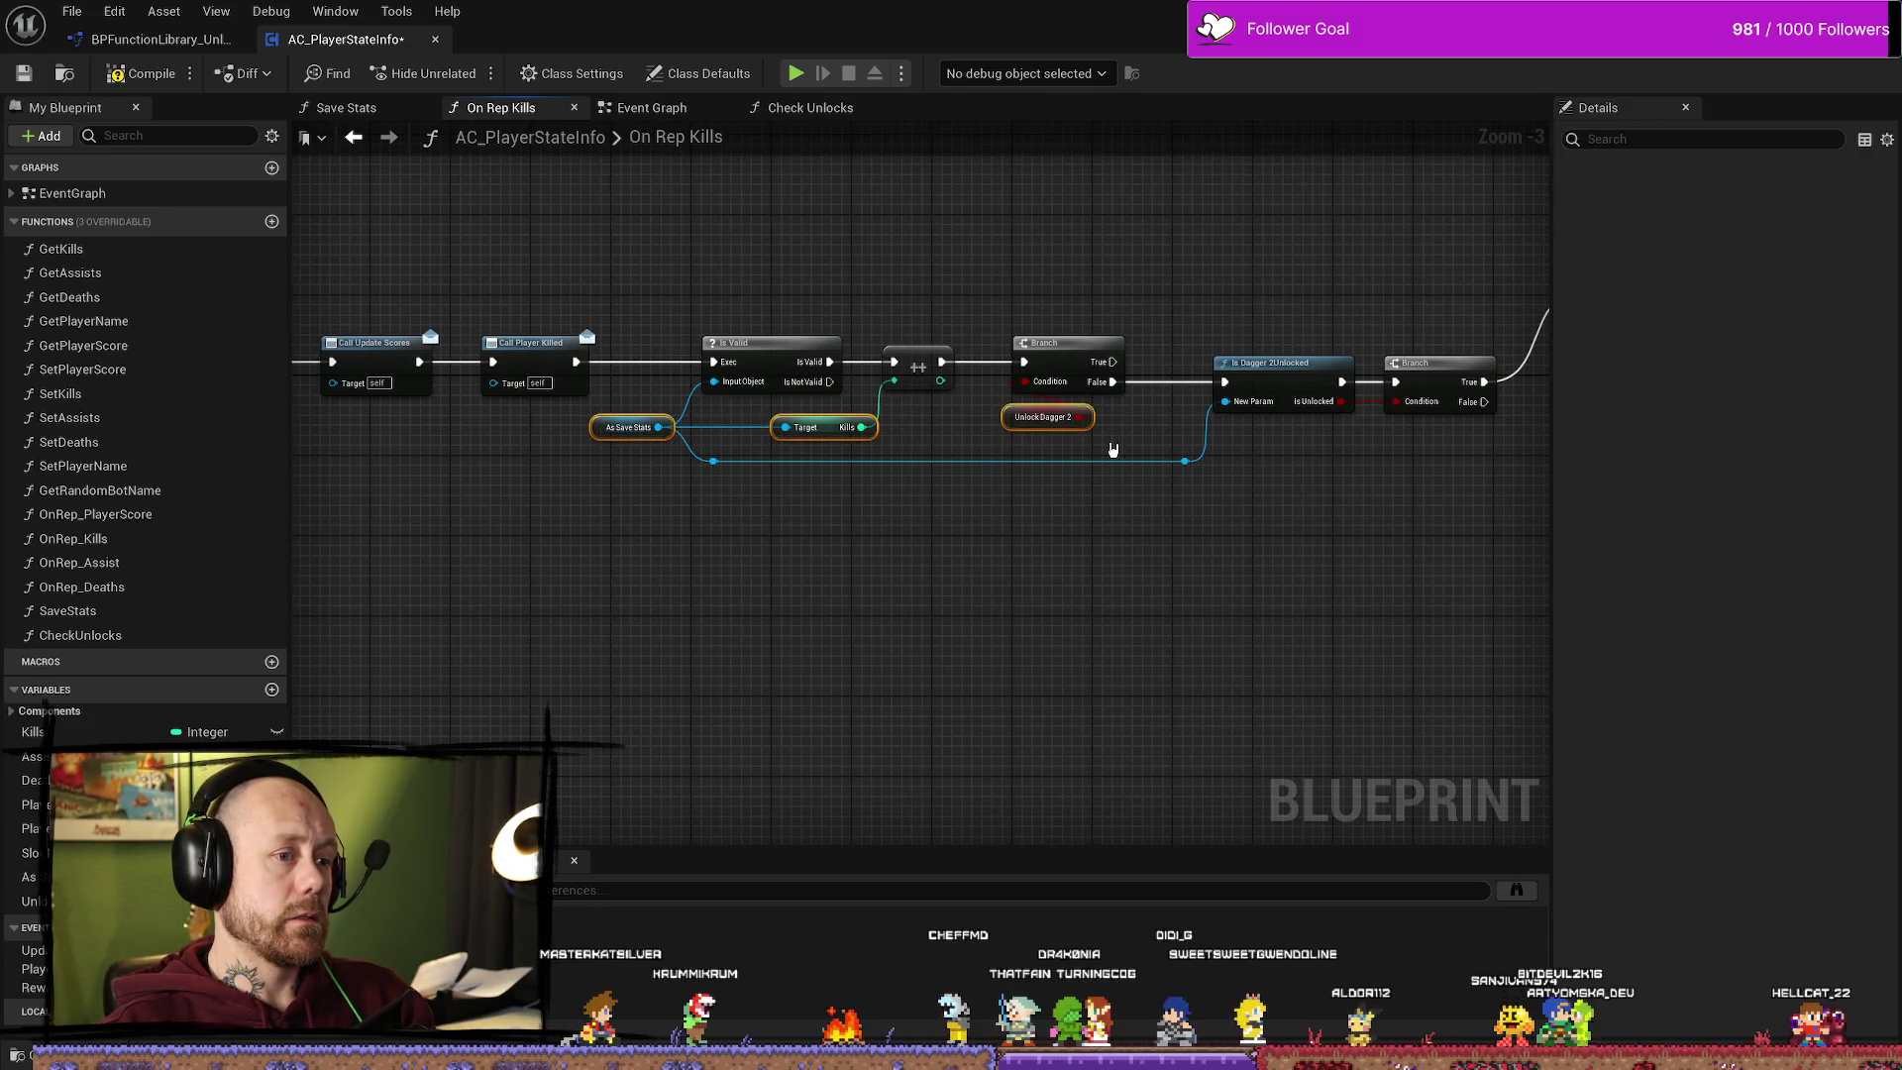
pyautogui.moveTo(1129, 309); pyautogui.dragTo(1001, 426)
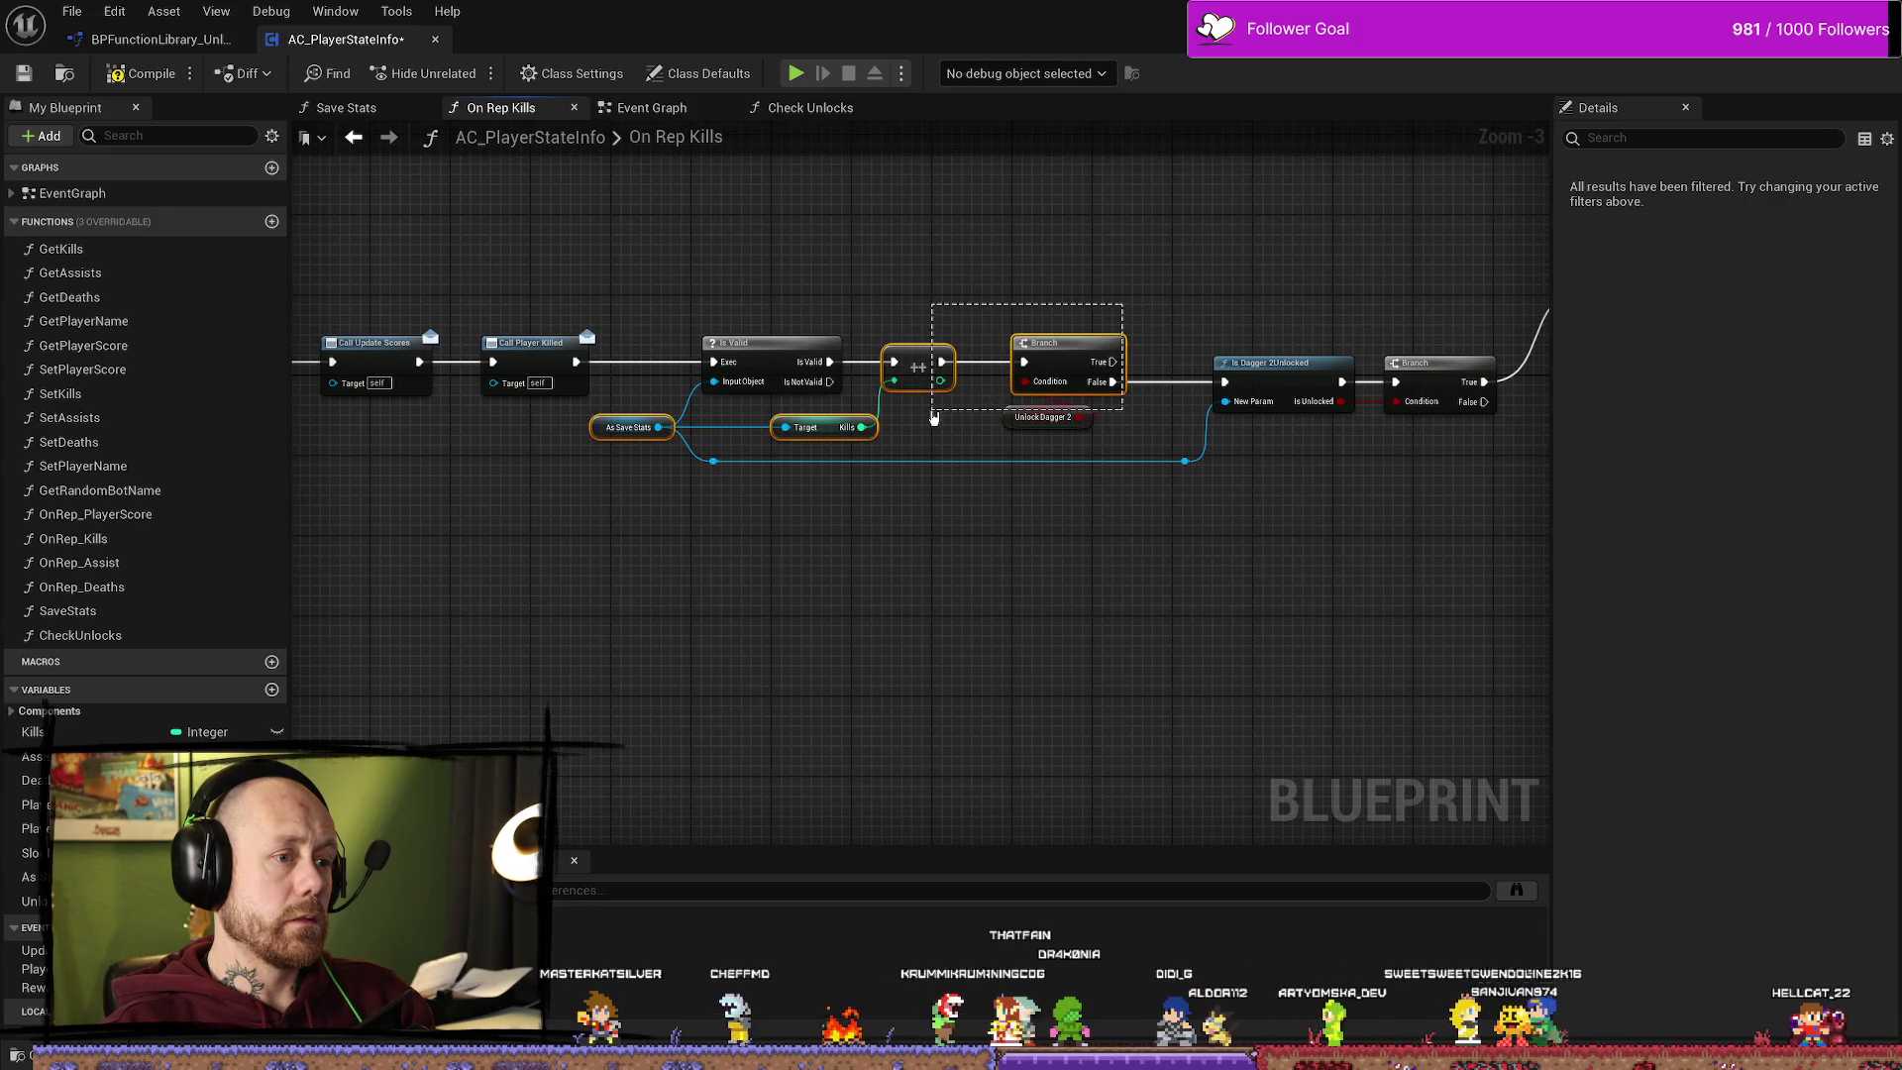
pyautogui.click(595, 435)
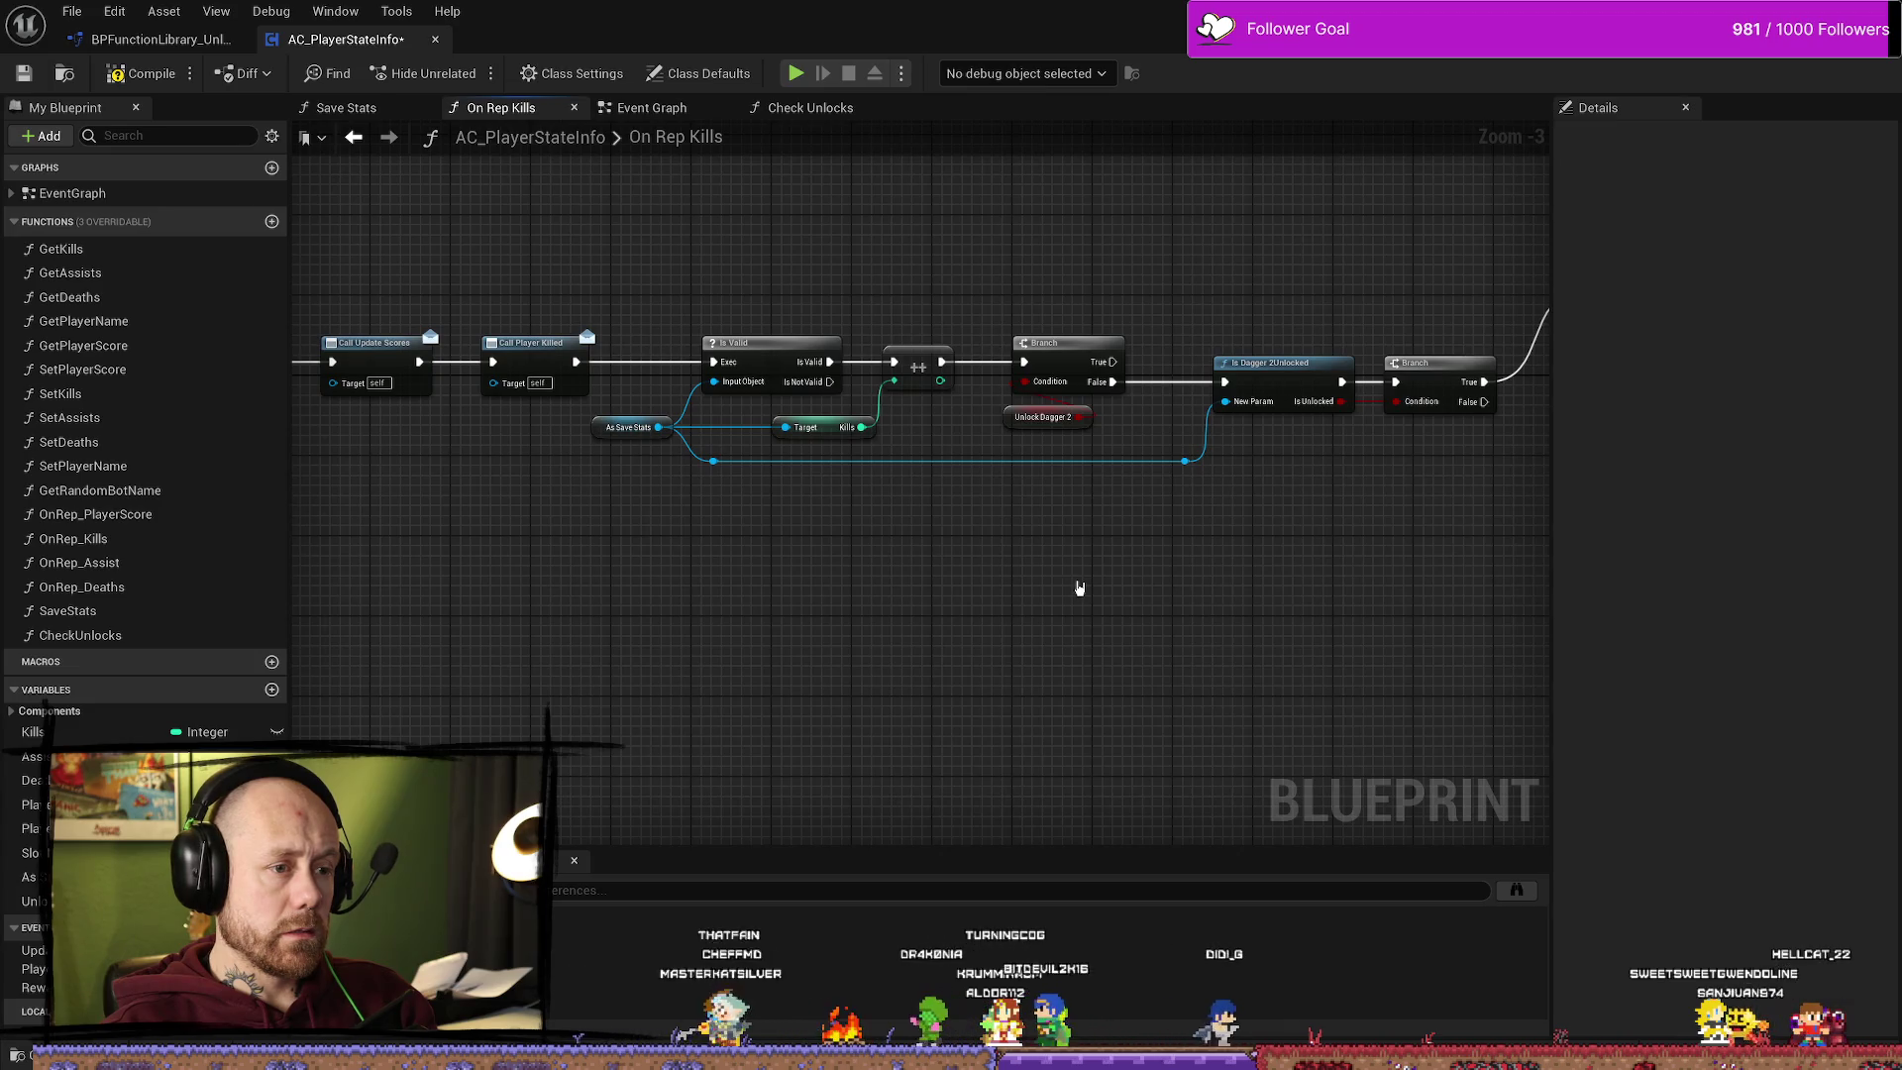
pyautogui.moveTo(1080, 588); pyautogui.dragTo(926, 618)
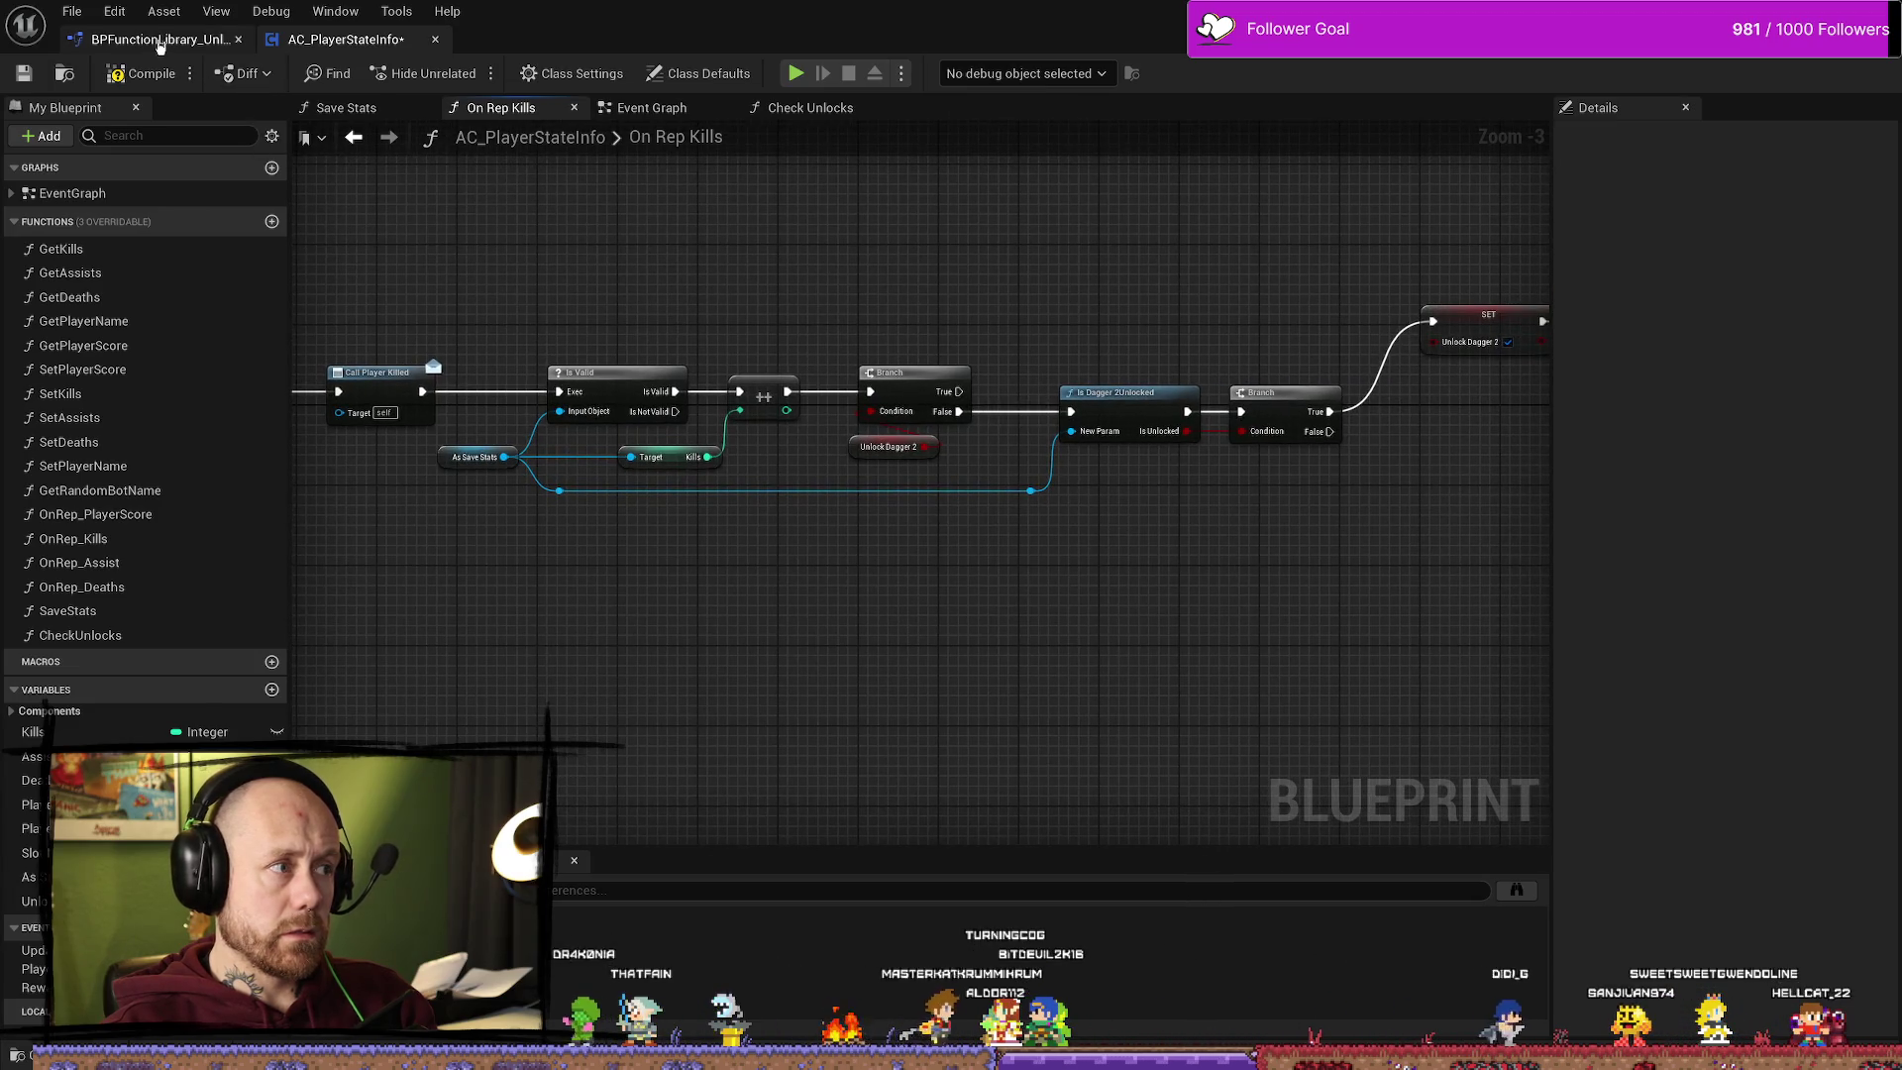
pyautogui.click(159, 39)
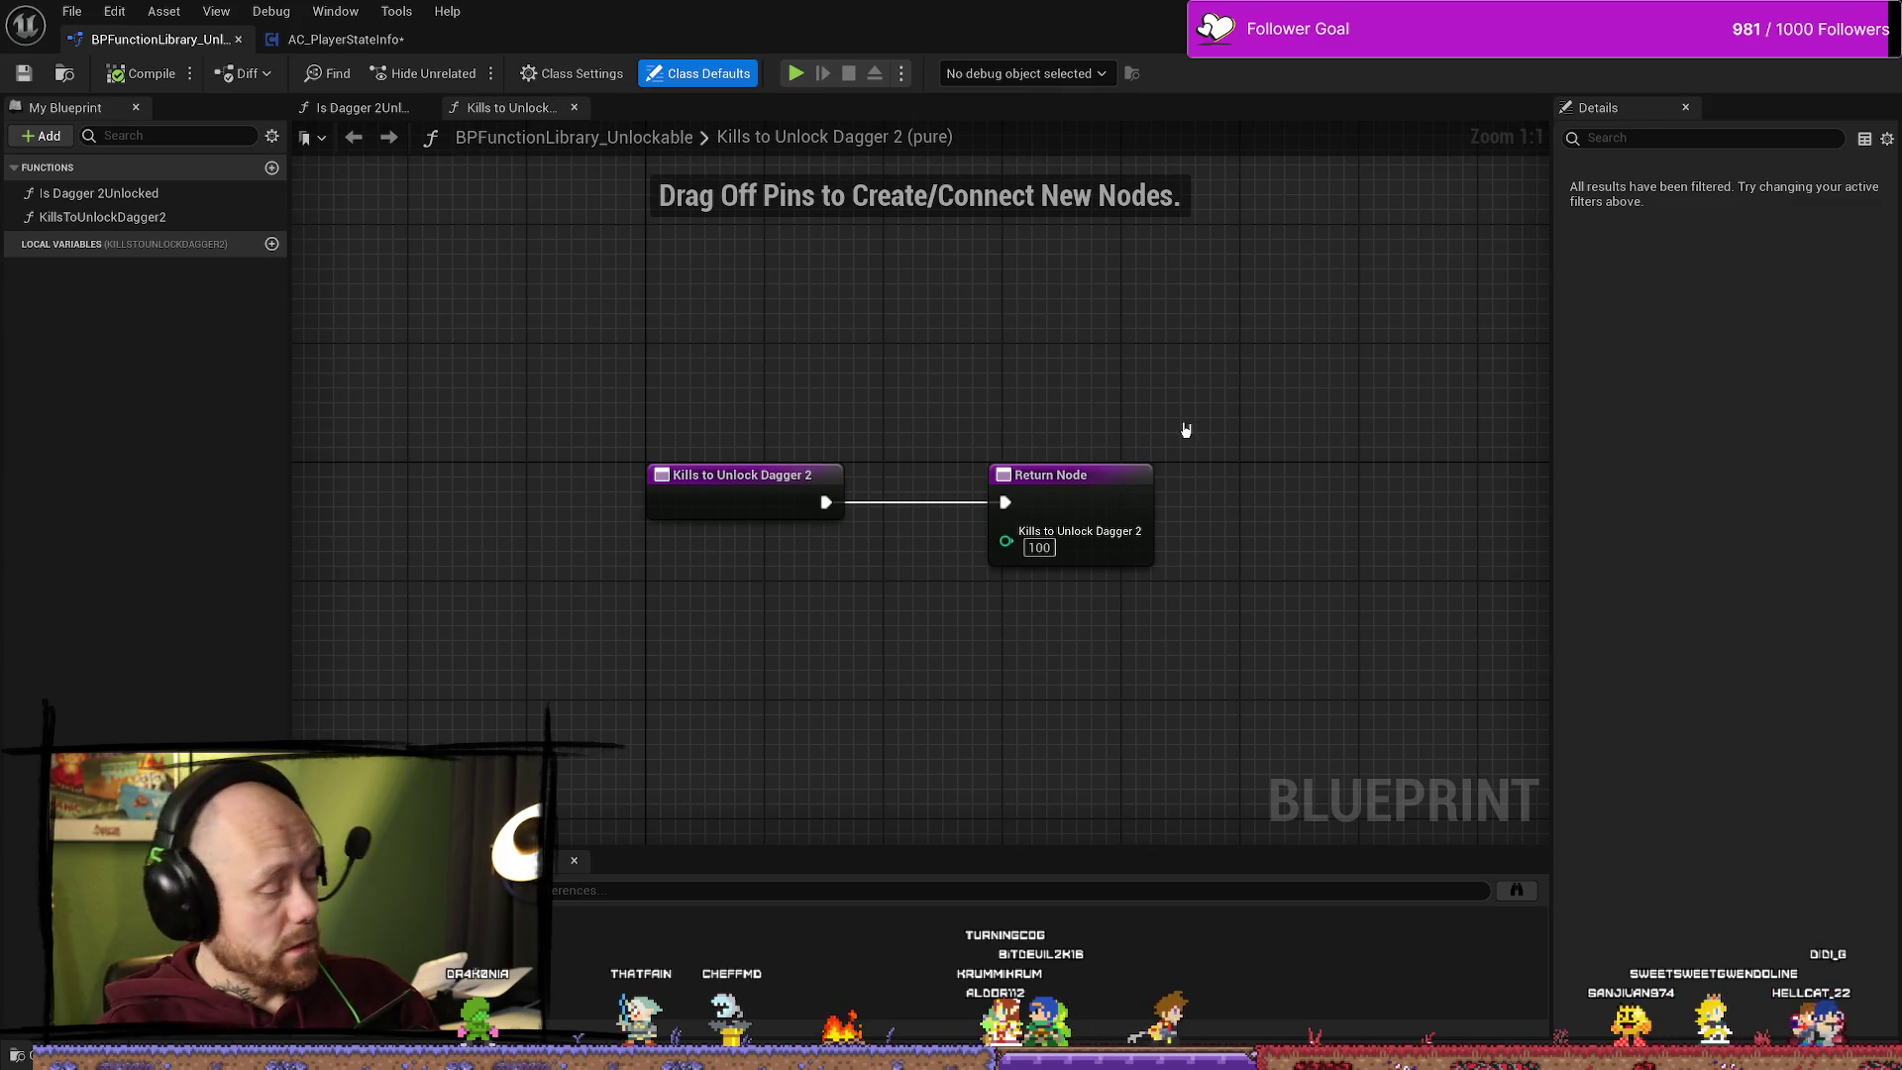
pyautogui.click(351, 39)
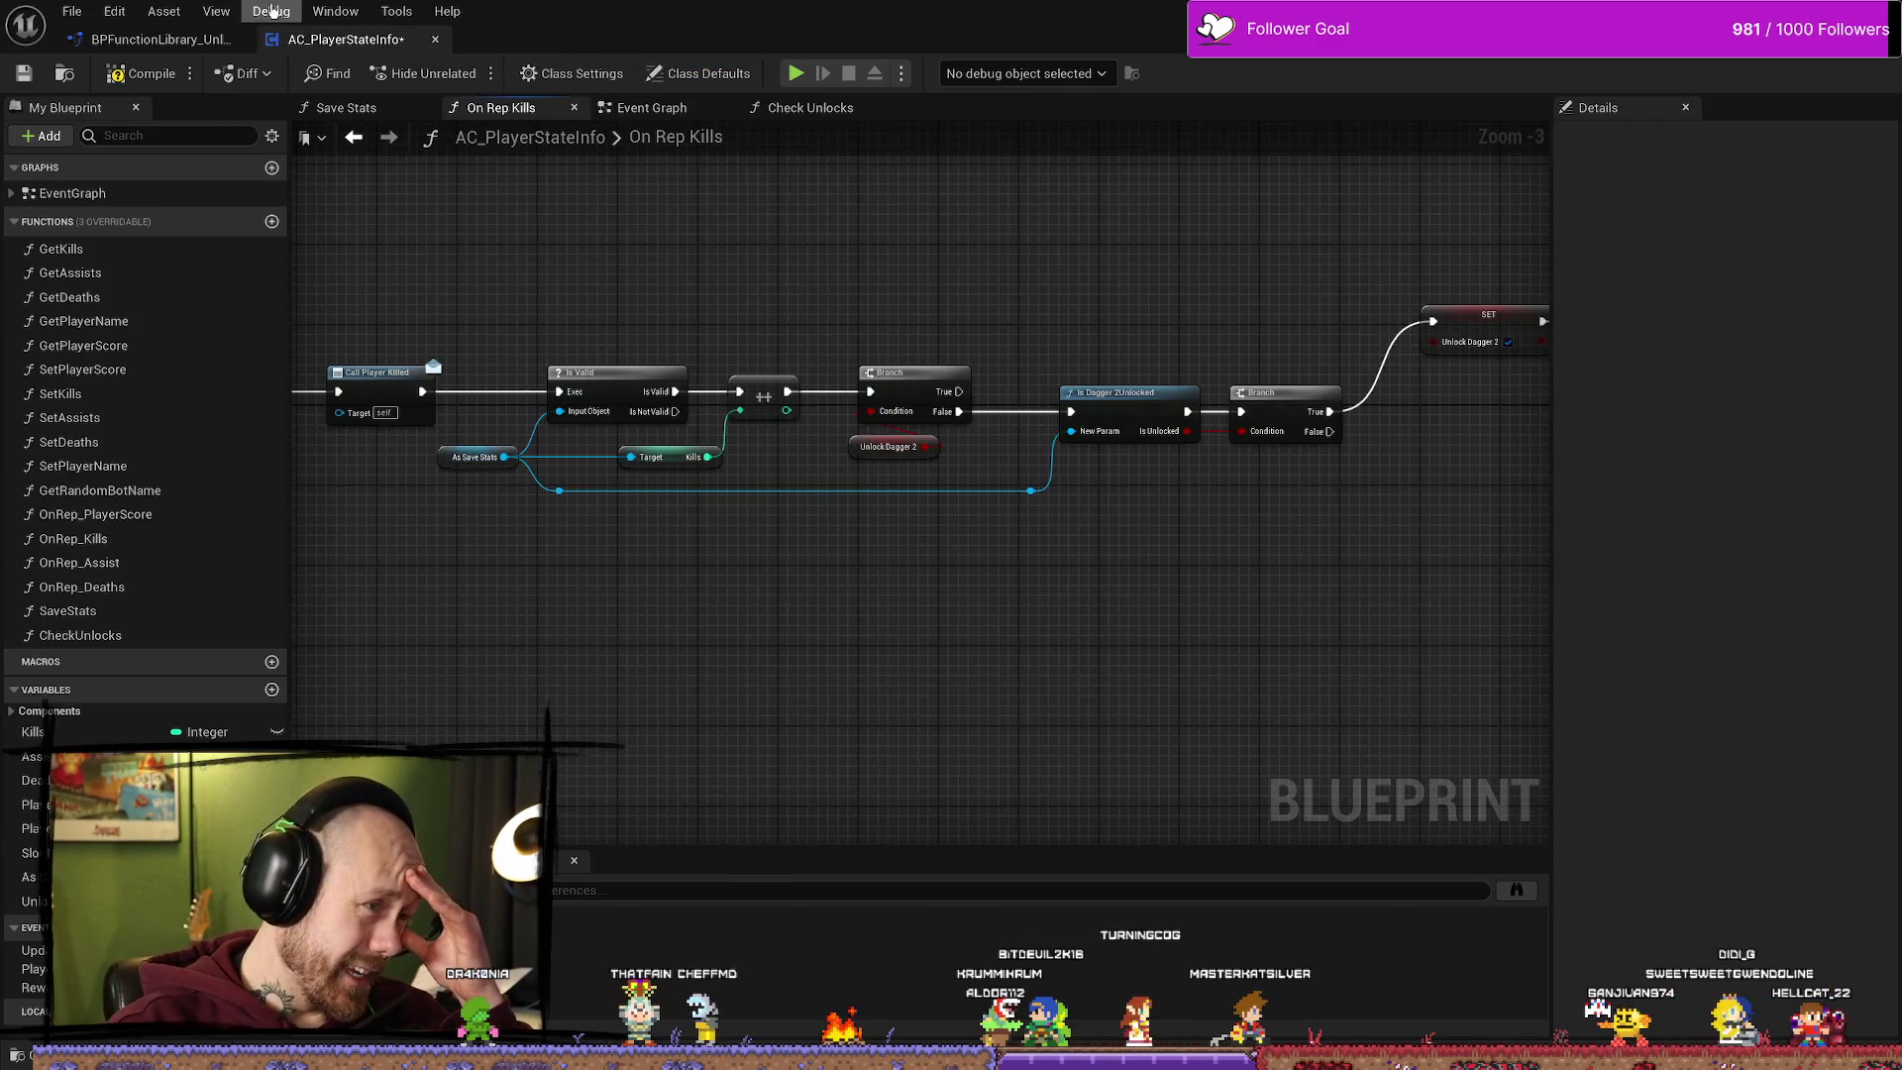
# Step: Review the Kills to Unlock Dagger 2 and Is Dagger 2Unlocked graphs, then open Check Unlocks
pyautogui.click(159, 39)
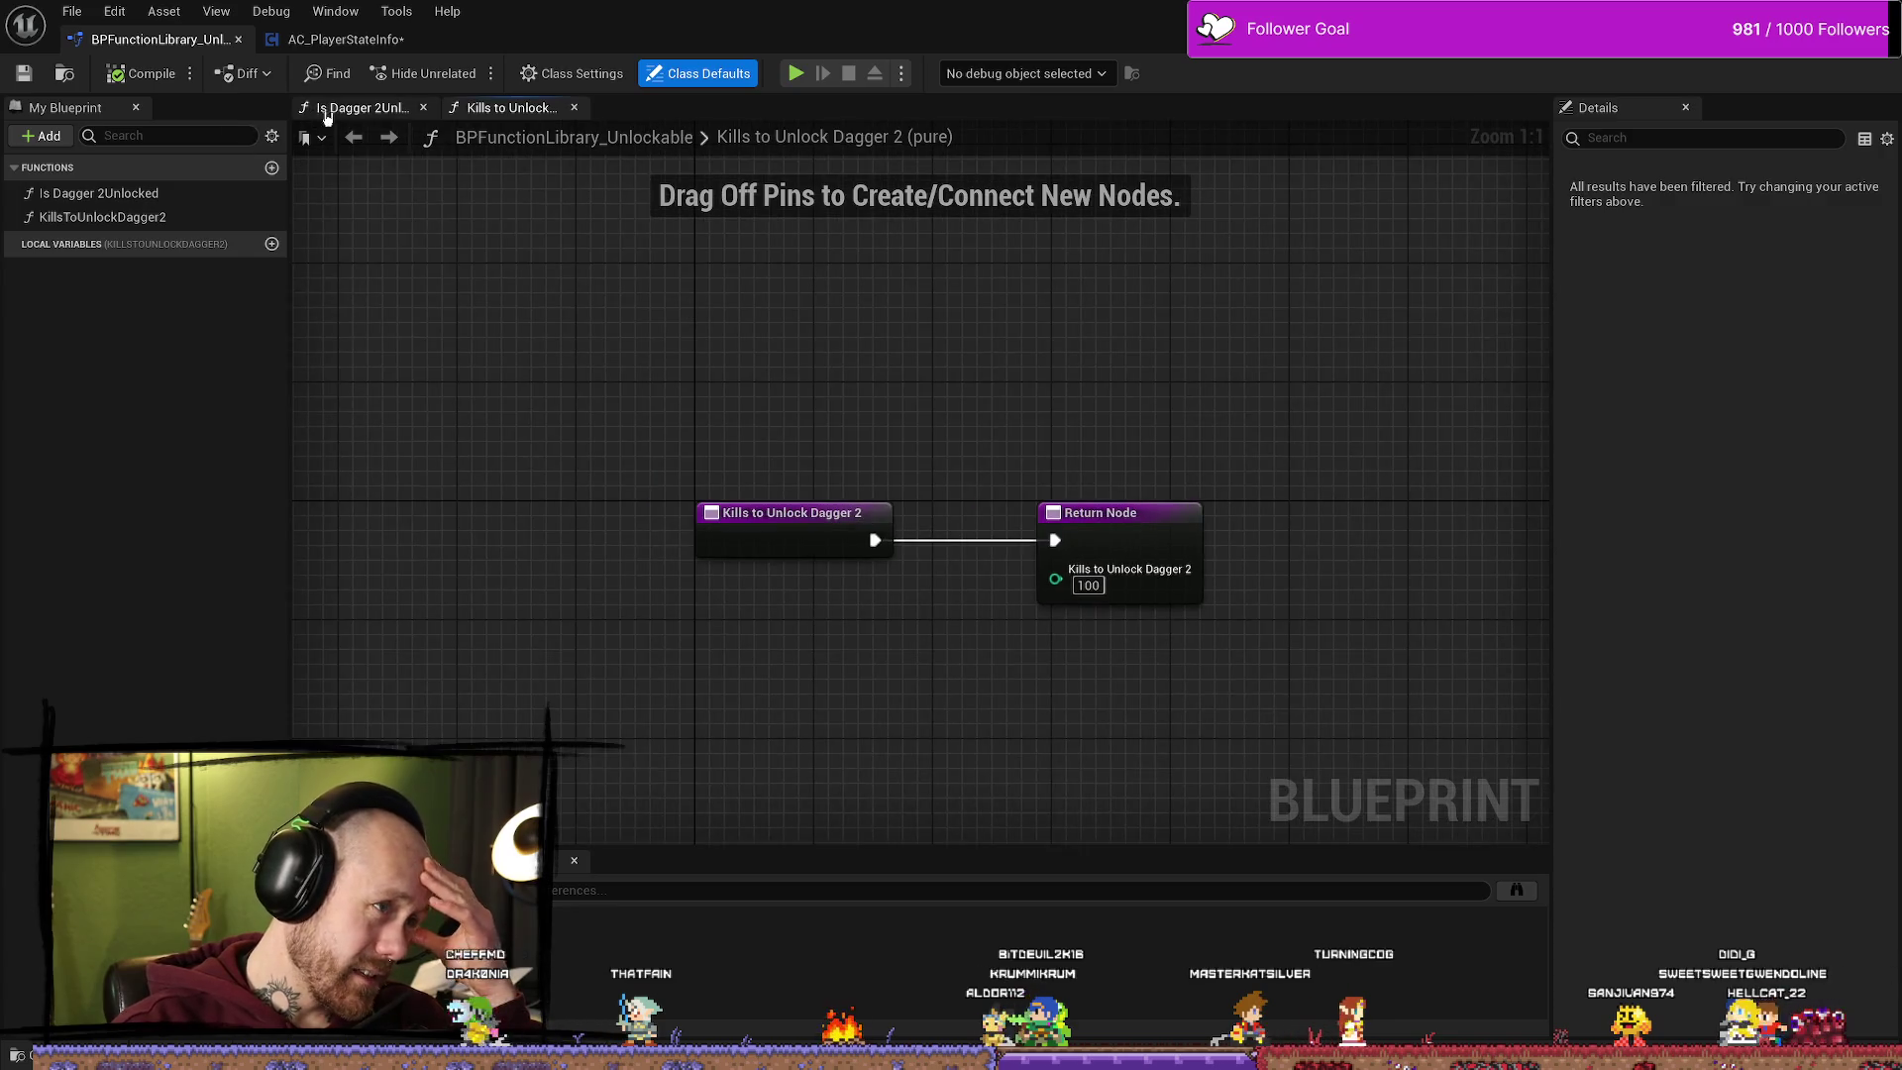
pyautogui.click(359, 107)
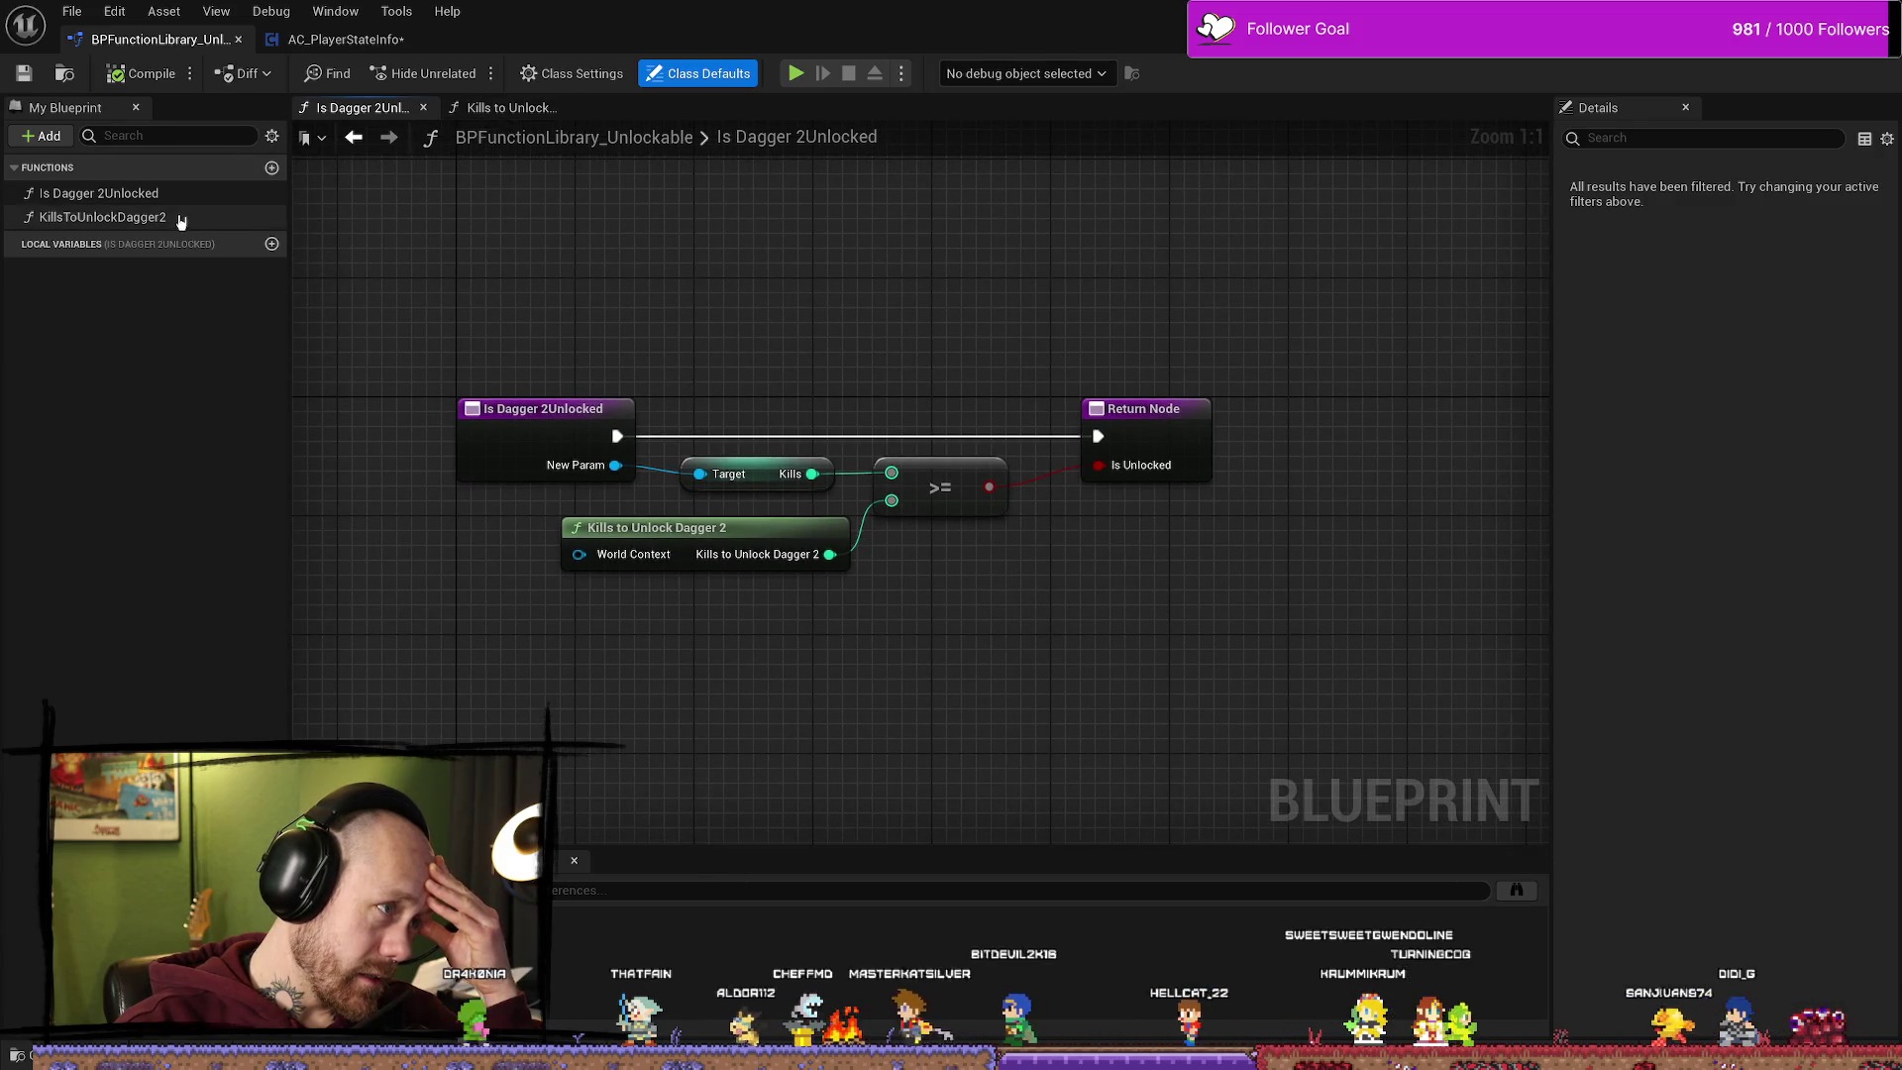
pyautogui.click(307, 39)
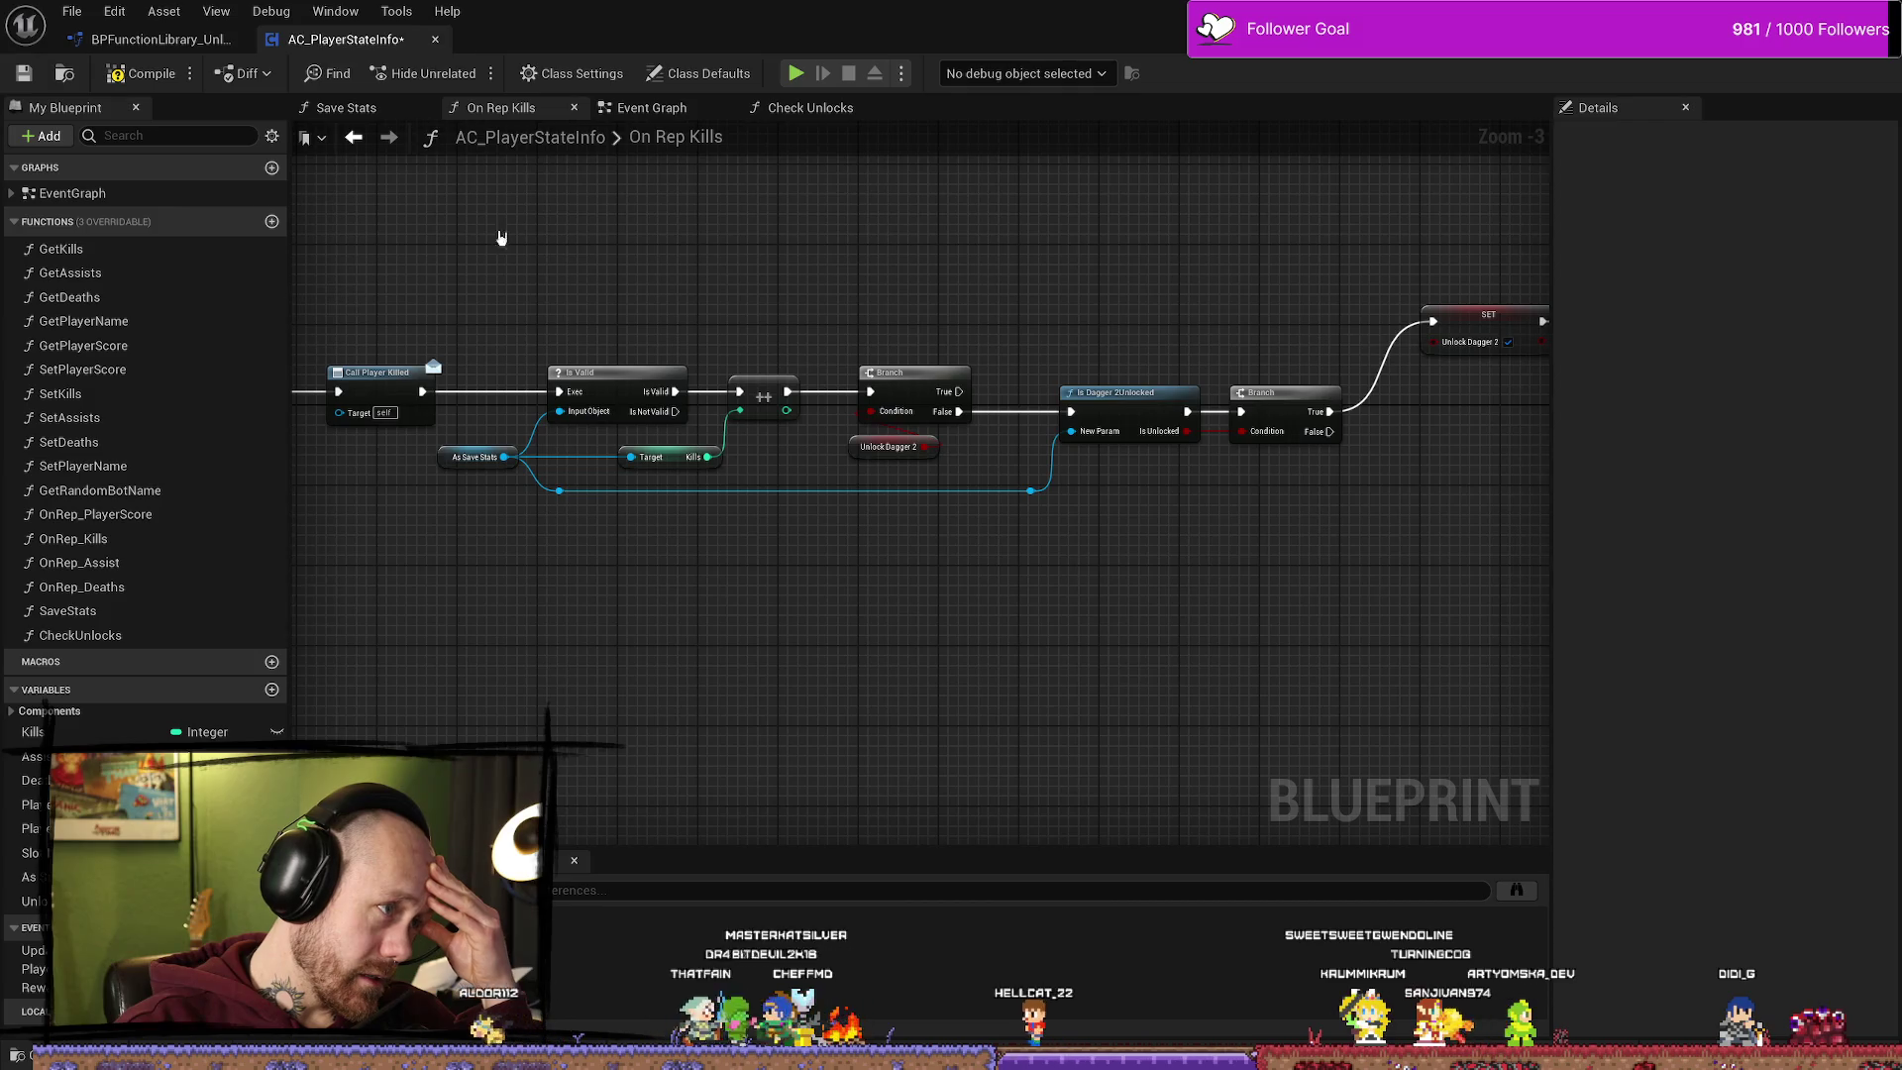
pyautogui.doubleClick(142, 639)
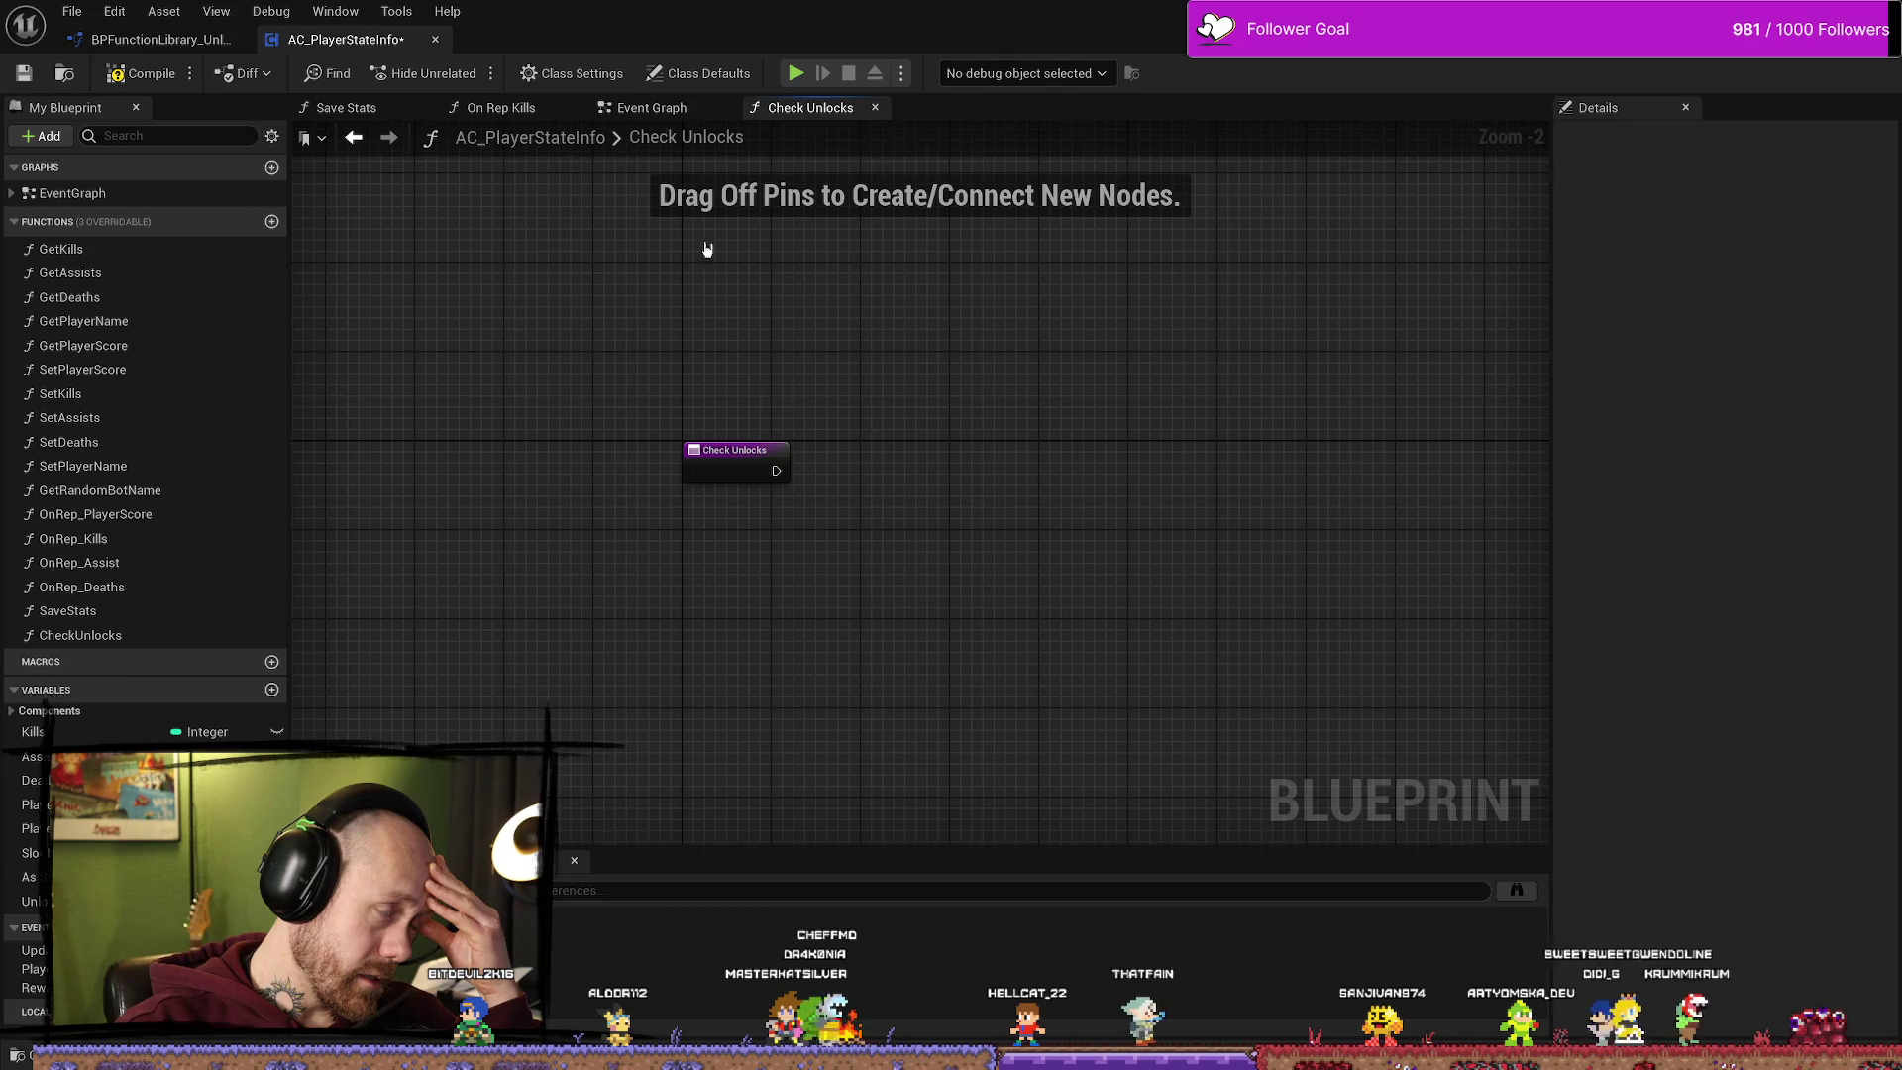
# Step: In the Event Graph, nudge Event Begin Play and move Start Save Timer up in line with the save-loading nodes
pyautogui.click(653, 110)
pyautogui.moveTo(1057, 430); pyautogui.dragTo(757, 421)
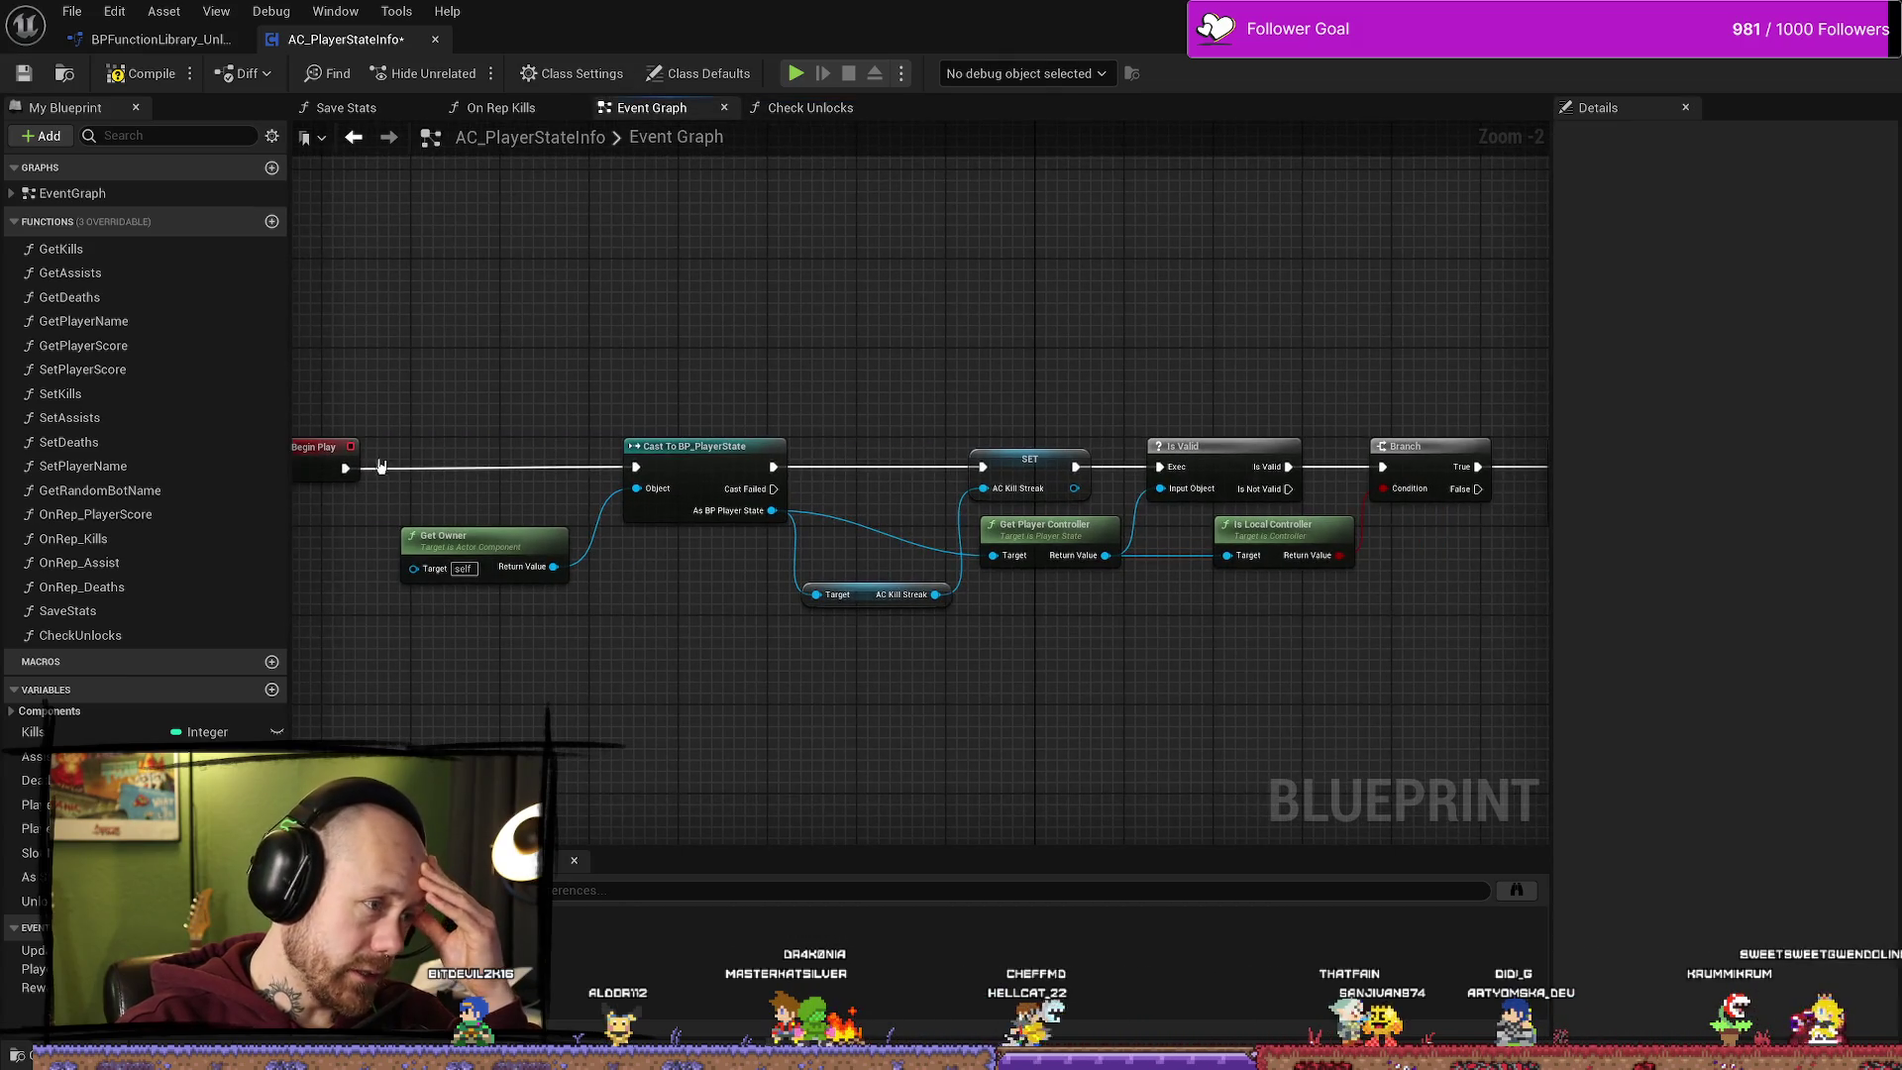
pyautogui.moveTo(333, 447); pyautogui.dragTo(451, 451)
pyautogui.moveTo(970, 402); pyautogui.dragTo(653, 387)
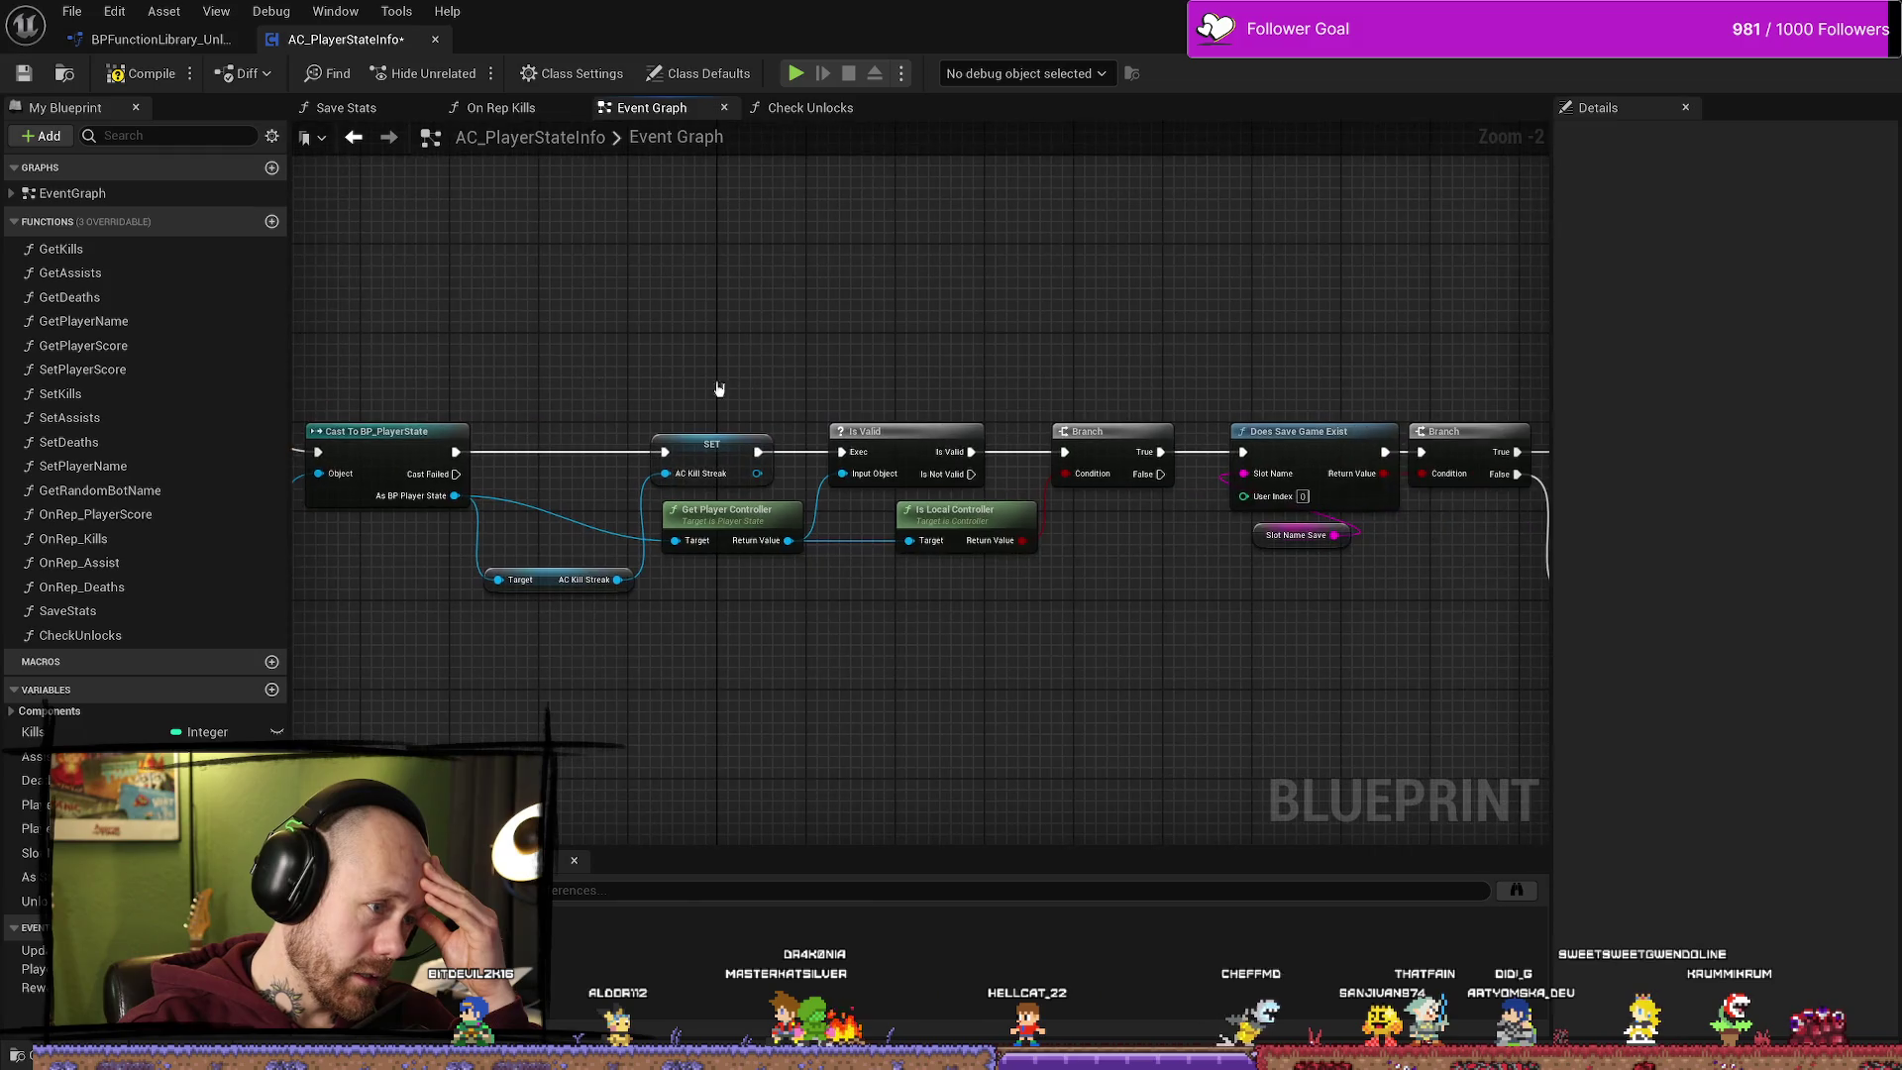
pyautogui.scroll(-1, 1210, 389)
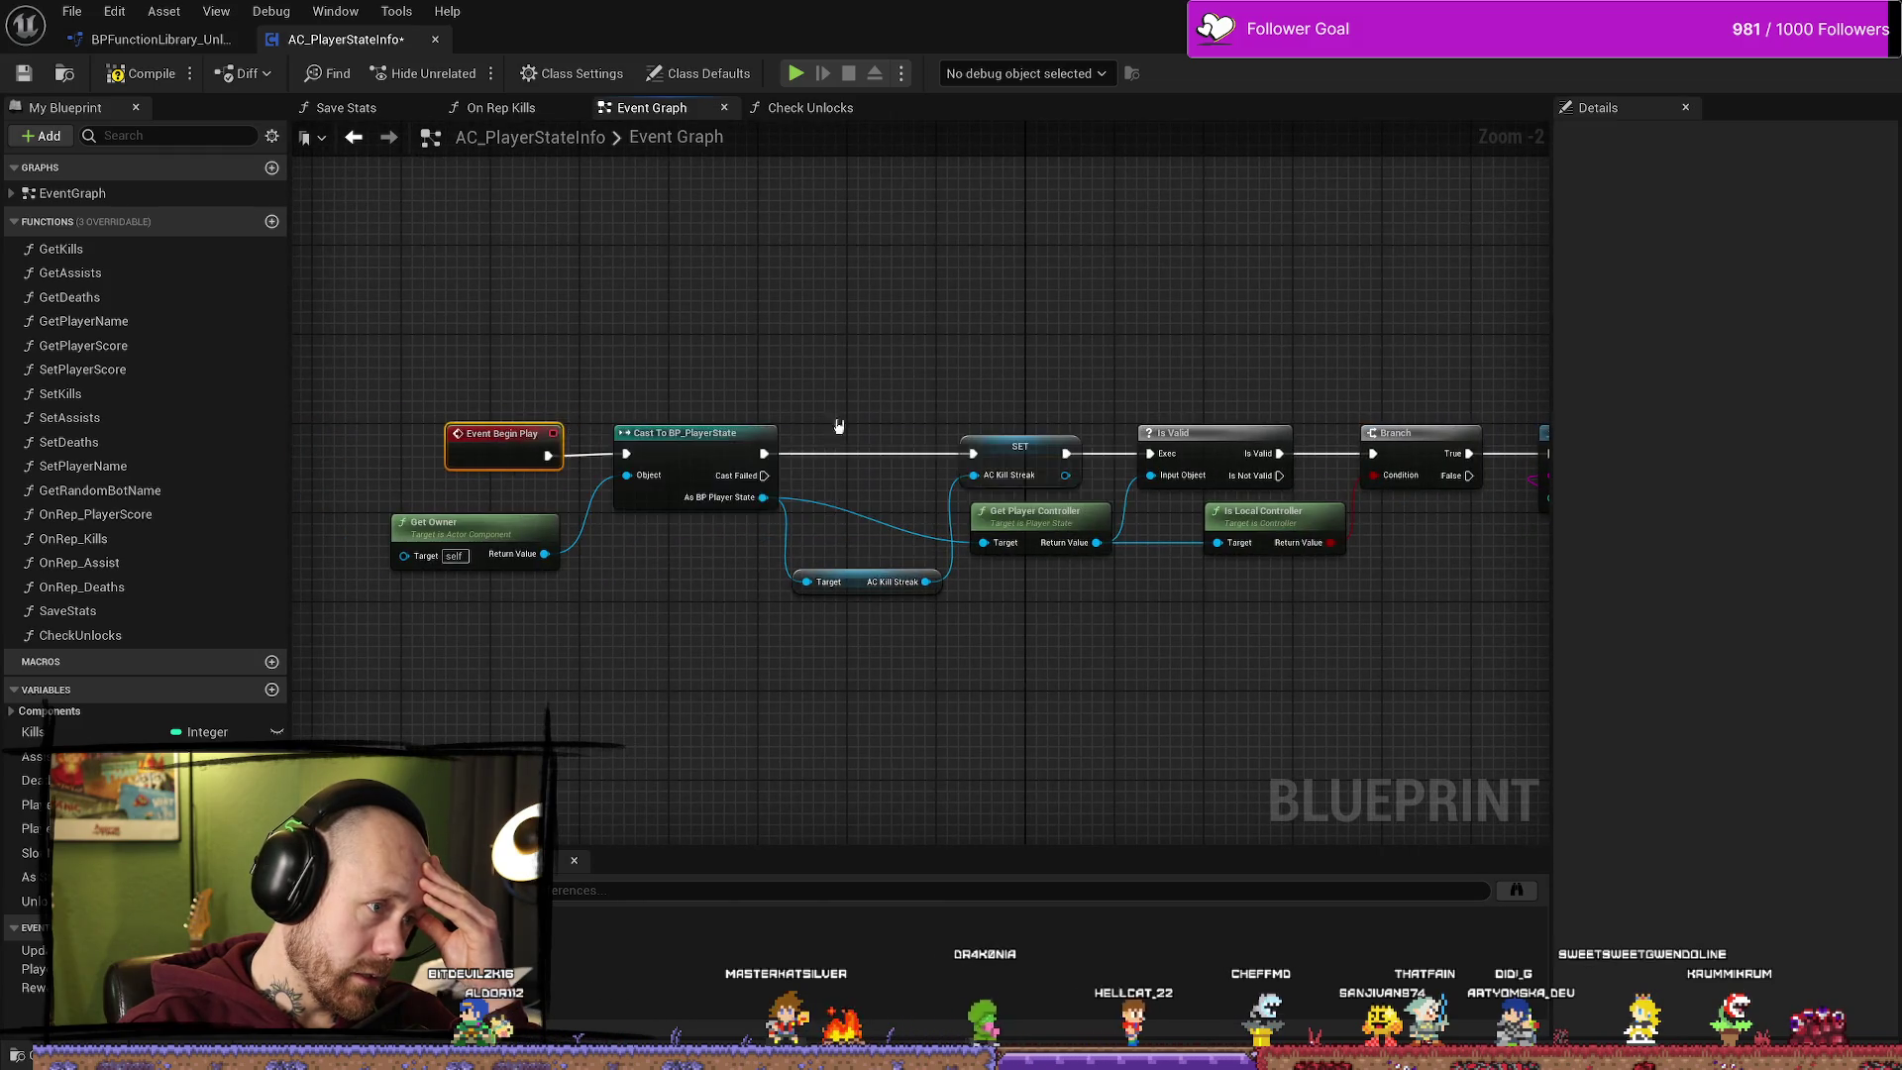
pyautogui.scroll(-1, 1167, 407)
pyautogui.scroll(2, 1167, 407)
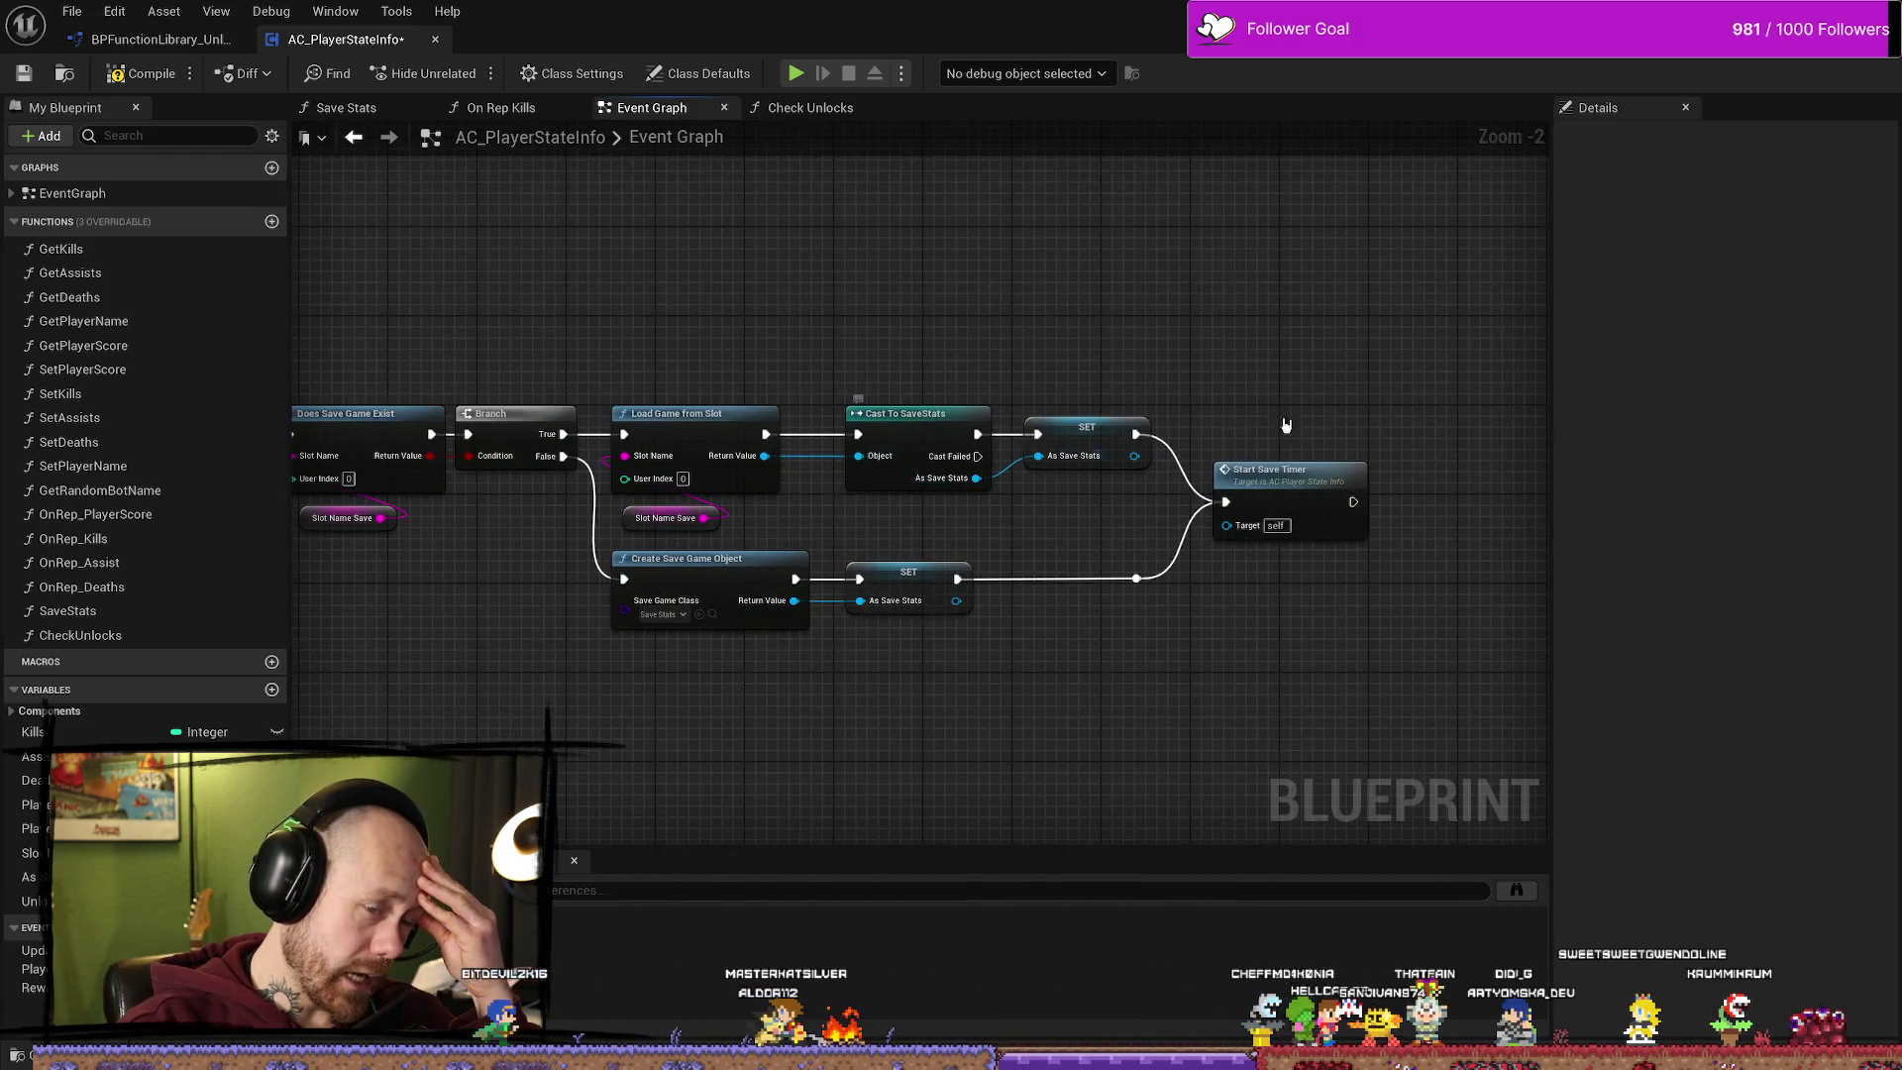
pyautogui.moveTo(1238, 439); pyautogui.dragTo(642, 427)
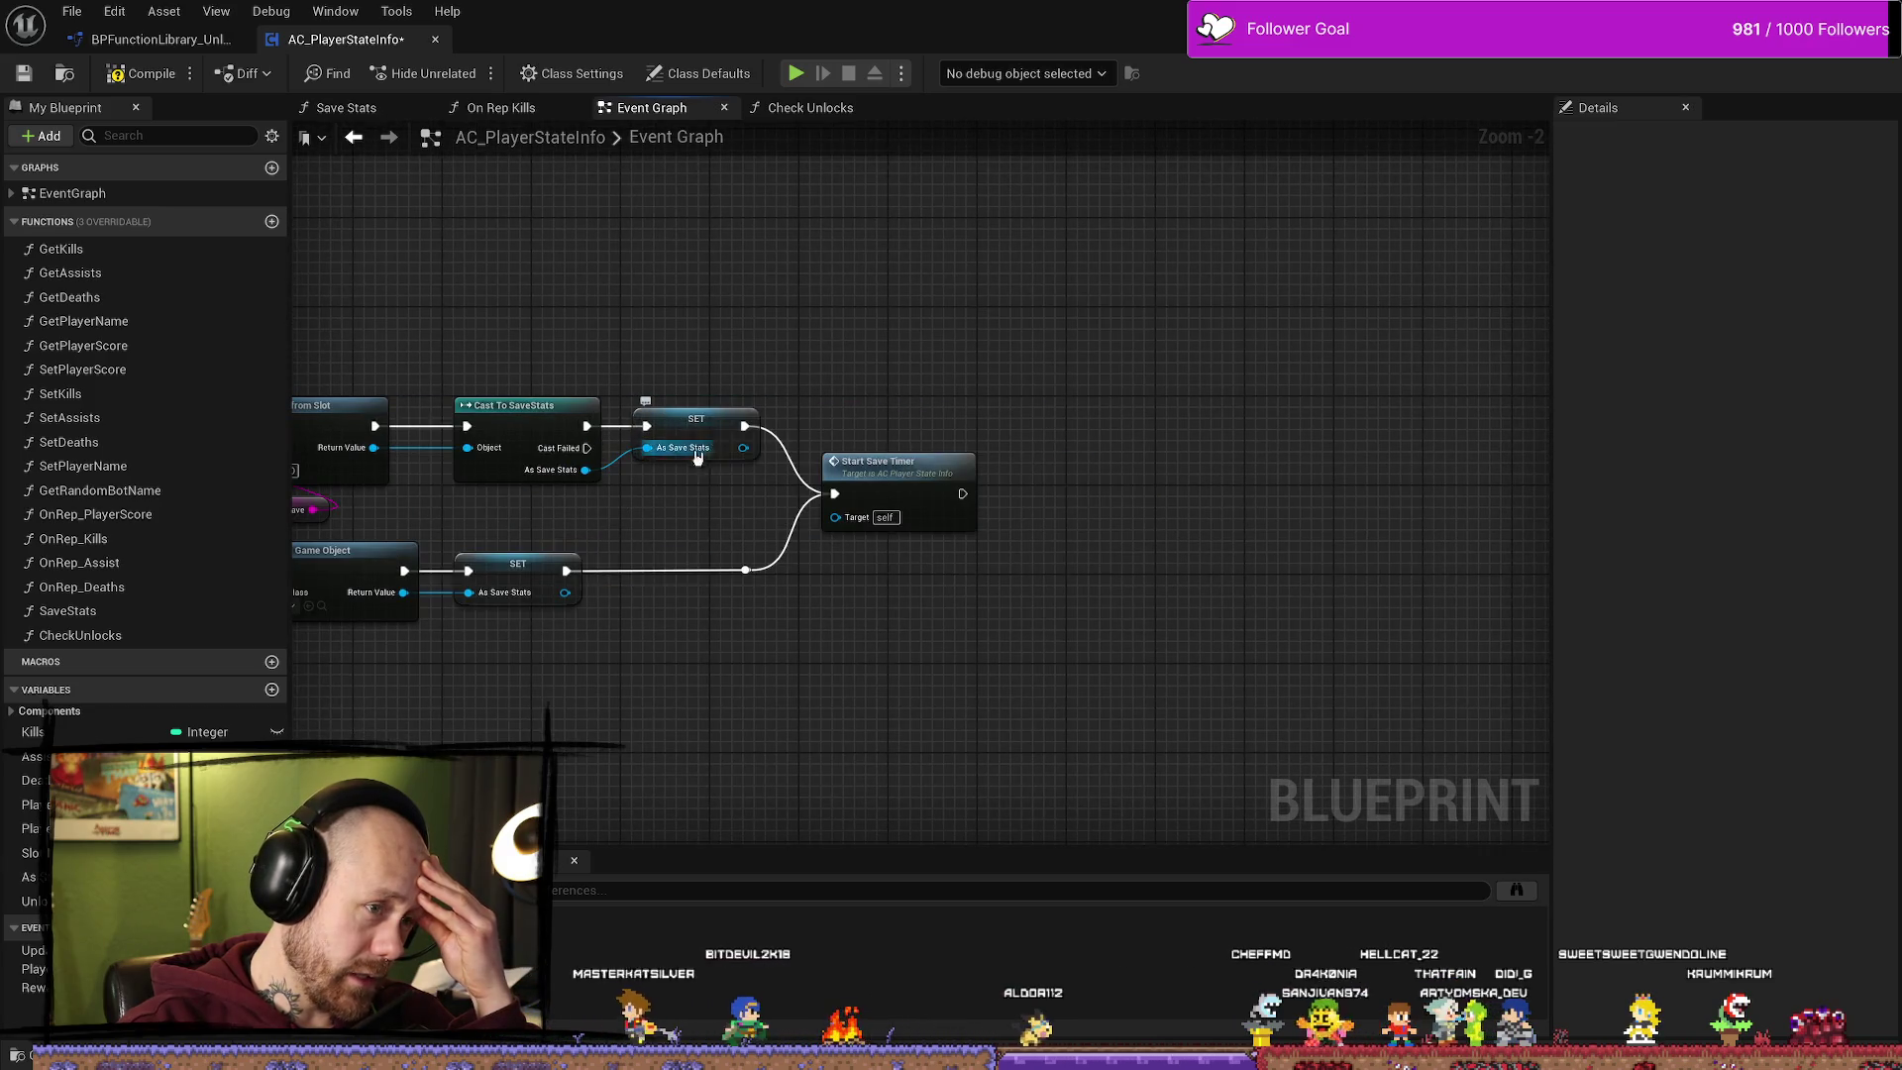
pyautogui.moveTo(1134, 351); pyautogui.dragTo(1249, 329)
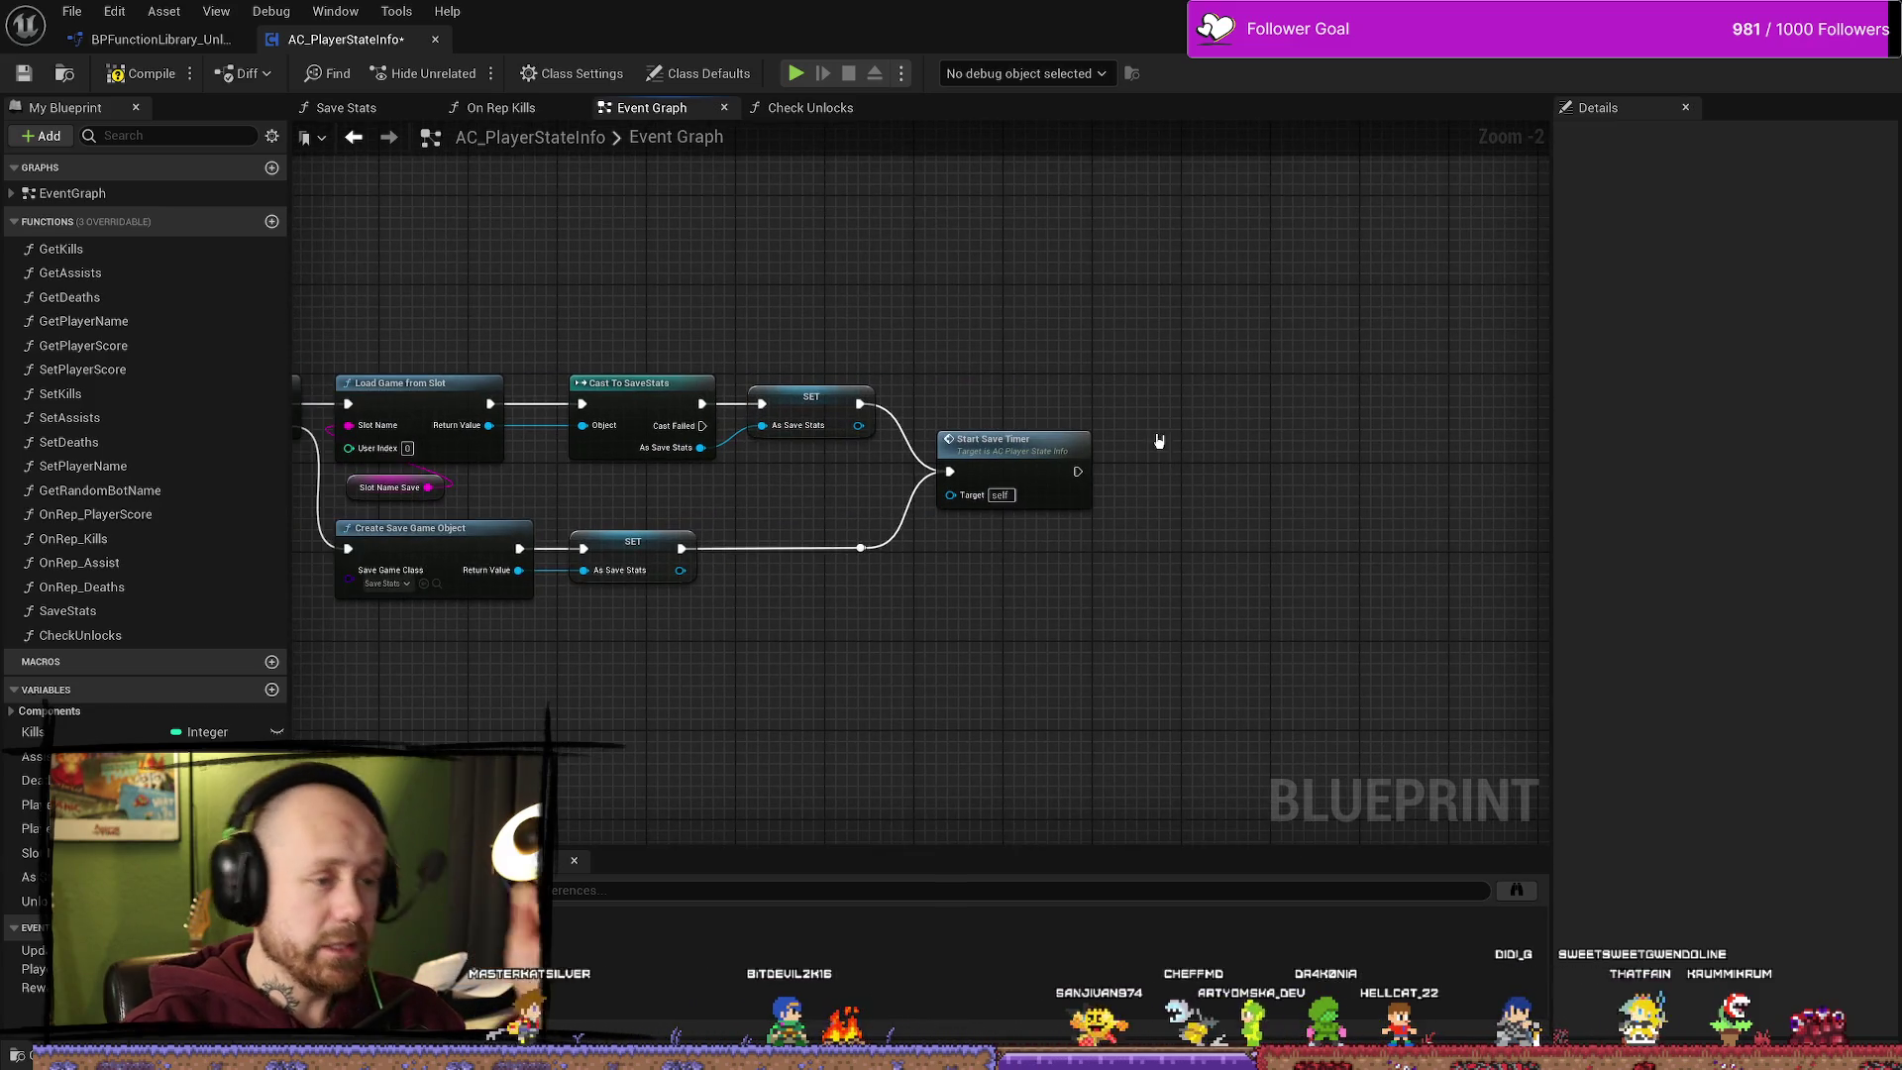
pyautogui.moveTo(1015, 476); pyautogui.dragTo(1016, 409)
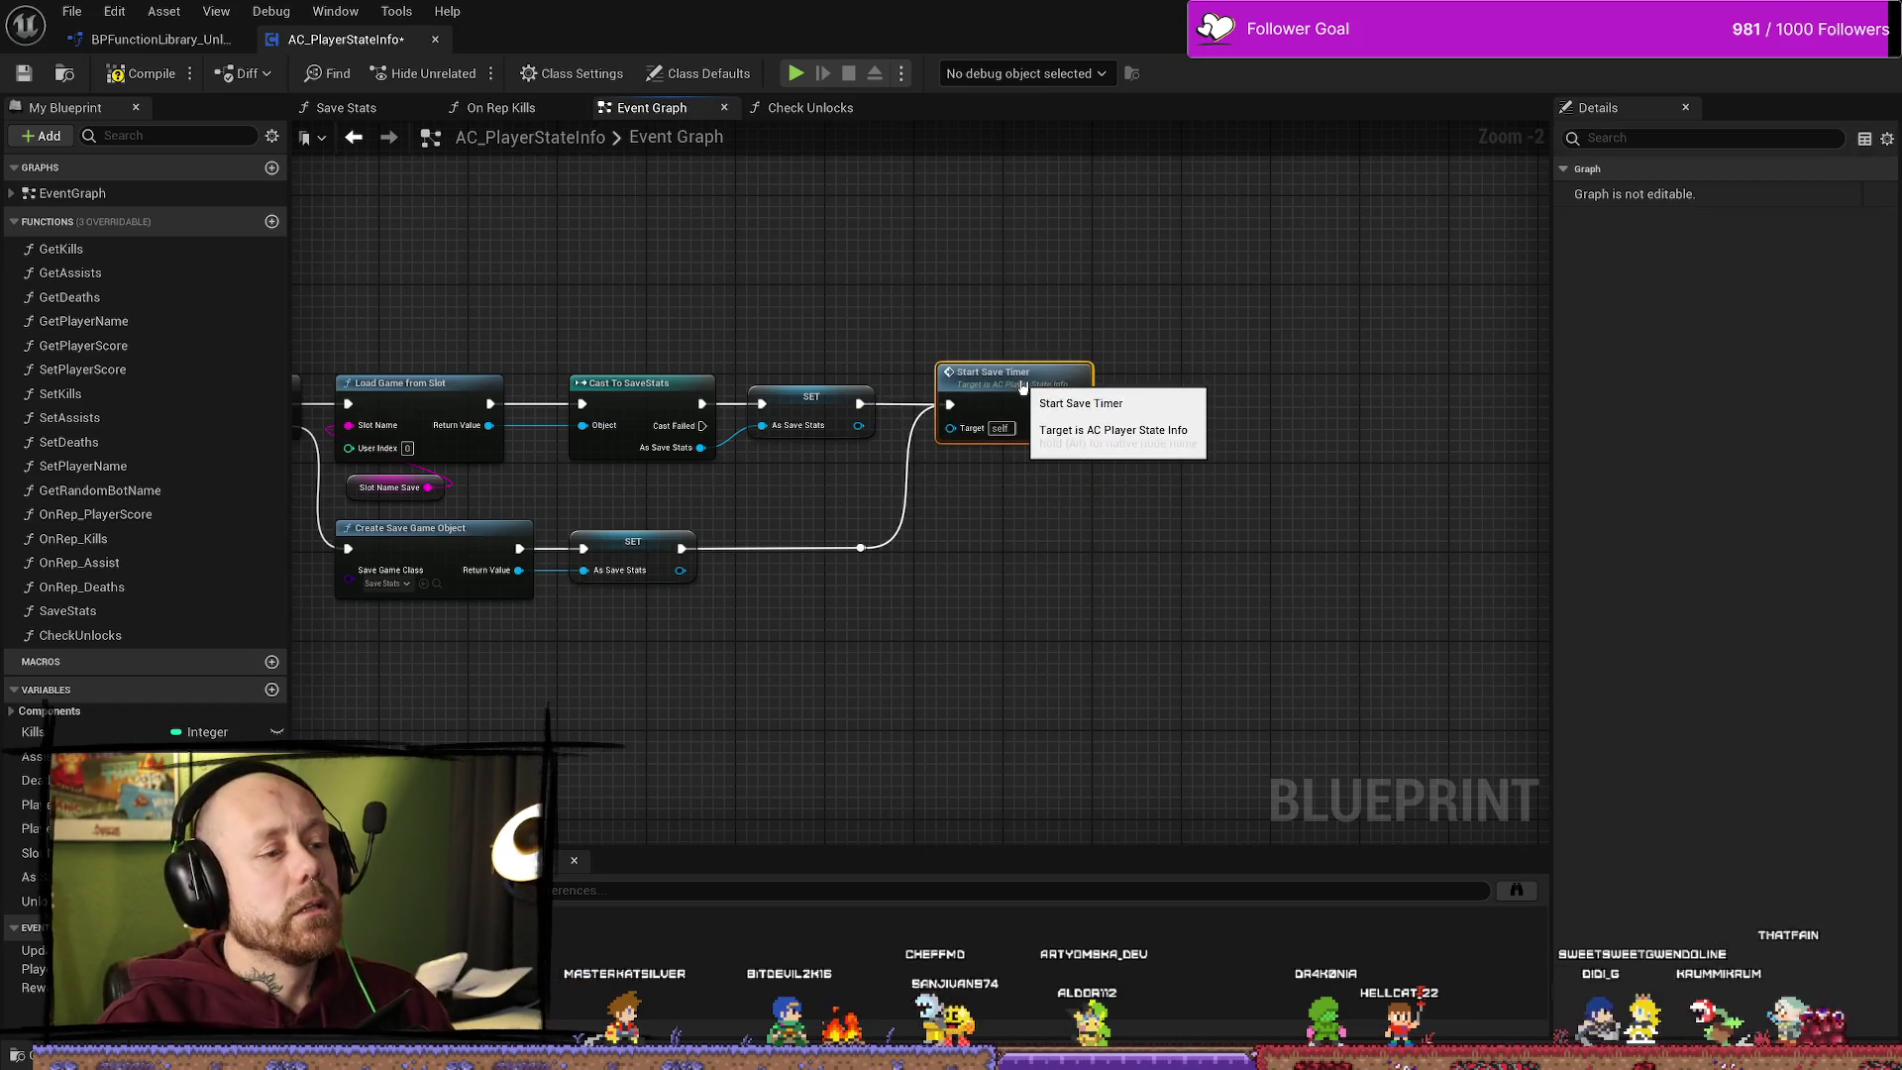
pyautogui.moveTo(1265, 387); pyautogui.dragTo(1198, 366)
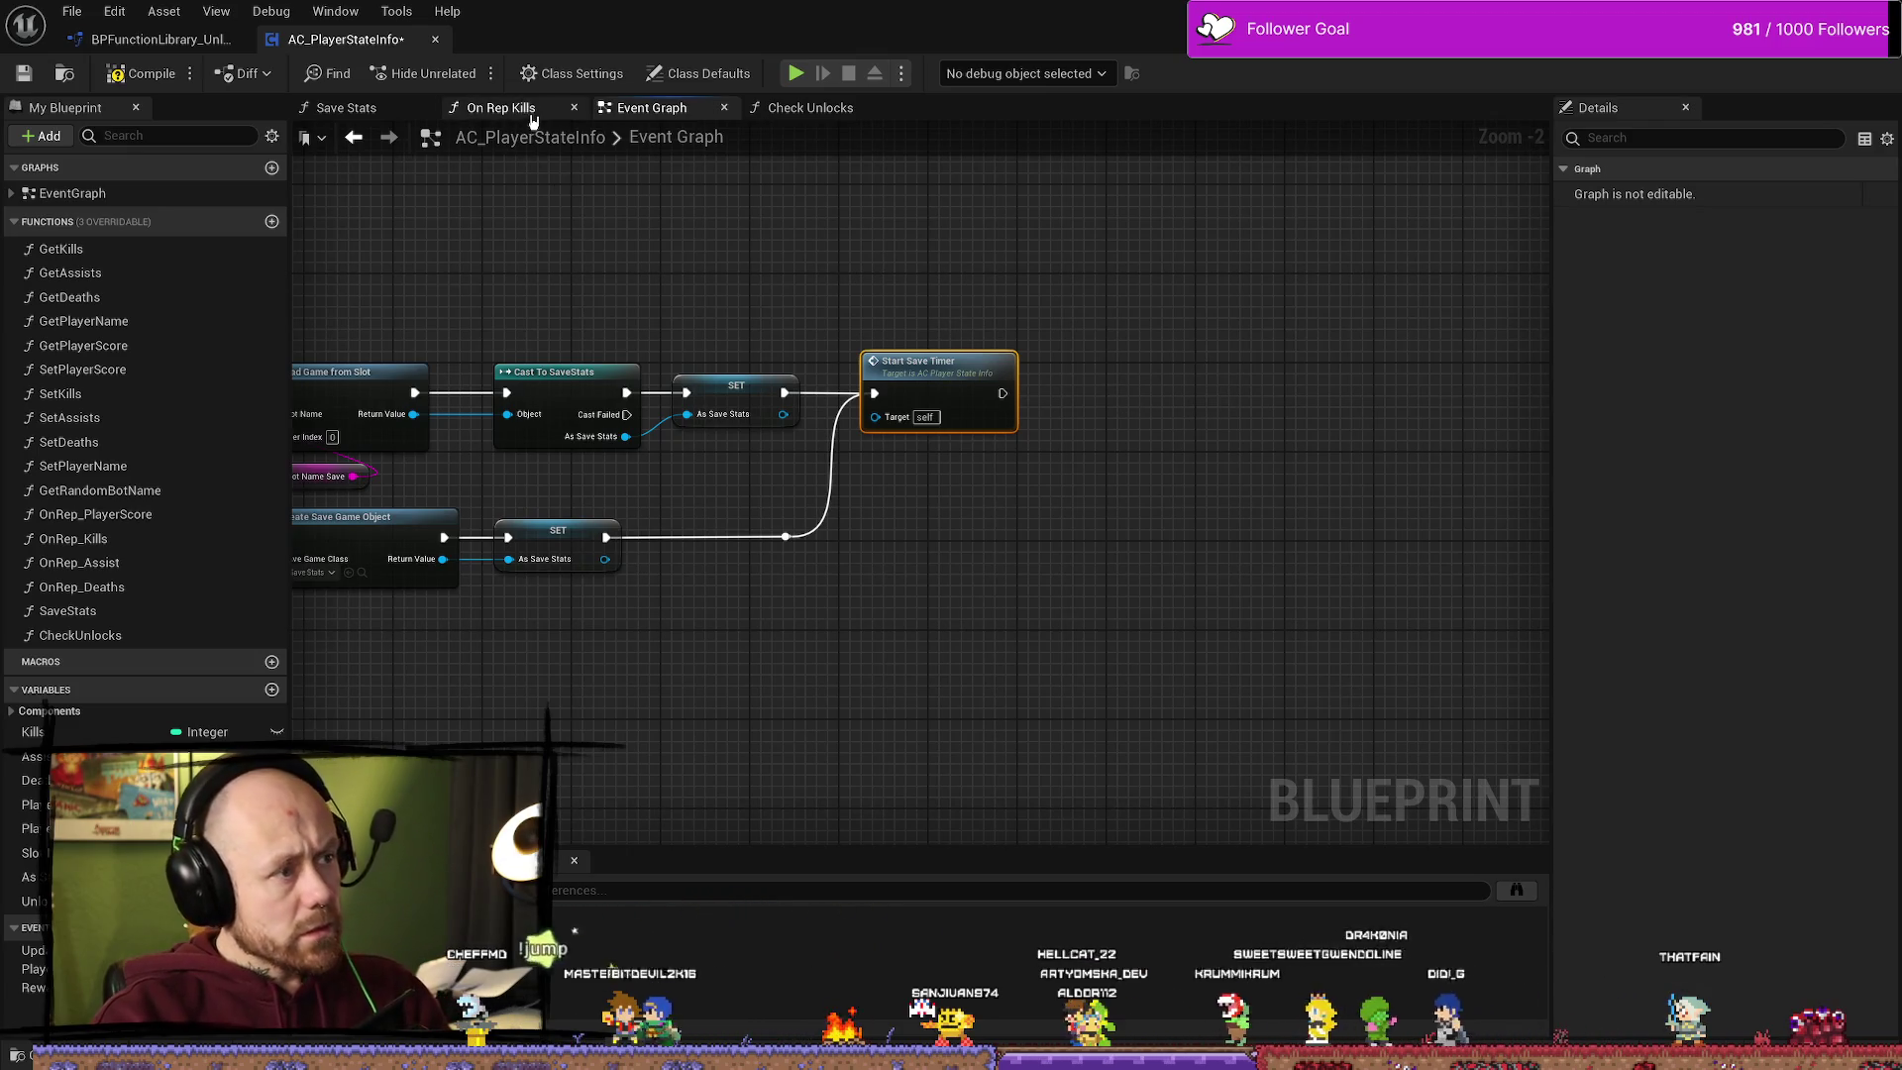
pyautogui.click(814, 109)
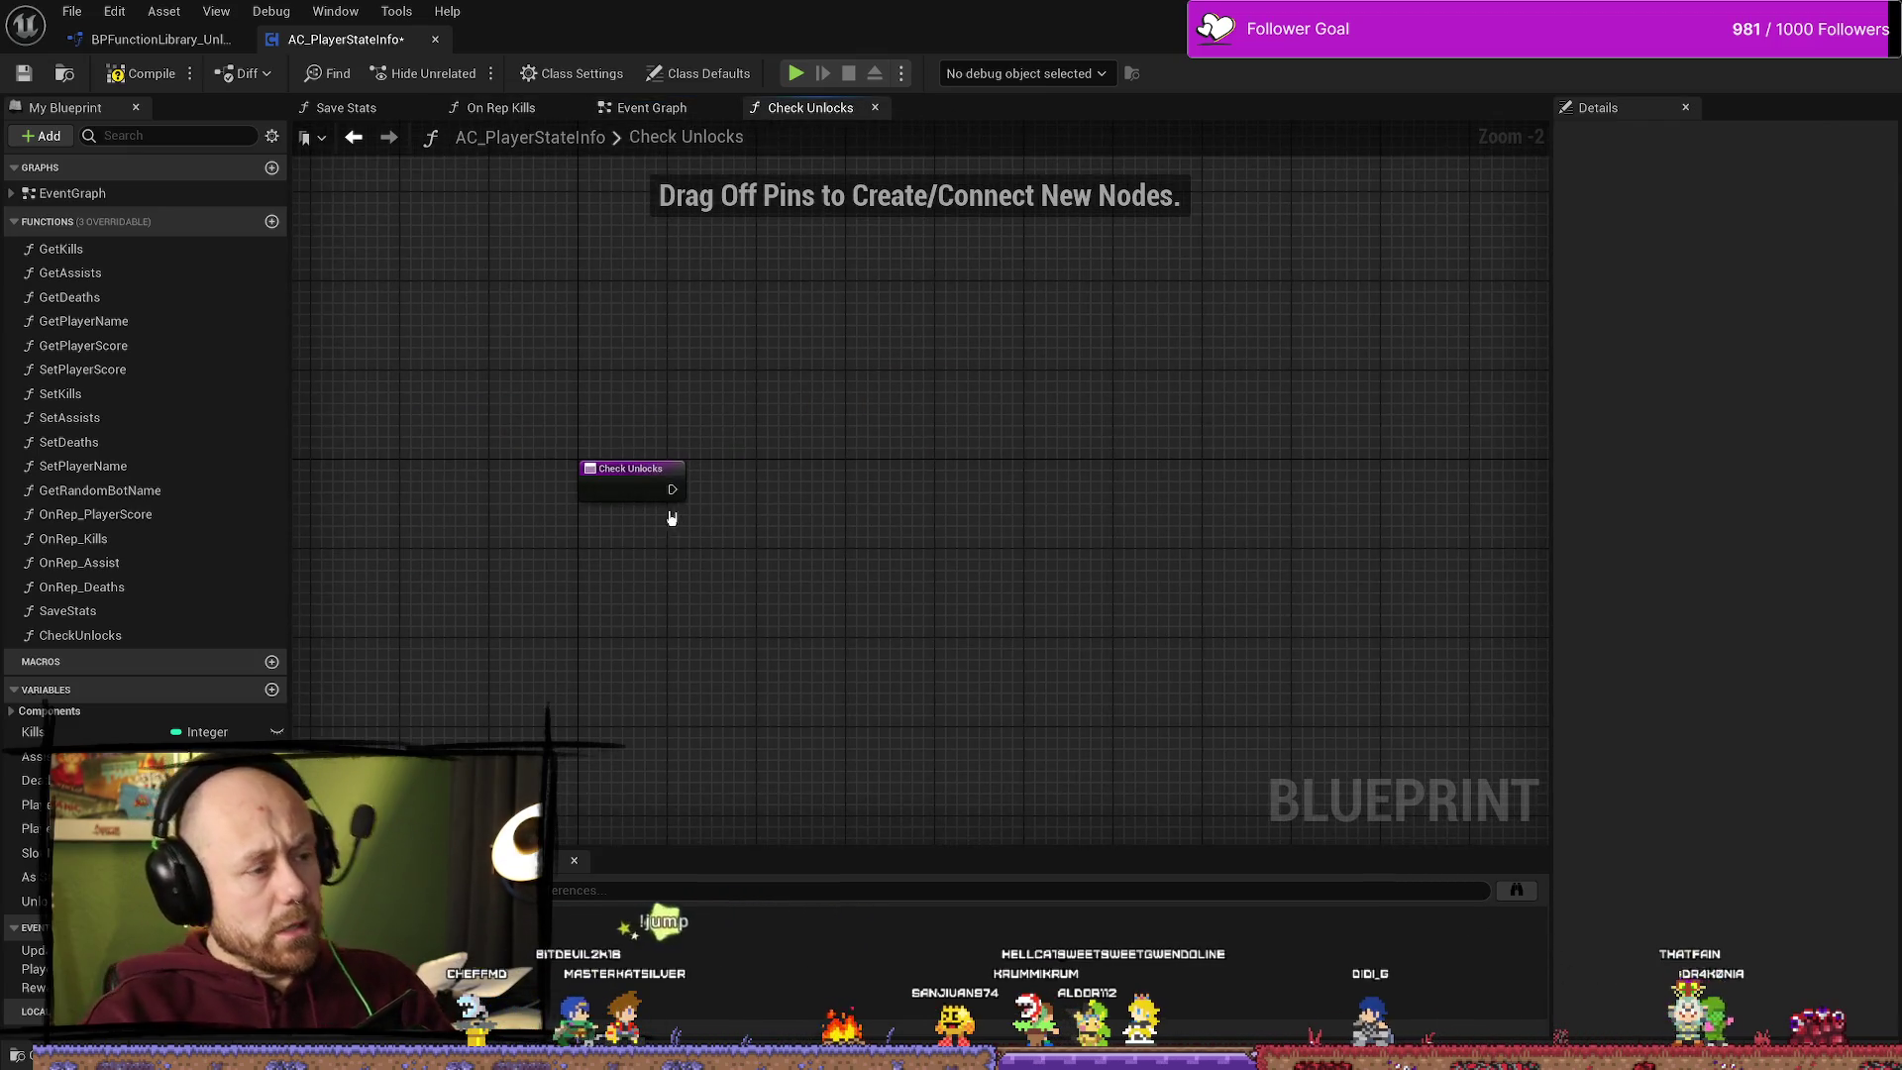
# Step: Add an As Save Stats getter beside the Check Unlocks entry node
pyautogui.rightClick(933, 604)
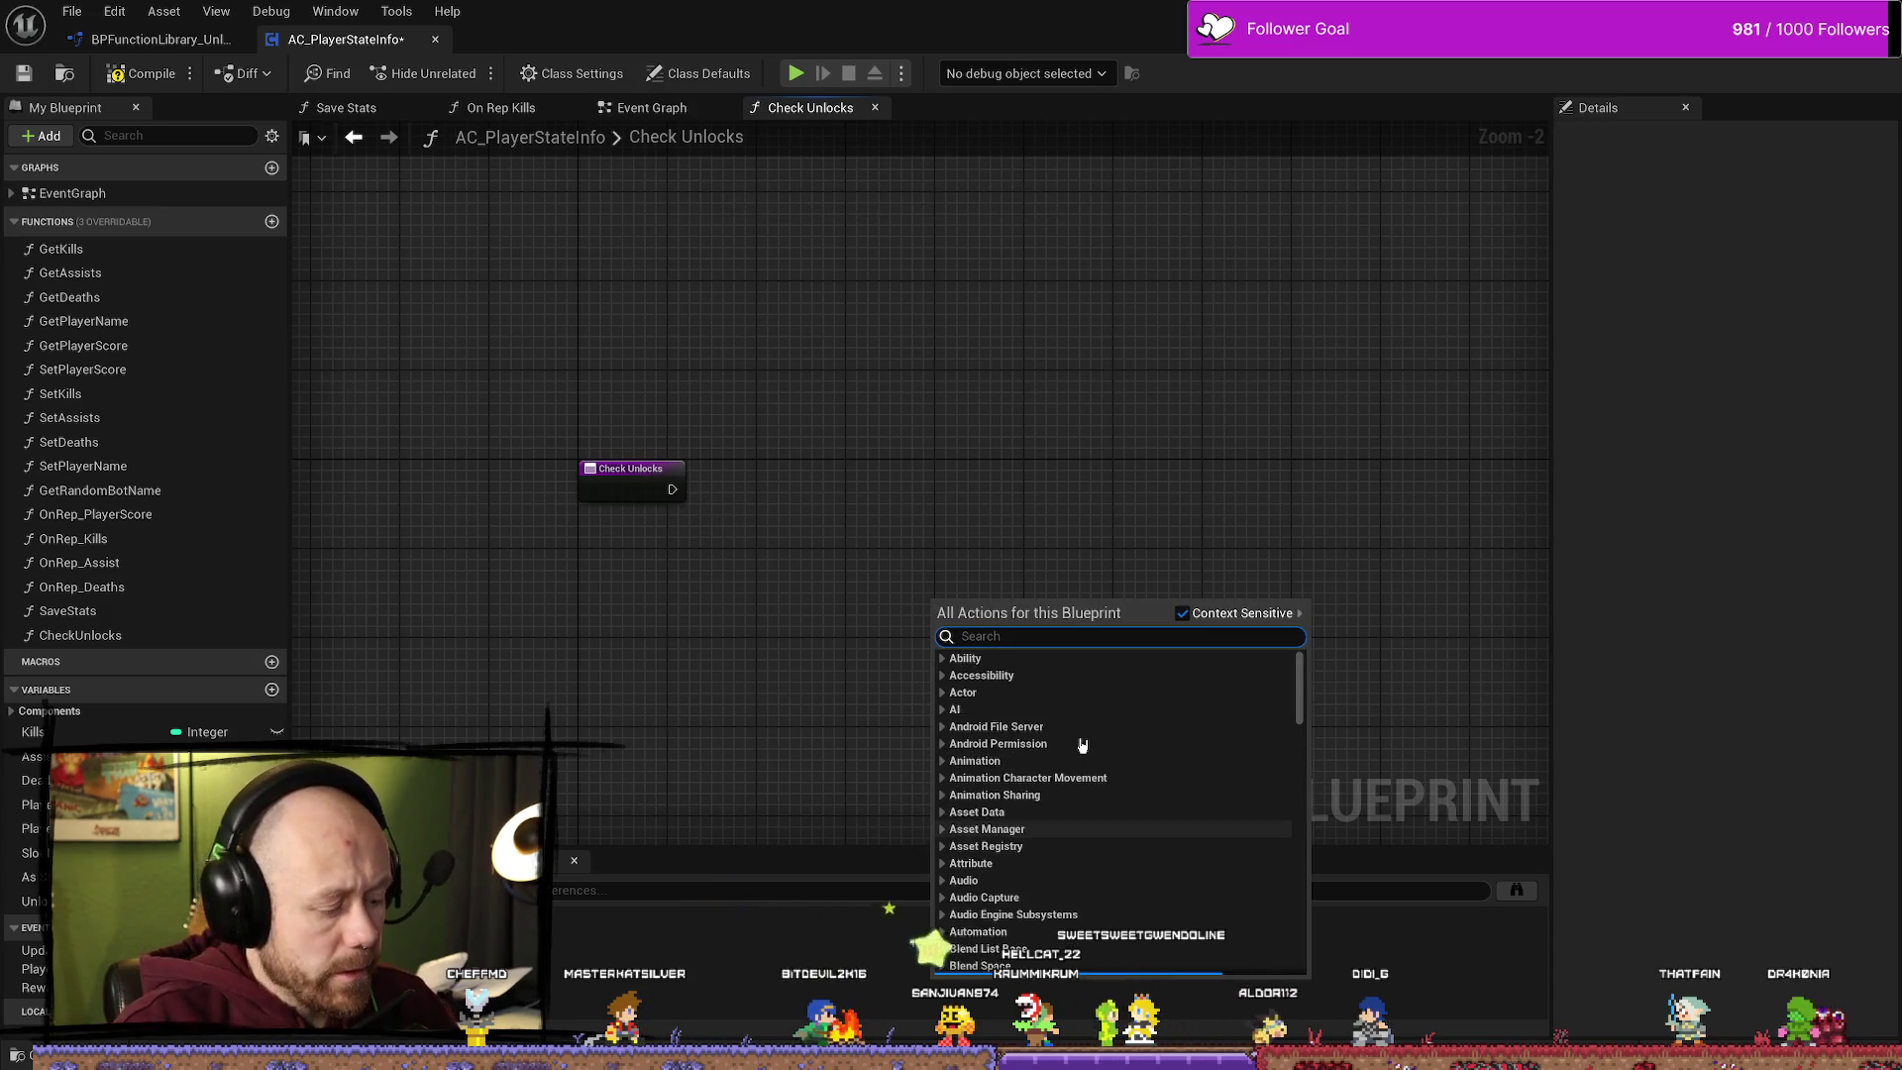
pyautogui.write('as save')
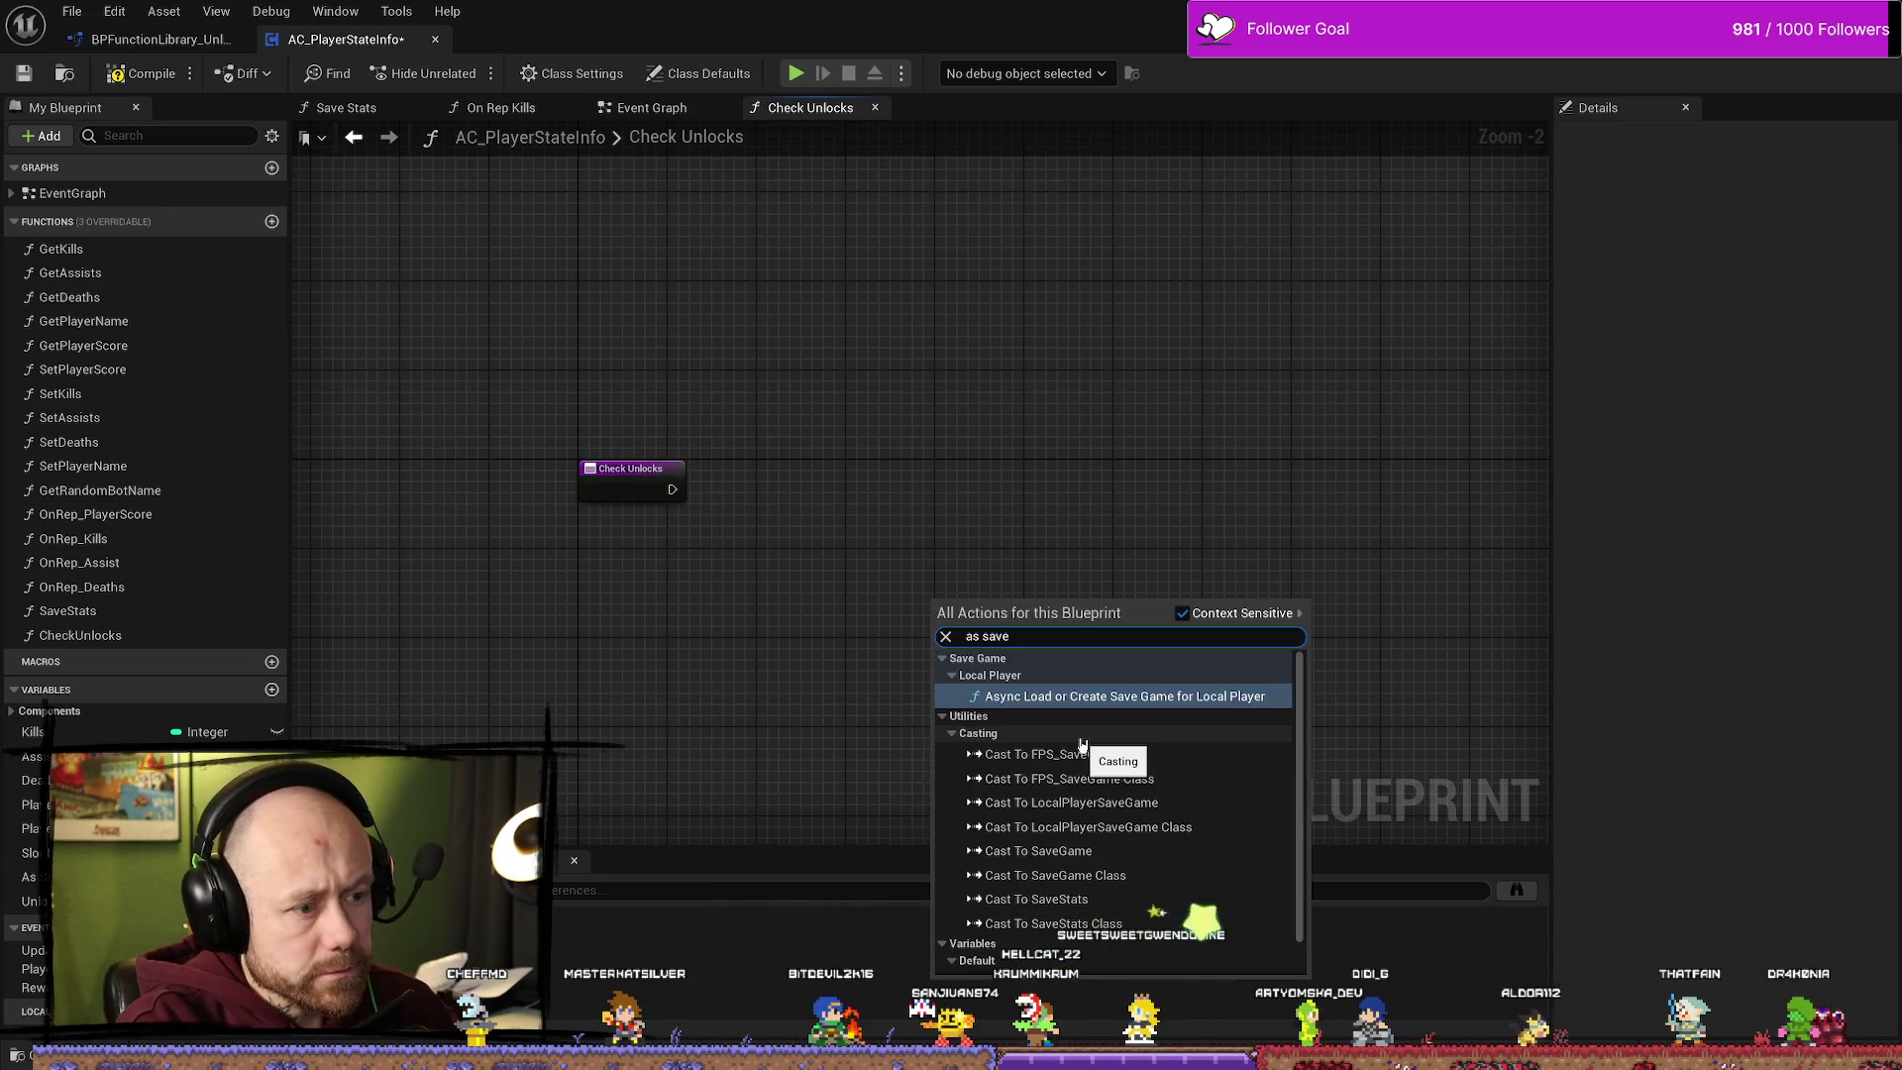
pyautogui.press('BackSpace')
pyautogui.press('BackSpace')
pyautogui.press('BackSpace')
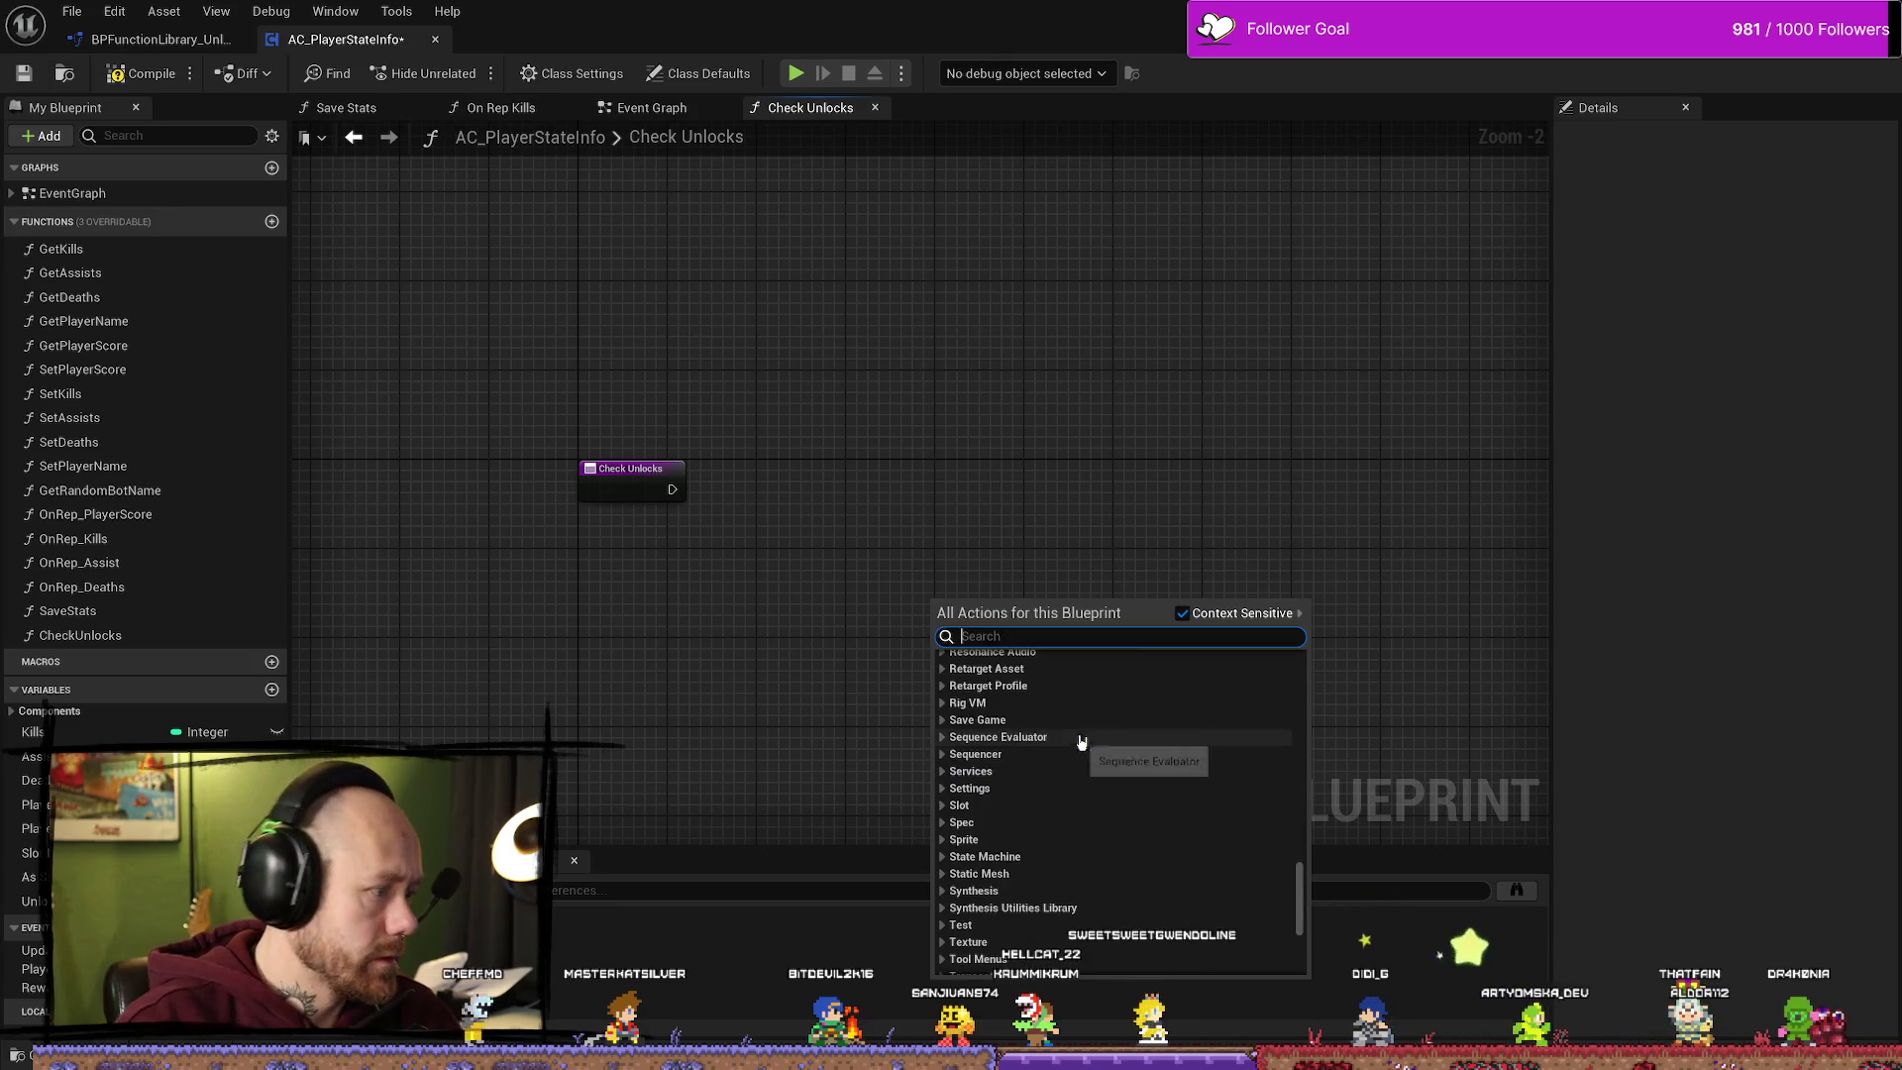
pyautogui.click(1044, 407)
pyautogui.moveTo(69, 1033); pyautogui.dragTo(969, 633)
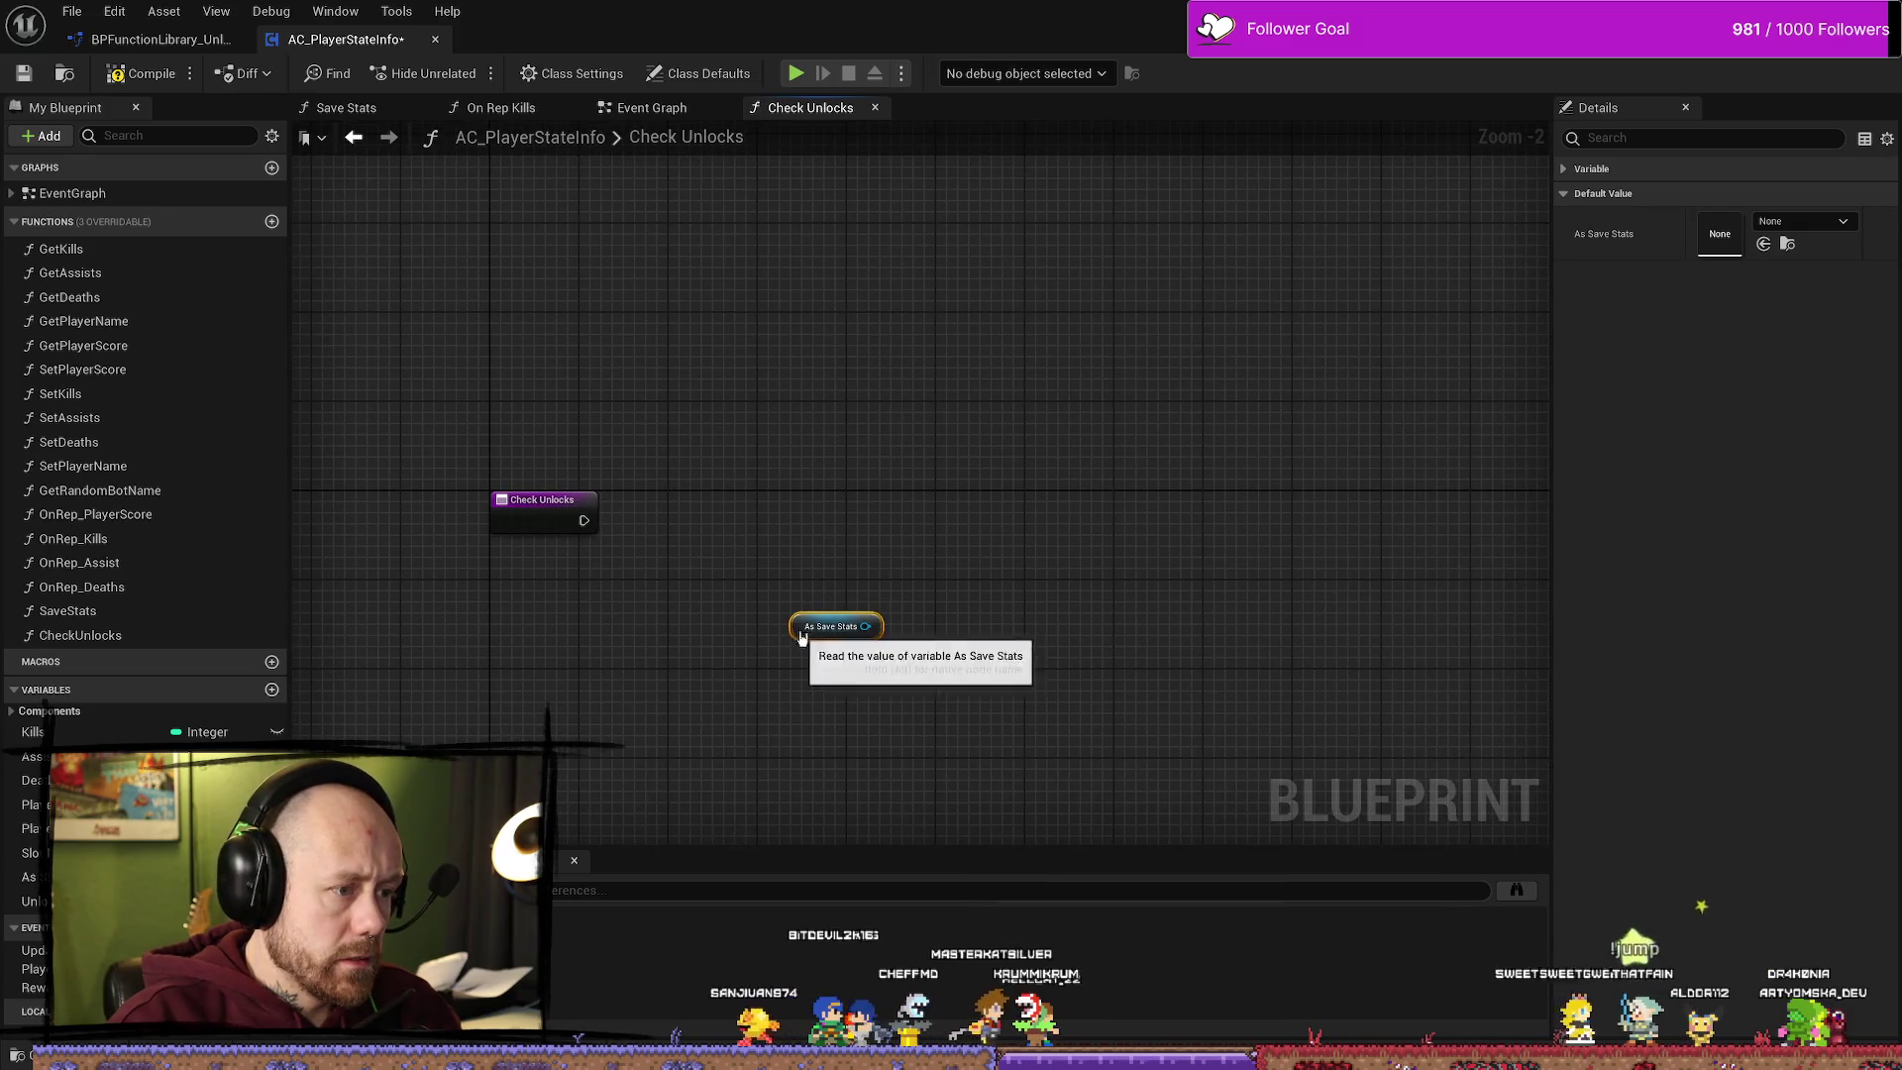
pyautogui.moveTo(783, 635); pyautogui.dragTo(559, 626)
pyautogui.scroll(1, 743, 552)
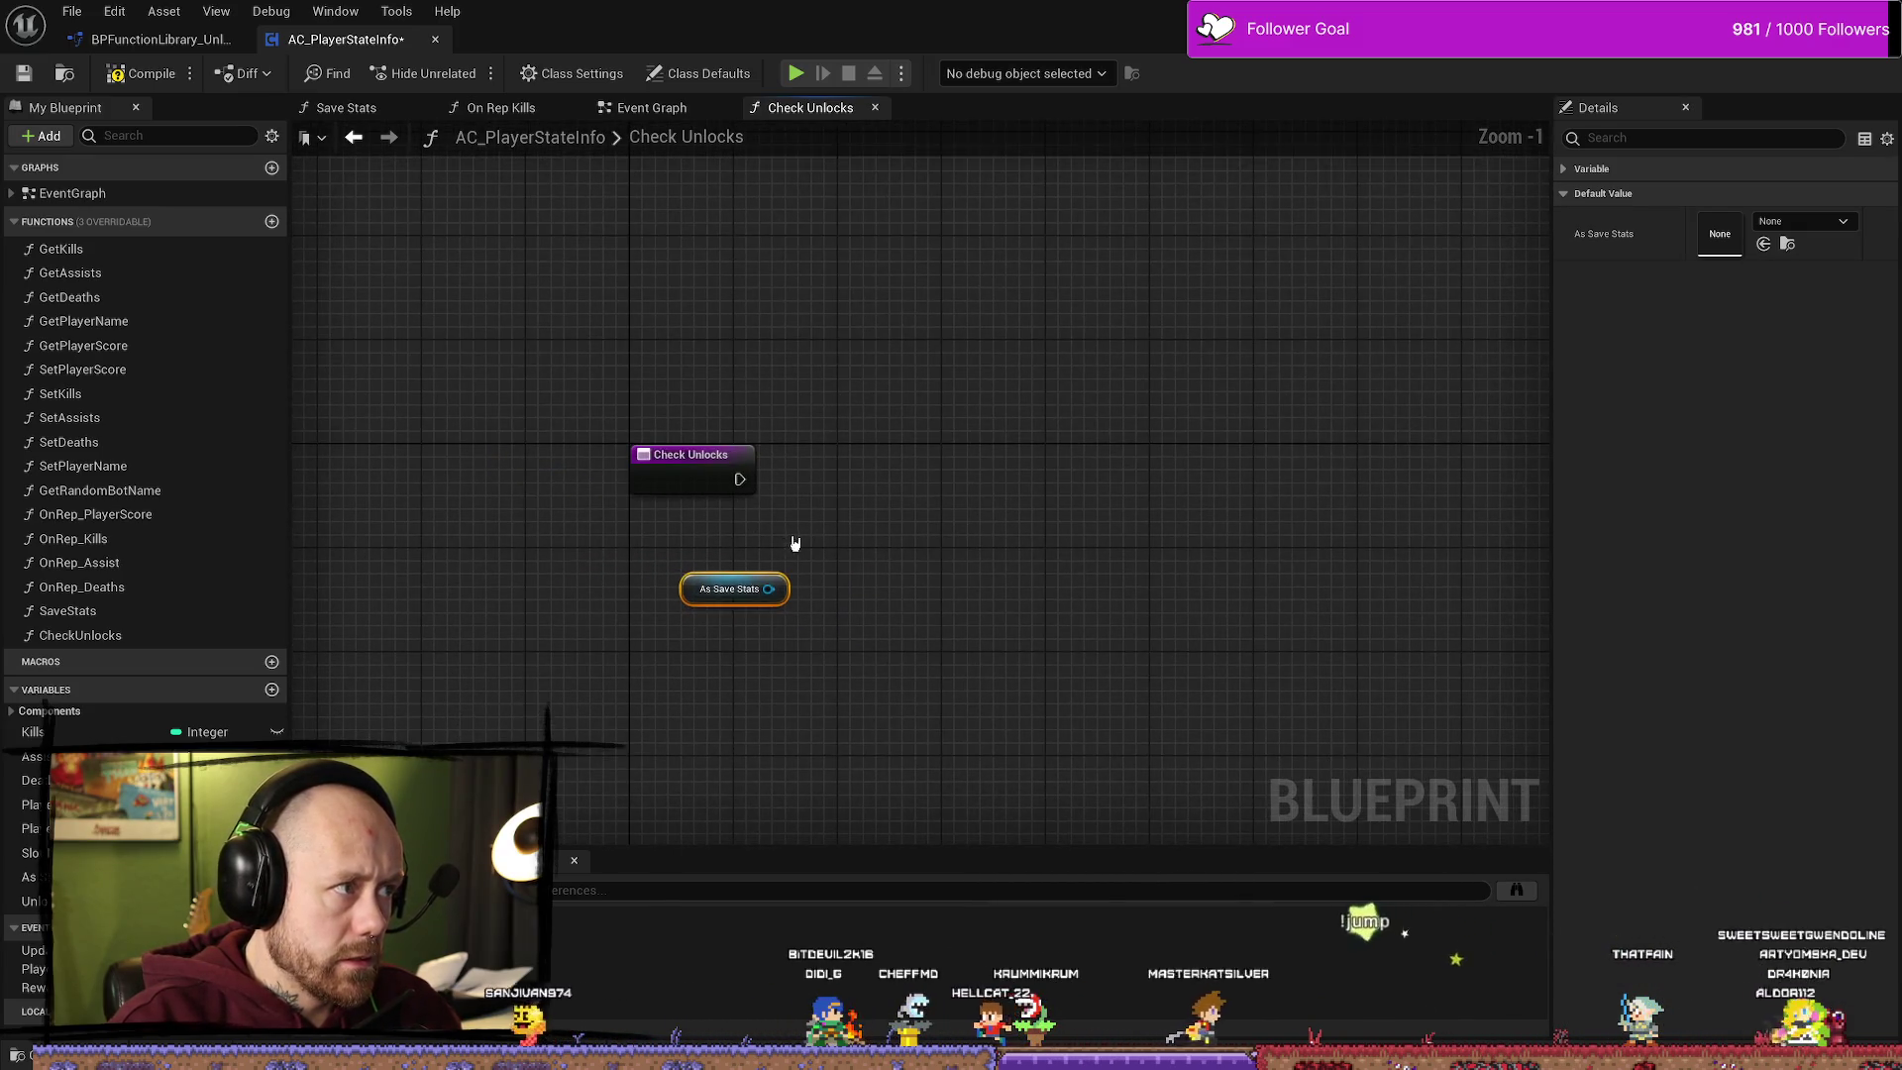
# Step: Call Is Dagger 2Unlocked after Check Unlocks, with As Save Stats feeding New Param
pyautogui.click(155, 40)
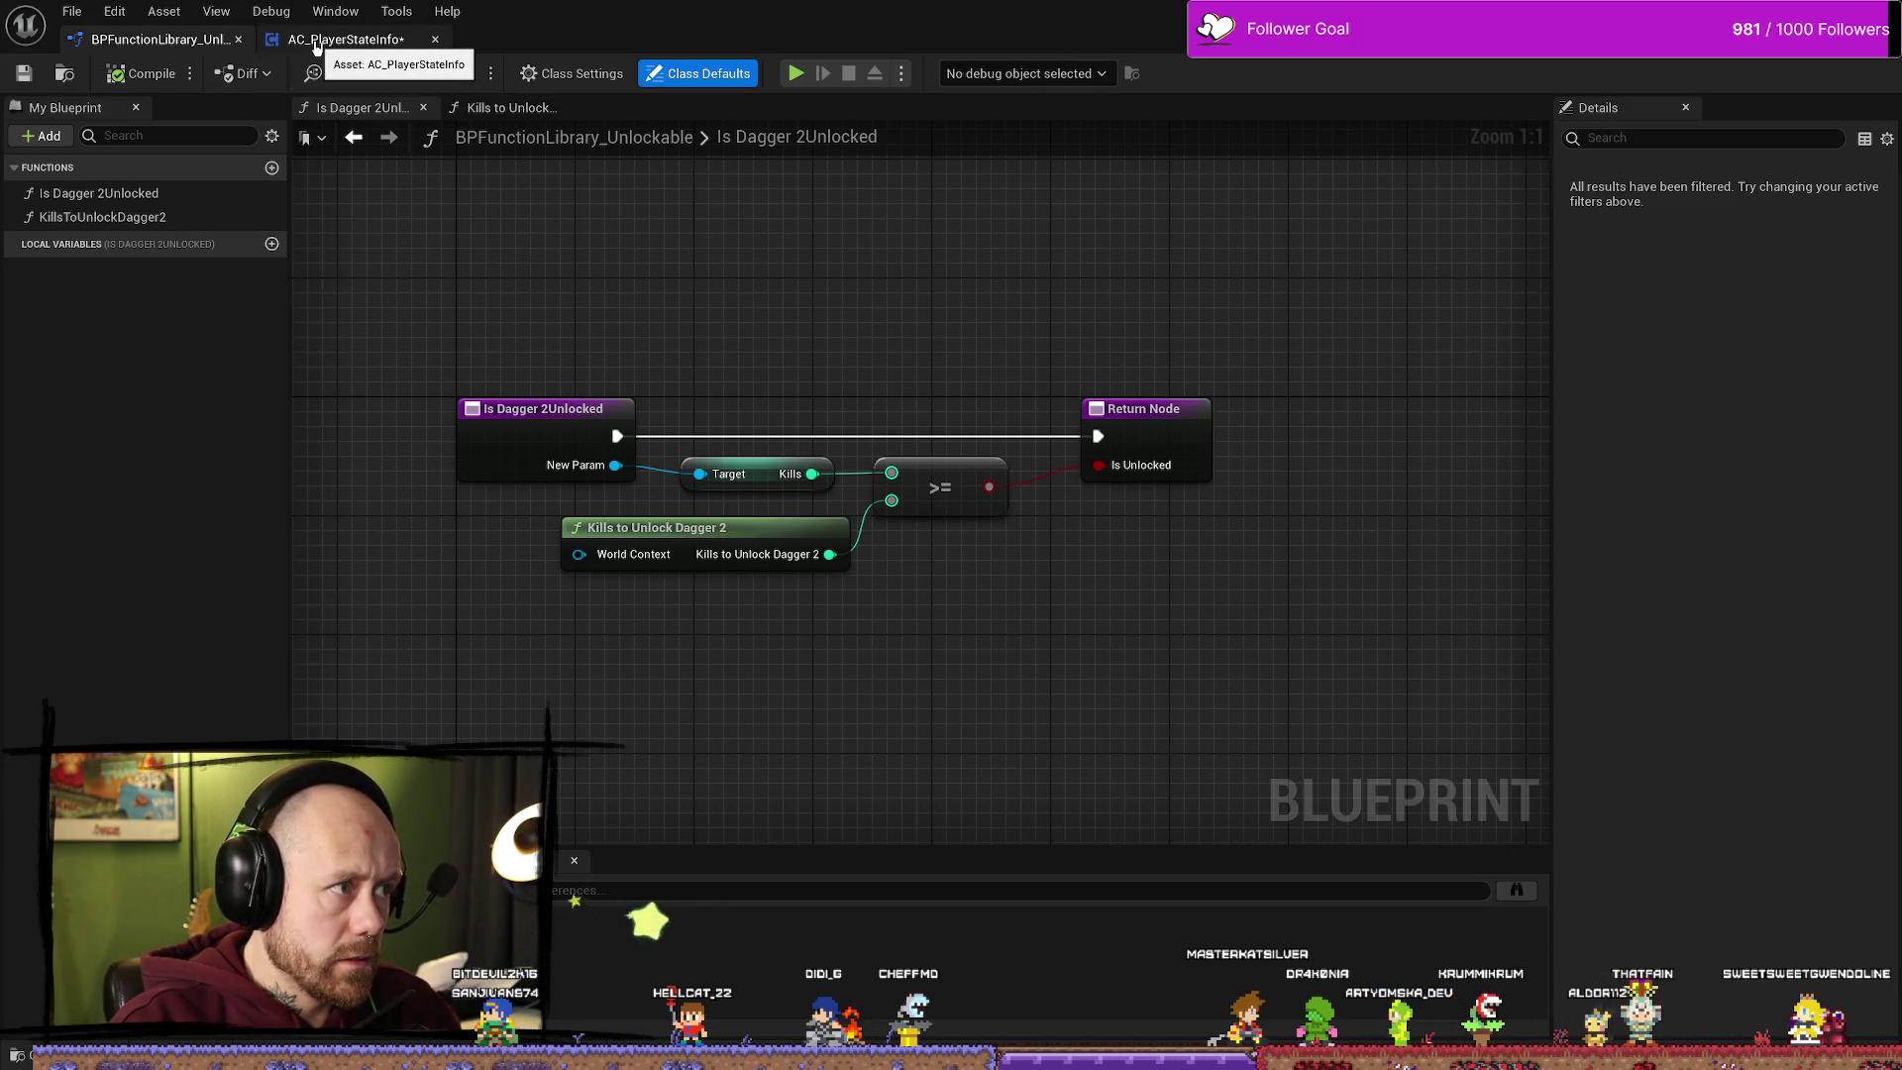
pyautogui.click(345, 40)
pyautogui.moveTo(739, 479); pyautogui.dragTo(783, 483)
pyautogui.write('is dag')
pyautogui.press('Return')
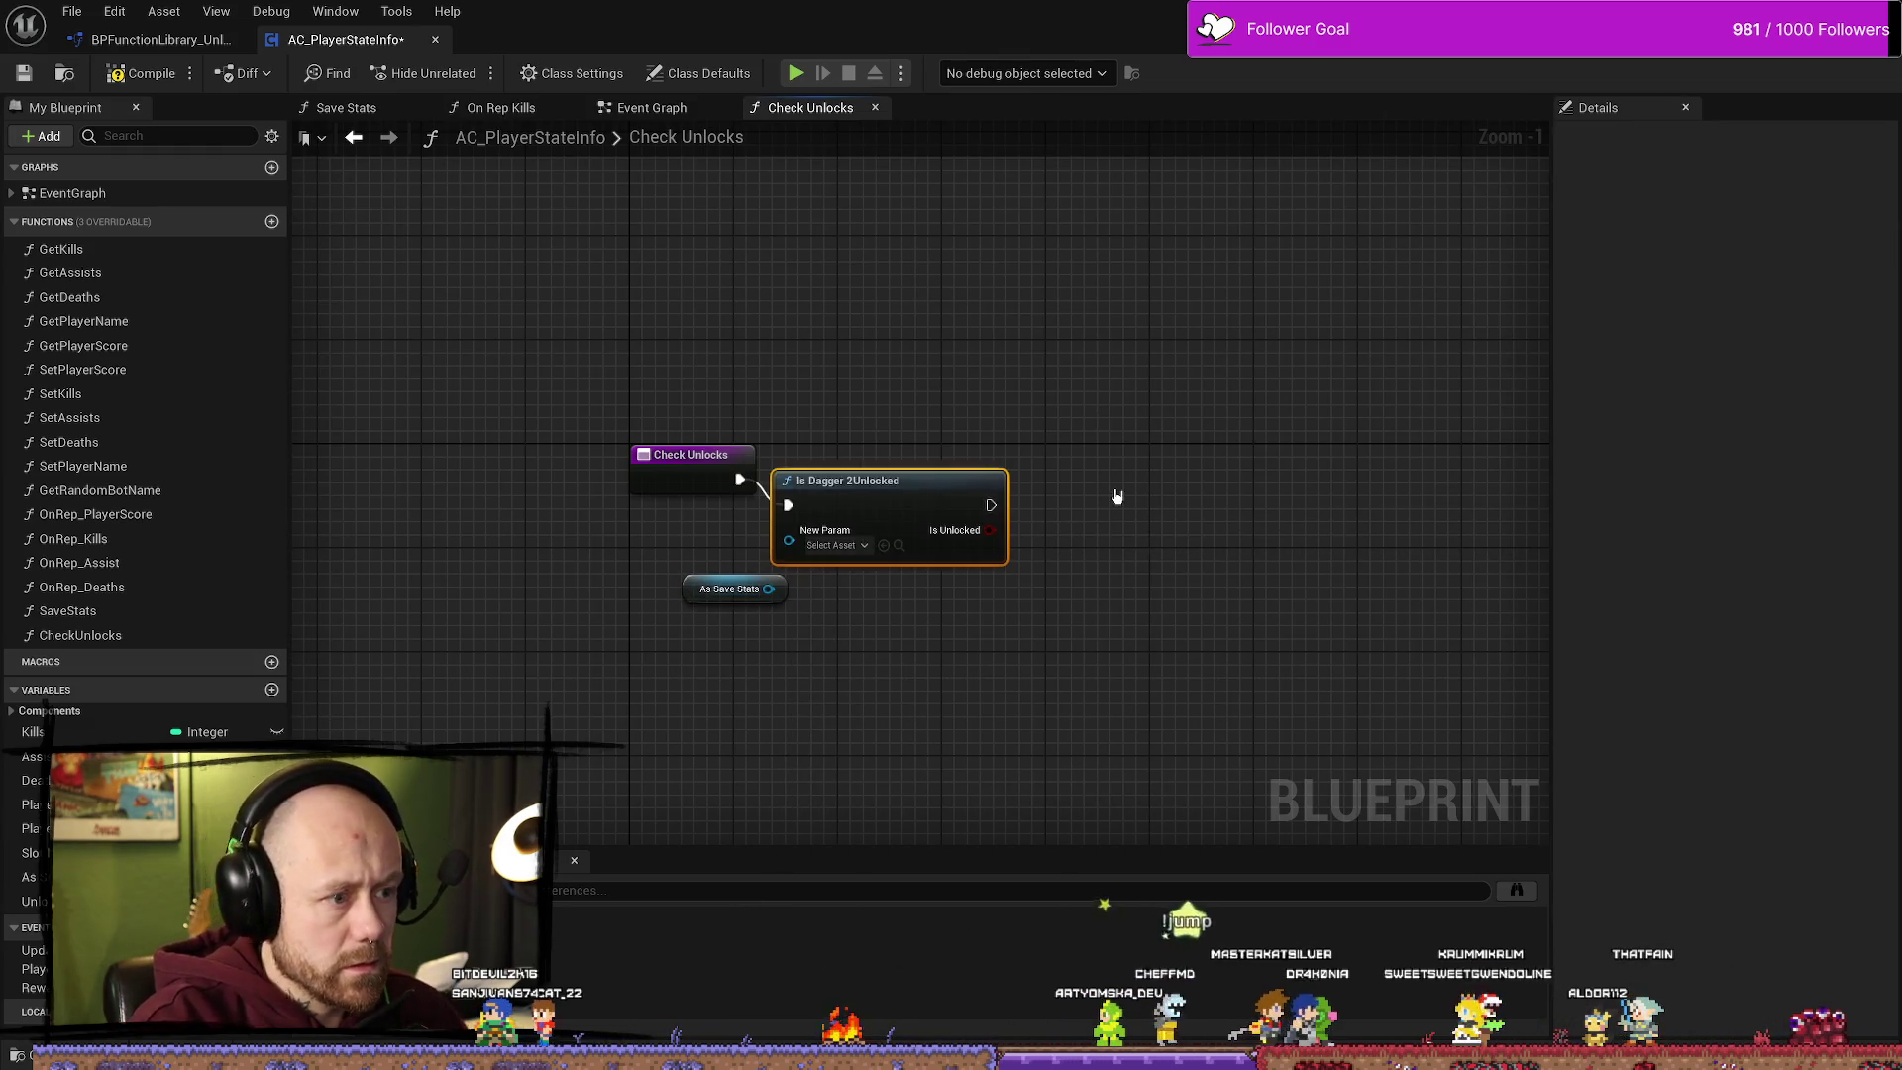
pyautogui.moveTo(857, 480); pyautogui.dragTo(978, 464)
pyautogui.moveTo(769, 588)
pyautogui.mouseDown()
pyautogui.moveTo(921, 535)
pyautogui.moveTo(909, 524)
pyautogui.mouseUp()
pyautogui.moveTo(999, 478)
pyautogui.mouseDown()
pyautogui.moveTo(931, 469)
pyautogui.moveTo(1113, 449)
pyautogui.moveTo(1036, 526)
pyautogui.mouseUp()
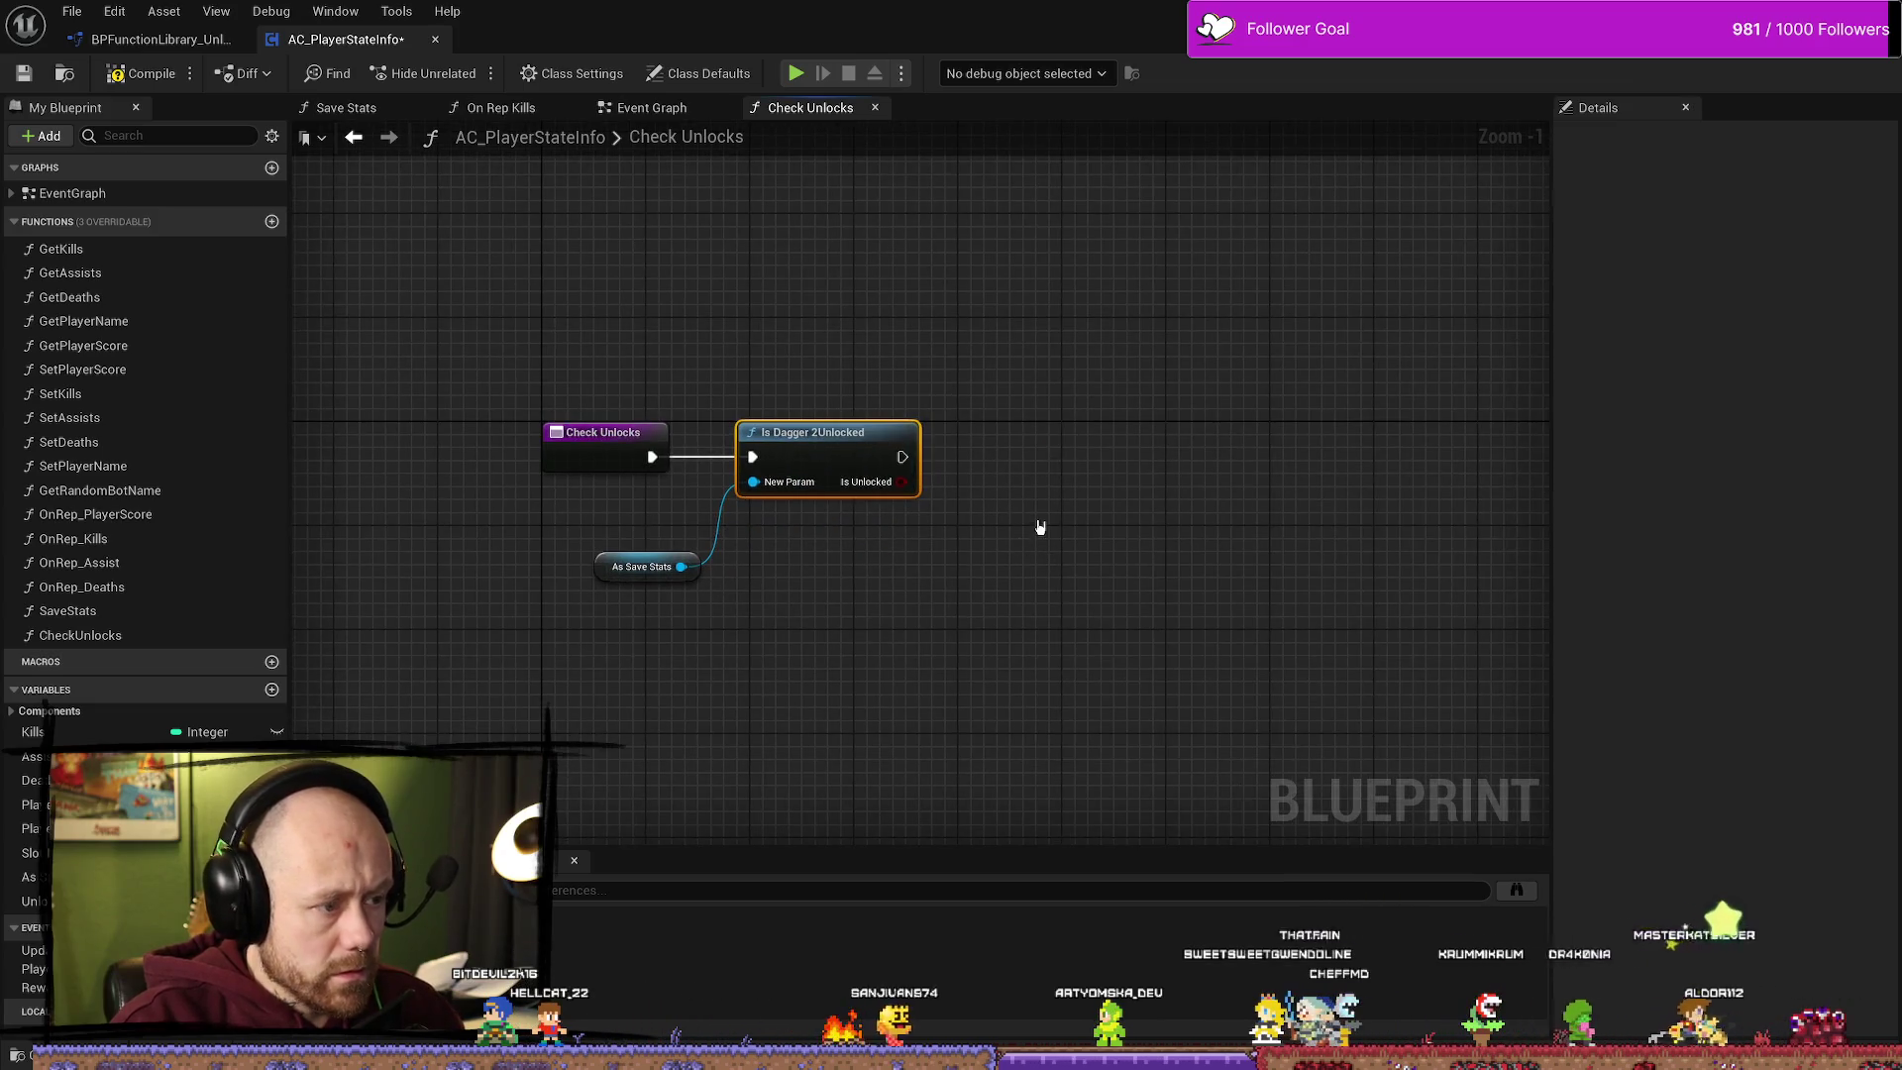
# Step: Add a SET Unlock Dagger 2 node after Is Dagger 2Unlocked
pyautogui.moveTo(840, 436)
pyautogui.mouseDown()
pyautogui.moveTo(814, 436)
pyautogui.moveTo(1003, 476)
pyautogui.moveTo(968, 457)
pyautogui.mouseUp()
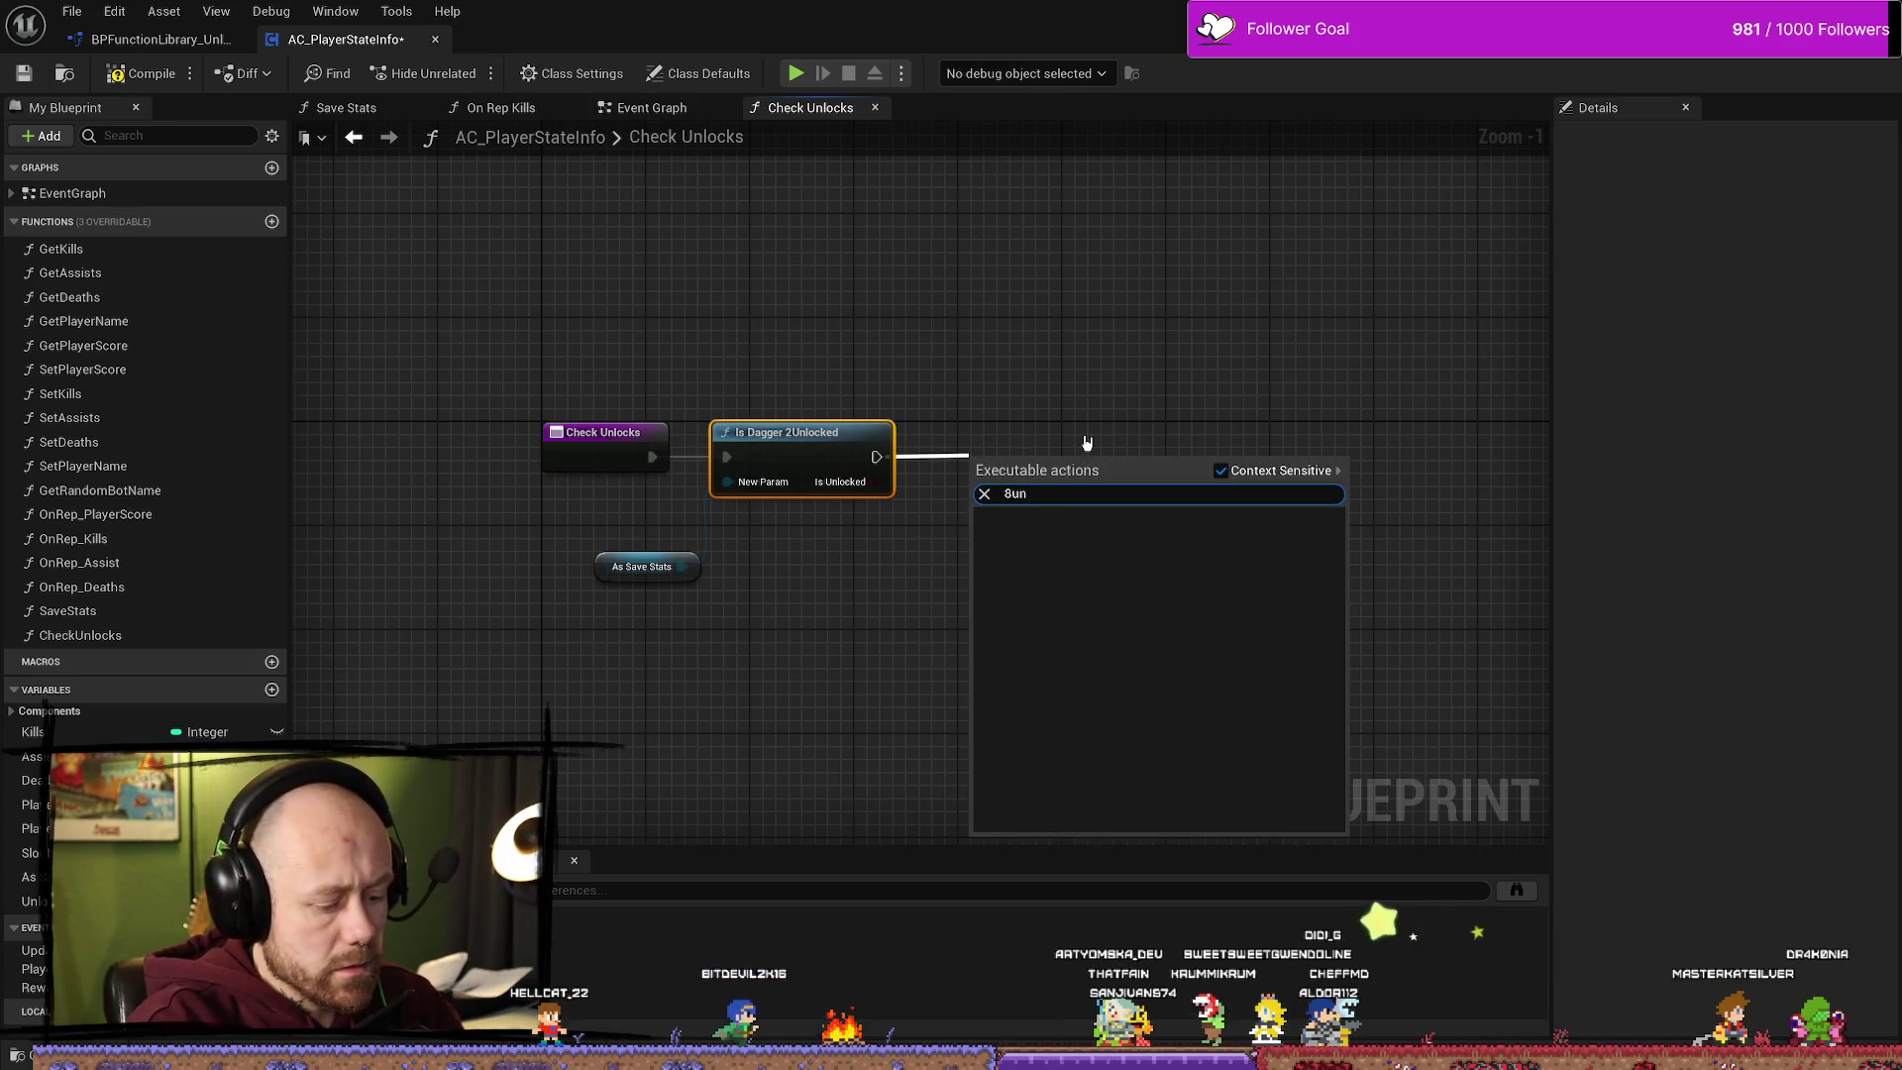
pyautogui.write('unlock')
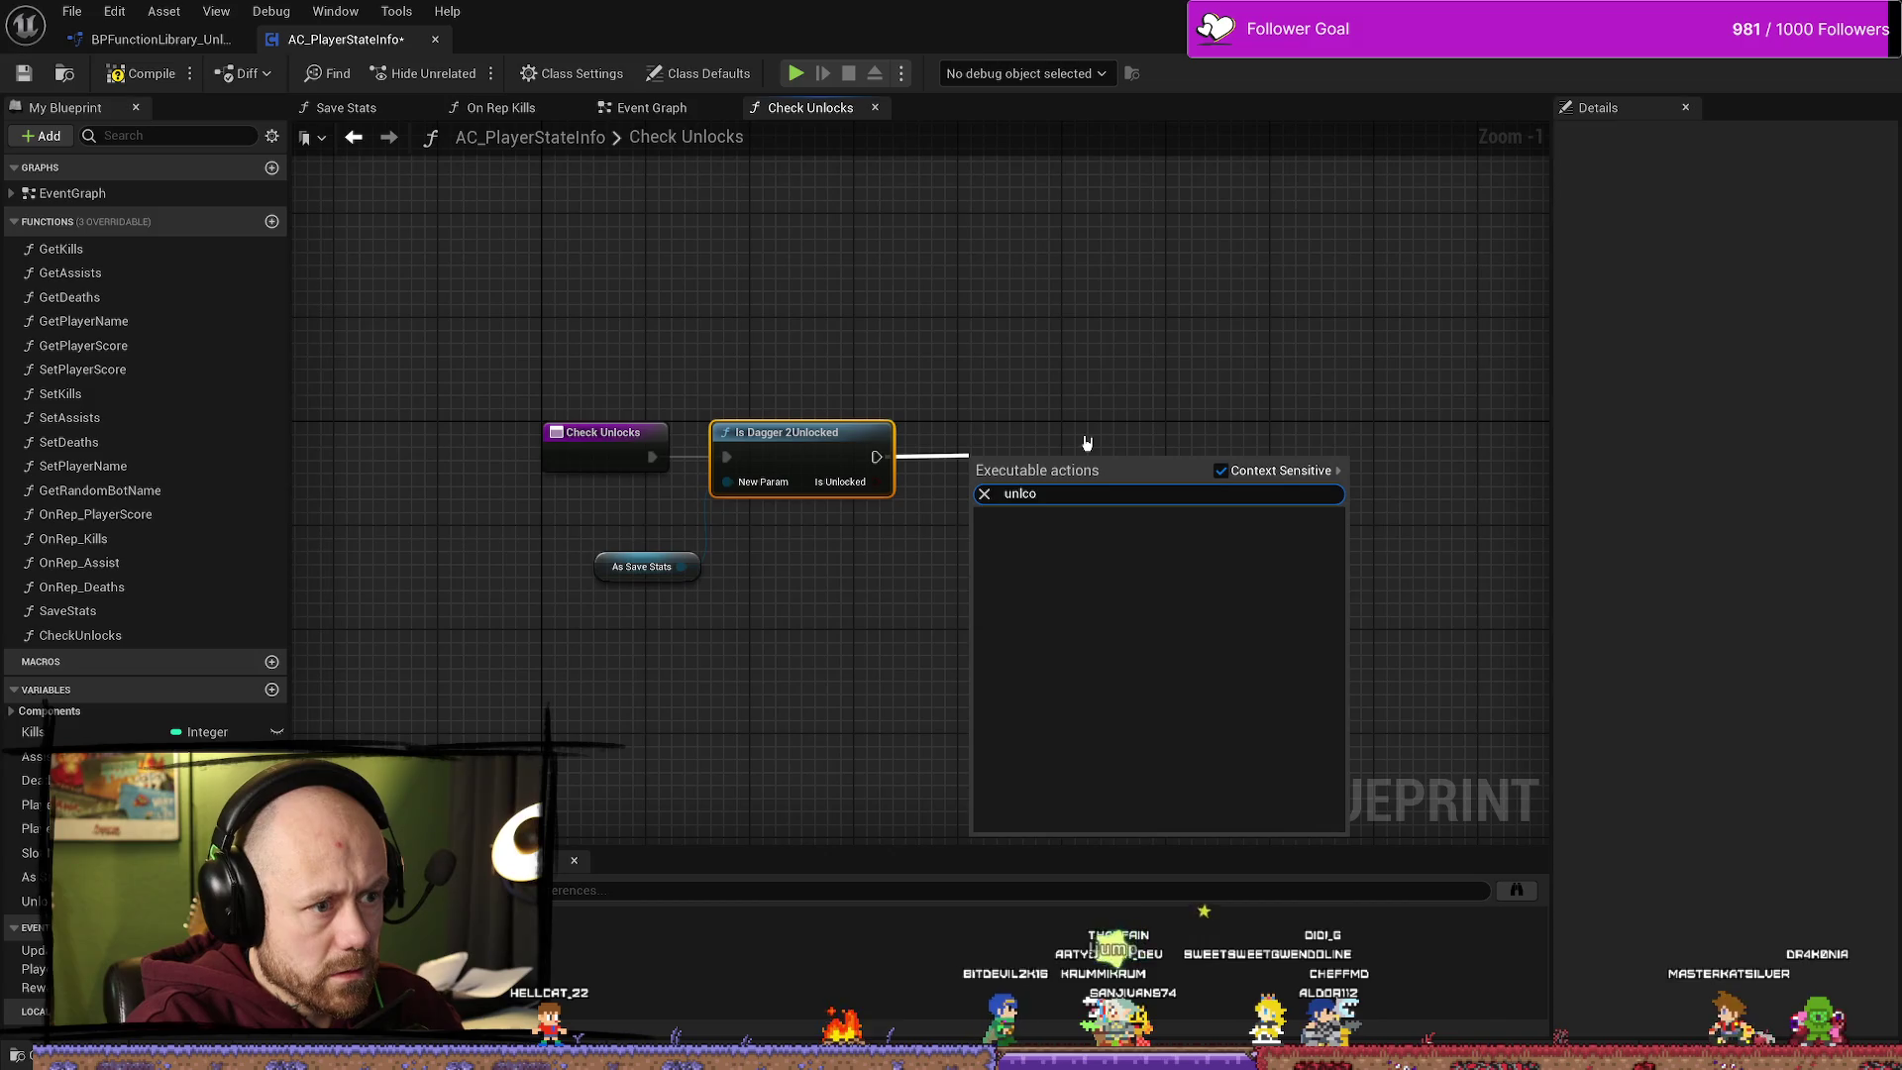
pyautogui.press('Down')
pyautogui.press('Down')
pyautogui.press('Down')
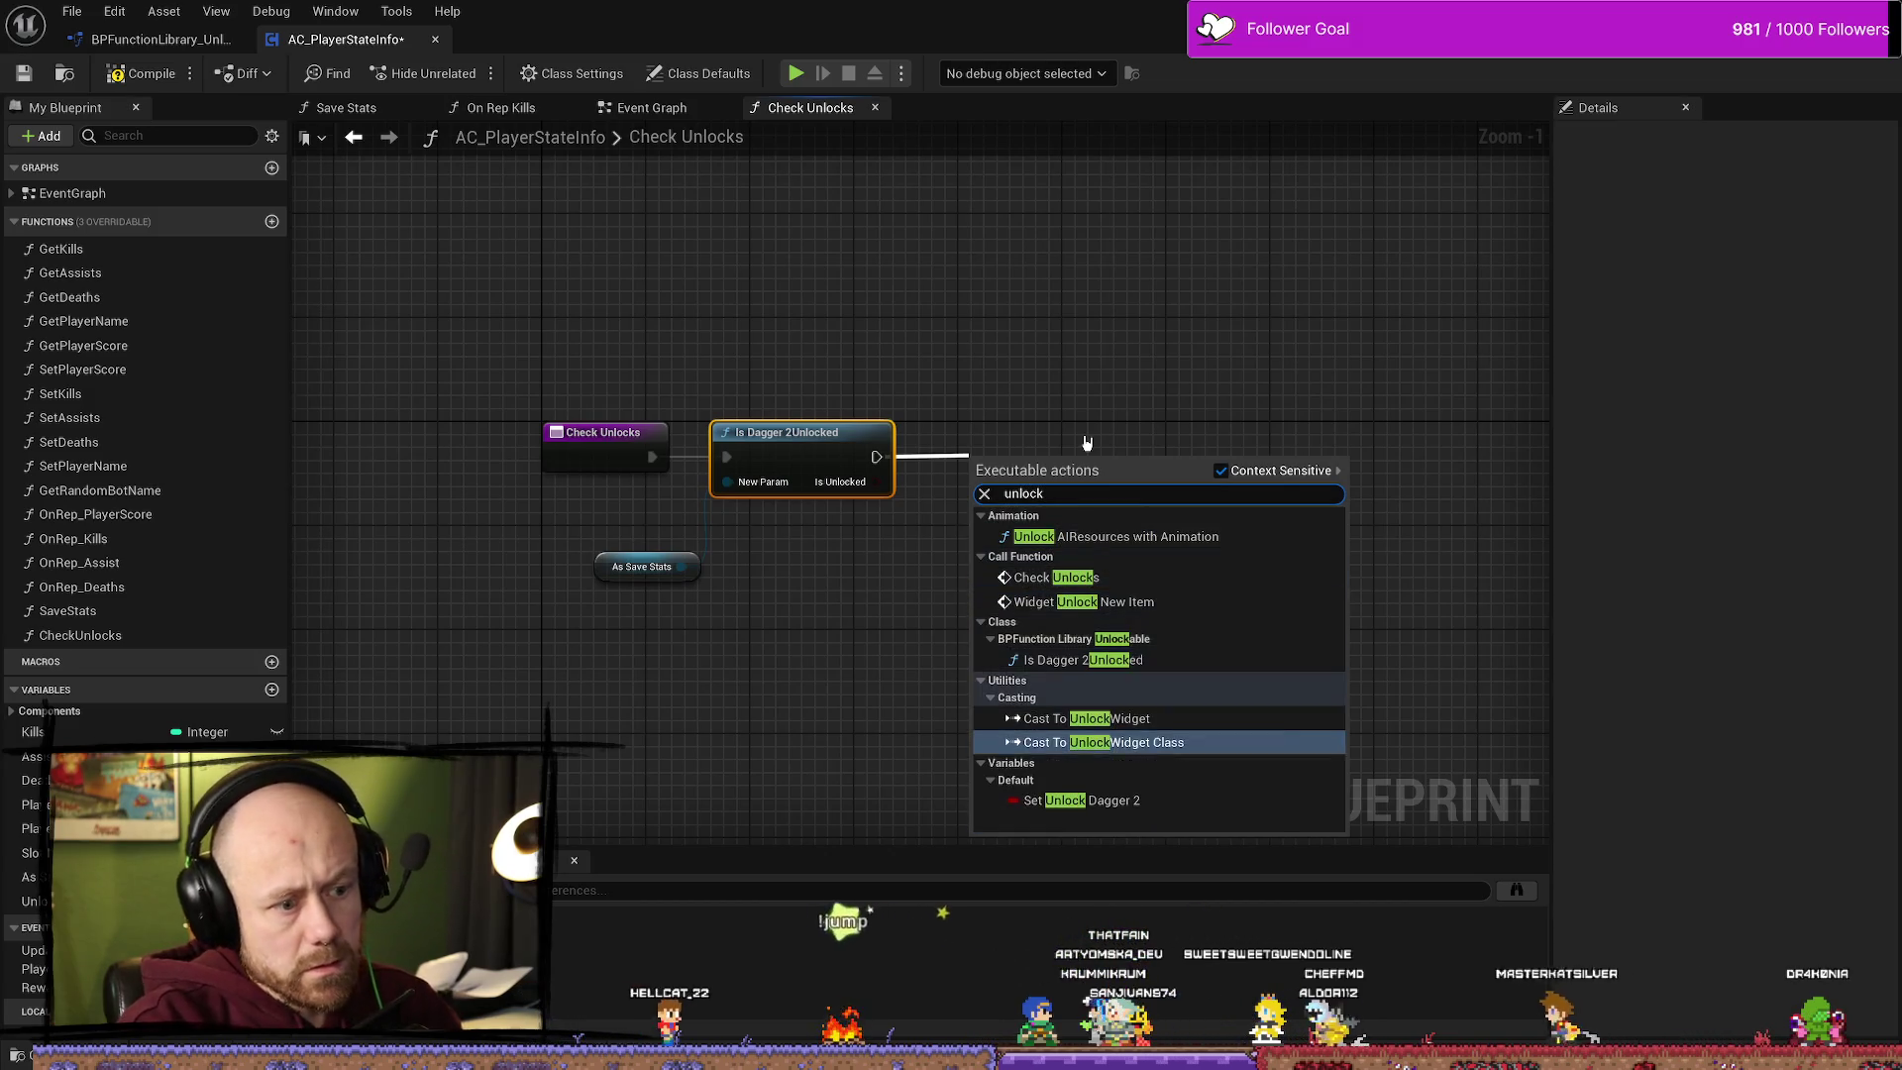
pyautogui.press('Return')
pyautogui.moveTo(982, 453); pyautogui.dragTo(982, 440)
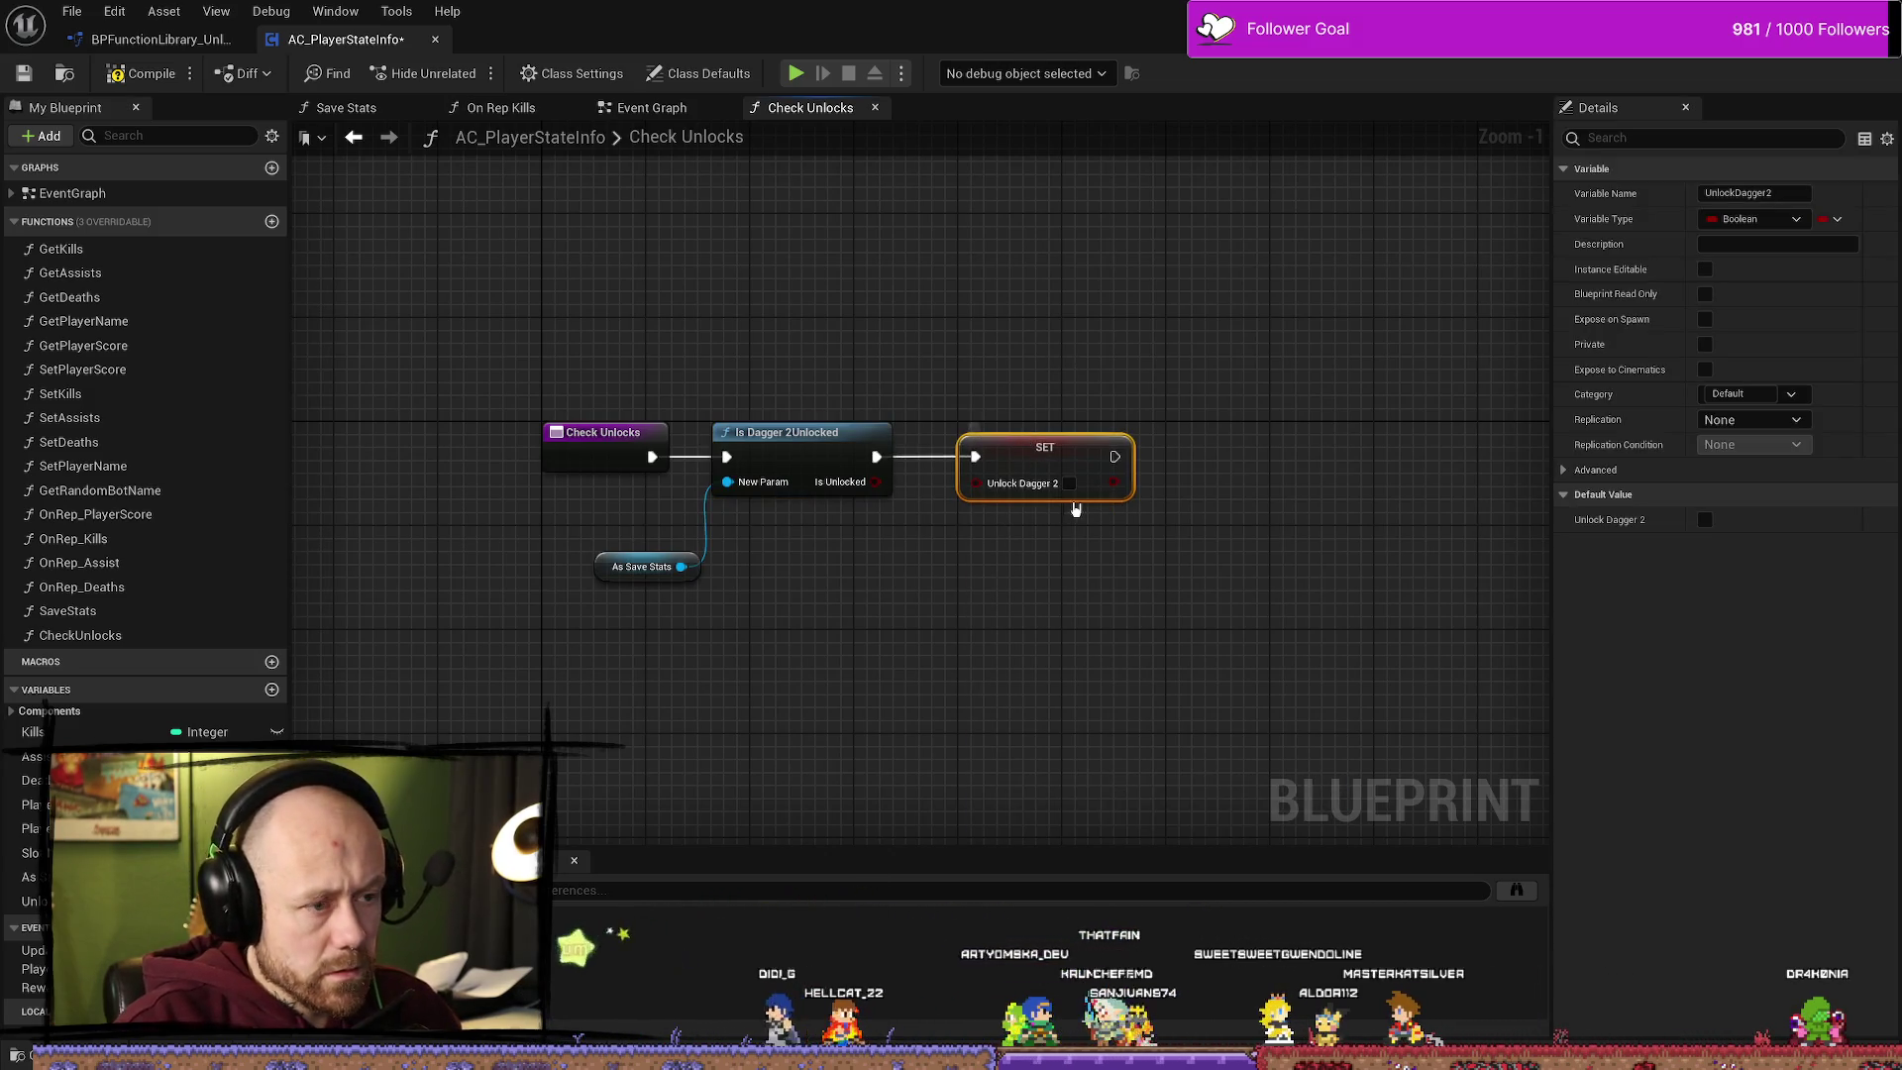
pyautogui.moveTo(1171, 357); pyautogui.dragTo(1049, 331)
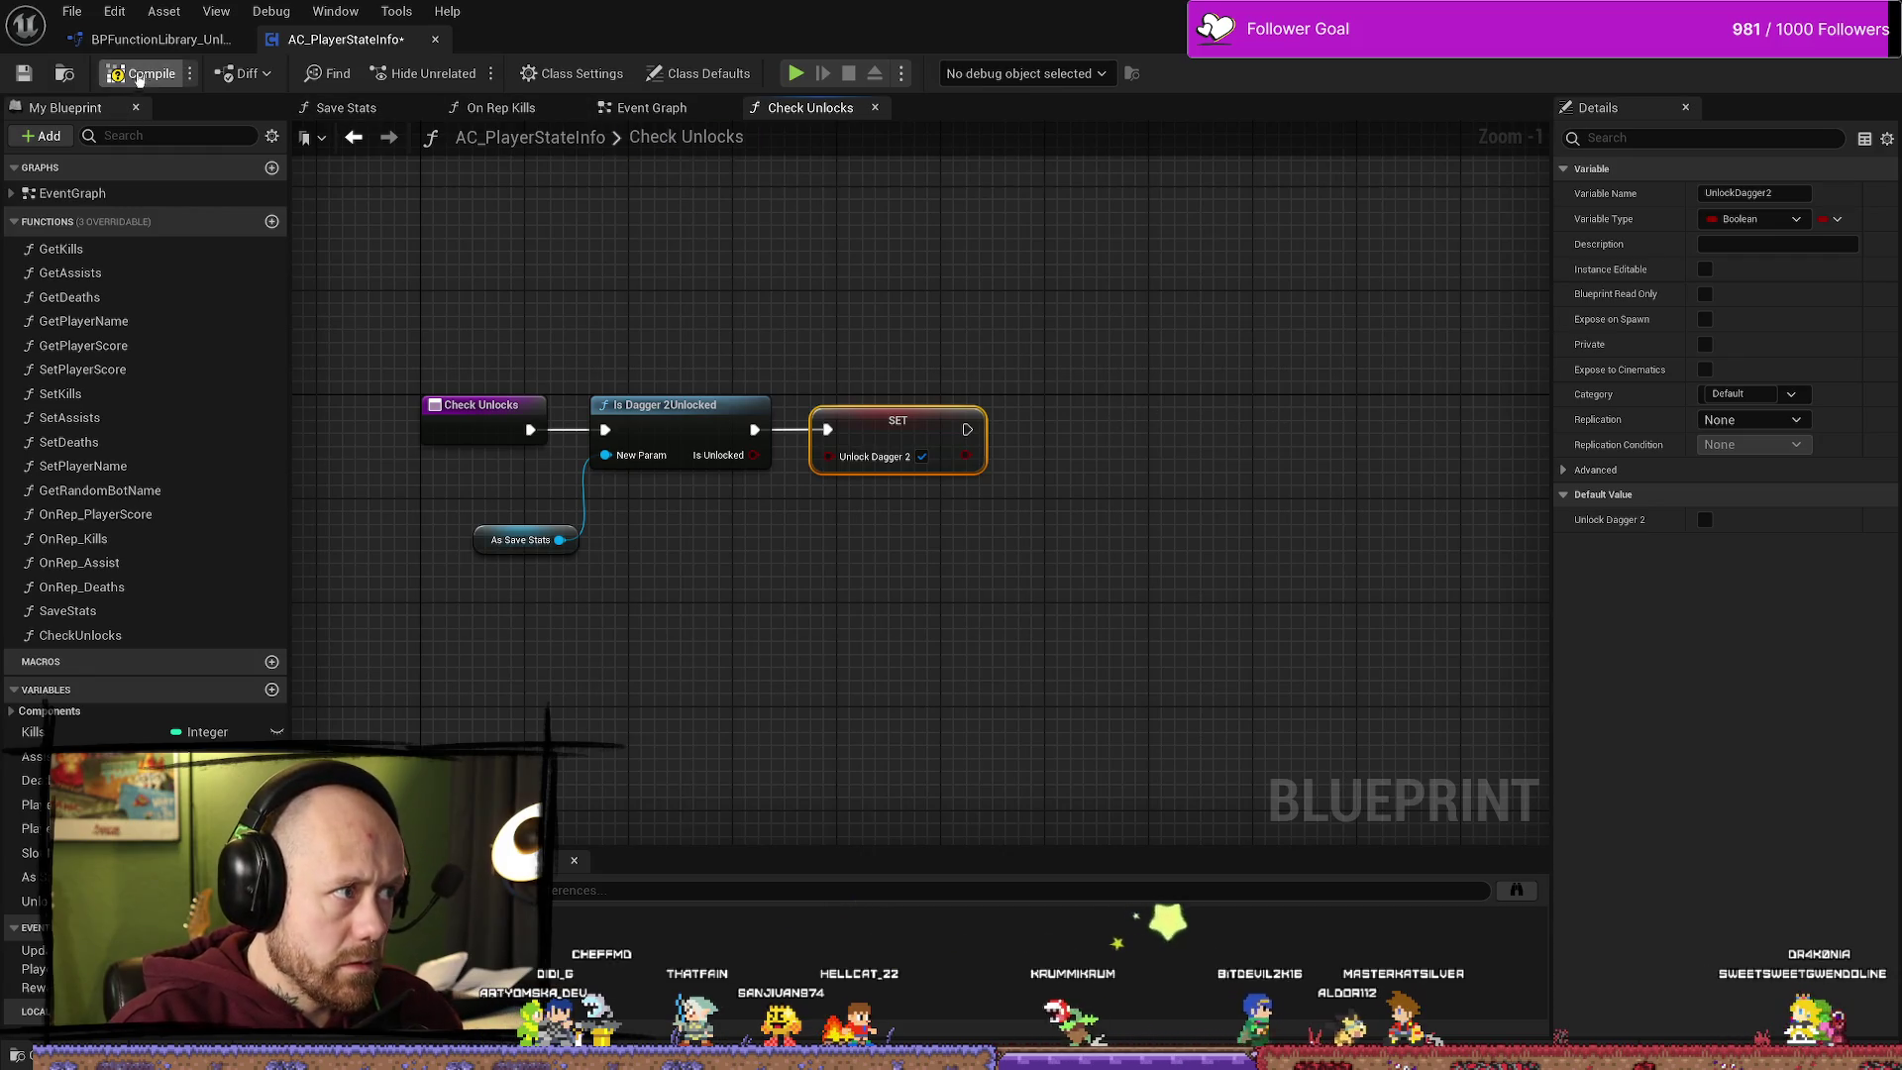
# Step: Compile and save the player state blueprint, then return to the Event Graph
pyautogui.click(32, 77)
pyautogui.click(158, 39)
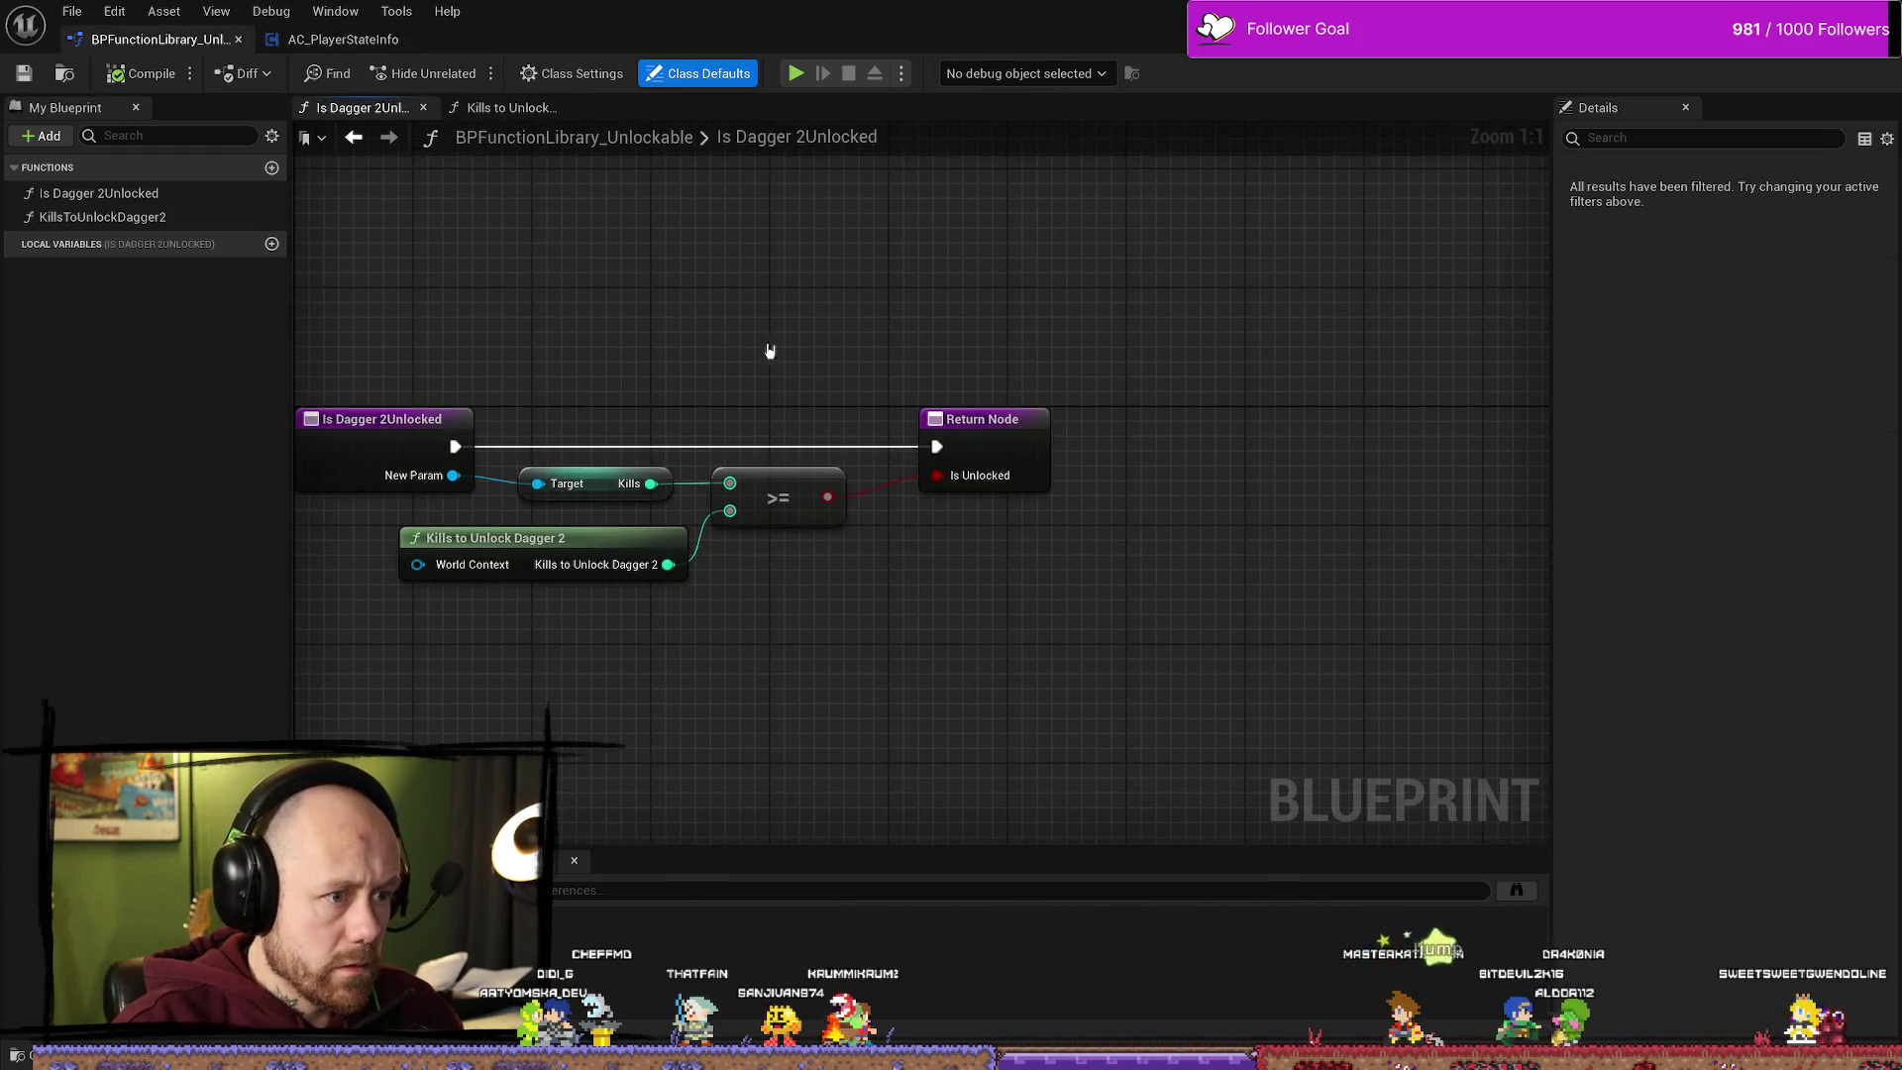
pyautogui.click(343, 38)
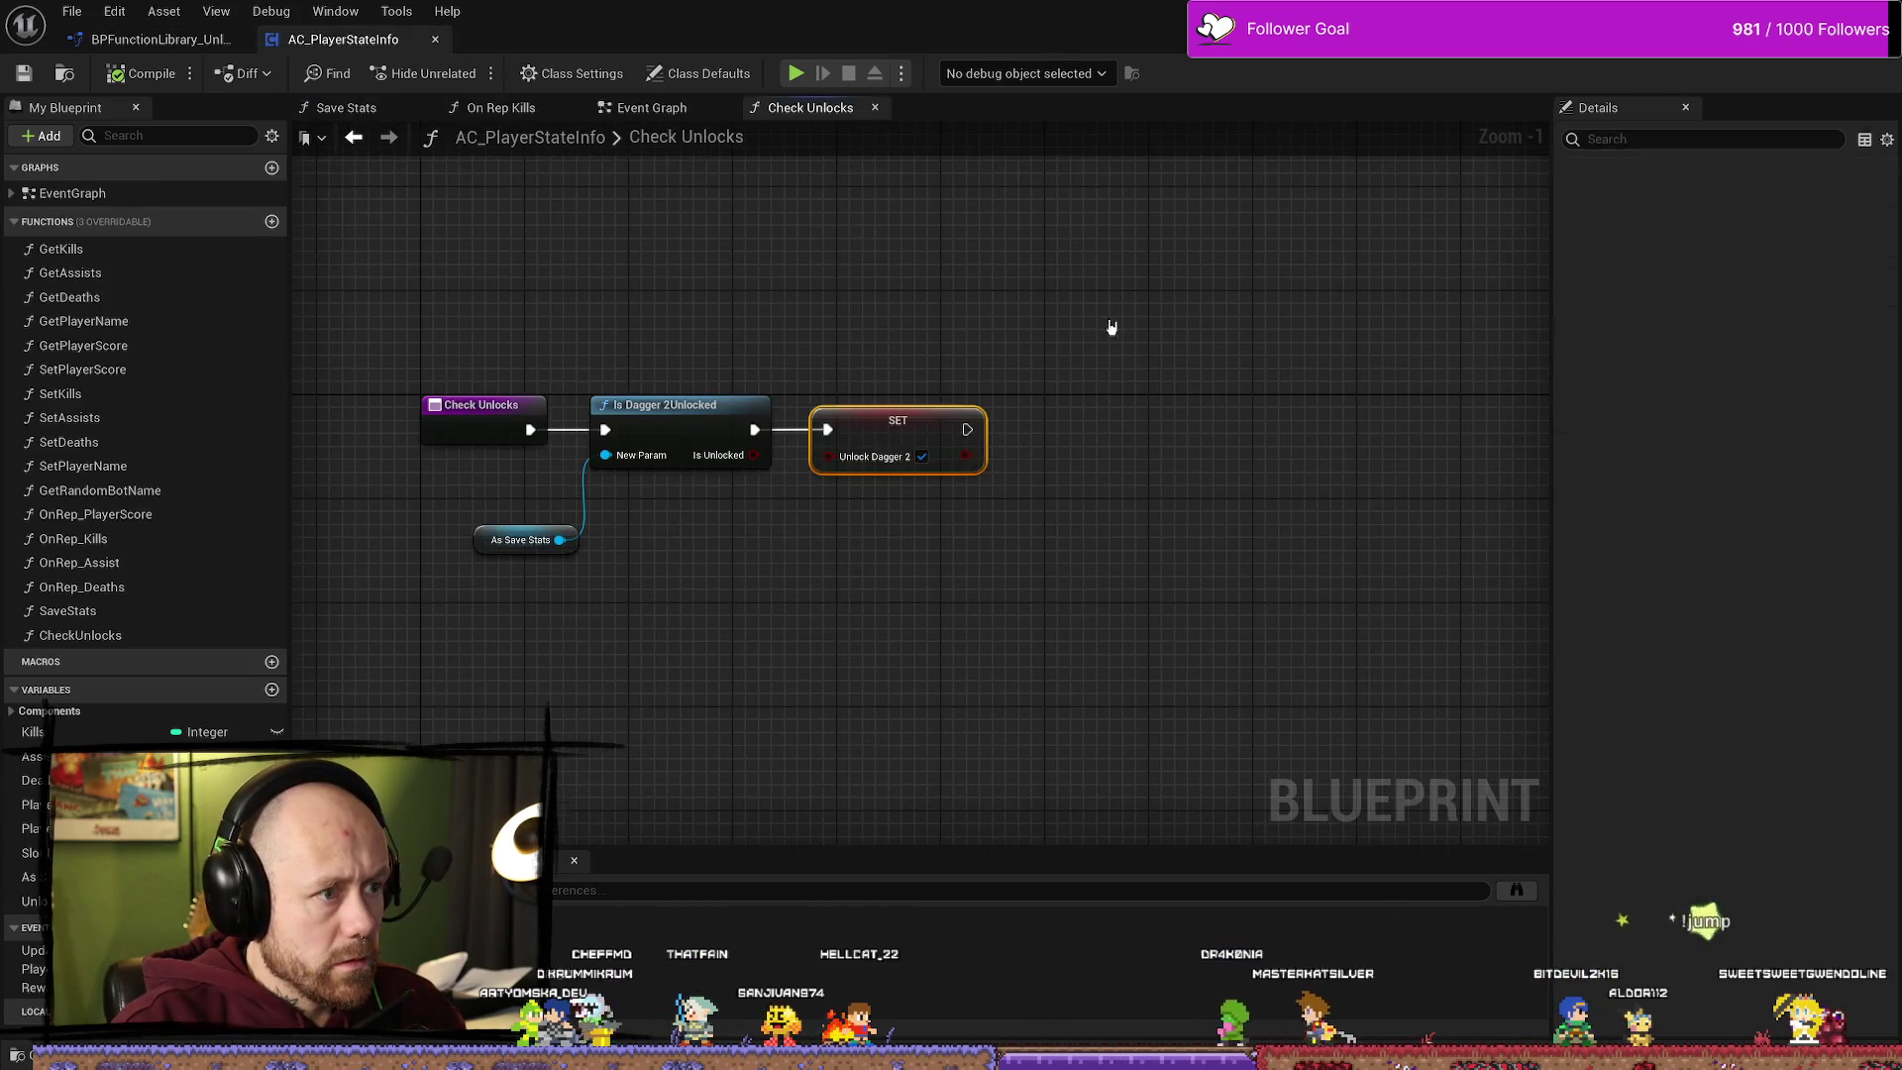
pyautogui.click(679, 112)
# Step: Call Check Unlocks right after Start Save Timer, then compile and save
pyautogui.moveTo(993, 383); pyautogui.dragTo(1042, 387)
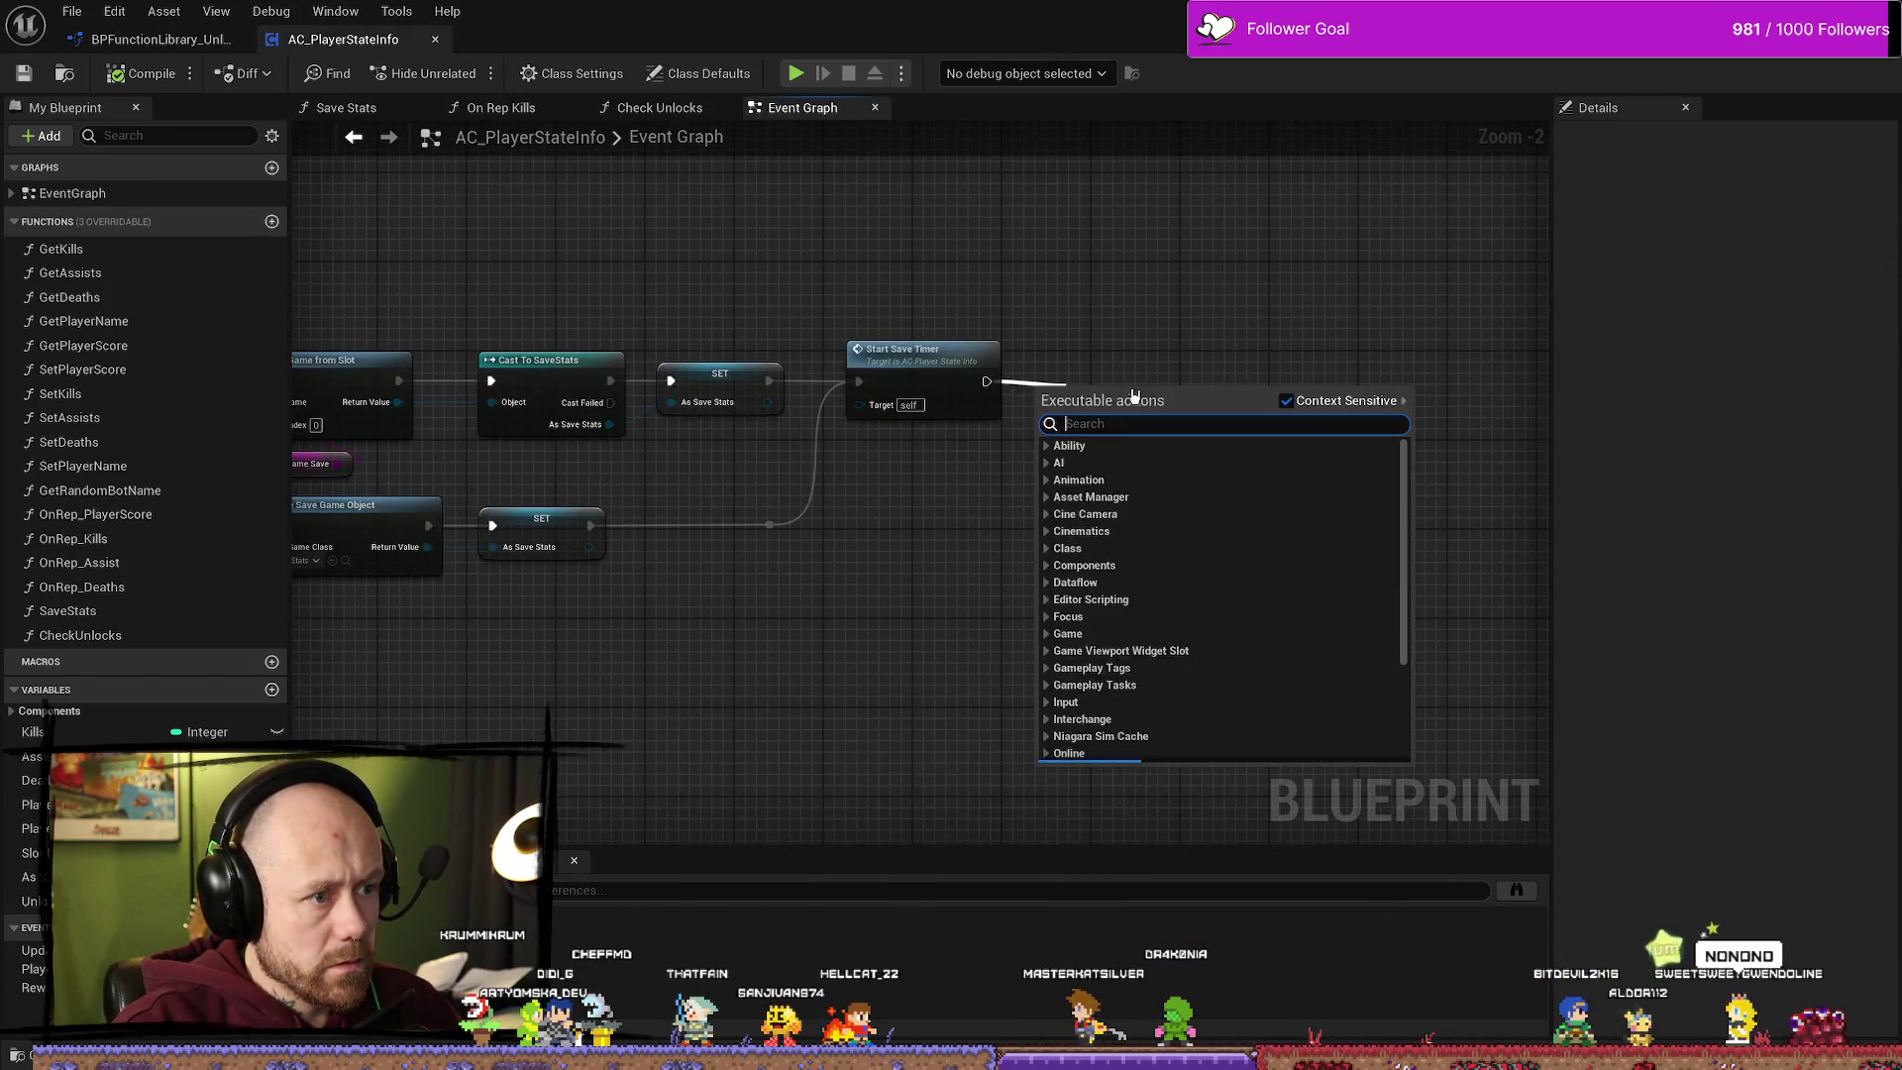
pyautogui.write('is dagg')
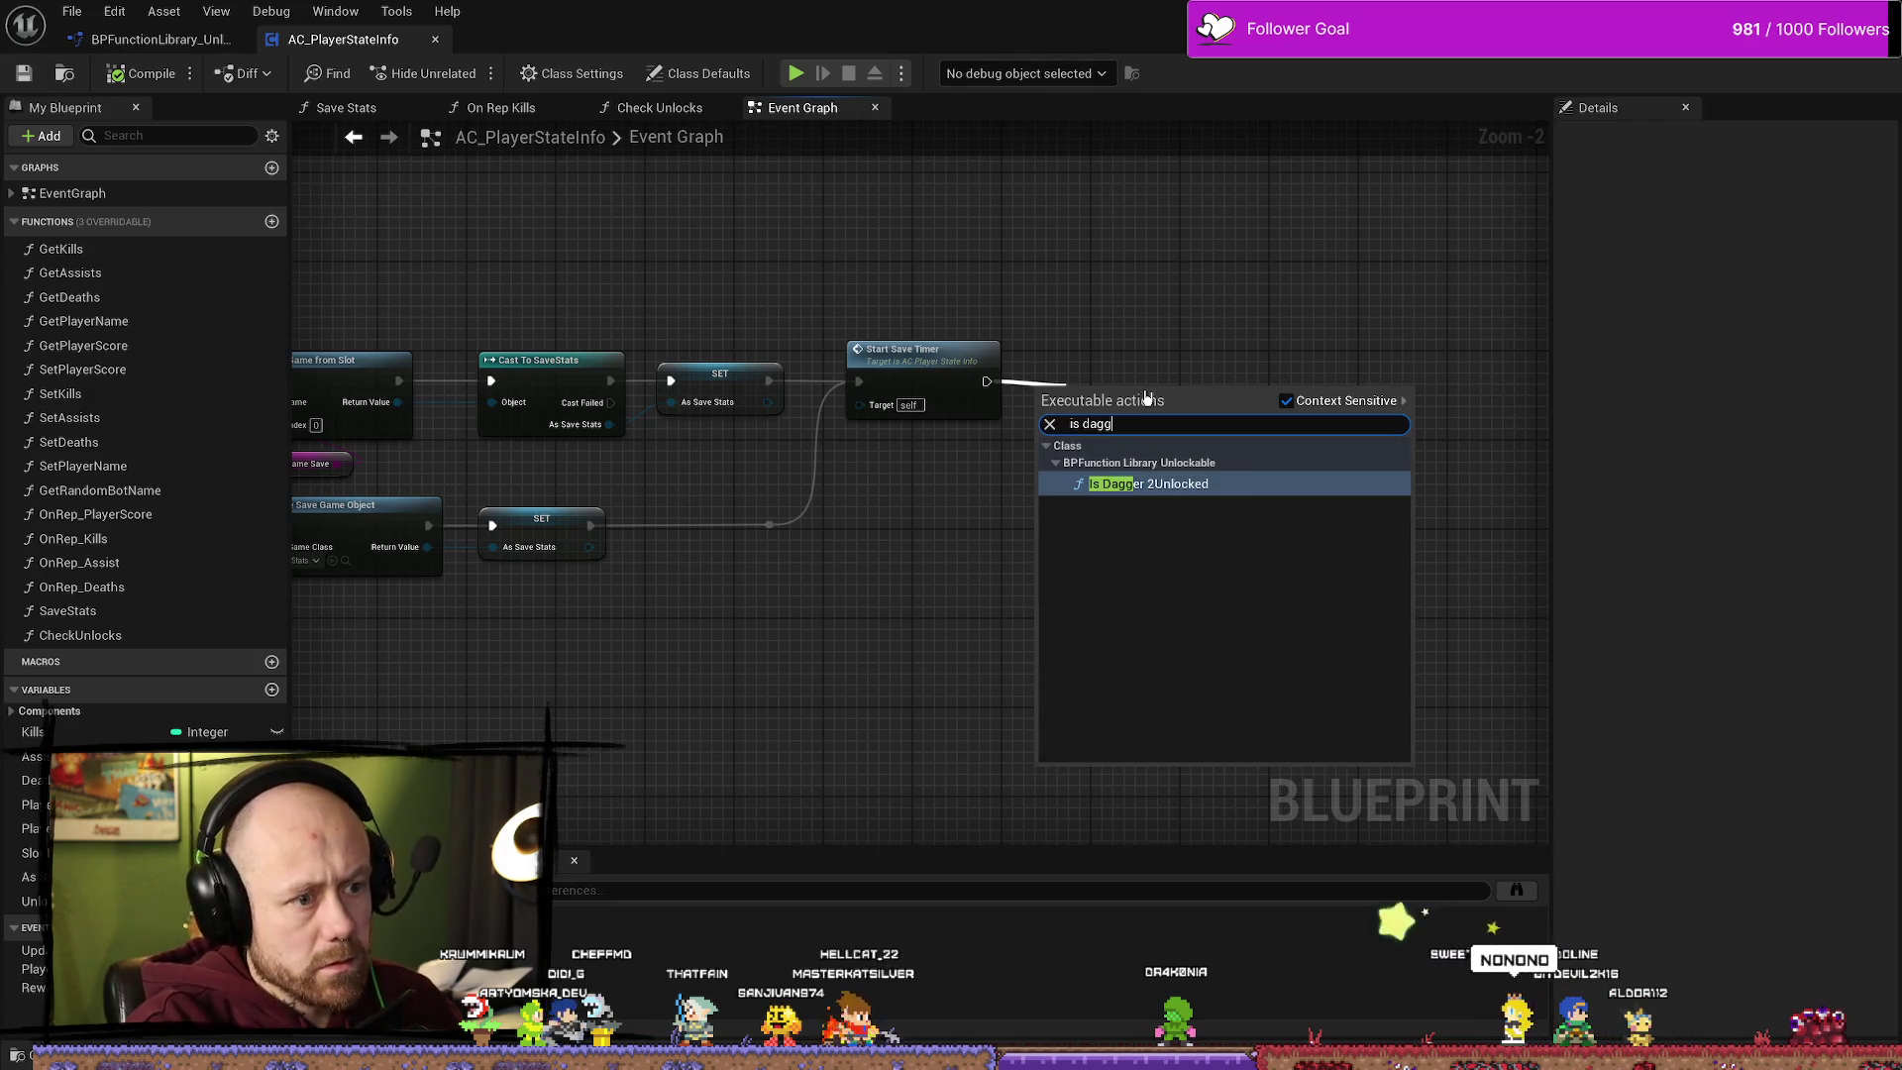
pyautogui.press('BackSpace')
pyautogui.press('BackSpace')
pyautogui.press('BackSpace')
pyautogui.write('check')
pyautogui.press('Return')
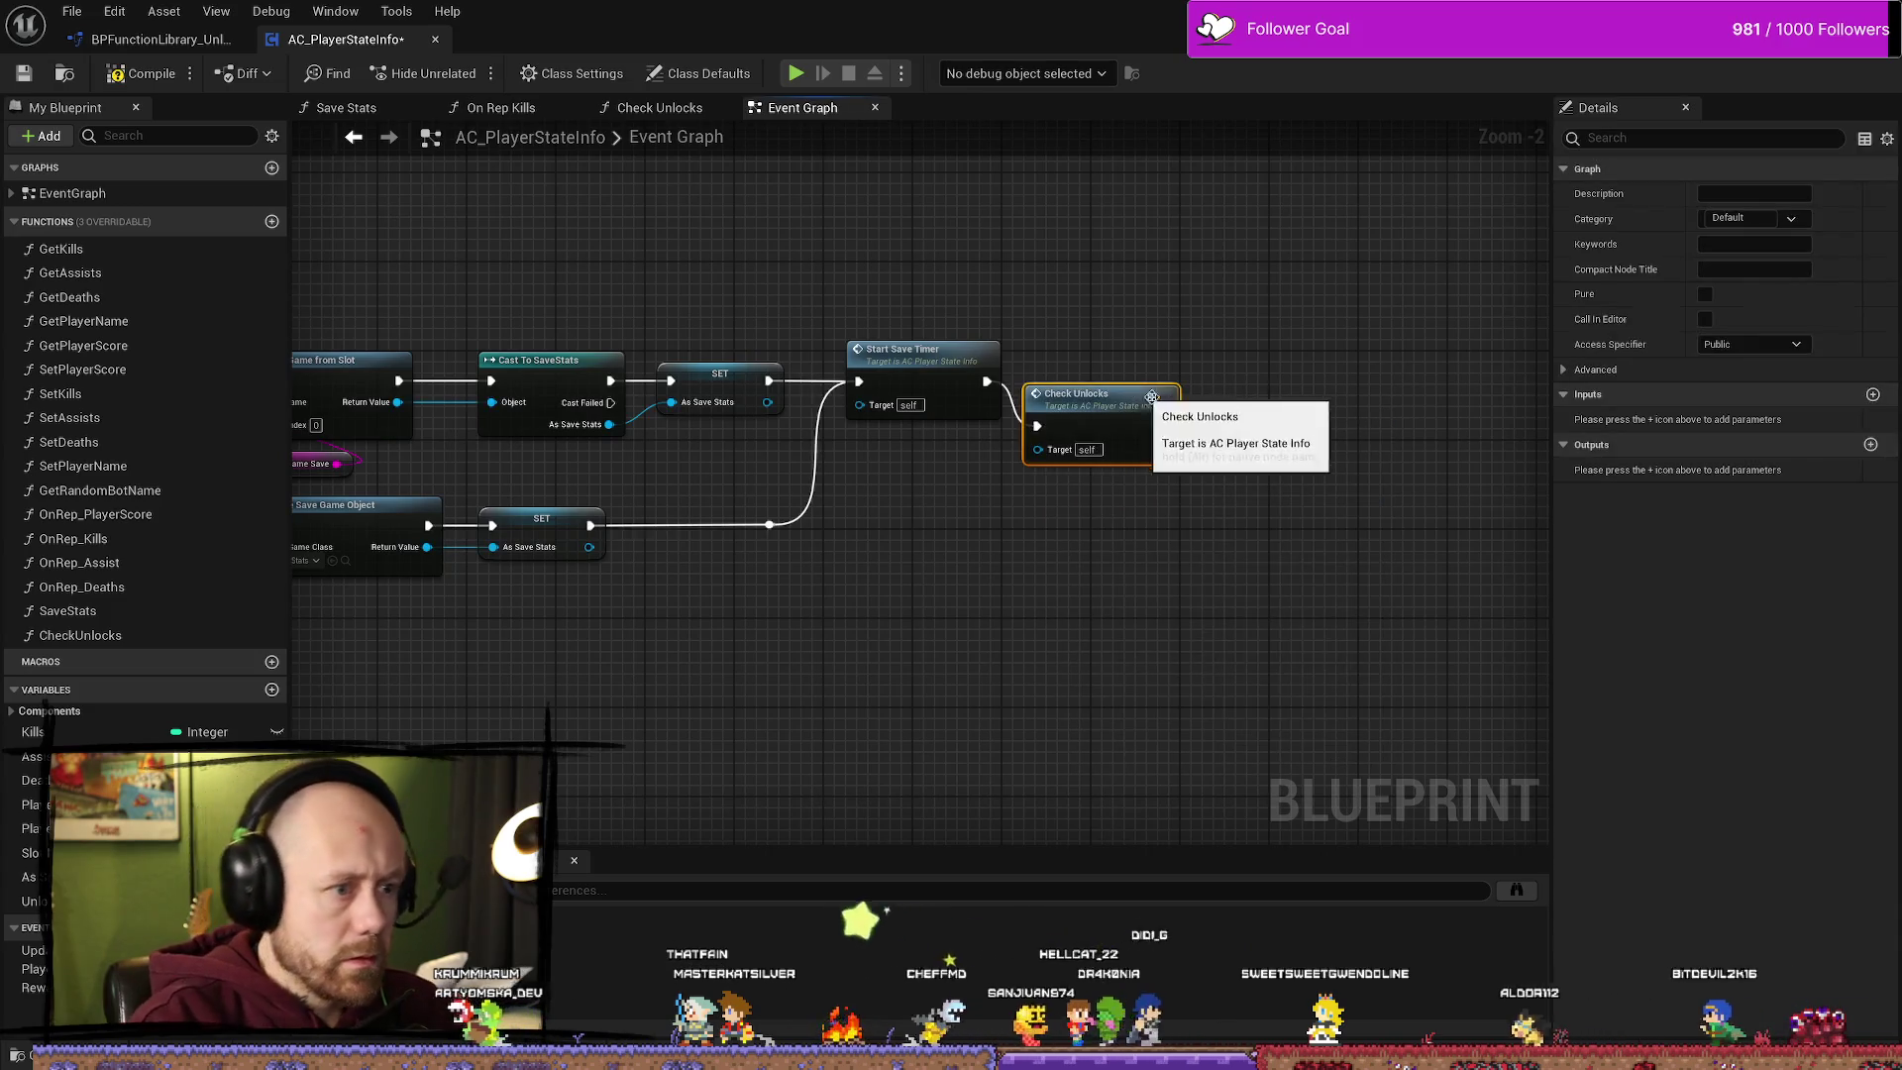
pyautogui.moveTo(1129, 391); pyautogui.dragTo(1151, 347)
pyautogui.click(151, 75)
pyautogui.hotkey('ctrl', 's')
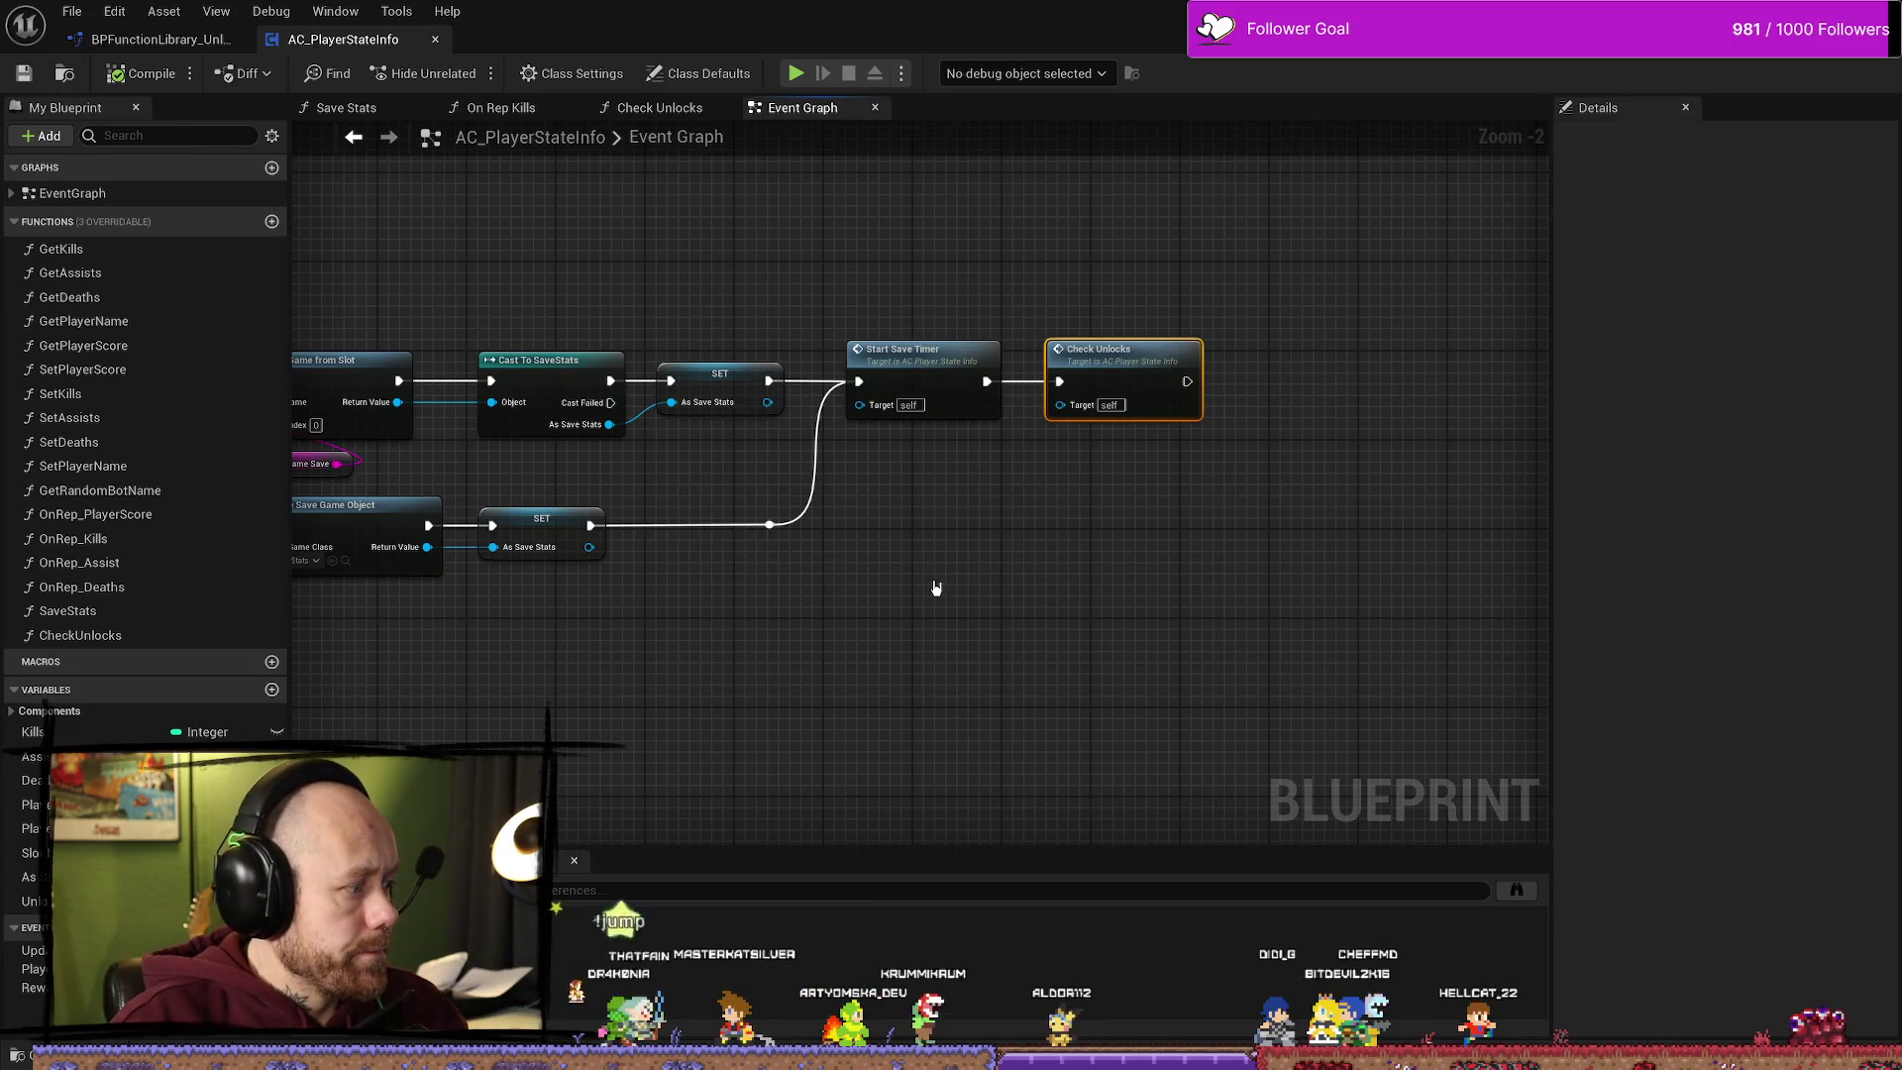
# Step: In Check Unlocks, feed Is Unlocked into Unlock Dagger 2 and save
pyautogui.doubleClick(1117, 369)
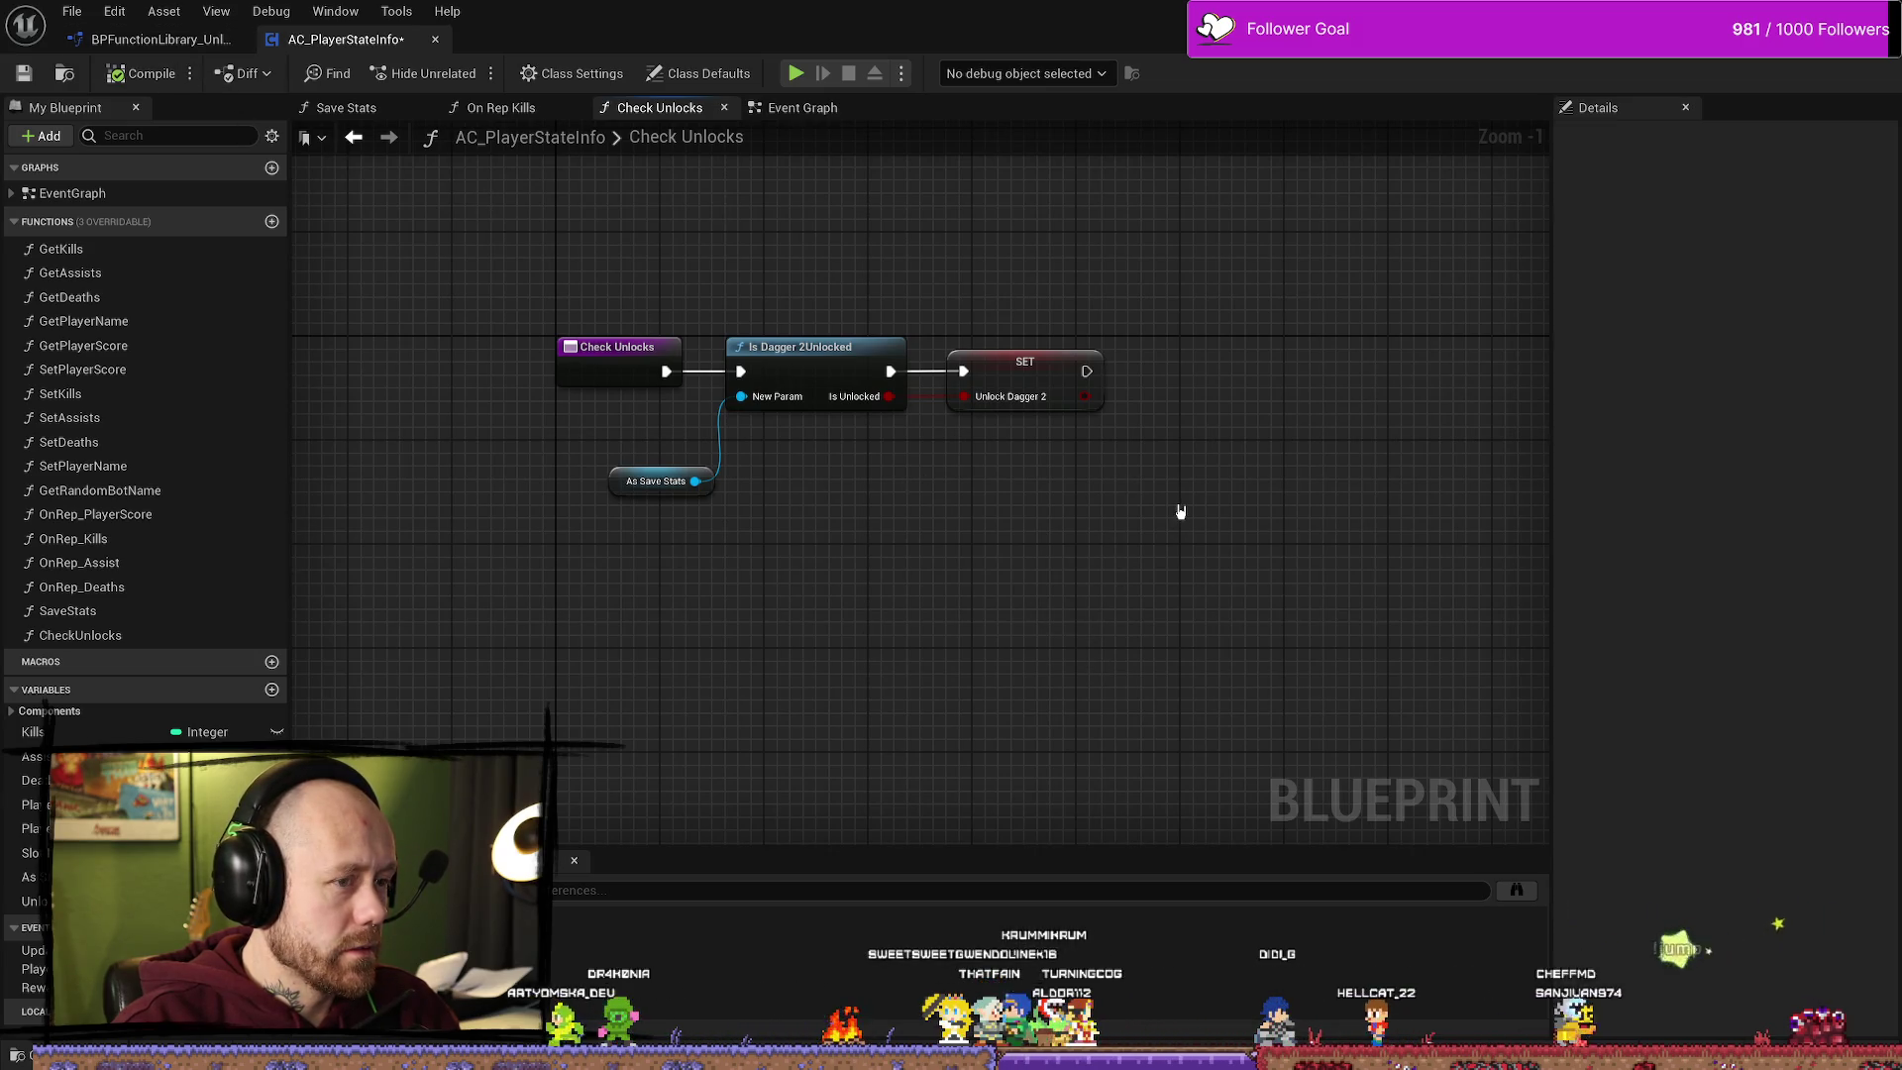
pyautogui.hotkey('ctrl', 's')
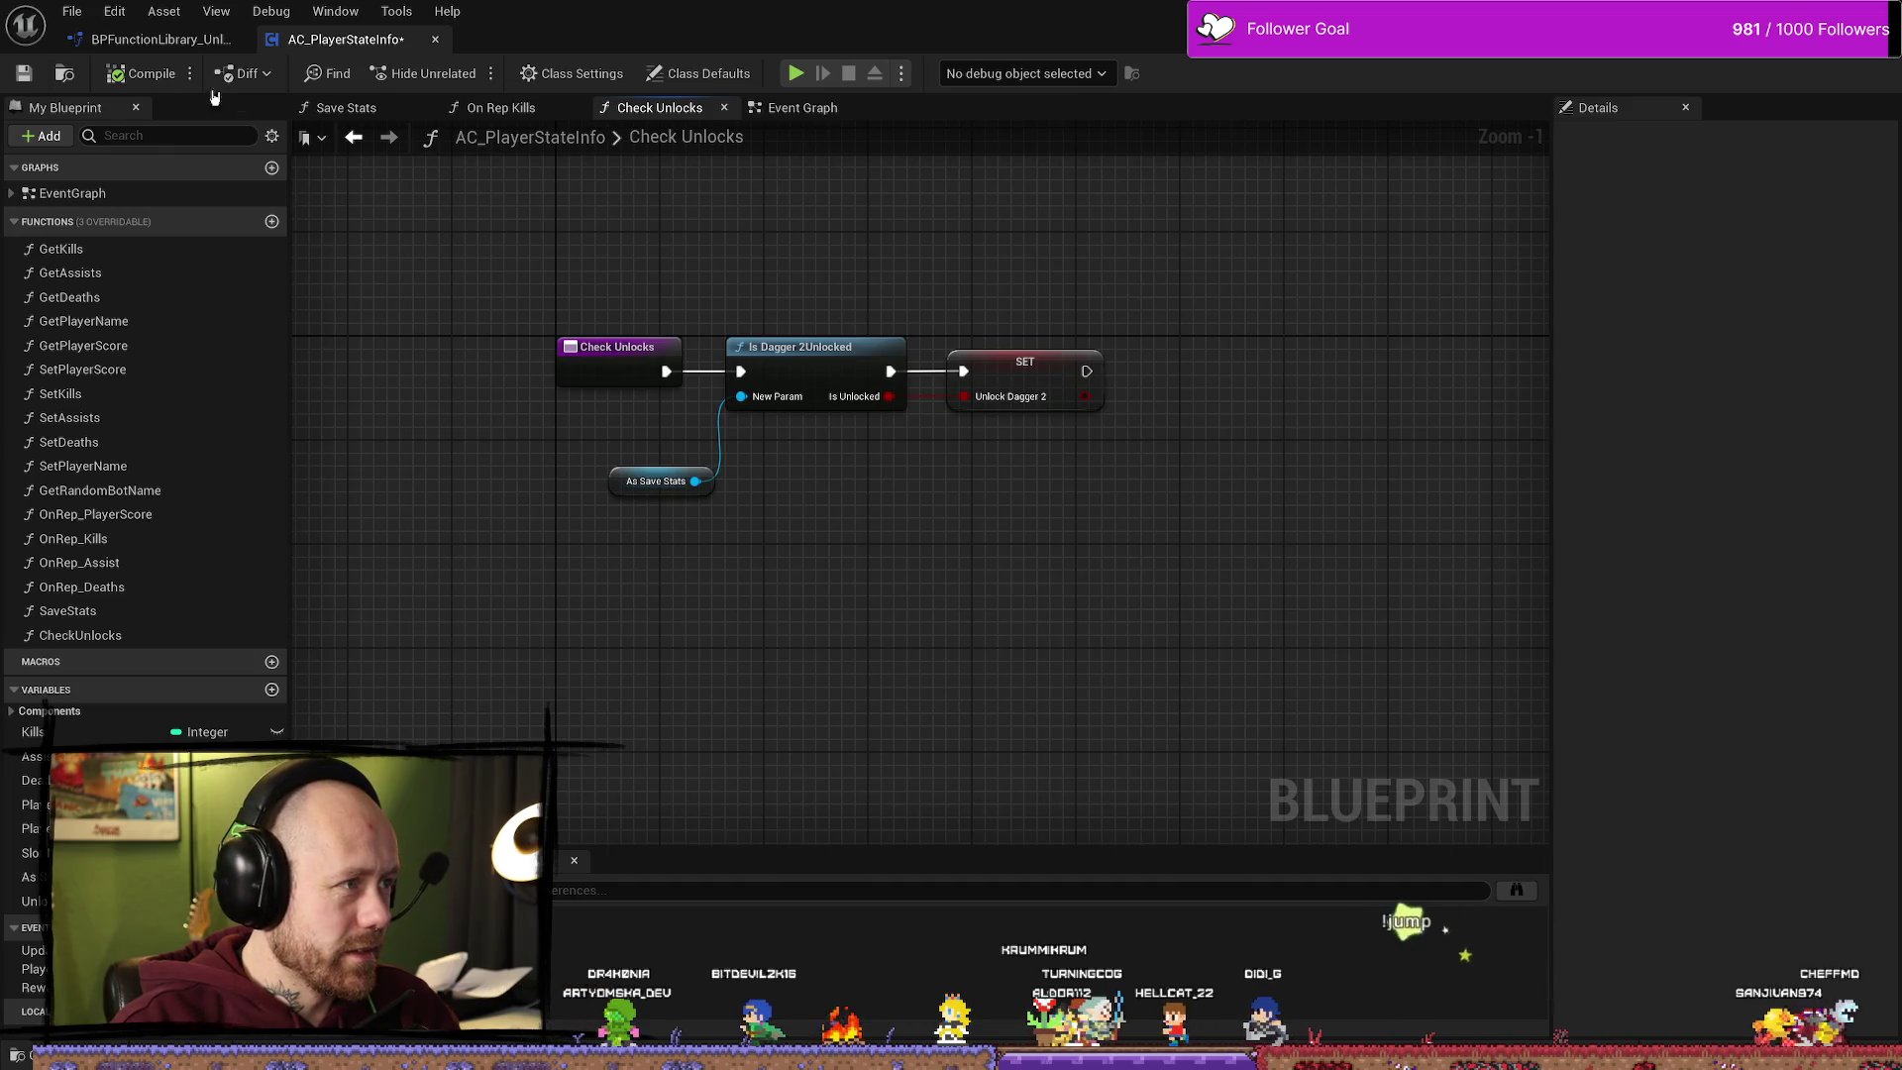
pyautogui.click(1004, 381)
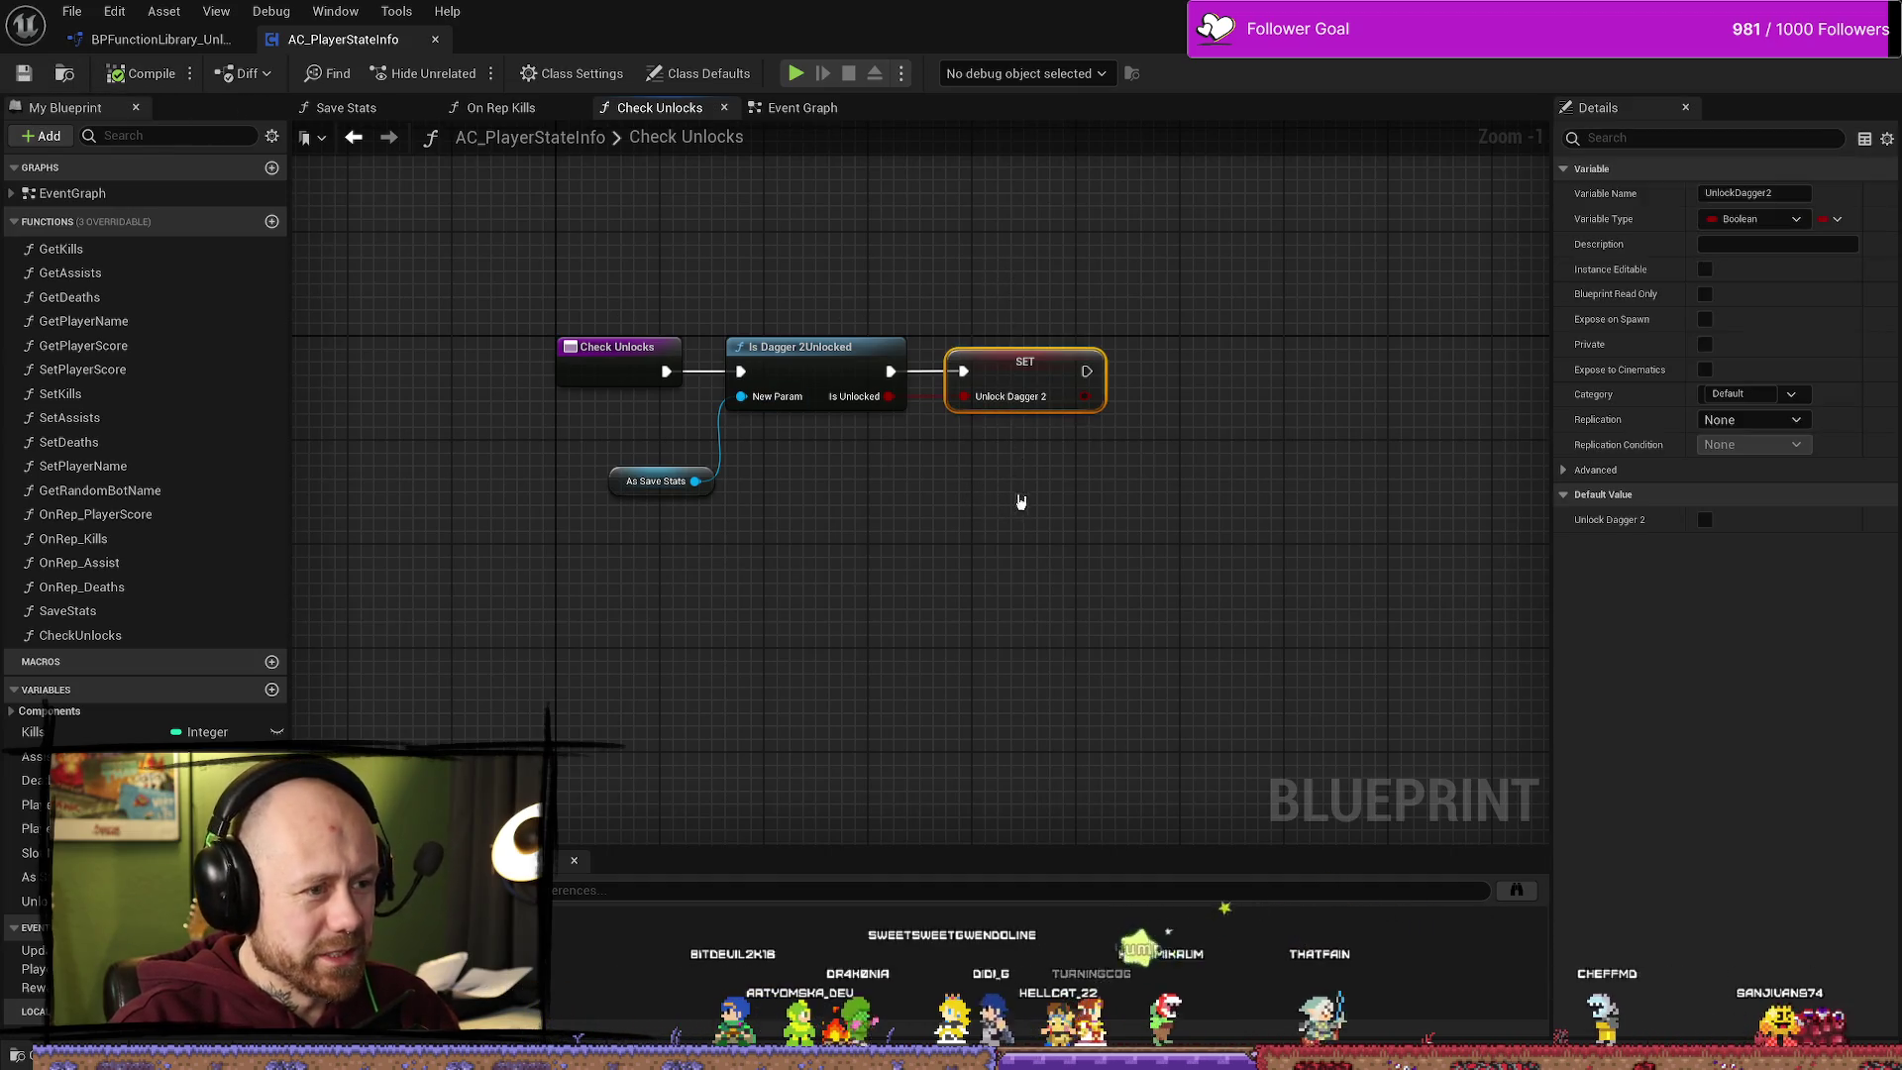
pyautogui.click(933, 692)
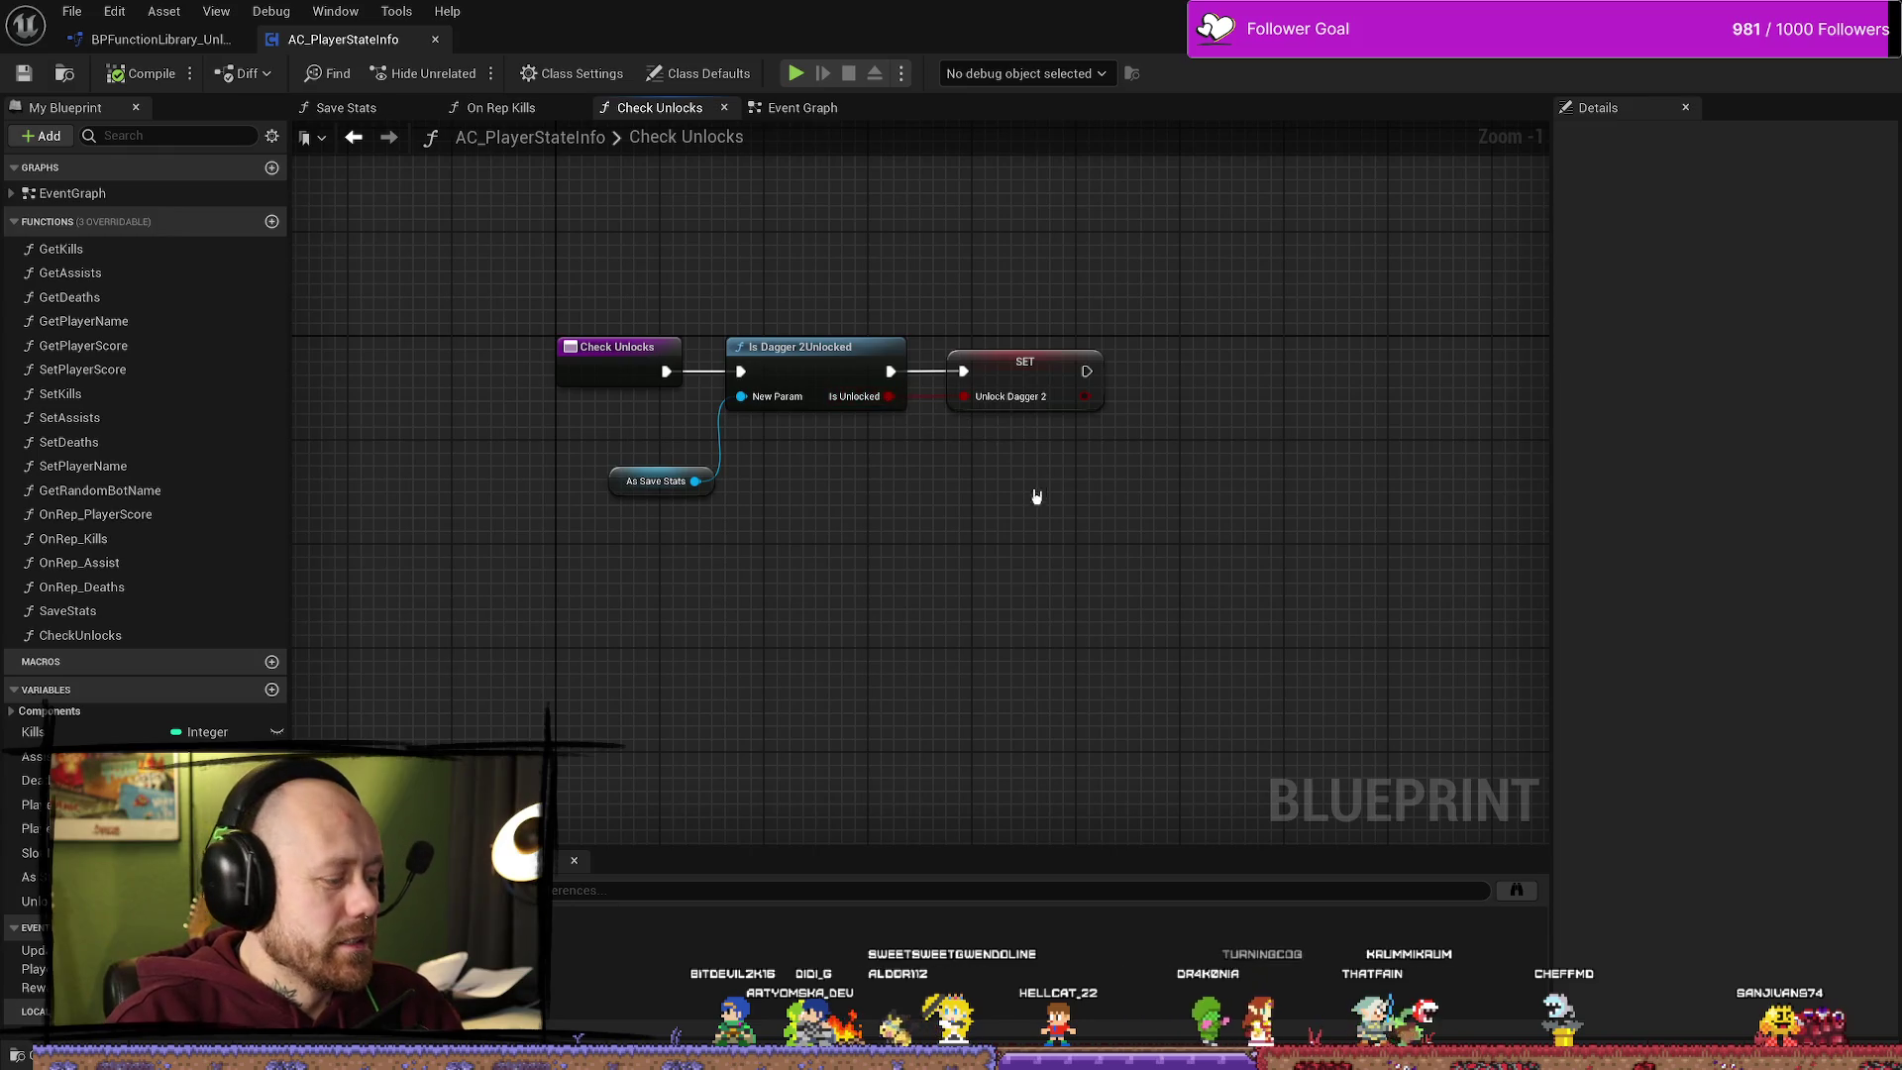
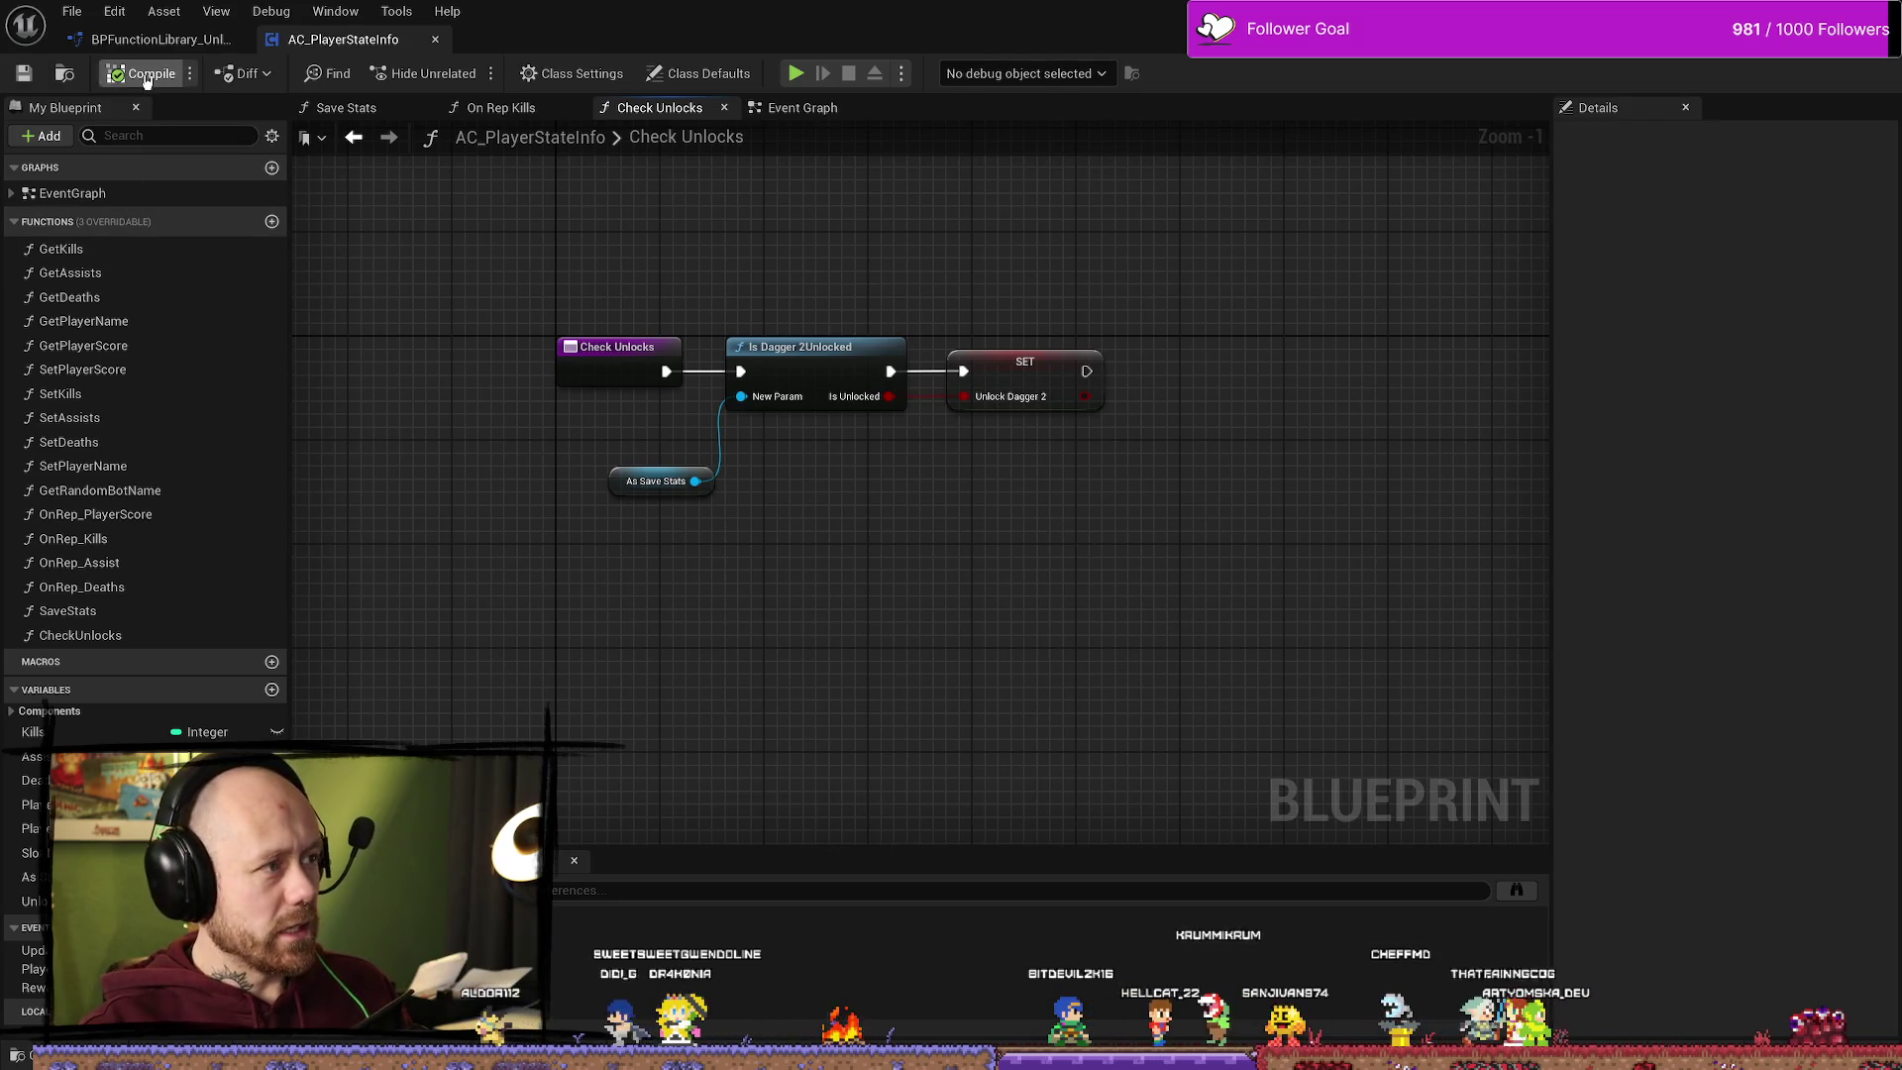
# Step: Open the Is Dagger 2Unlocked function graph and inspect its Kills to Unlock Dagger 2 >= comparison
pyautogui.click(138, 38)
pyautogui.click(368, 39)
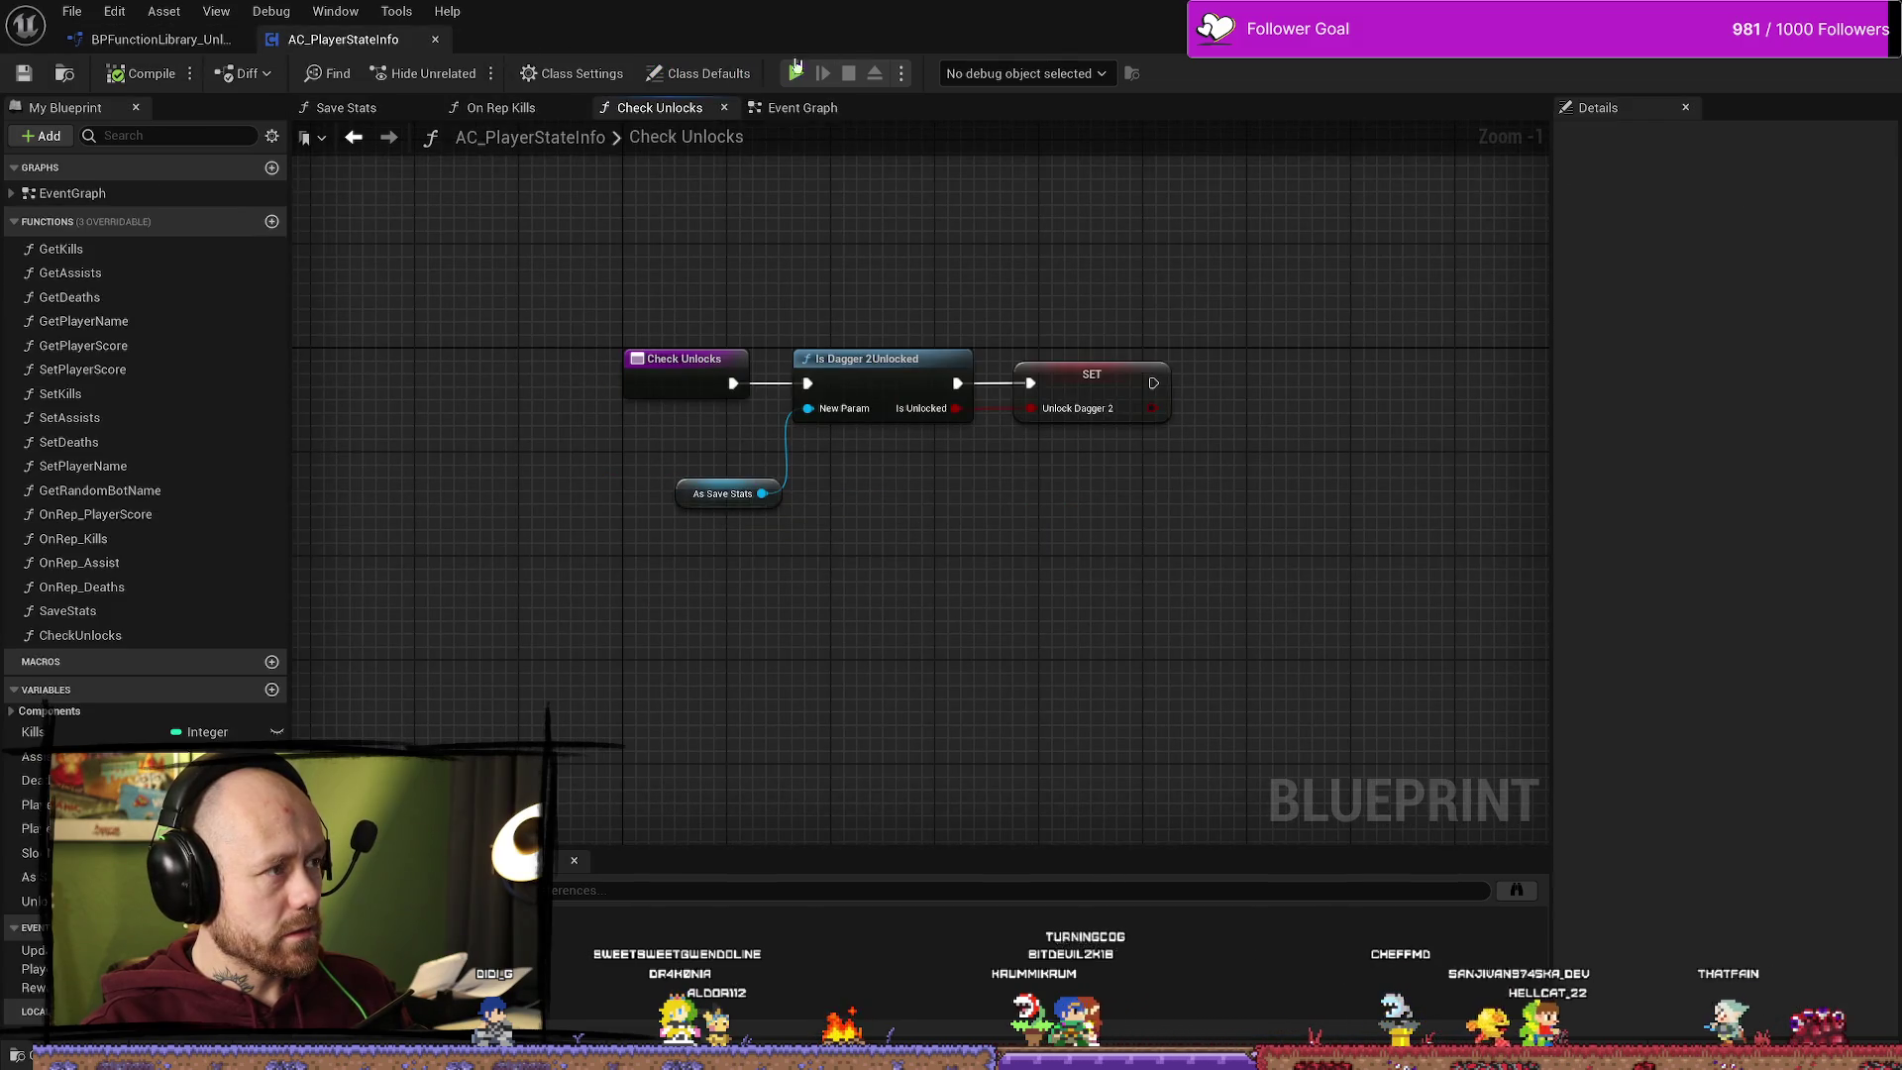
pyautogui.doubleClick(872, 360)
pyautogui.click(750, 579)
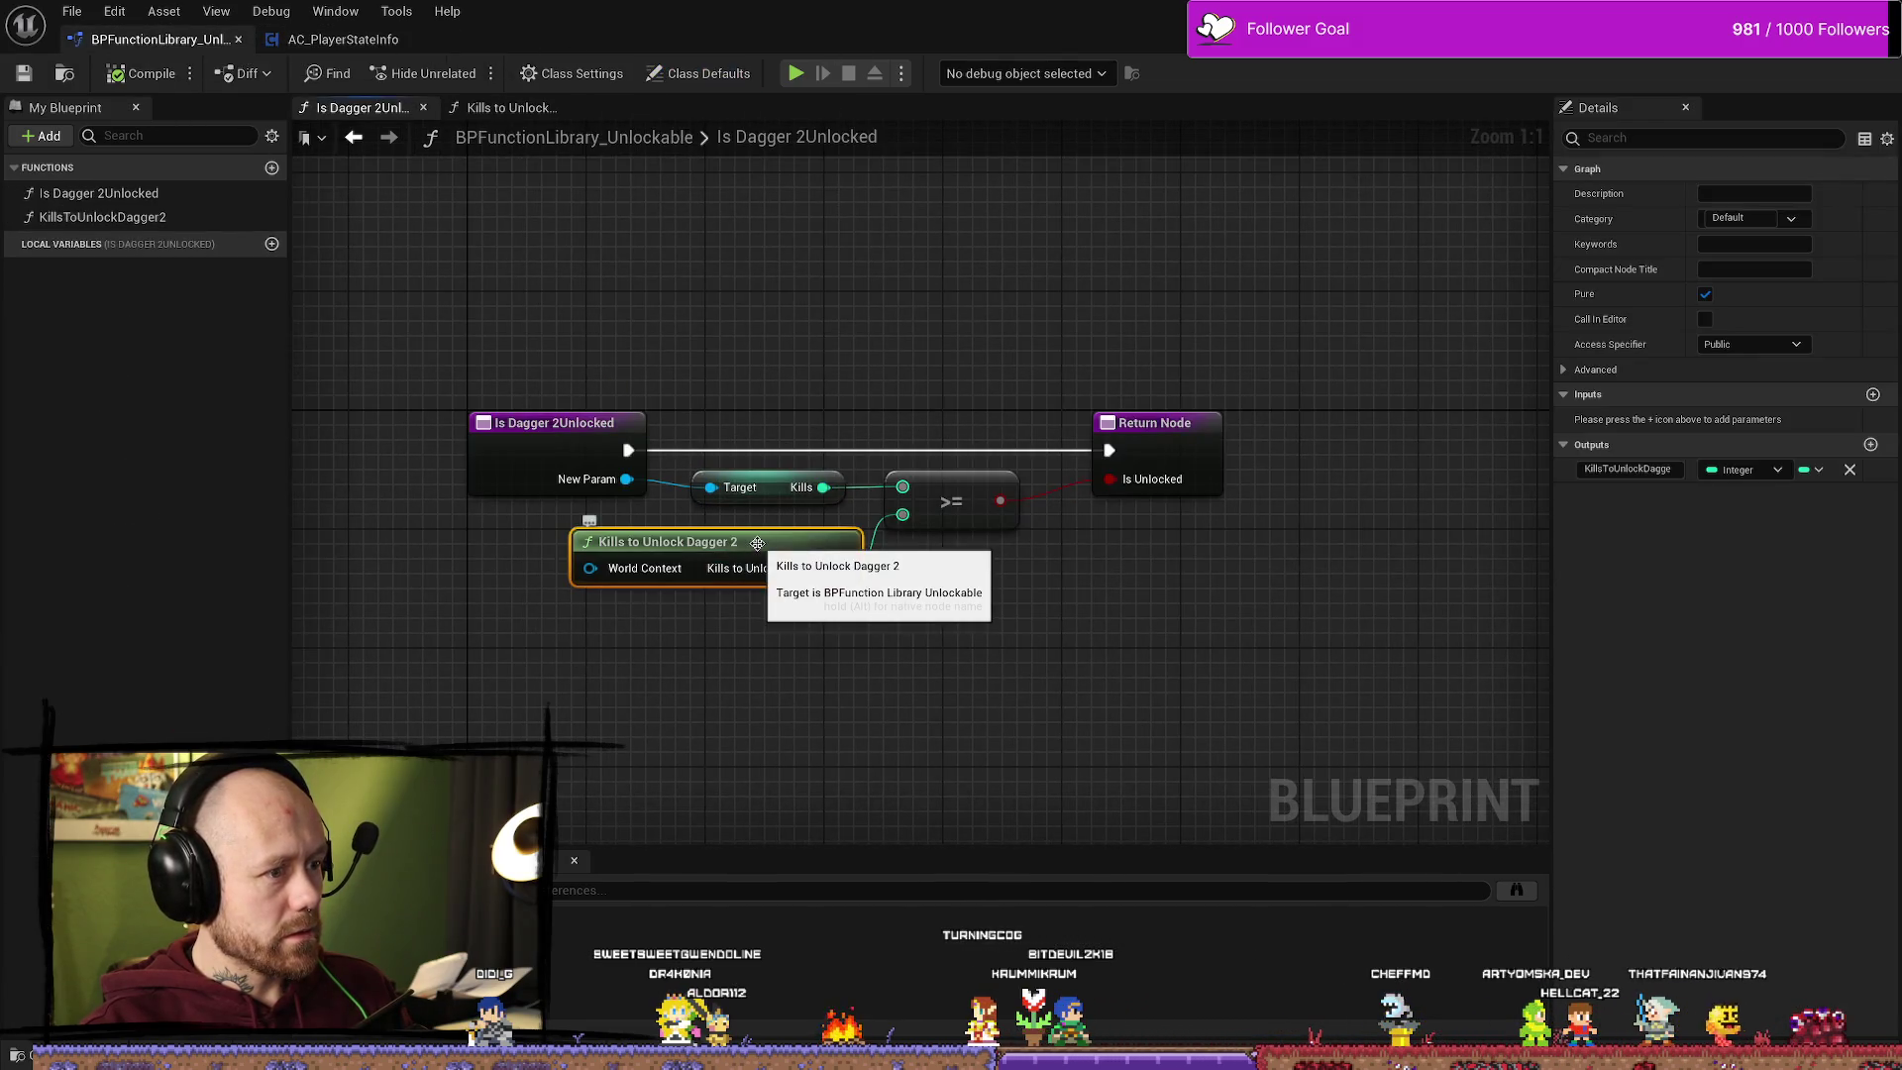
pyautogui.click(957, 483)
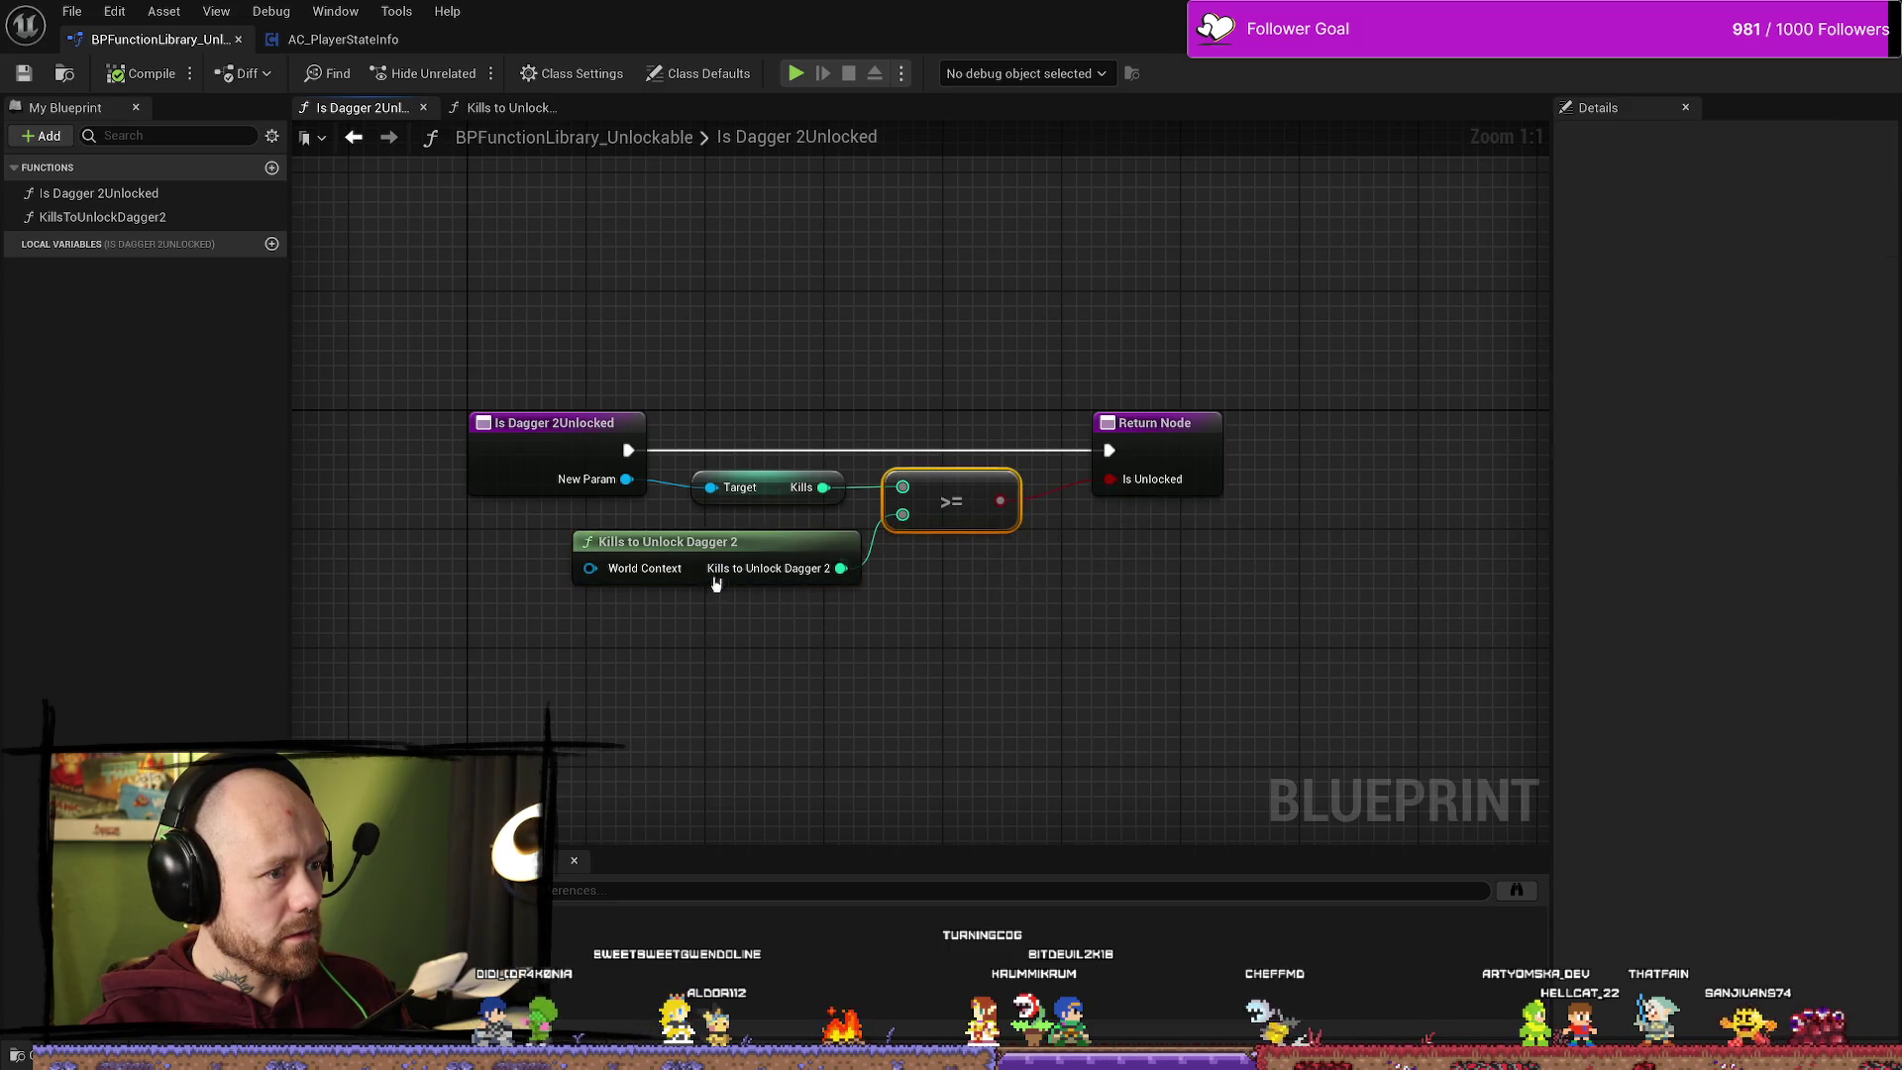
pyautogui.click(634, 544)
# Step: Change KillsToUnlockDagger2's returned threshold from 100 to 5, compile, and minimise the Blueprint editor
pyautogui.click(130, 217)
pyautogui.doubleClick(130, 218)
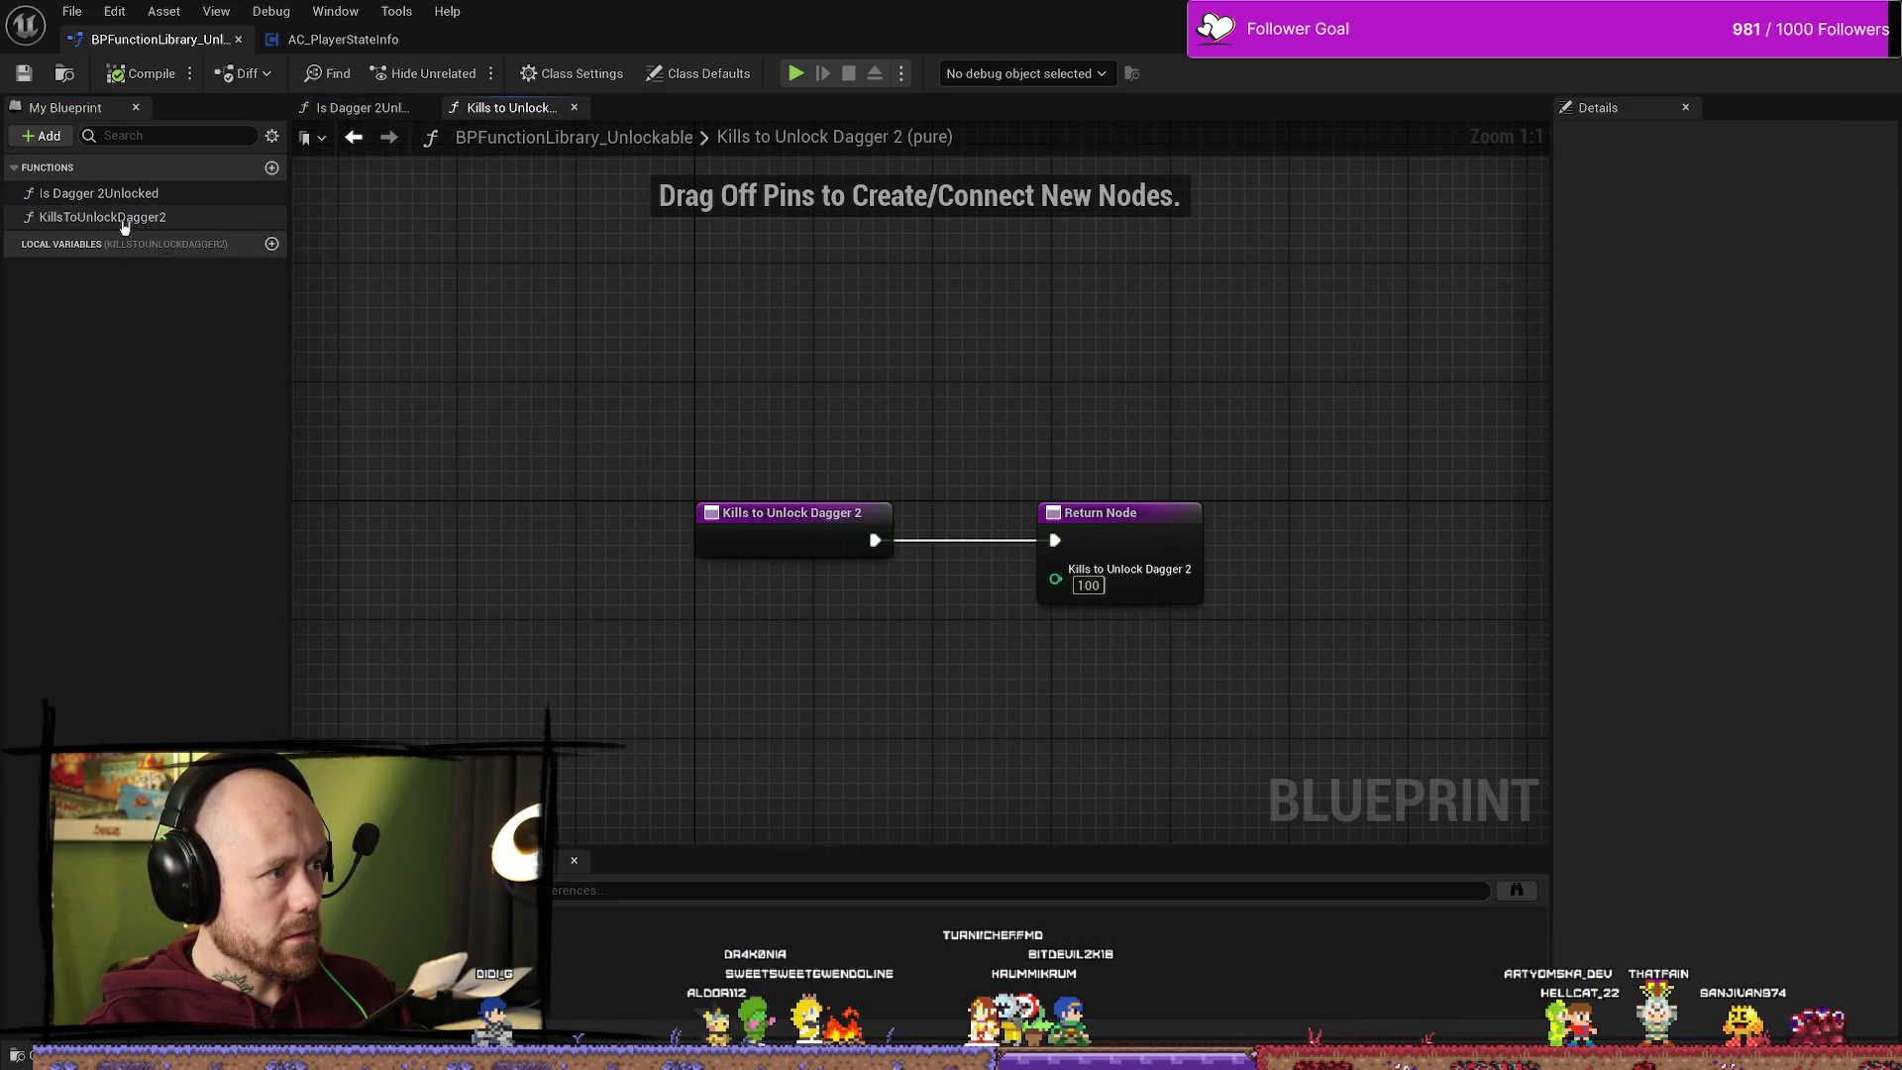
pyautogui.click(1096, 585)
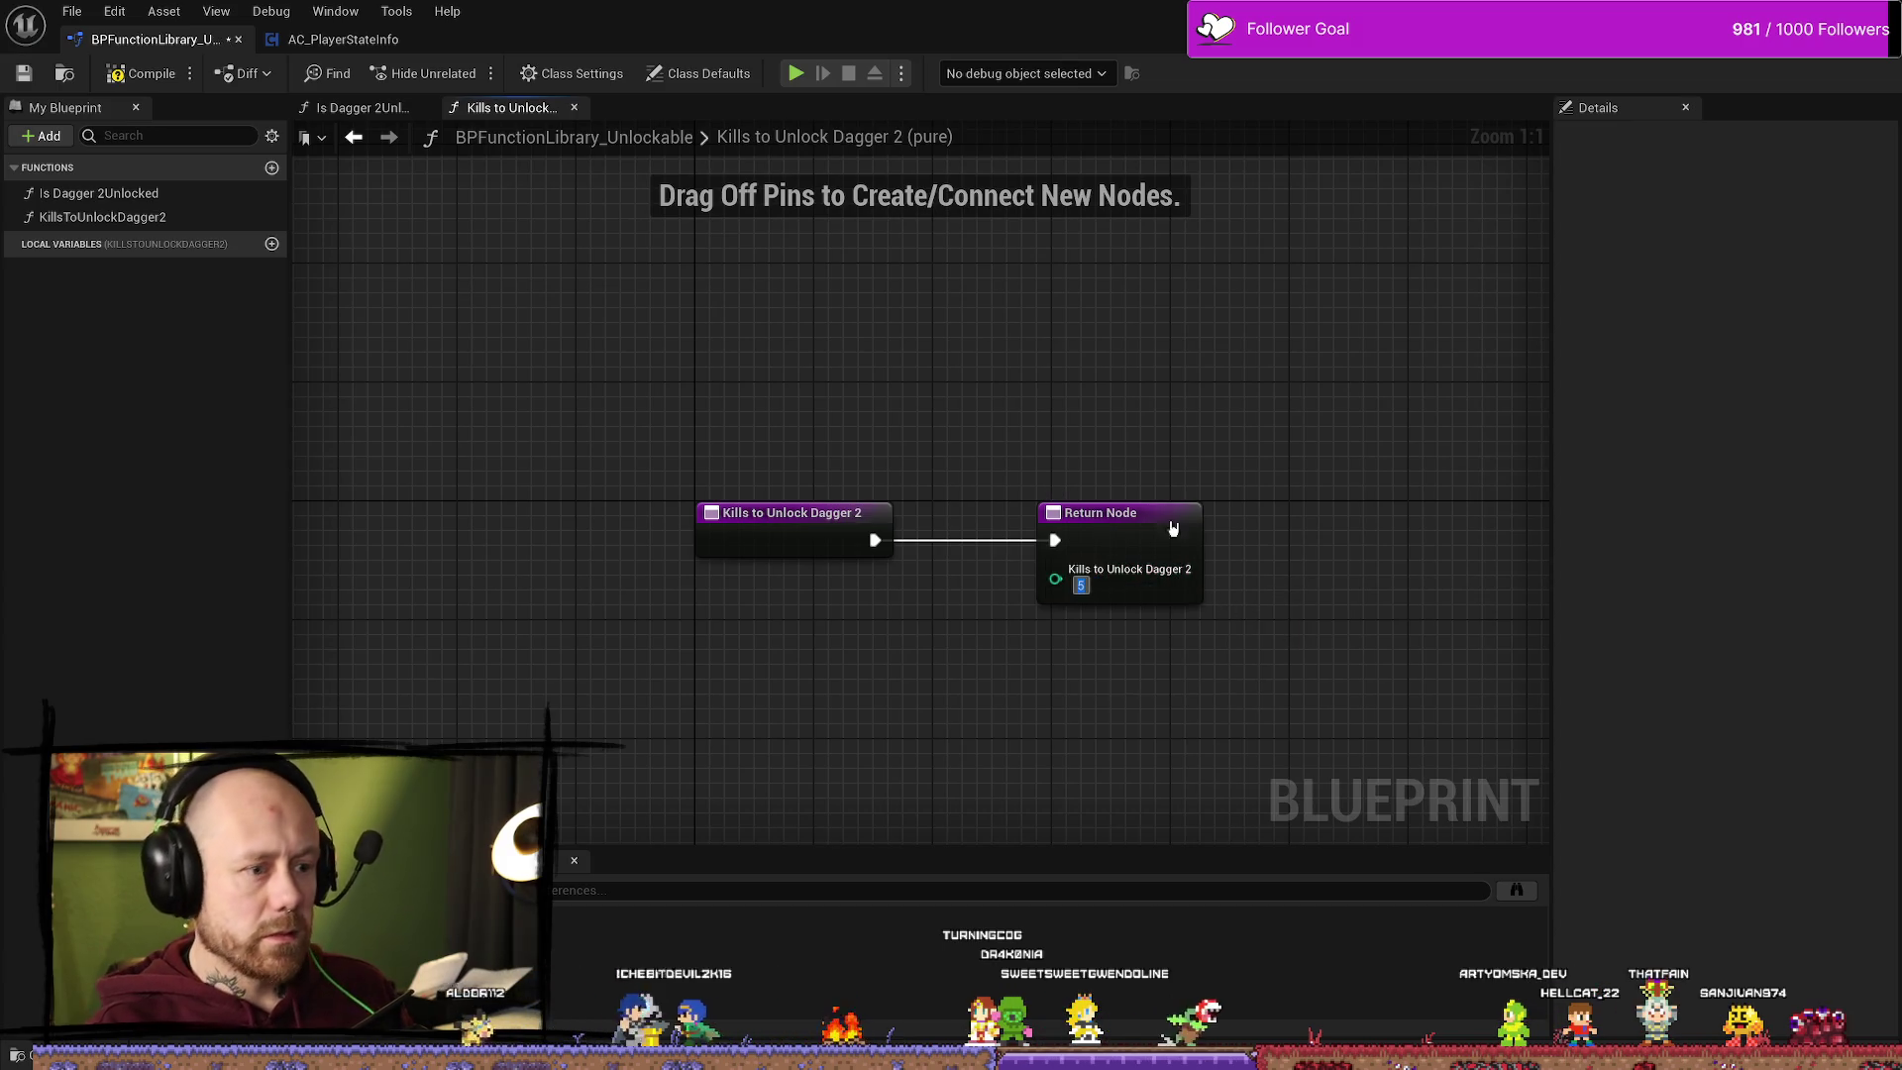
pyautogui.click(141, 73)
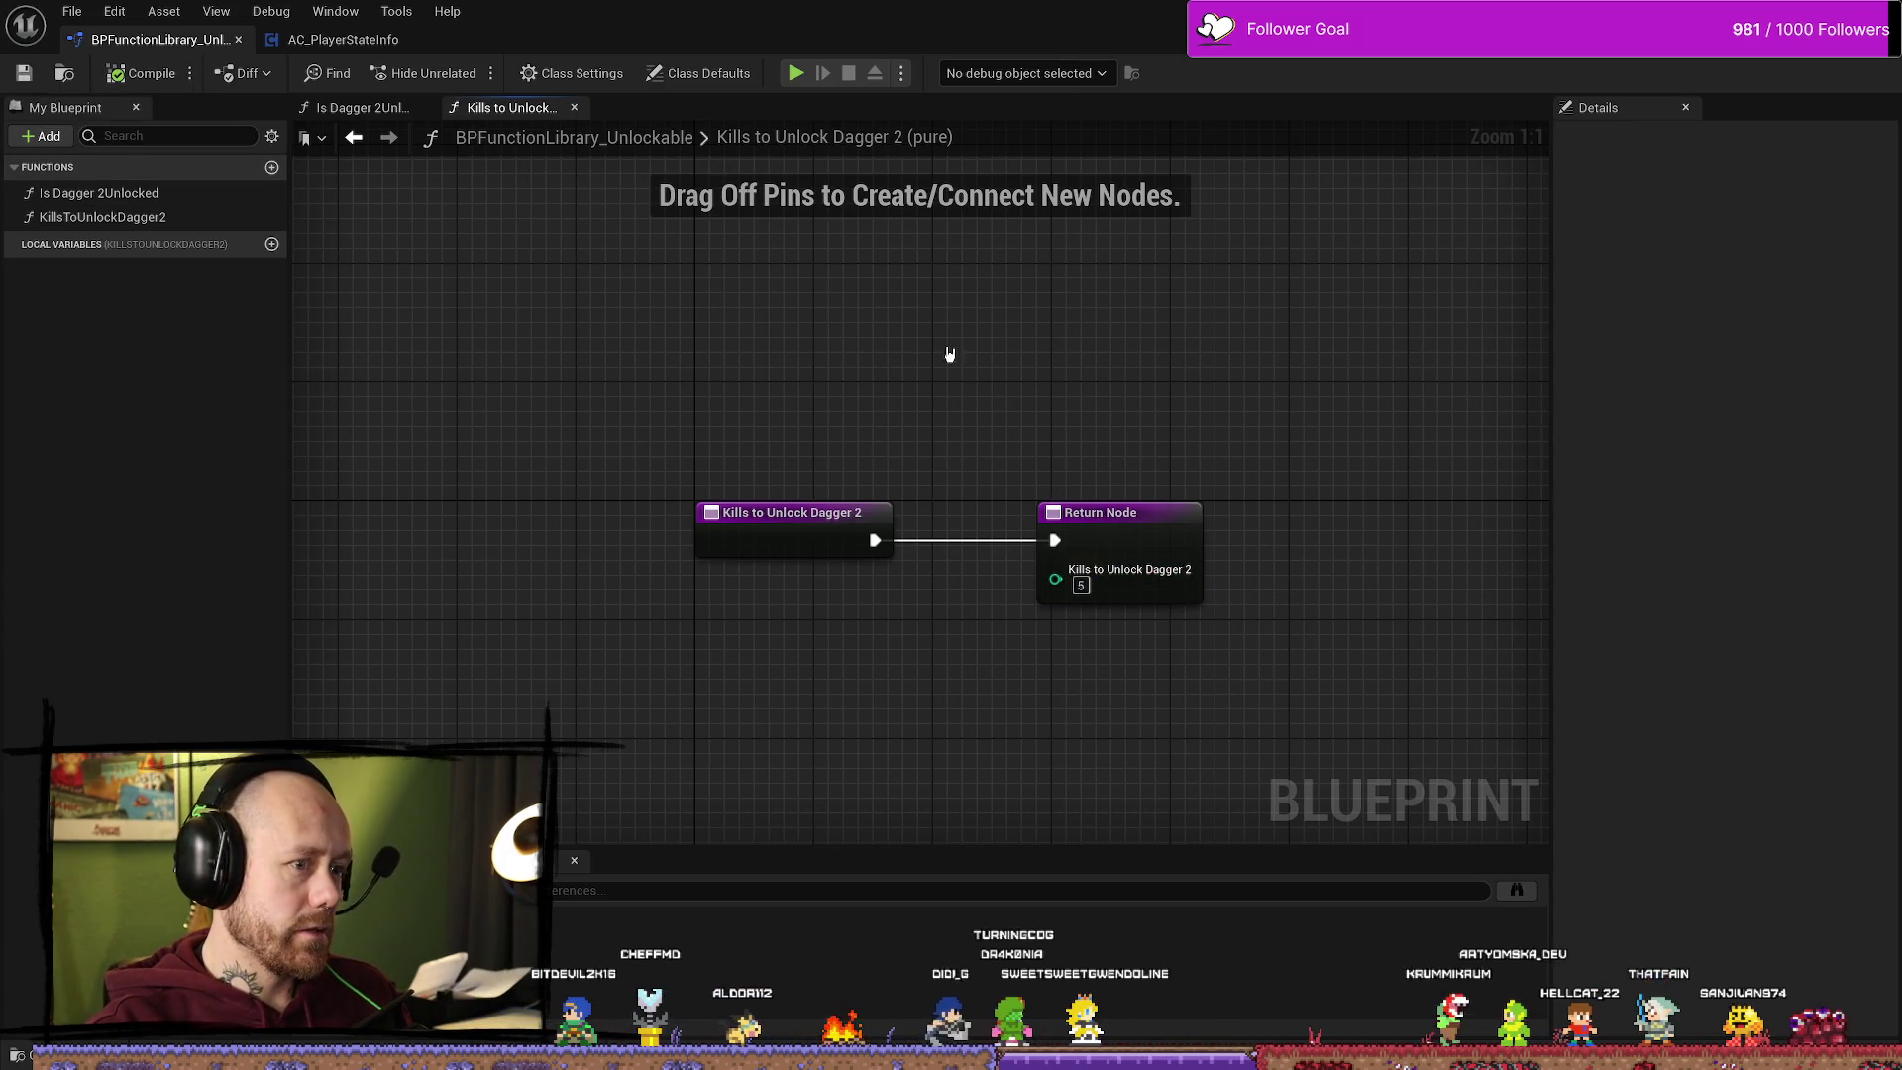
pyautogui.click(1823, 12)
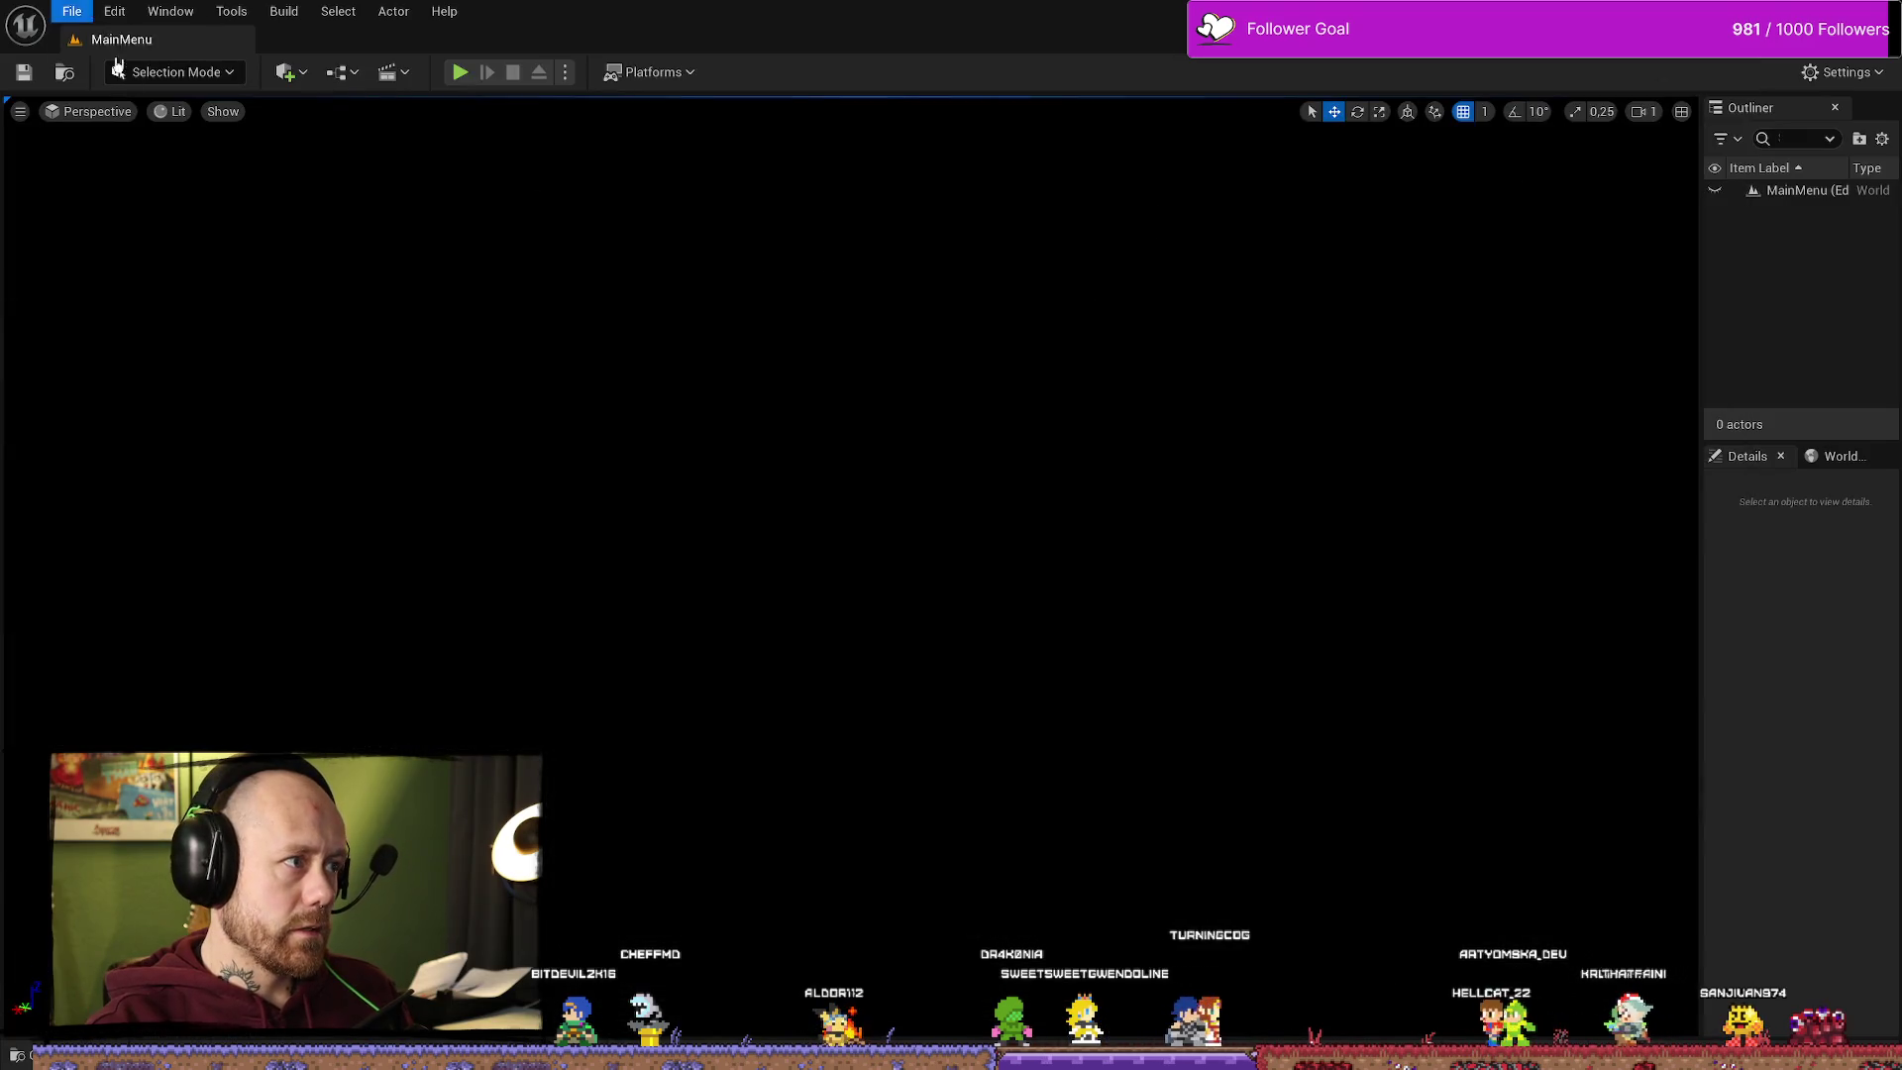
# Step: Launch a Singleplayer play-in-editor Deathmatch on the Ruined Village map
pyautogui.click(72, 11)
pyautogui.click(358, 165)
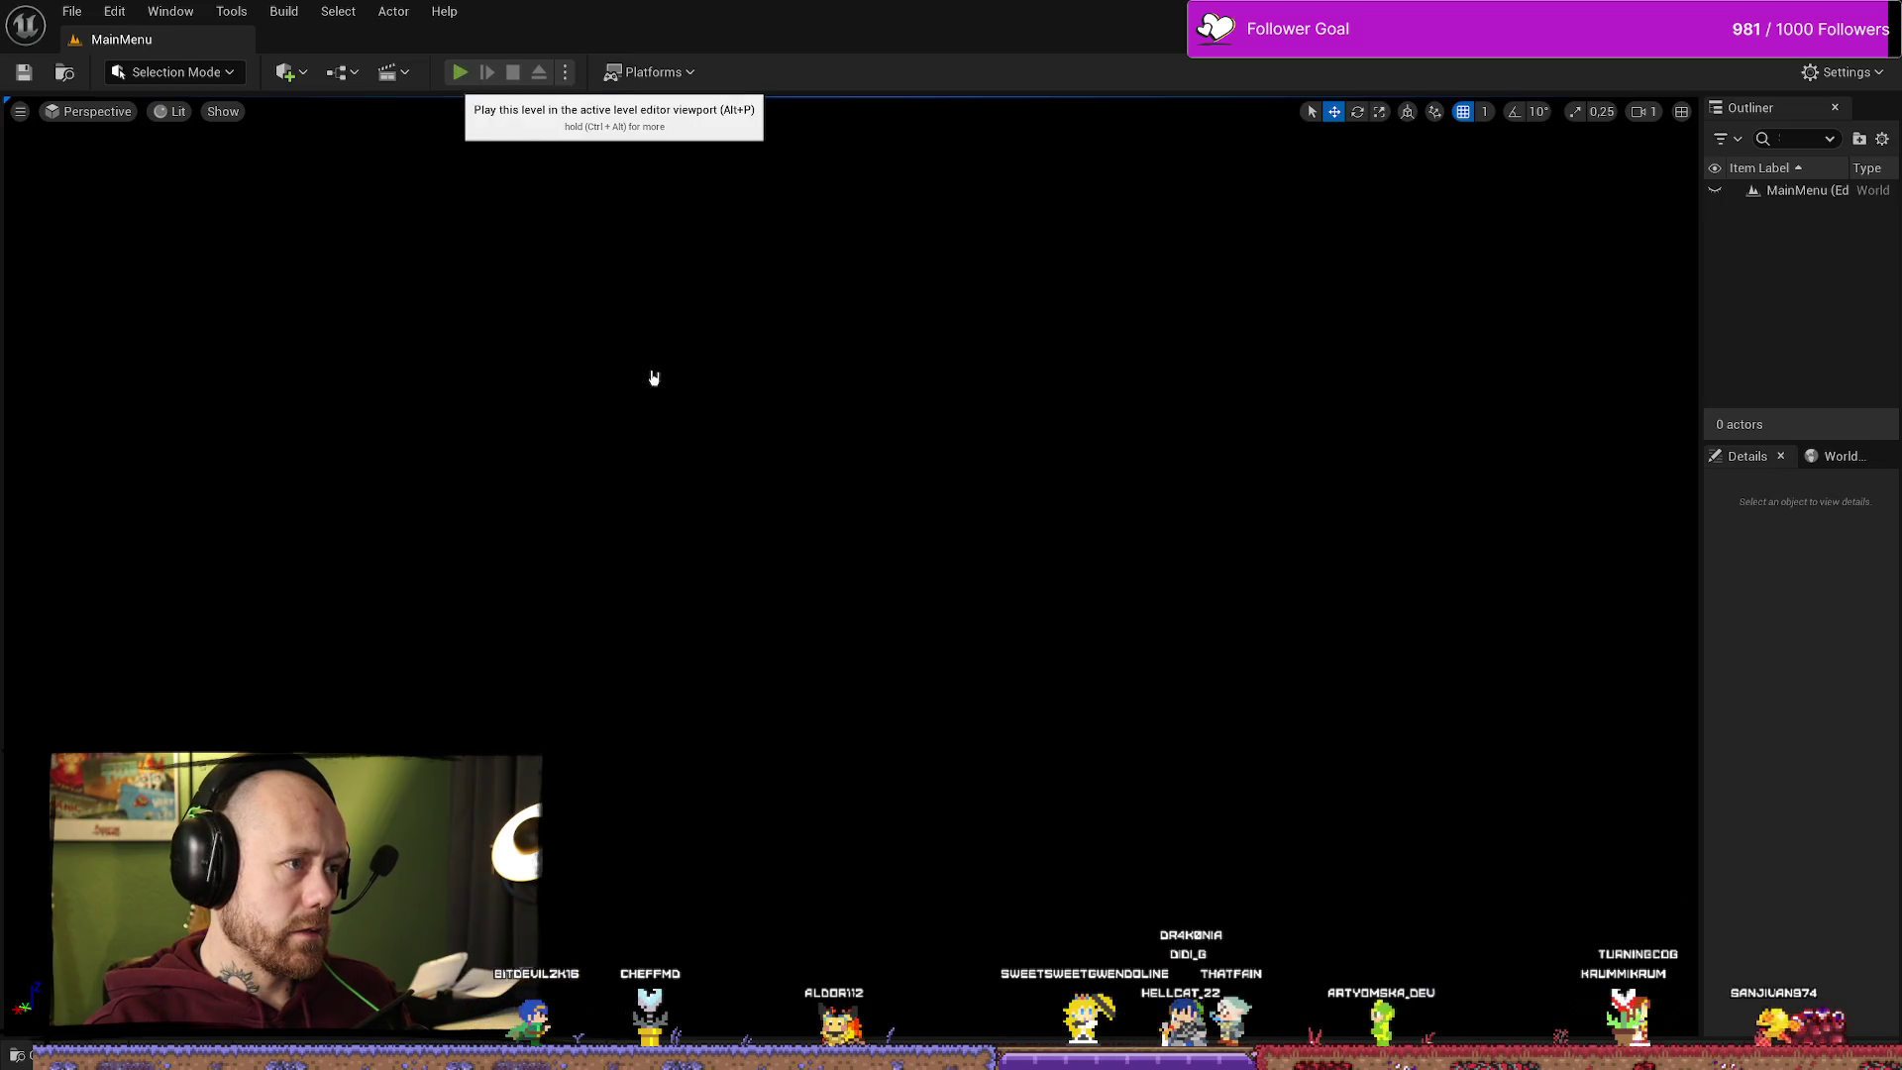
pyautogui.click(148, 565)
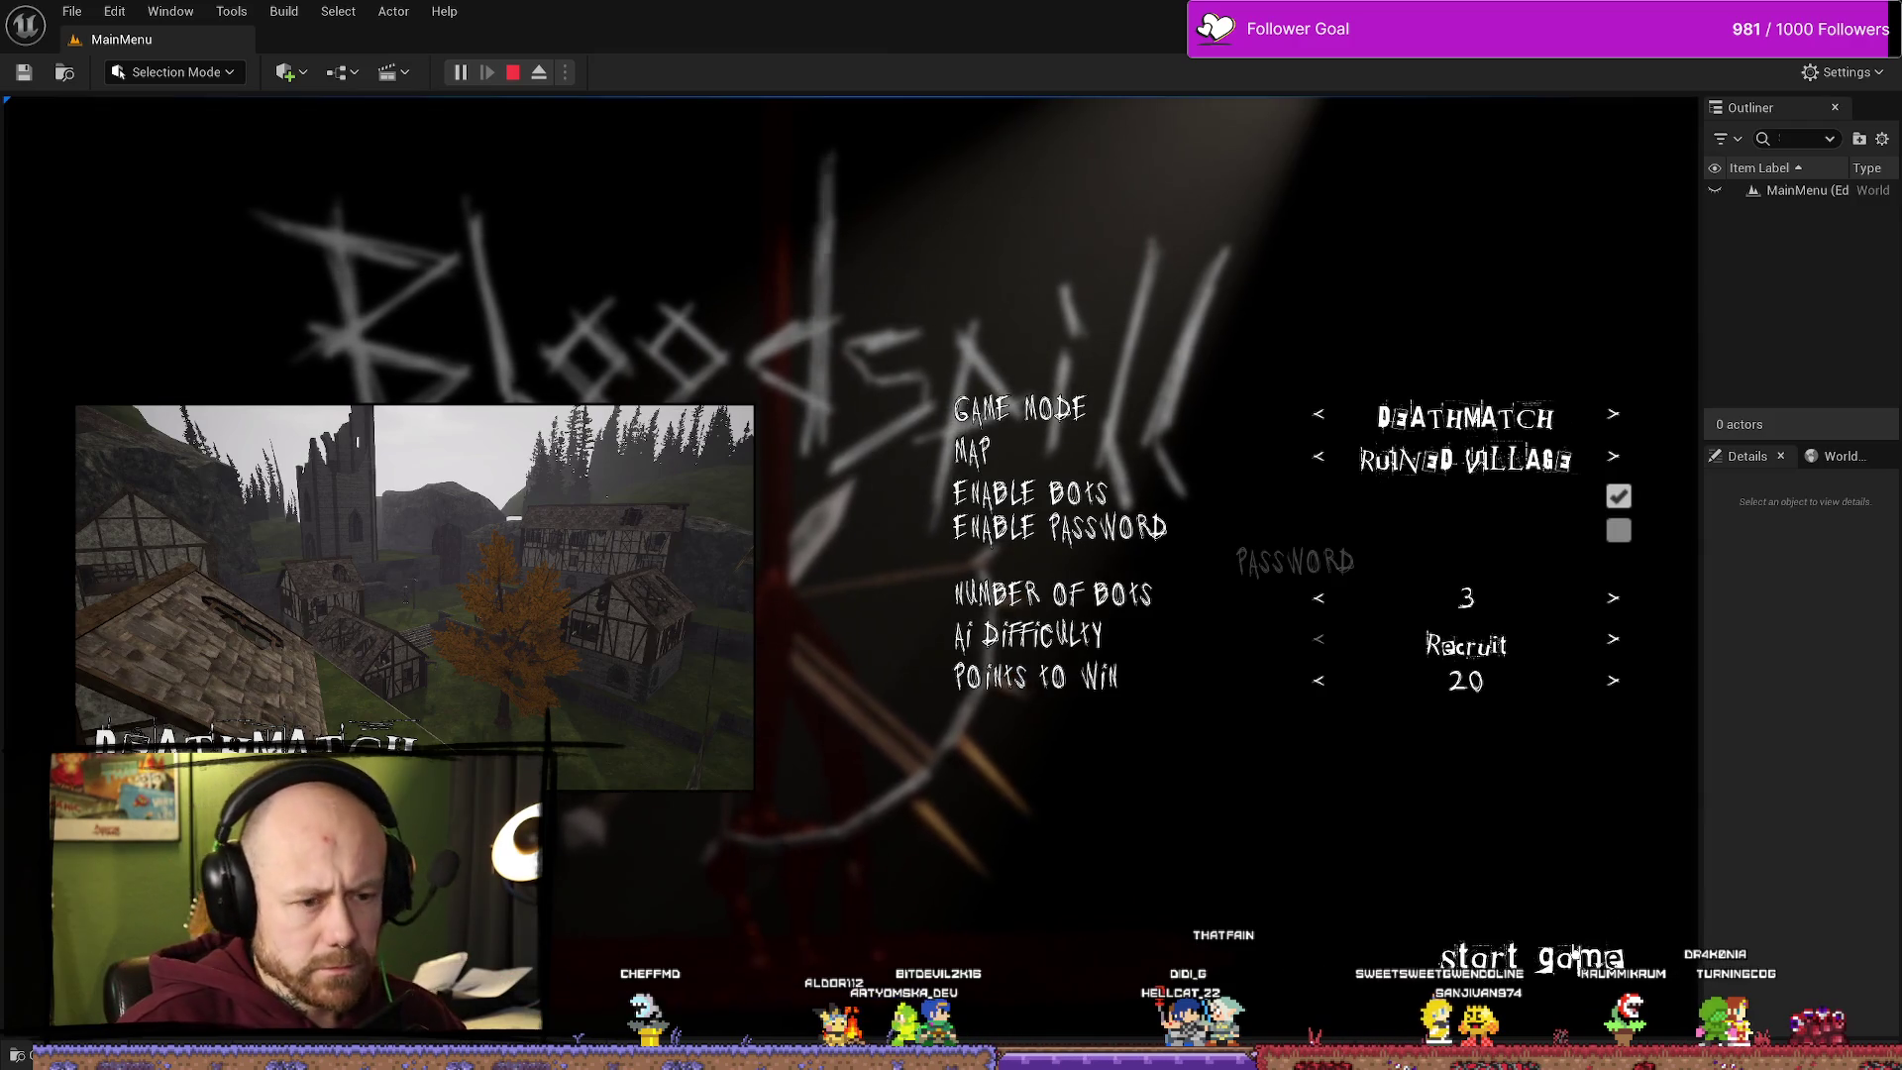
pyautogui.click(1576, 954)
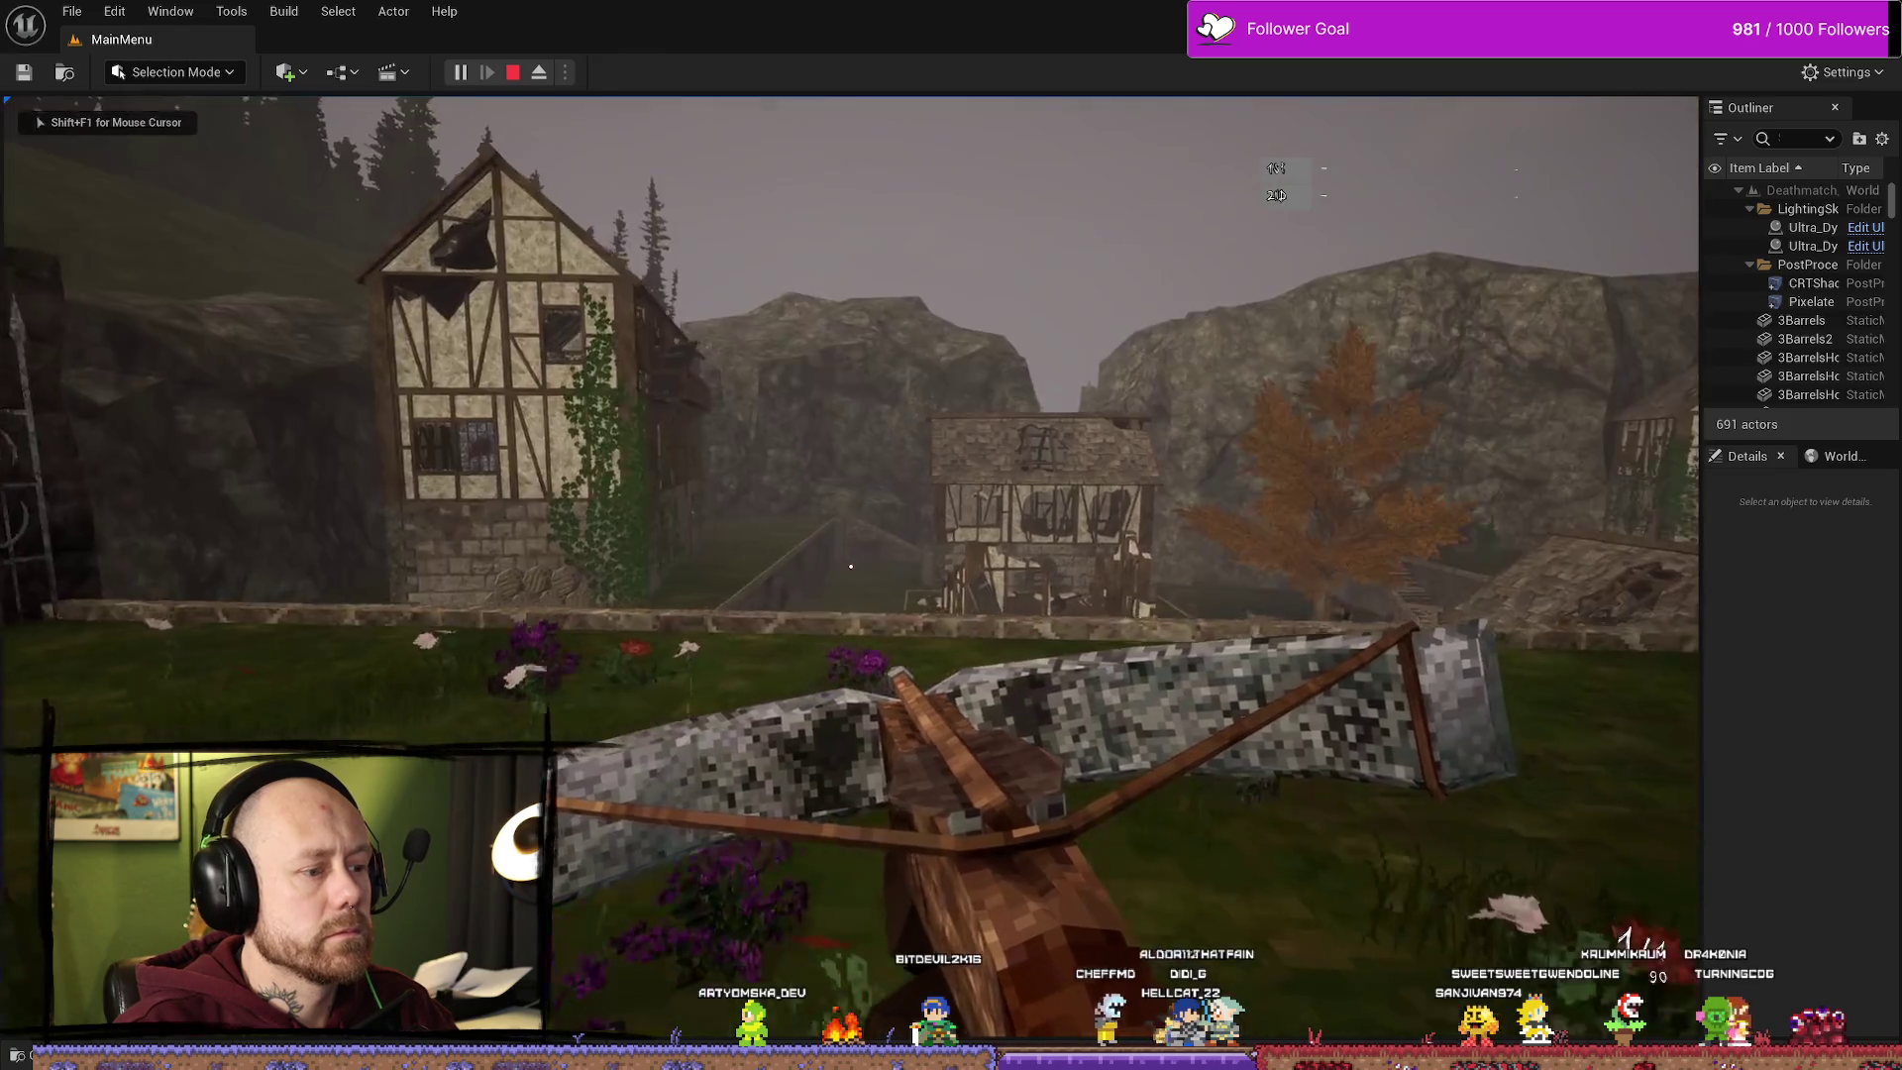
# Step: Move through the village and shoot enemies with the crossbow until reaching 5 kills
pyautogui.press('w')
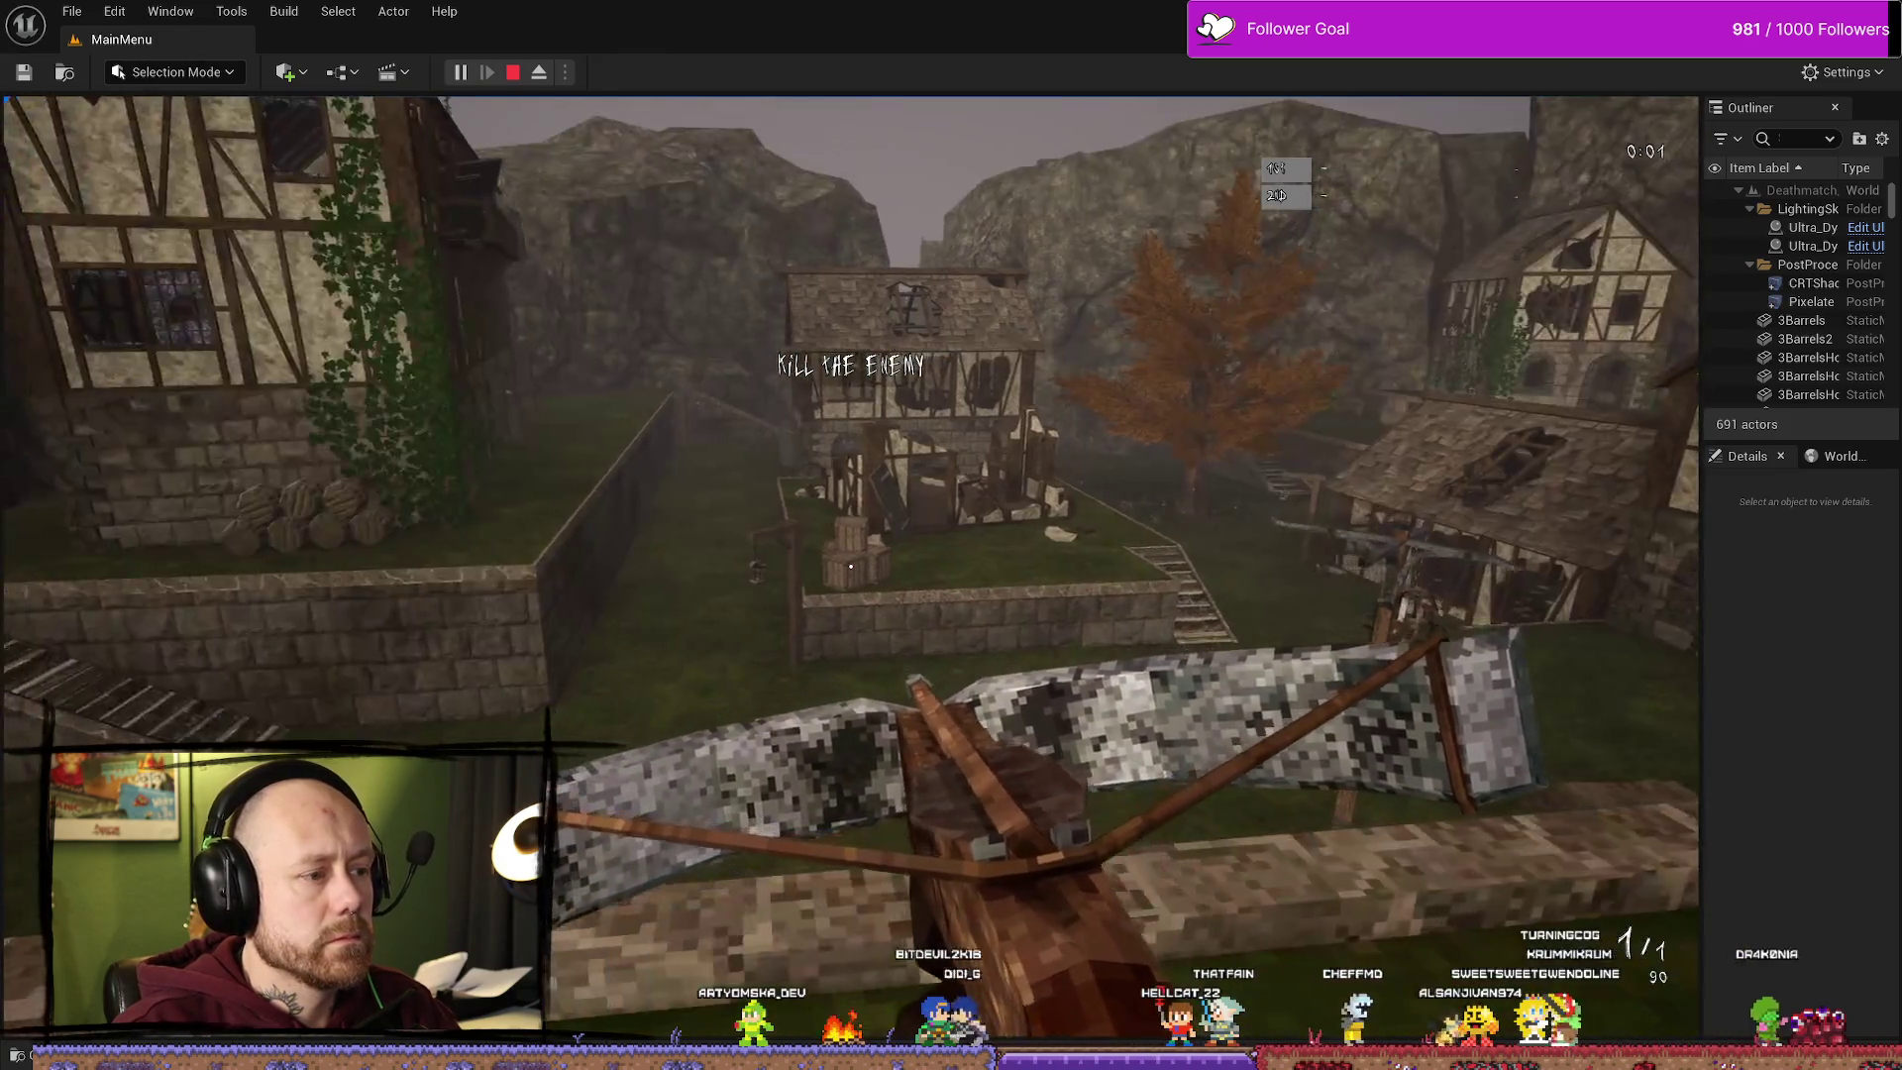
pyautogui.press('w')
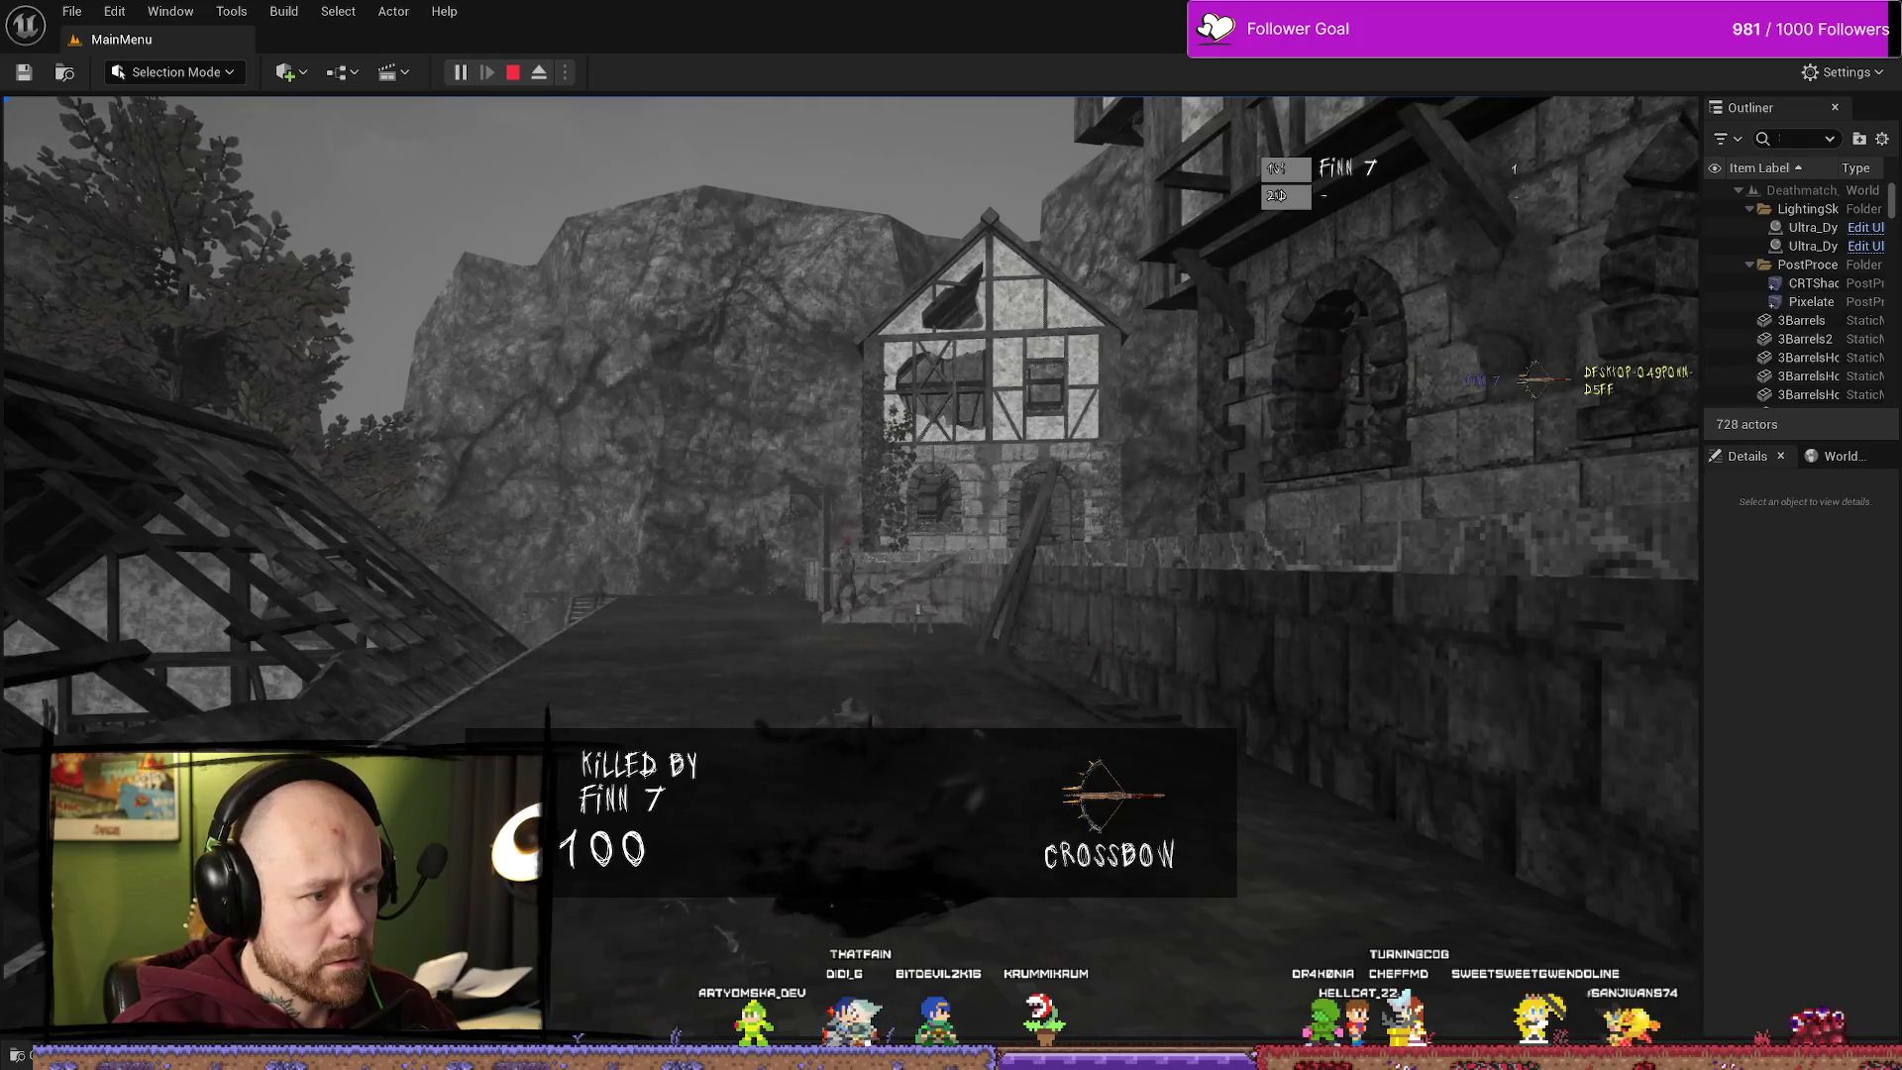
pyautogui.press('w')
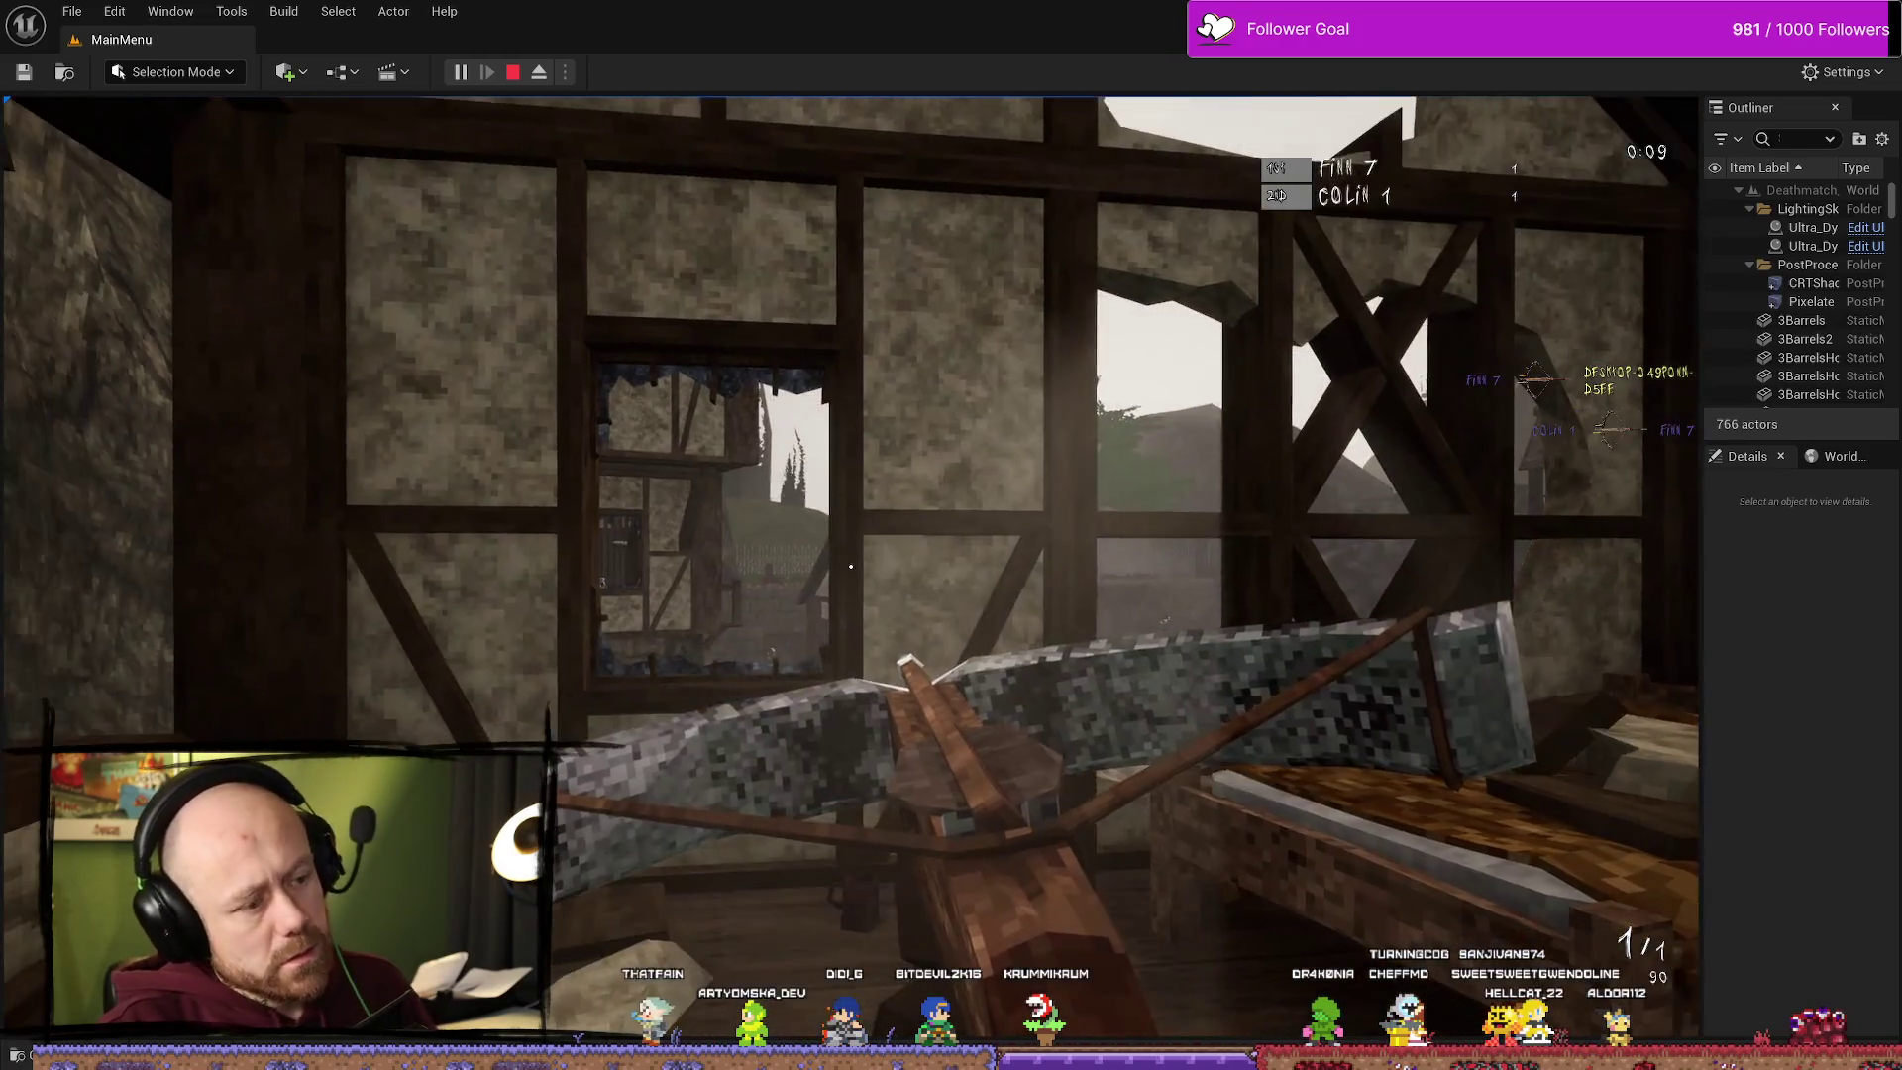
pyautogui.press('w')
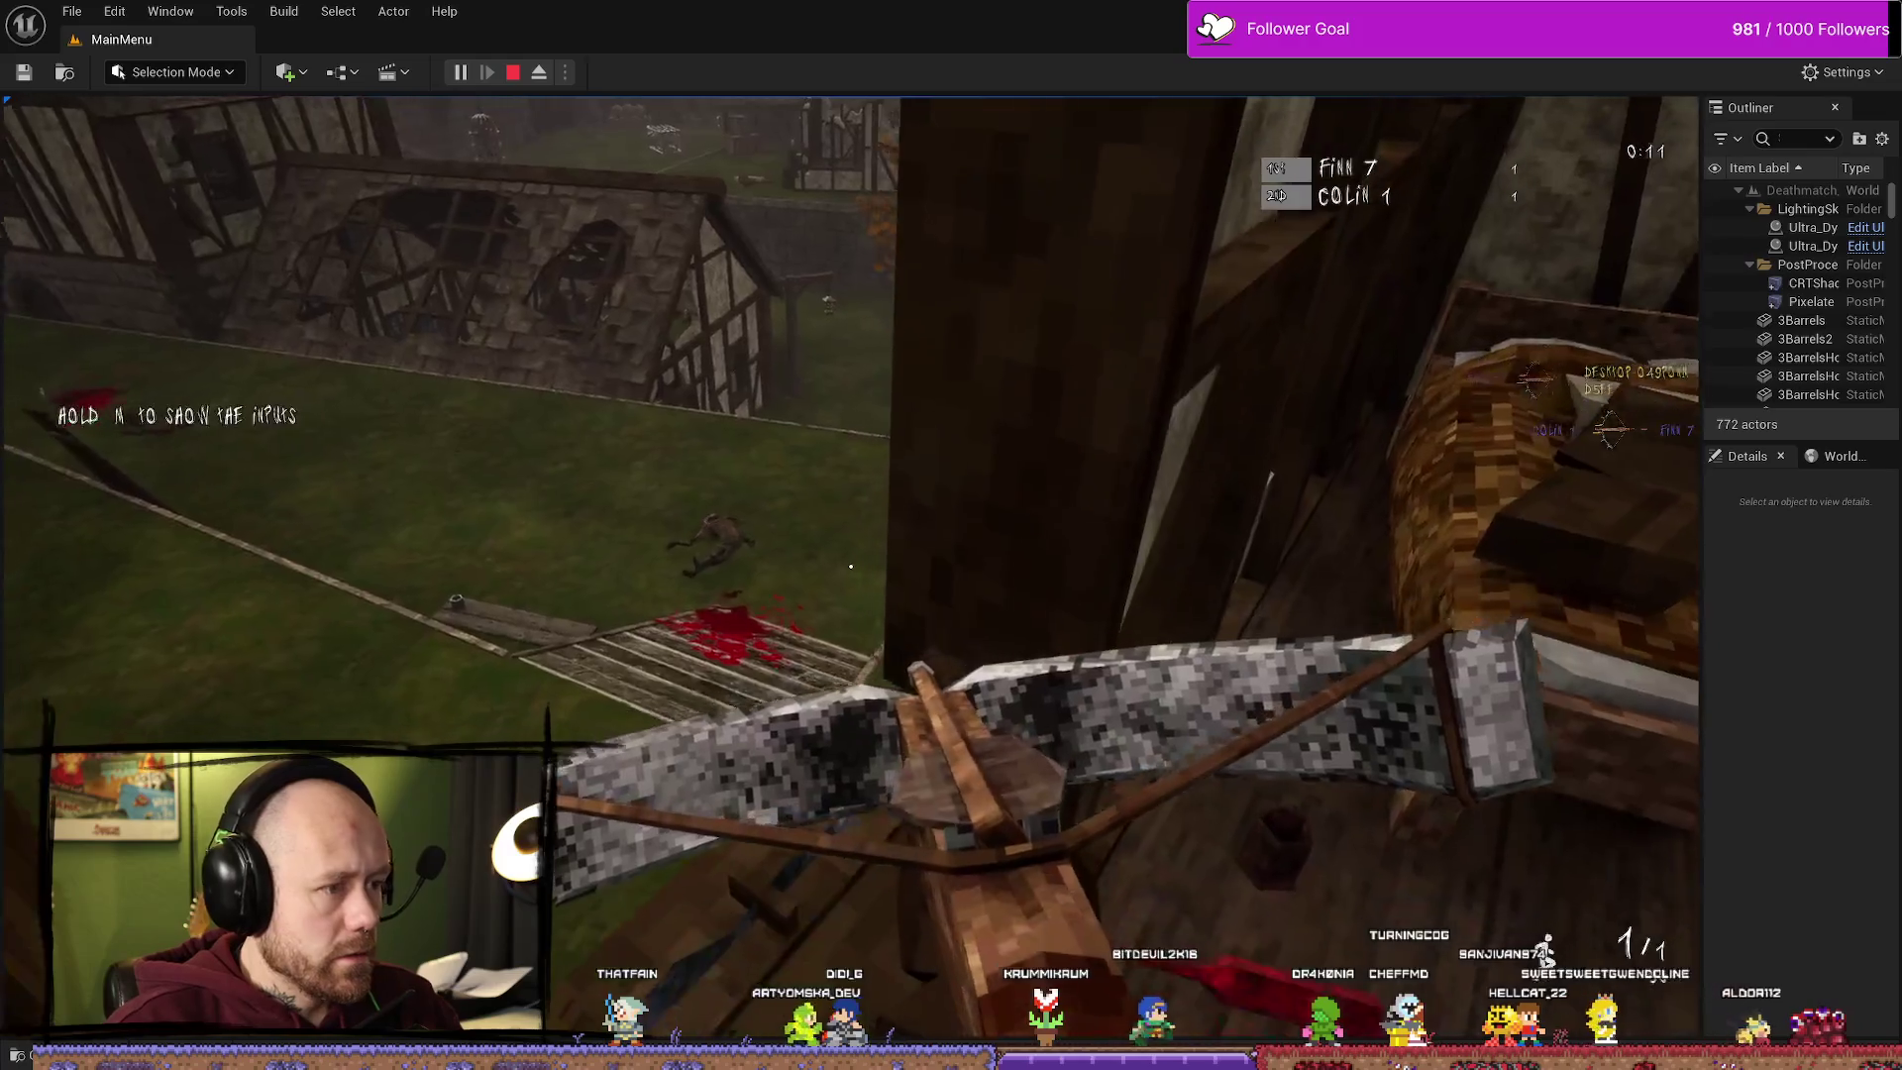
pyautogui.press('w')
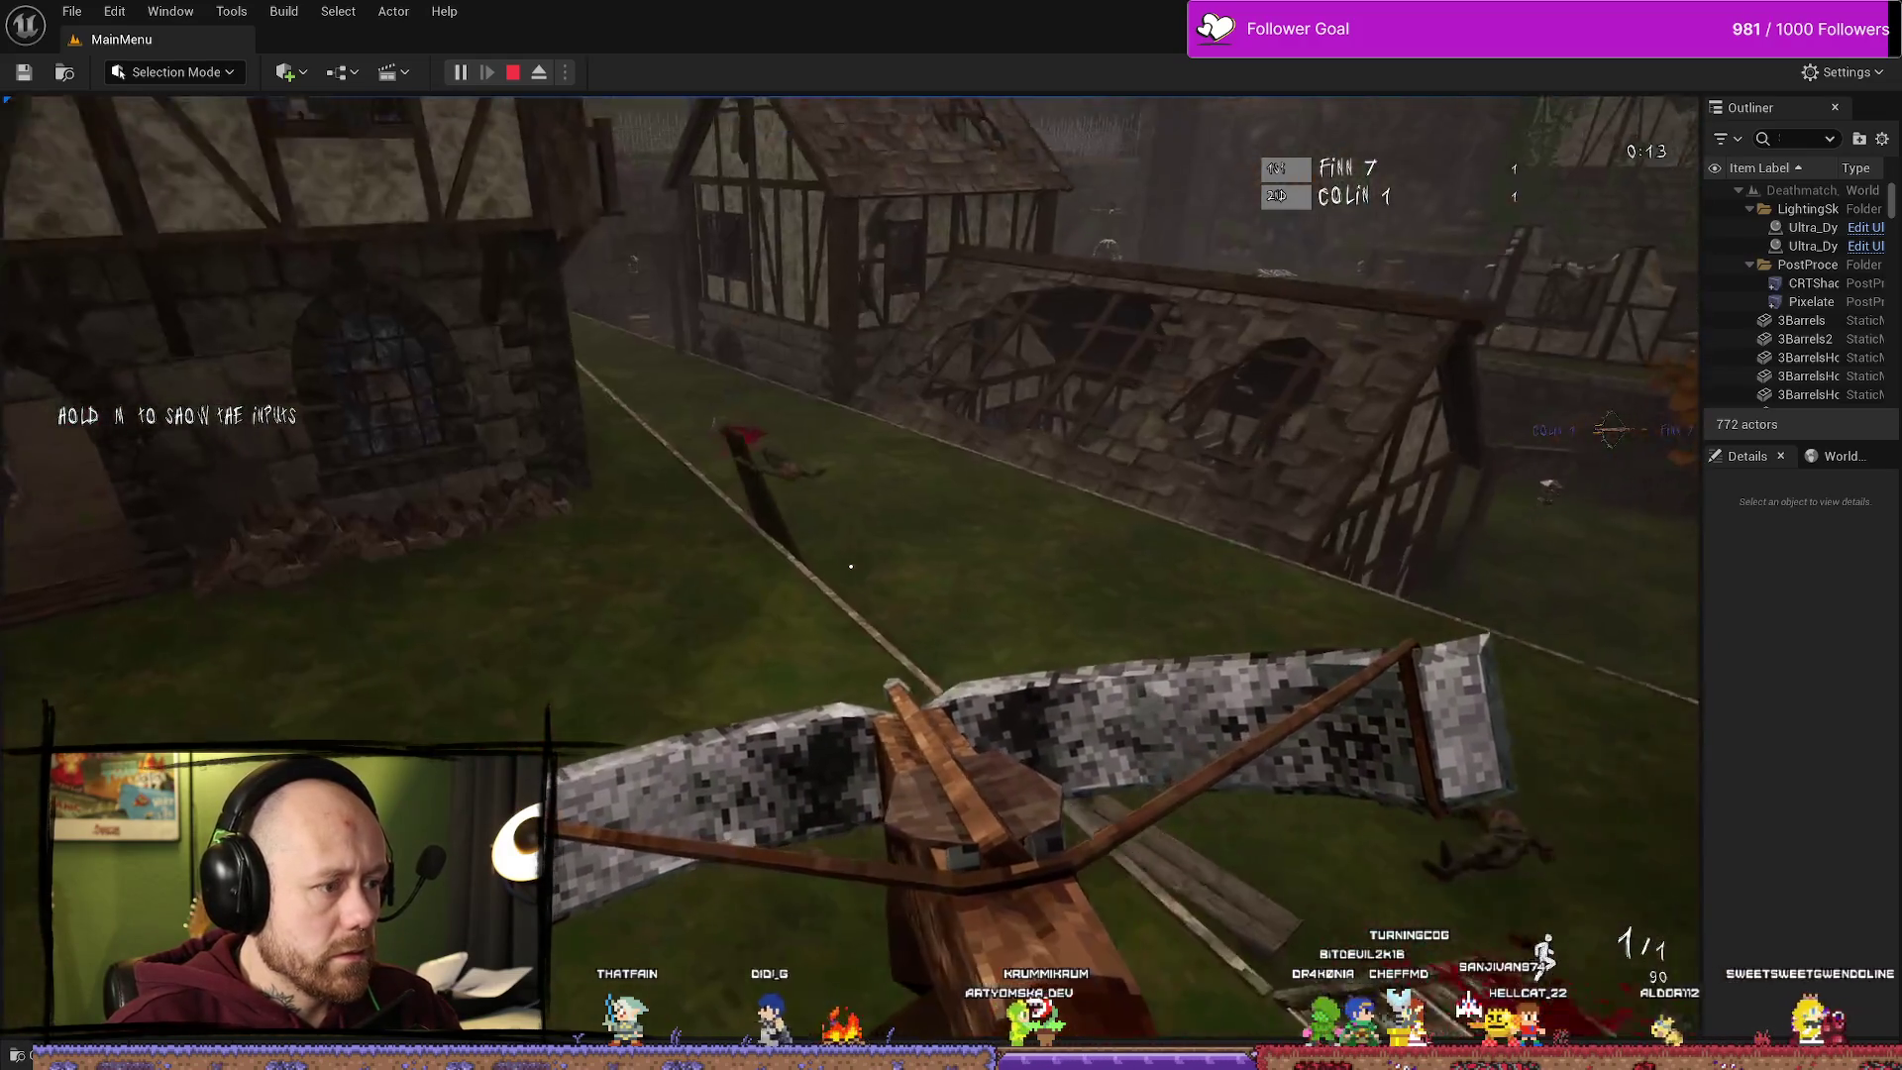
pyautogui.press('w')
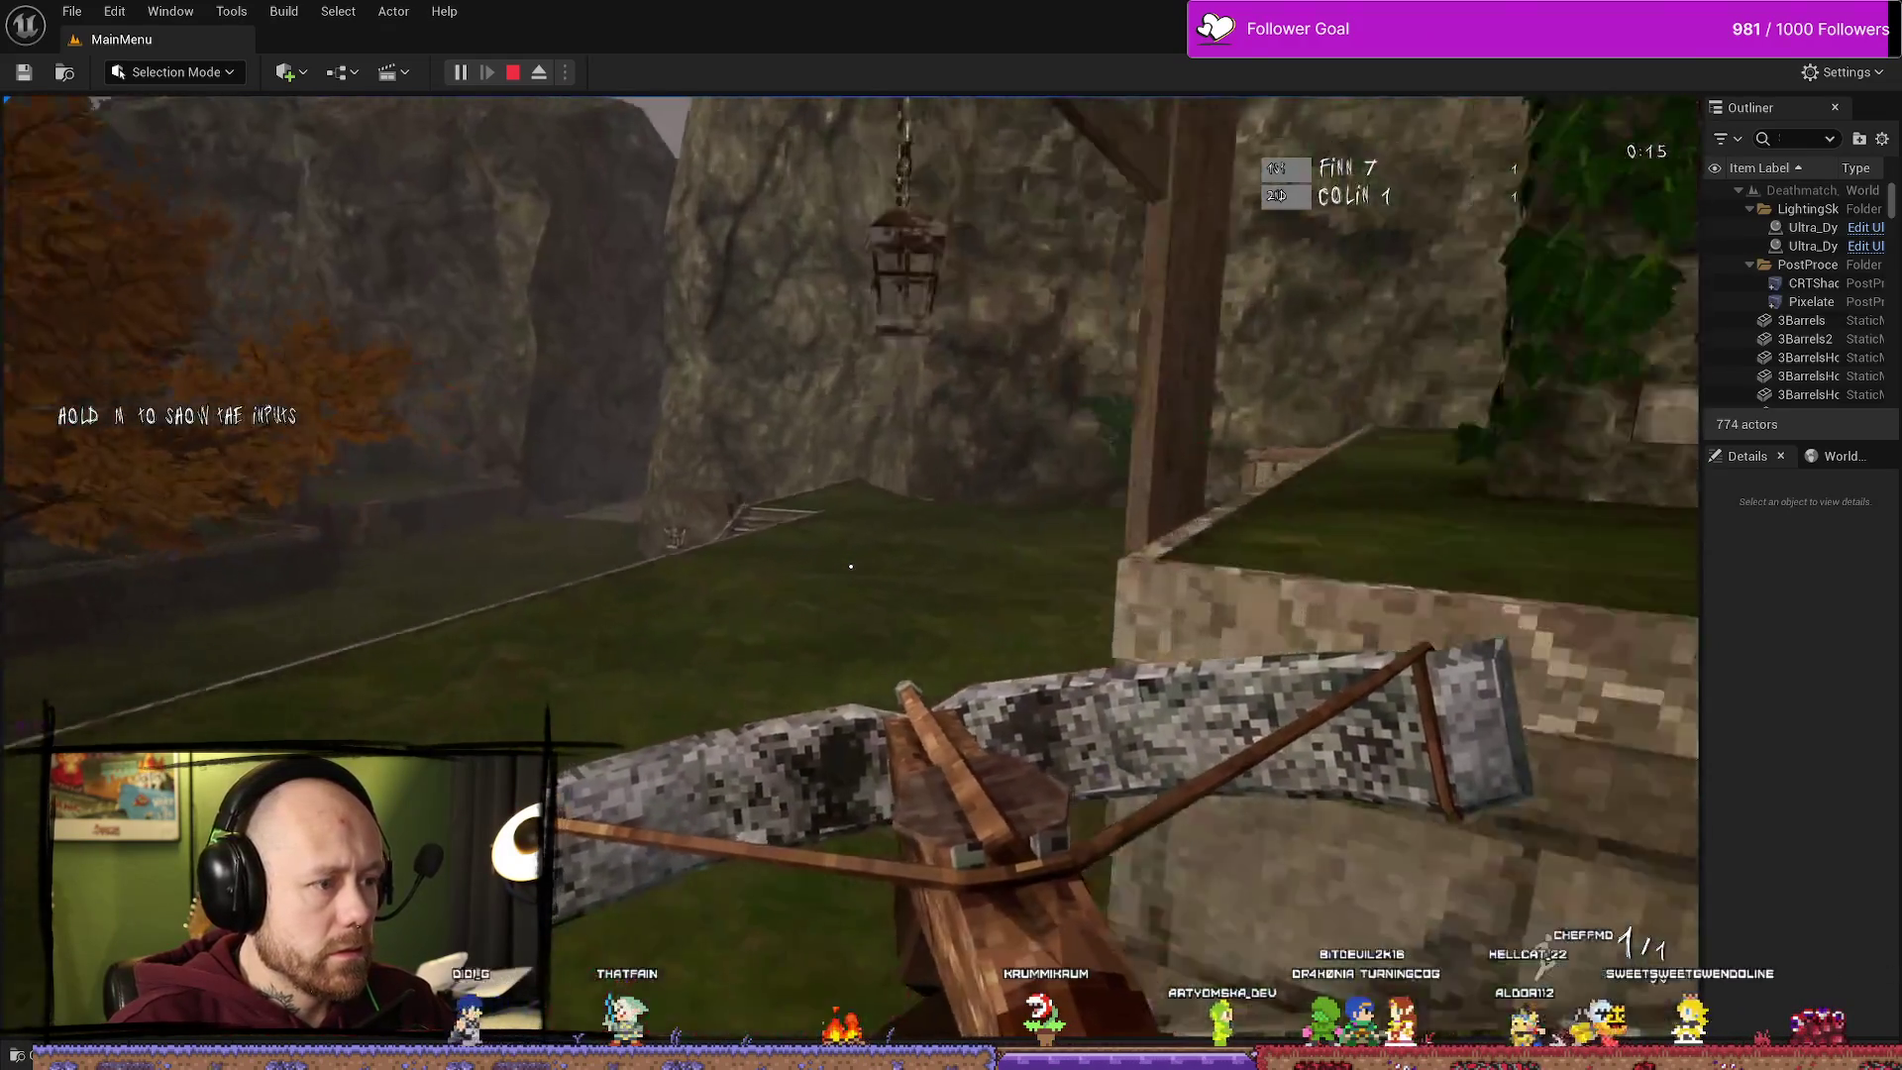
pyautogui.press('w')
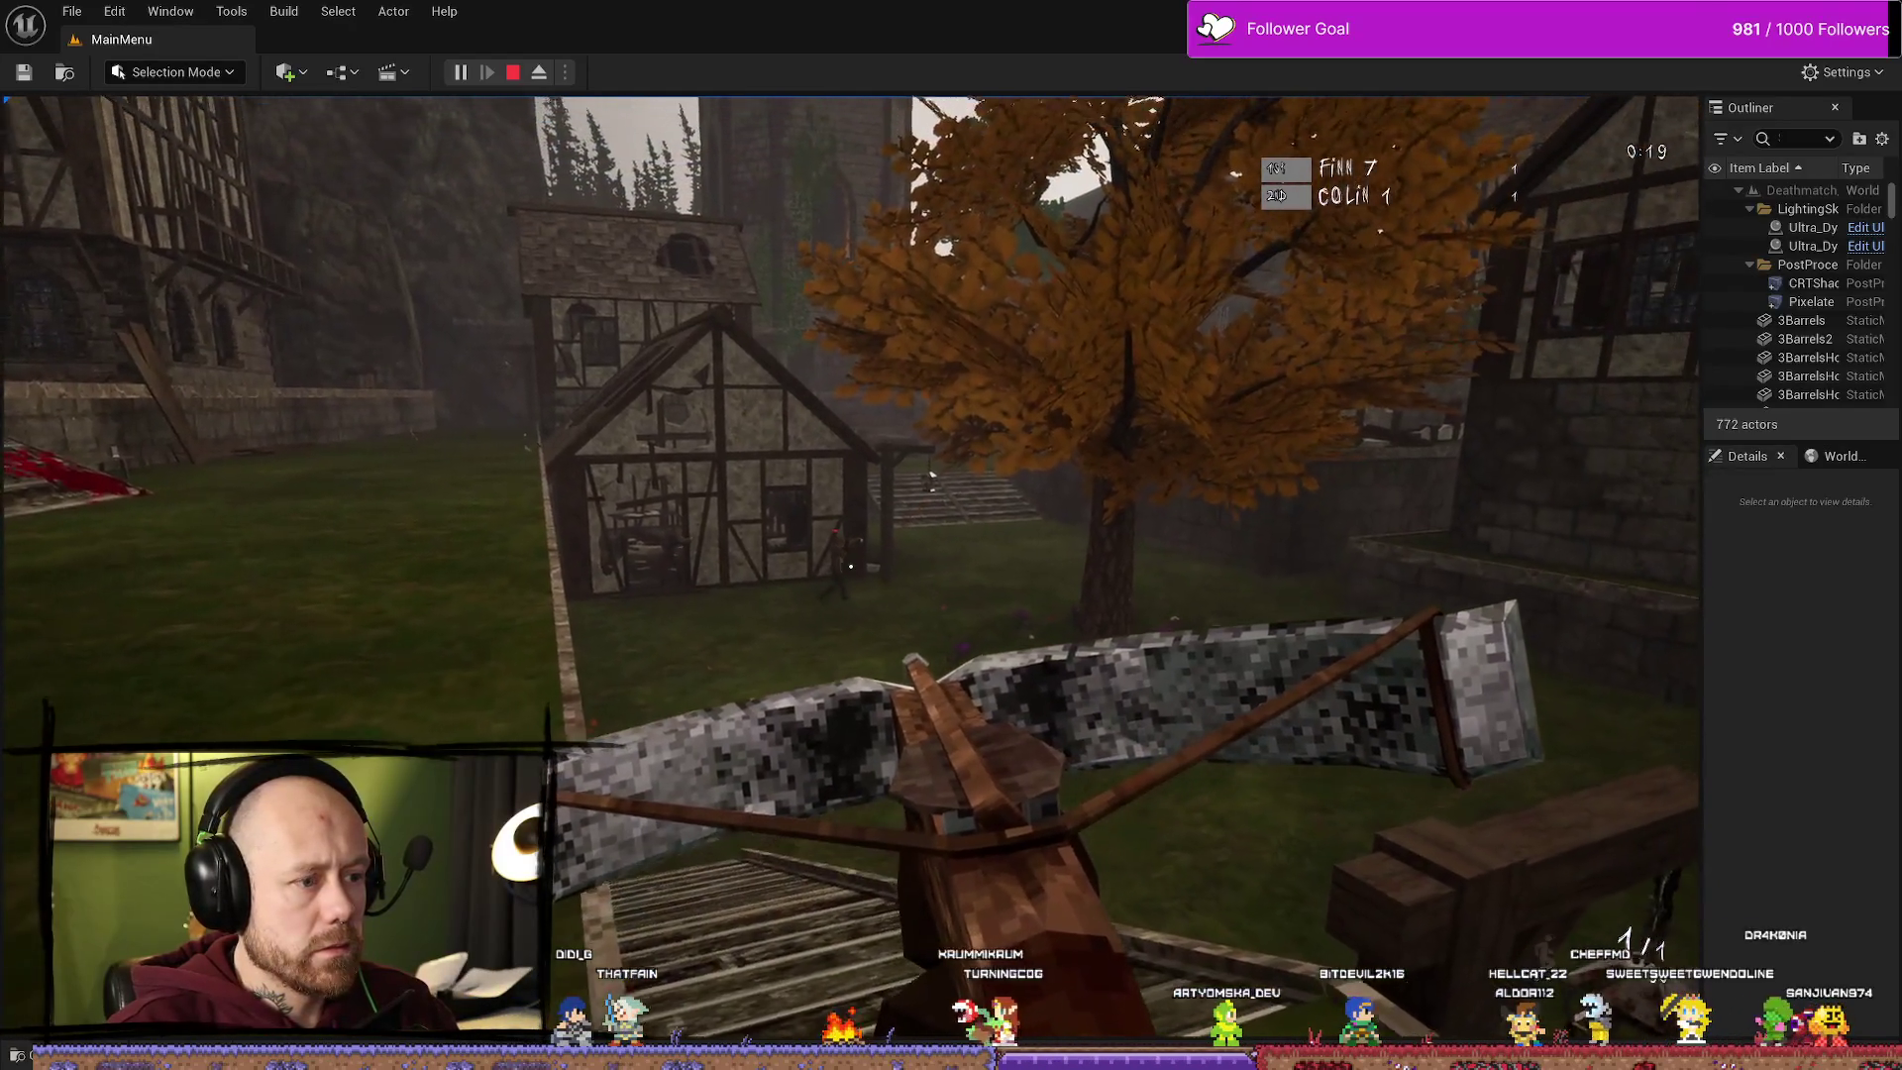
pyautogui.click(851, 566)
pyautogui.press('w')
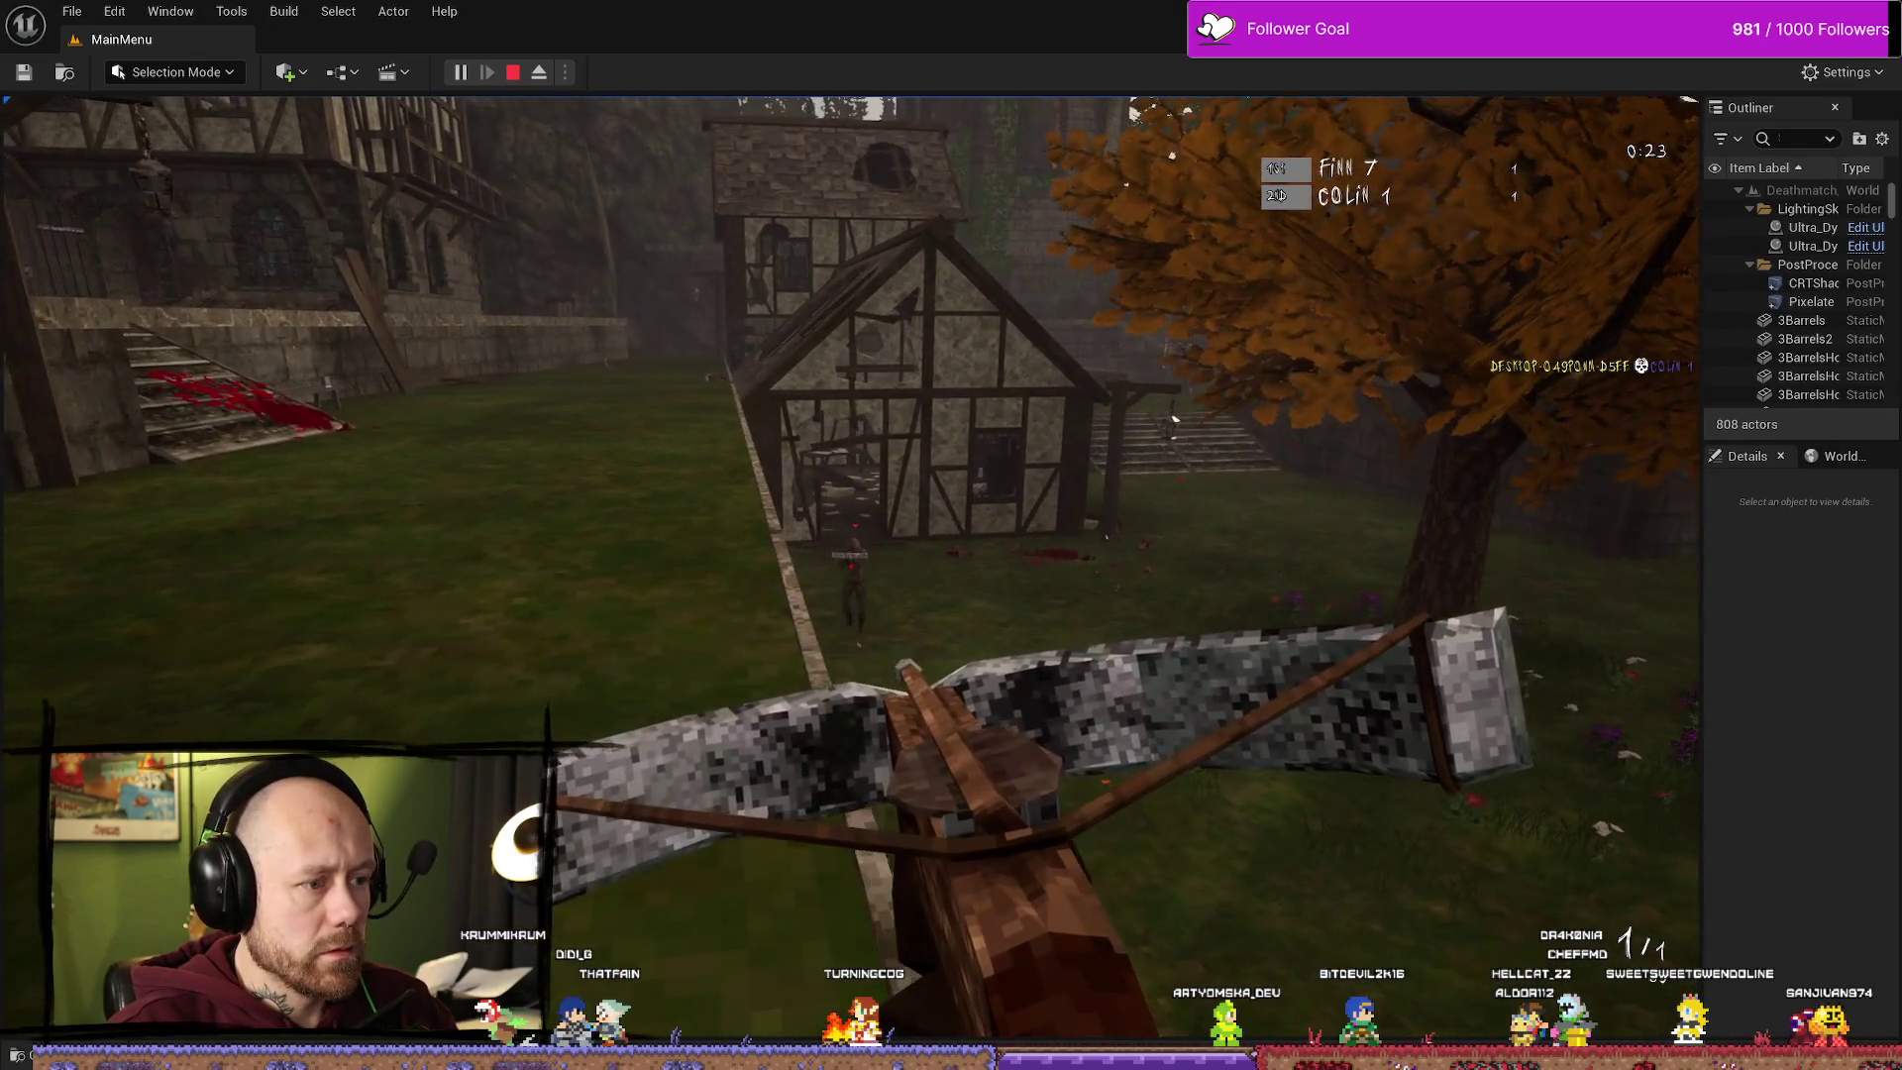
pyautogui.click(851, 565)
# Step: Respawn with the crossbow-and-knife loadout, walk the courtyard, then stop Play In Editor with Esc
pyautogui.press('w')
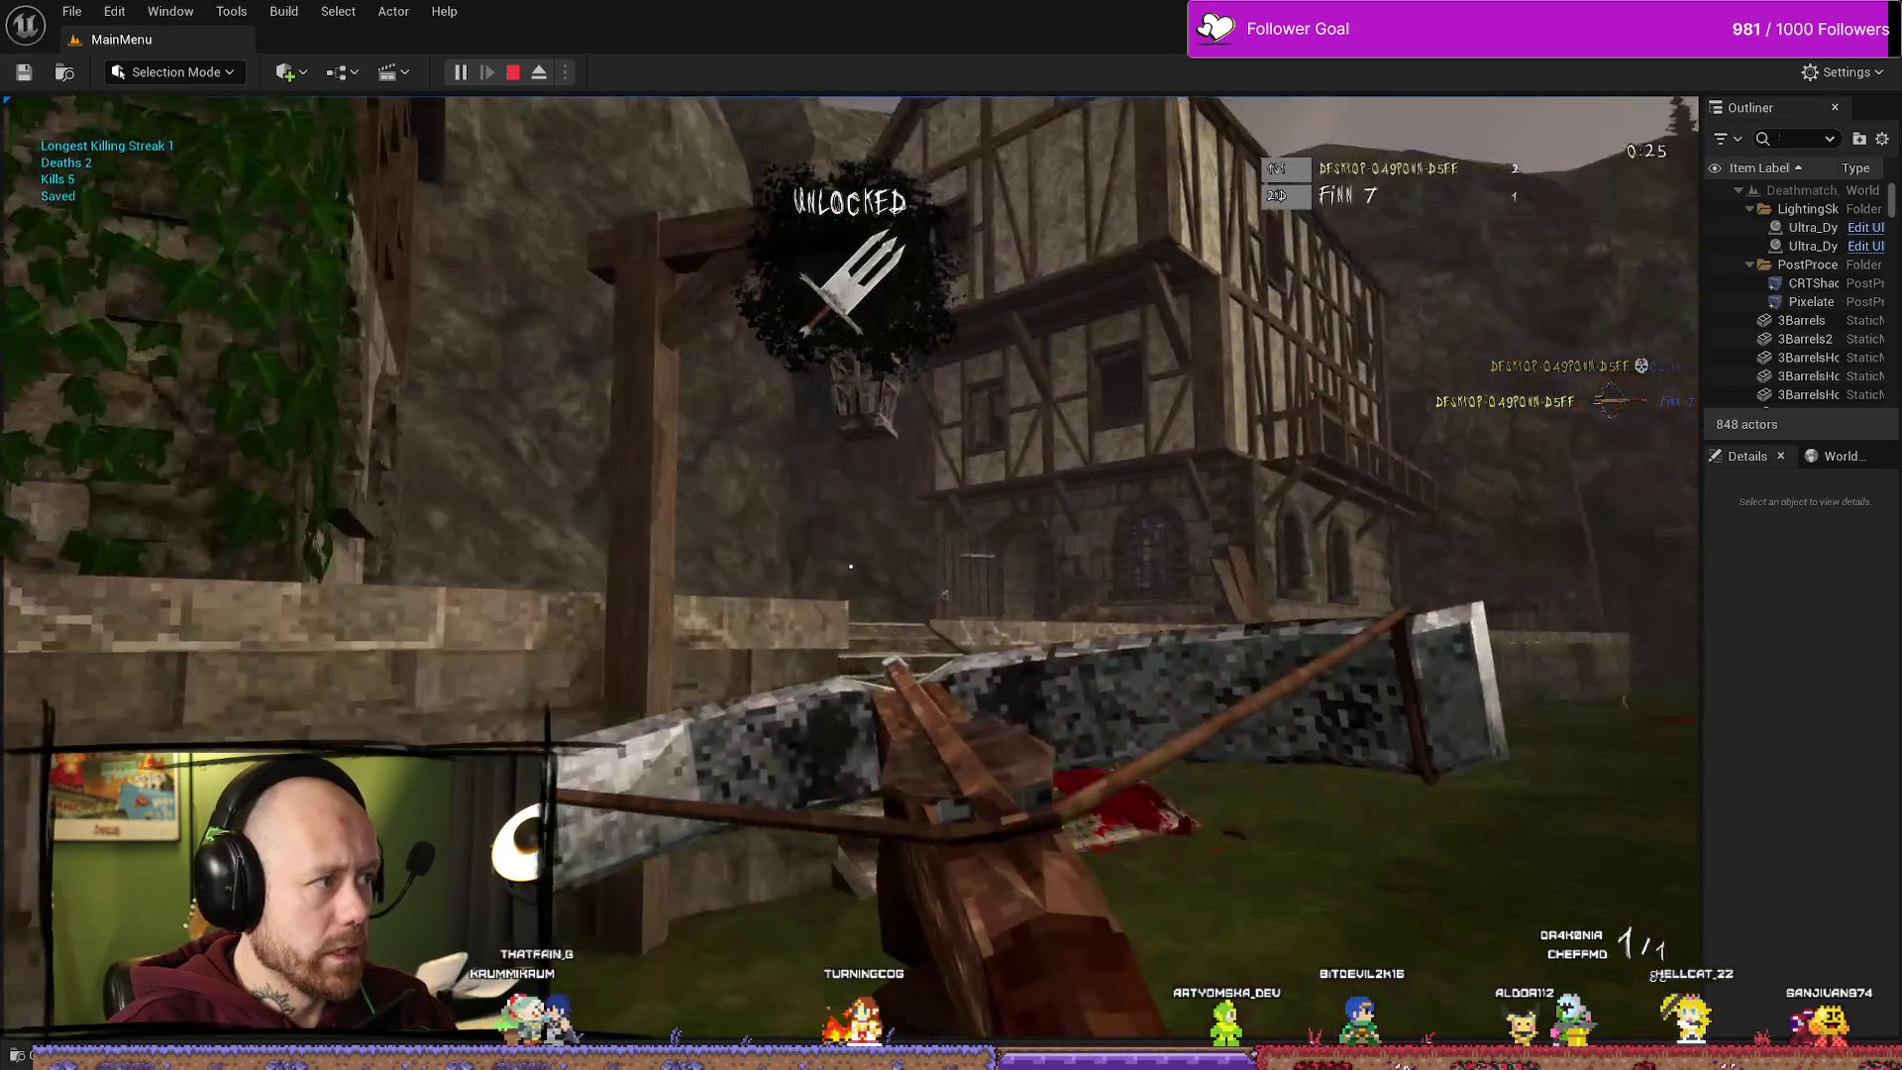
pyautogui.press('w')
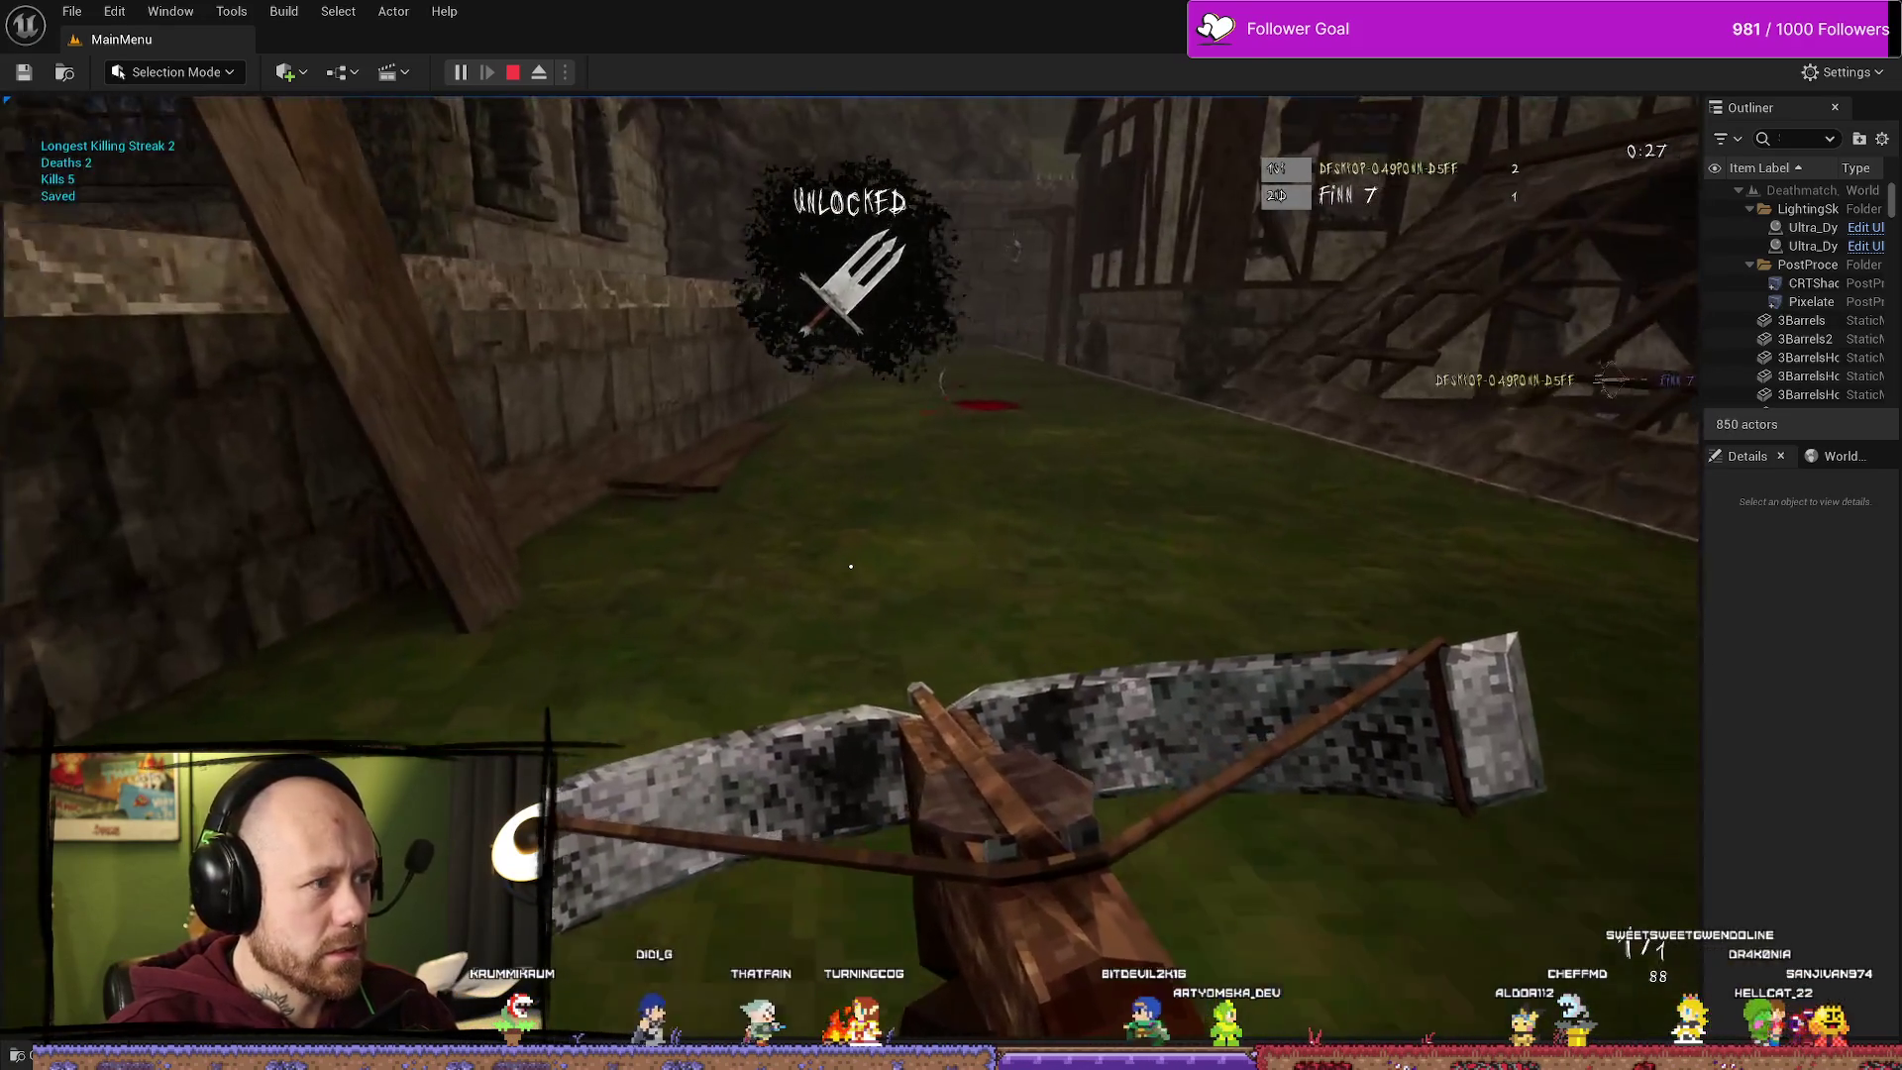
pyautogui.press('w')
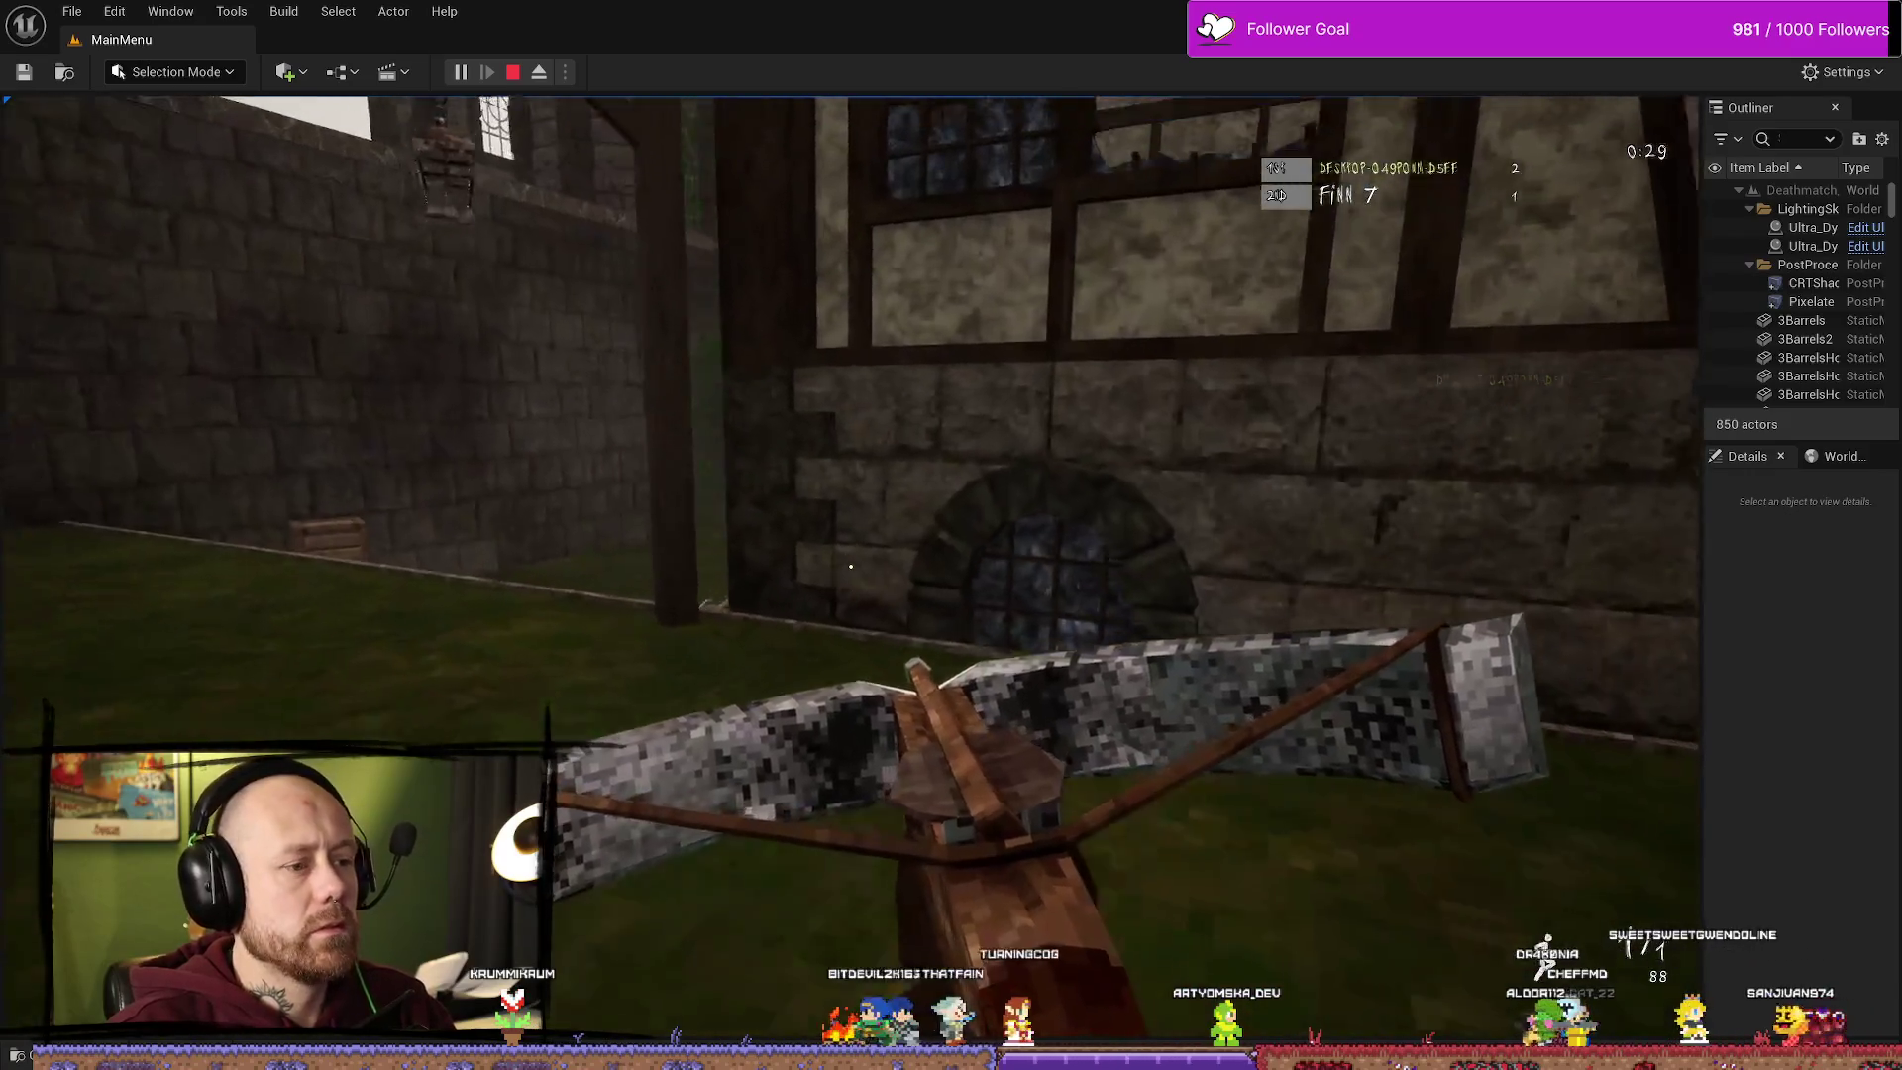
pyautogui.press('w')
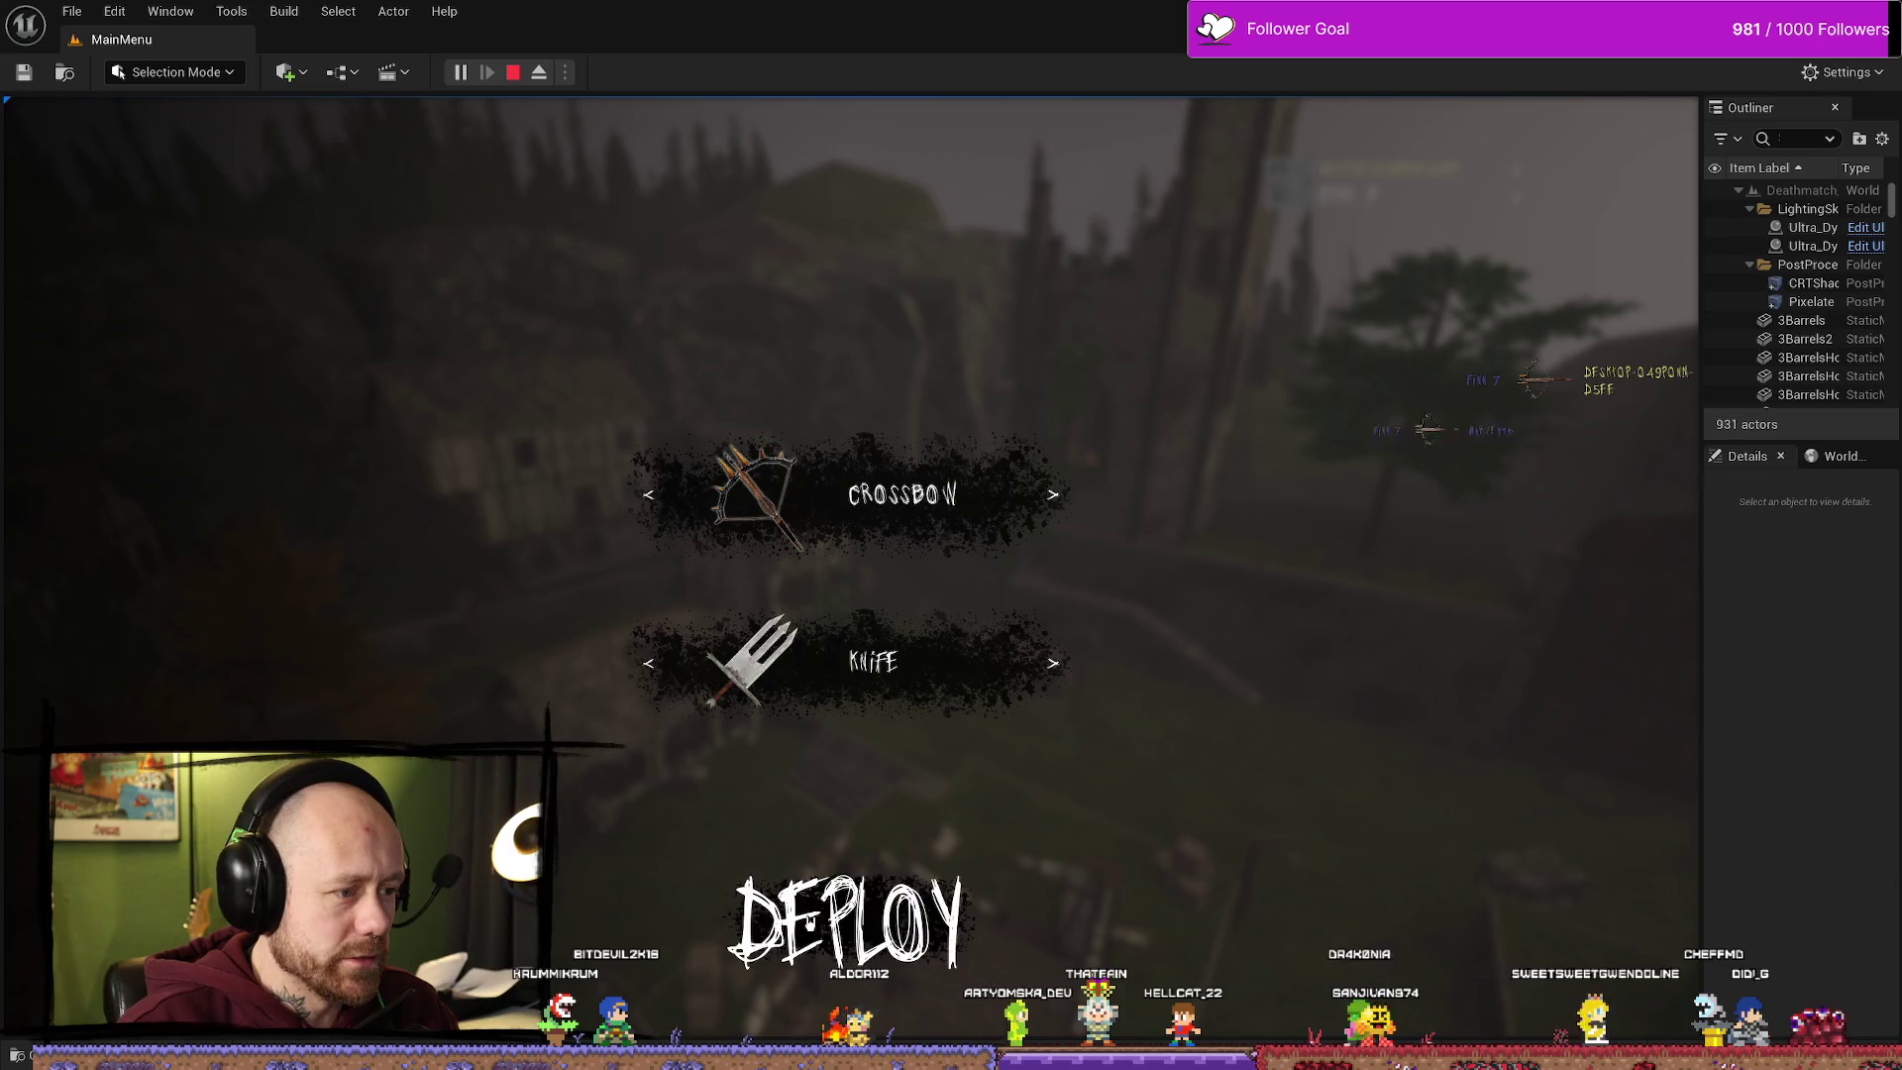
pyautogui.press('w')
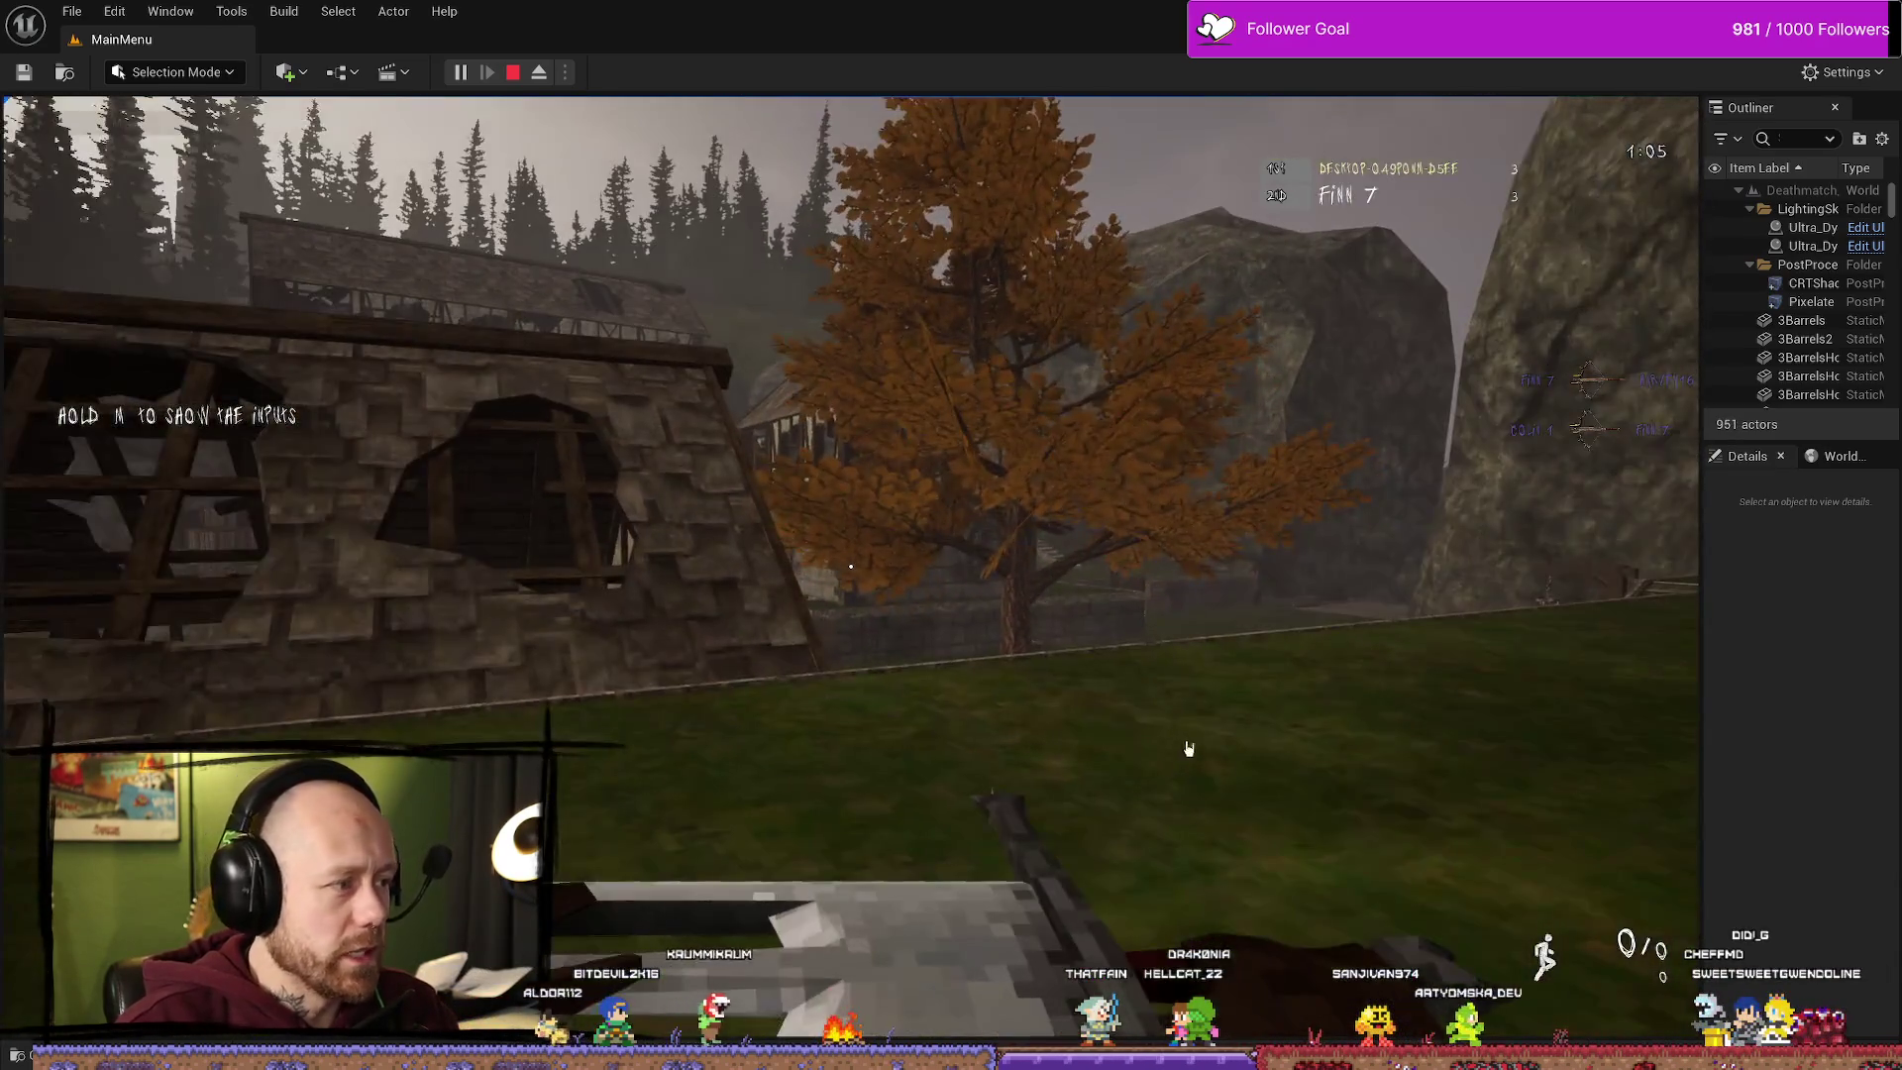
pyautogui.press('Escape')
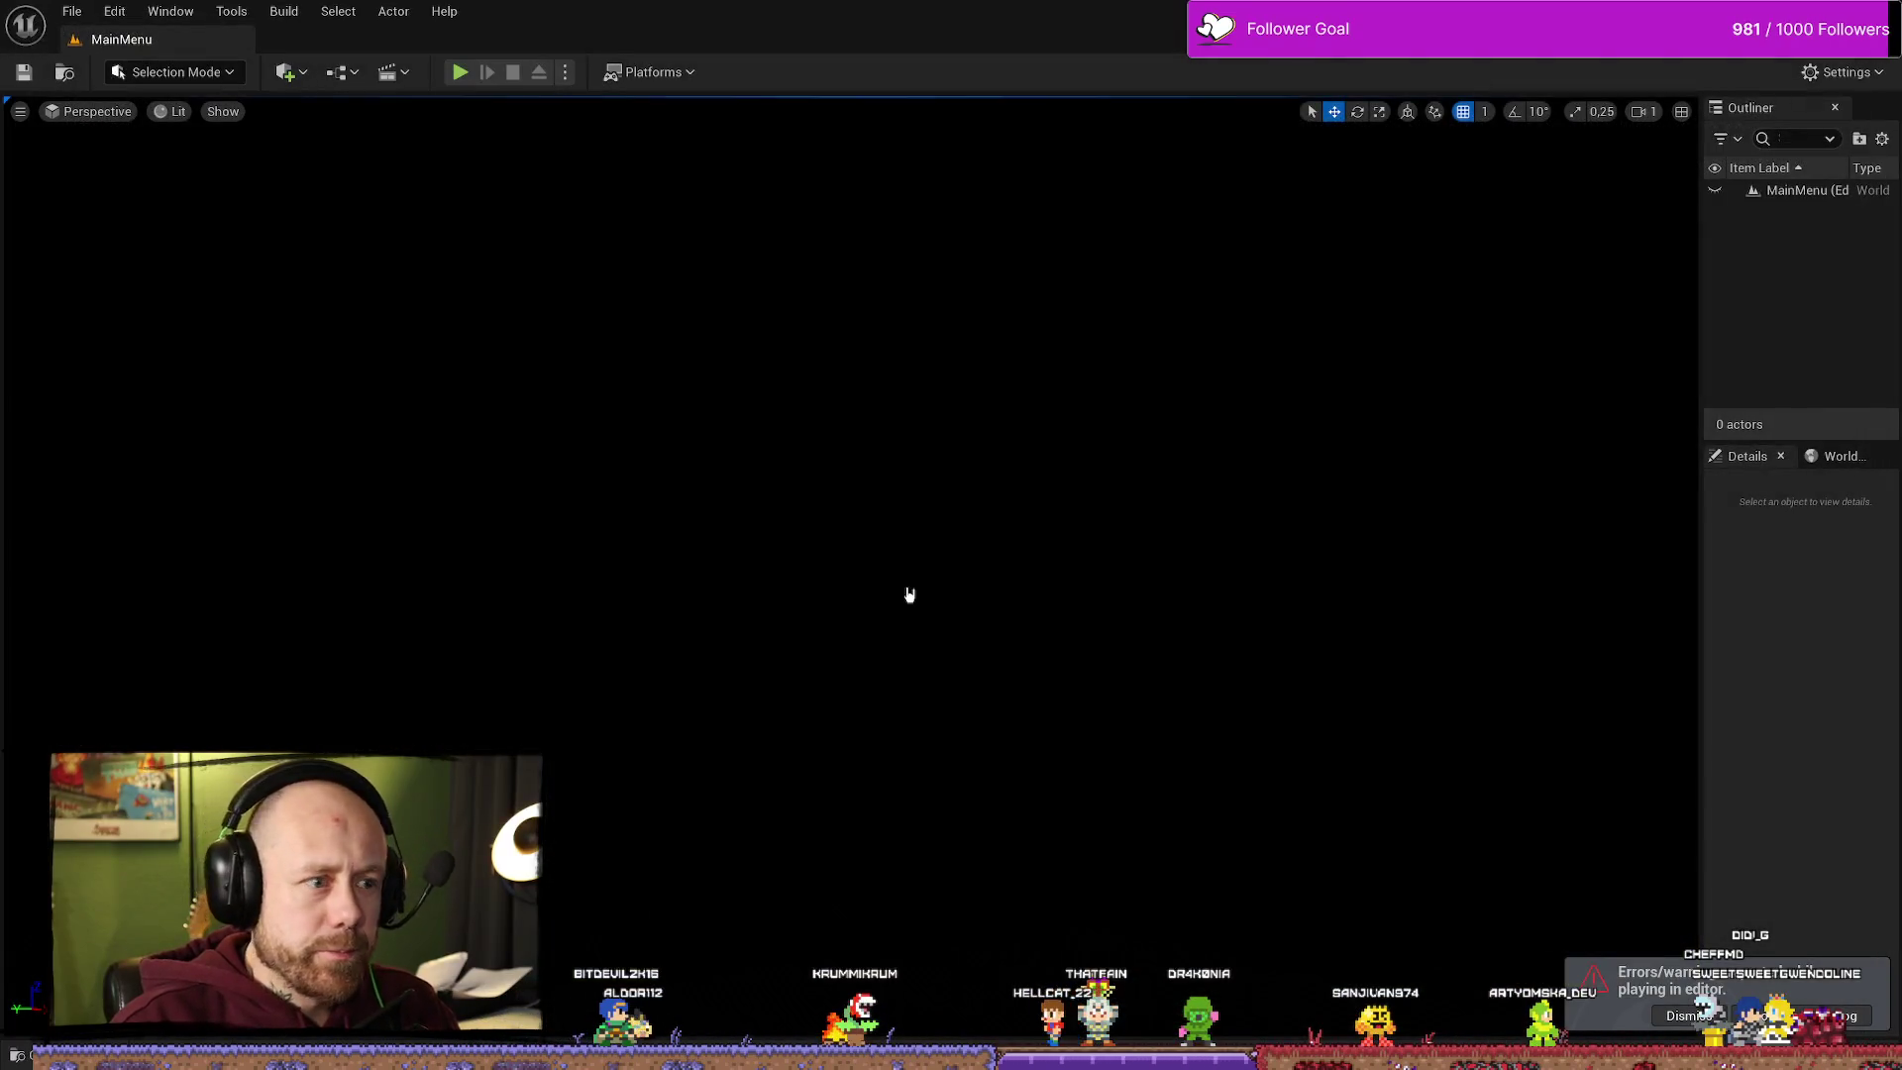
# Step: Reopen BPFunctionLibrary_Unlockable and set the Dagger 2 kill threshold back to 100
pyautogui.hotkey('ctrl', 'space')
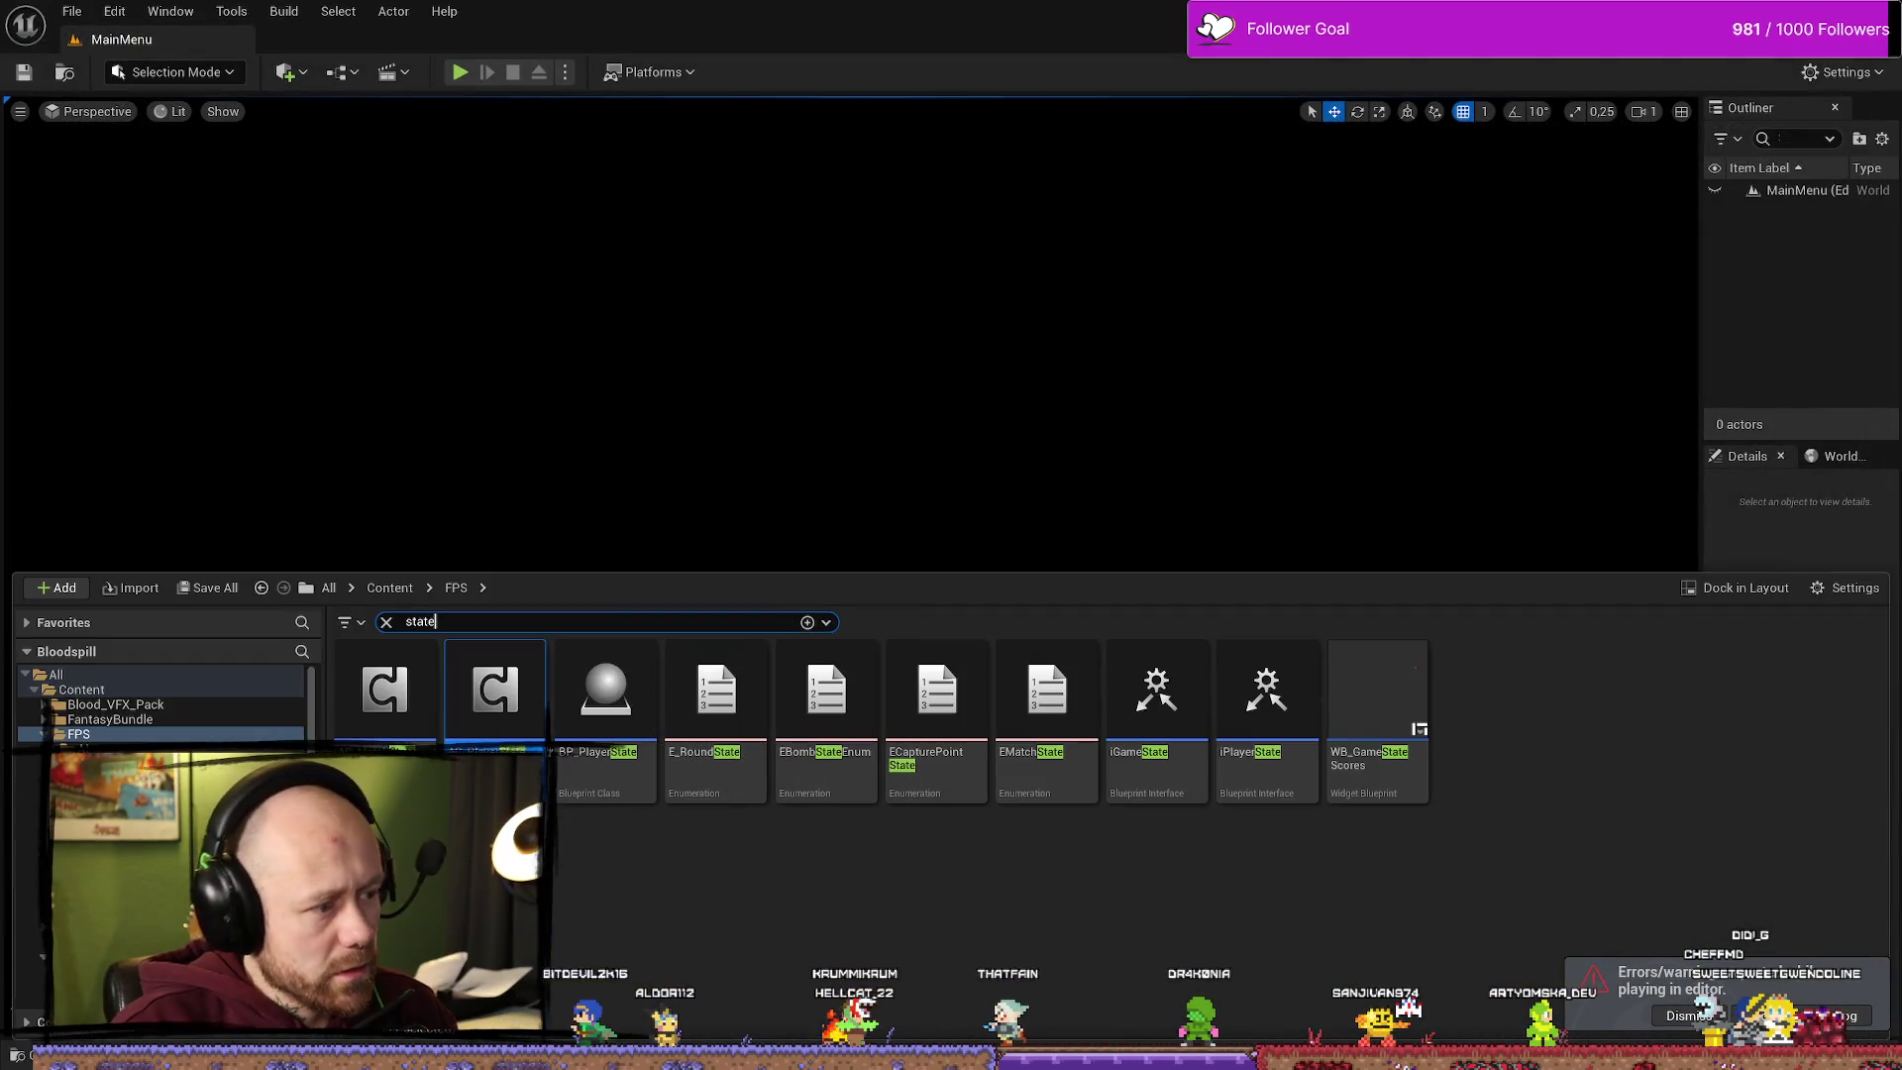
pyautogui.click(806, 879)
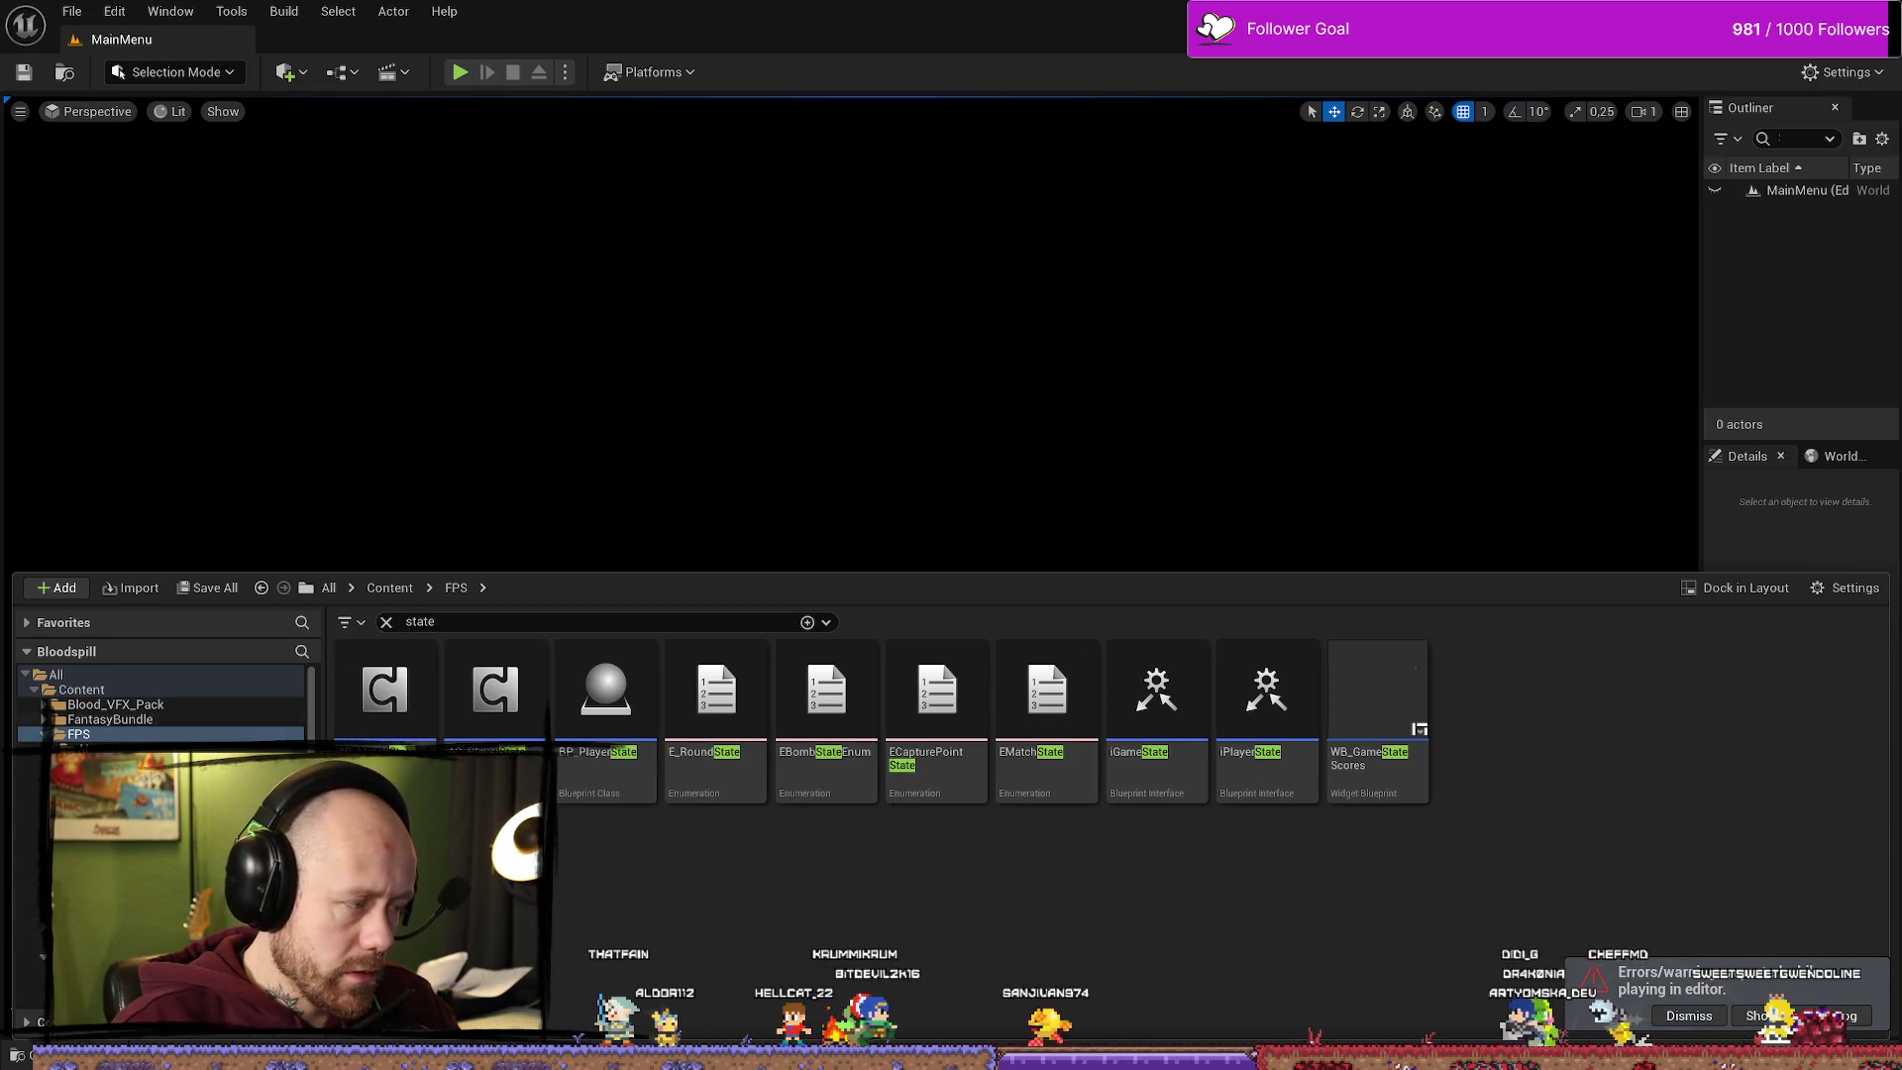
pyautogui.doubleClick(502, 700)
pyautogui.click(1081, 586)
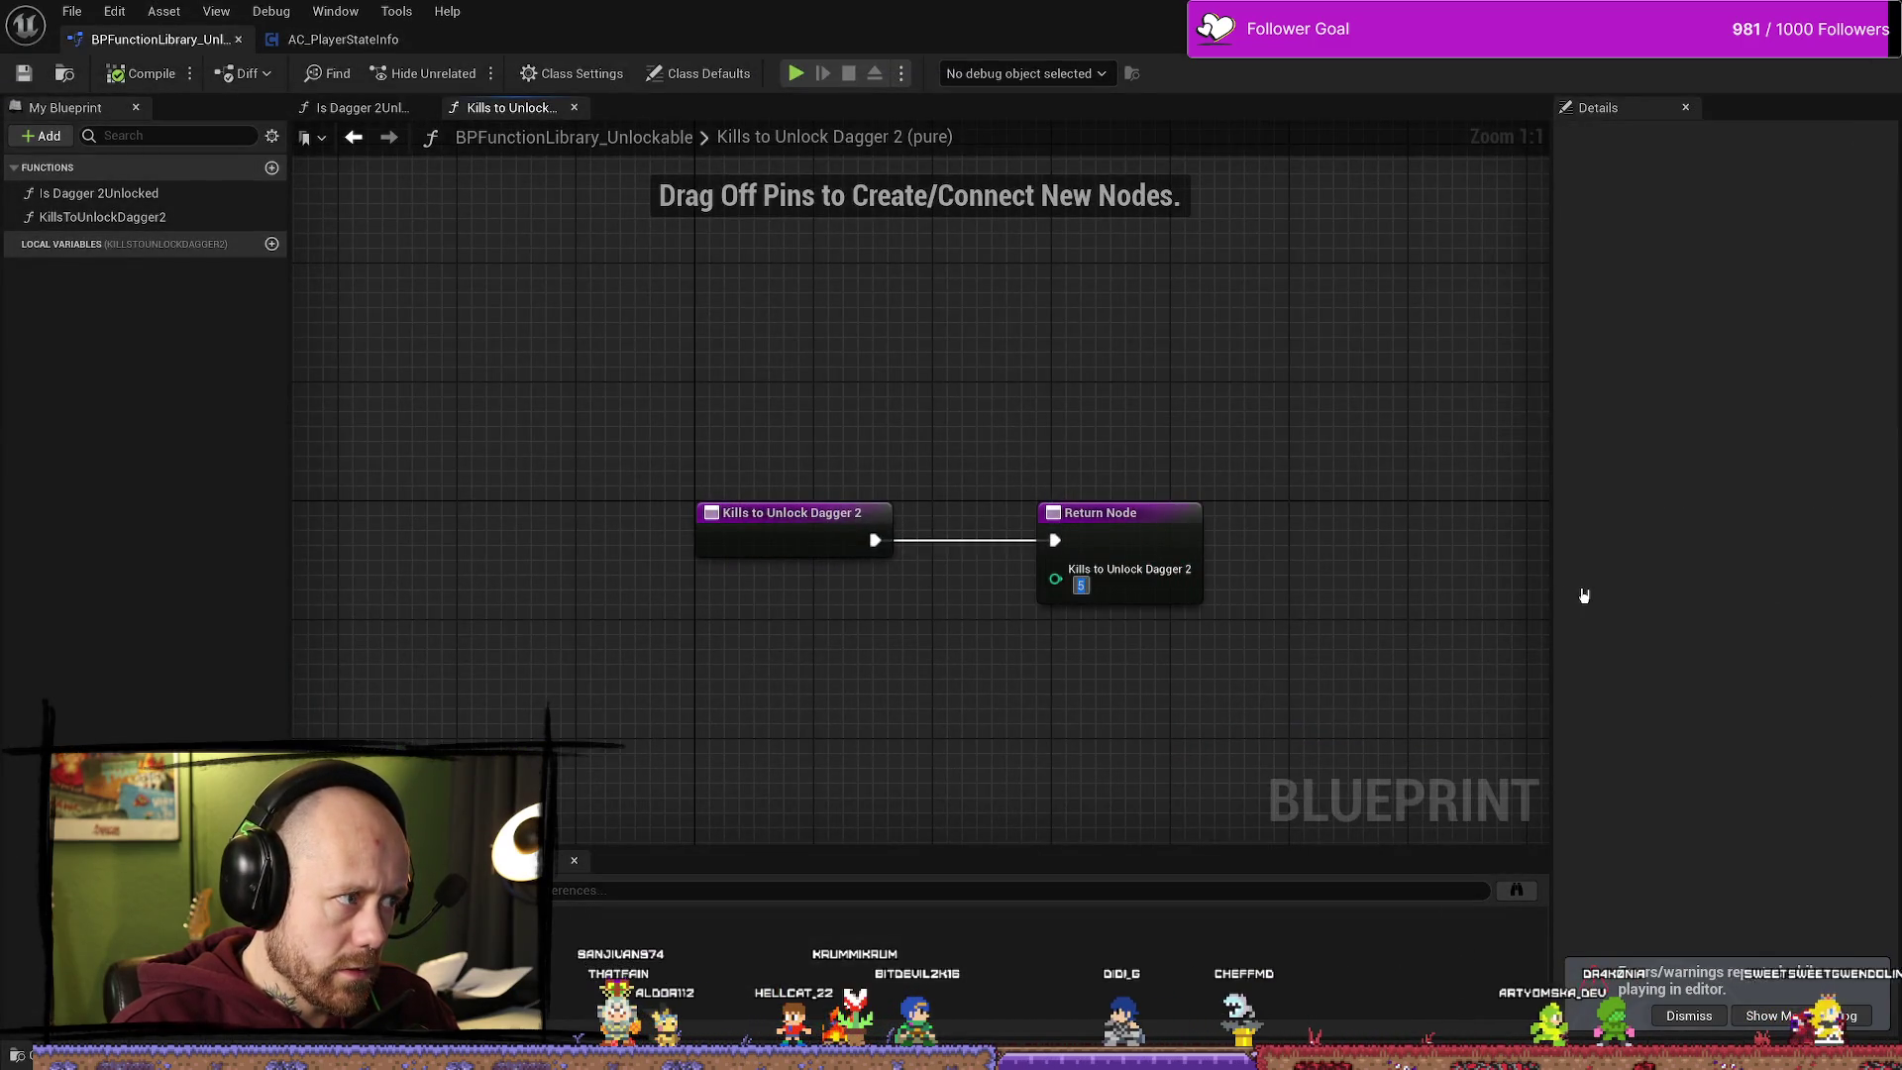
pyautogui.write('100')
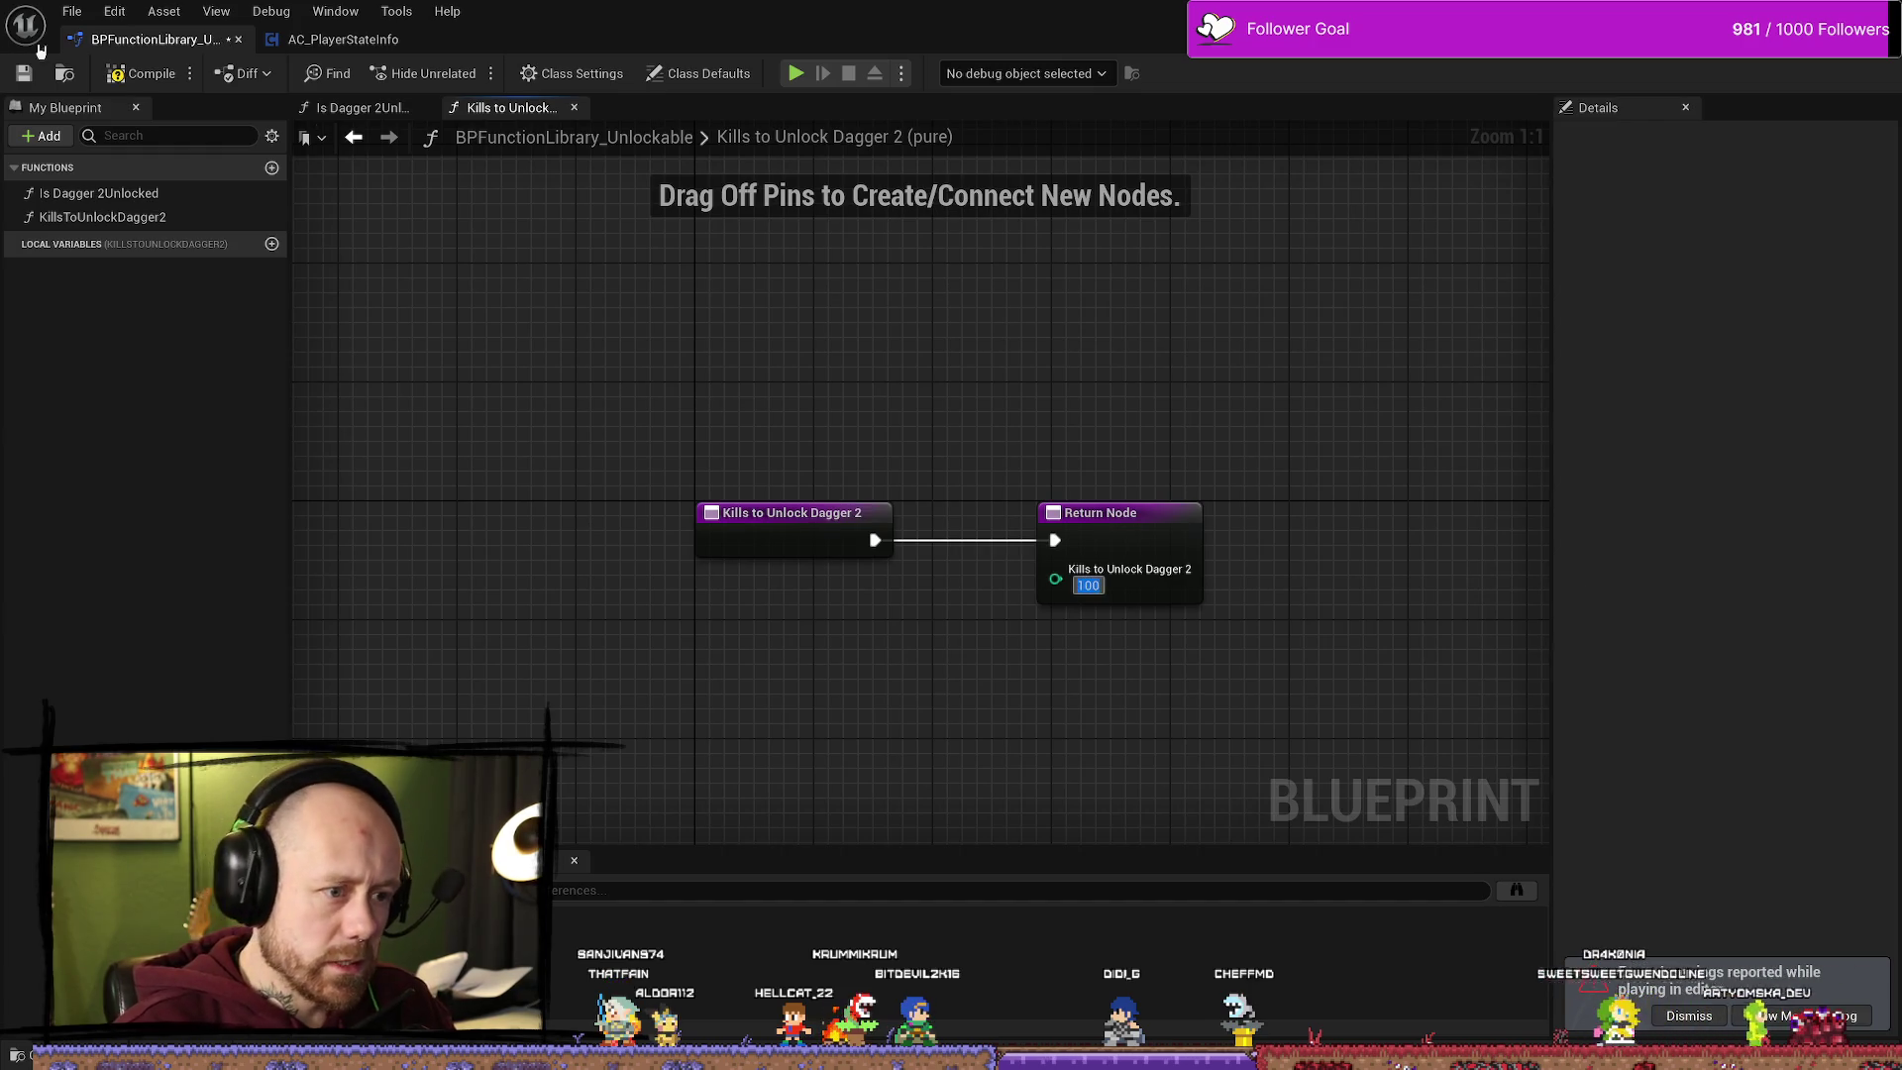
pyautogui.press('Return')
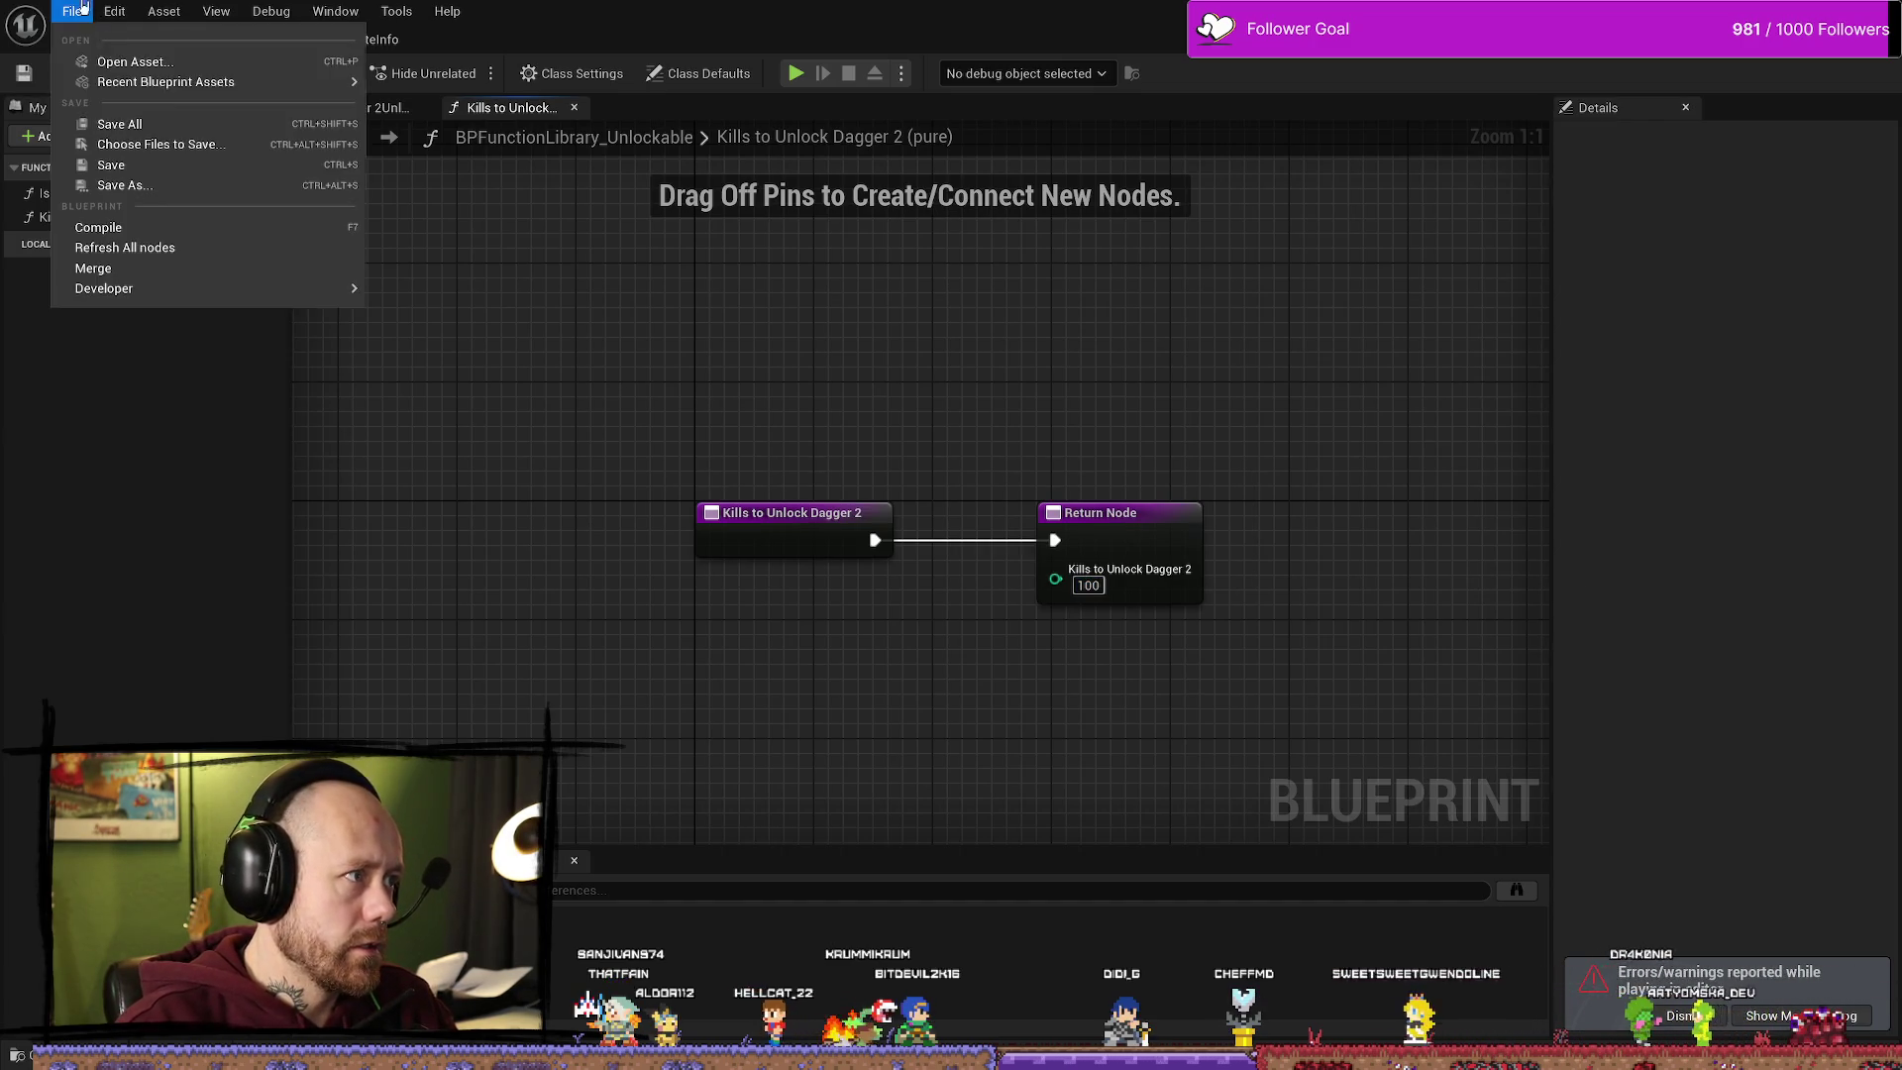
# Step: Save the function library blueprint and switch back to the MainMenu level editor
pyautogui.click(72, 11)
pyautogui.click(128, 129)
pyautogui.hotkey('alt', 'Tab')
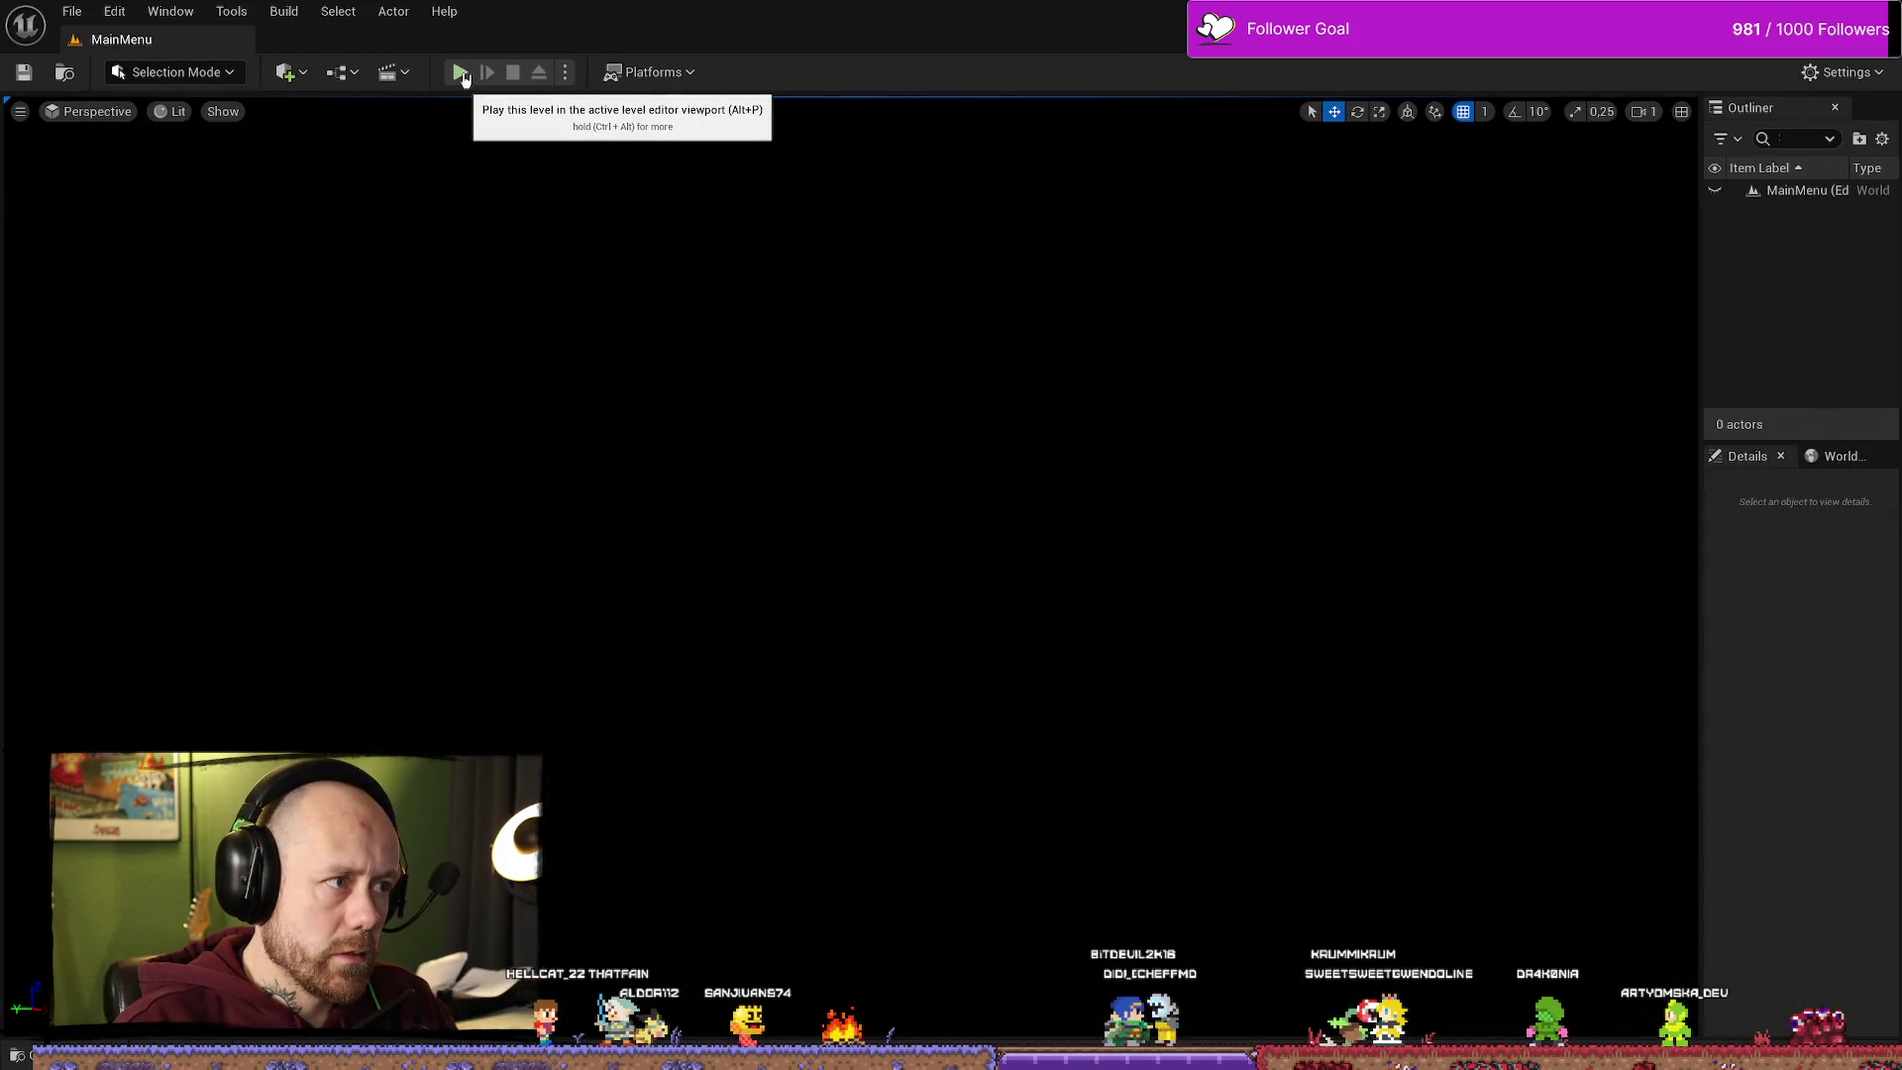
# Step: Start a test deathmatch, confirm the Knife slot shows locked at 6 / 100 kills, and deploy with the crossbow
pyautogui.click(462, 73)
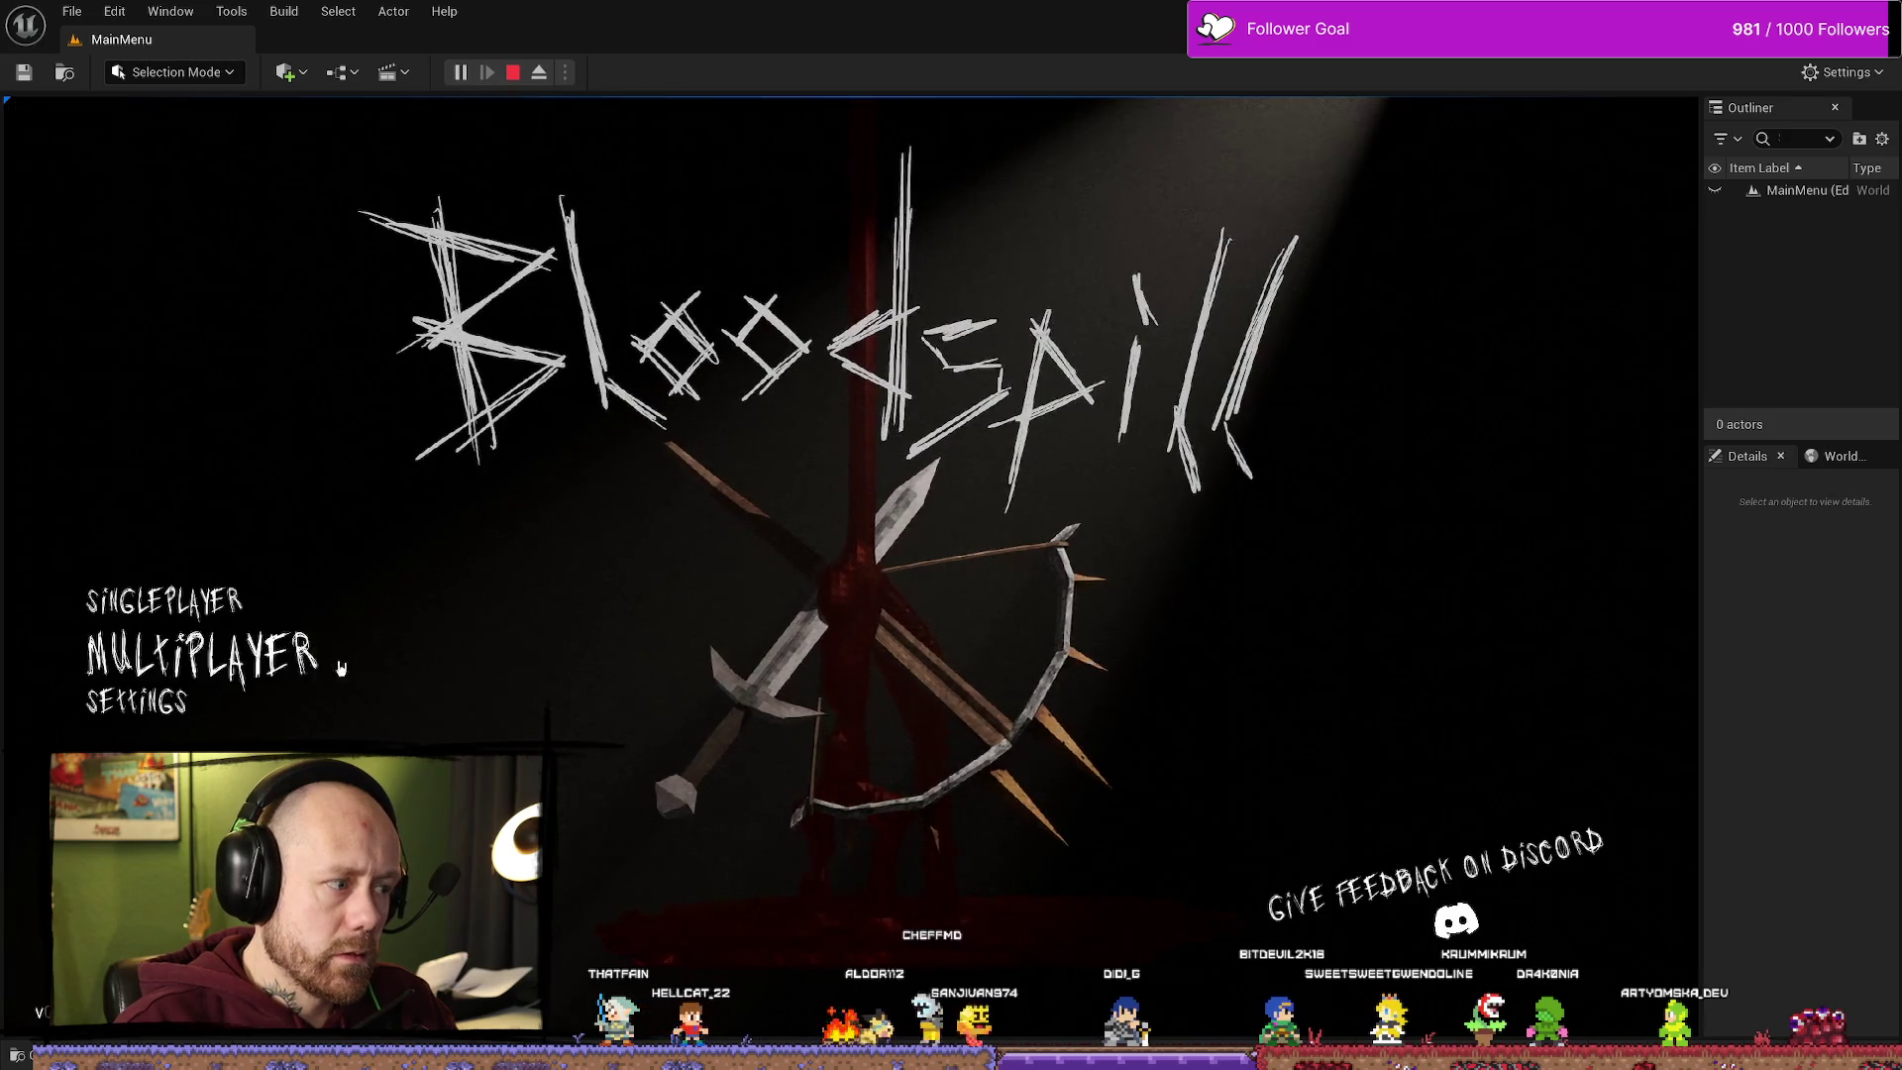
pyautogui.click(218, 605)
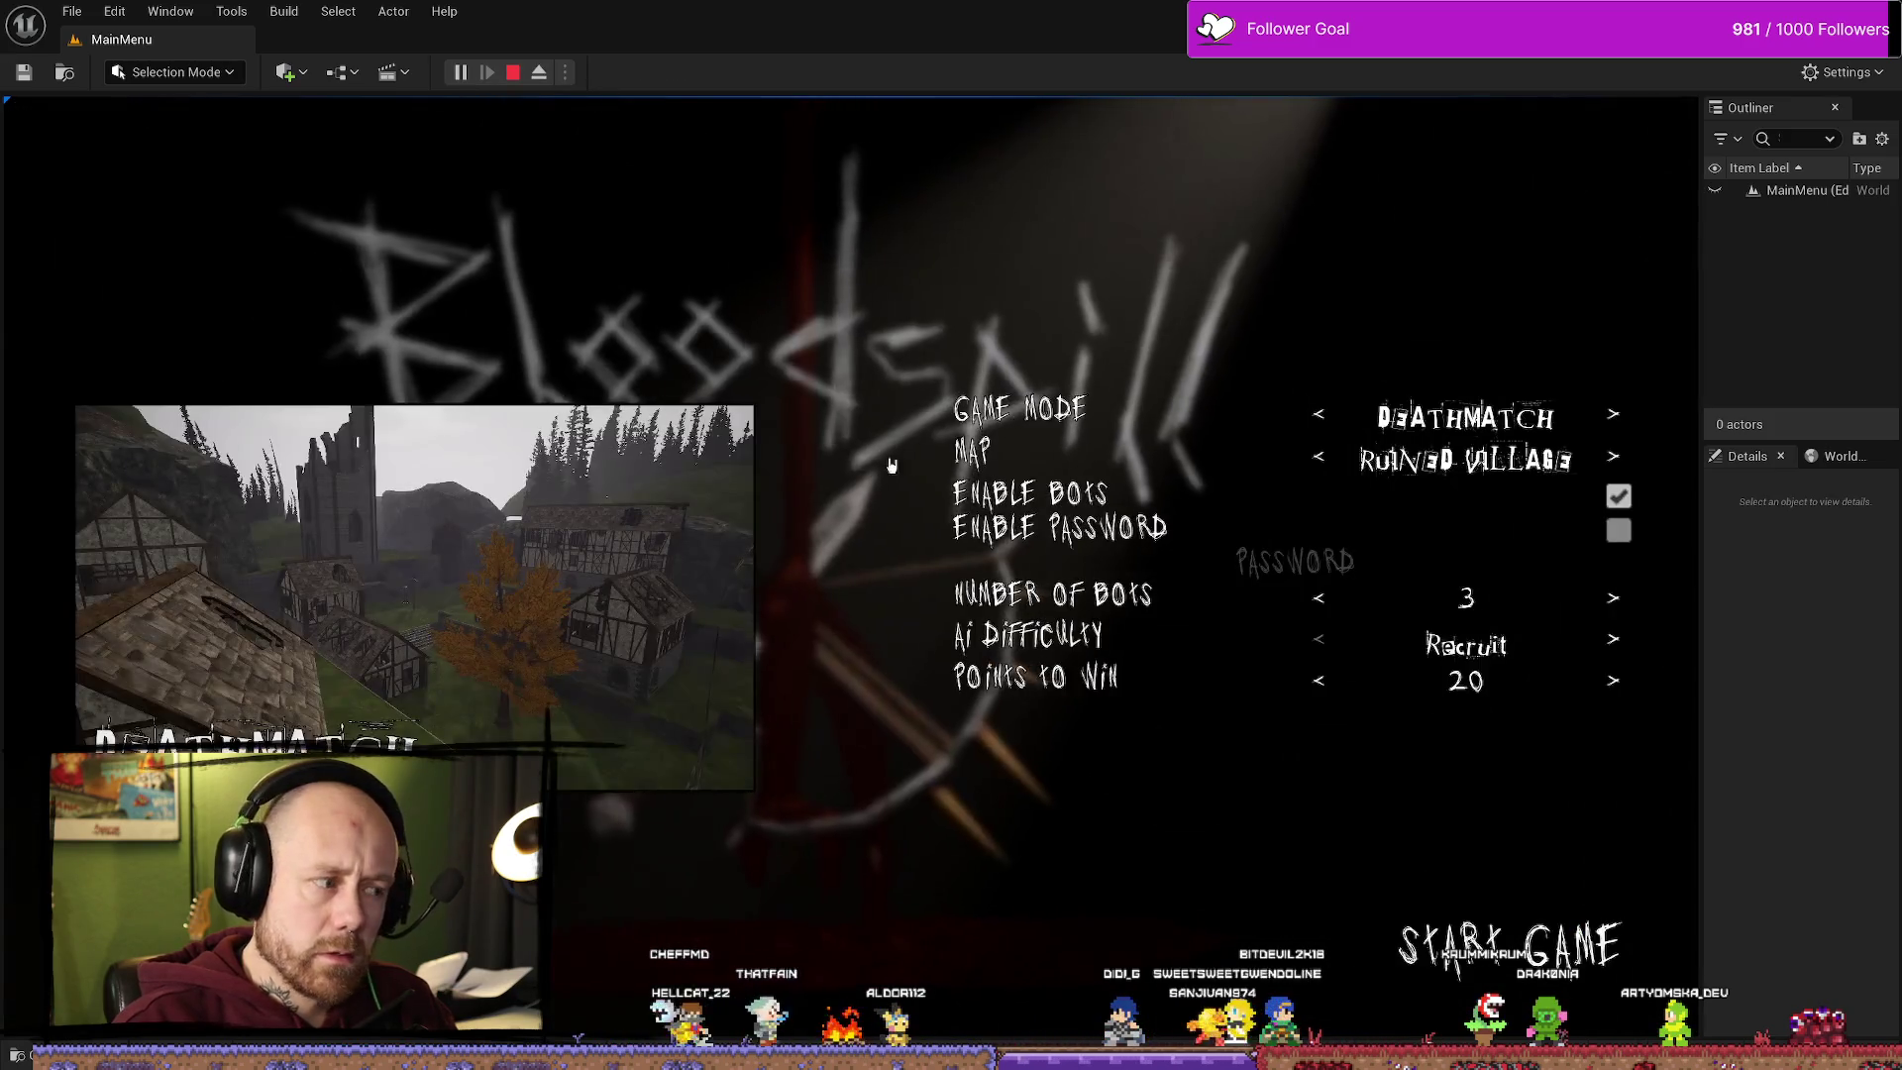
pyautogui.click(1489, 965)
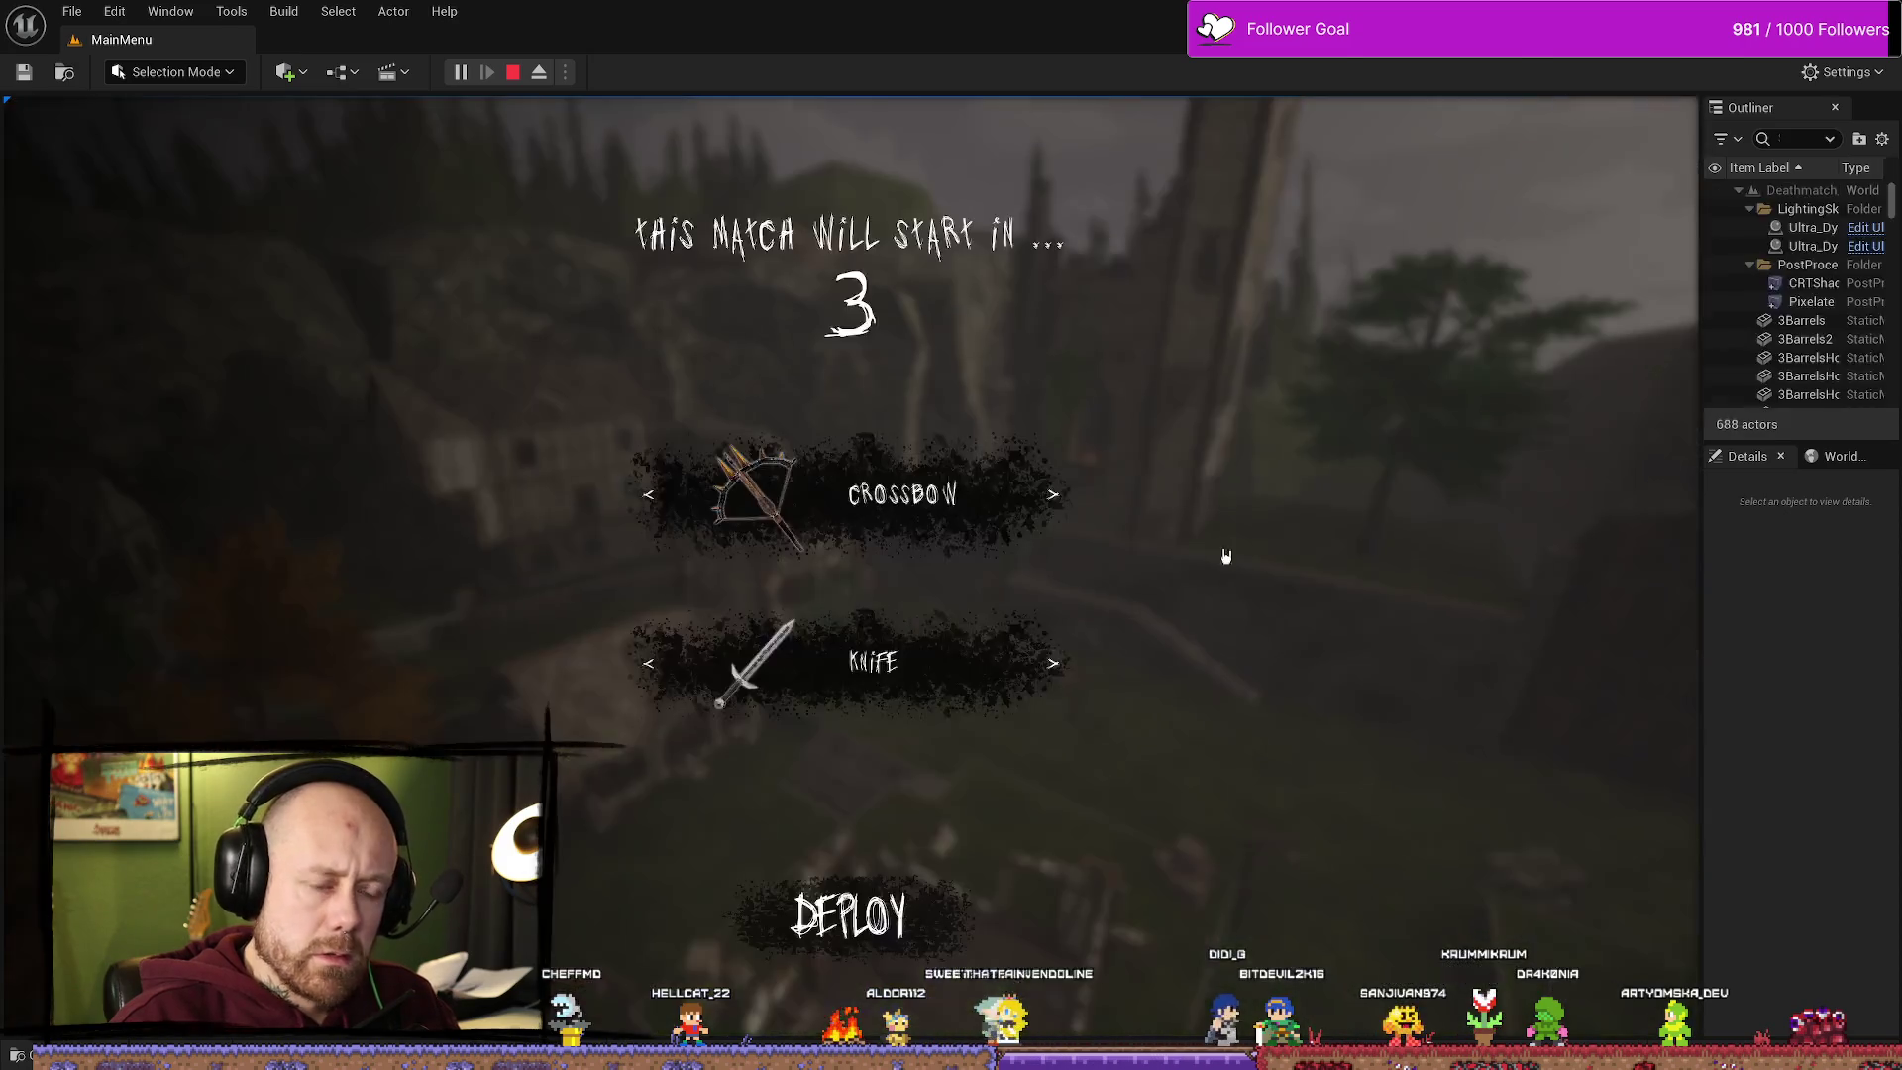
pyautogui.click(1047, 664)
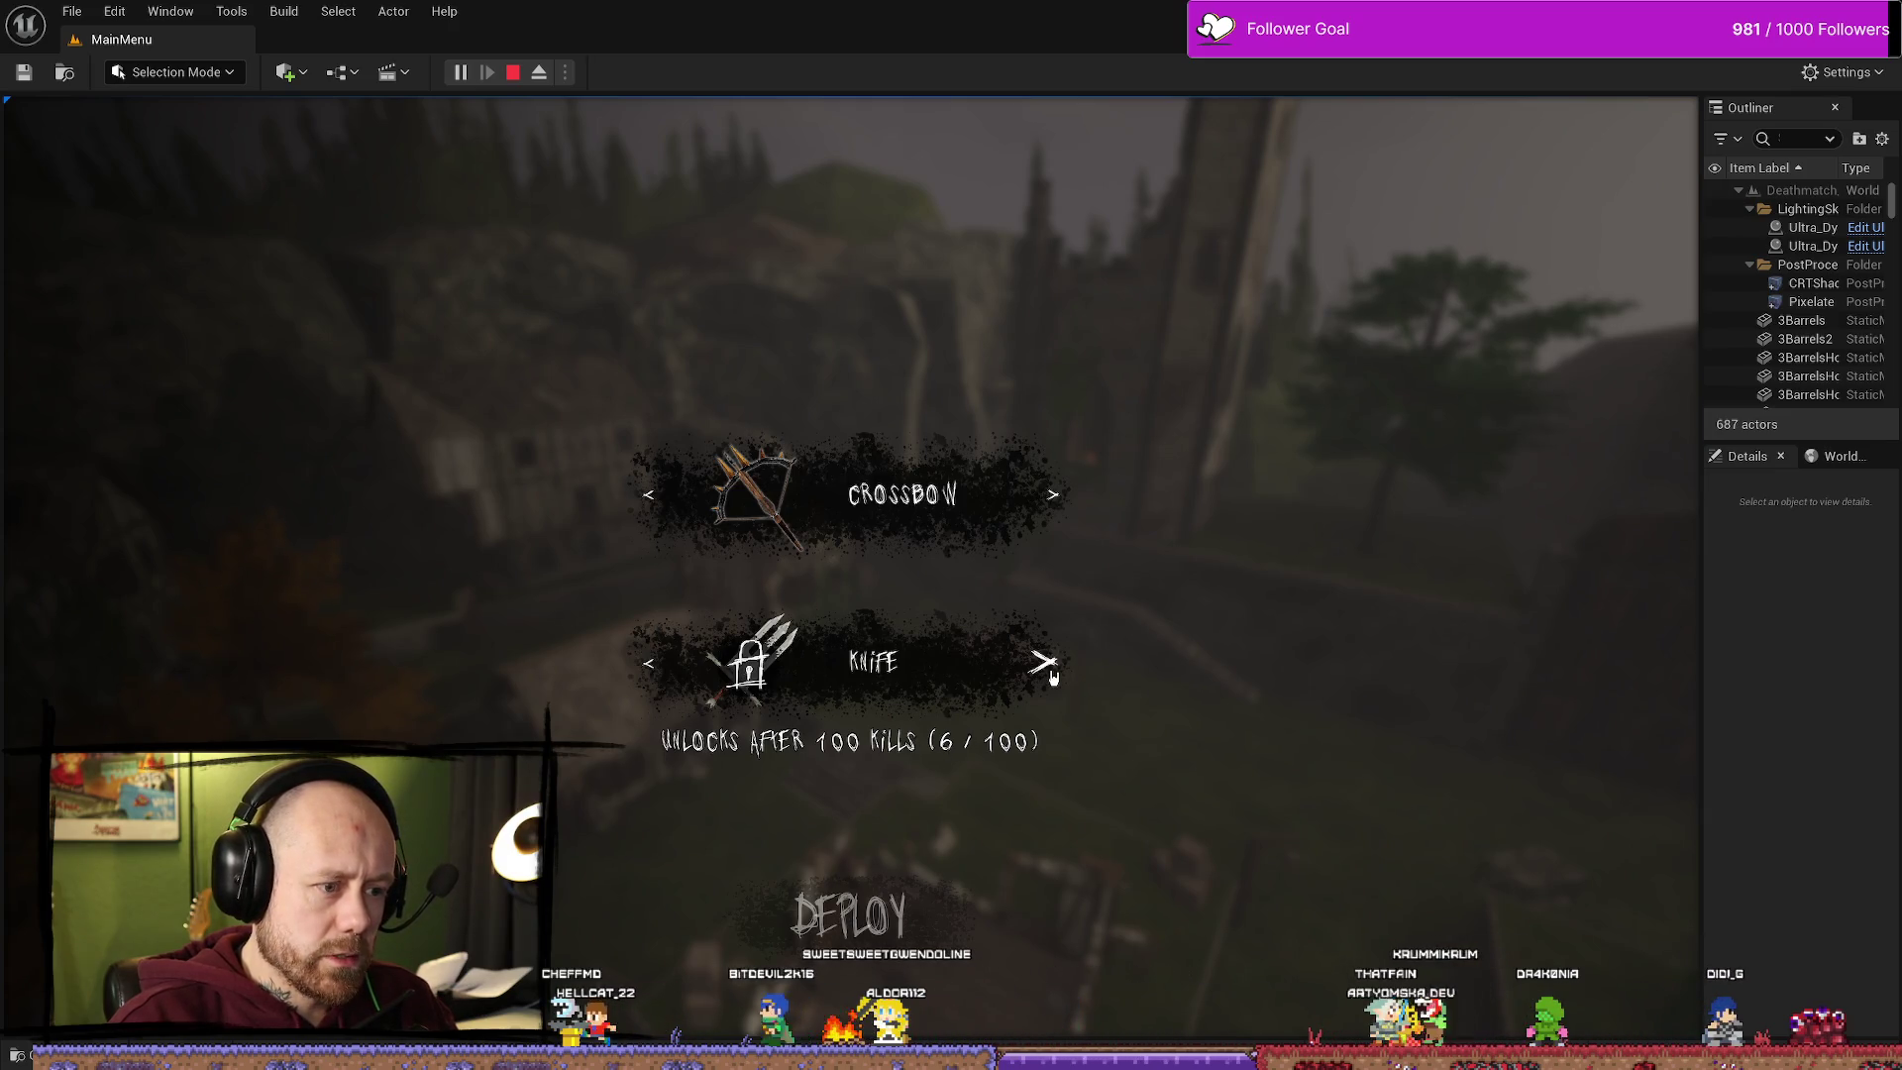
pyautogui.click(884, 957)
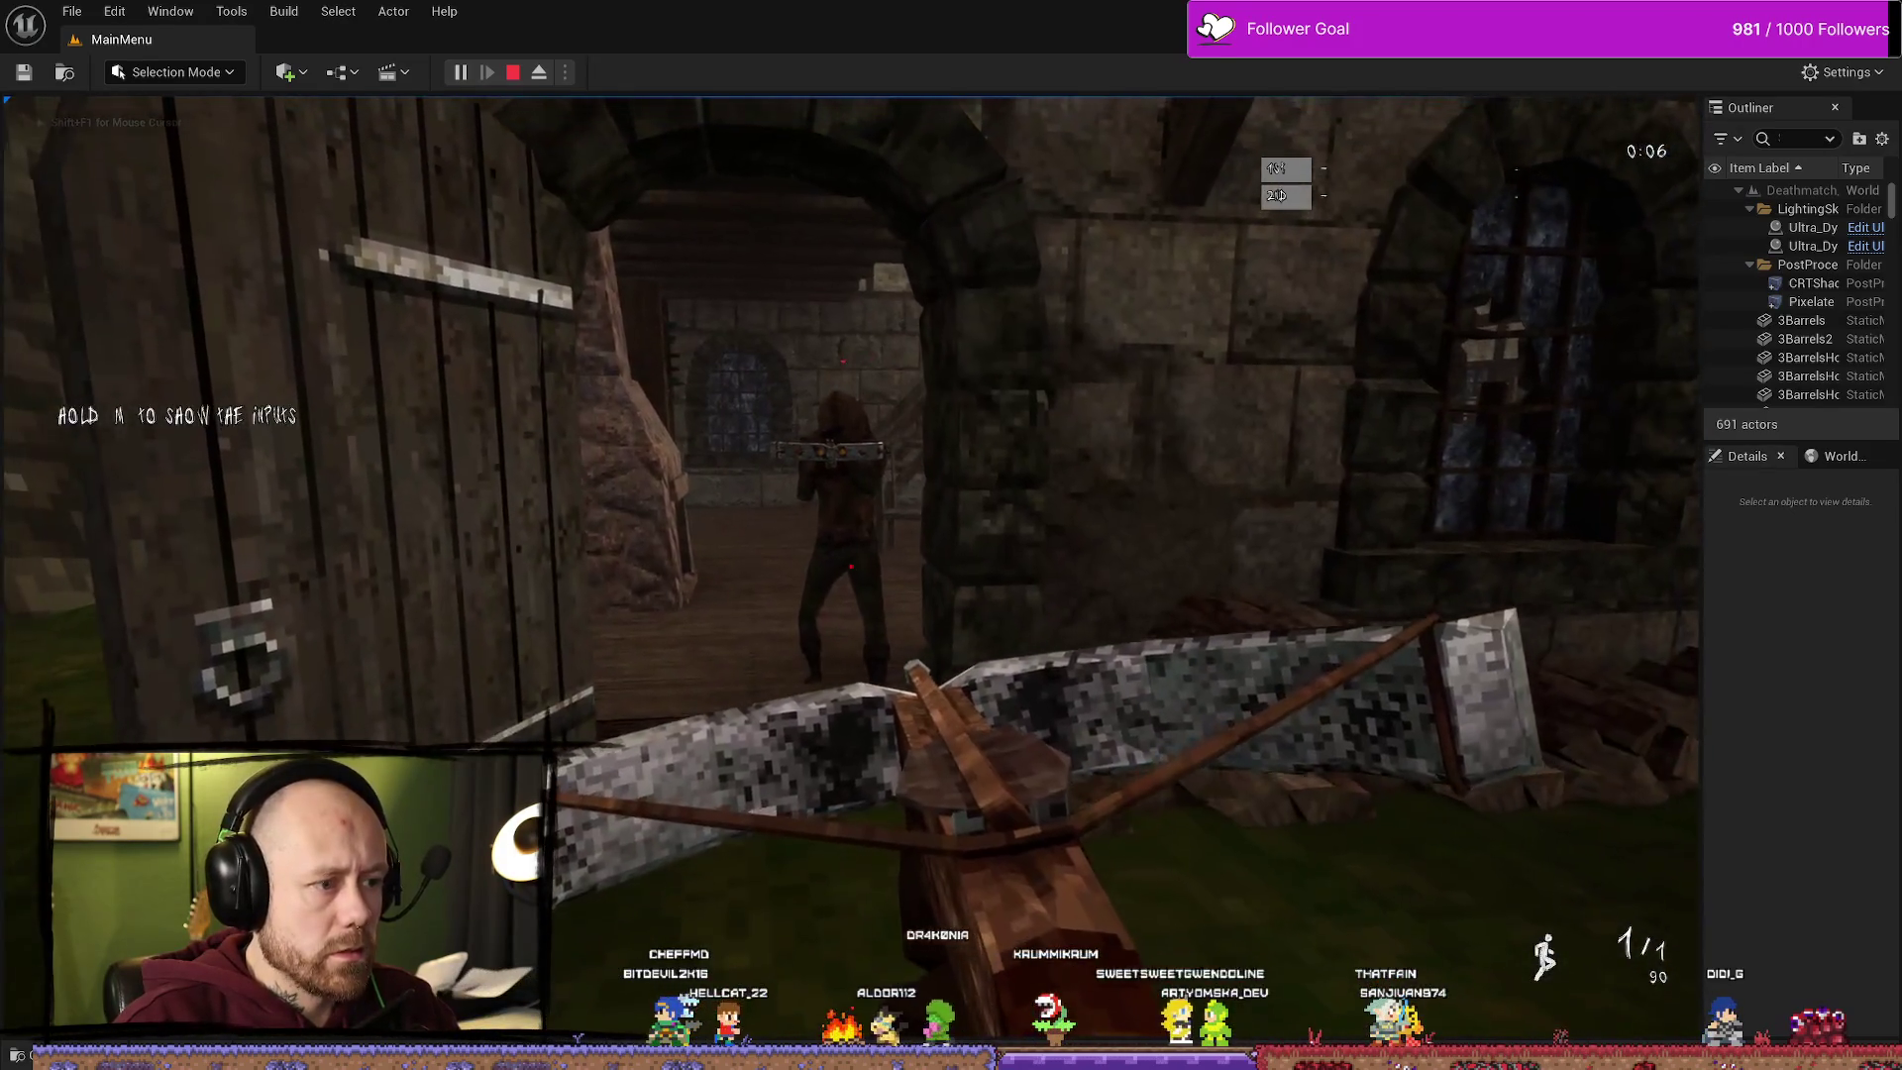
# Step: Get two crossbow kills, check the Knife counter reads 8 / 100 after dying, then stop the session
pyautogui.click(851, 566)
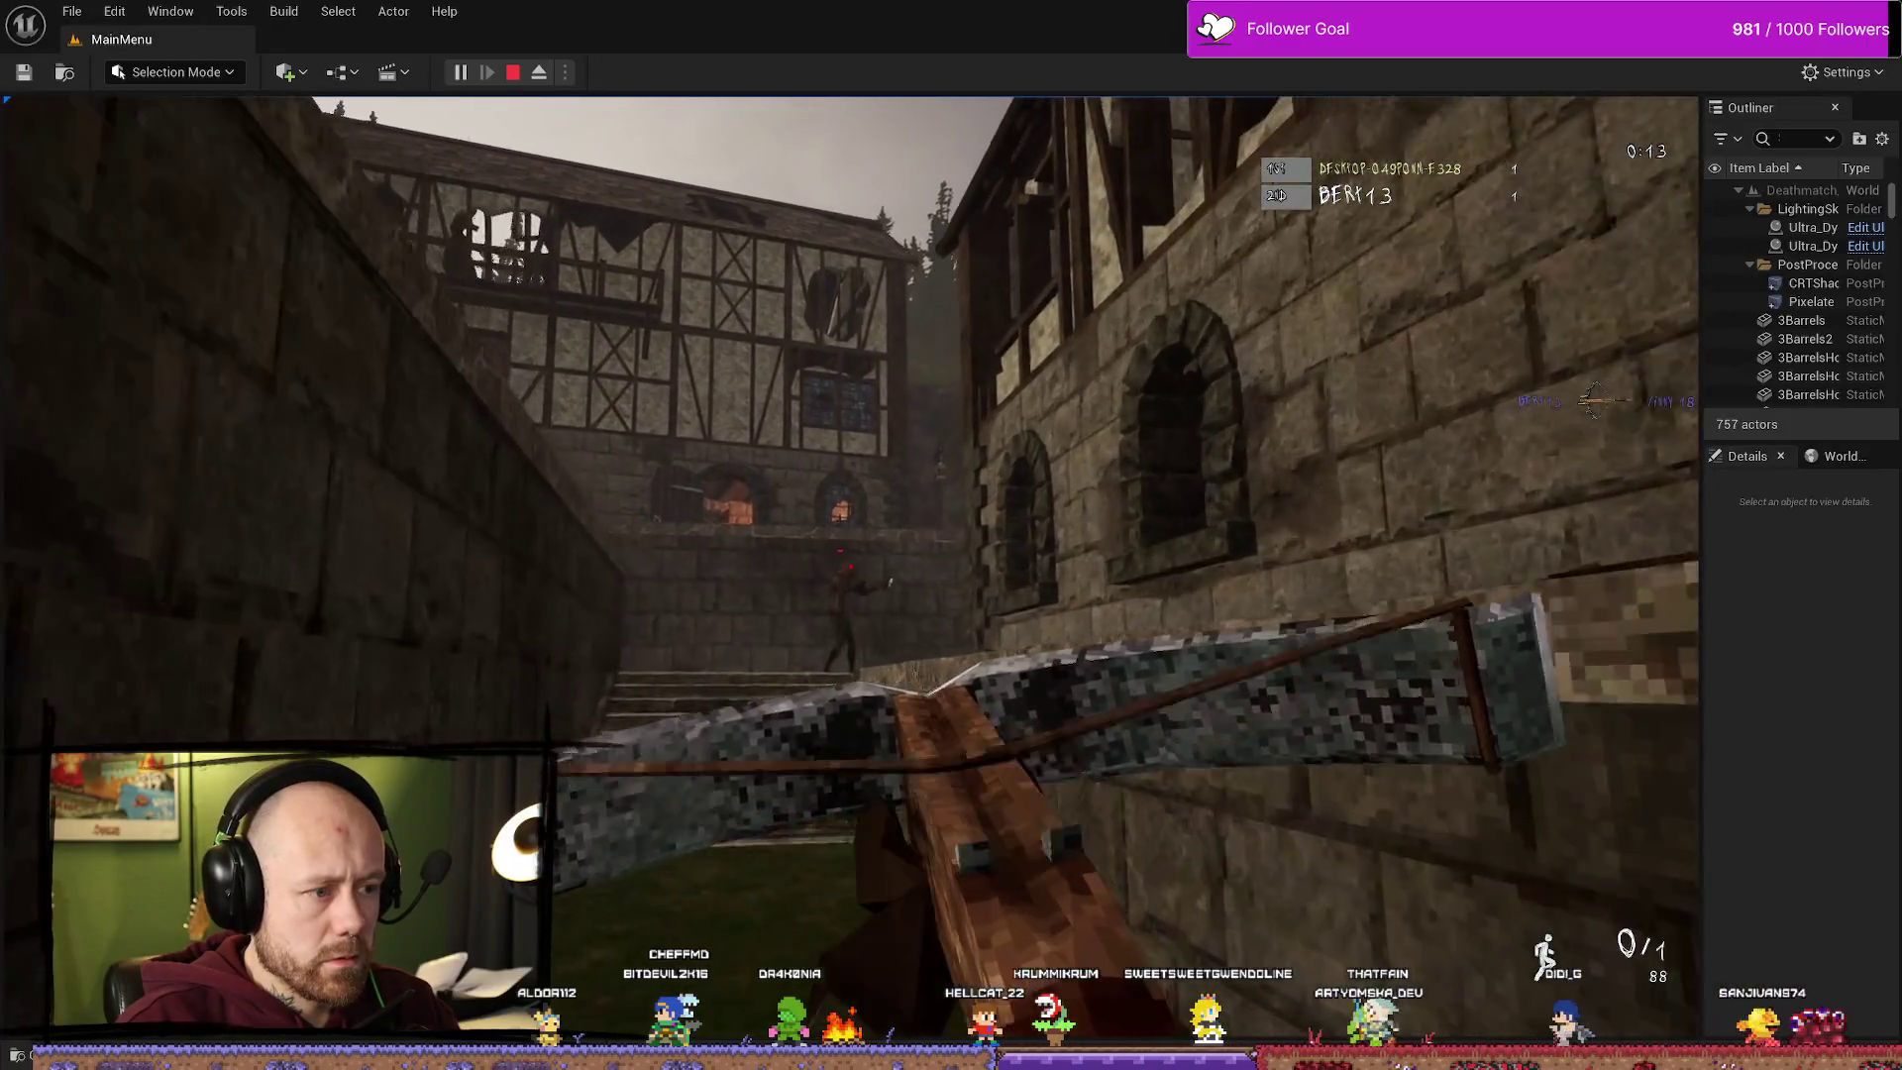
pyautogui.click(851, 566)
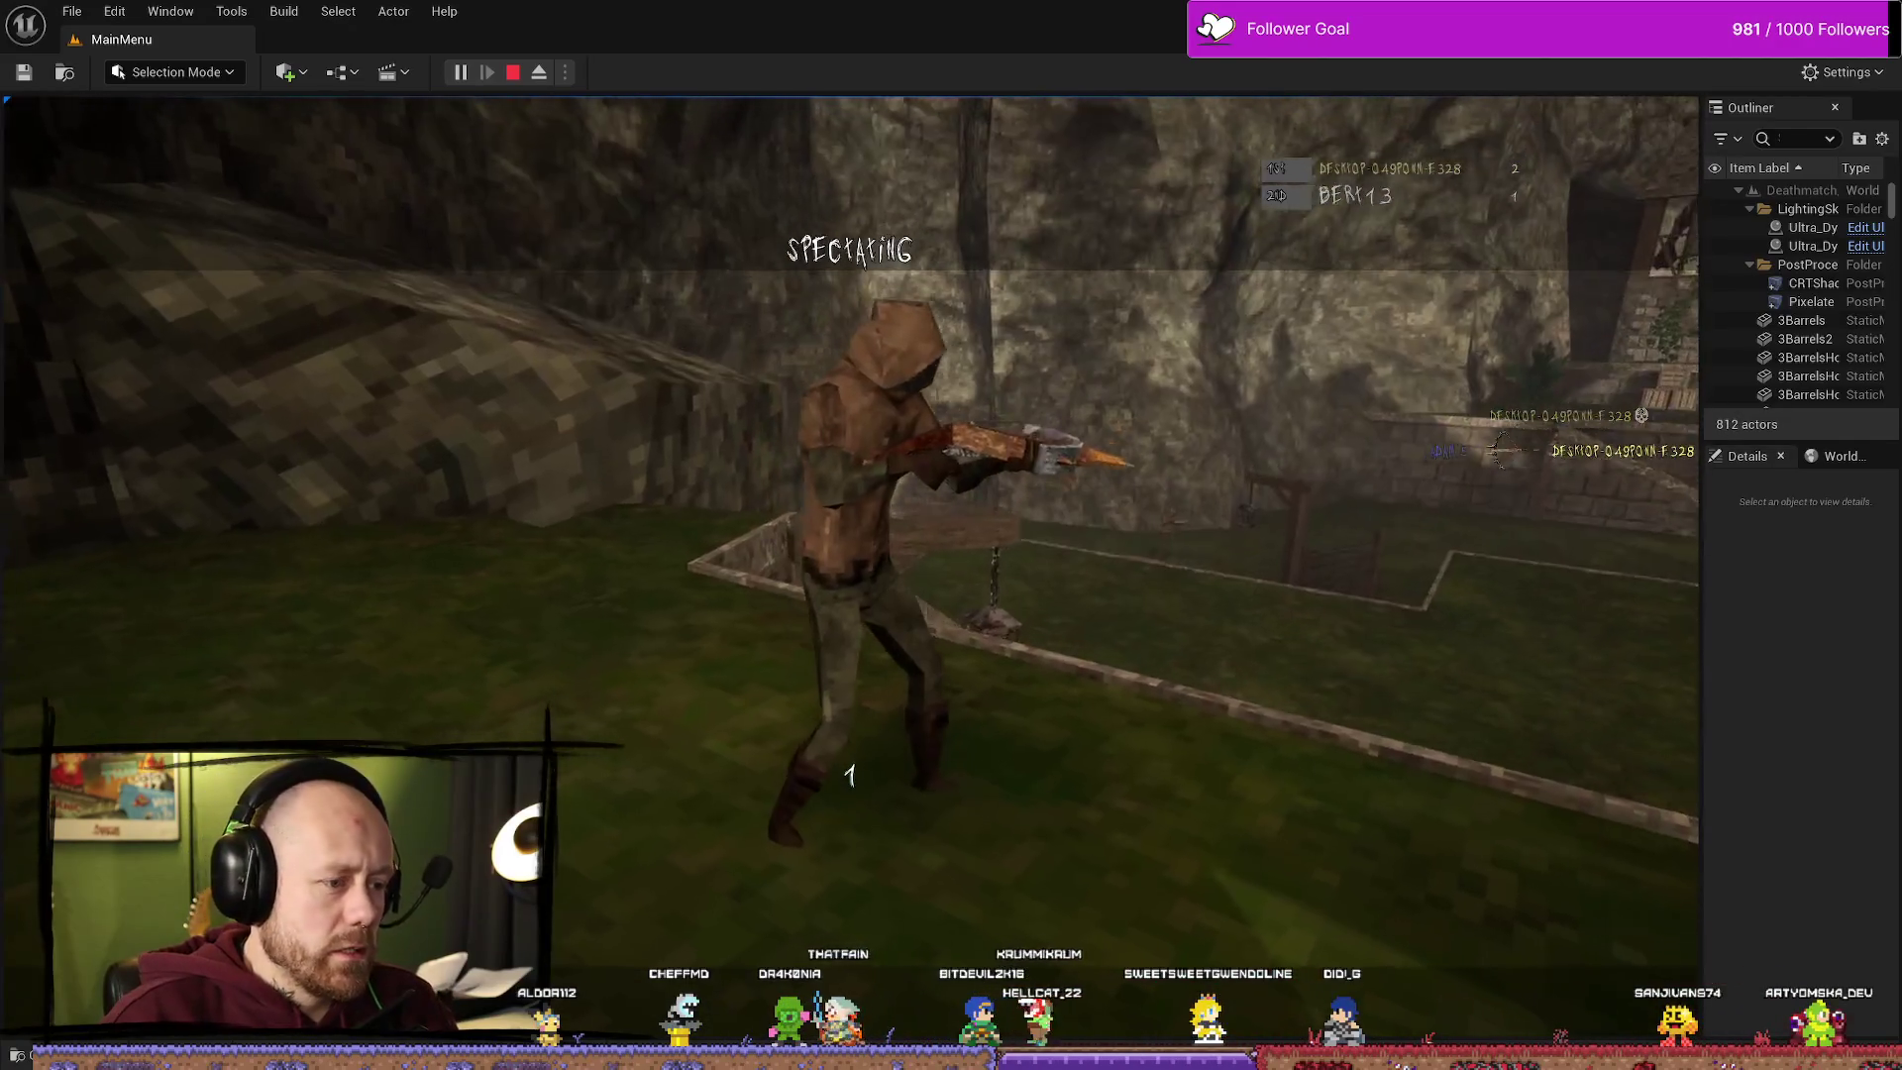
pyautogui.rightClick(851, 566)
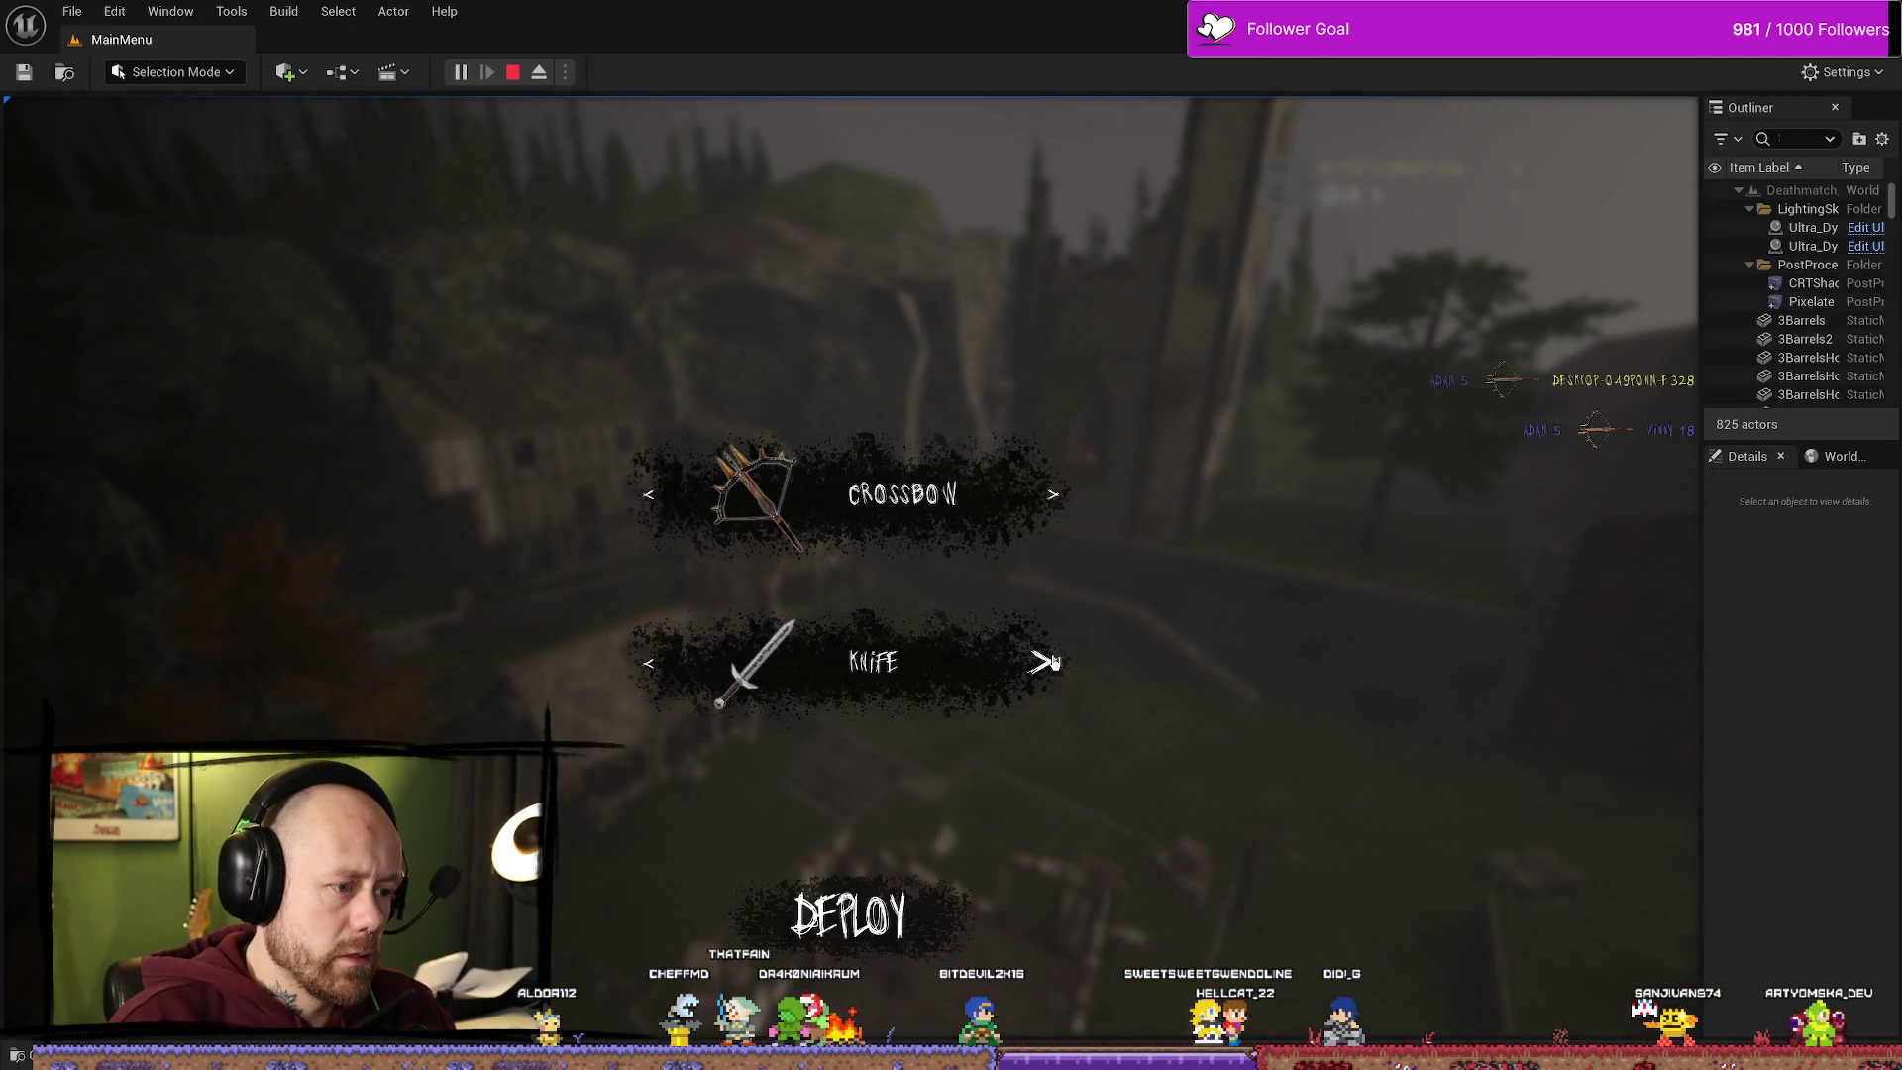
pyautogui.click(1053, 662)
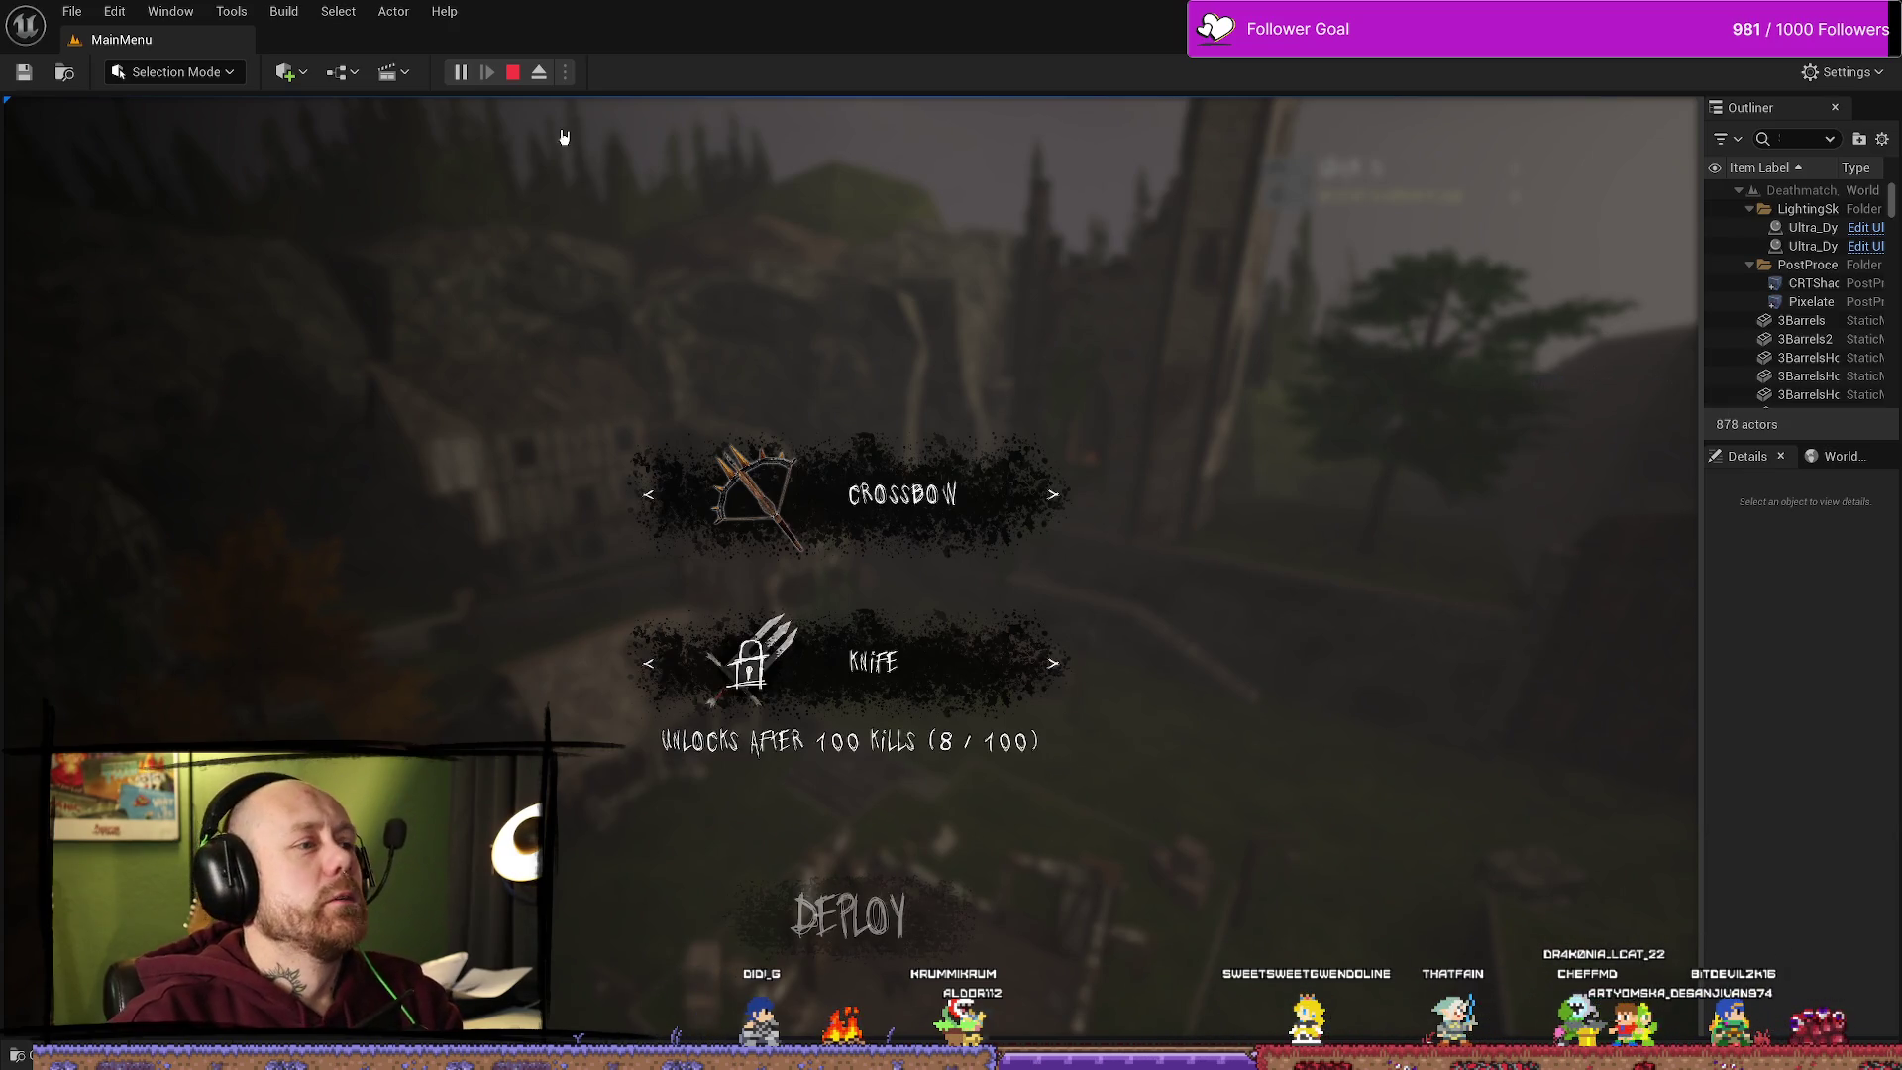
pyautogui.click(512, 74)
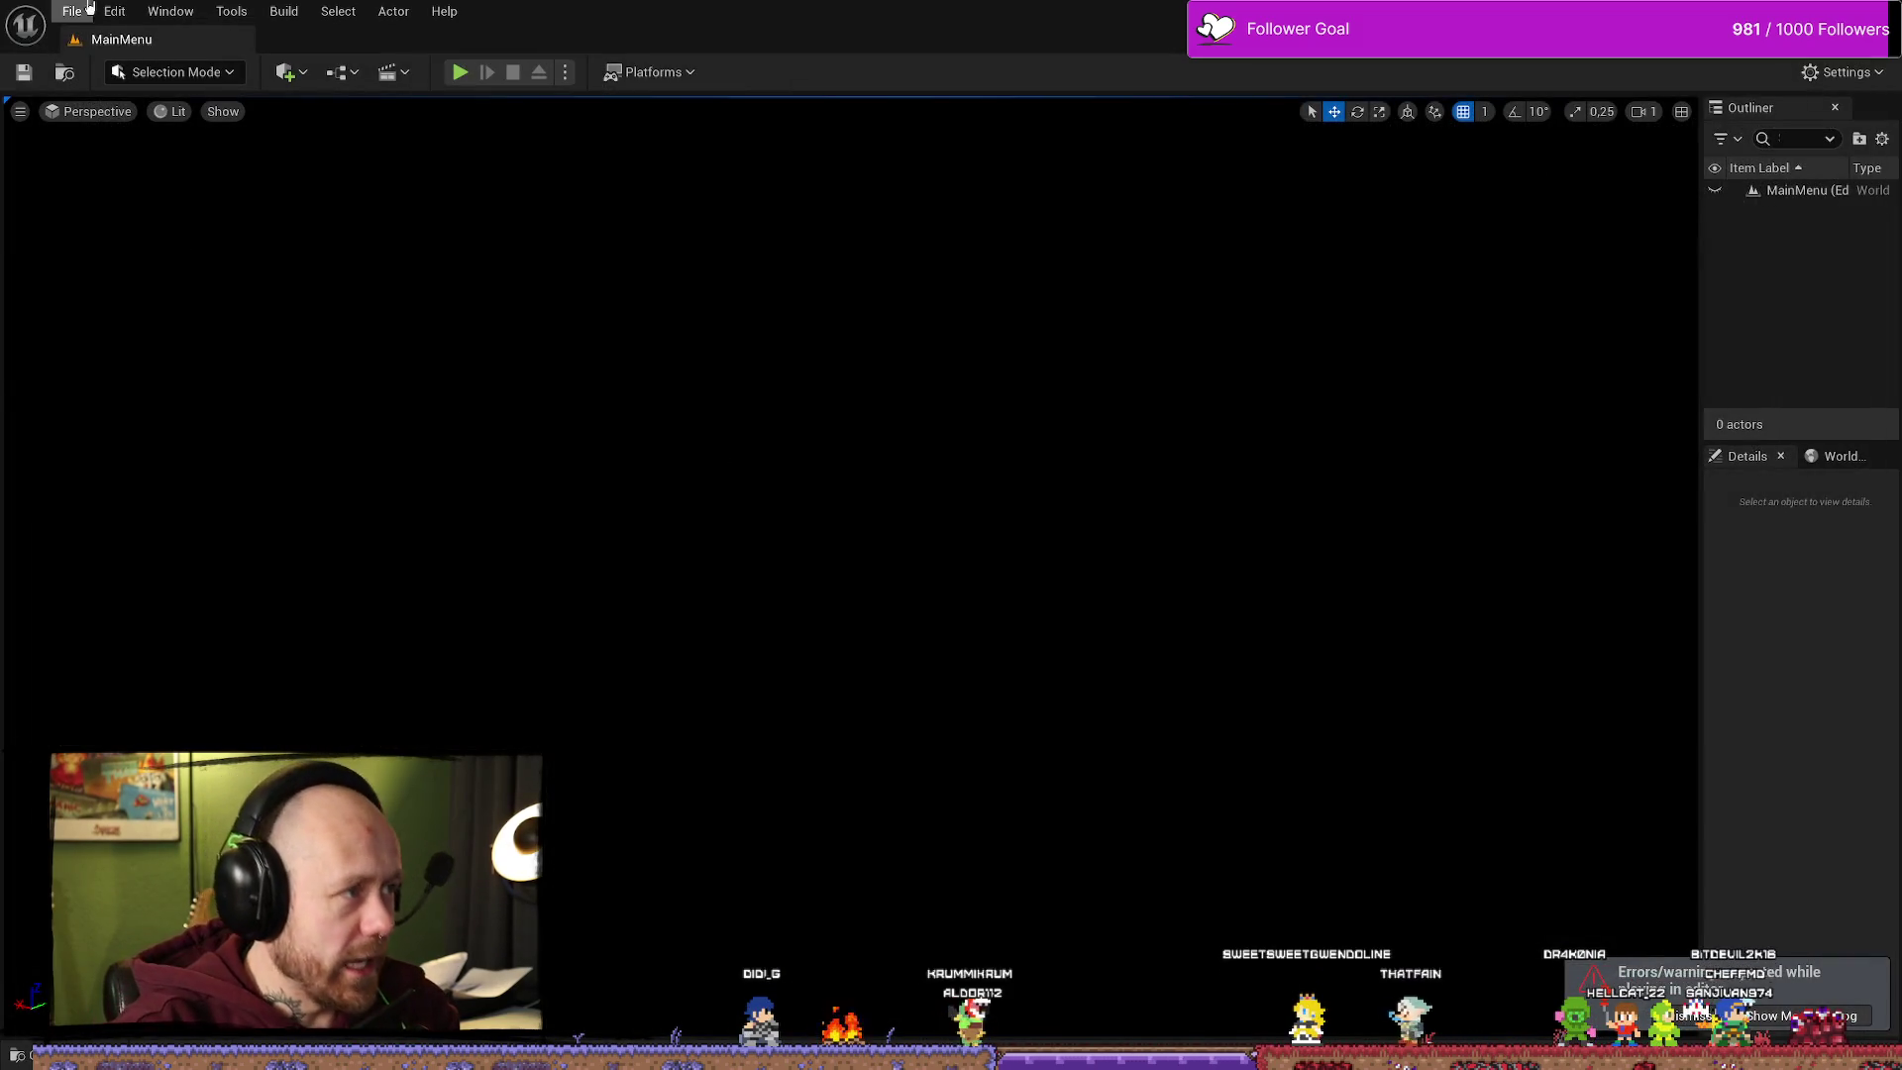
# Step: Save all modified assets, then reopen the Kills to Unlock Dagger 2 graph and select its Return Node
pyautogui.click(71, 11)
pyautogui.click(211, 264)
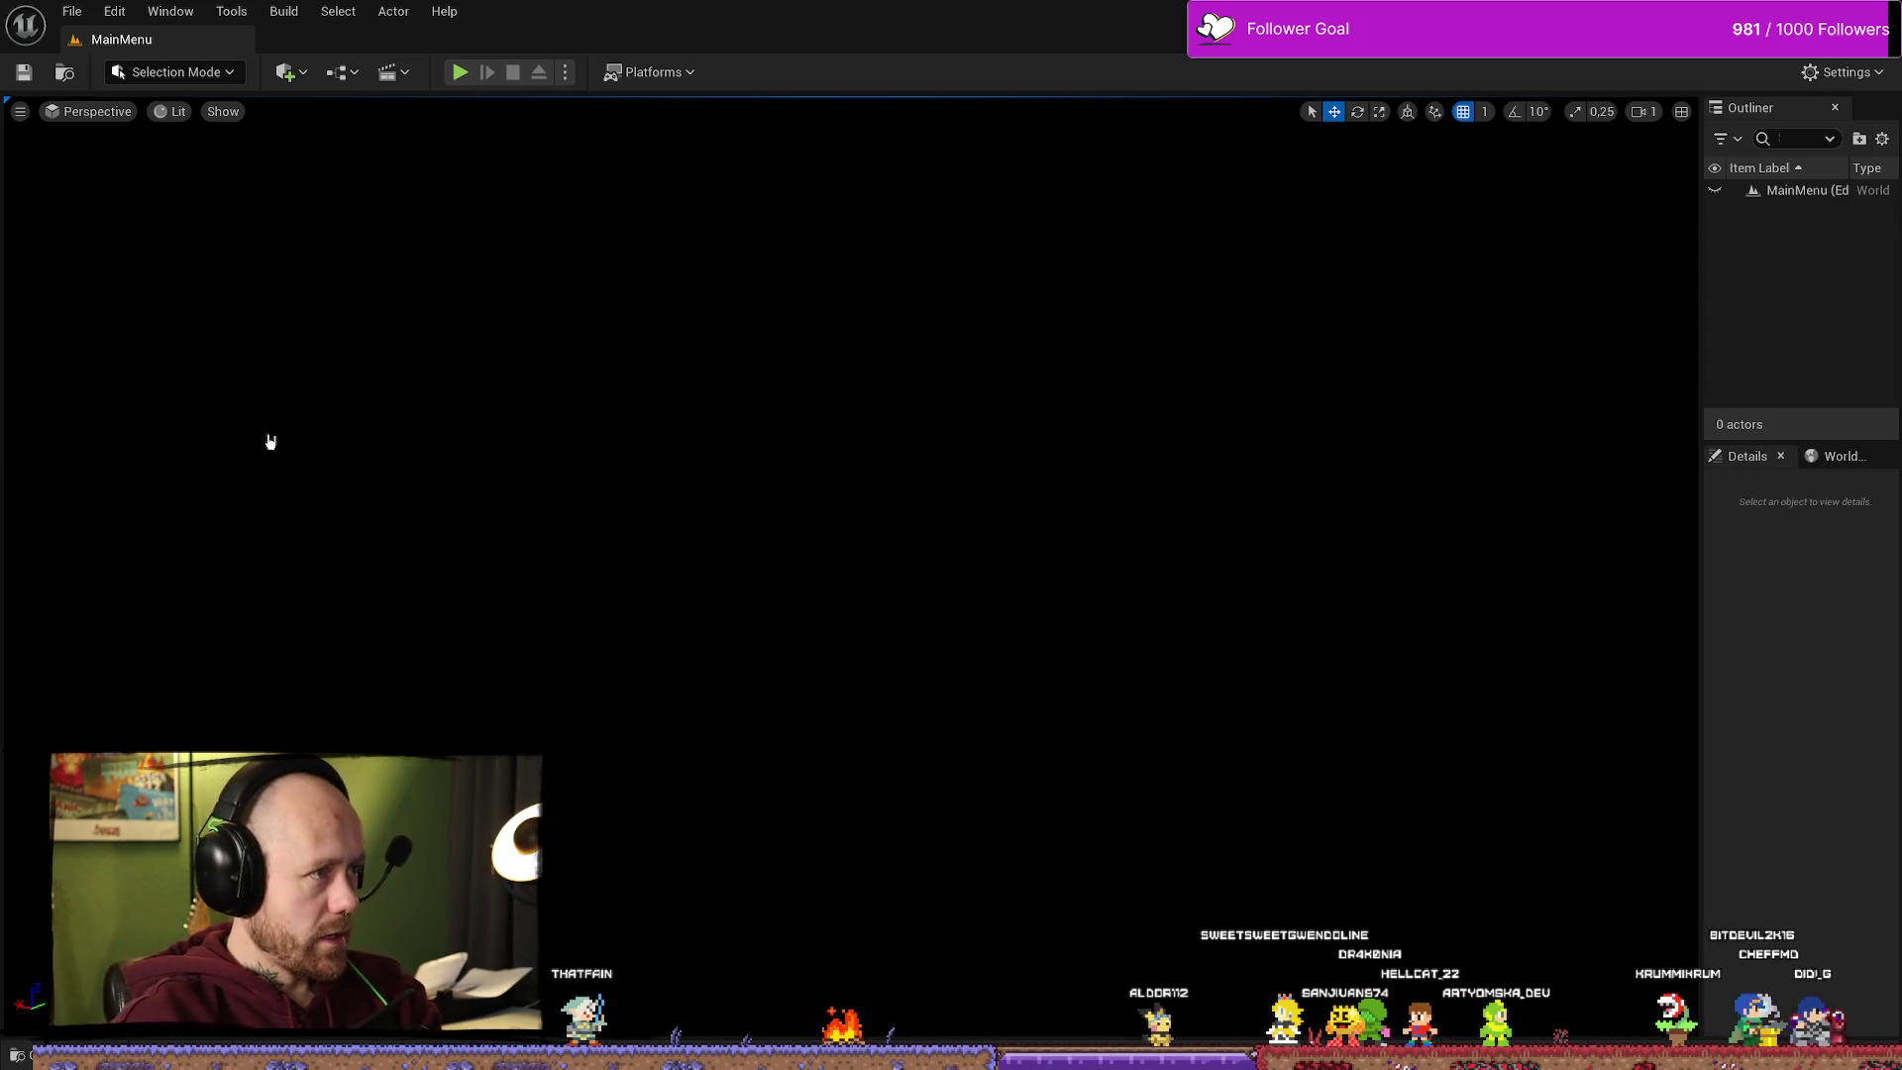
pyautogui.hotkey('ctrl', 'space')
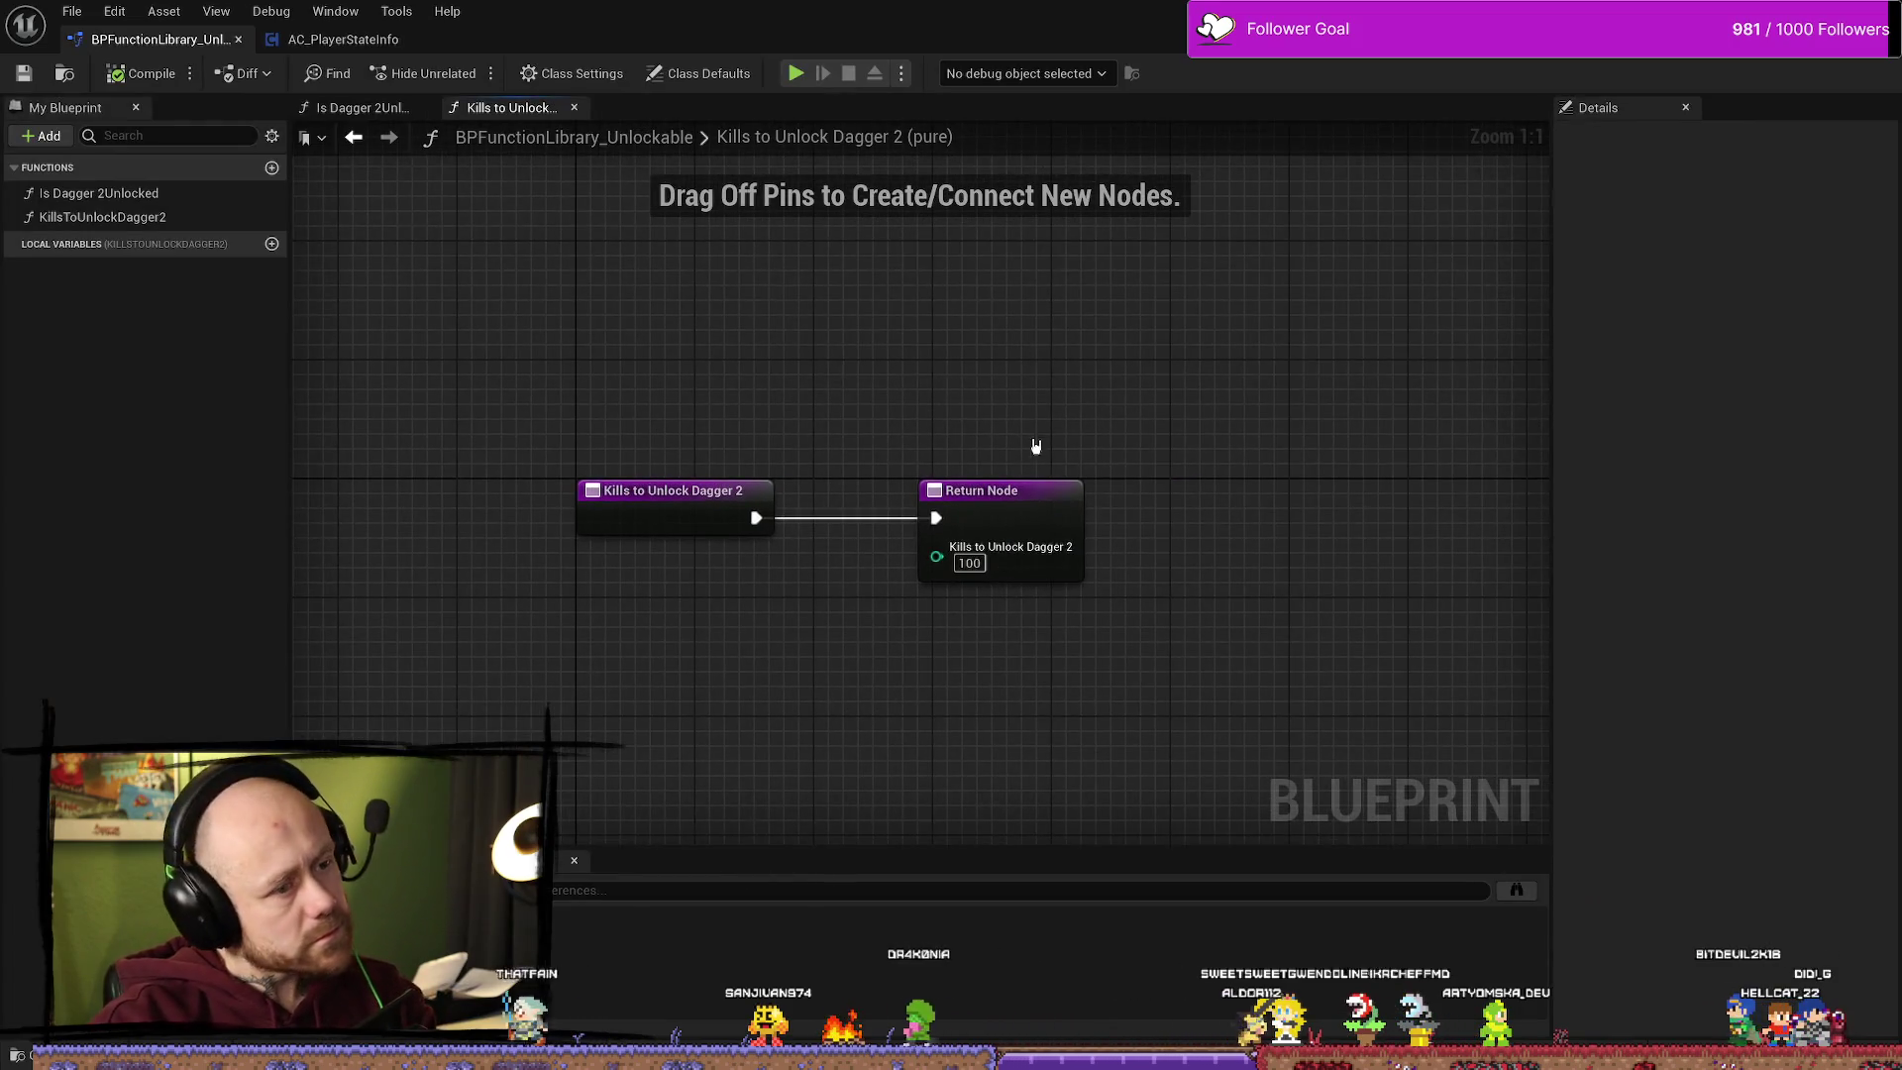
pyautogui.click(983, 509)
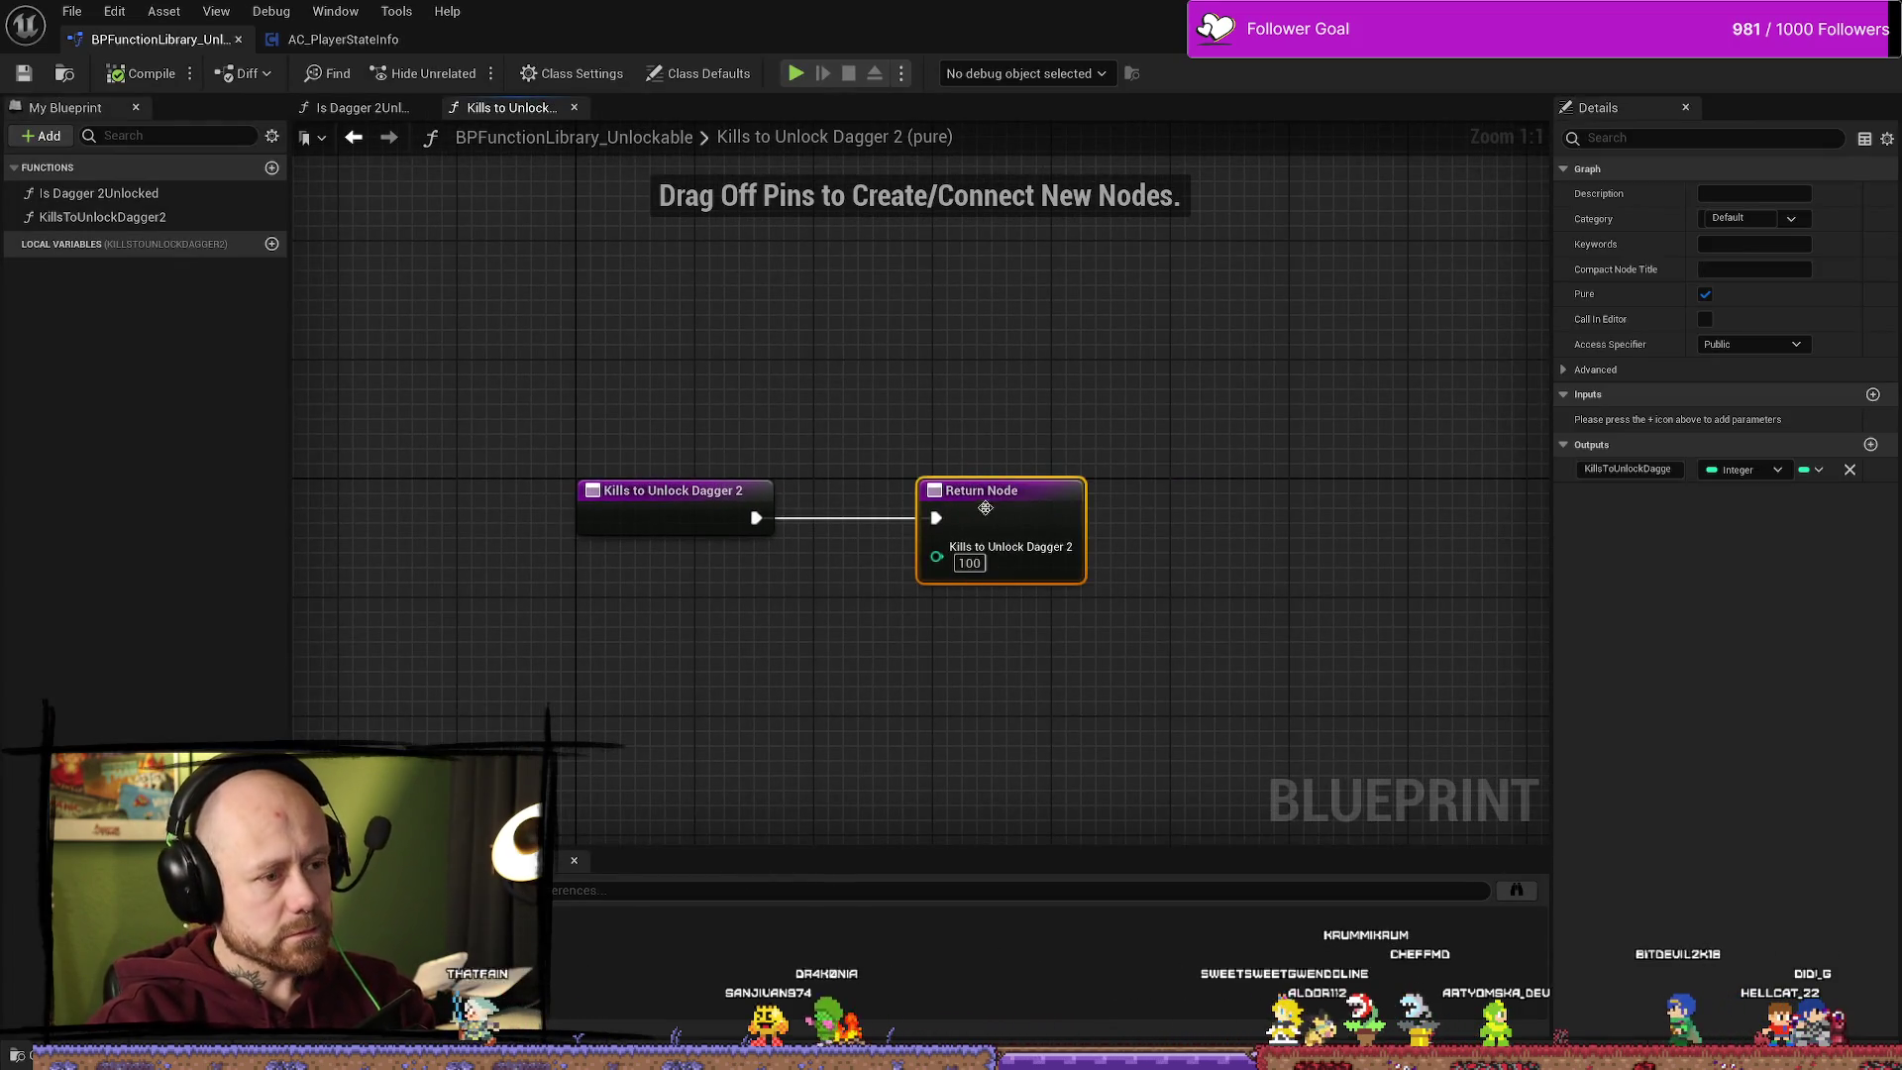
# Step: Move the Return Node left, realign Check Unlocks' Is Dagger 2 Unlocked, SET and As Save Stats nodes, and save
pyautogui.moveTo(984, 508); pyautogui.dragTo(916, 500)
pyautogui.scroll(-3, 969, 403)
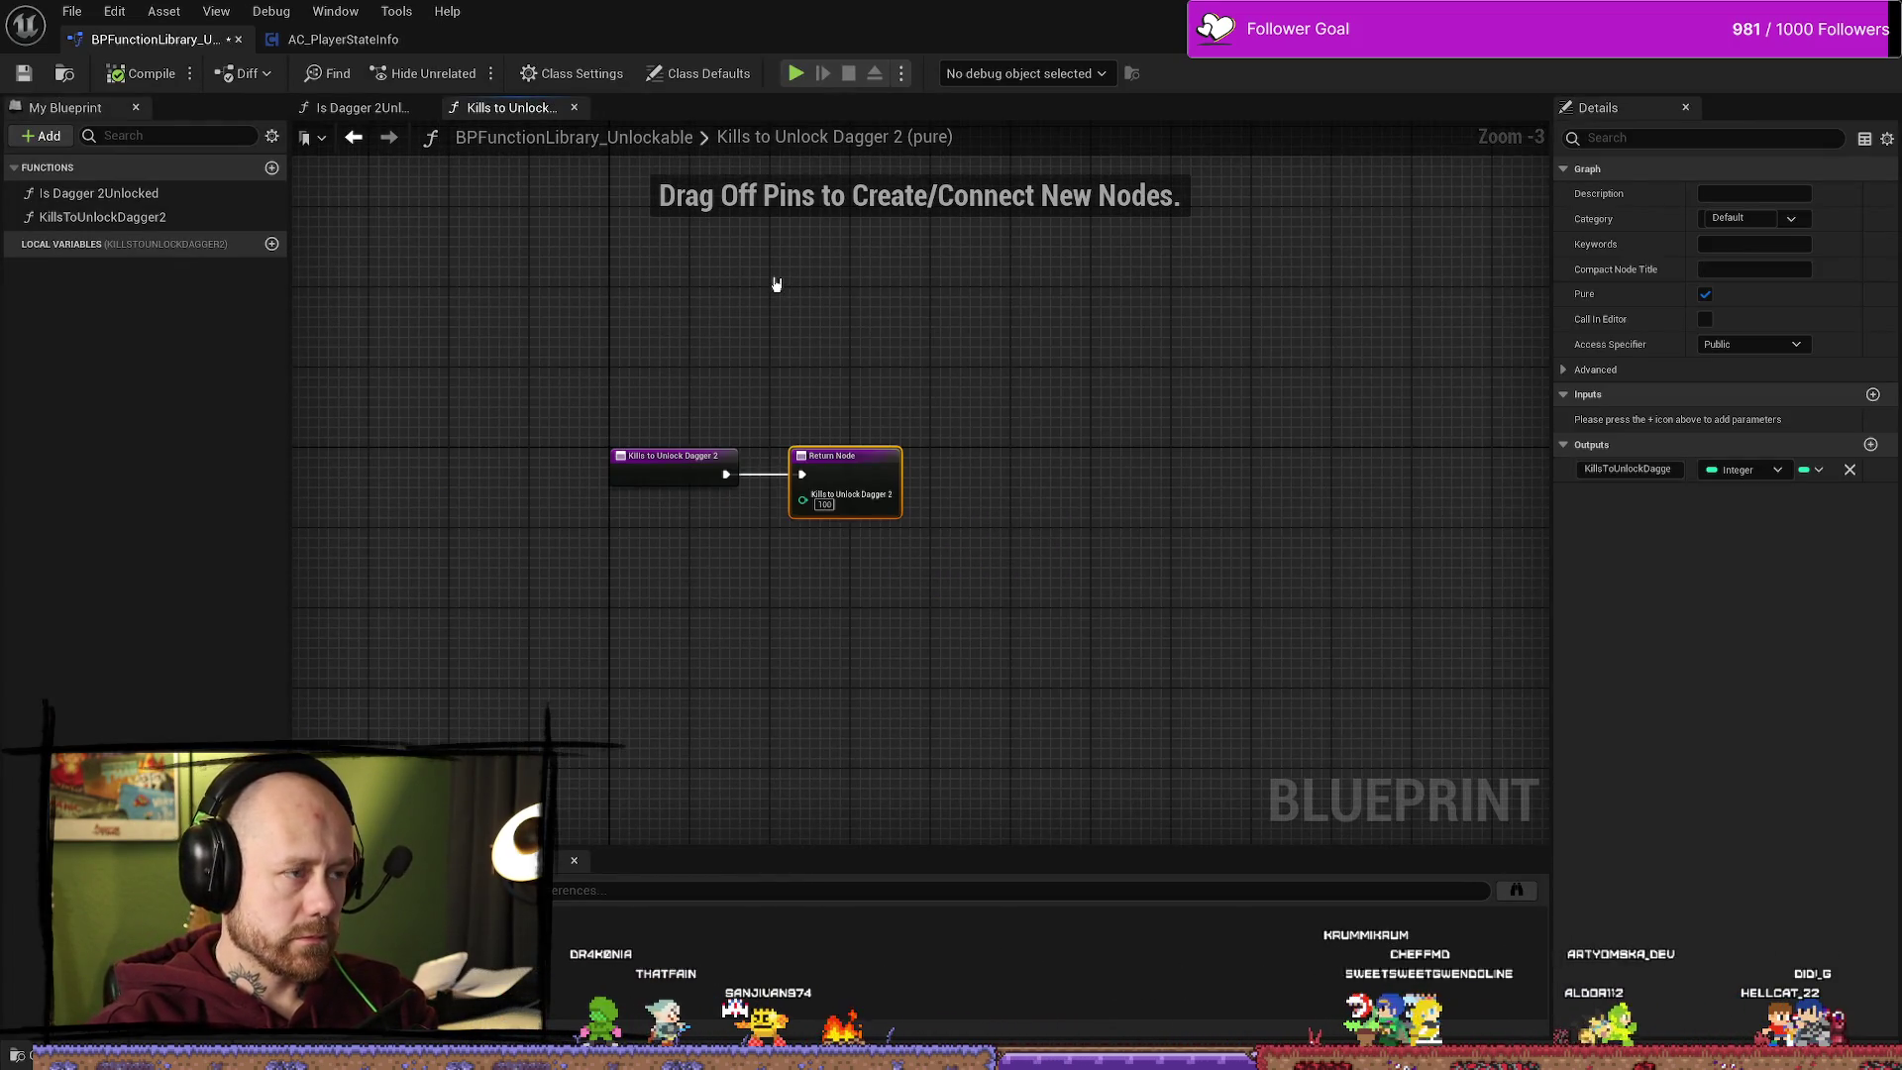
pyautogui.click(343, 38)
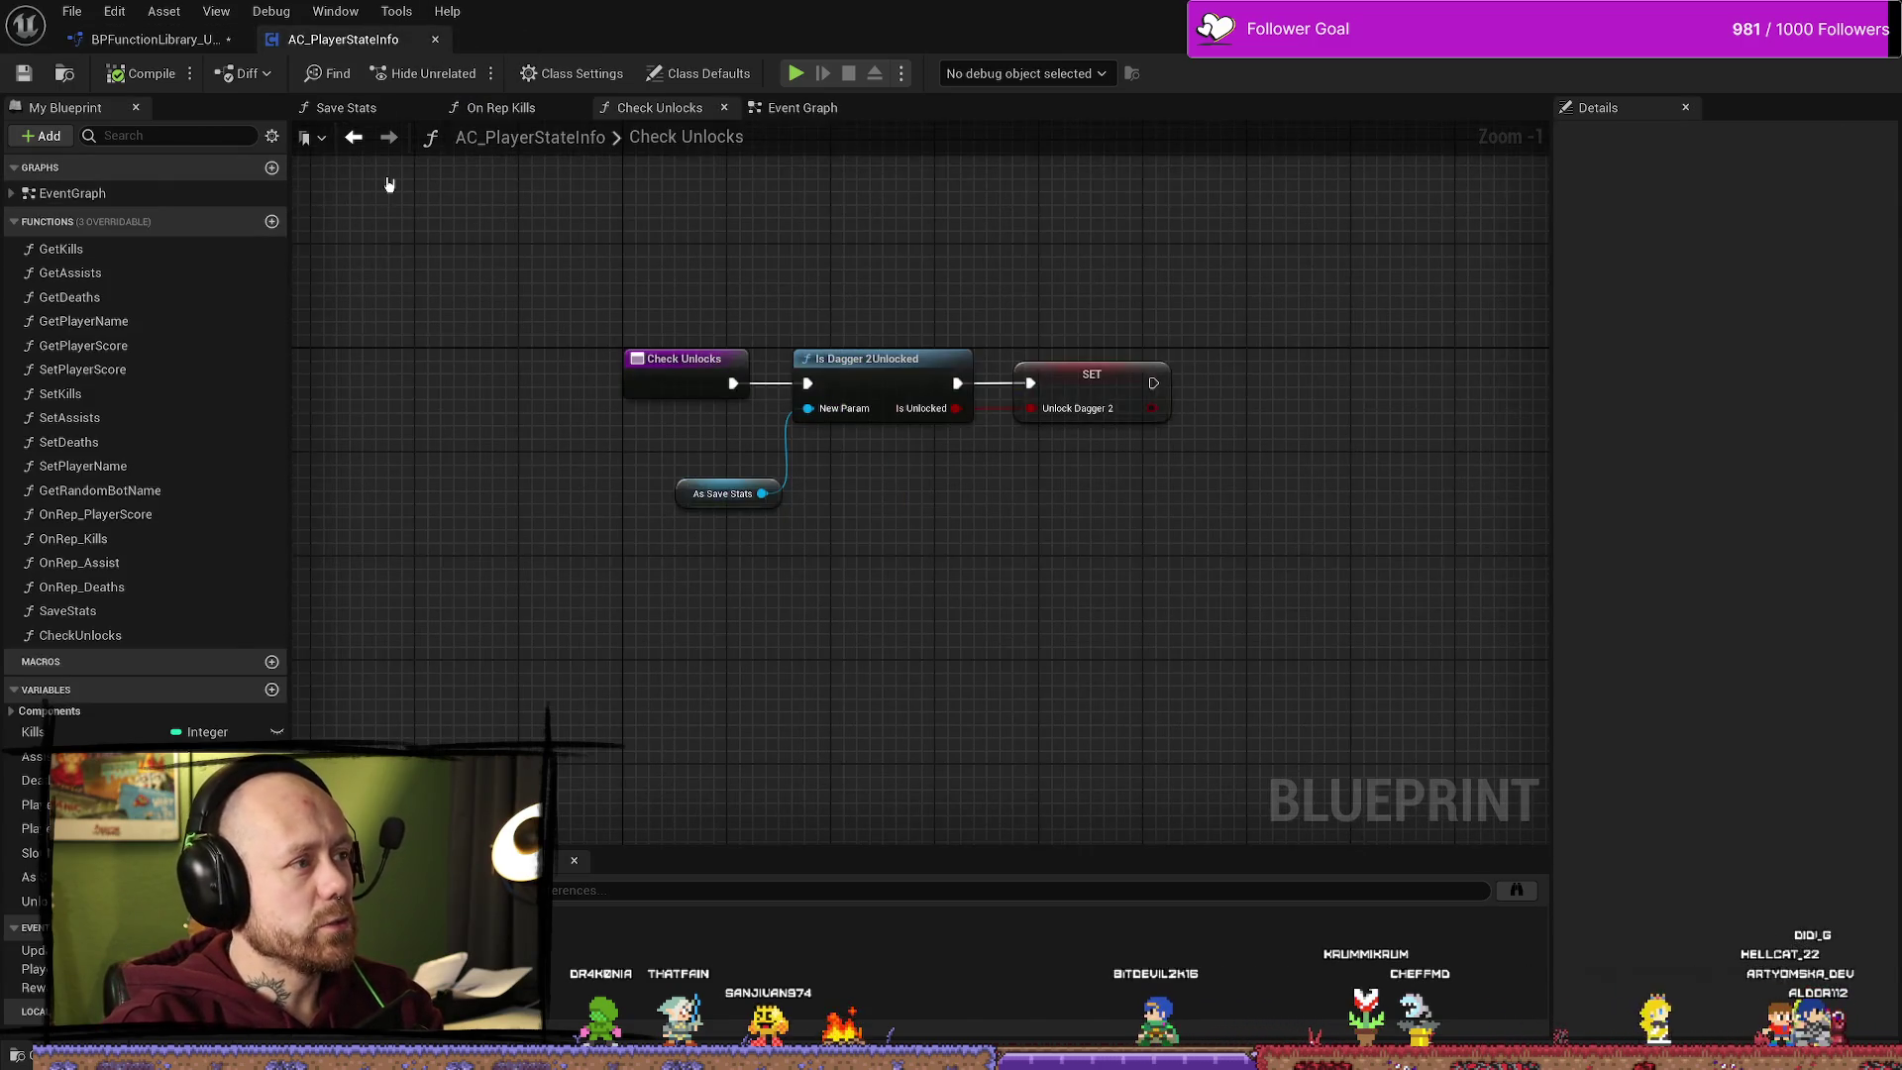
pyautogui.click(132, 639)
pyautogui.click(908, 580)
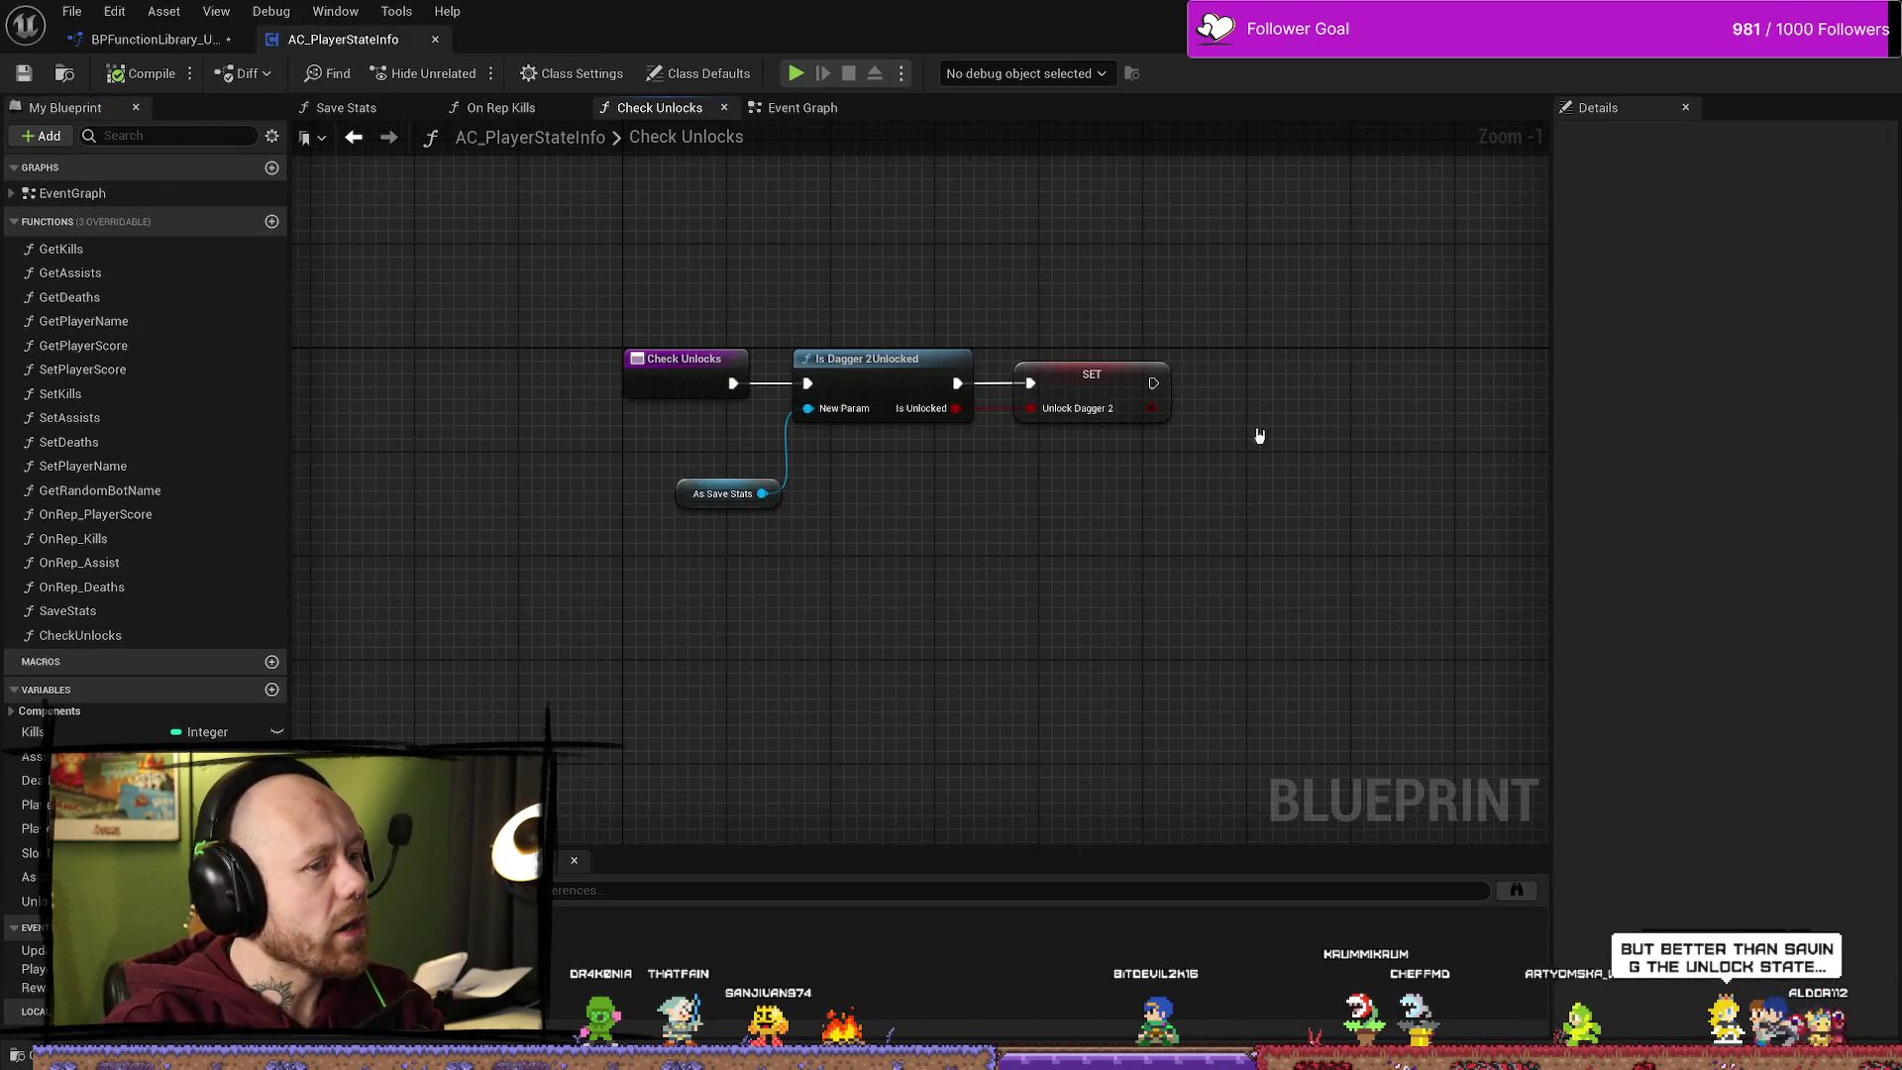
pyautogui.moveTo(1238, 595)
pyautogui.mouseDown()
pyautogui.moveTo(684, 336)
pyautogui.moveTo(768, 292)
pyautogui.mouseUp()
pyautogui.moveTo(849, 359); pyautogui.dragTo(888, 359)
pyautogui.moveTo(692, 461)
pyautogui.mouseDown()
pyautogui.moveTo(753, 525)
pyautogui.moveTo(846, 453)
pyautogui.mouseUp()
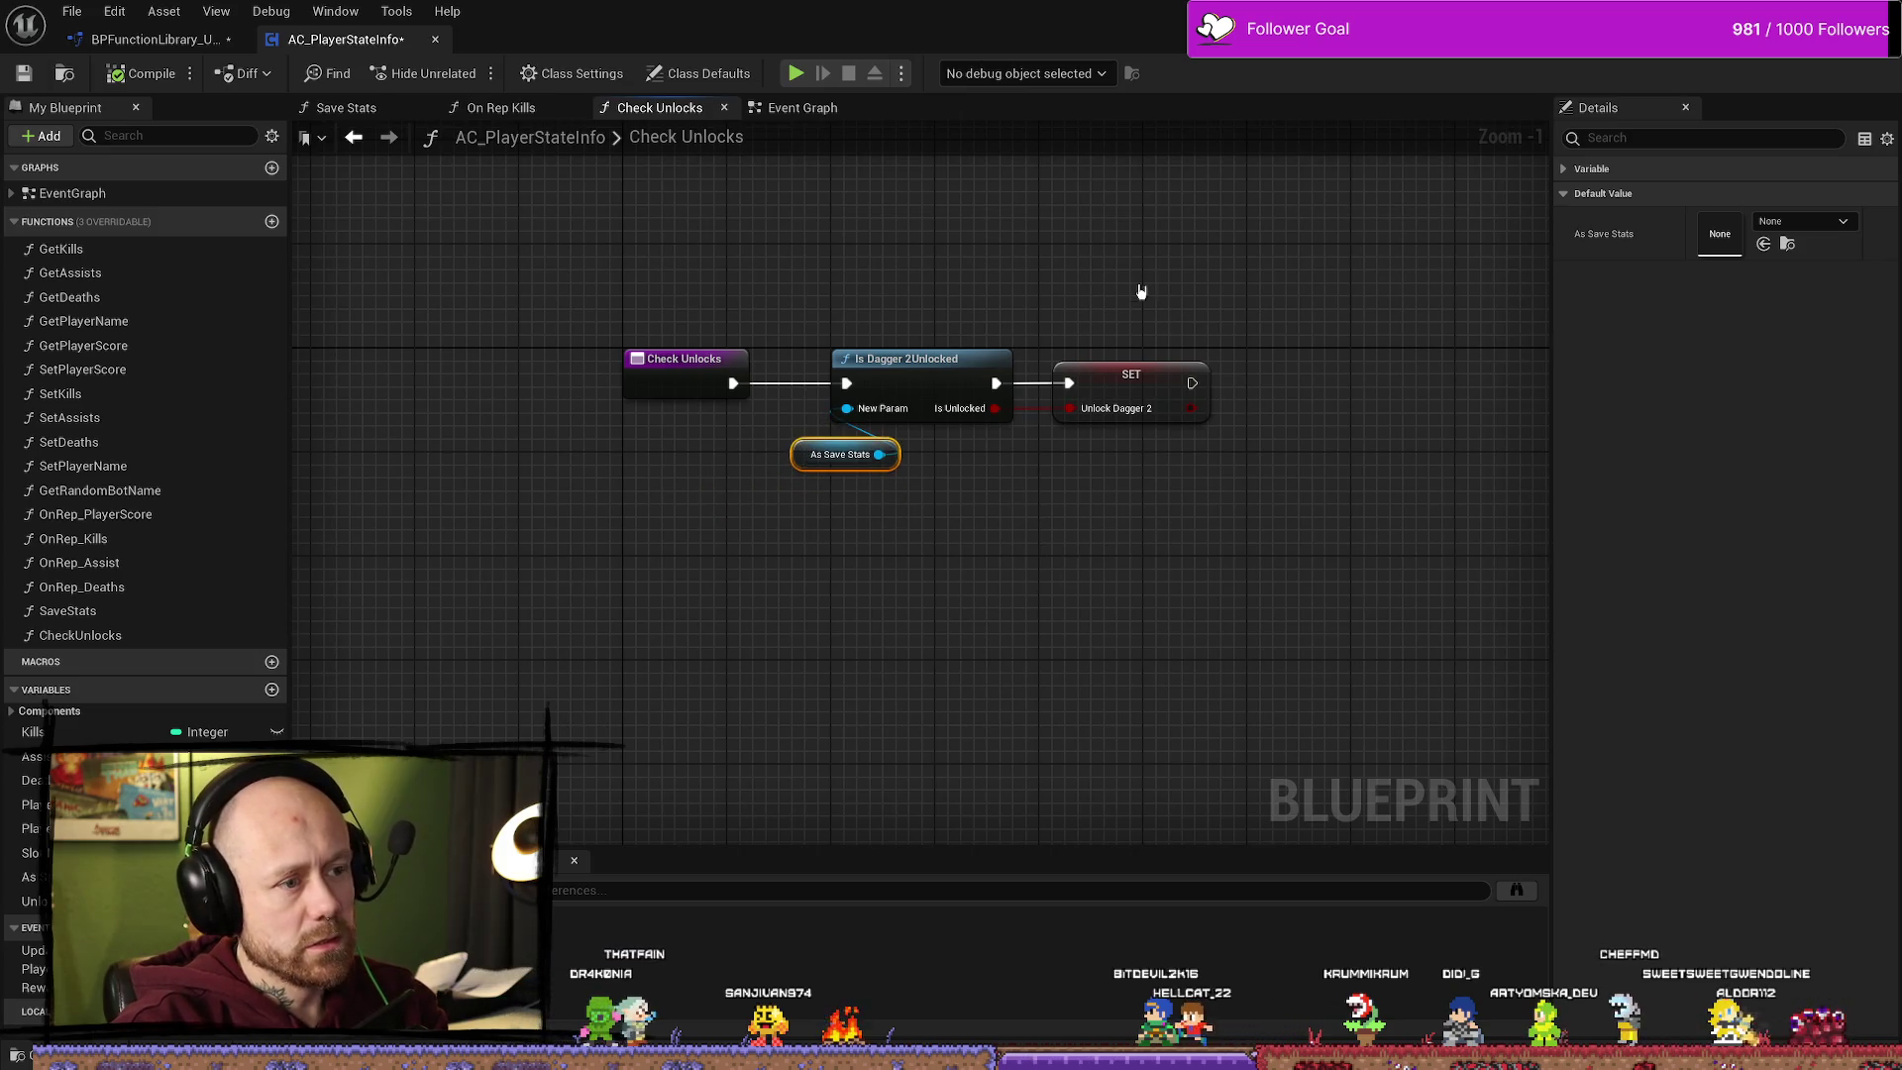
pyautogui.moveTo(1144, 292); pyautogui.dragTo(782, 475)
pyautogui.moveTo(941, 389); pyautogui.dragTo(903, 388)
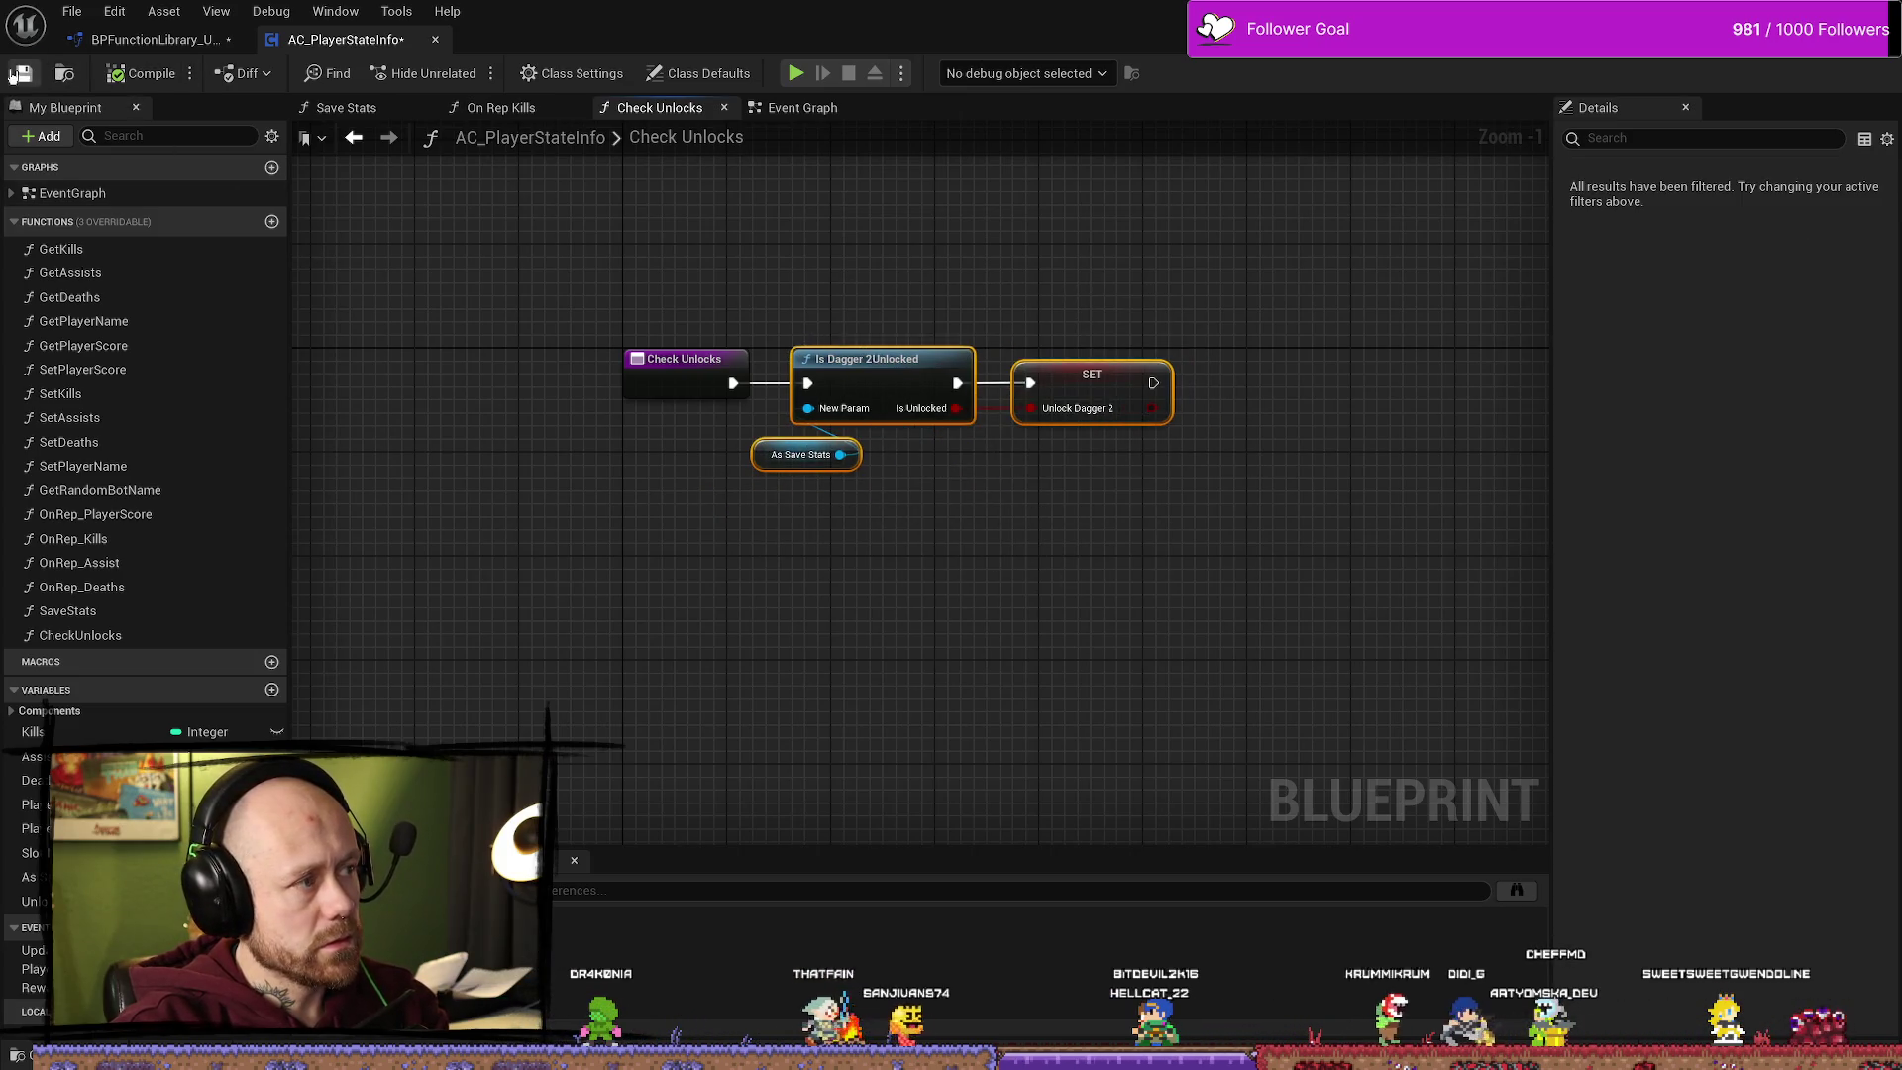
pyautogui.click(18, 74)
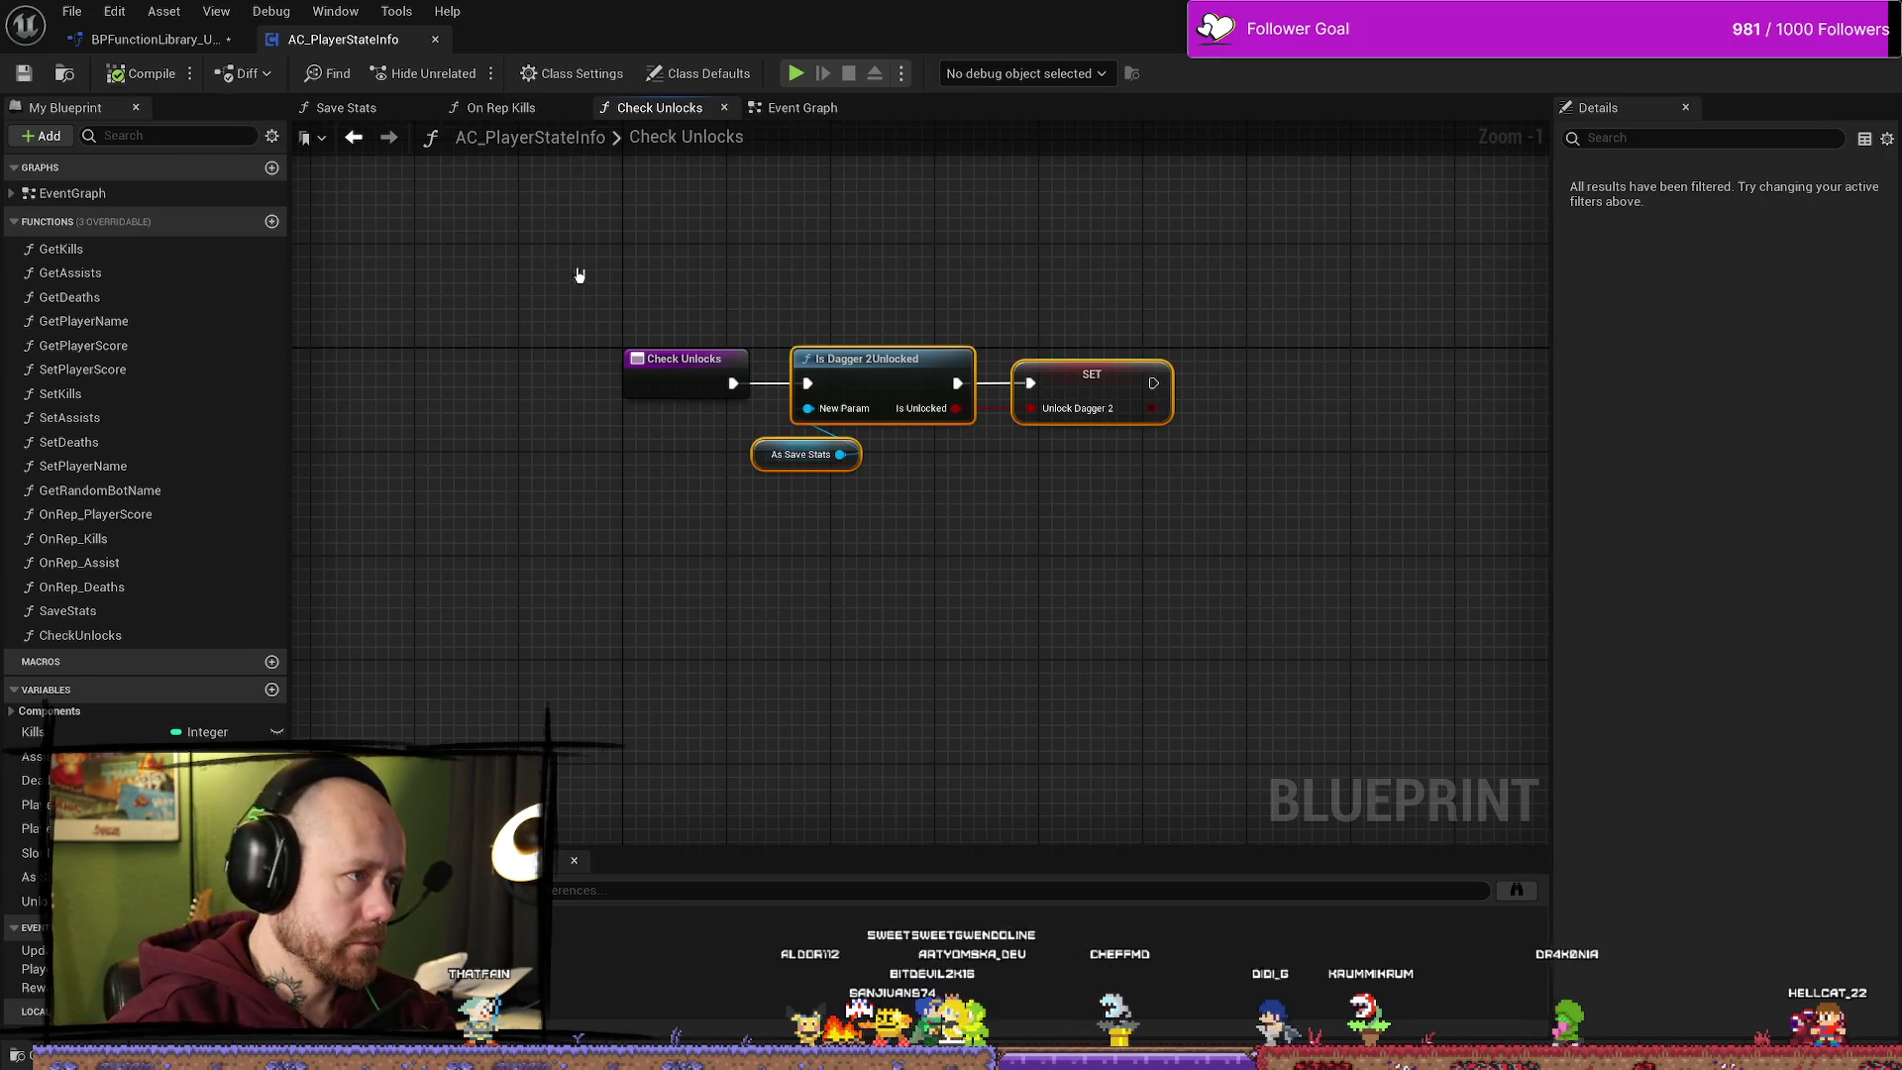
# Step: In the On Rep Kills graph, shift the SET, Call Save Stats and unlock widget nodes left
pyautogui.click(501, 107)
pyautogui.moveTo(1161, 569)
pyautogui.mouseDown()
pyautogui.moveTo(1079, 476)
pyautogui.moveTo(1202, 468)
pyautogui.mouseUp()
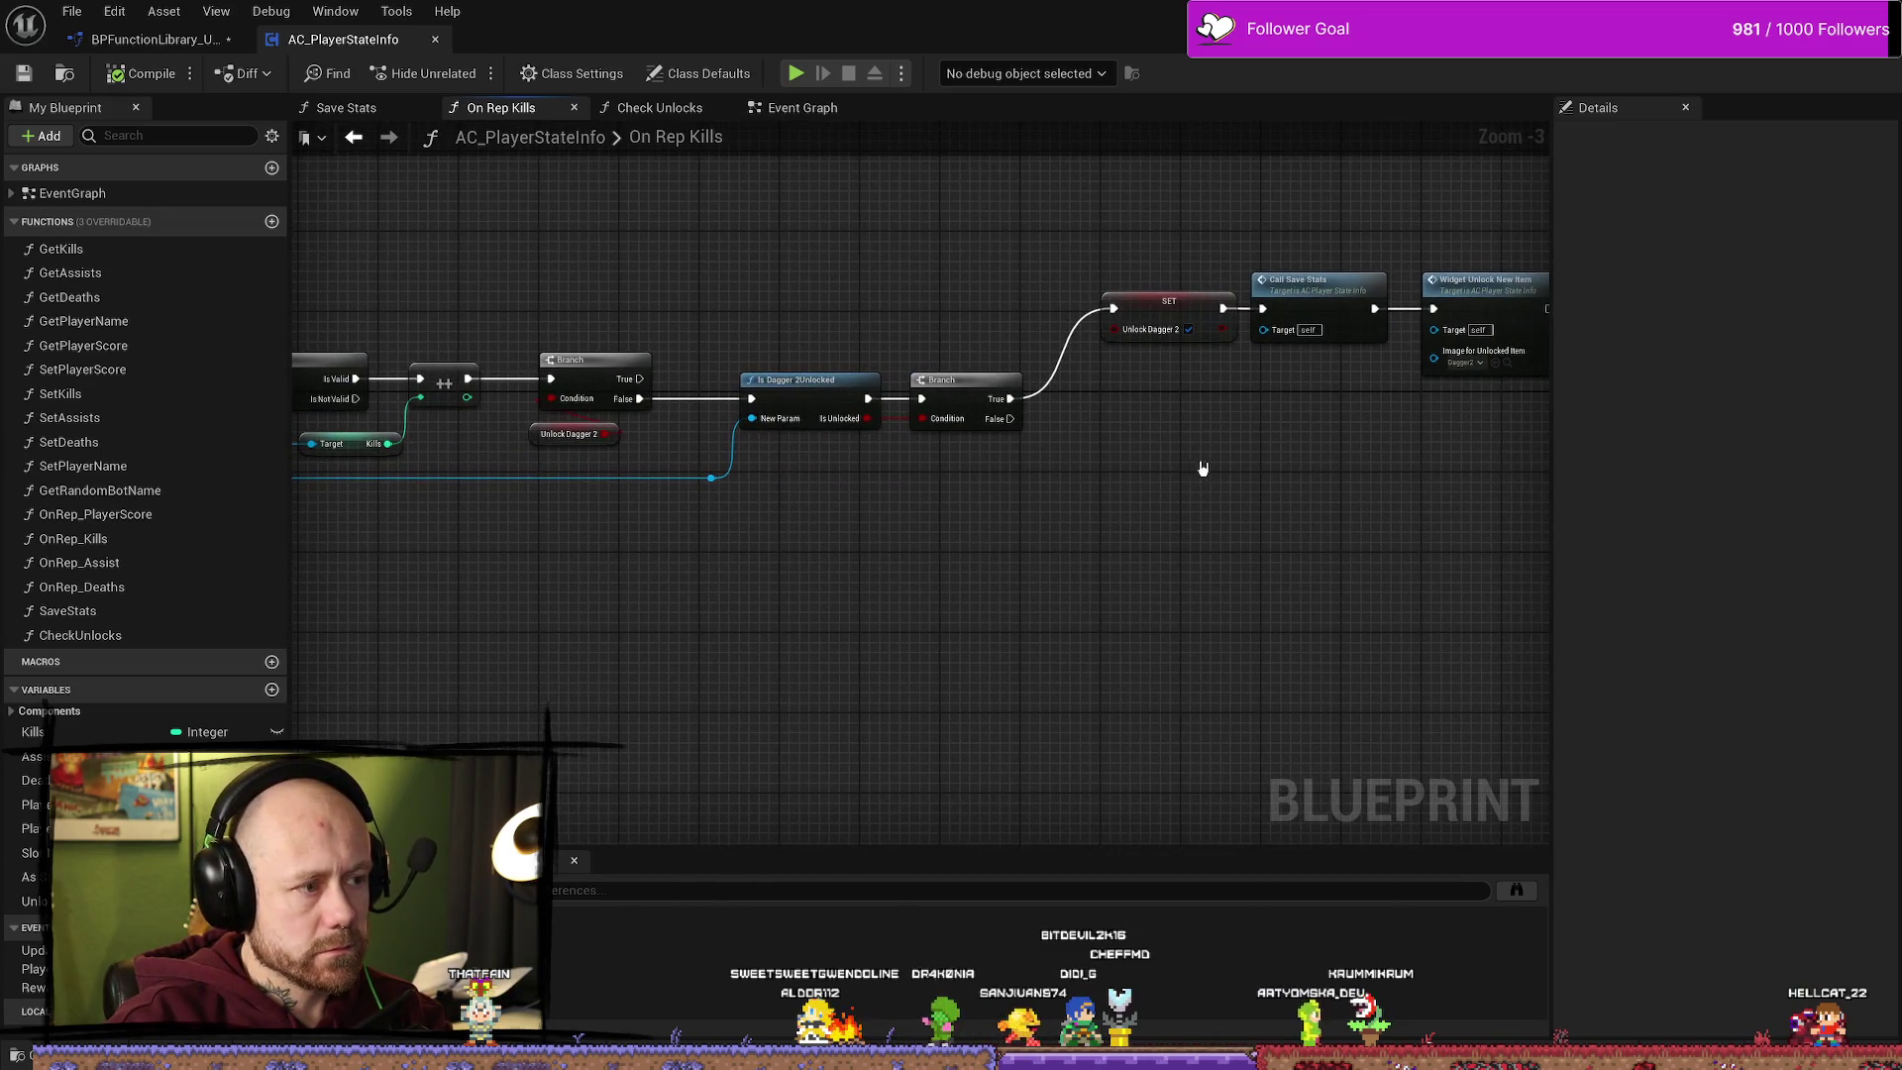
pyautogui.moveTo(573, 486); pyautogui.dragTo(836, 522)
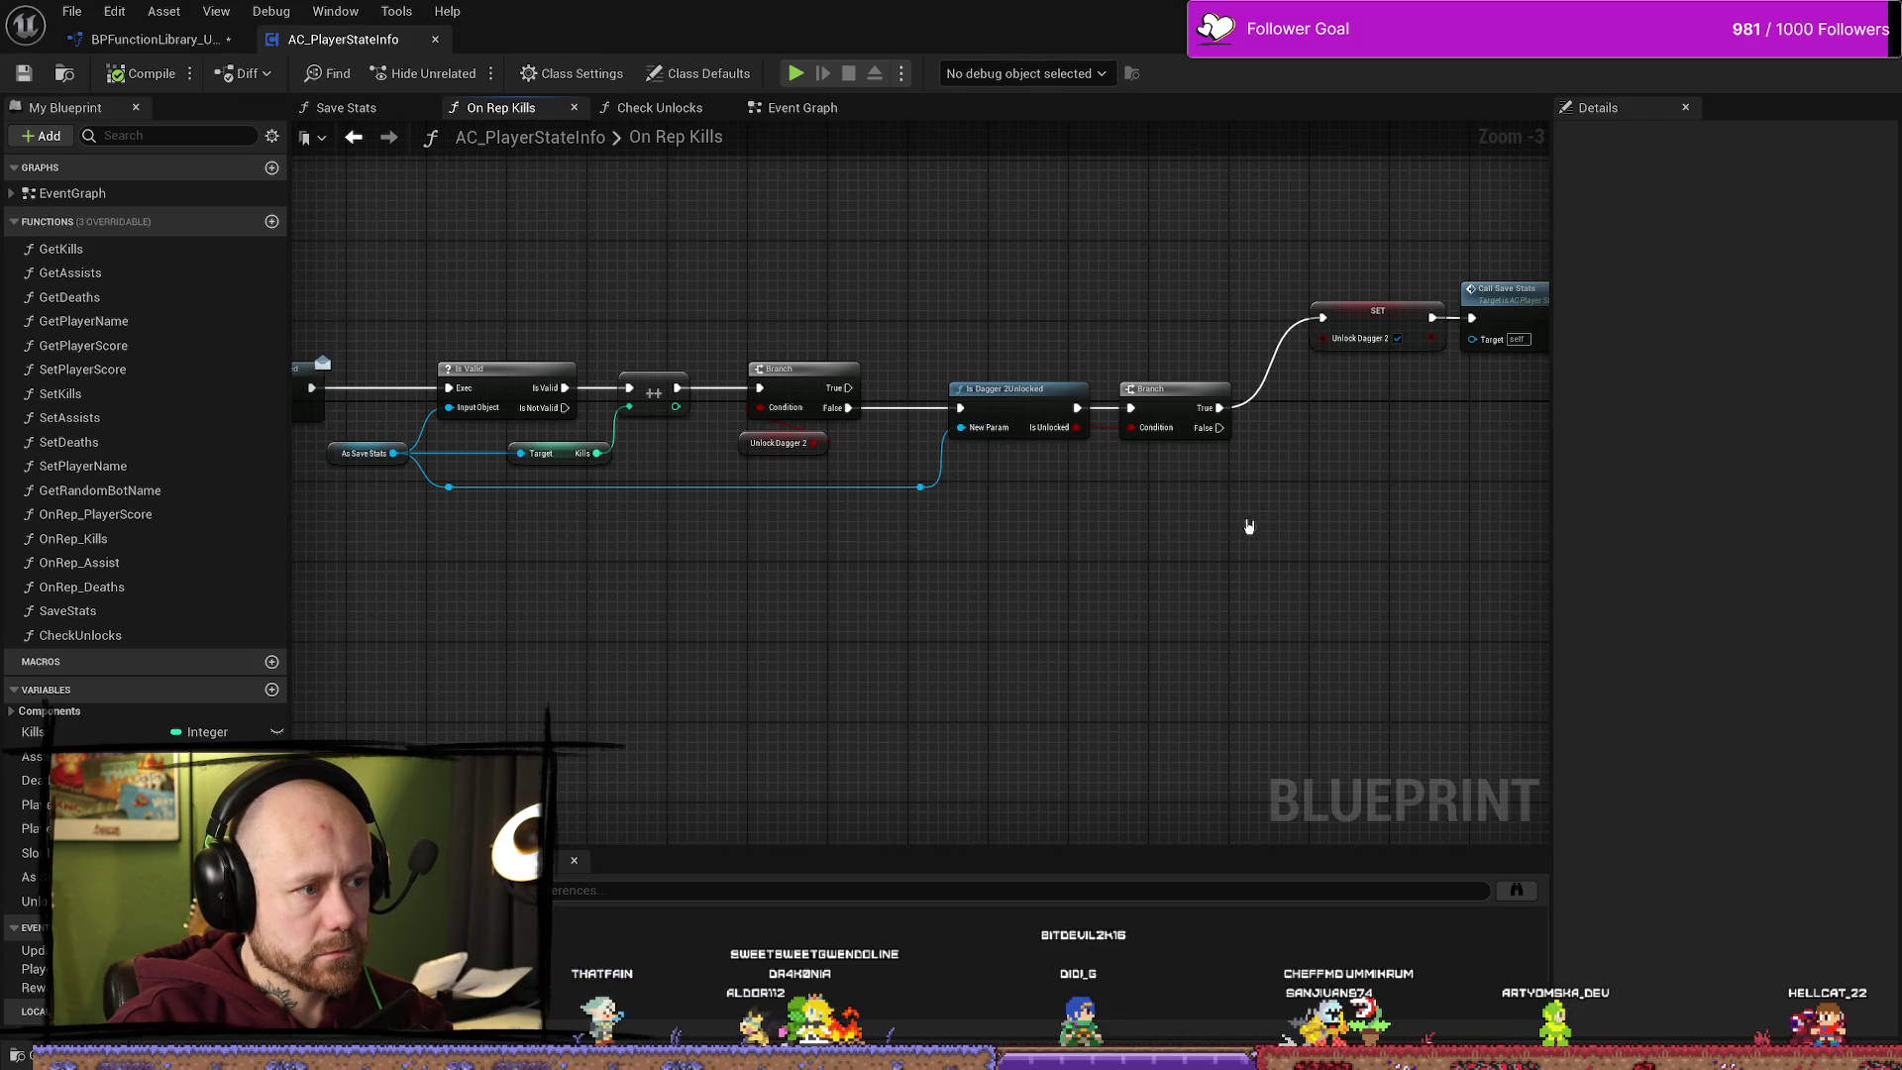
pyautogui.moveTo(1279, 502); pyautogui.dragTo(1088, 501)
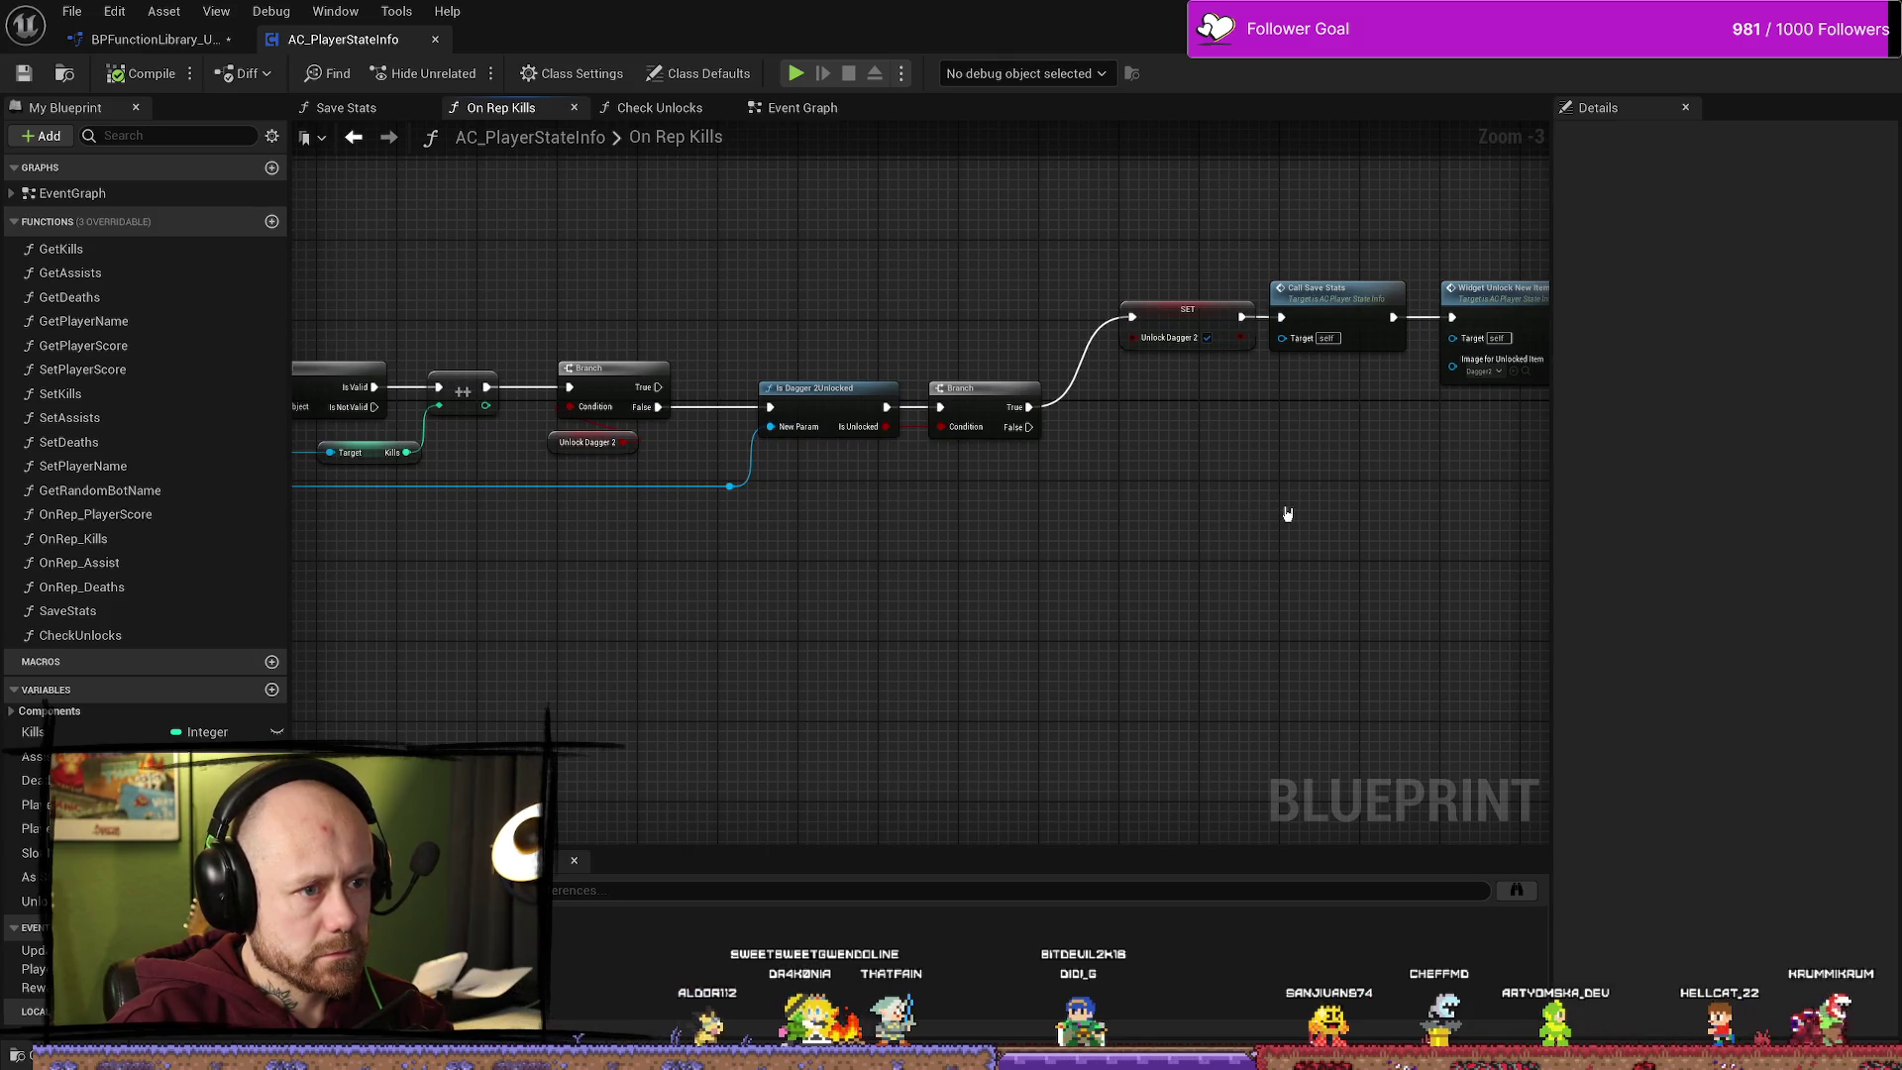
pyautogui.moveTo(1278, 506); pyautogui.dragTo(1182, 501)
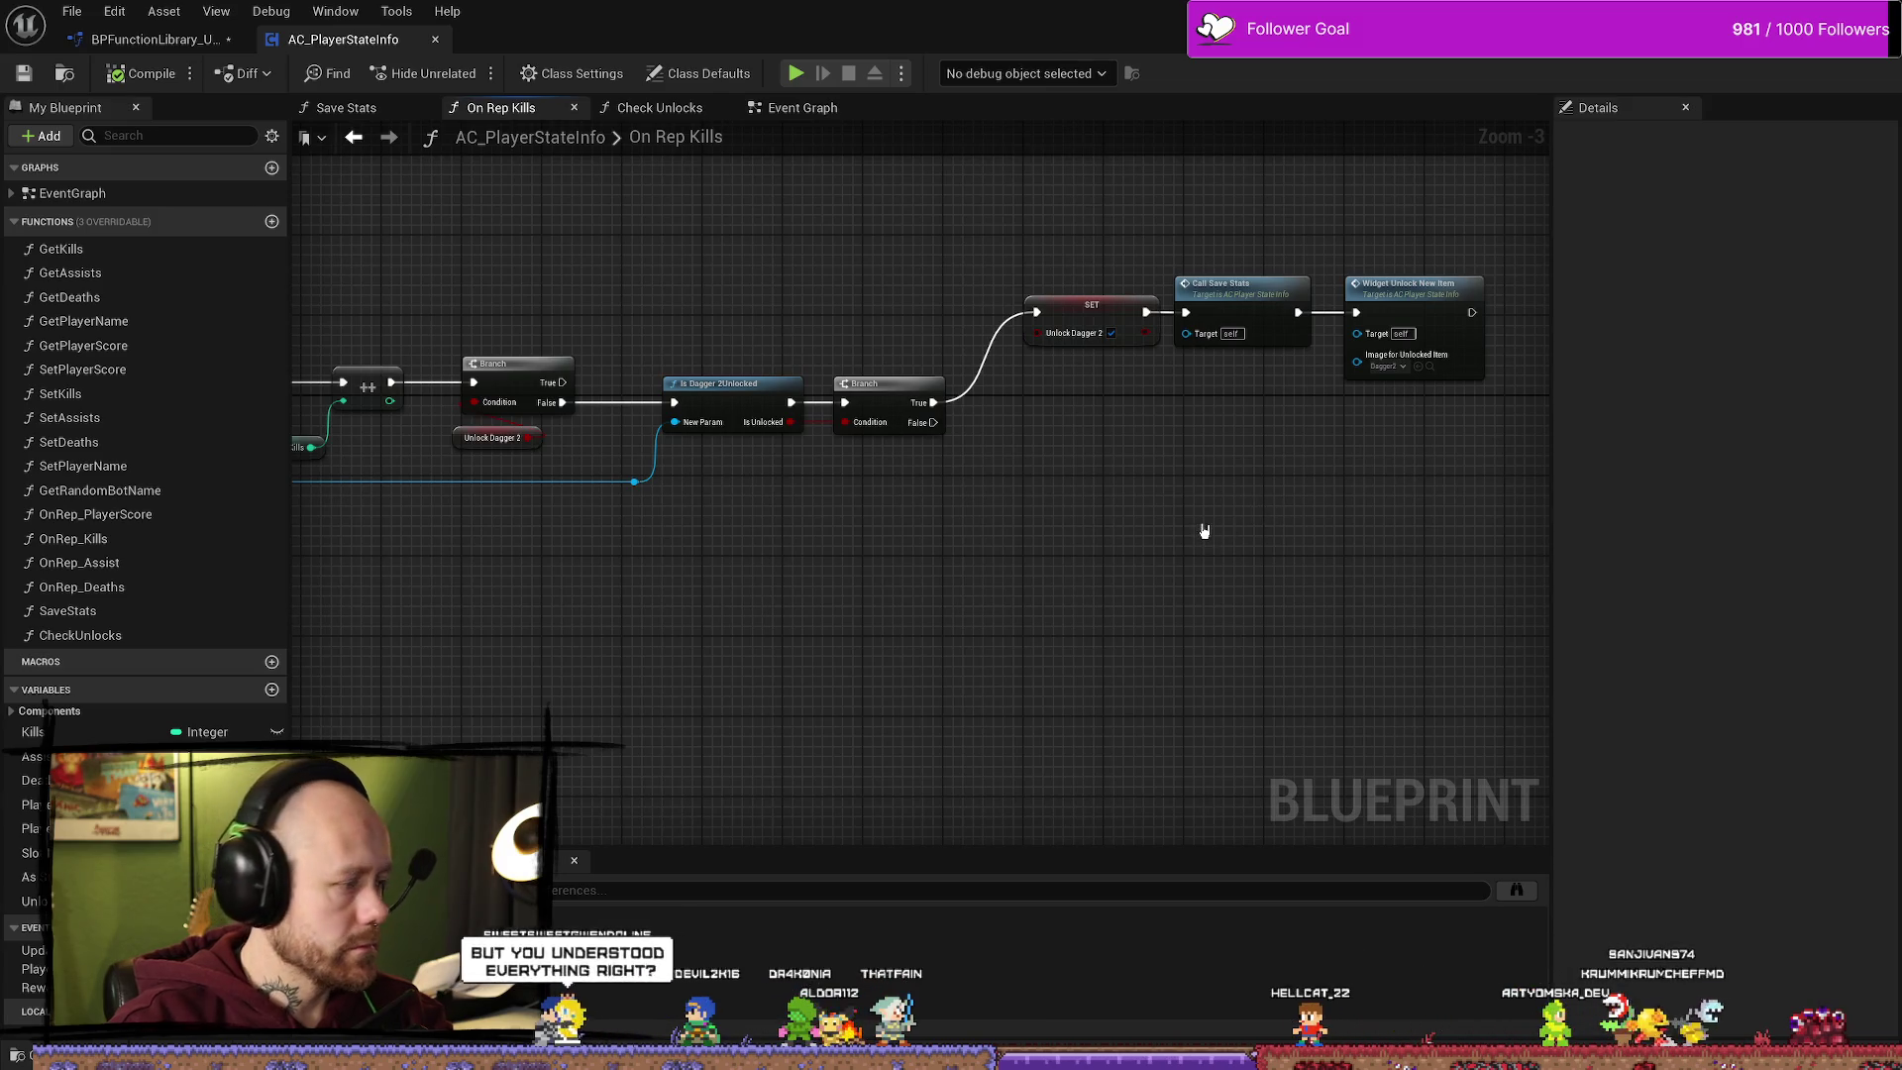
pyautogui.moveTo(817, 393); pyautogui.dragTo(959, 391)
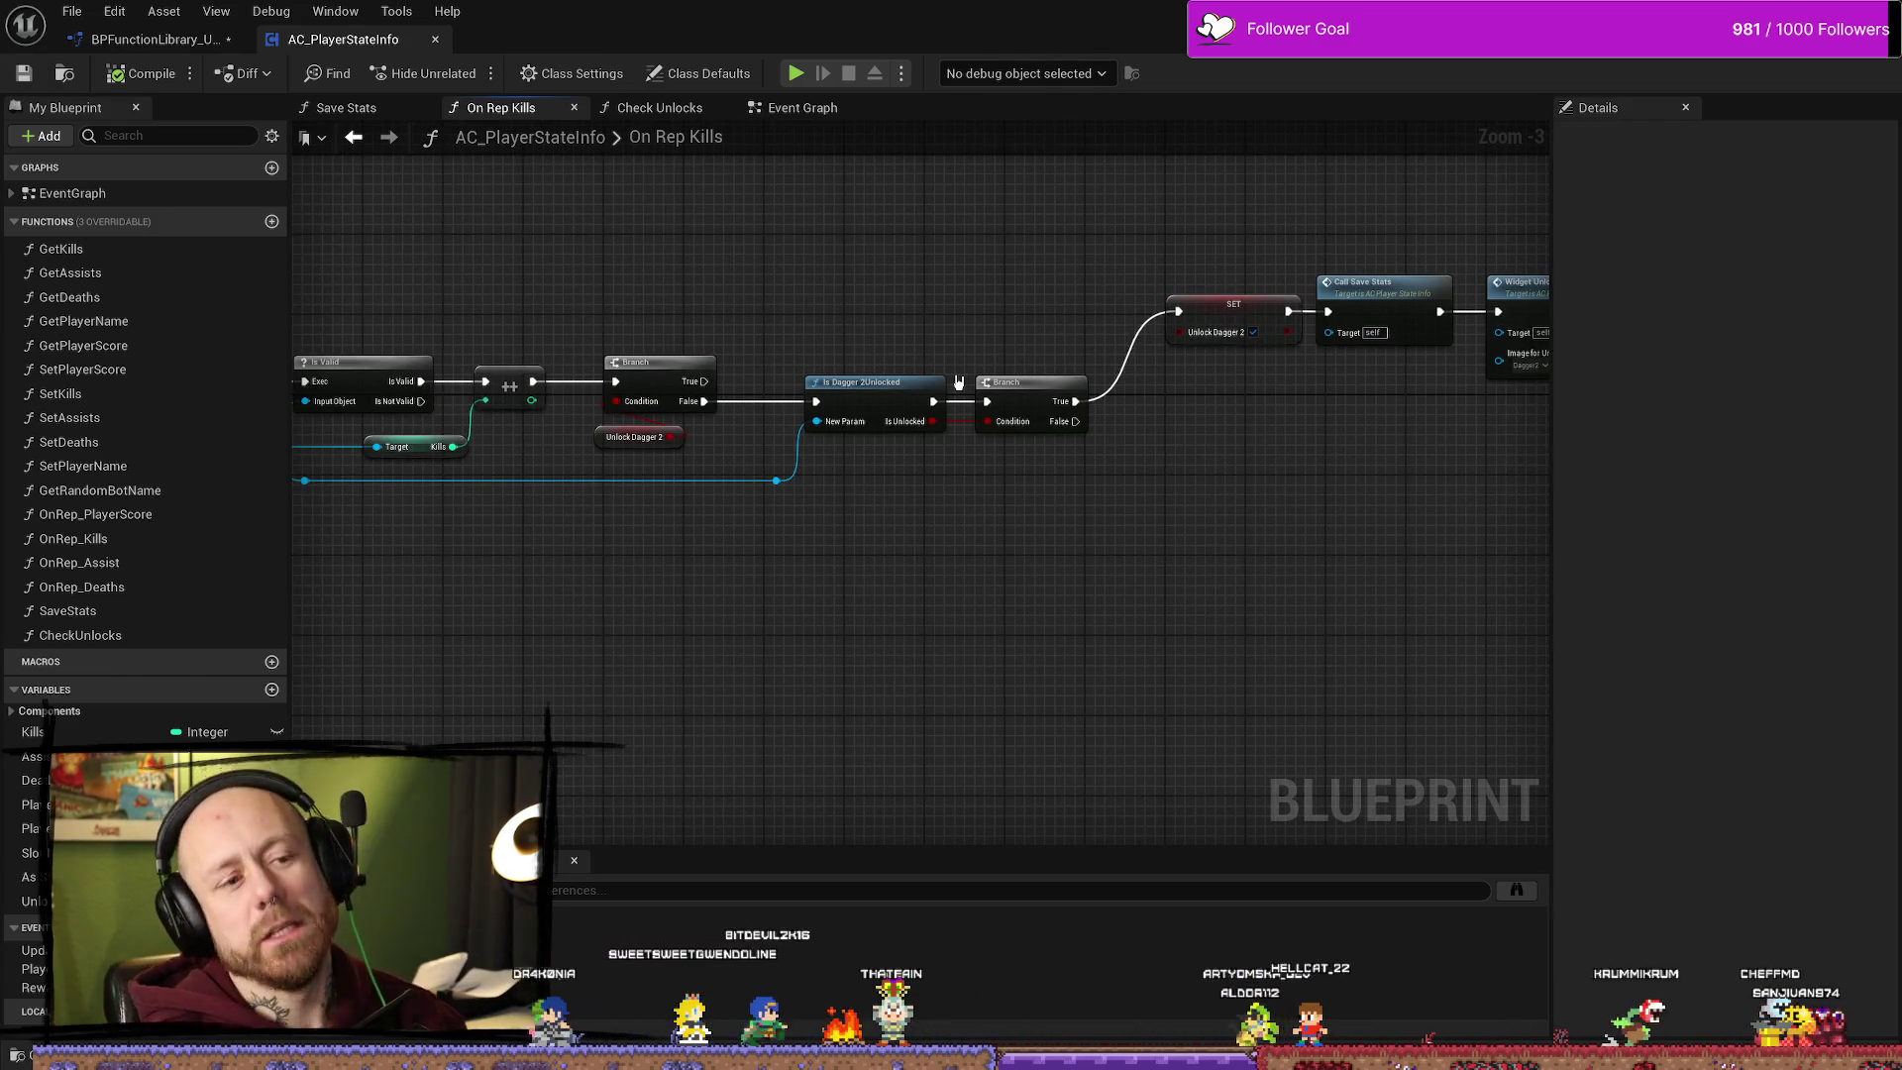
pyautogui.scroll(-1, 1180, 467)
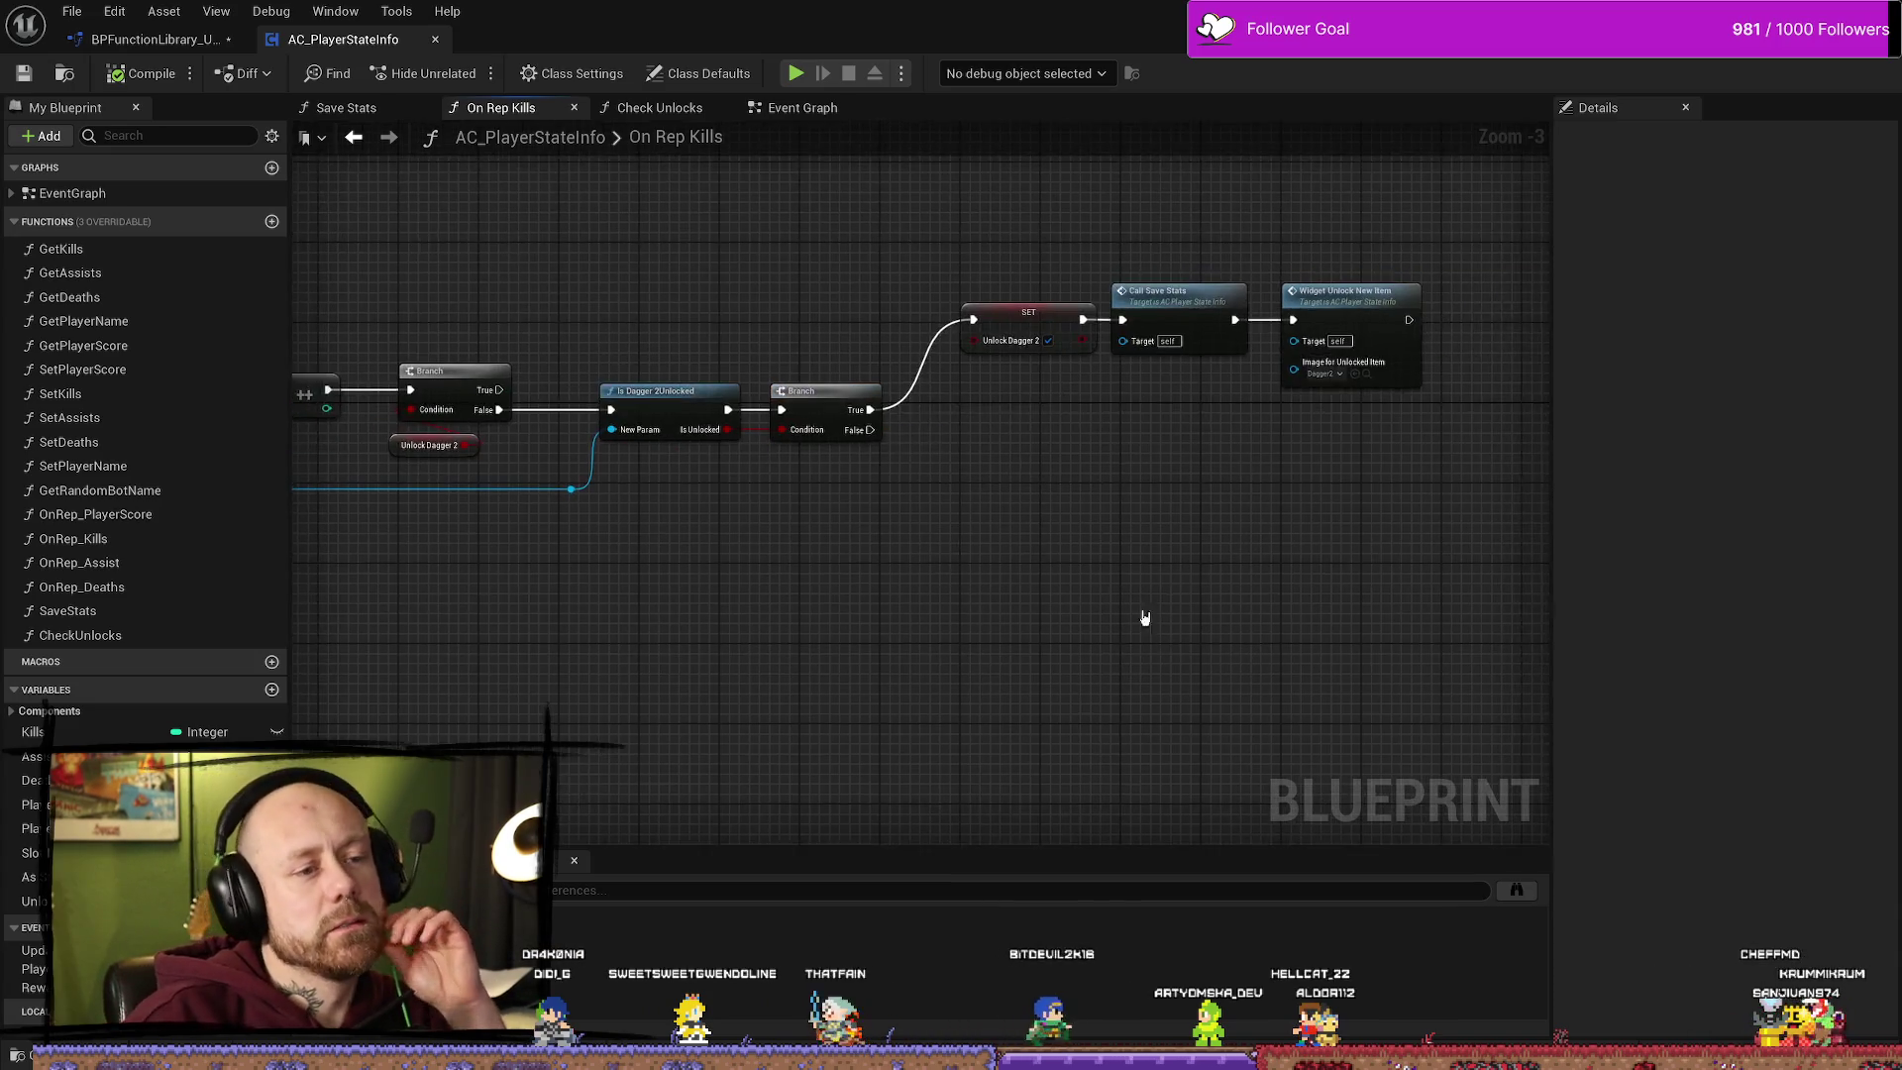
pyautogui.moveTo(1298, 362); pyautogui.dragTo(1036, 416)
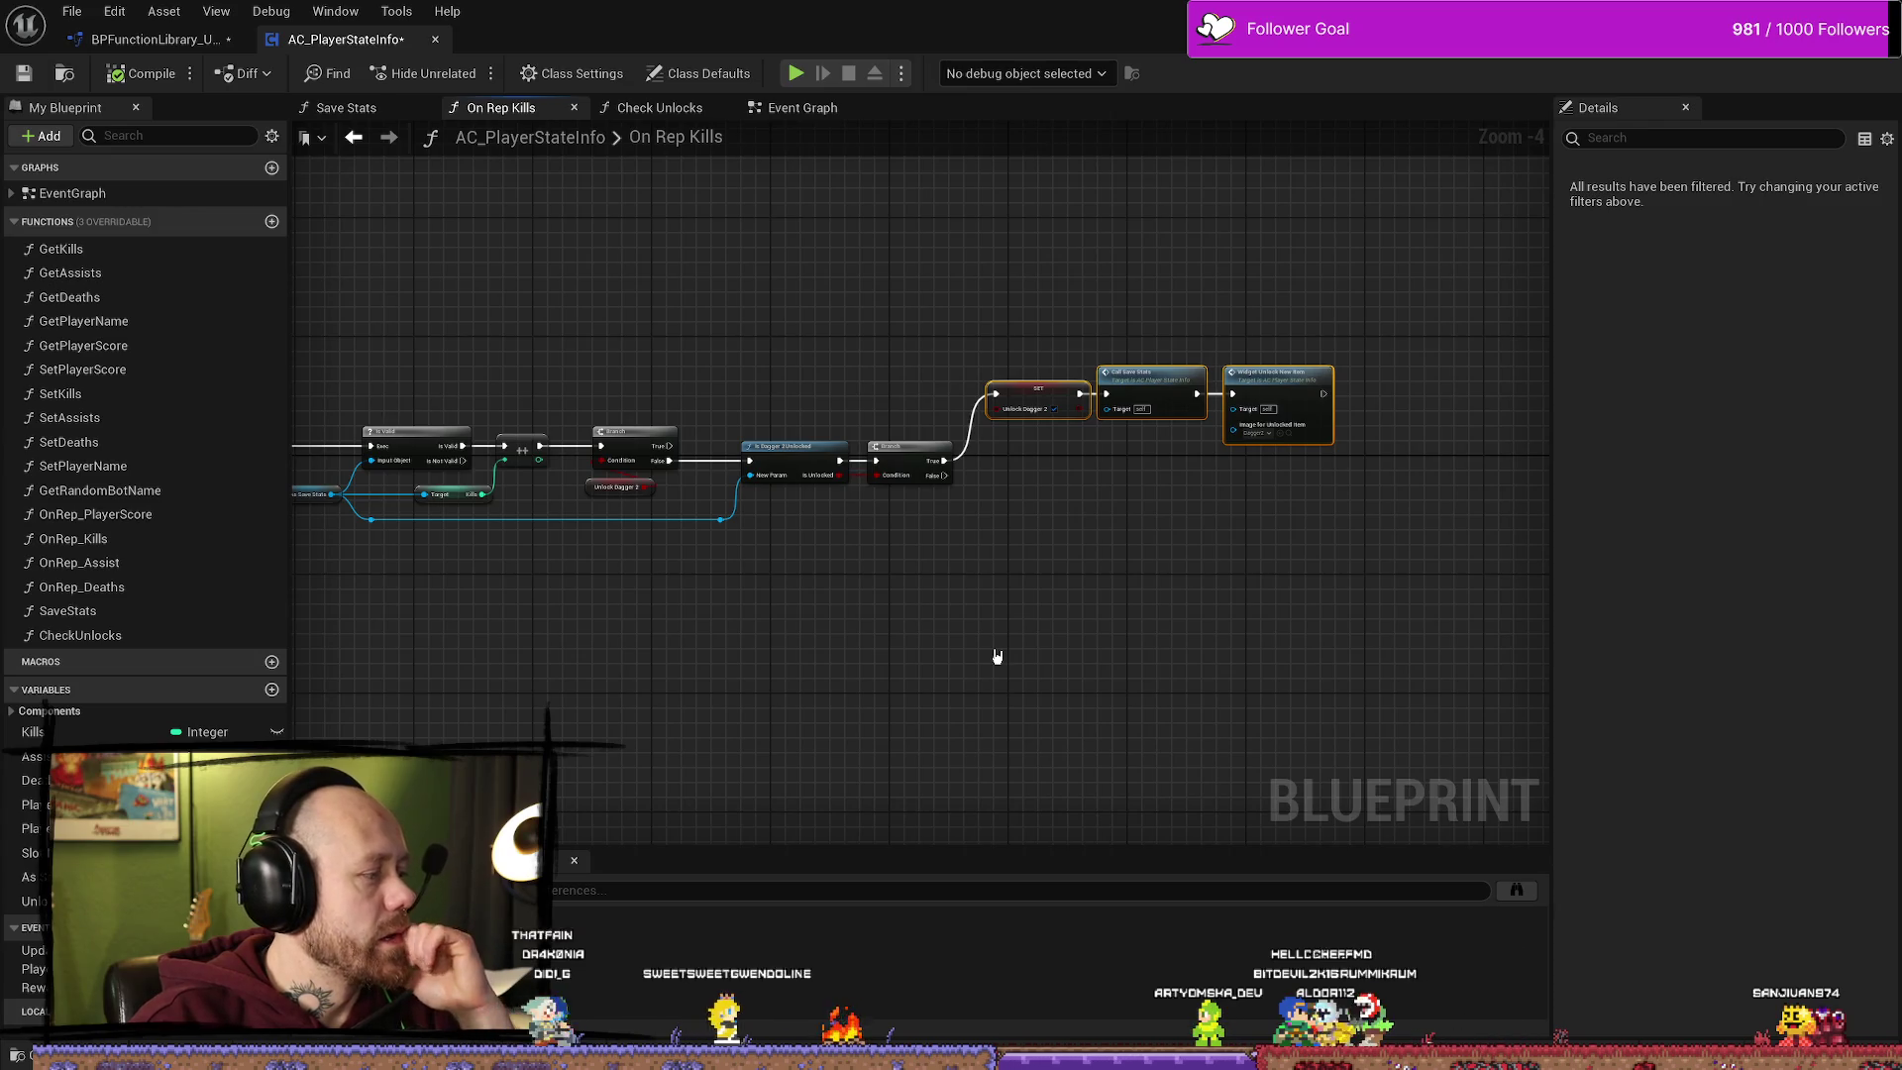
pyautogui.scroll(2, 995, 646)
pyautogui.scroll(-1, 1010, 574)
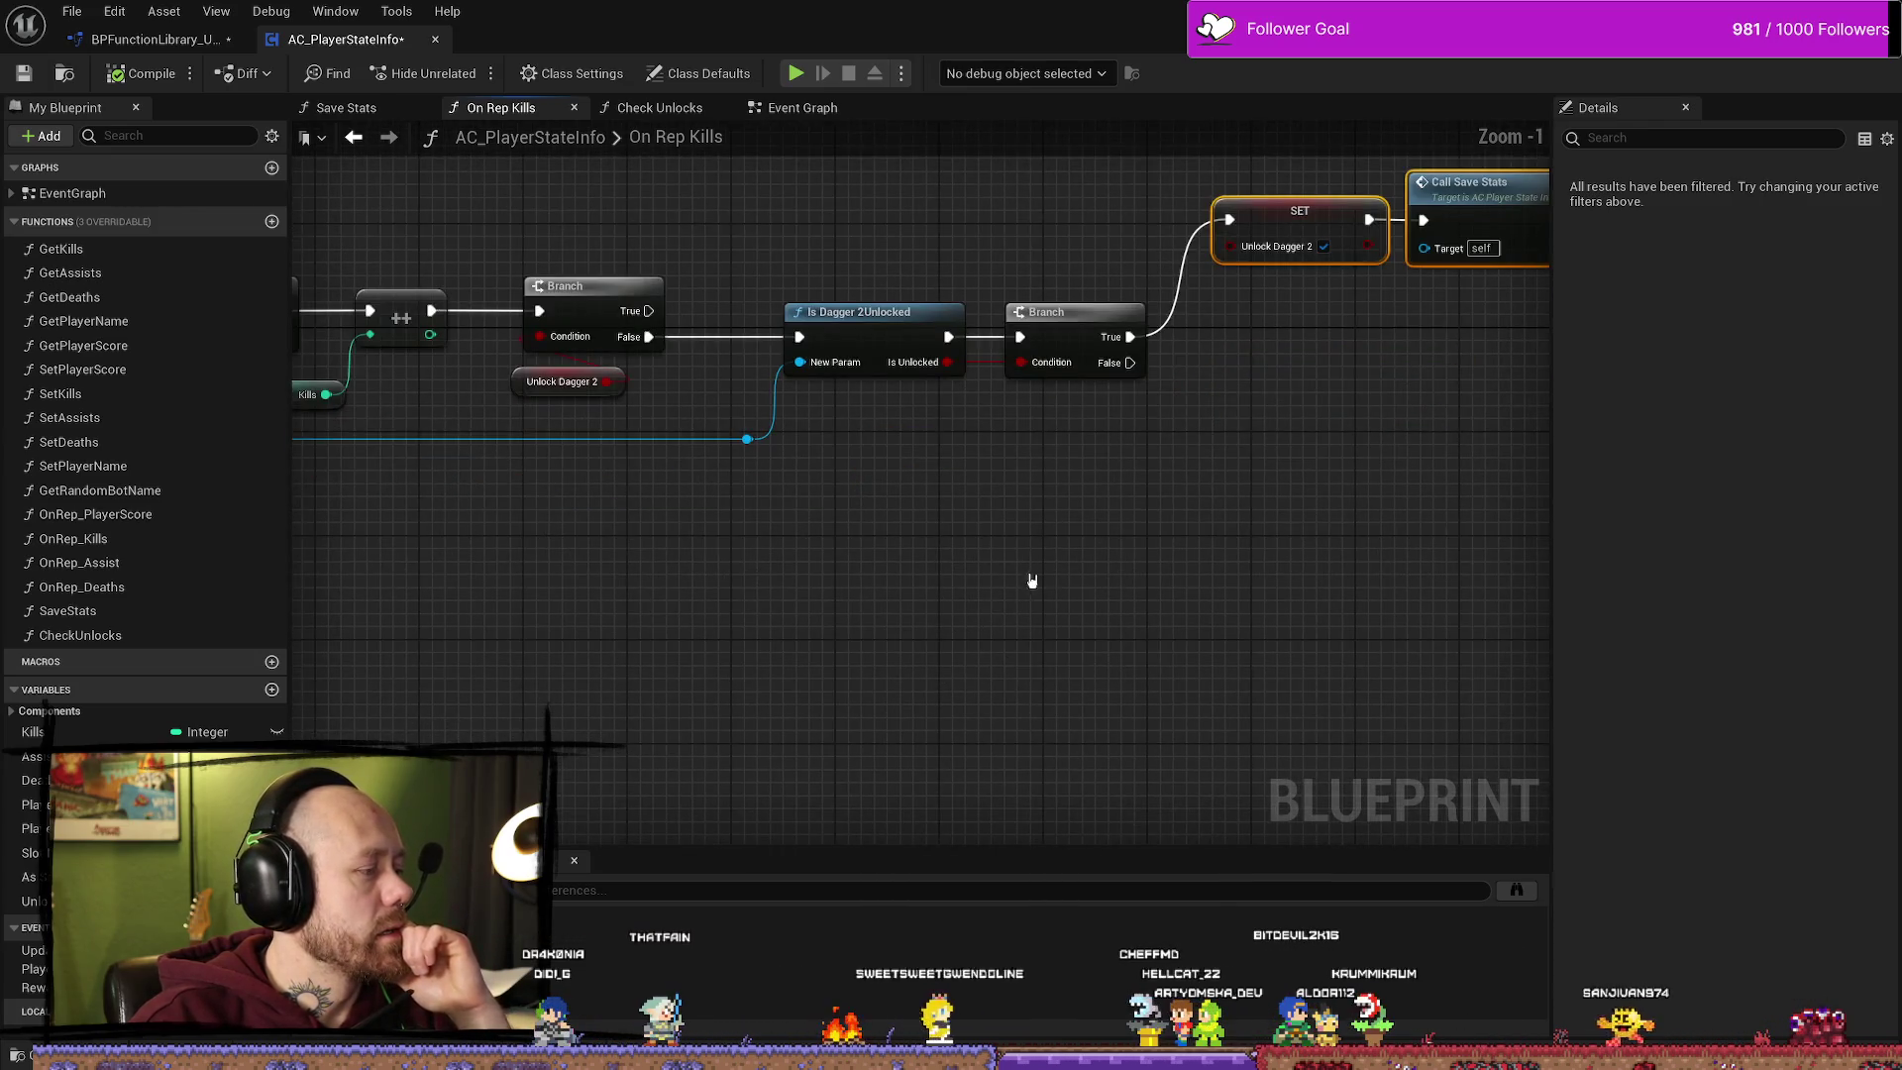
pyautogui.scroll(1, 984, 556)
pyautogui.moveTo(827, 533); pyautogui.dragTo(1079, 530)
pyautogui.moveTo(453, 550); pyautogui.dragTo(577, 481)
# Step: Move On Rep Kills, Call Update Scores and Call Player Killed right to even their spacing
pyautogui.moveTo(498, 322)
pyautogui.mouseDown()
pyautogui.moveTo(775, 300)
pyautogui.moveTo(380, 440)
pyautogui.mouseUp()
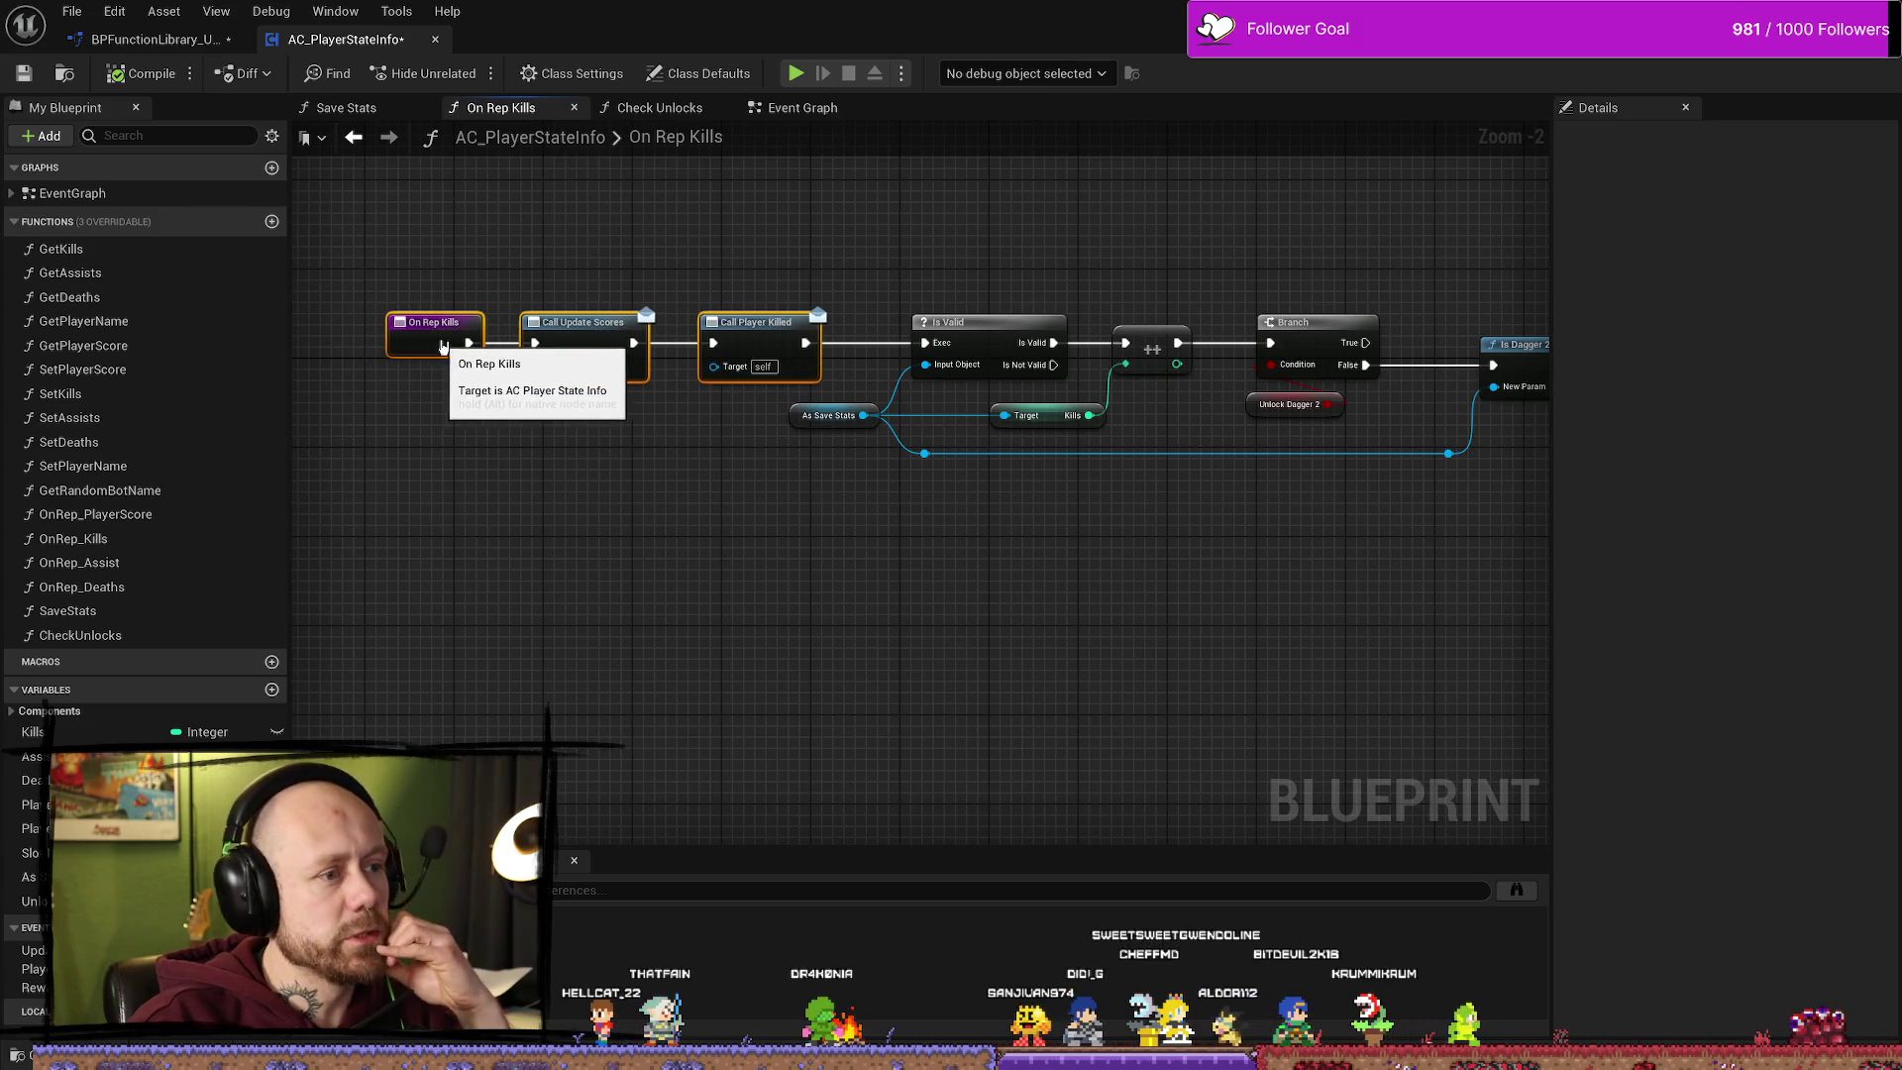
pyautogui.moveTo(766, 608); pyautogui.dragTo(860, 631)
pyautogui.moveTo(528, 340); pyautogui.dragTo(539, 340)
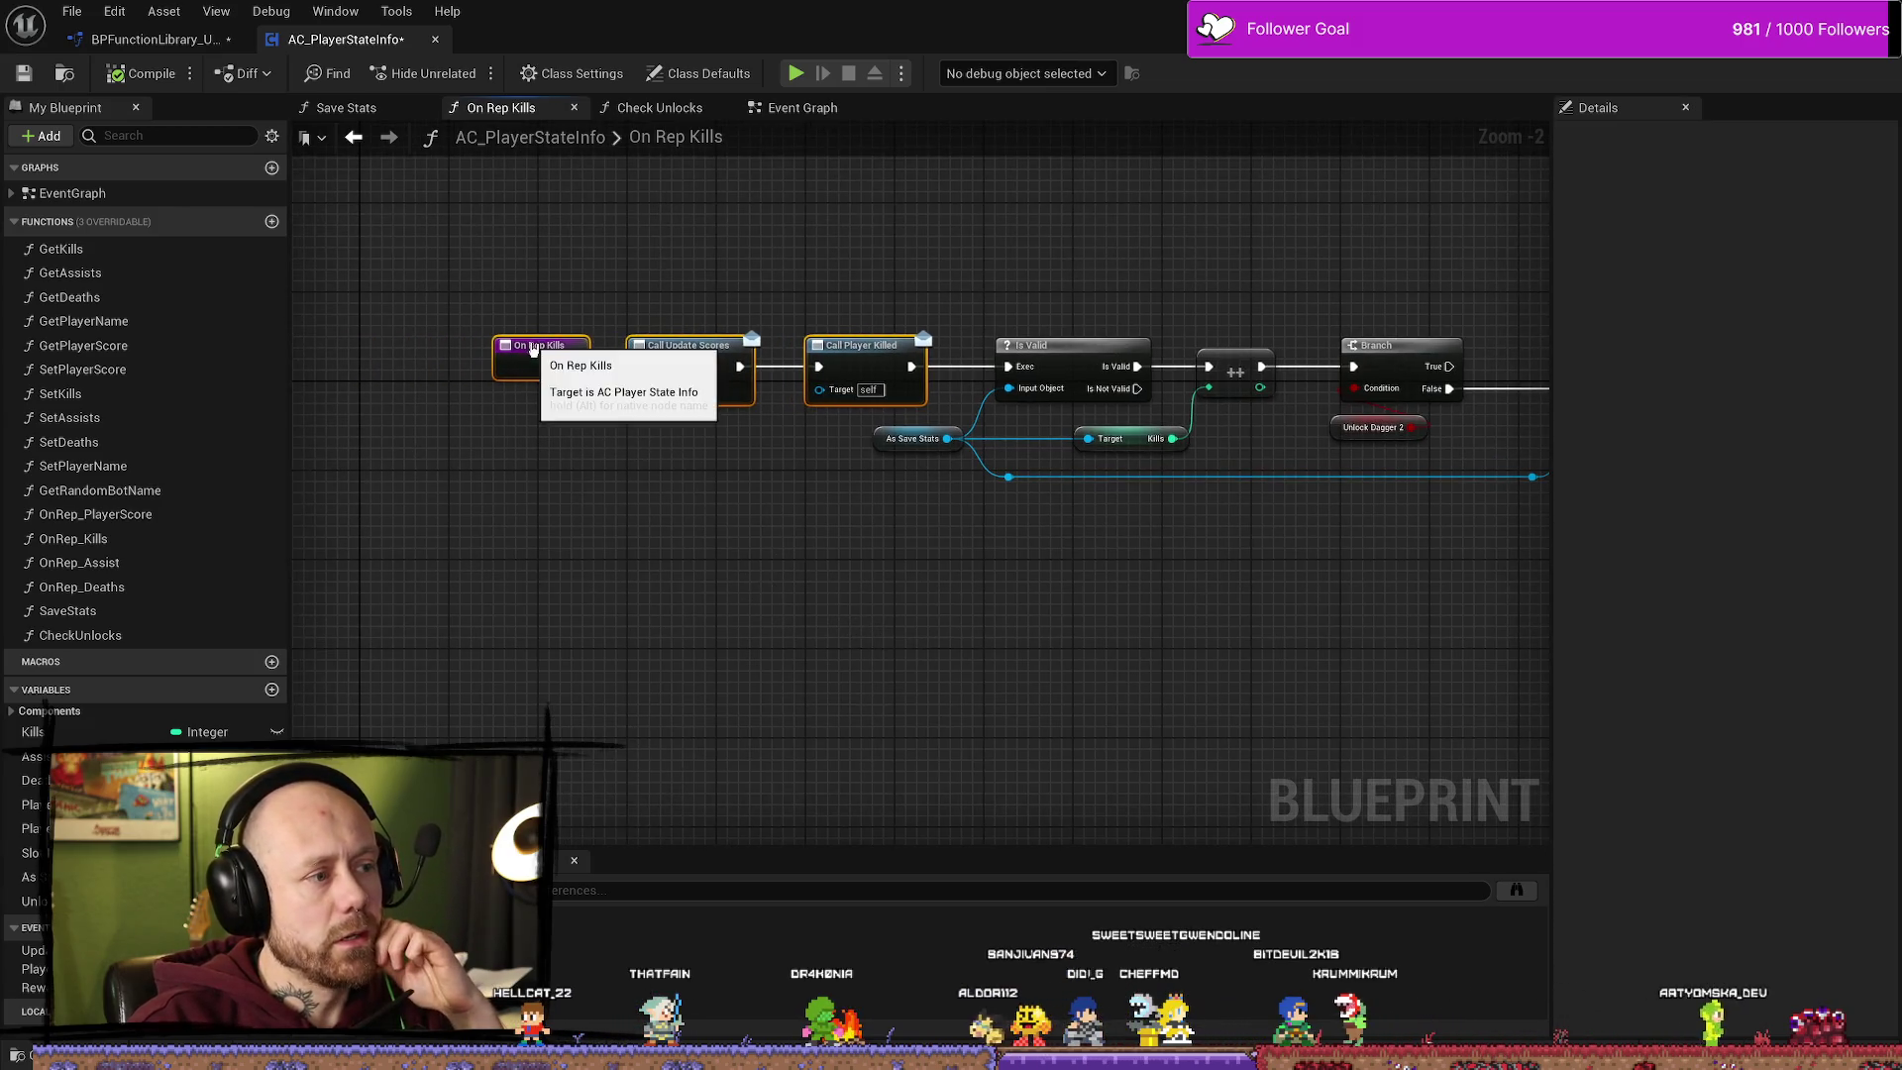
pyautogui.moveTo(436, 291); pyautogui.dragTo(847, 466)
pyautogui.moveTo(836, 348); pyautogui.dragTo(889, 345)
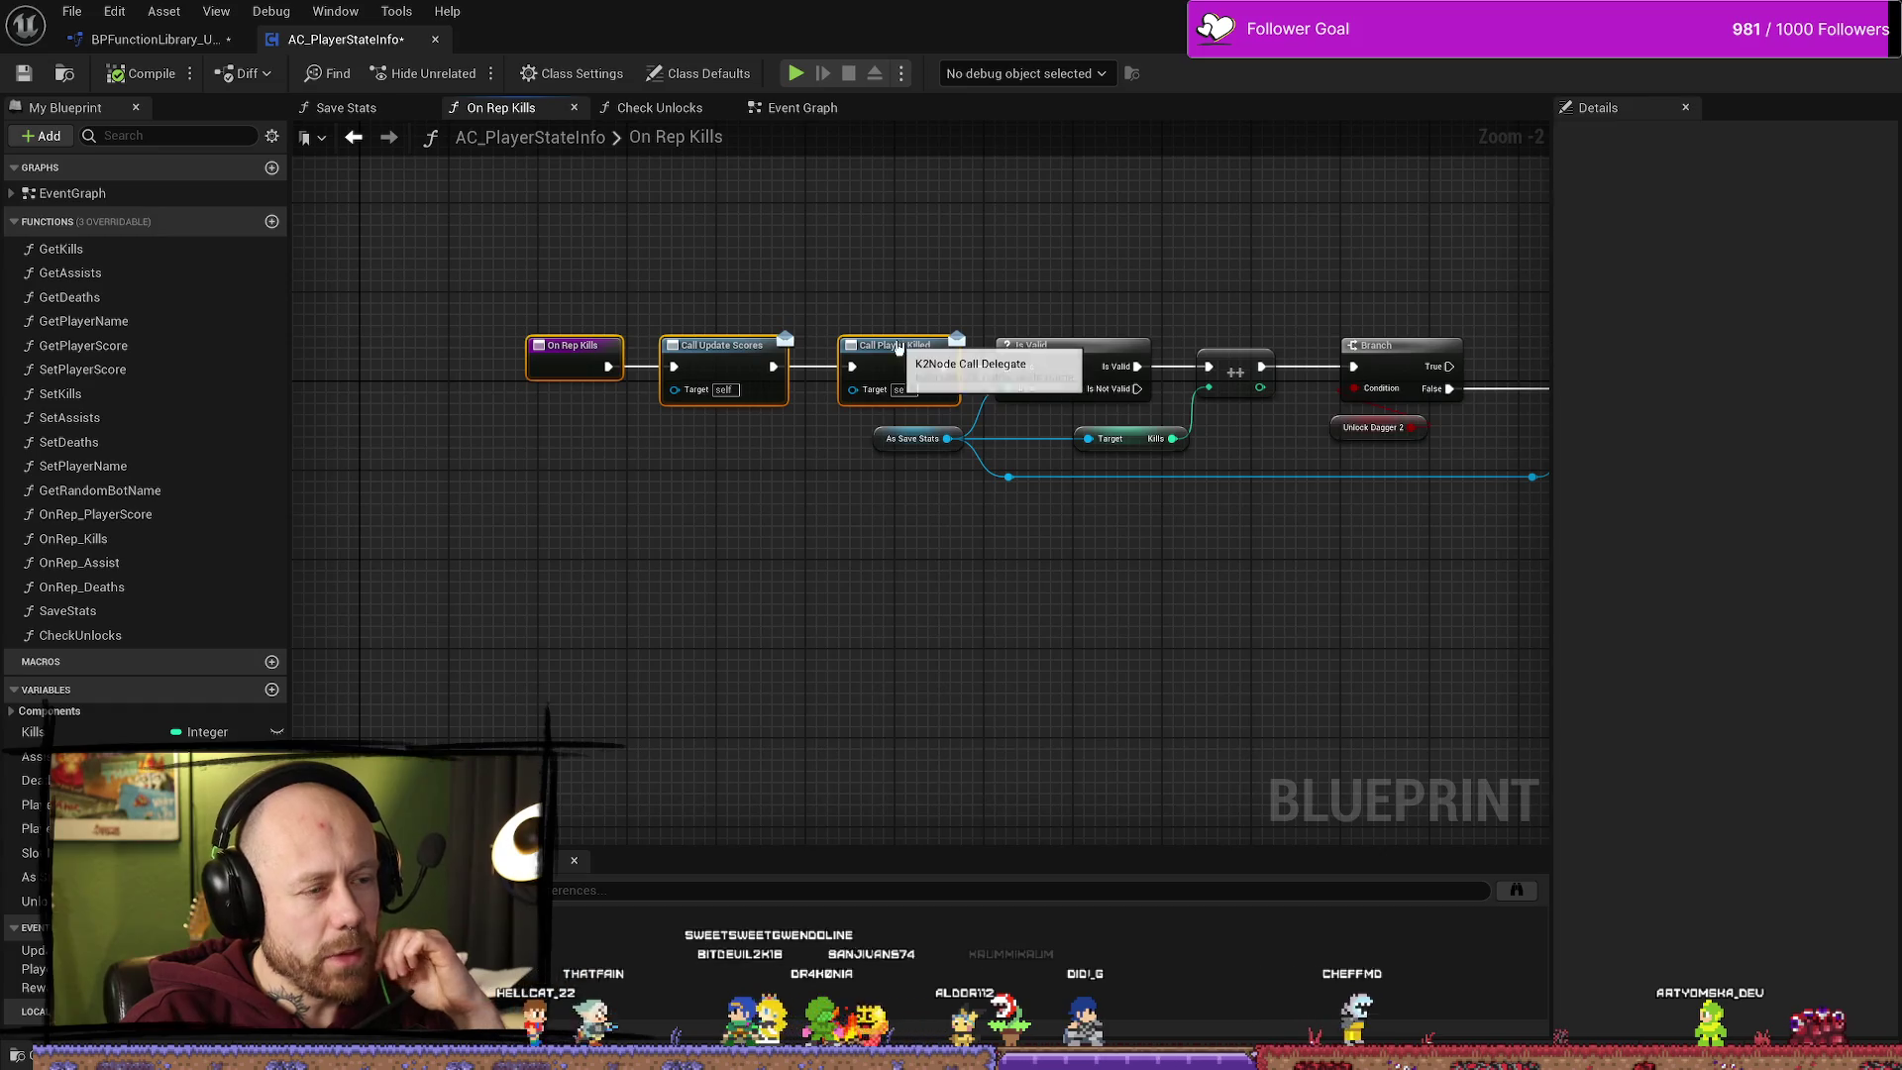
pyautogui.click(849, 433)
pyautogui.moveTo(523, 318); pyautogui.dragTo(681, 470)
pyautogui.moveTo(723, 351); pyautogui.dragTo(727, 359)
pyautogui.click(790, 577)
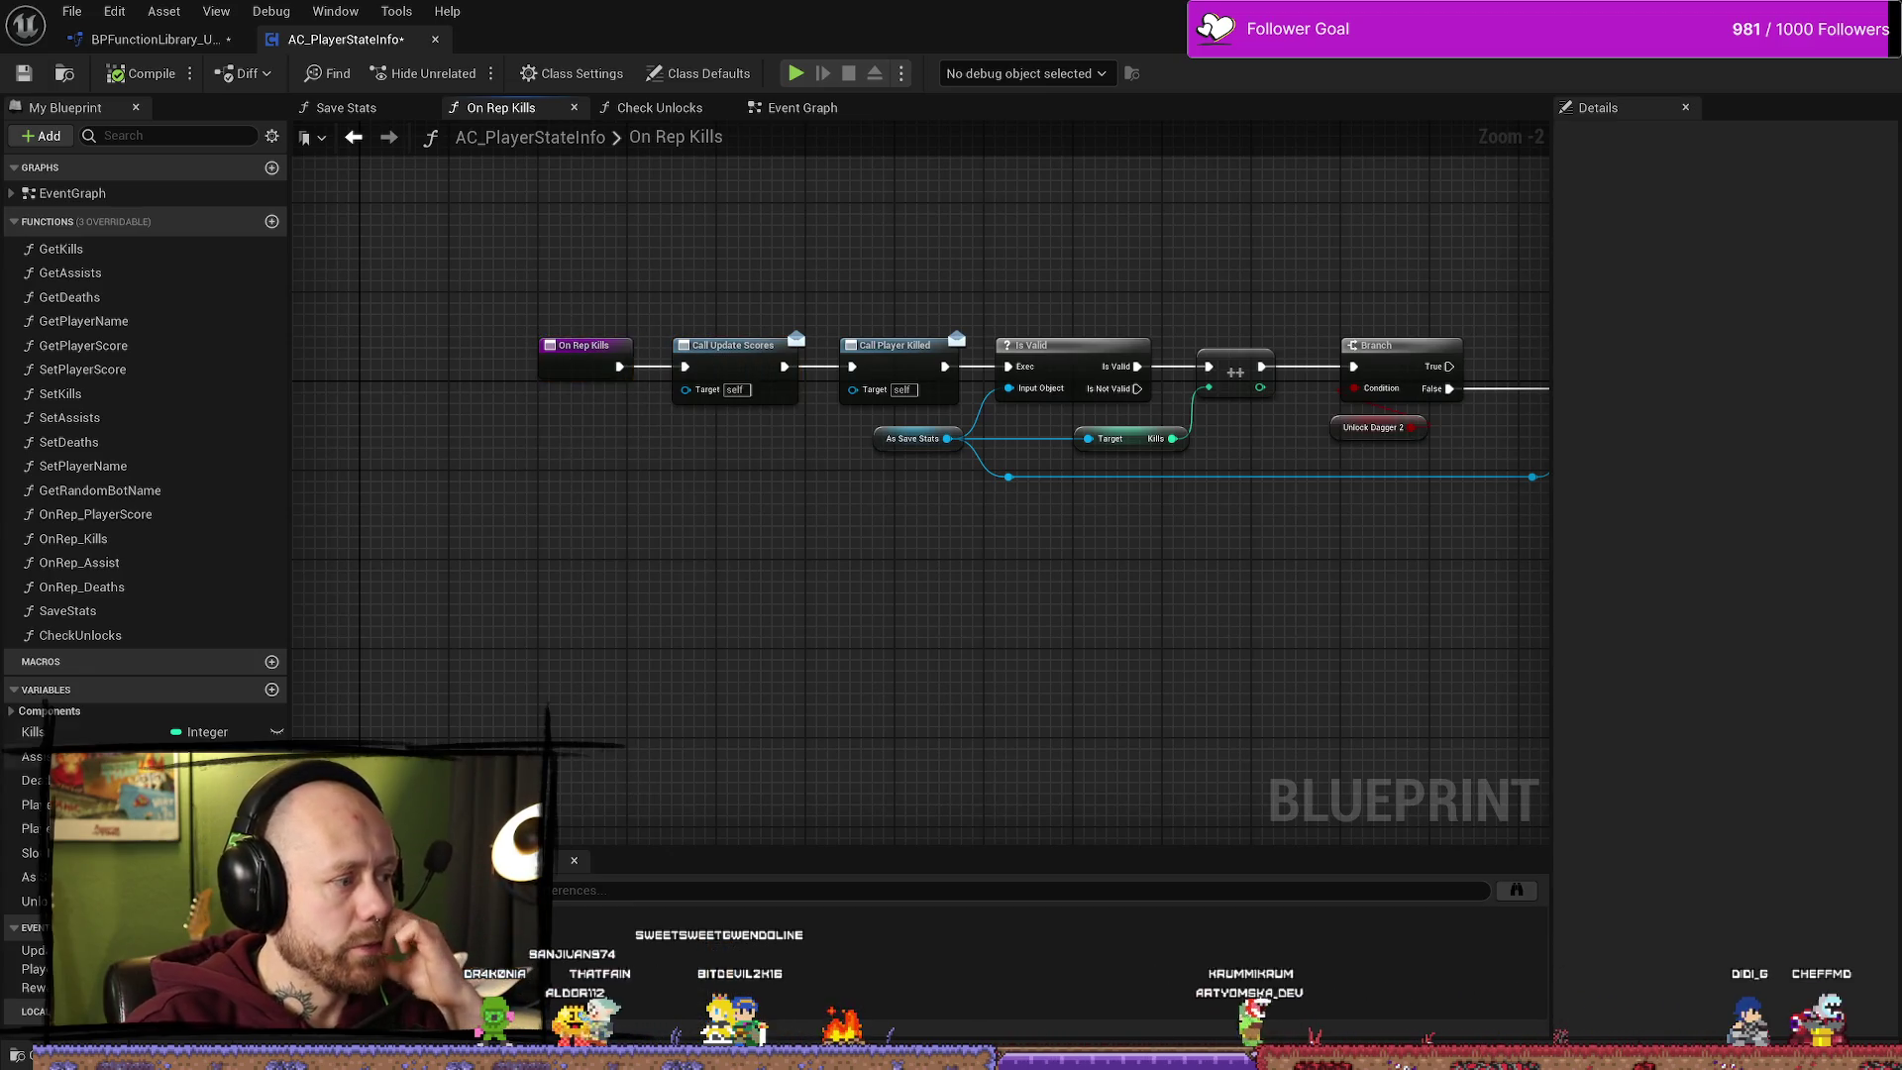
pyautogui.scroll(-5, 794, 509)
pyautogui.scroll(2, 733, 659)
pyautogui.scroll(1, 733, 658)
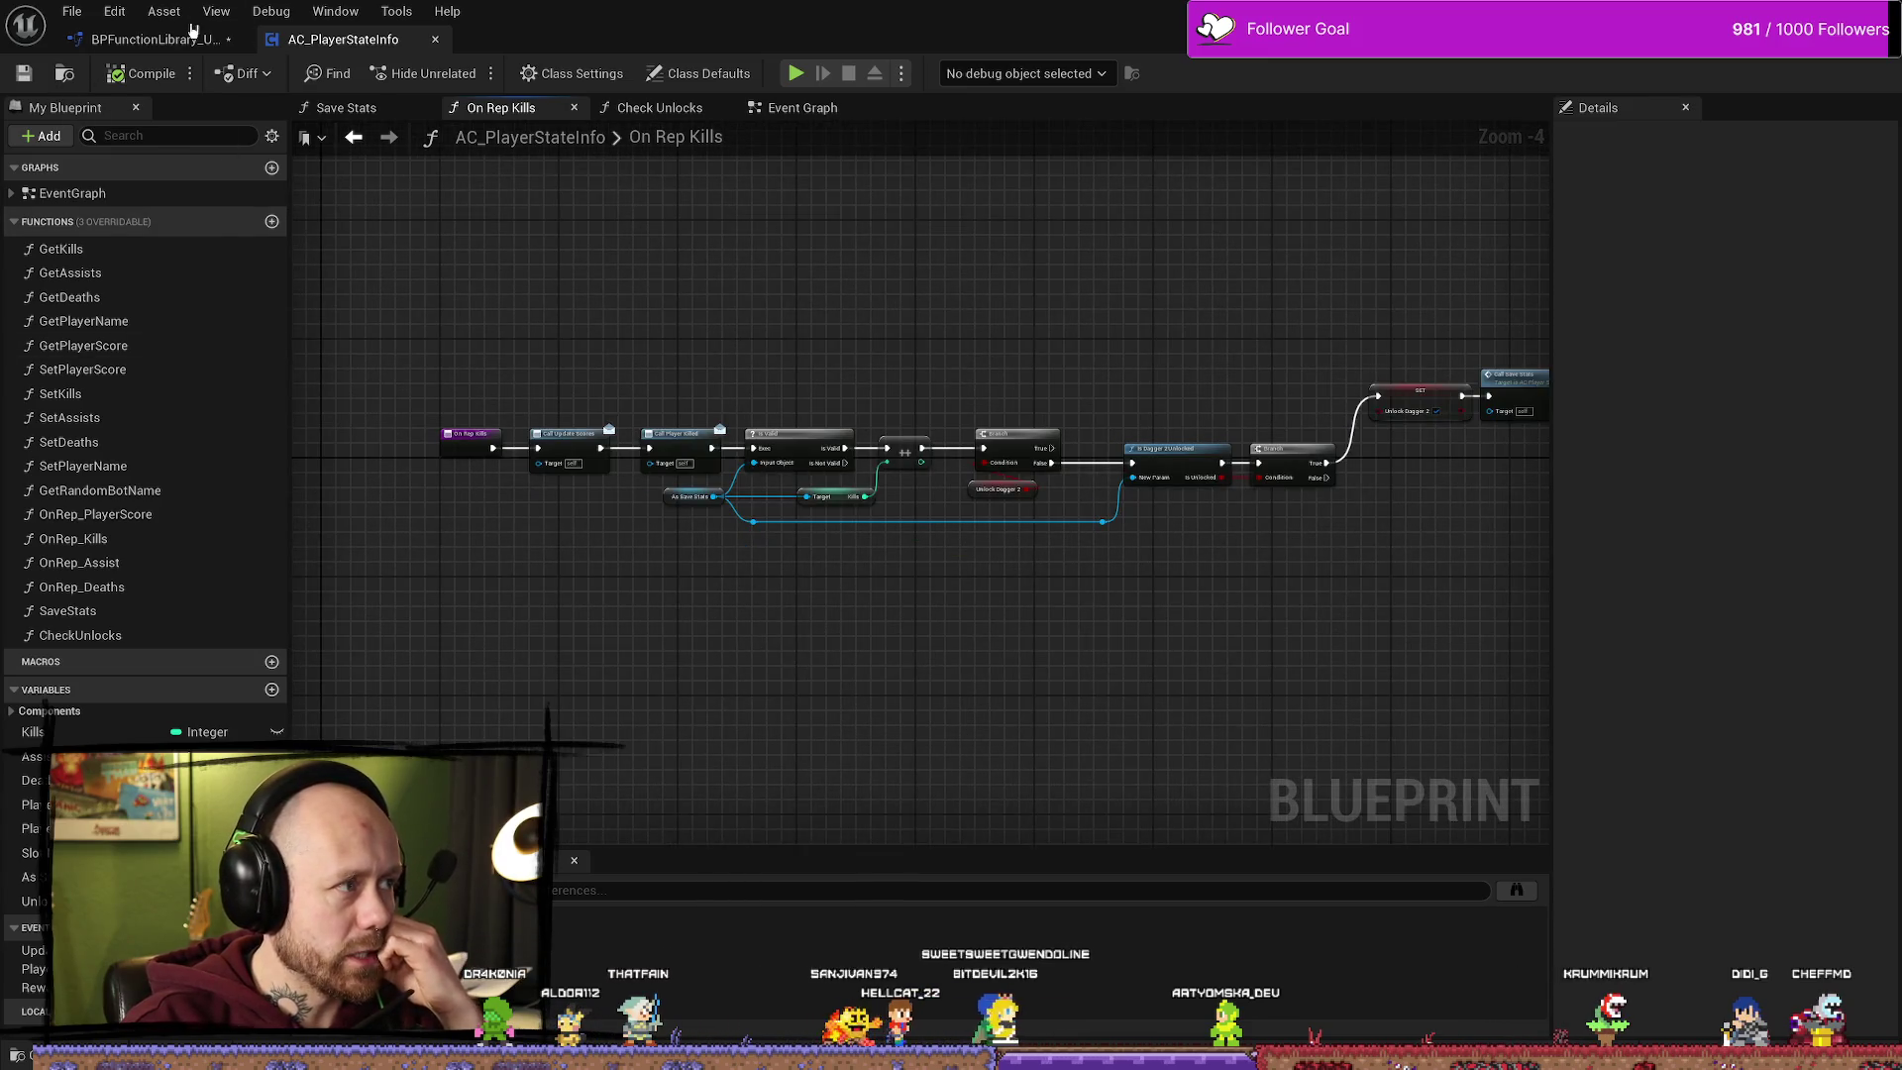
# Step: Save the BPFunctionLibrary_Unlockable blueprint via File > Save, then bring up the content browser
pyautogui.click(153, 39)
pyautogui.click(857, 583)
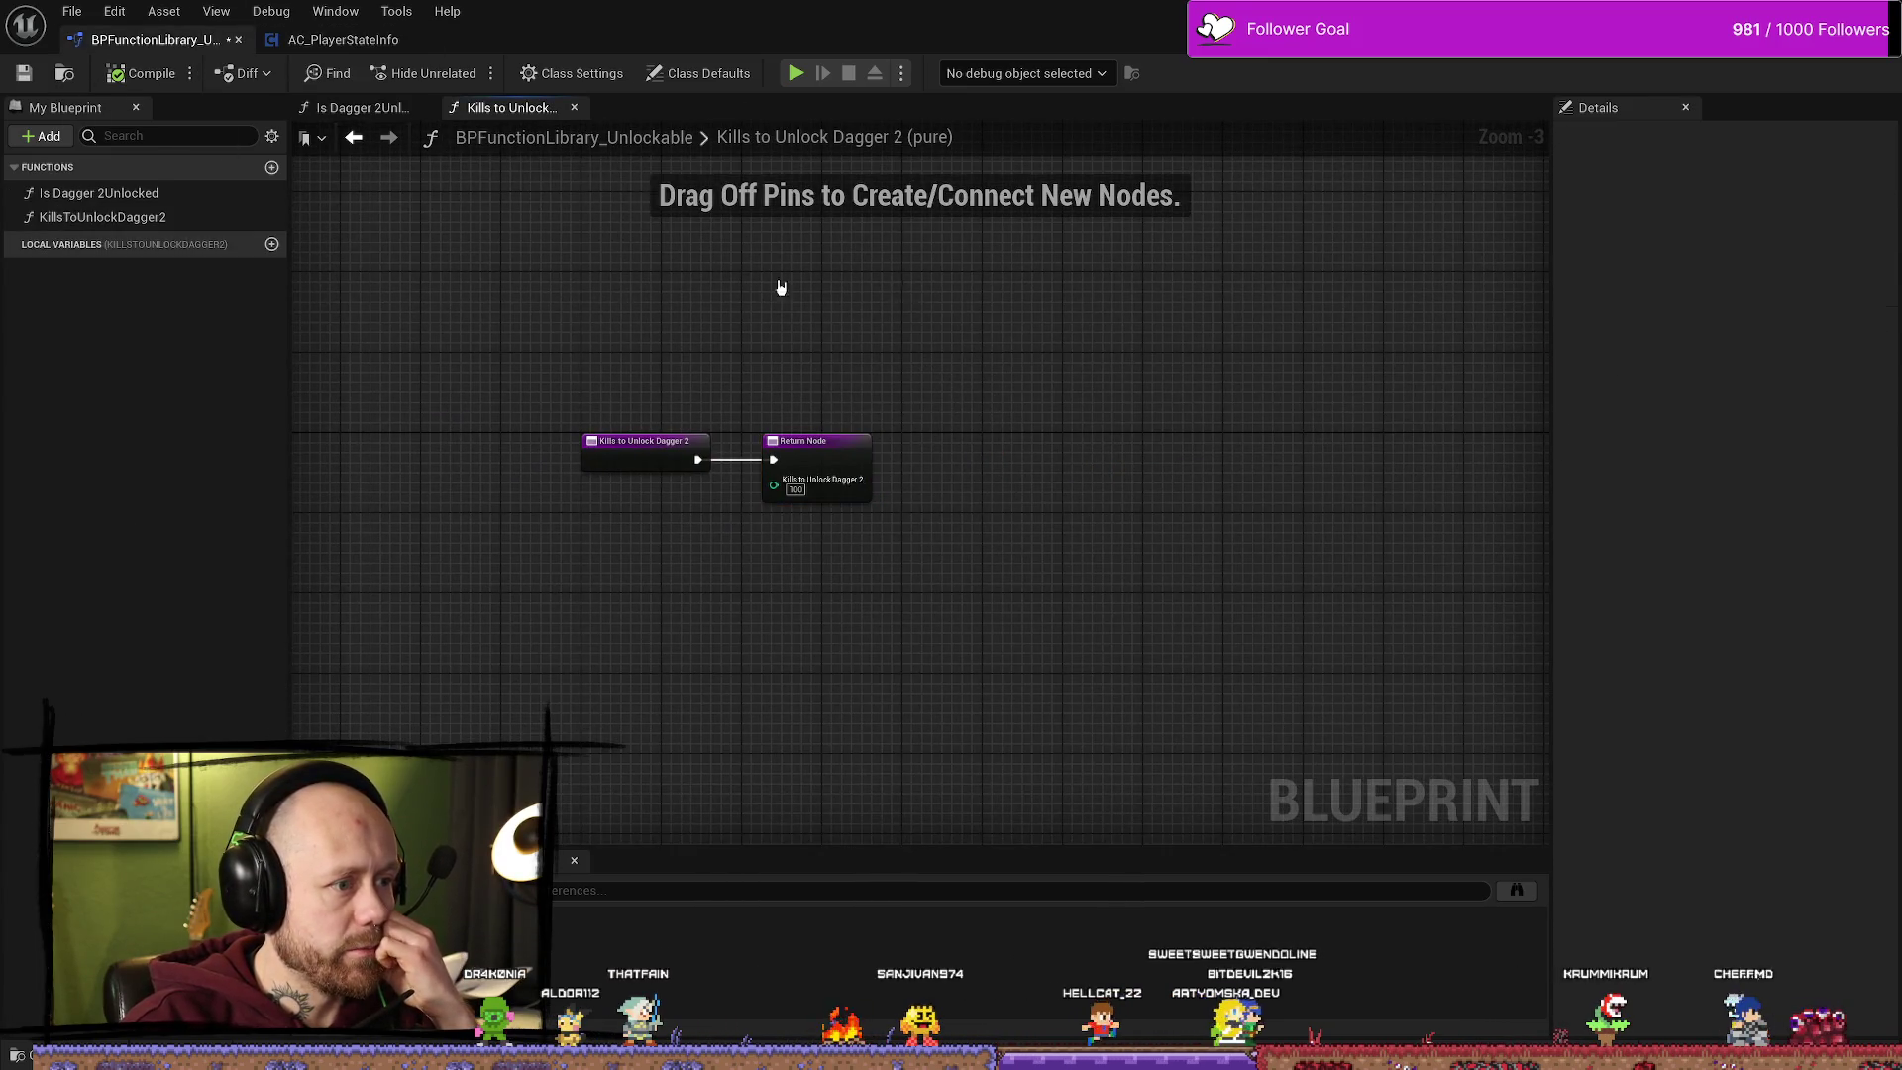
pyautogui.click(343, 38)
pyautogui.click(129, 38)
pyautogui.click(114, 11)
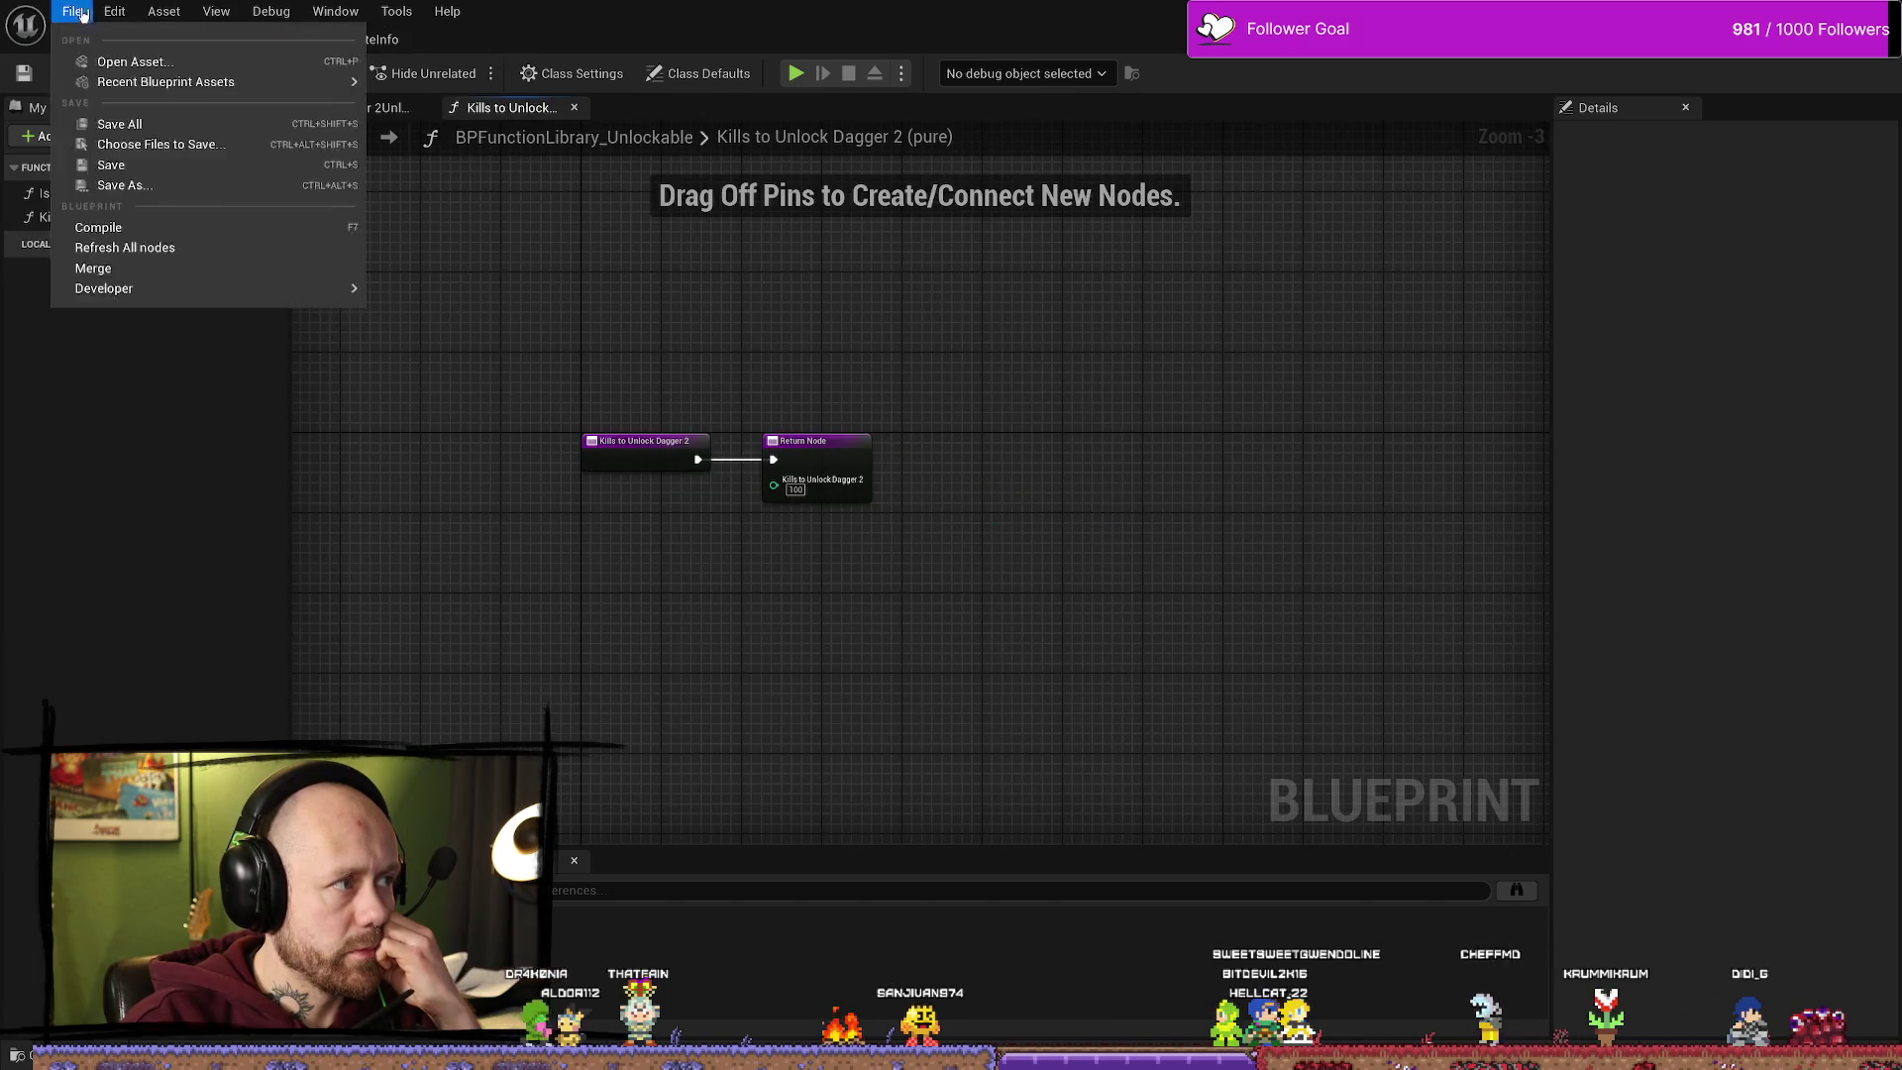
pyautogui.click(109, 121)
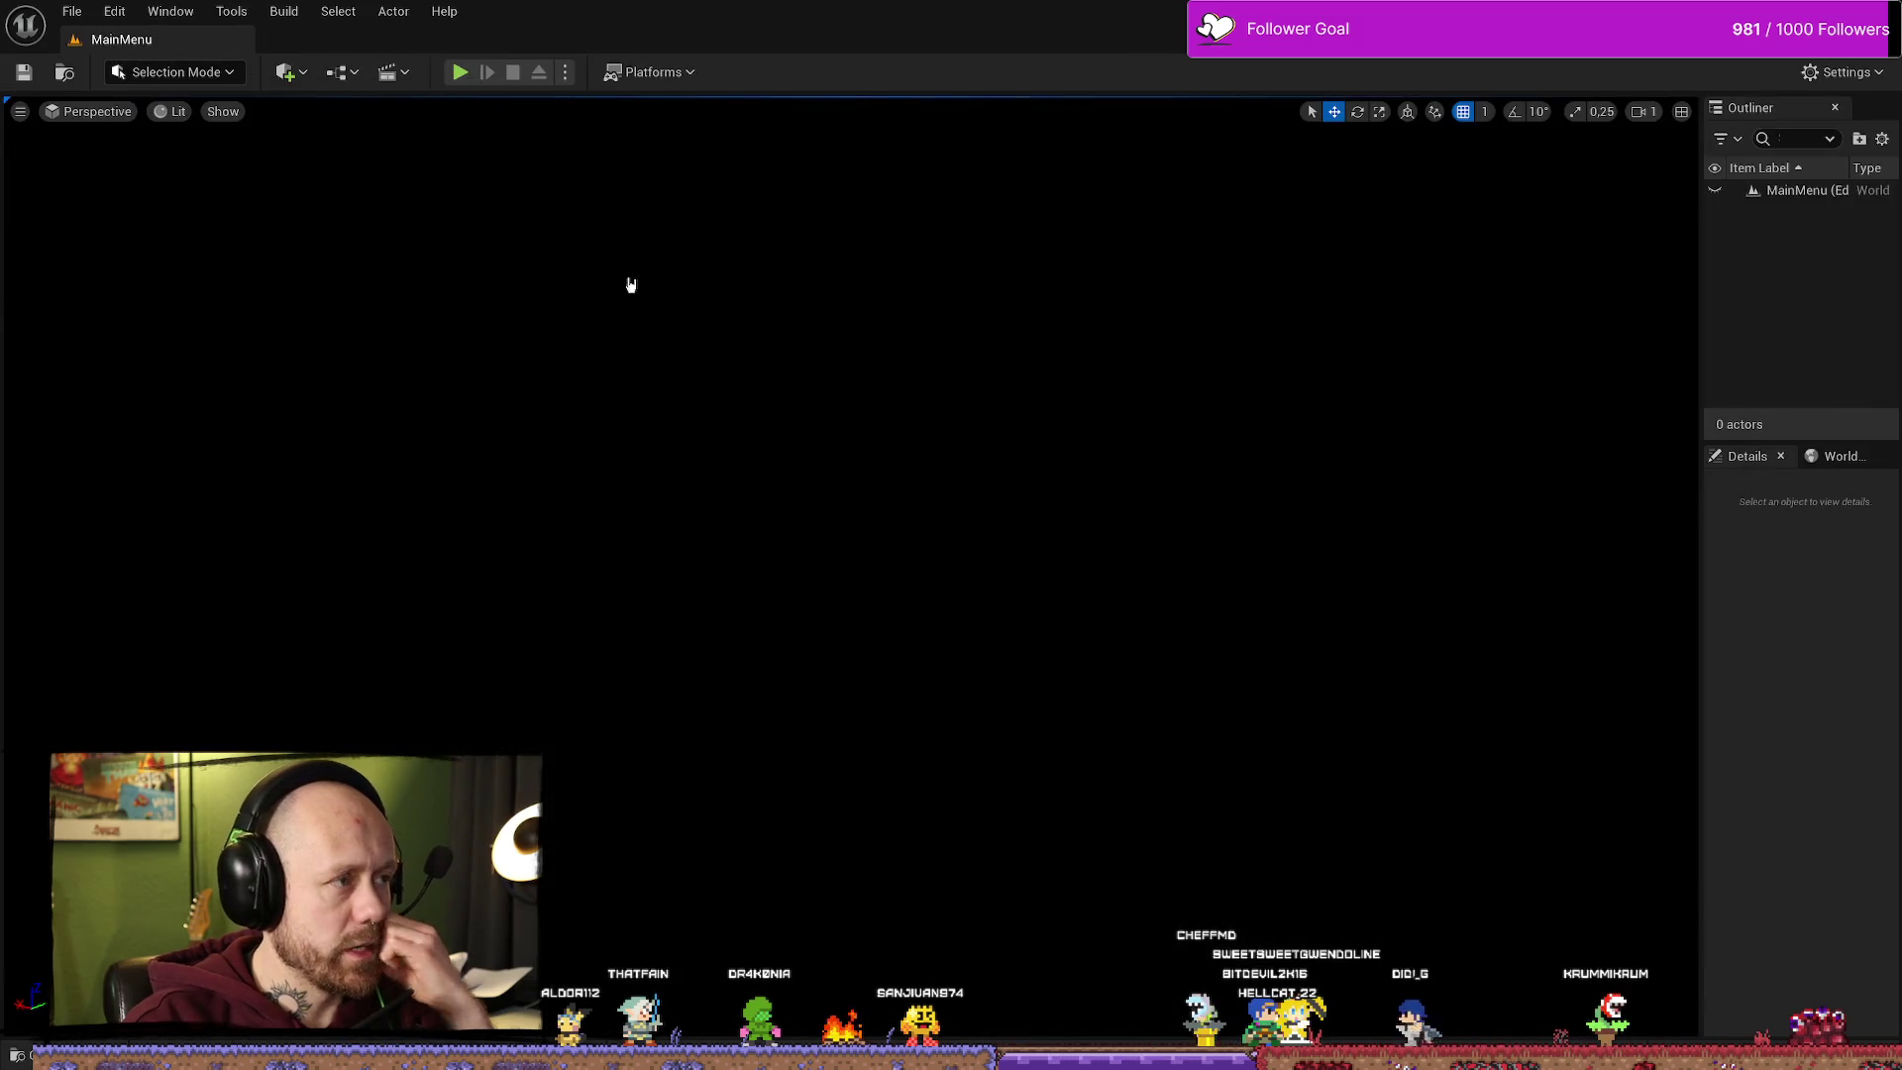
pyautogui.hotkey('ctrl', 'space')
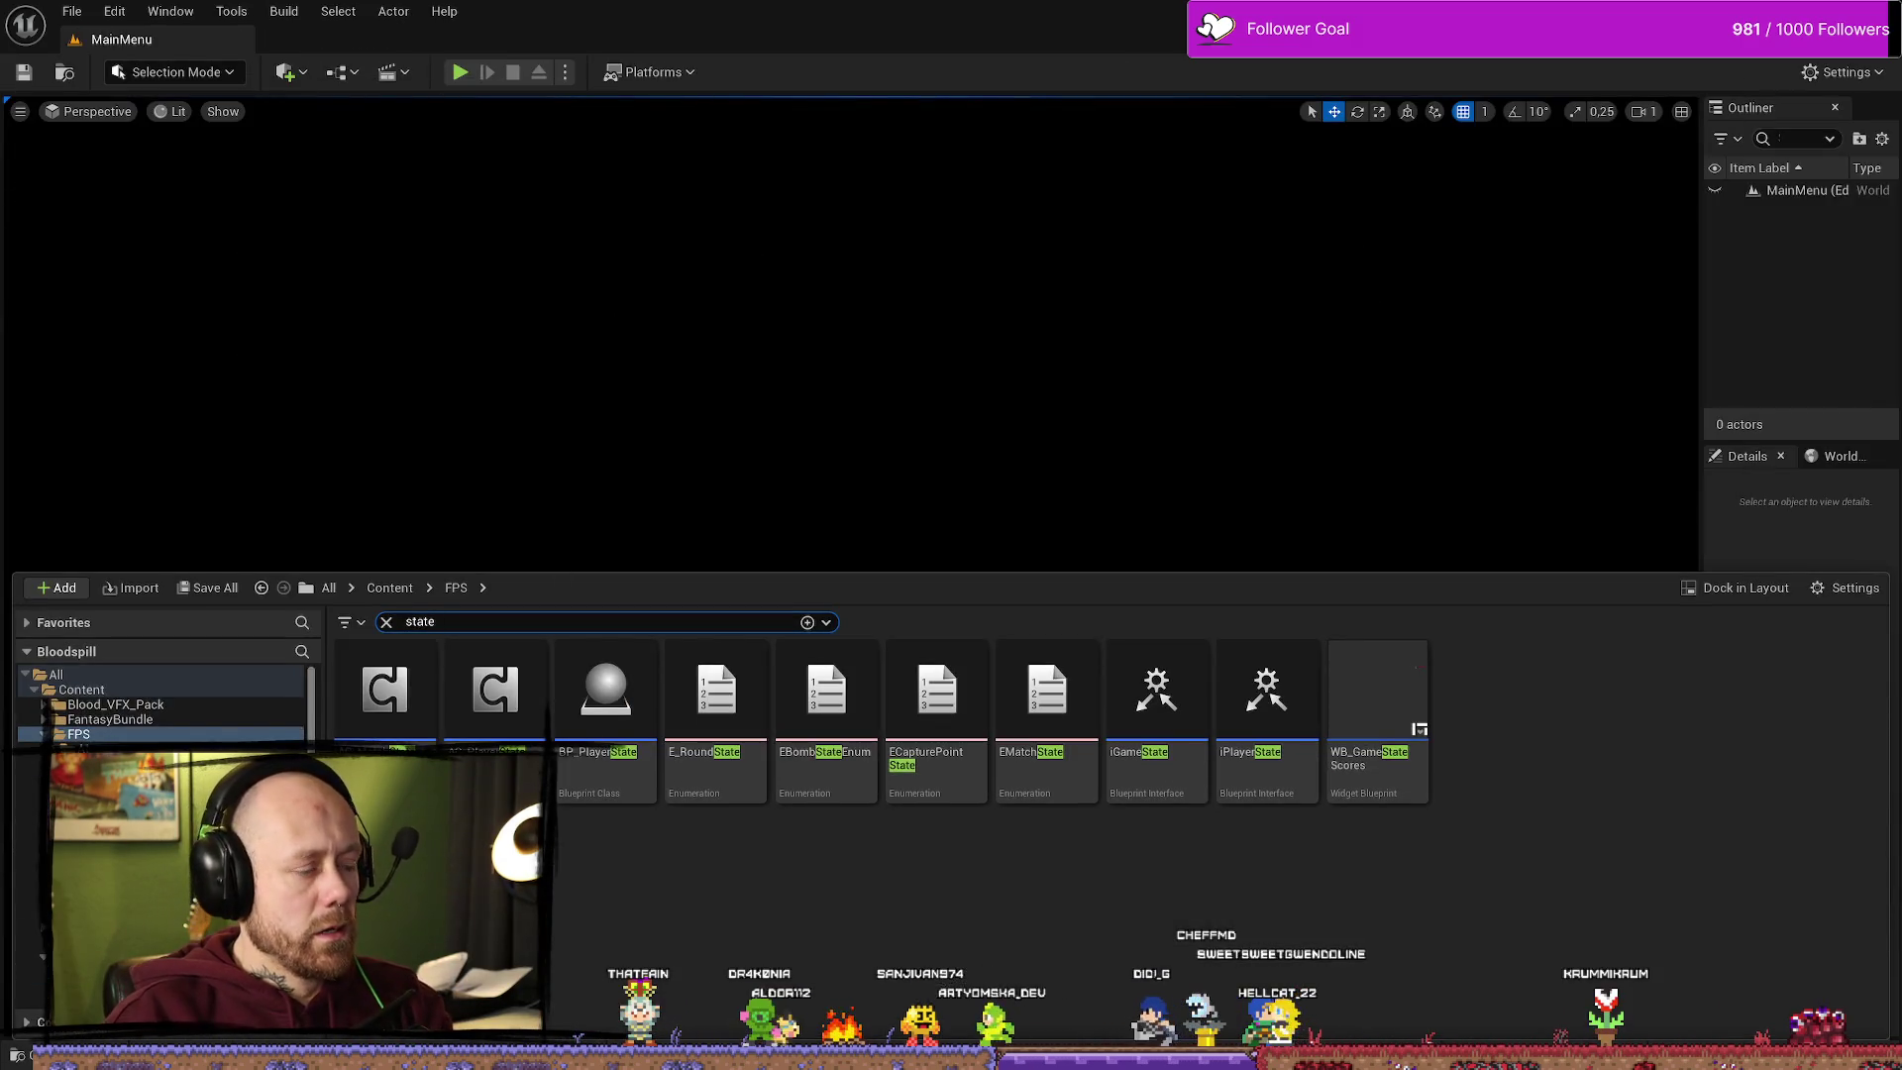
# Step: Show the FPS folder's assets matching 'state', such as E_RoundState, EMatchState and IGameState
pyautogui.click(59, 736)
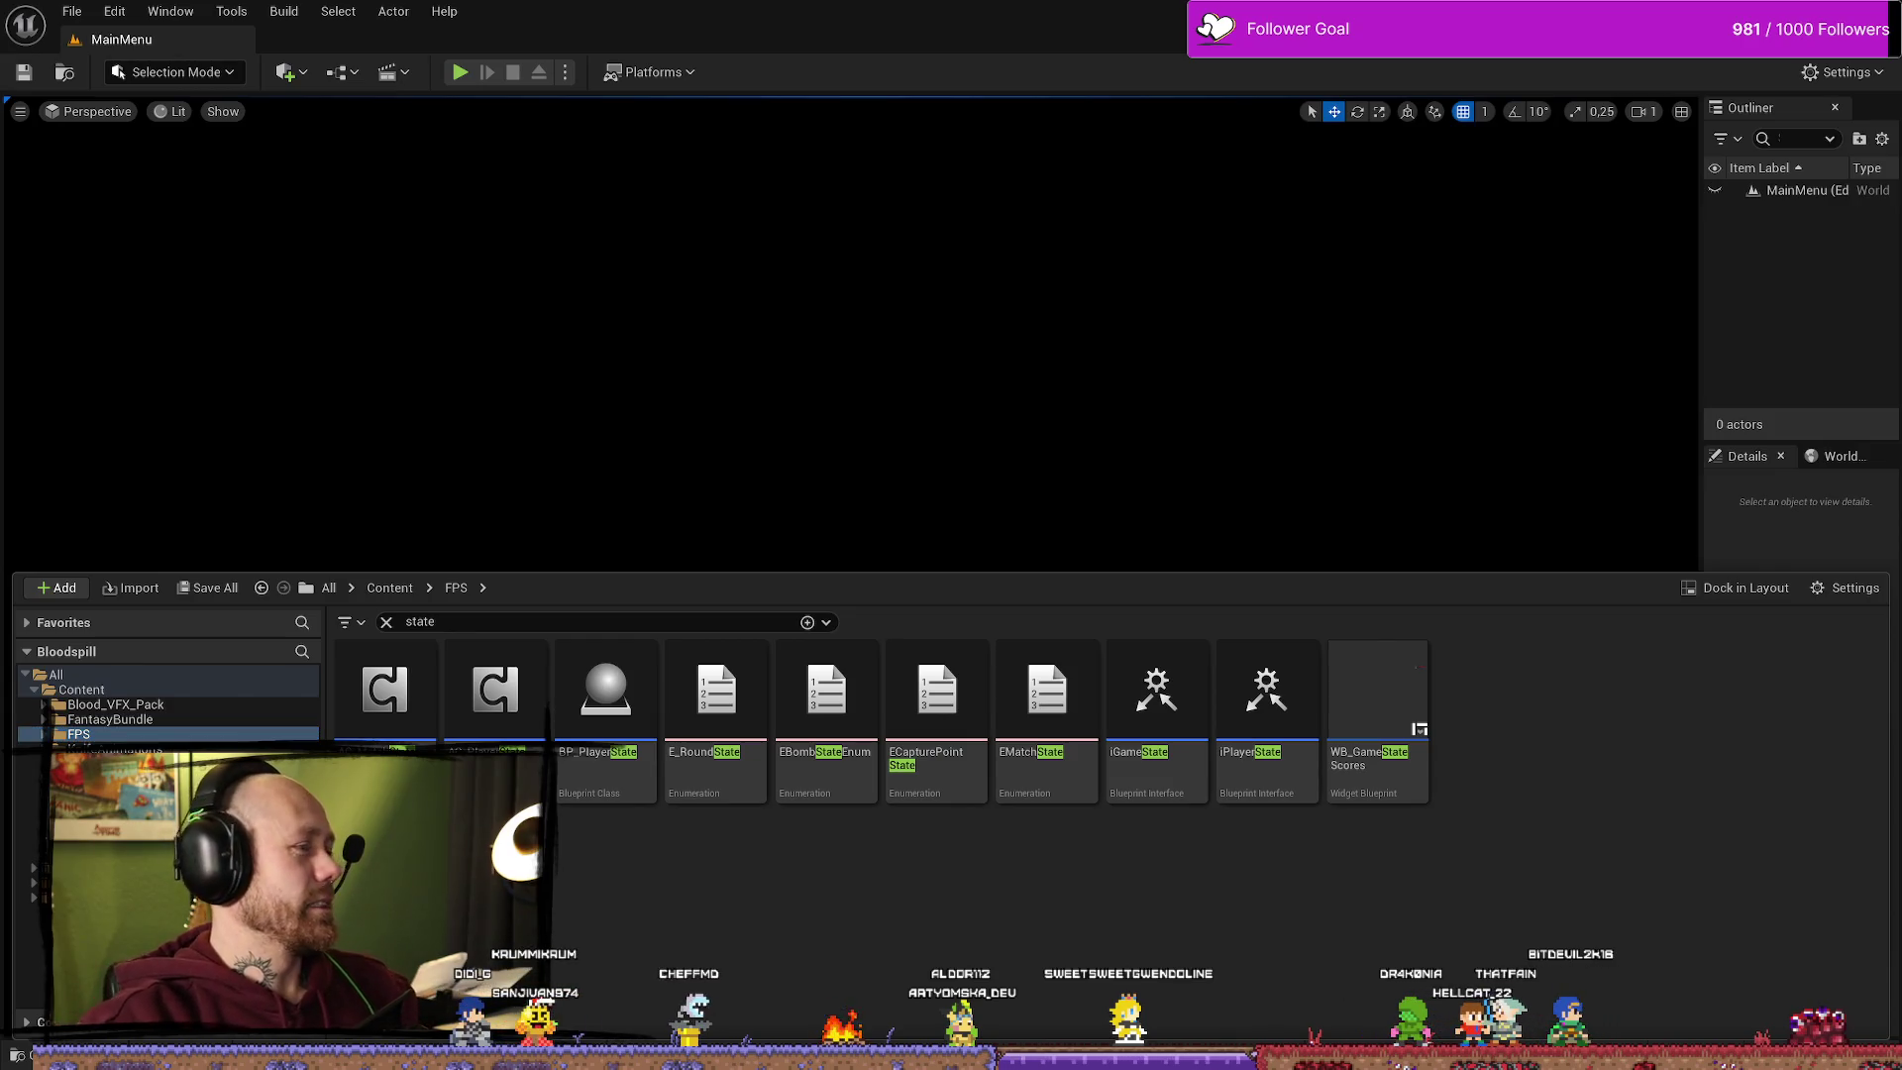
pyautogui.click(870, 330)
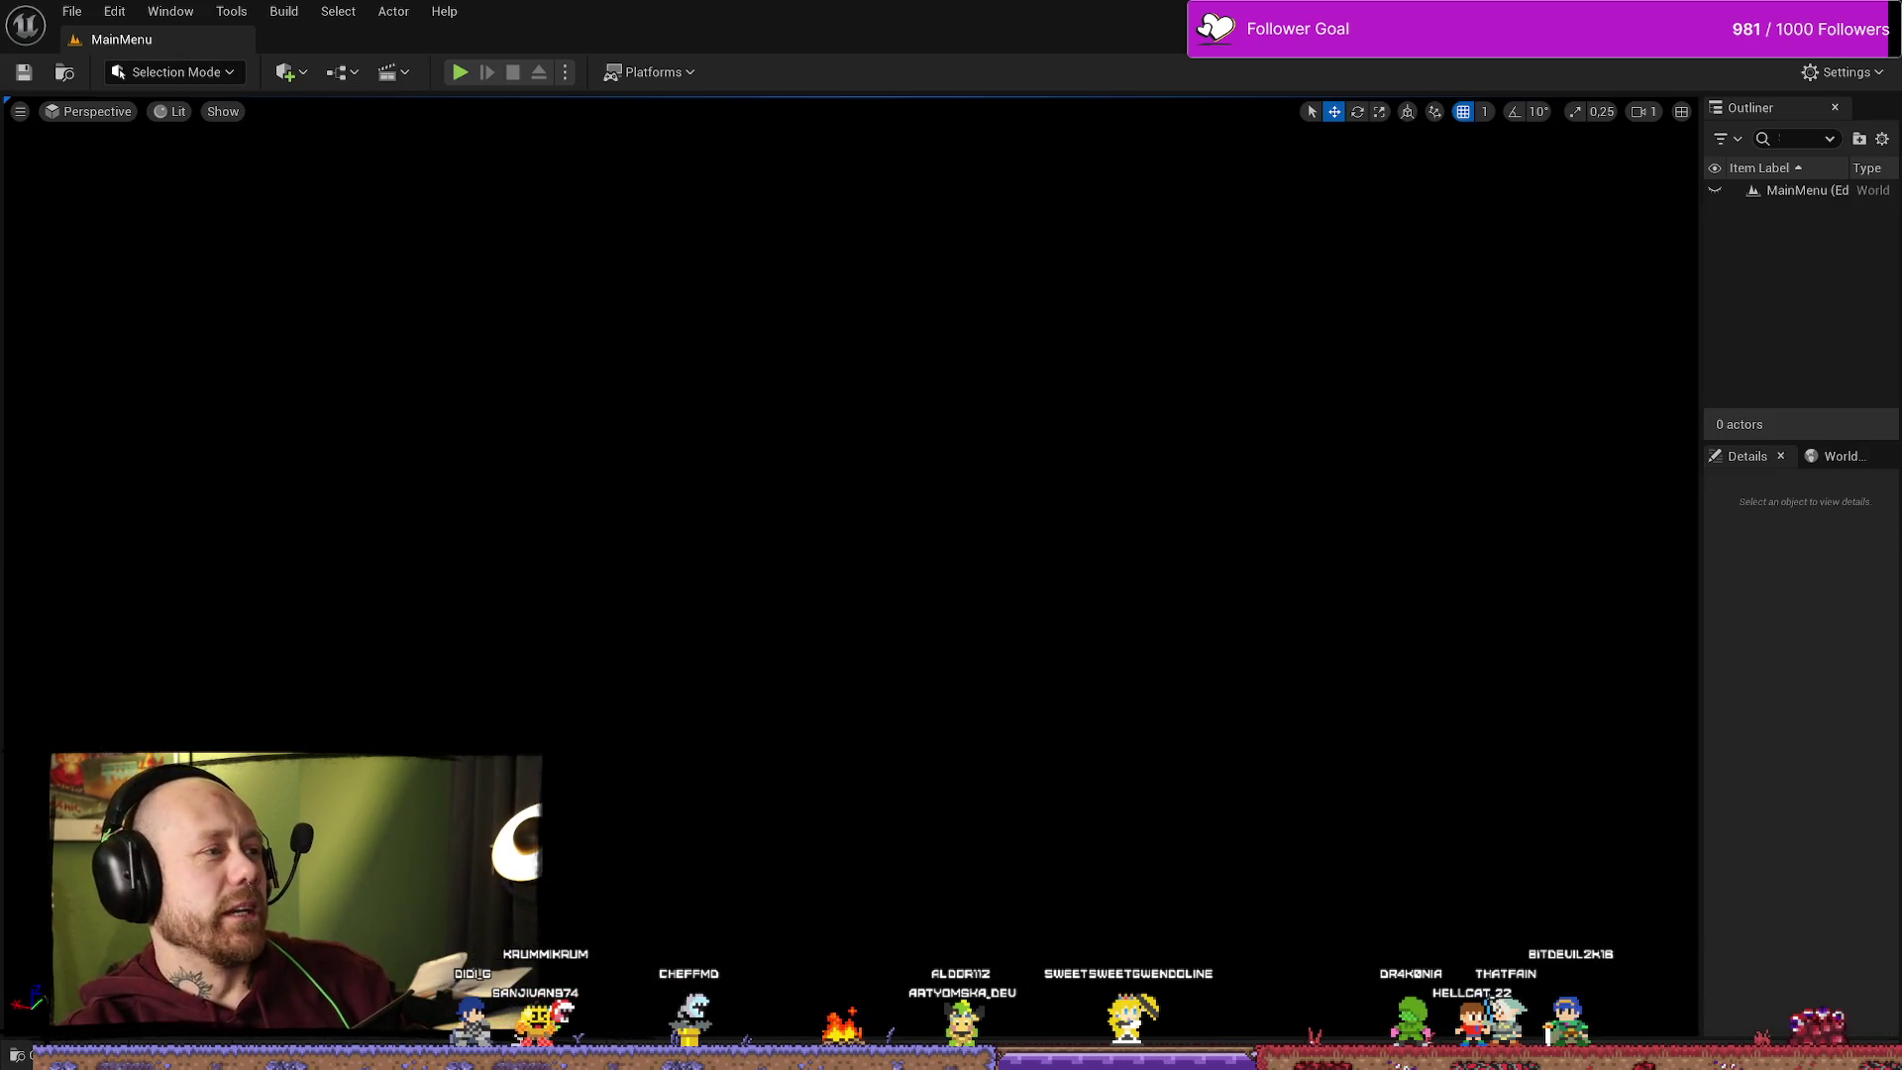
pyautogui.hotkey('ctrl', 'space')
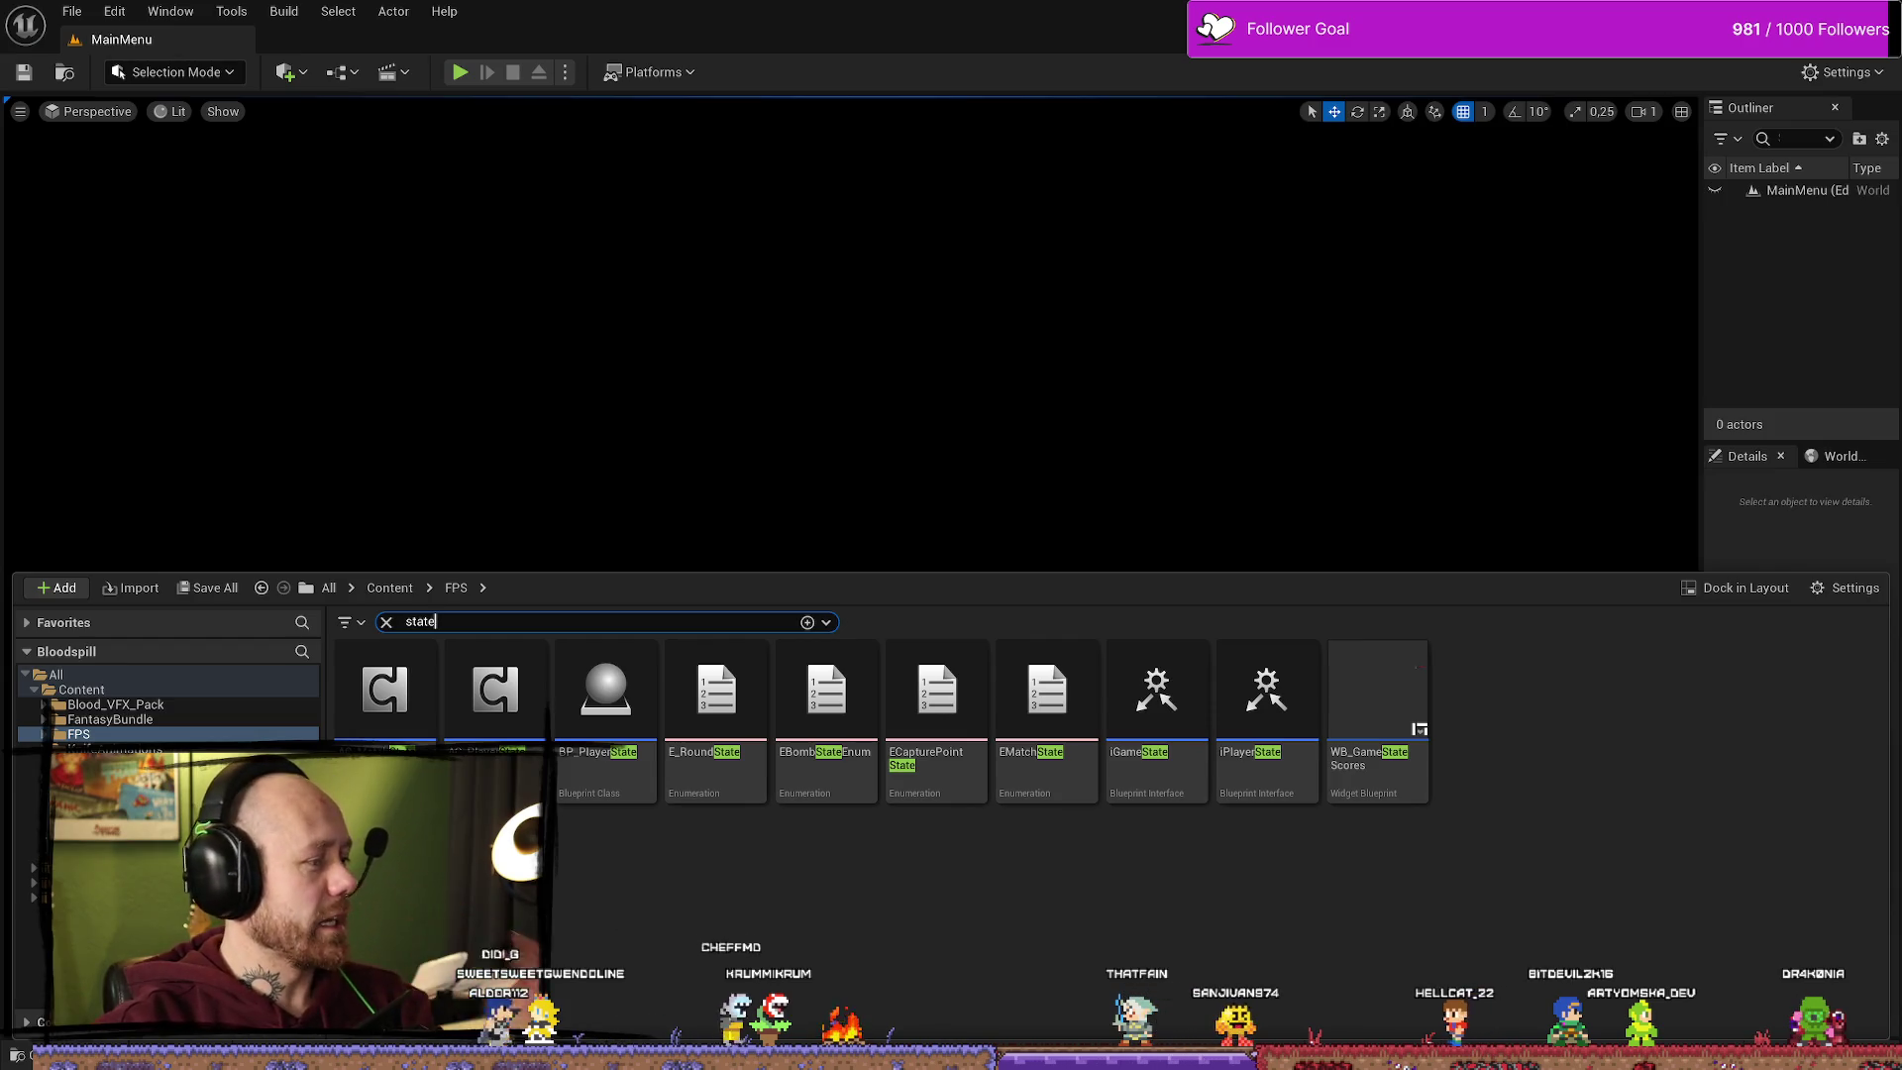
# Step: Clear the 'state' search filter and select the Environment folder
pyautogui.click(387, 621)
pyautogui.click(931, 741)
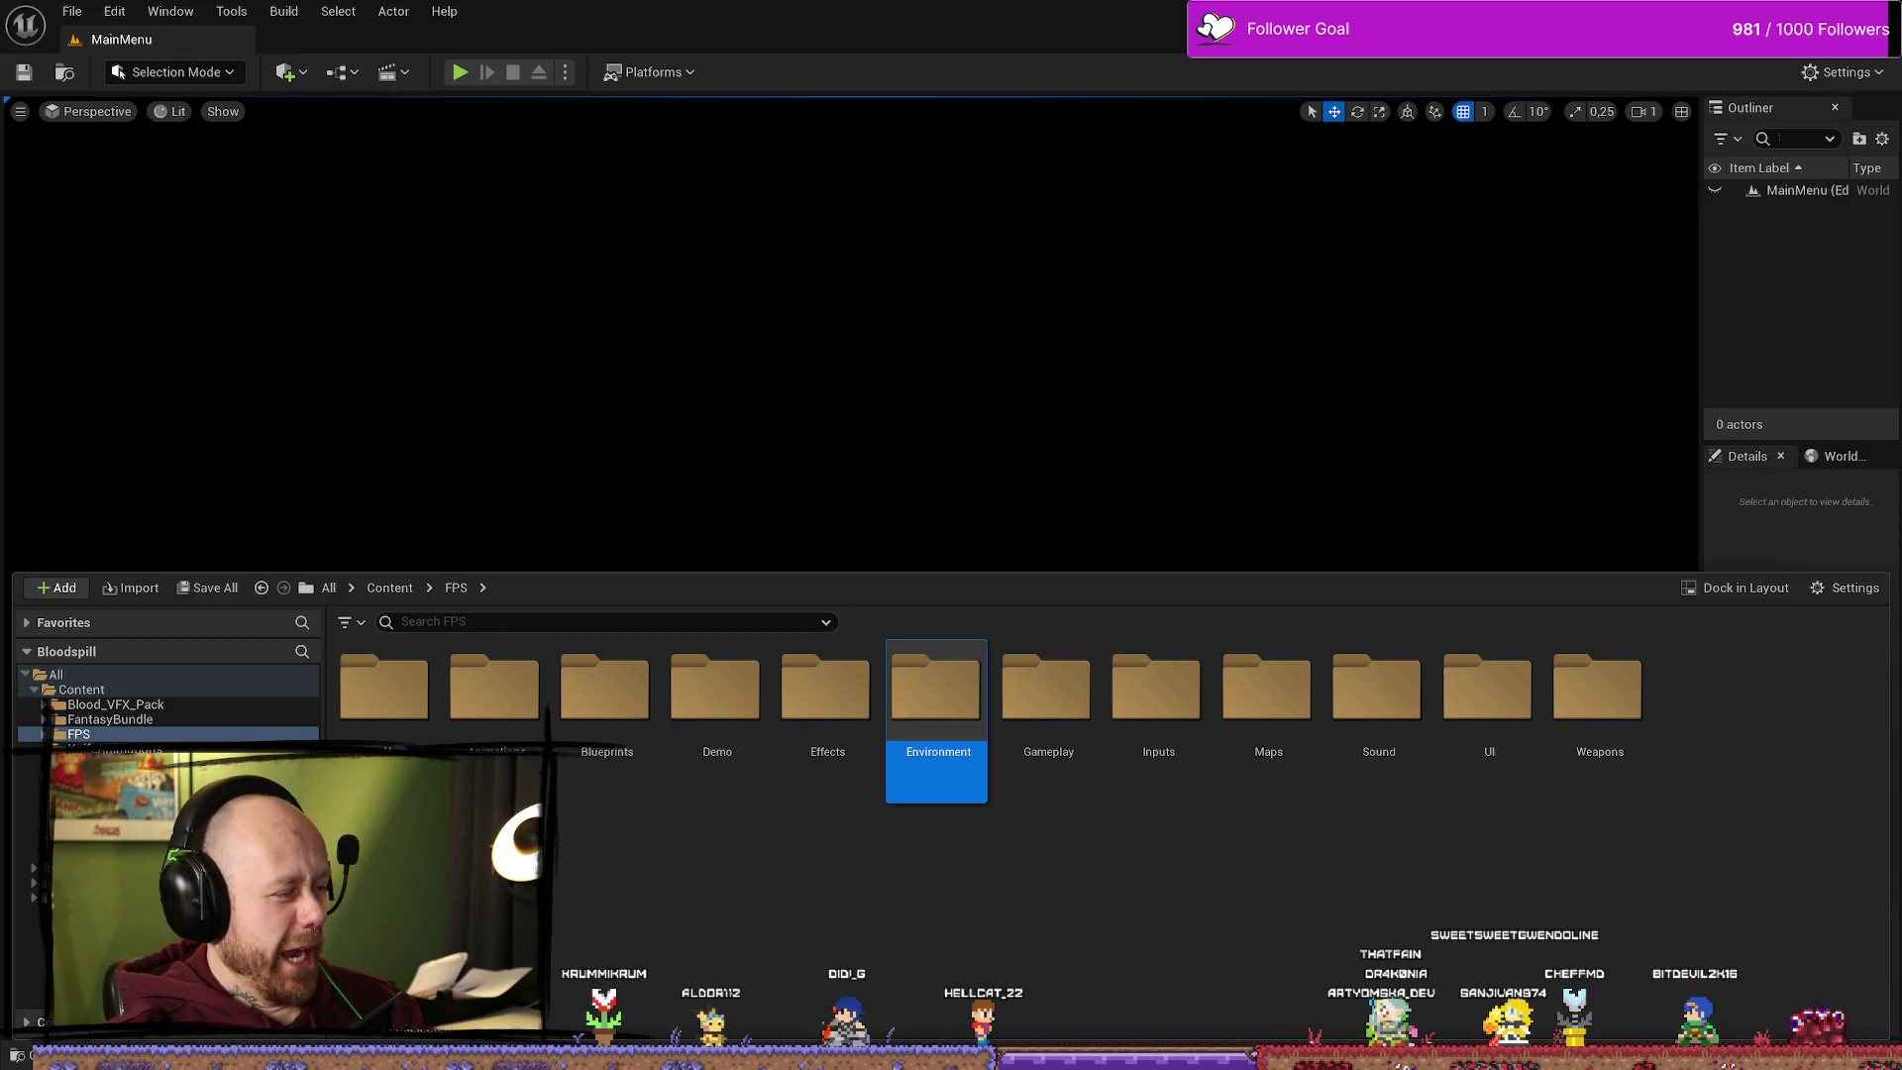
pyautogui.moveTo(0, 226)
pyautogui.mouseDown()
pyautogui.moveTo(1065, 226)
pyautogui.moveTo(1116, 137)
pyautogui.mouseUp()
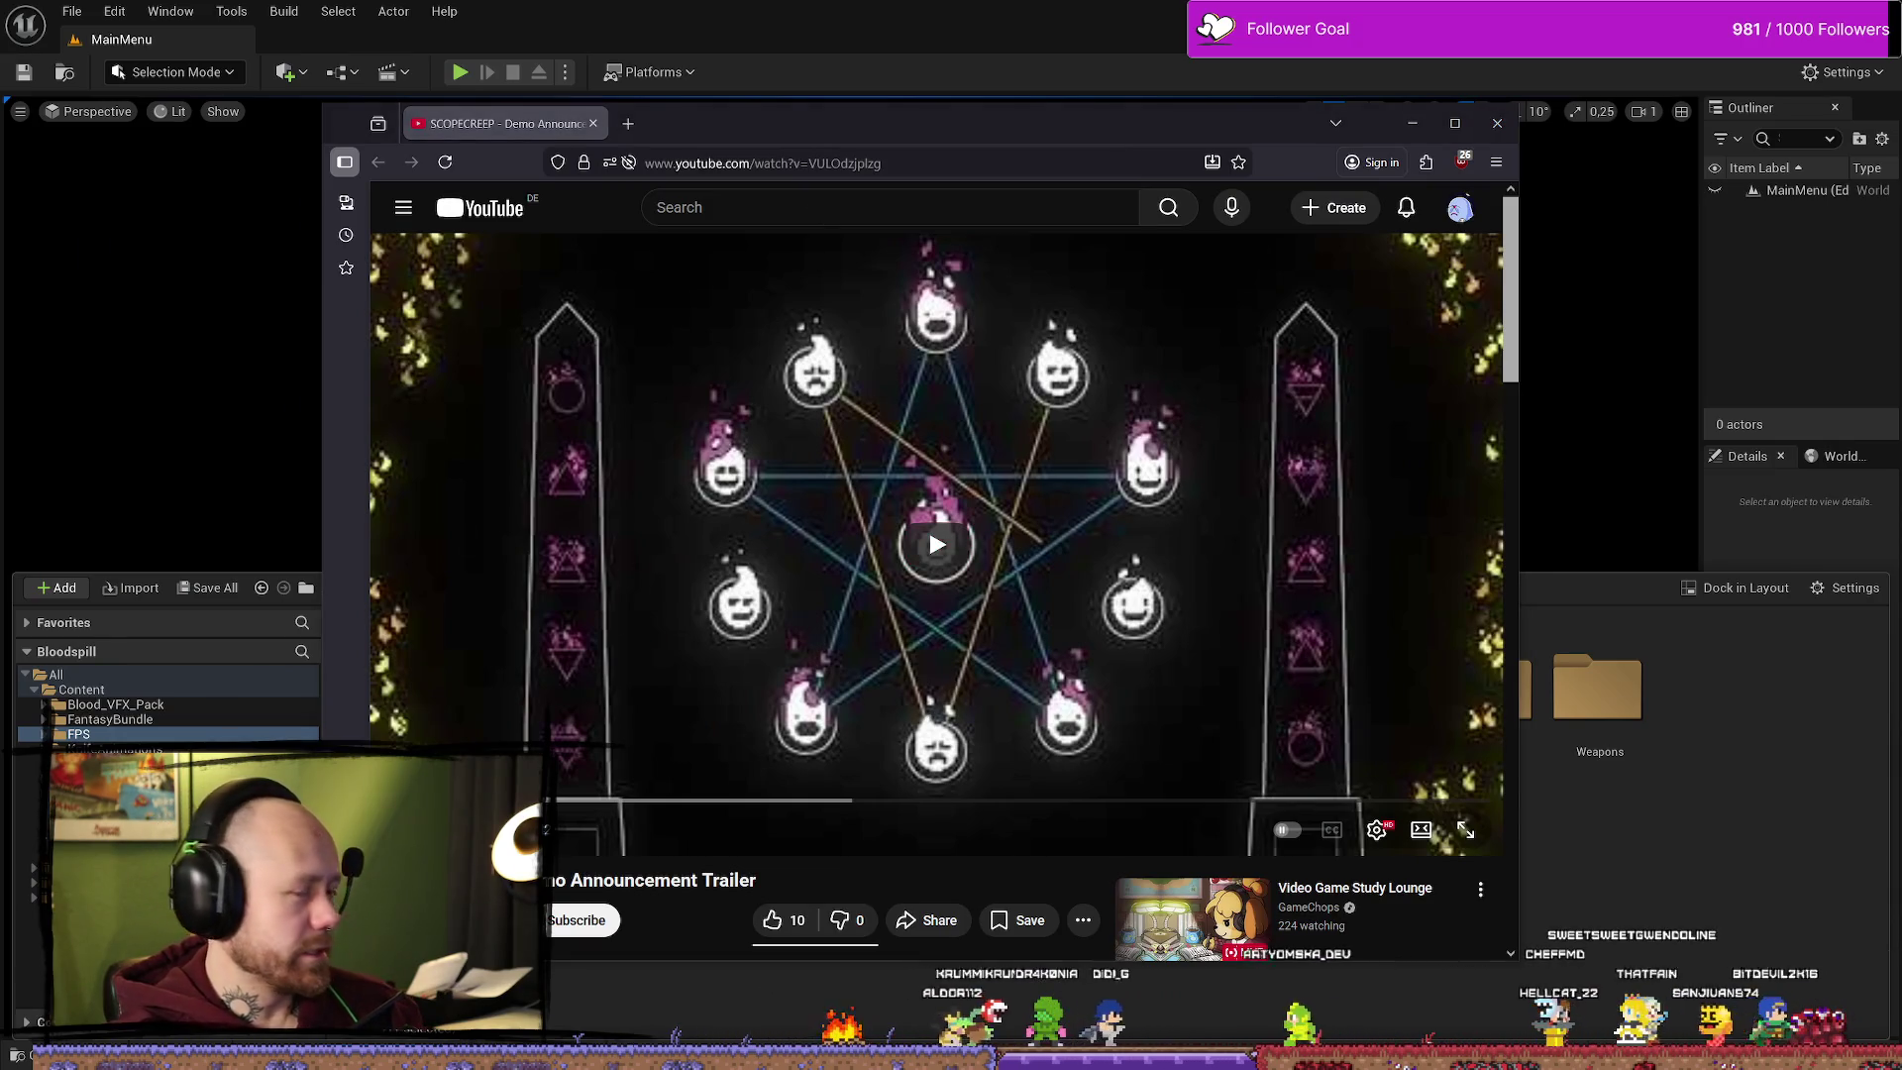
pyautogui.click(1468, 832)
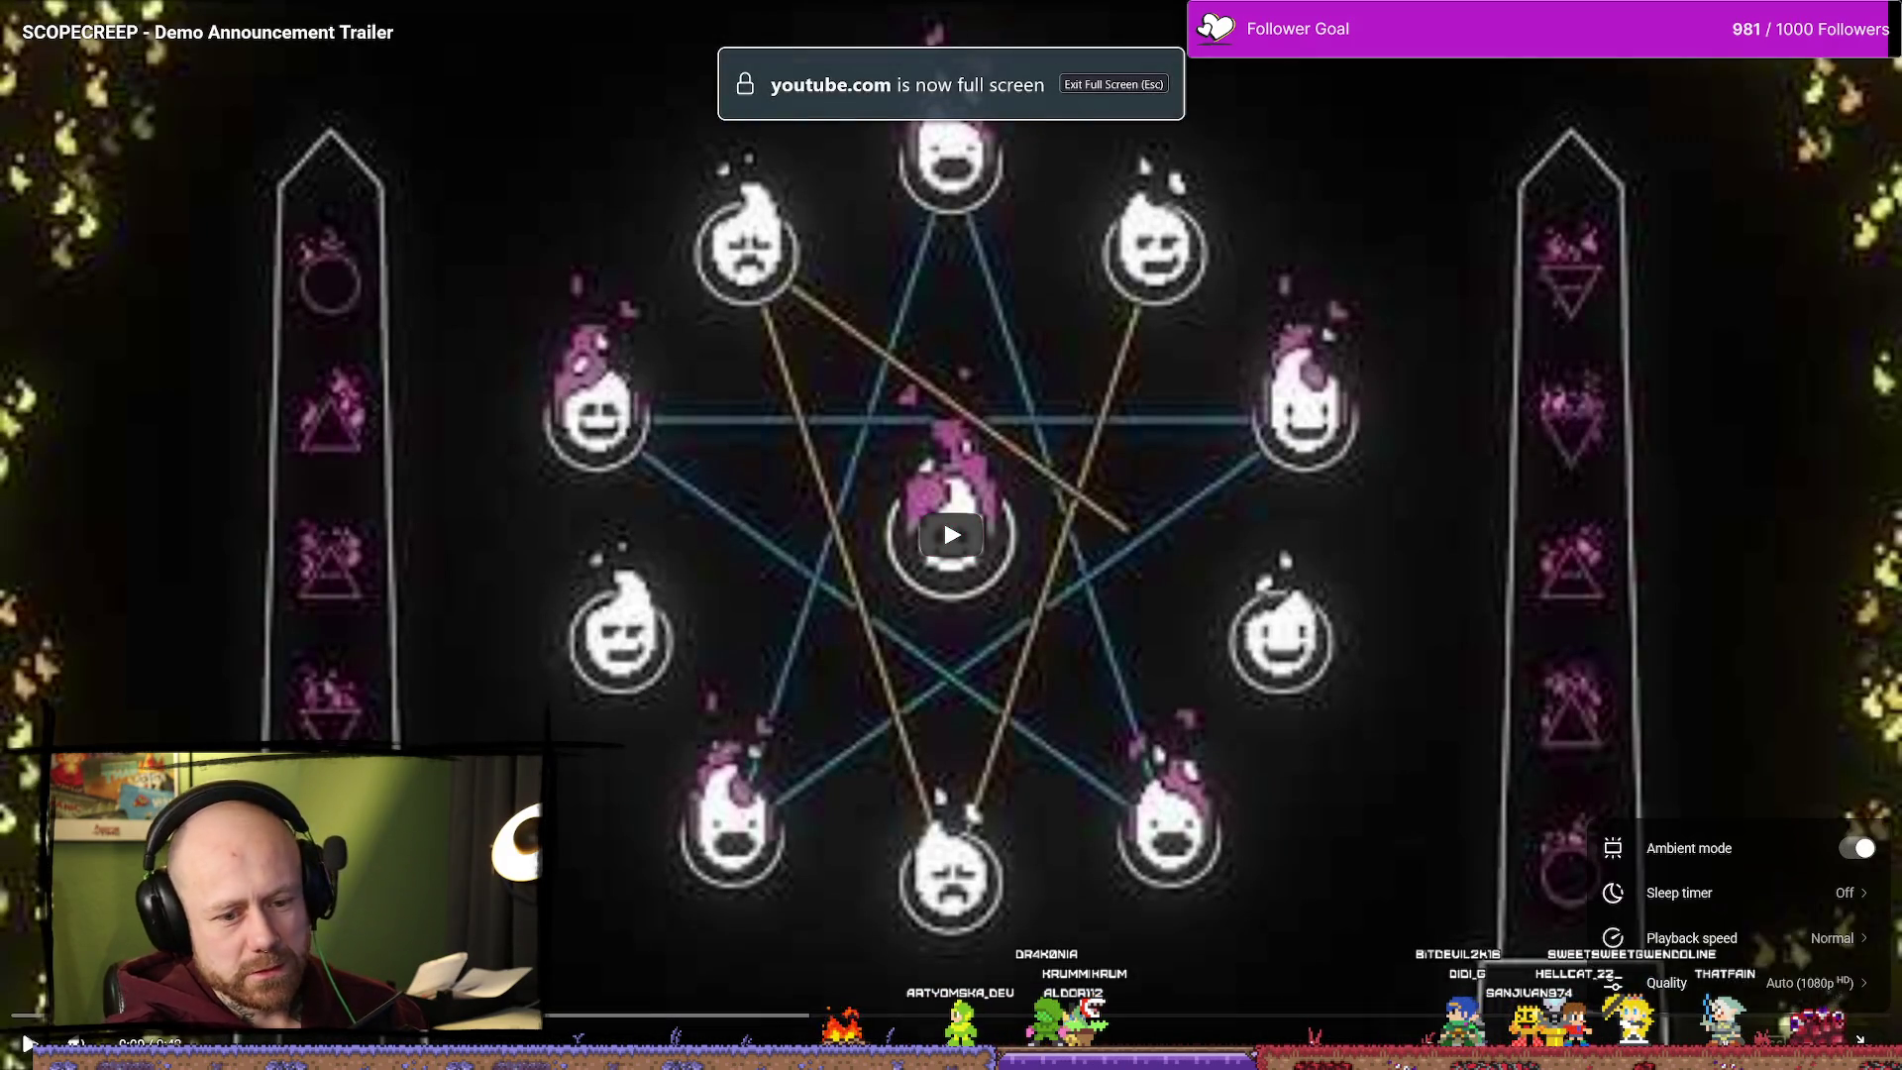
pyautogui.click(1803, 977)
pyautogui.click(1706, 806)
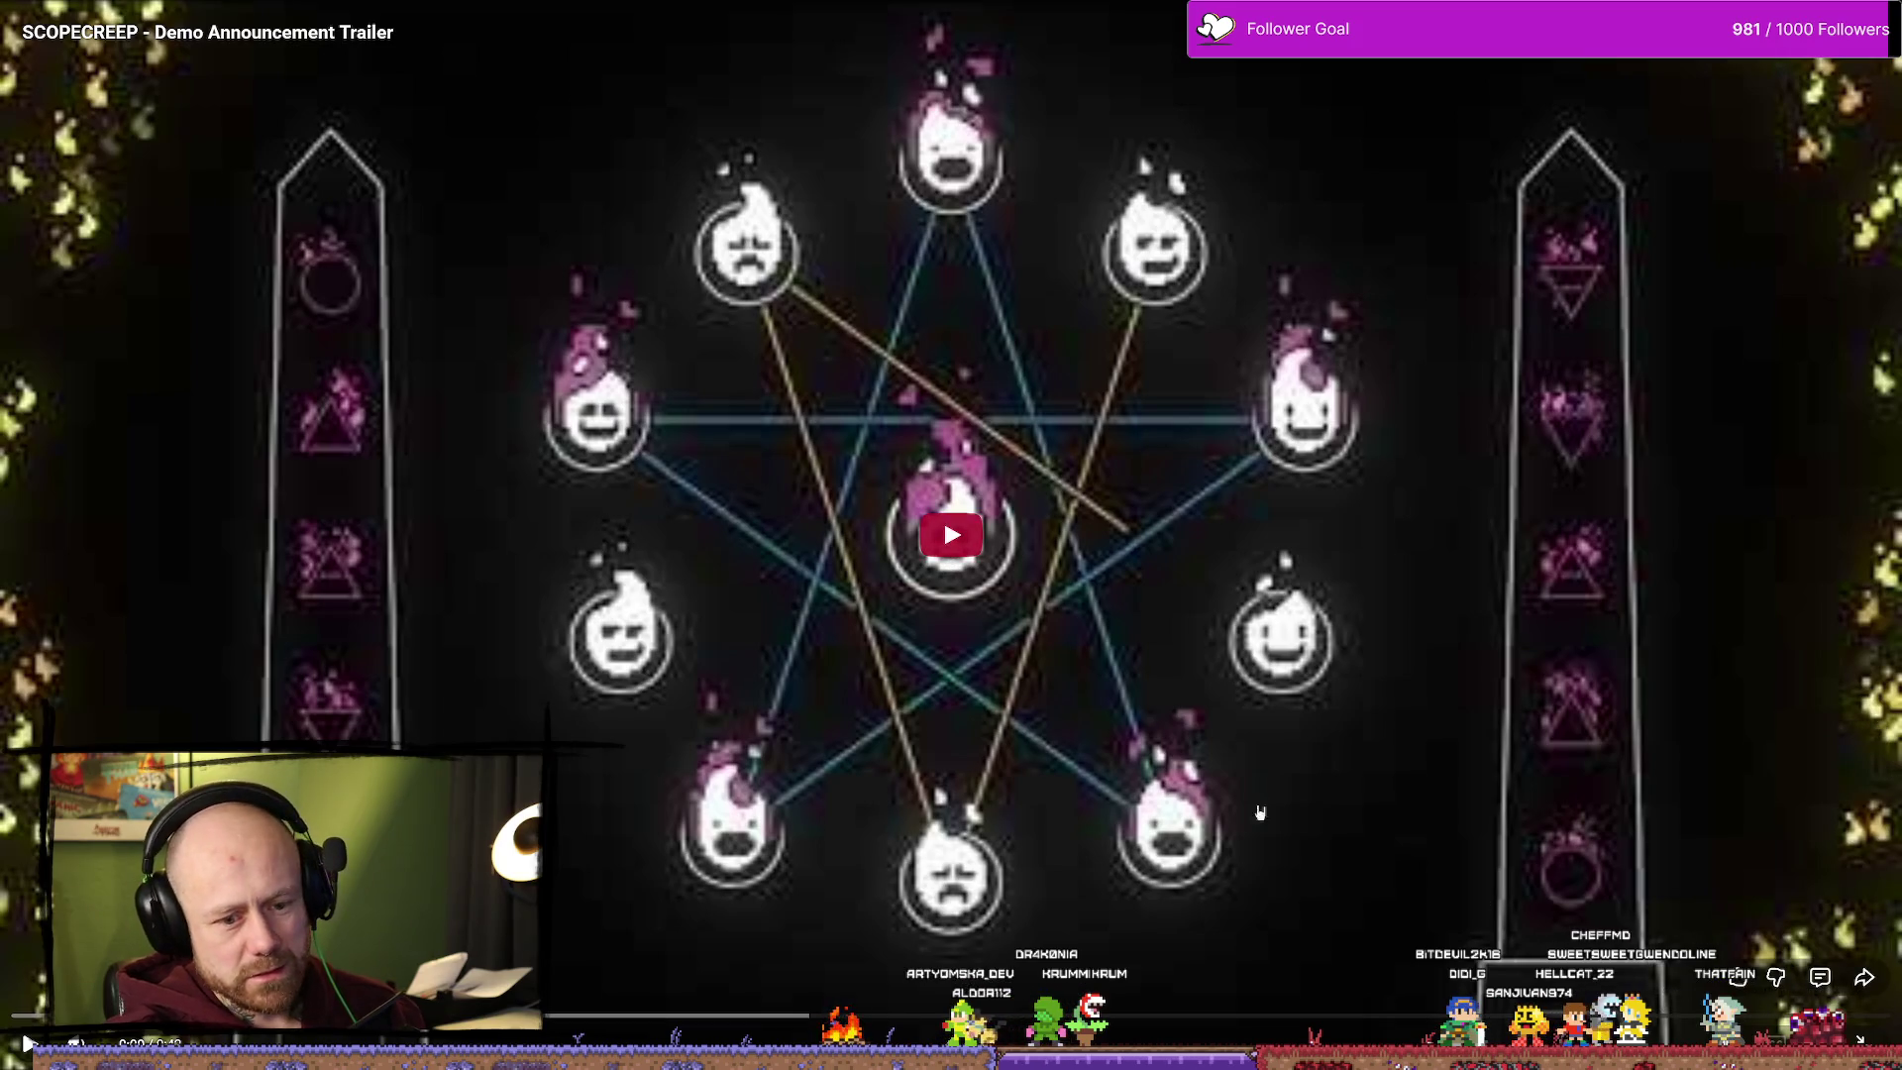
pyautogui.click(1003, 601)
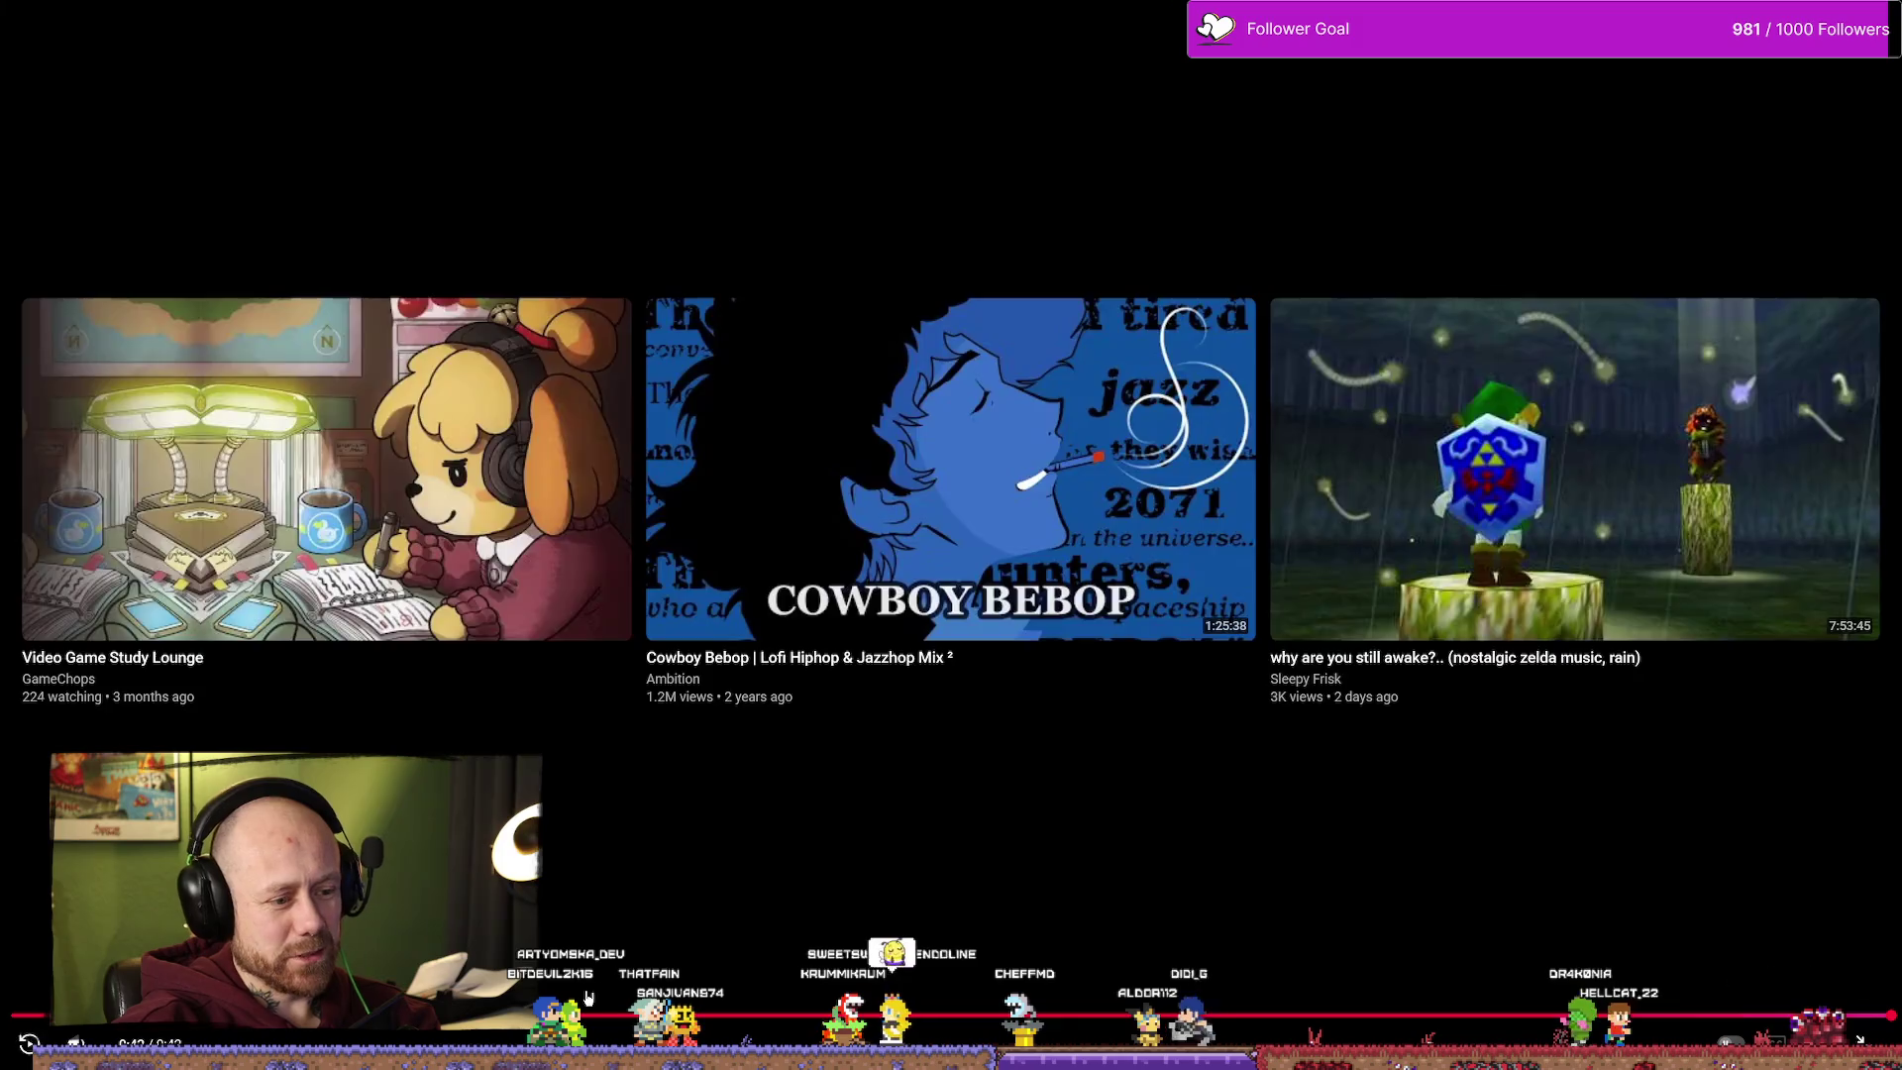
pyautogui.click(589, 1014)
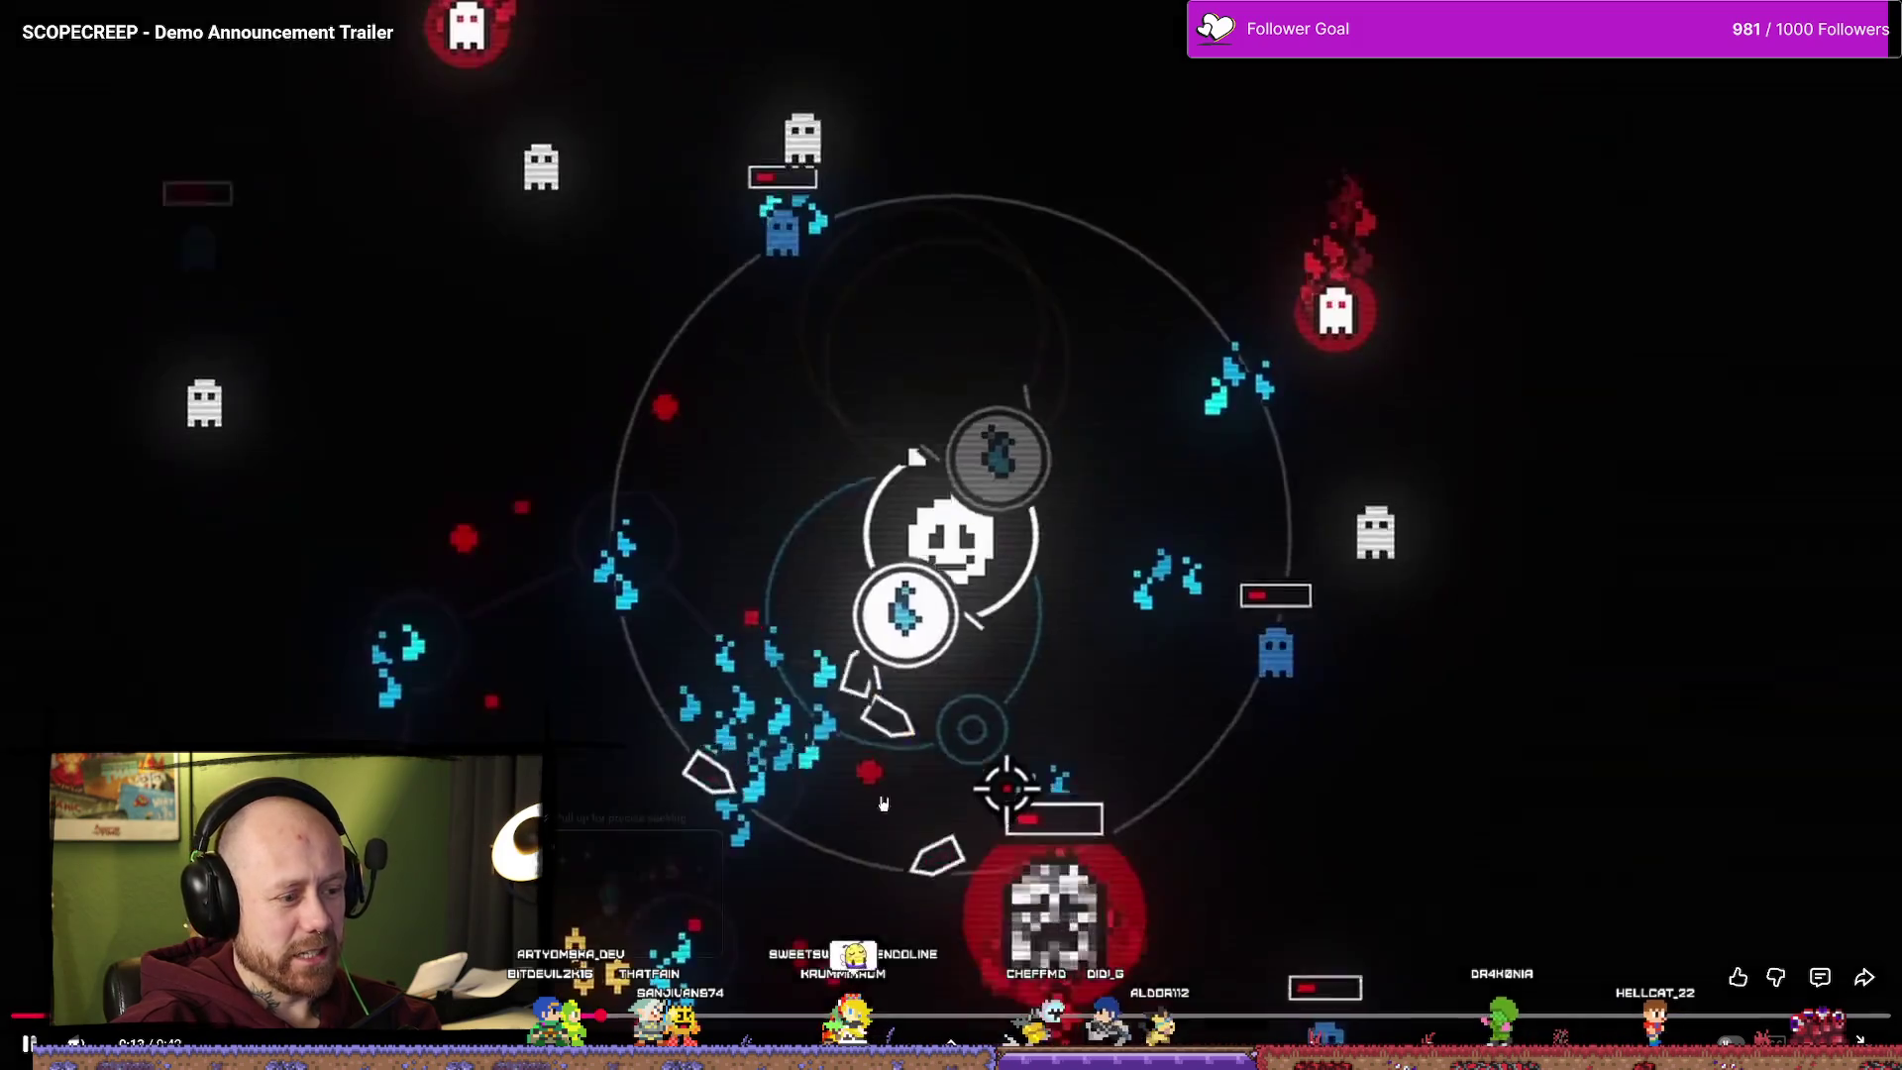
pyautogui.click(968, 682)
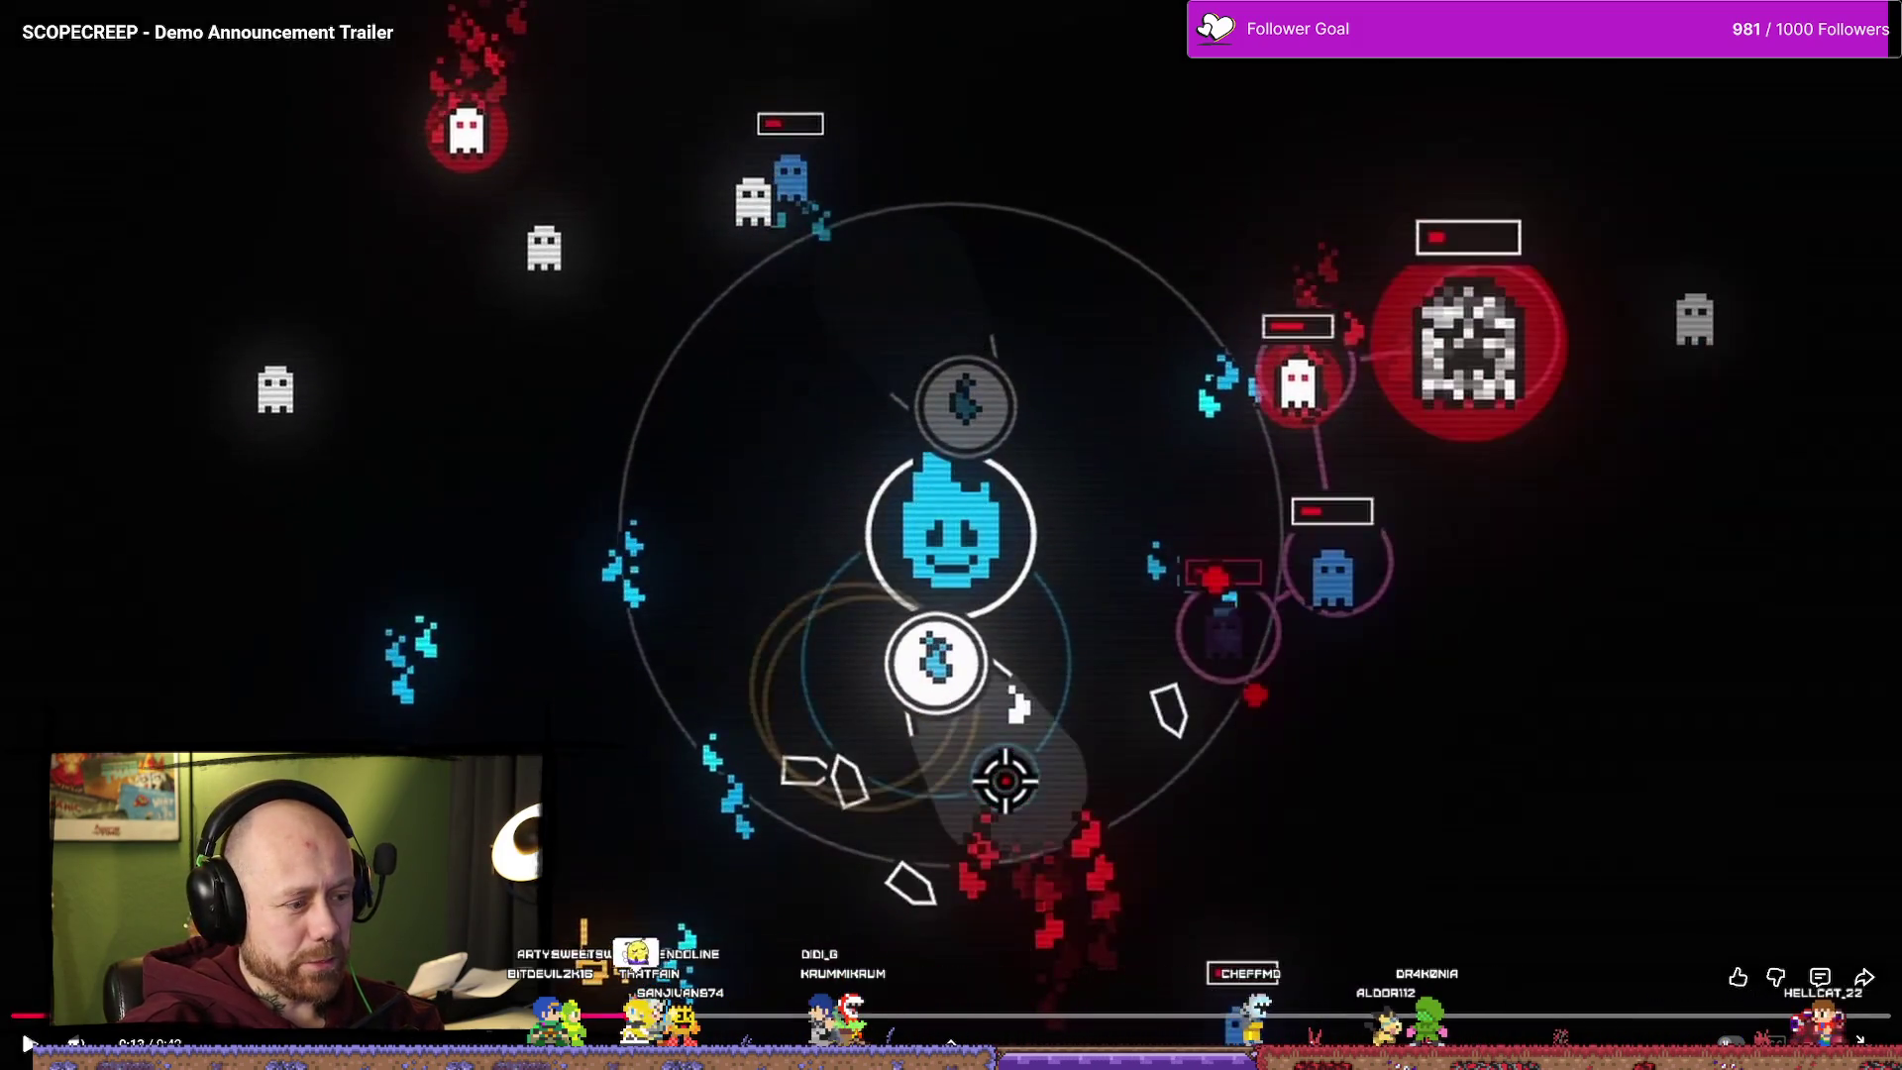
pyautogui.click(1087, 593)
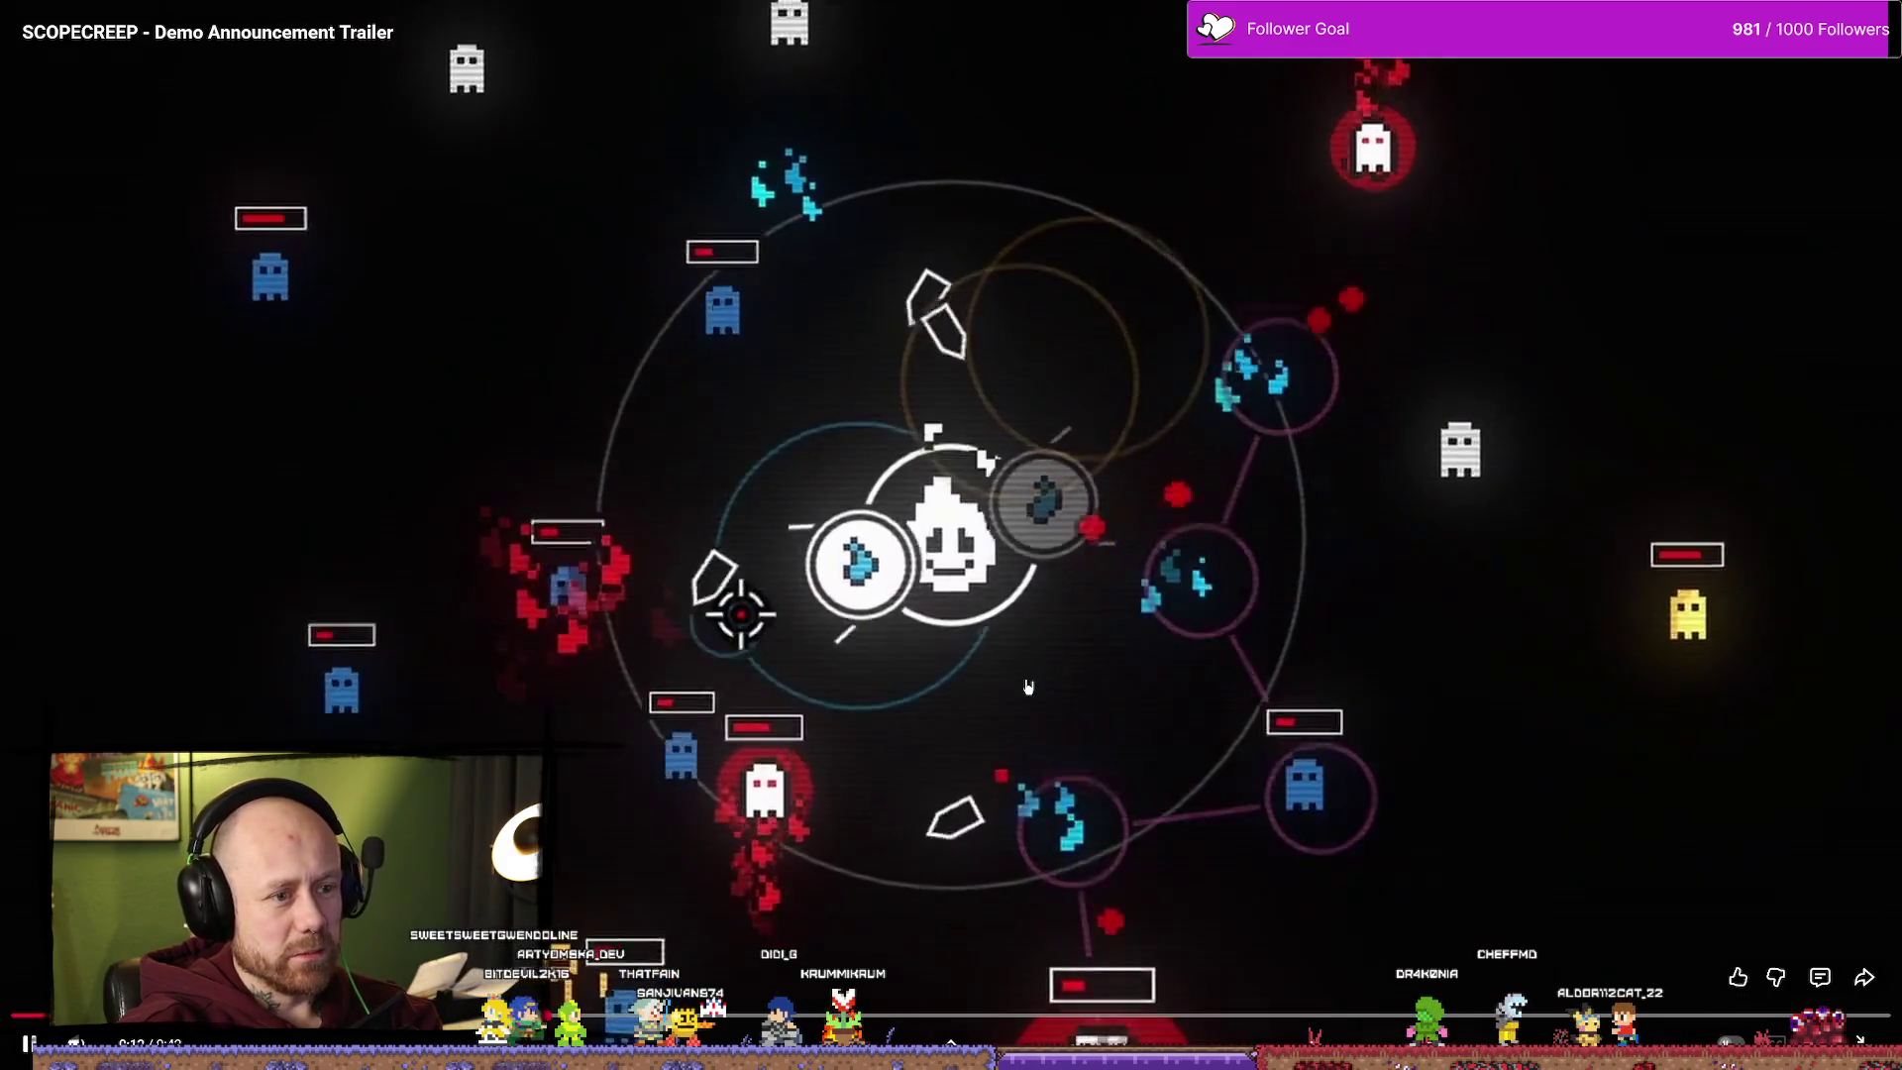
pyautogui.click(1087, 593)
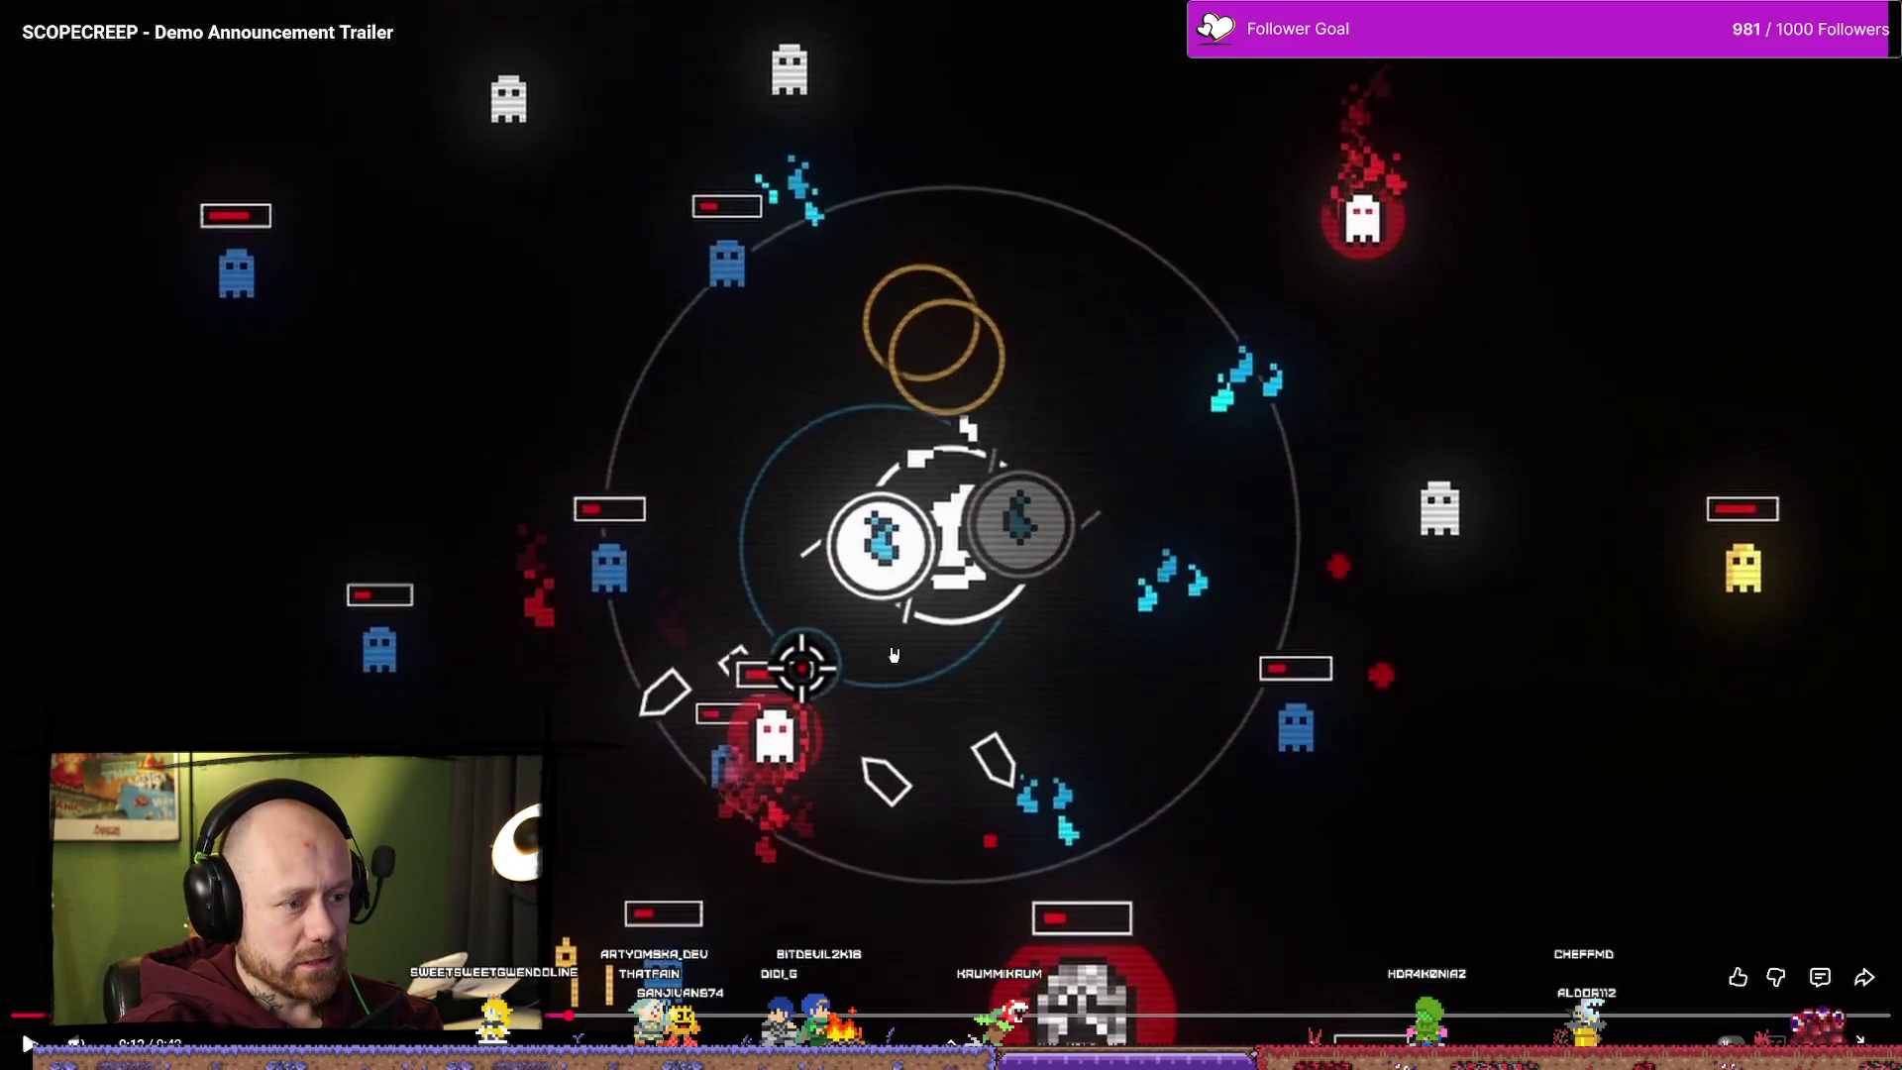
pyautogui.click(999, 659)
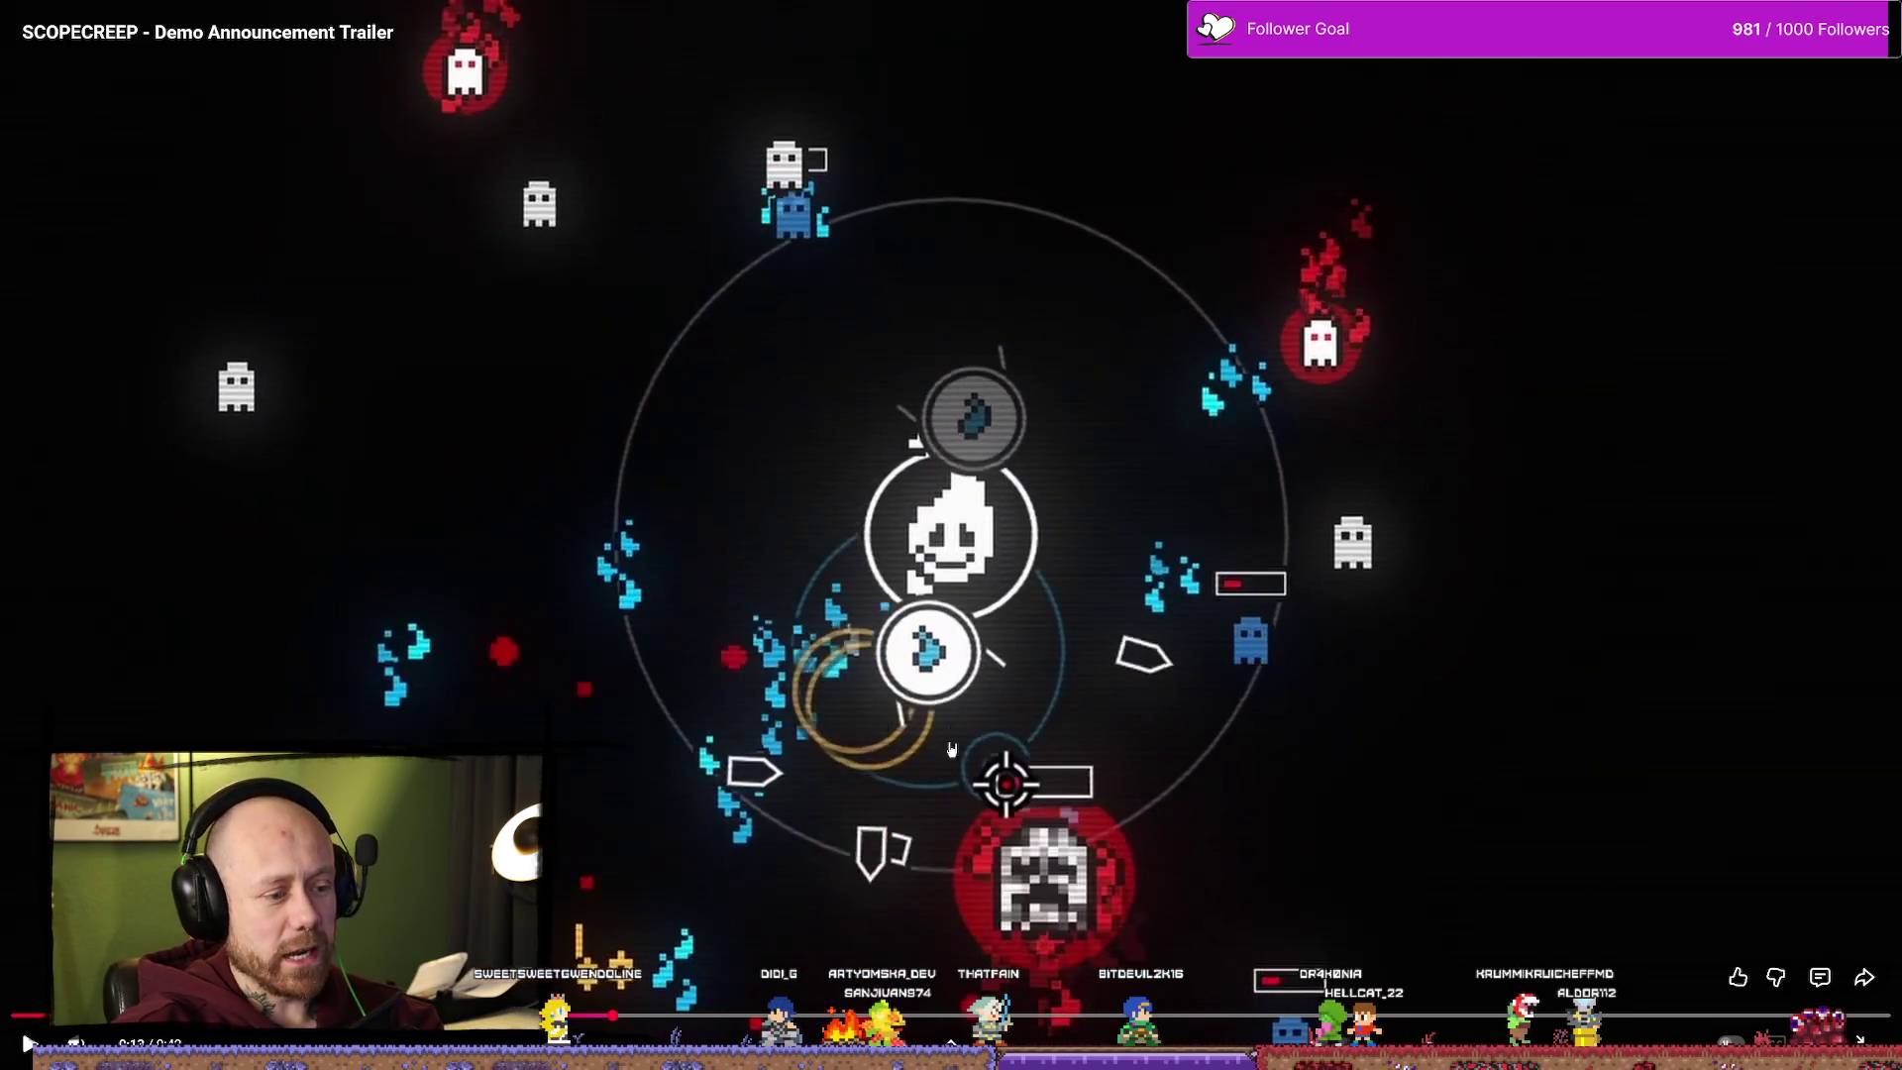
pyautogui.click(976, 652)
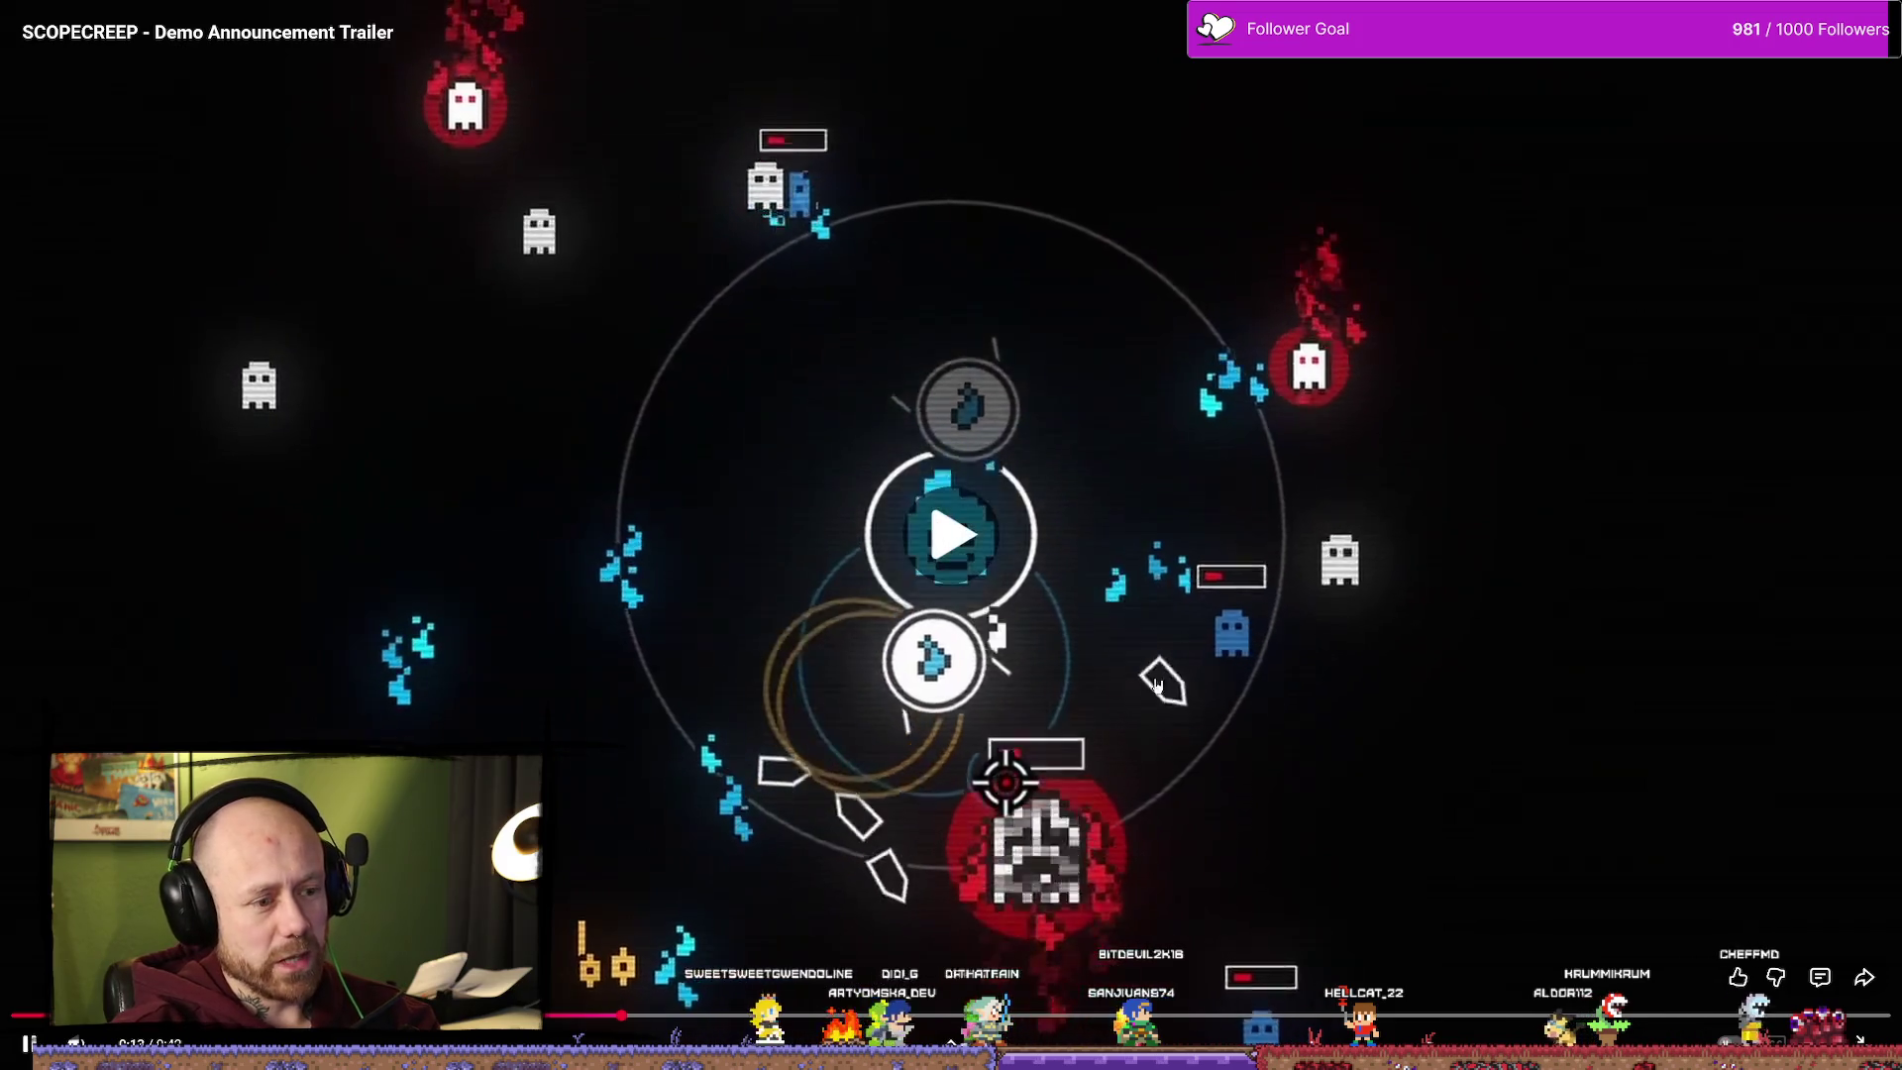
pyautogui.click(1320, 434)
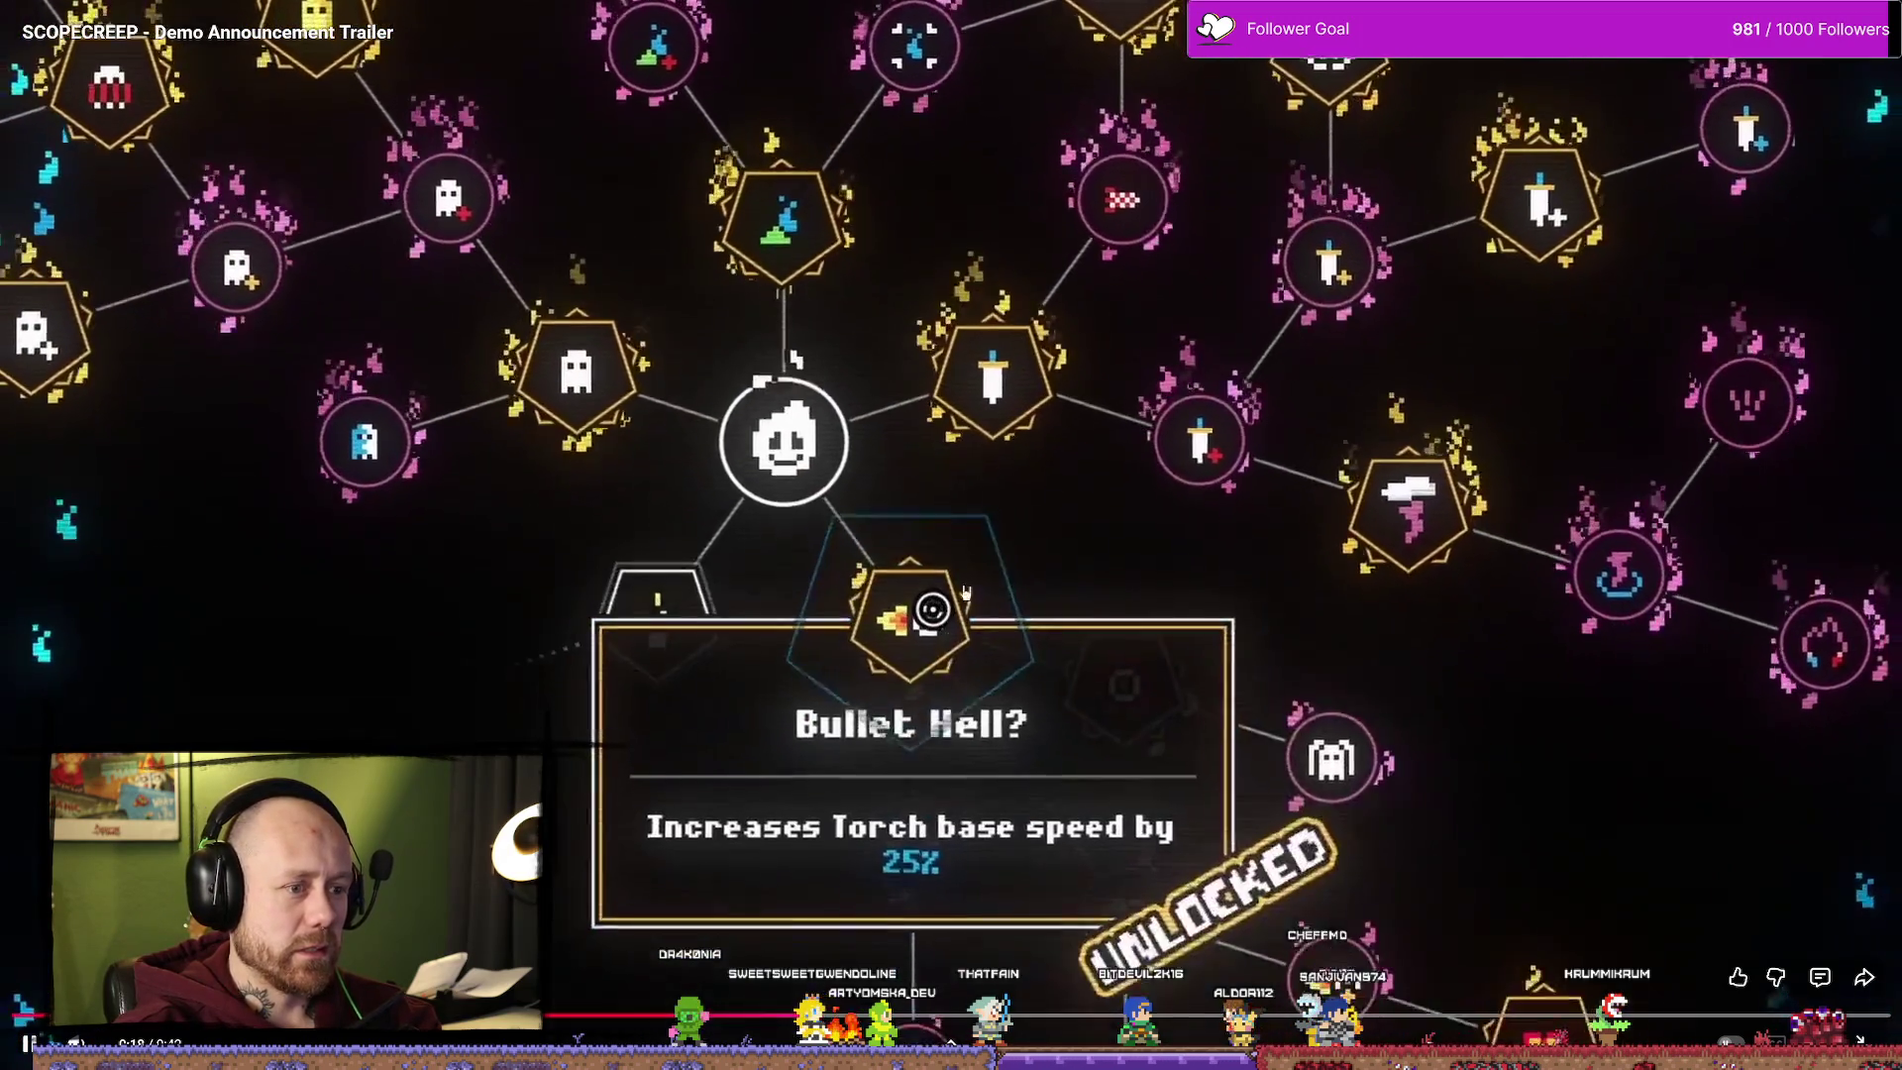
pyautogui.click(991, 614)
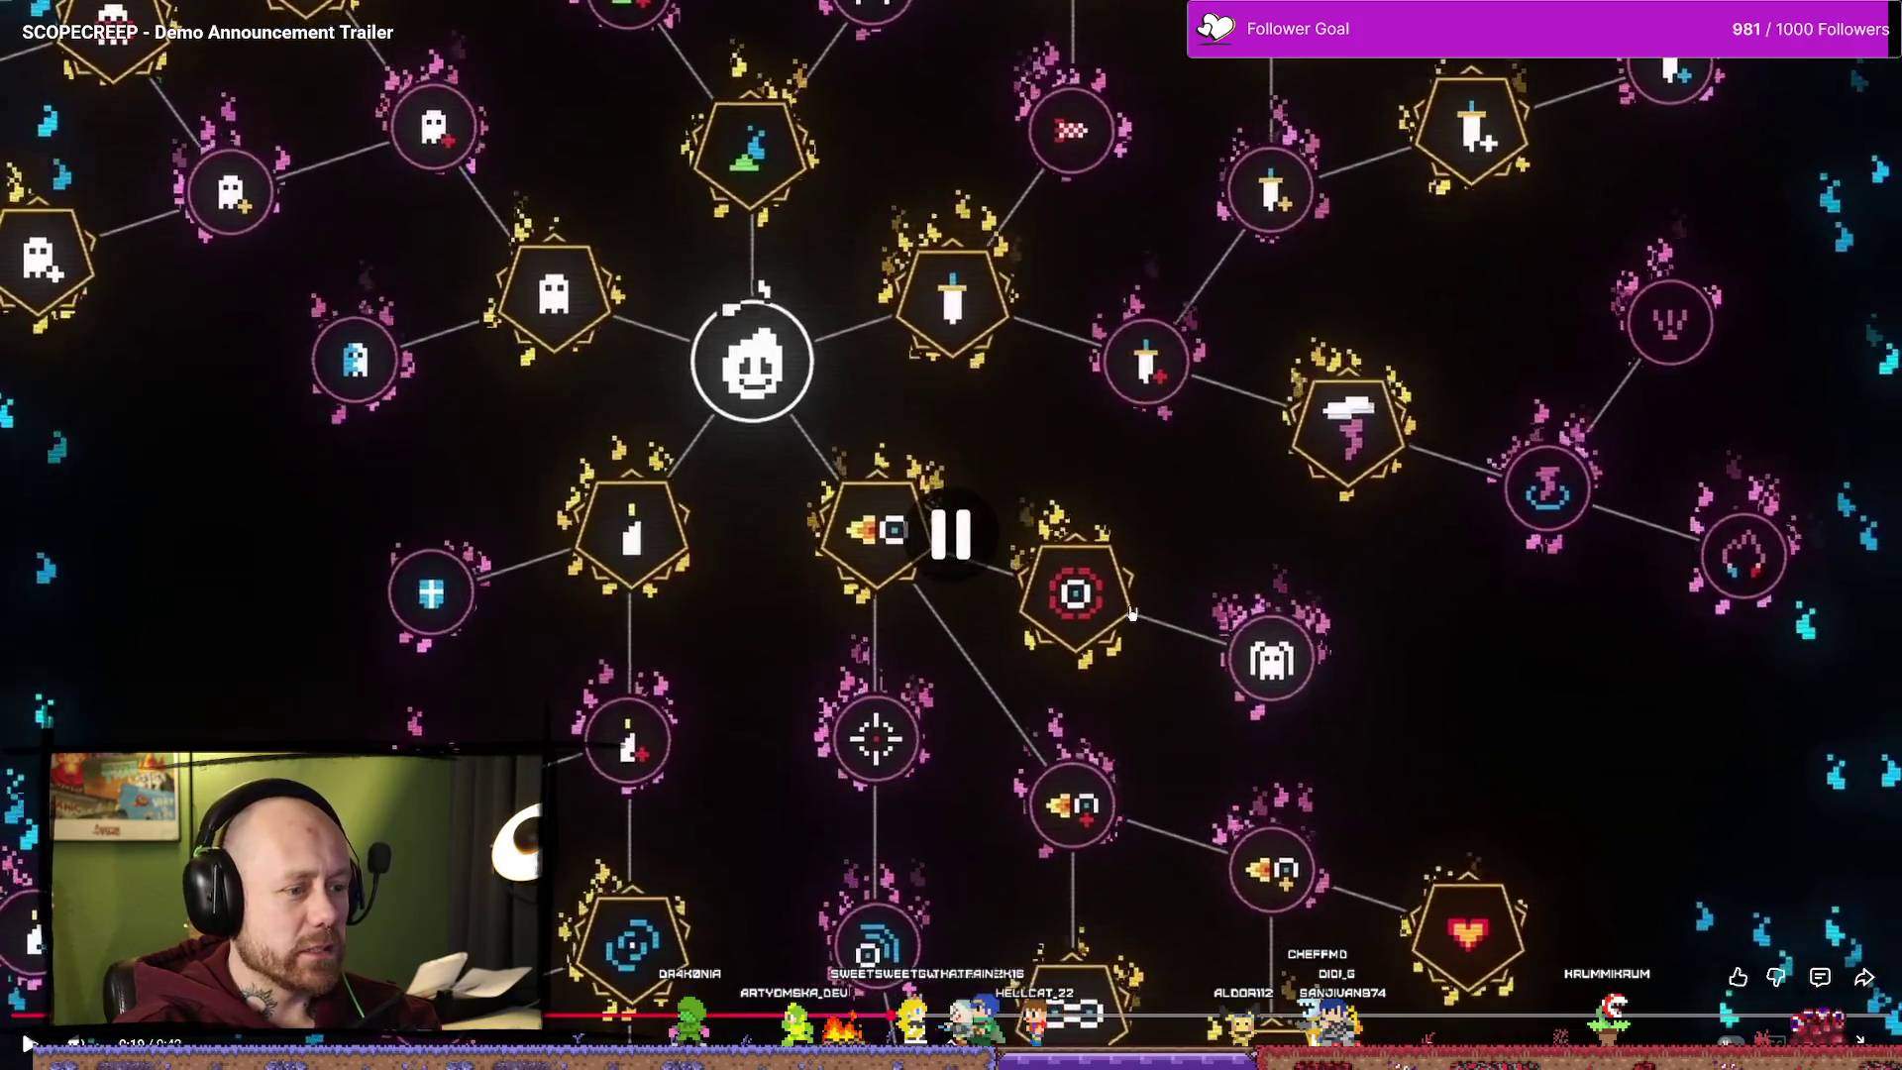
pyautogui.click(1132, 579)
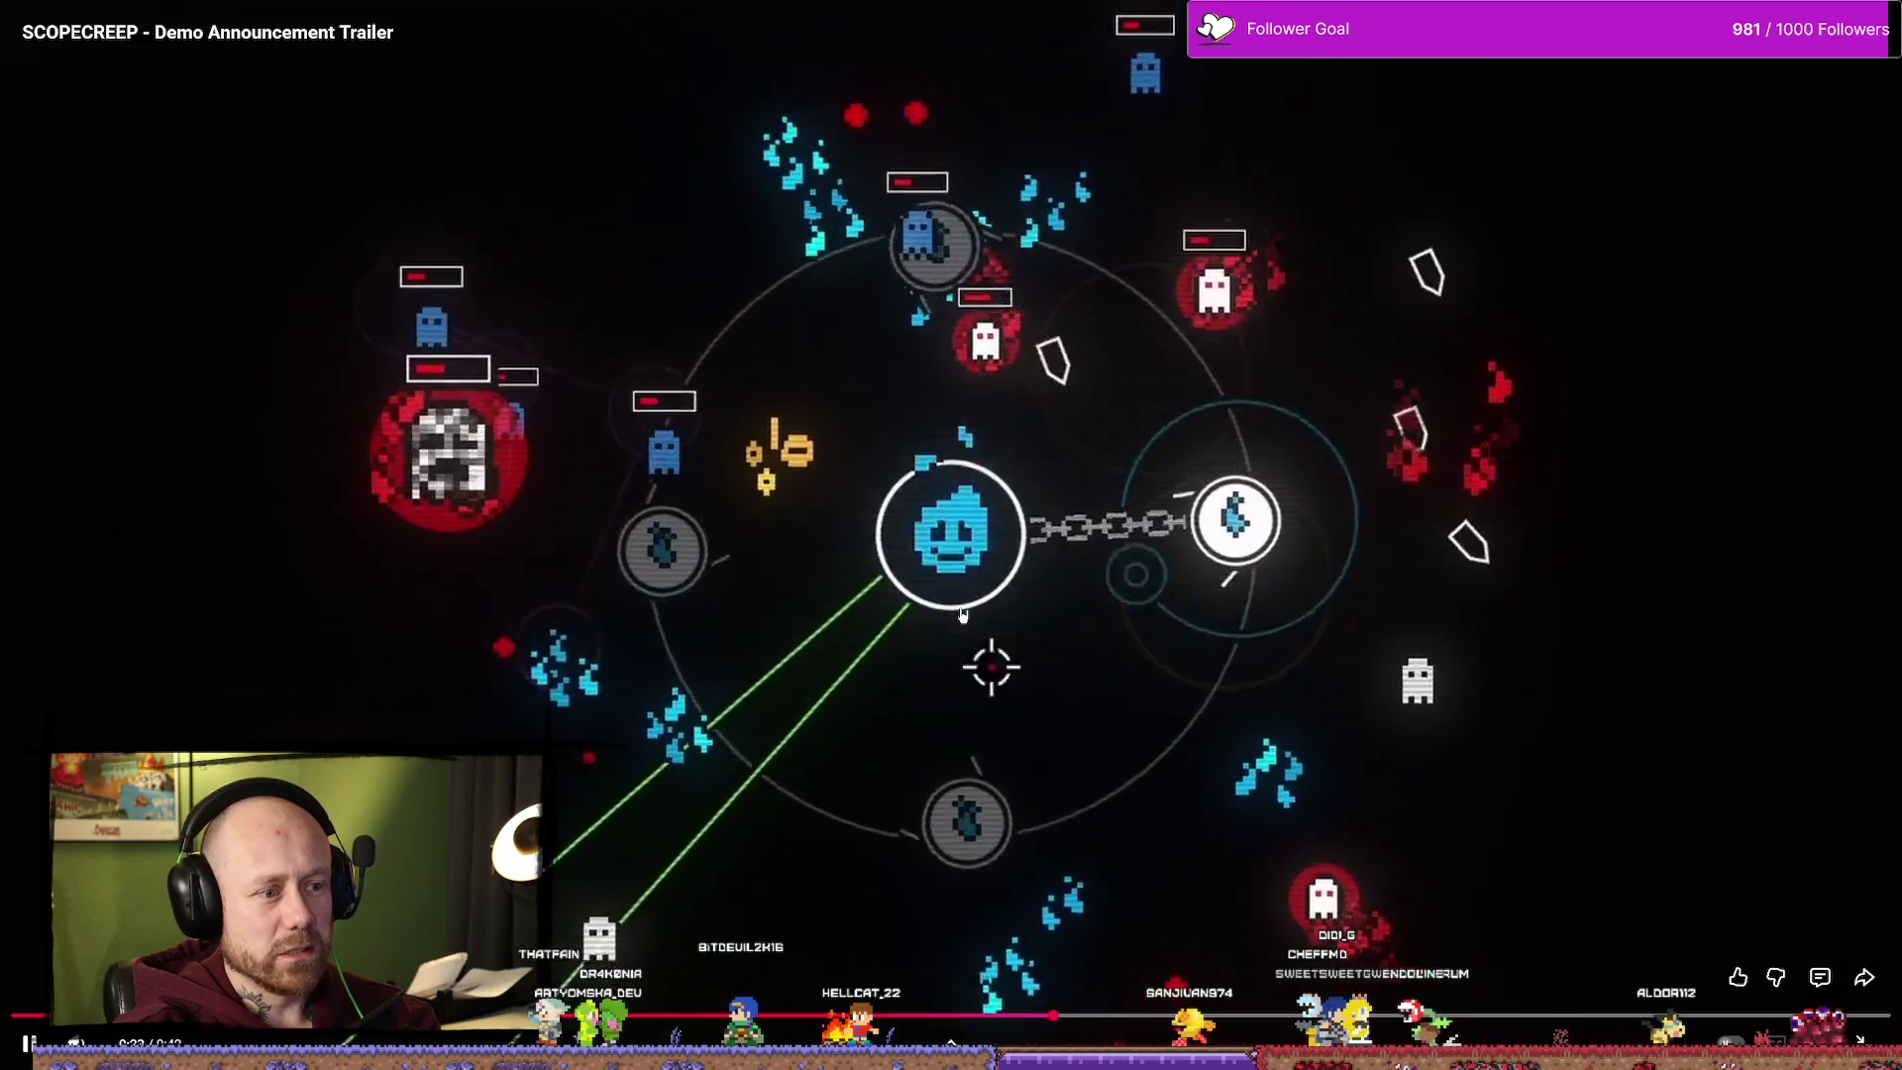
pyautogui.click(1043, 205)
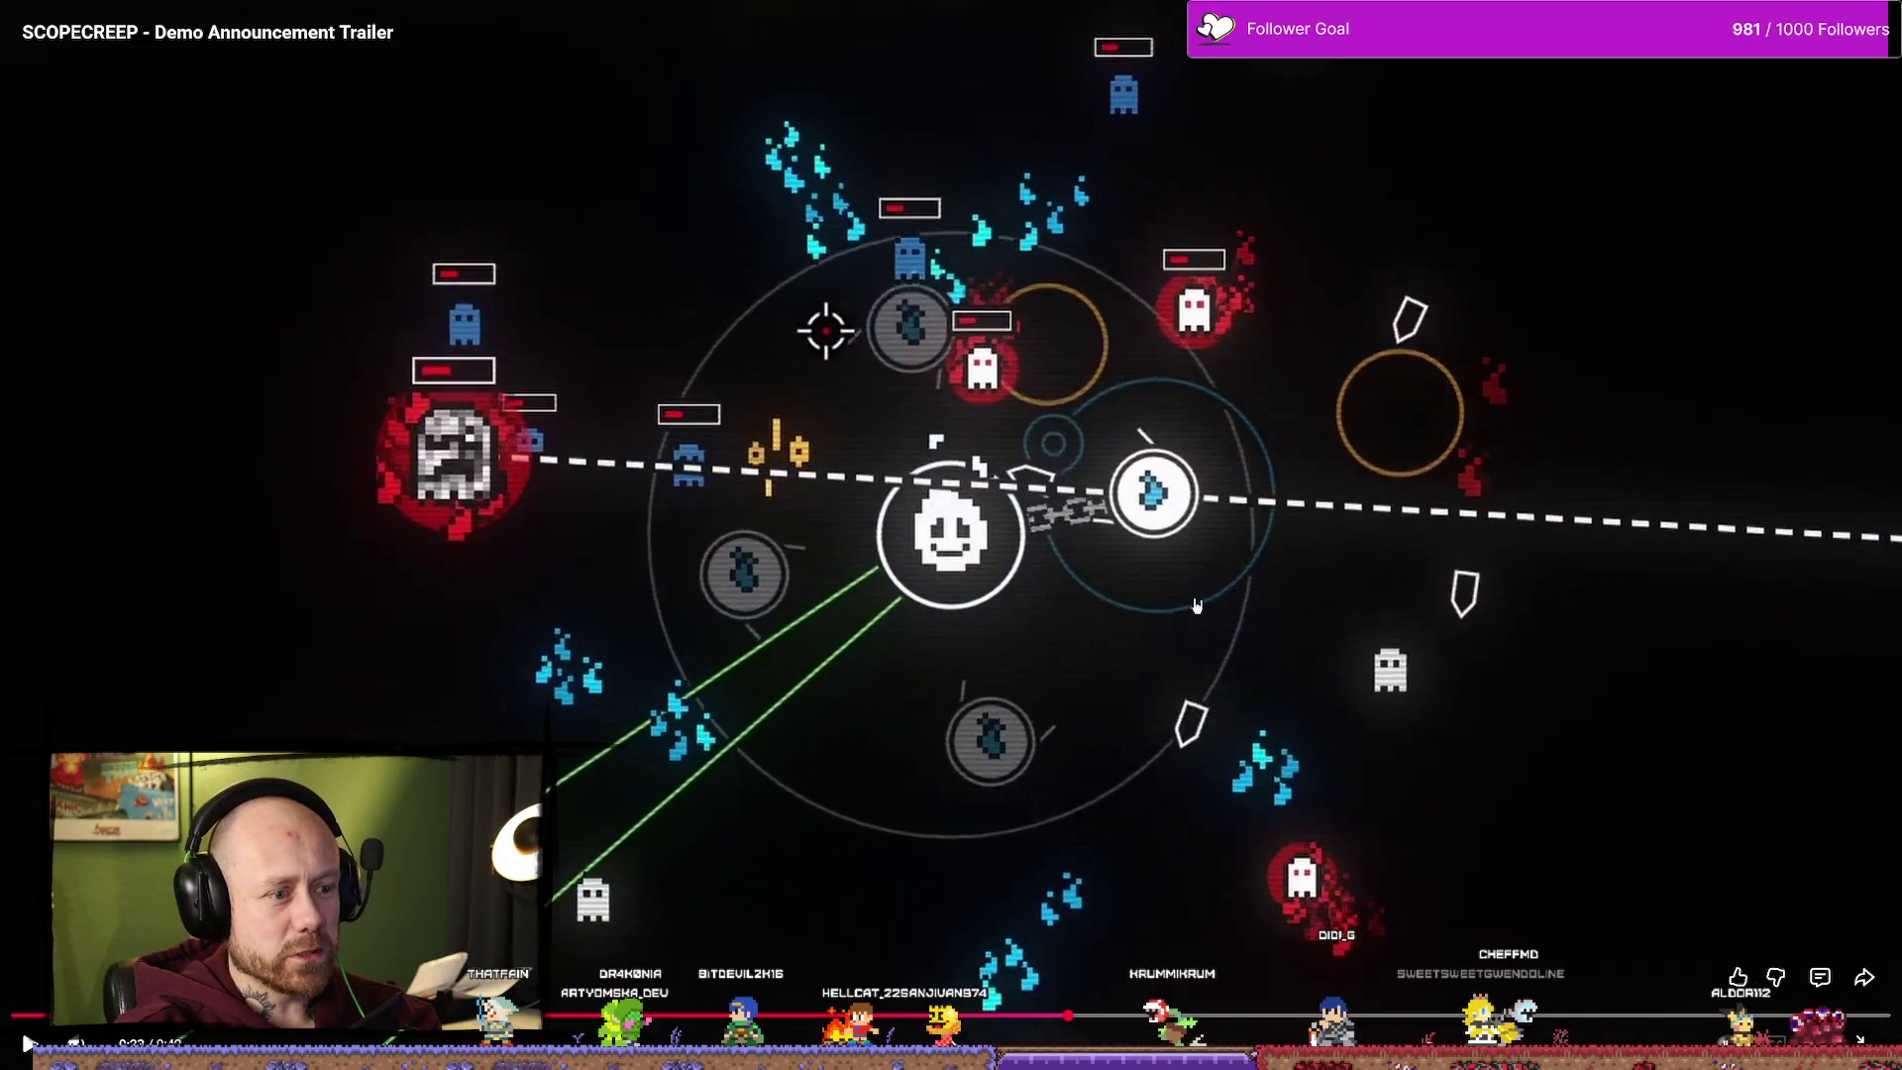
pyautogui.click(1140, 596)
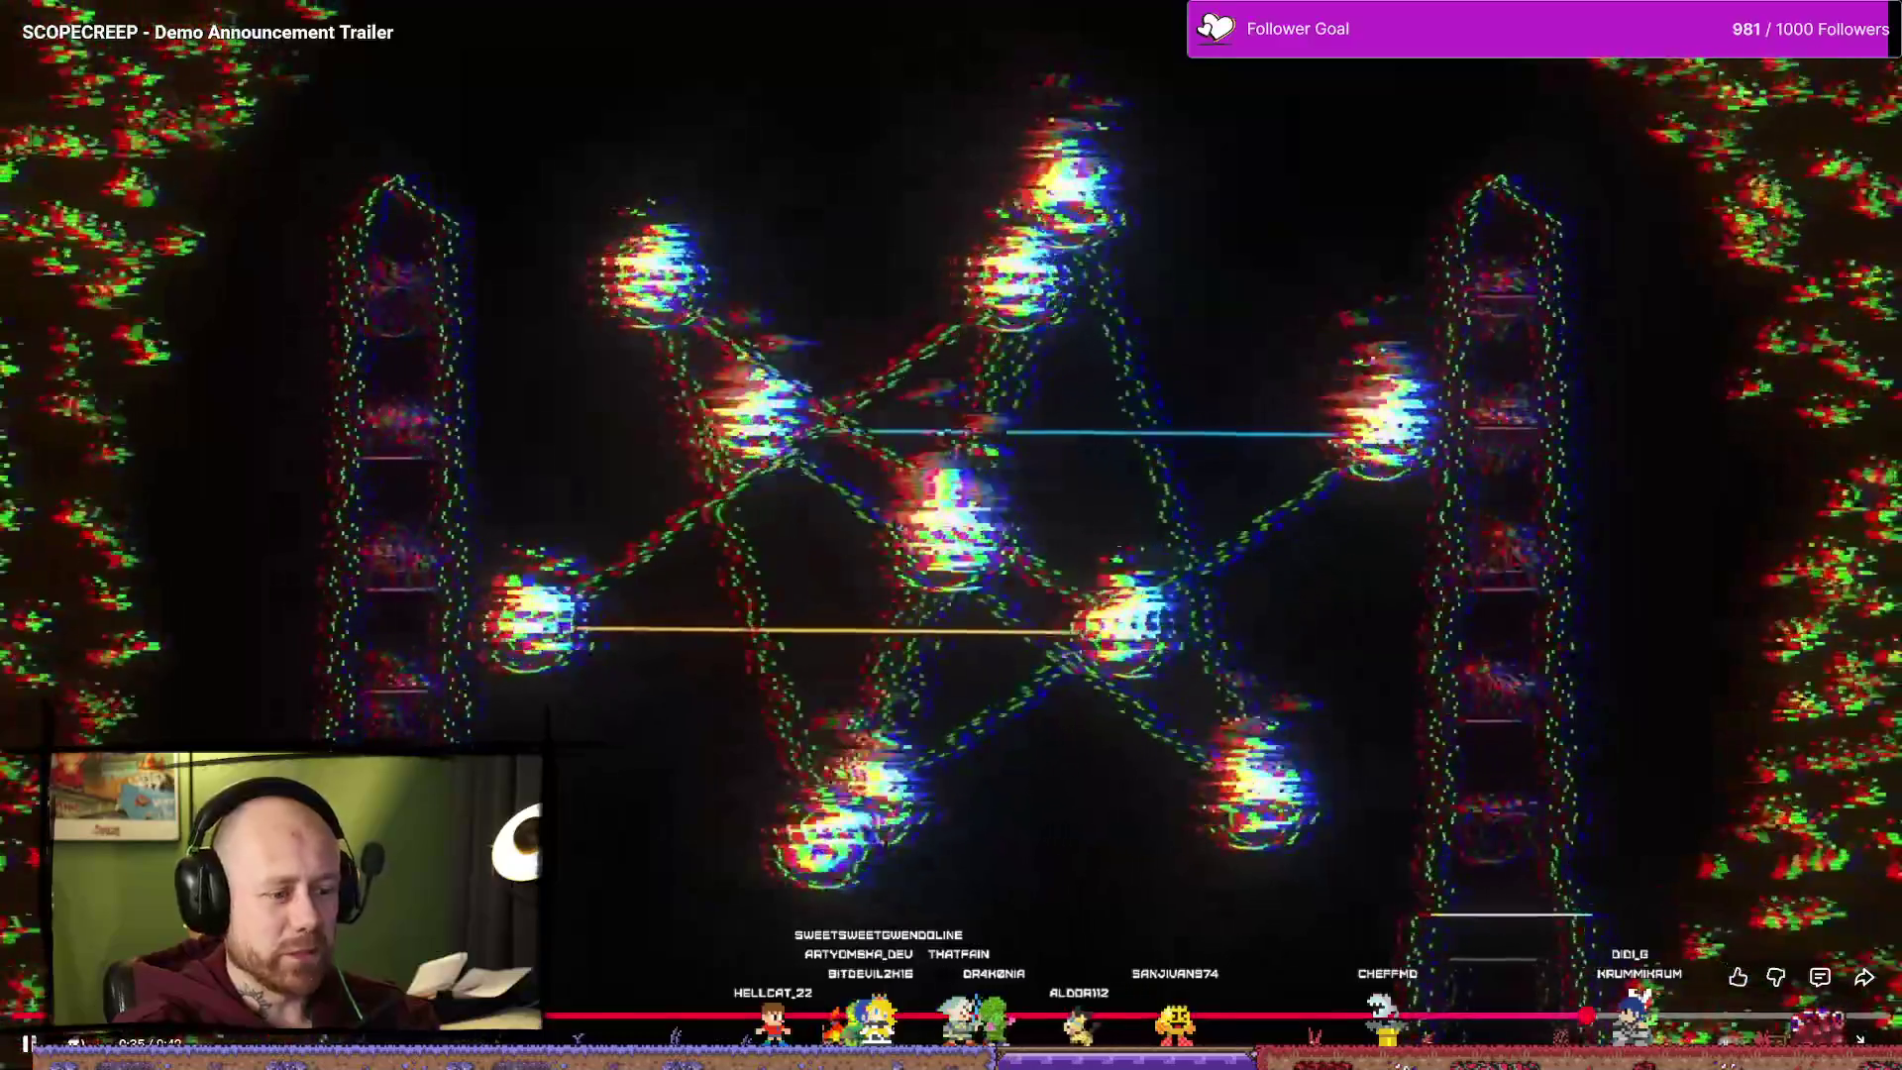
pyautogui.press('Home')
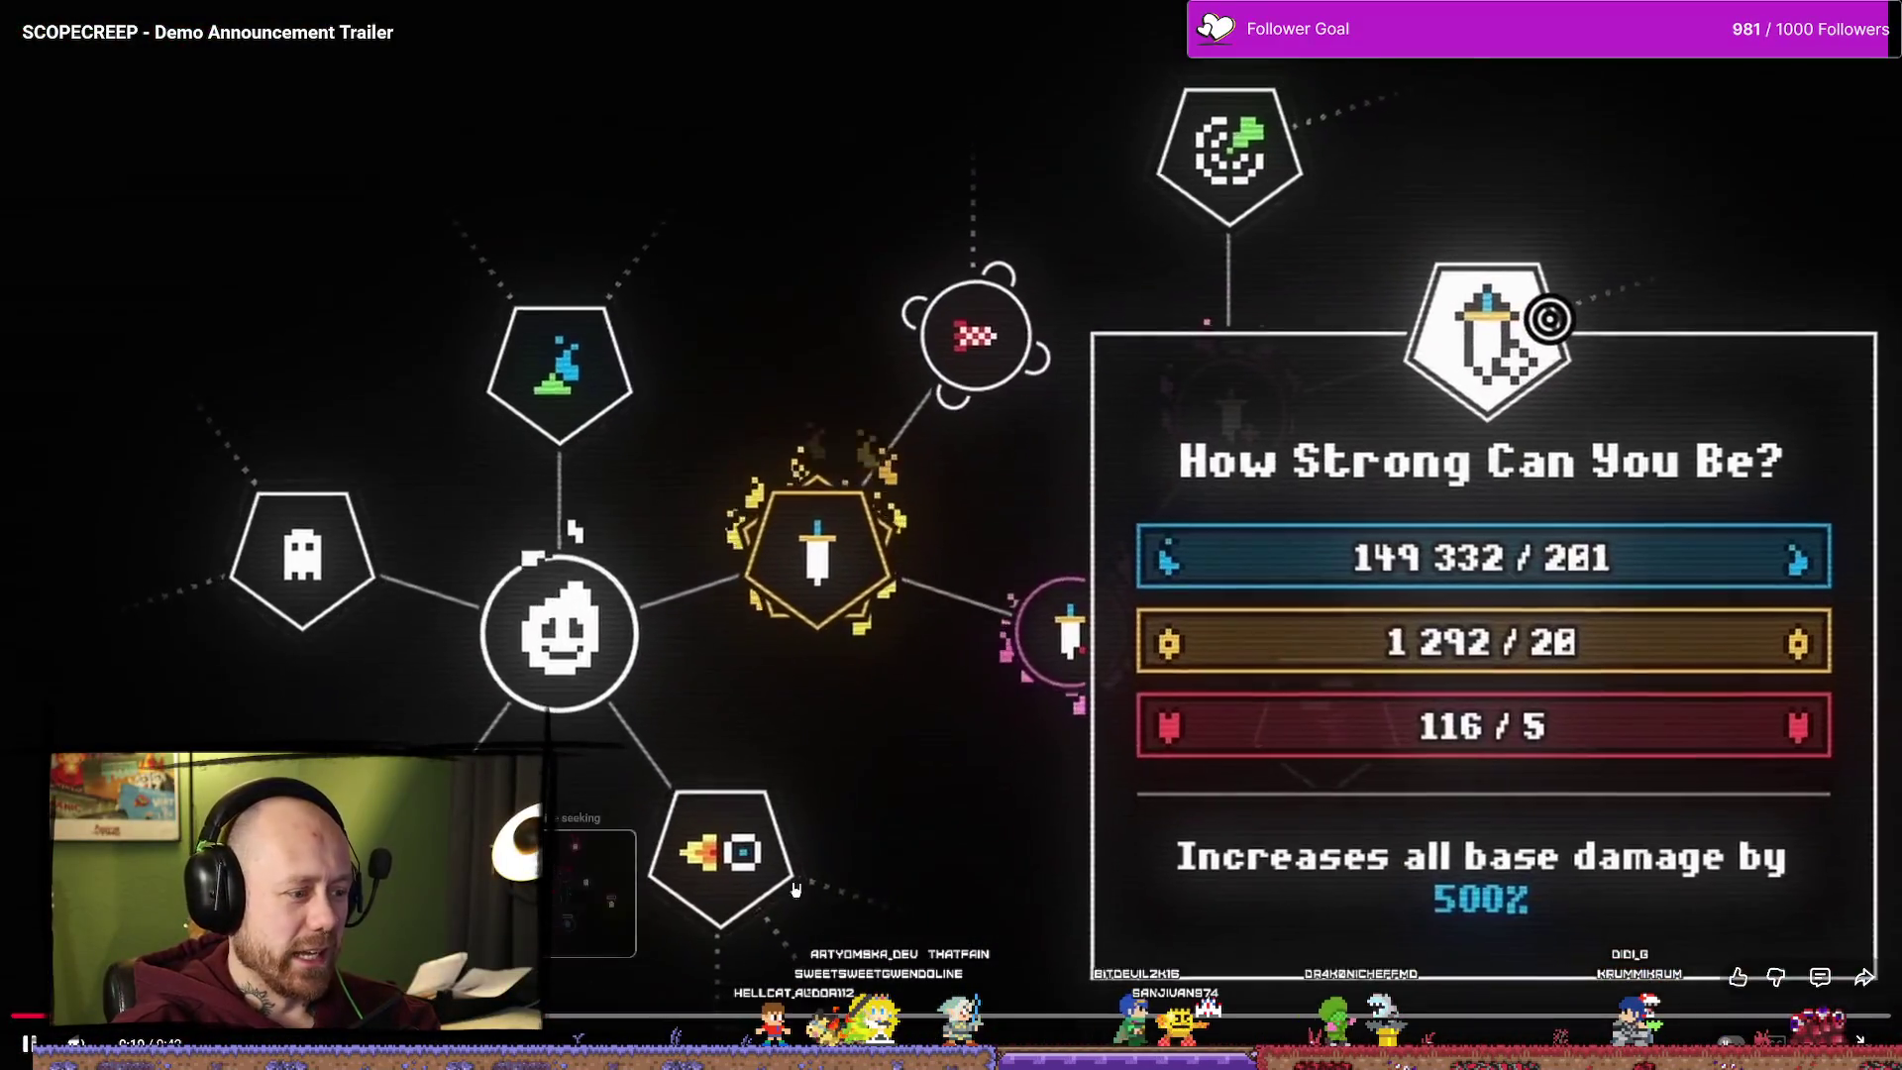
pyautogui.press('Left')
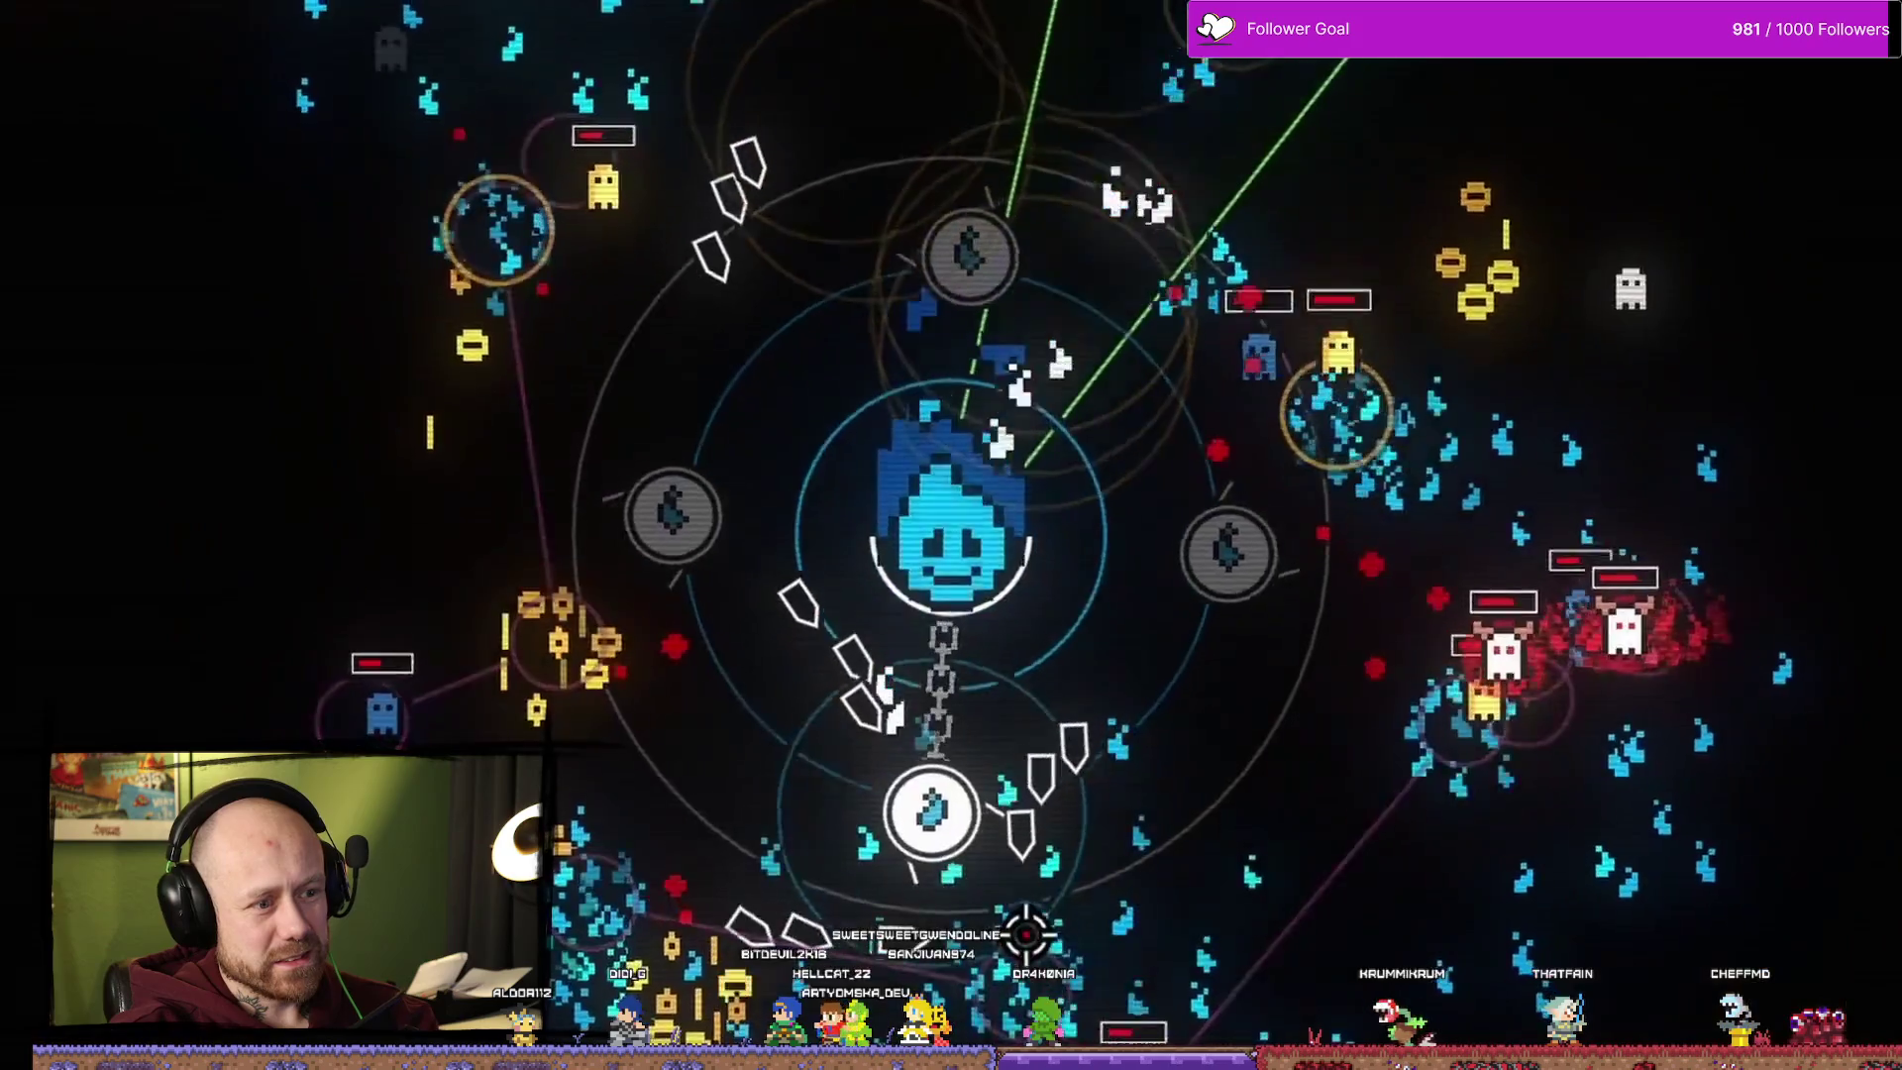
pyautogui.moveTo(1612, 497)
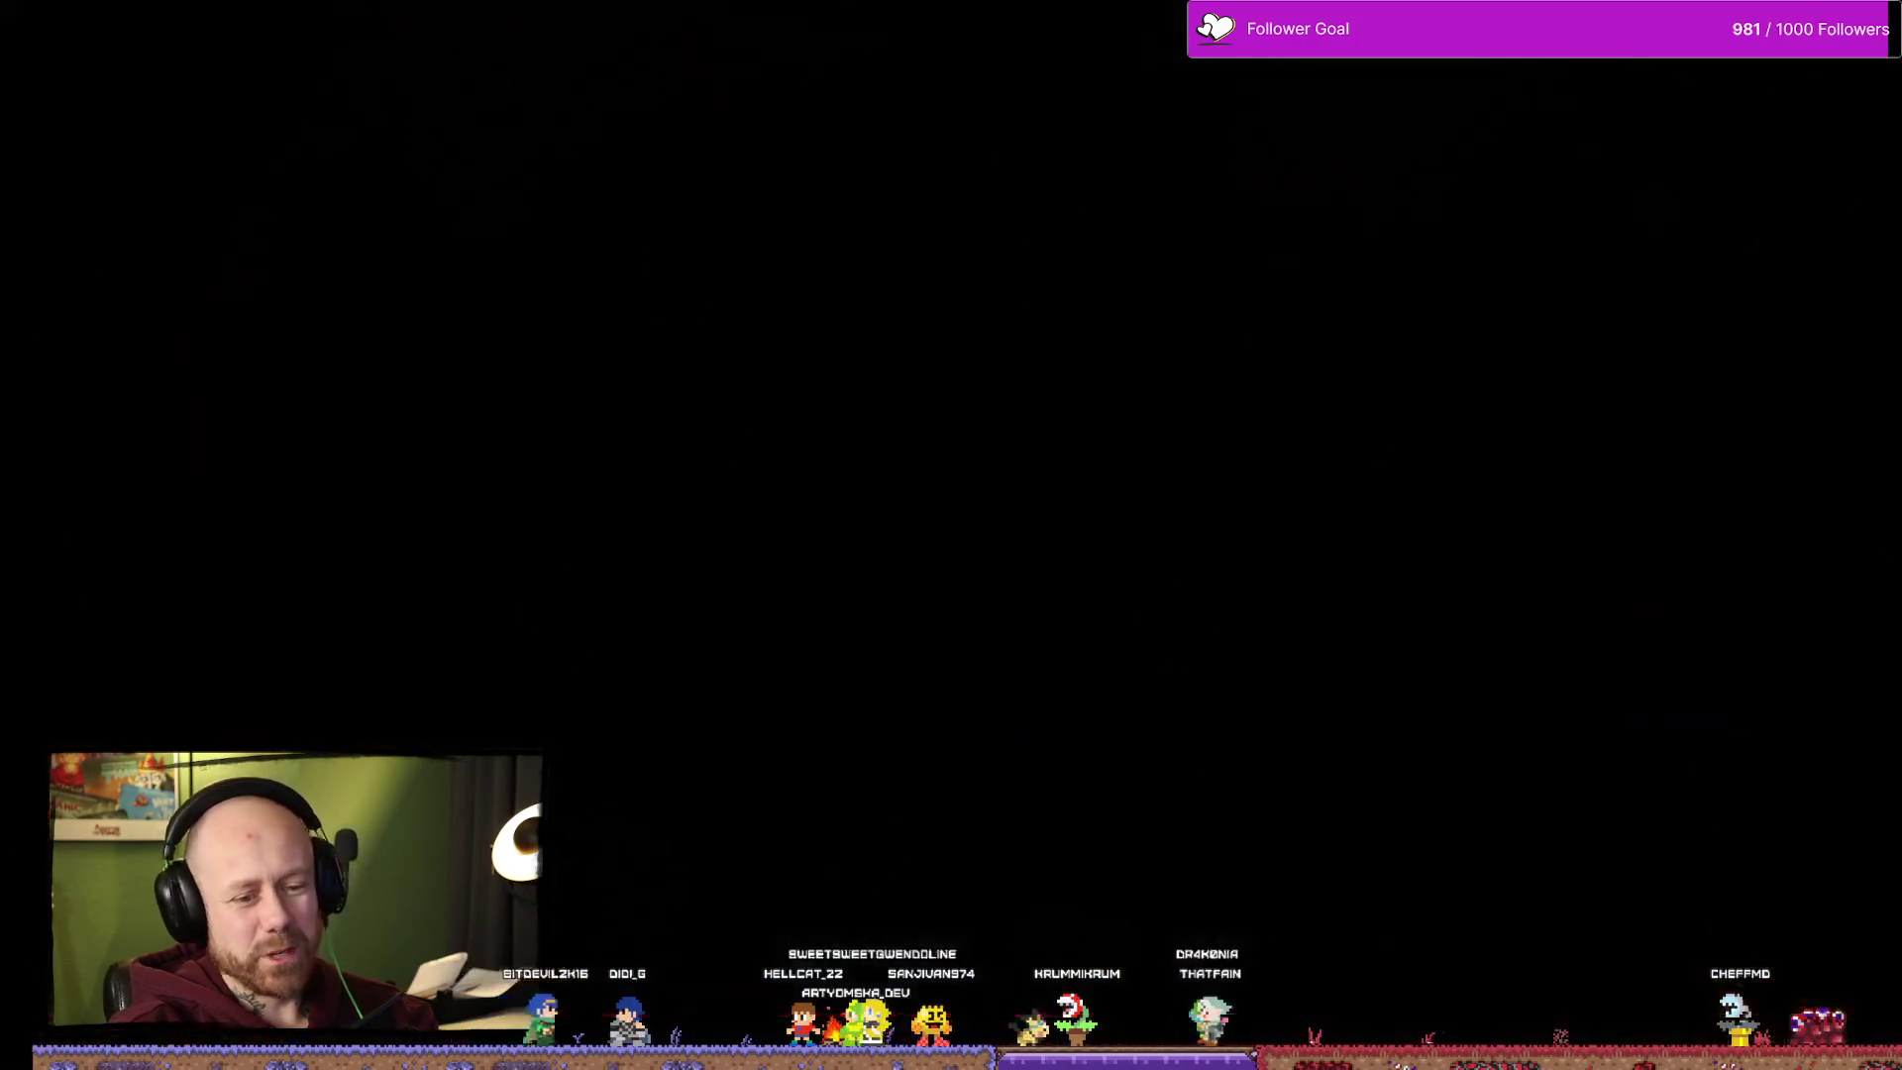
pyautogui.press('Escape')
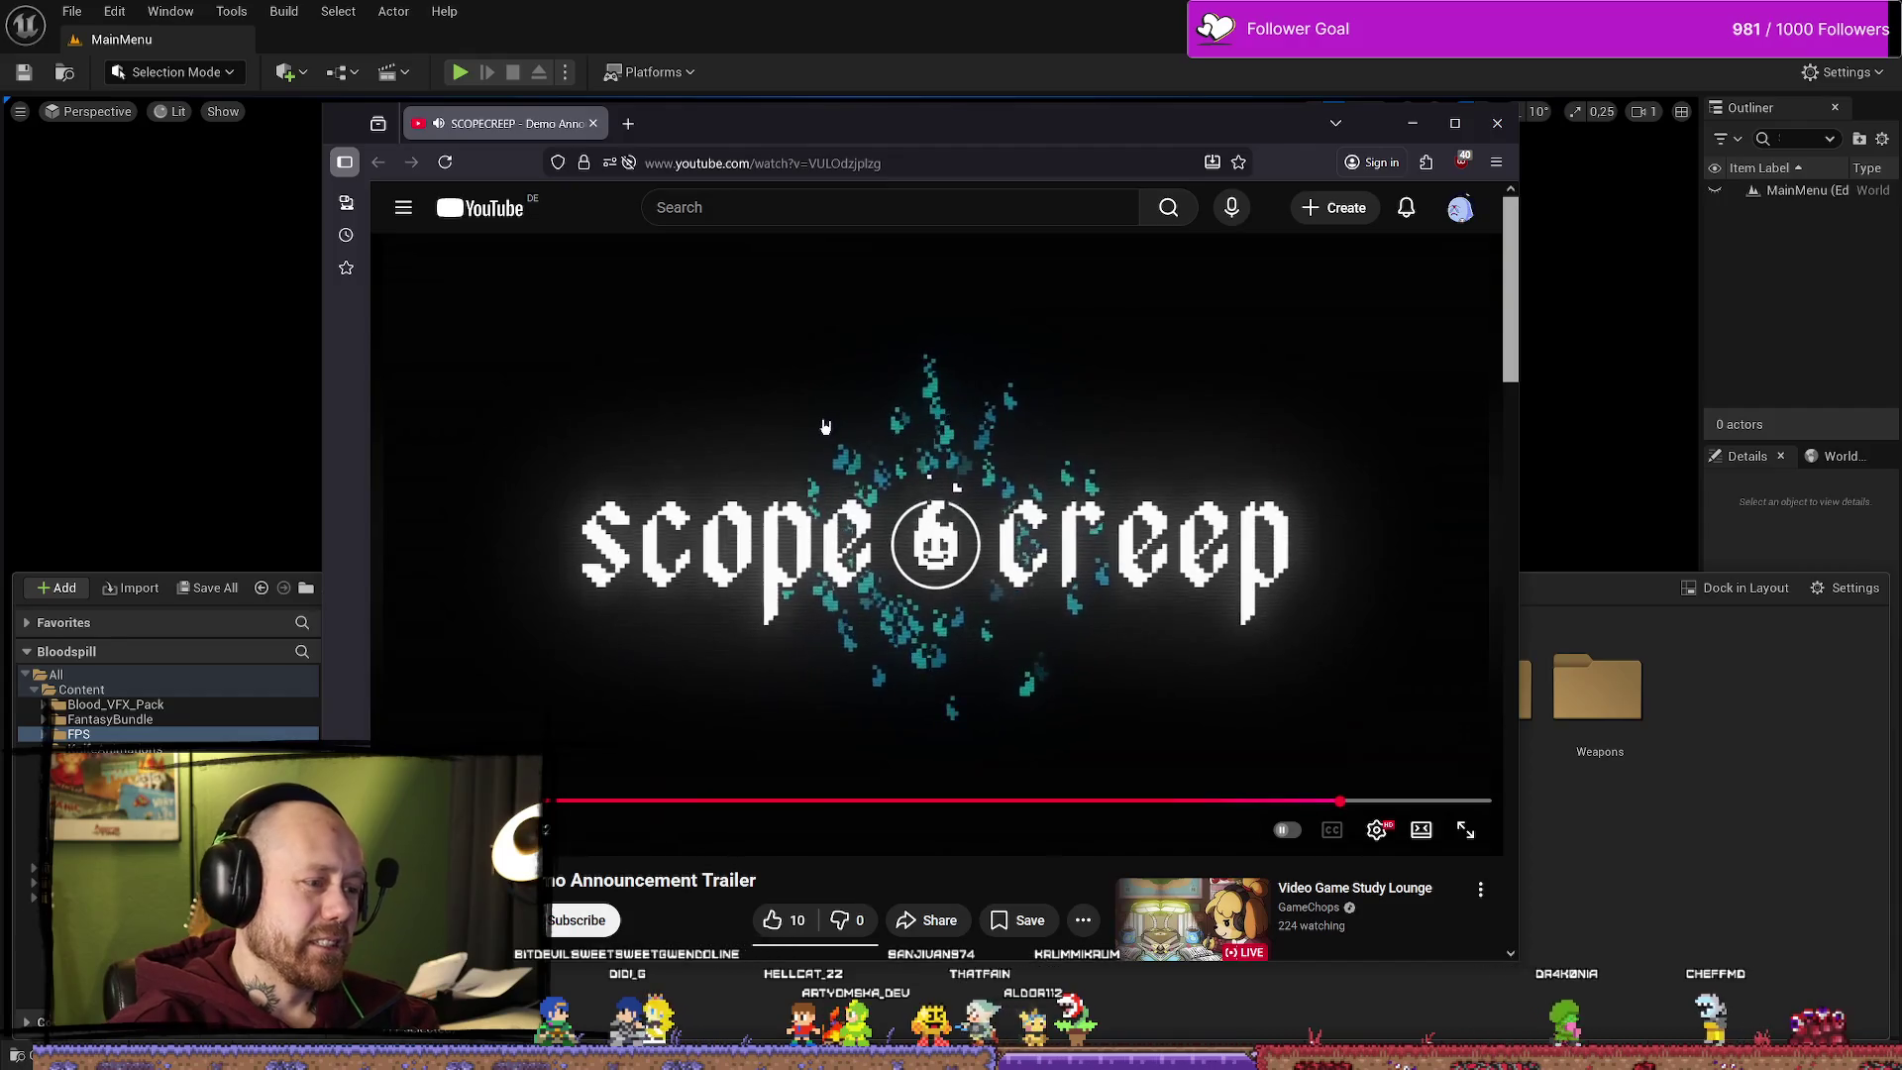
# Step: Copy the trailer's video id, pause it, and switch to the BloodSpill Trello board
pyautogui.click(1162, 161)
pyautogui.moveTo(922, 163); pyautogui.dragTo(831, 163)
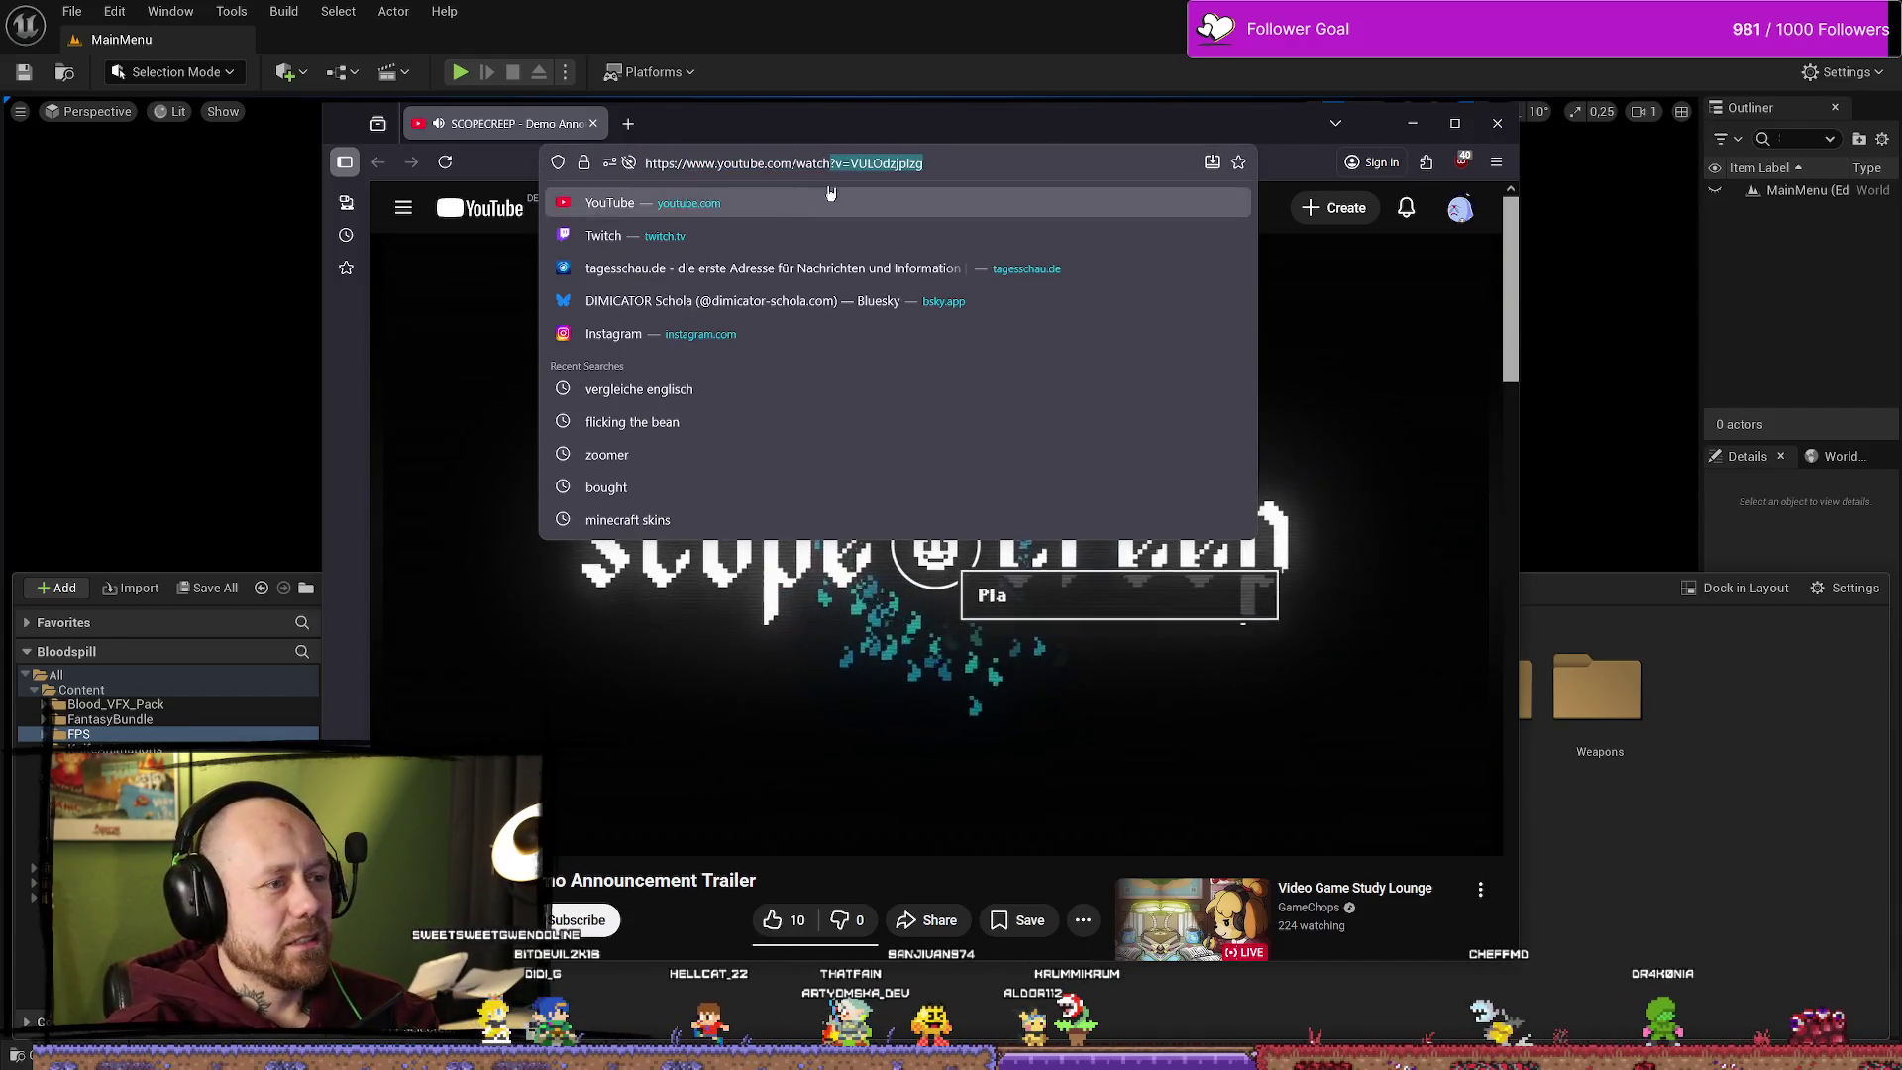
pyautogui.press('Escape')
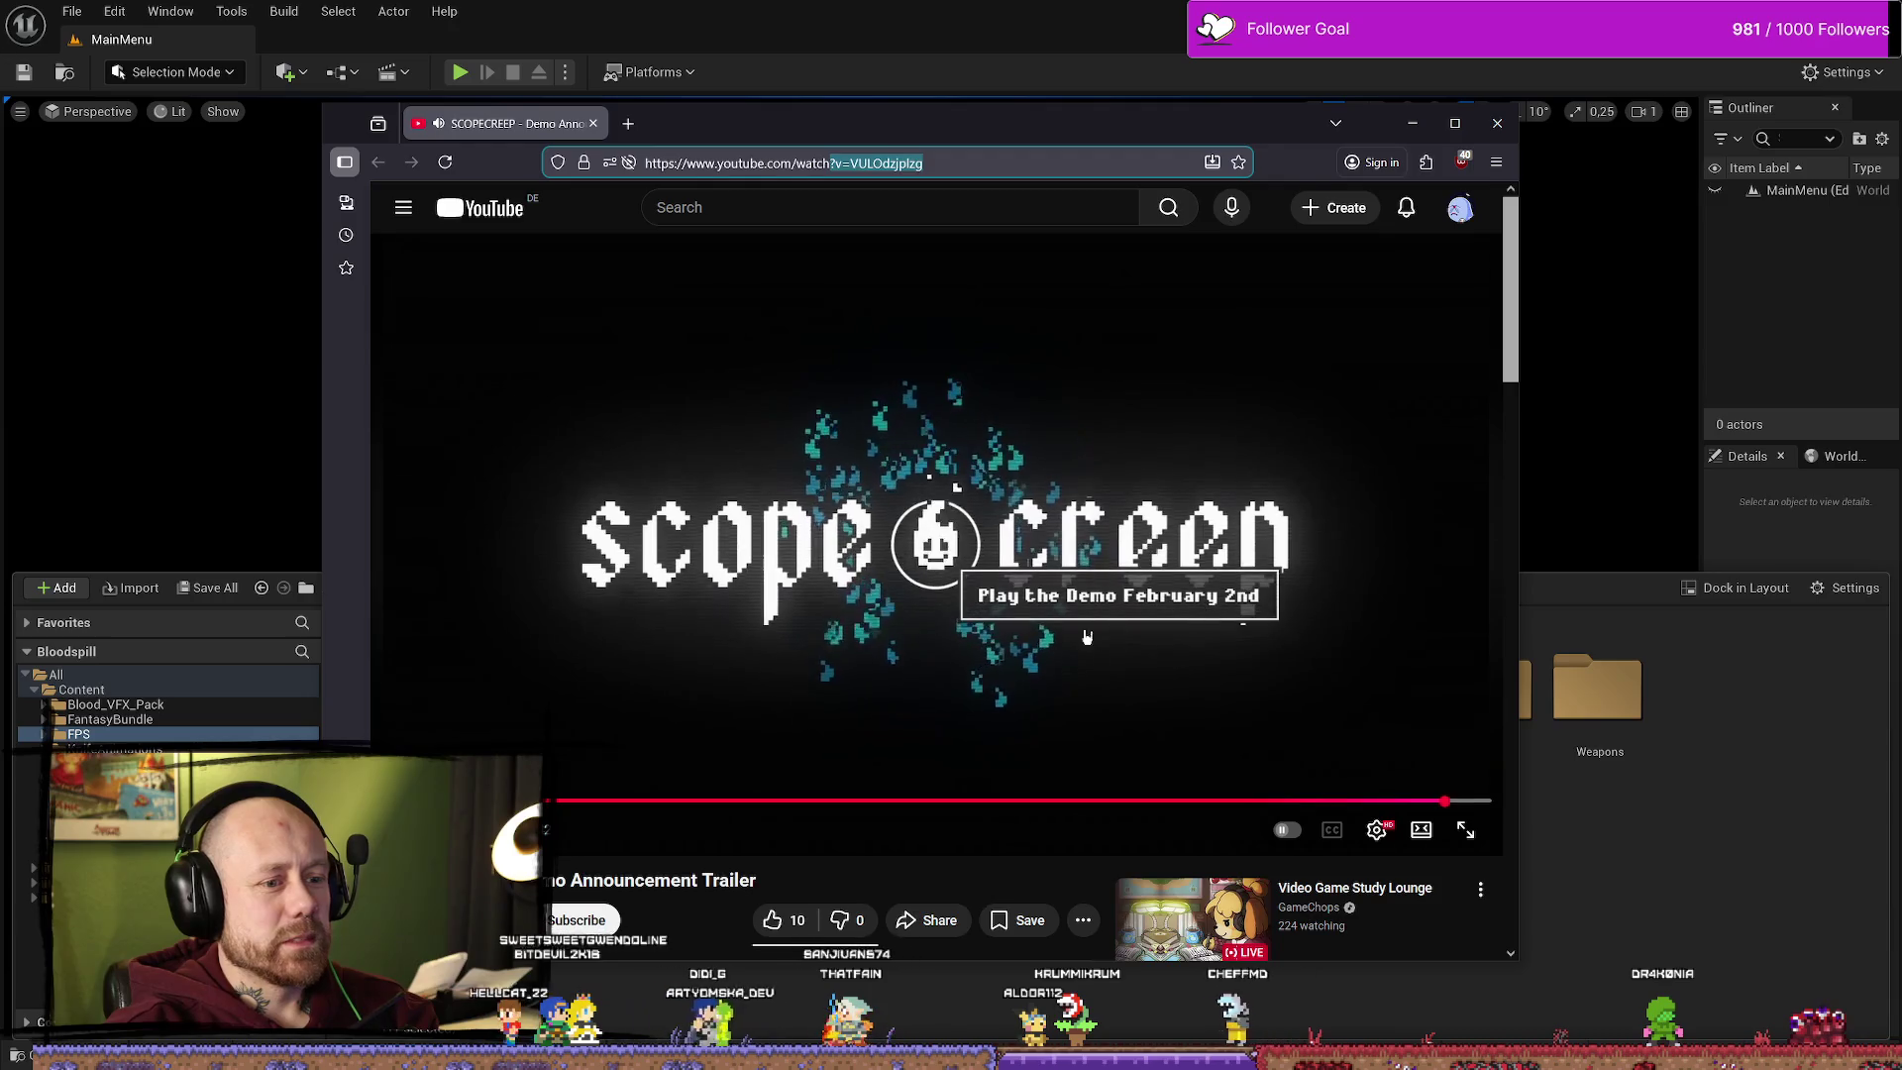
pyautogui.click(1109, 629)
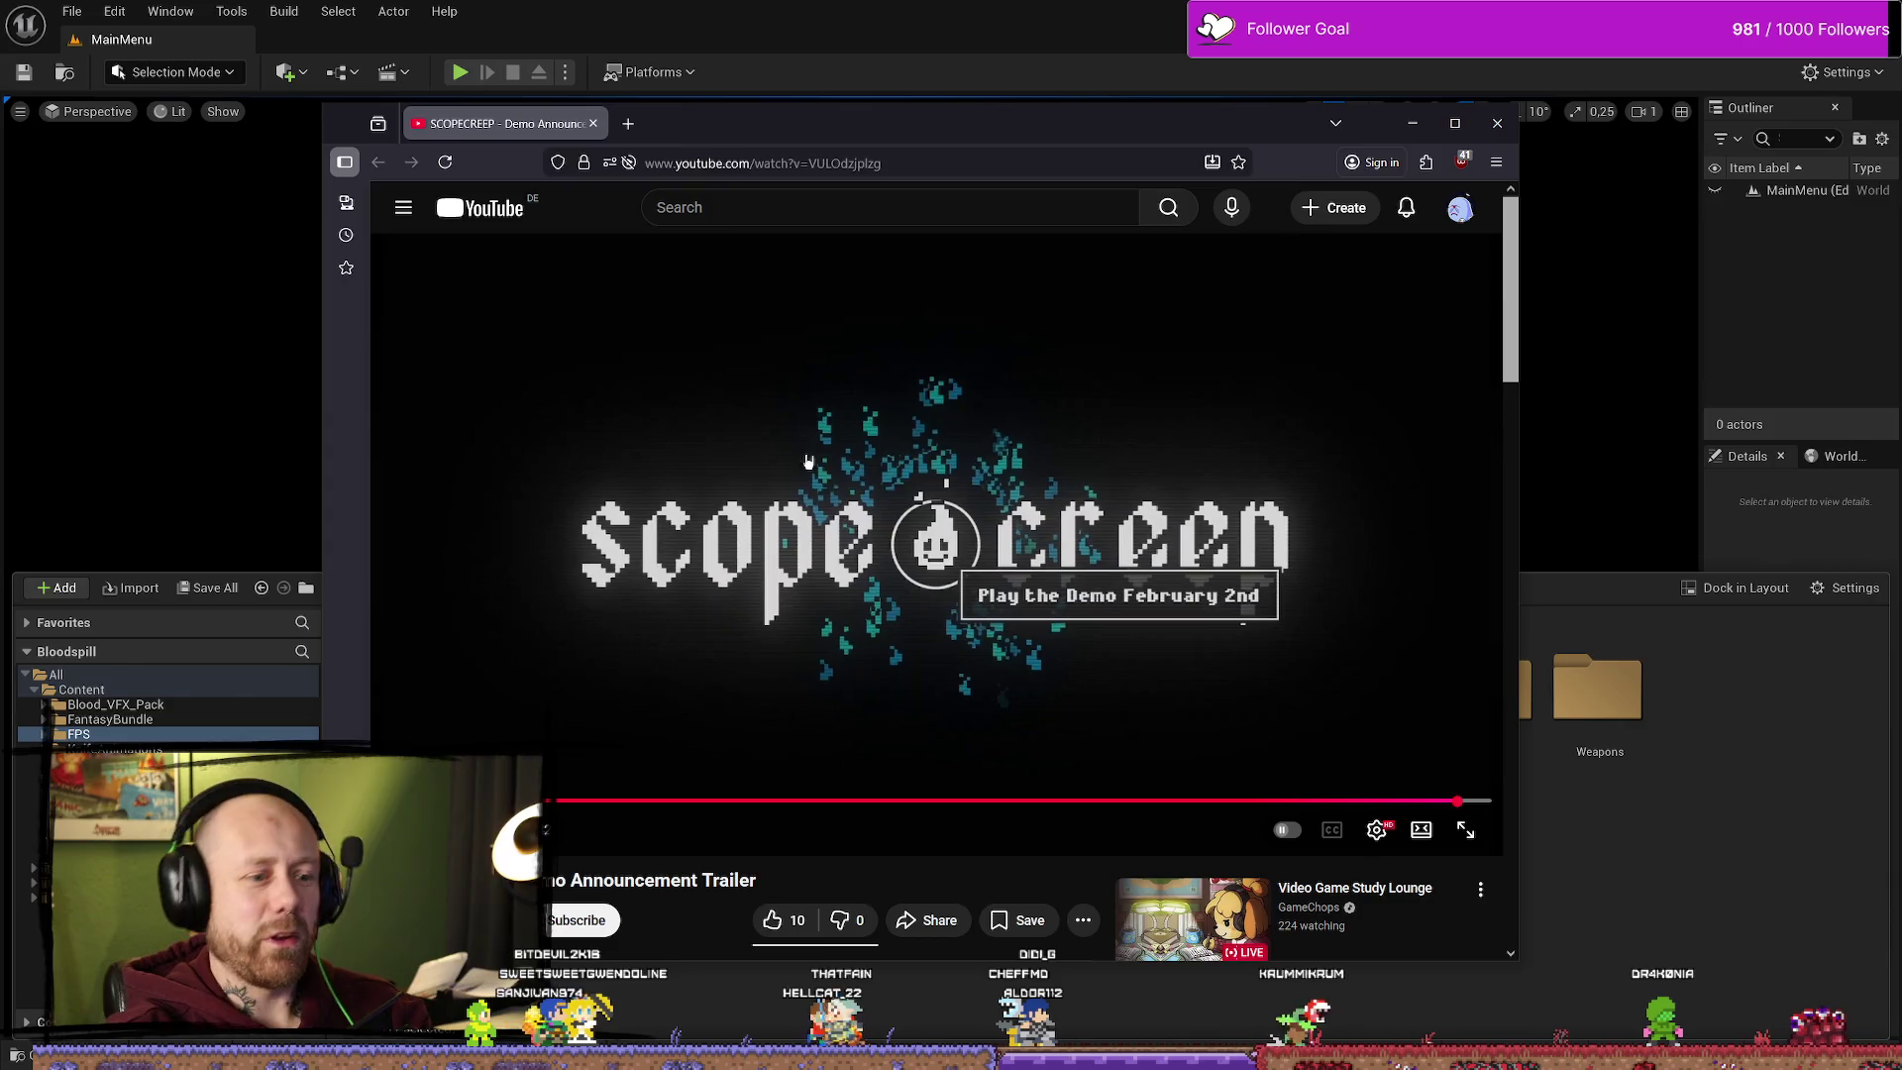
pyautogui.moveTo(1058, 137)
pyautogui.mouseDown()
pyautogui.moveTo(298, 240)
pyautogui.moveTo(0, 243)
pyautogui.mouseUp()
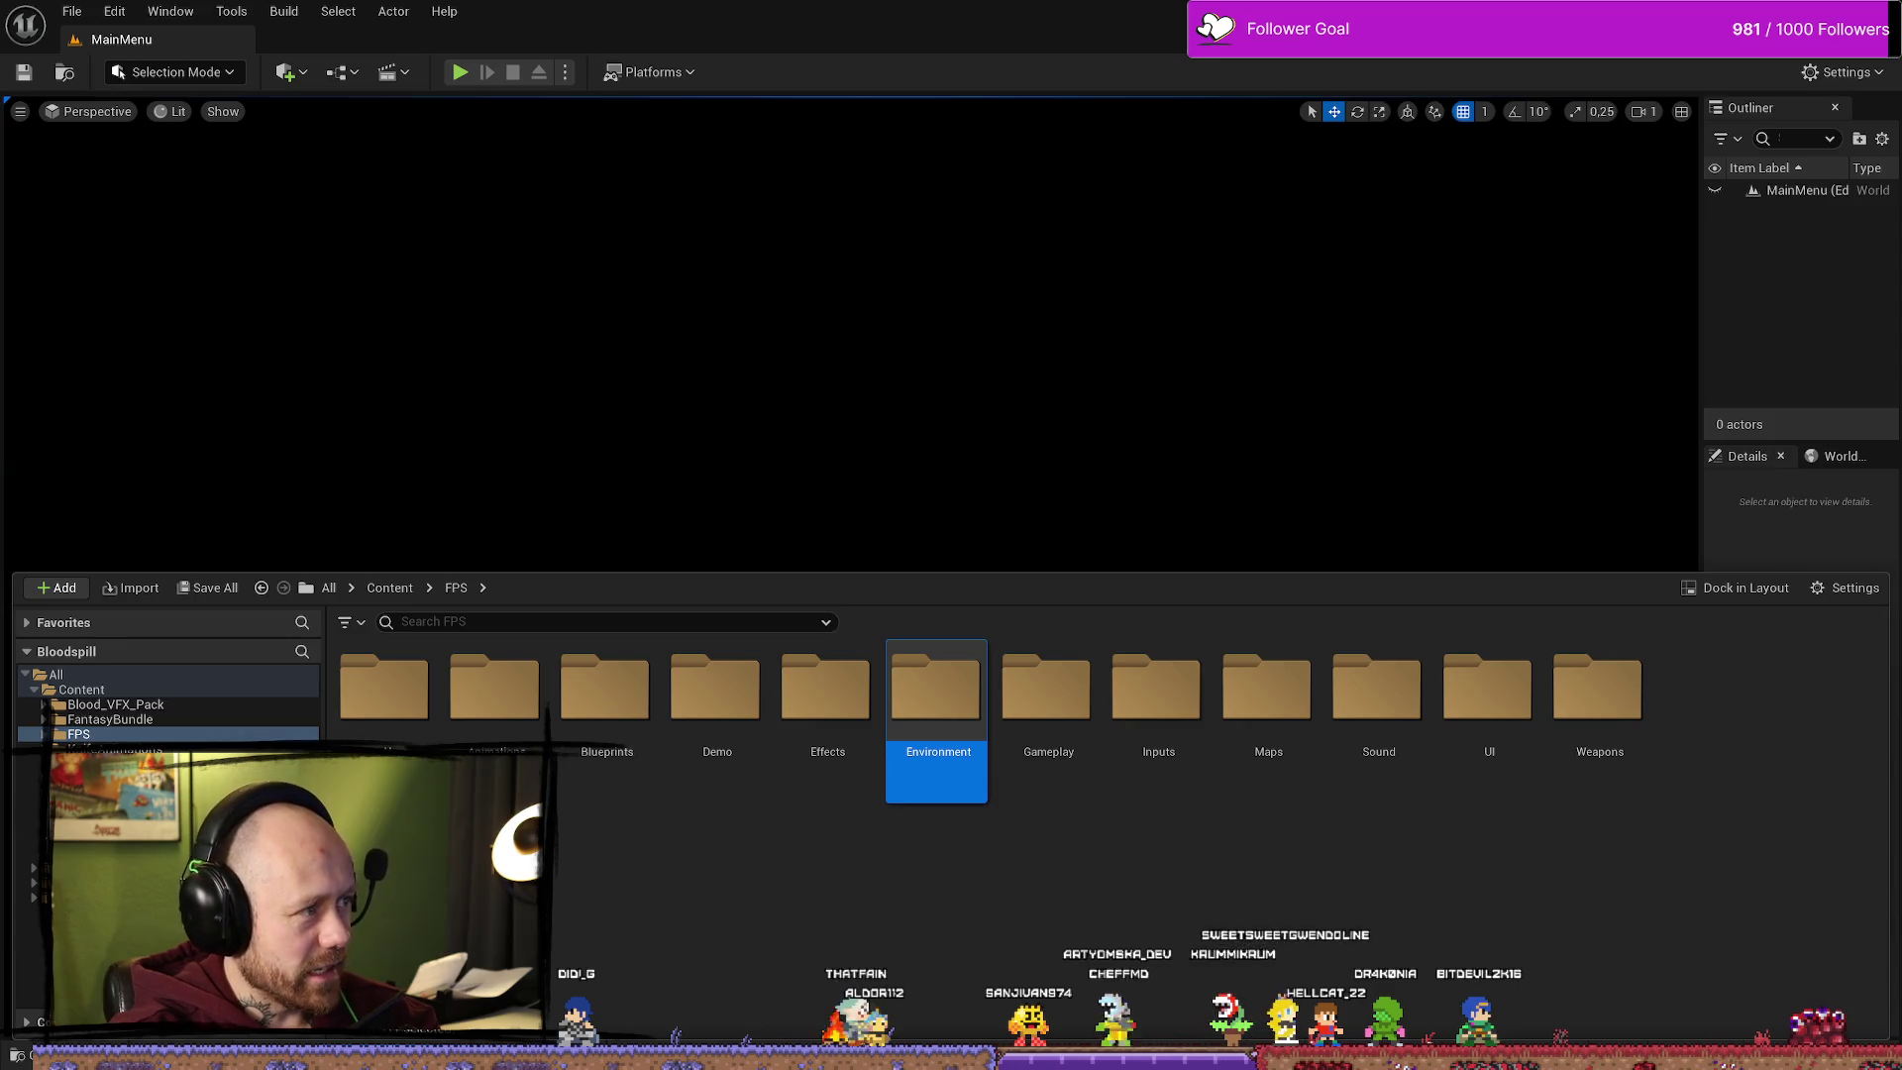
pyautogui.hotkey('alt', 'Tab')
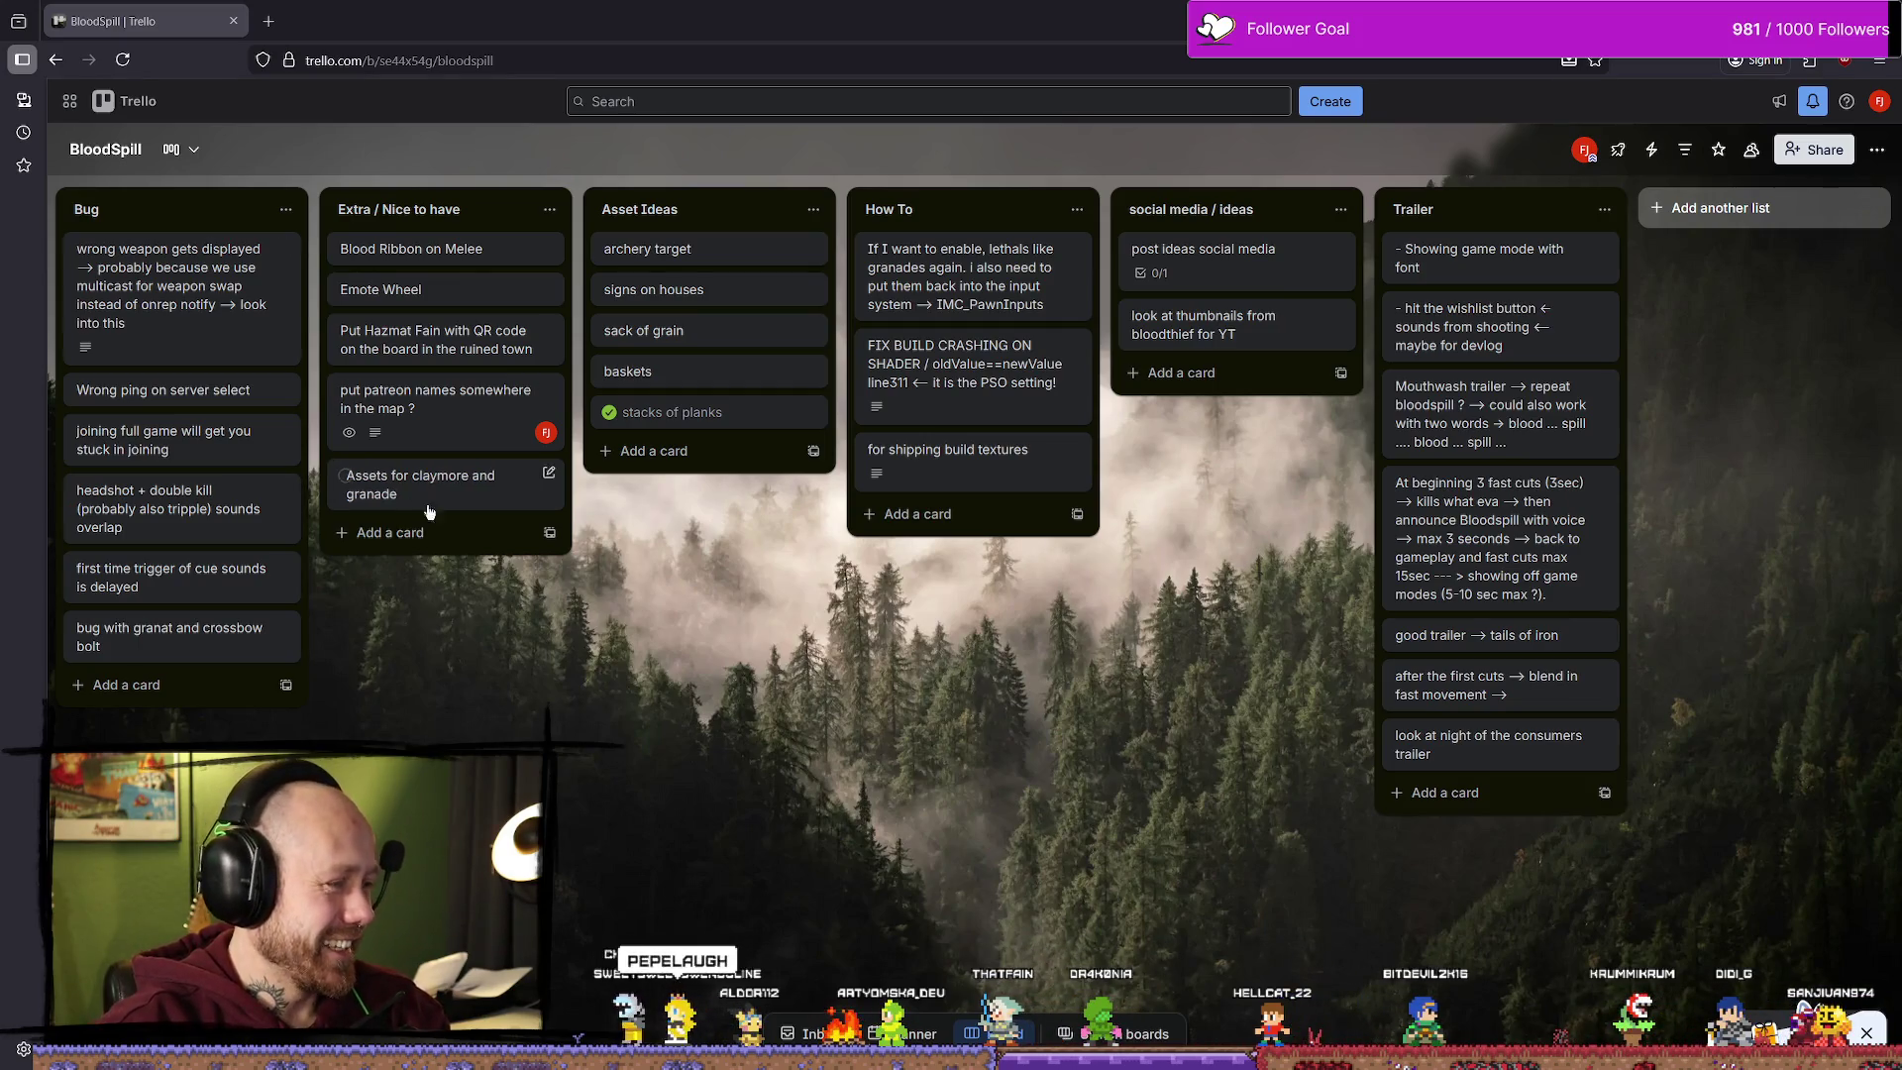
# Step: Minimize the Trello browser window and save all Unreal project work
pyautogui.press('super+Down')
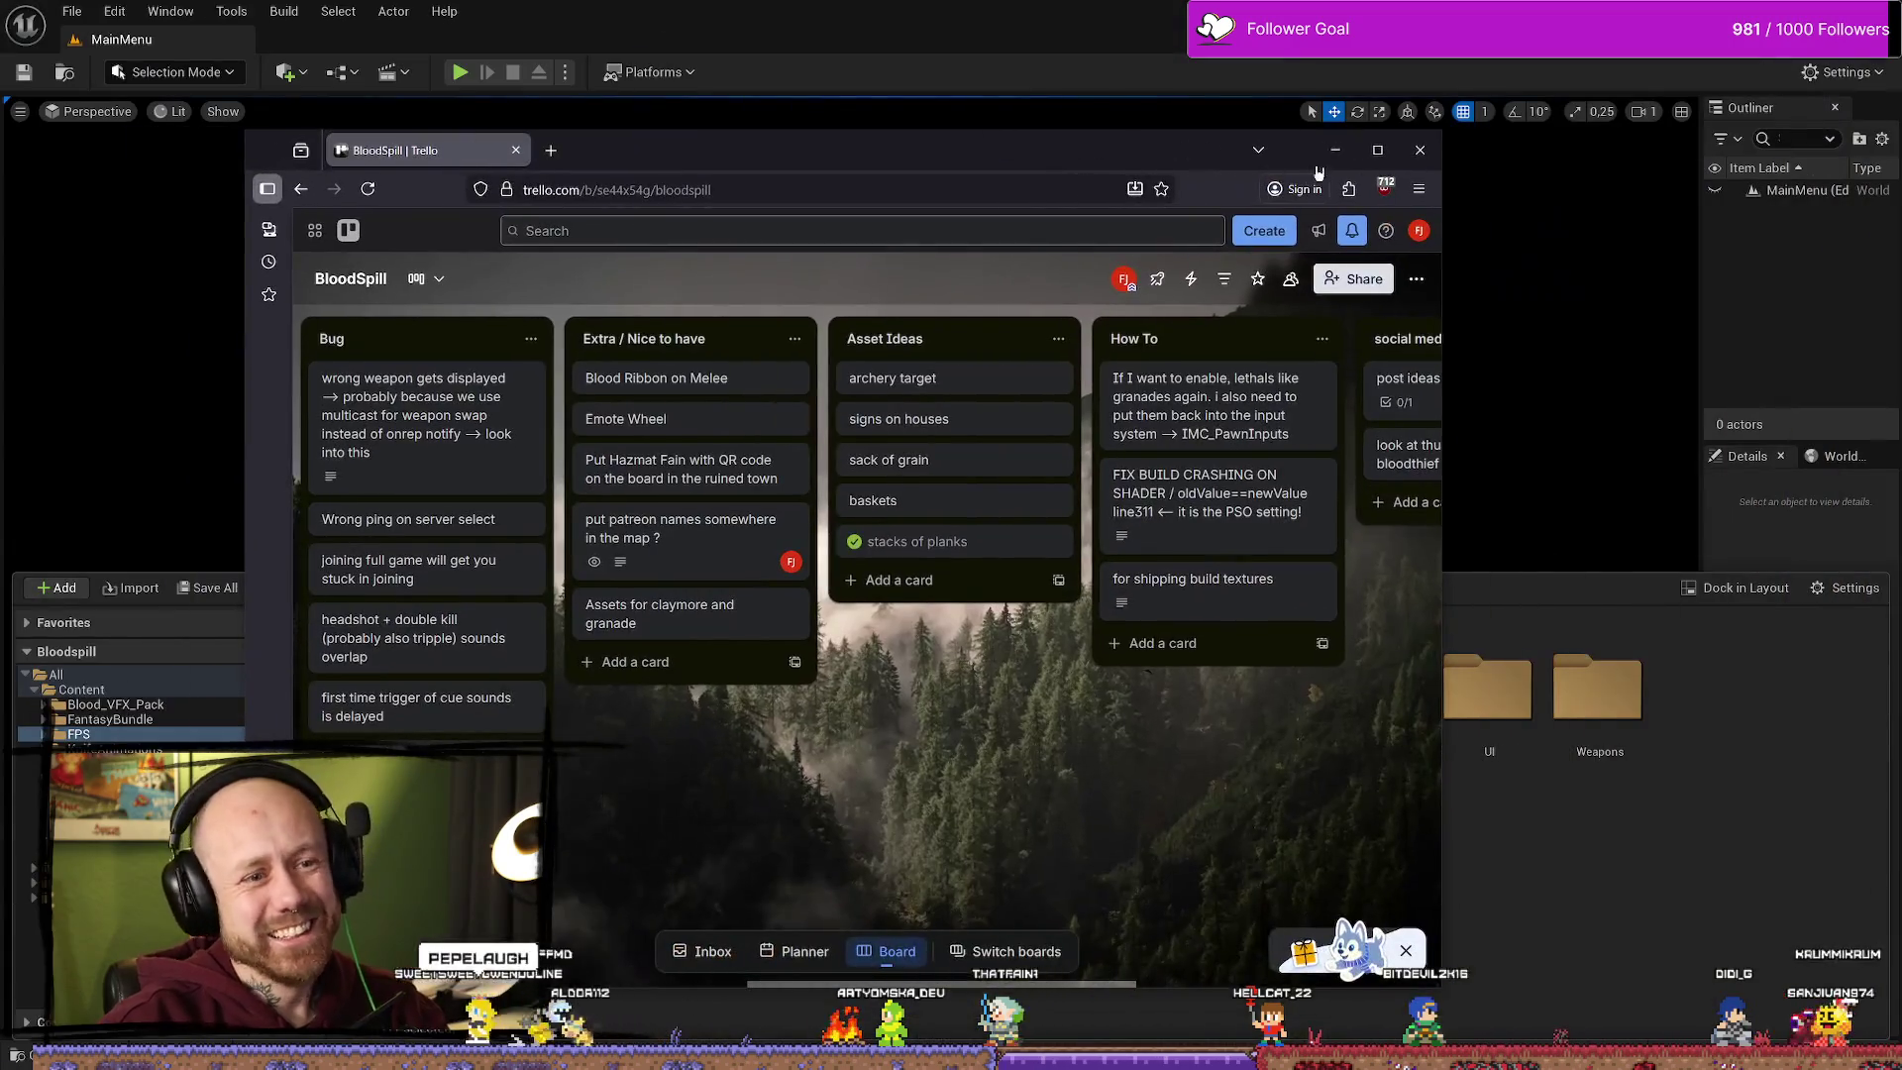
pyautogui.click(1335, 149)
pyautogui.click(71, 11)
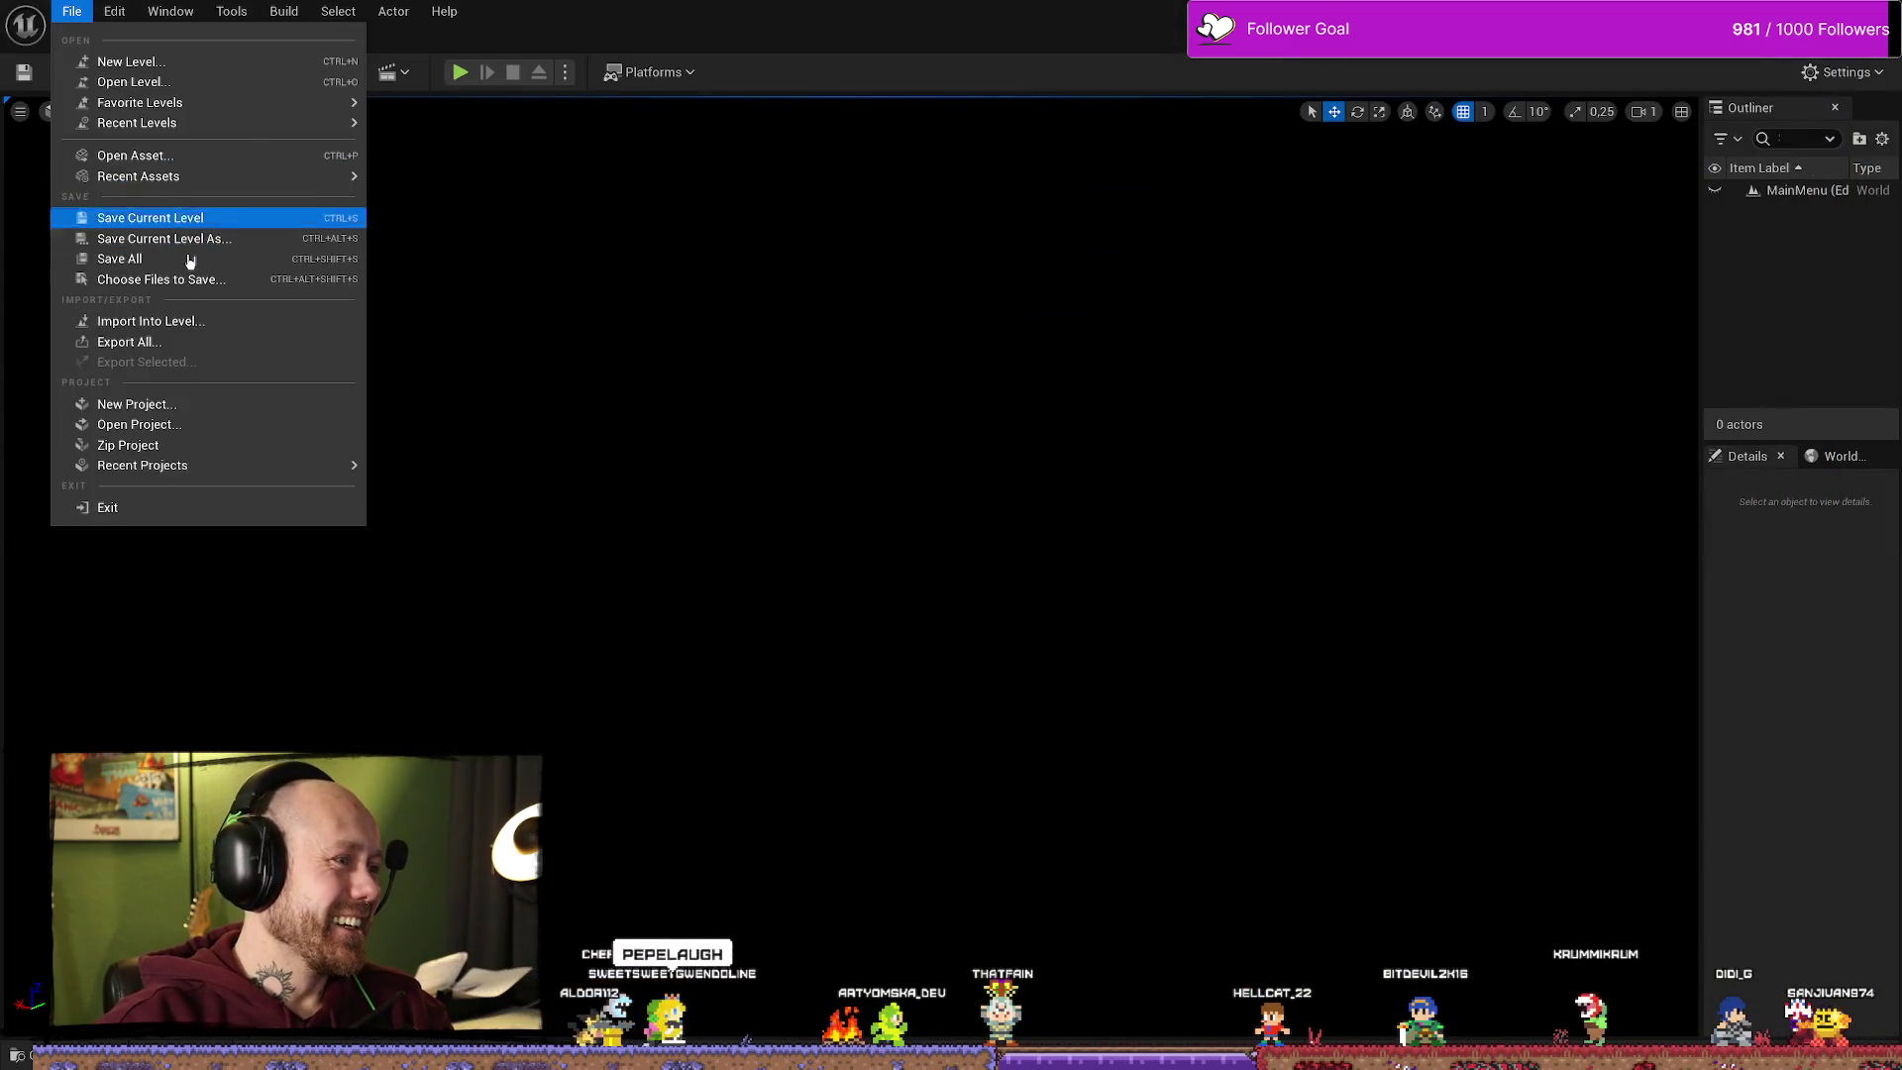
pyautogui.click(188, 258)
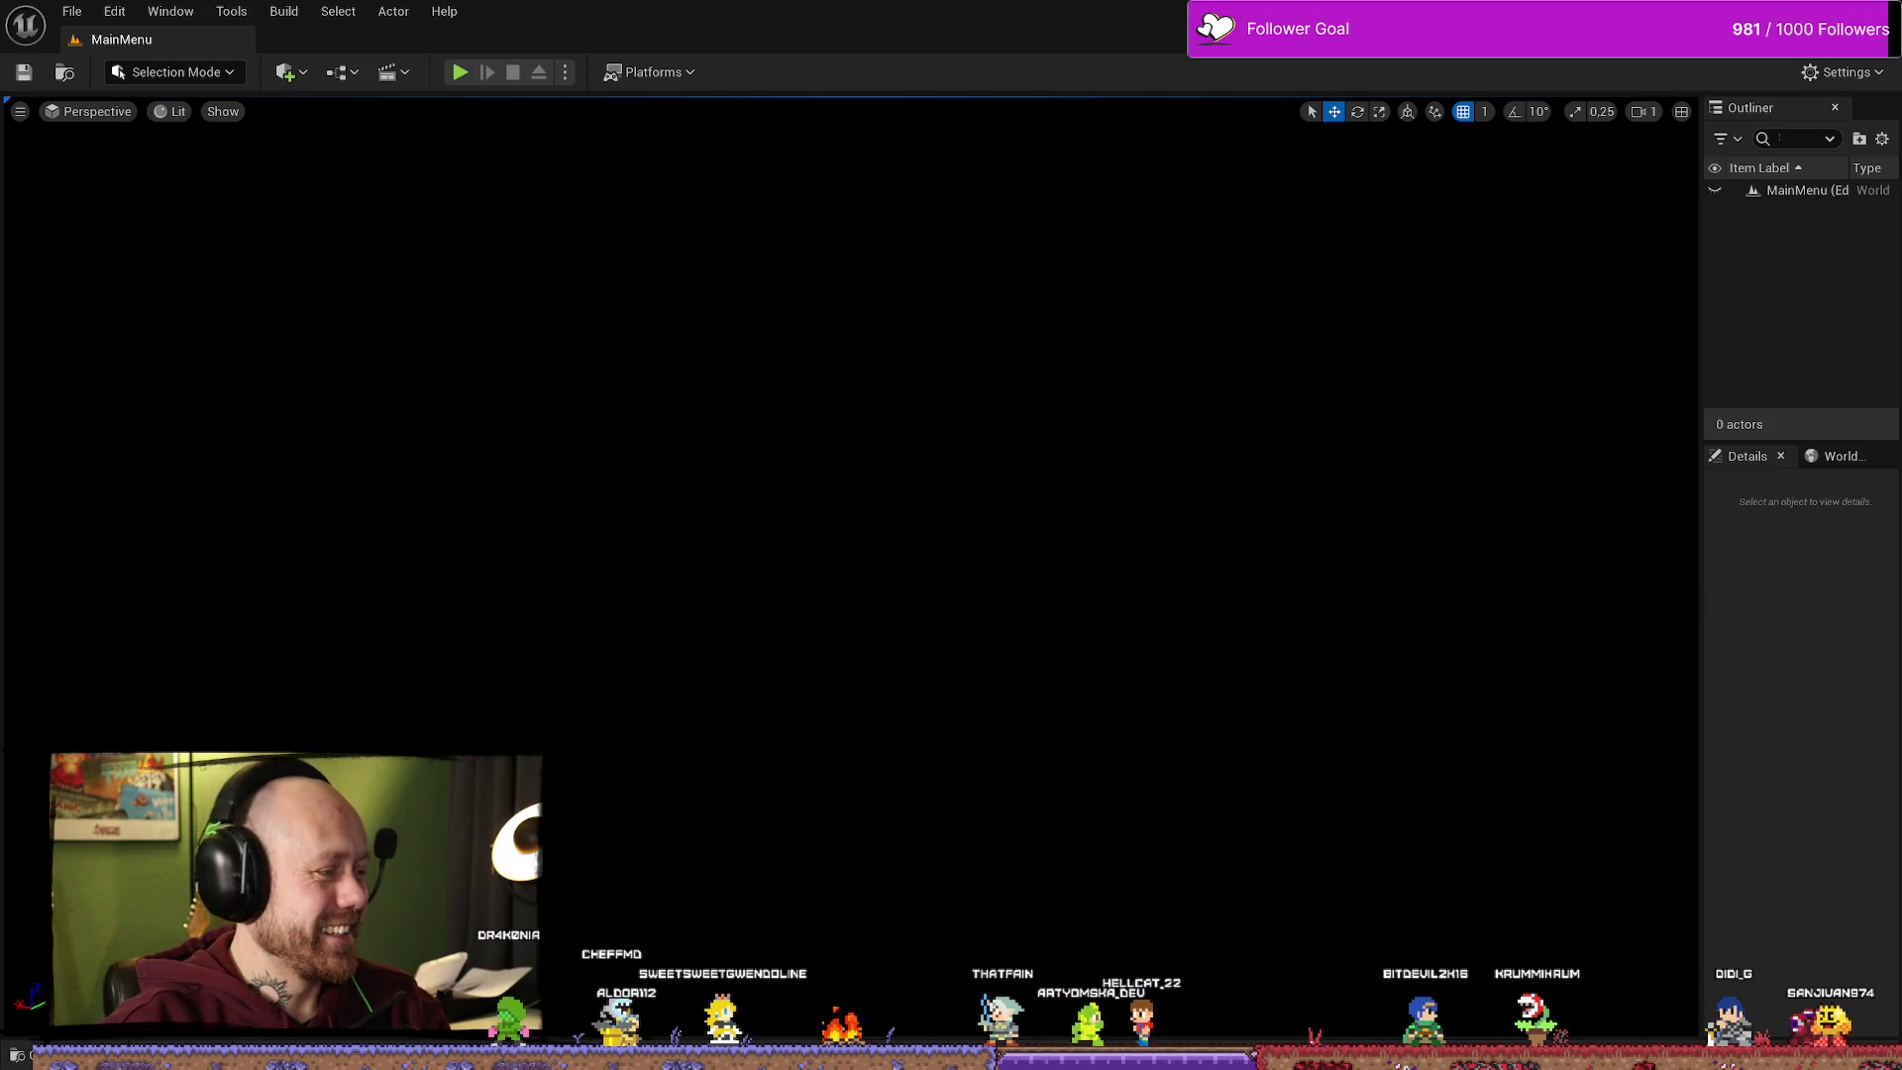
# Step: Browse the Content Browser to the FPS/Maps/GameModes folder
pyautogui.hotkey('ctrl', 'space')
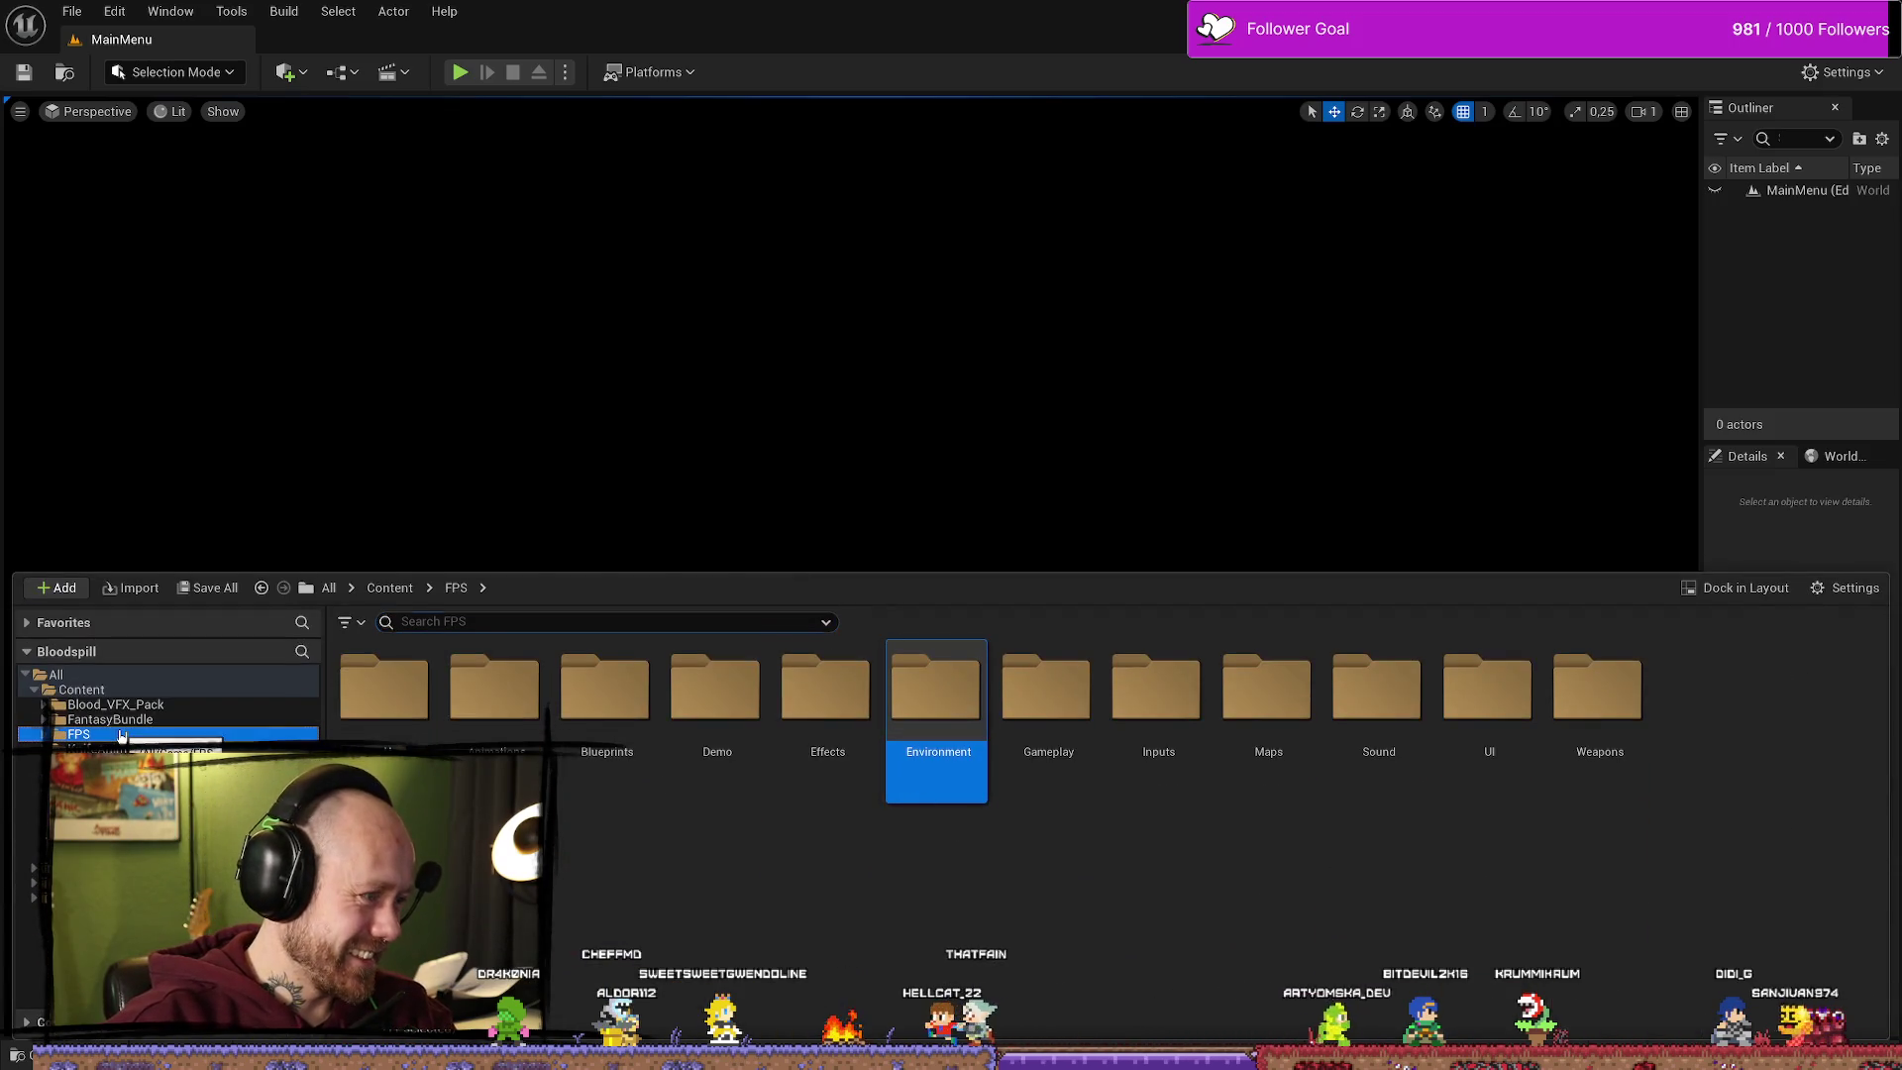
pyautogui.click(109, 779)
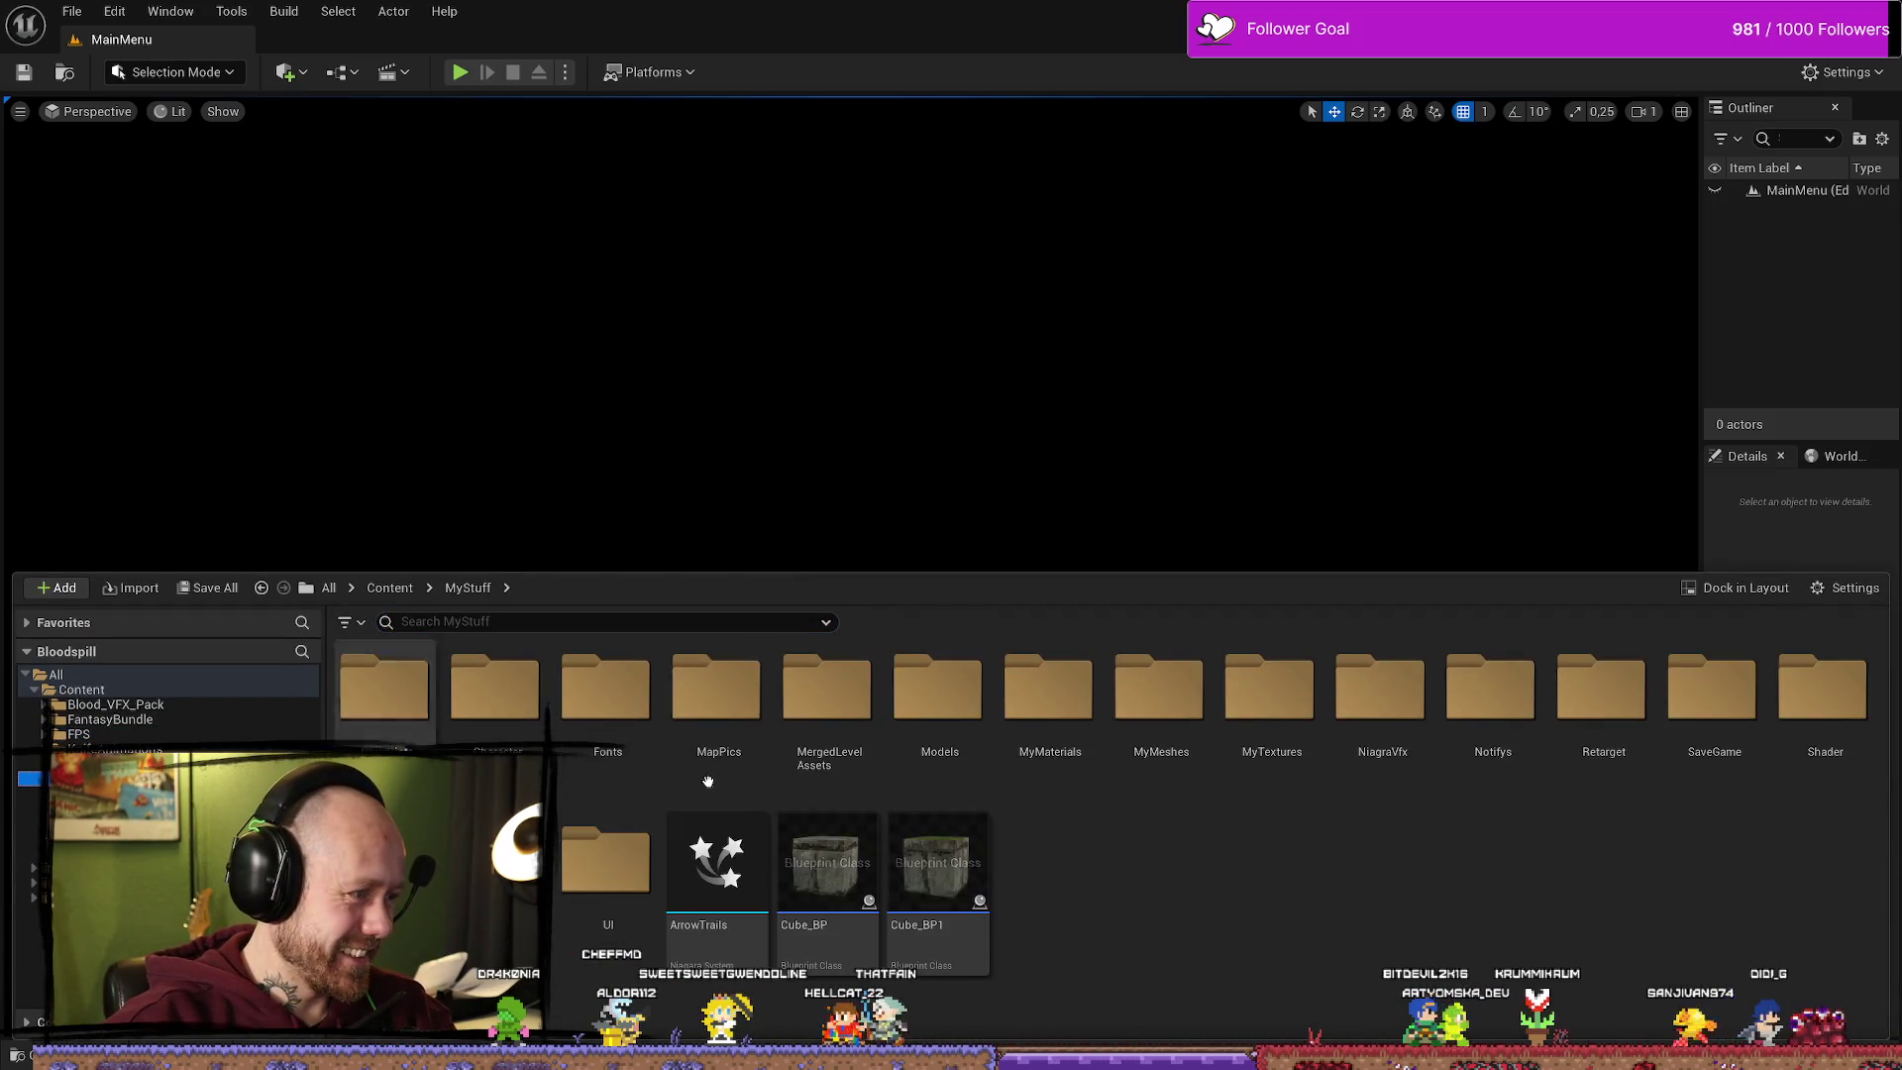
pyautogui.click(195, 732)
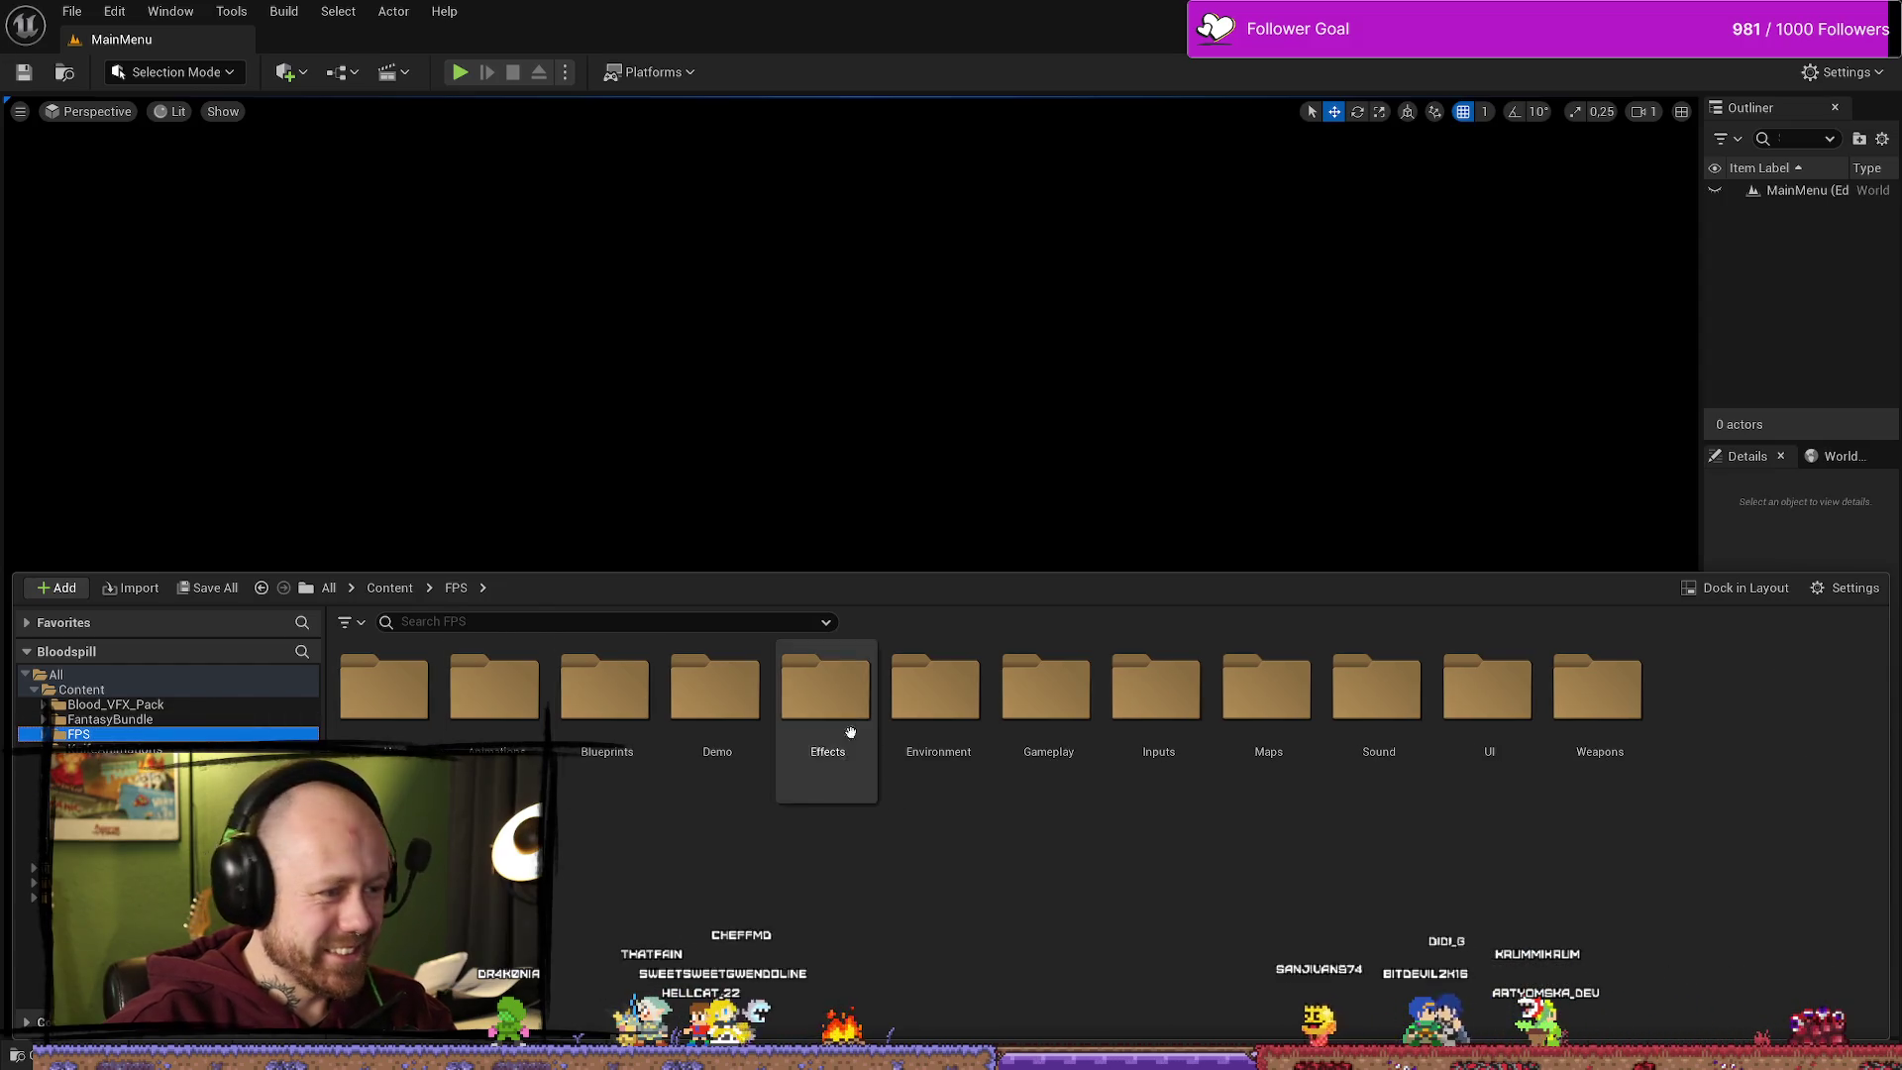
pyautogui.doubleClick(1238, 694)
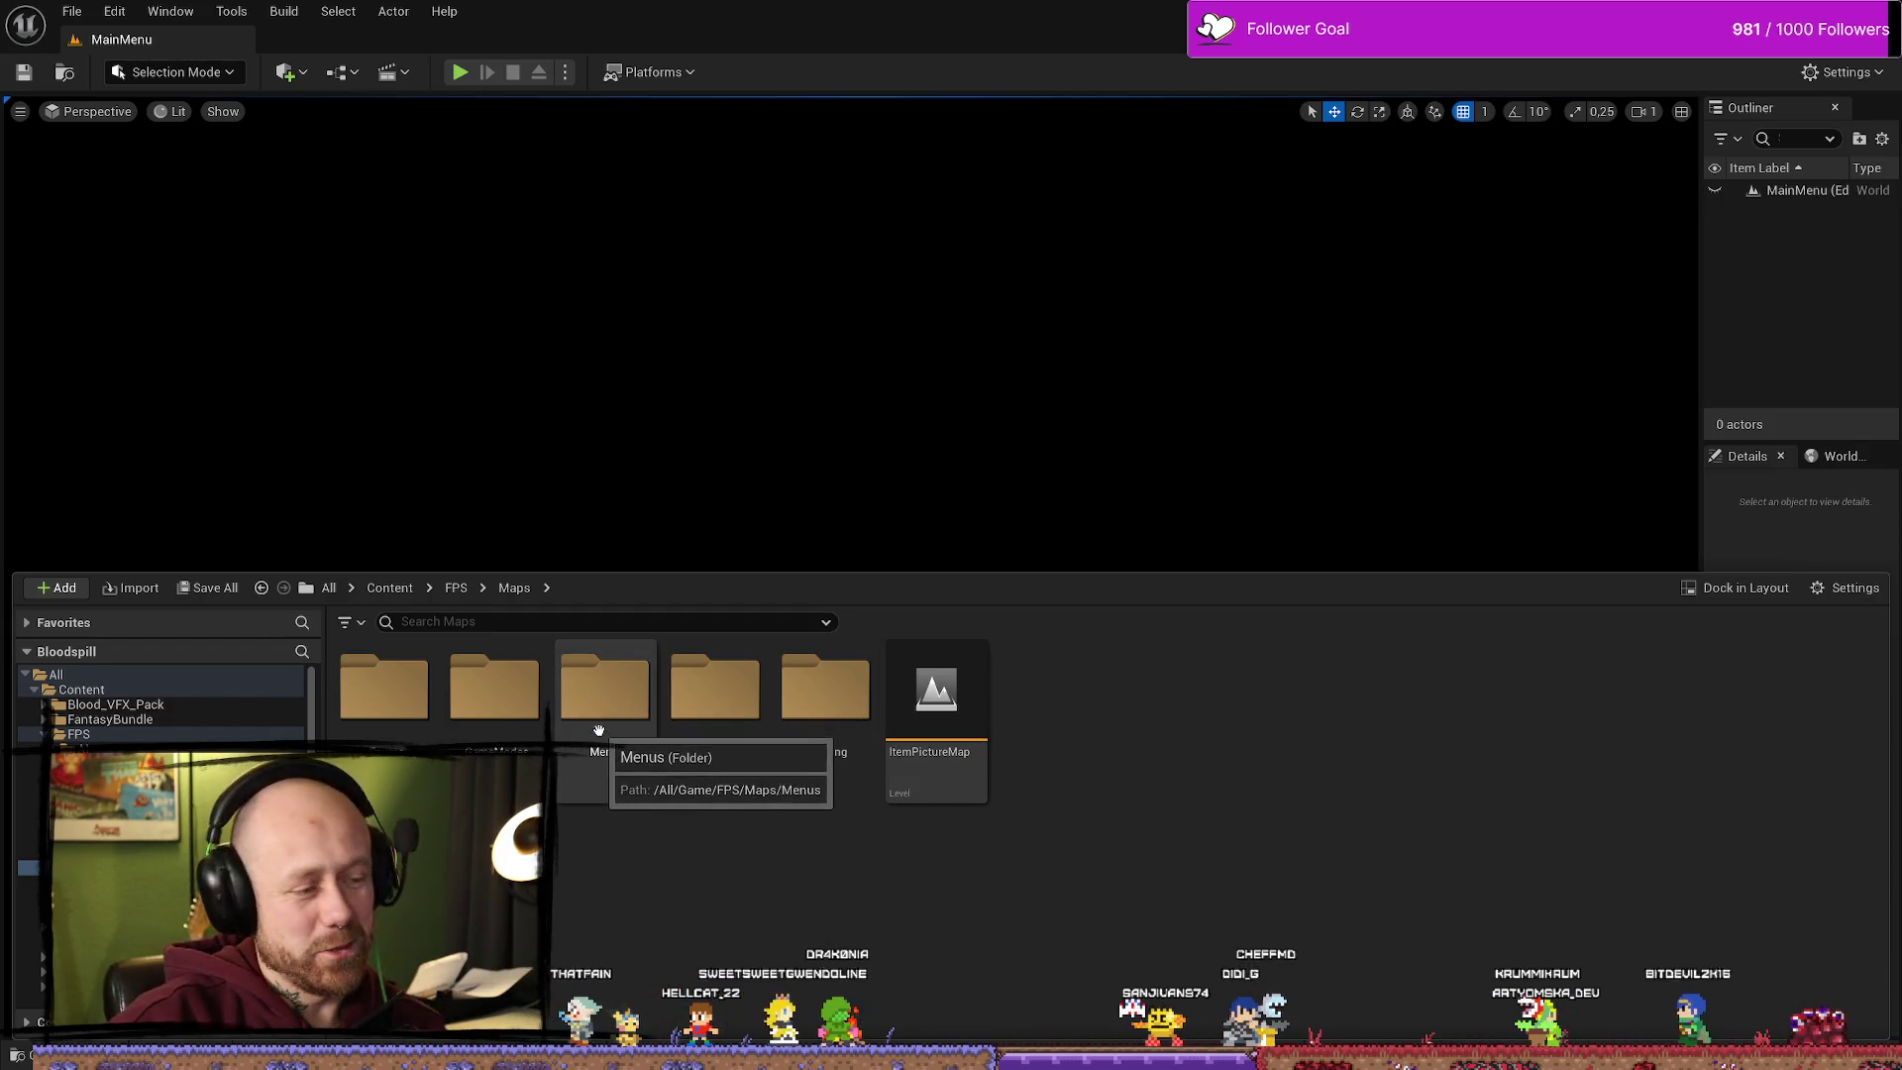
pyautogui.doubleClick(542, 700)
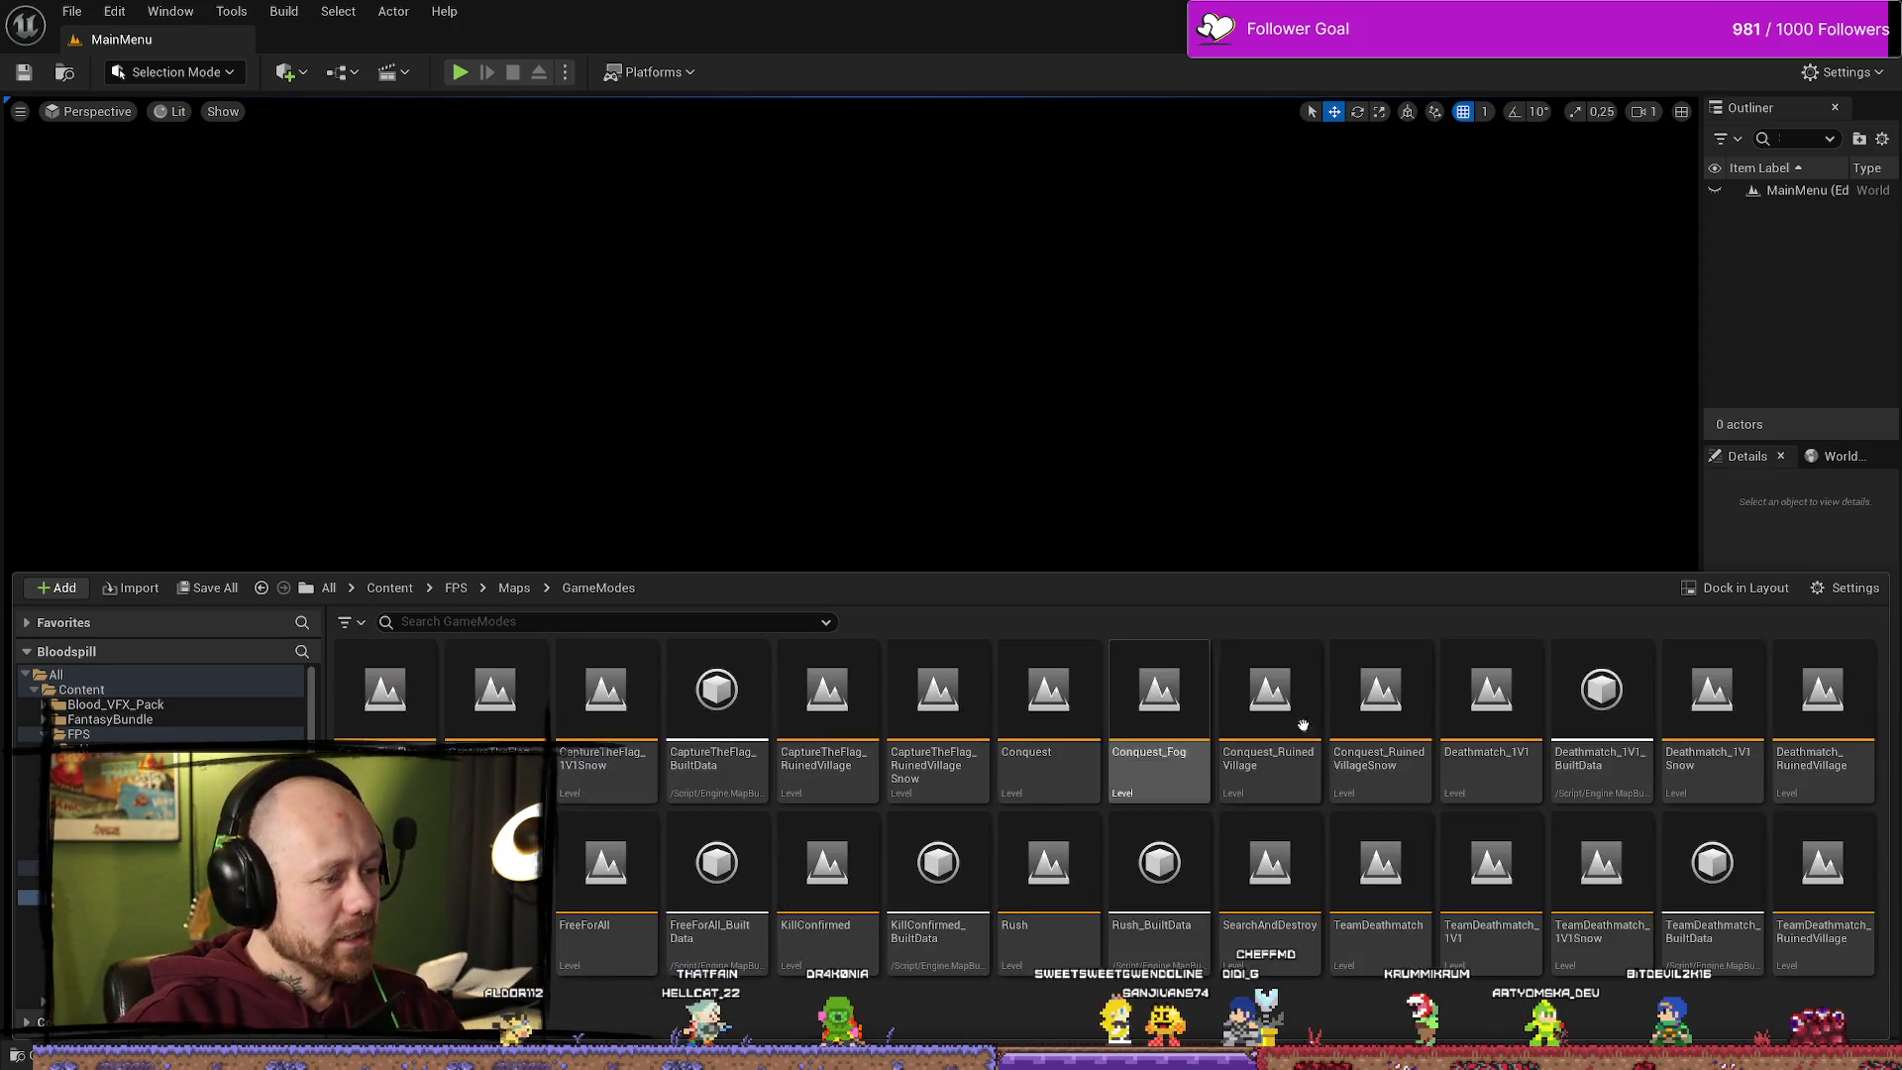
# Step: Open the Deathmatch_RuinedVillage level
pyautogui.doubleClick(1805, 724)
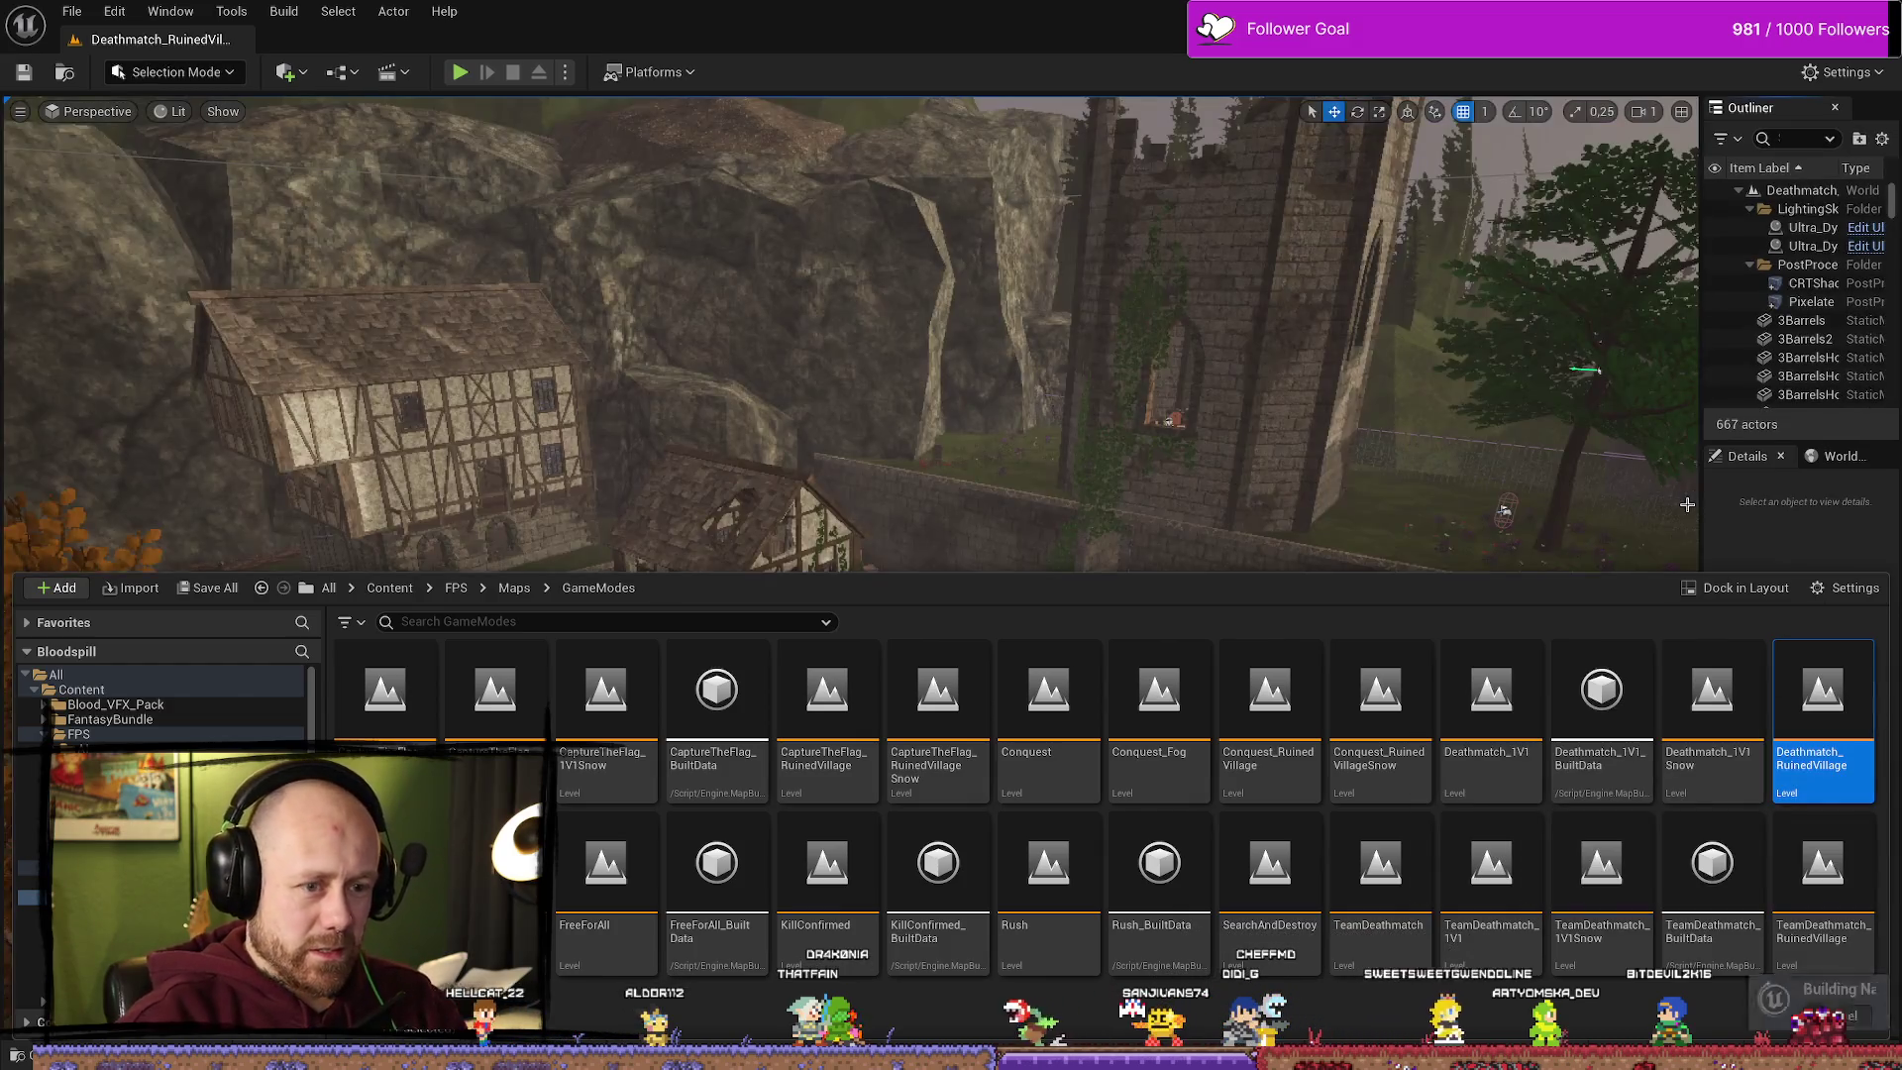
pyautogui.rightClick(959, 329)
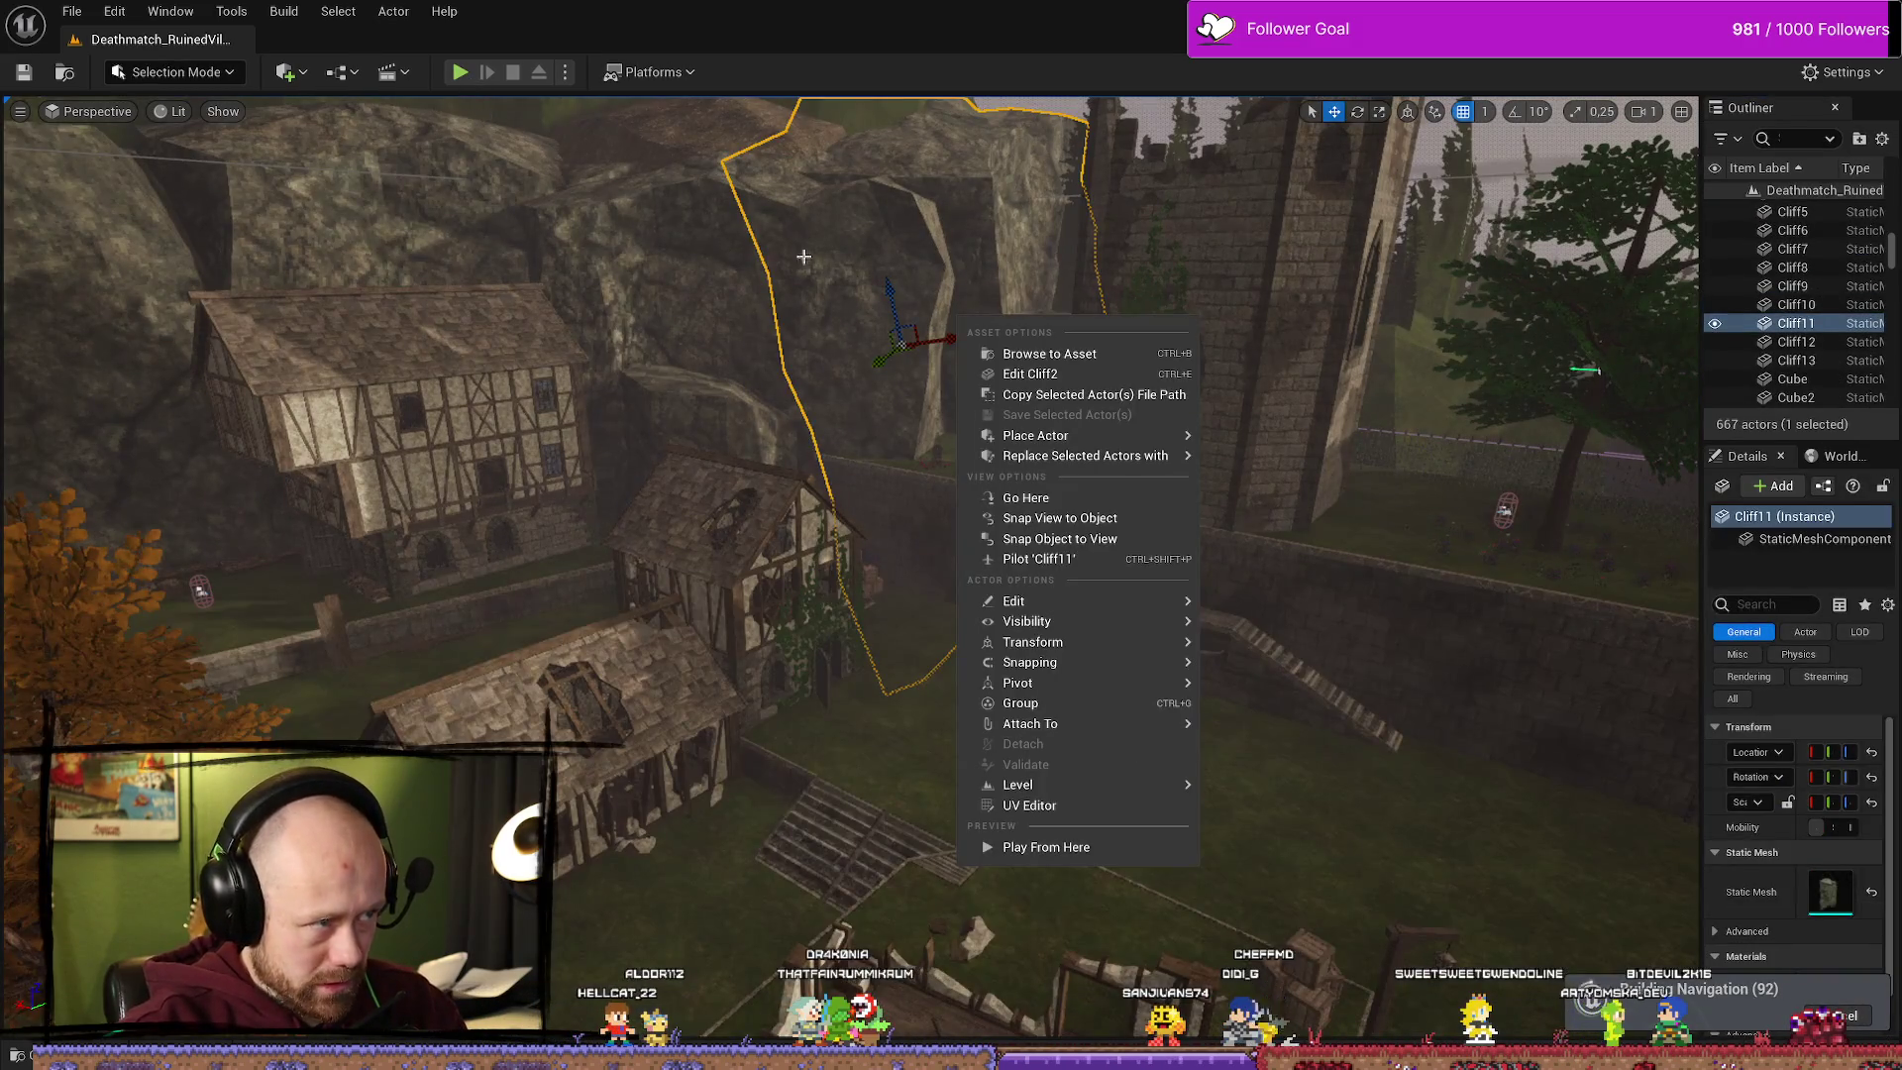
pyautogui.press('Escape')
# Step: Play-test it, cycling the Knife slot to confirm the second dagger is locked, then stop
pyautogui.click(461, 83)
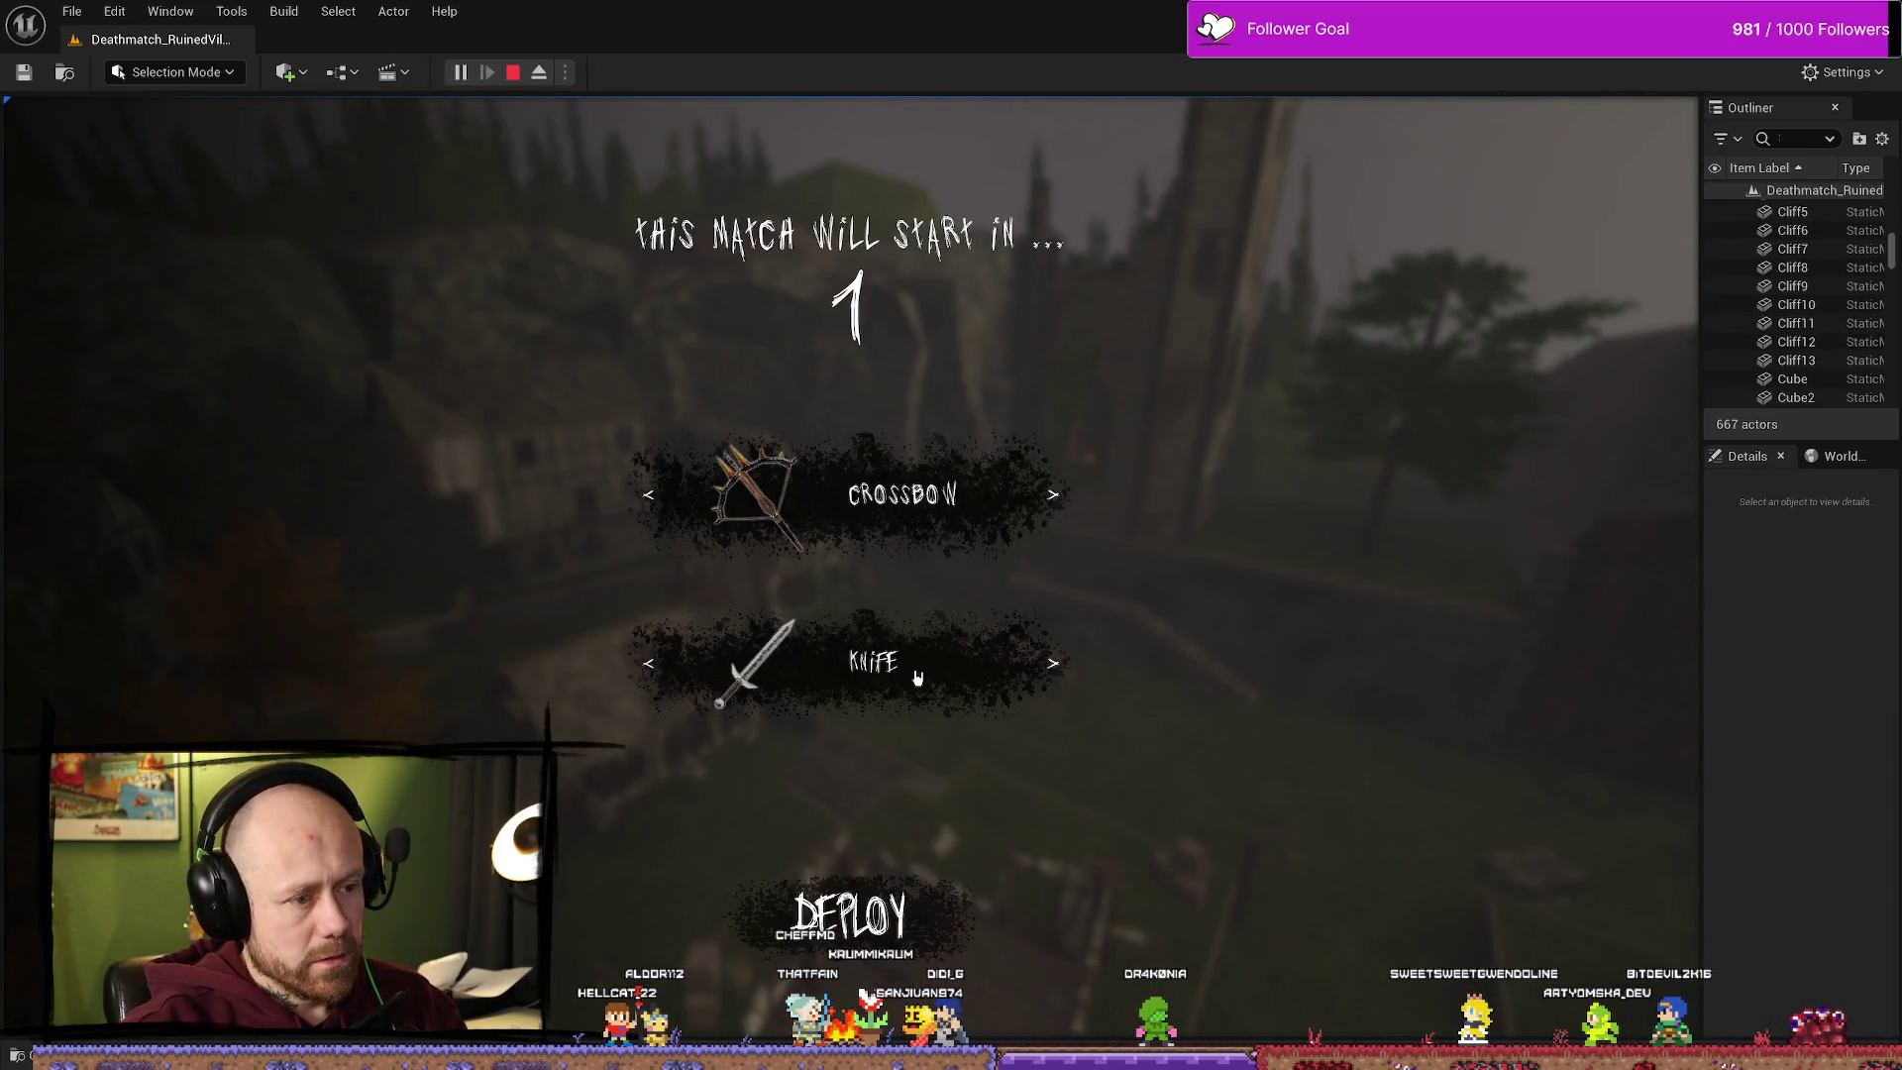
pyautogui.click(1053, 679)
pyautogui.click(1052, 681)
pyautogui.click(1051, 682)
pyautogui.click(1050, 684)
pyautogui.click(1049, 687)
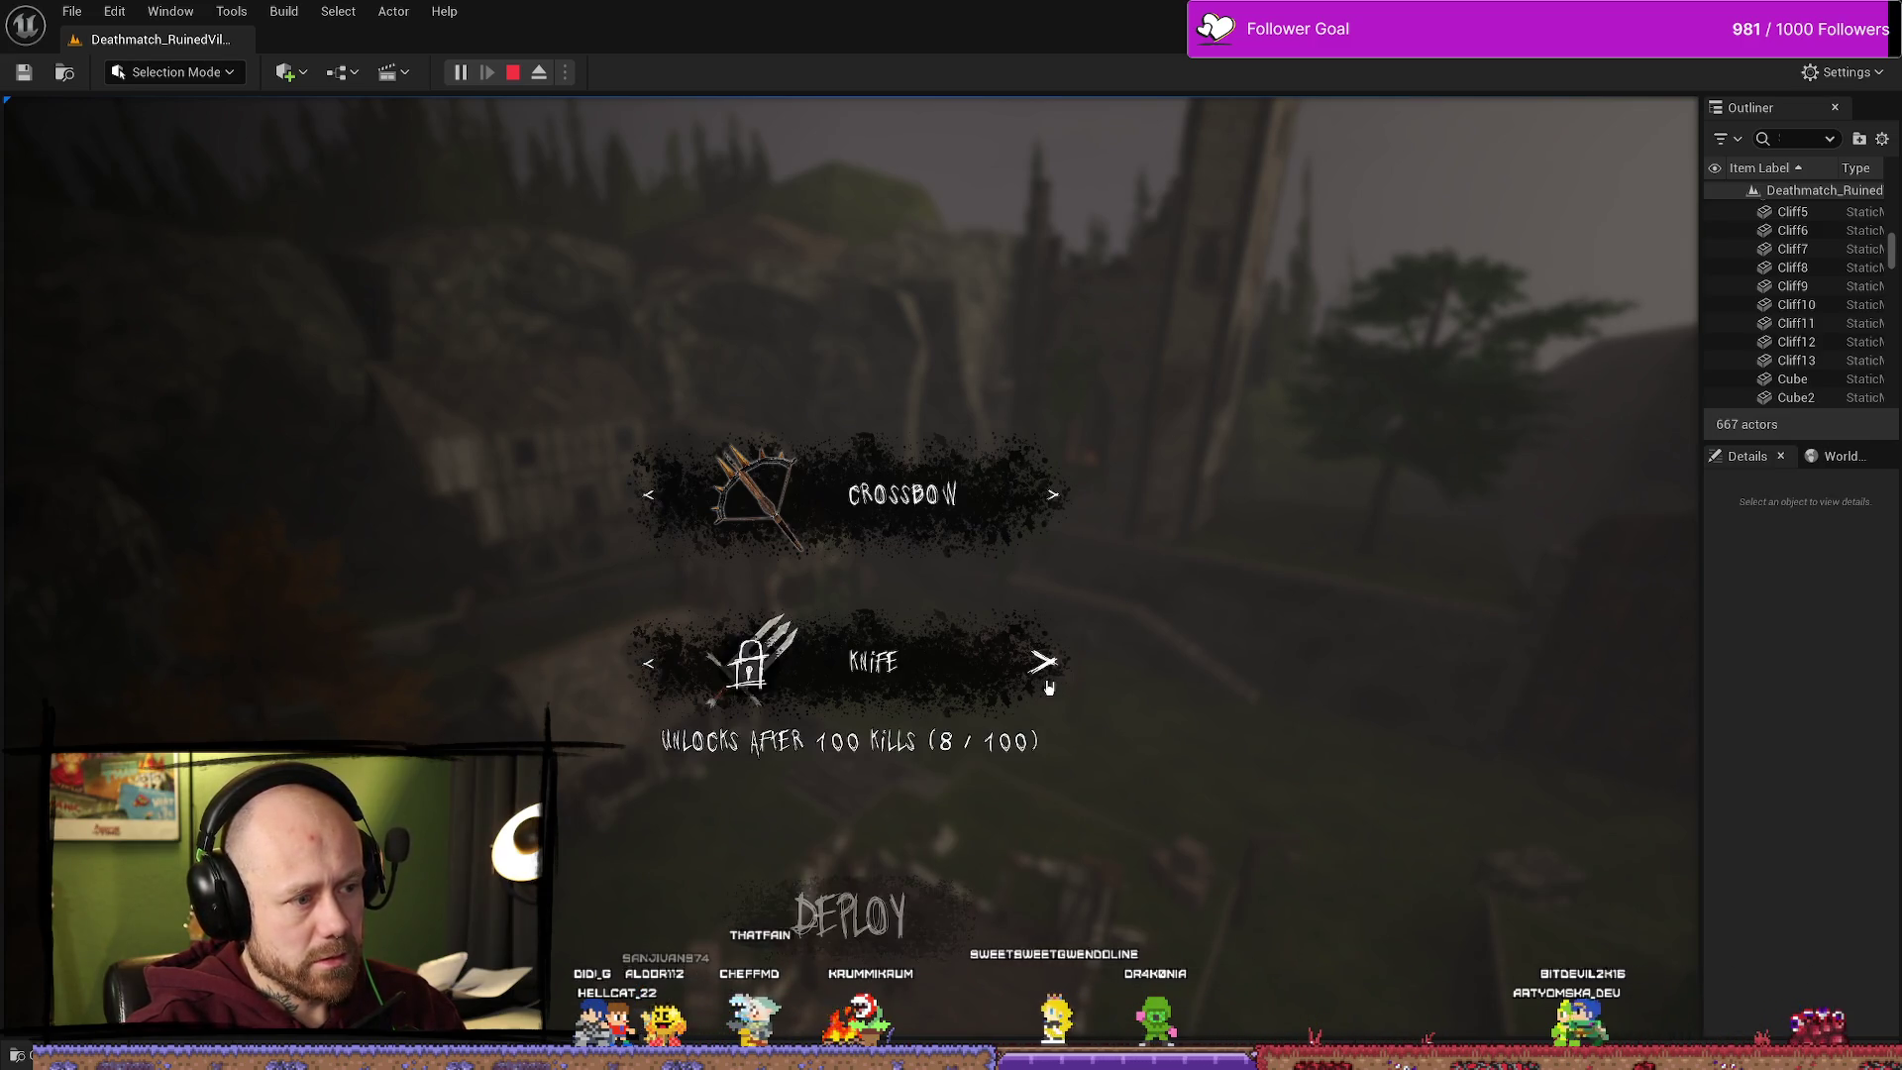
pyautogui.click(1049, 687)
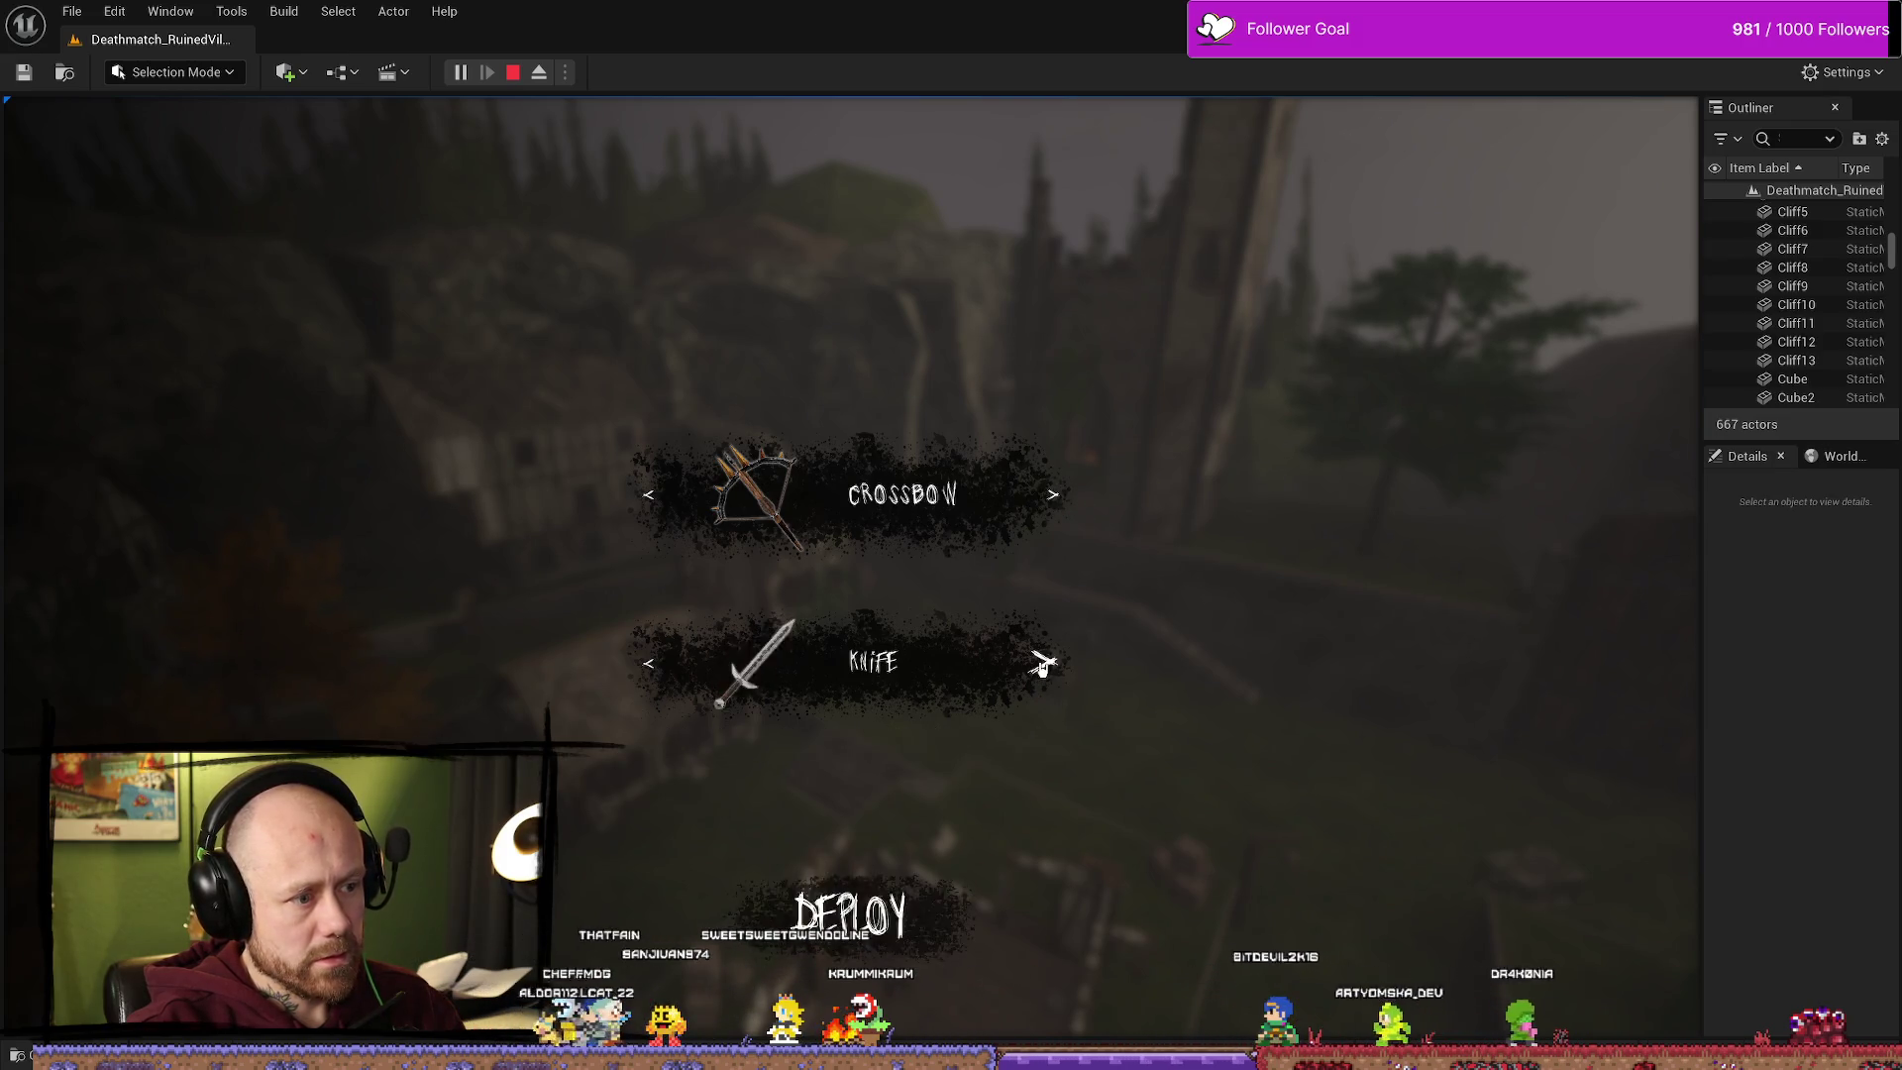
pyautogui.press('Escape')
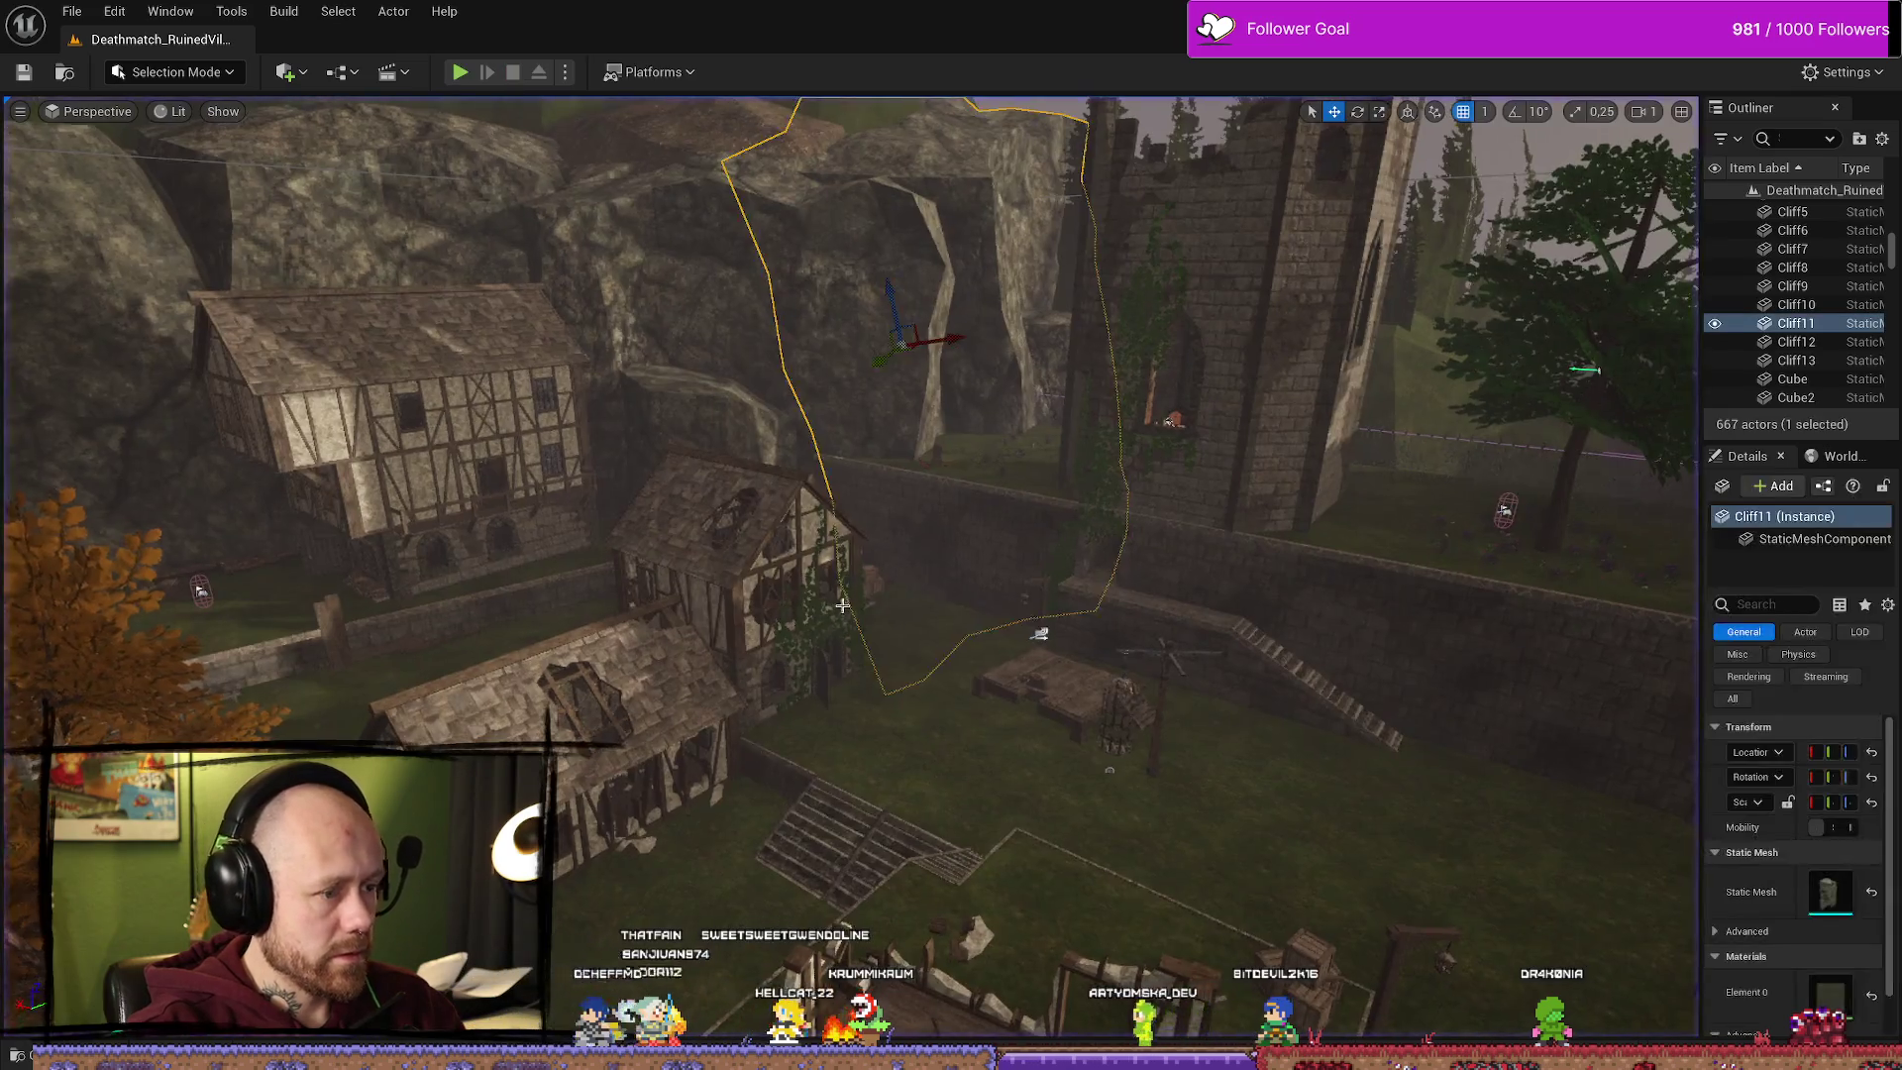
# Step: Review the BPFunctionLibrary_Unlockable and AC_PlayerStateInfo On Rep Kills Blueprints
pyautogui.press('f')
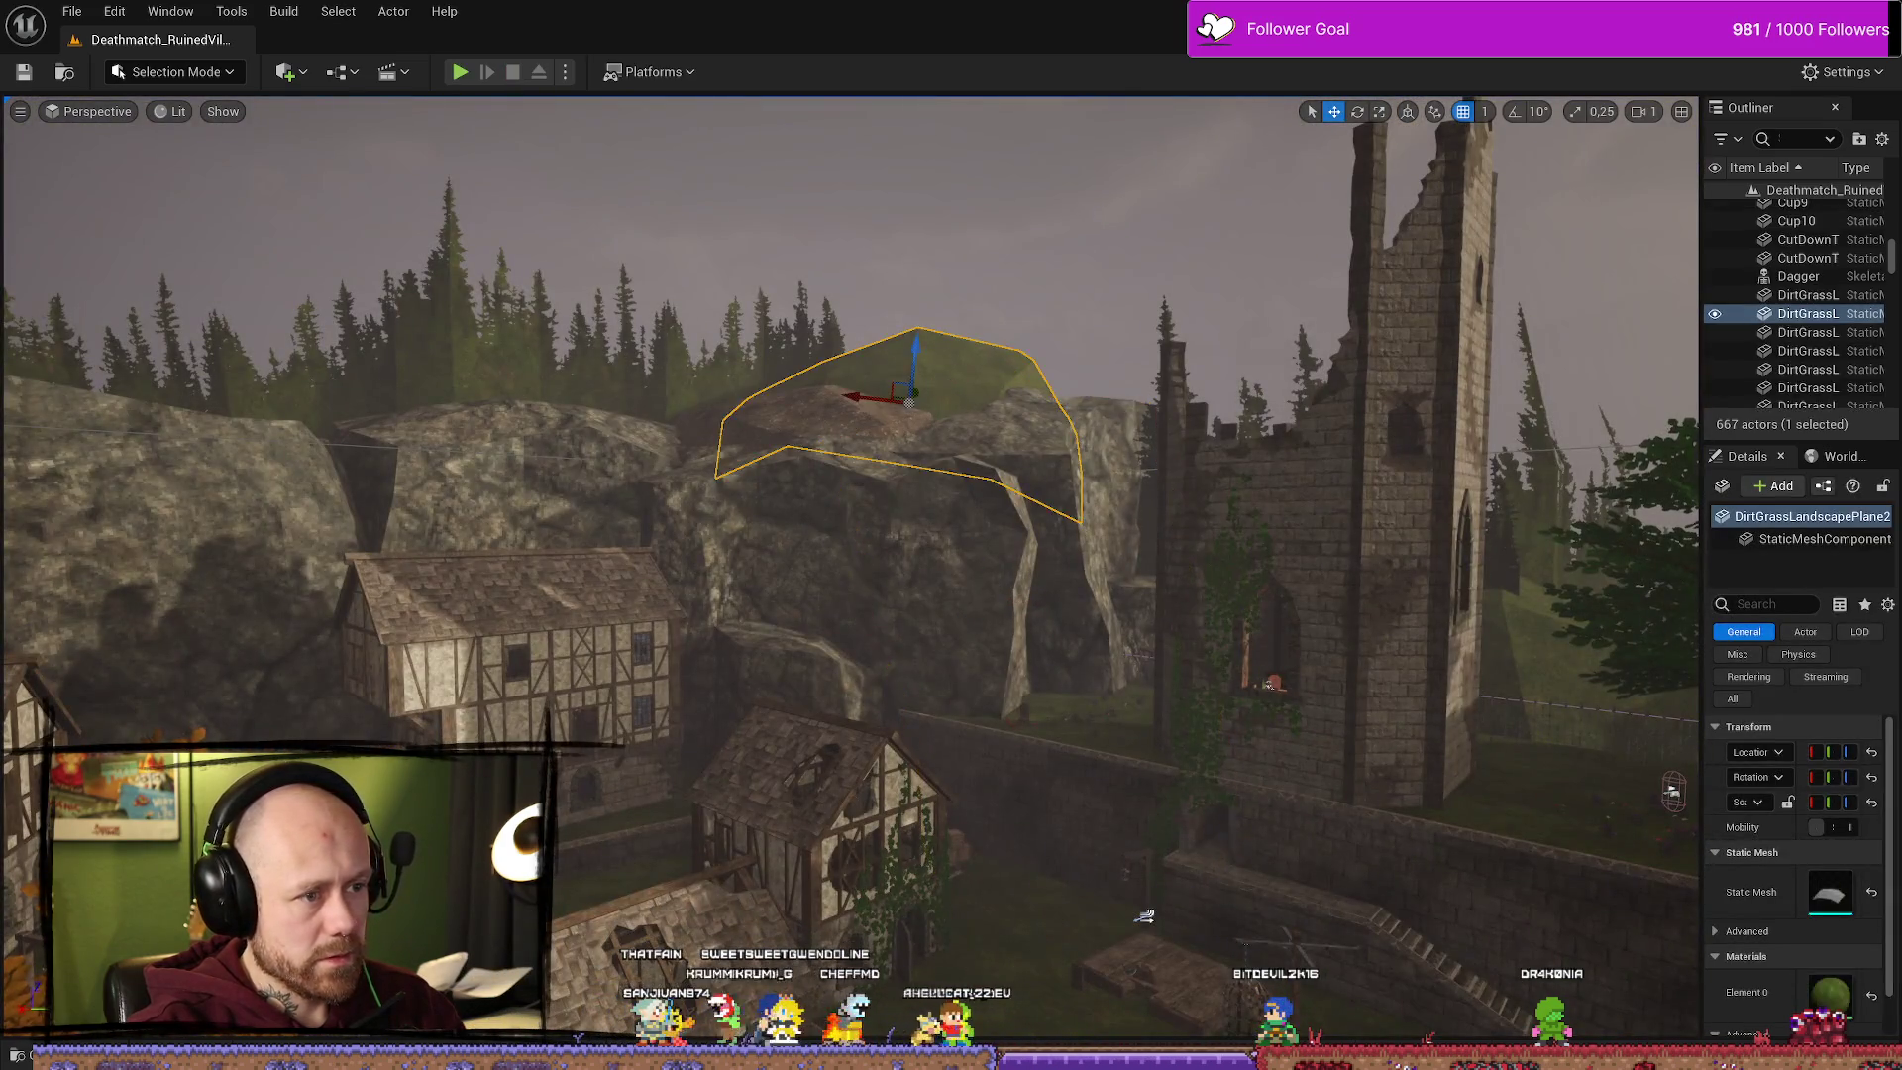
pyautogui.click(1317, 554)
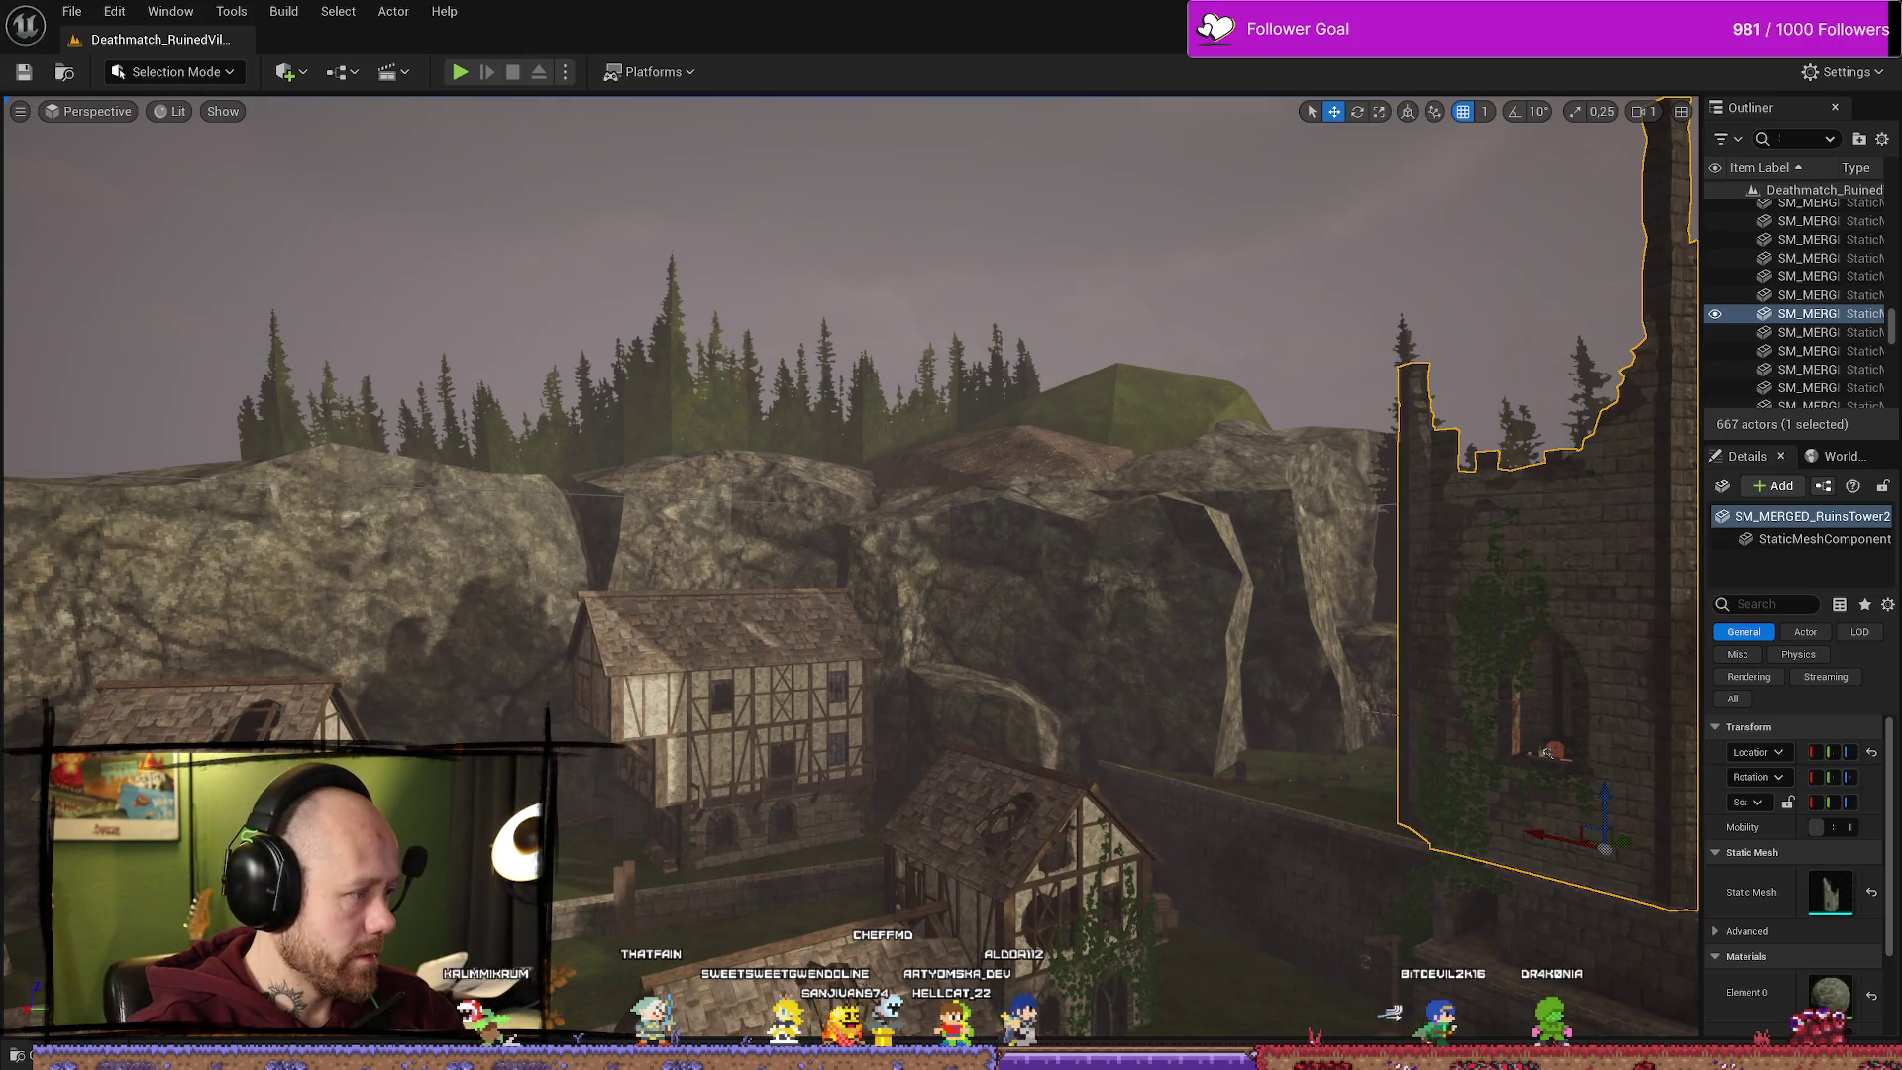
pyautogui.hotkey('alt', 'Tab')
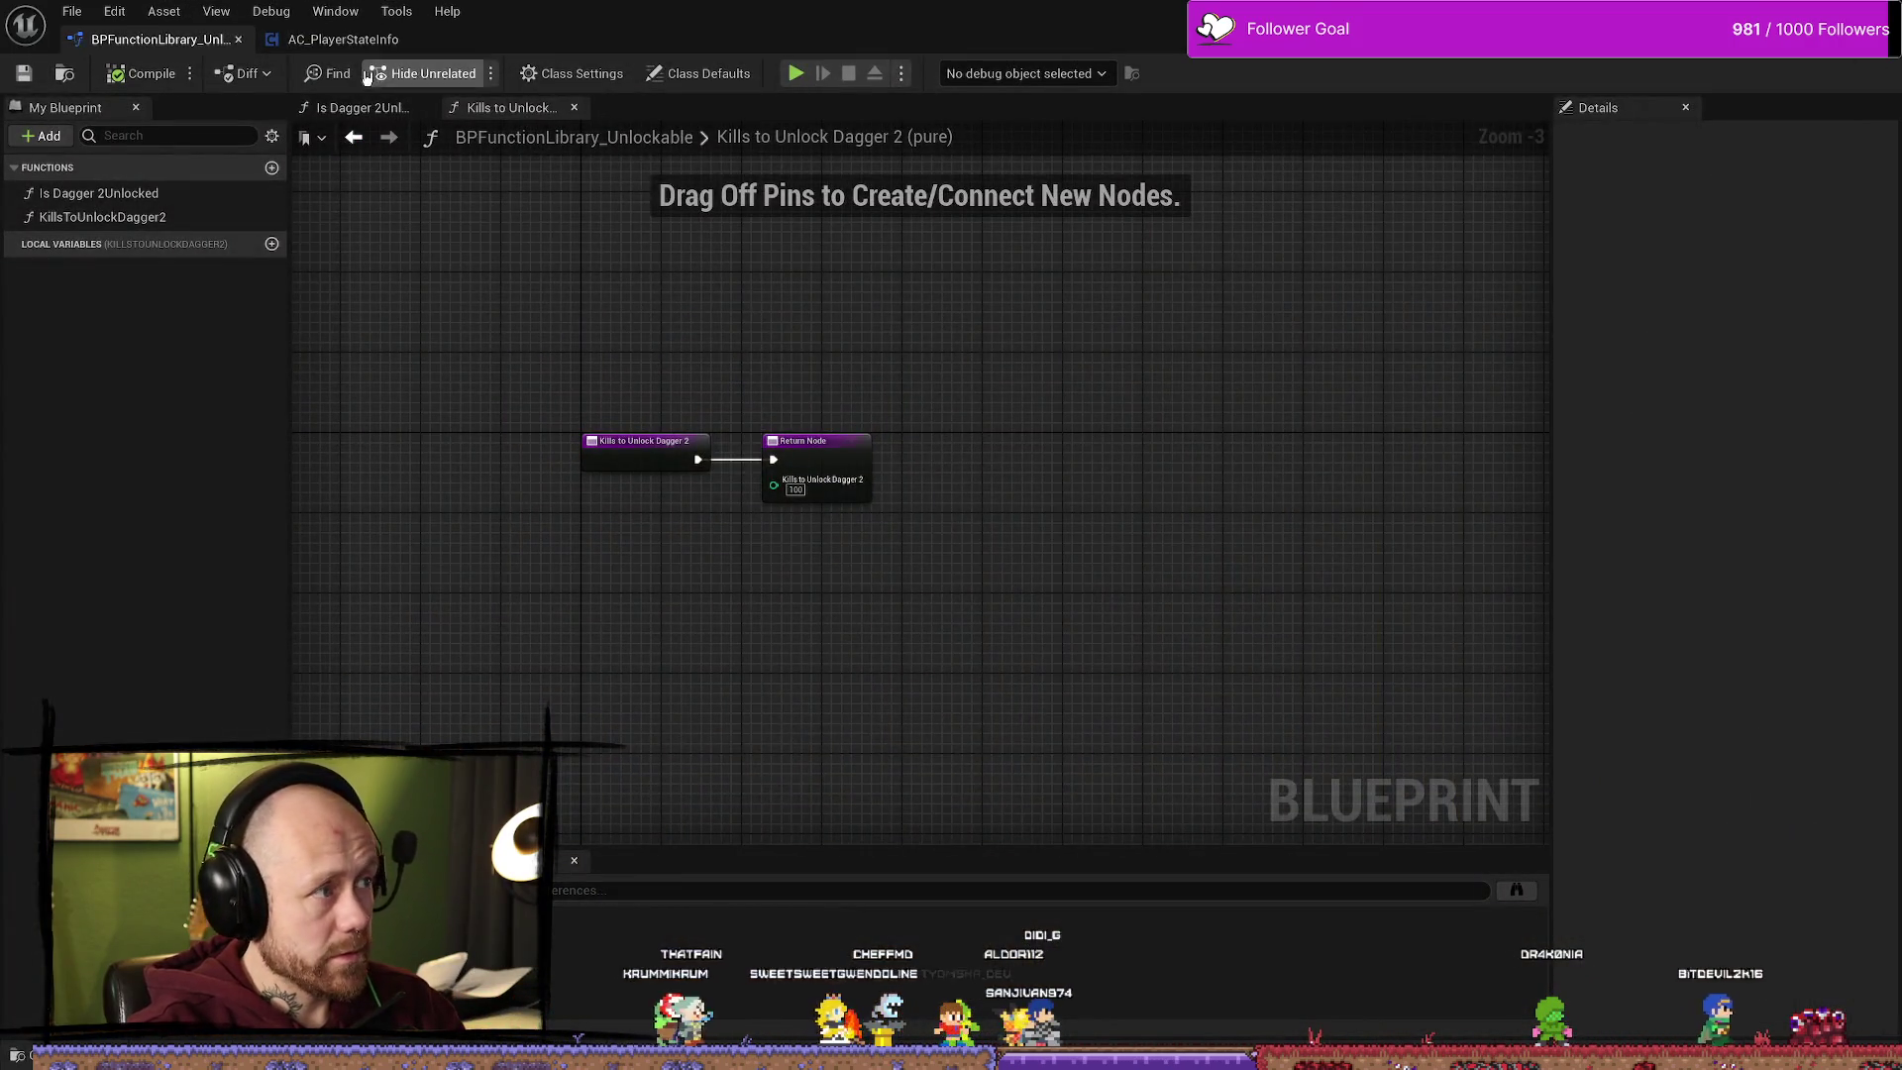
pyautogui.click(343, 39)
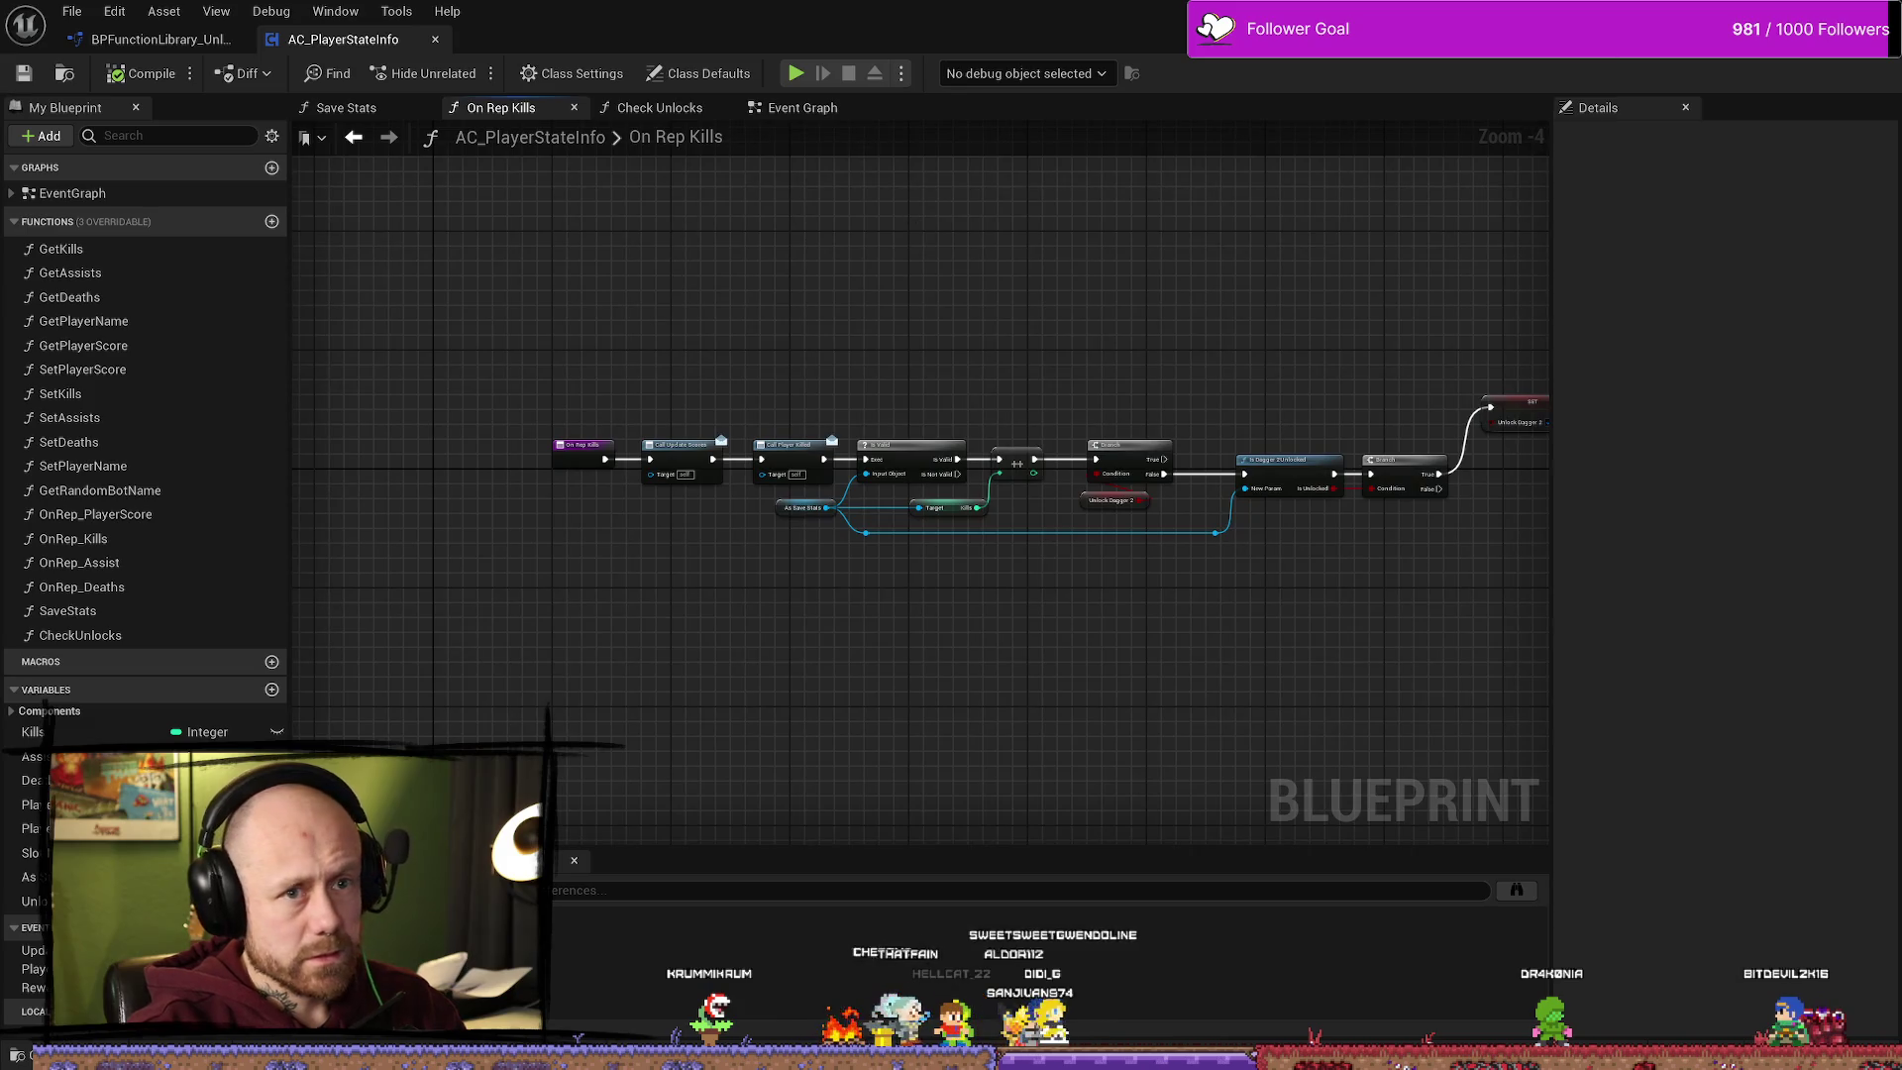
pyautogui.hotkey('alt', 'Tab')
# Step: Open the Maps > Menus > MainMenu level and start a play test
pyautogui.hotkey('ctrl', 'space')
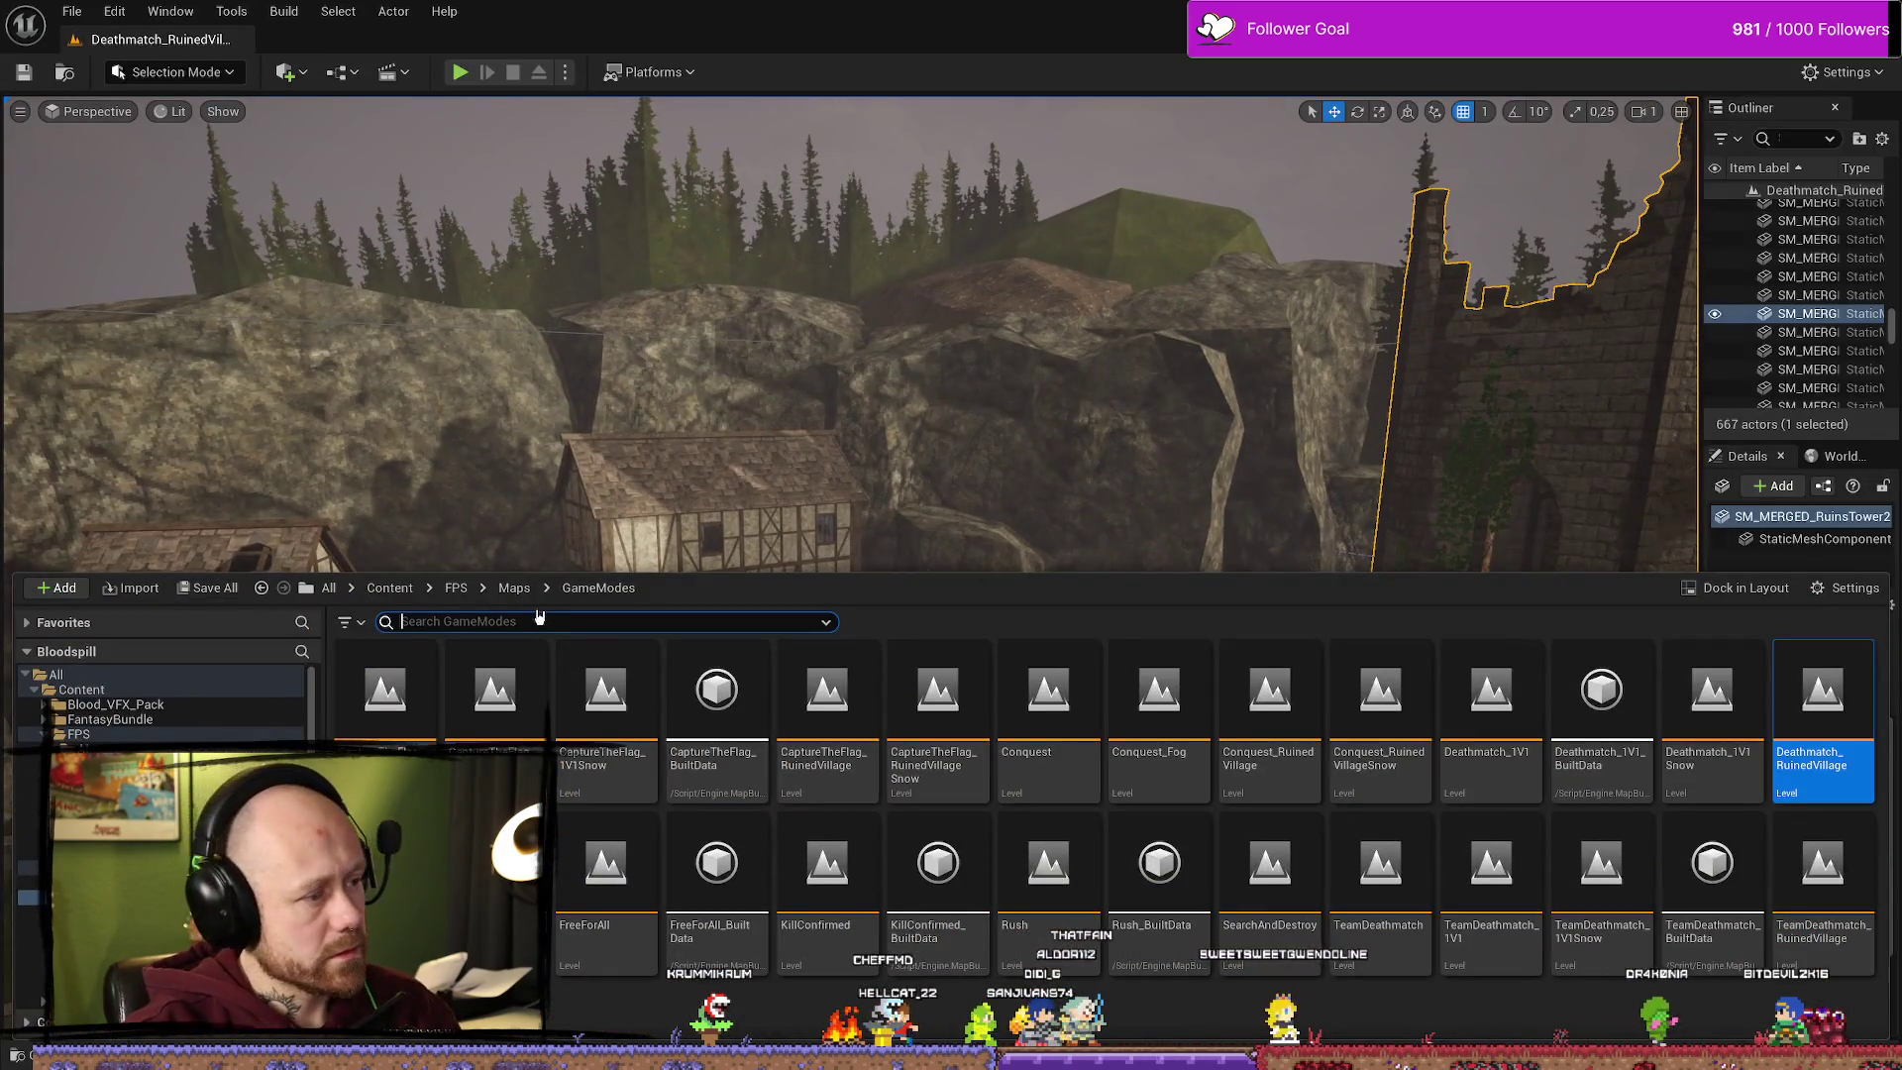
pyautogui.hotkey('alt', 'Left')
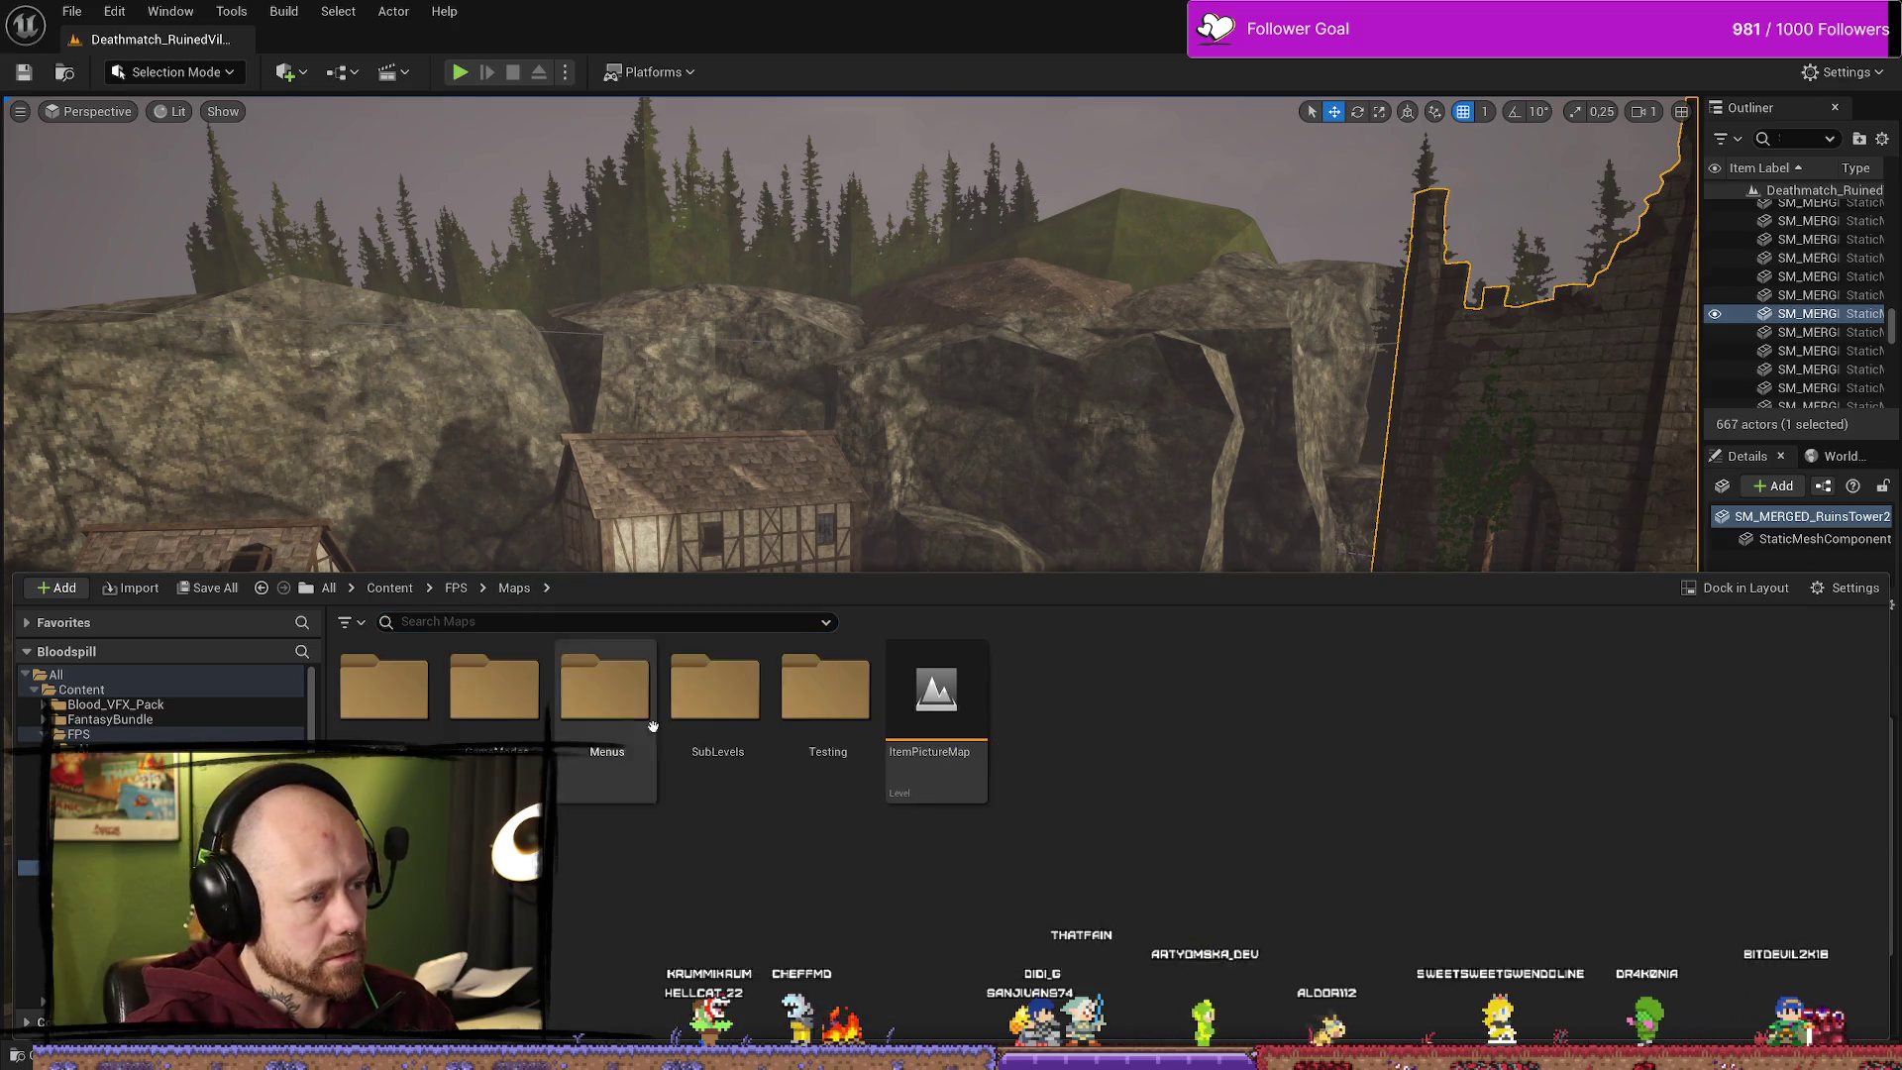
pyautogui.doubleClick(606, 693)
pyautogui.doubleClick(495, 691)
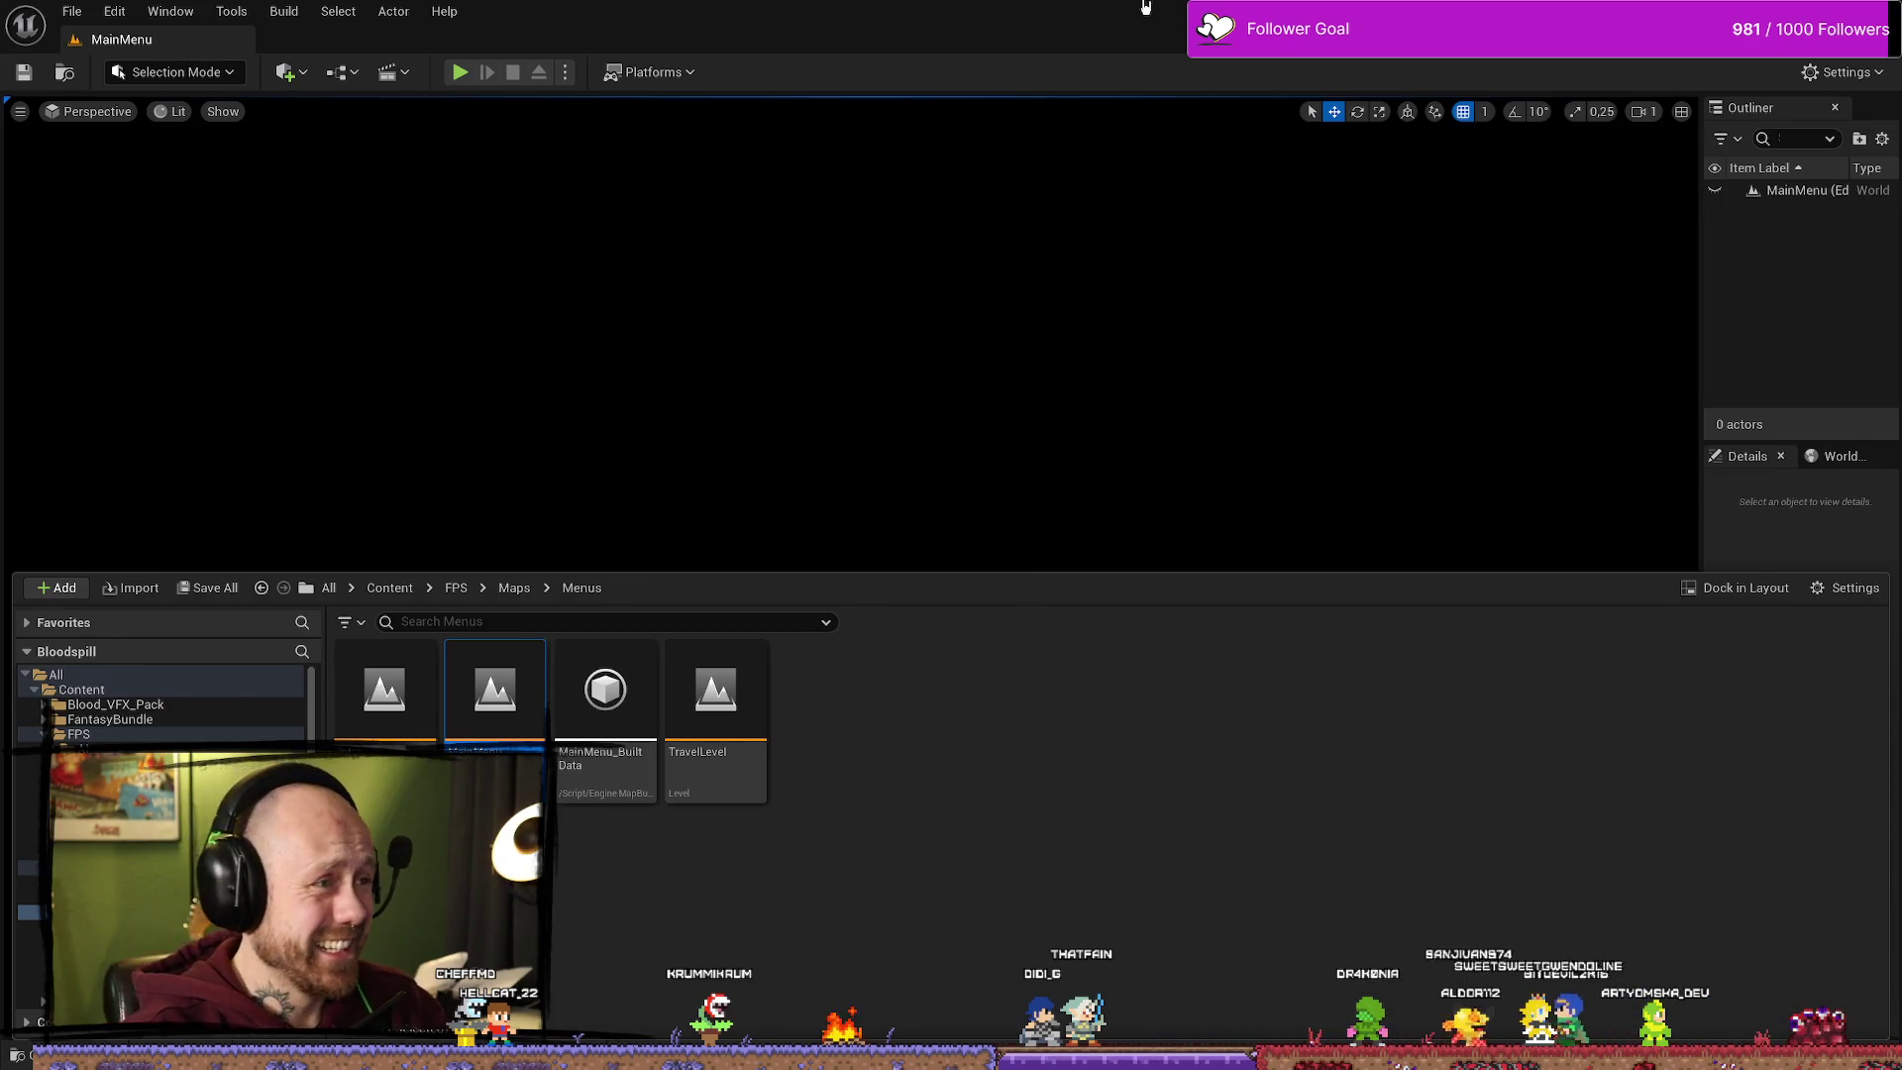
pyautogui.click(461, 74)
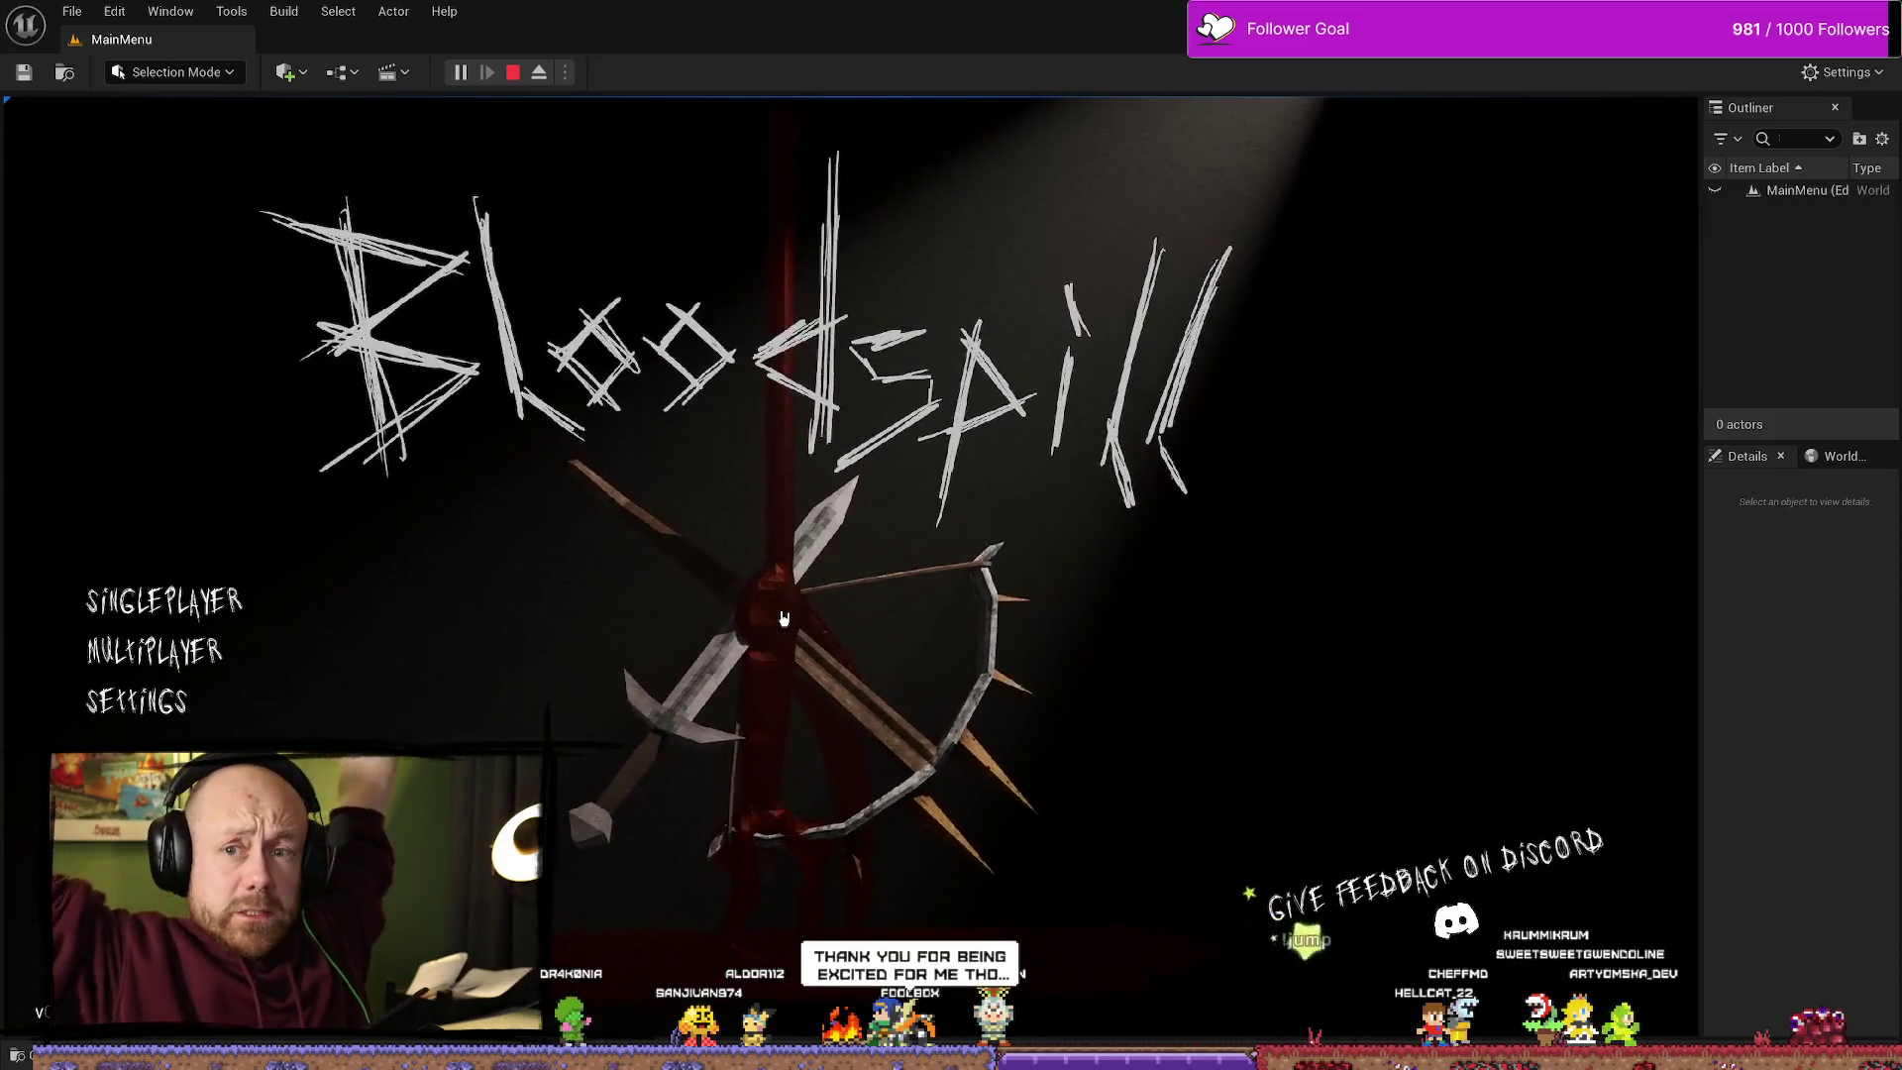
# Step: Back out of the game setup screen, widen the side panels, and view AC_PlayerStateInfo's On Rep Kills graph
pyautogui.click(506, 585)
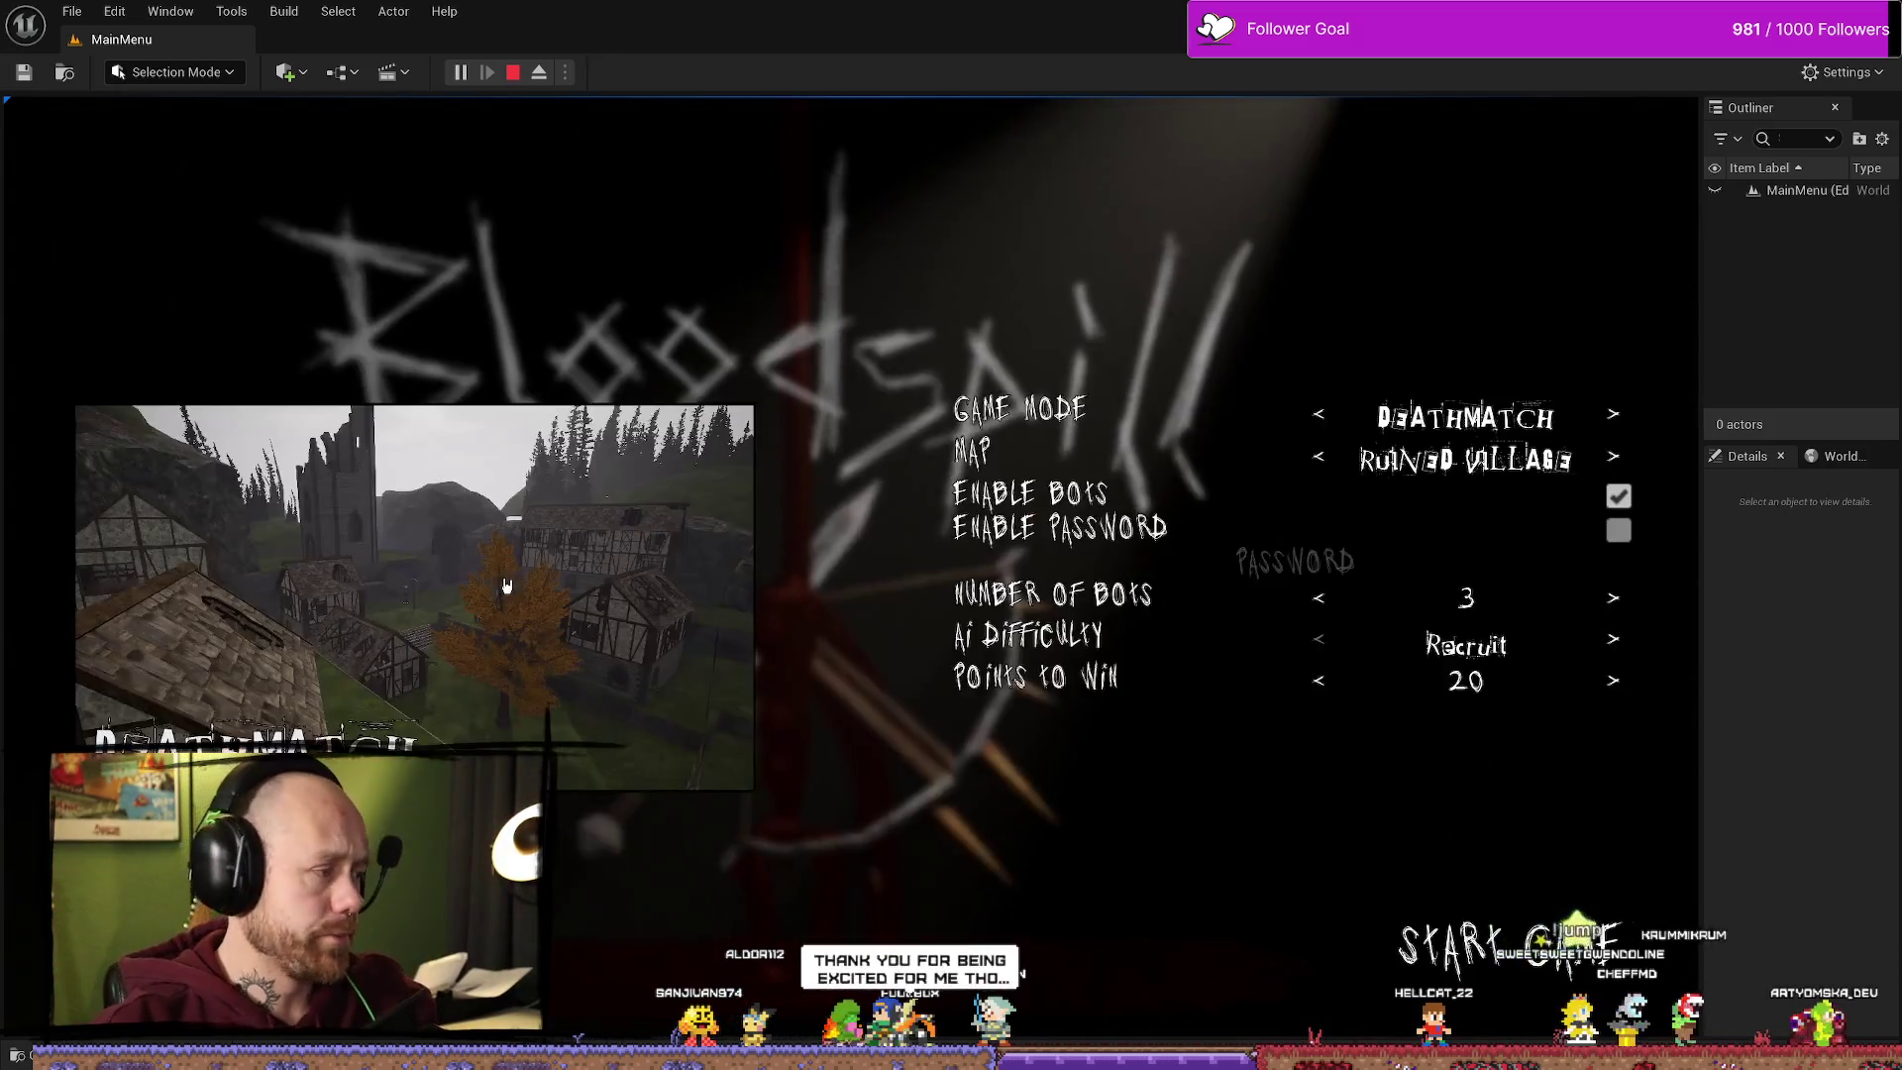
pyautogui.press('Escape')
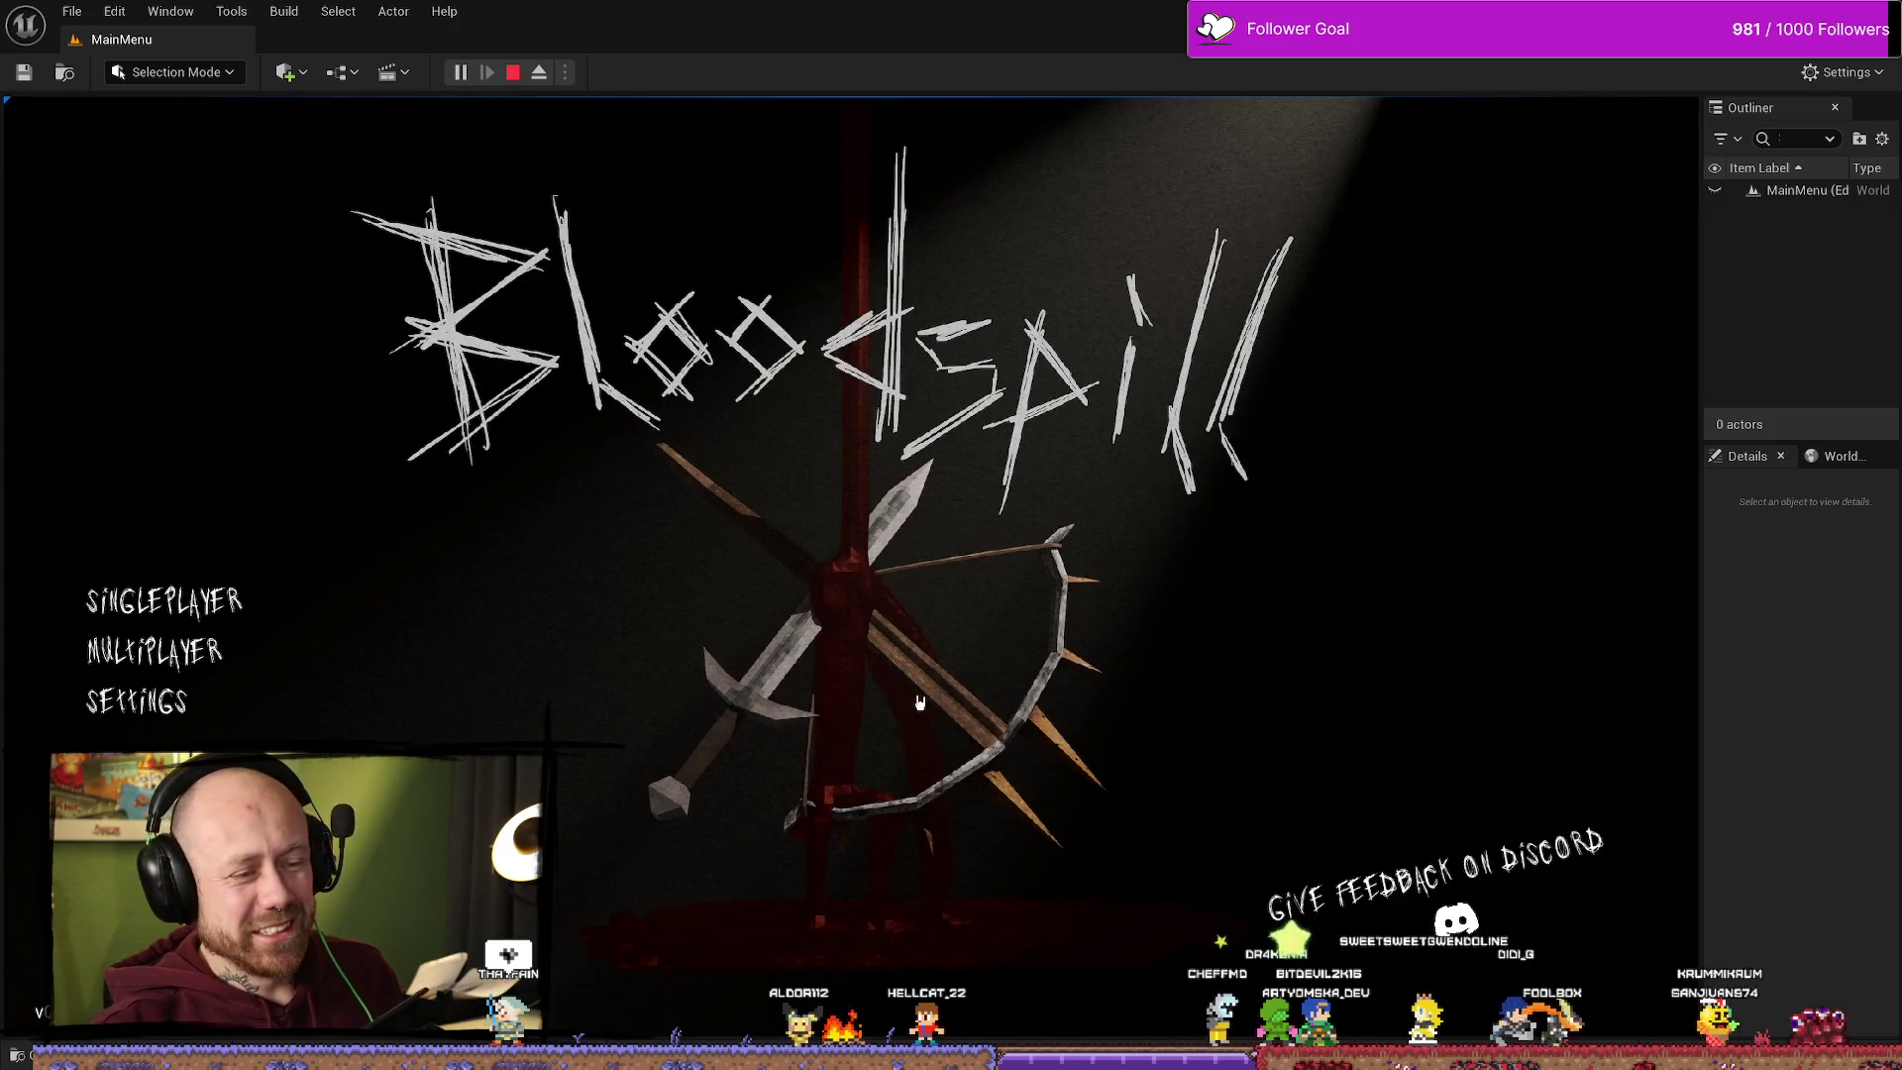
pyautogui.moveTo(1700, 327)
pyautogui.mouseDown()
pyautogui.moveTo(1629, 335)
pyautogui.moveTo(1728, 335)
pyautogui.mouseUp()
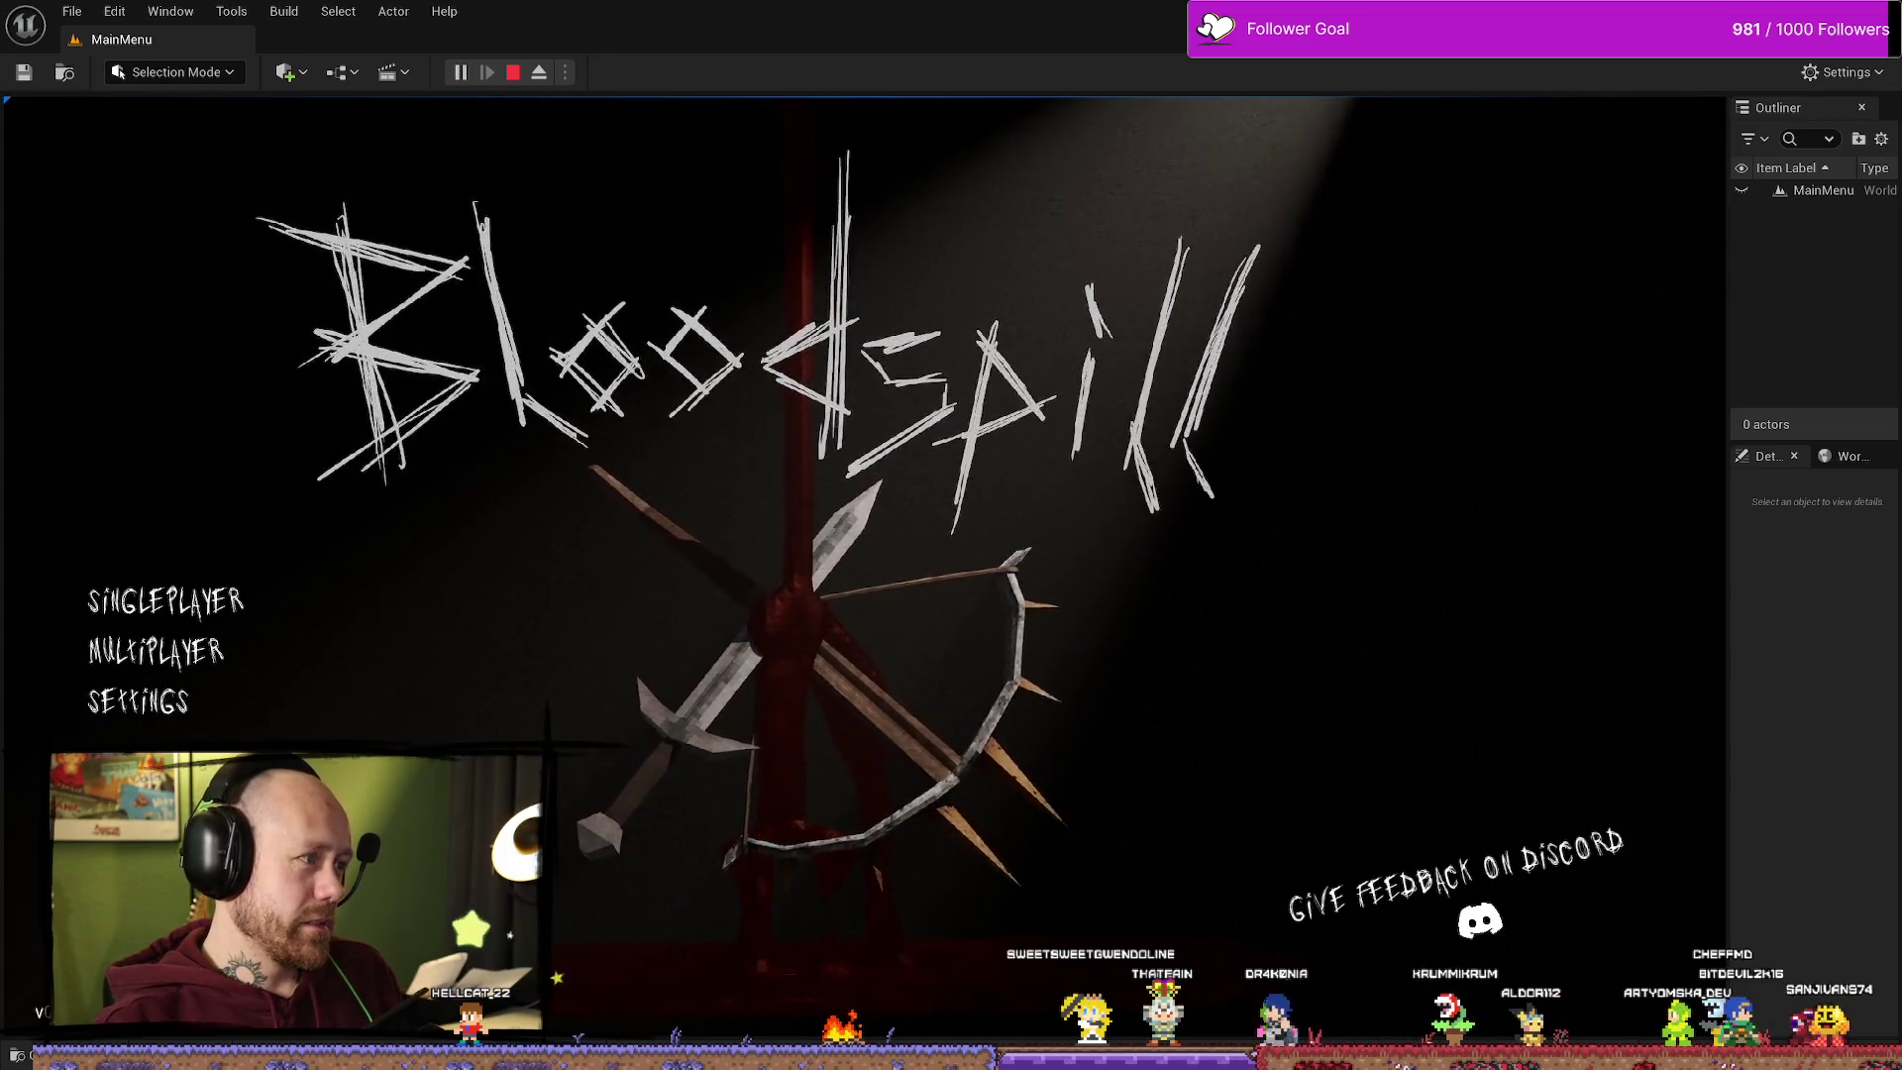
pyautogui.hotkey('alt', 'Tab')
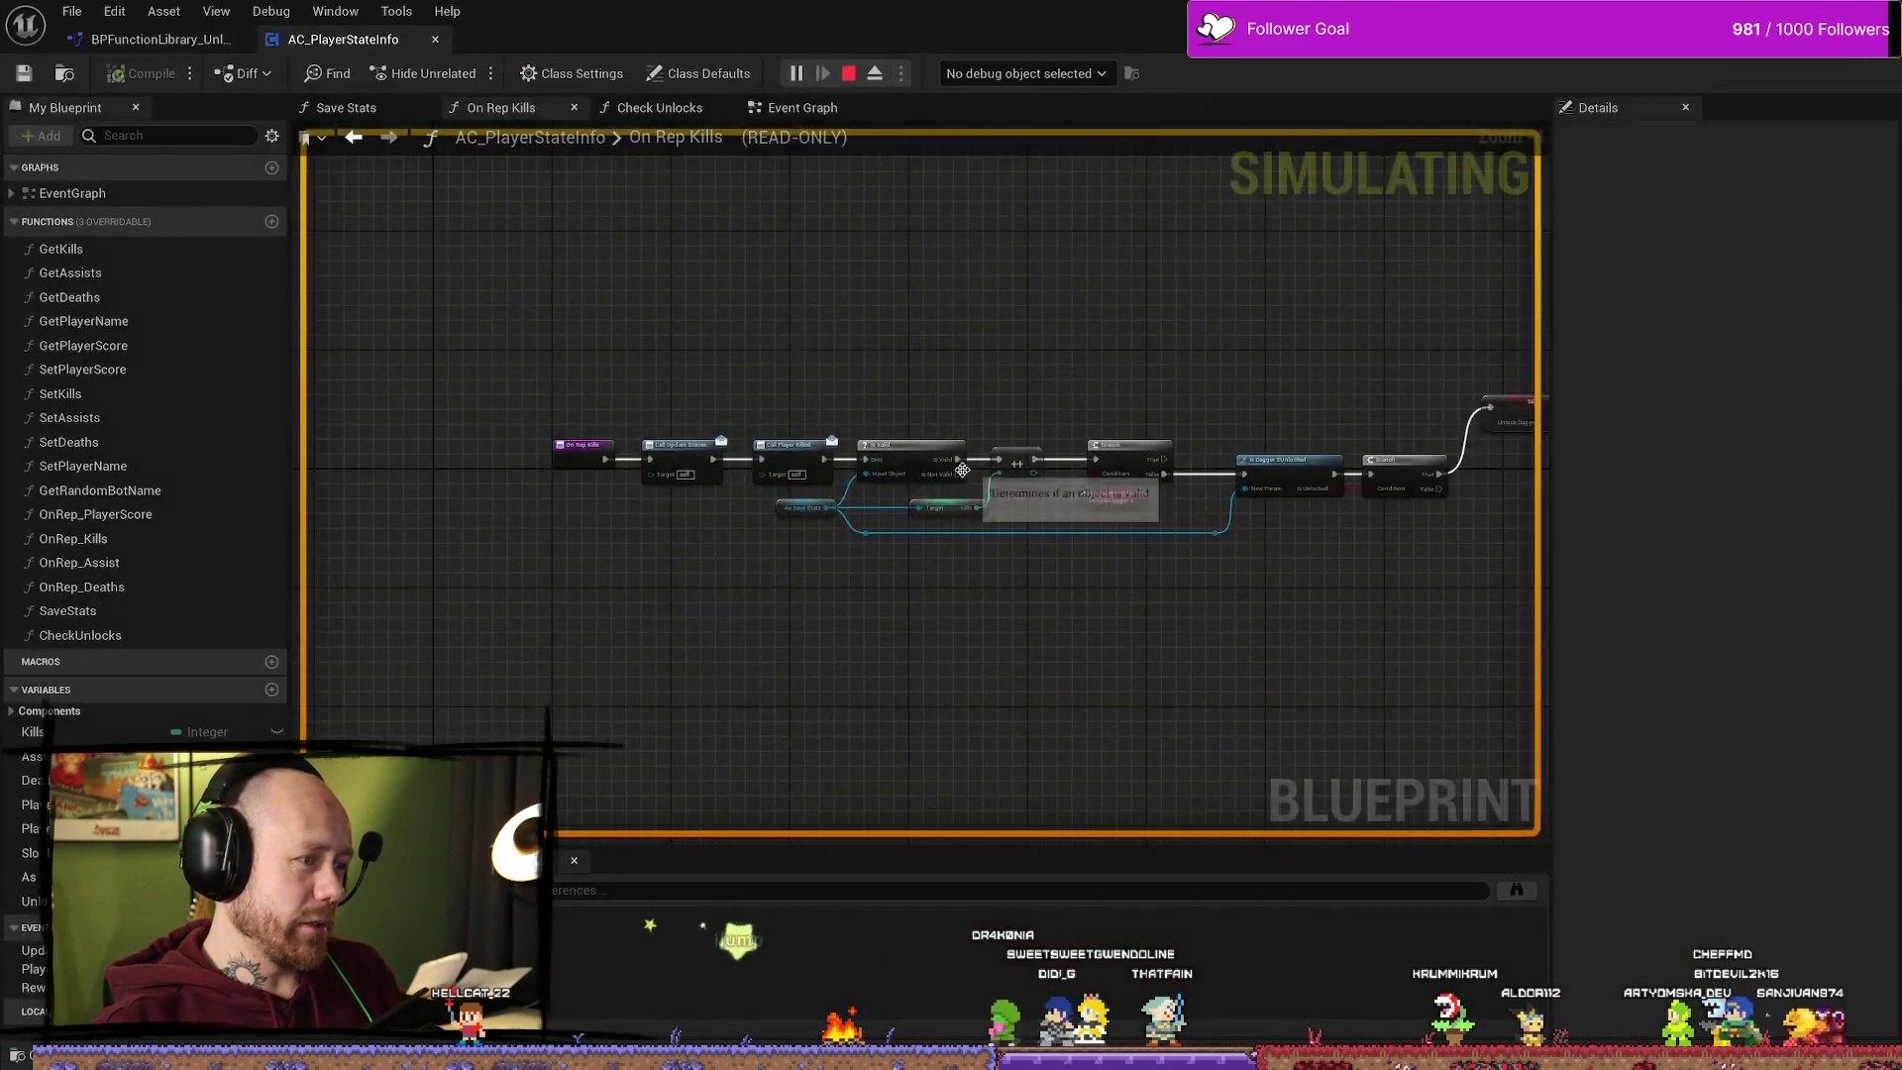
# Step: Change Kills to Unlock Dagger 2's return value from 100 to 10 and save the library
pyautogui.press('Escape')
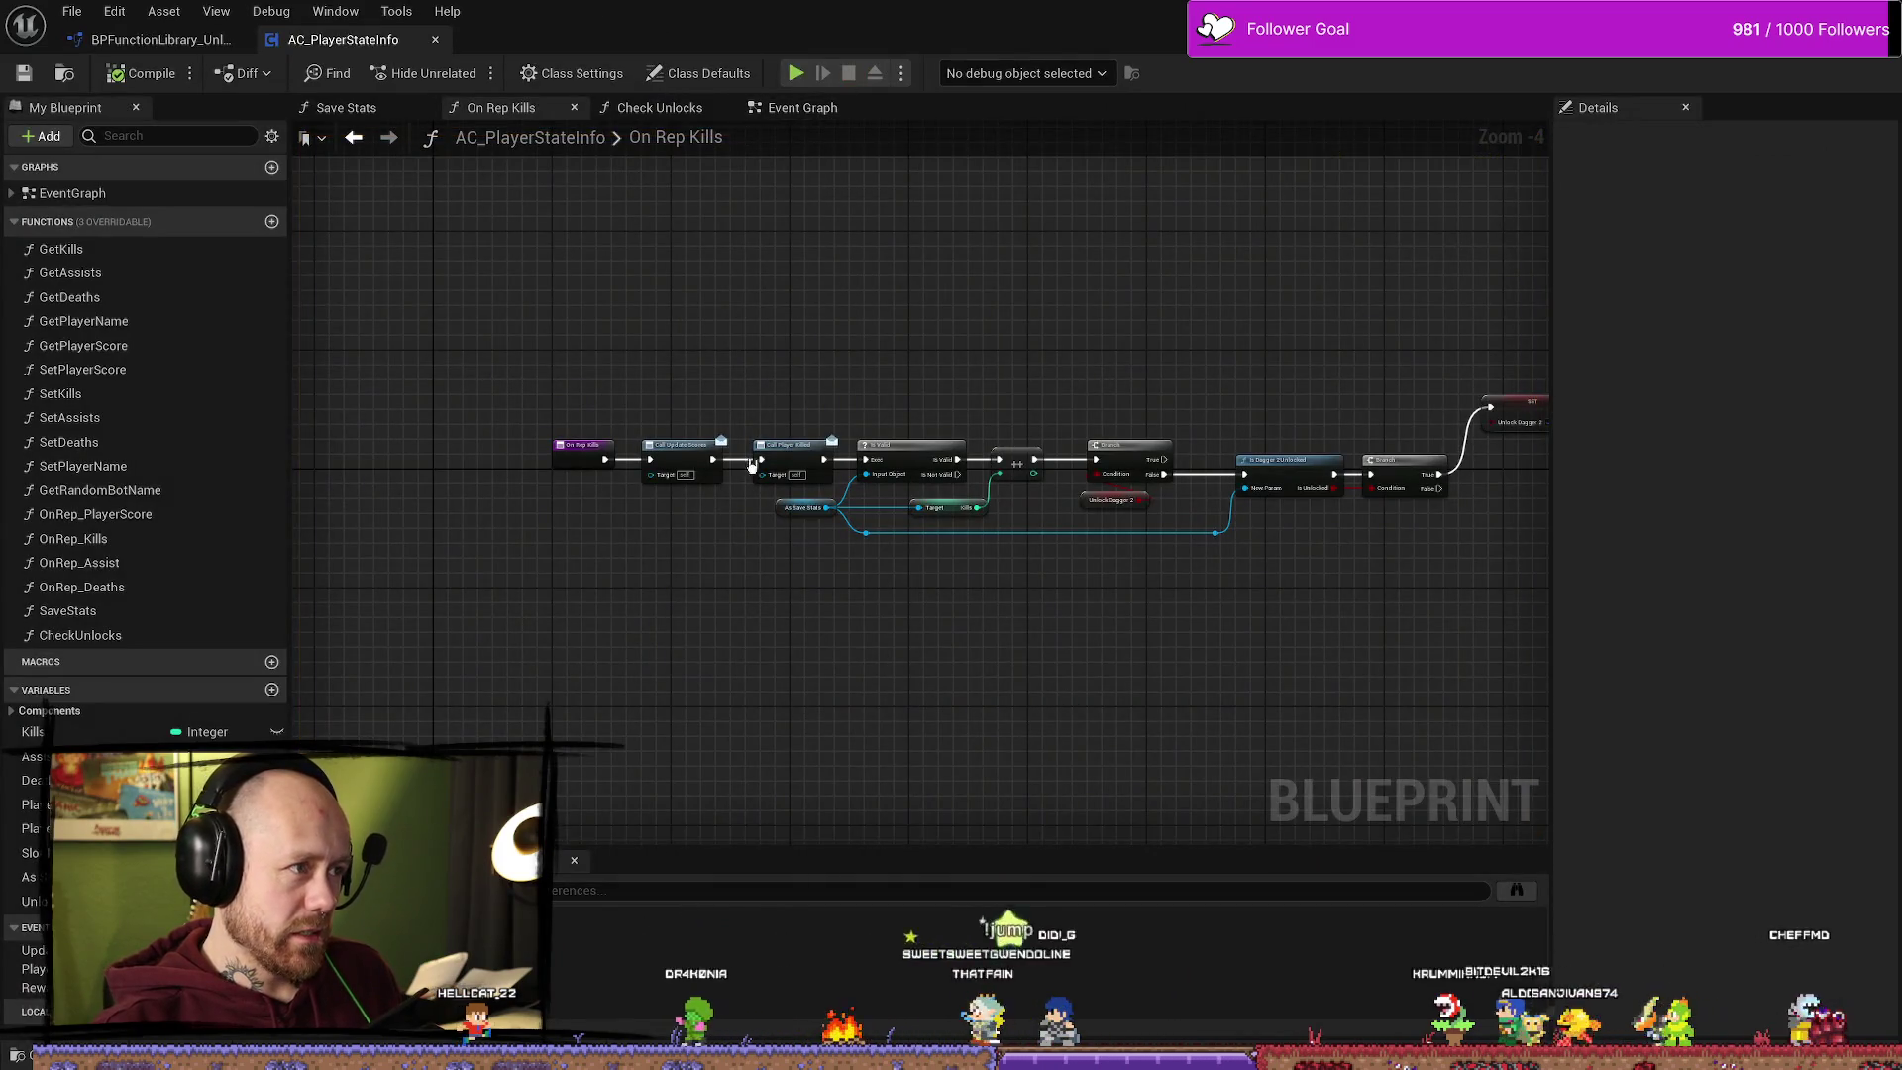
pyautogui.click(149, 40)
pyautogui.scroll(3, 806, 519)
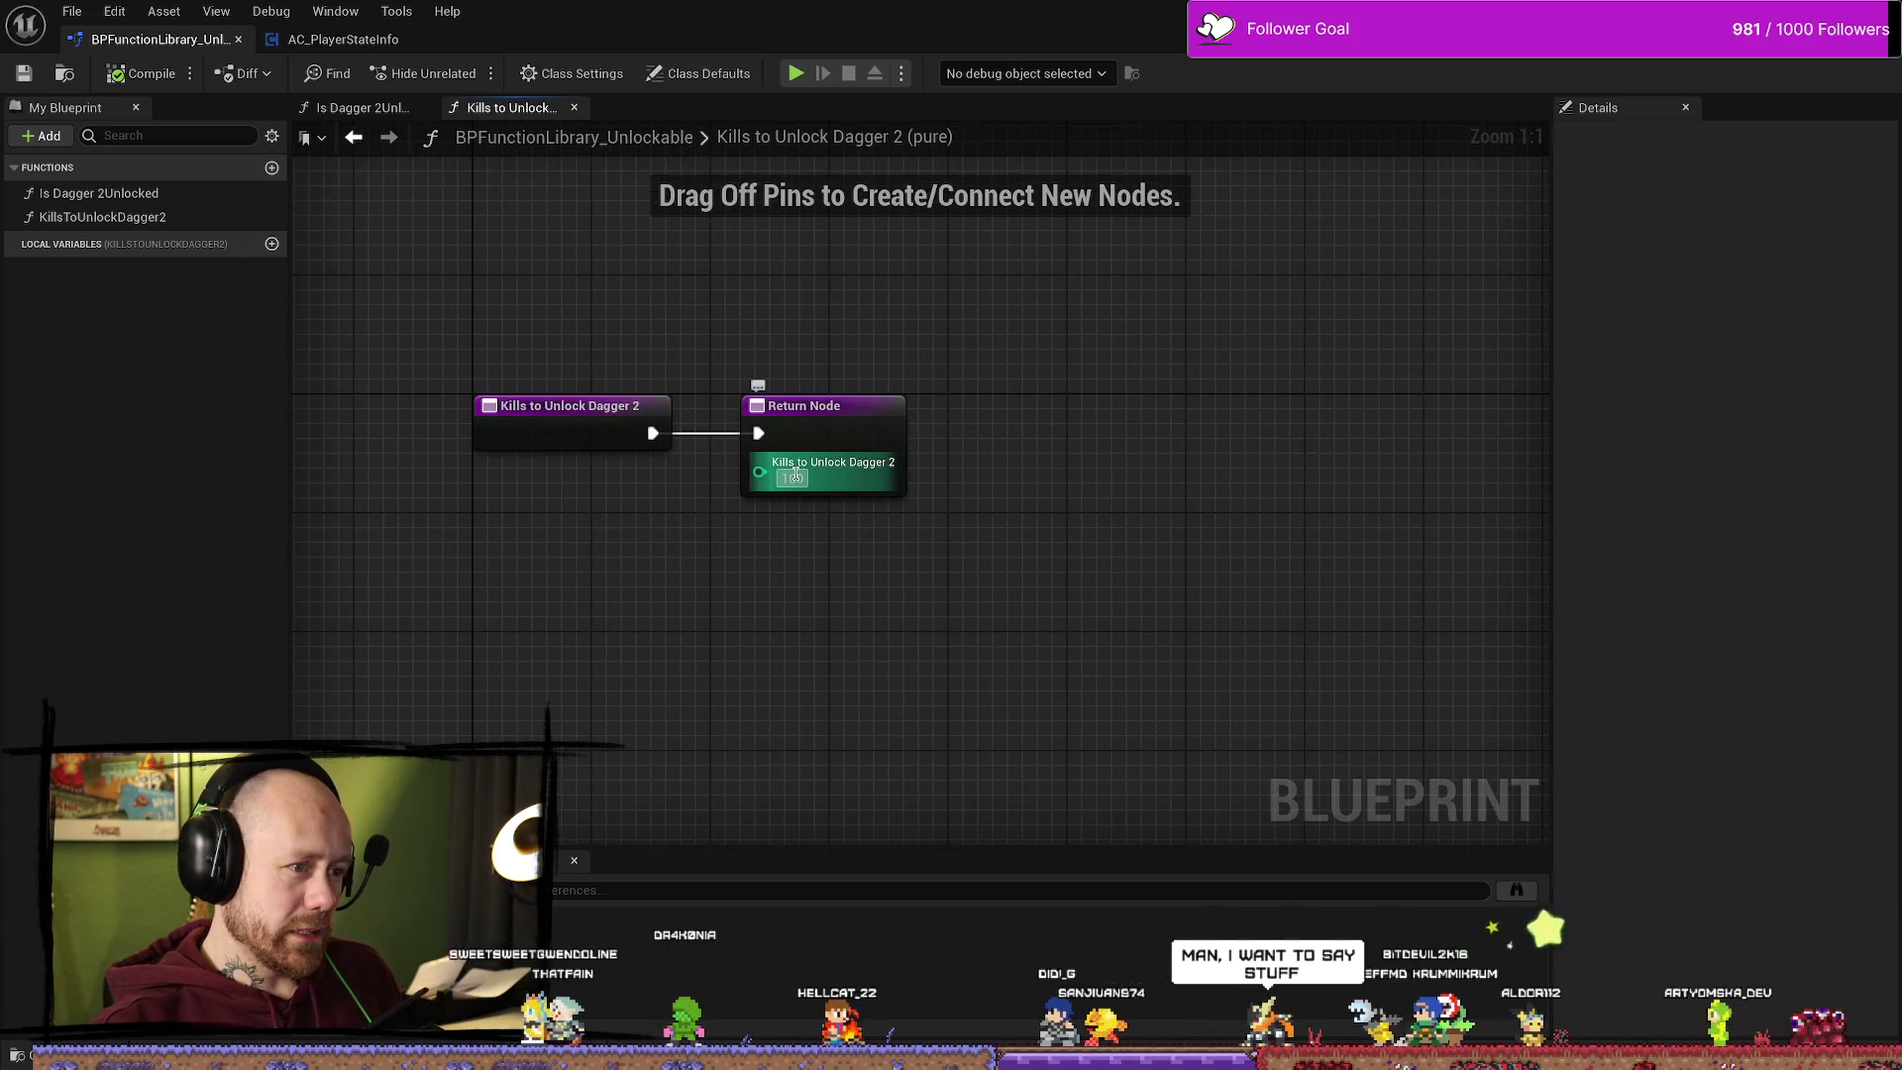
pyautogui.click(797, 479)
pyautogui.write('10')
pyautogui.press('Return')
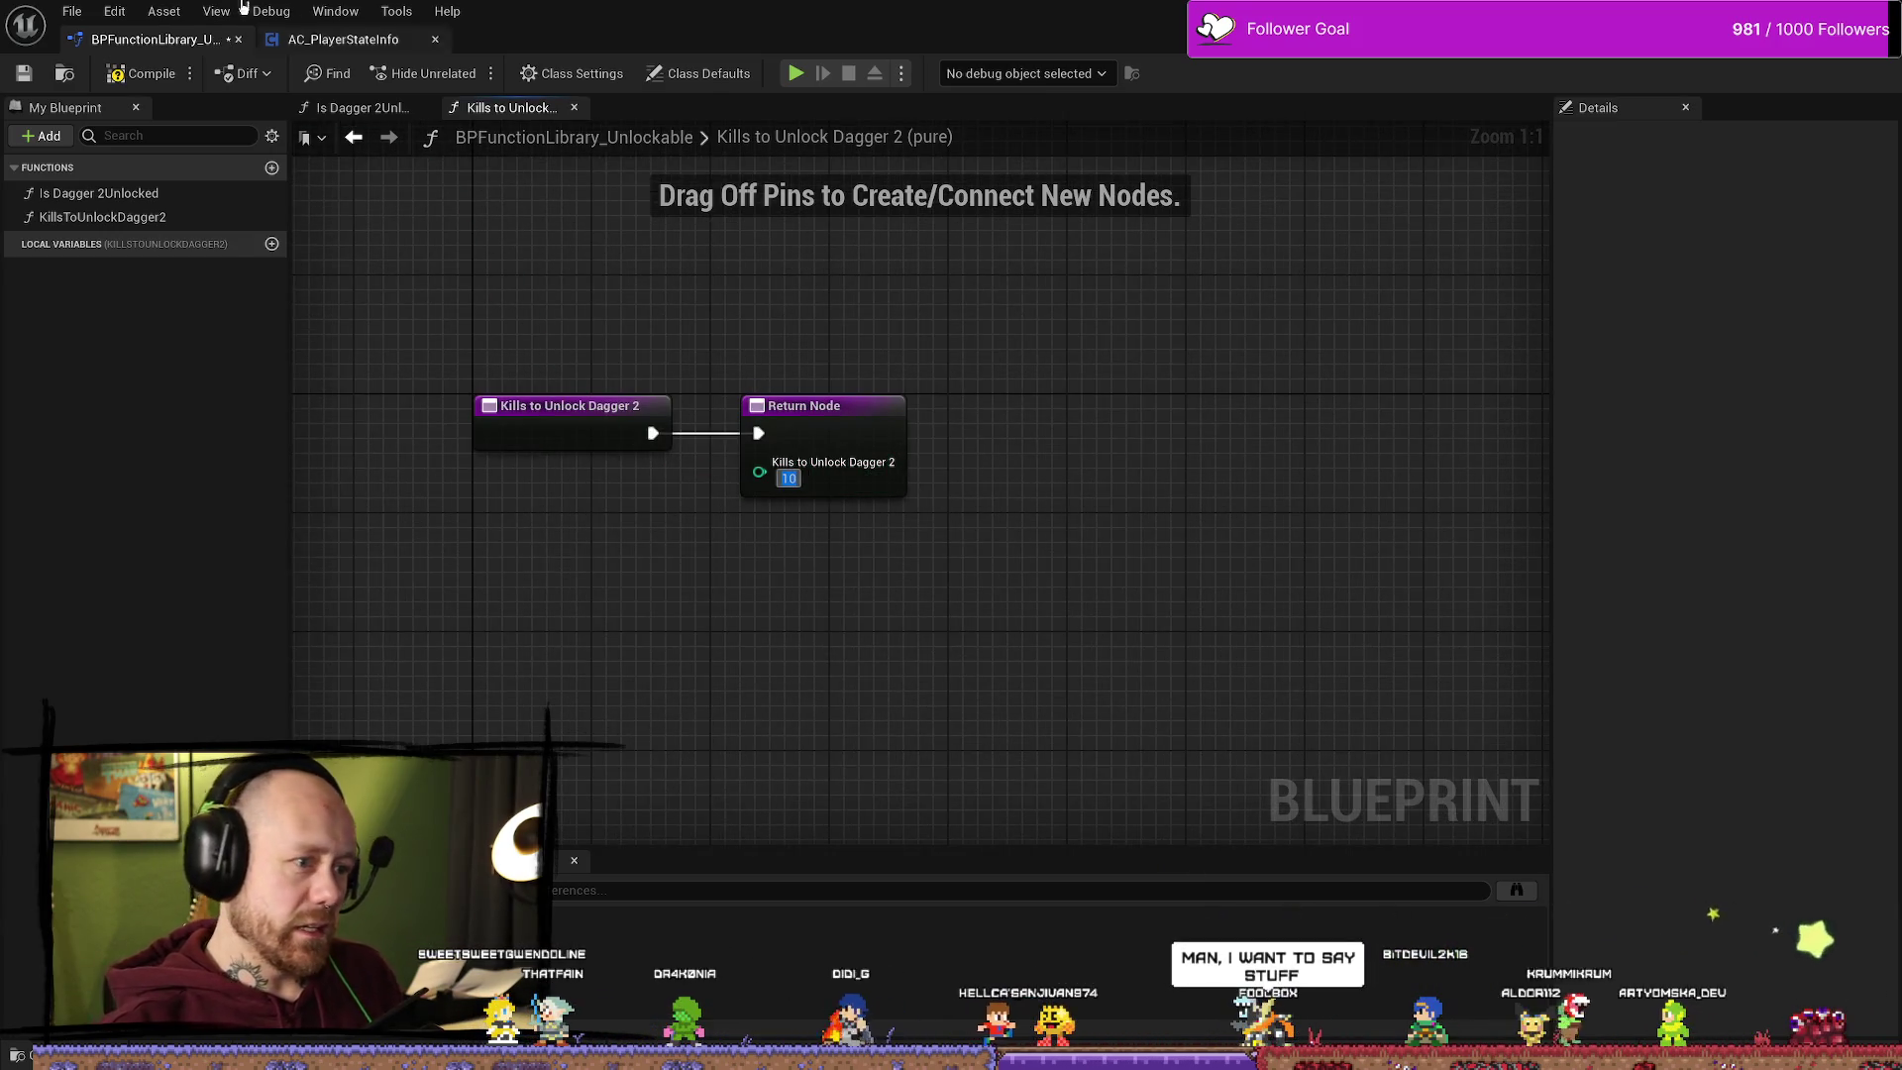
pyautogui.click(31, 79)
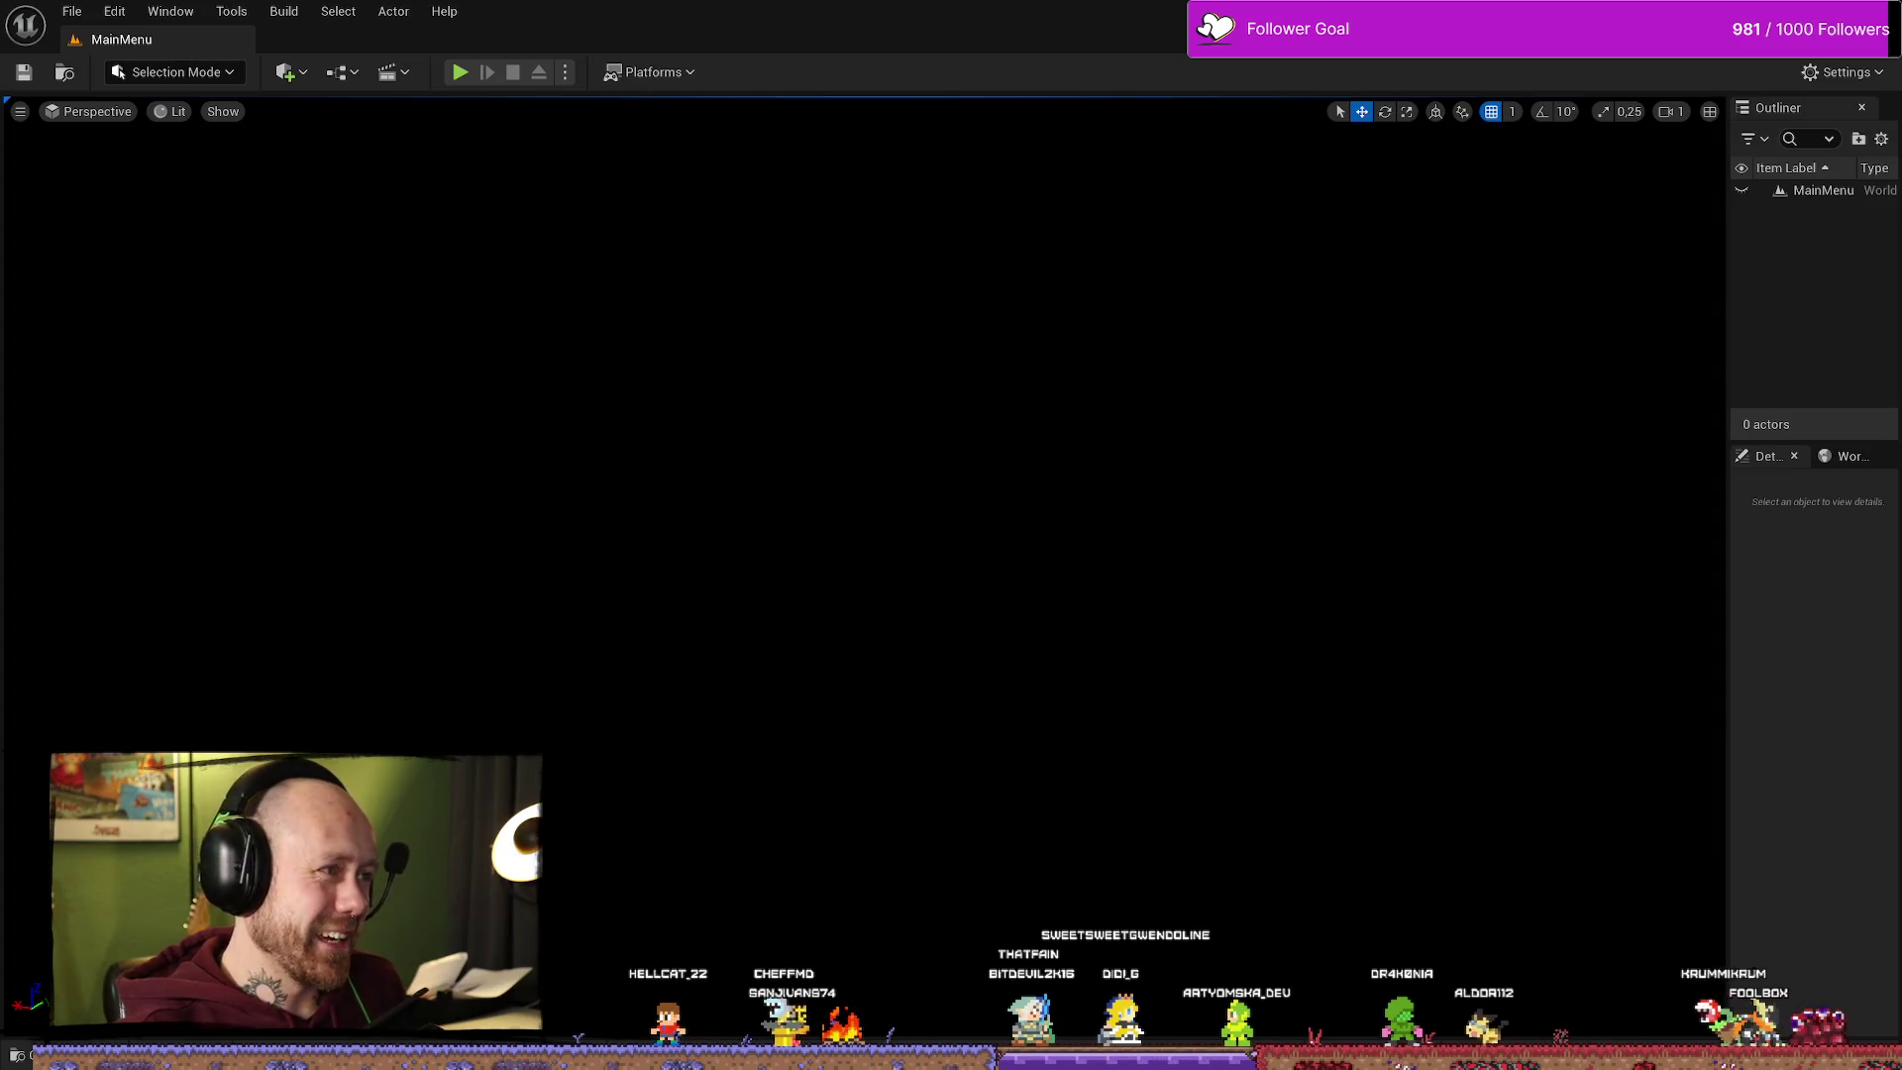
# Step: Save all, start a play test, cycle the knife slot, and deploy with the crossbow
pyautogui.click(72, 14)
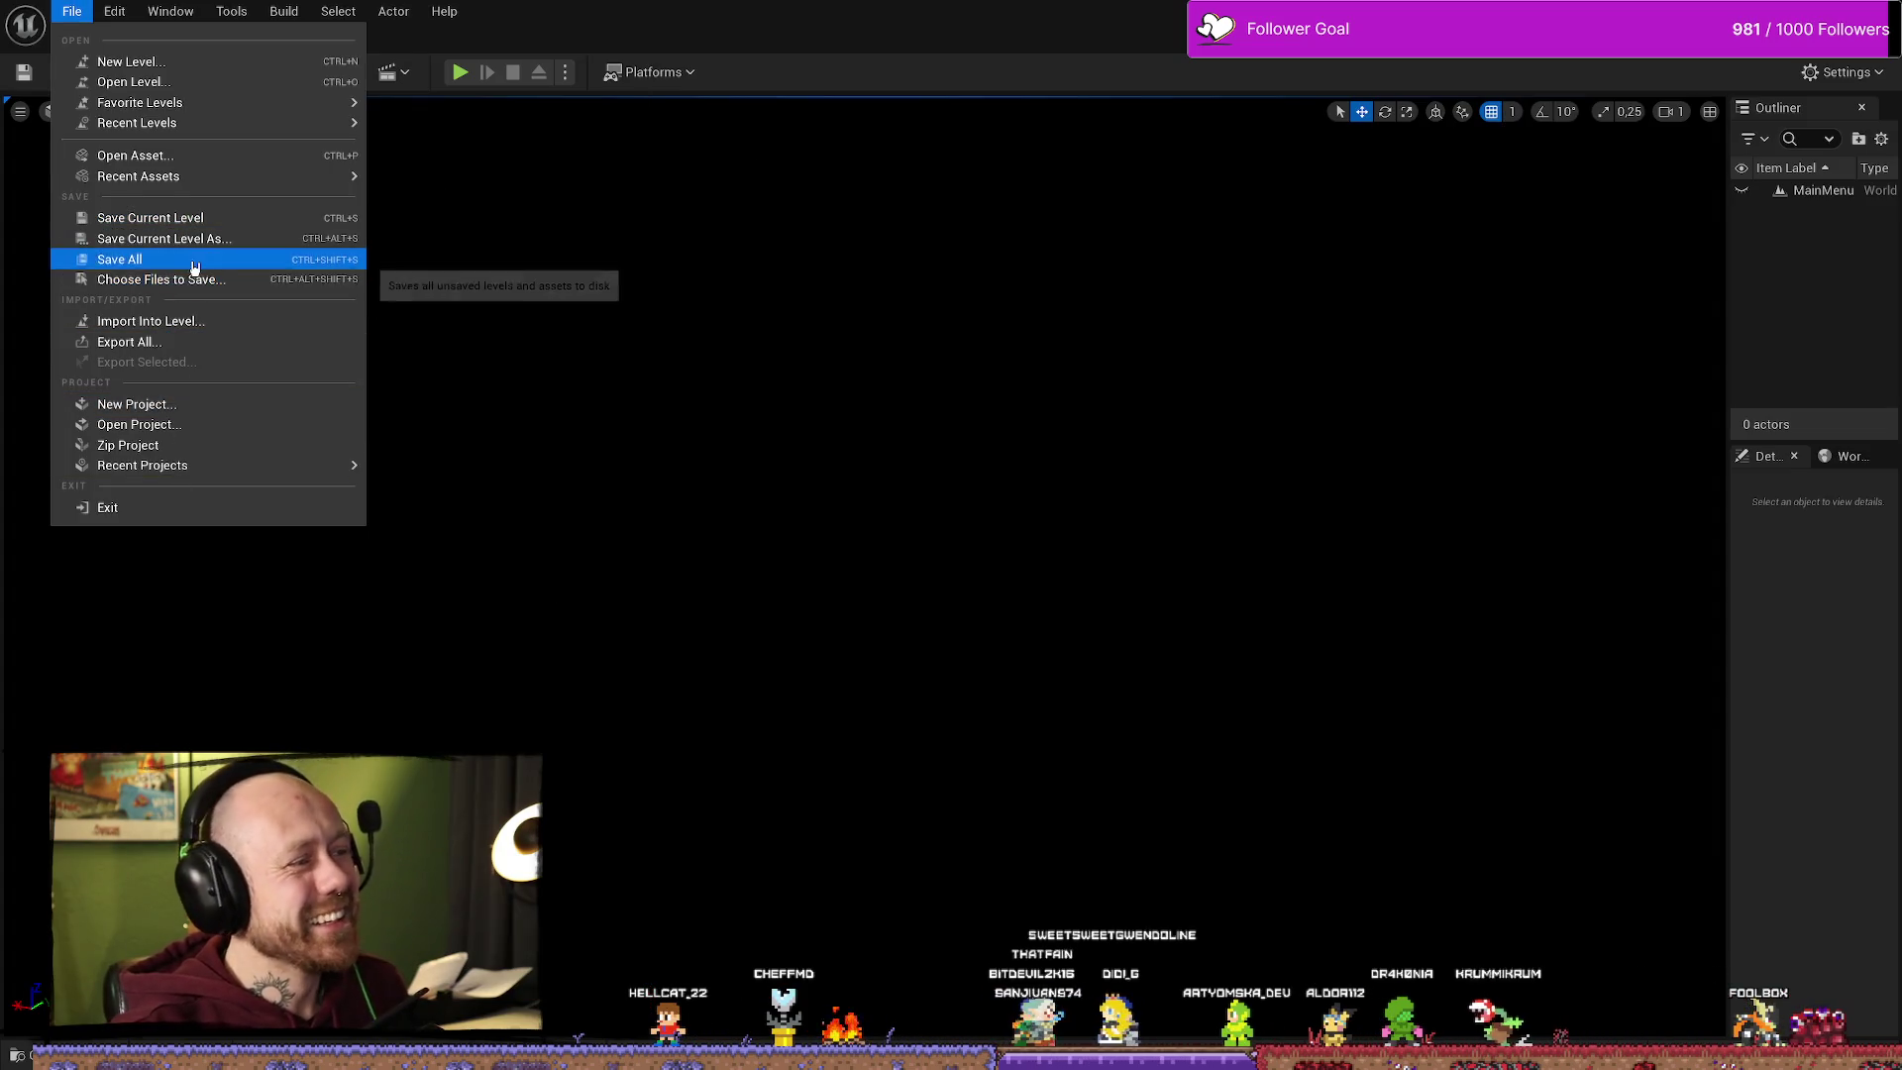
pyautogui.click(191, 258)
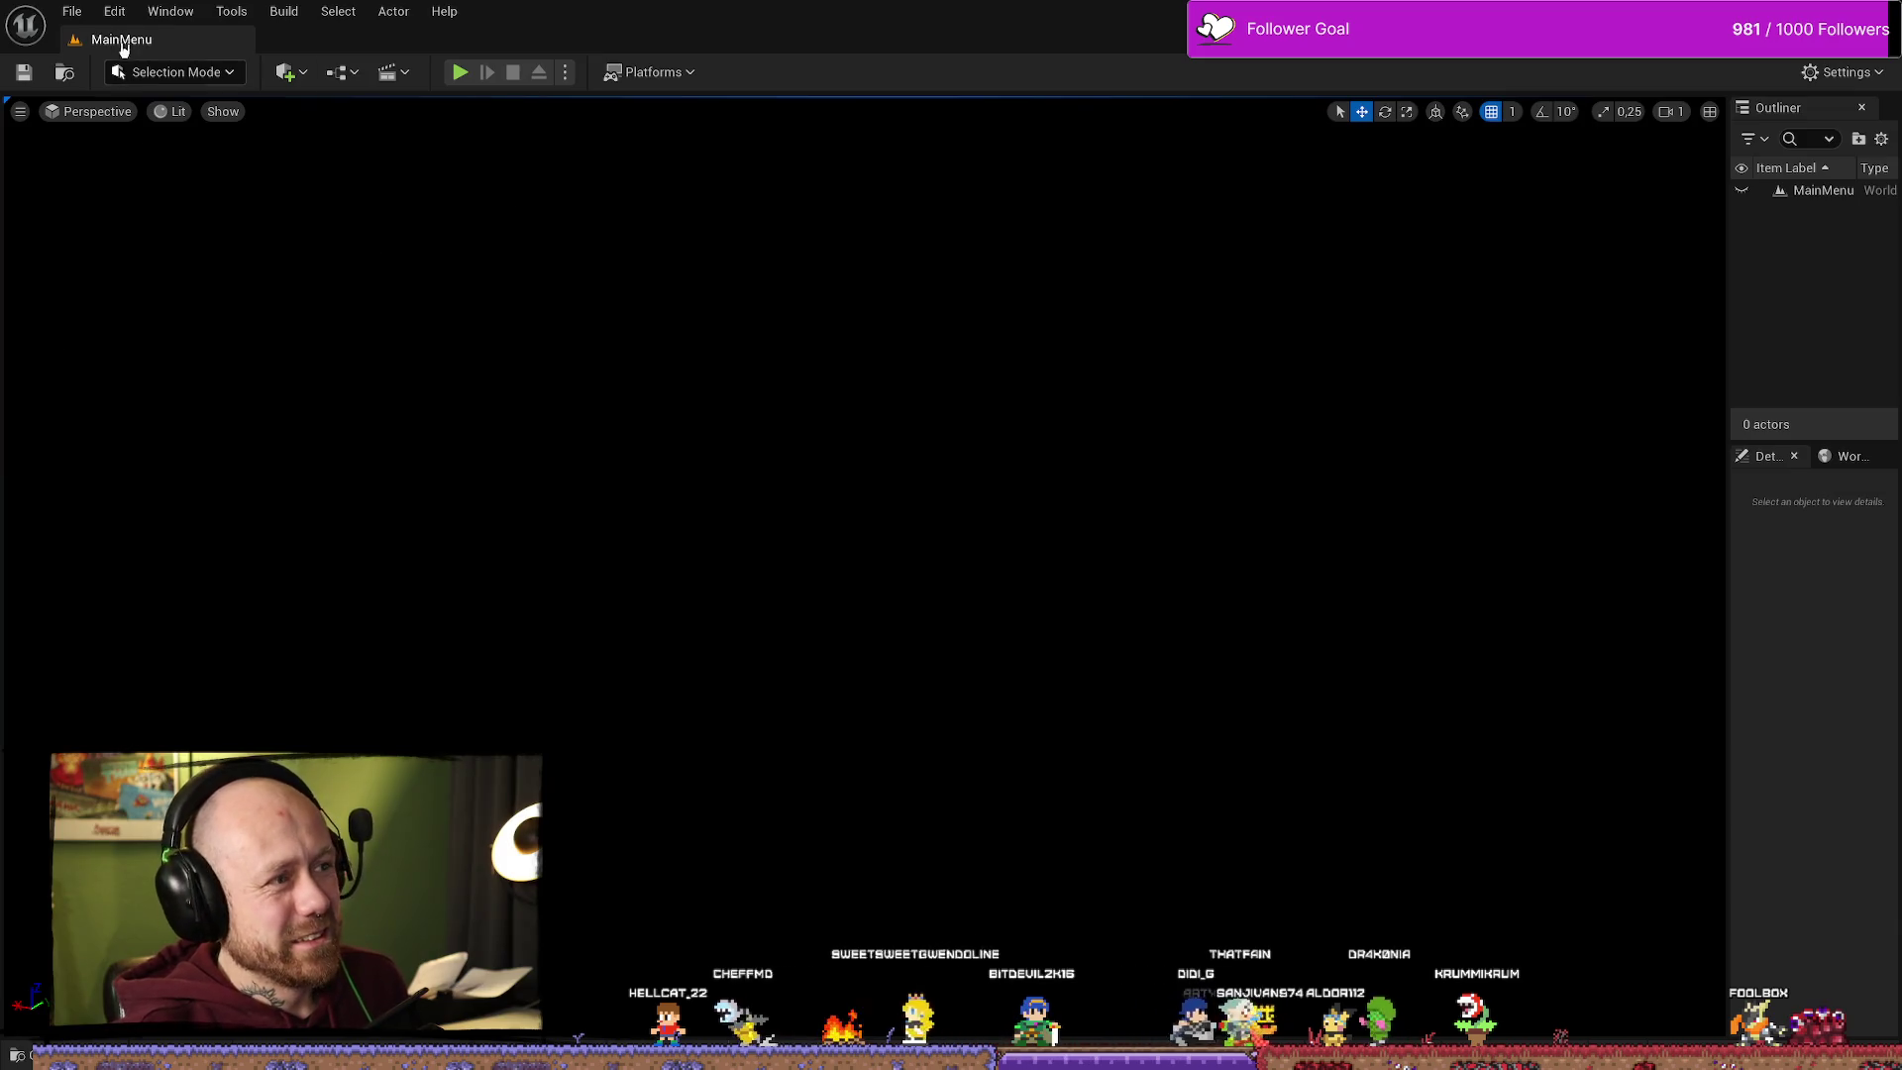
pyautogui.click(461, 72)
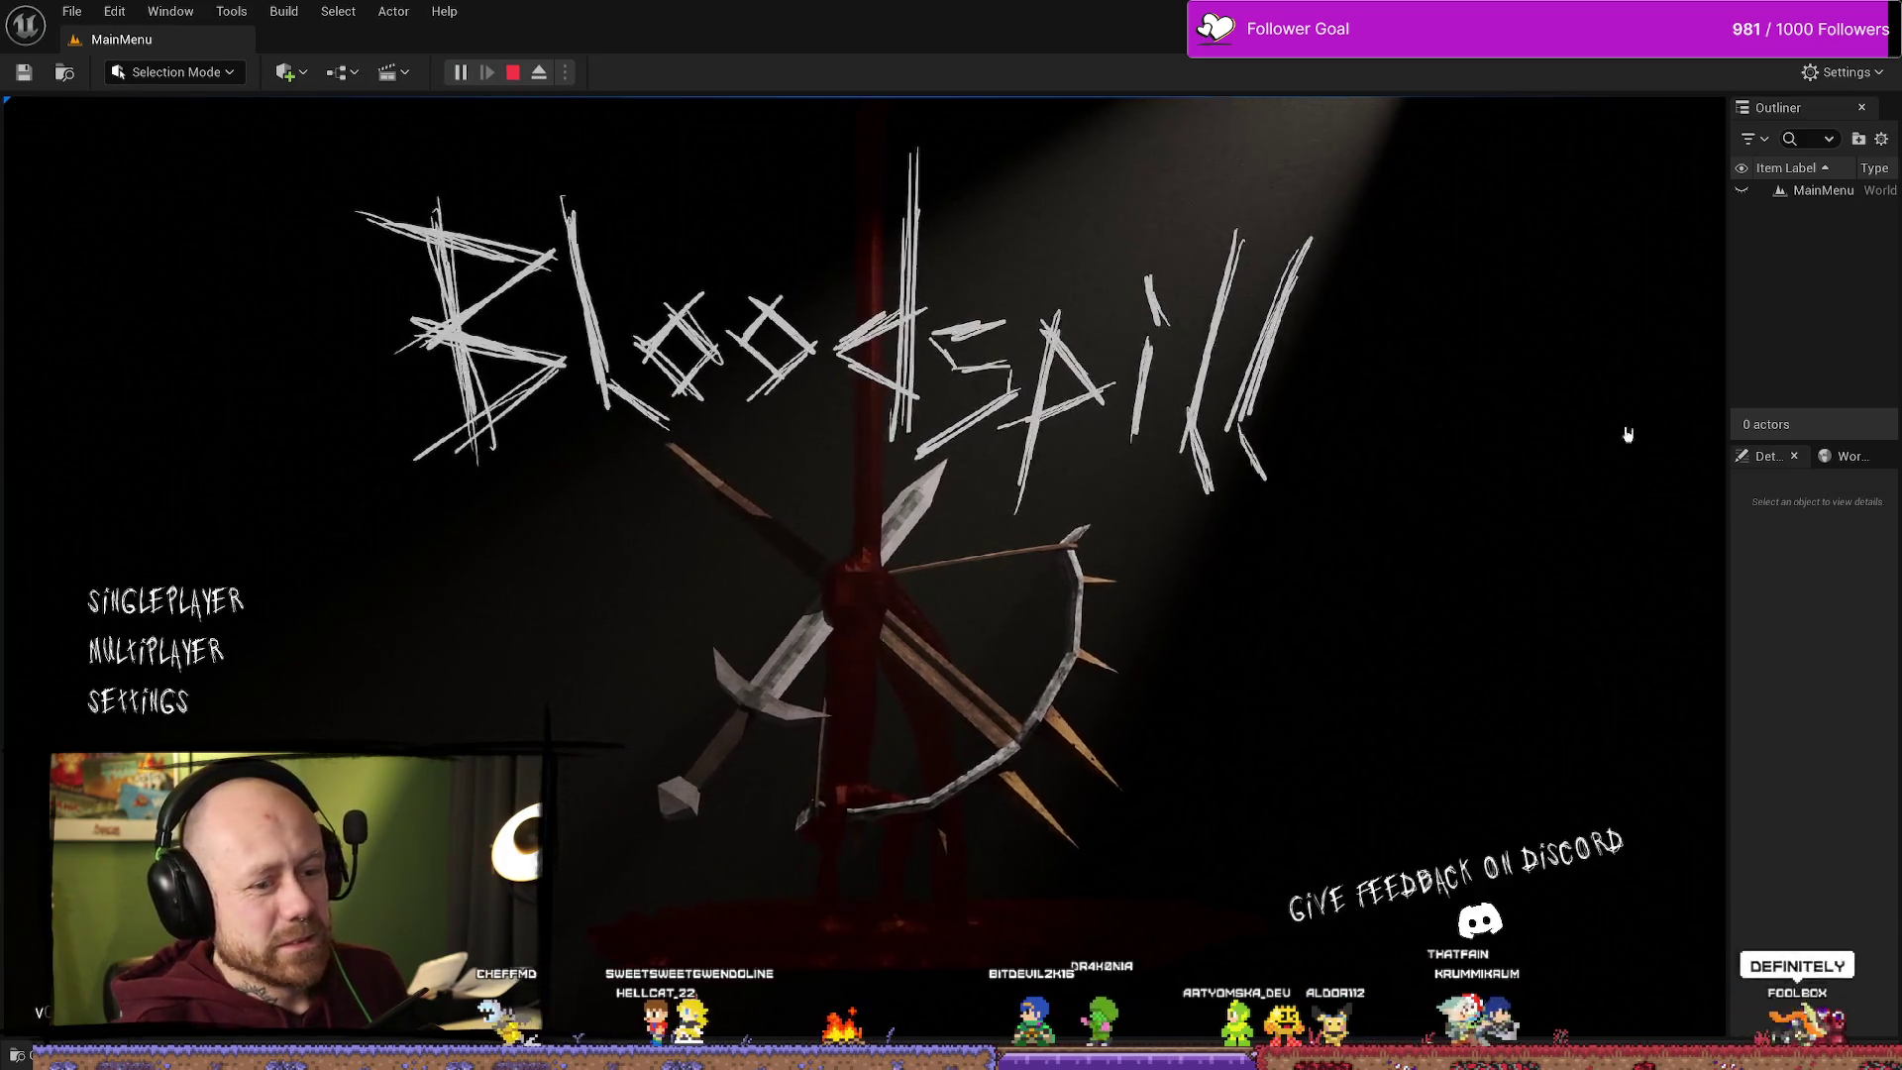
pyautogui.click(203, 605)
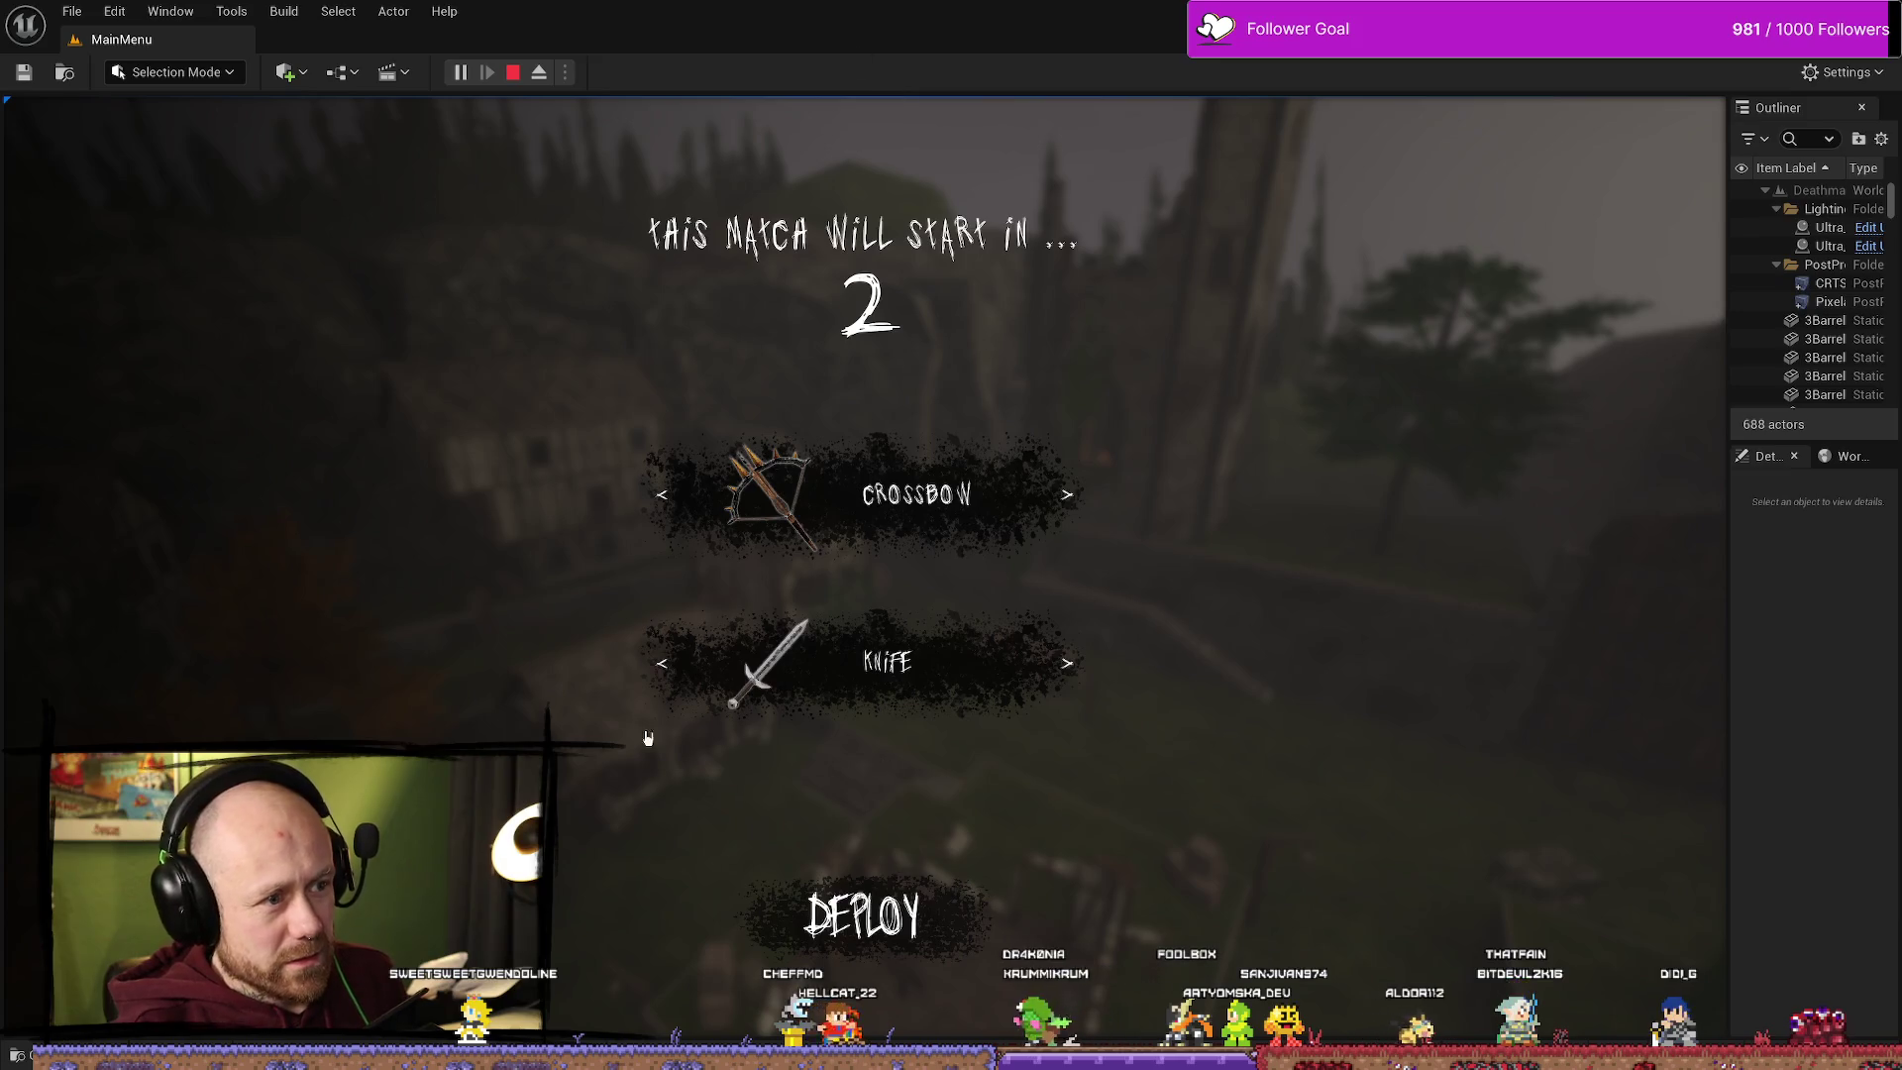
pyautogui.click(1062, 663)
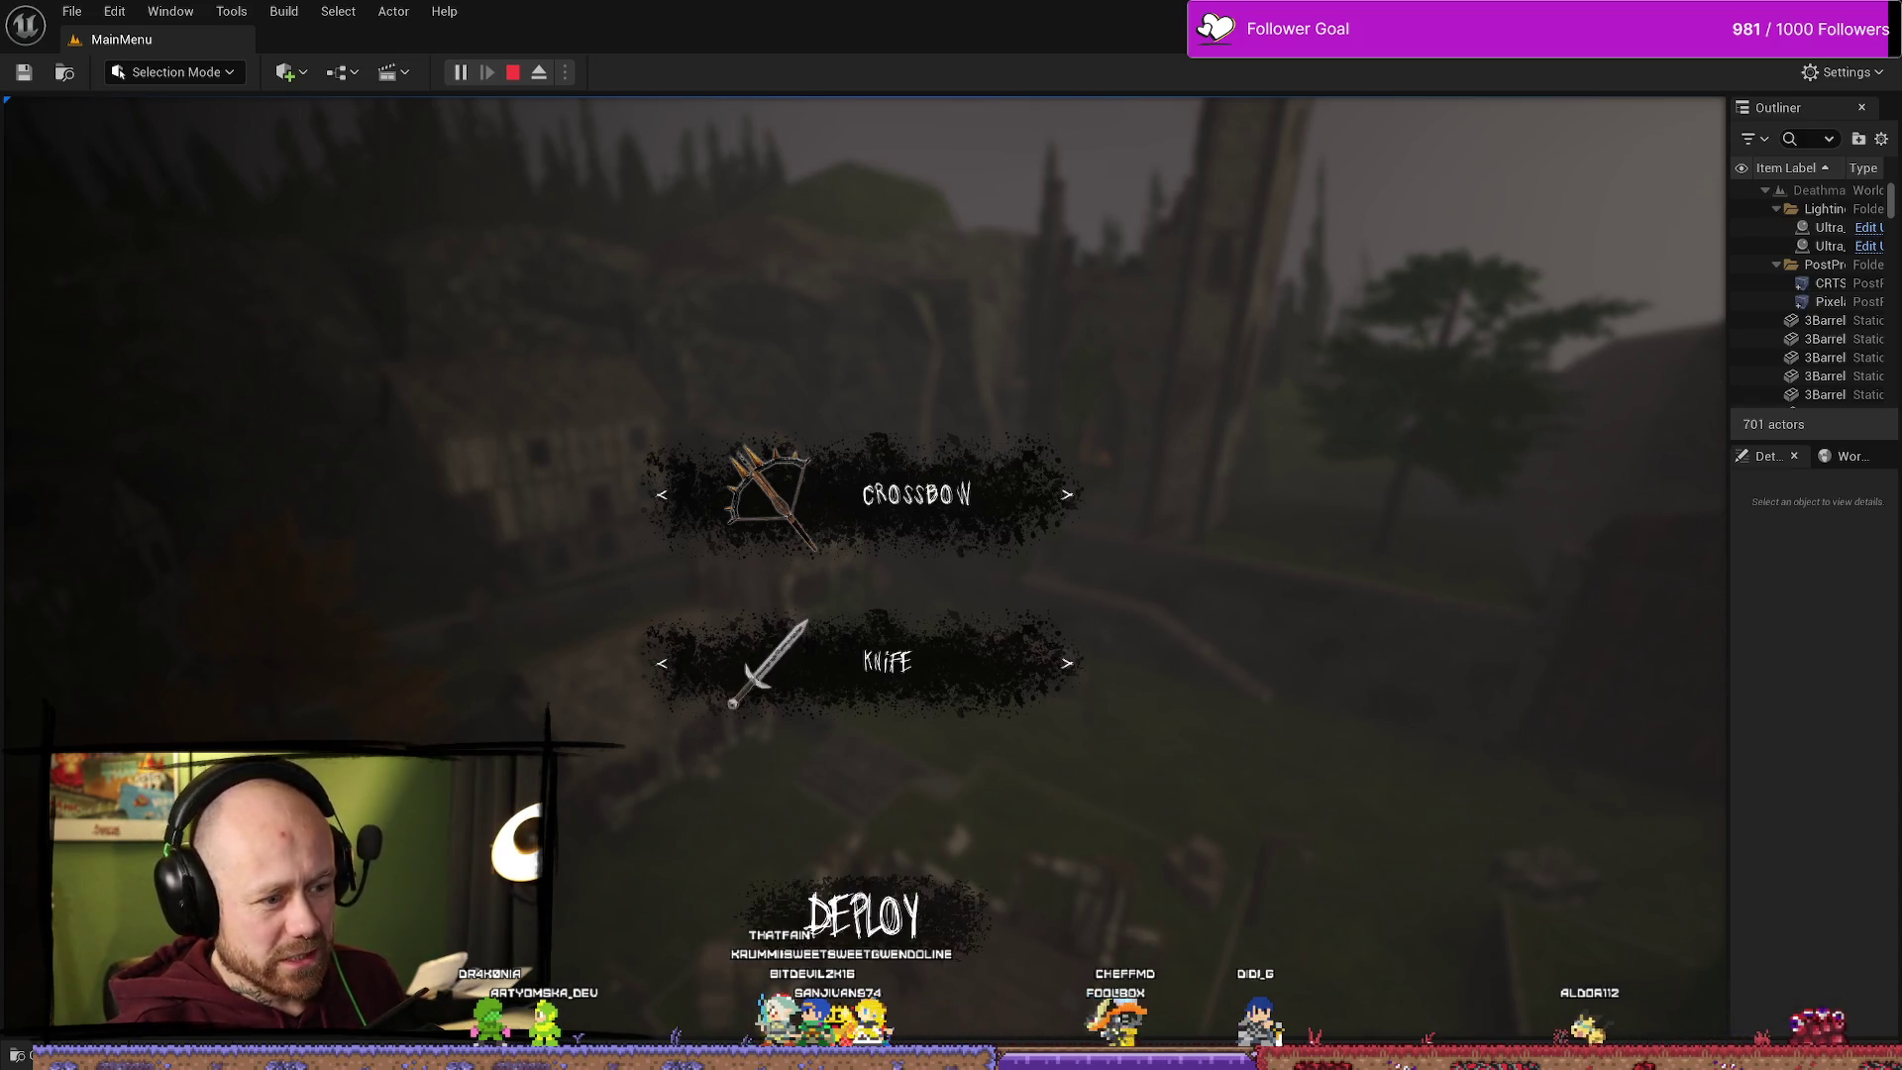
pyautogui.click(861, 921)
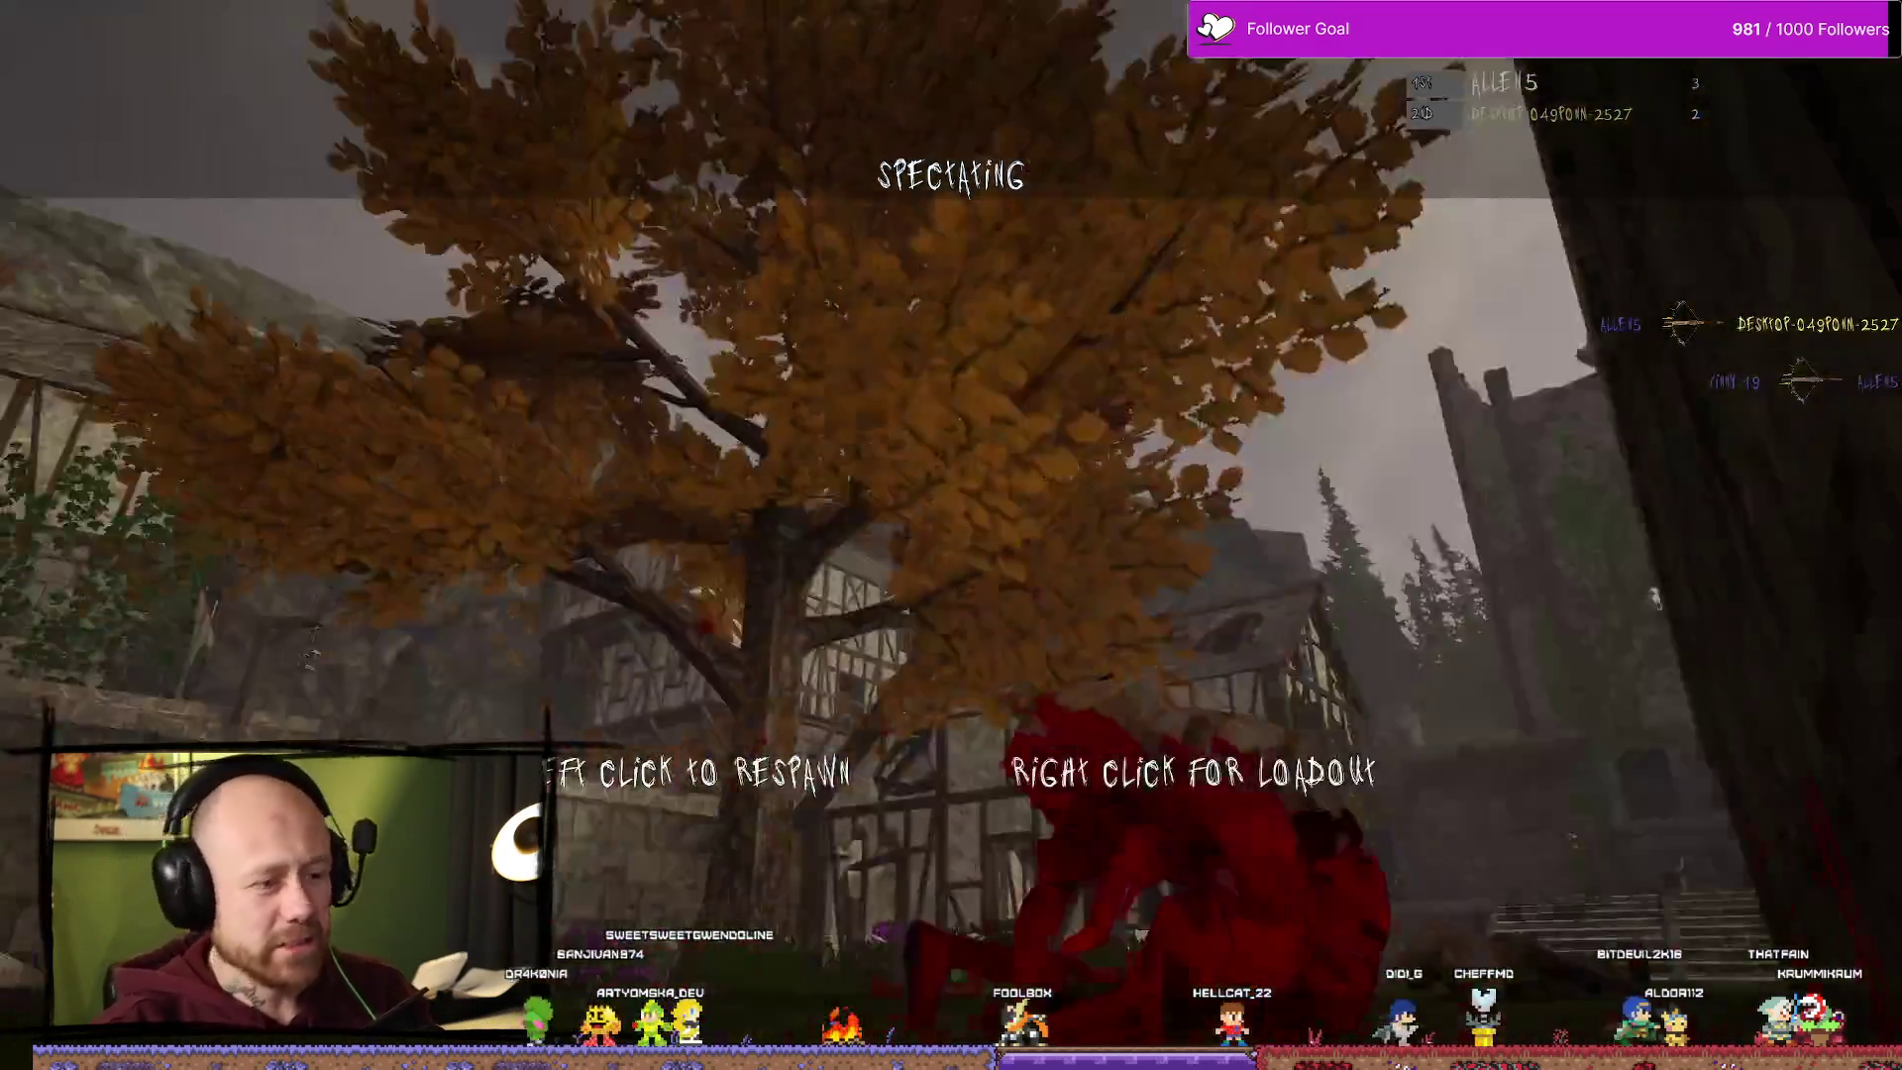
# Step: Play through a death and respawn, then open the loadout to check the knife slot
pyautogui.rightClick(964, 690)
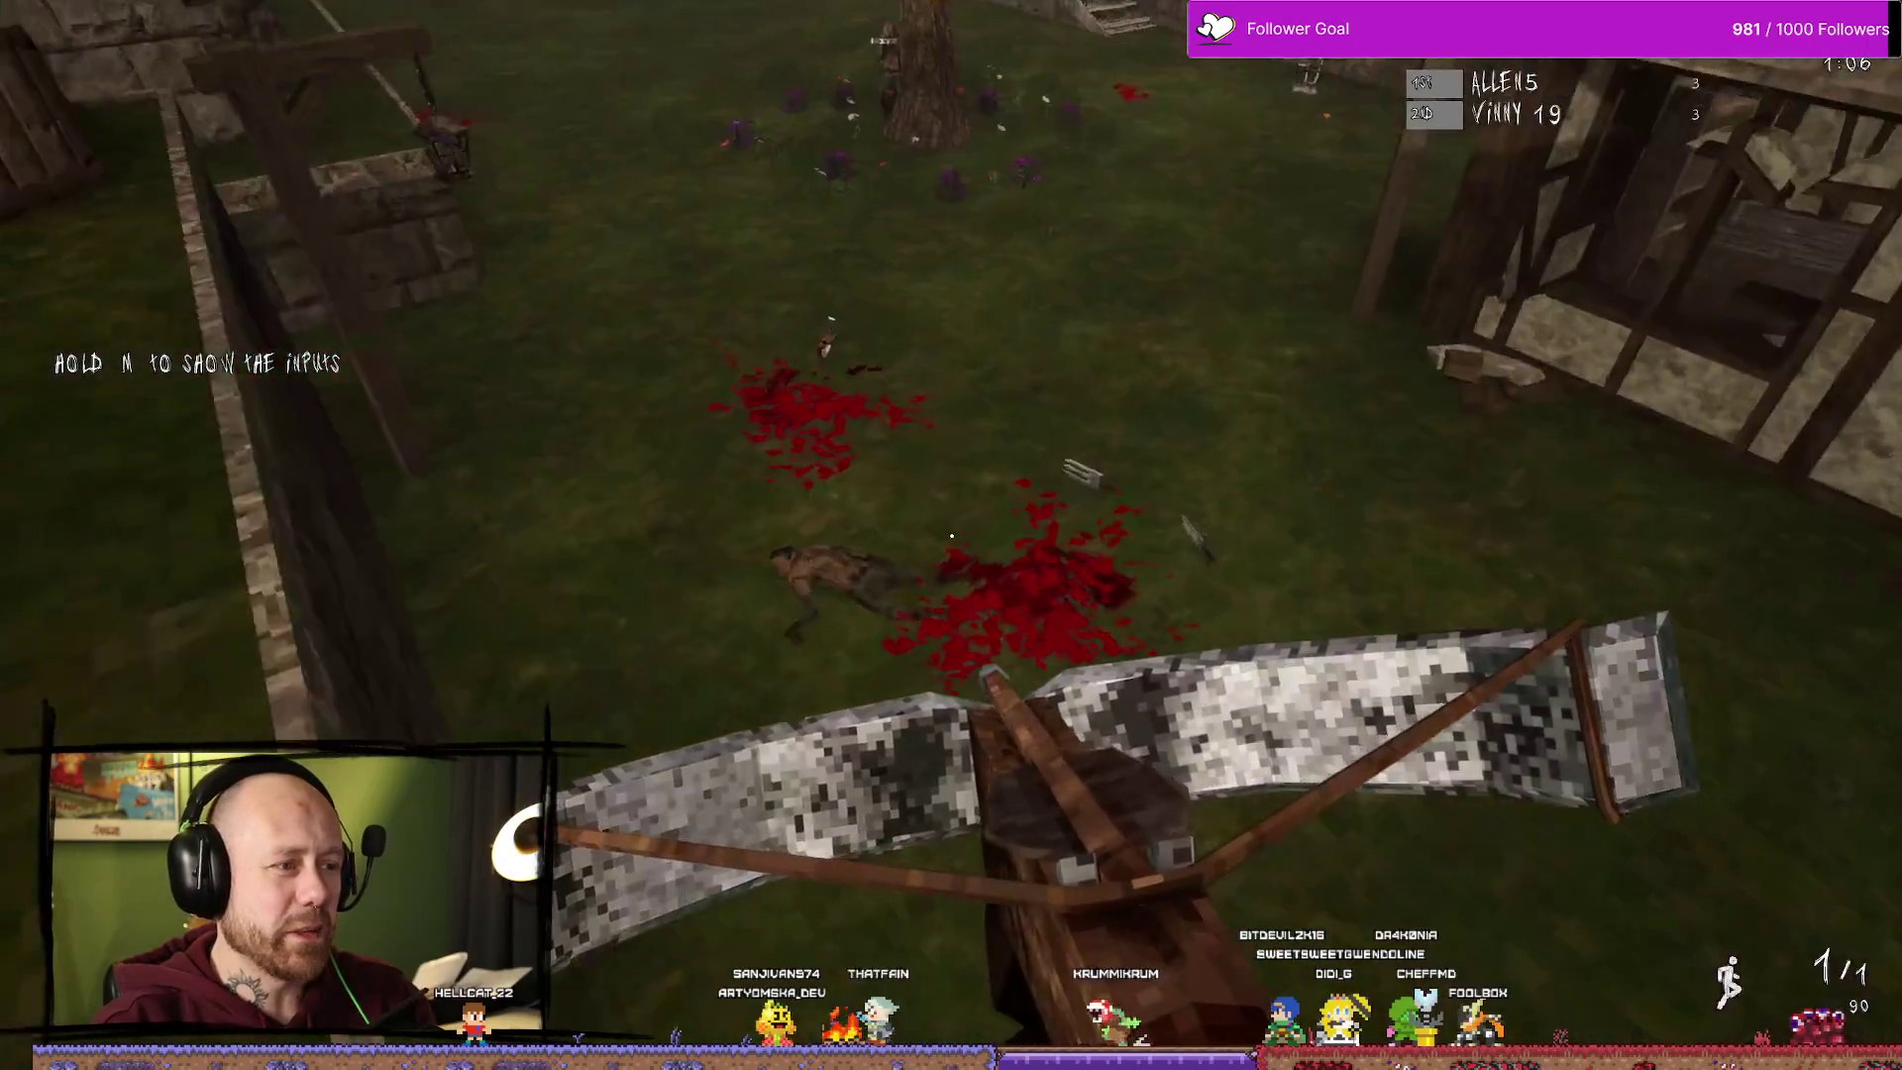
pyautogui.press('w')
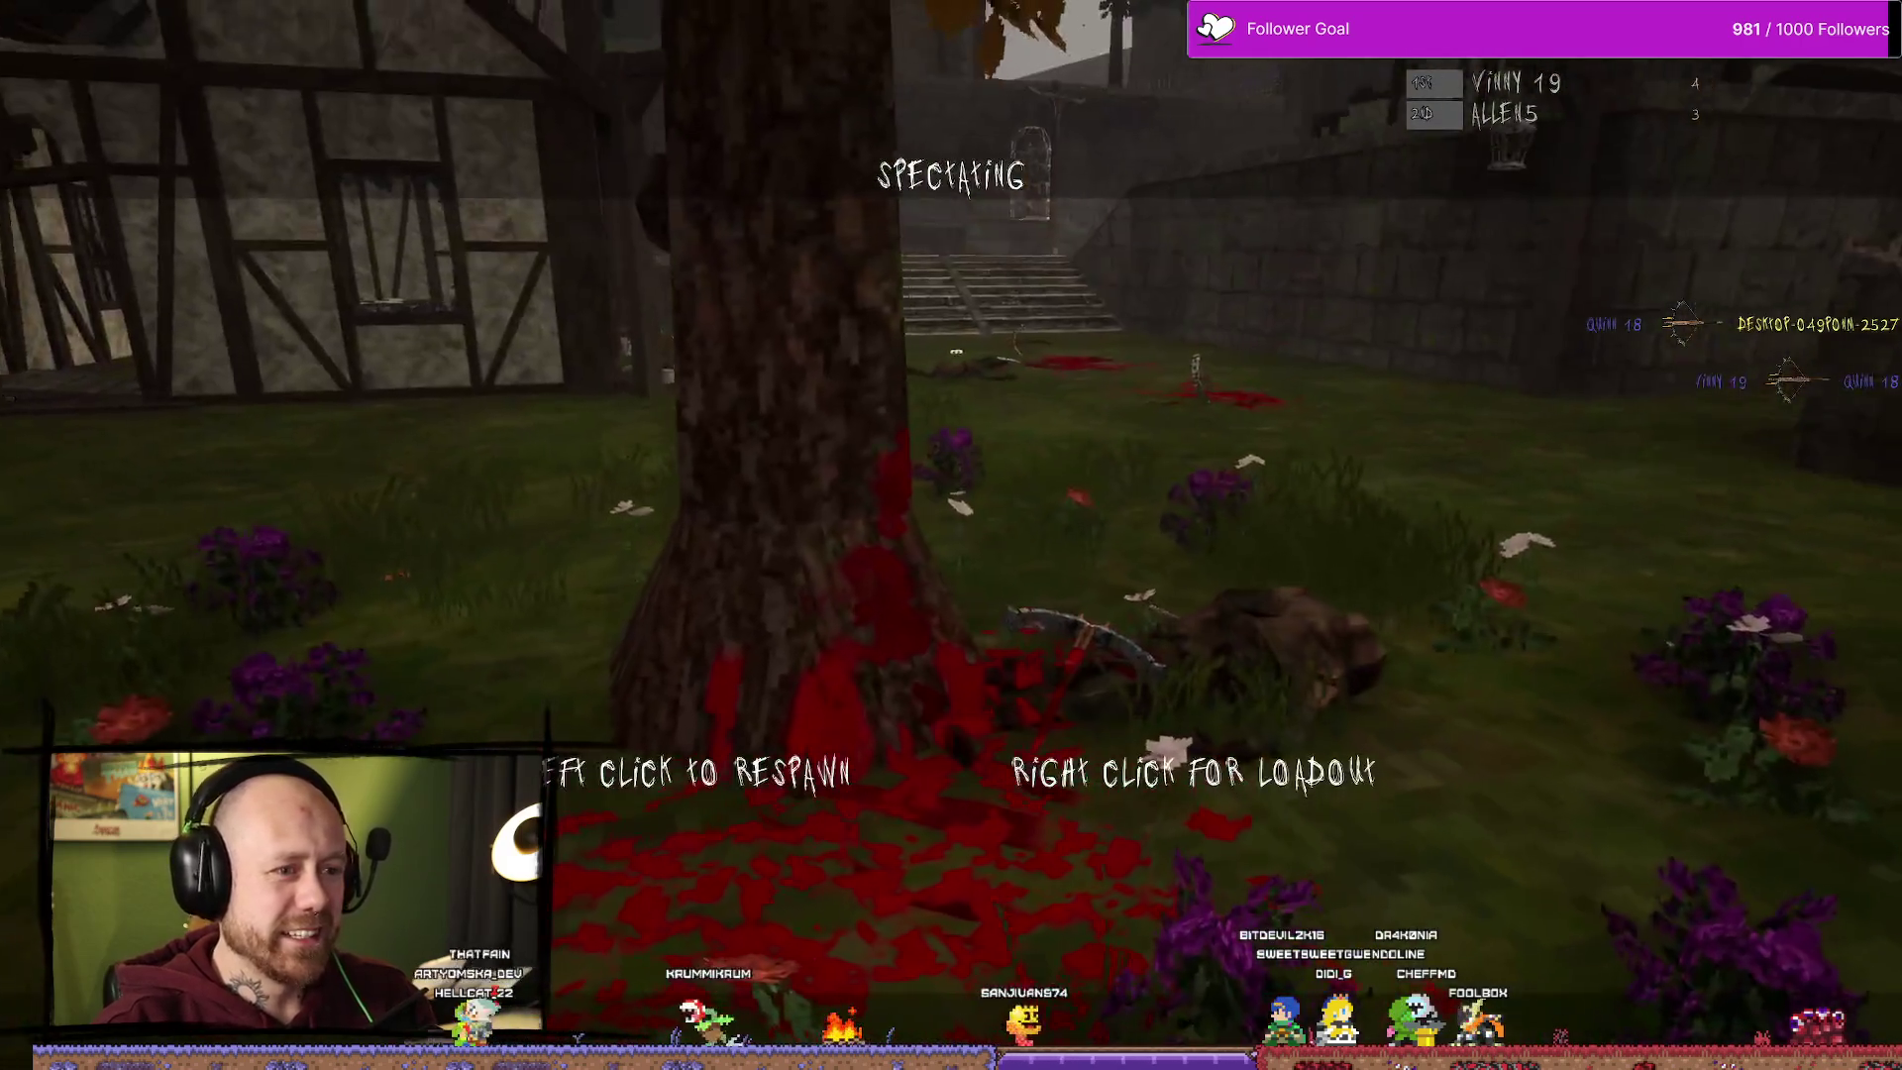
pyautogui.click(951, 535)
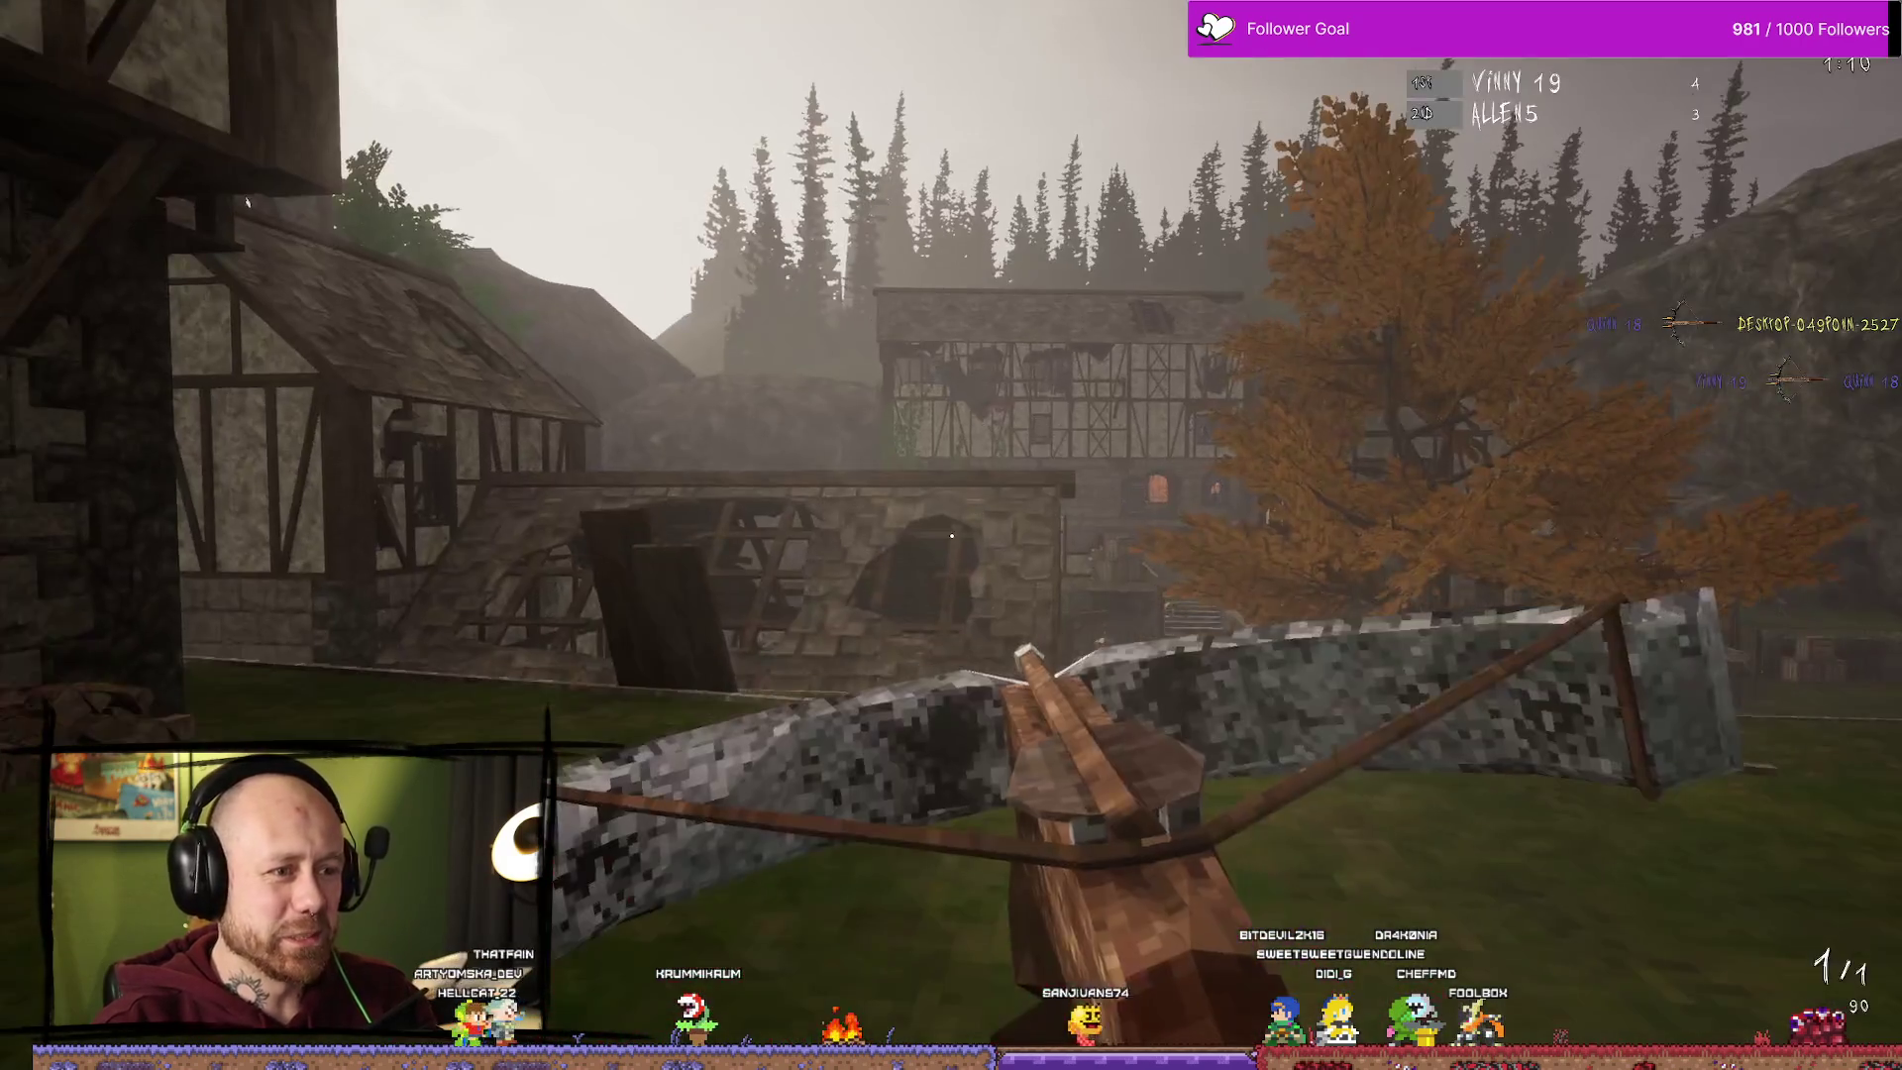
pyautogui.press('w')
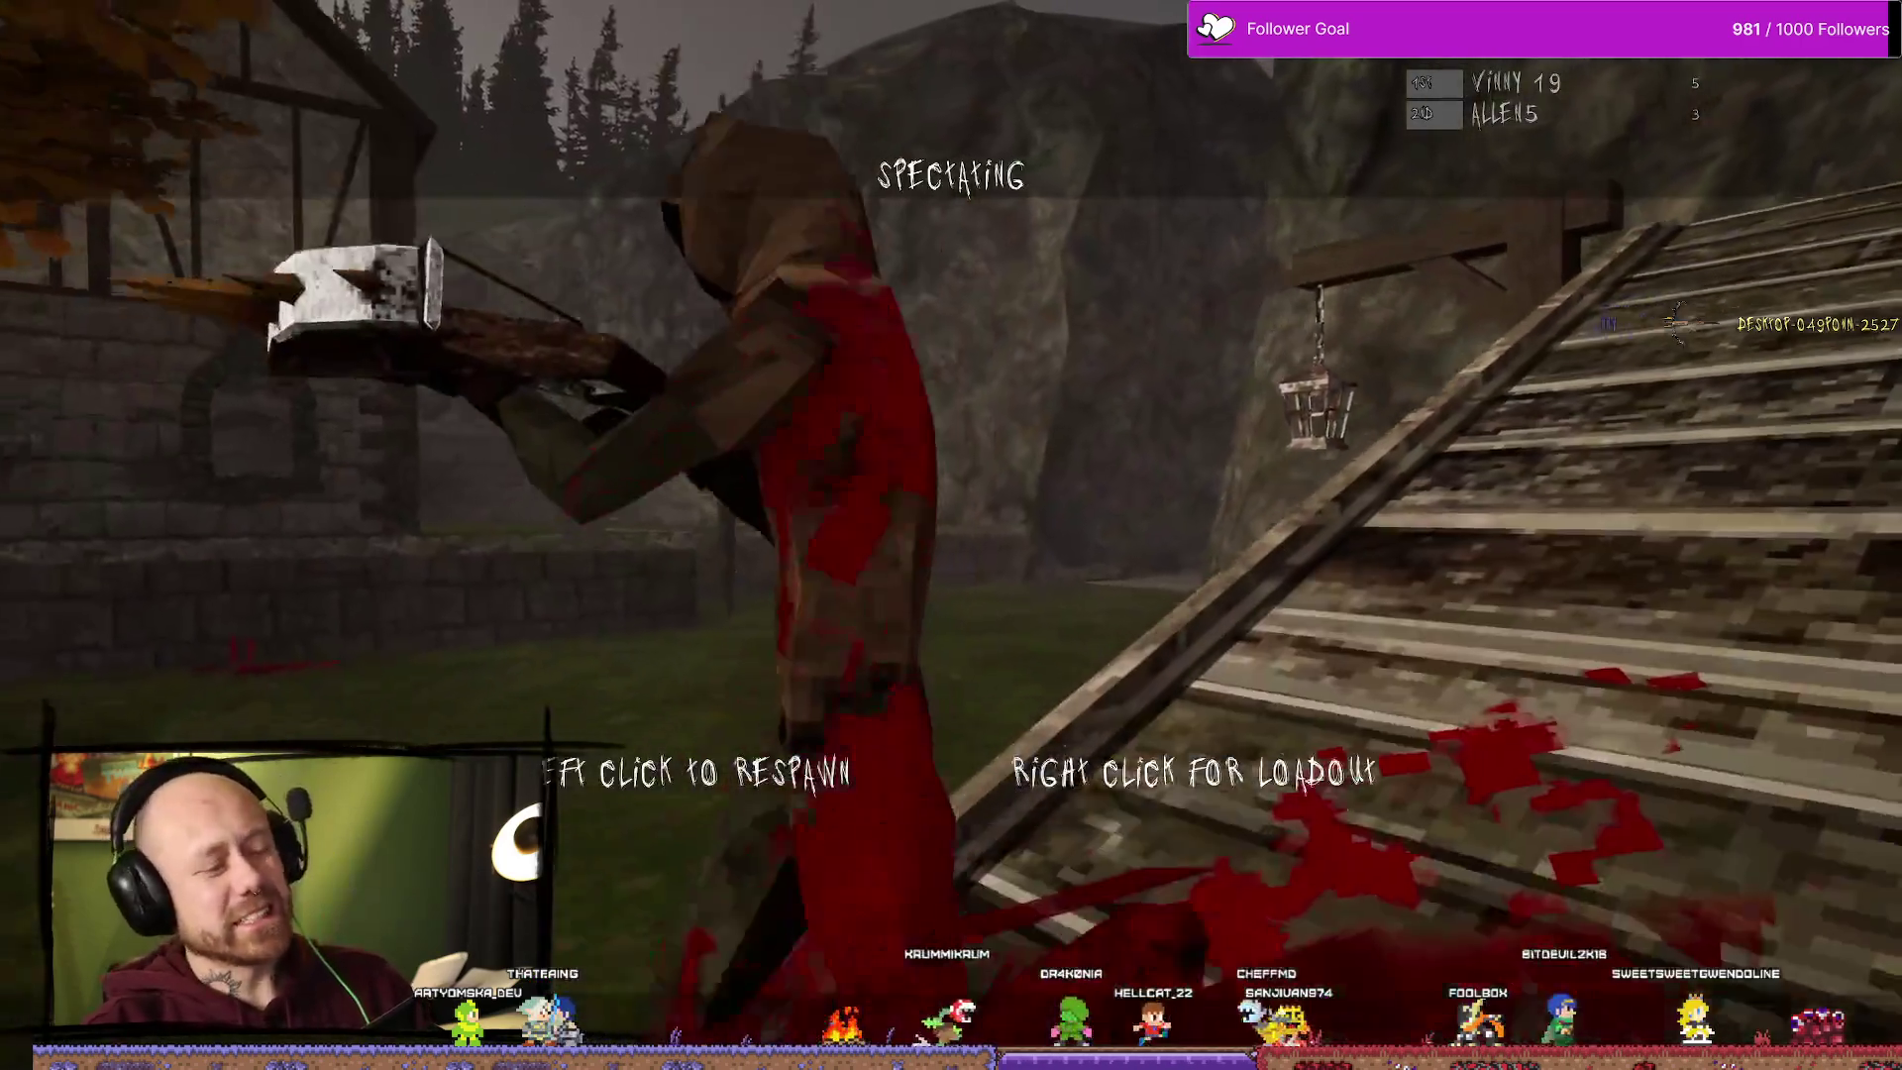
pyautogui.rightClick(1136, 679)
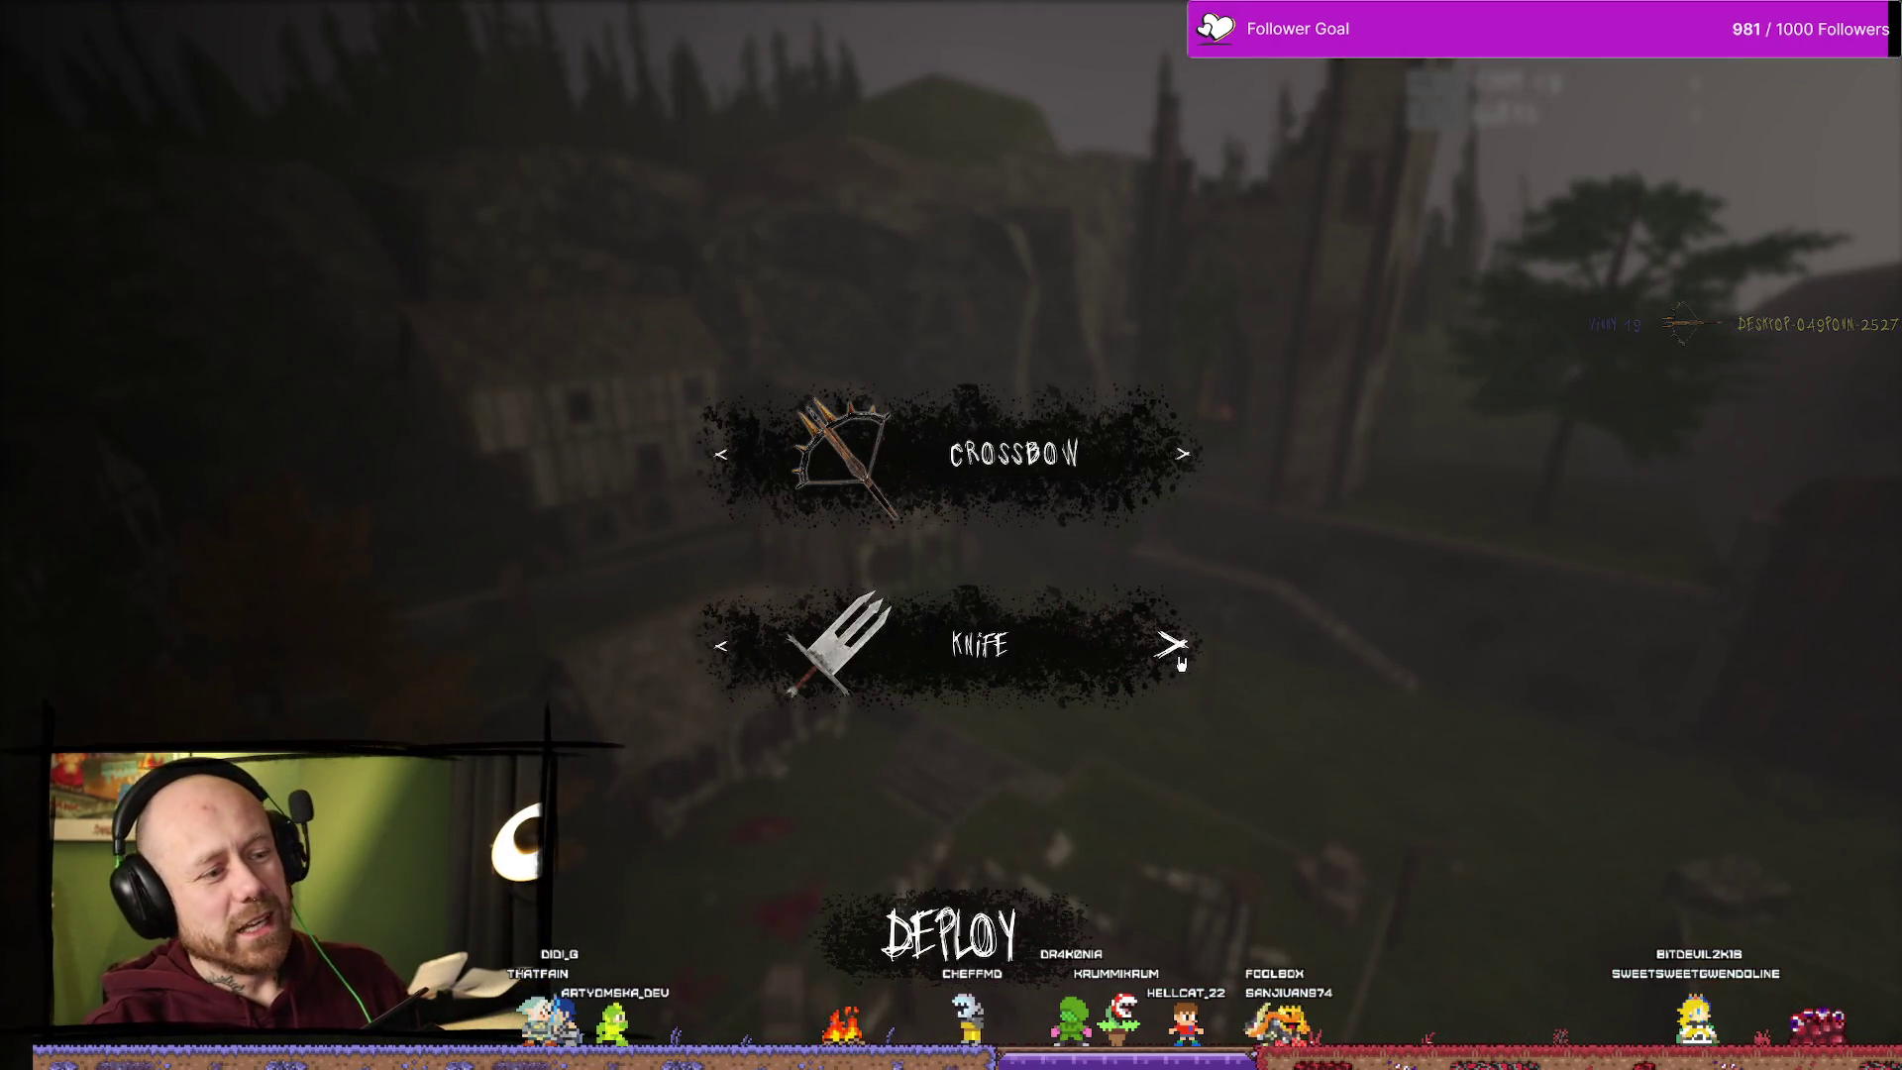
# Step: Stop Play In Editor and exit immersive mode to restore the full editor layout
pyautogui.press('Escape')
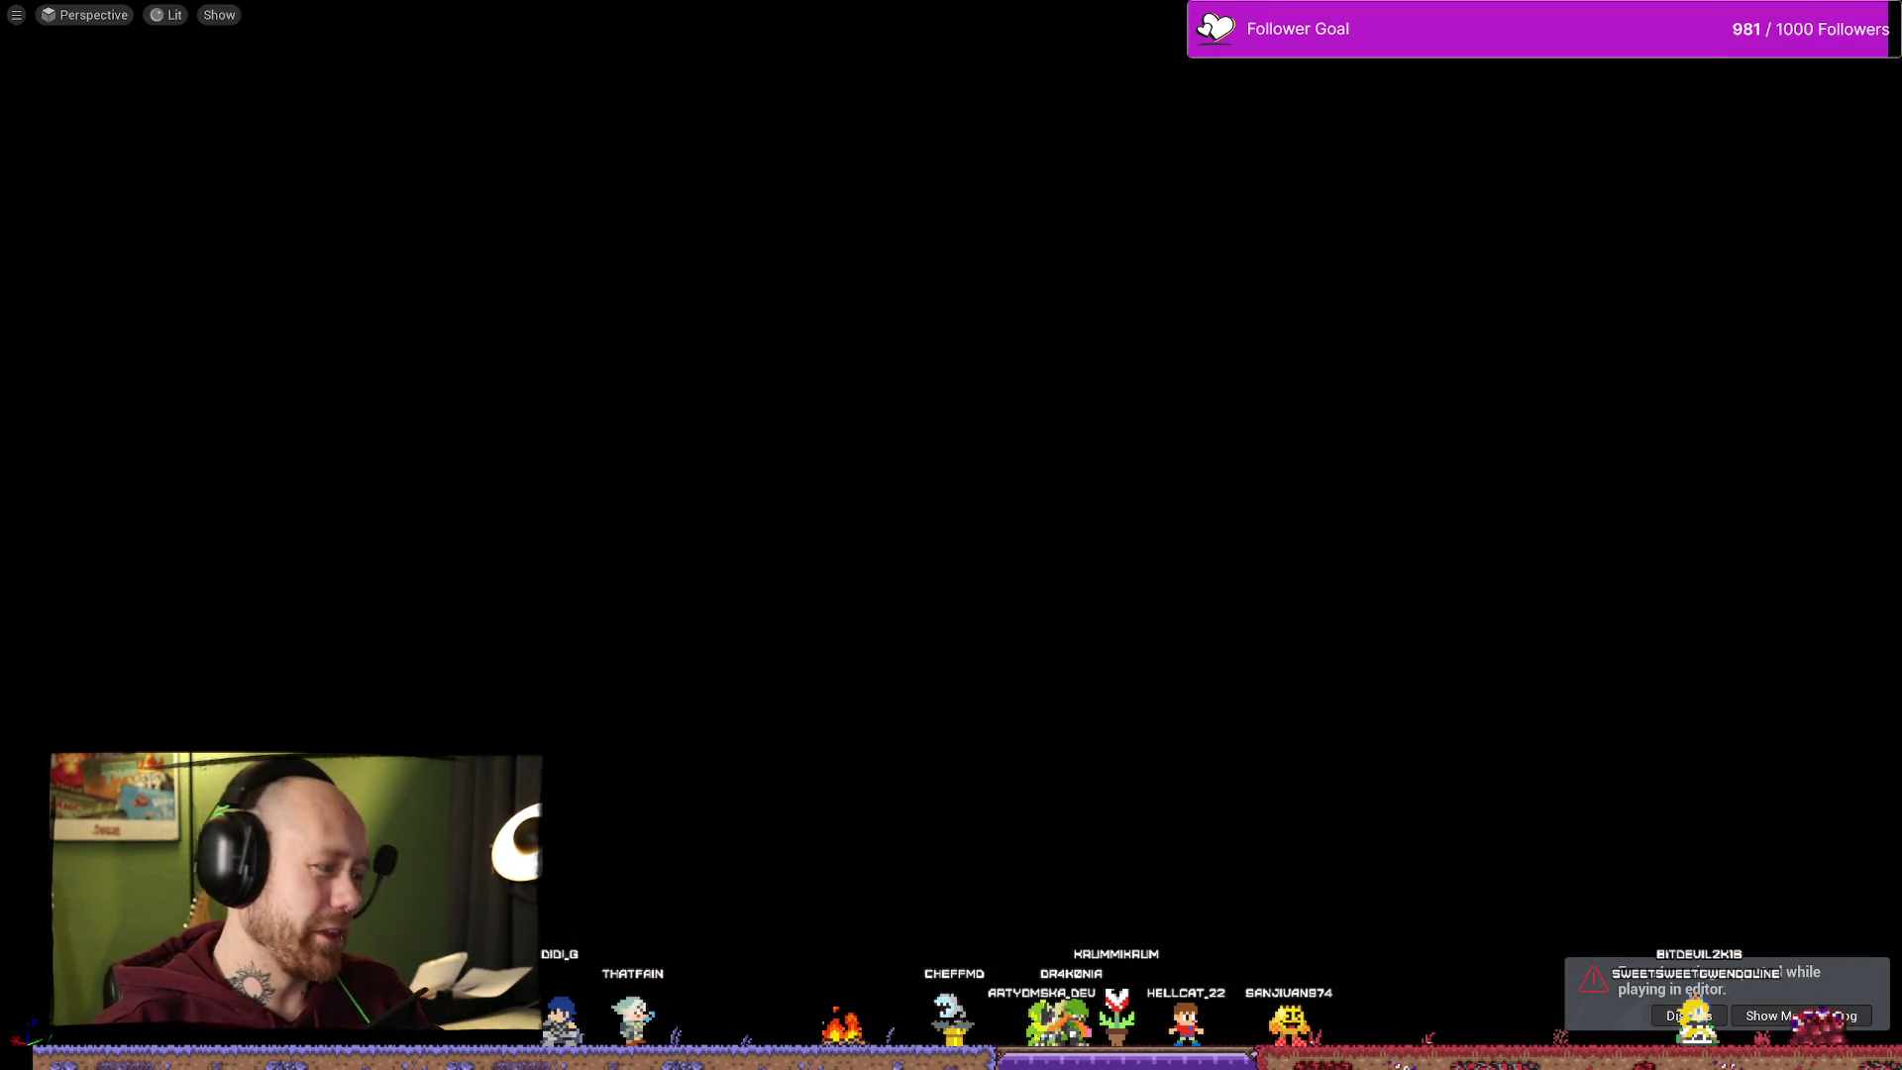
pyautogui.press('F11')
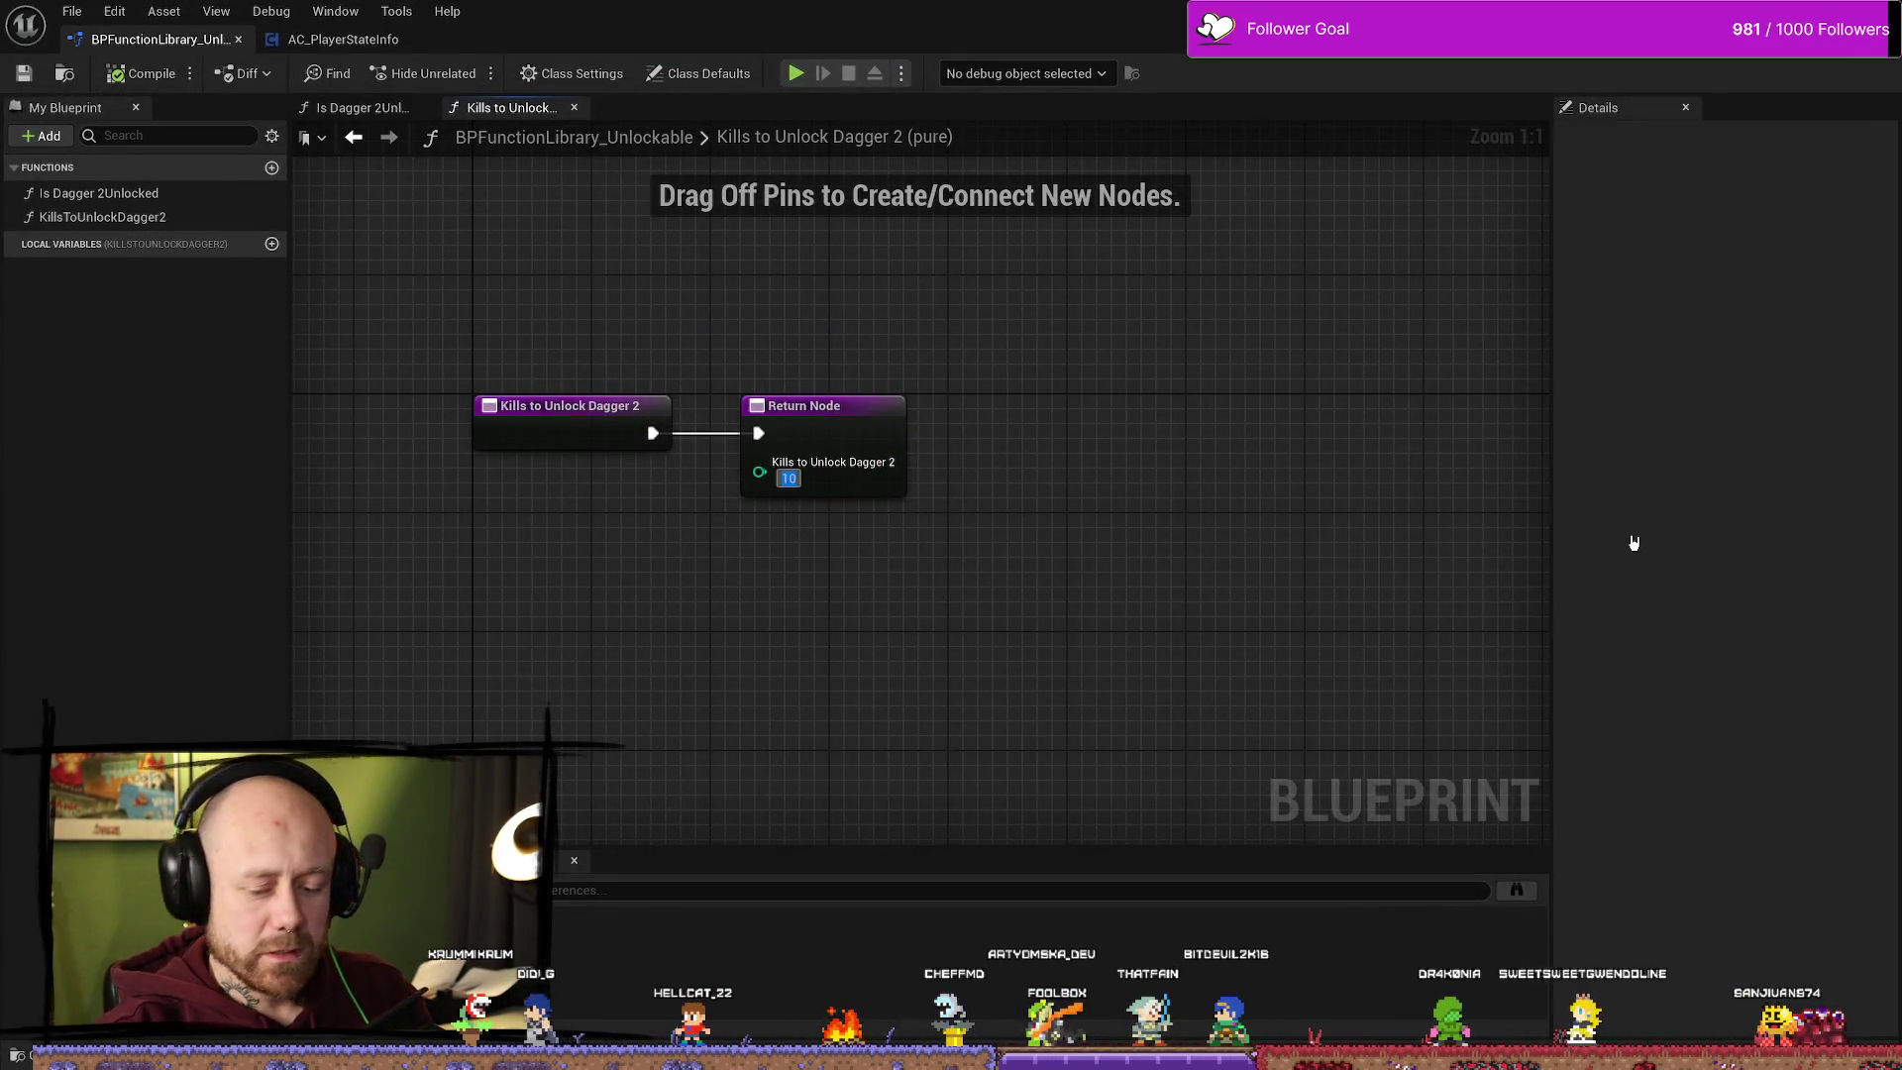
# Step: Restore the Dagger 2 kill requirement to 100, save the function library, and switch to the Trello browser
pyautogui.write('0')
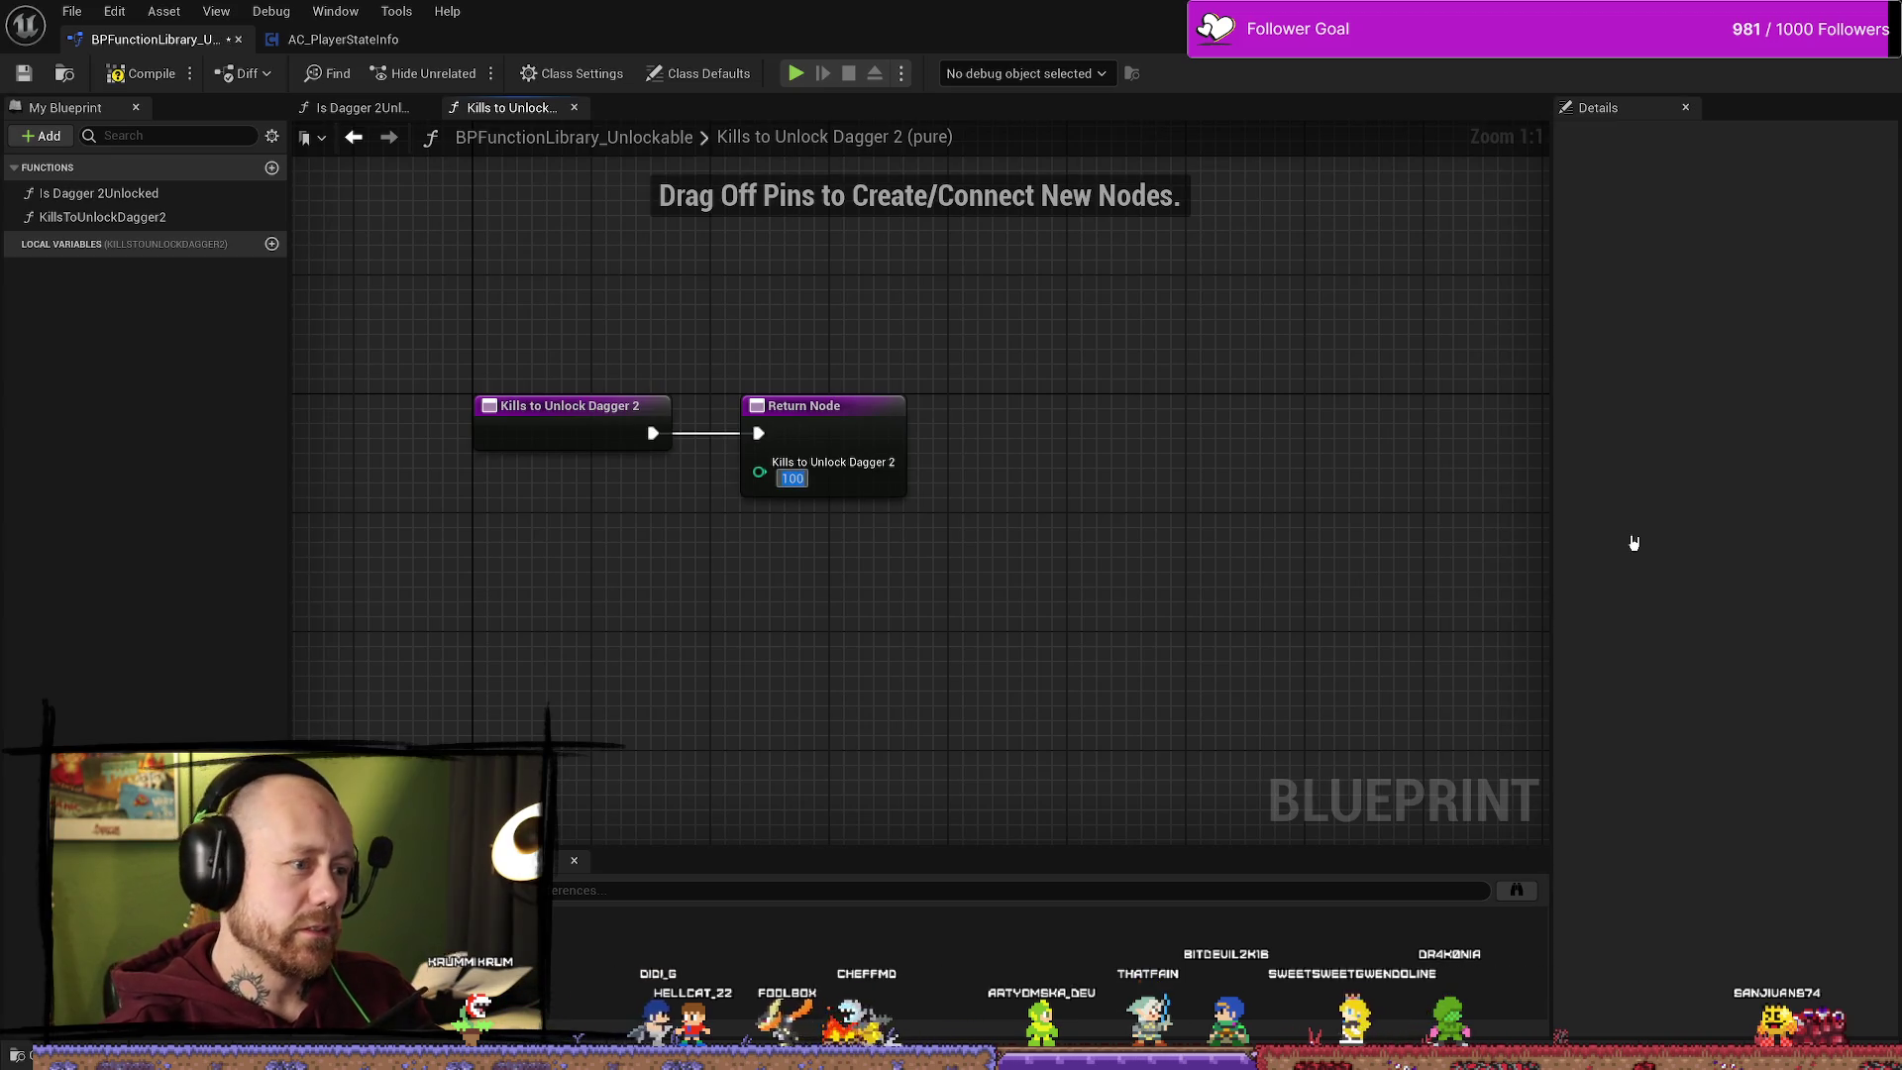
pyautogui.press('Return')
pyautogui.click(71, 11)
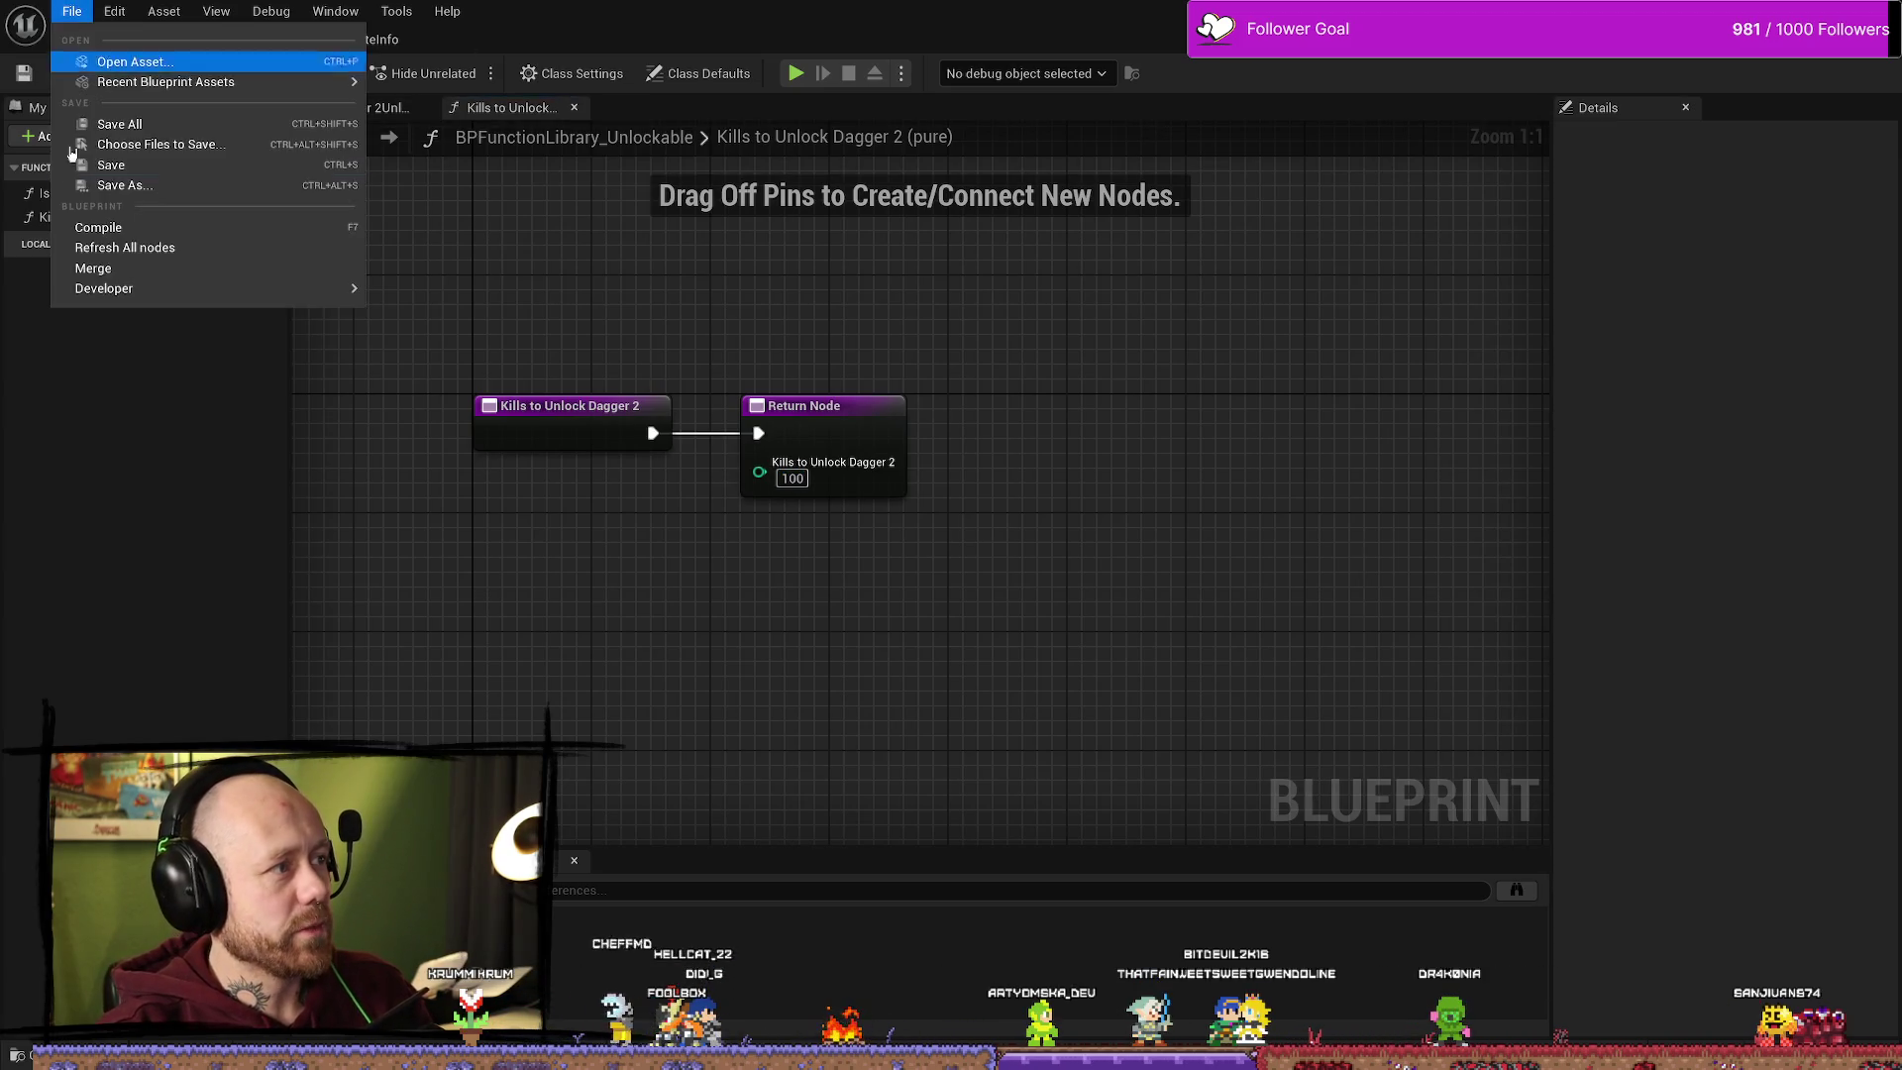
pyautogui.click(109, 123)
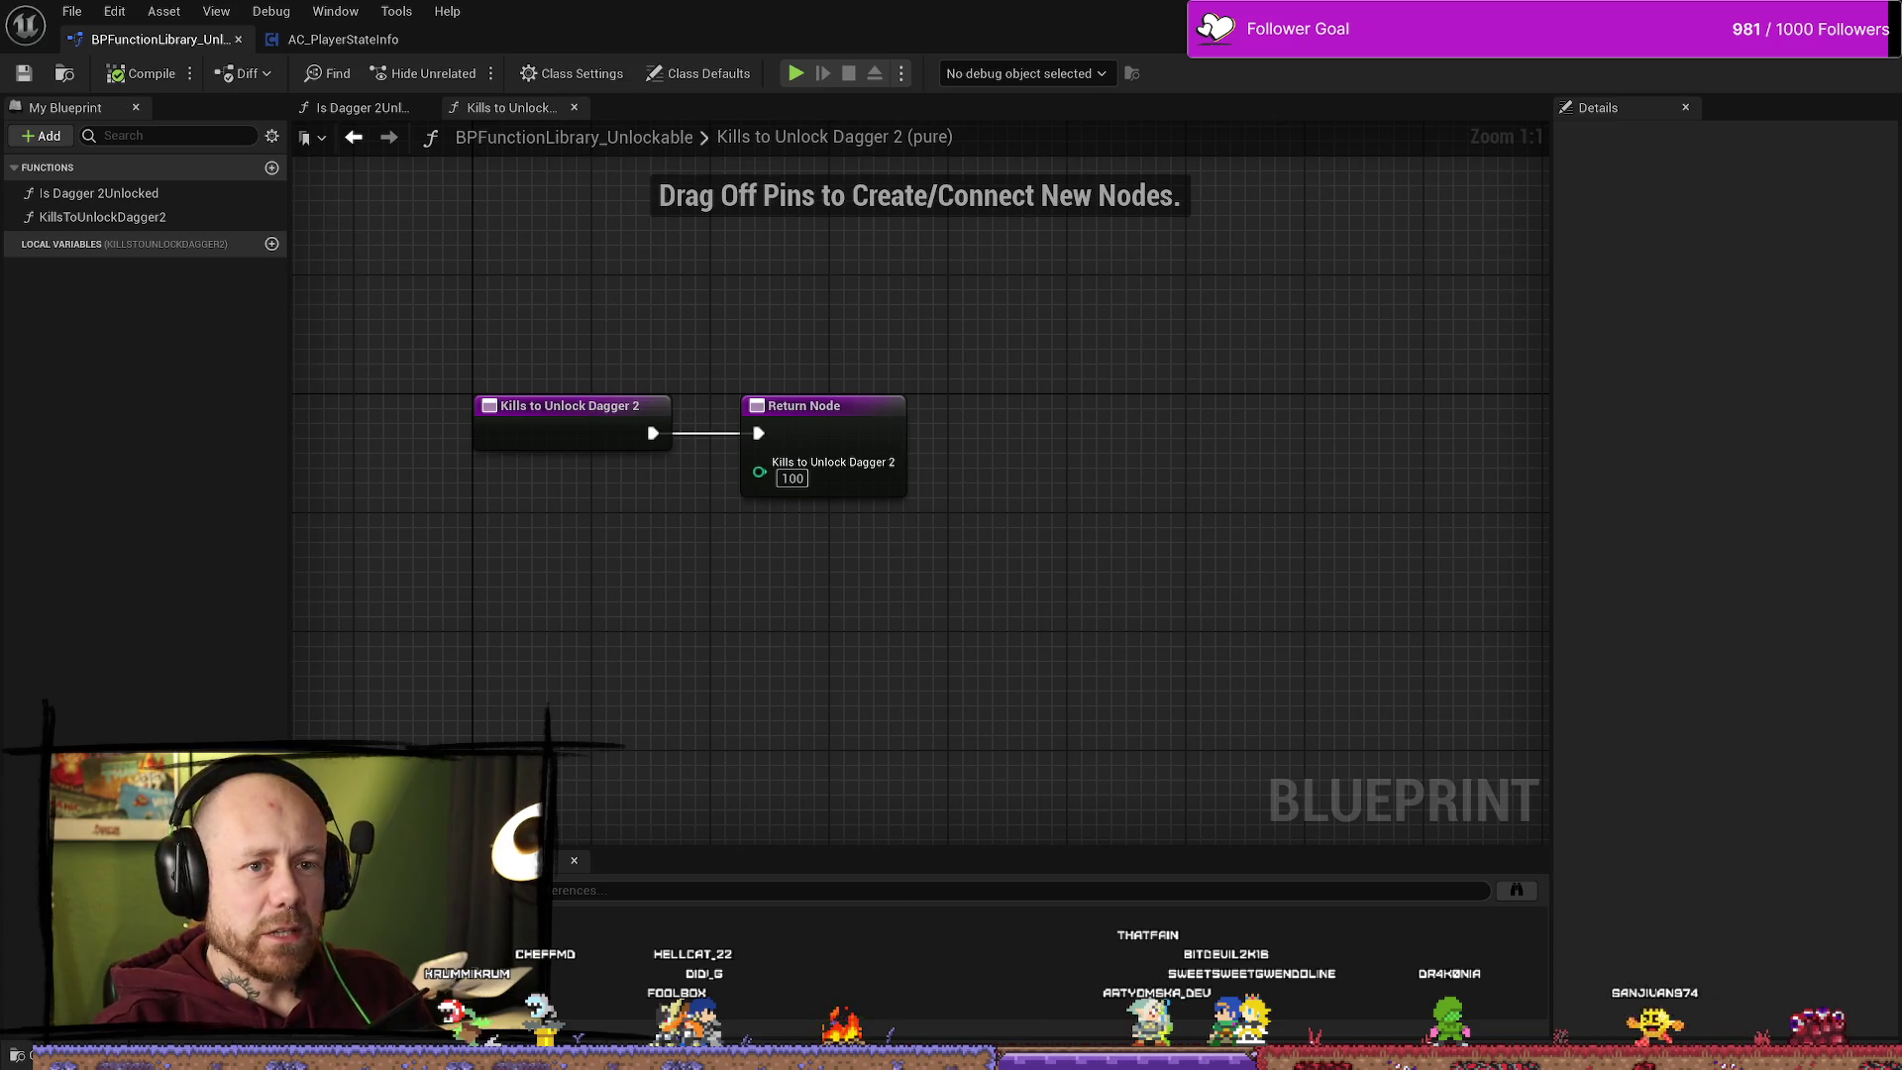
pyautogui.hotkey('alt', 'Tab')
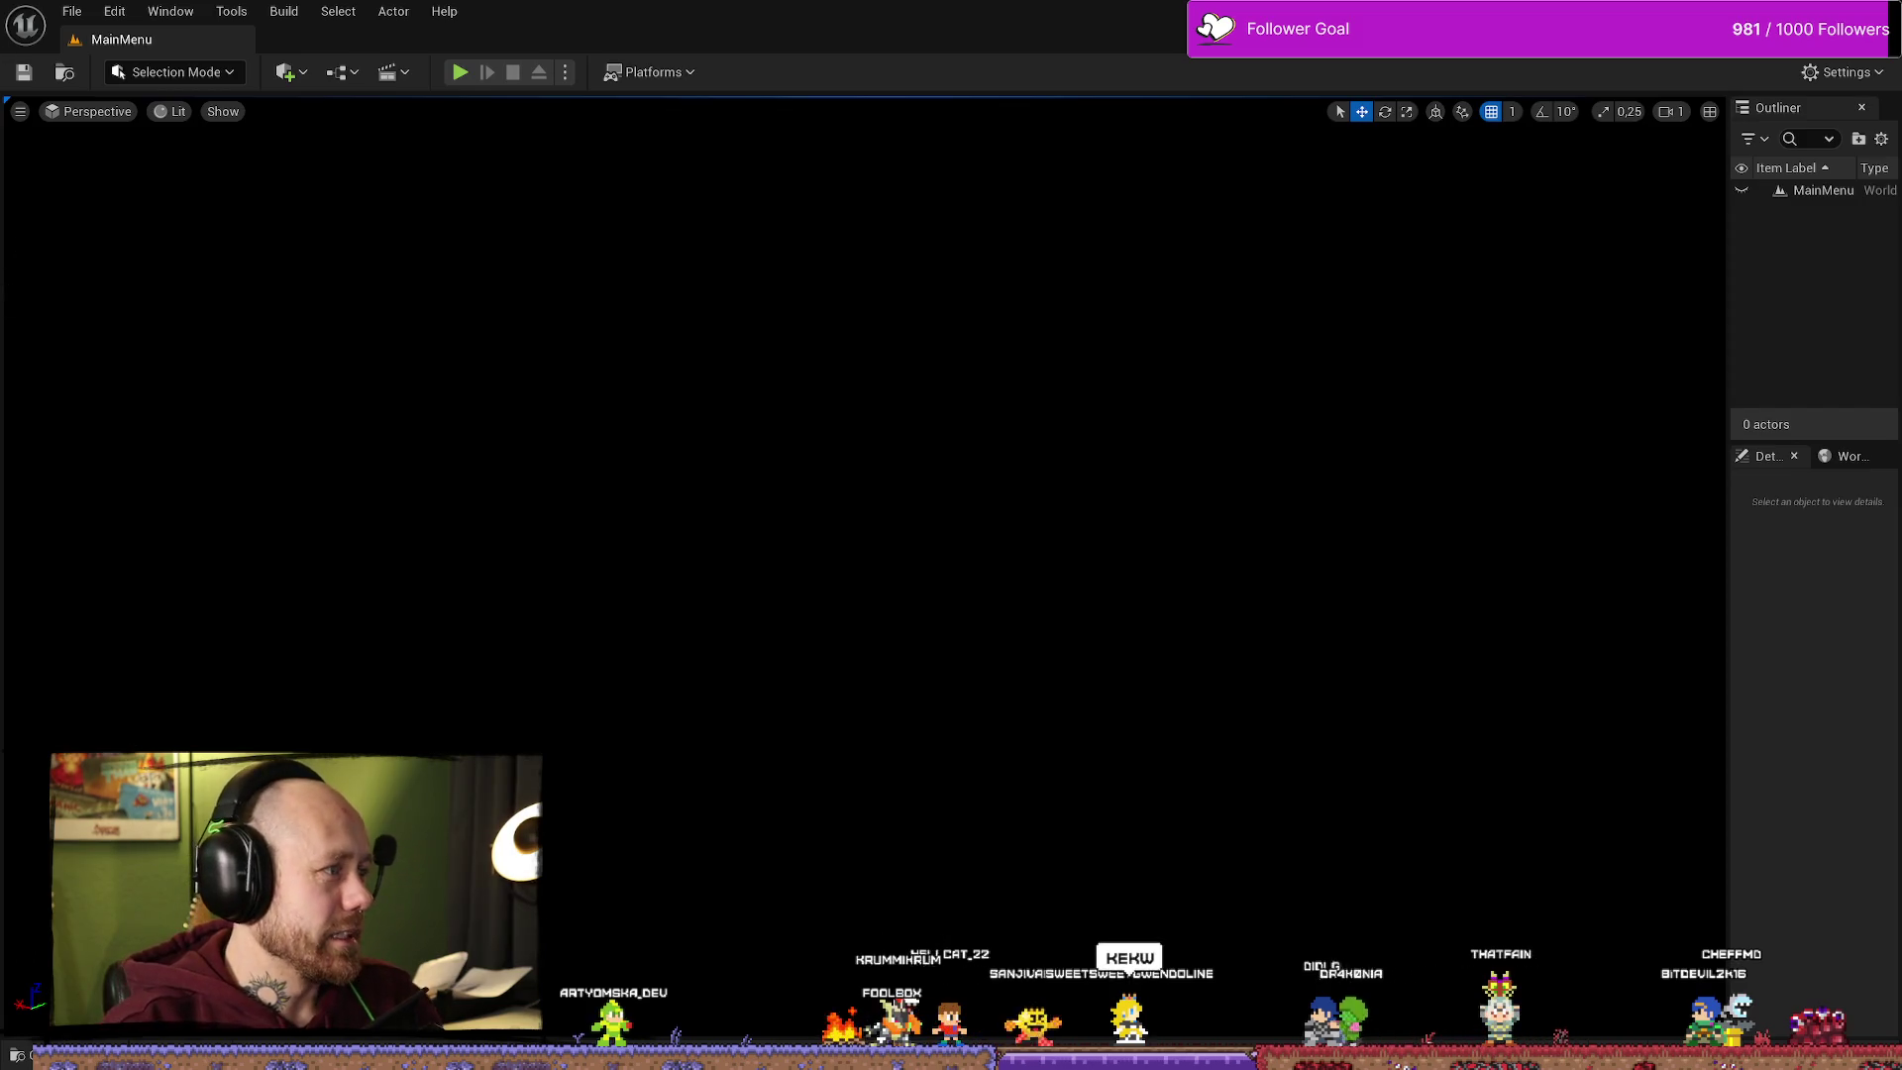
pyautogui.hotkey('alt', 'Tab')
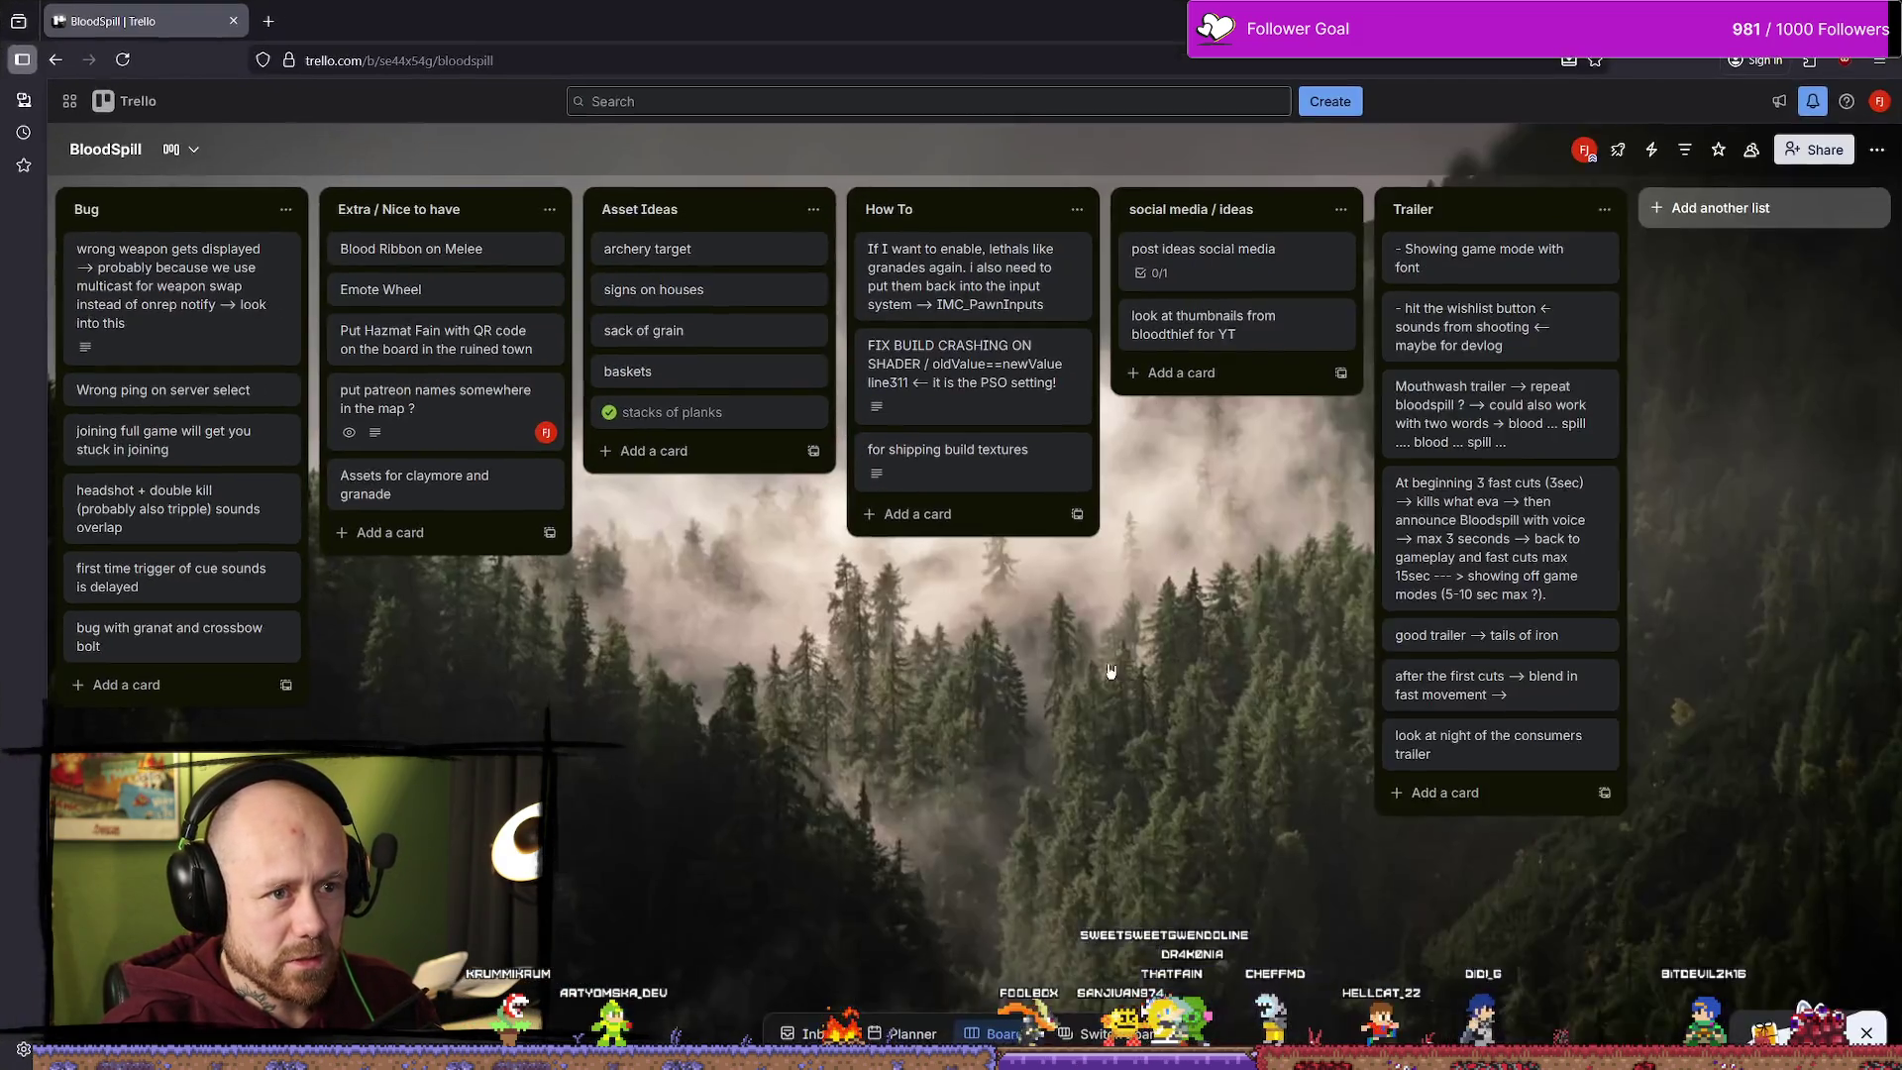
# Step: Maximize the Trello window, glance at the Unlockable Skins card, and scan the To do's list
pyautogui.click(1400, 149)
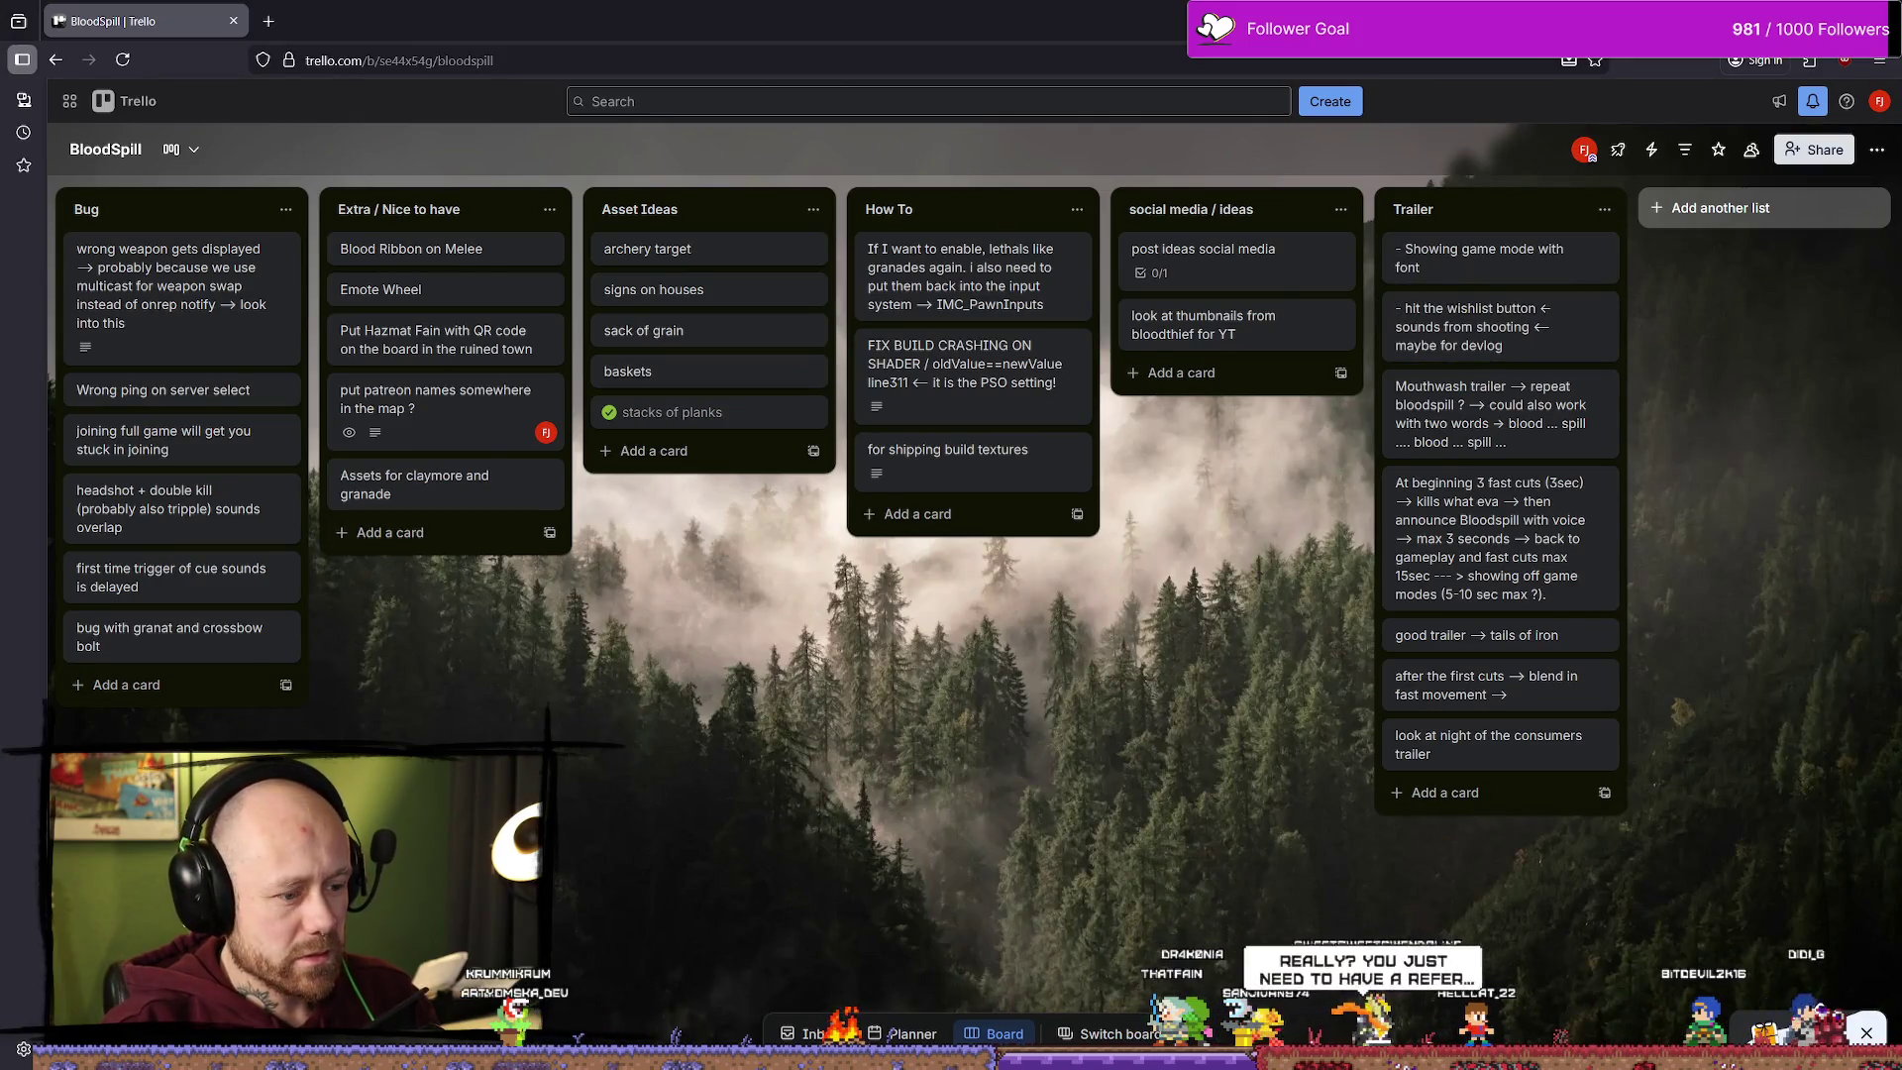
pyautogui.moveTo(635, 518); pyautogui.dragTo(1416, 678)
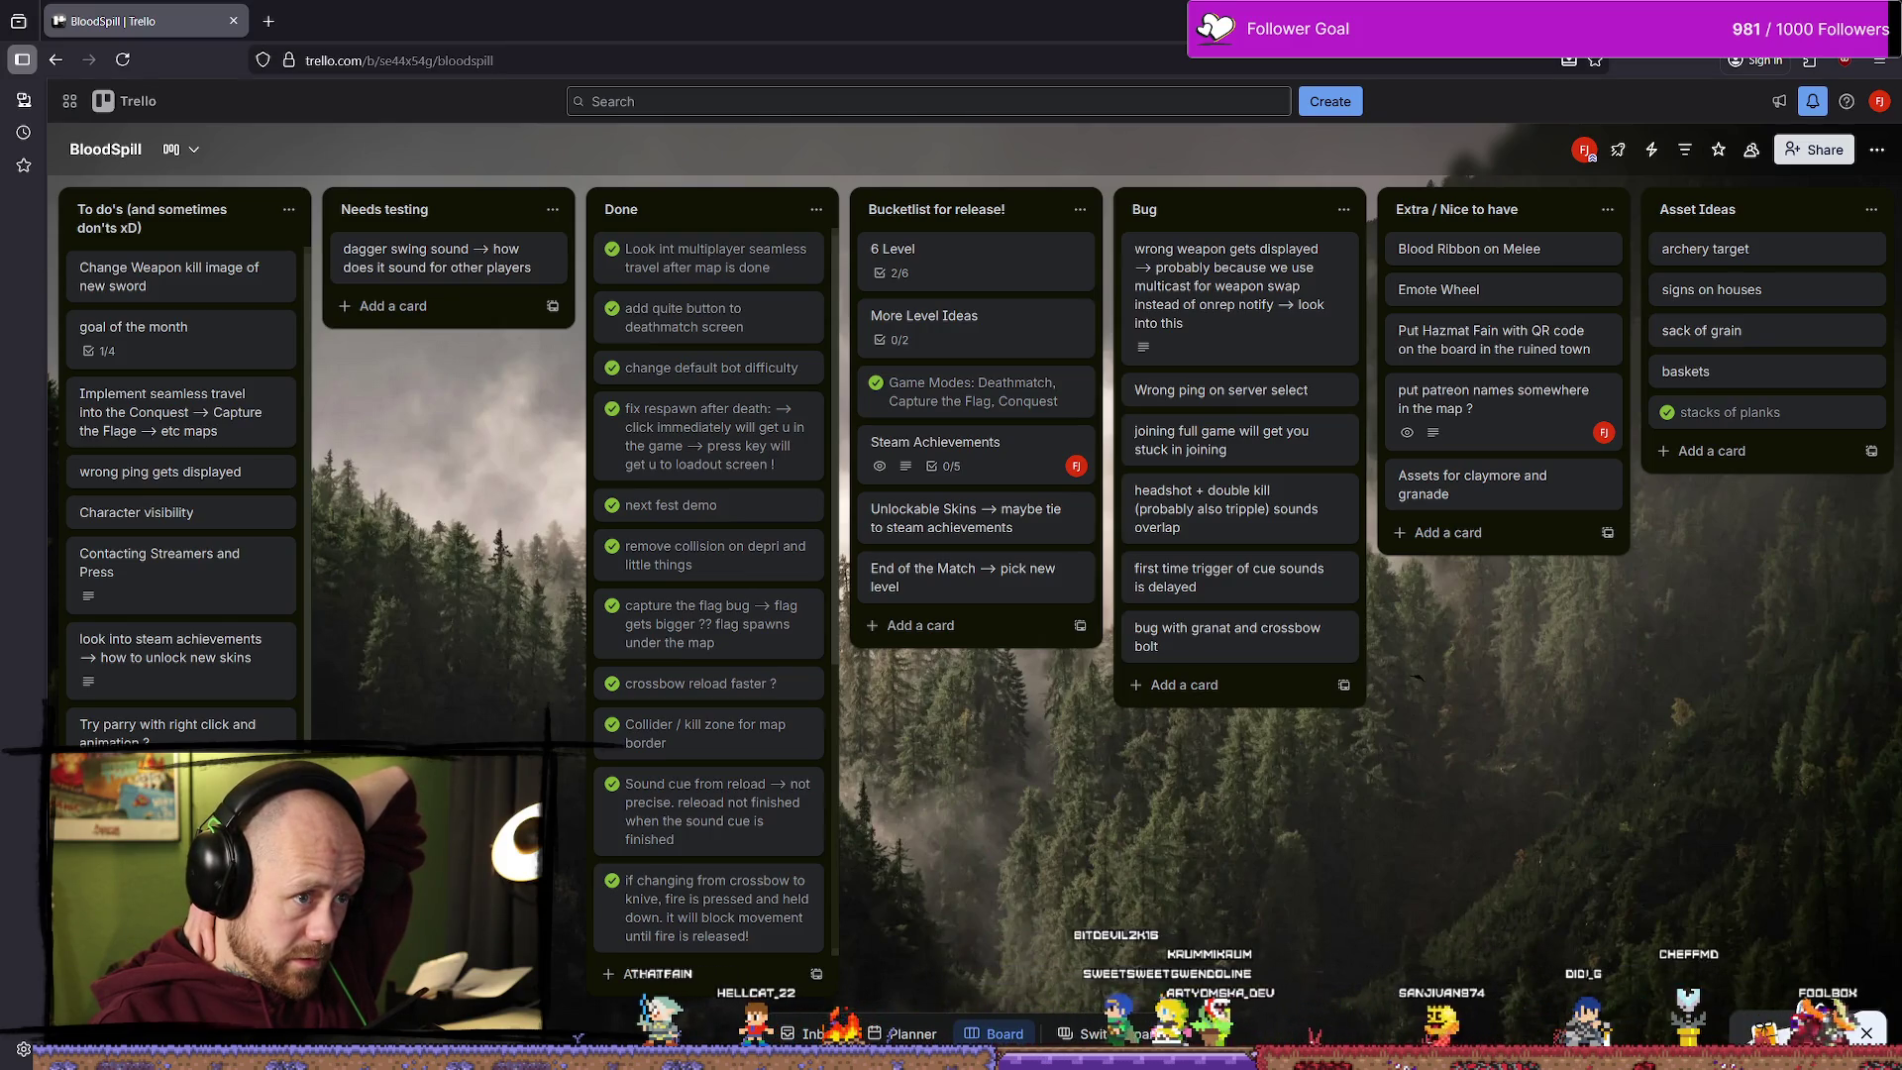
pyautogui.hscroll(1, 1416, 678)
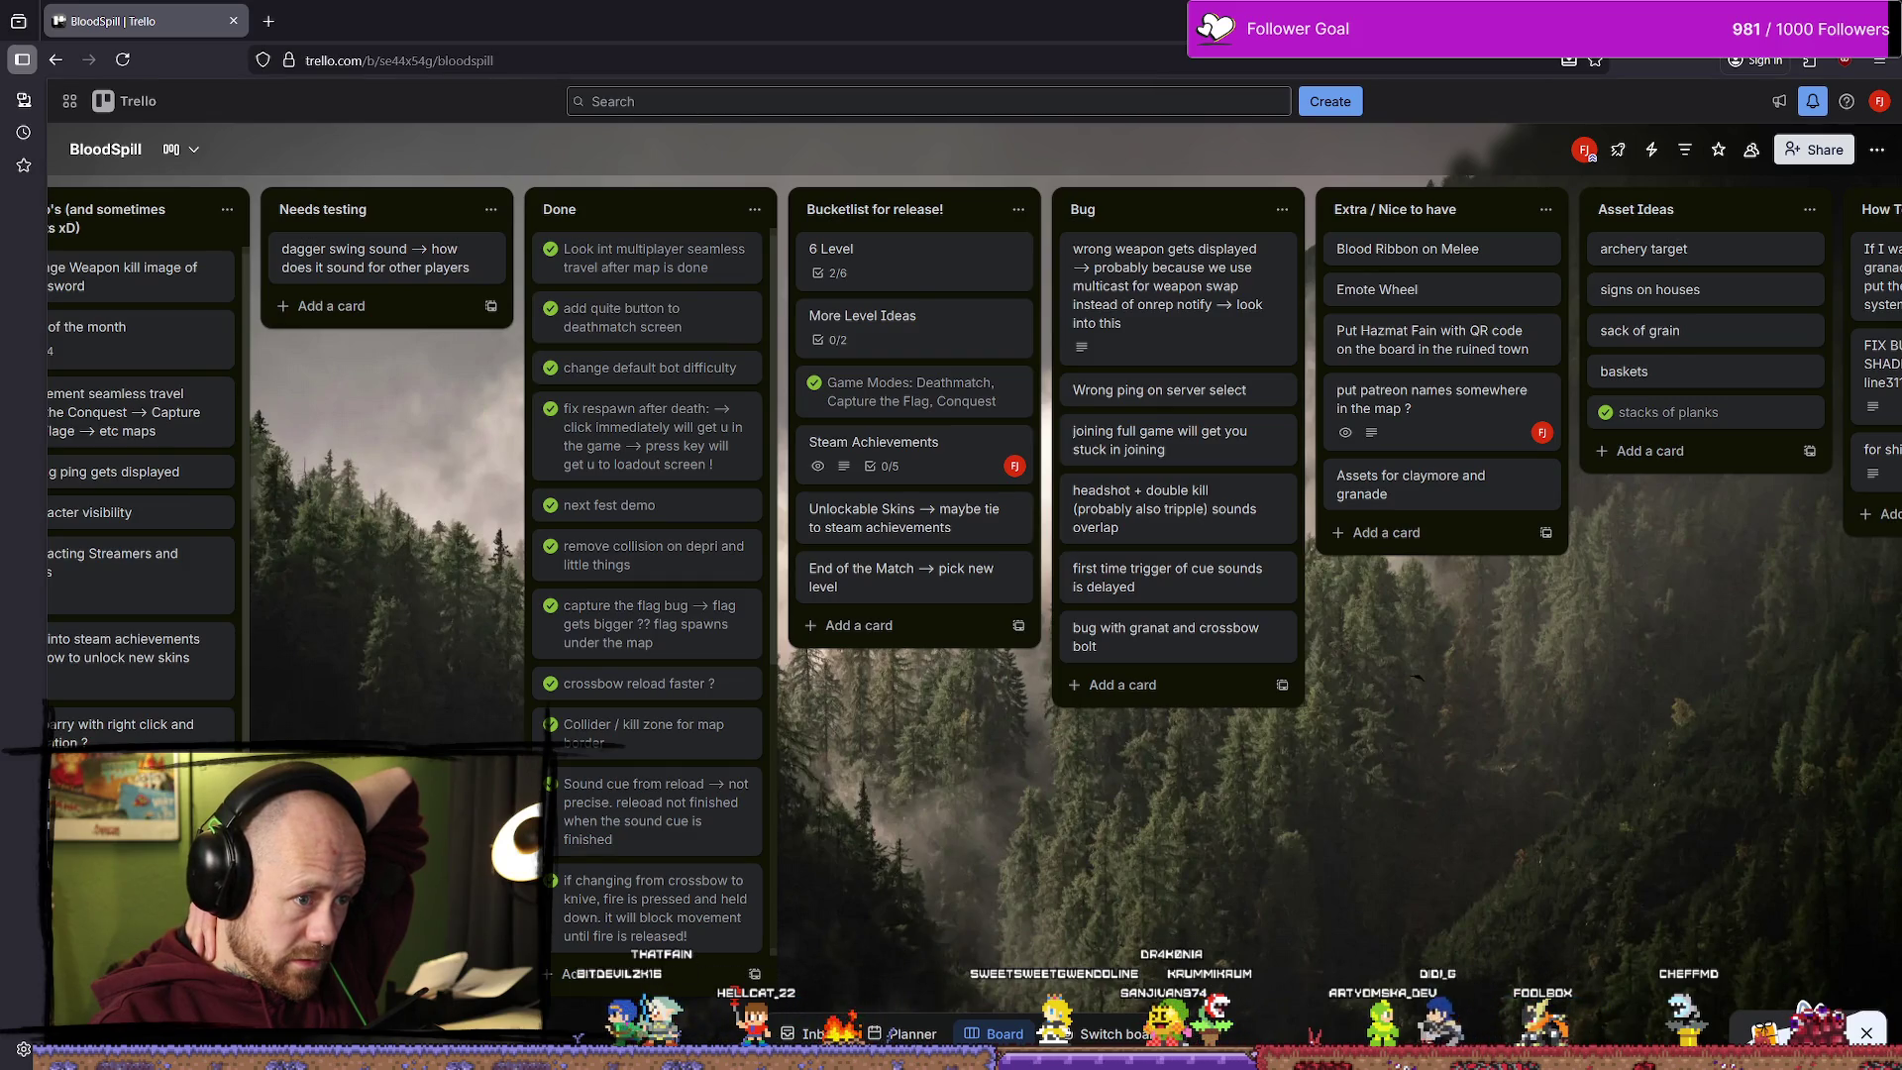
pyautogui.hscroll(1, 1416, 677)
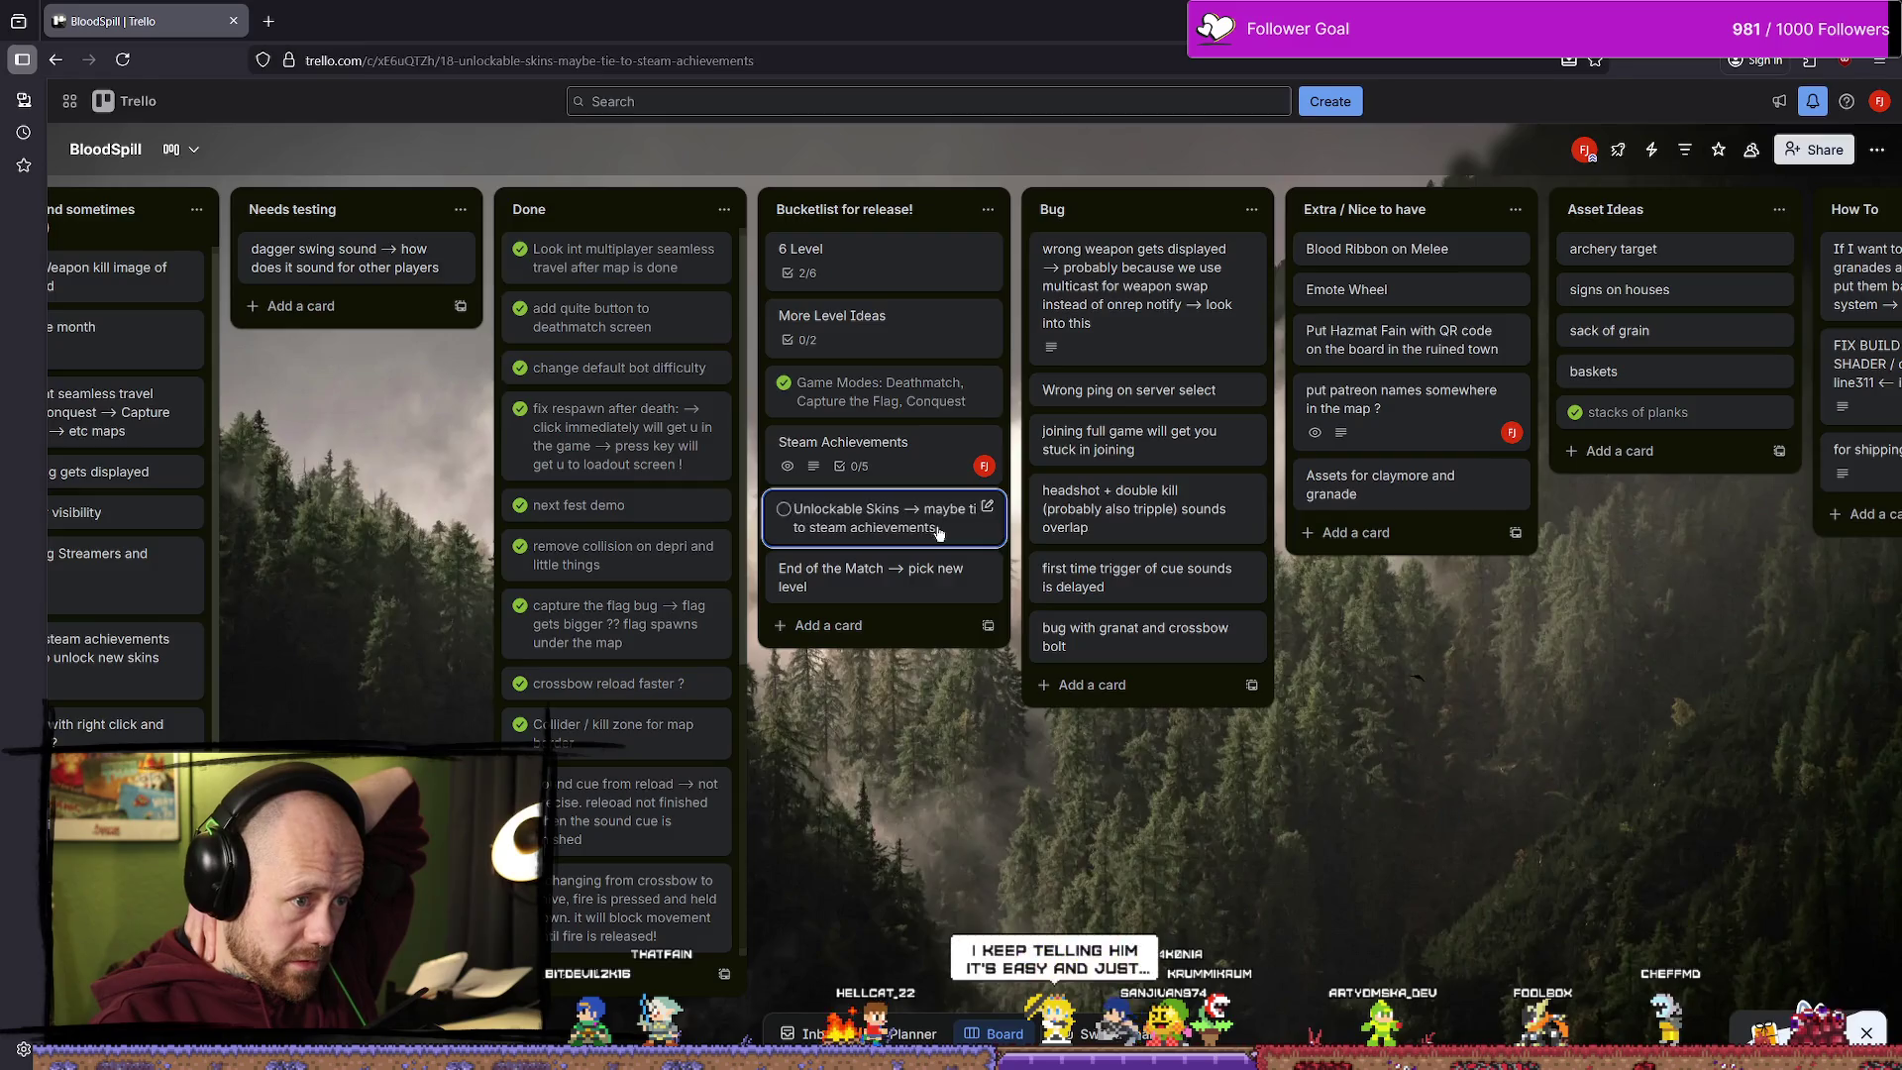
pyautogui.click(975, 517)
pyautogui.click(994, 742)
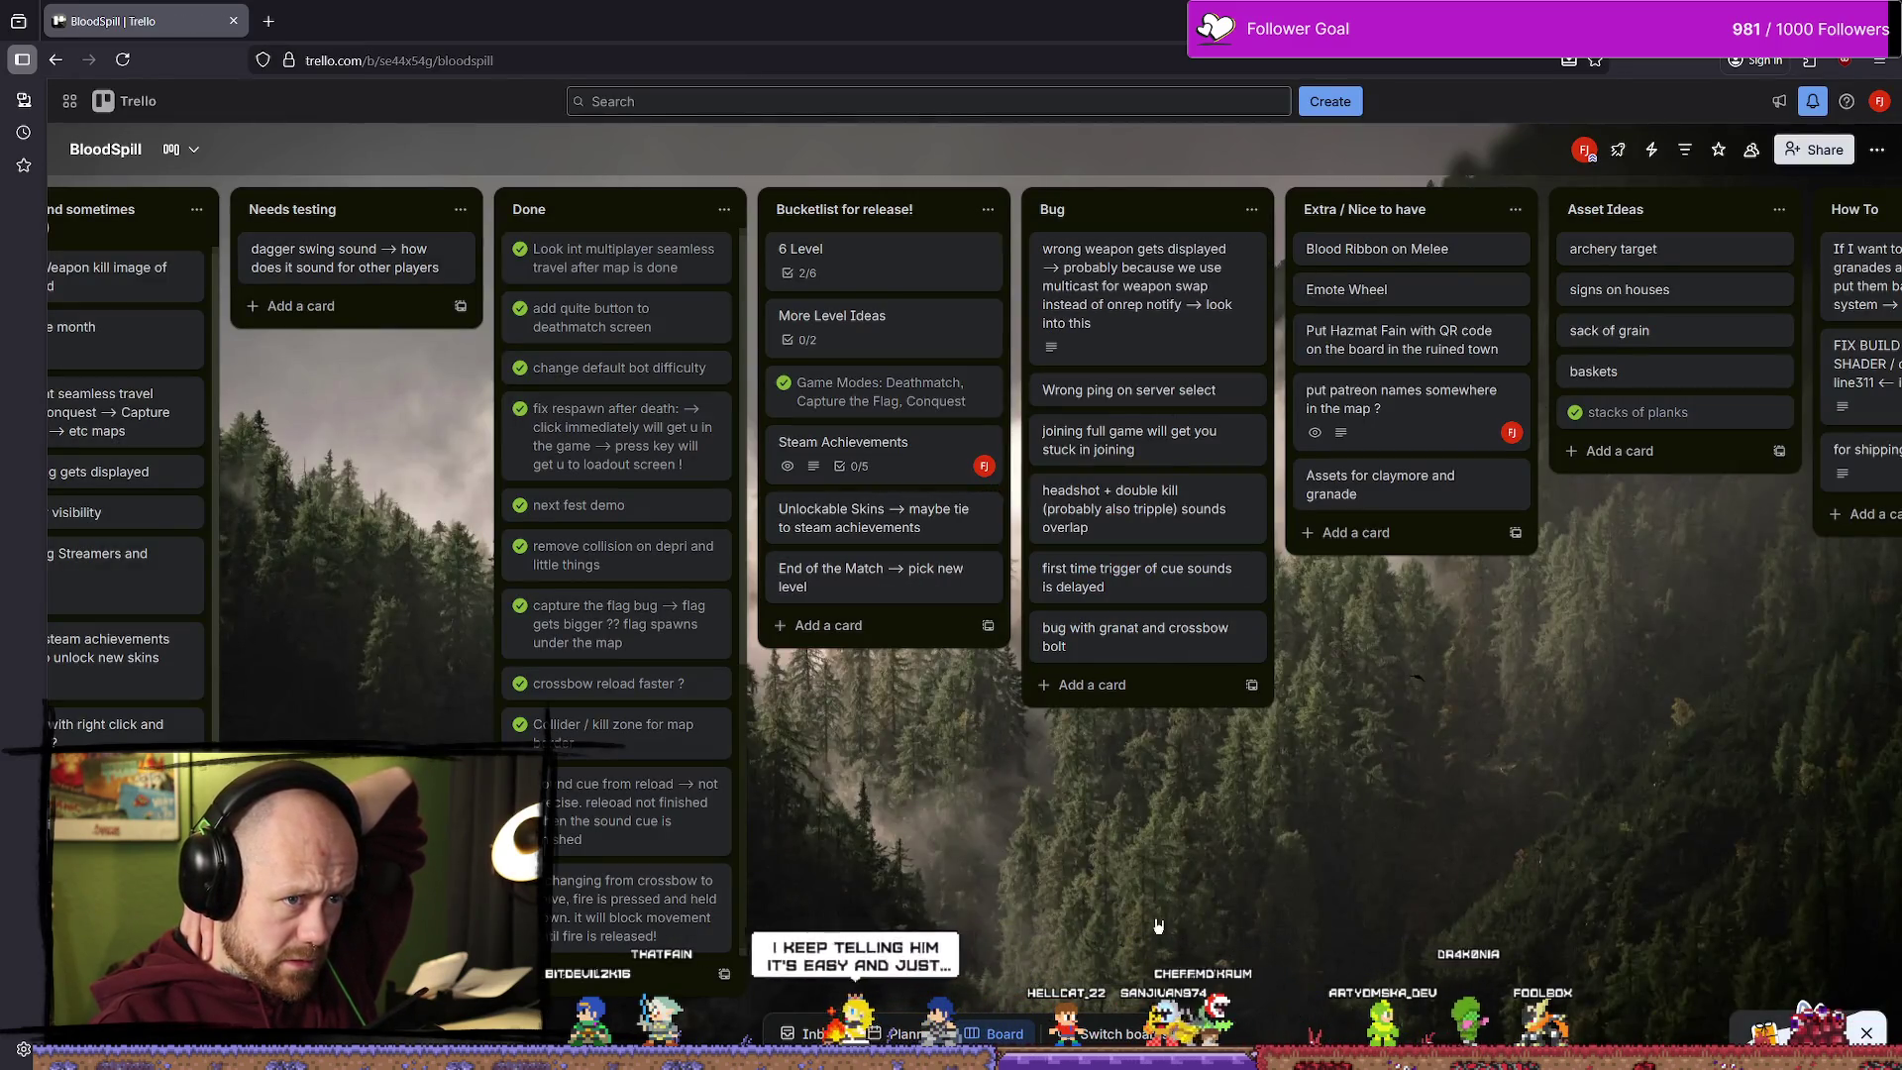
pyautogui.hscroll(4, 1164, 357)
pyautogui.hscroll(-5, 227, 431)
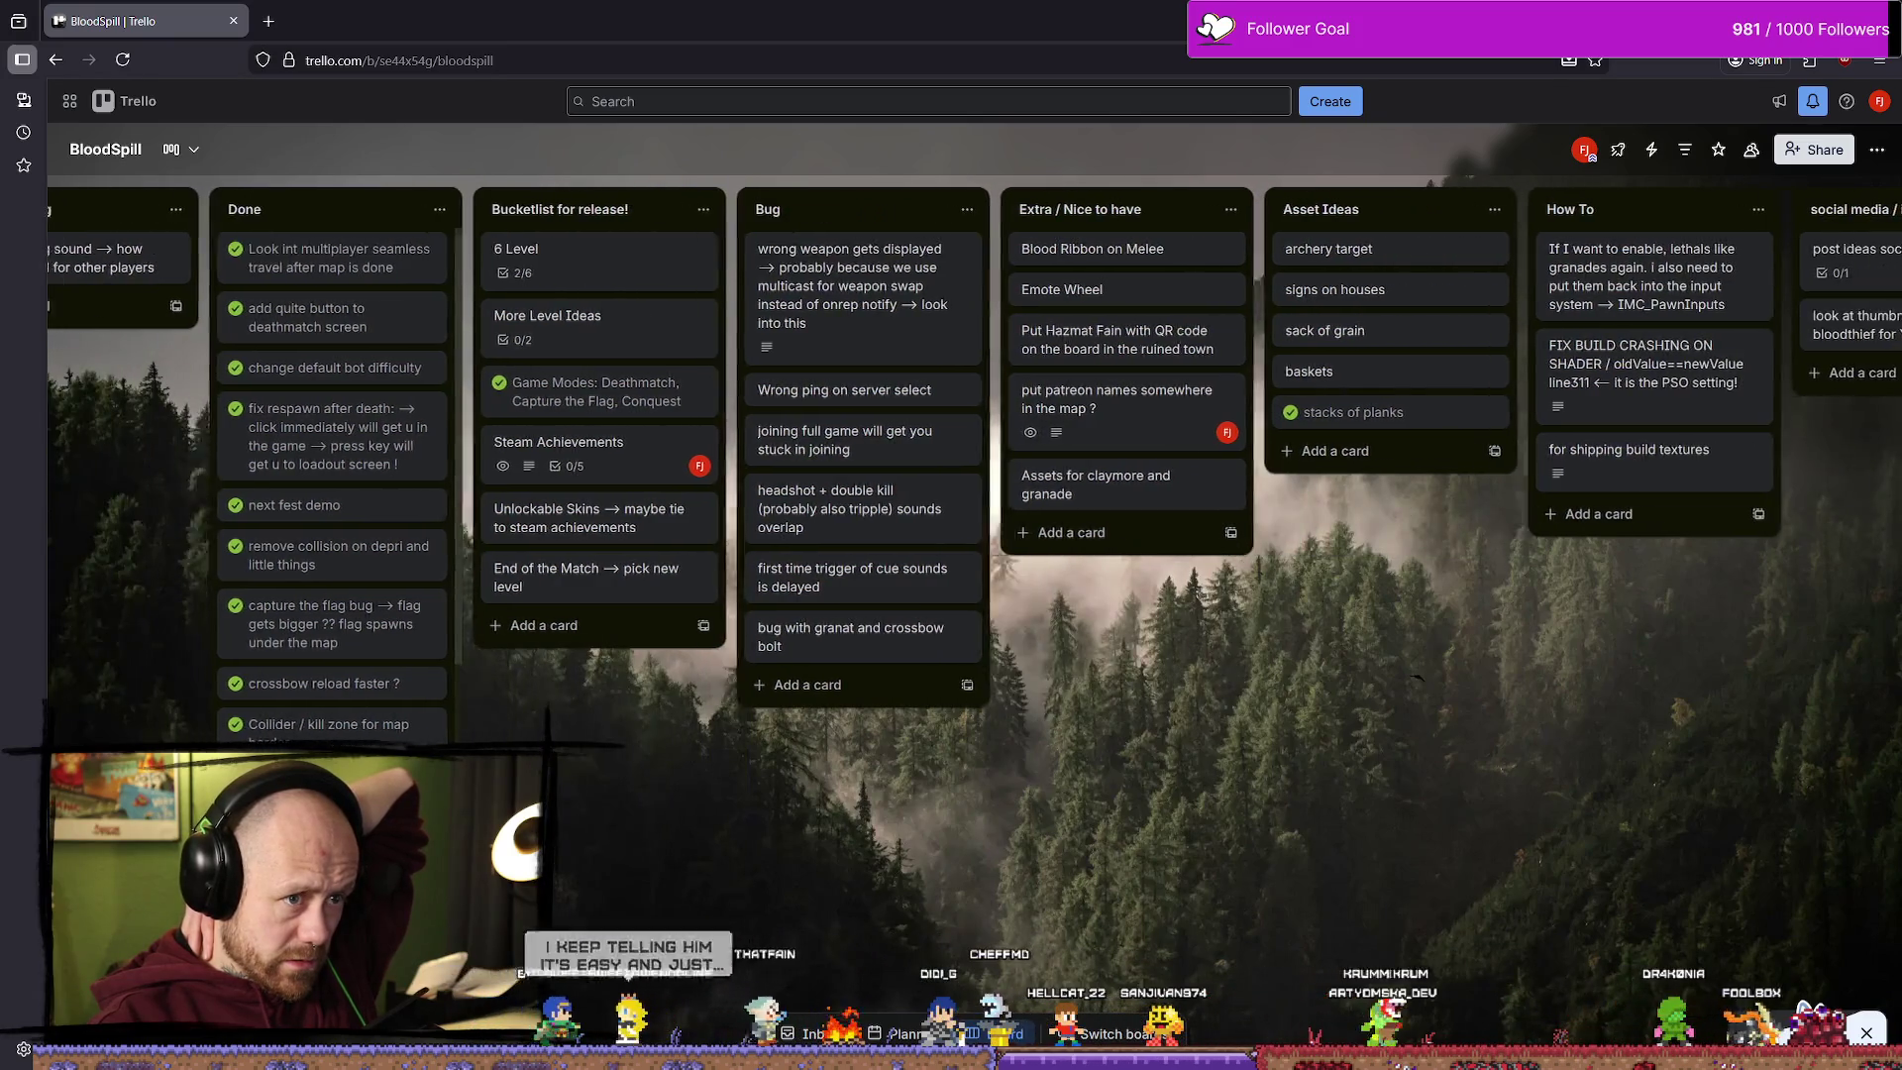
pyautogui.scroll(-2, 227, 432)
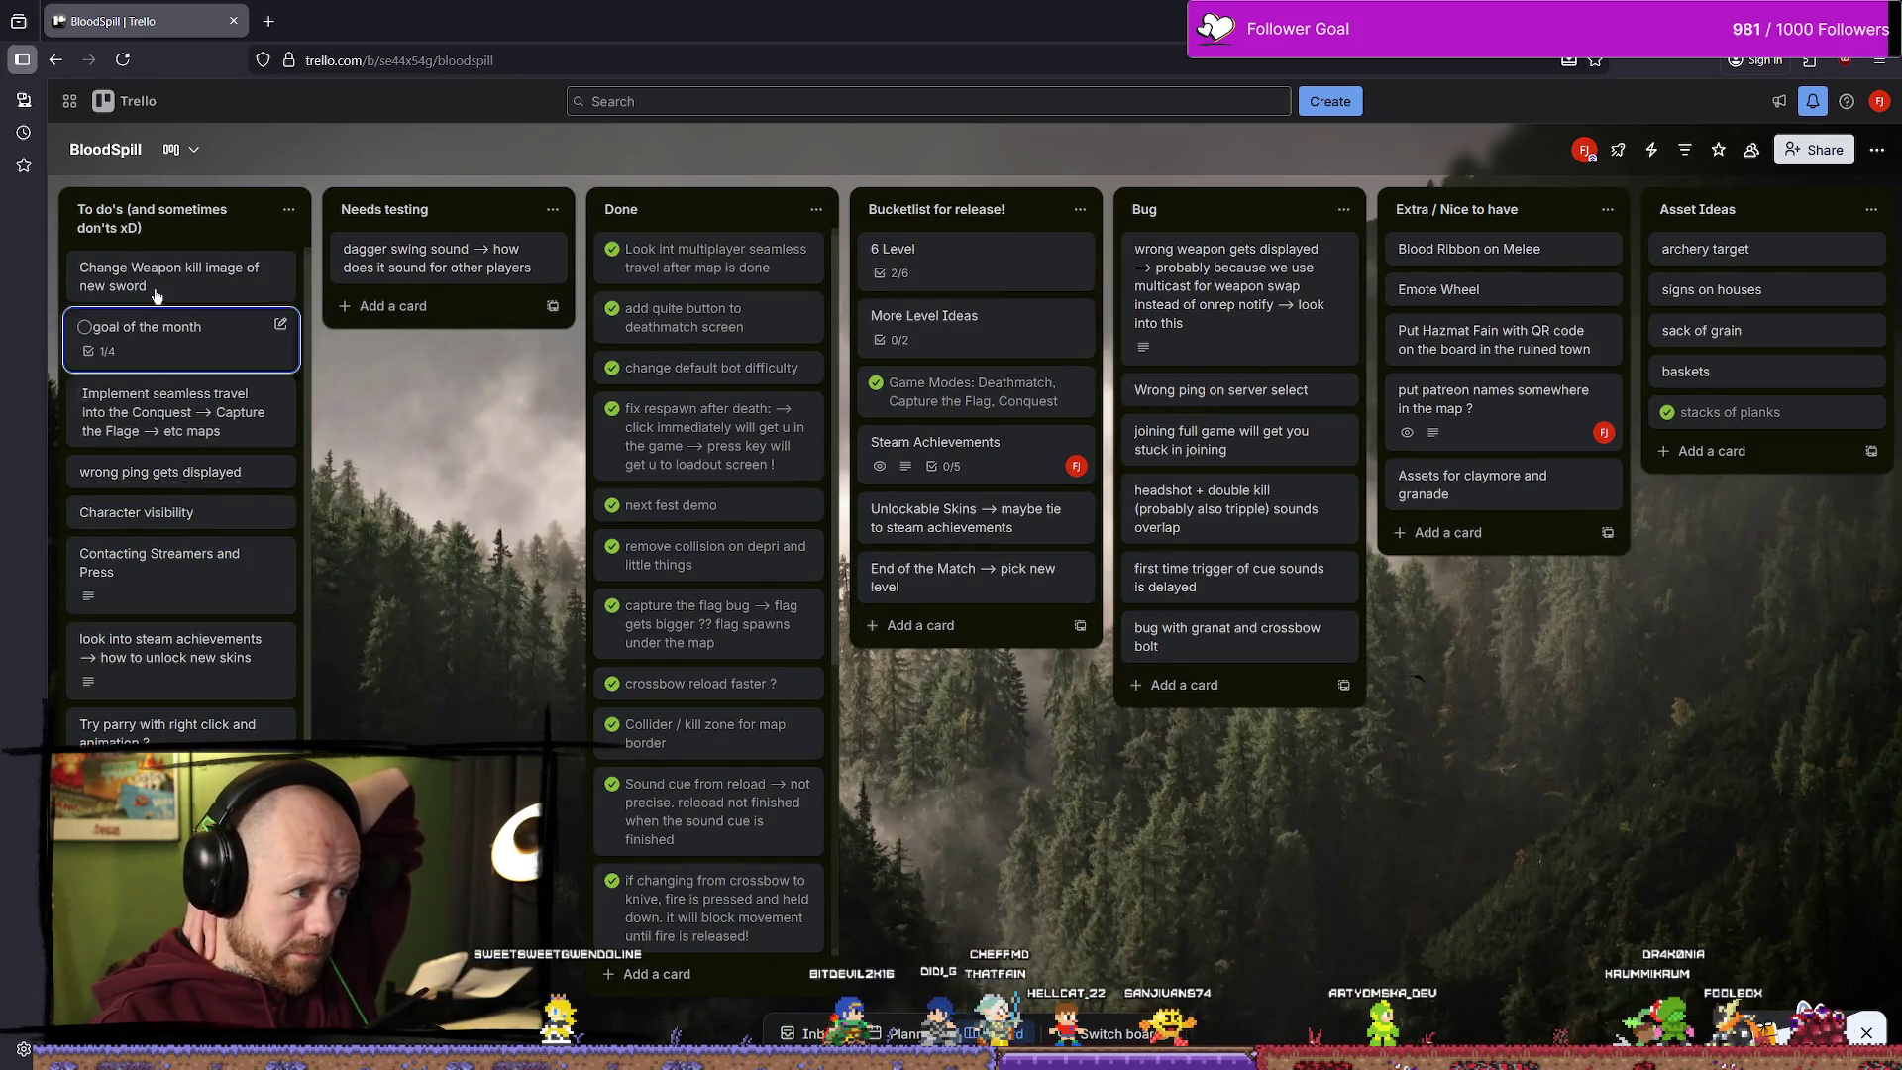
pyautogui.scroll(-2, 164, 708)
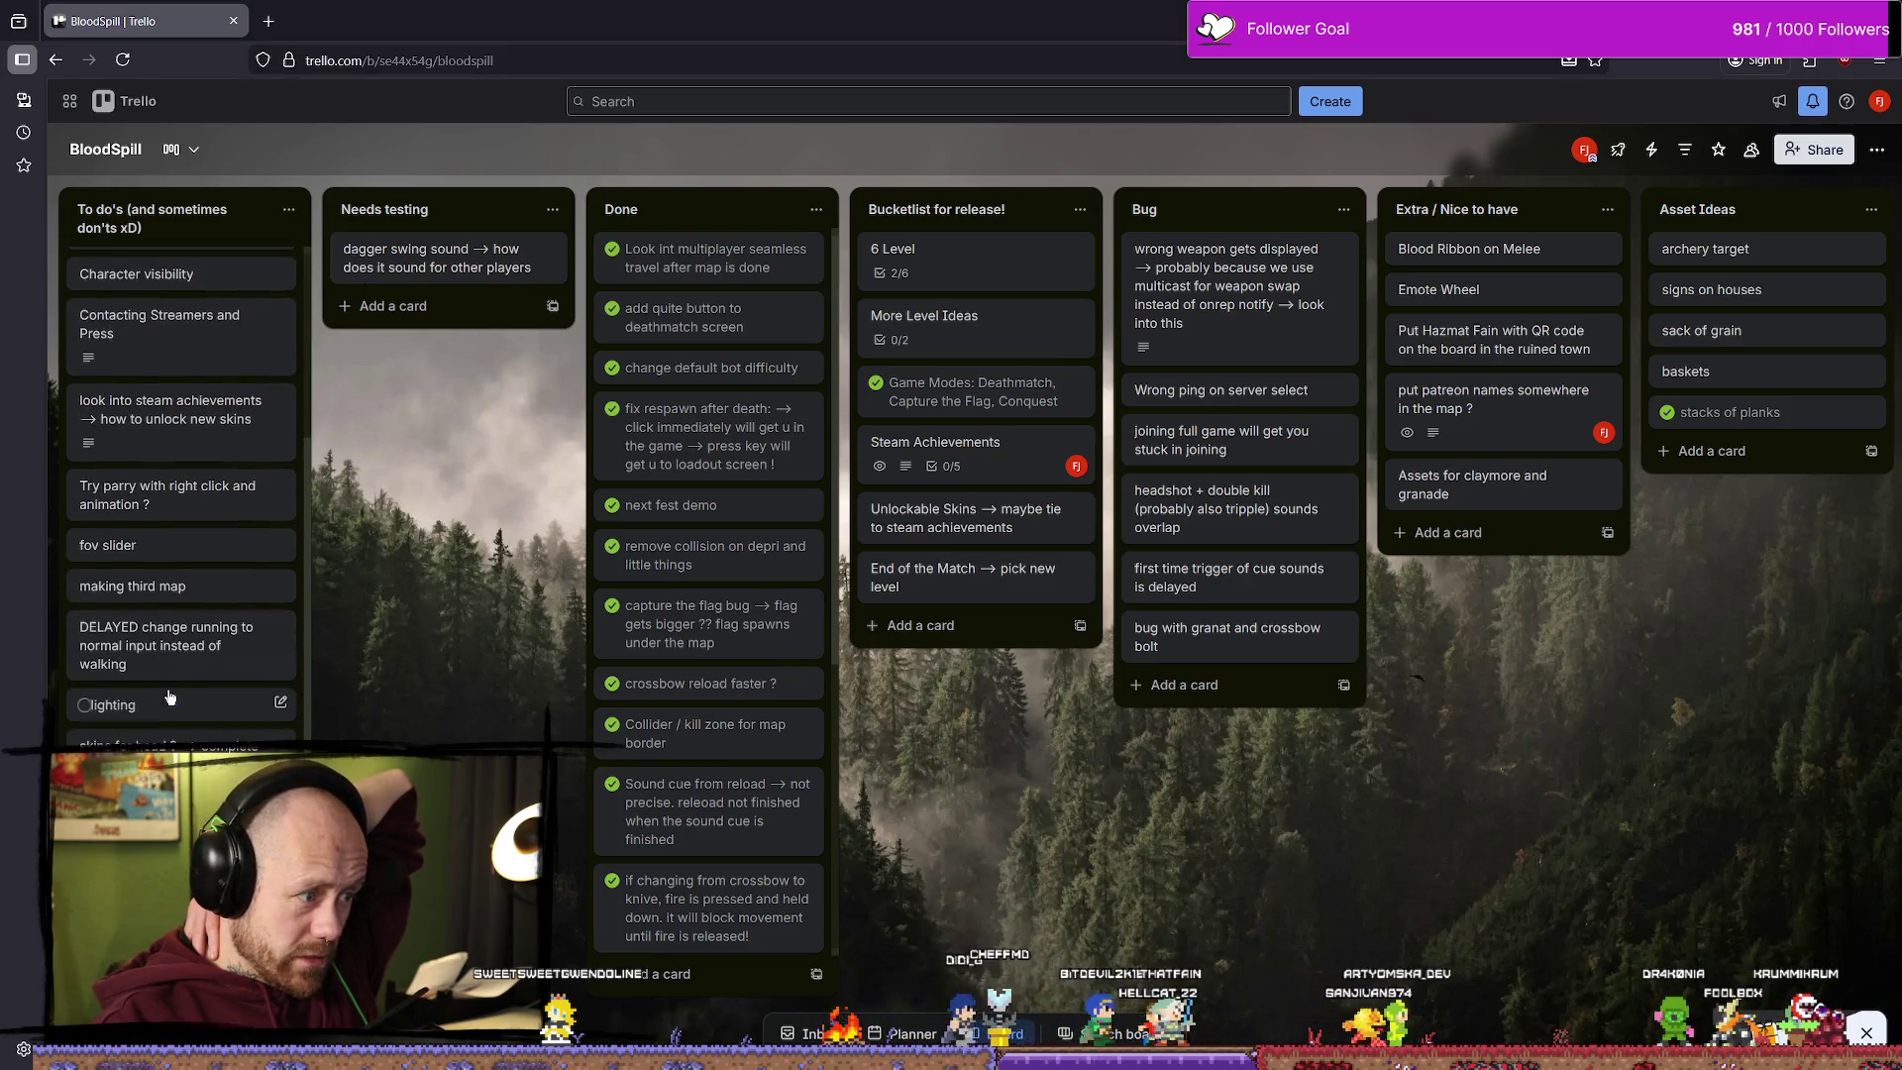
# Step: Add 'somebody killed a player with their own weapon' to the save system card's stats checklist, correcting its typo
pyautogui.click(164, 788)
pyautogui.scroll(-5, 685, 510)
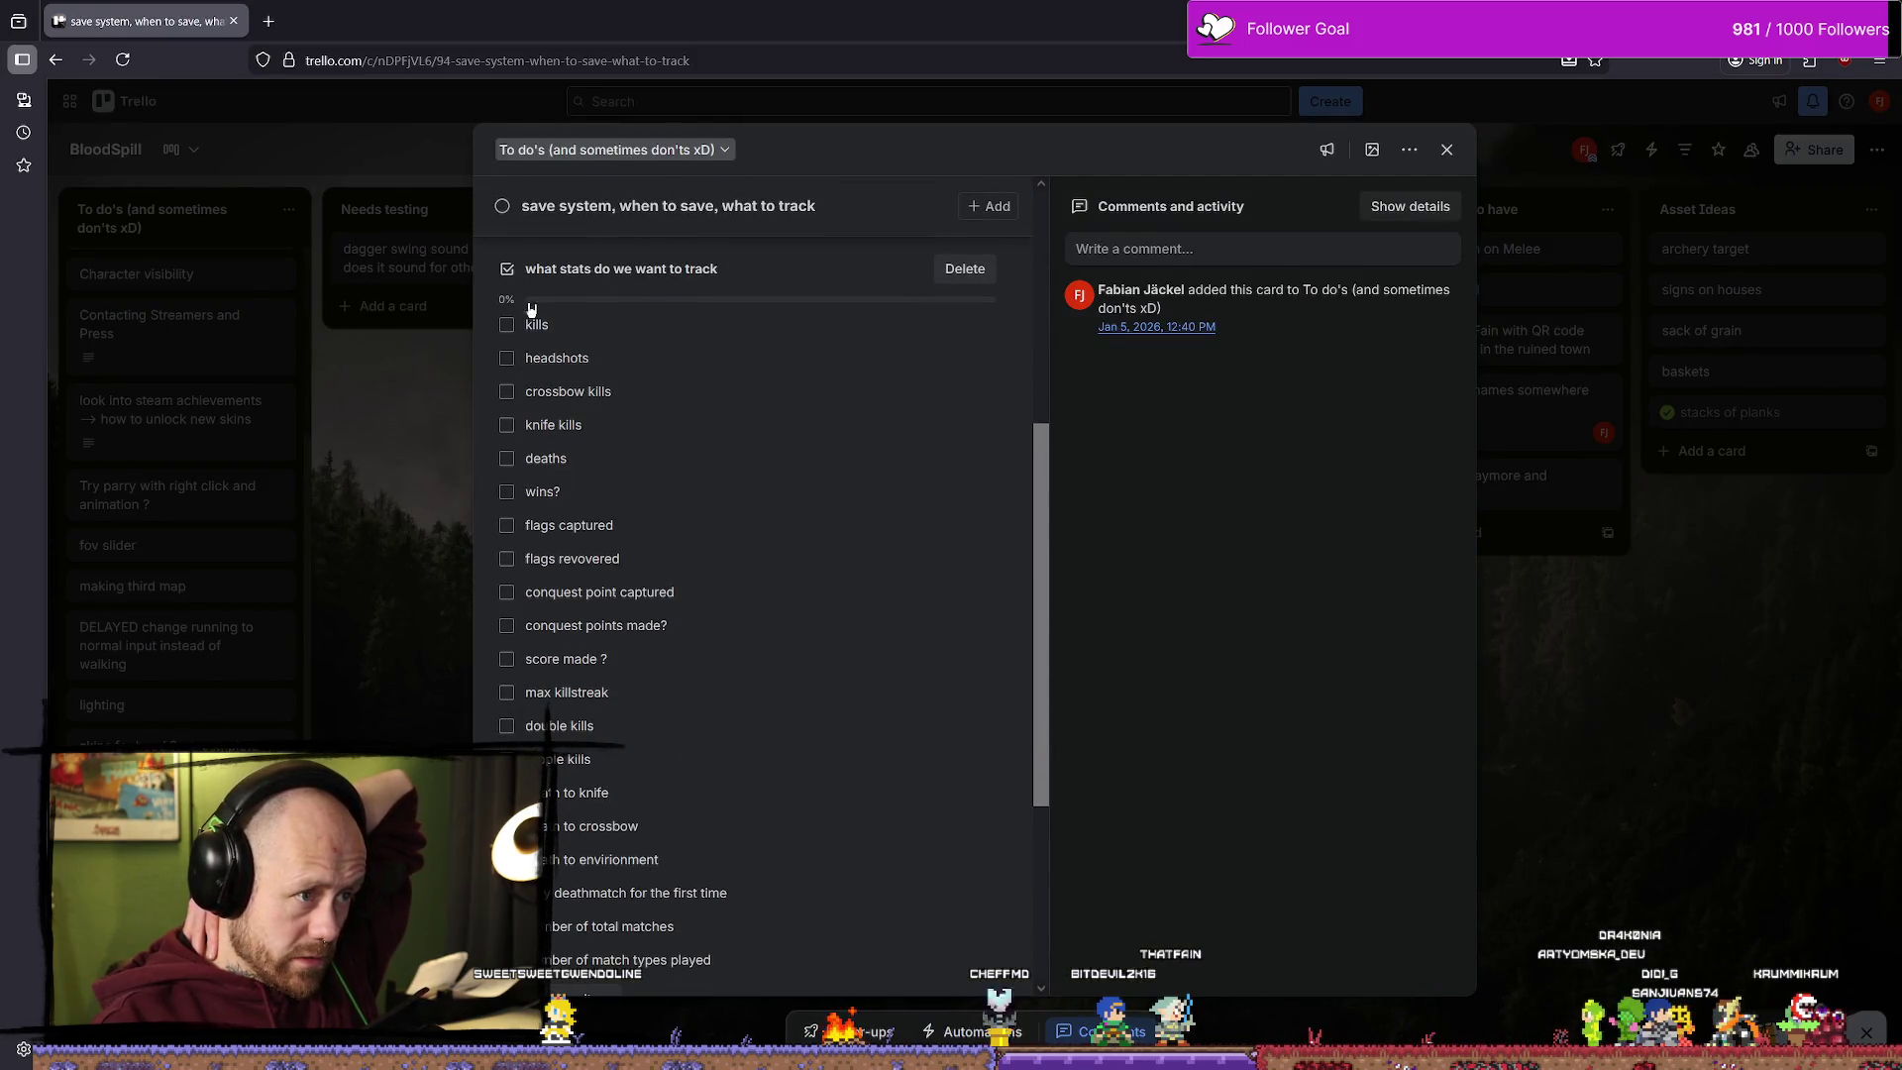
pyautogui.scroll(-2, 616, 555)
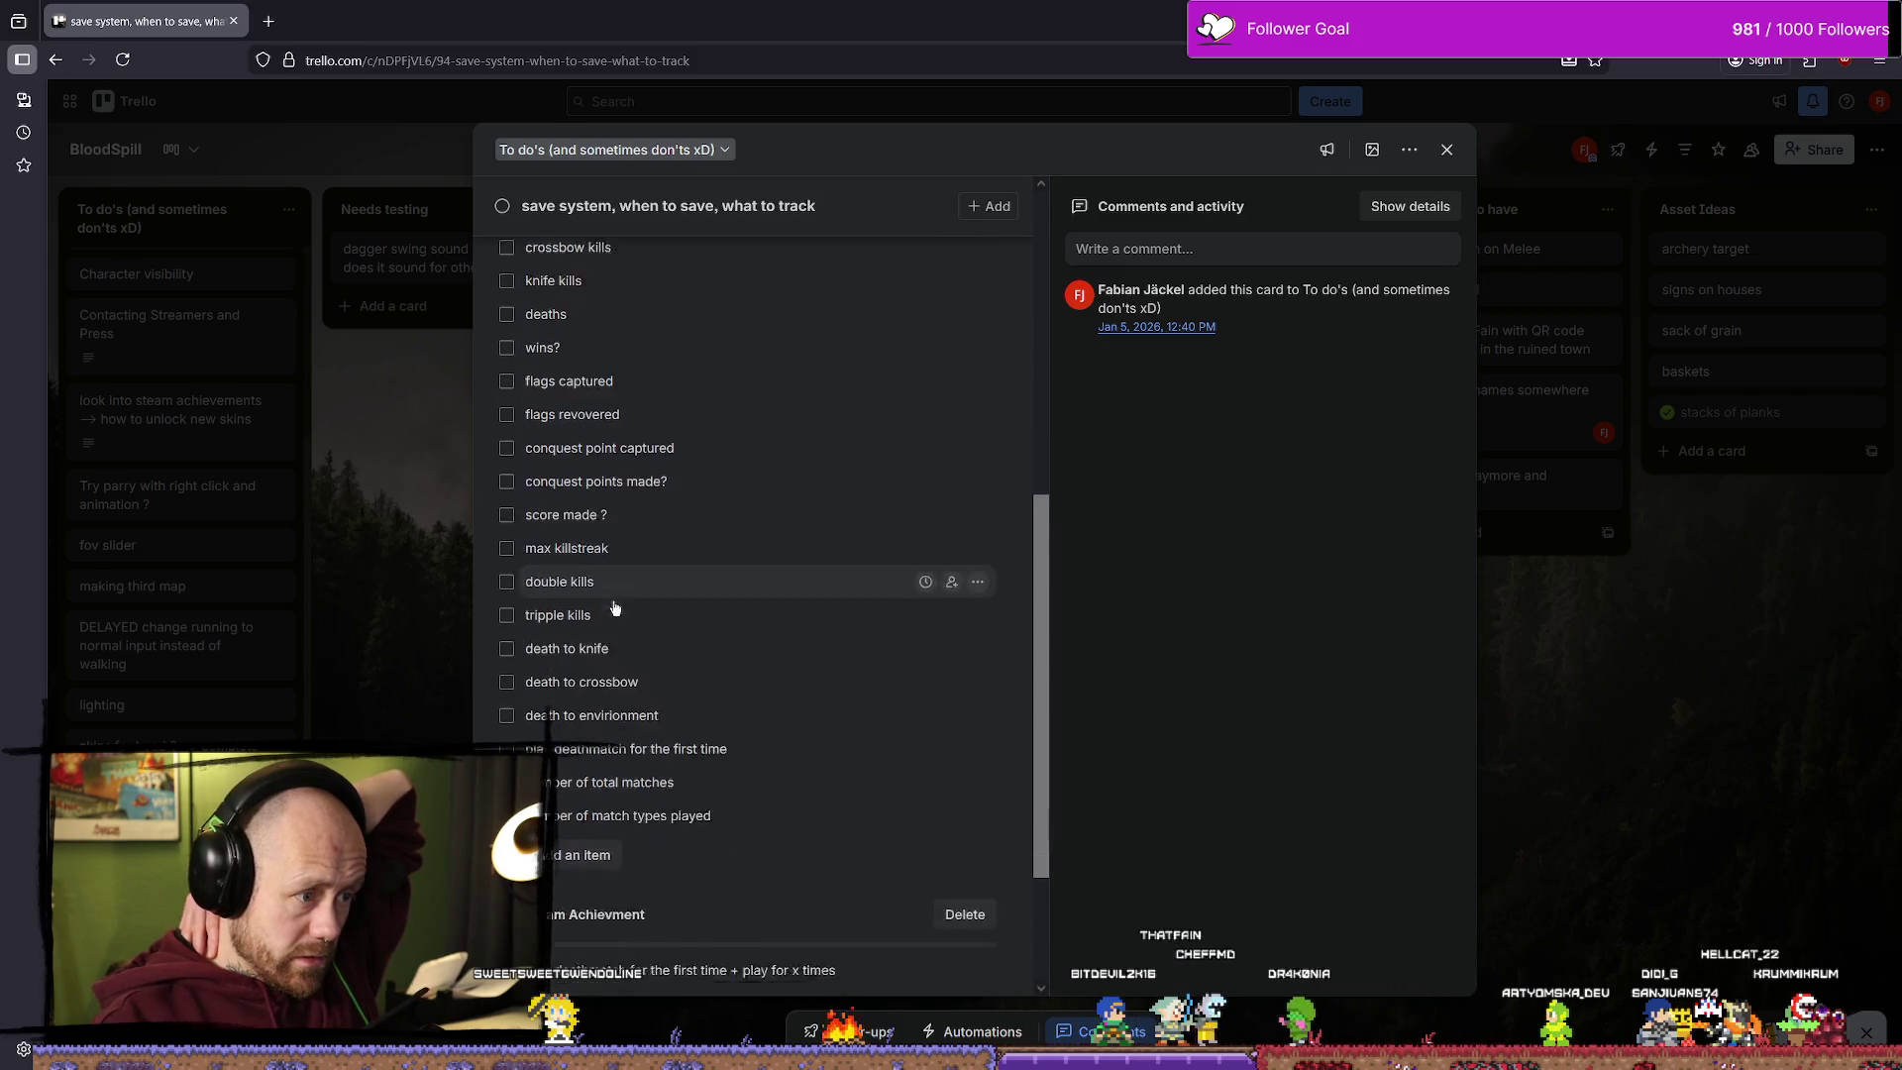
pyautogui.click(573, 815)
pyautogui.write('omeb')
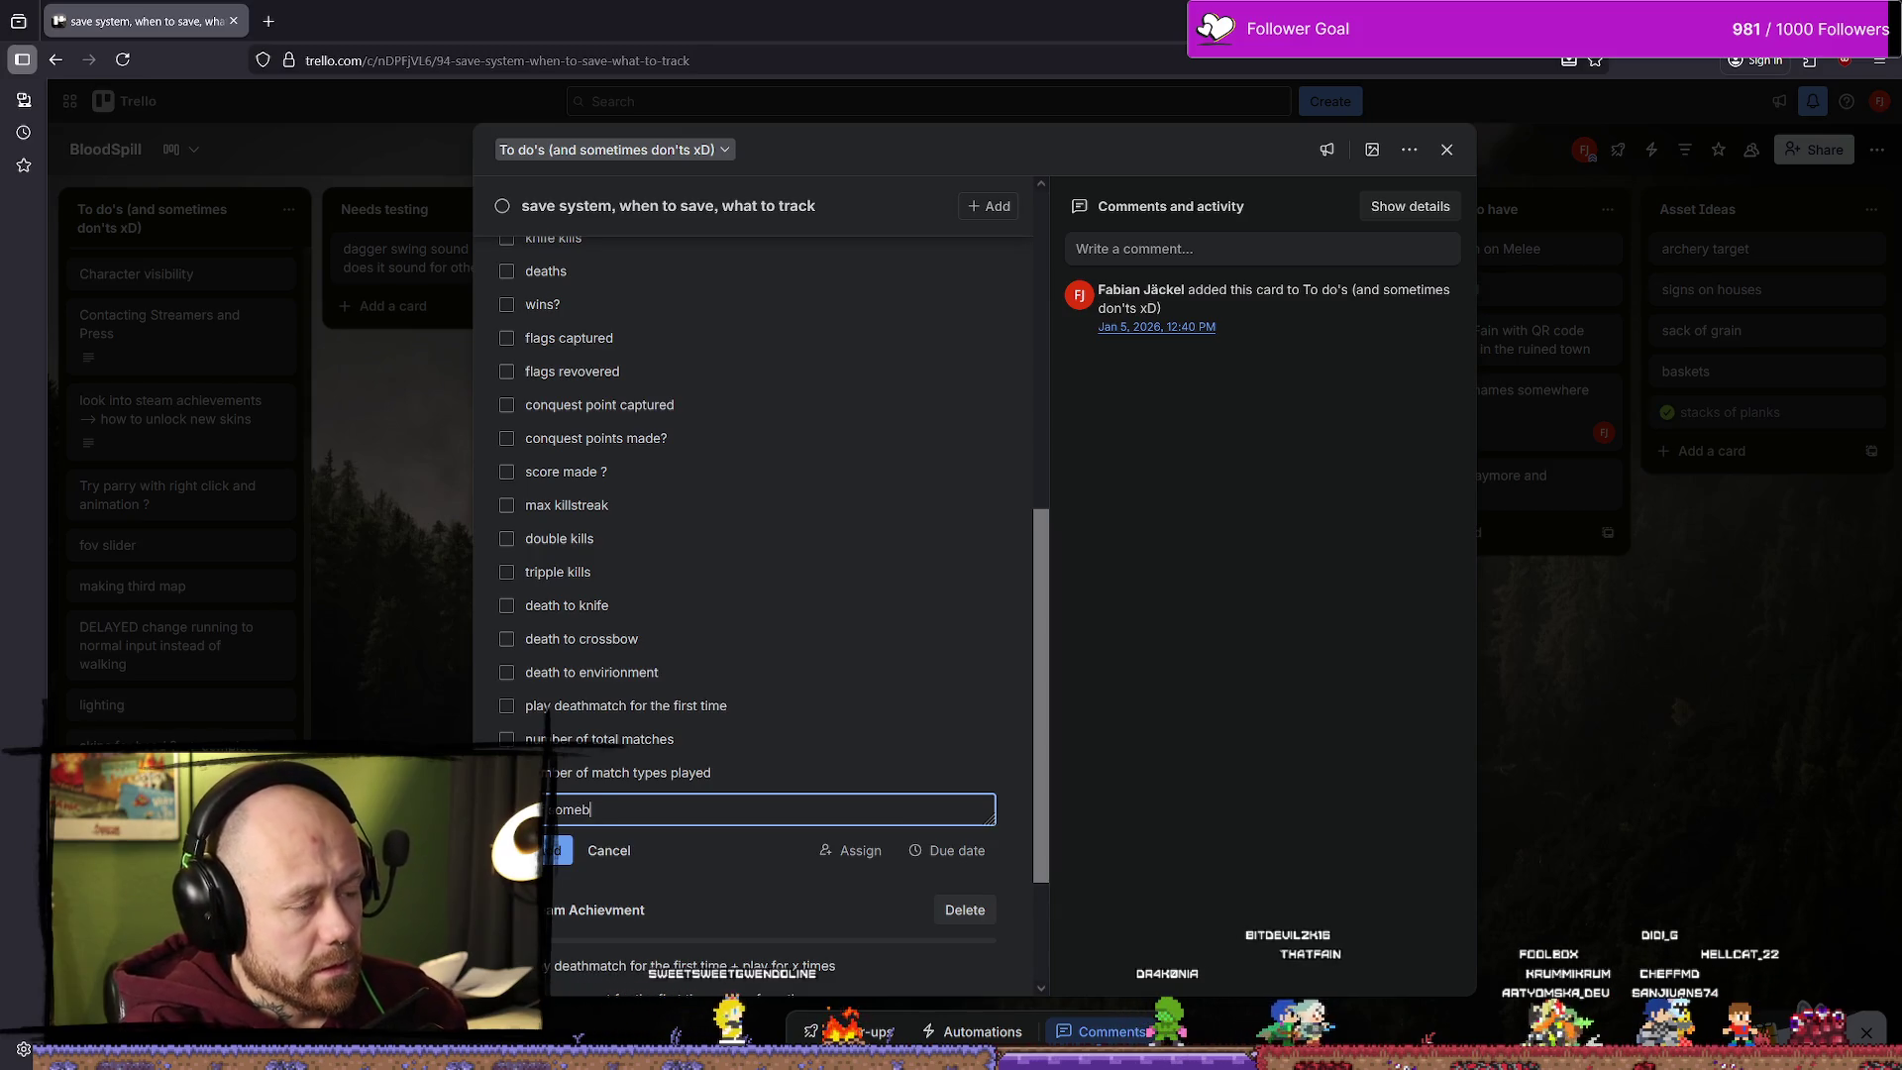
pyautogui.write('ody ')
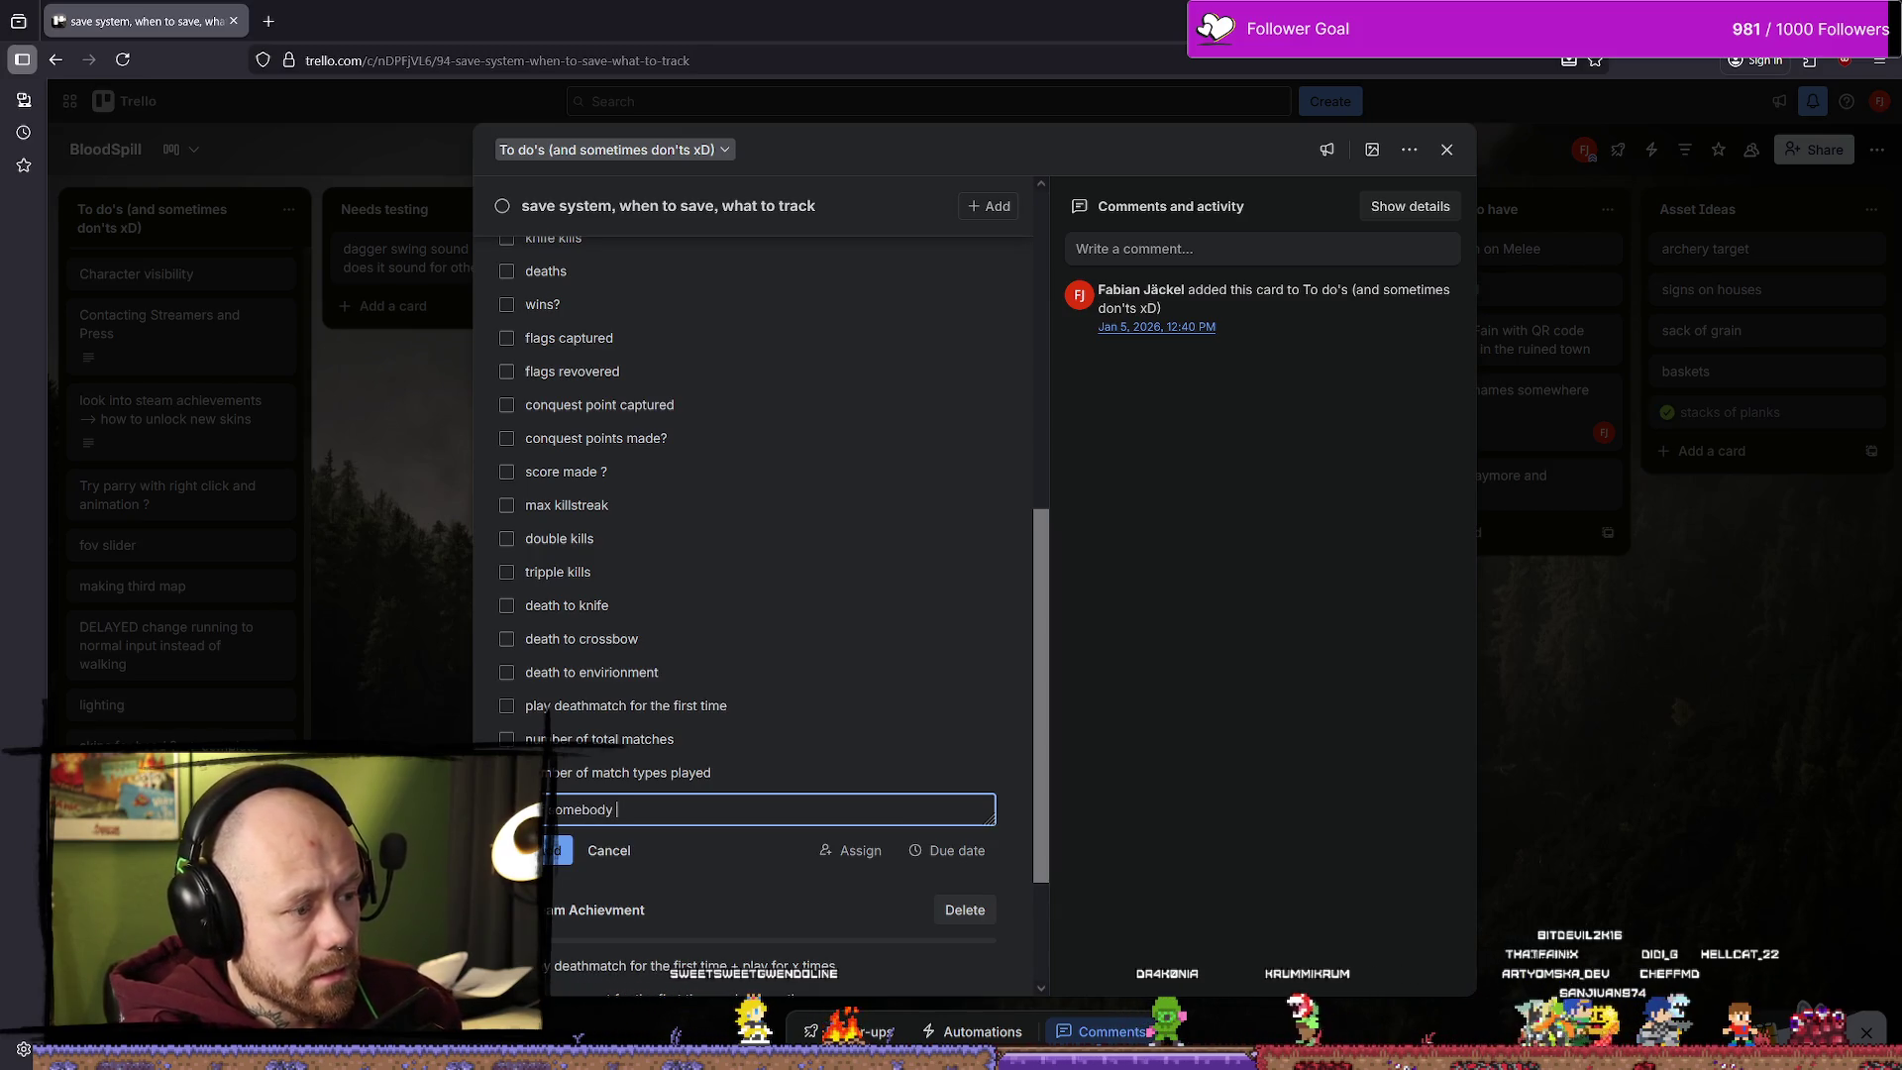
pyautogui.write('killed a pla')
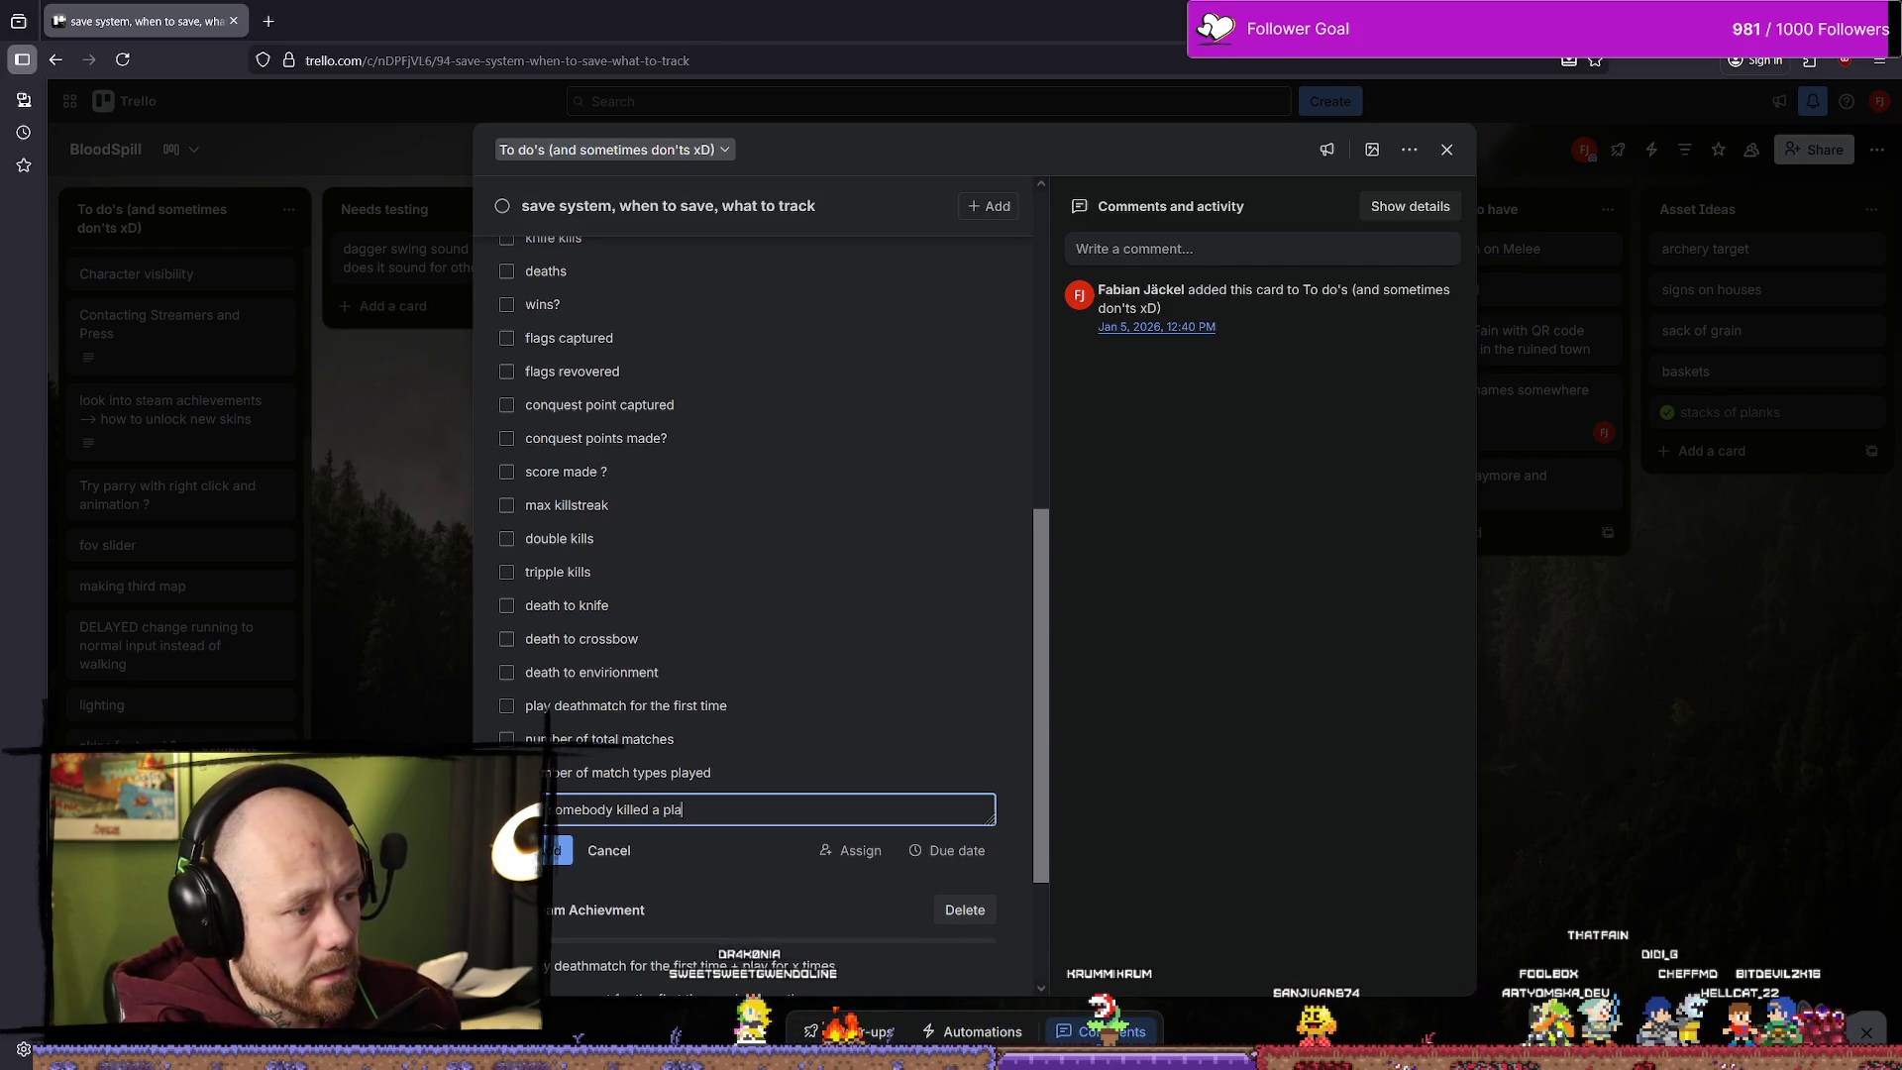
pyautogui.write('yer with ')
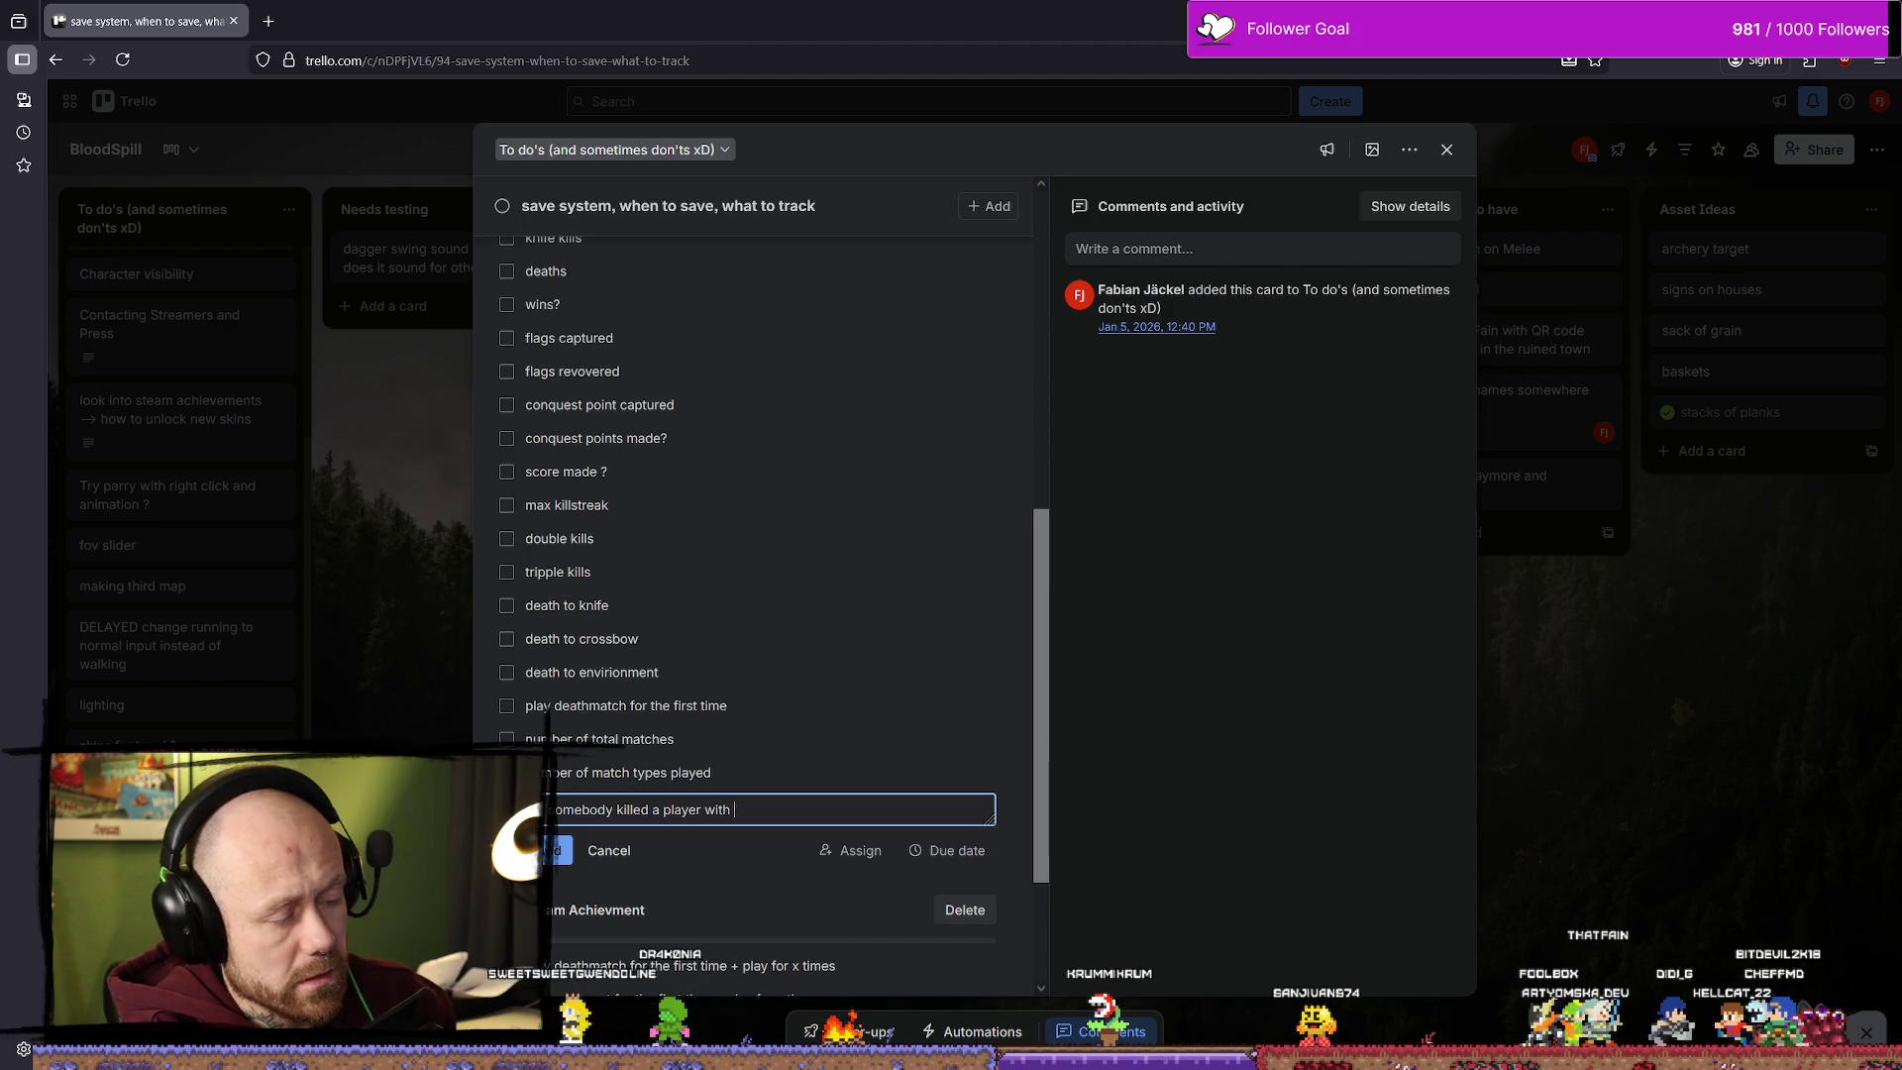
pyautogui.write('their own waepon')
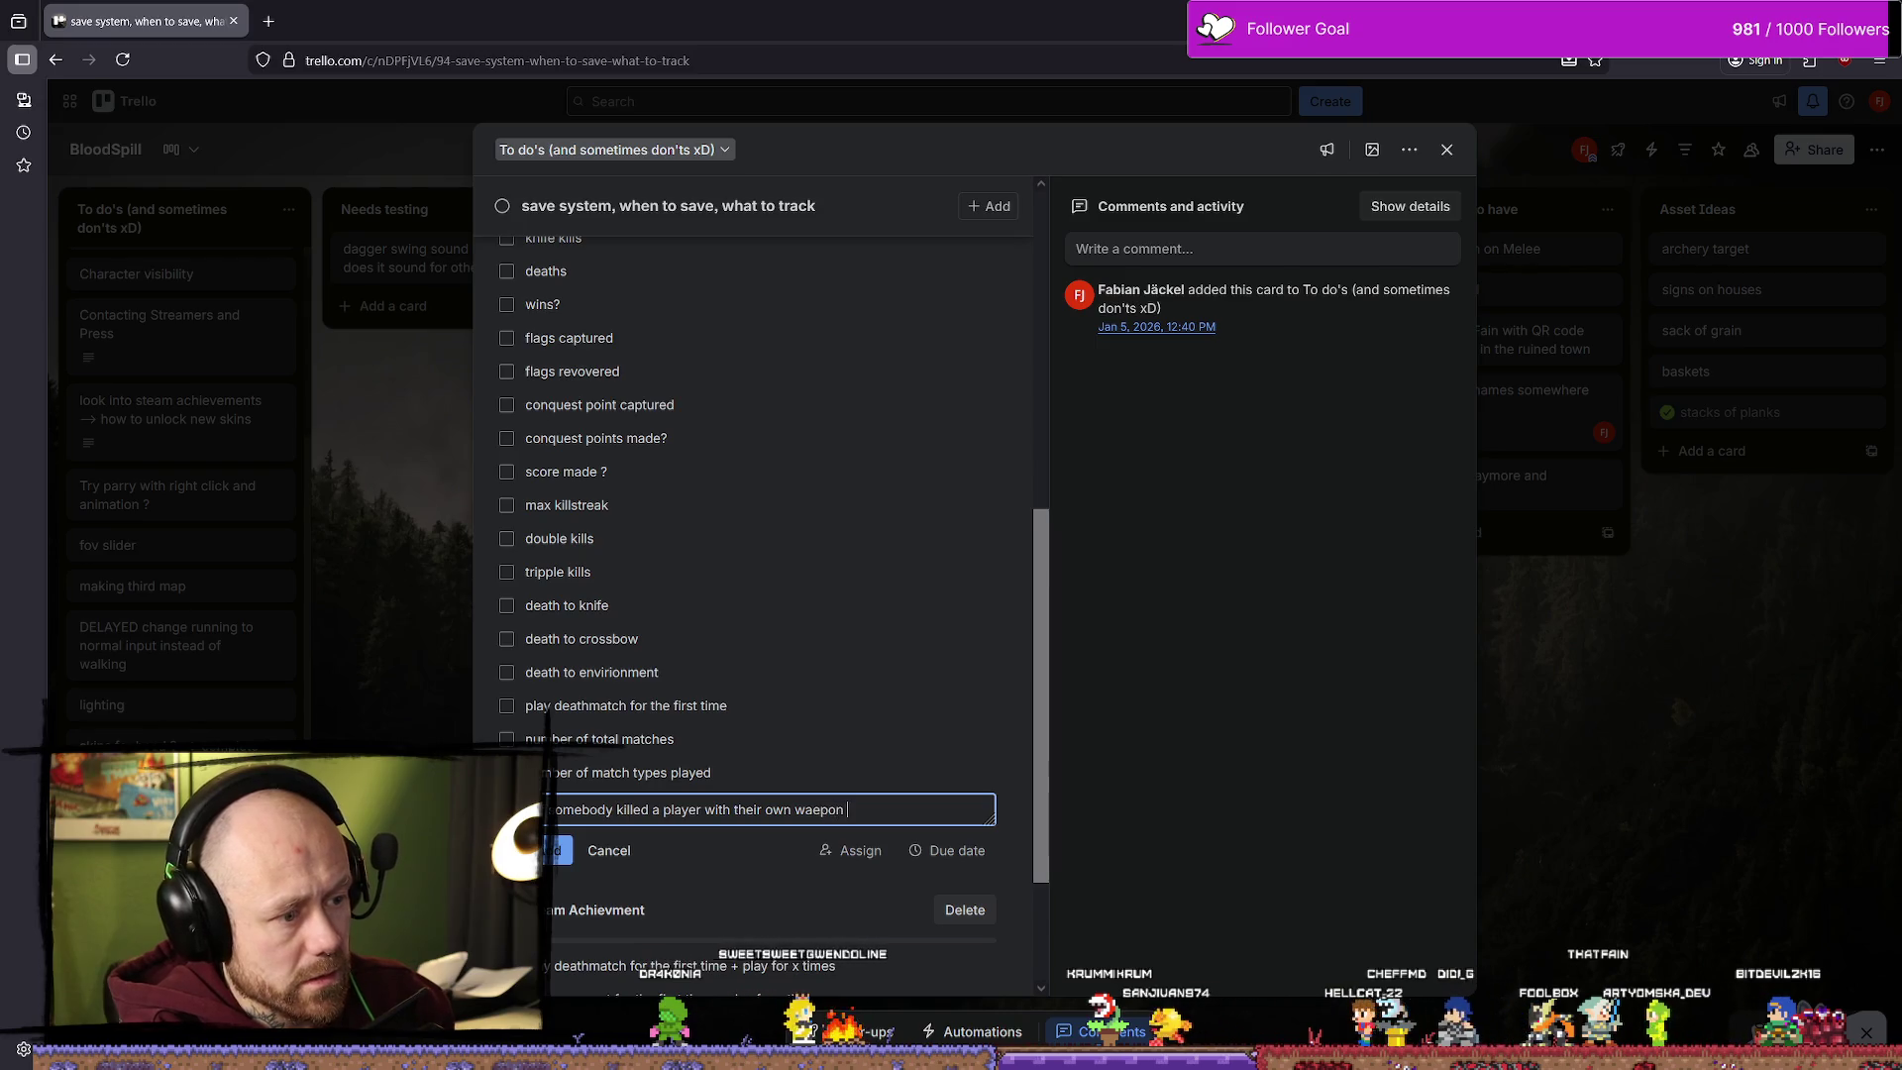
pyautogui.press('Return')
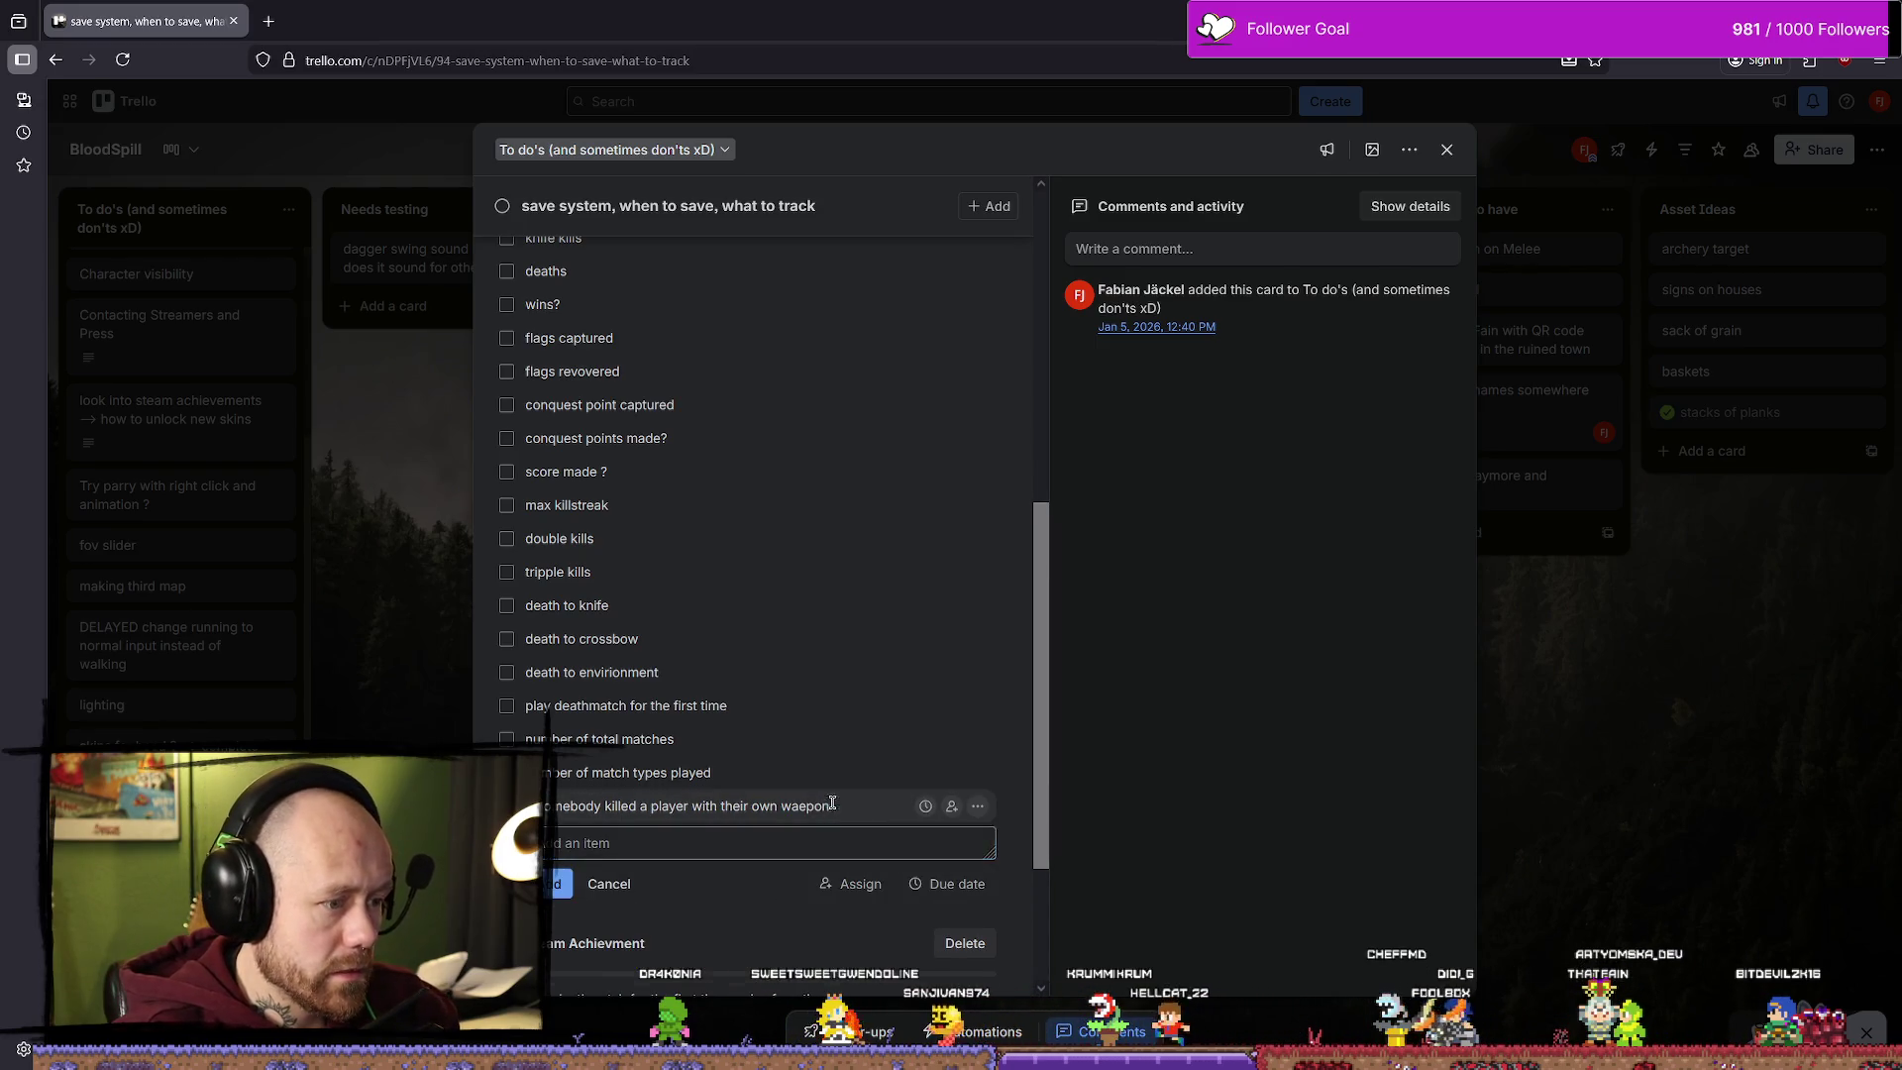
pyautogui.click(832, 805)
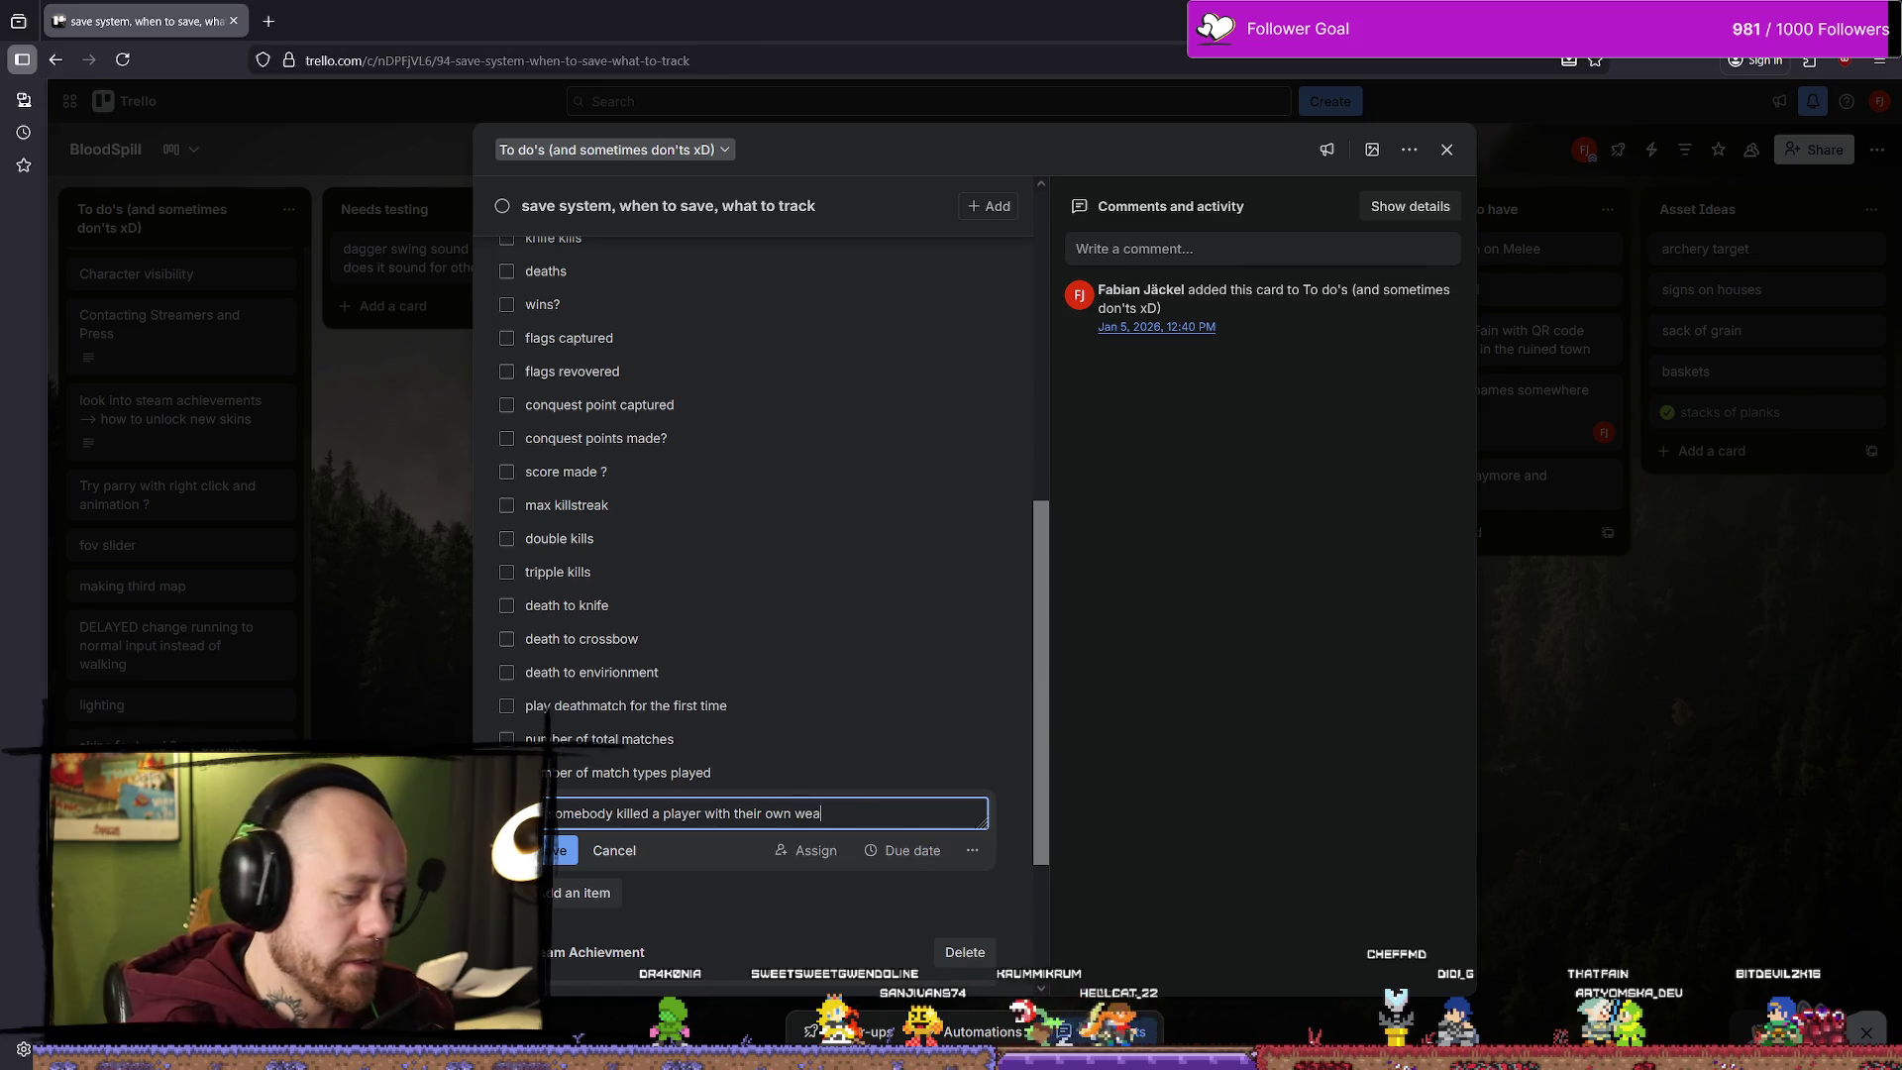
pyautogui.press('Return')
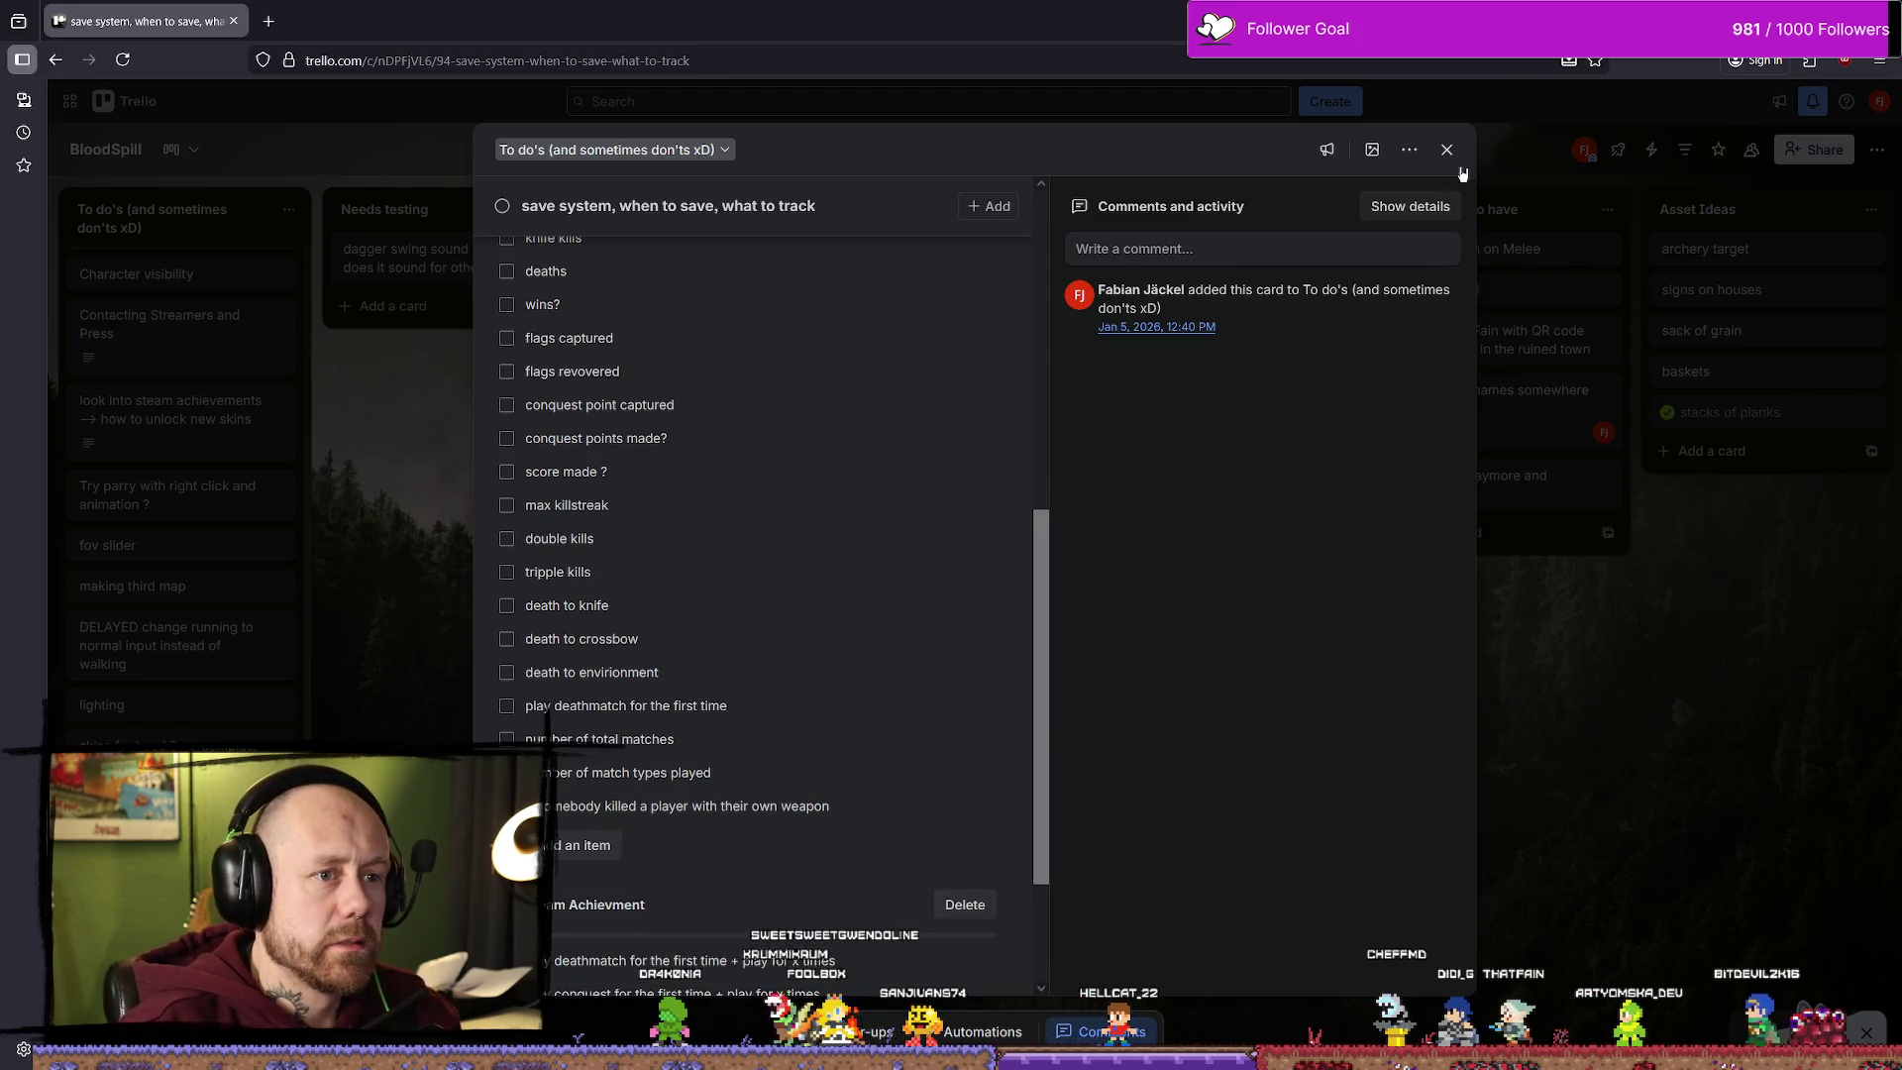
pyautogui.click(1447, 149)
# Step: Move the save system card below Contacting Streamers and Press, then read the steam achievements notes
pyautogui.moveTo(159, 287)
pyautogui.mouseDown()
pyautogui.moveTo(139, 474)
pyautogui.moveTo(144, 445)
pyautogui.mouseUp()
pyautogui.moveTo(171, 546); pyautogui.dragTo(178, 560)
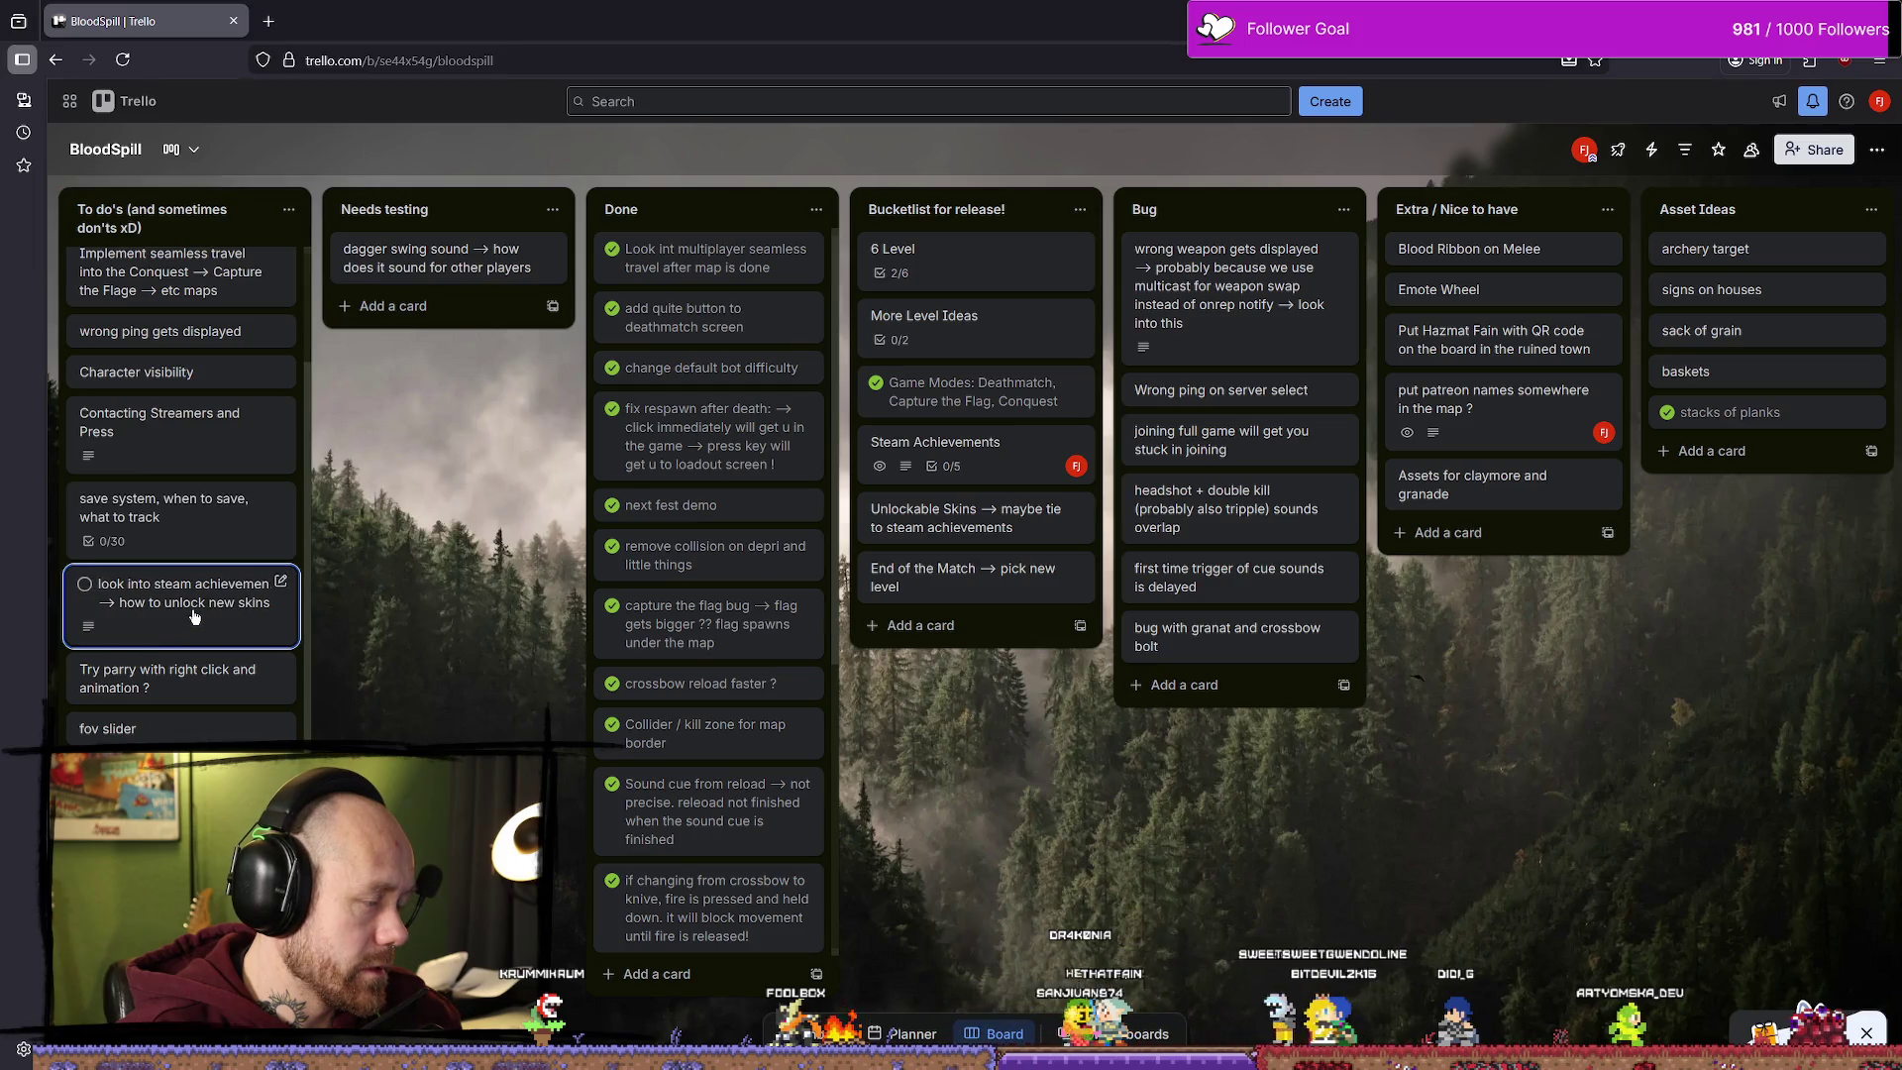
pyautogui.click(194, 616)
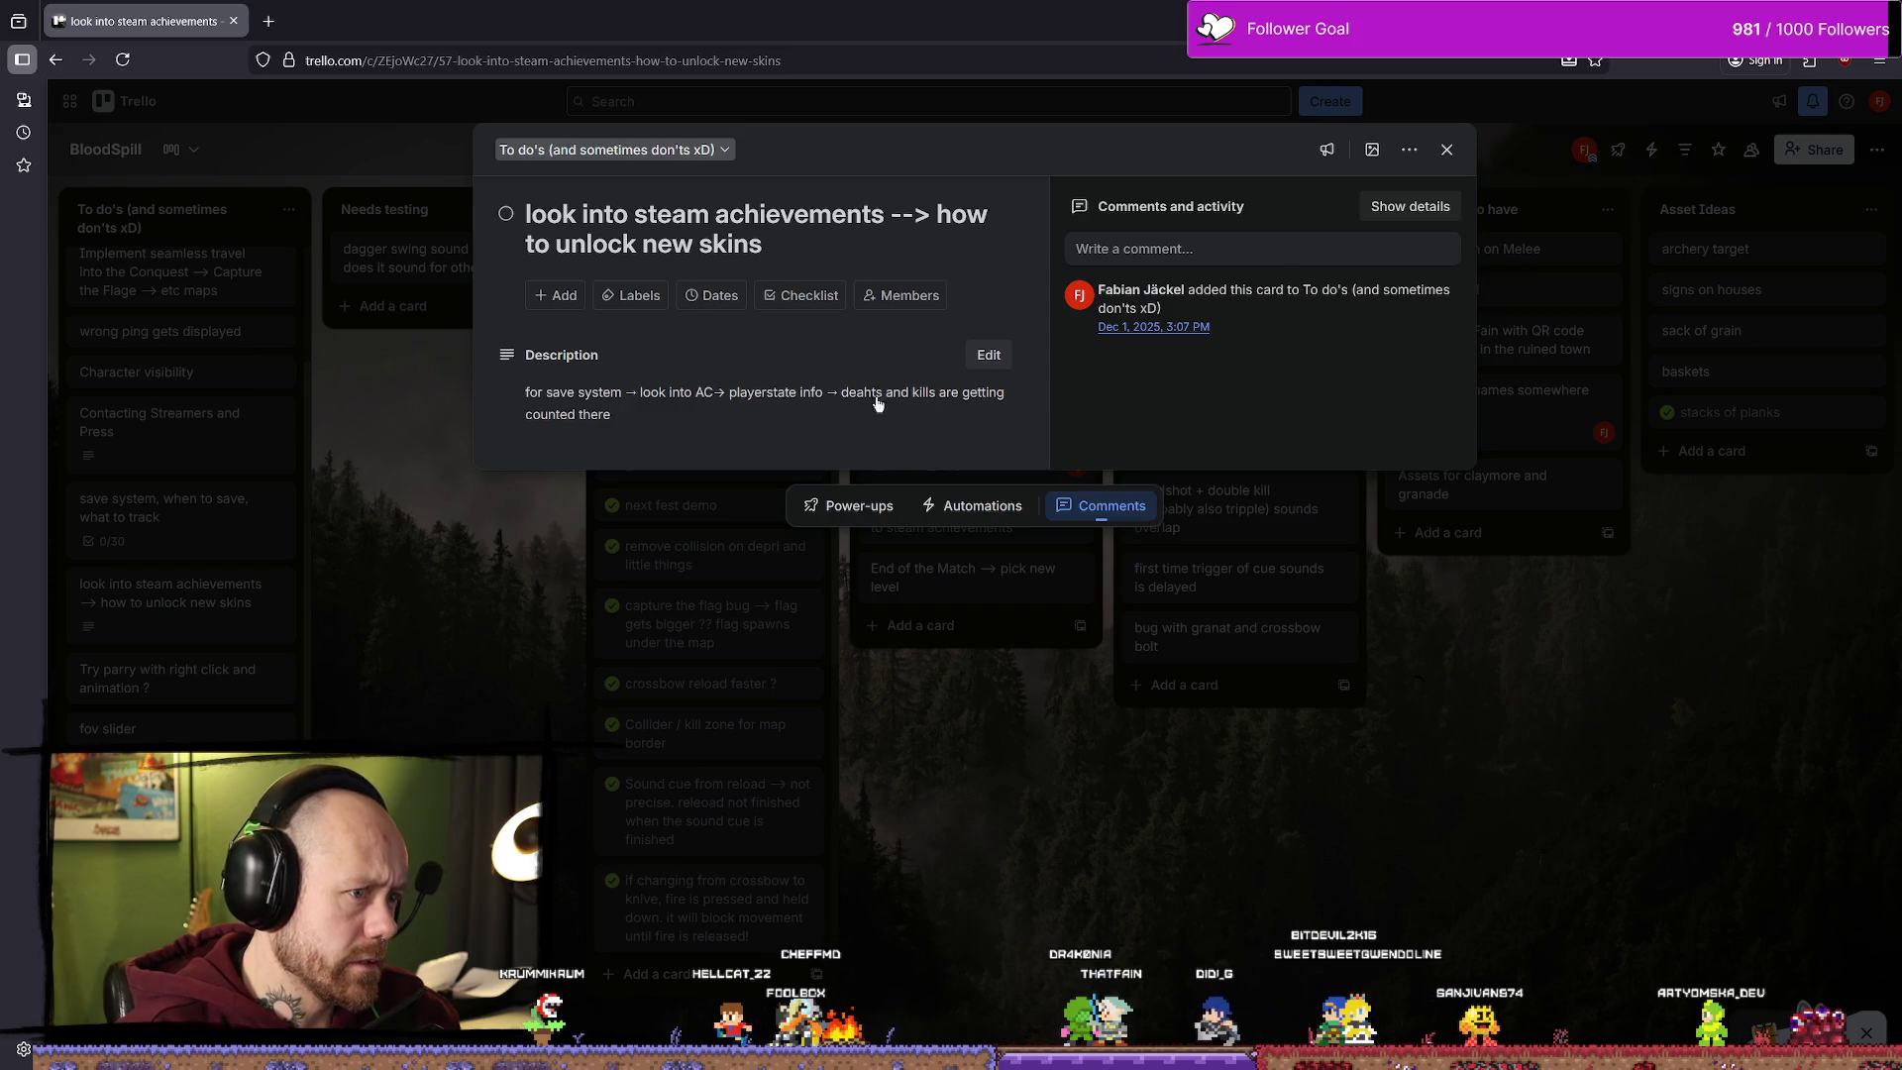
pyautogui.click(1448, 149)
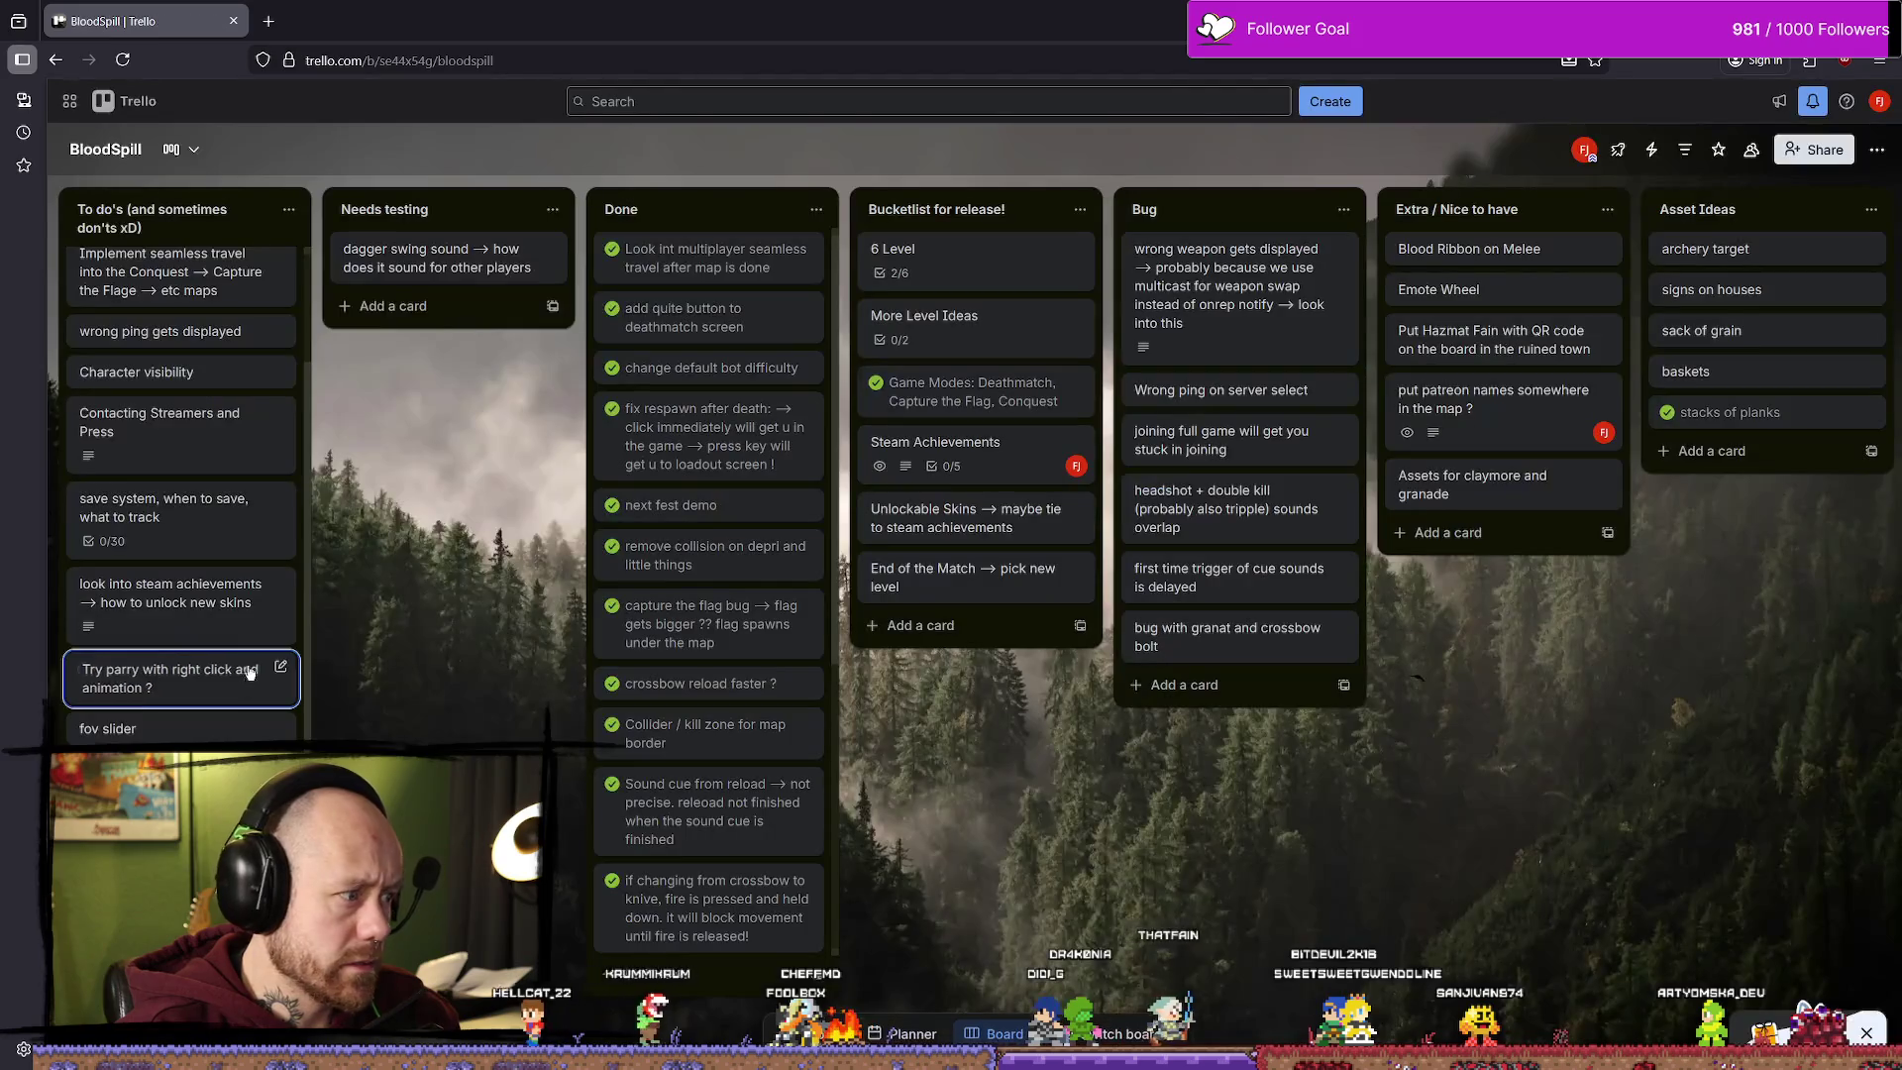
# Step: Mark the steam achievements card complete so it joins the Done list
pyautogui.click(84, 583)
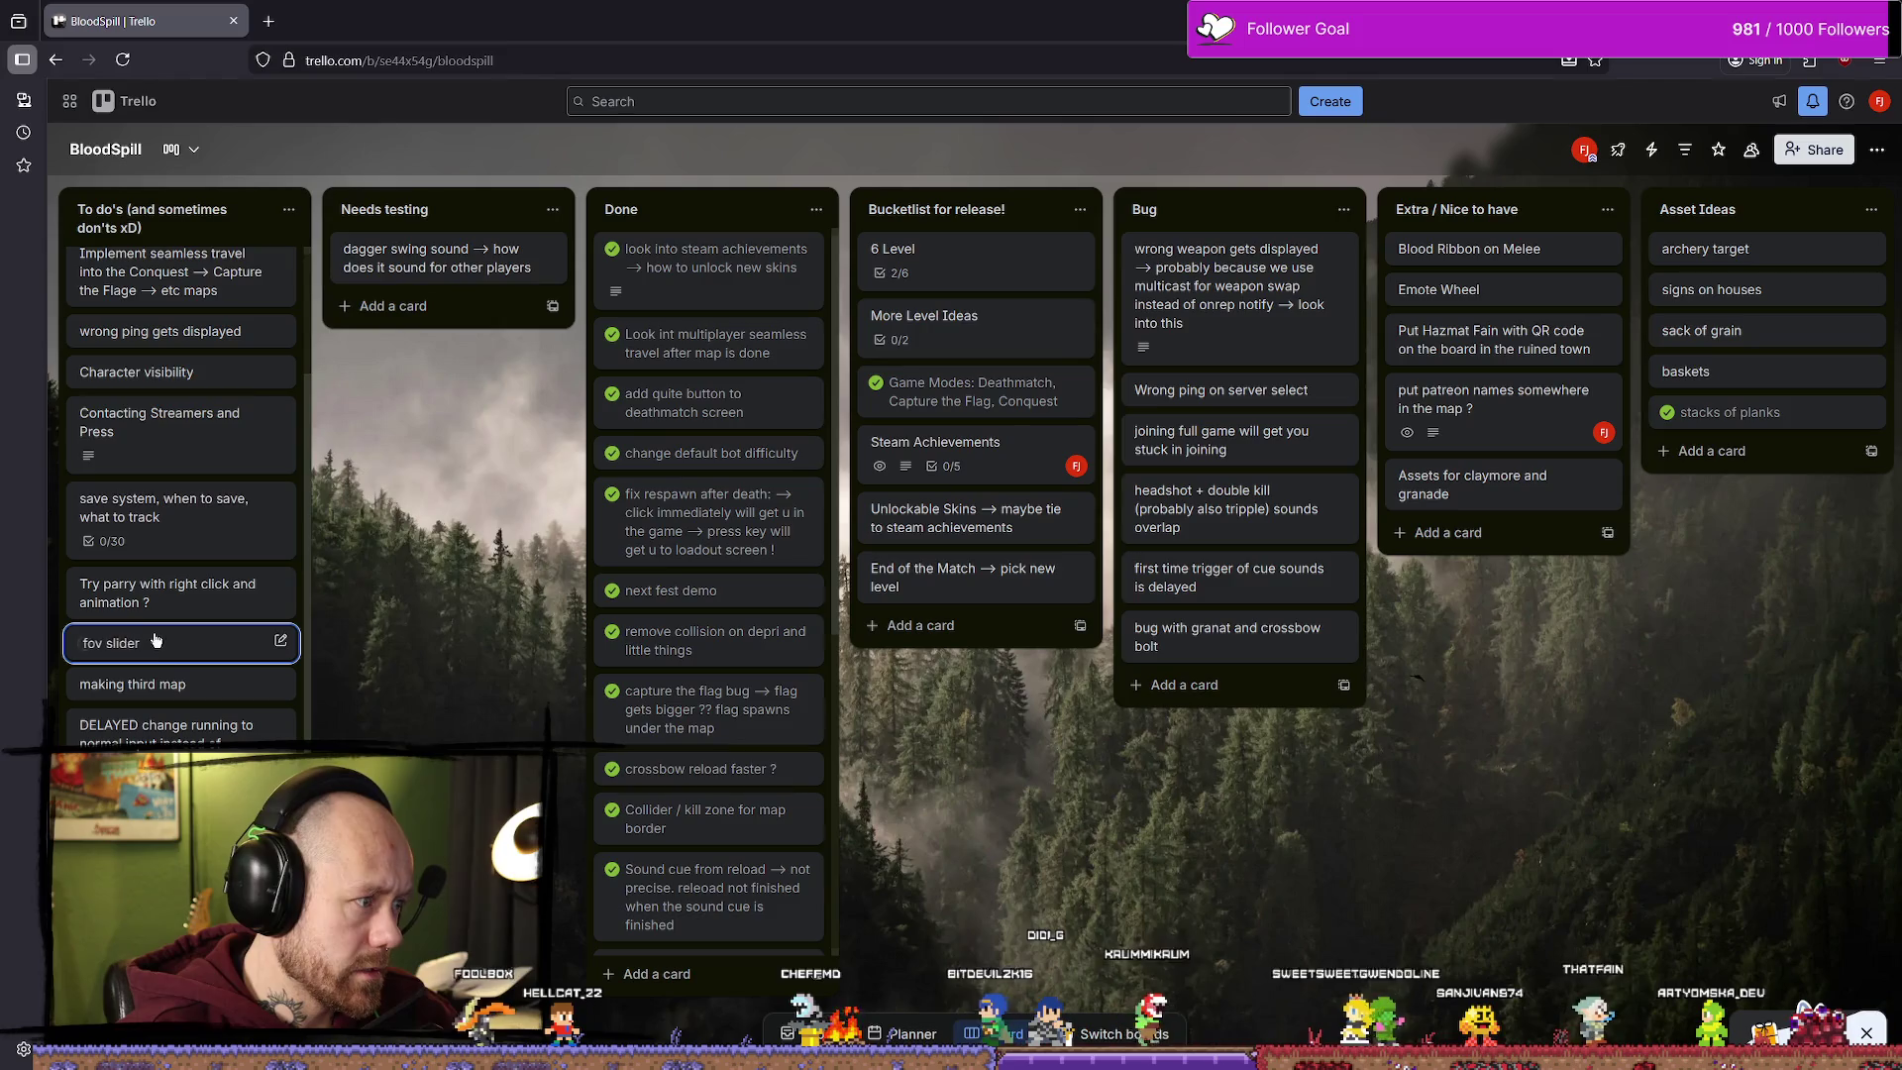
pyautogui.scroll(-1, 188, 684)
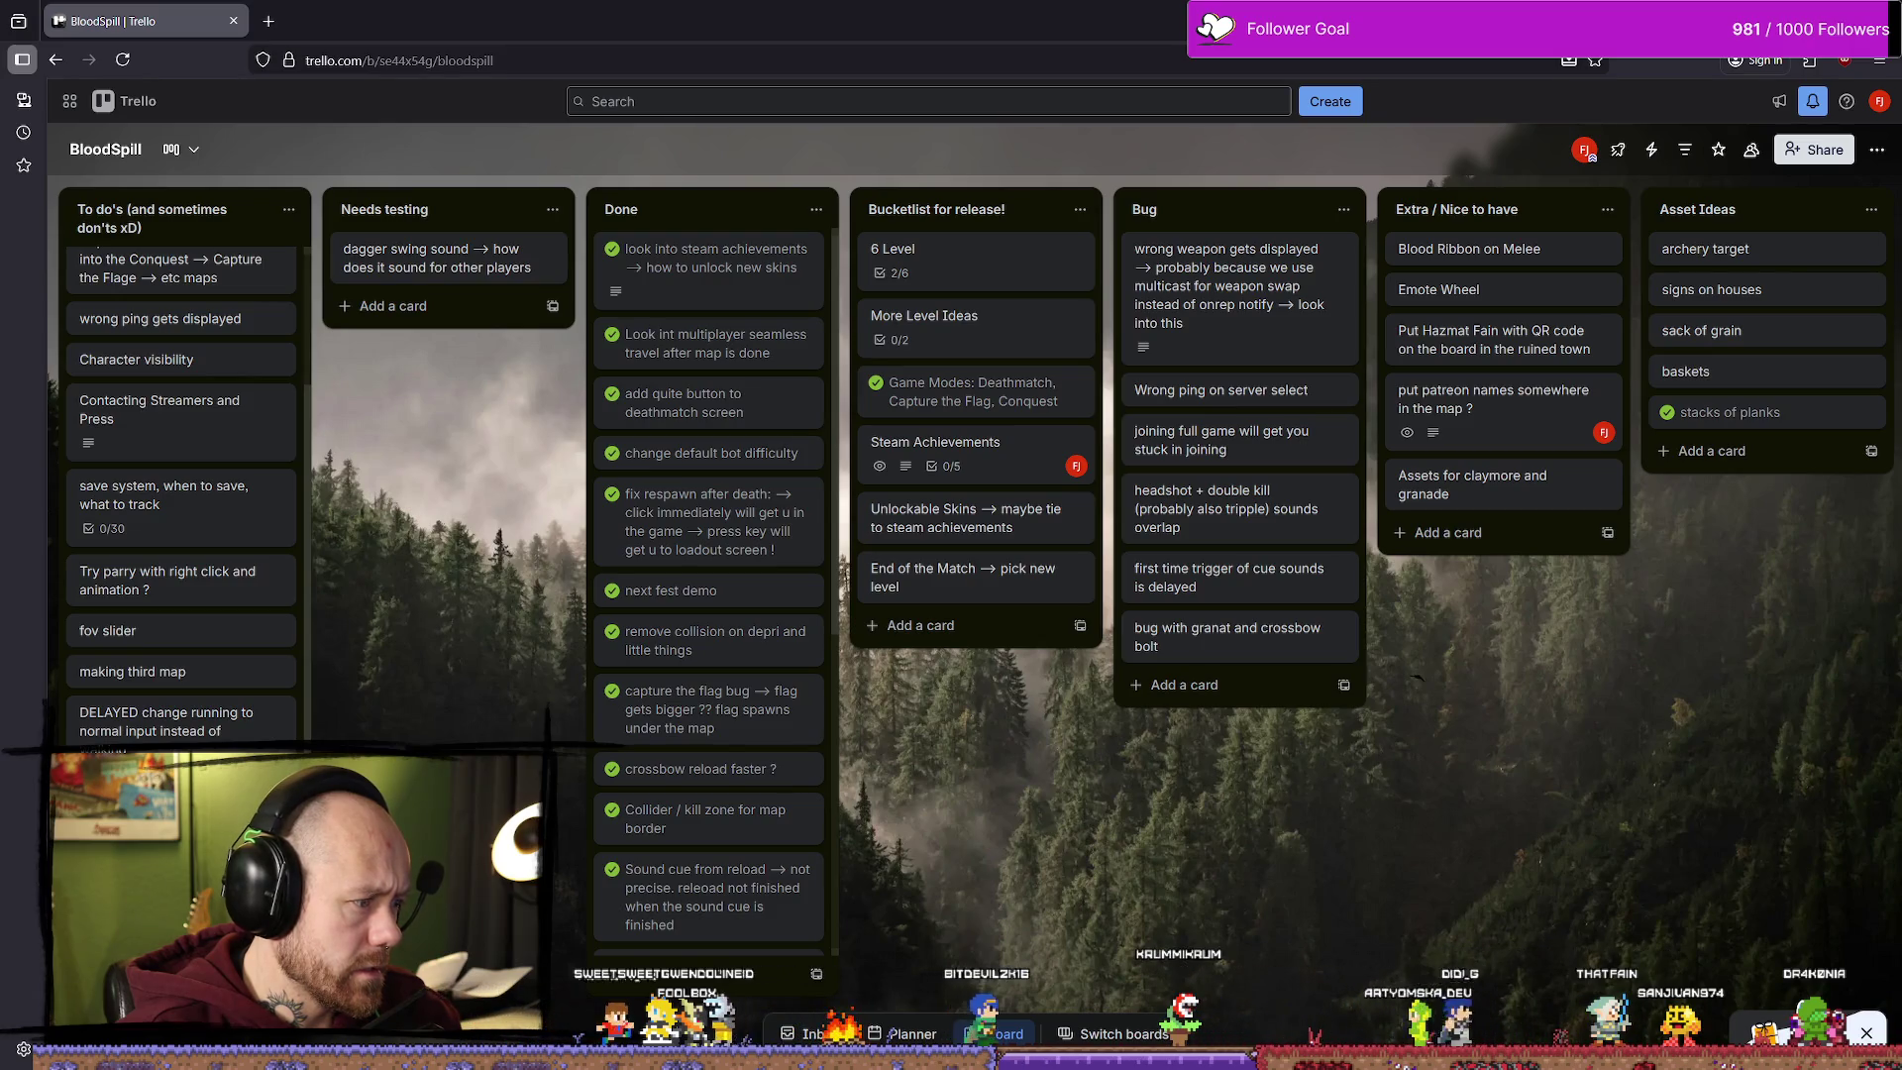
pyautogui.scroll(2, 182, 446)
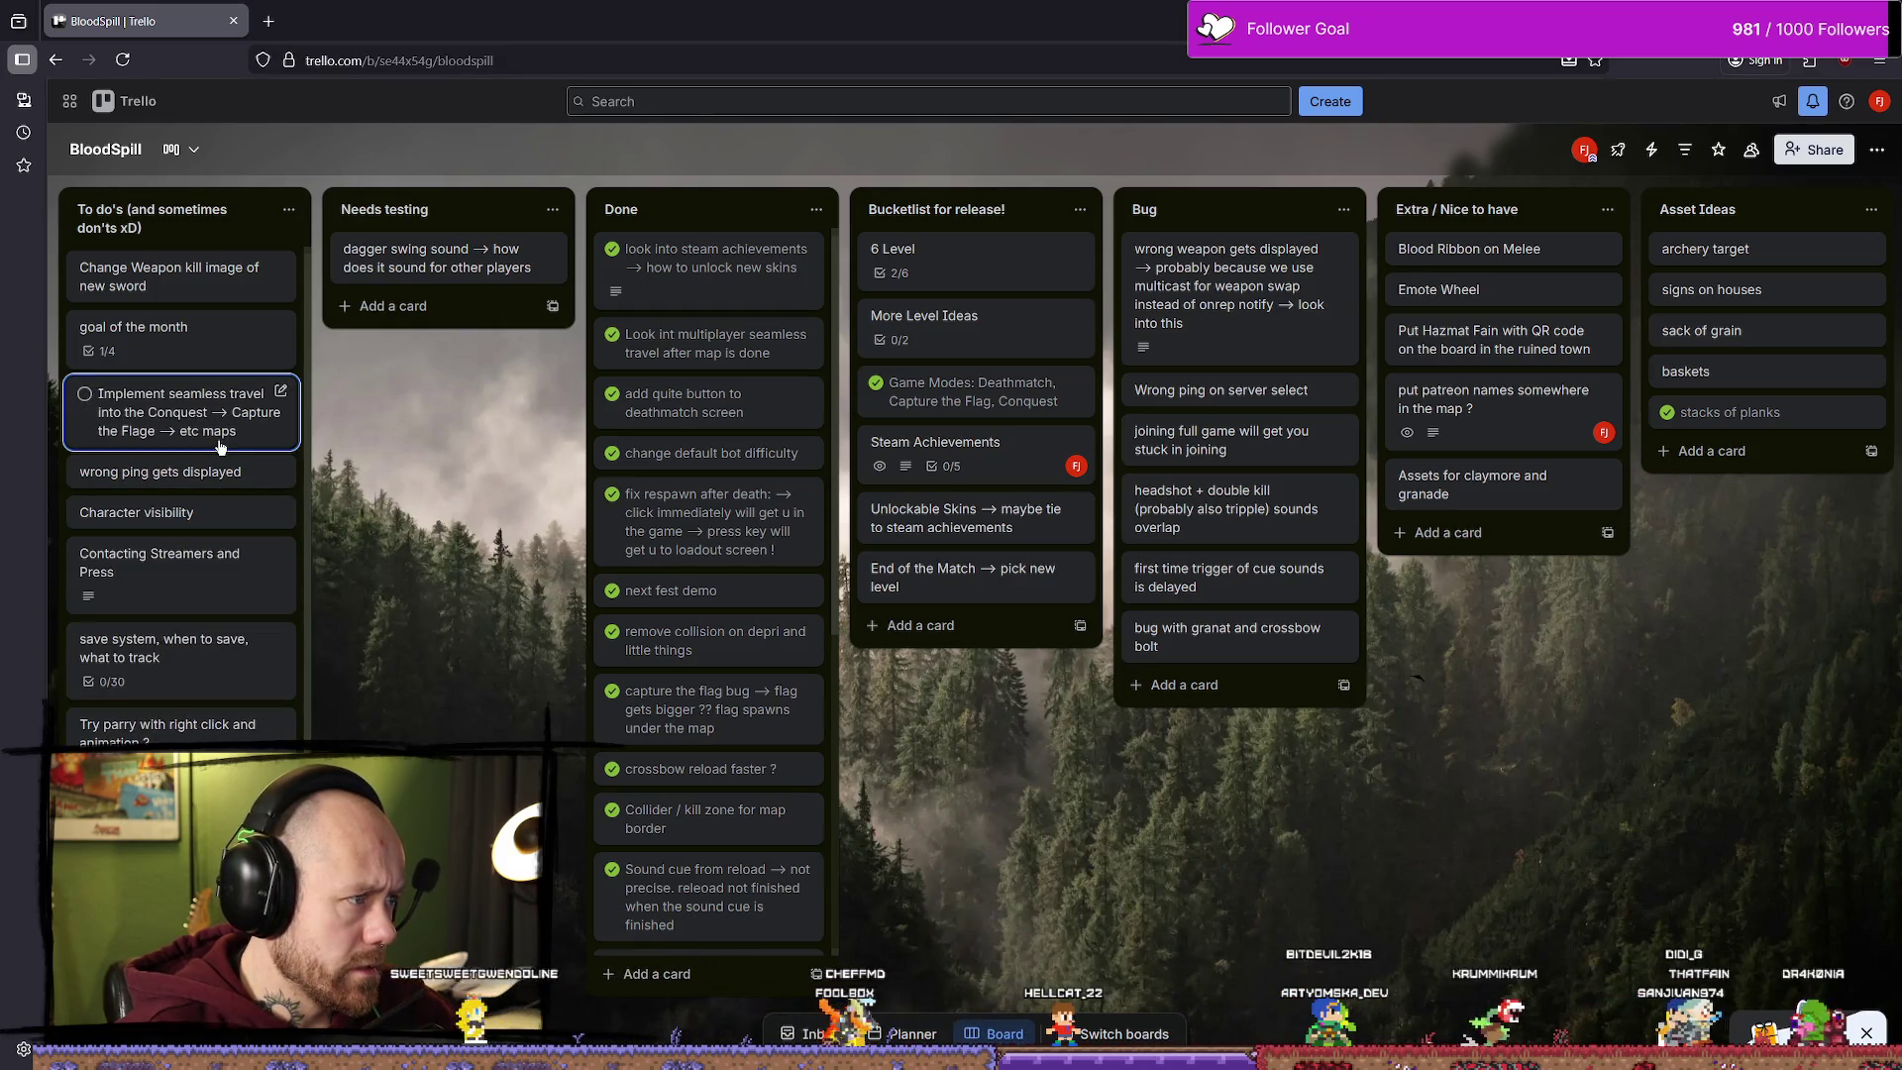
pyautogui.click(163, 344)
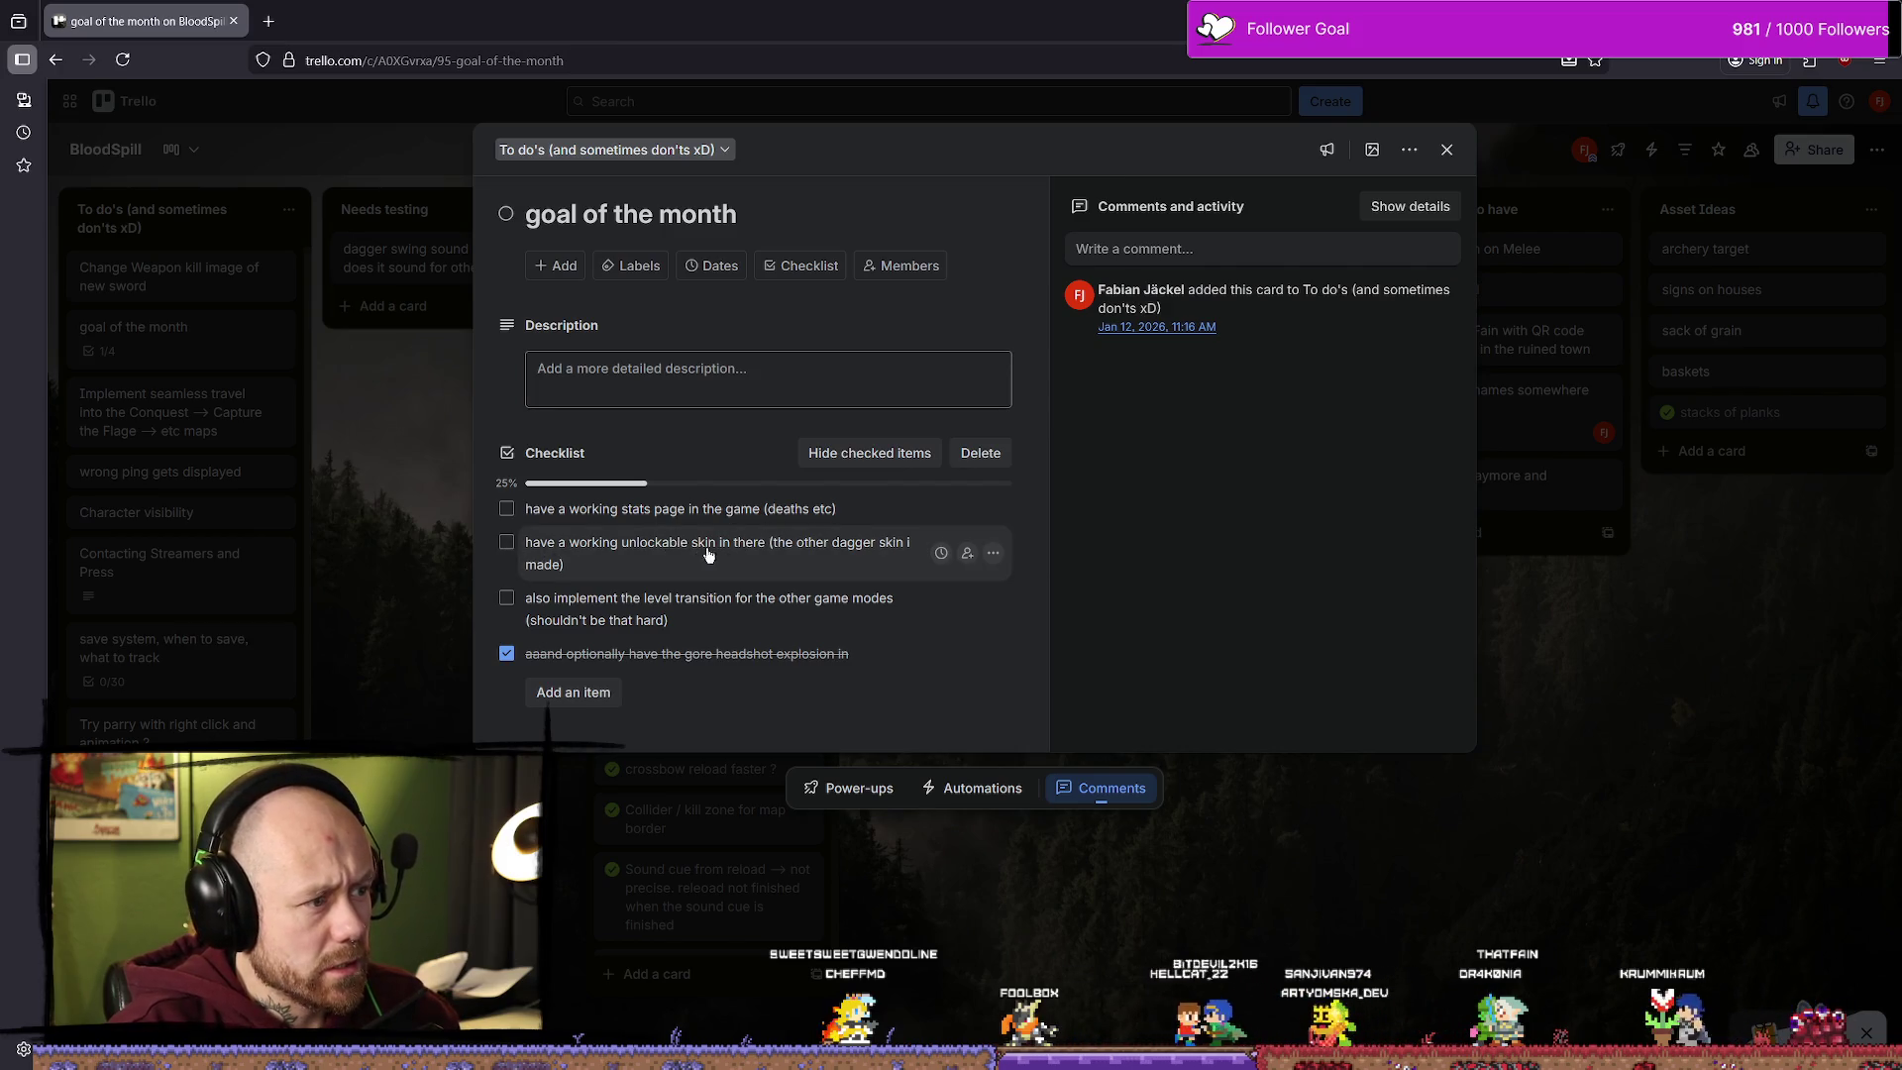
# Step: Tick 'have a working unlockable skin' in the goal of the month checklist, bringing it to 2/4
pyautogui.click(506, 541)
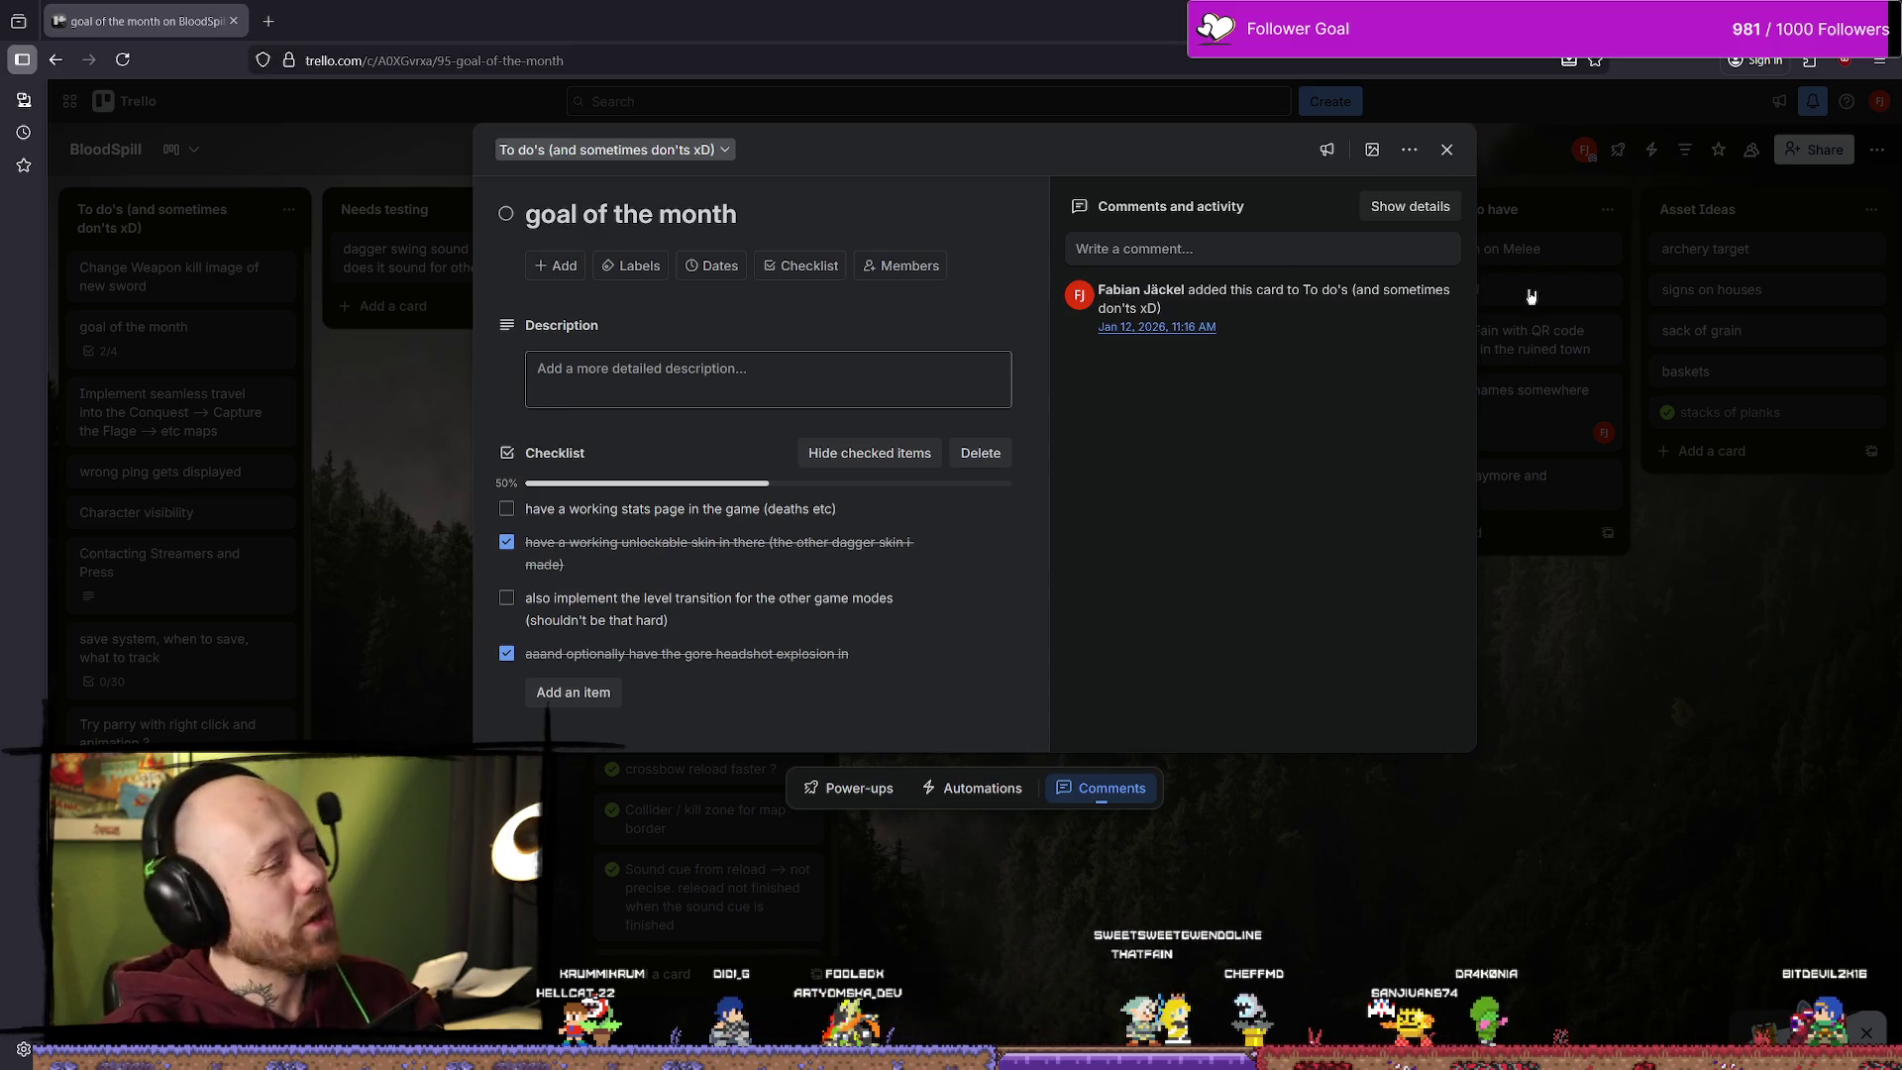
pyautogui.click(1447, 149)
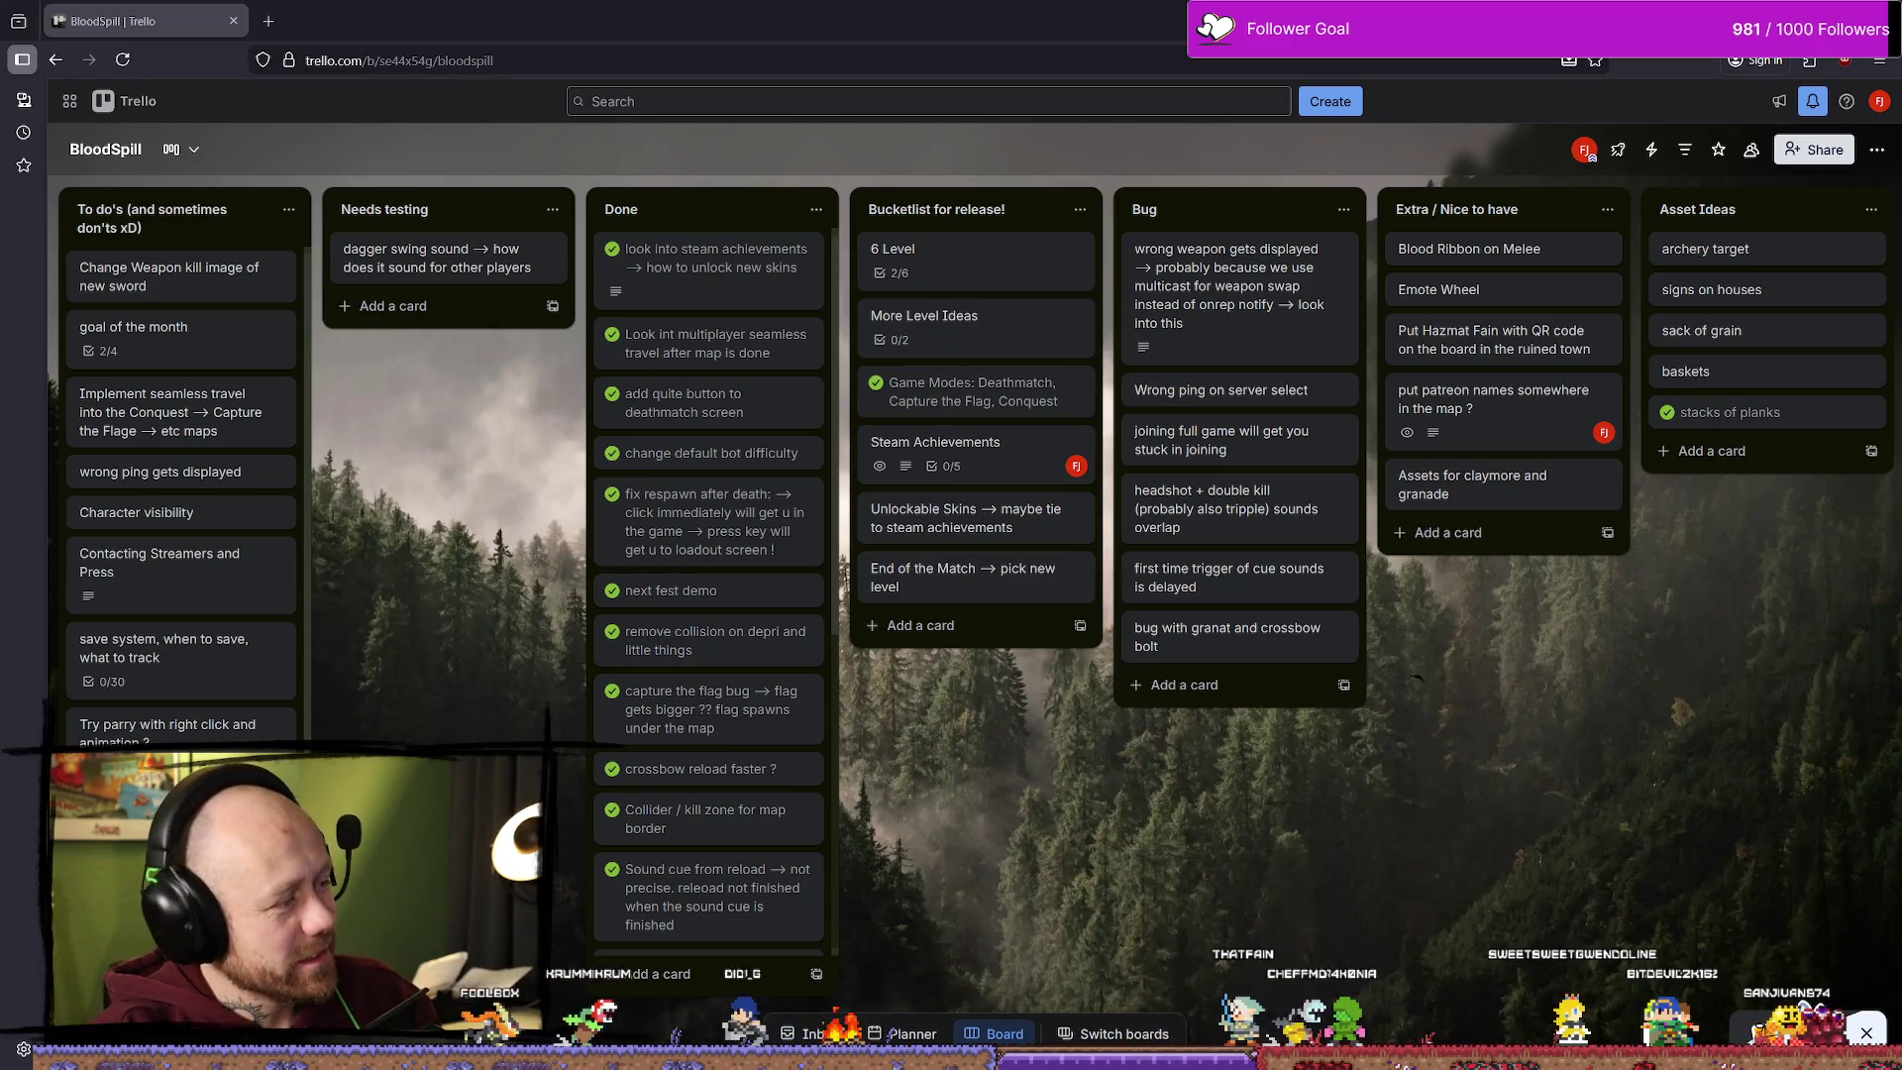
# Step: Leave the updated BloodSpill board and bring the Unreal Engine editor back on screen
pyautogui.hotkey('alt', 'Tab')
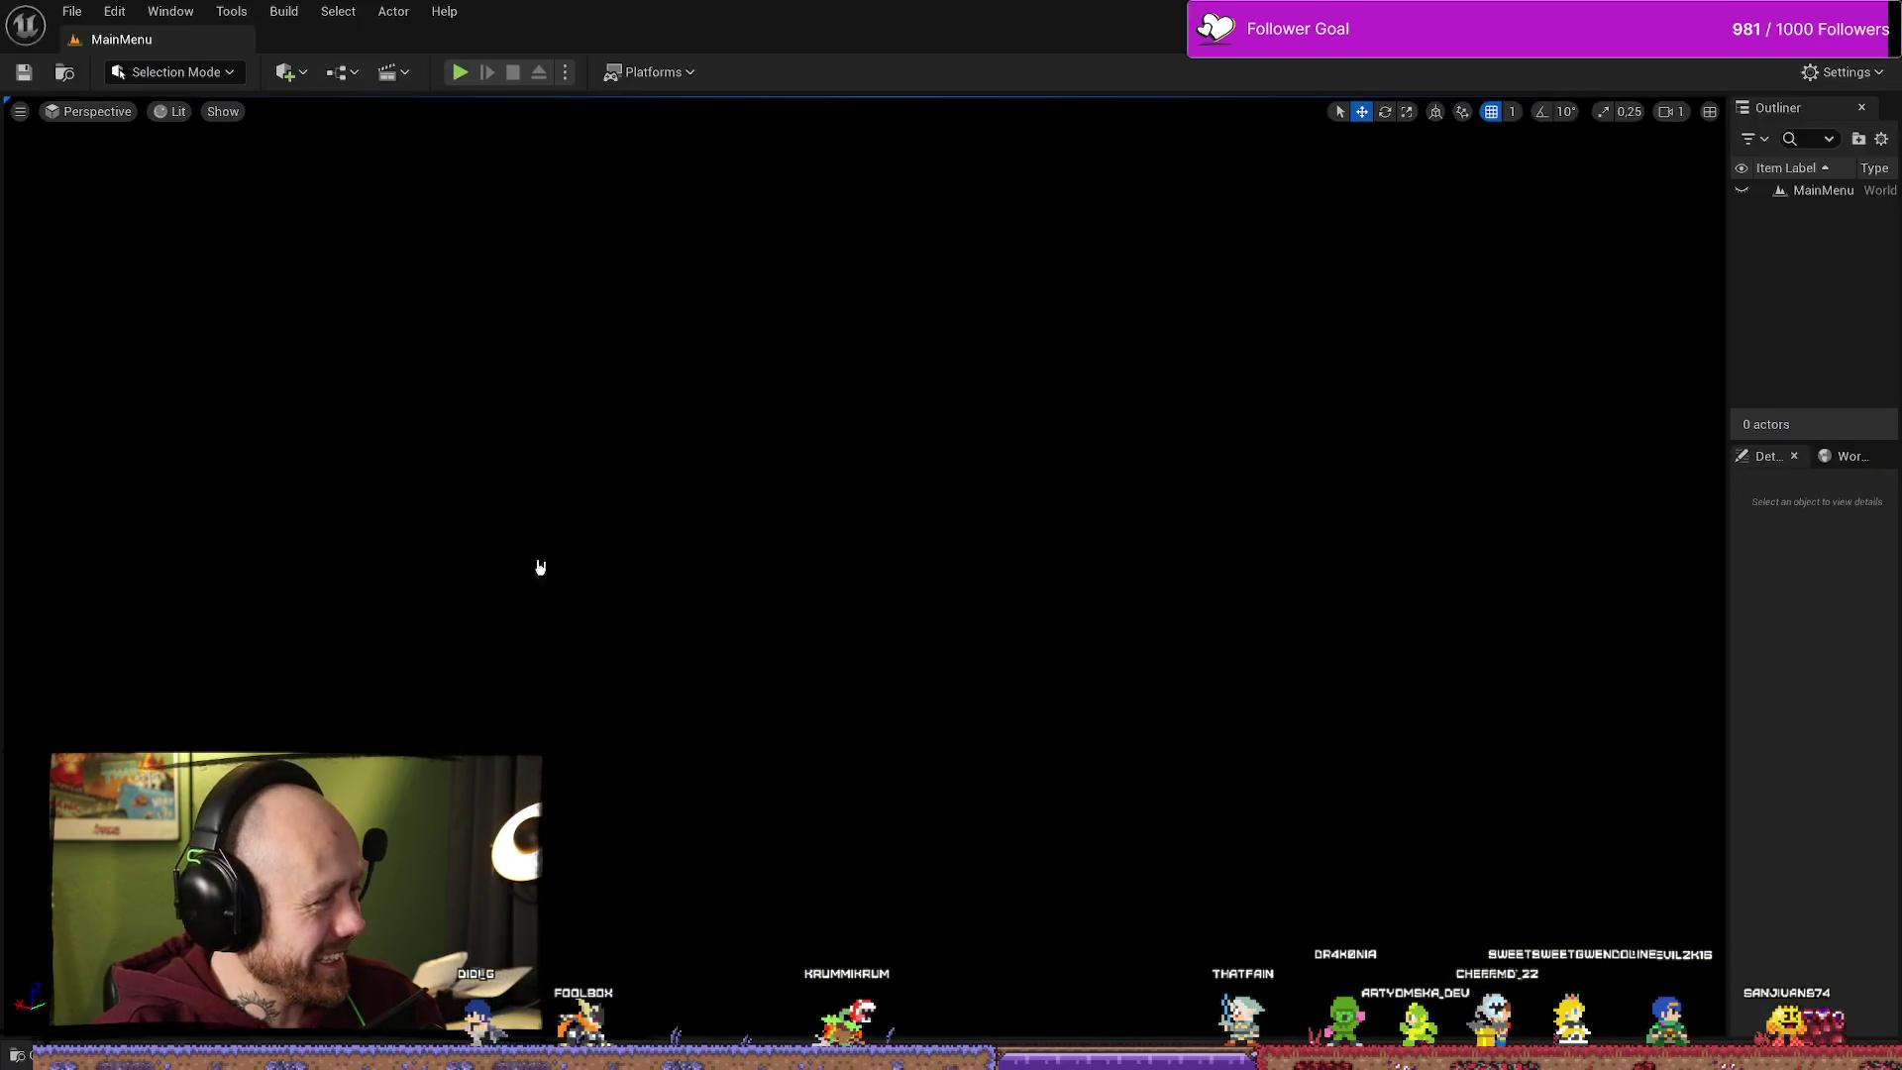
# Step: Play the main menu in the editor and start a Multiplayer Deathmatch on Ruined Village
pyautogui.hotkey('alt', 'Tab')
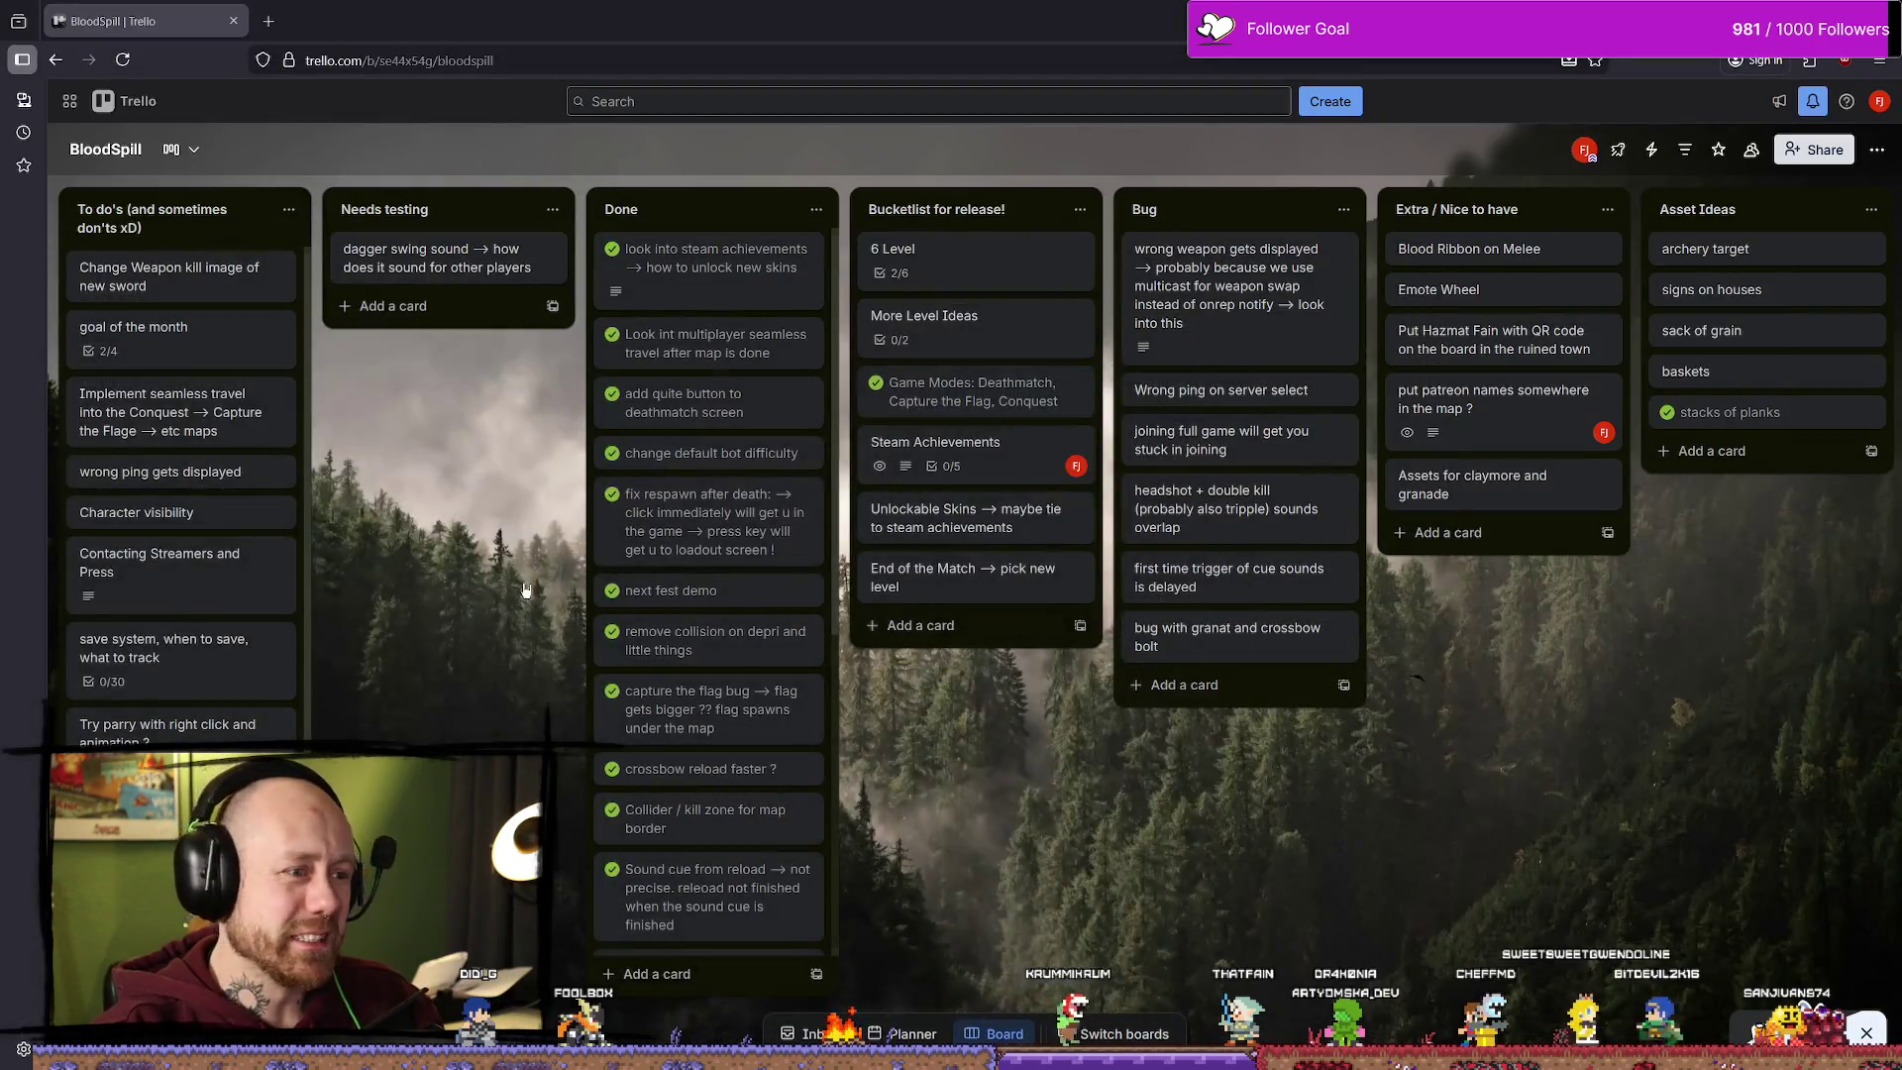
pyautogui.hotkey('alt', 'Tab')
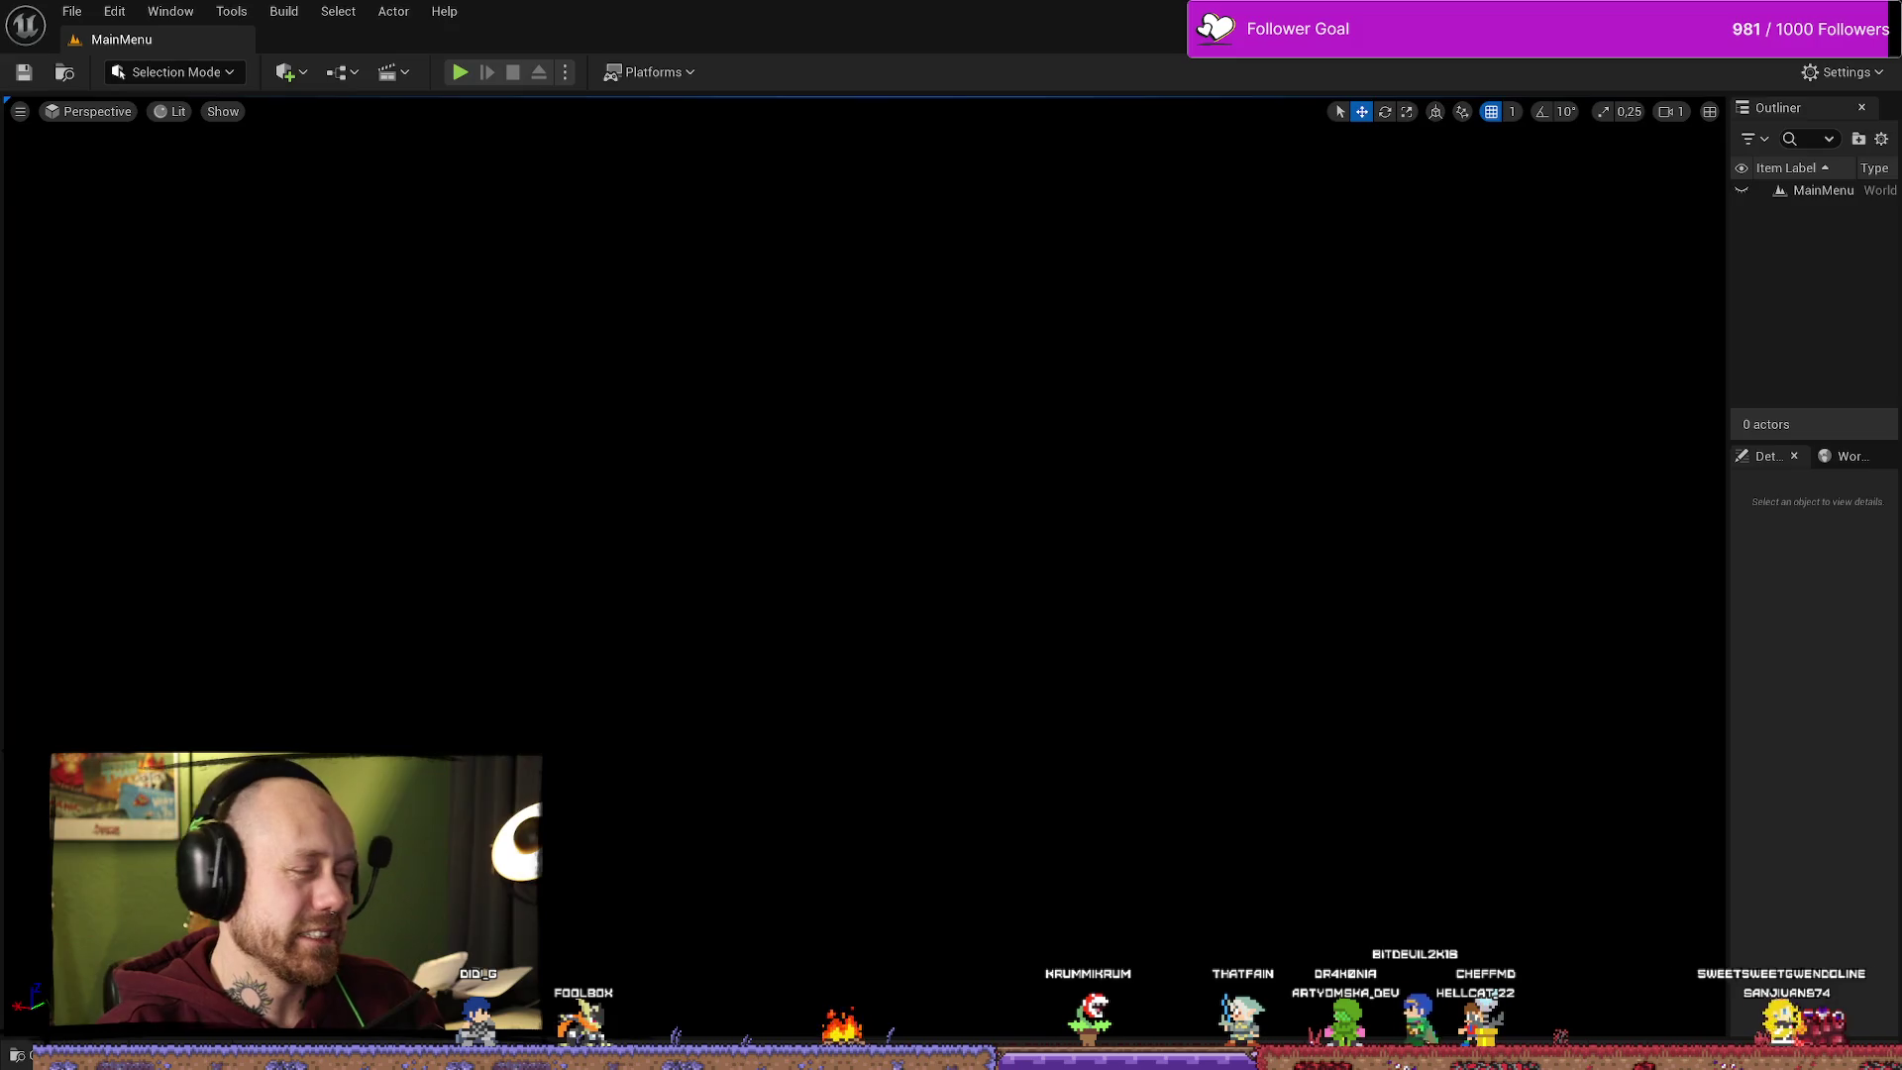
pyautogui.hotkey('ctrl', 'space')
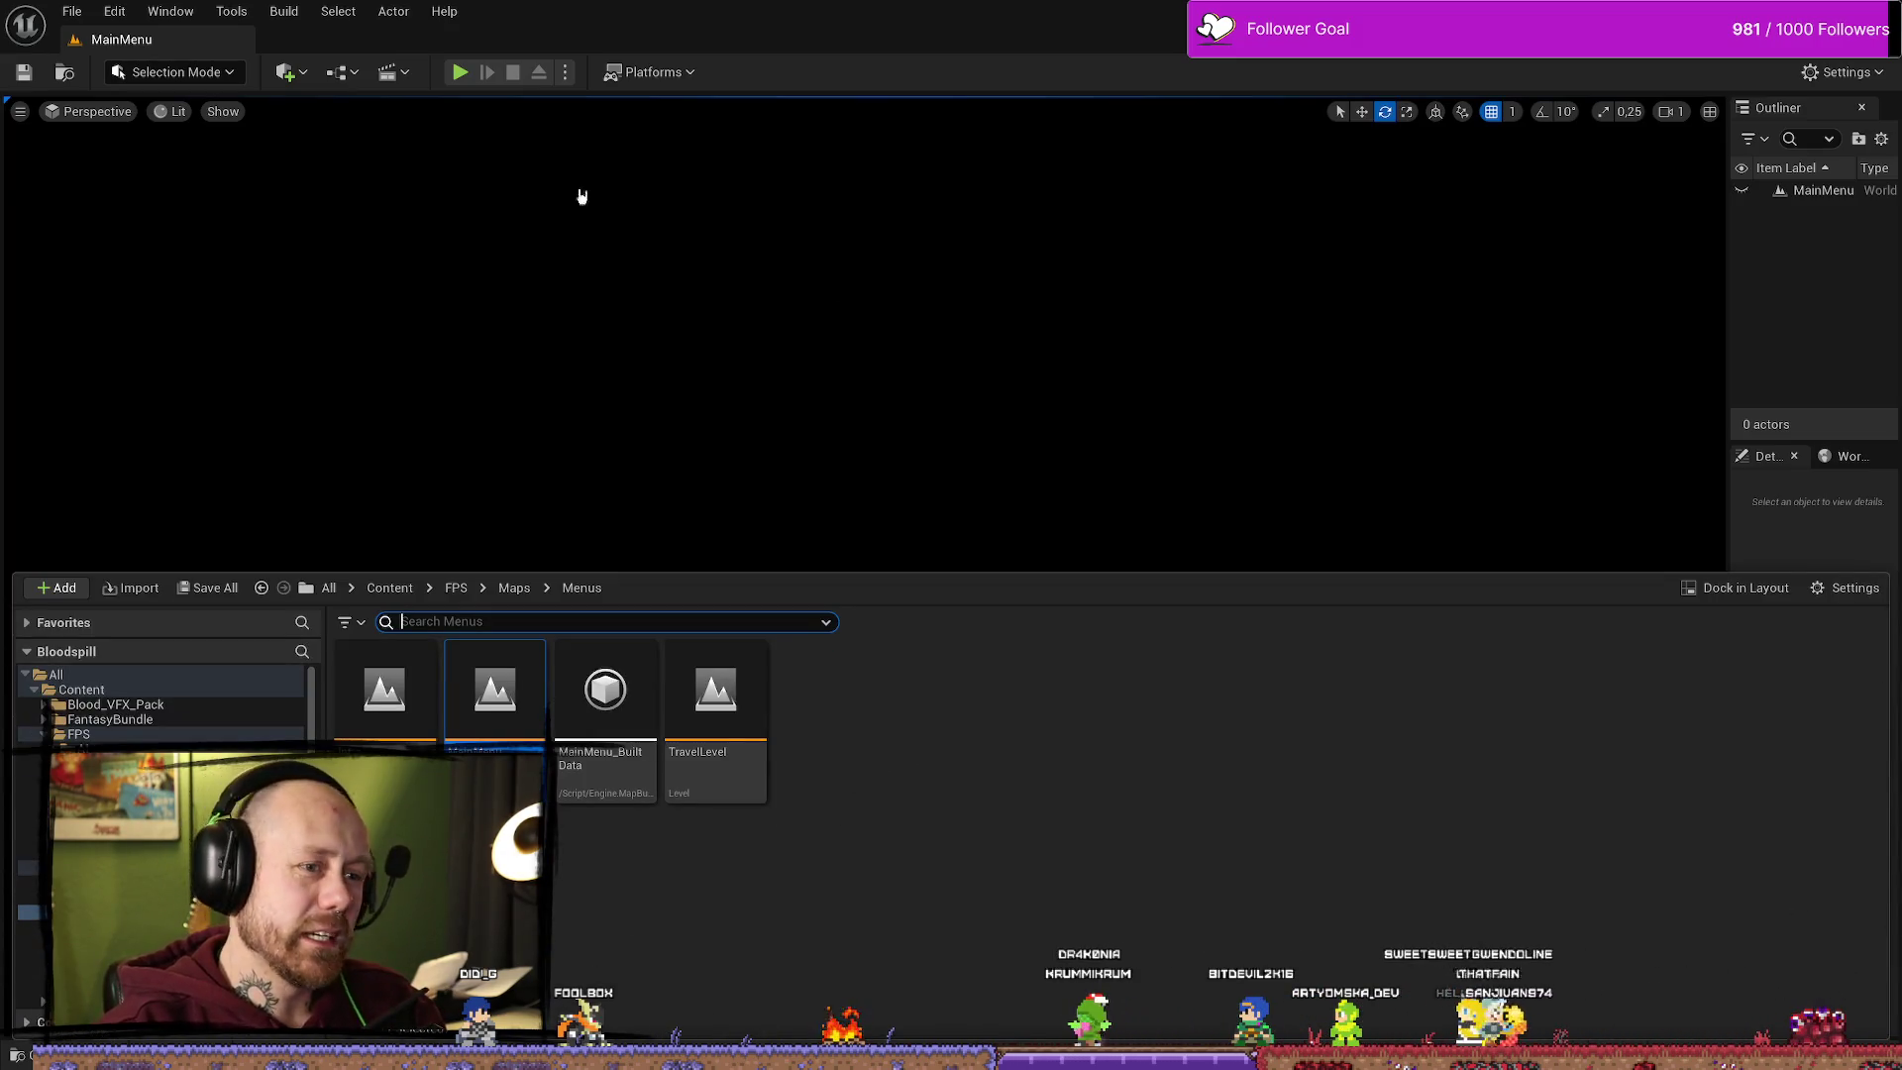
pyautogui.click(459, 72)
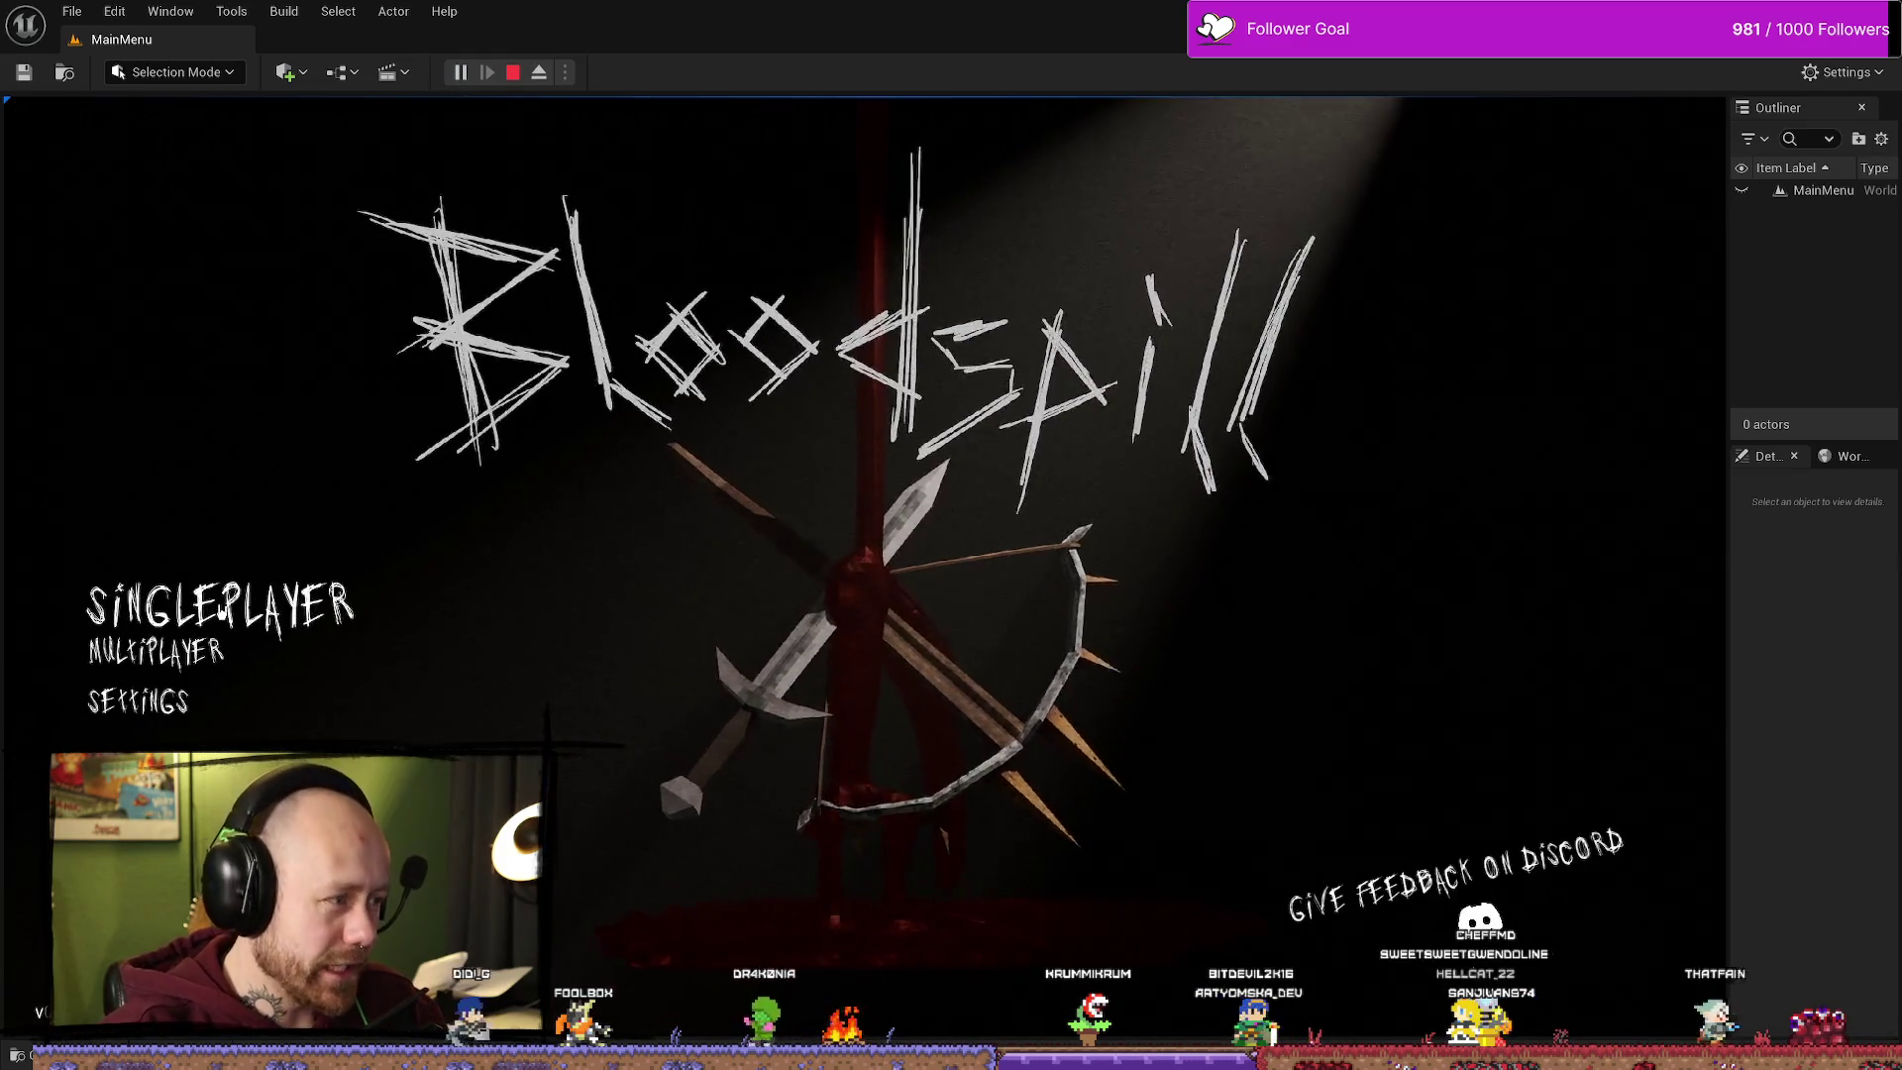
pyautogui.click(203, 592)
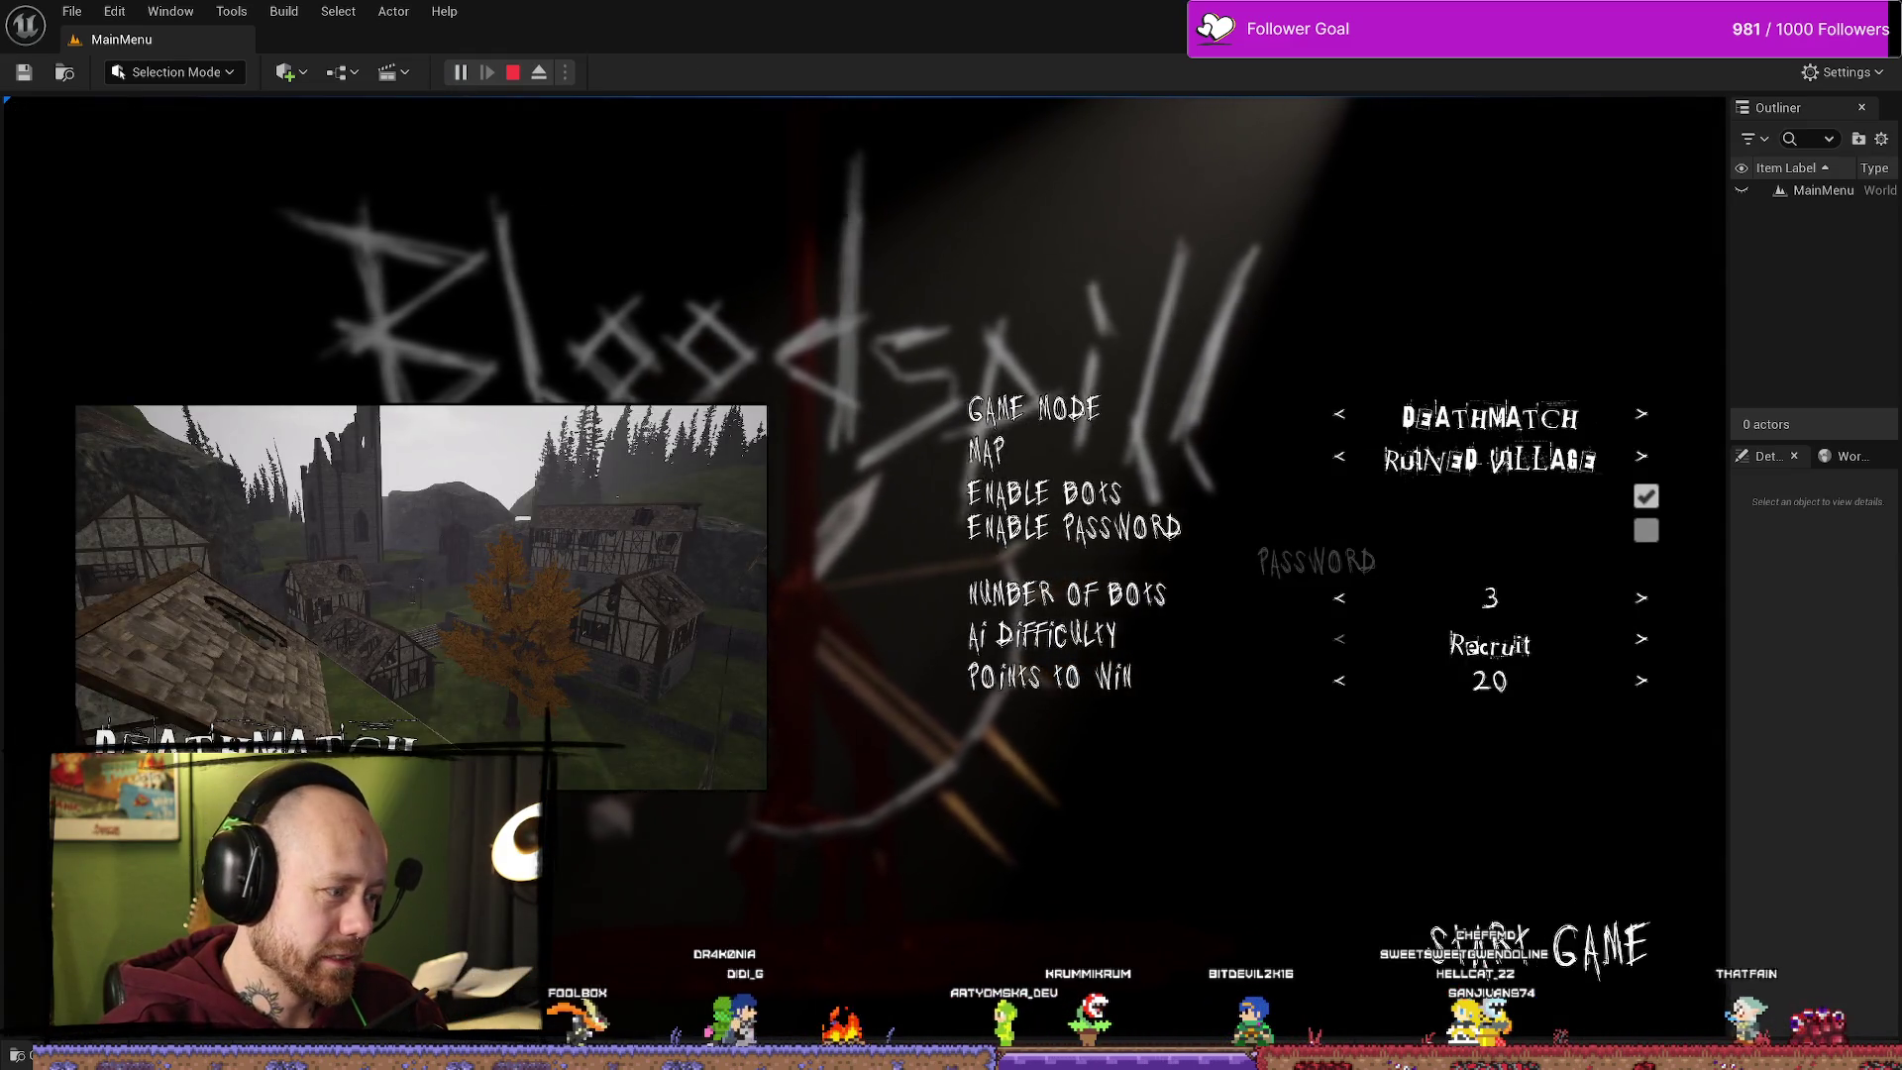
pyautogui.press('Escape')
pyautogui.click(319, 676)
pyautogui.click(169, 602)
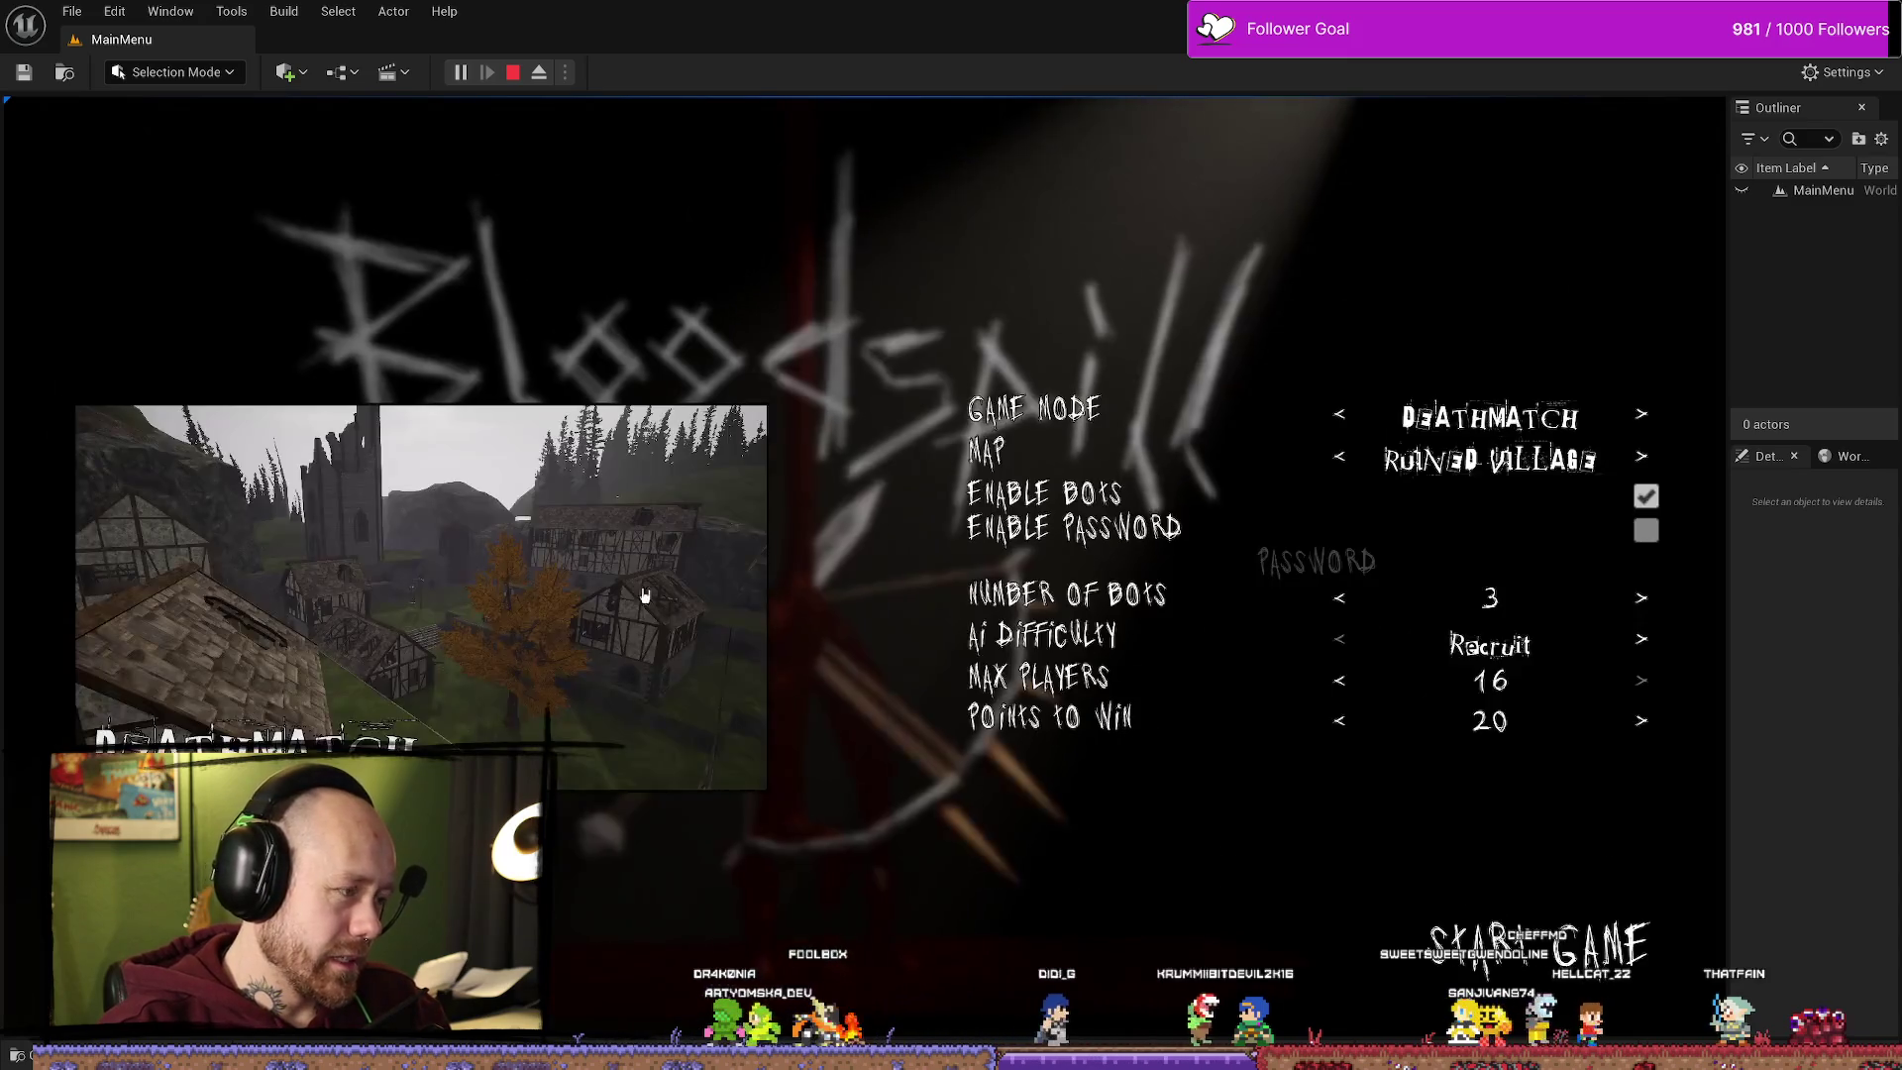
pyautogui.click(1557, 956)
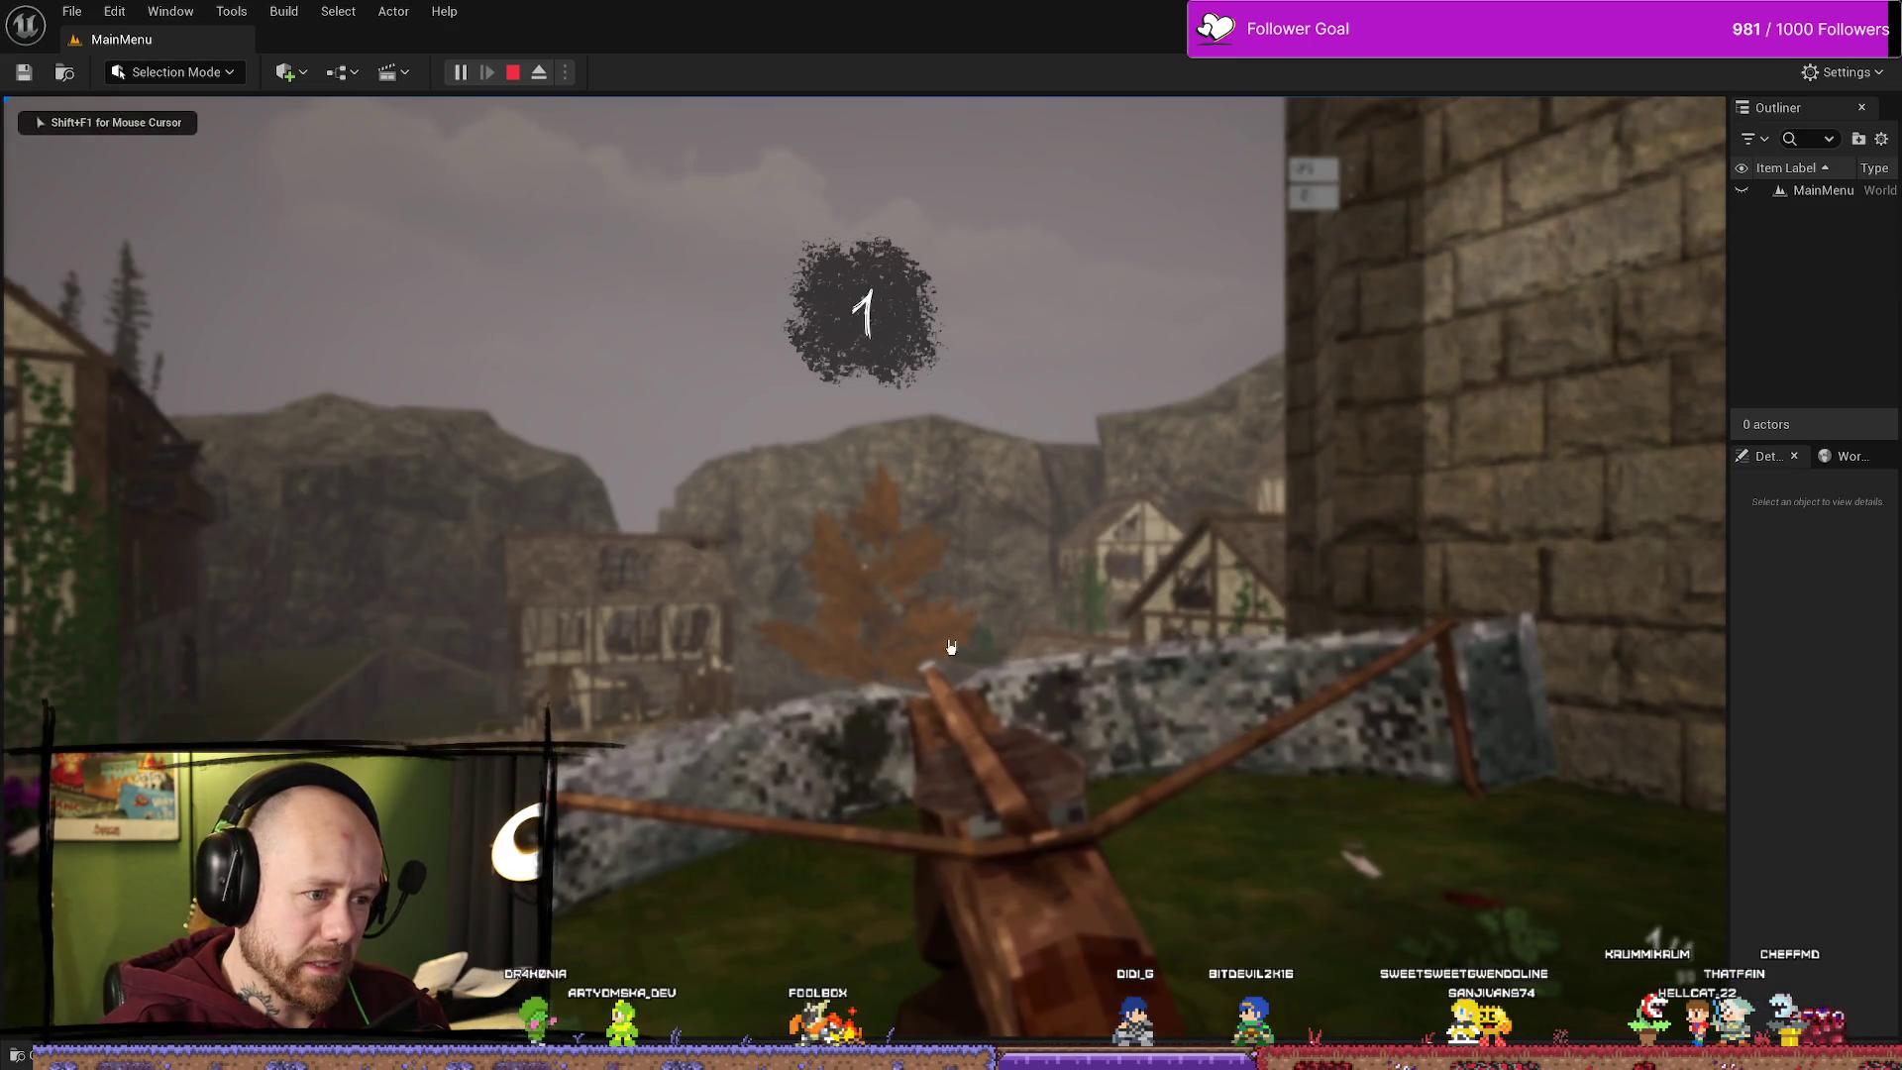
pyautogui.press('Escape')
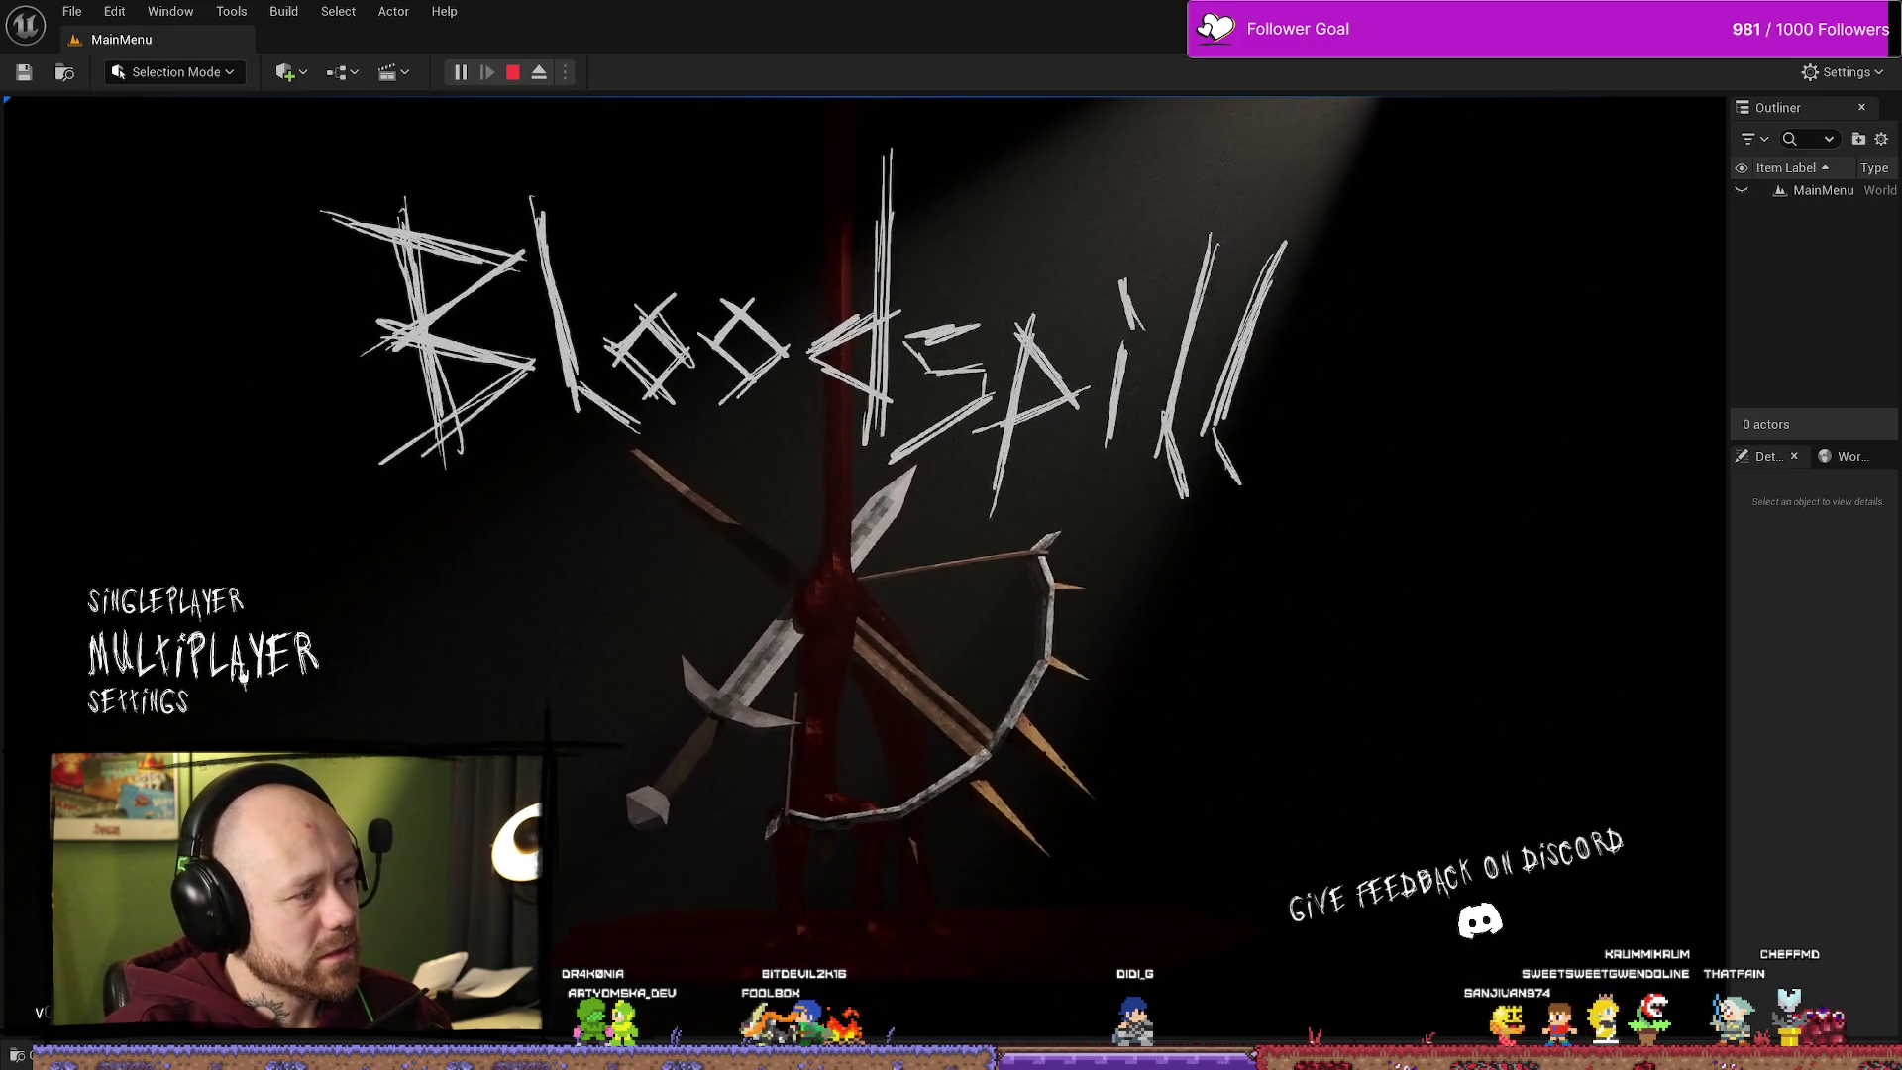
# Step: Check the mouse and keyboard and audio settings pages, then stop the play session
pyautogui.click(144, 701)
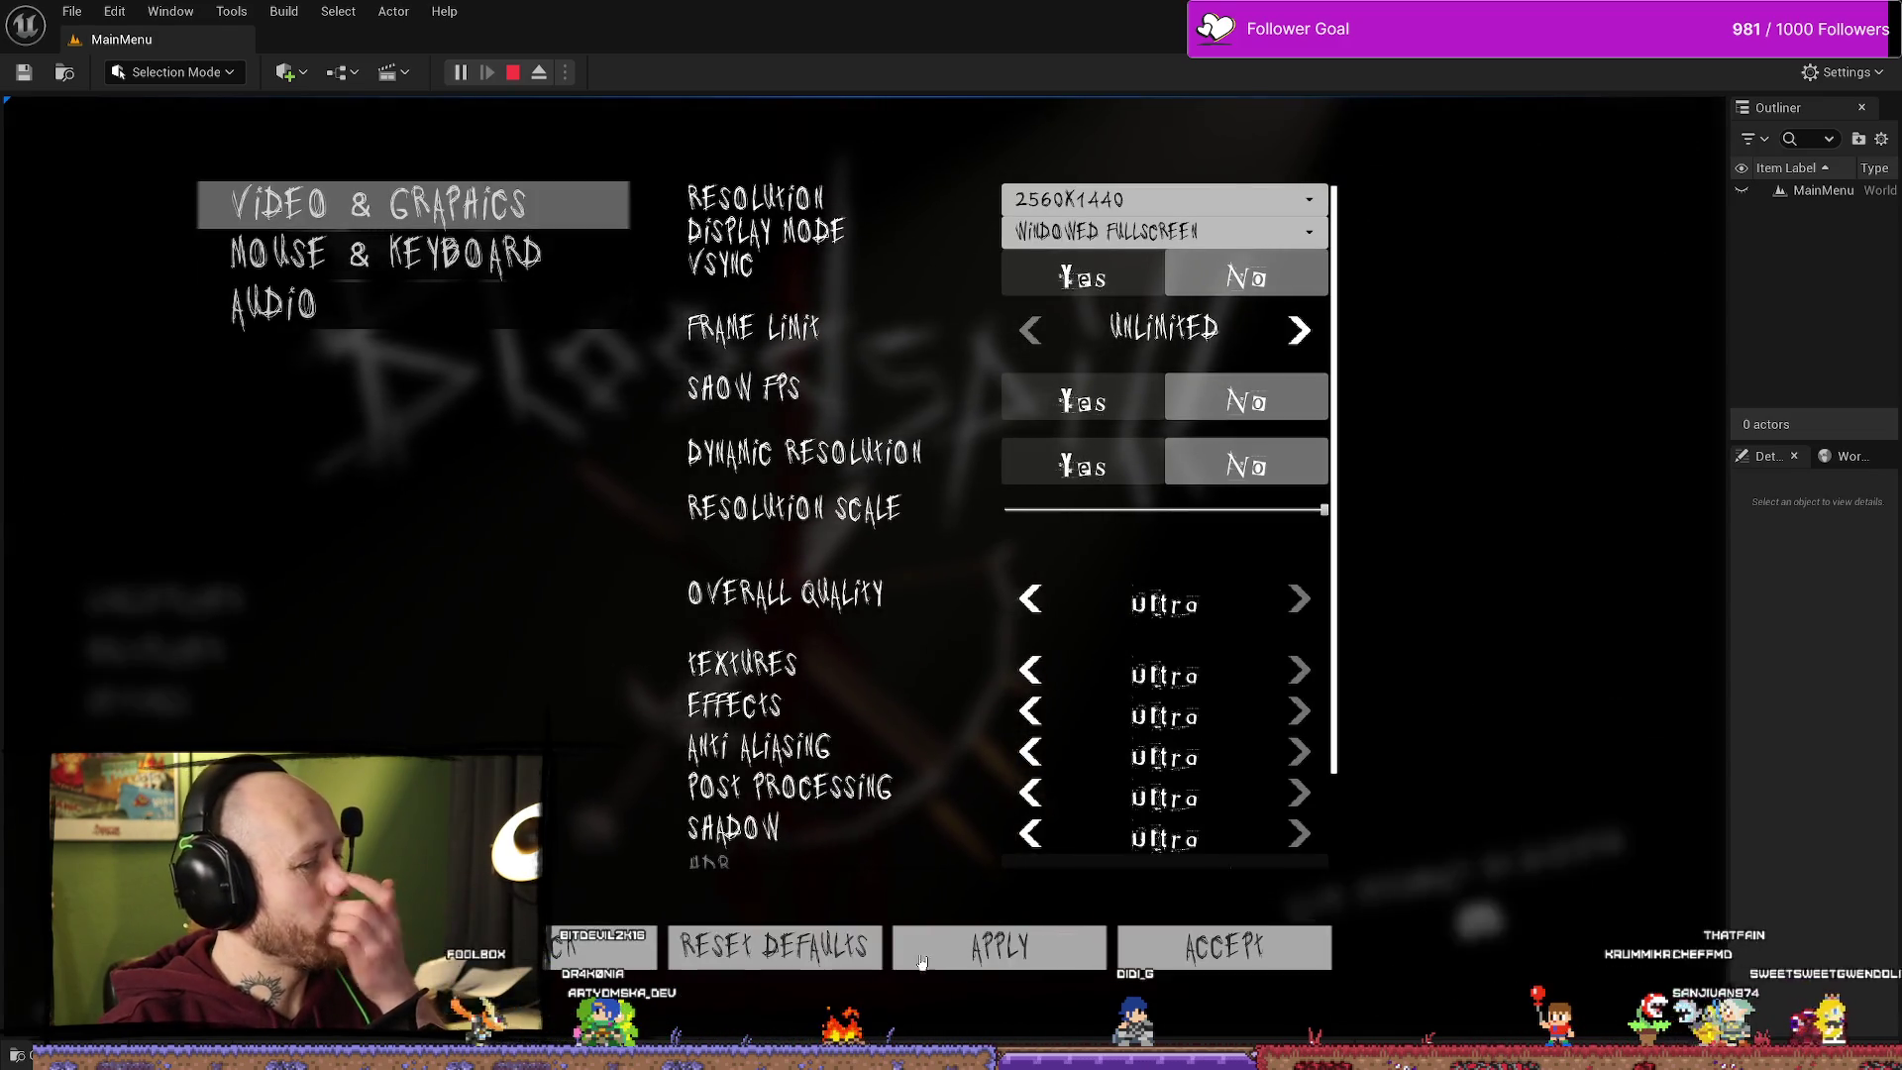
pyautogui.click(511, 277)
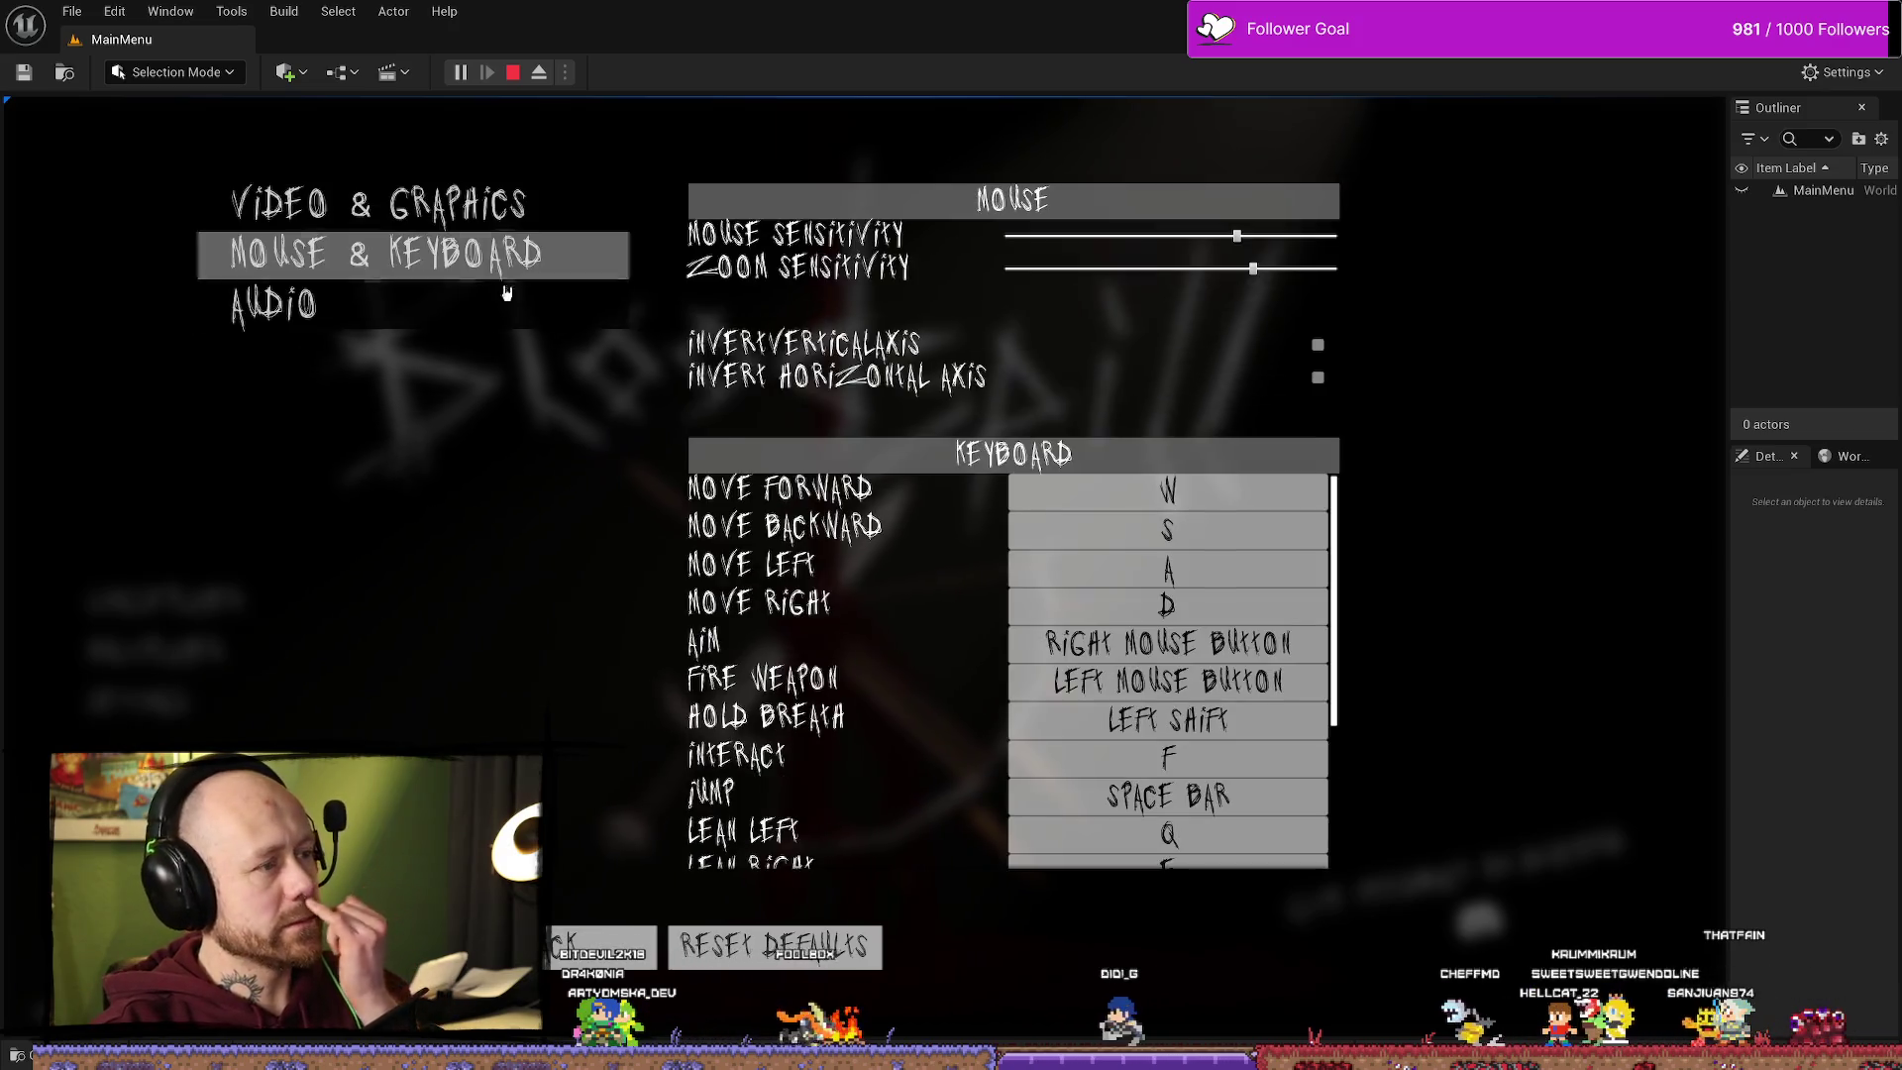
pyautogui.click(511, 297)
pyautogui.click(594, 946)
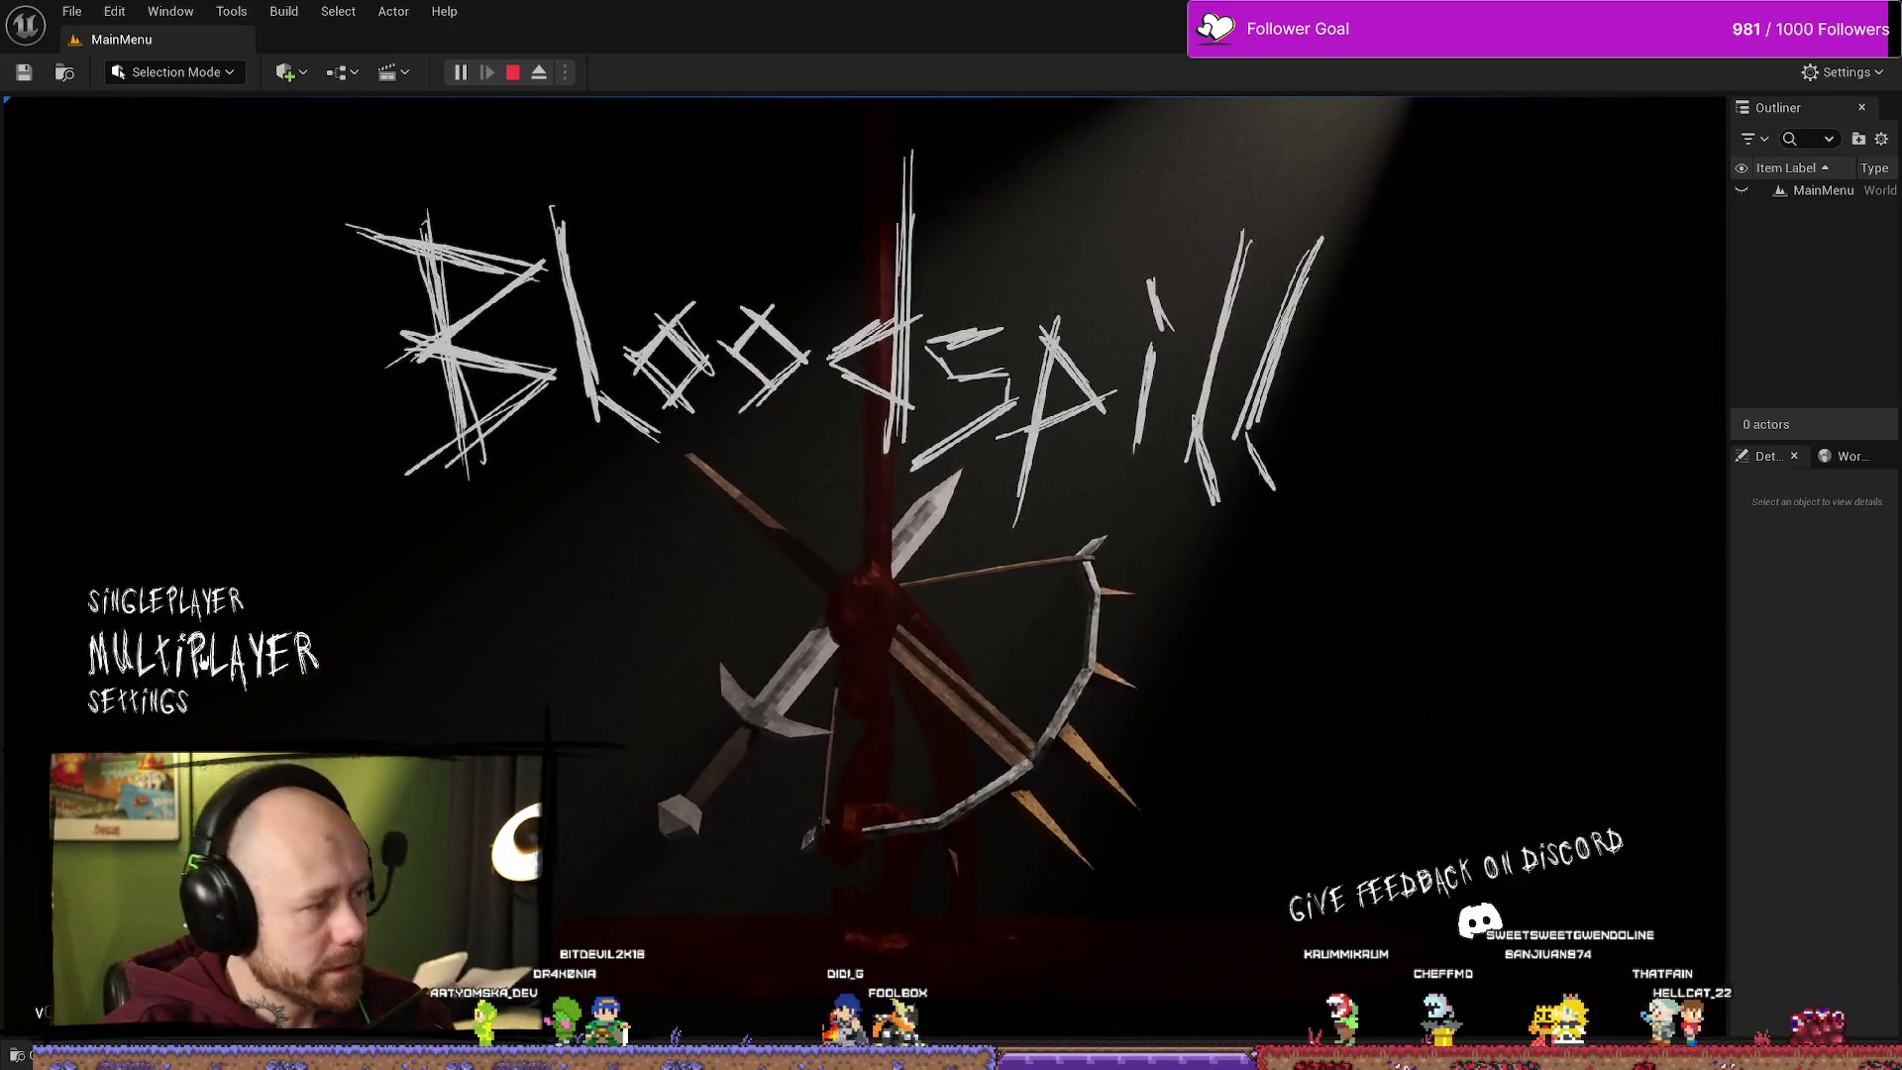
pyautogui.click(514, 76)
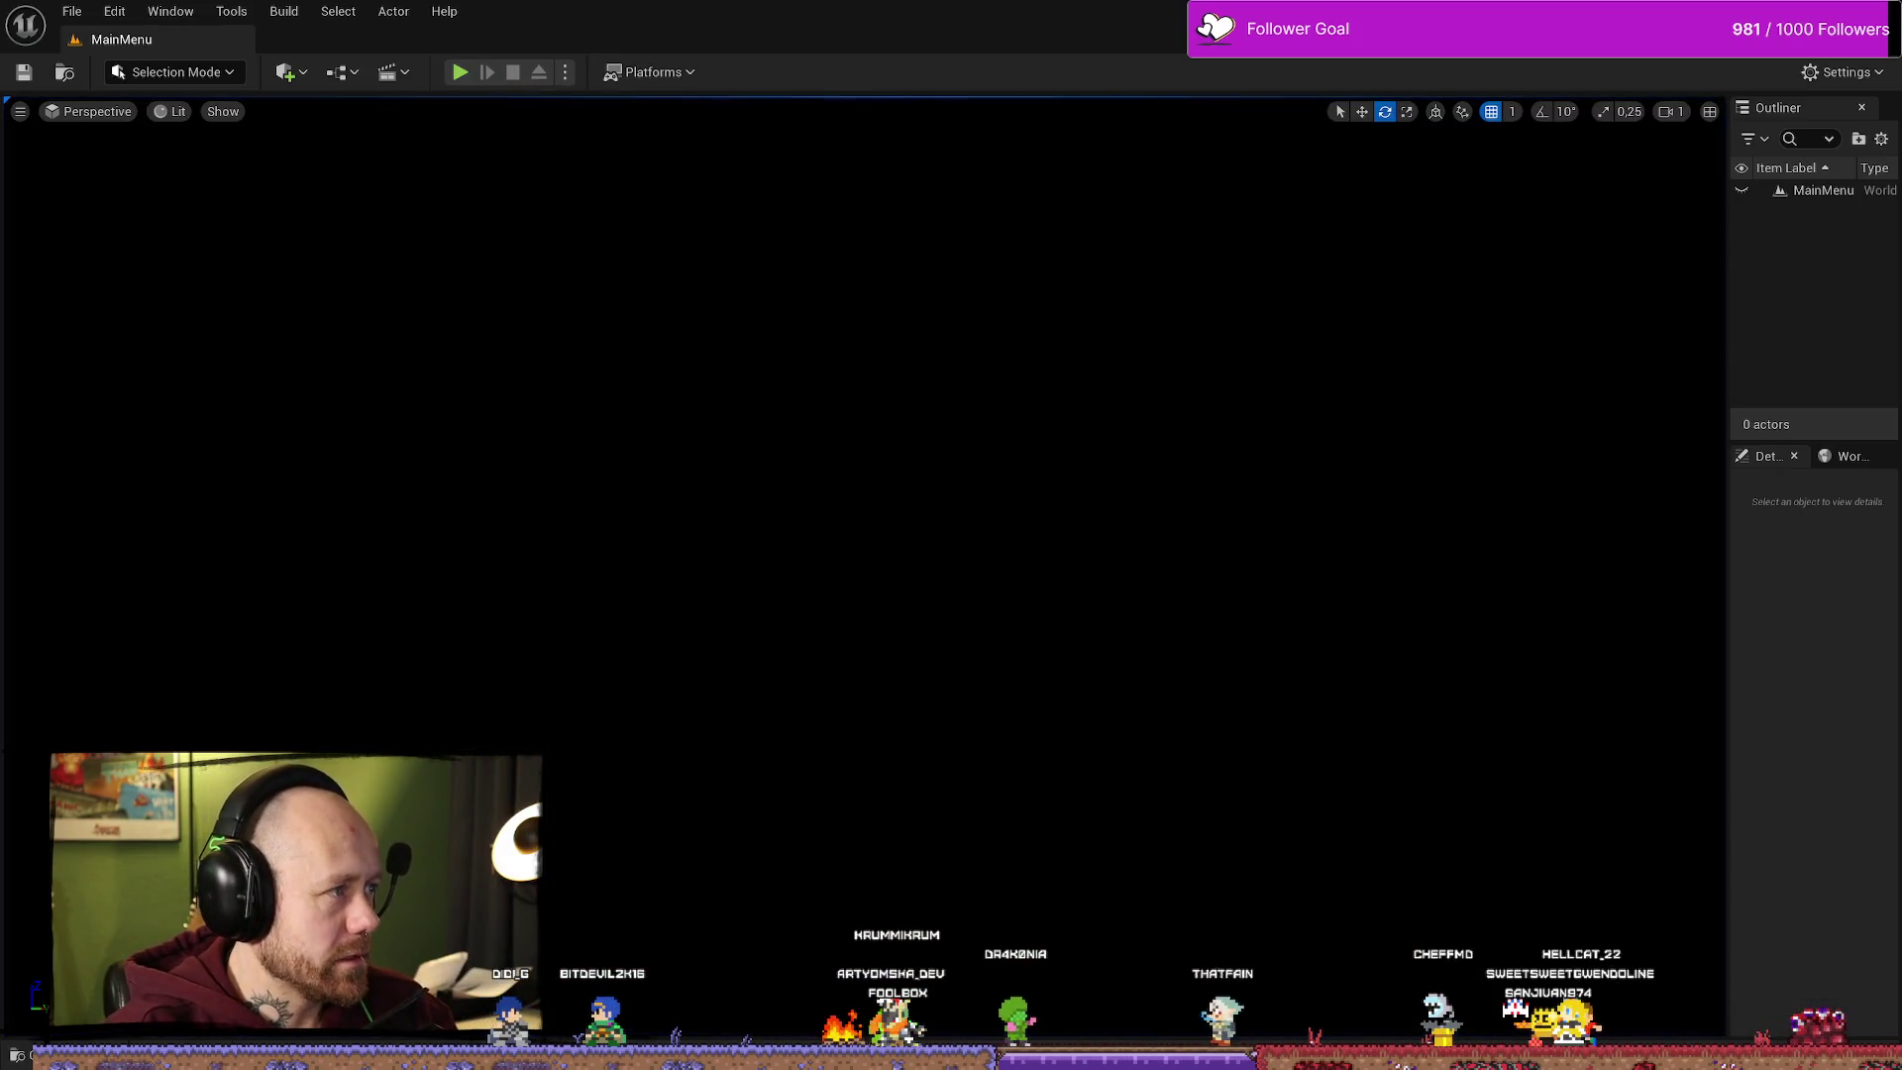
# Step: Navigate to BloodspillPackaged\ForTesting\Windows, launch Bloodspill.exe, and minimize File Explorer
pyautogui.hotkey('alt', 'Tab')
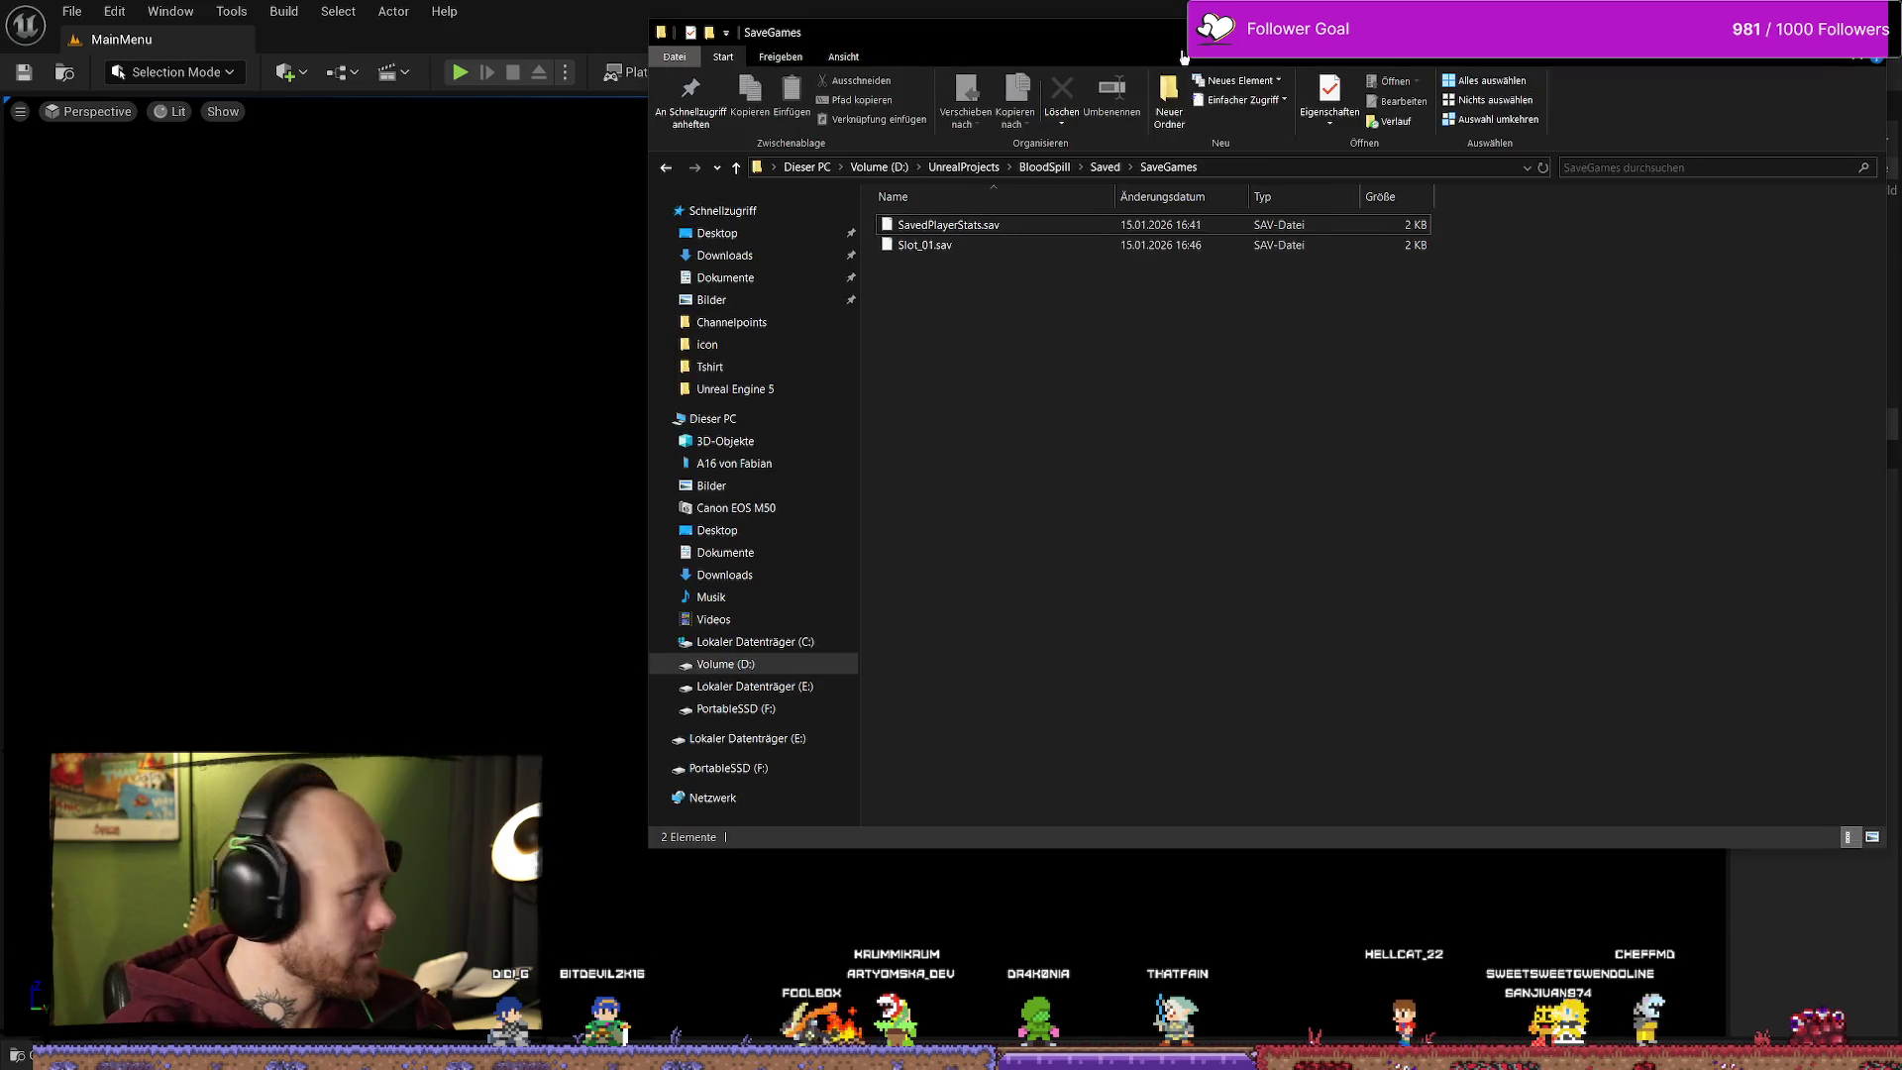
pyautogui.click(1044, 166)
pyautogui.moveTo(991, 31); pyautogui.dragTo(724, 75)
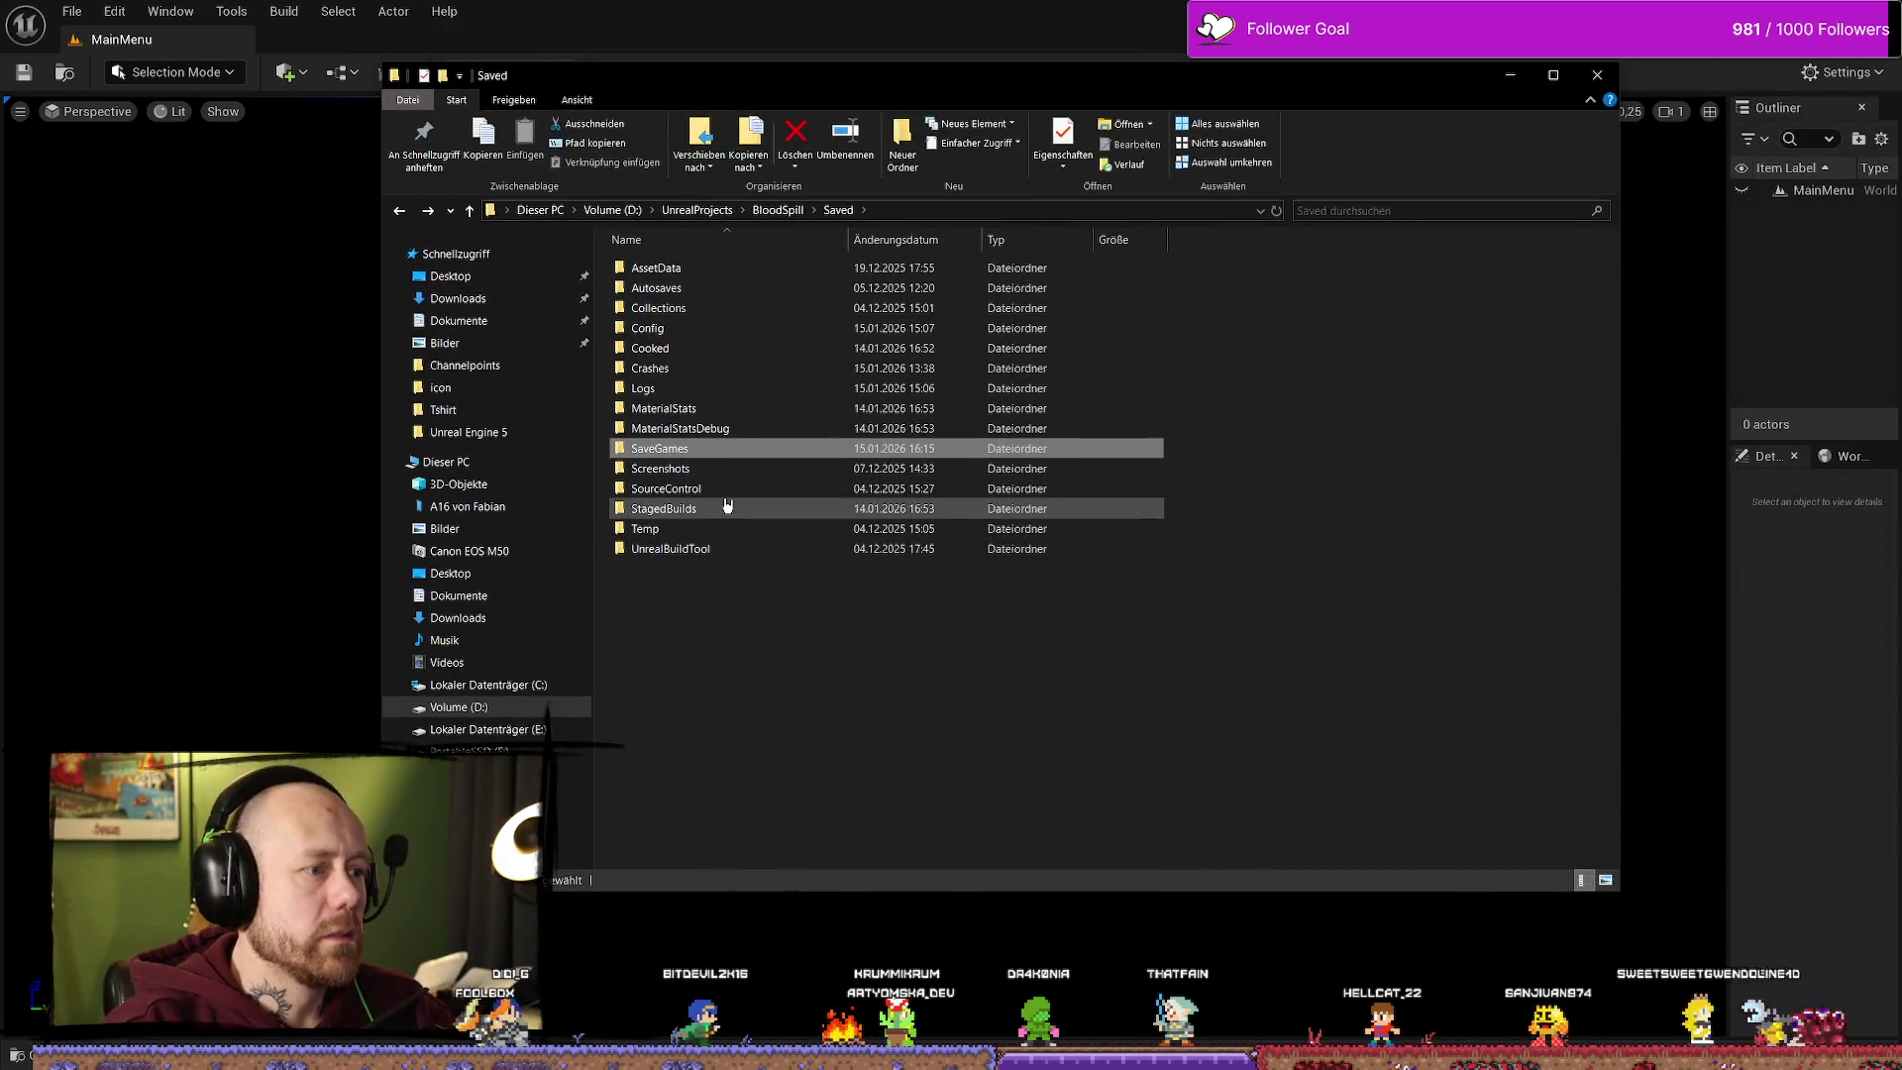
pyautogui.hotkey('alt', 'Up')
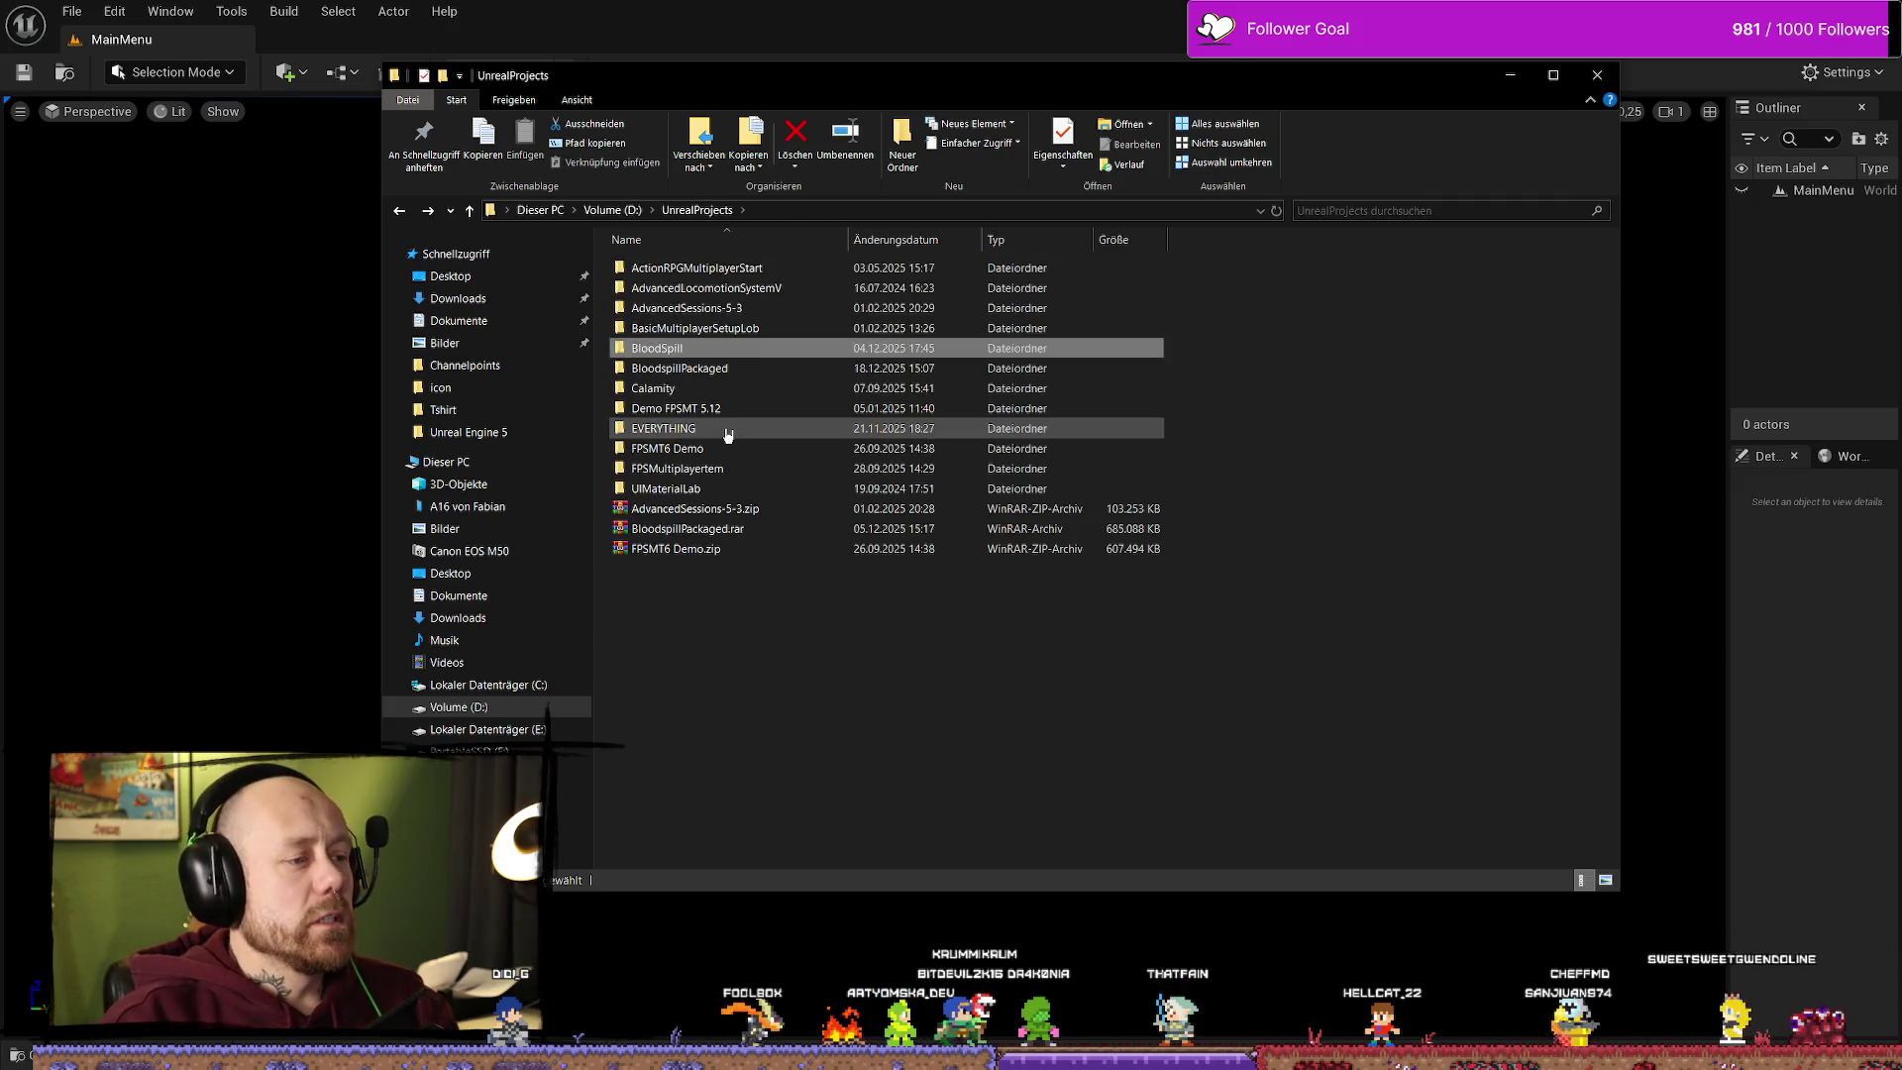
pyautogui.doubleClick(733, 369)
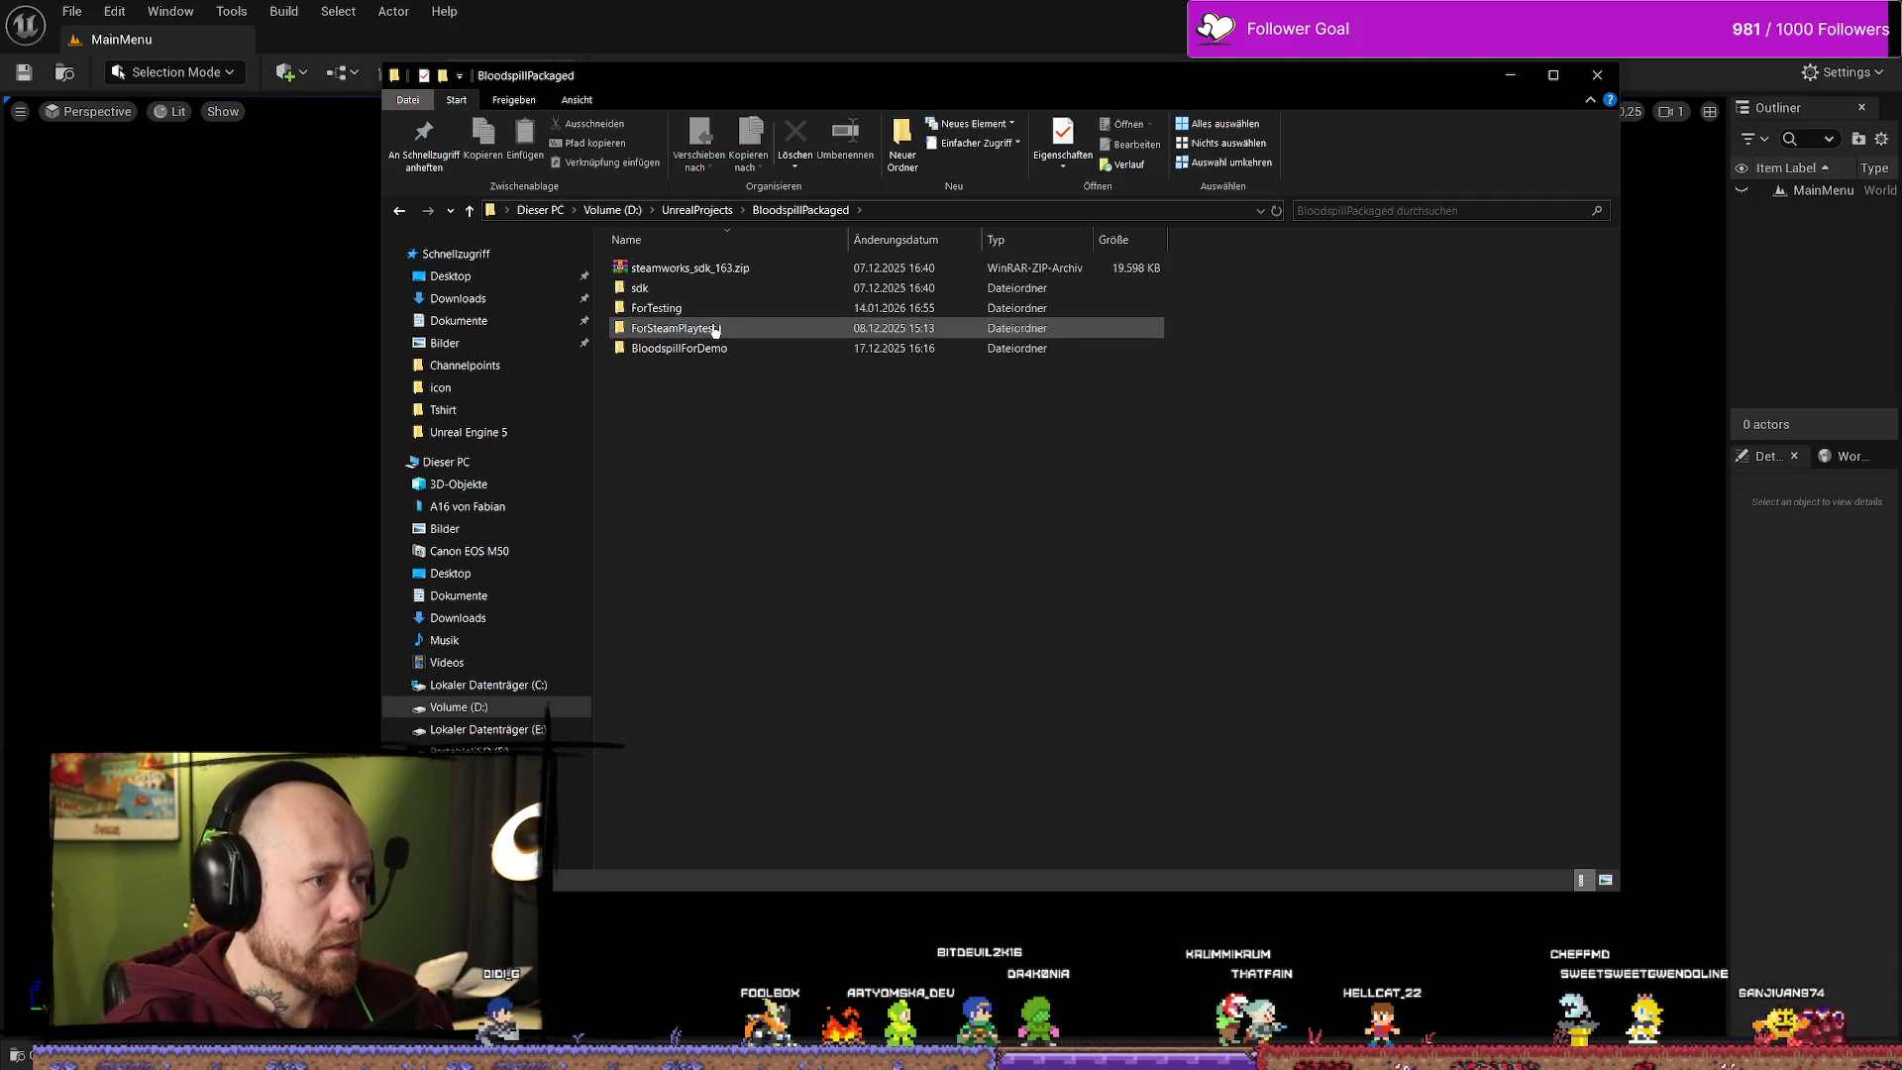
pyautogui.doubleClick(732, 313)
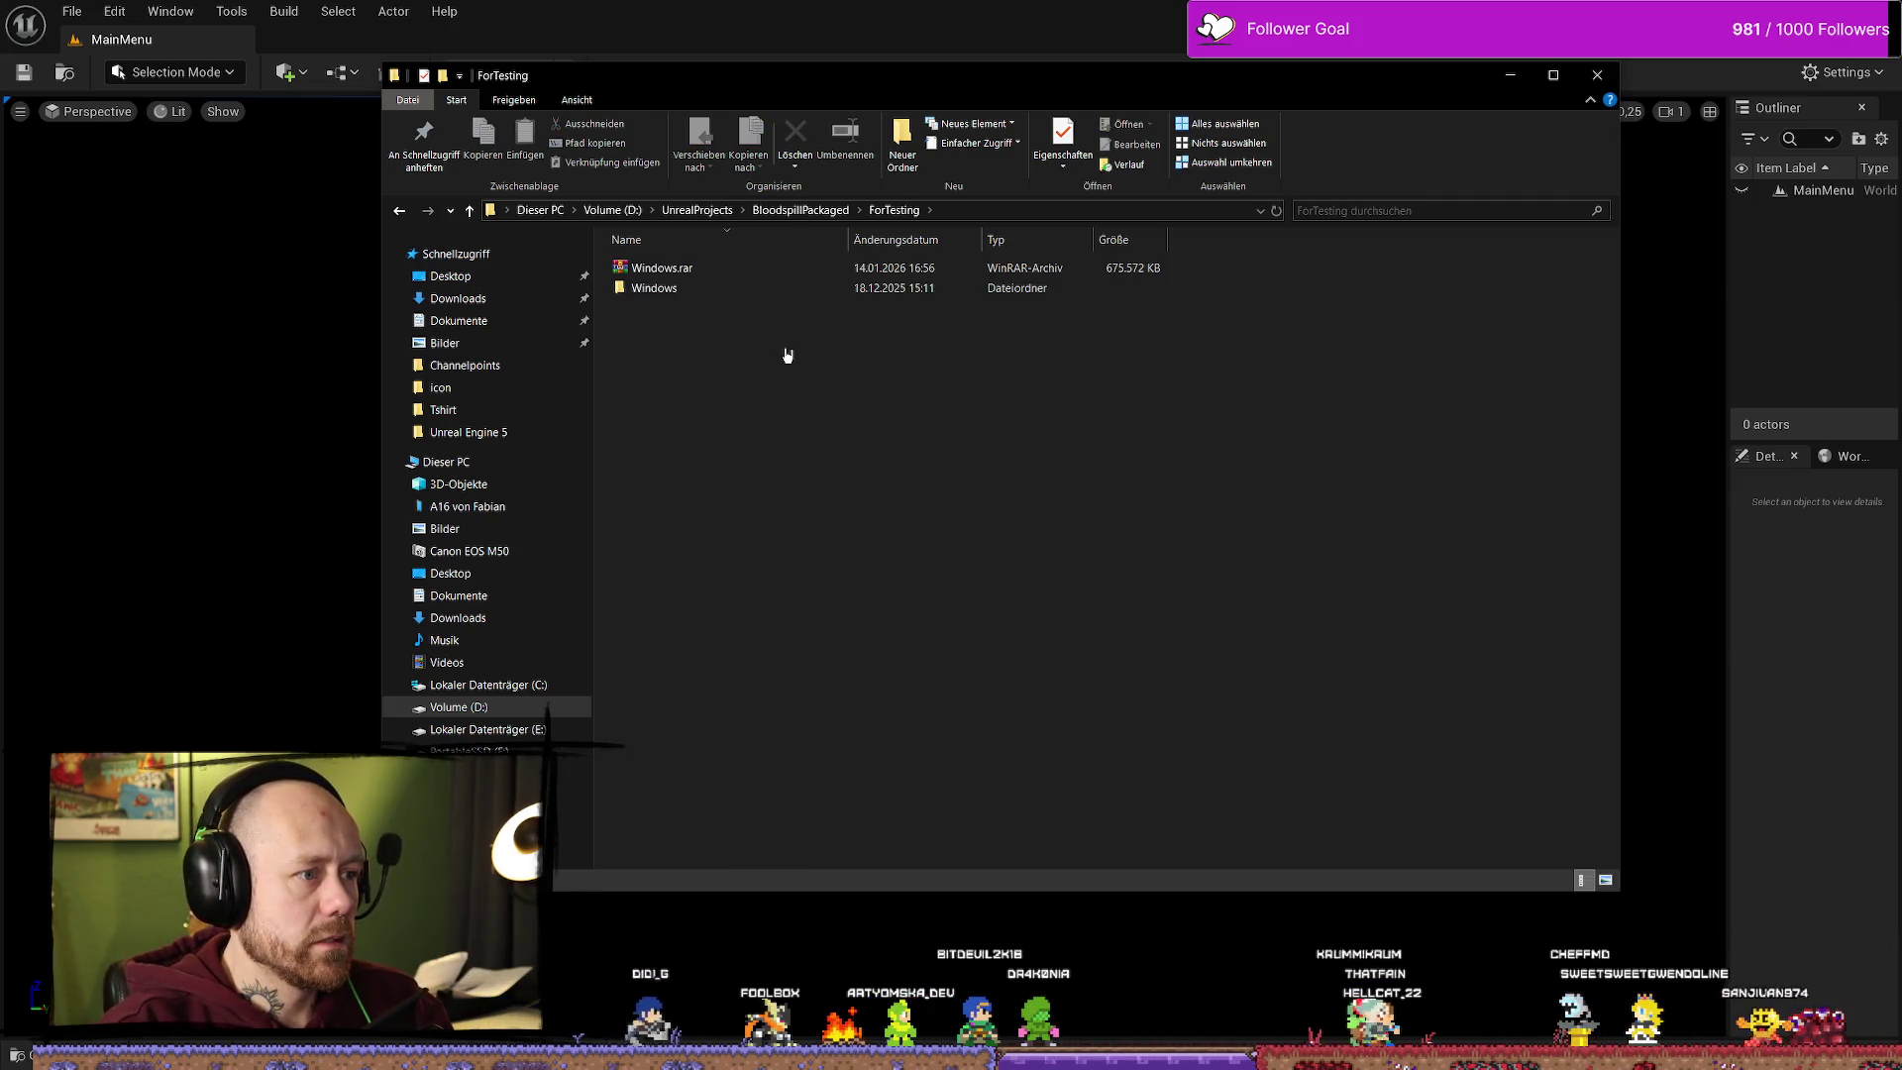
pyautogui.doubleClick(773, 289)
pyautogui.click(1106, 309)
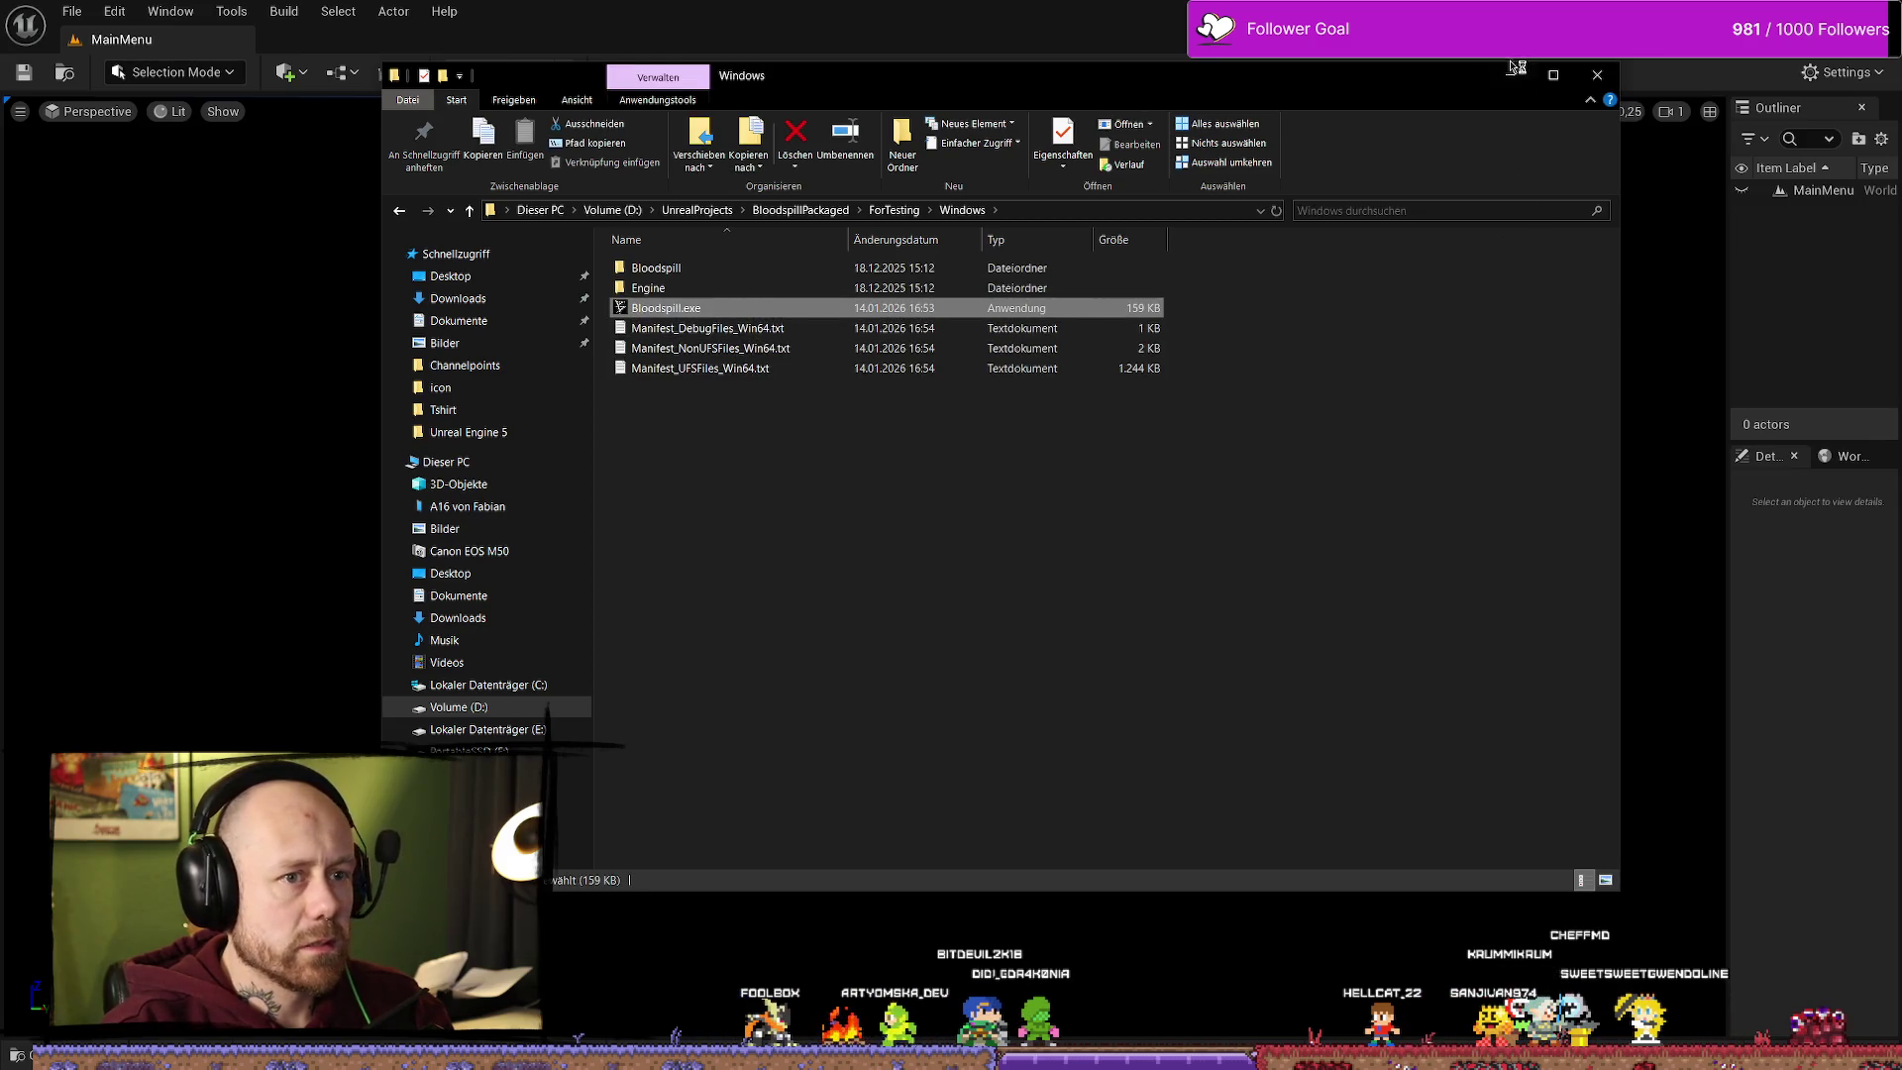
pyautogui.click(1513, 66)
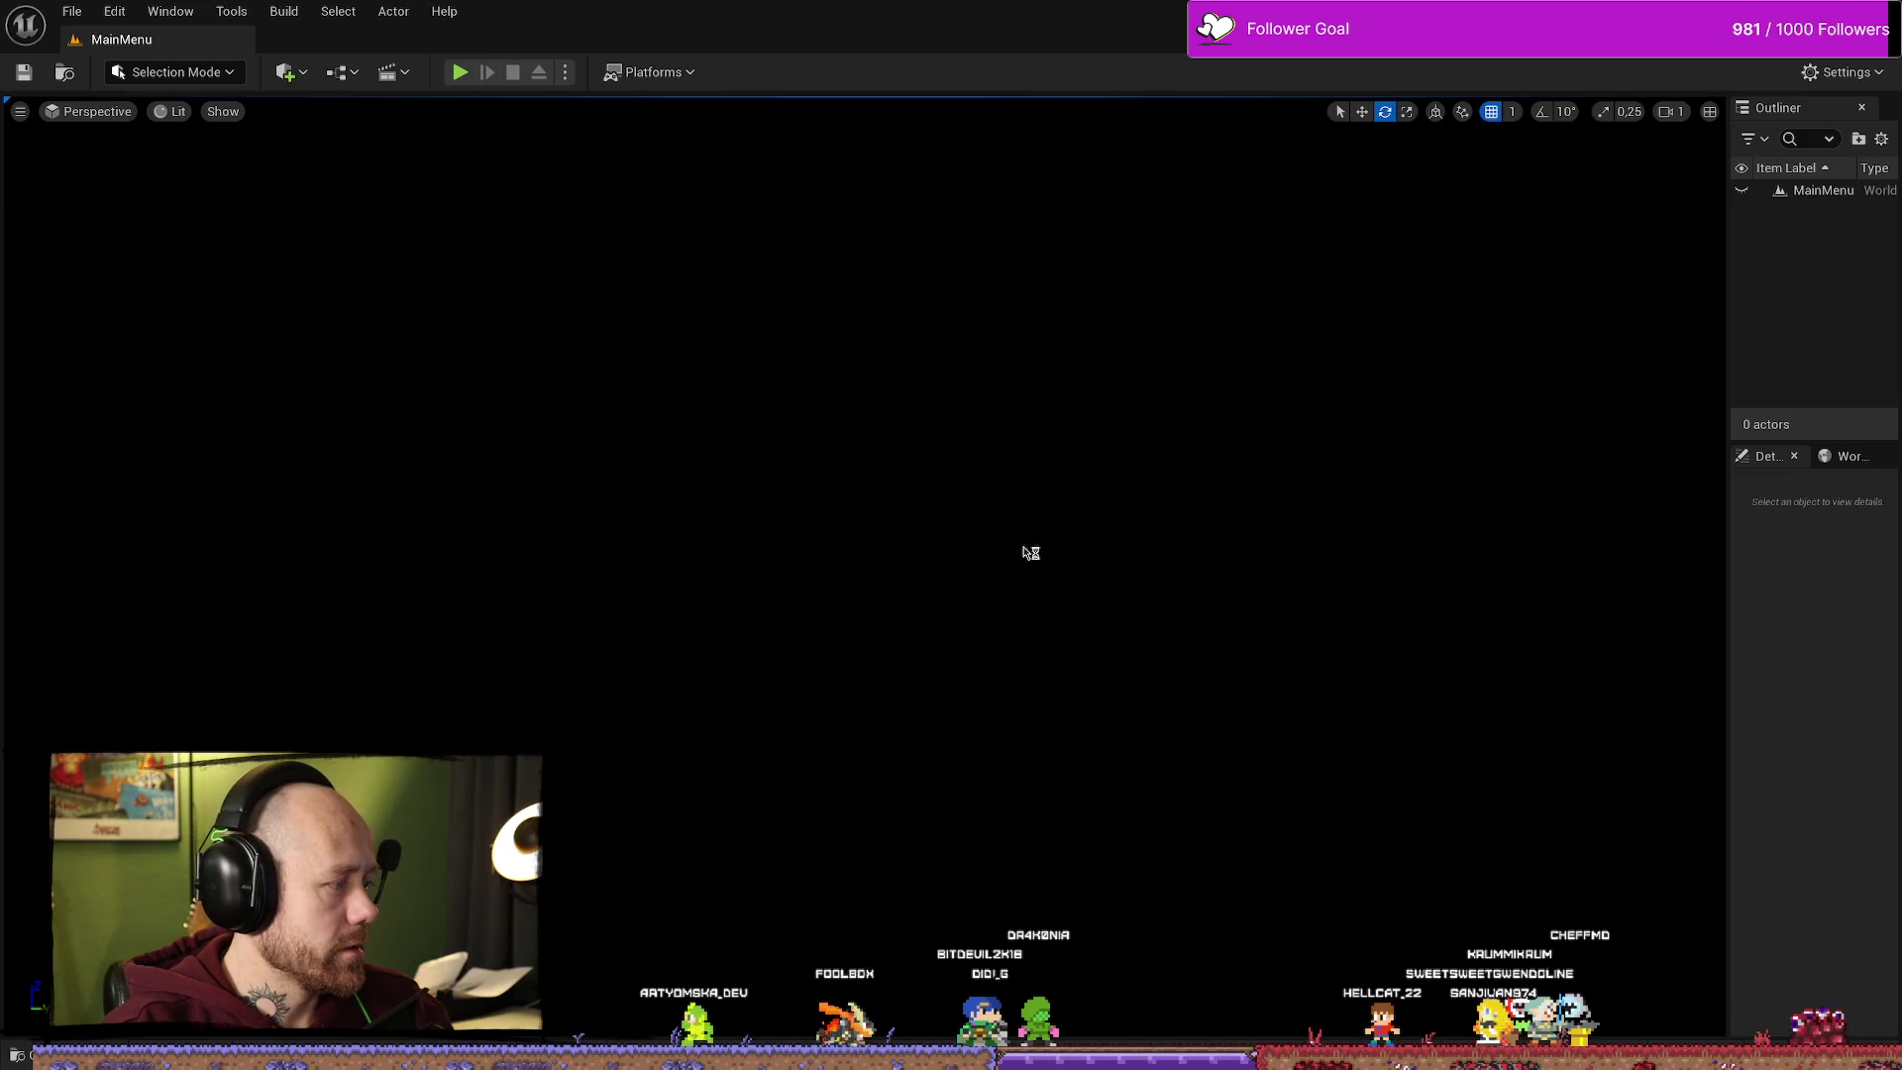
pyautogui.hotkey('alt', 'Tab')
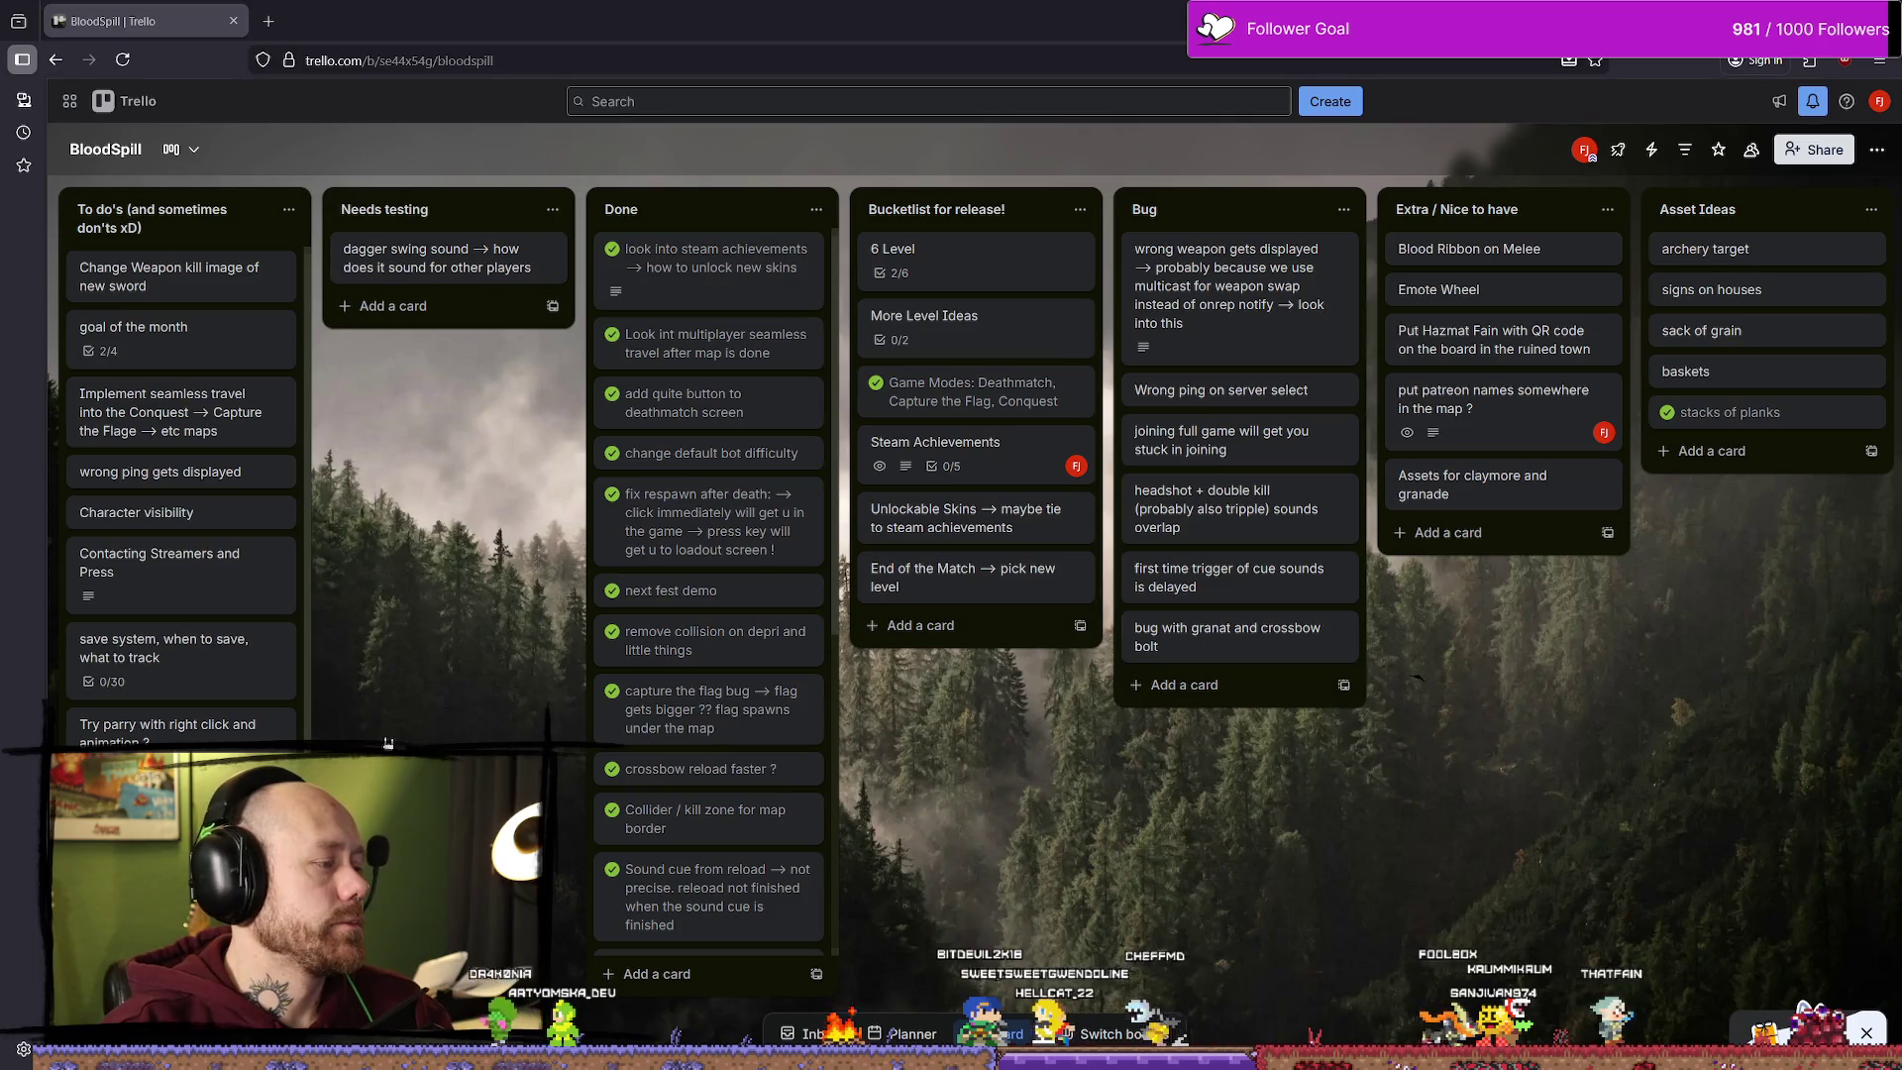
# Step: In the packaged game, start a Multiplayer Deathmatch on Ruined Village
pyautogui.hotkey('alt', 'Tab')
pyautogui.press('Up')
pyautogui.press('Up')
pyautogui.press('Down')
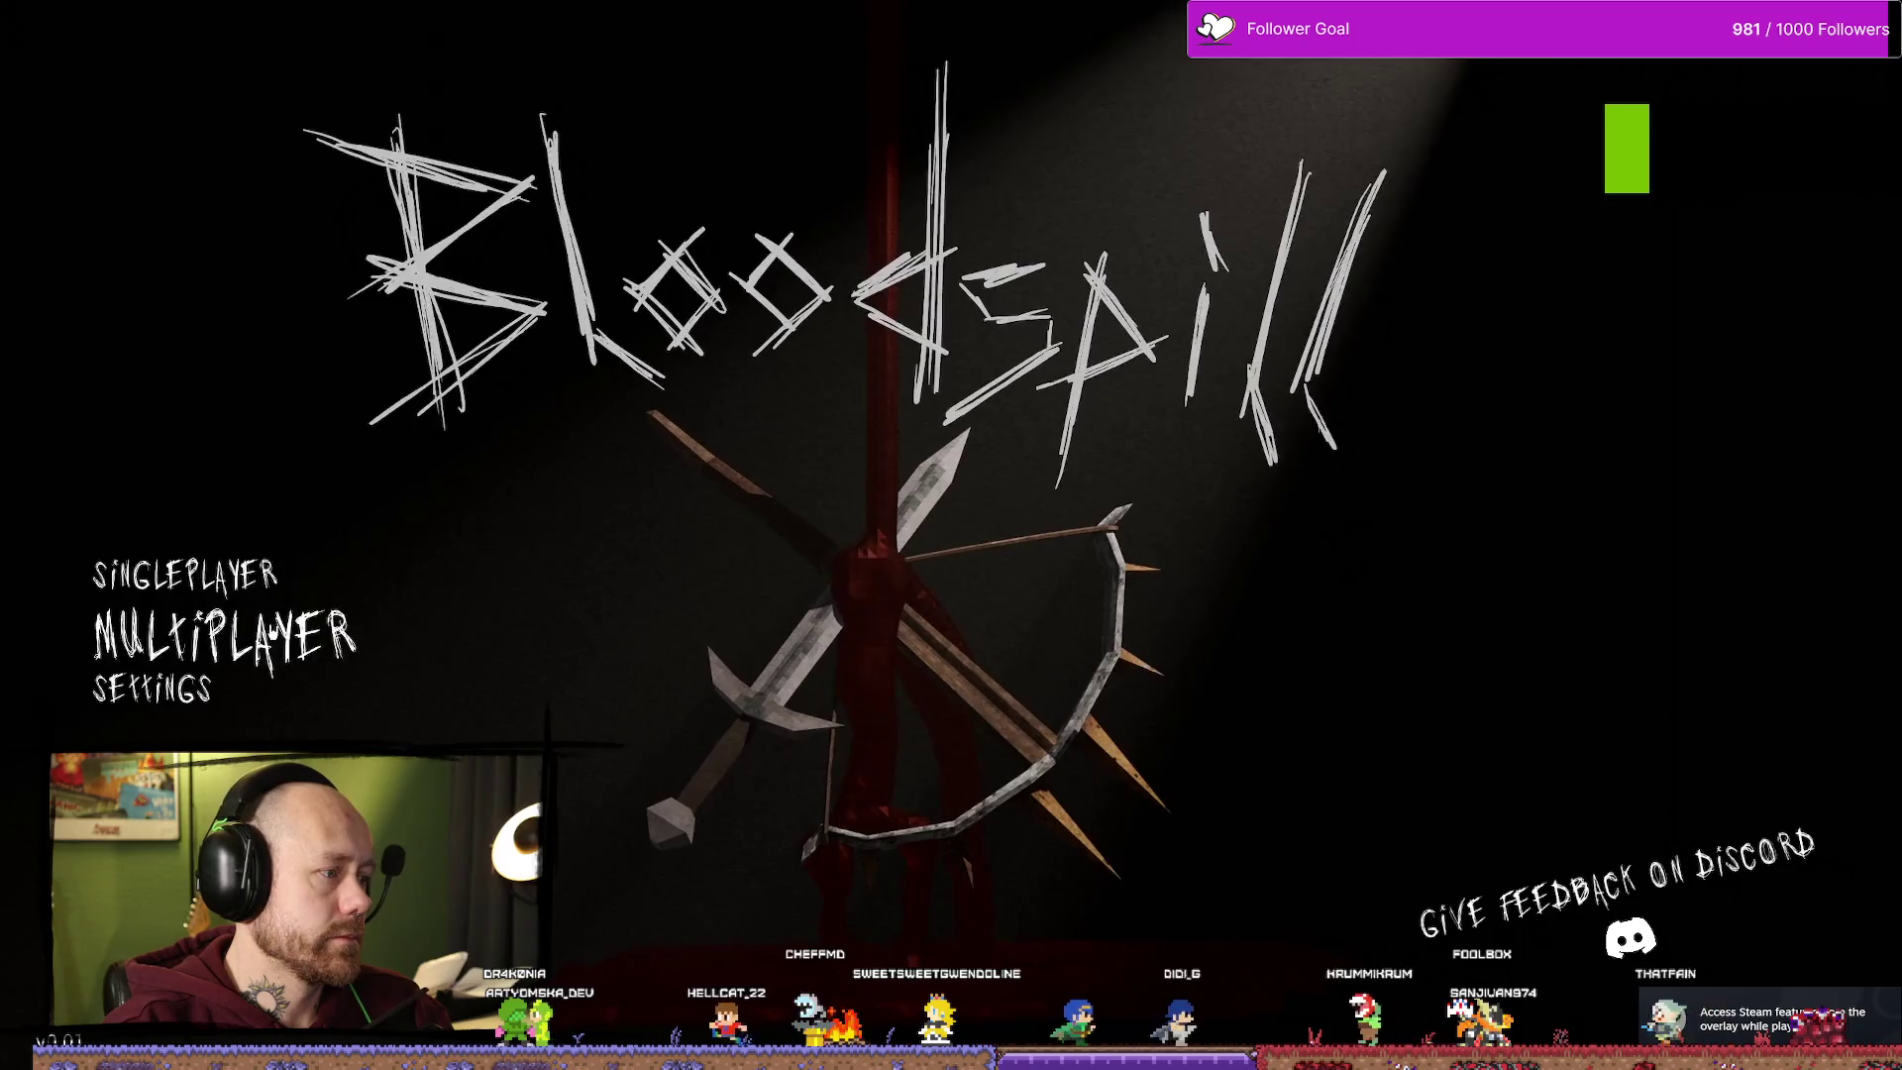
pyautogui.press('Return')
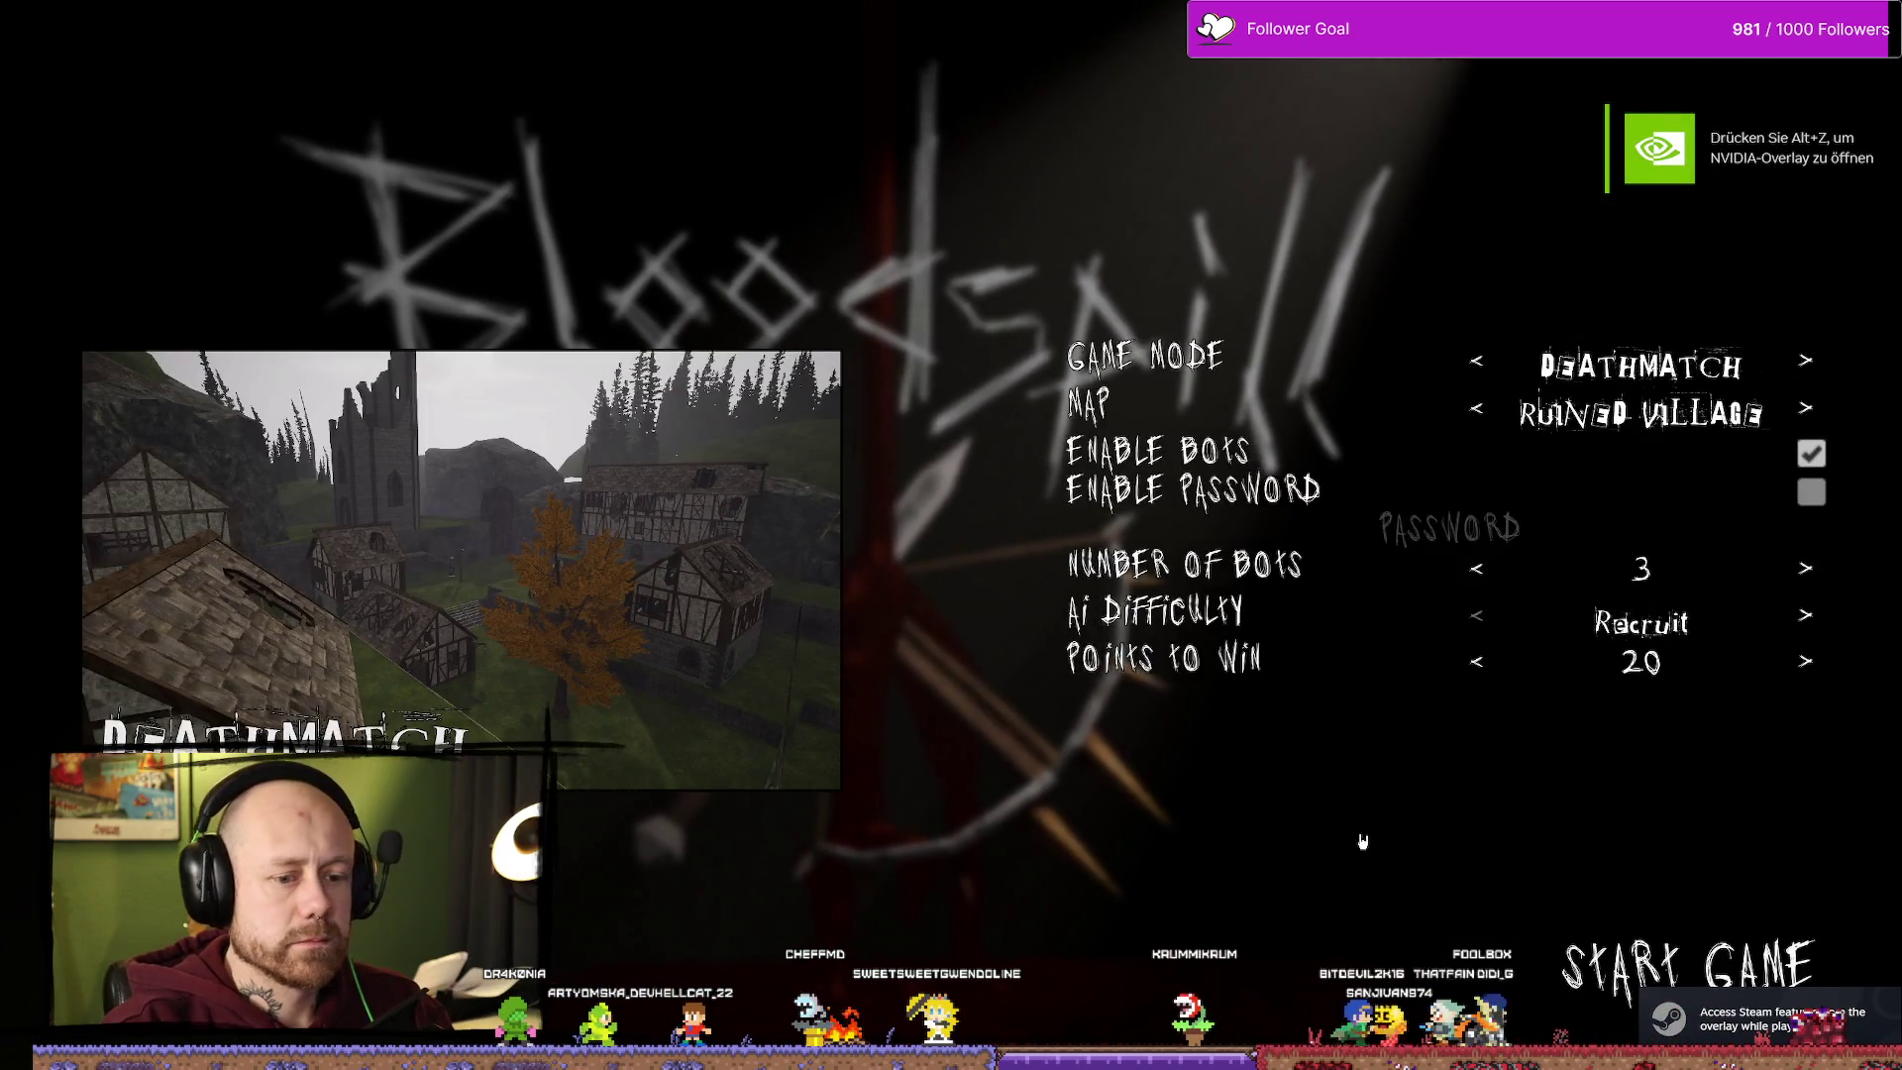
pyautogui.press('Return')
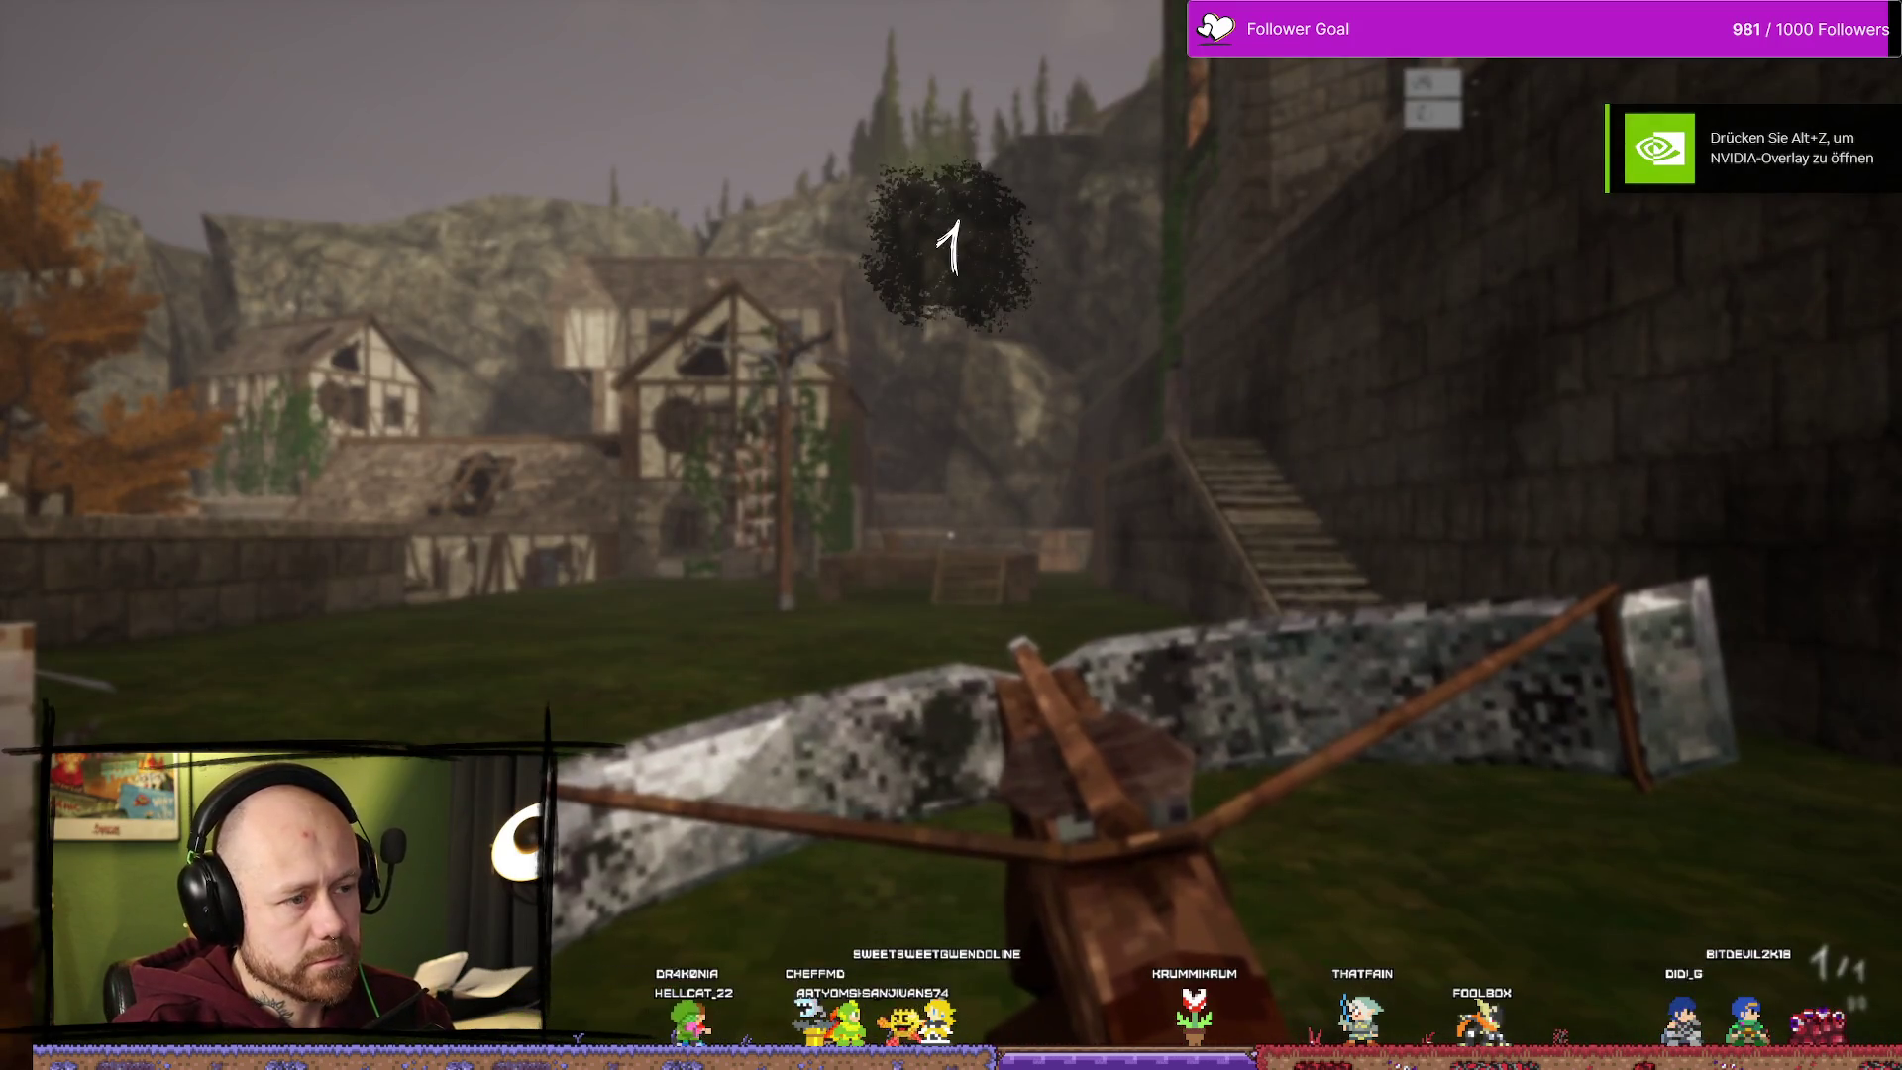
# Step: Check settings from the pause menu, quit the match, and check settings from the main menu
pyautogui.press('Escape')
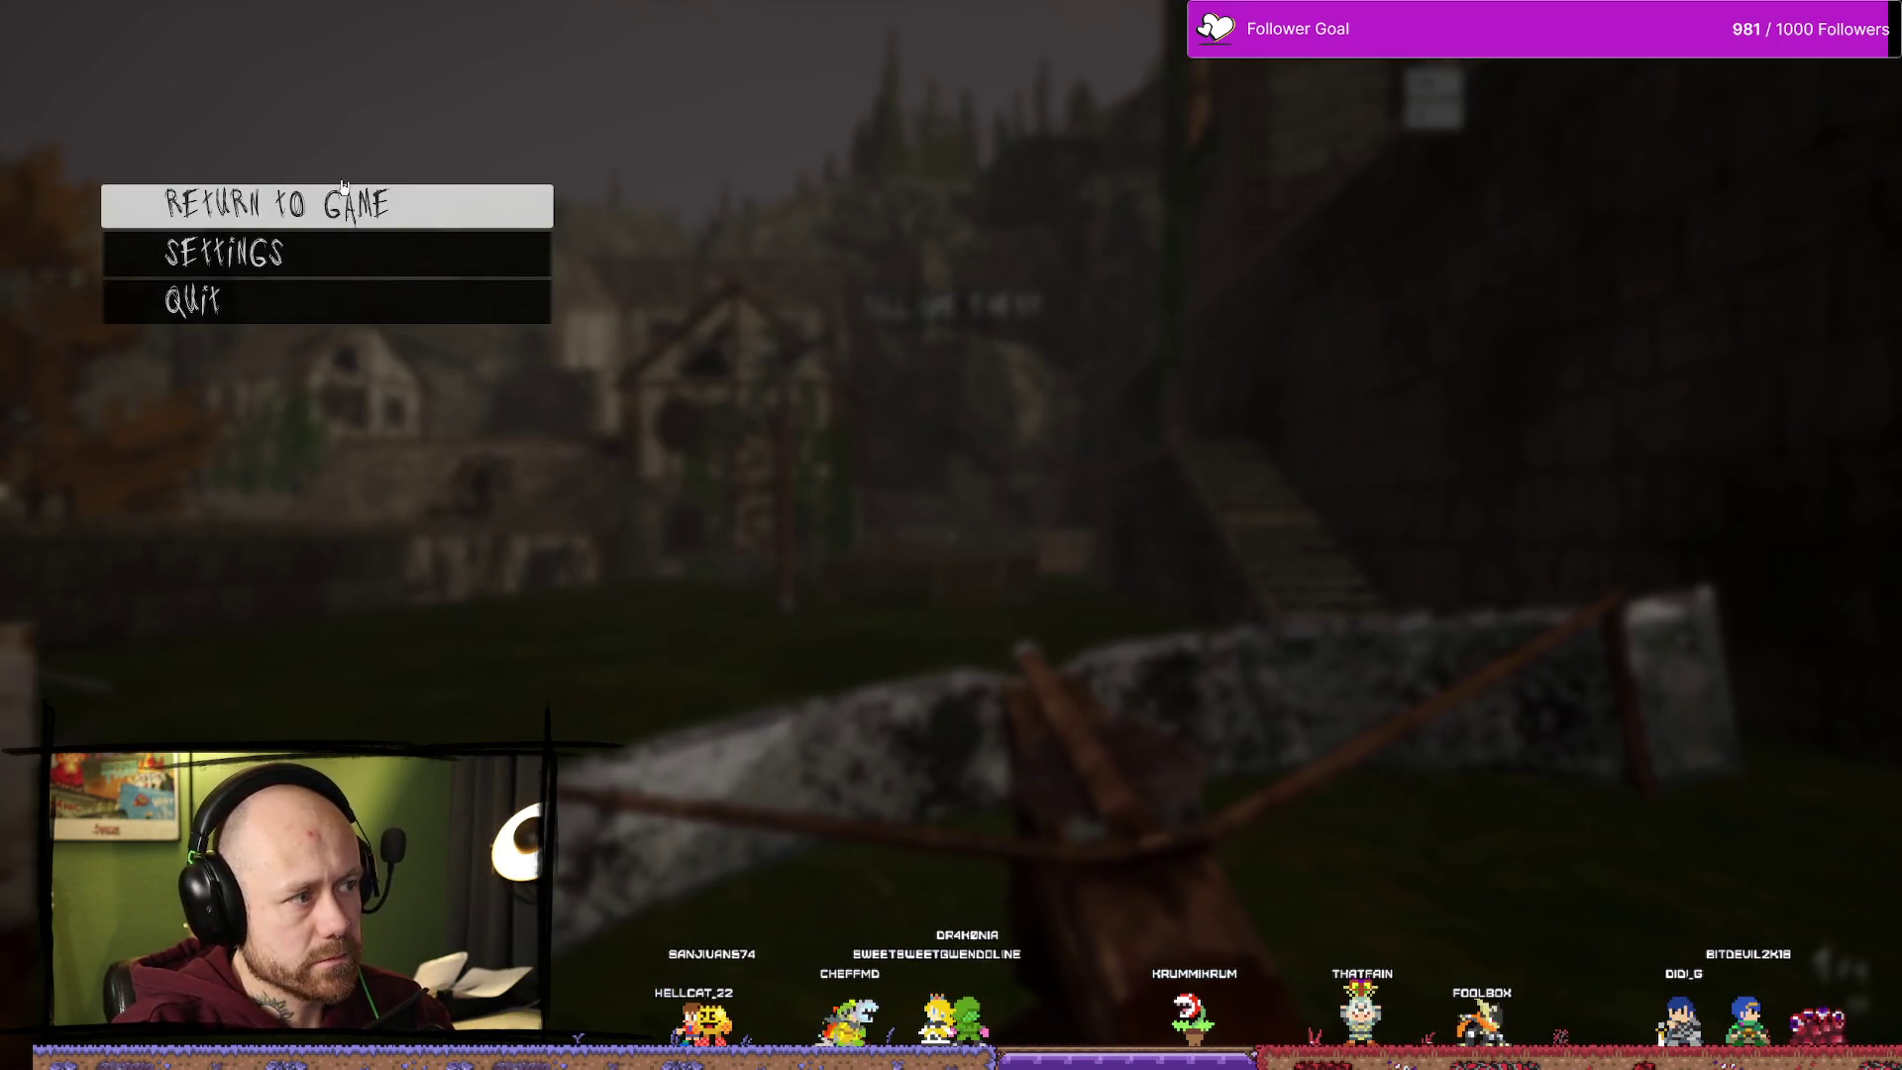
pyautogui.click(327, 254)
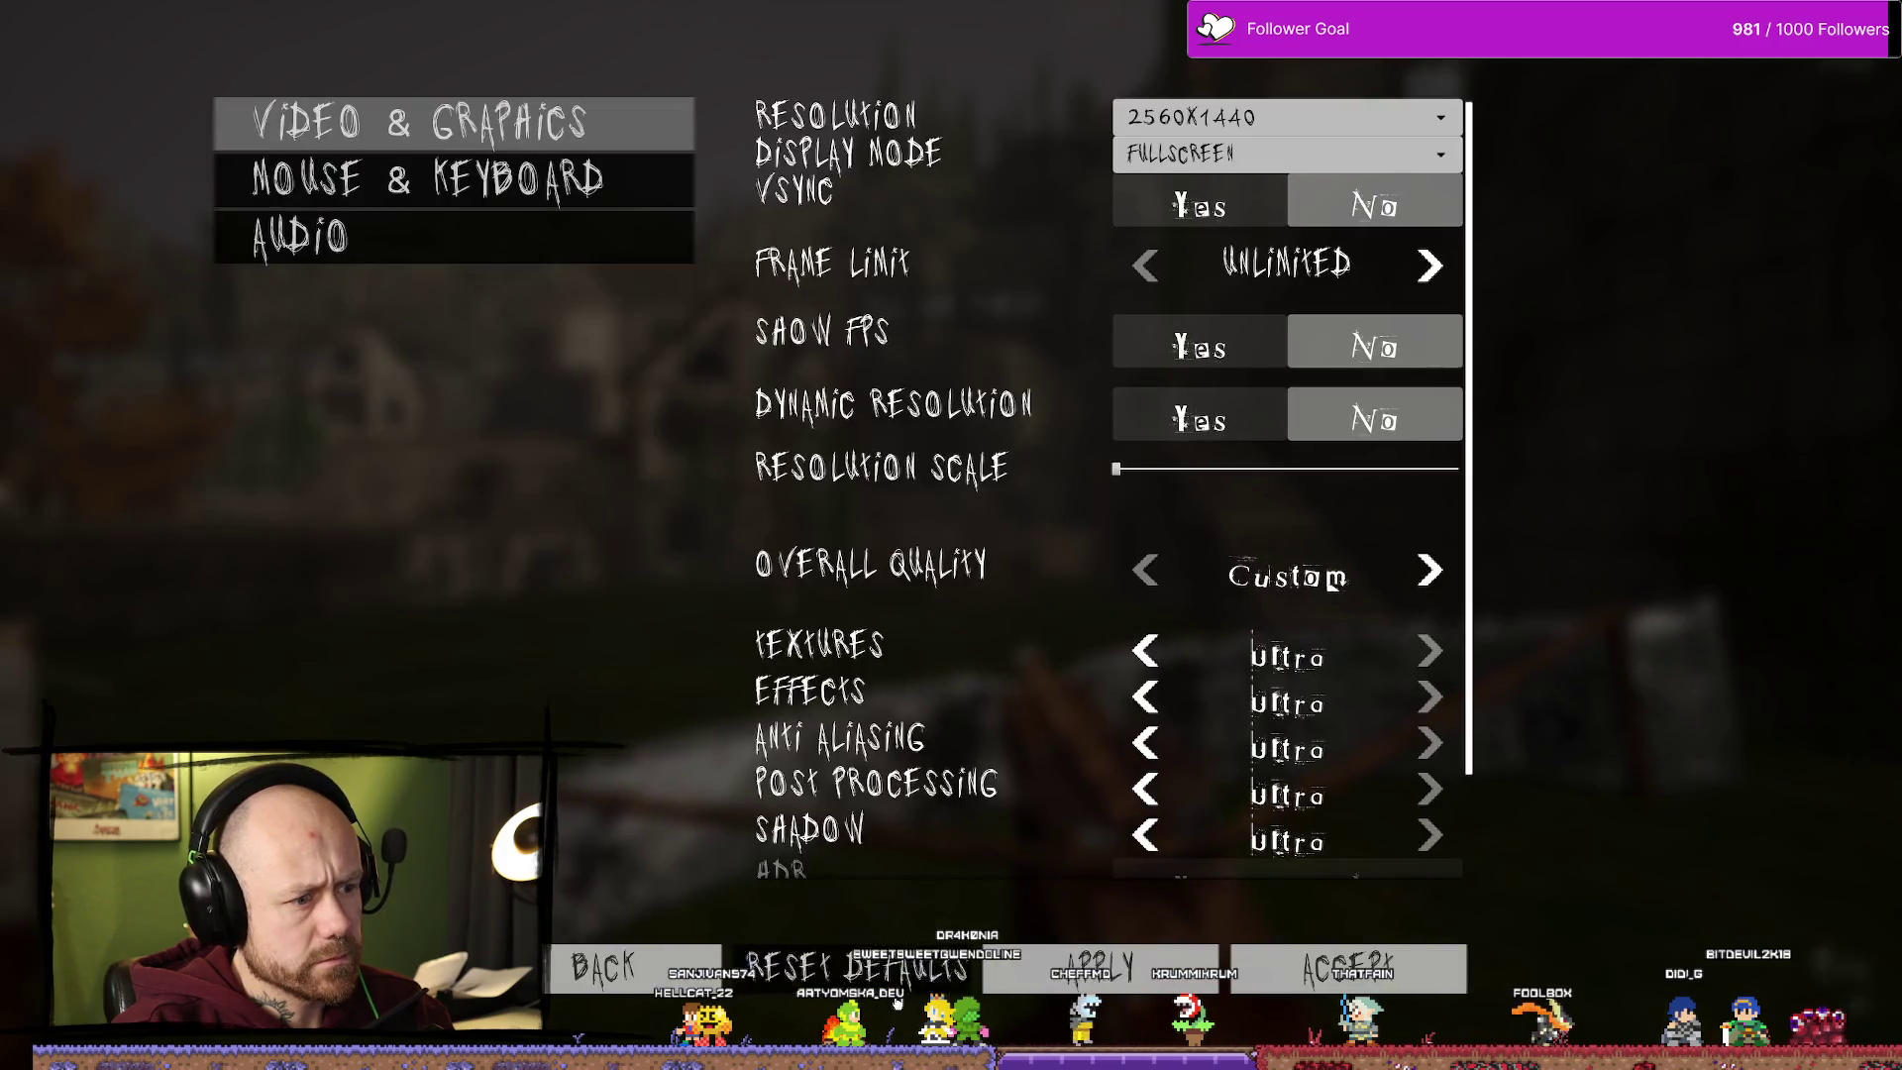
pyautogui.press('Escape')
pyautogui.press('Escape')
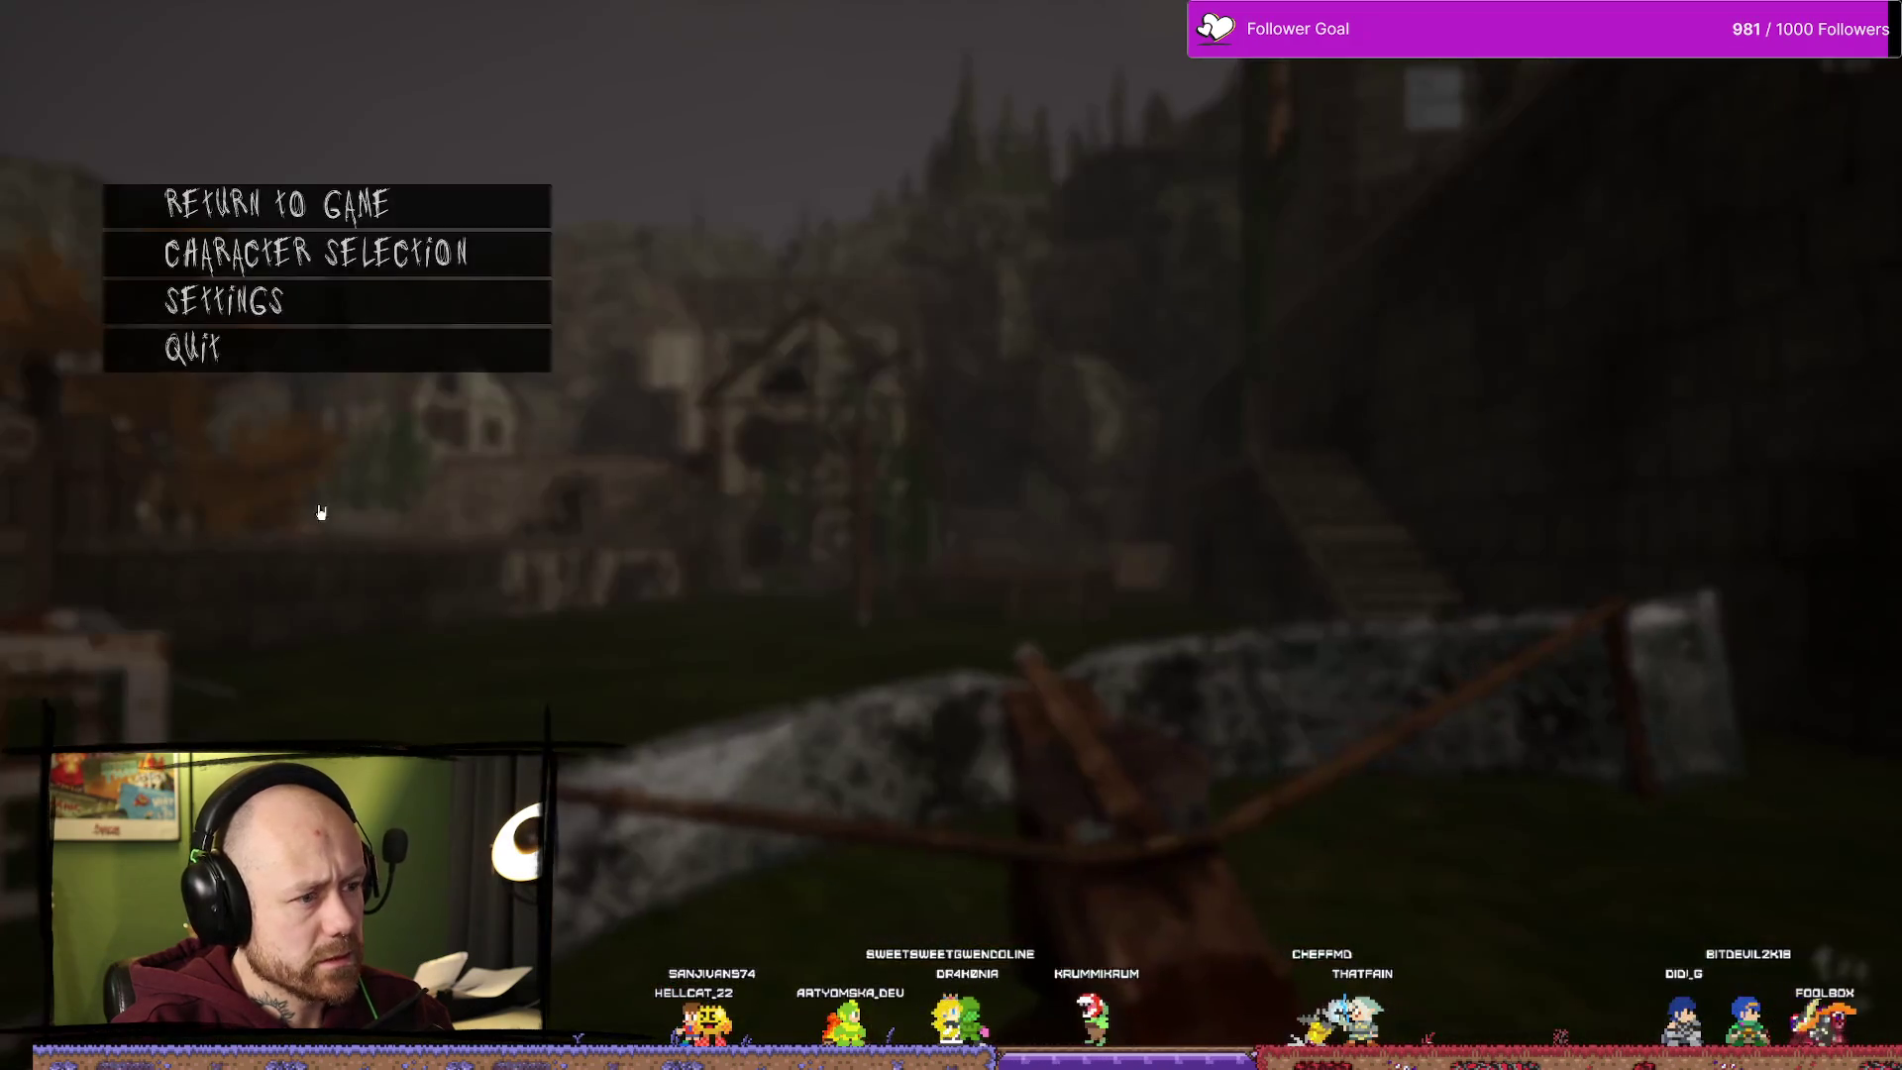
pyautogui.click(272, 358)
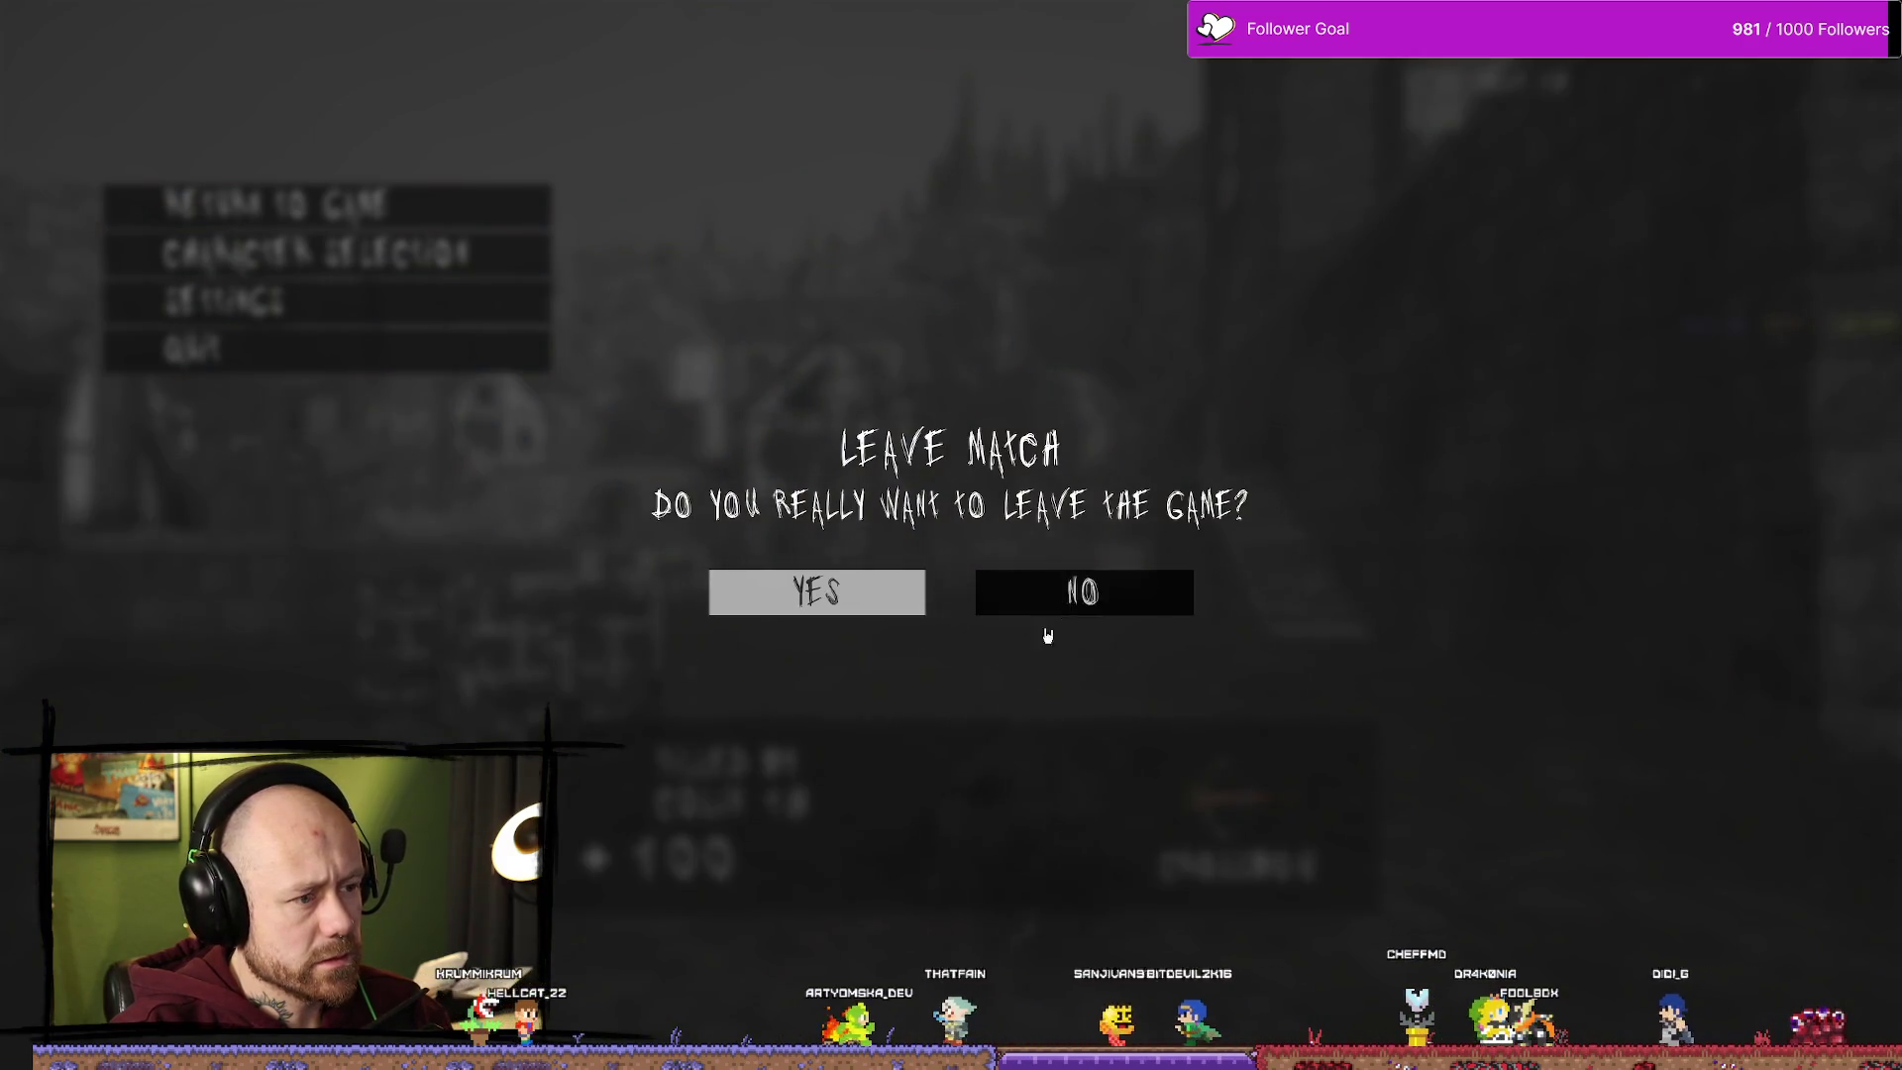
pyautogui.click(788, 597)
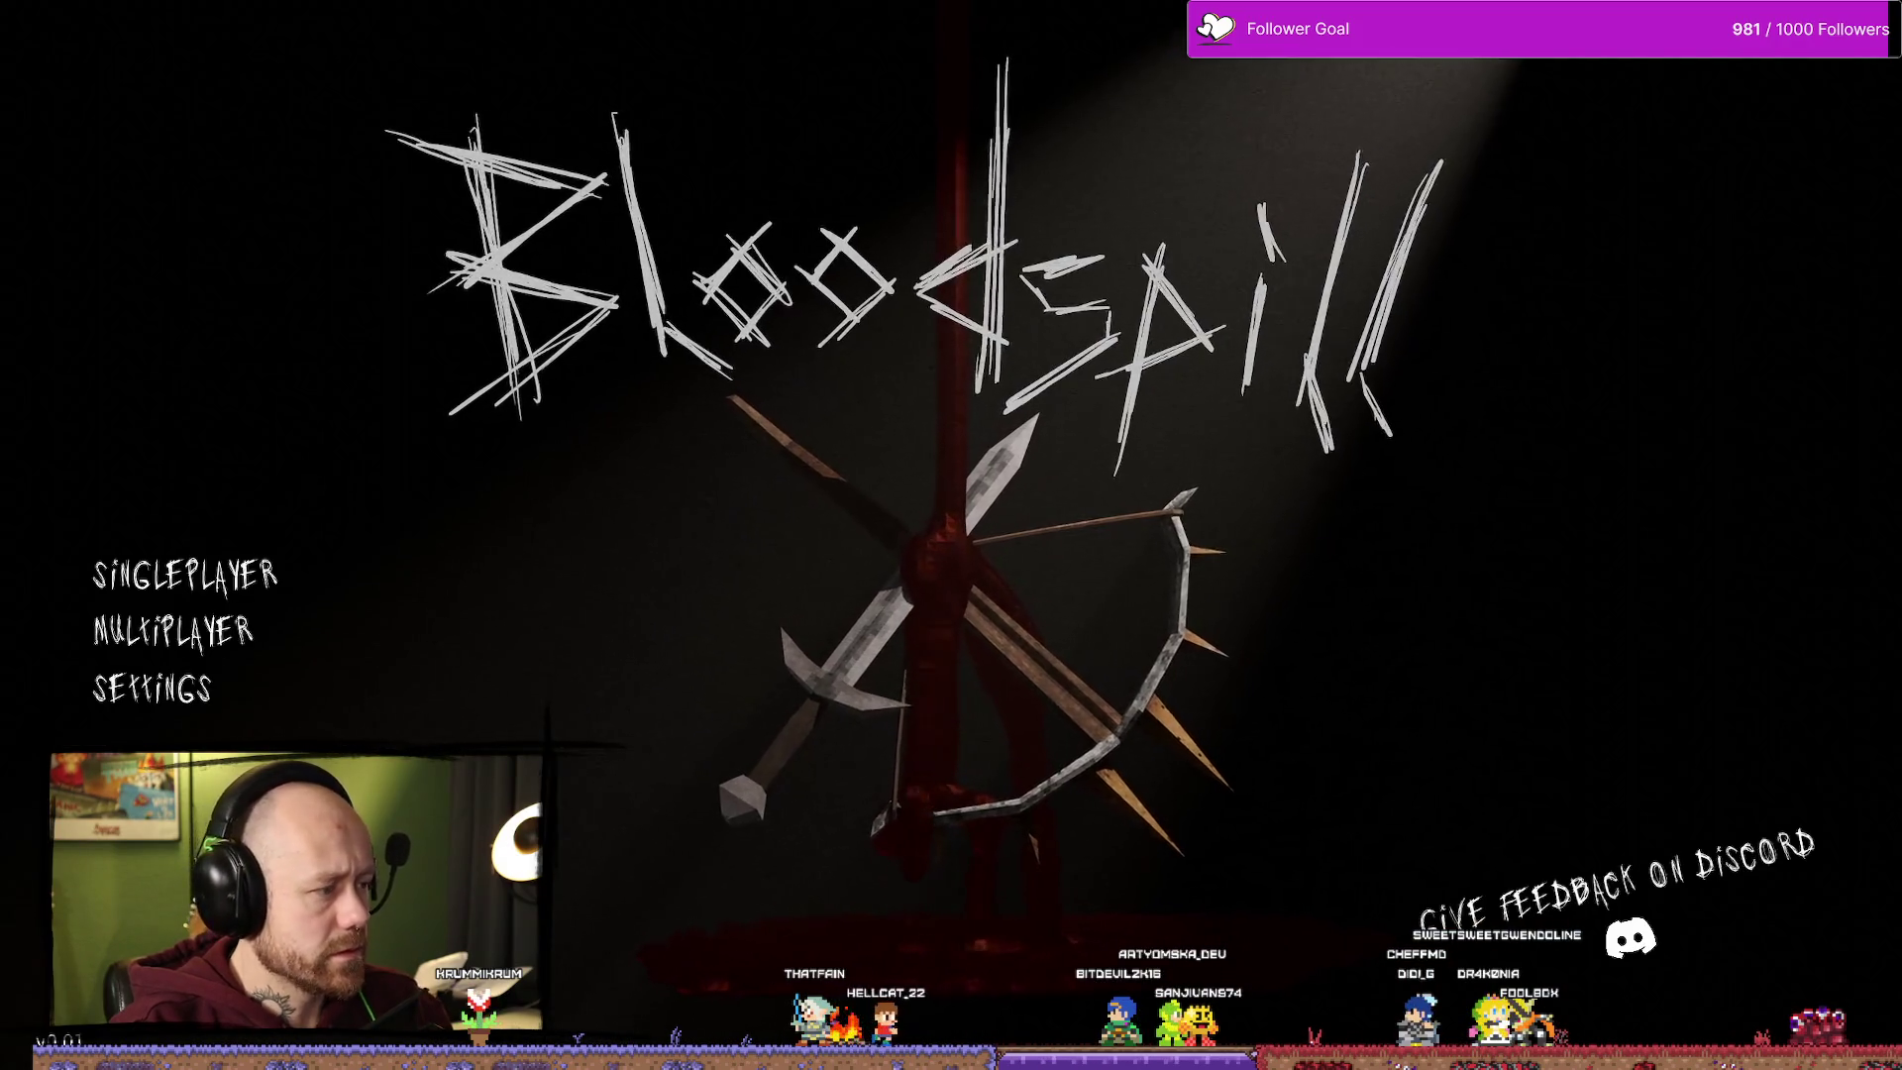
pyautogui.click(151, 687)
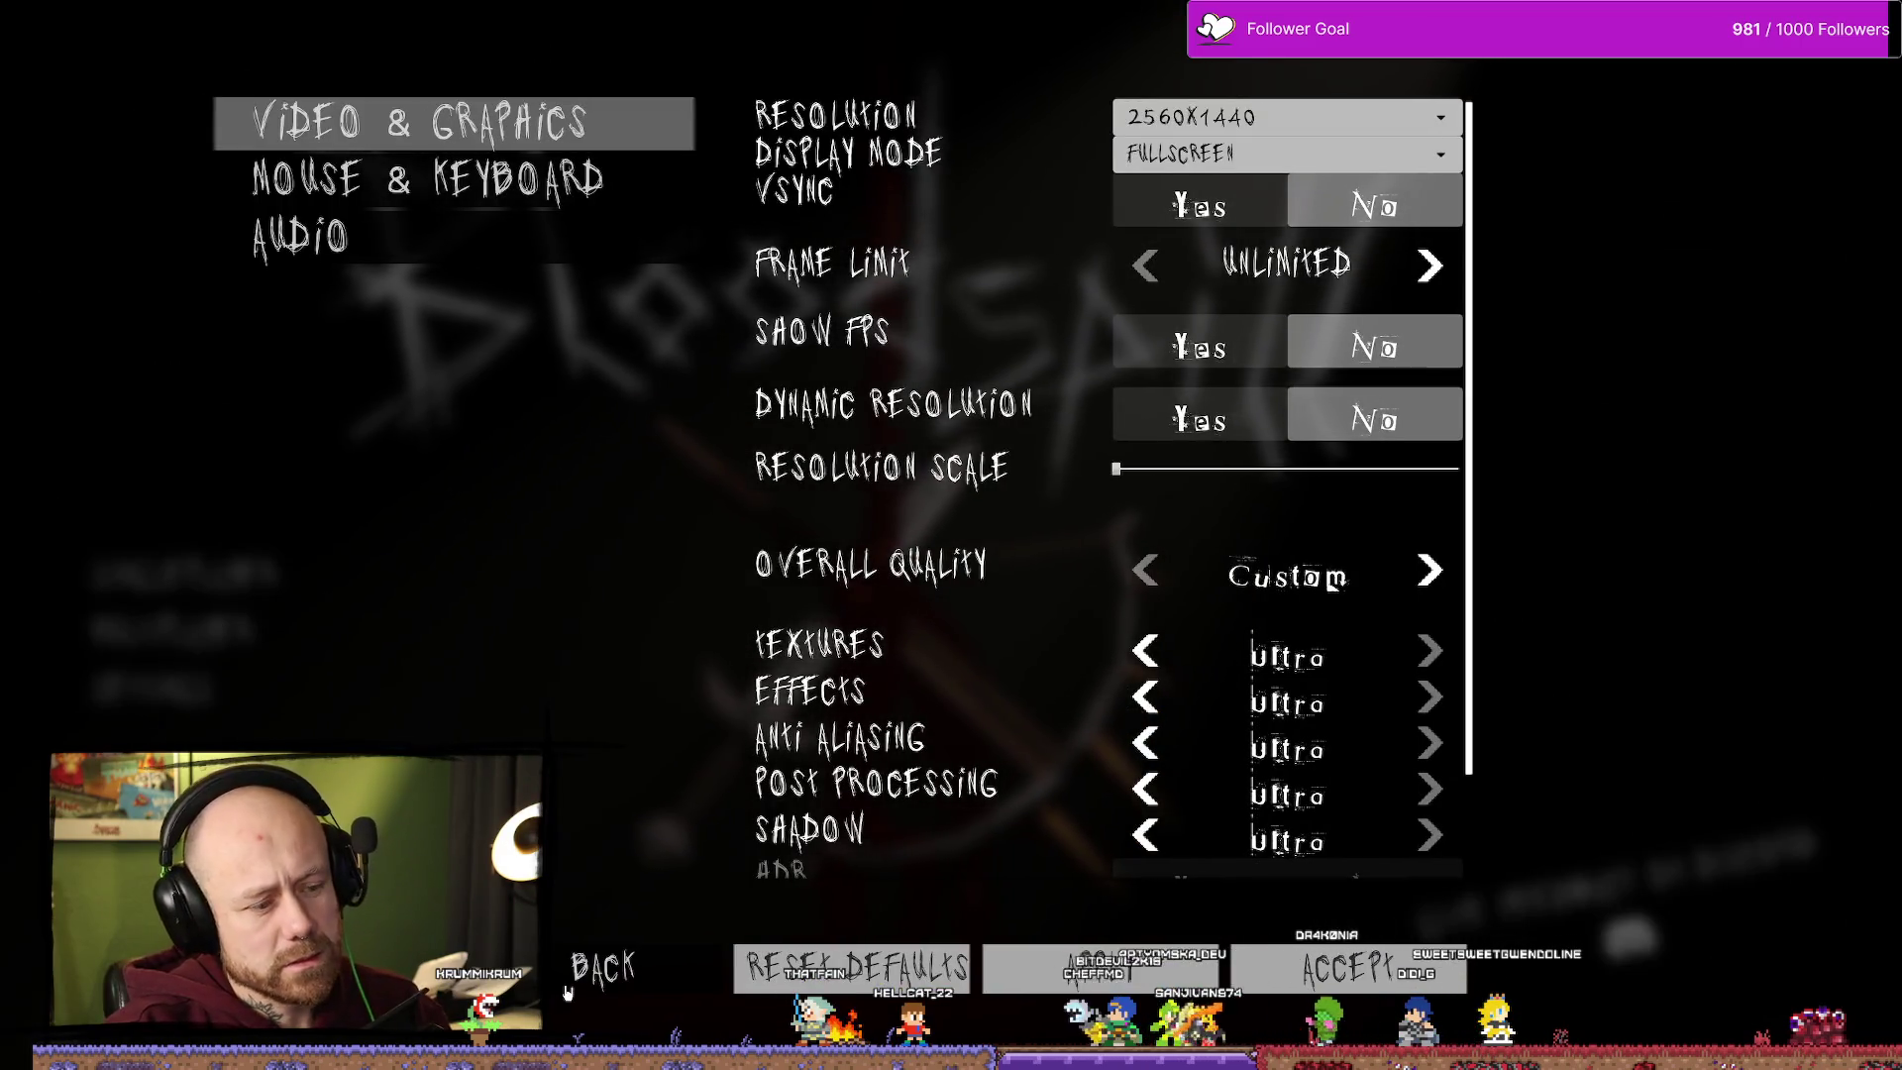
pyautogui.press('Escape')
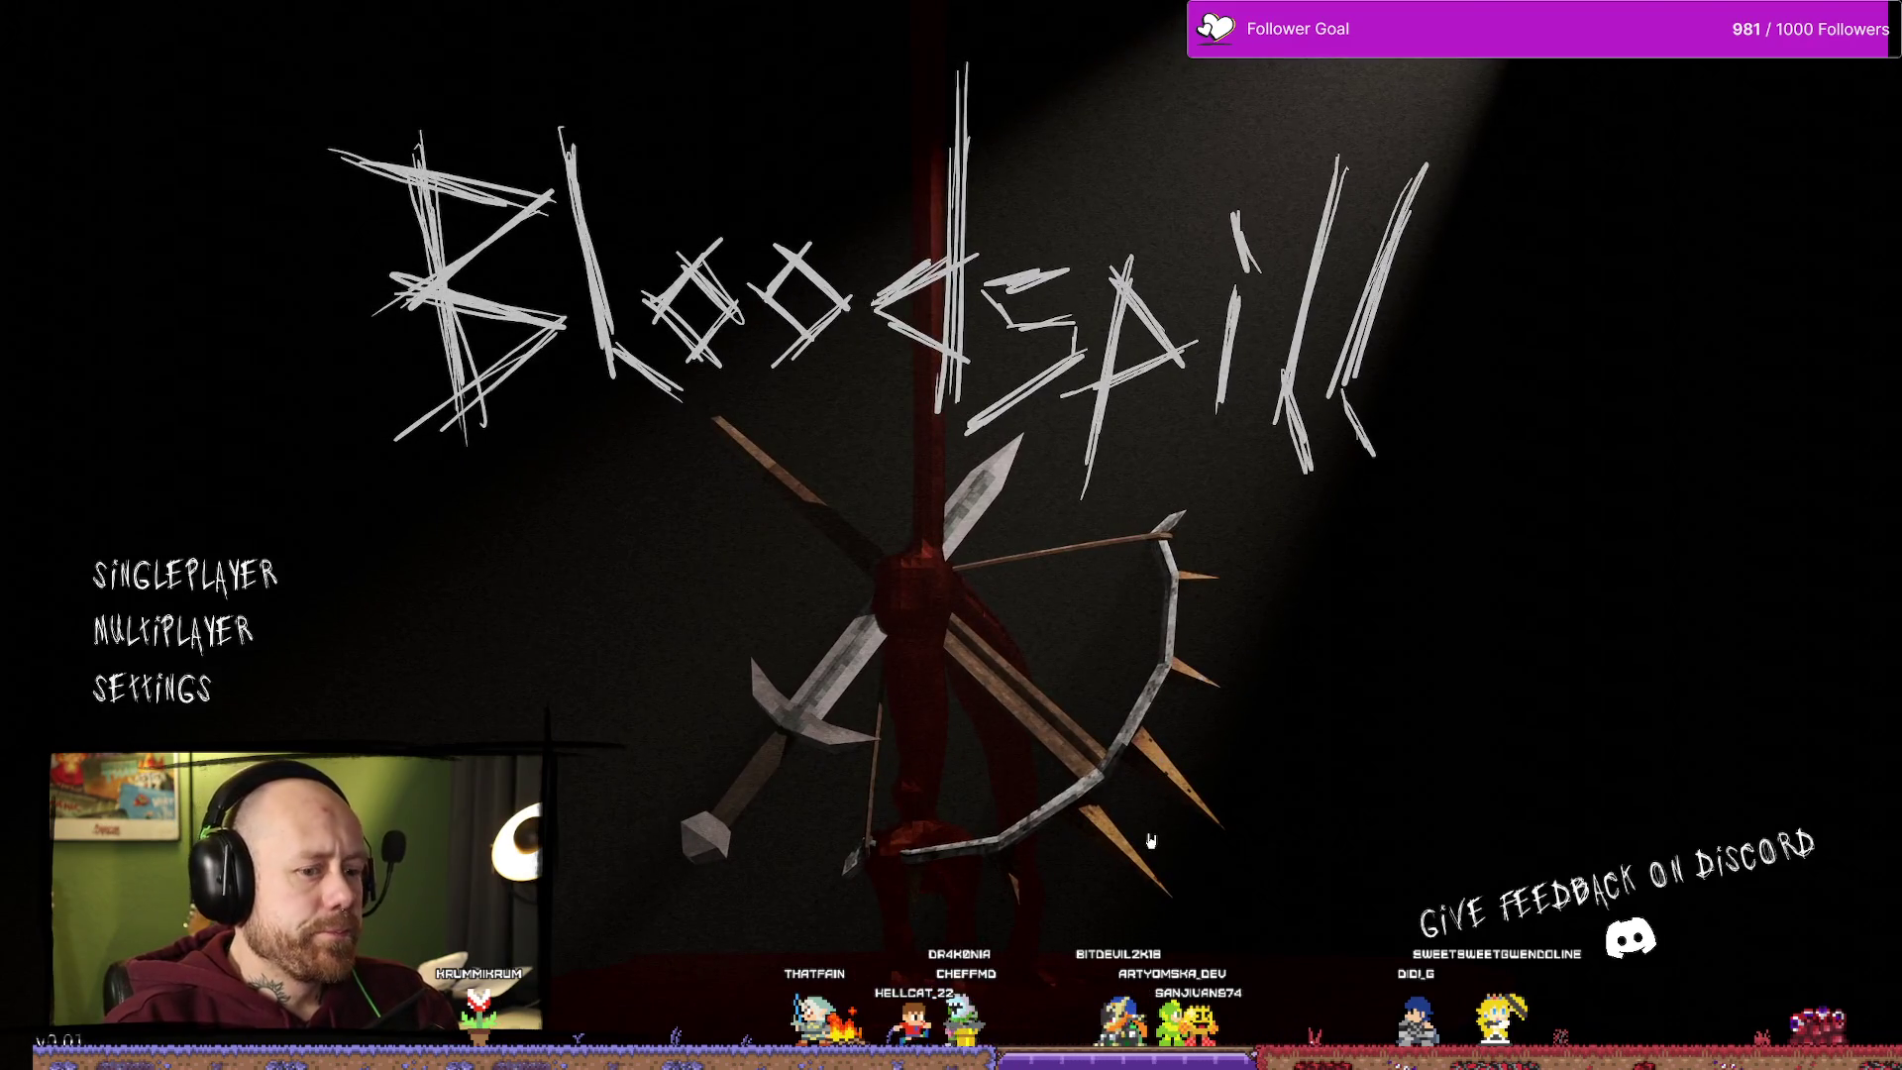
pyautogui.hotkey('alt', 'Tab')
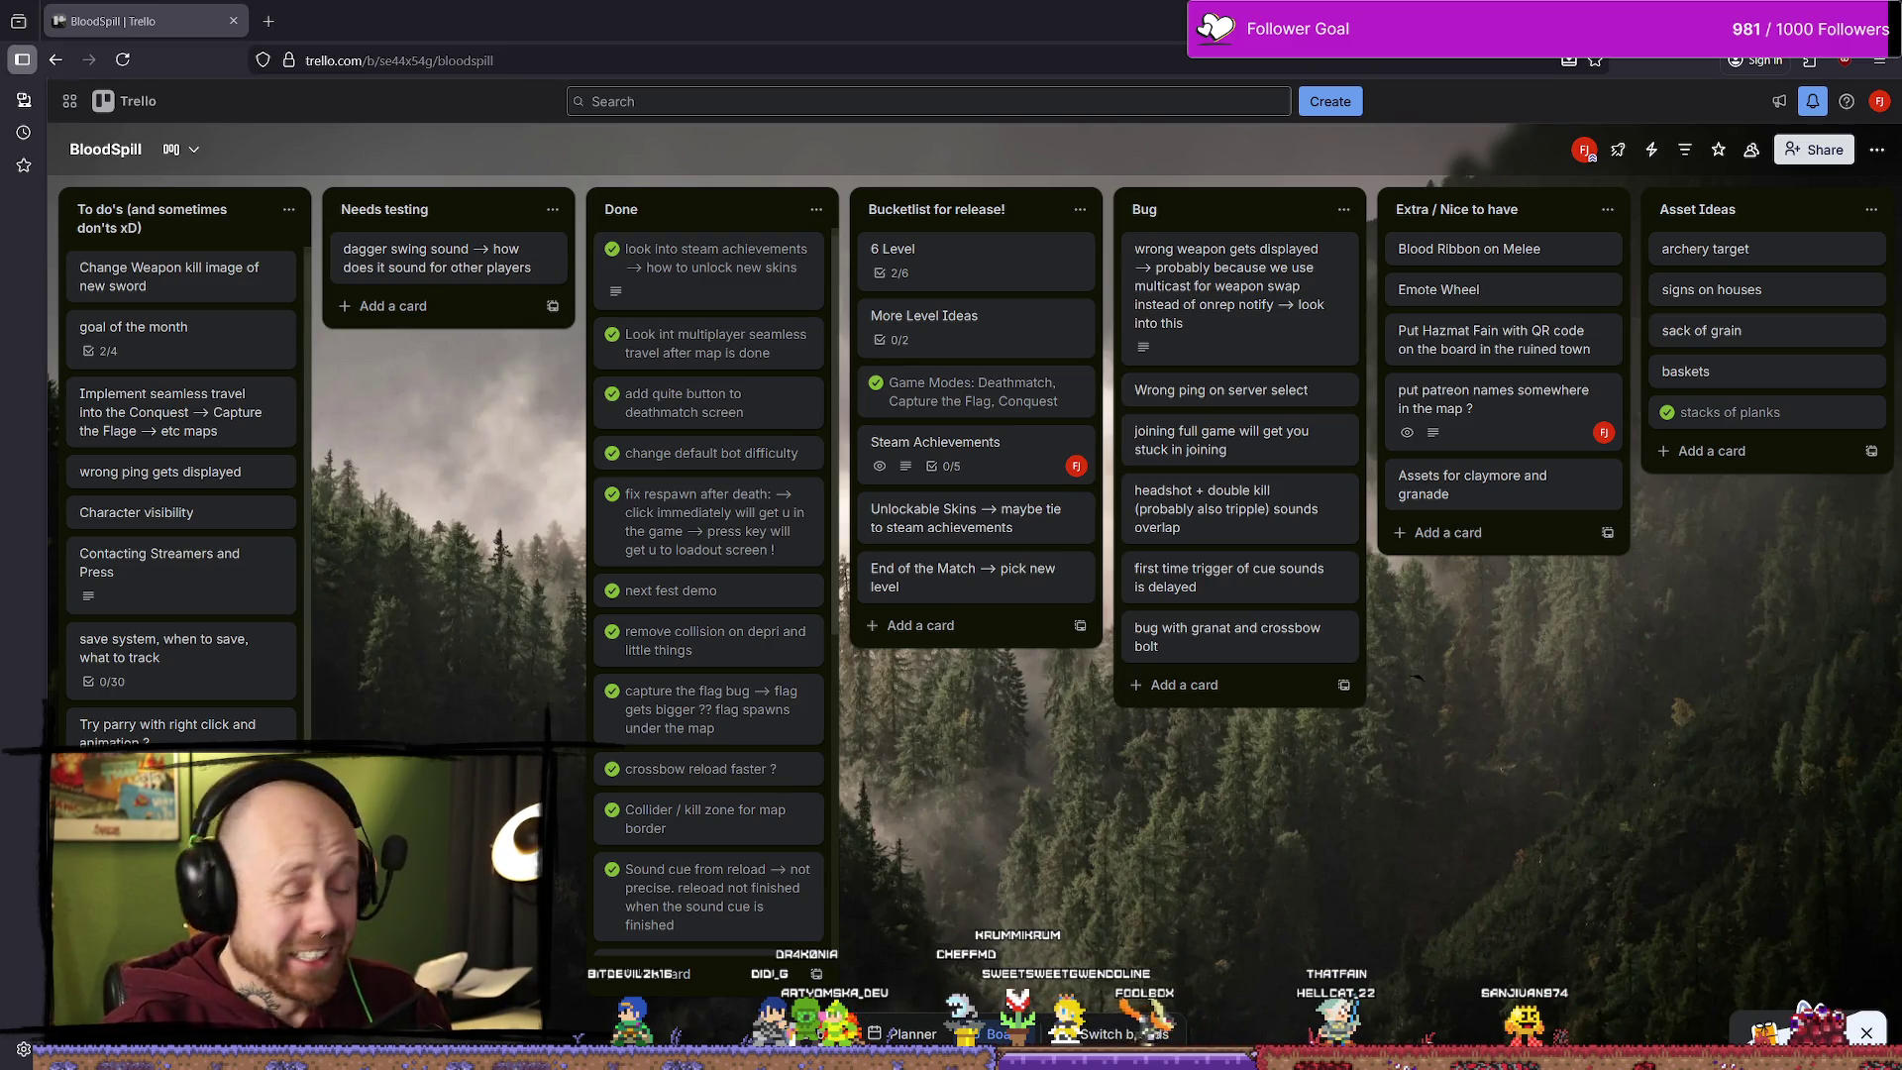
# Step: Widen the Outliner and Details panels and give the Outliner more height
pyautogui.hotkey('alt', 'Tab')
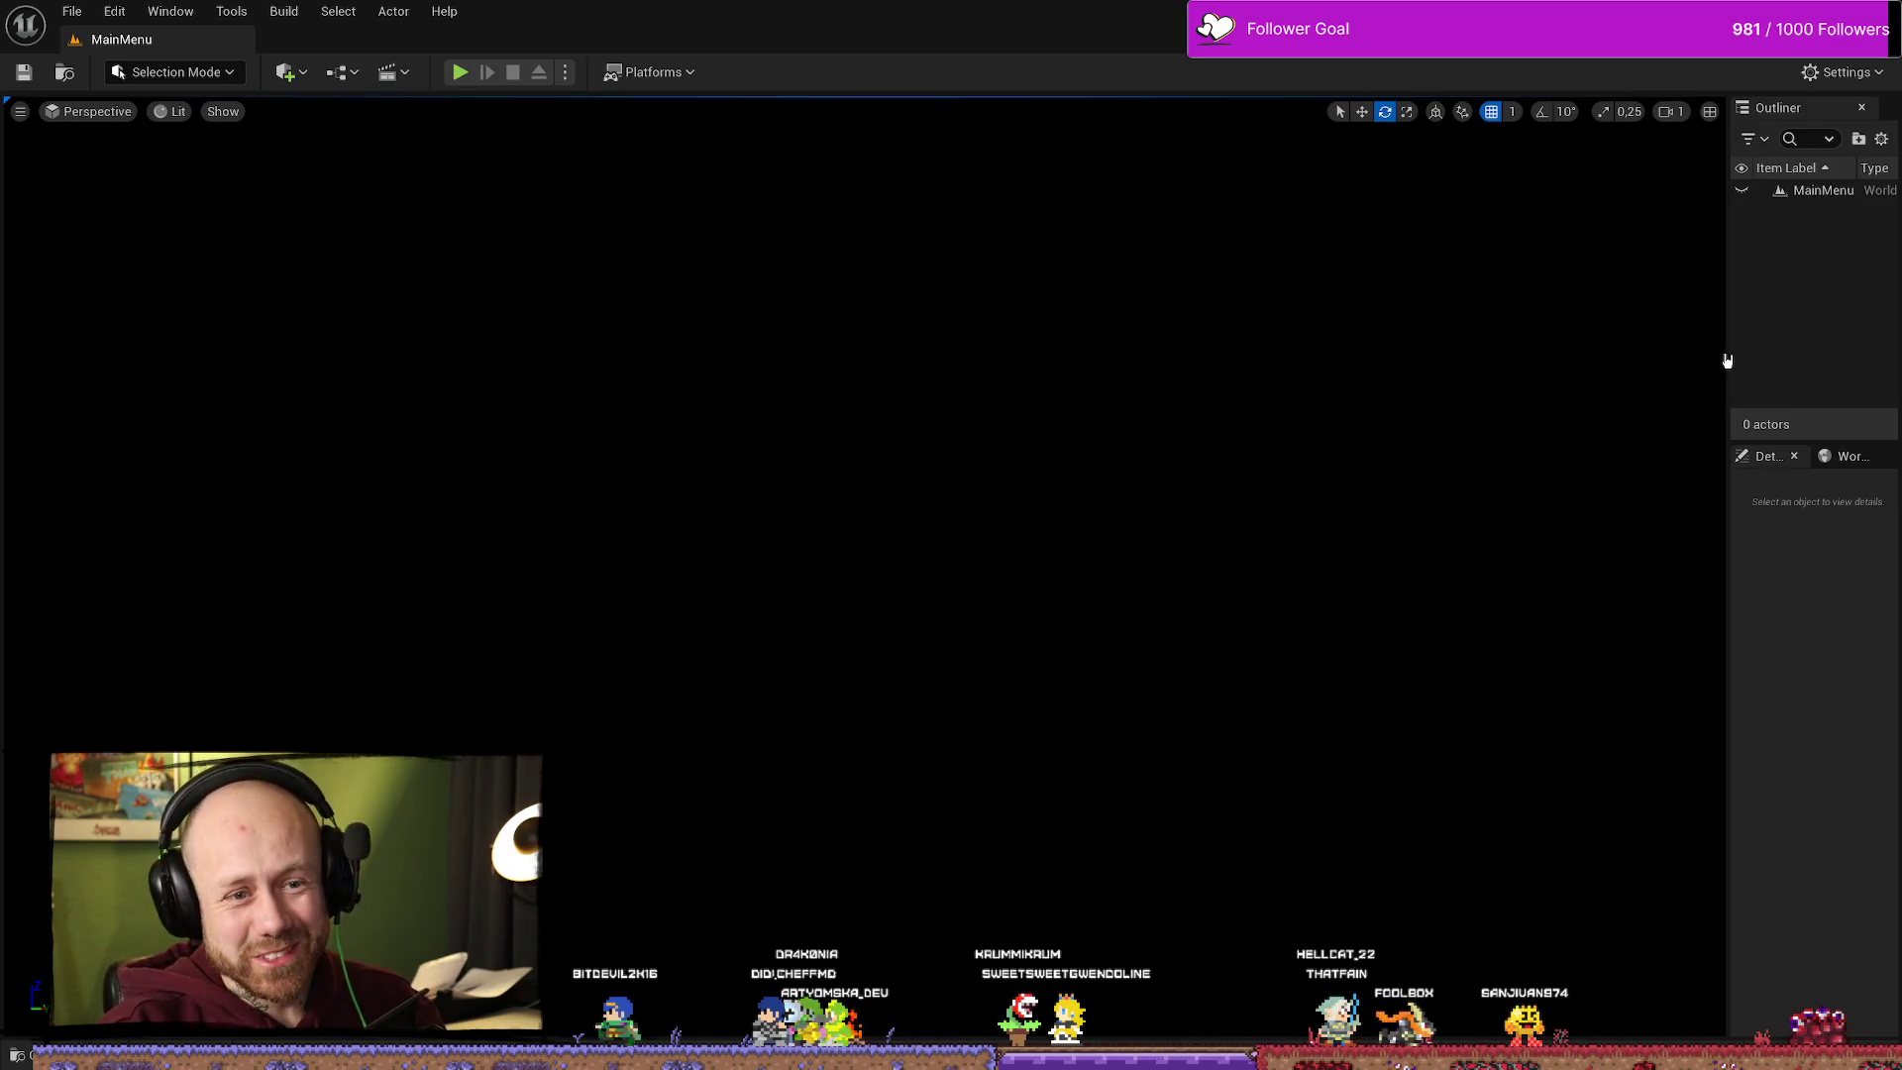
pyautogui.moveTo(1730, 359); pyautogui.dragTo(1515, 376)
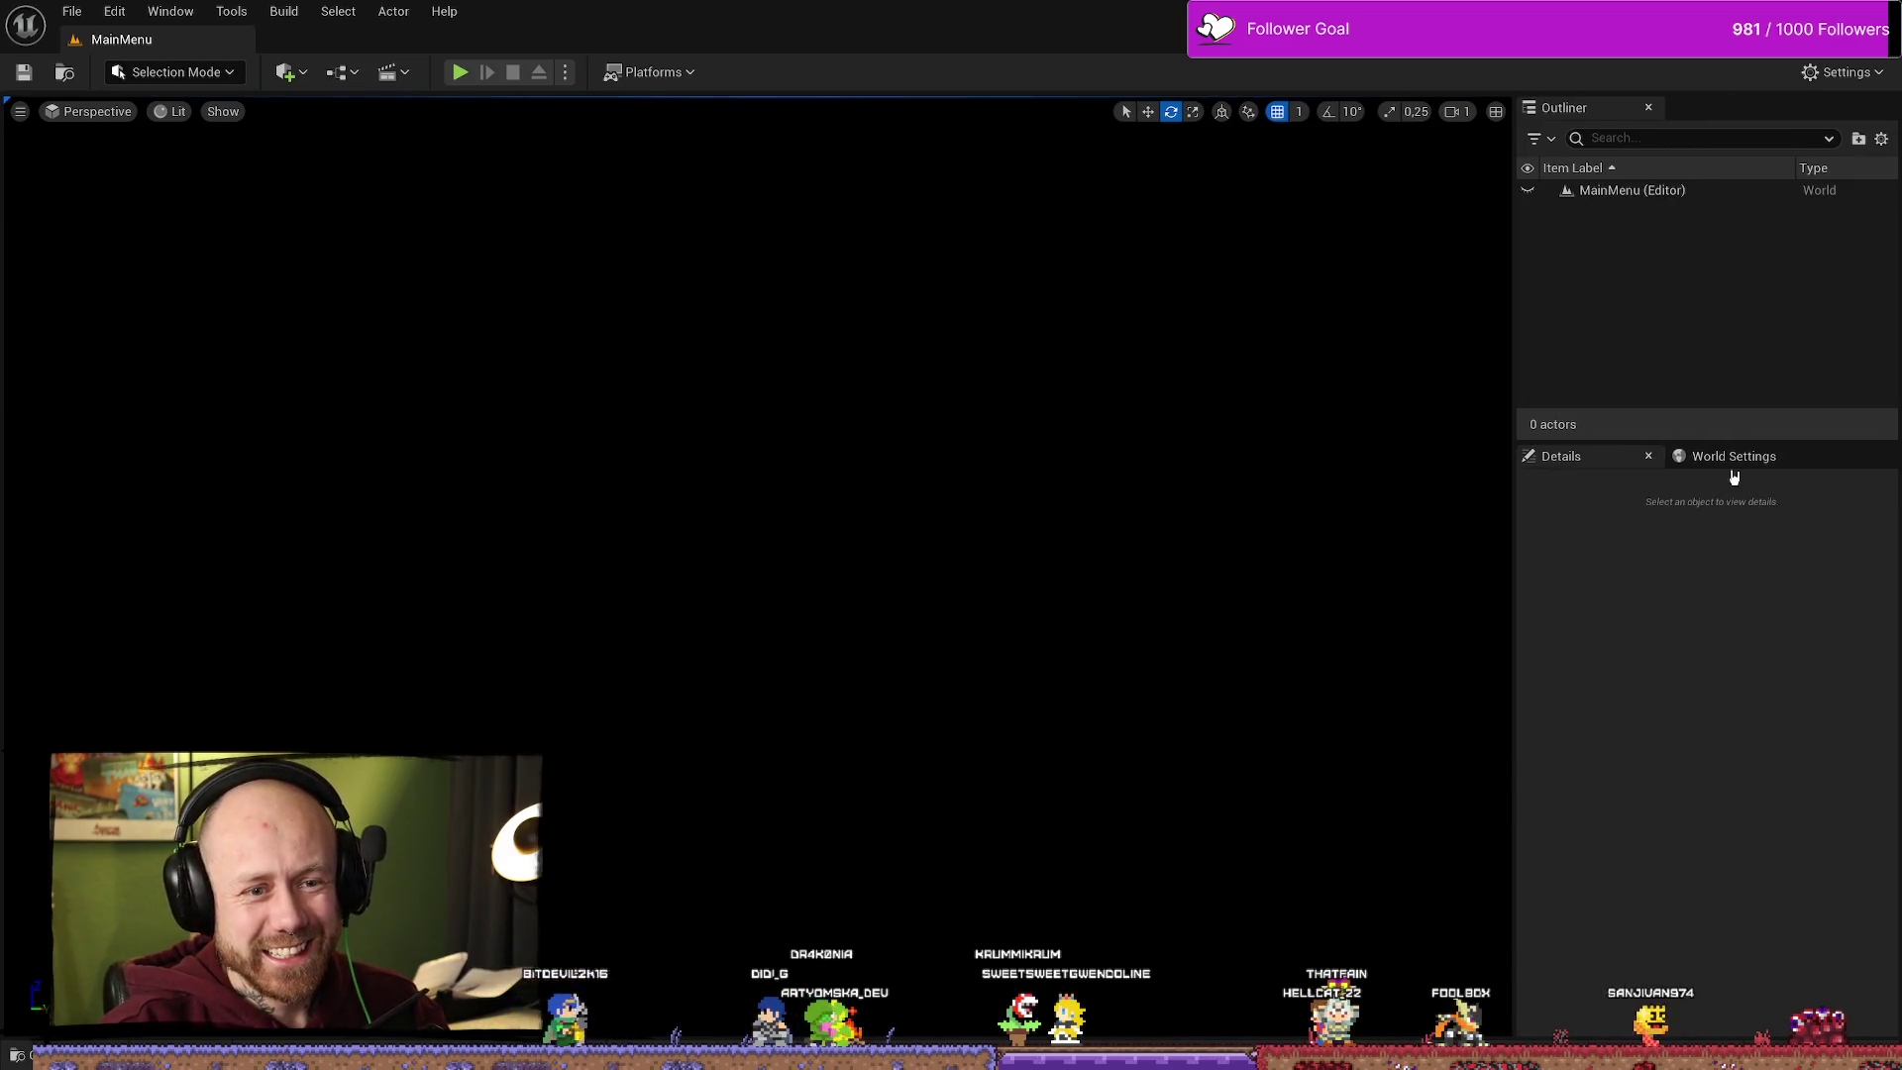
pyautogui.moveTo(1741, 437); pyautogui.dragTo(1757, 516)
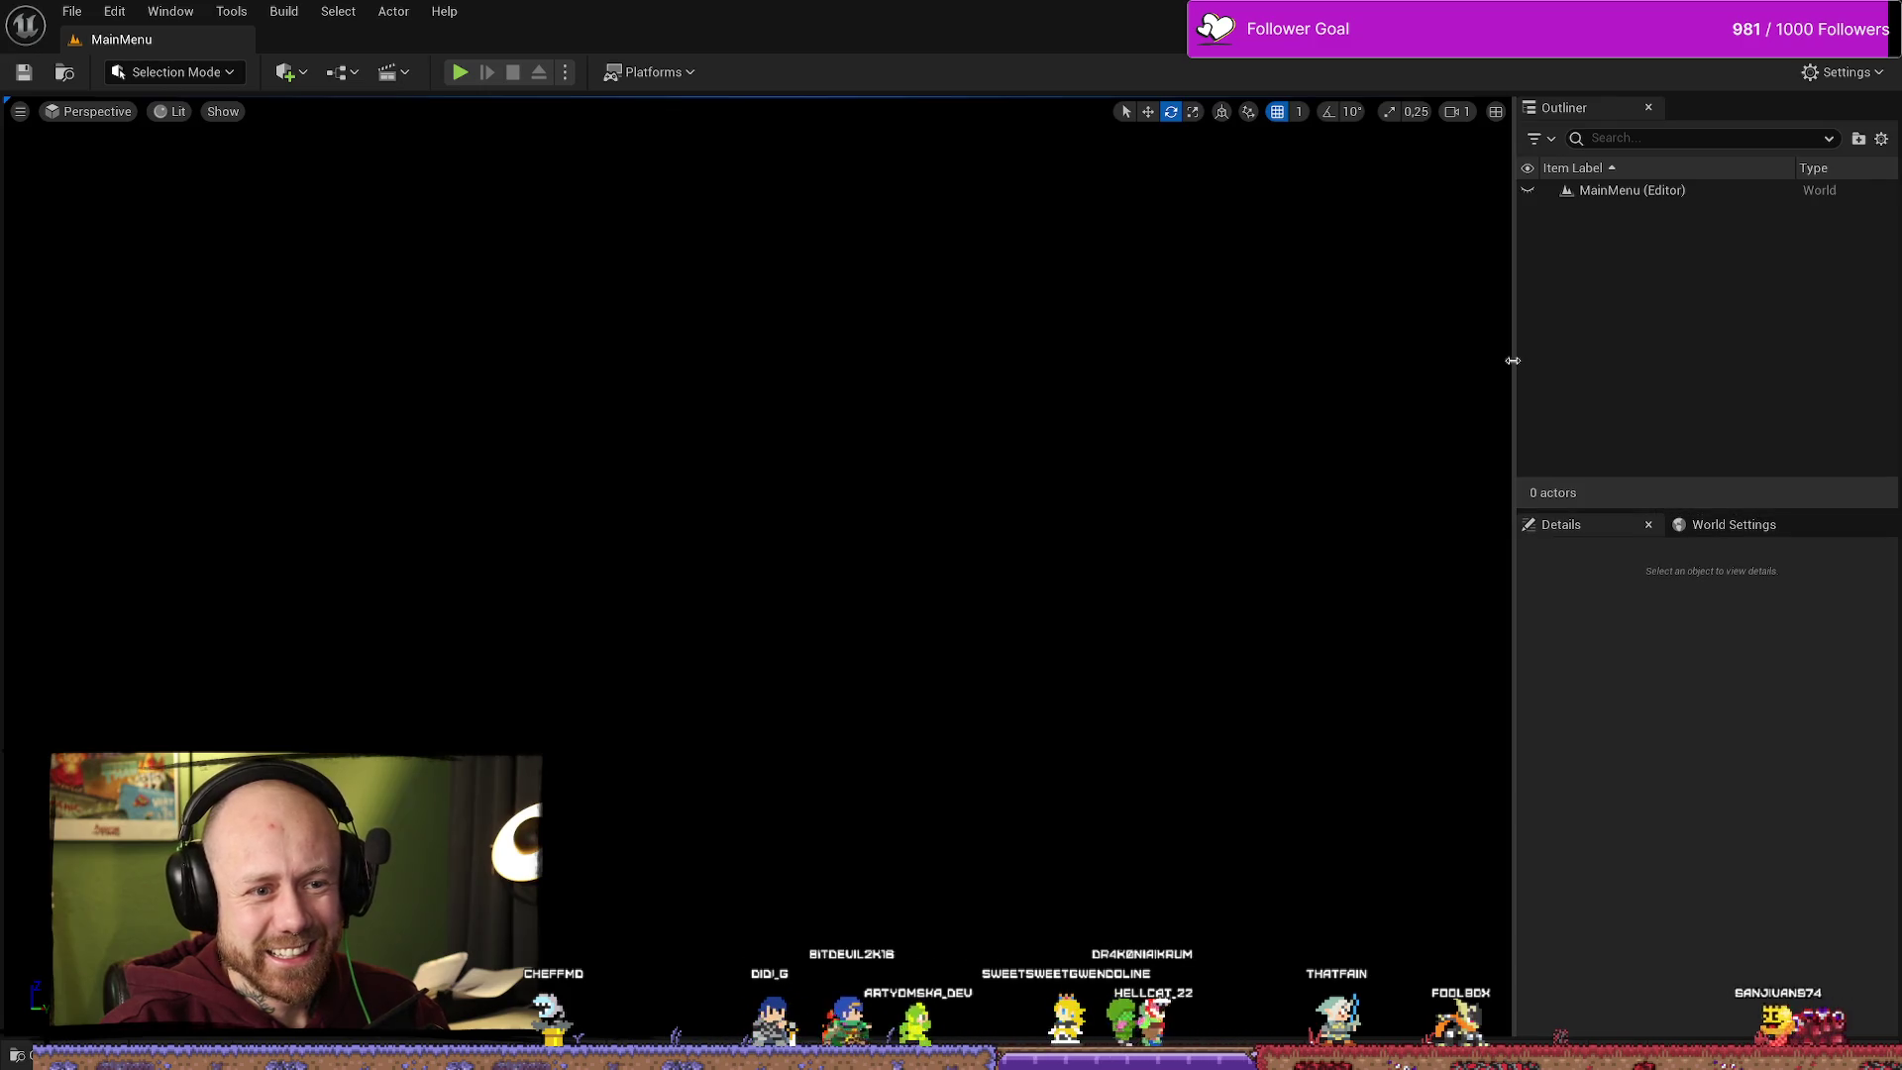
pyautogui.moveTo(1516, 357); pyautogui.dragTo(1556, 356)
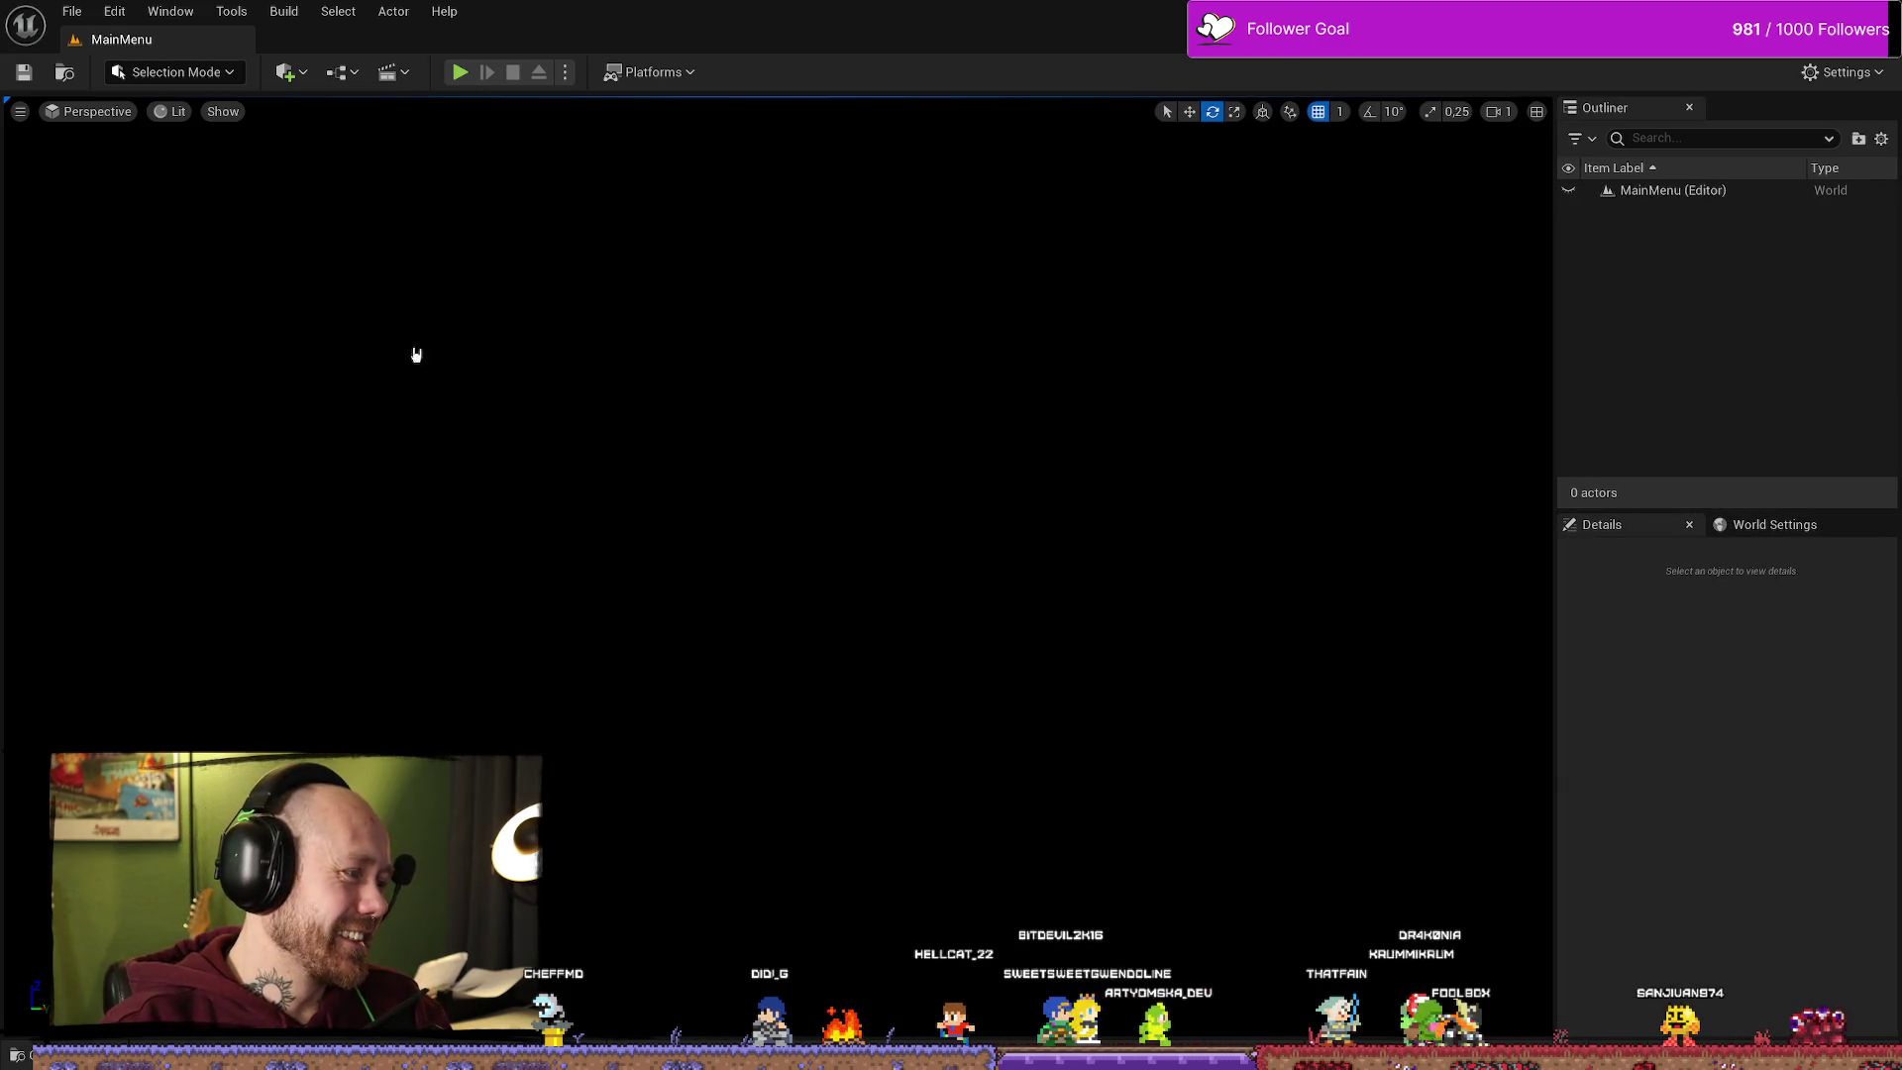
# Step: Look over the File menu, then open the Content Drawer on the FPS Maps Menus folder
pyautogui.click(76, 11)
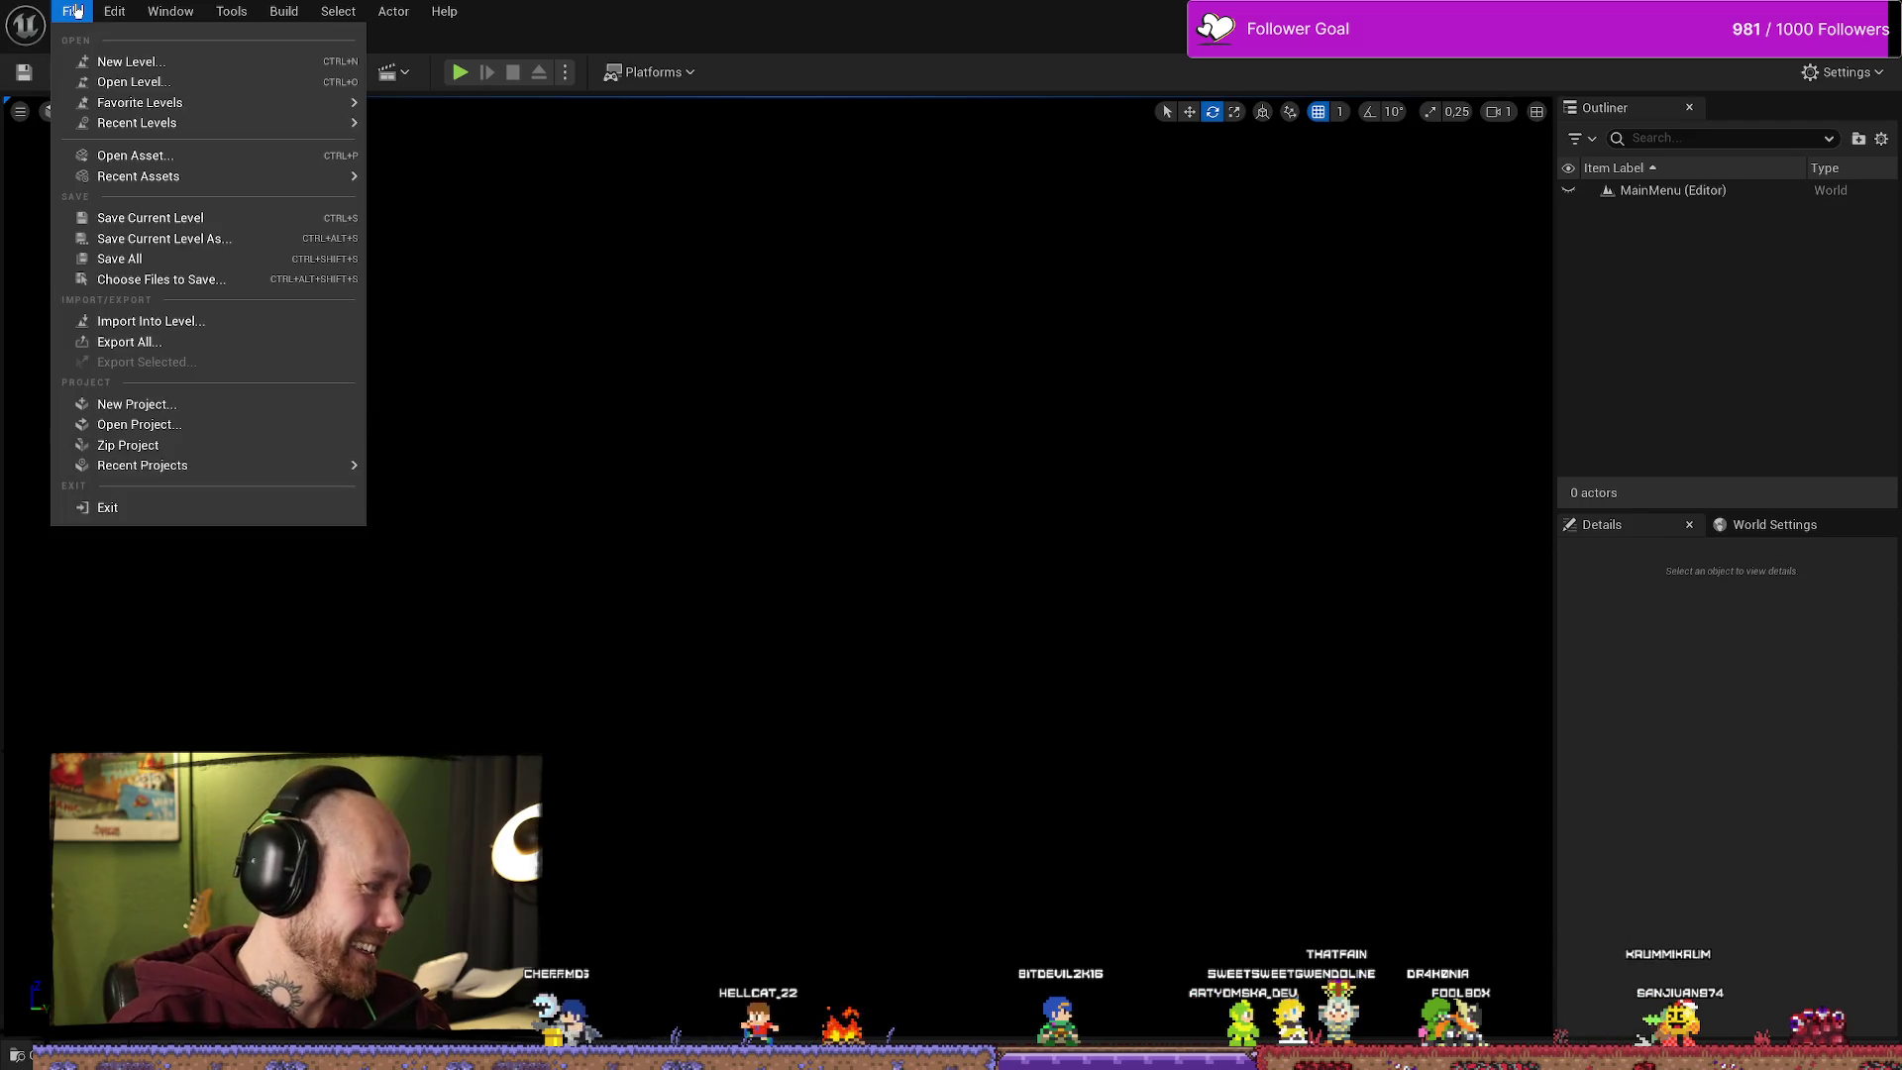
pyautogui.click(228, 140)
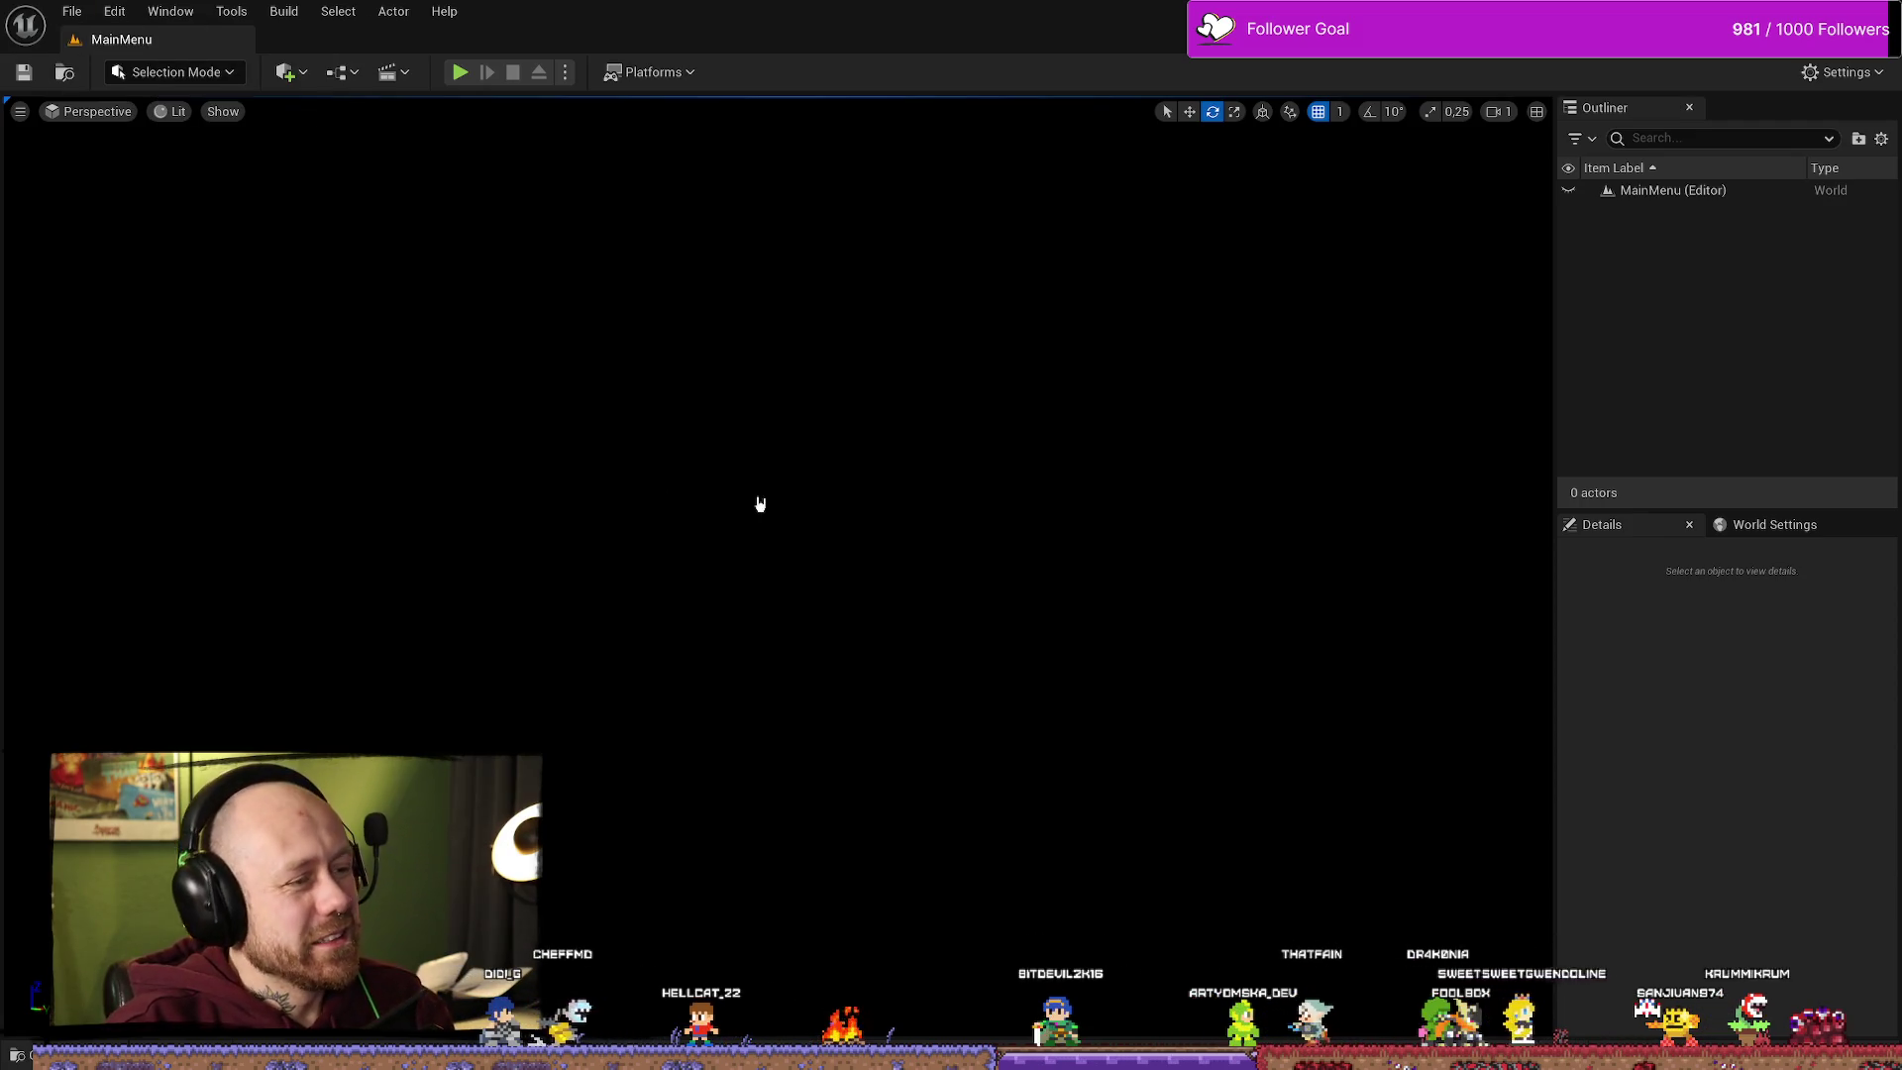
pyautogui.hotkey('ctrl', 'space')
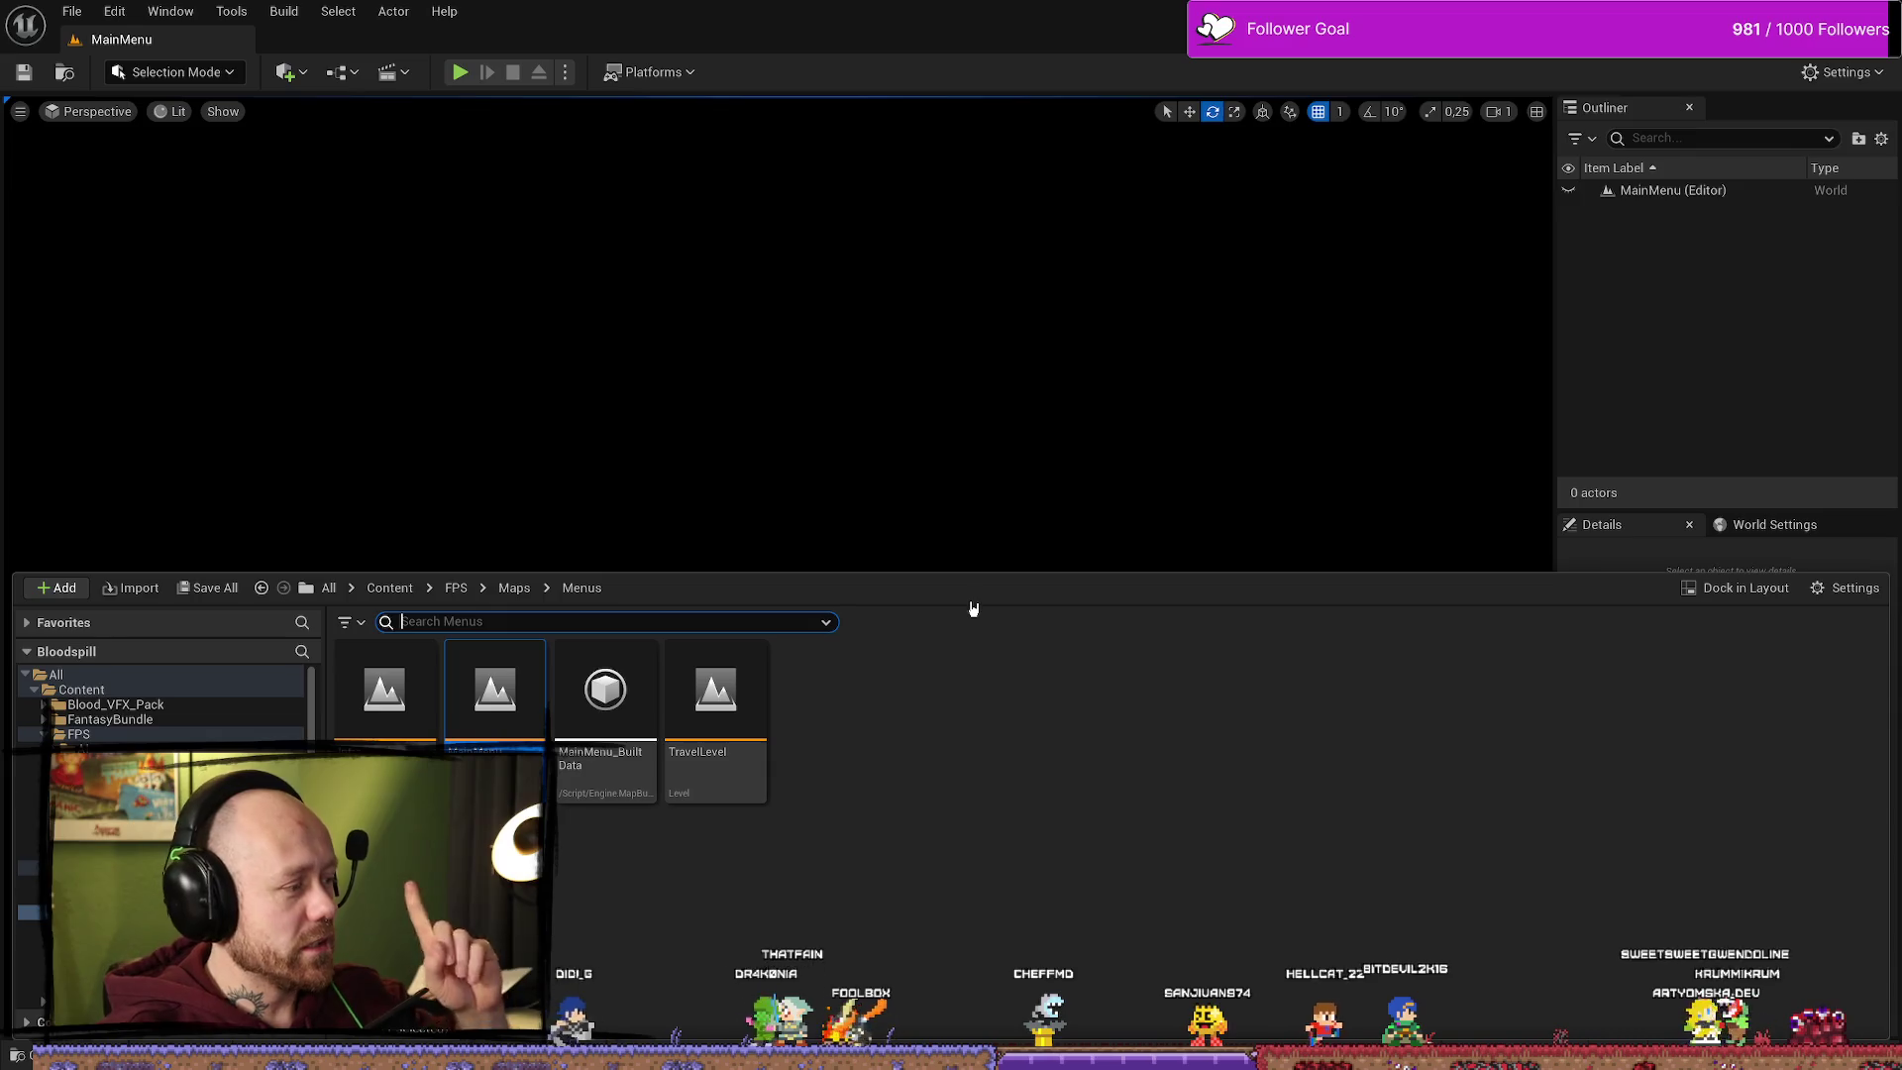
# Step: Deselect the MainMenu asset and switch to the BloodSpill Trello board in Firefox
pyautogui.click(1361, 799)
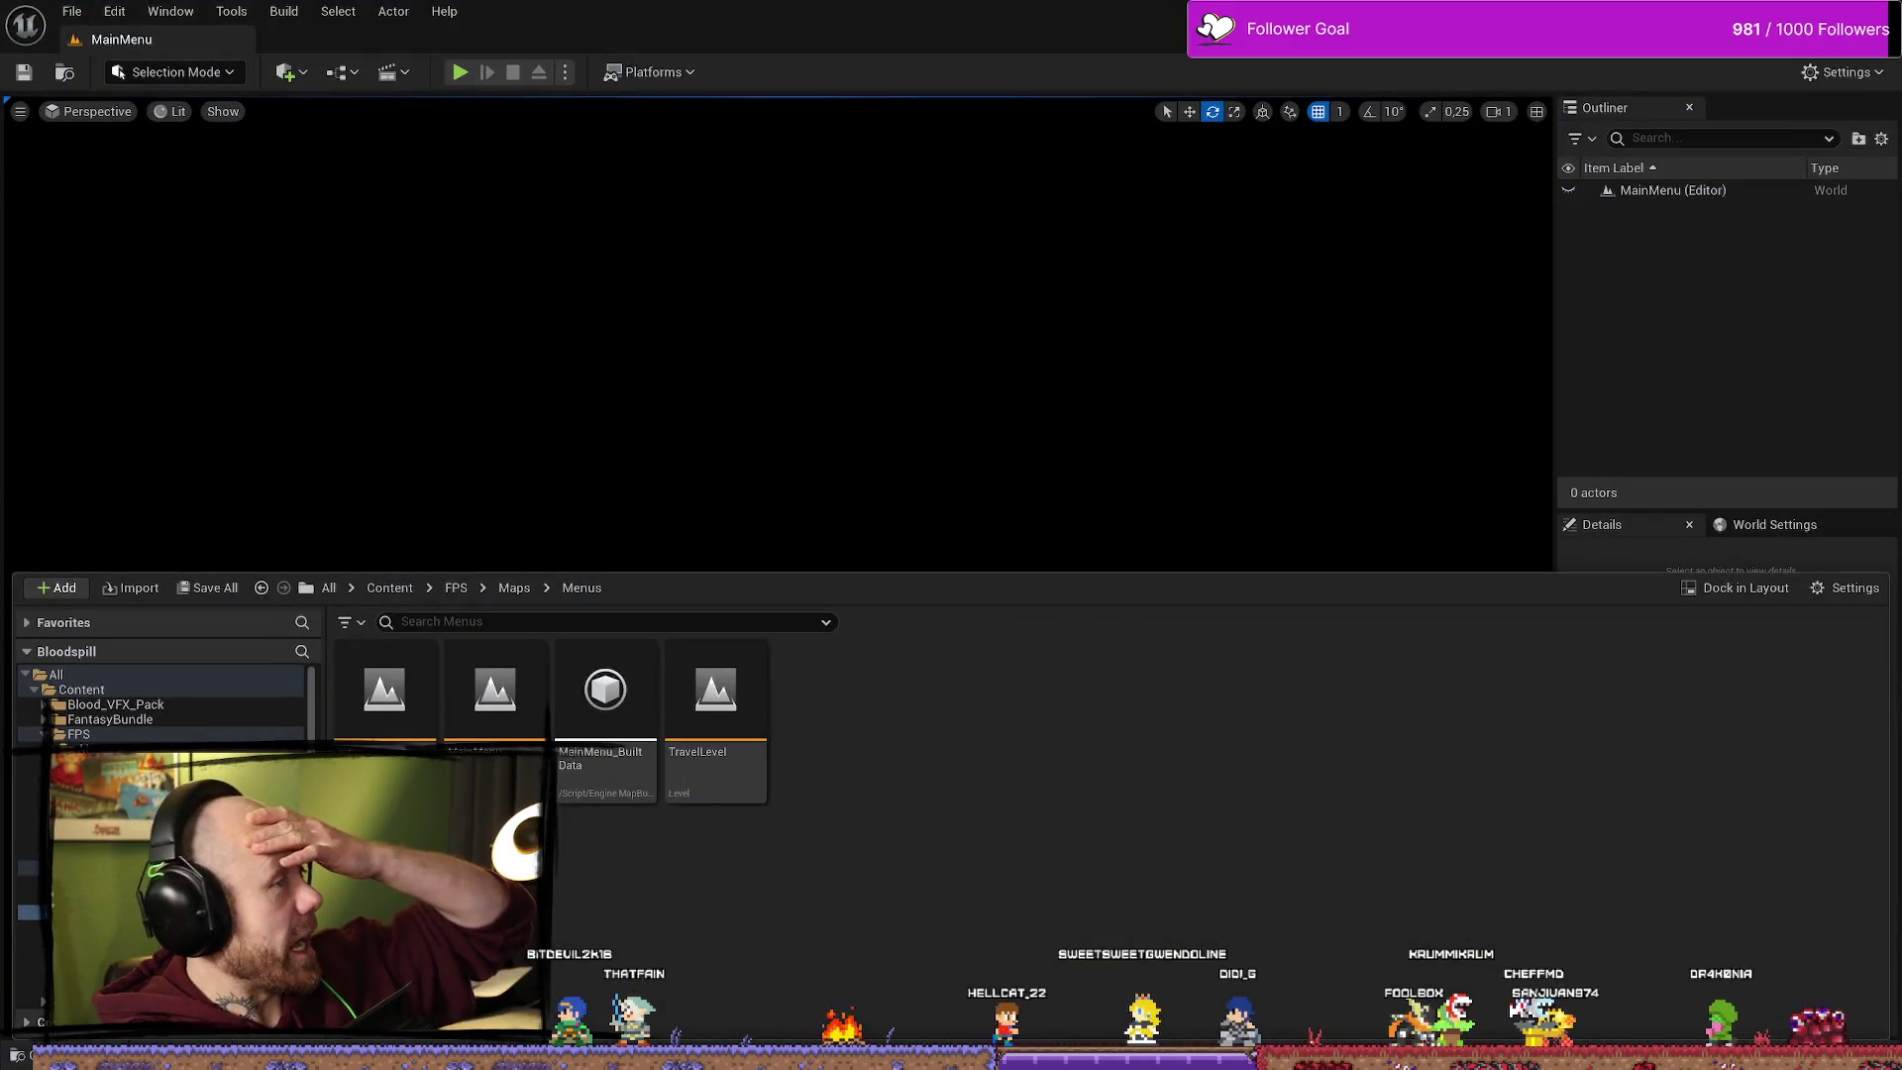
pyautogui.hotkey('alt', 'Tab')
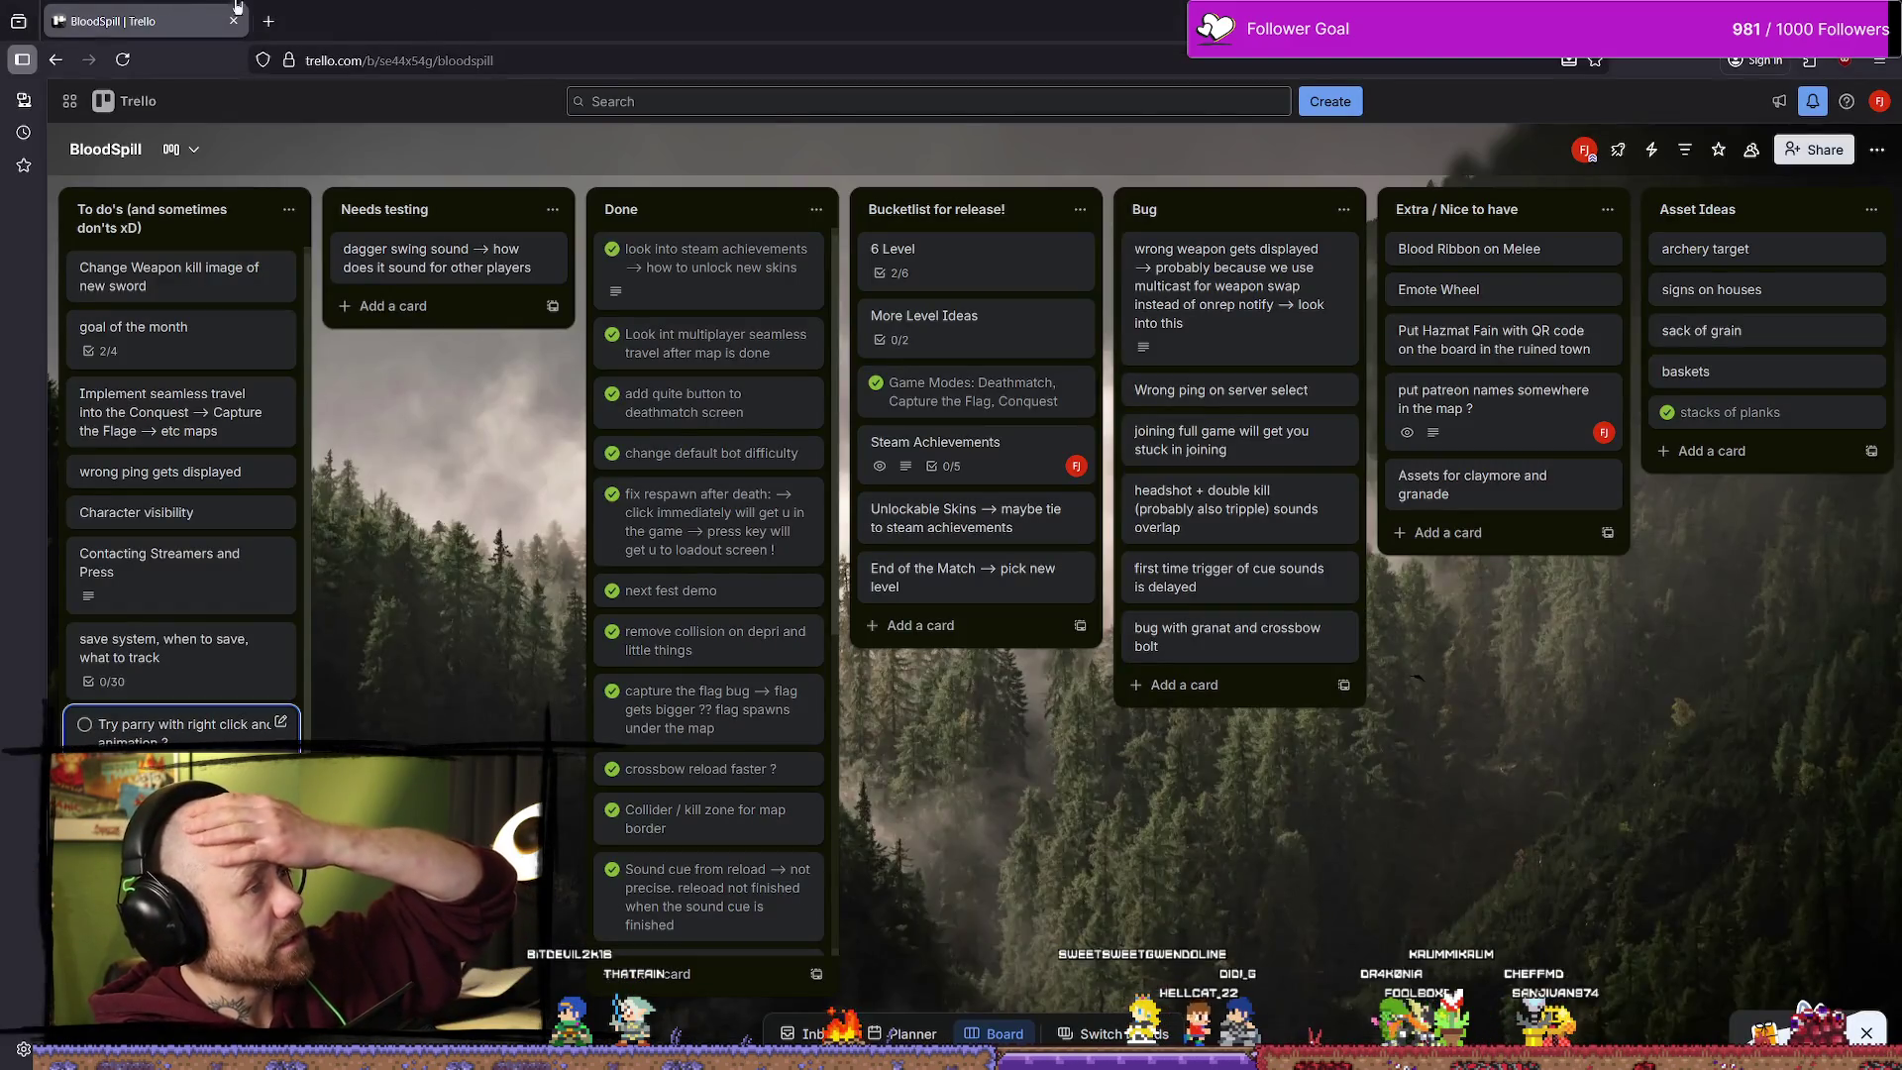
# Step: Go to YouTube in a new tab, play the SCOPECREEP trailer from watch history, and return to Unreal
pyautogui.click(276, 27)
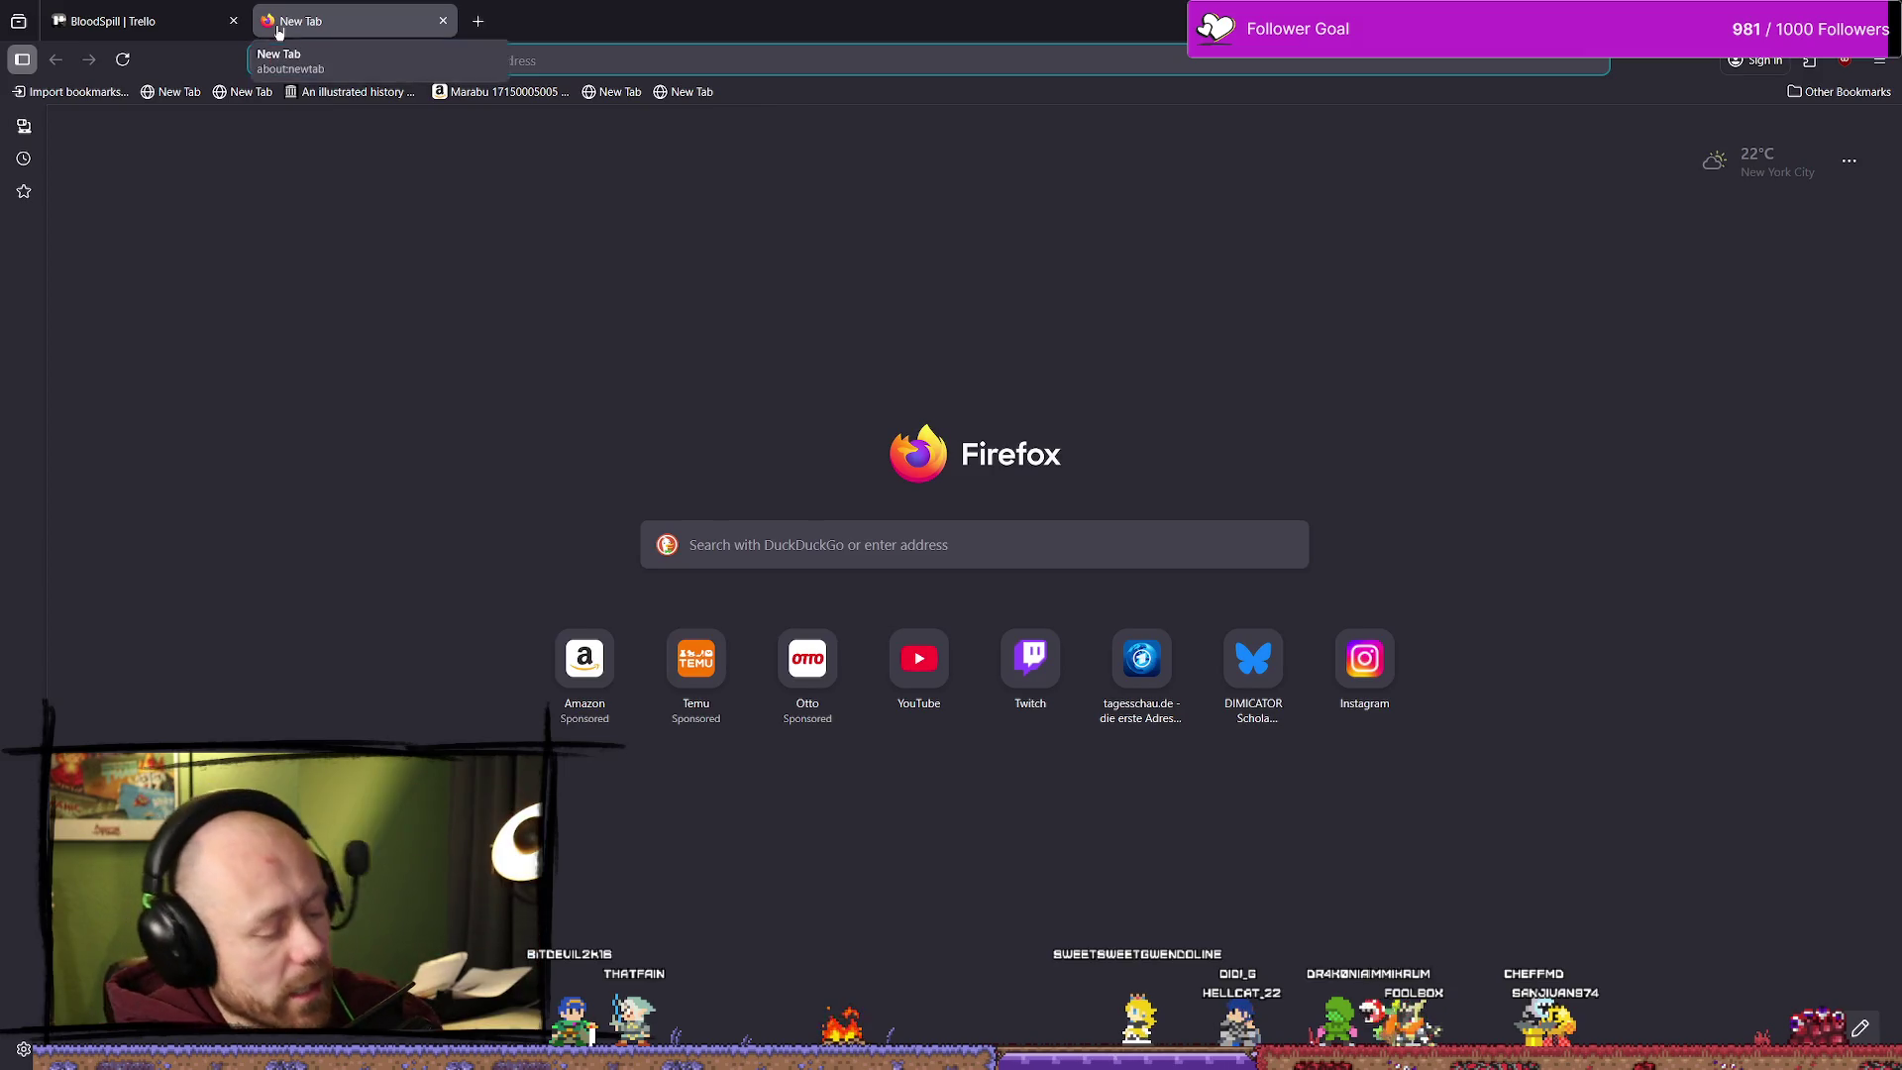
pyautogui.write('you')
pyautogui.press('Return')
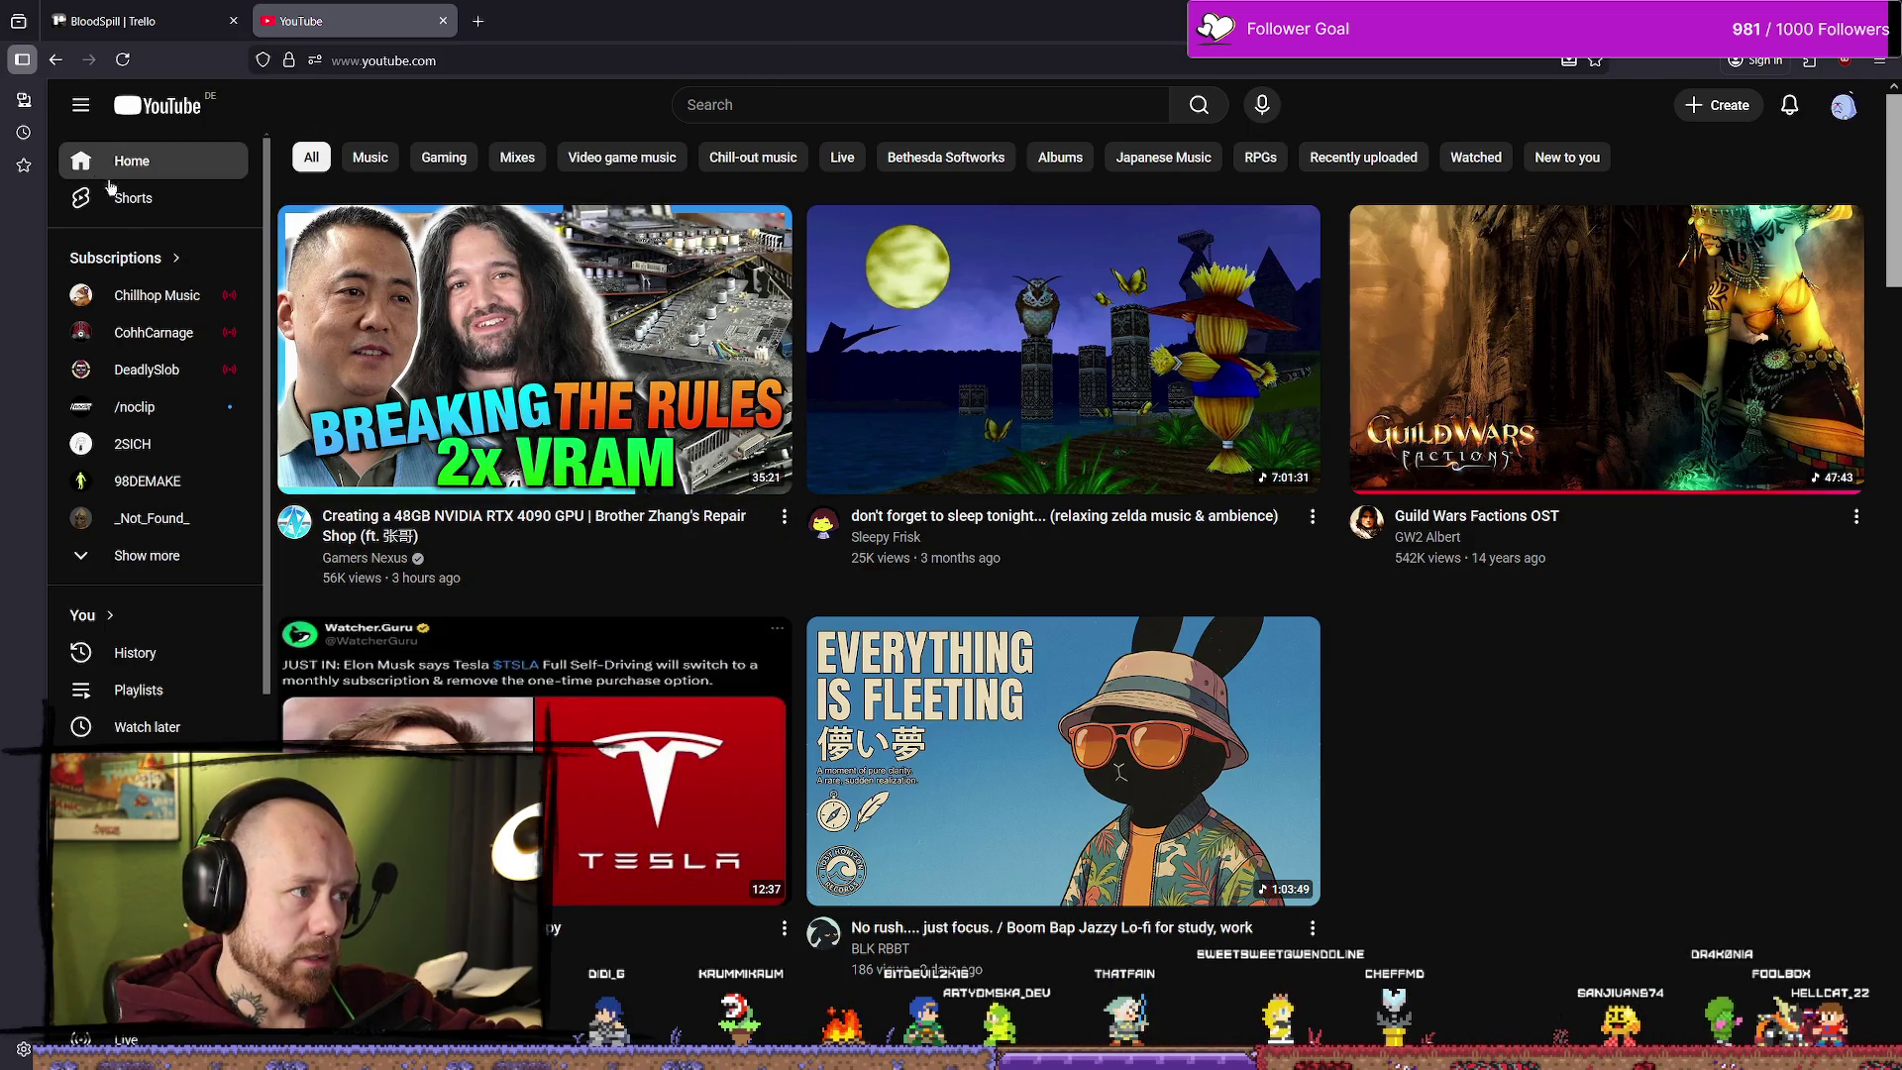
pyautogui.click(168, 660)
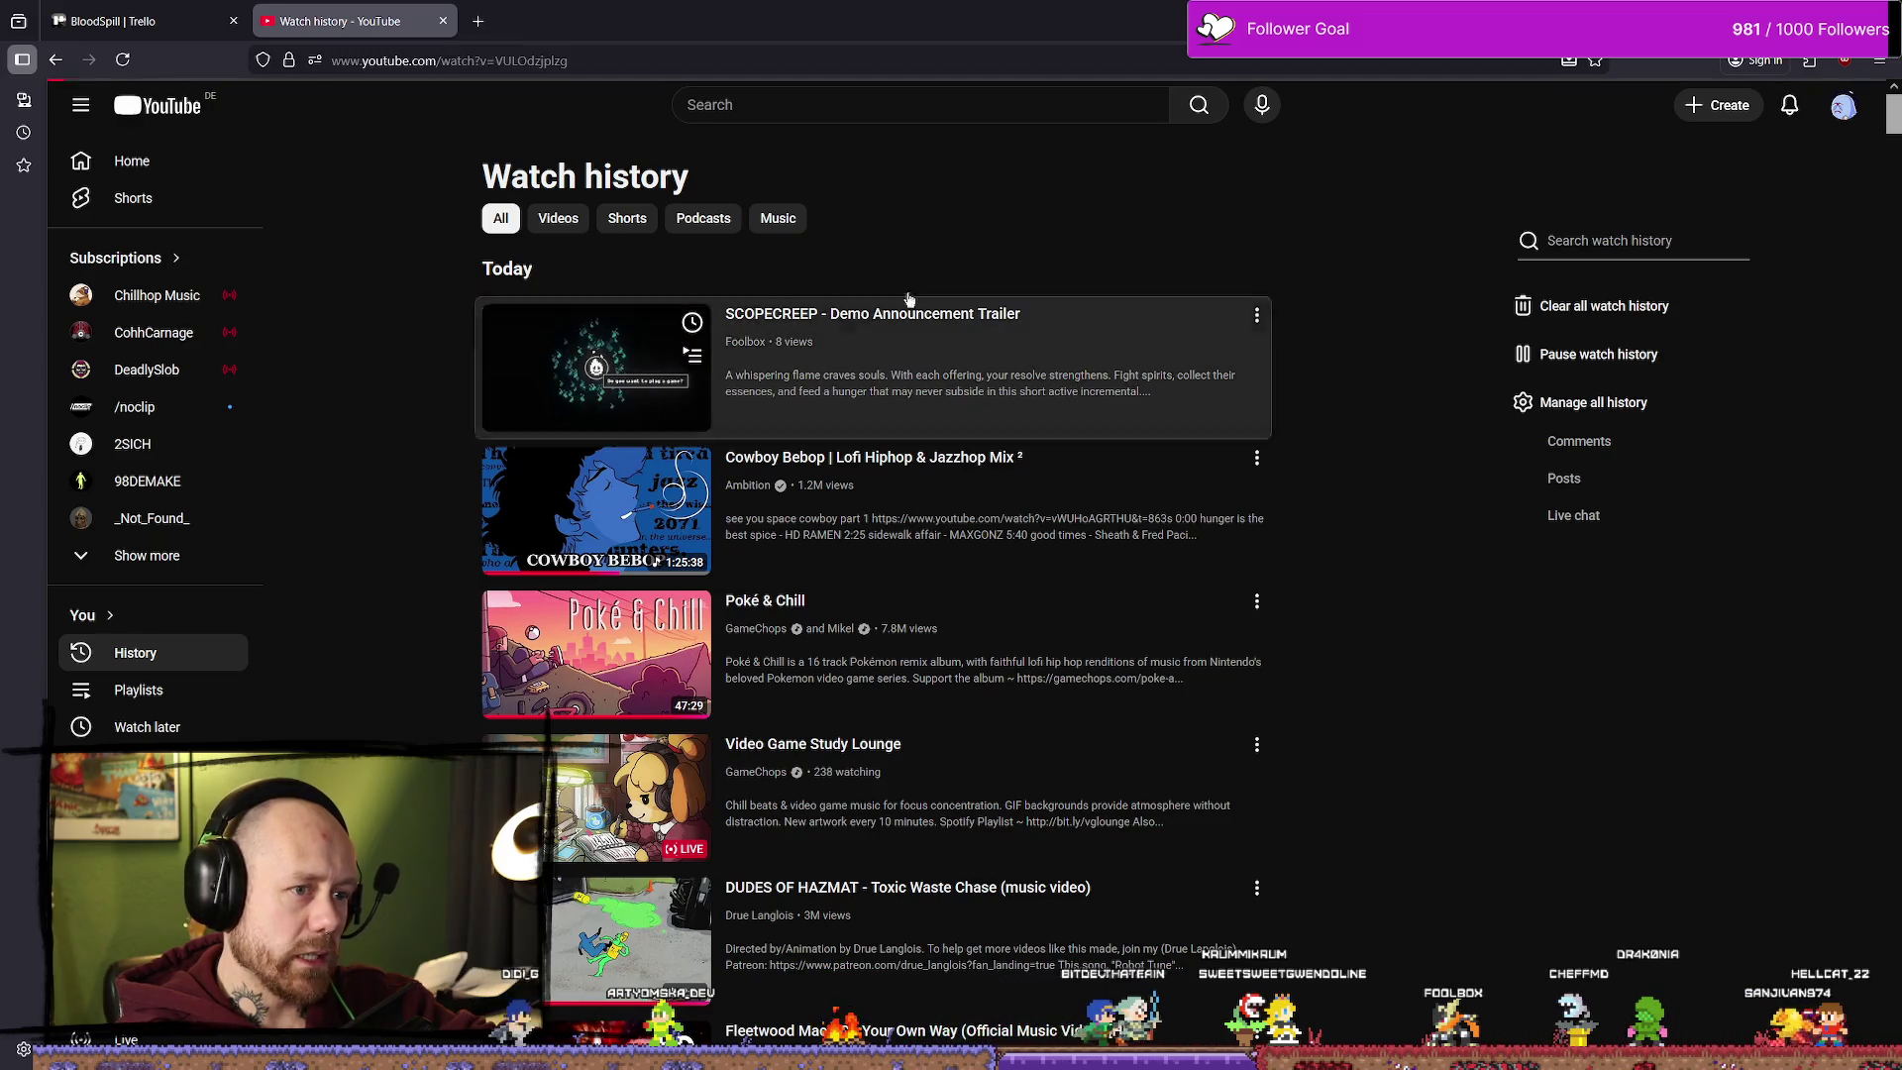
pyautogui.click(879, 313)
pyautogui.hotkey('alt', 'Tab')
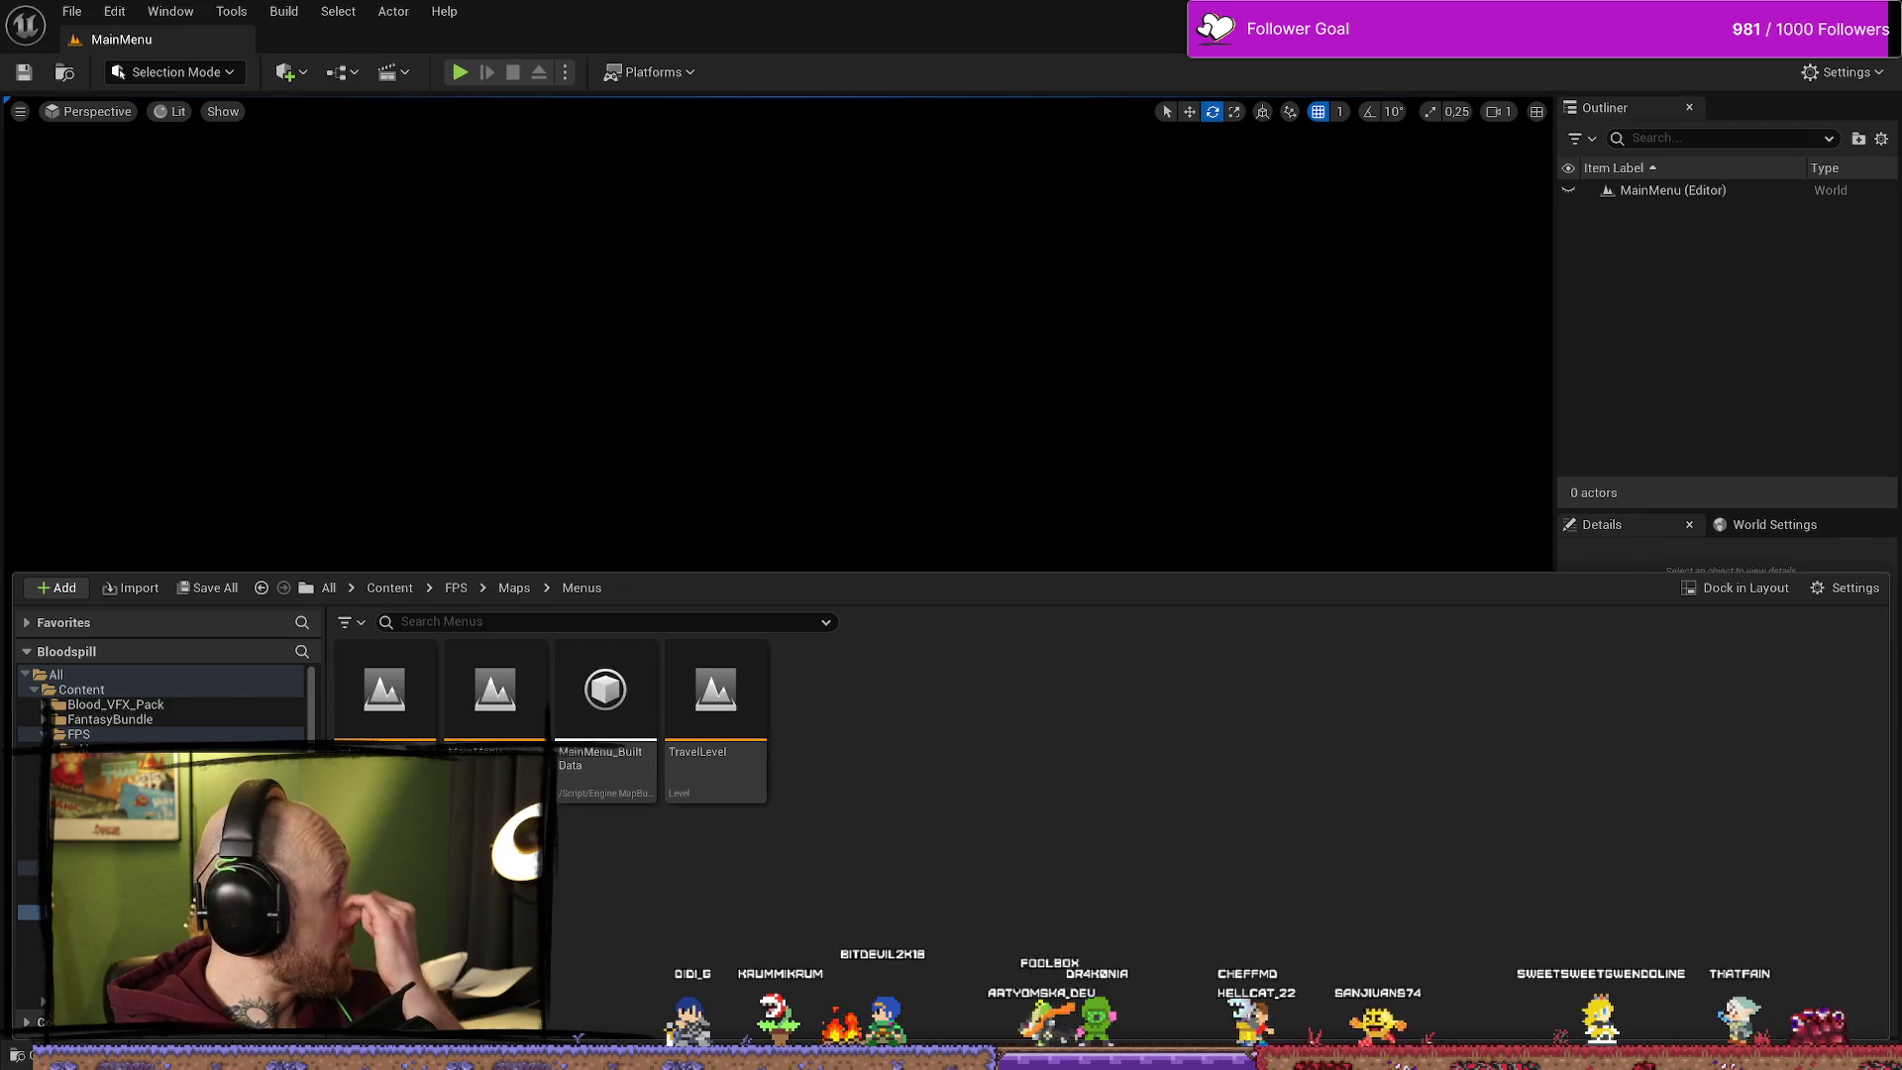
pyautogui.hotkey('alt', 'Tab')
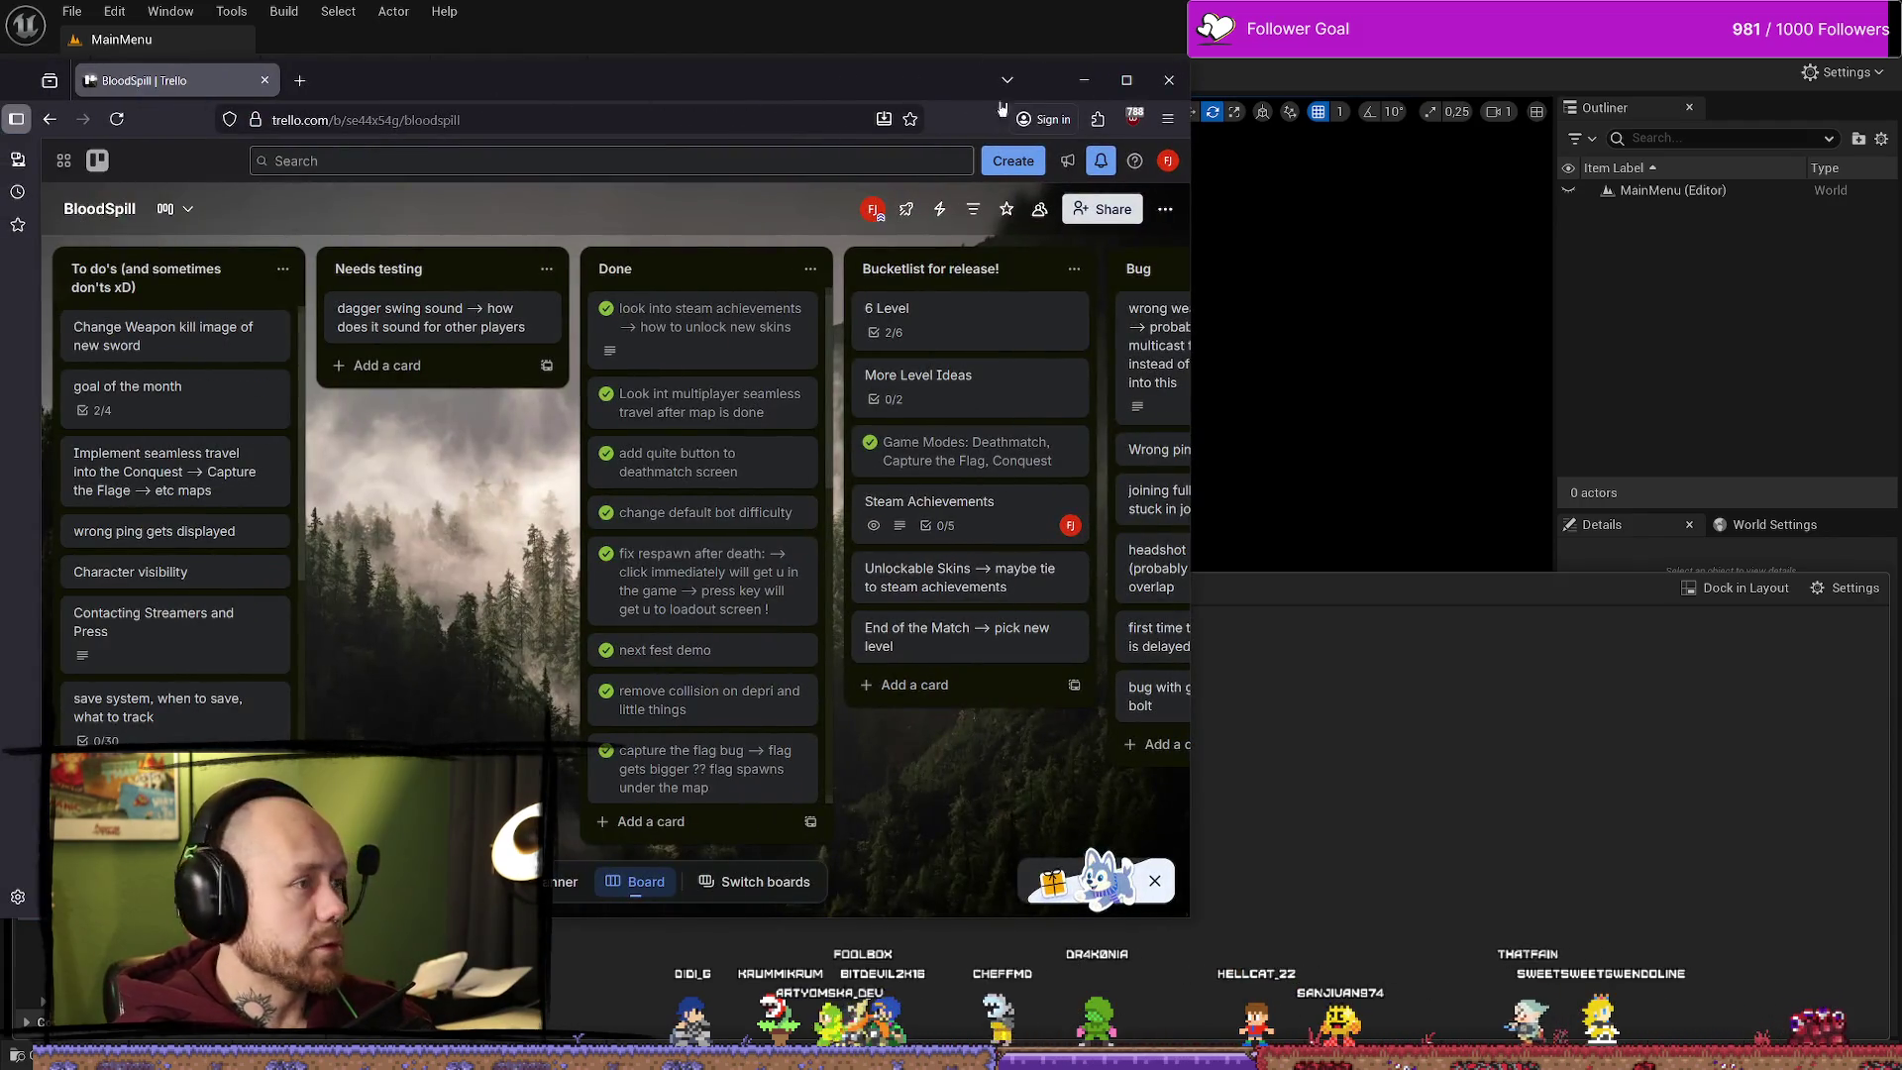
pyautogui.click(317, 81)
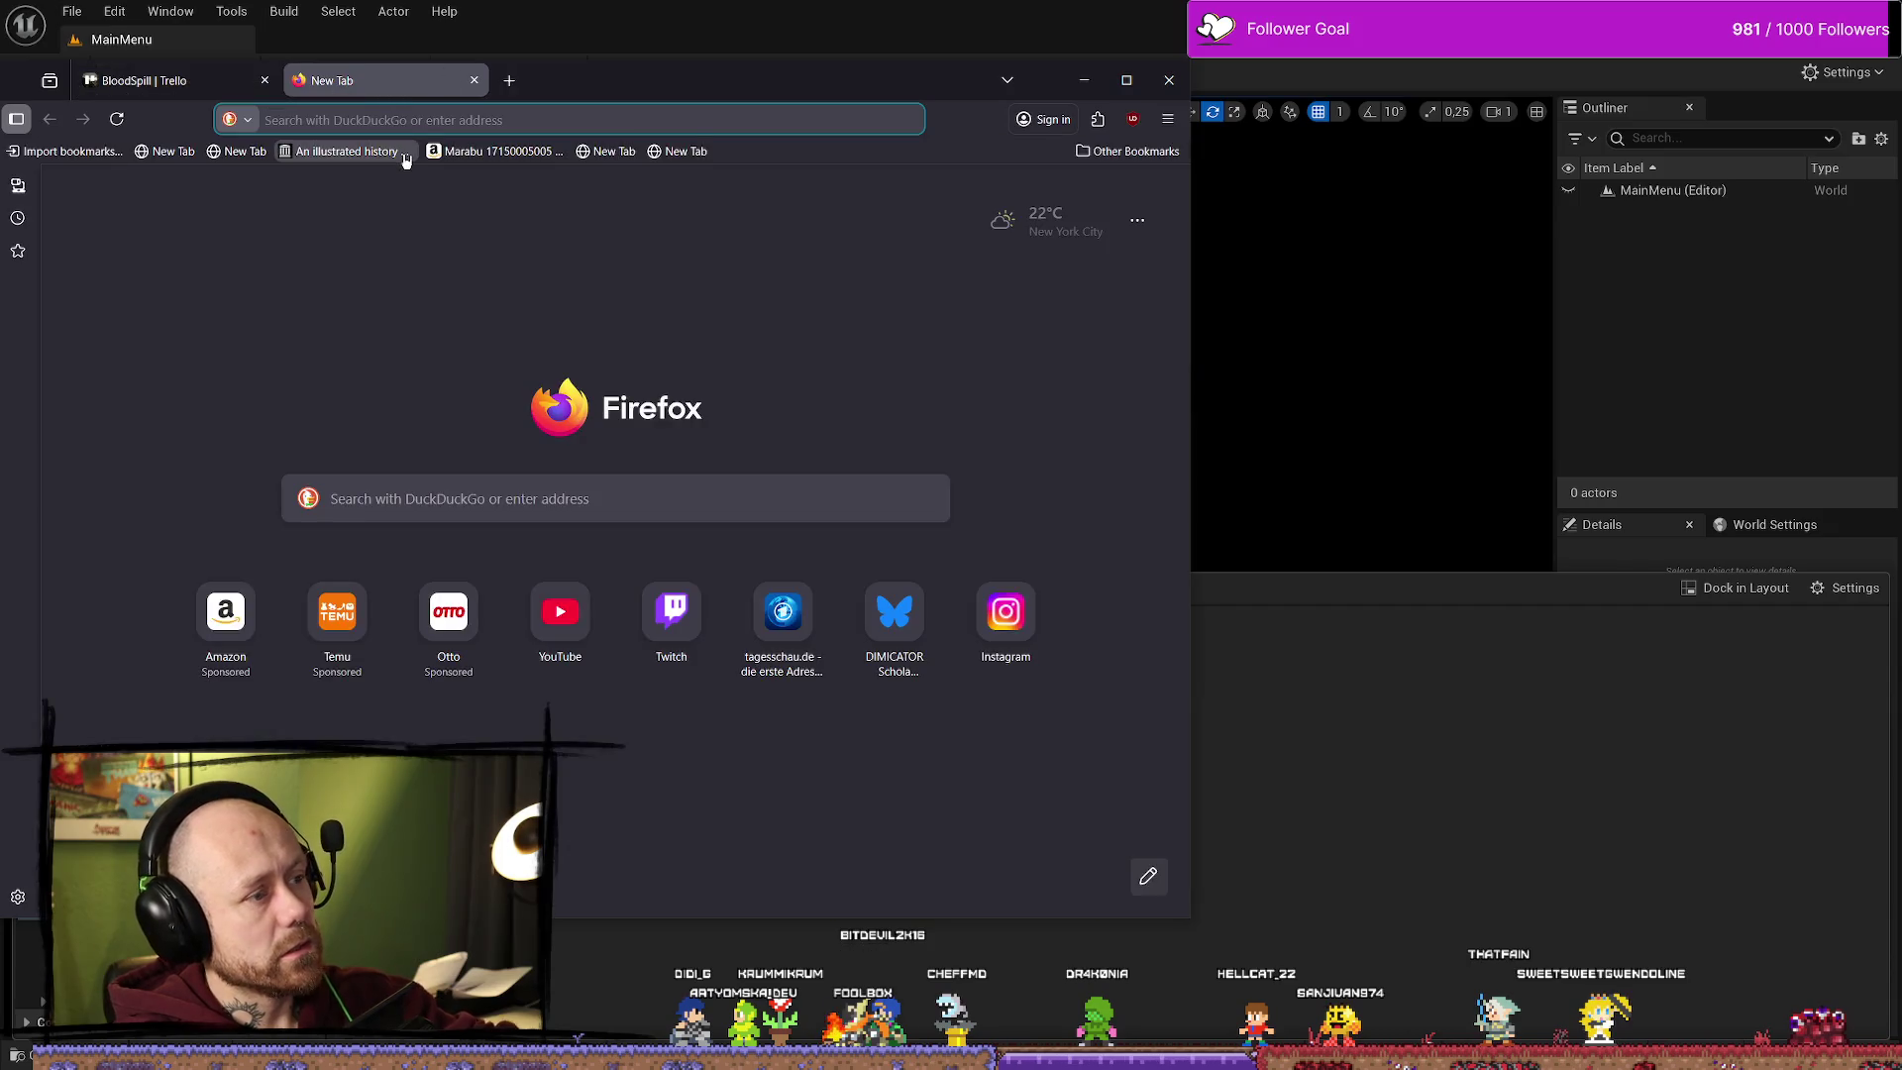
pyautogui.write('youtube')
pyautogui.press('Return')
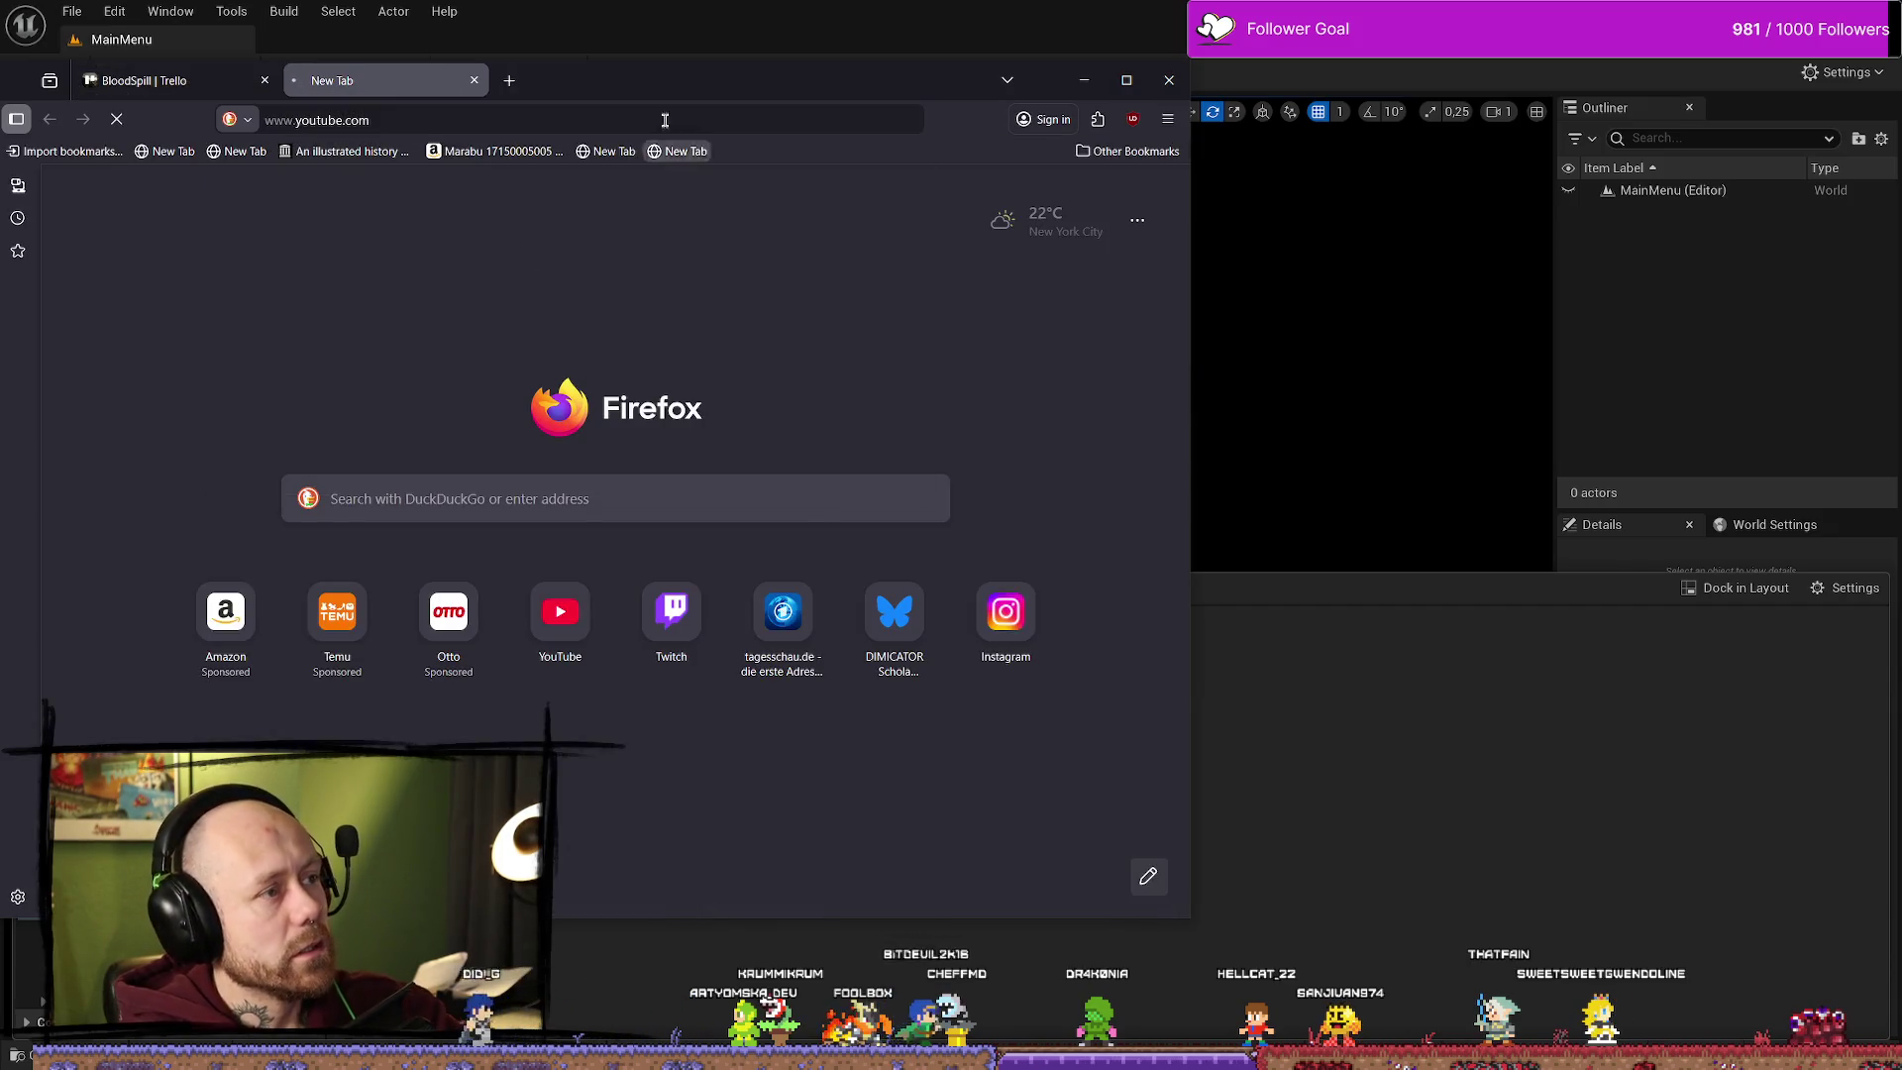
pyautogui.moveTo(752, 92)
pyautogui.mouseDown()
pyautogui.moveTo(1290, 92)
pyautogui.moveTo(1050, 93)
pyautogui.moveTo(1169, 160)
pyautogui.moveTo(1075, 272)
pyautogui.moveTo(1108, 183)
pyautogui.mouseUp()
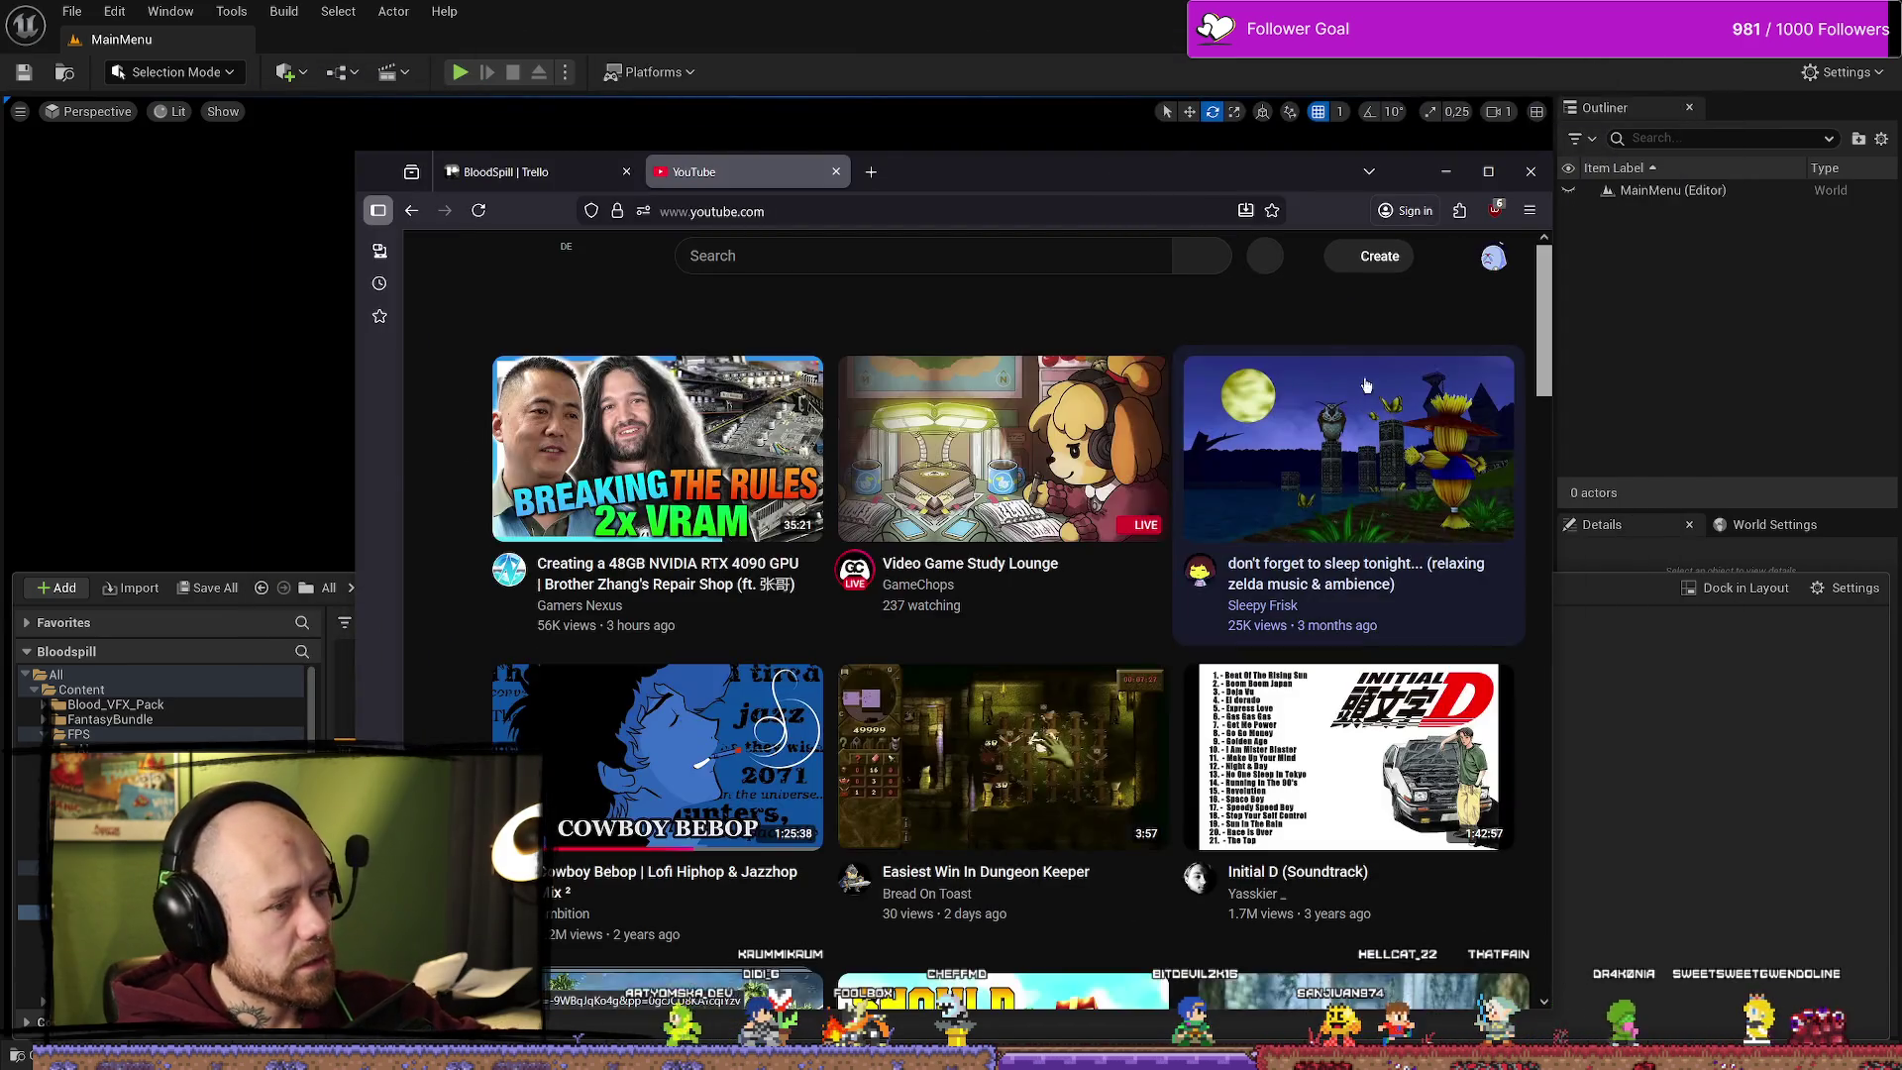
pyautogui.click(1494, 262)
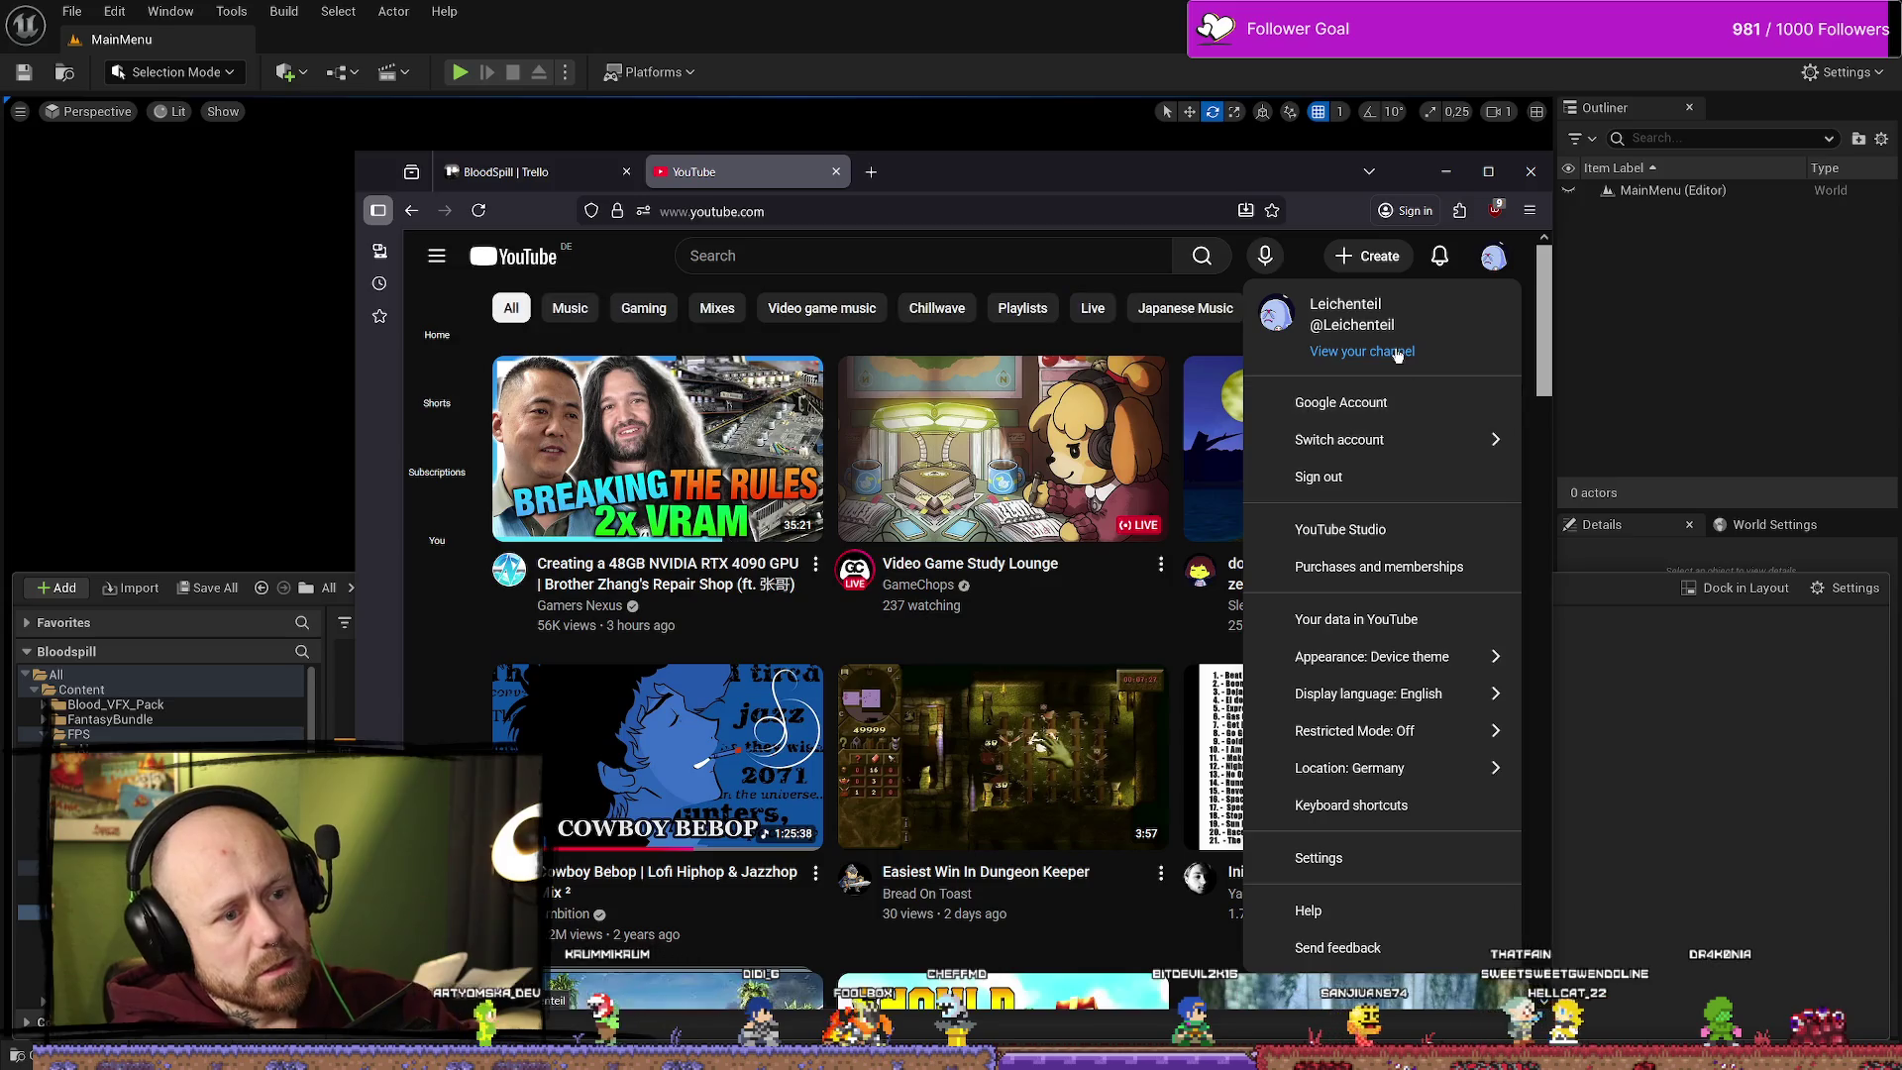
pyautogui.click(1367, 458)
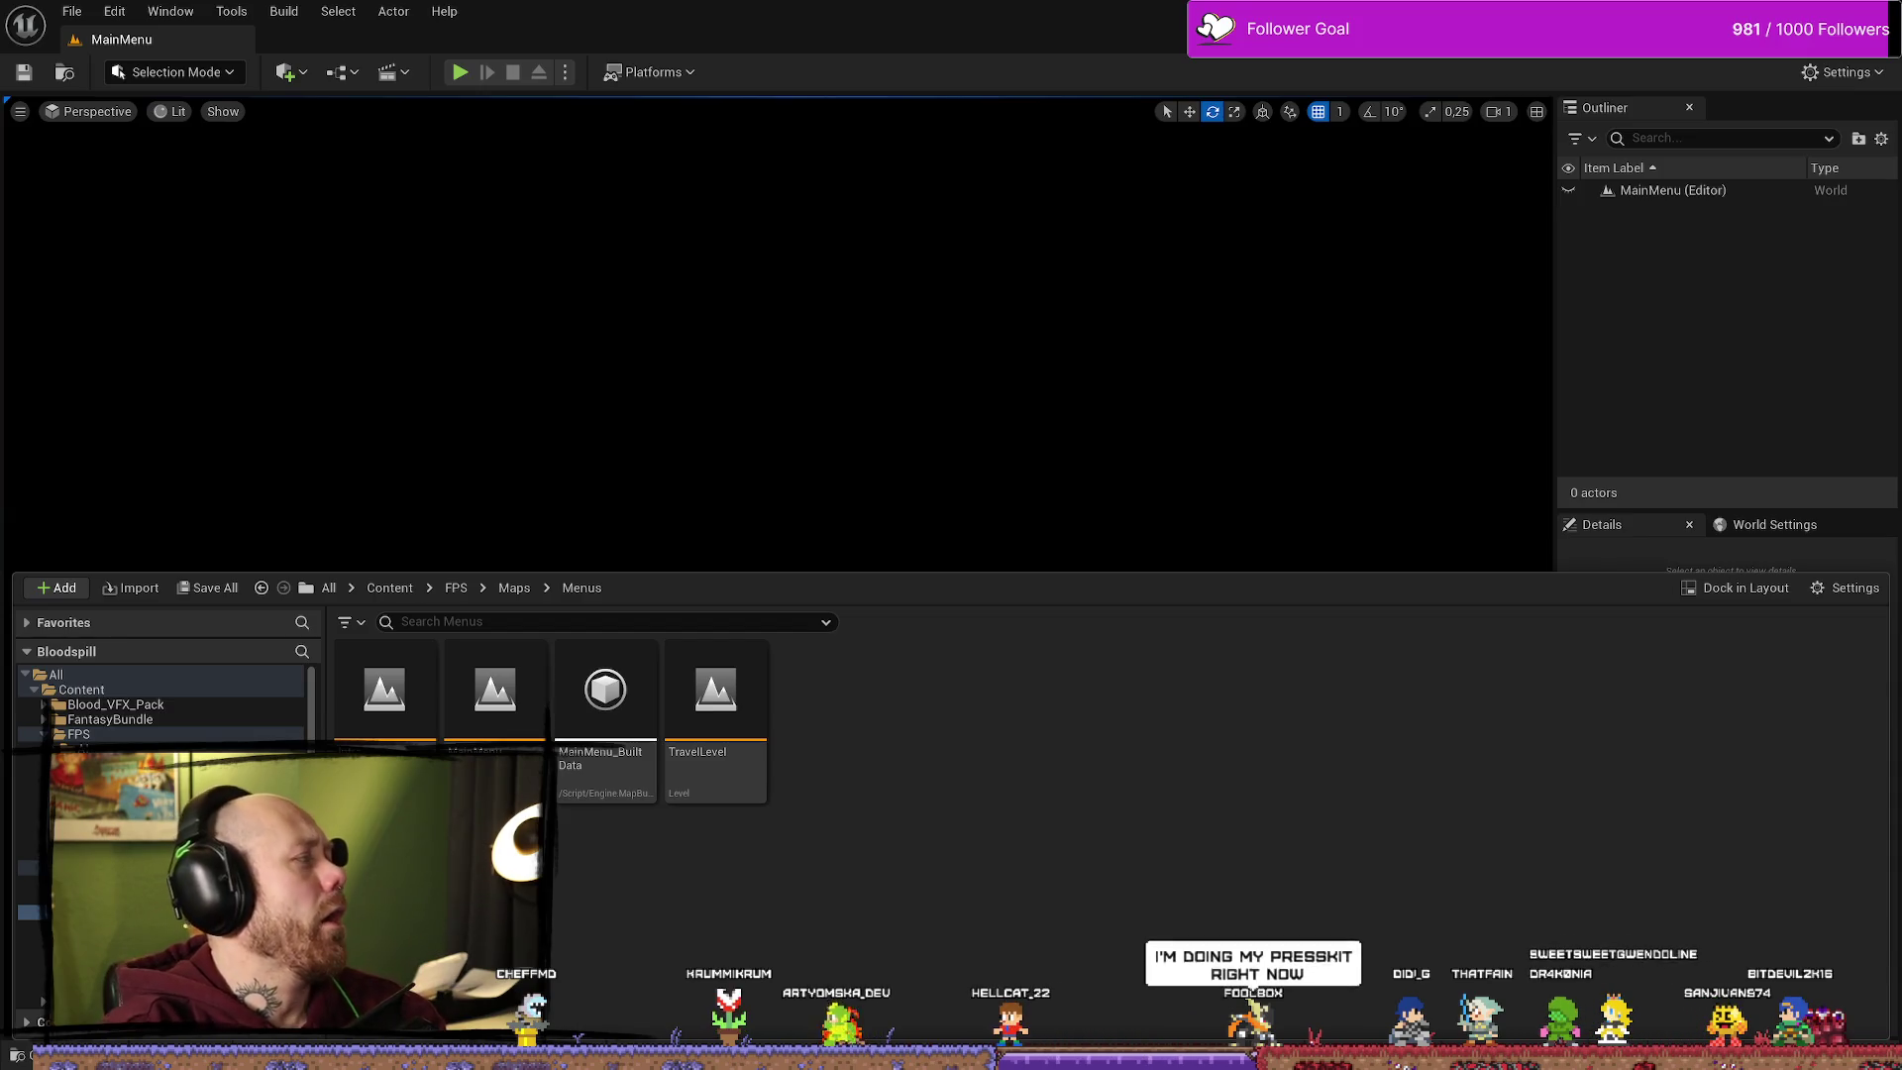
pyautogui.hotkey('alt', 'Tab')
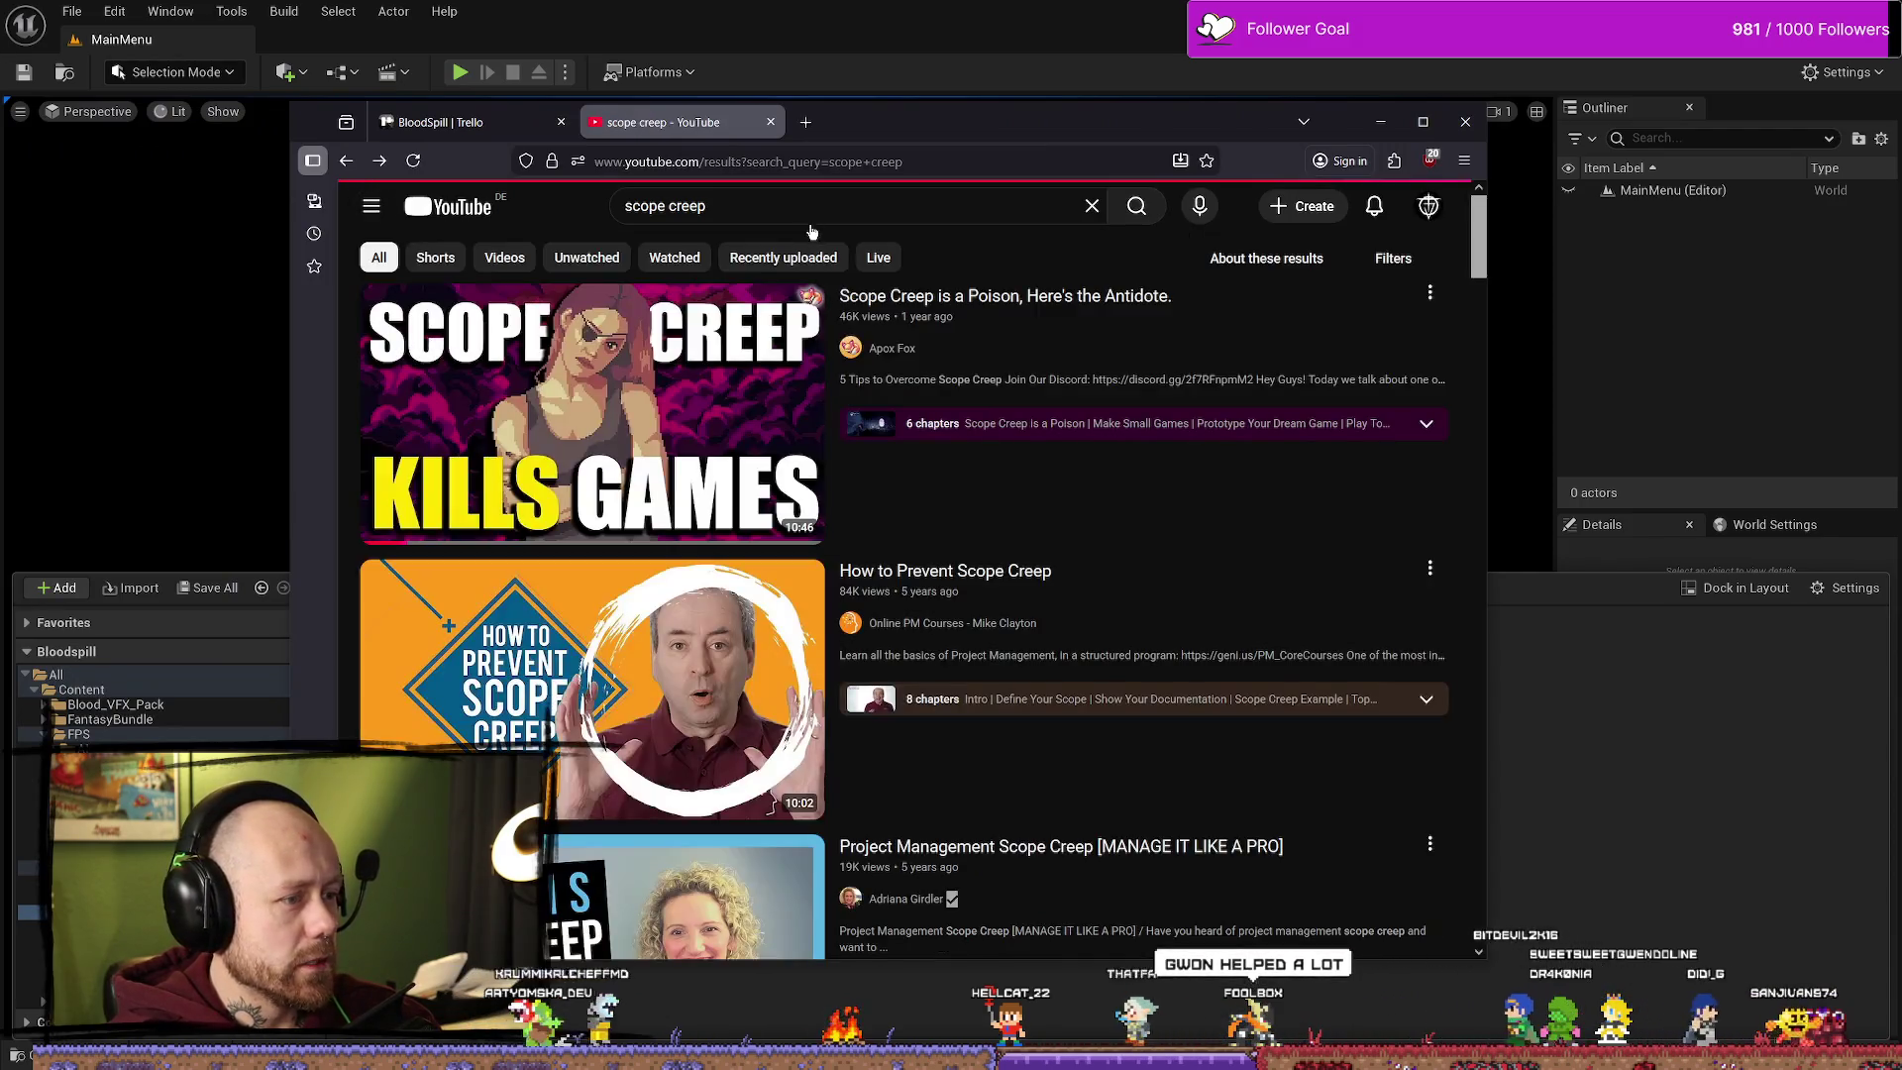
# Step: Search YouTube for 'scope creep trailer' and look over the results
pyautogui.click(842, 206)
pyautogui.write('trailer')
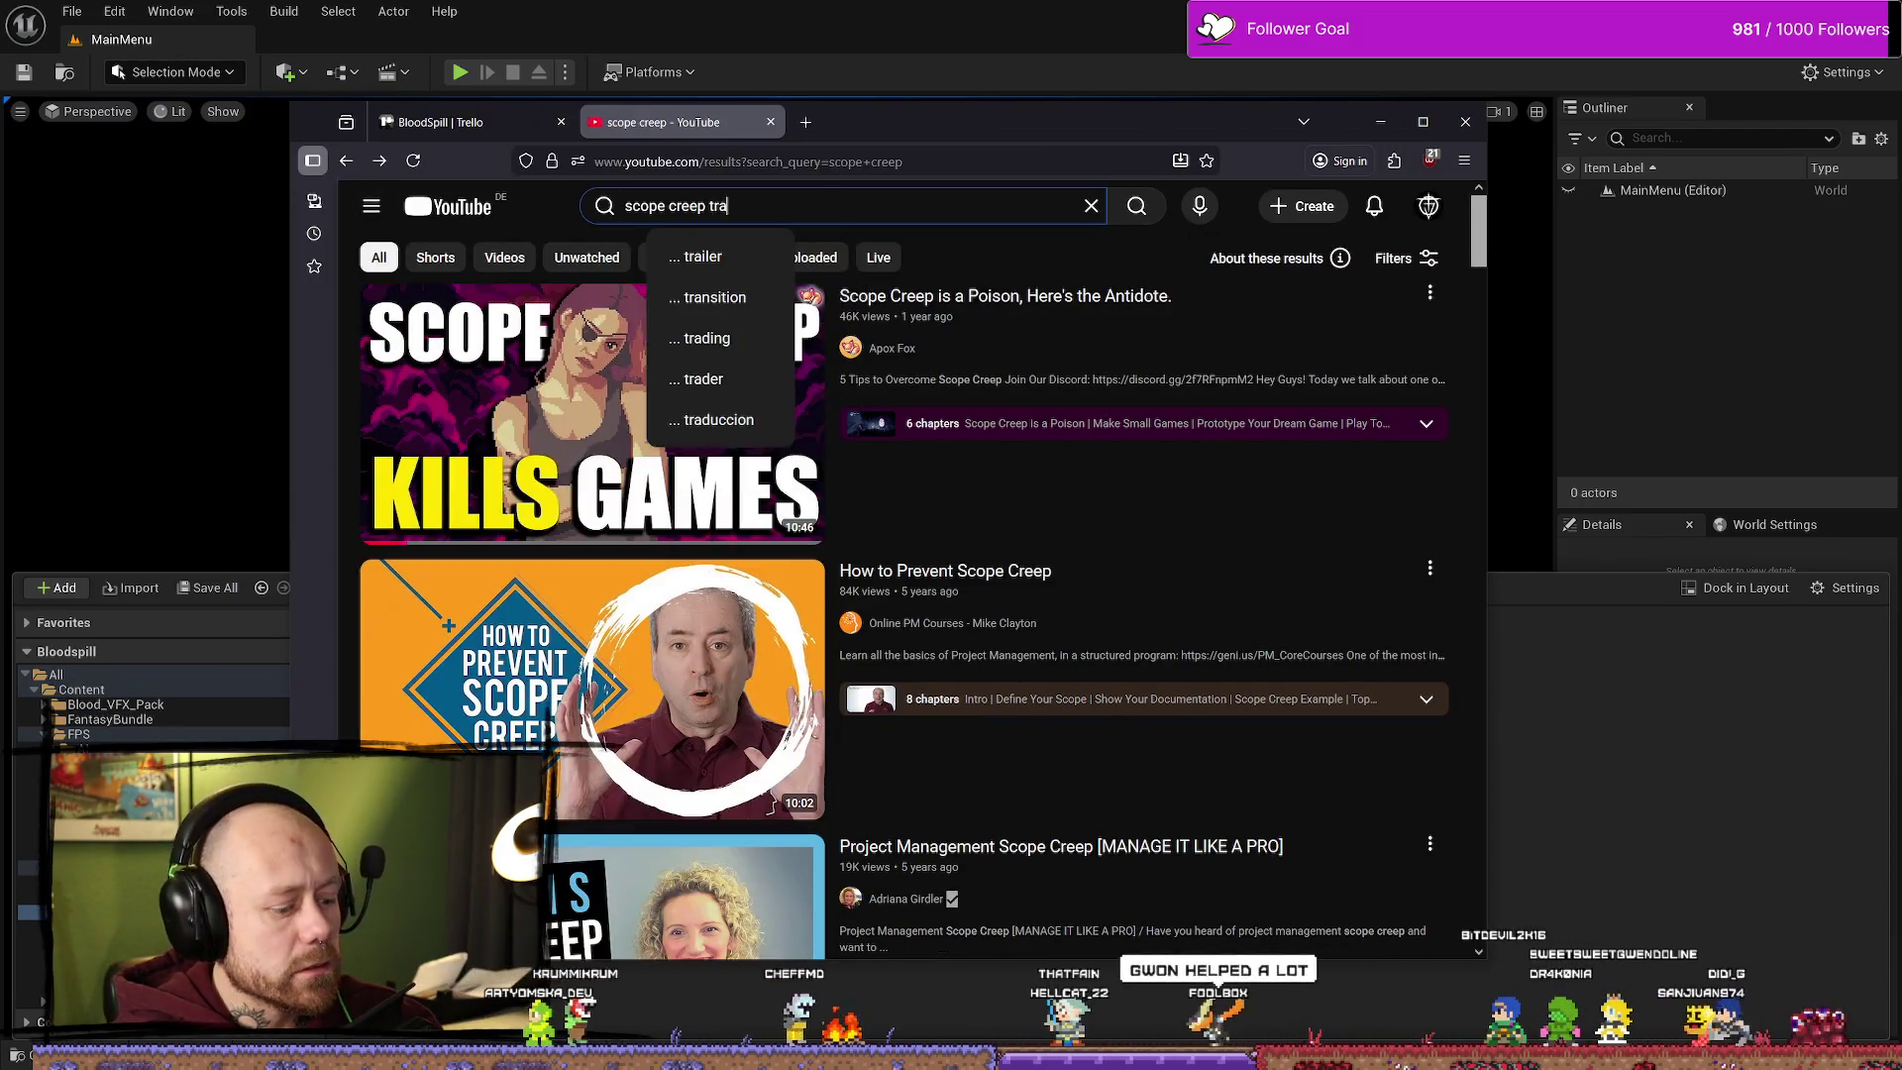
pyautogui.press('Return')
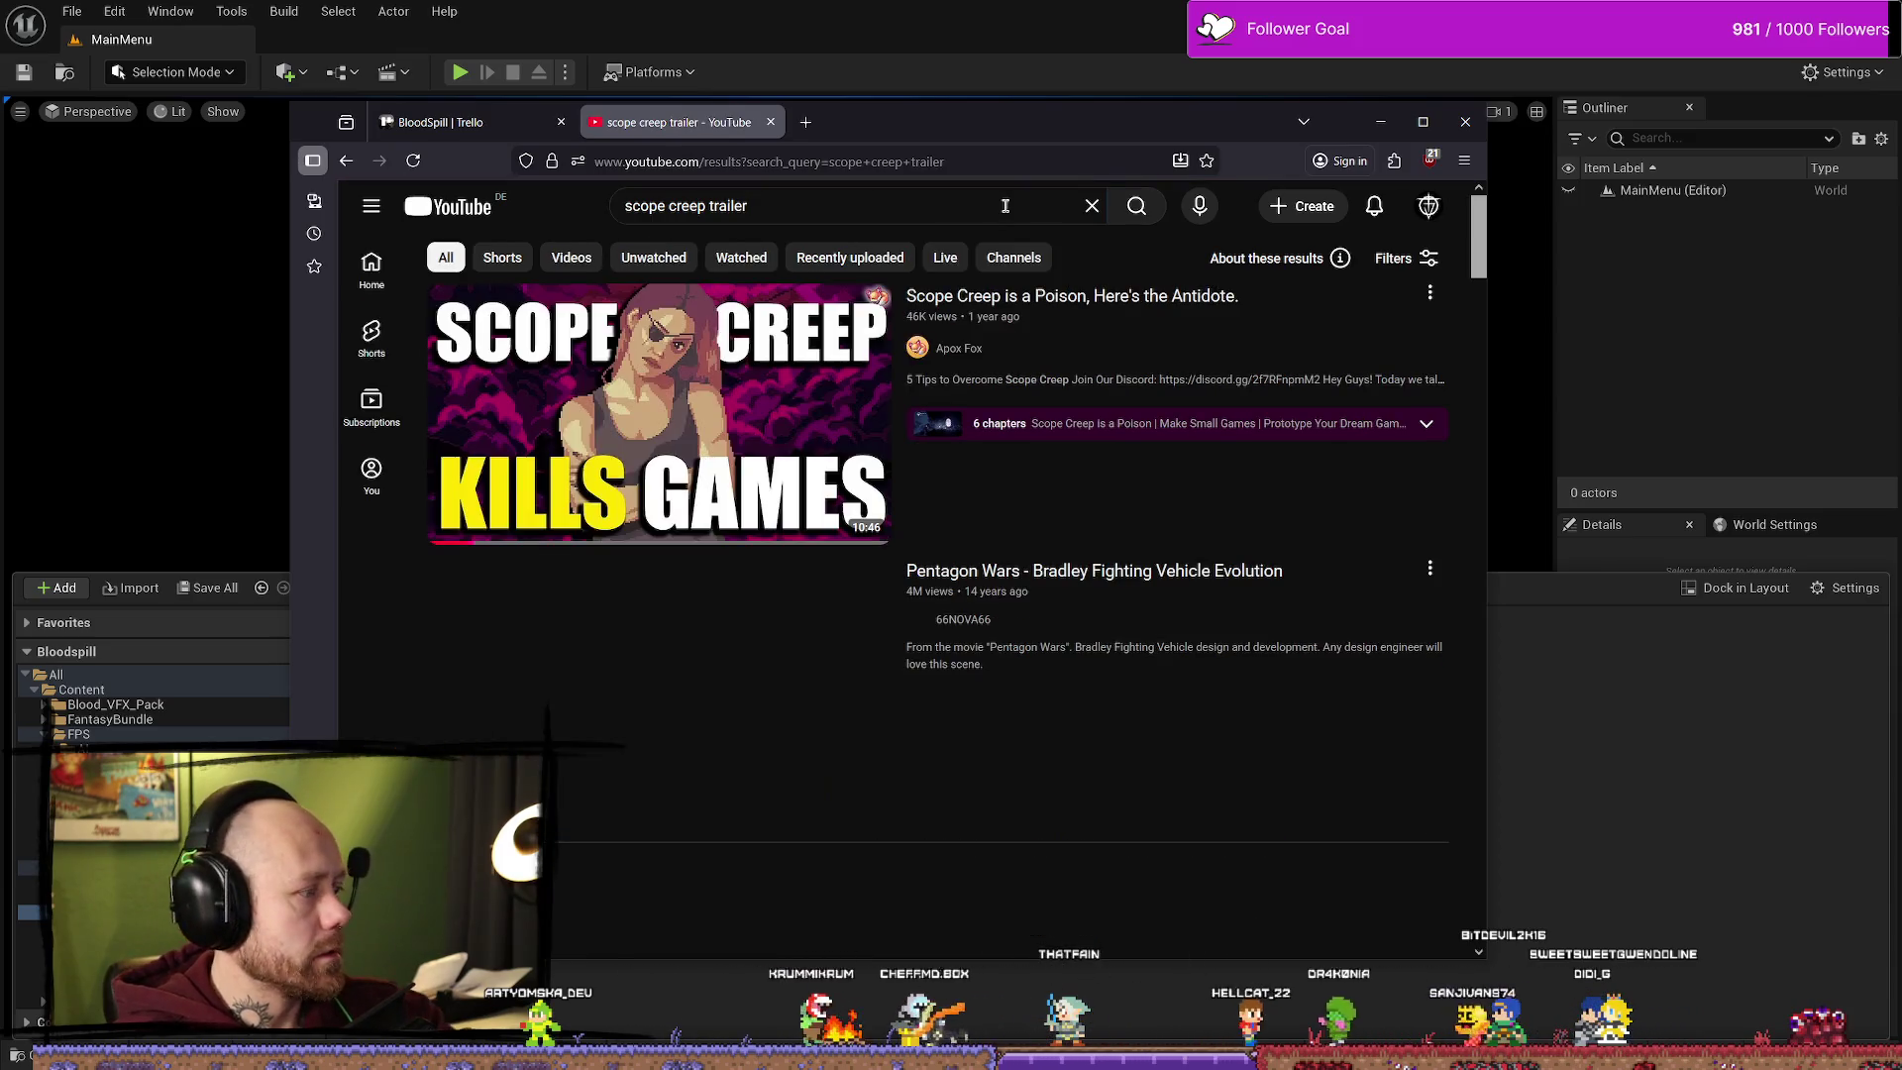
pyautogui.scroll(-10, 693, 589)
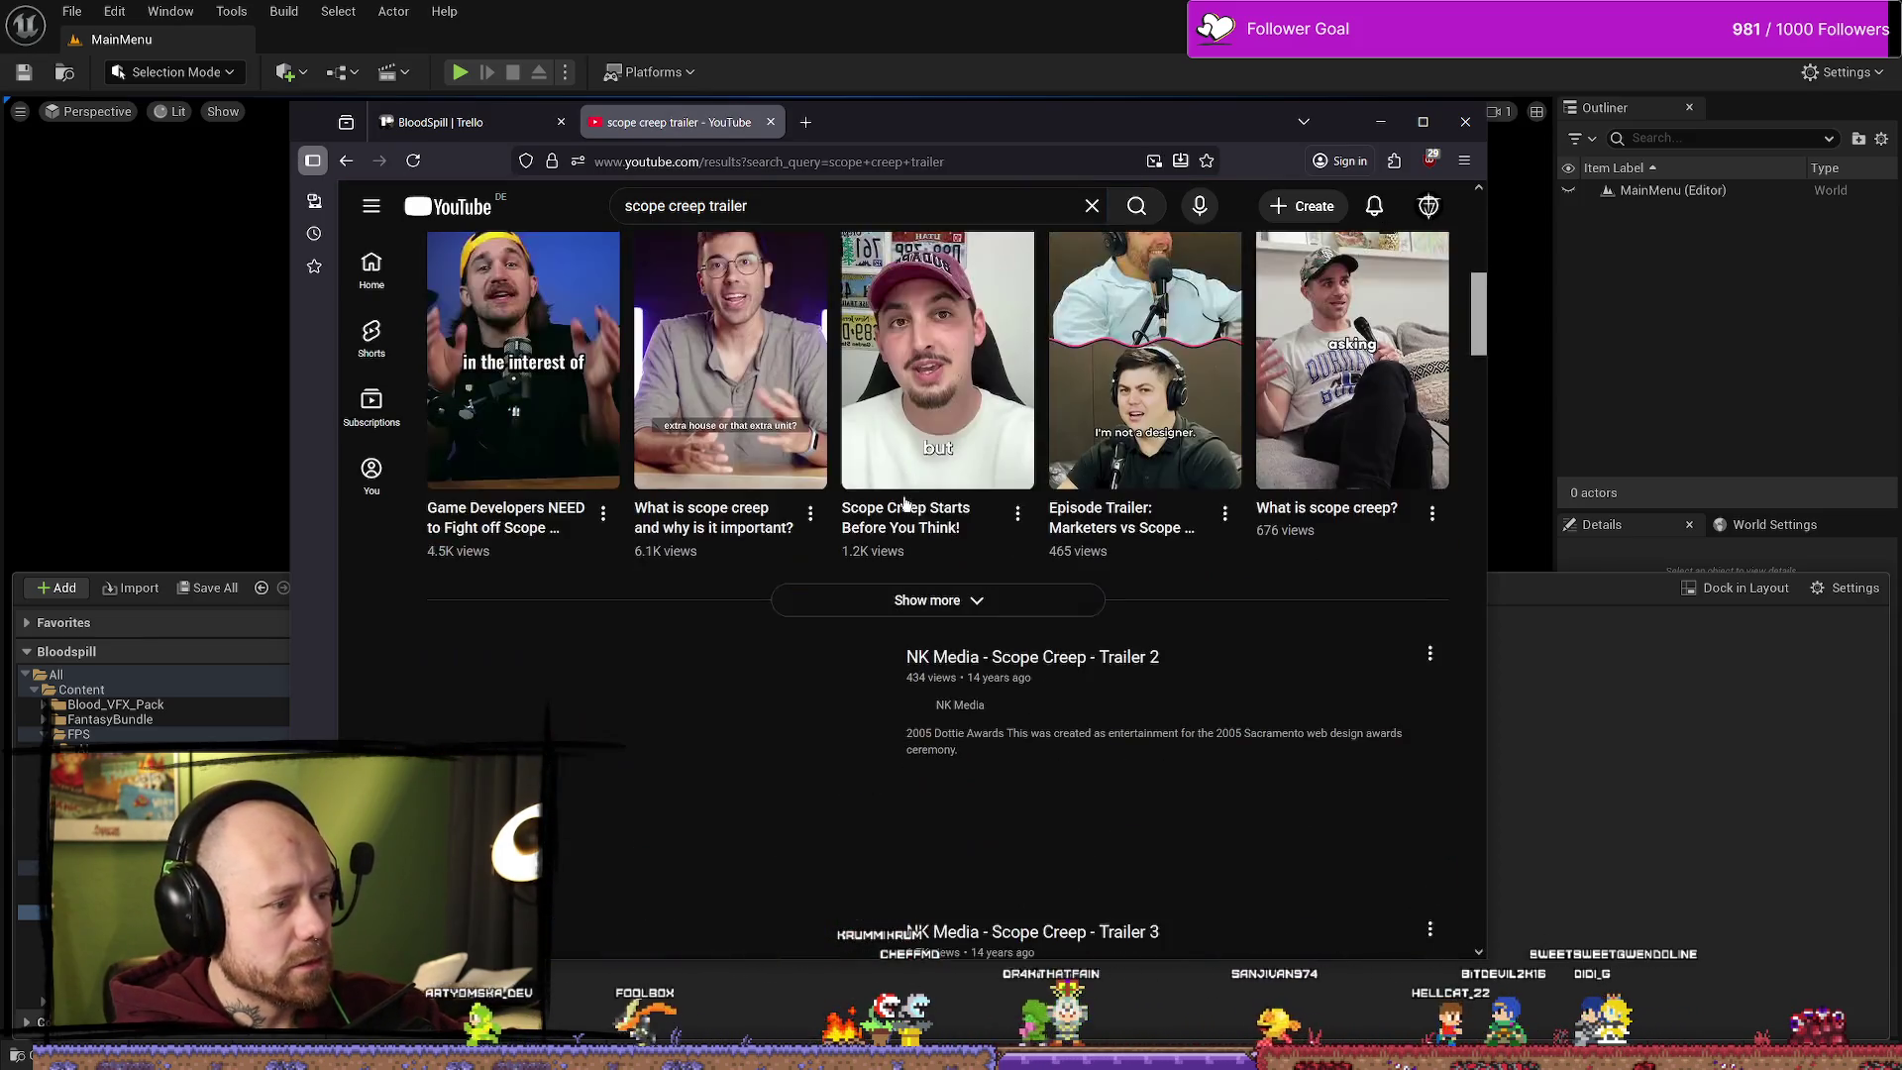
pyautogui.scroll(10, 1121, 478)
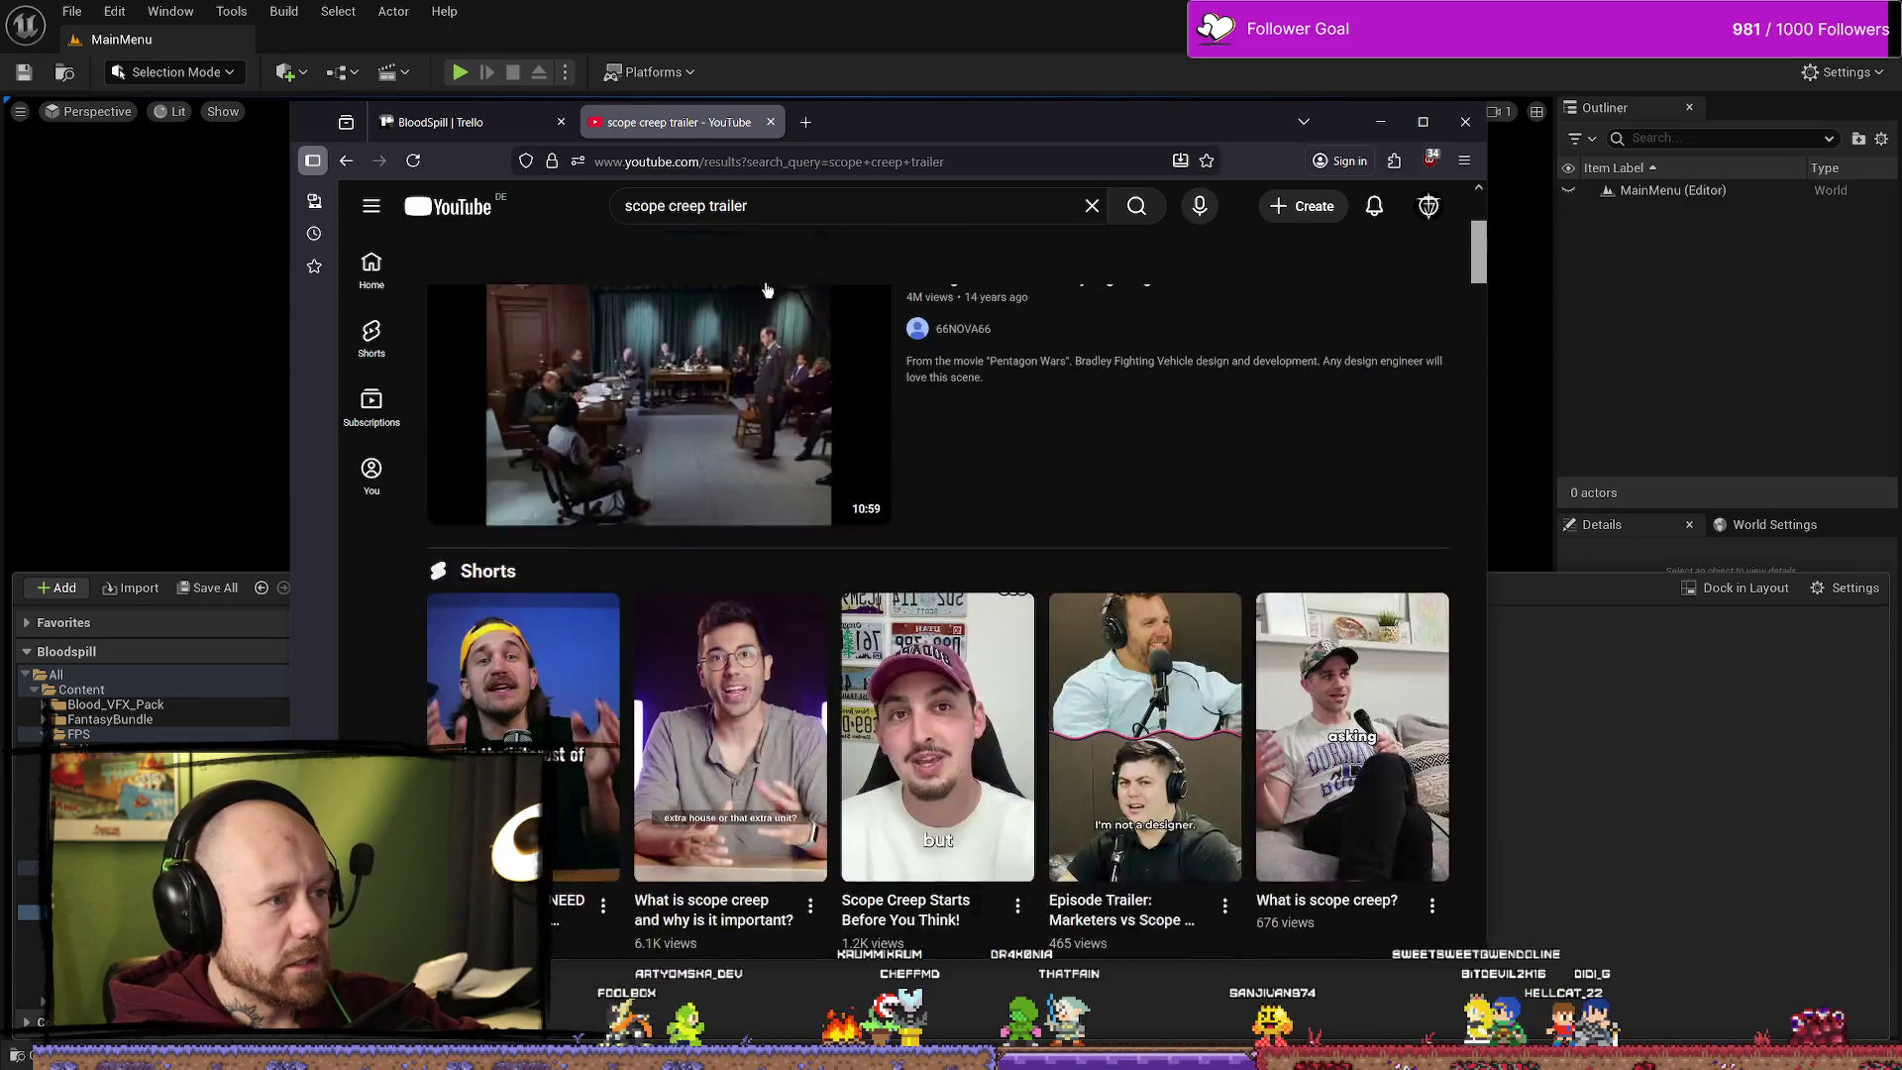
# Step: Refine the search to 'scopecreep trailer', open the SCOPECREEP Demo Announcement Trailer and like it
pyautogui.click(668, 206)
pyautogui.press('BackSpace')
pyautogui.press('Return')
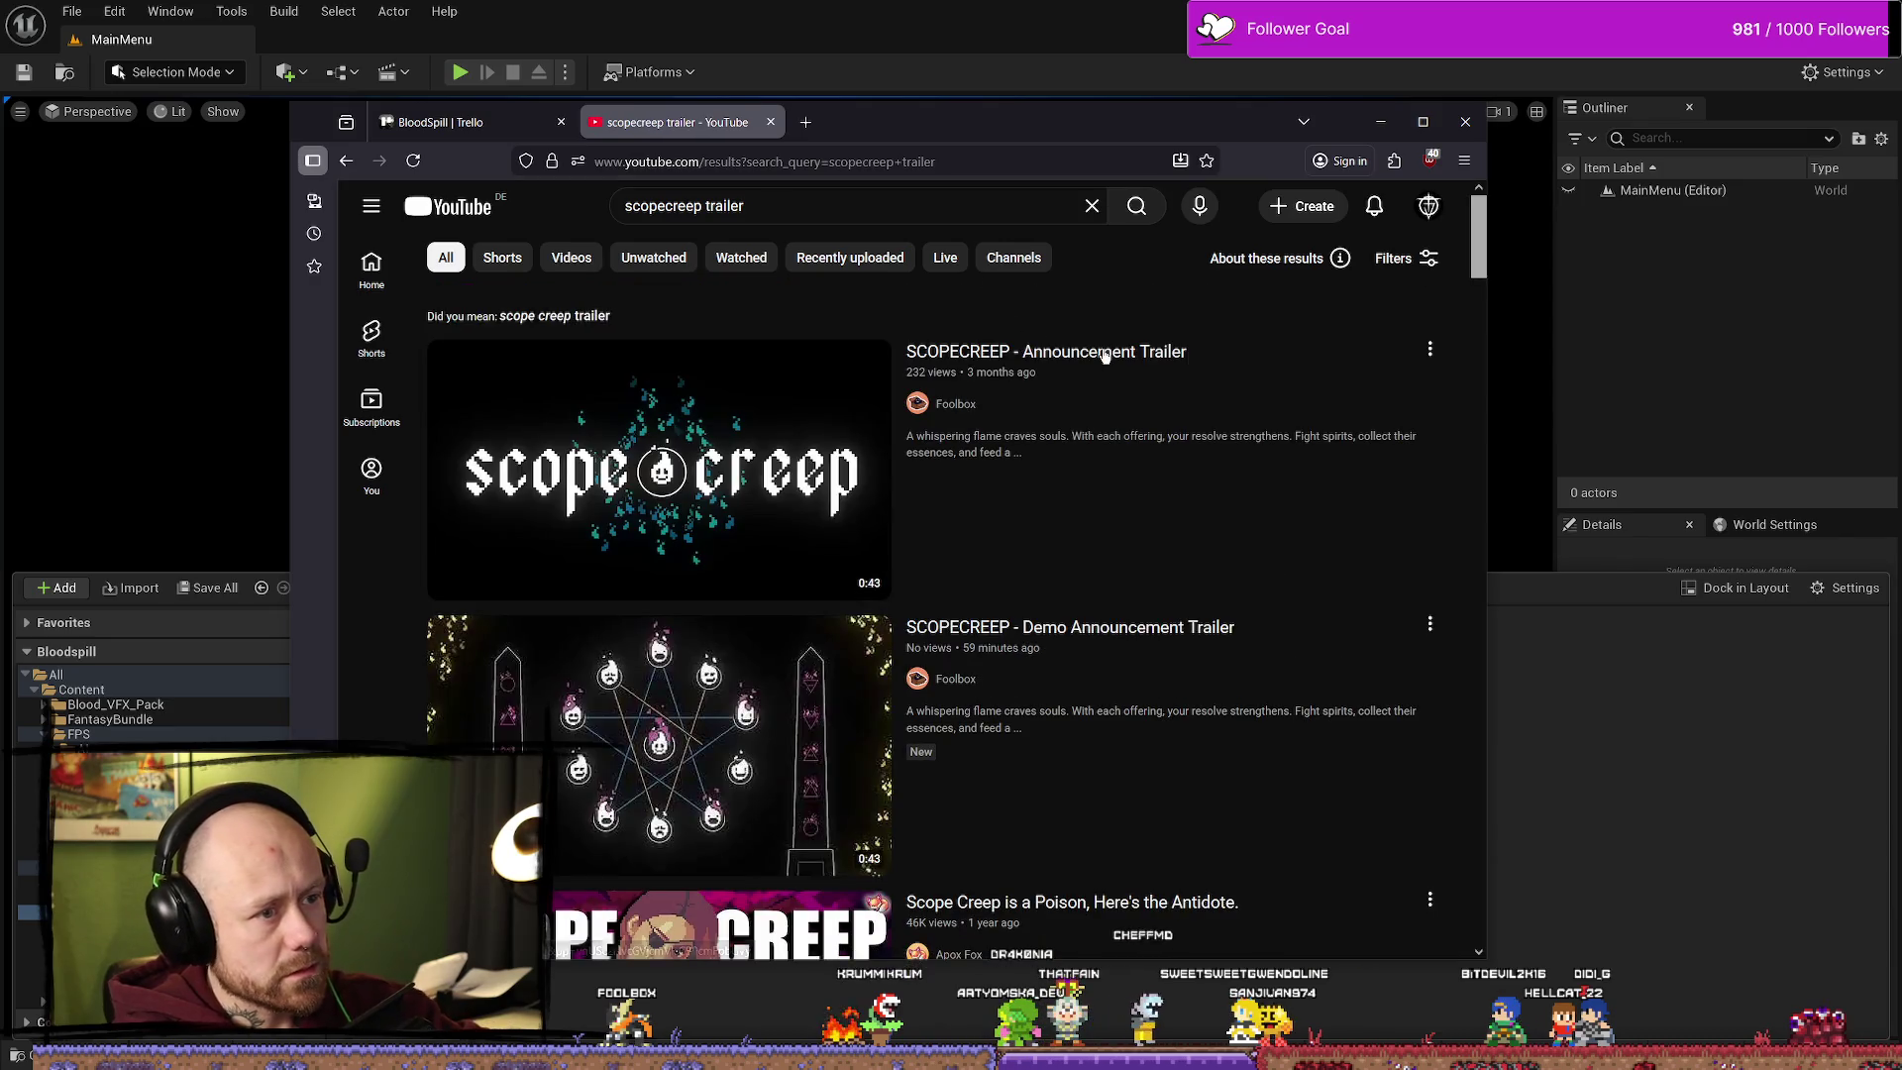
pyautogui.click(1112, 632)
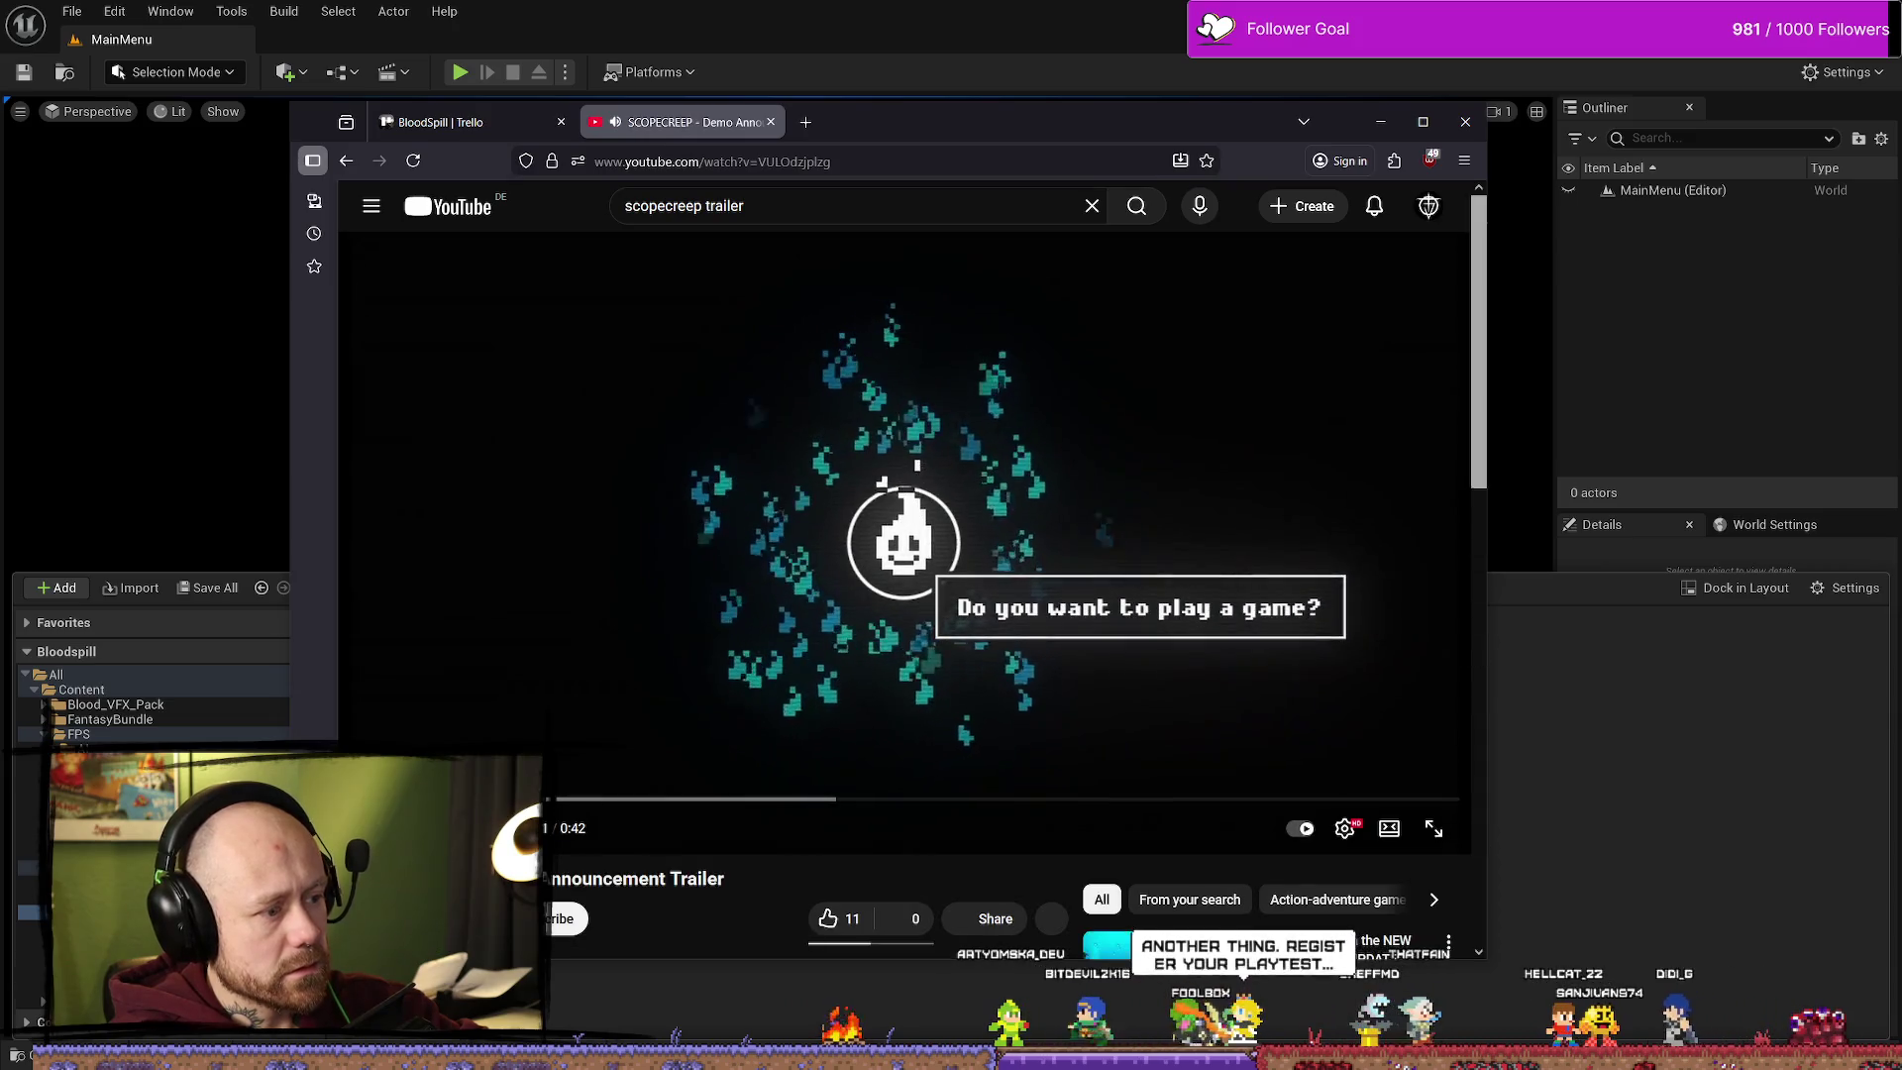
pyautogui.click(827, 918)
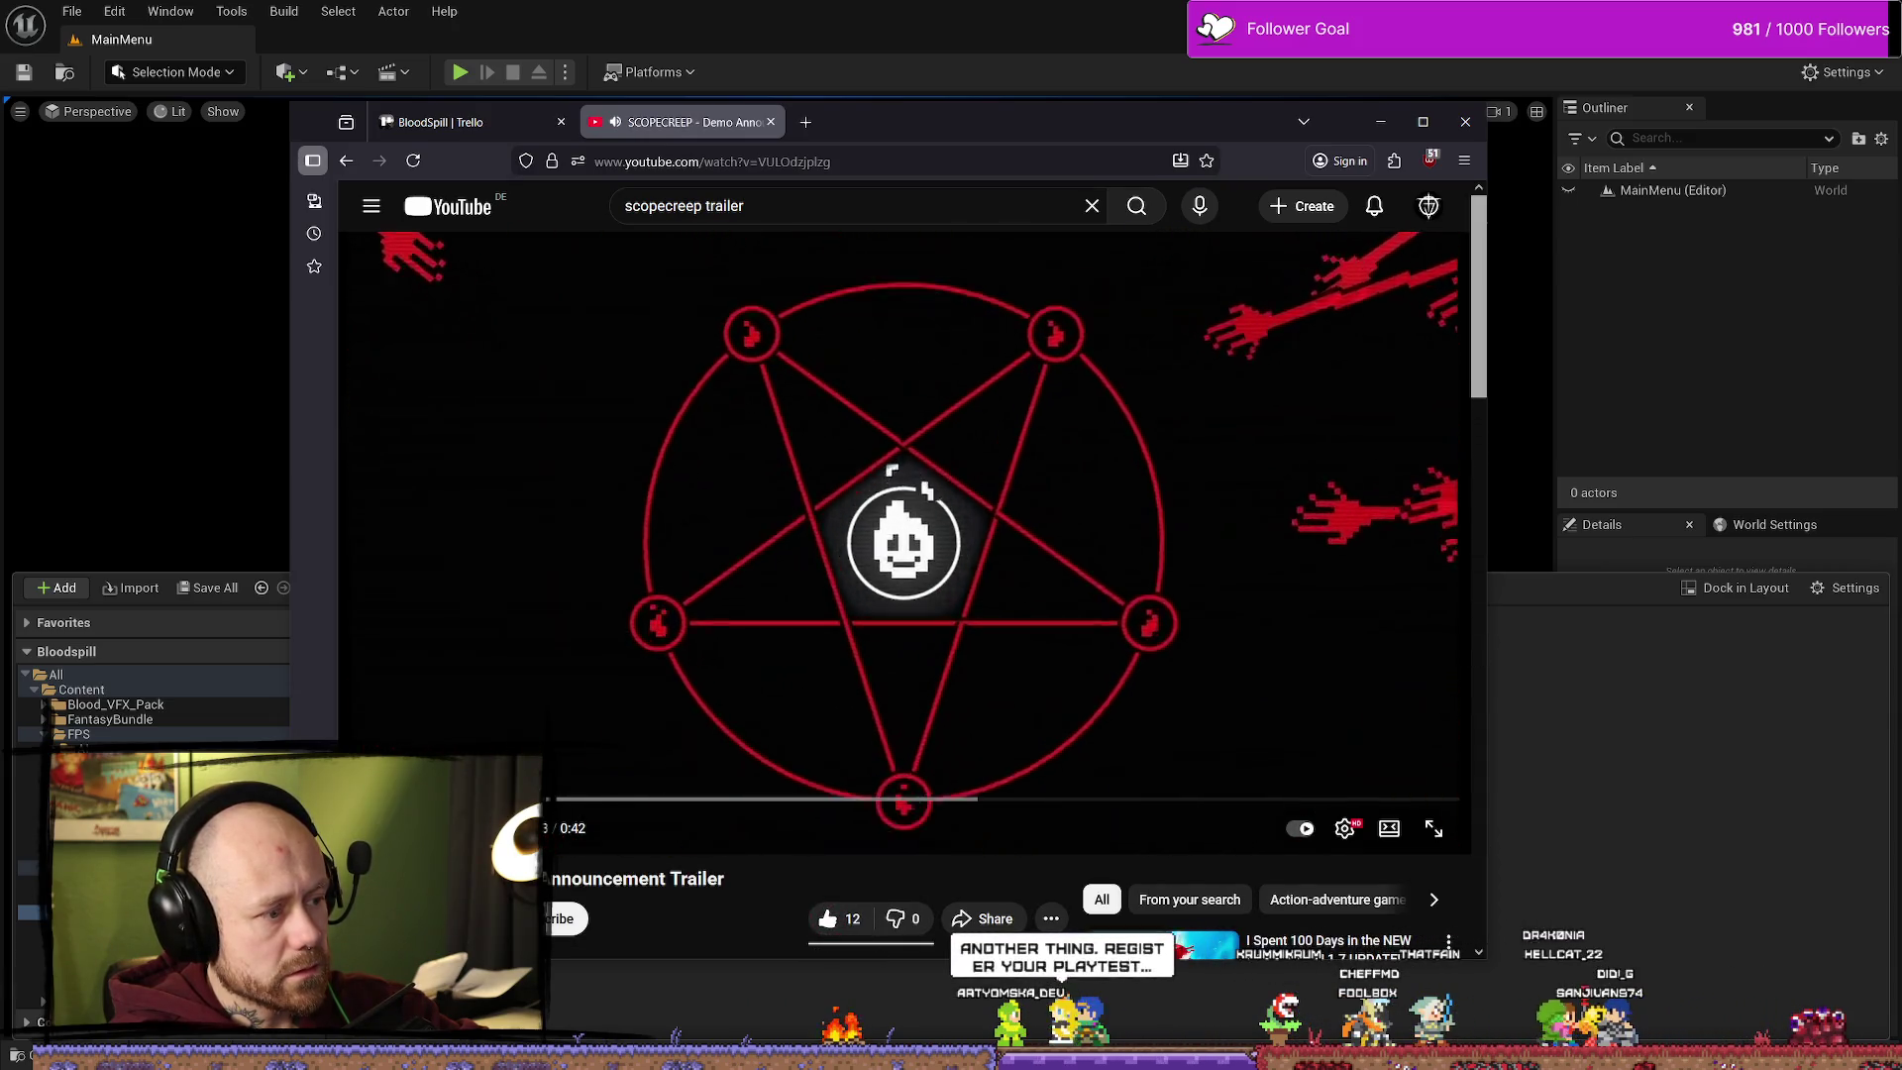
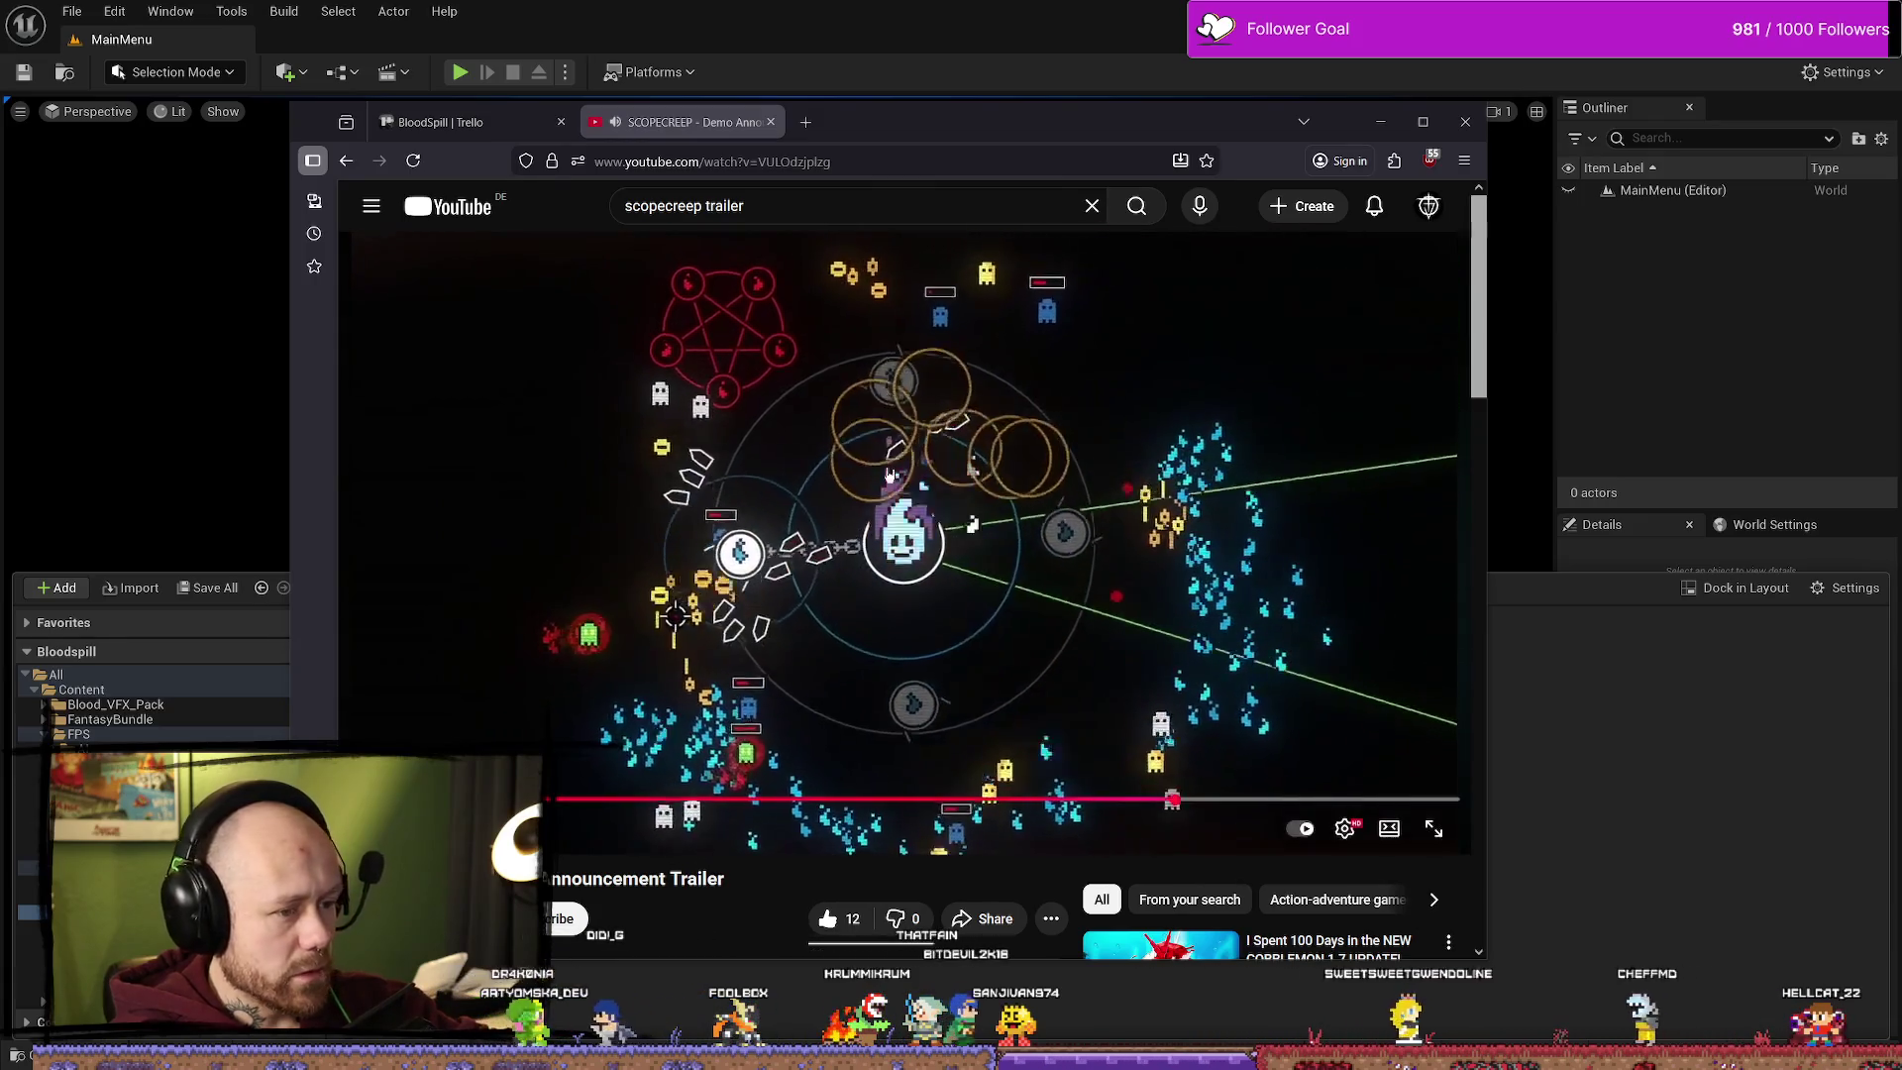
# Step: Search 'alphabetagamer' in a new tab, then close the SCOPECREEP trailer tab
pyautogui.click(805, 122)
pyautogui.write('alphabetagamer')
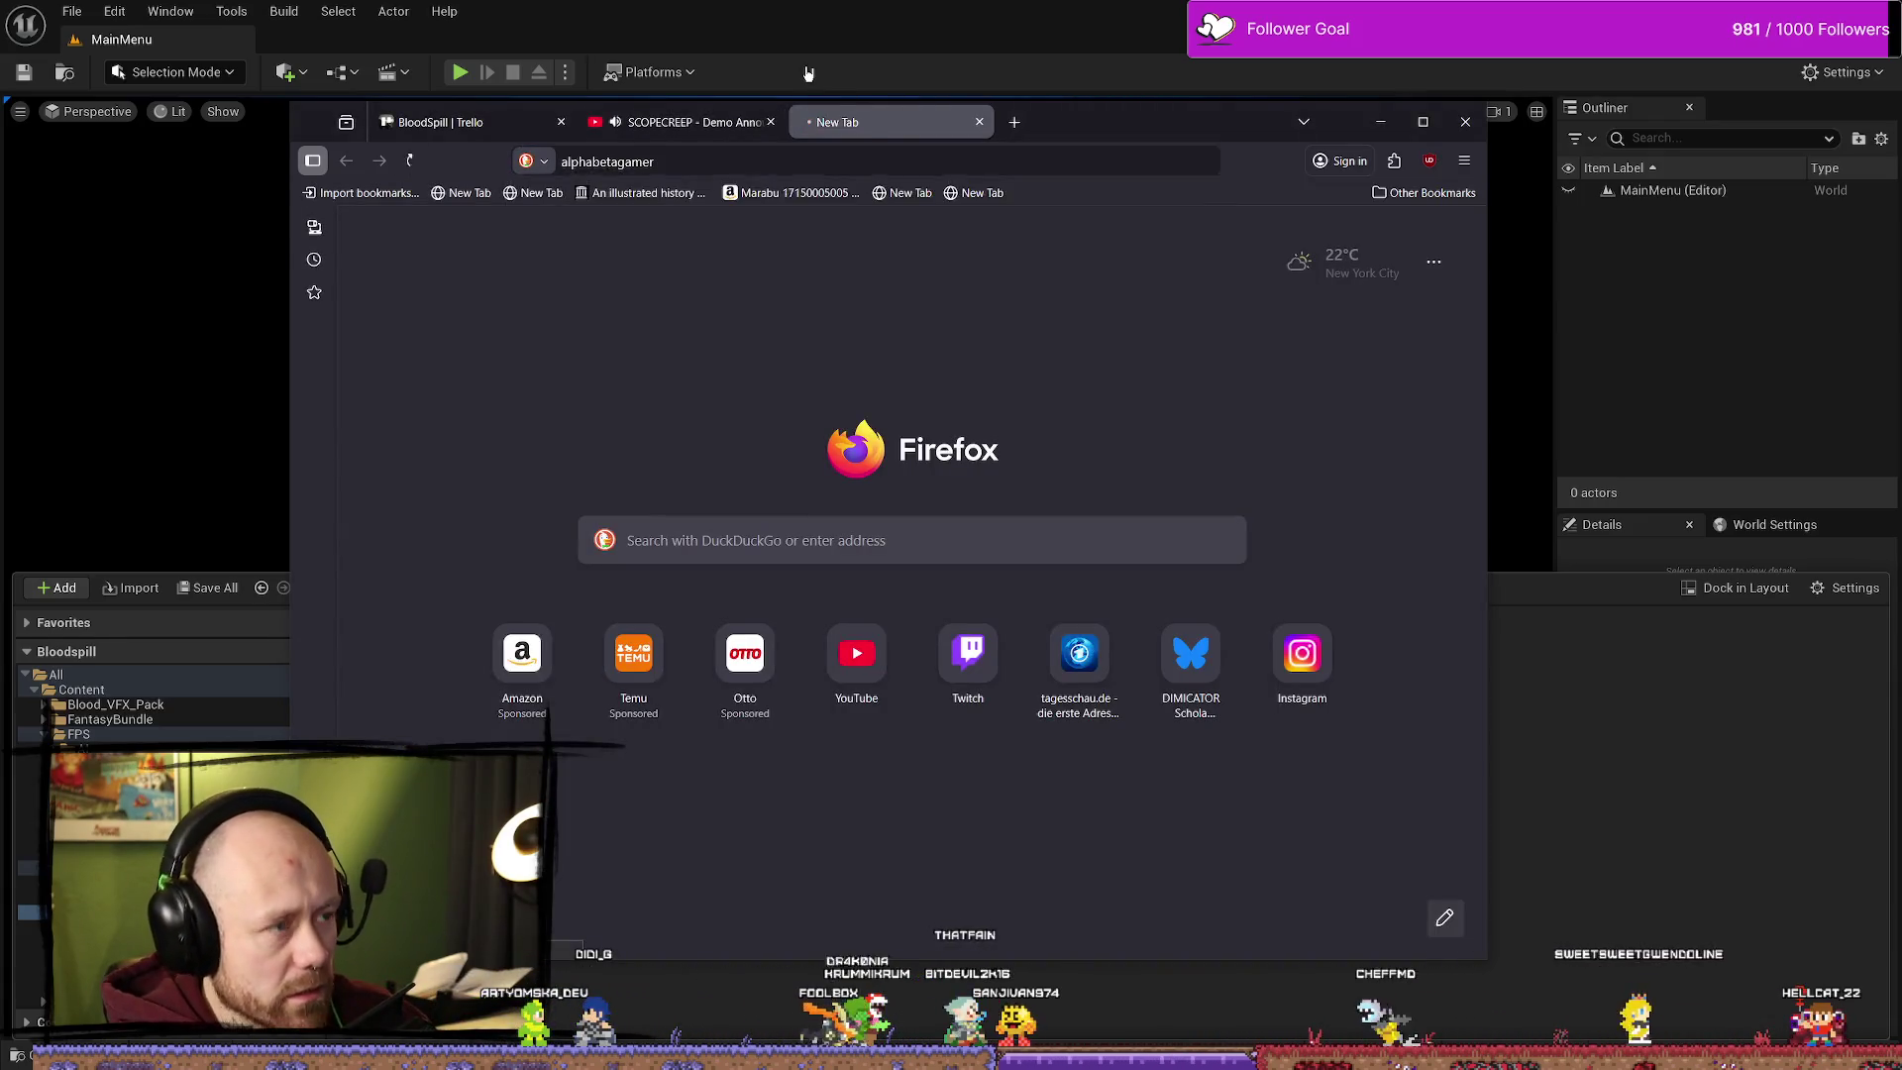
pyautogui.press('Return')
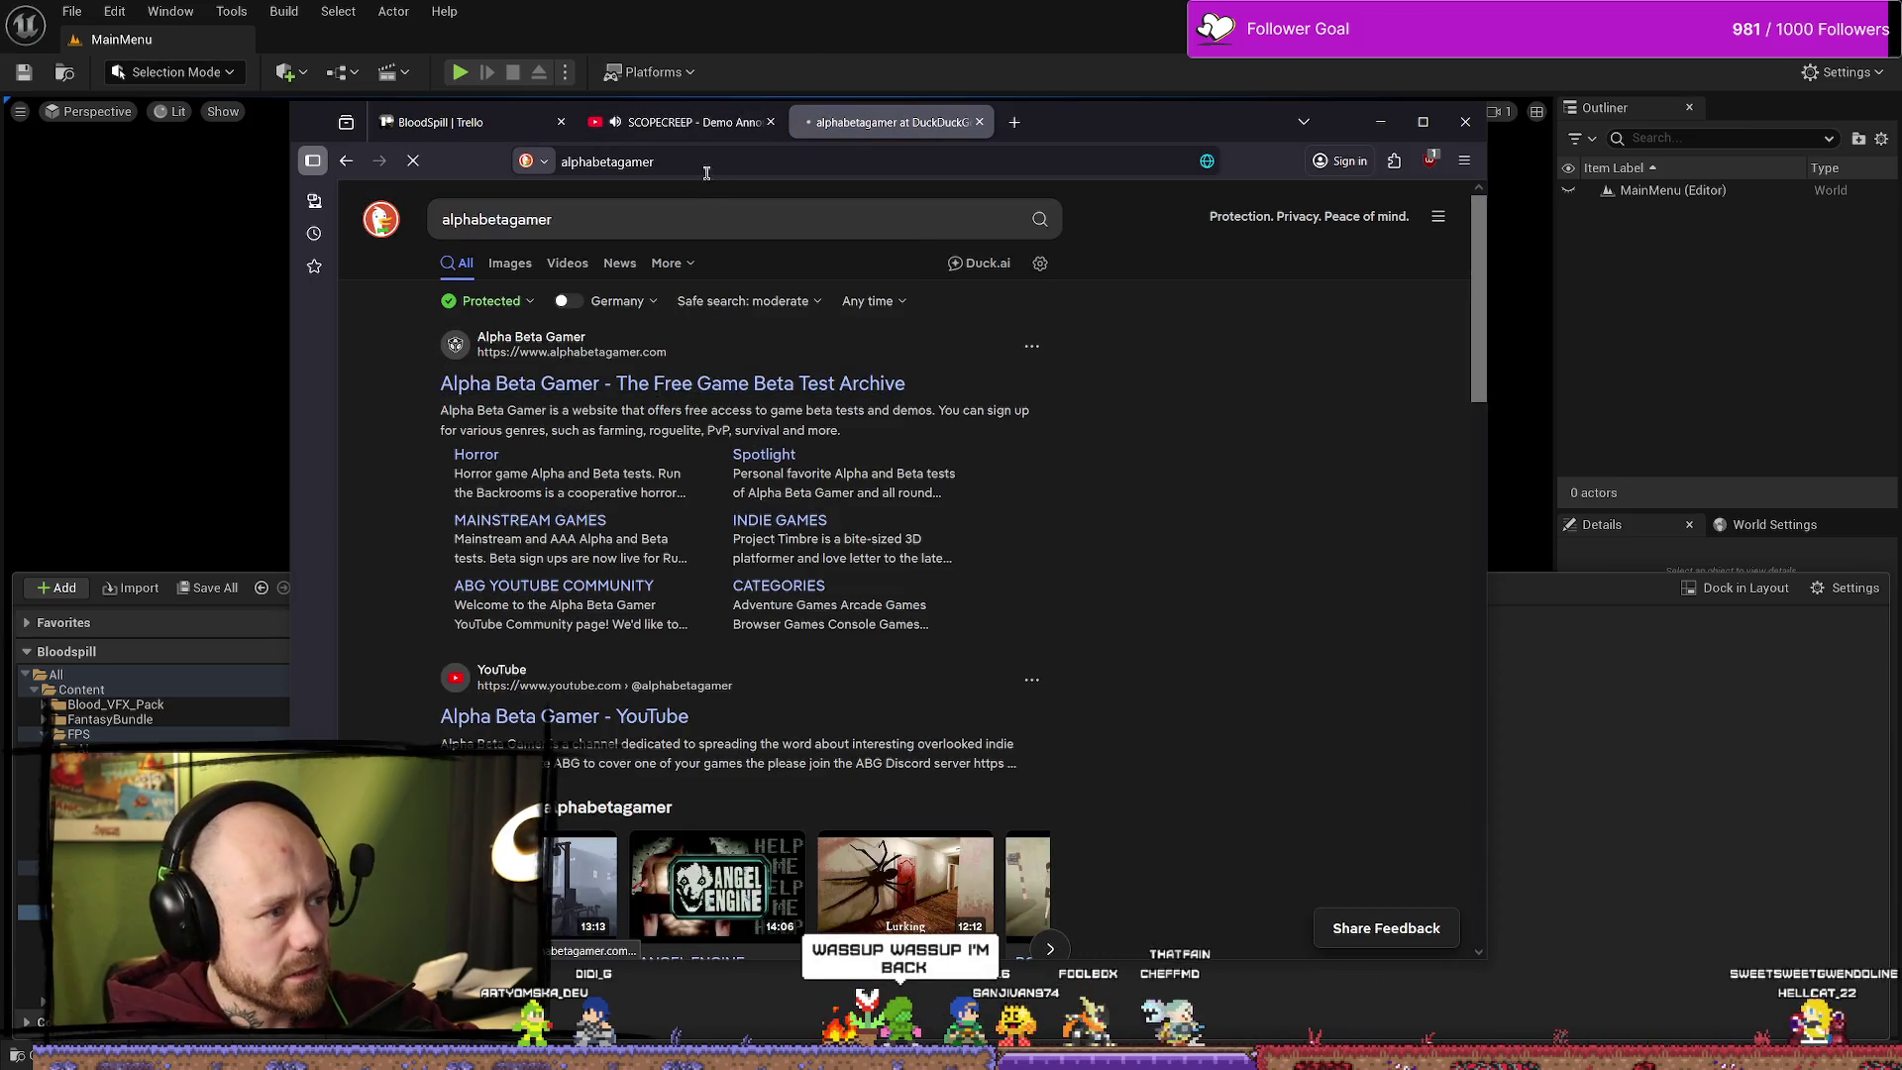
pyautogui.click(689, 122)
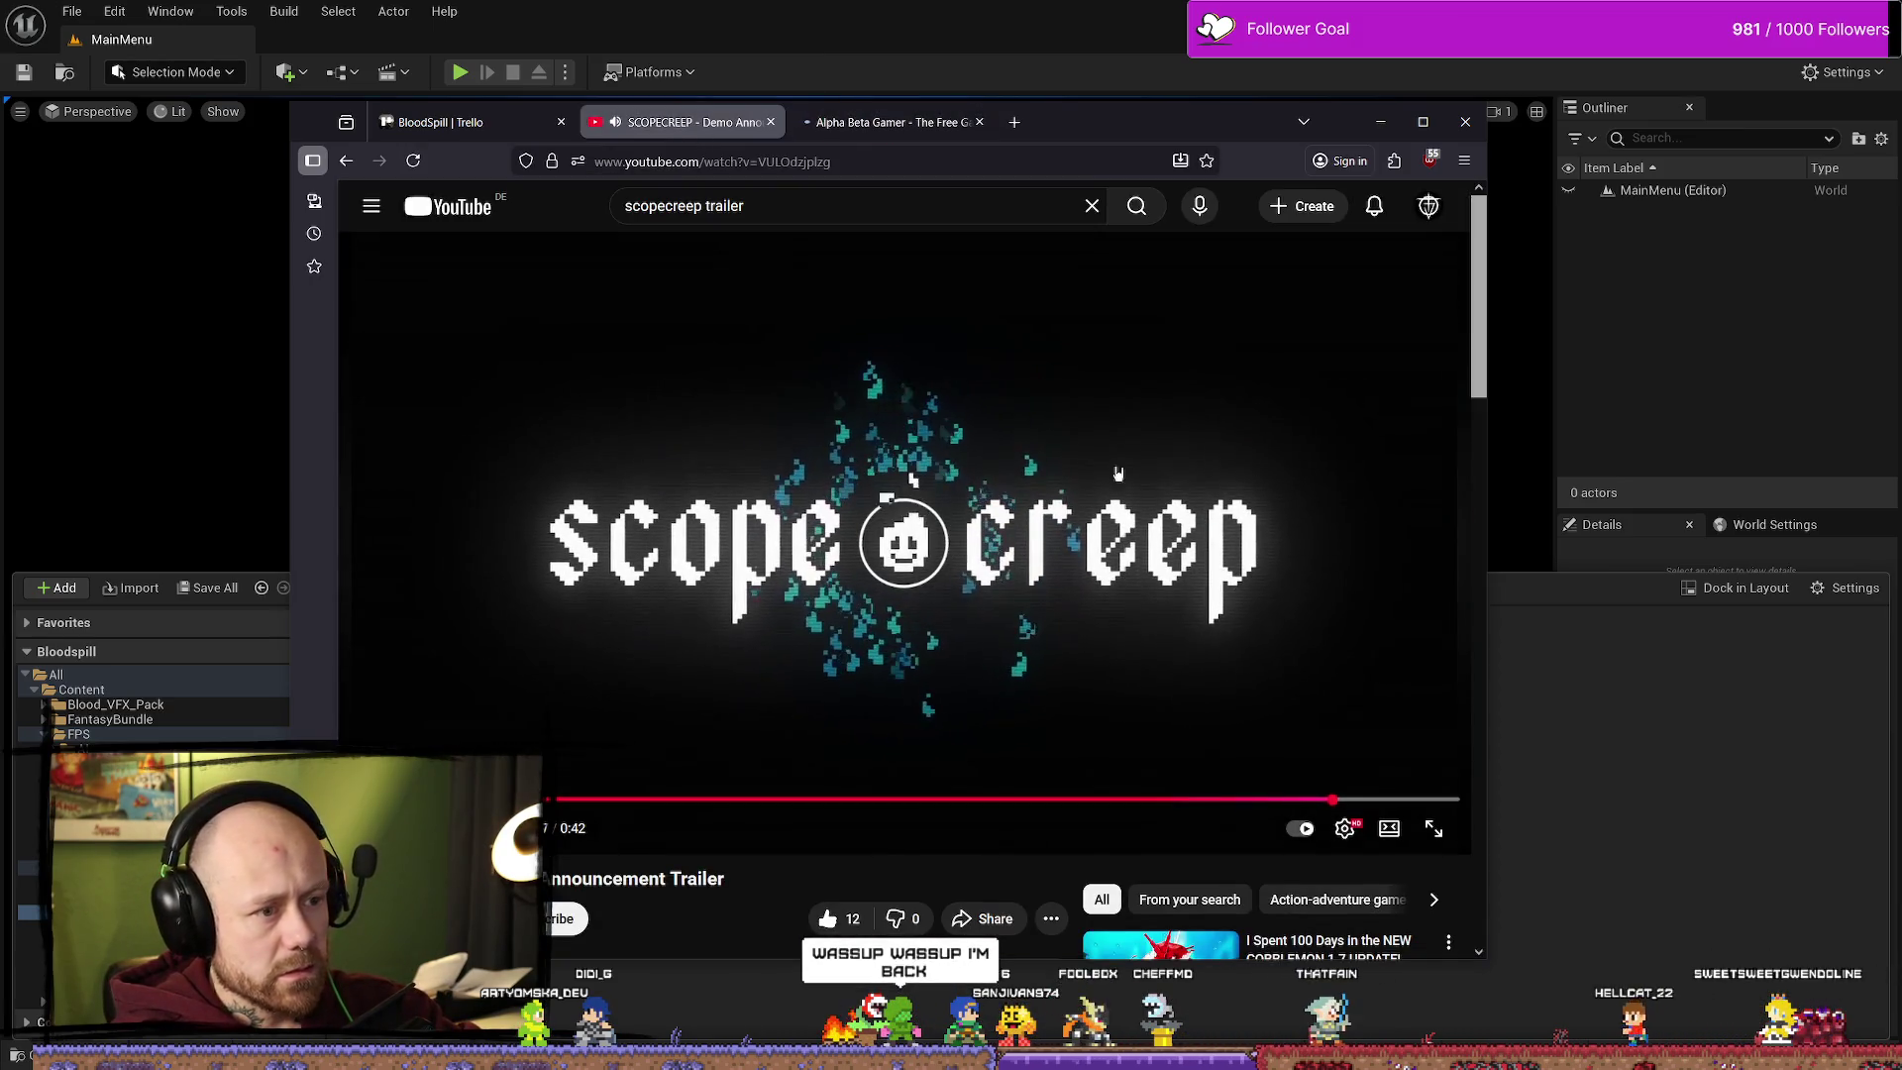
pyautogui.click(771, 122)
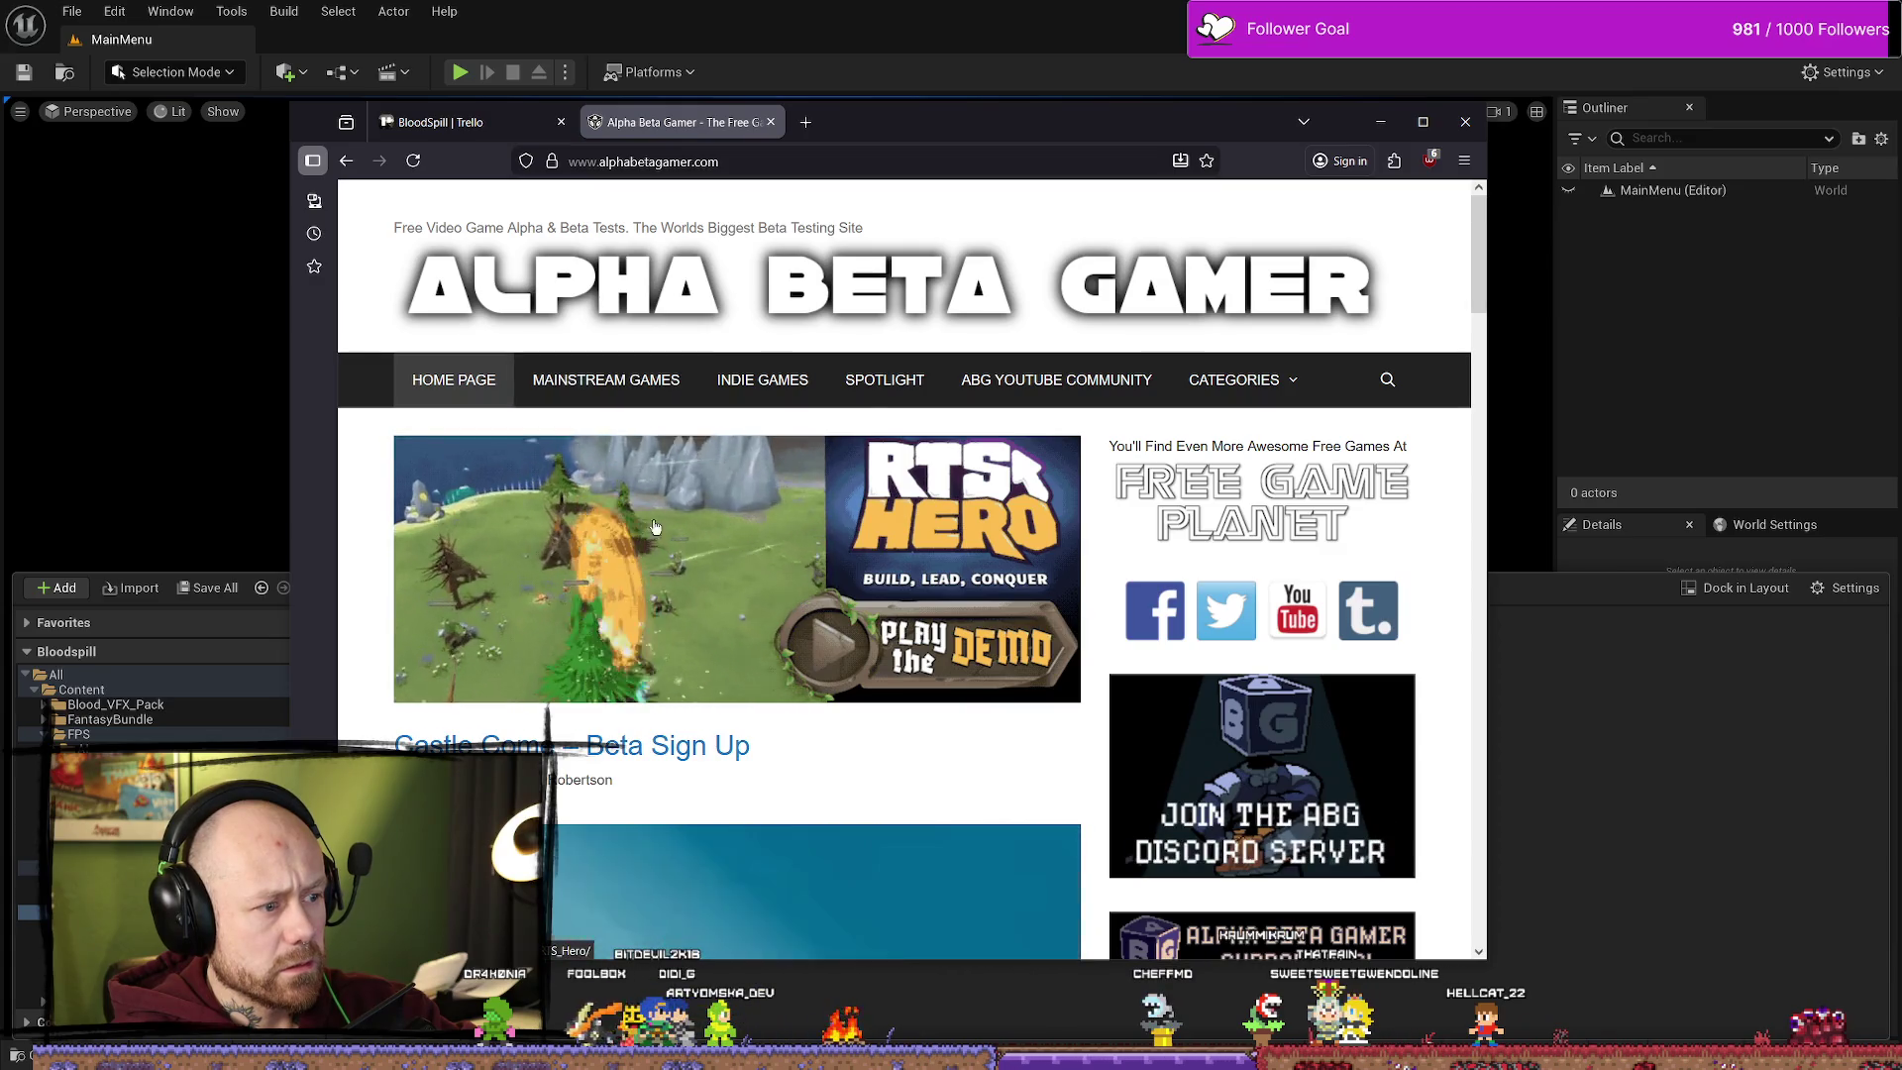
# Step: Maximize Firefox on the Alpha Beta Gamer homepage and open the Indie games category
pyautogui.click(1422, 121)
pyautogui.moveTo(1304, 288)
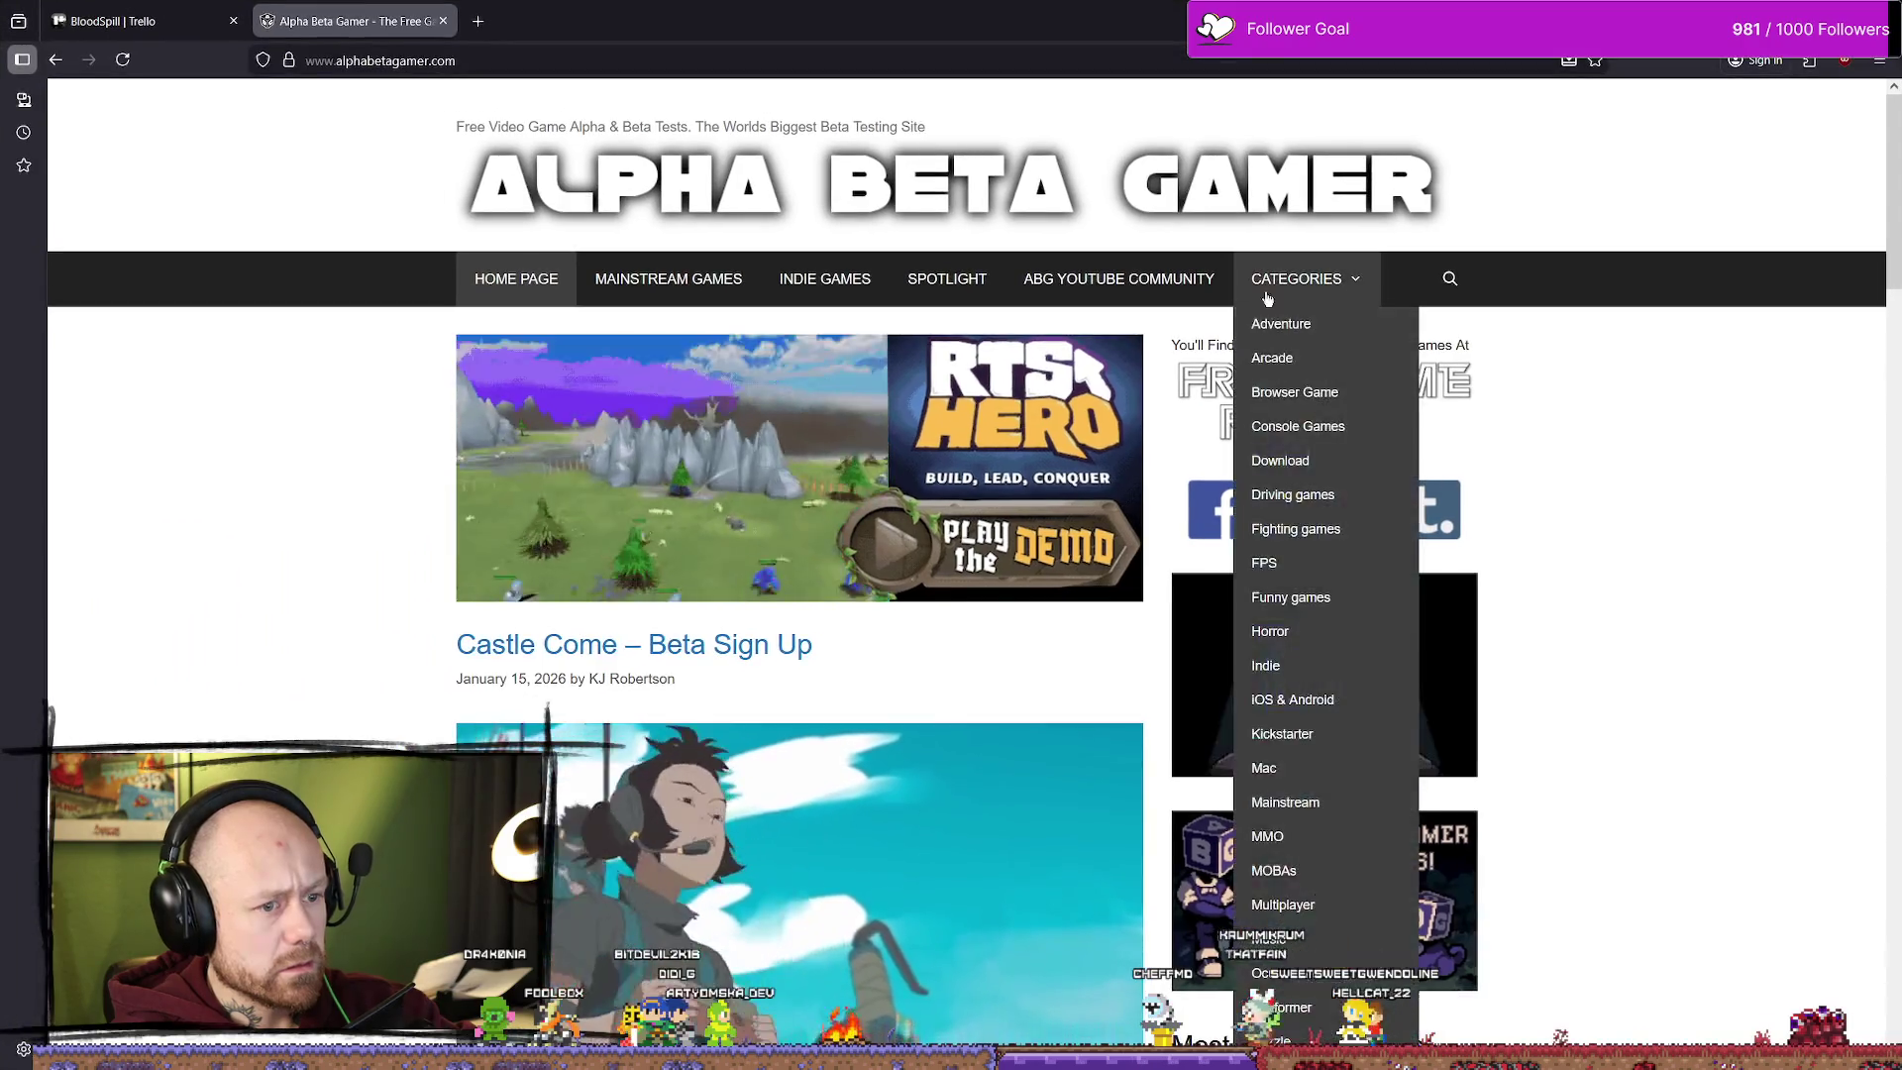
pyautogui.scroll(-10, 991, 538)
pyautogui.scroll(10, 990, 538)
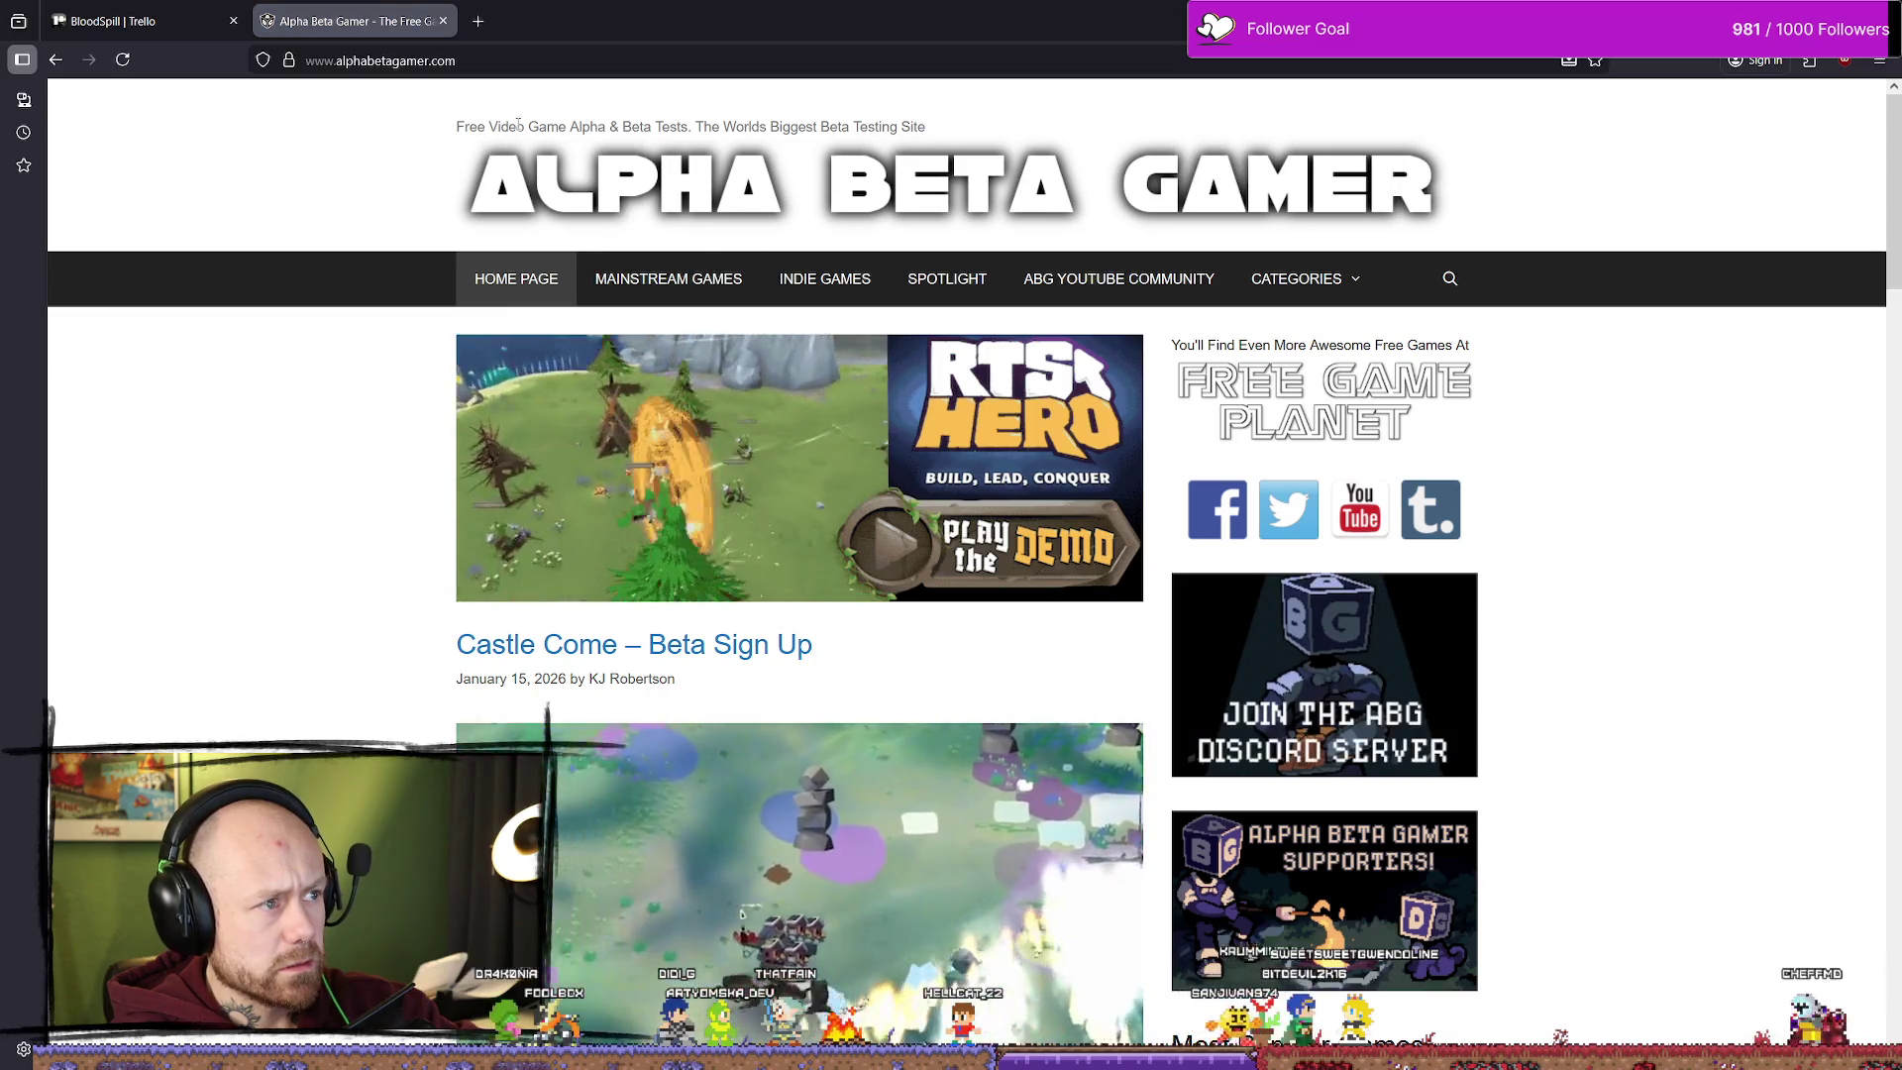
pyautogui.click(777, 126)
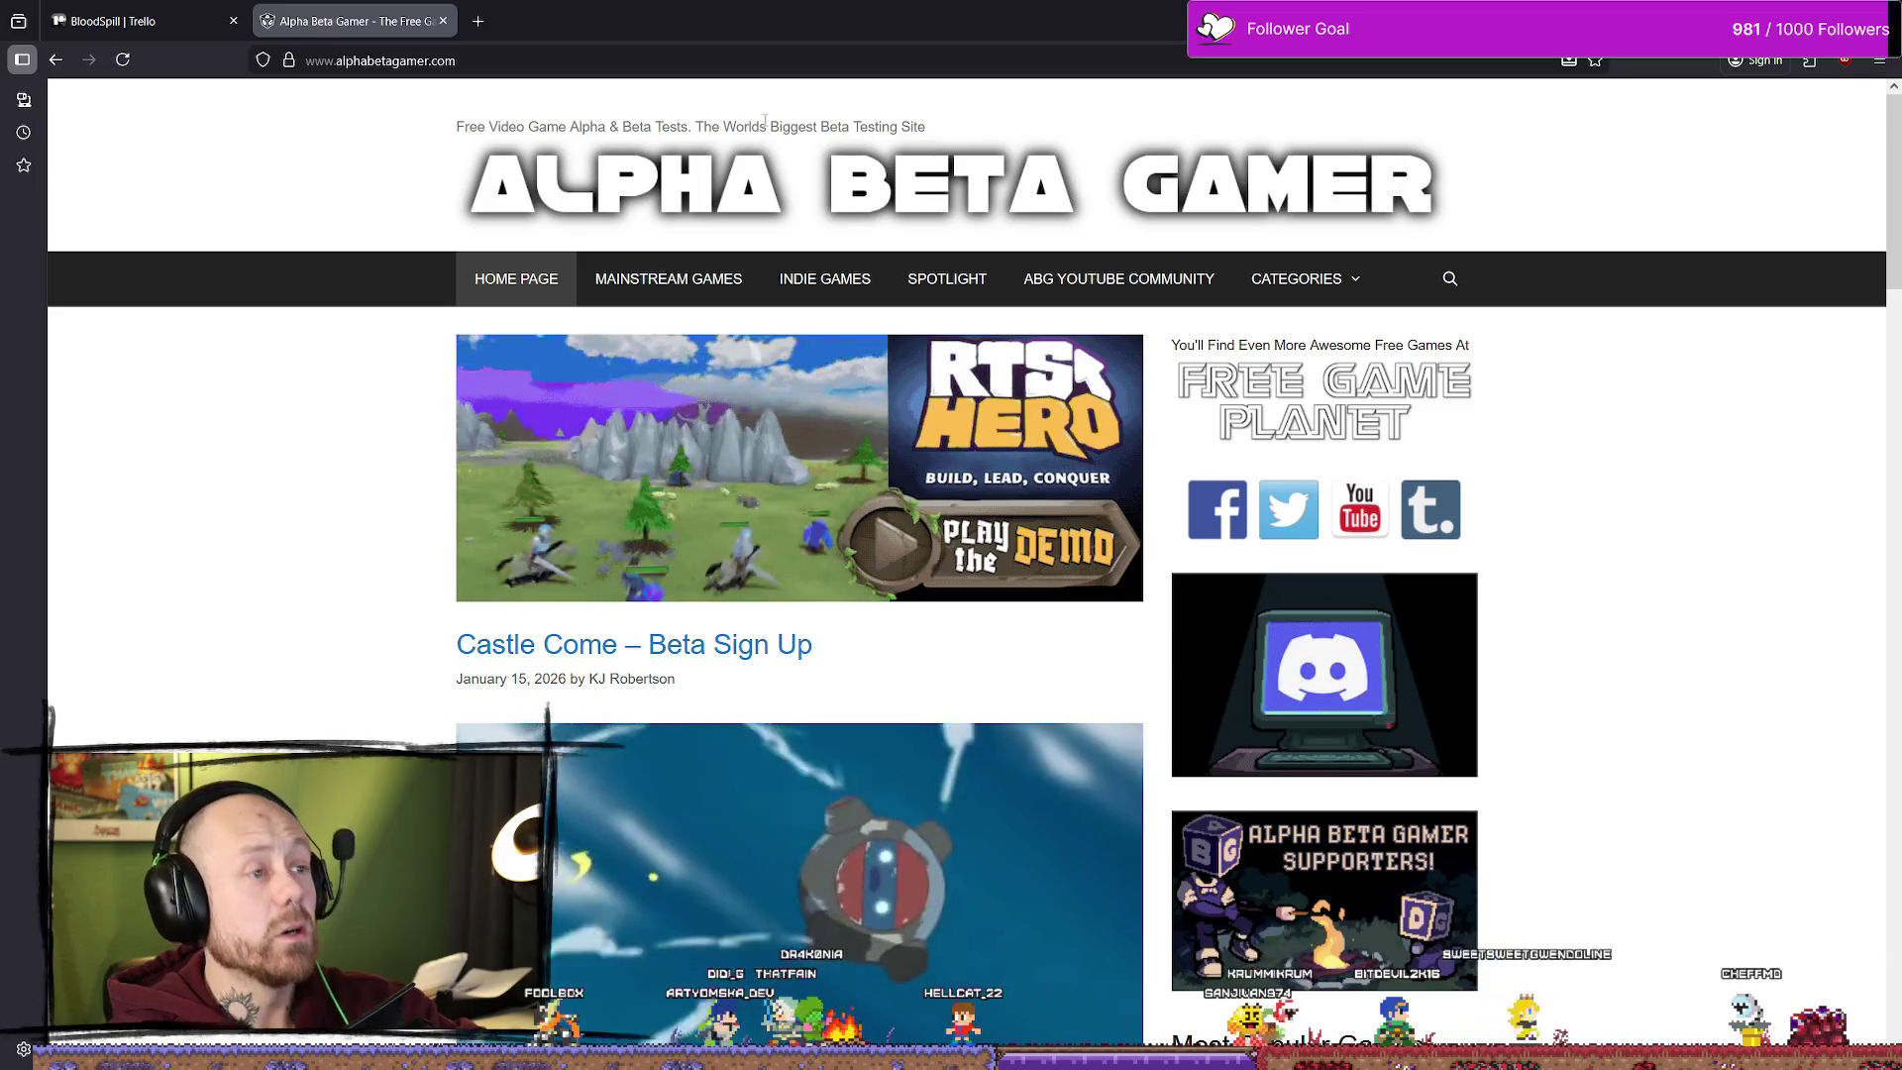
pyautogui.moveTo(698, 126); pyautogui.dragTo(926, 126)
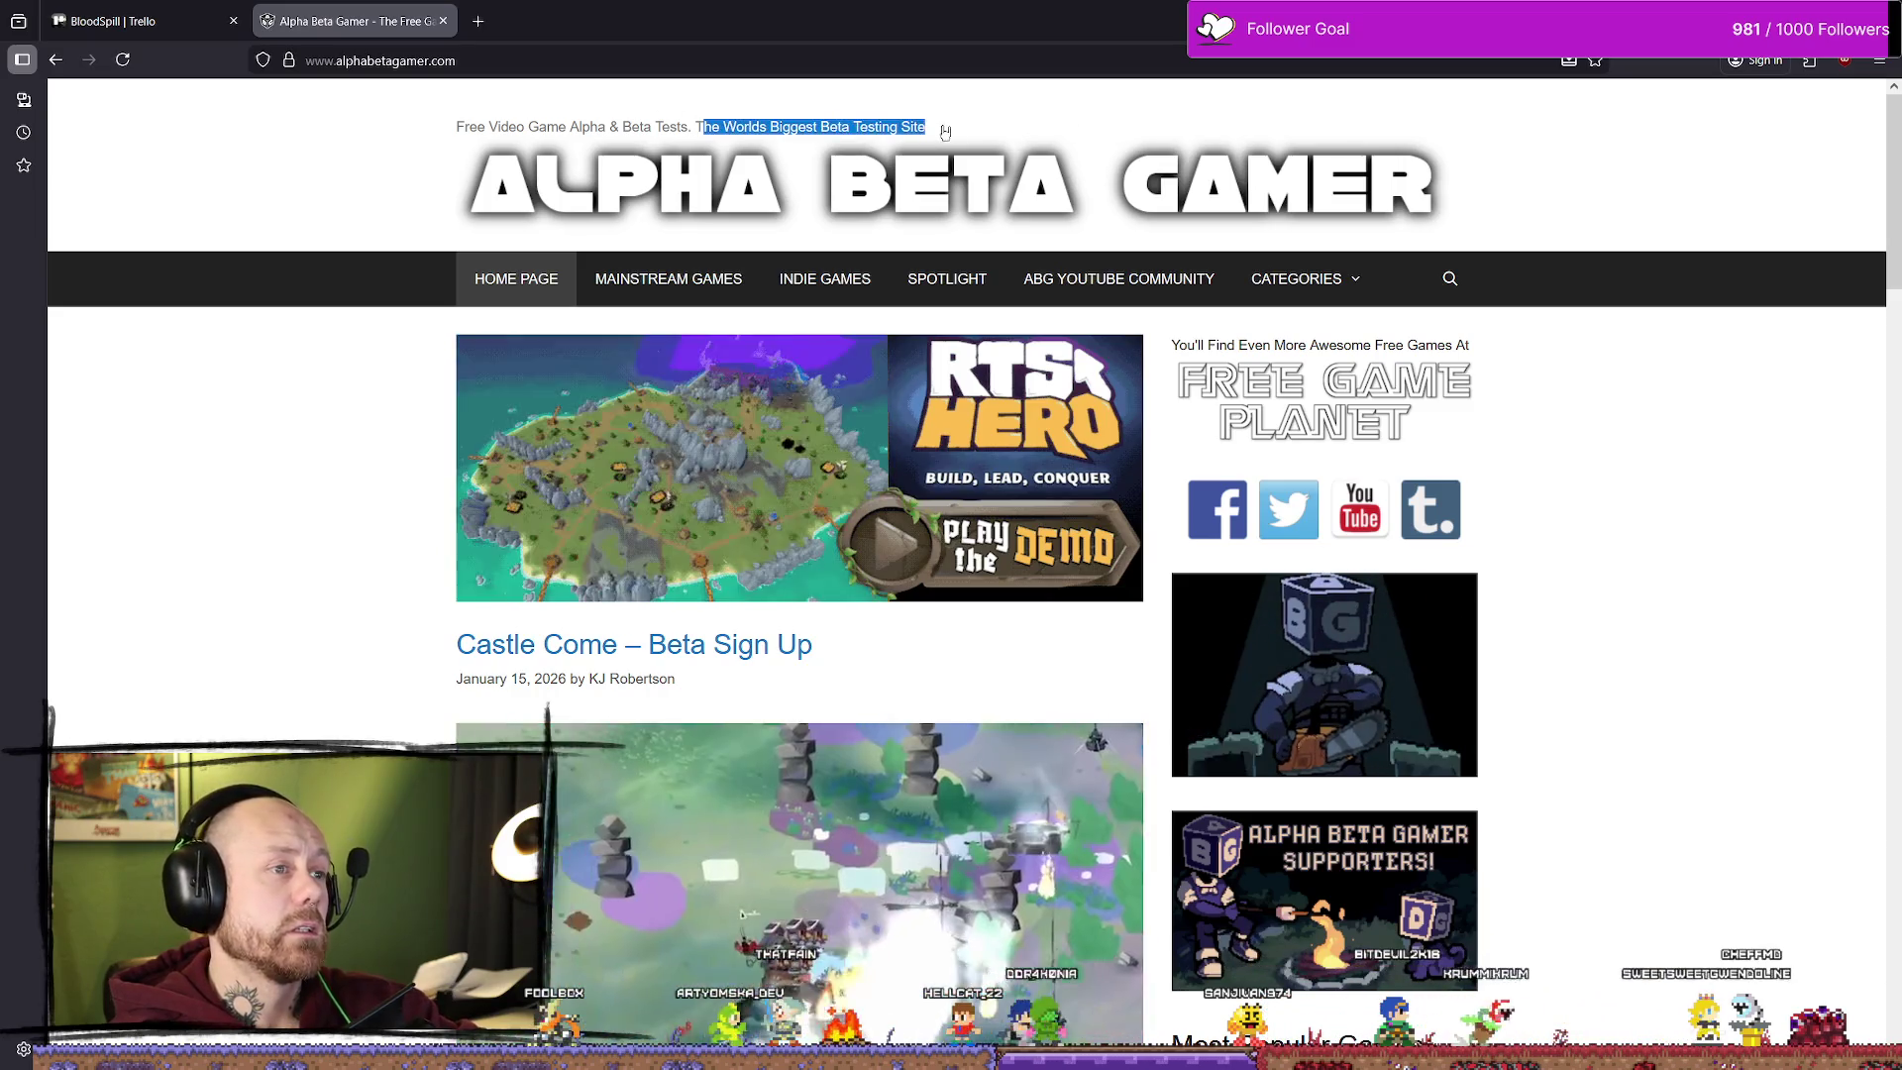
pyautogui.click(854, 127)
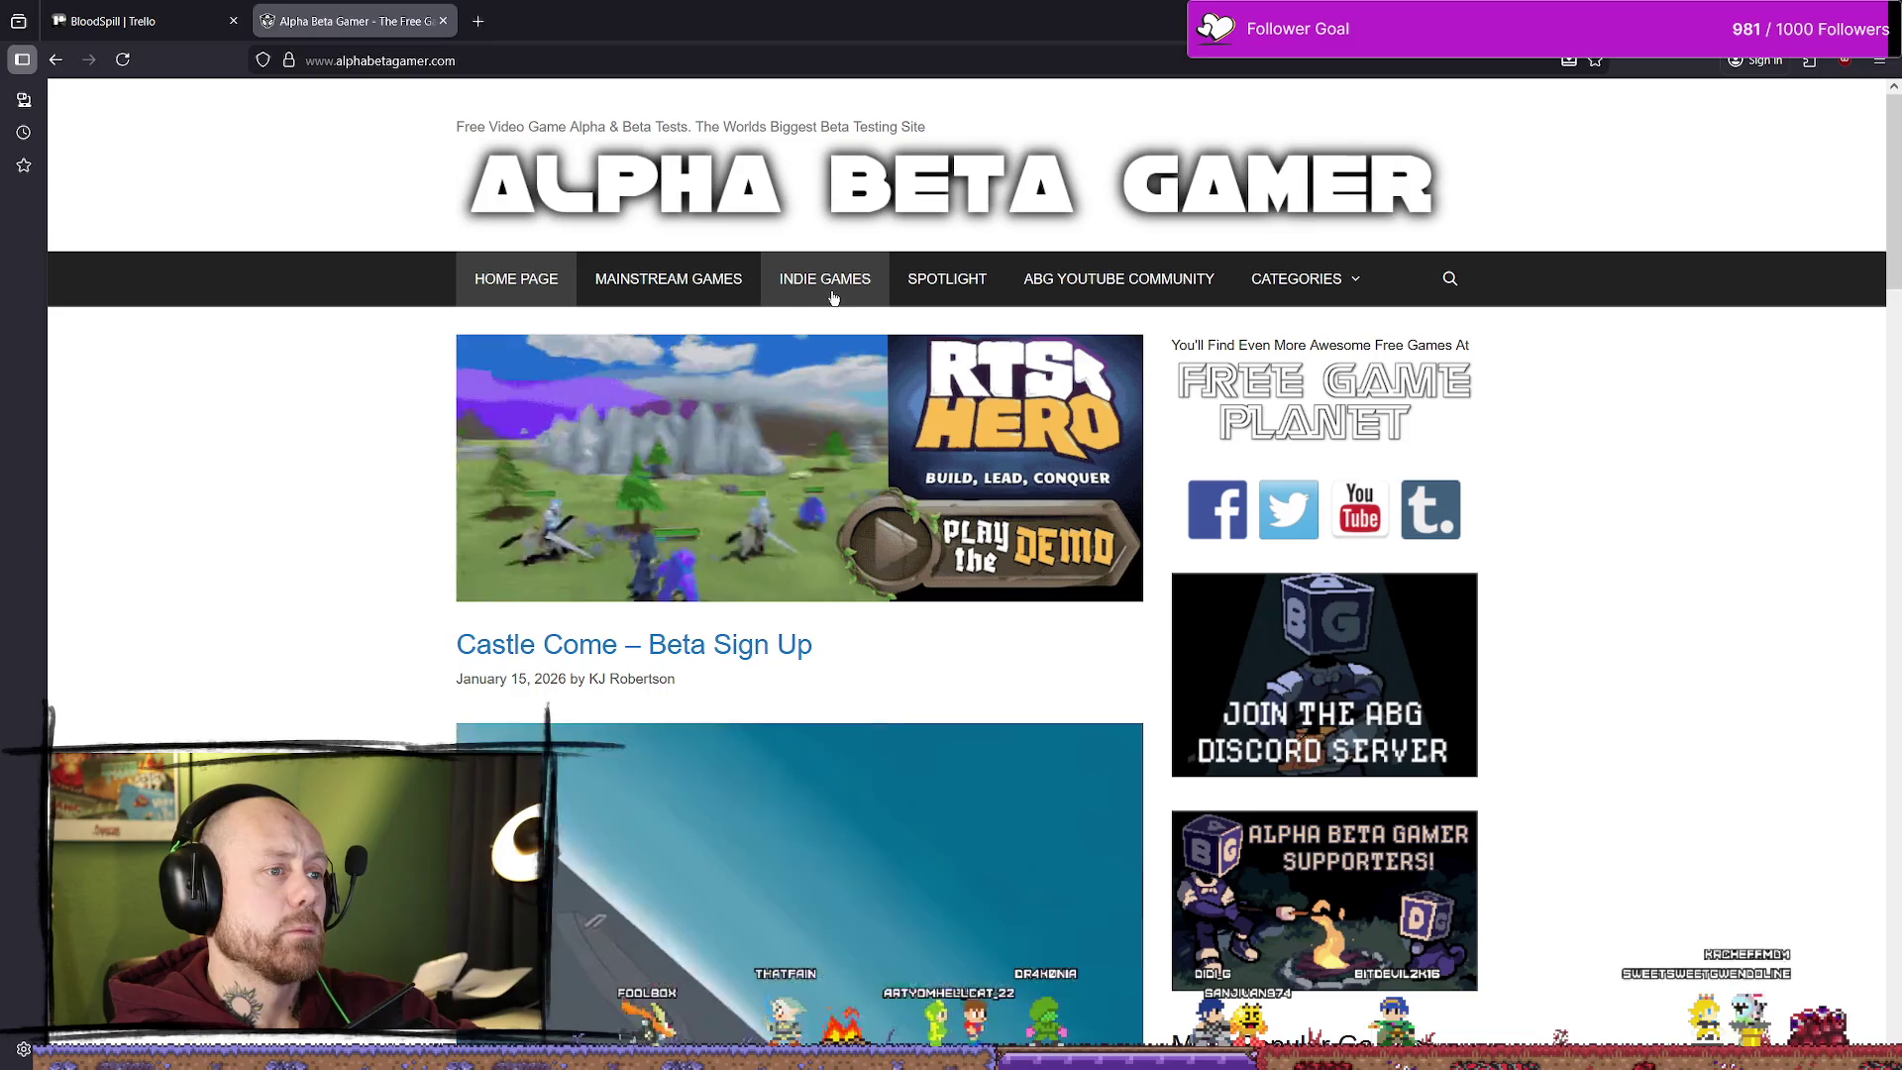
pyautogui.click(833, 297)
# Step: Scroll through the Indie beta listings across pages 2 and 3
pyautogui.scroll(-3, 685, 384)
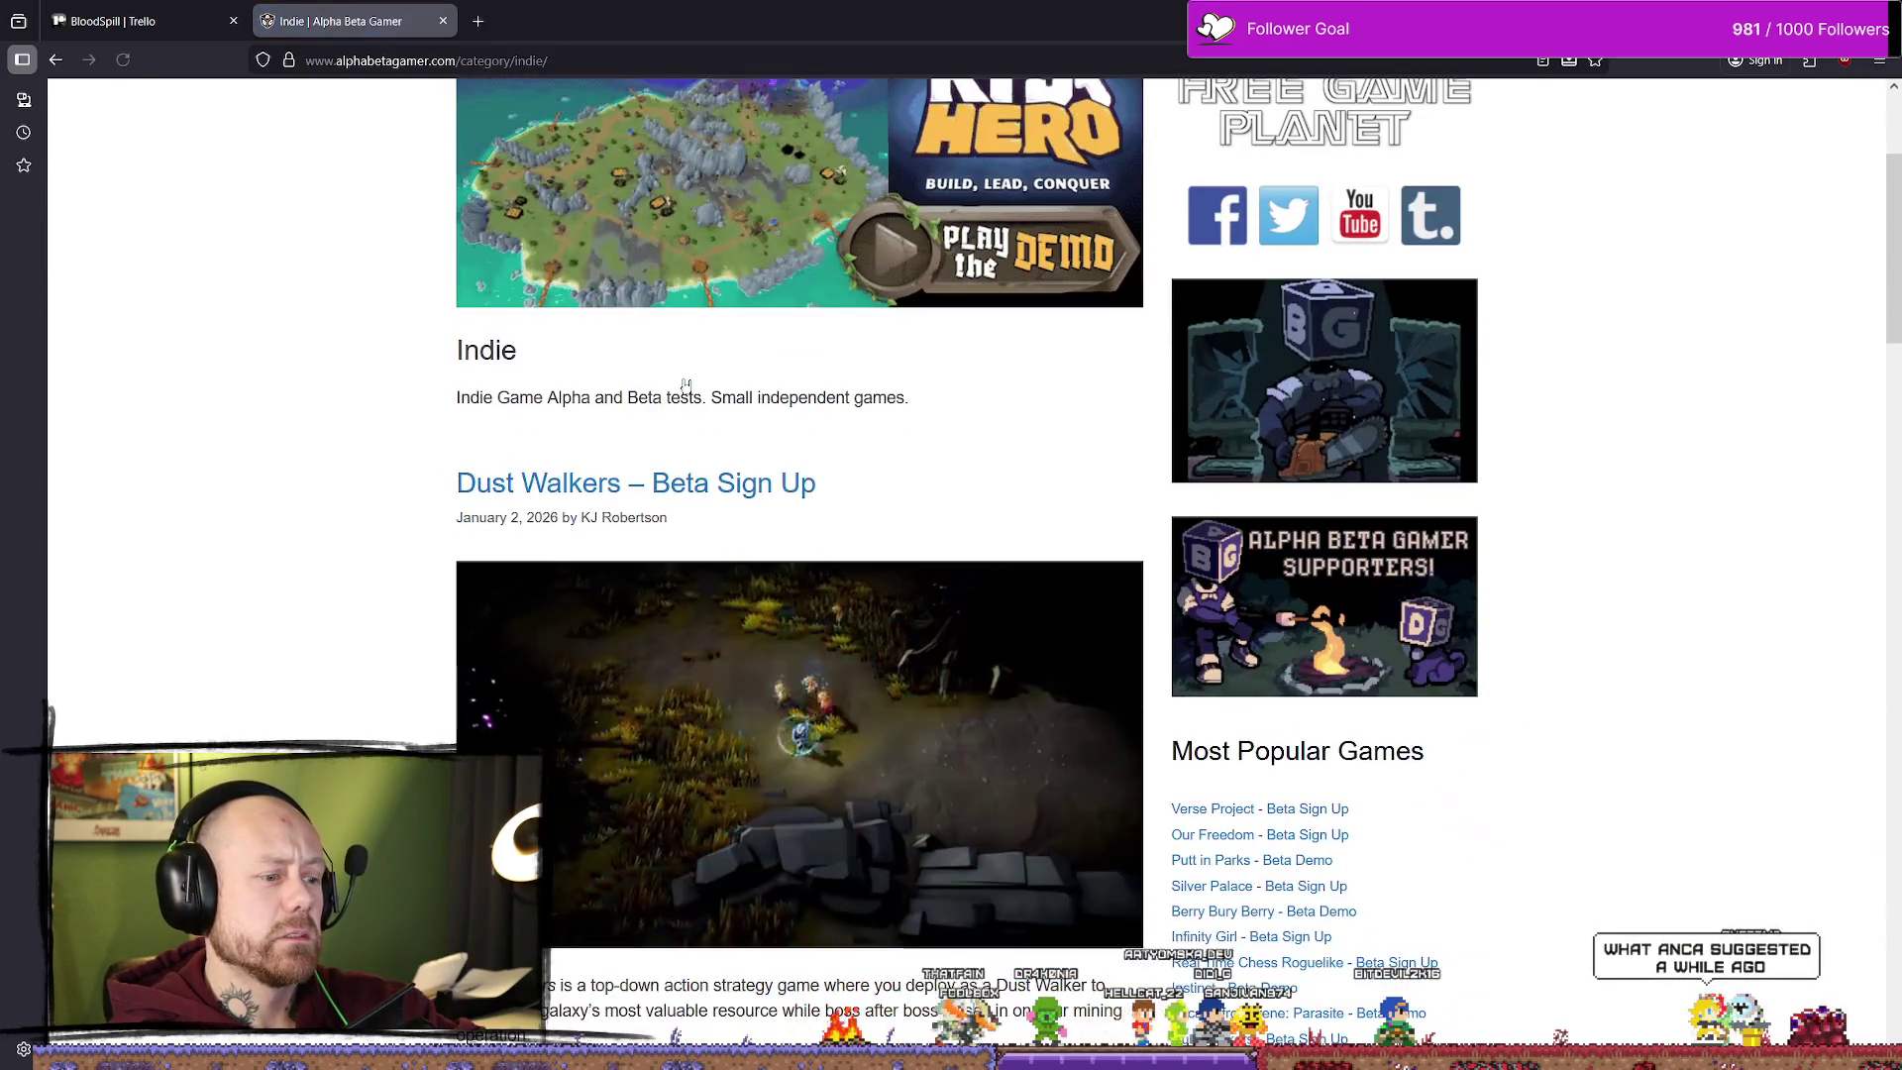
pyautogui.scroll(-4, 693, 379)
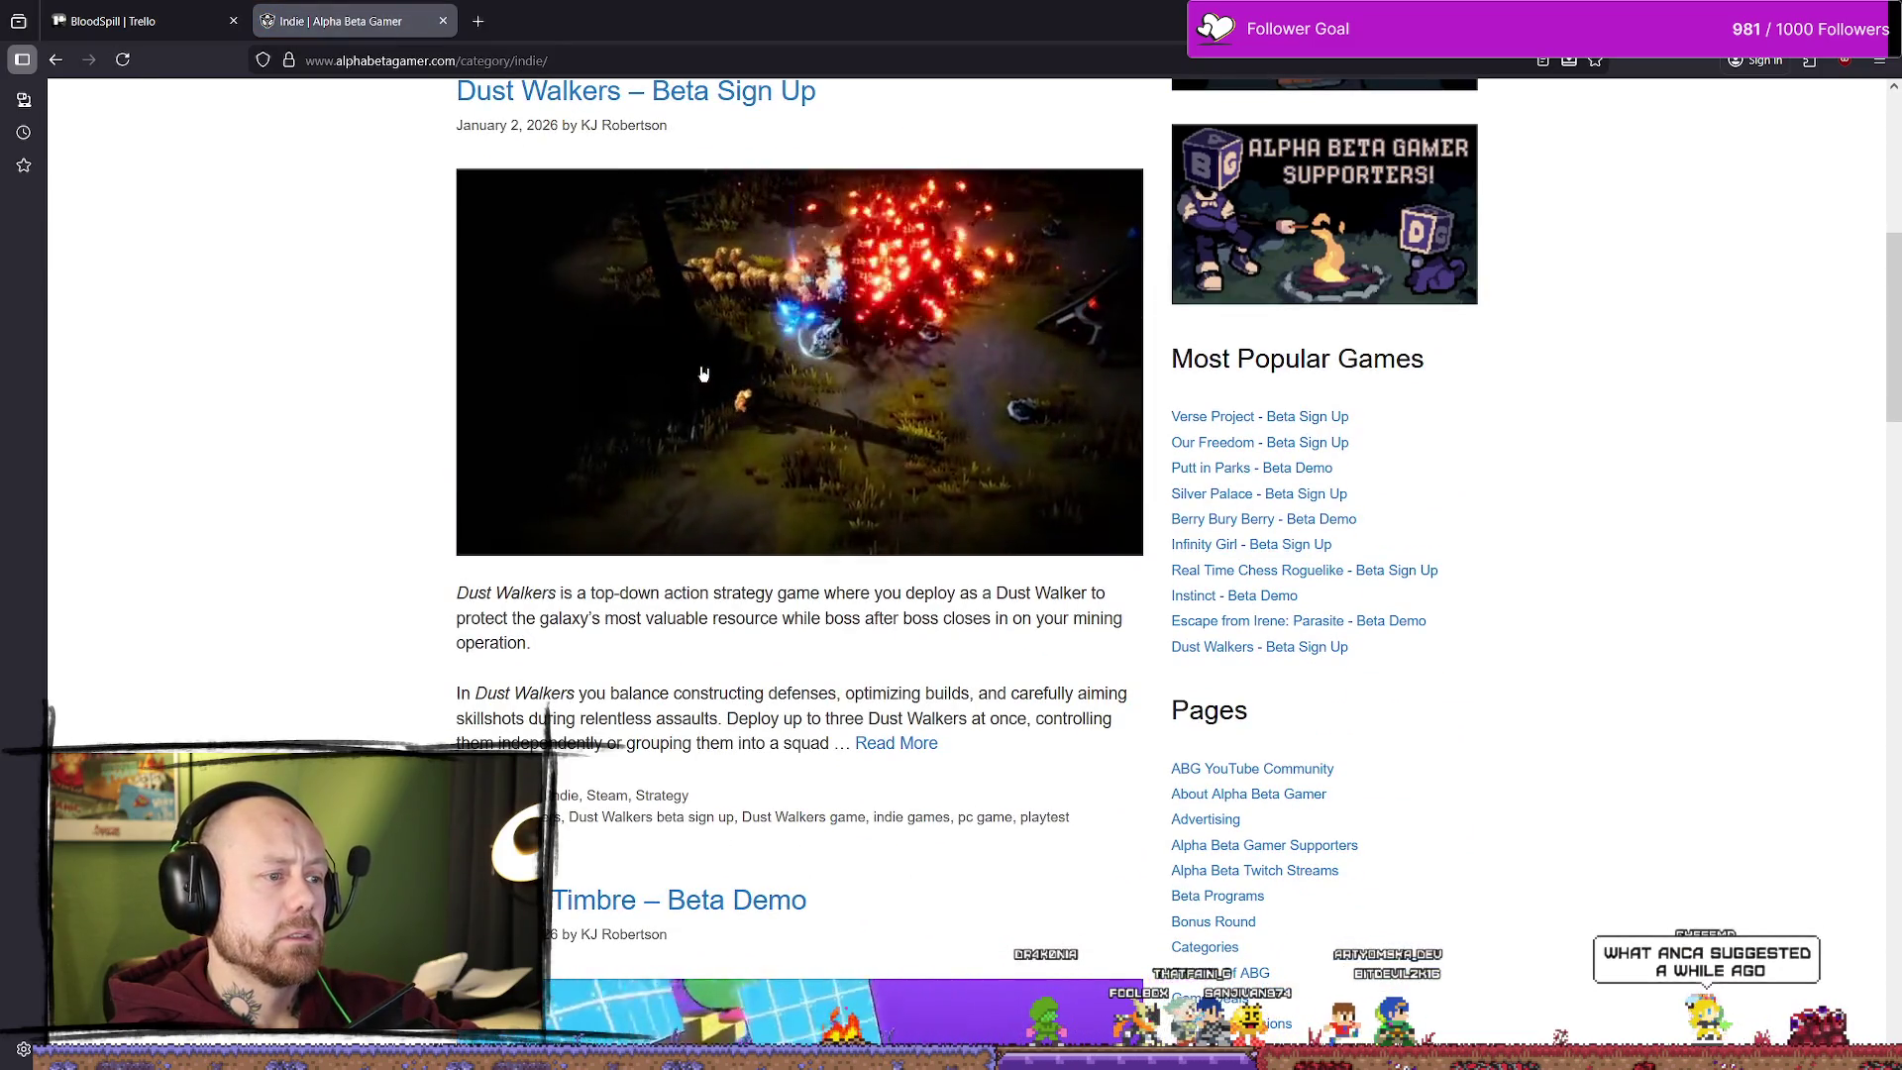
pyautogui.scroll(2, 705, 372)
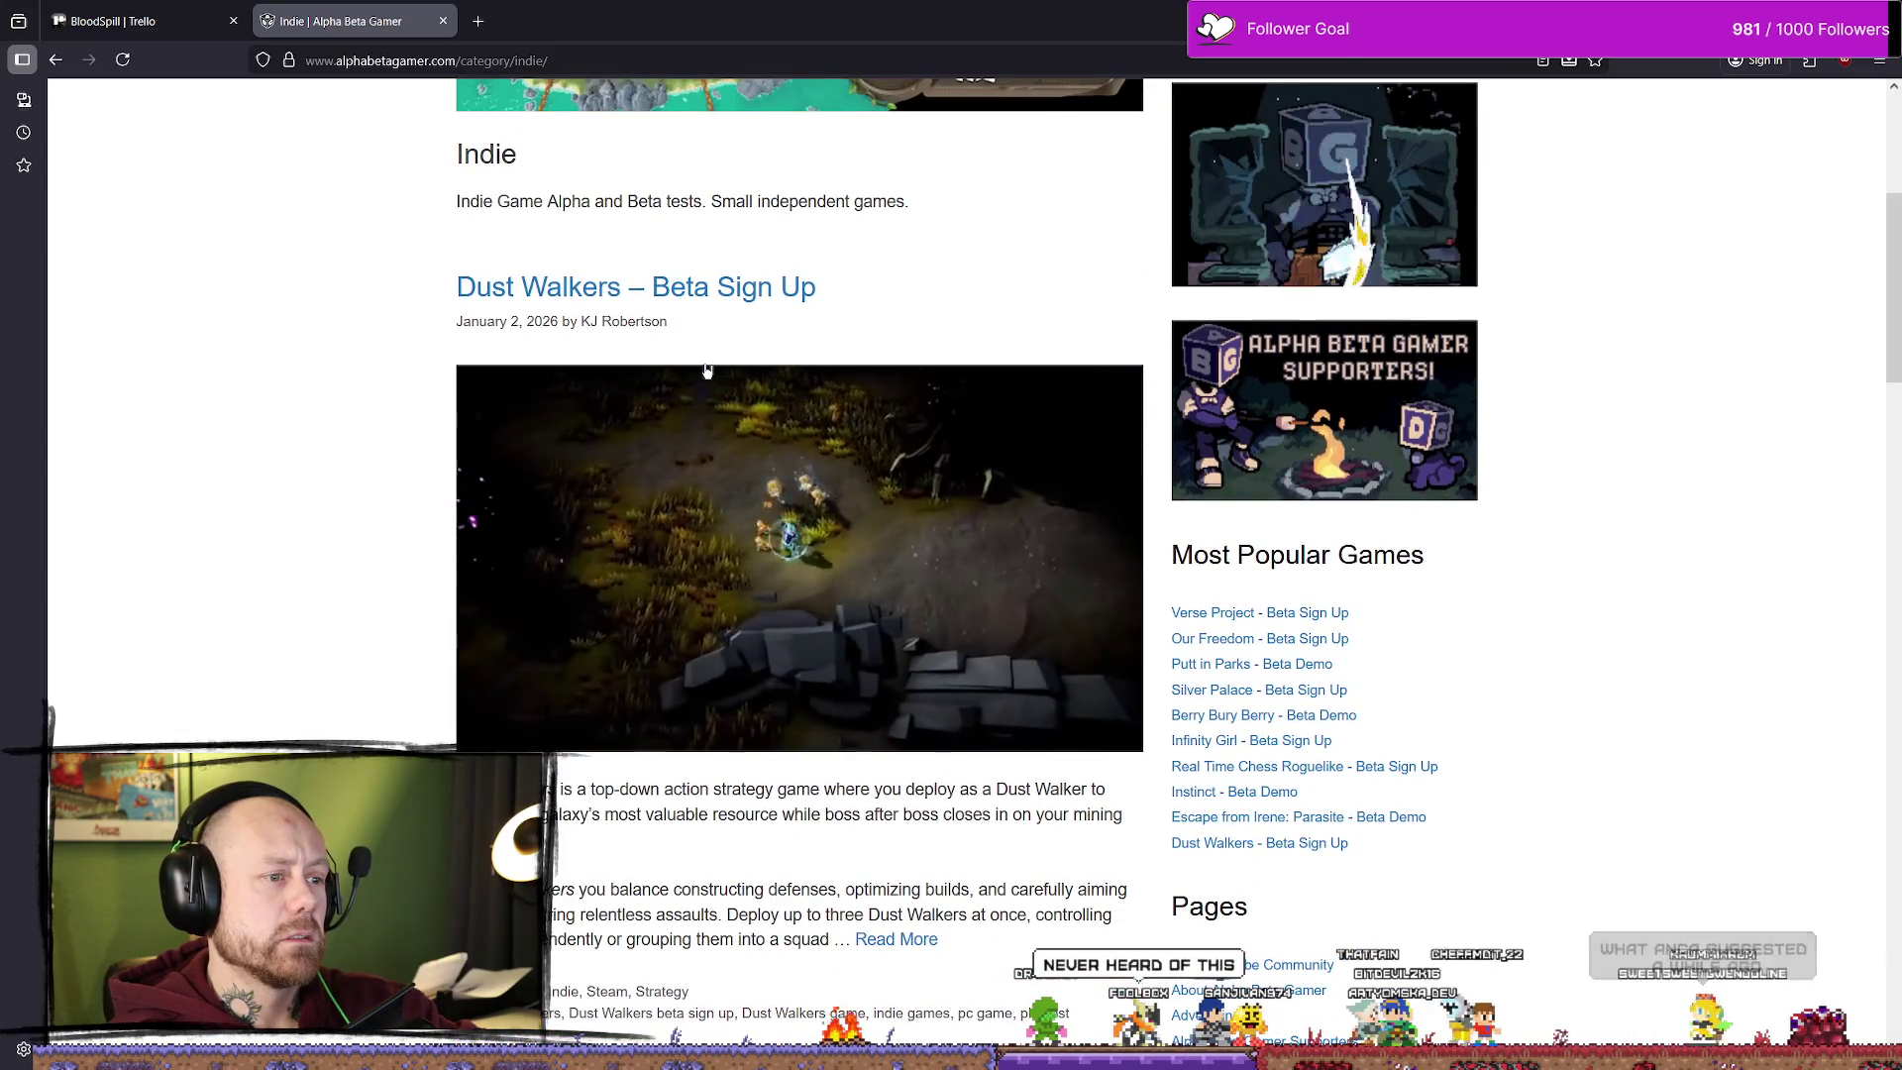
pyautogui.scroll(-8, 708, 370)
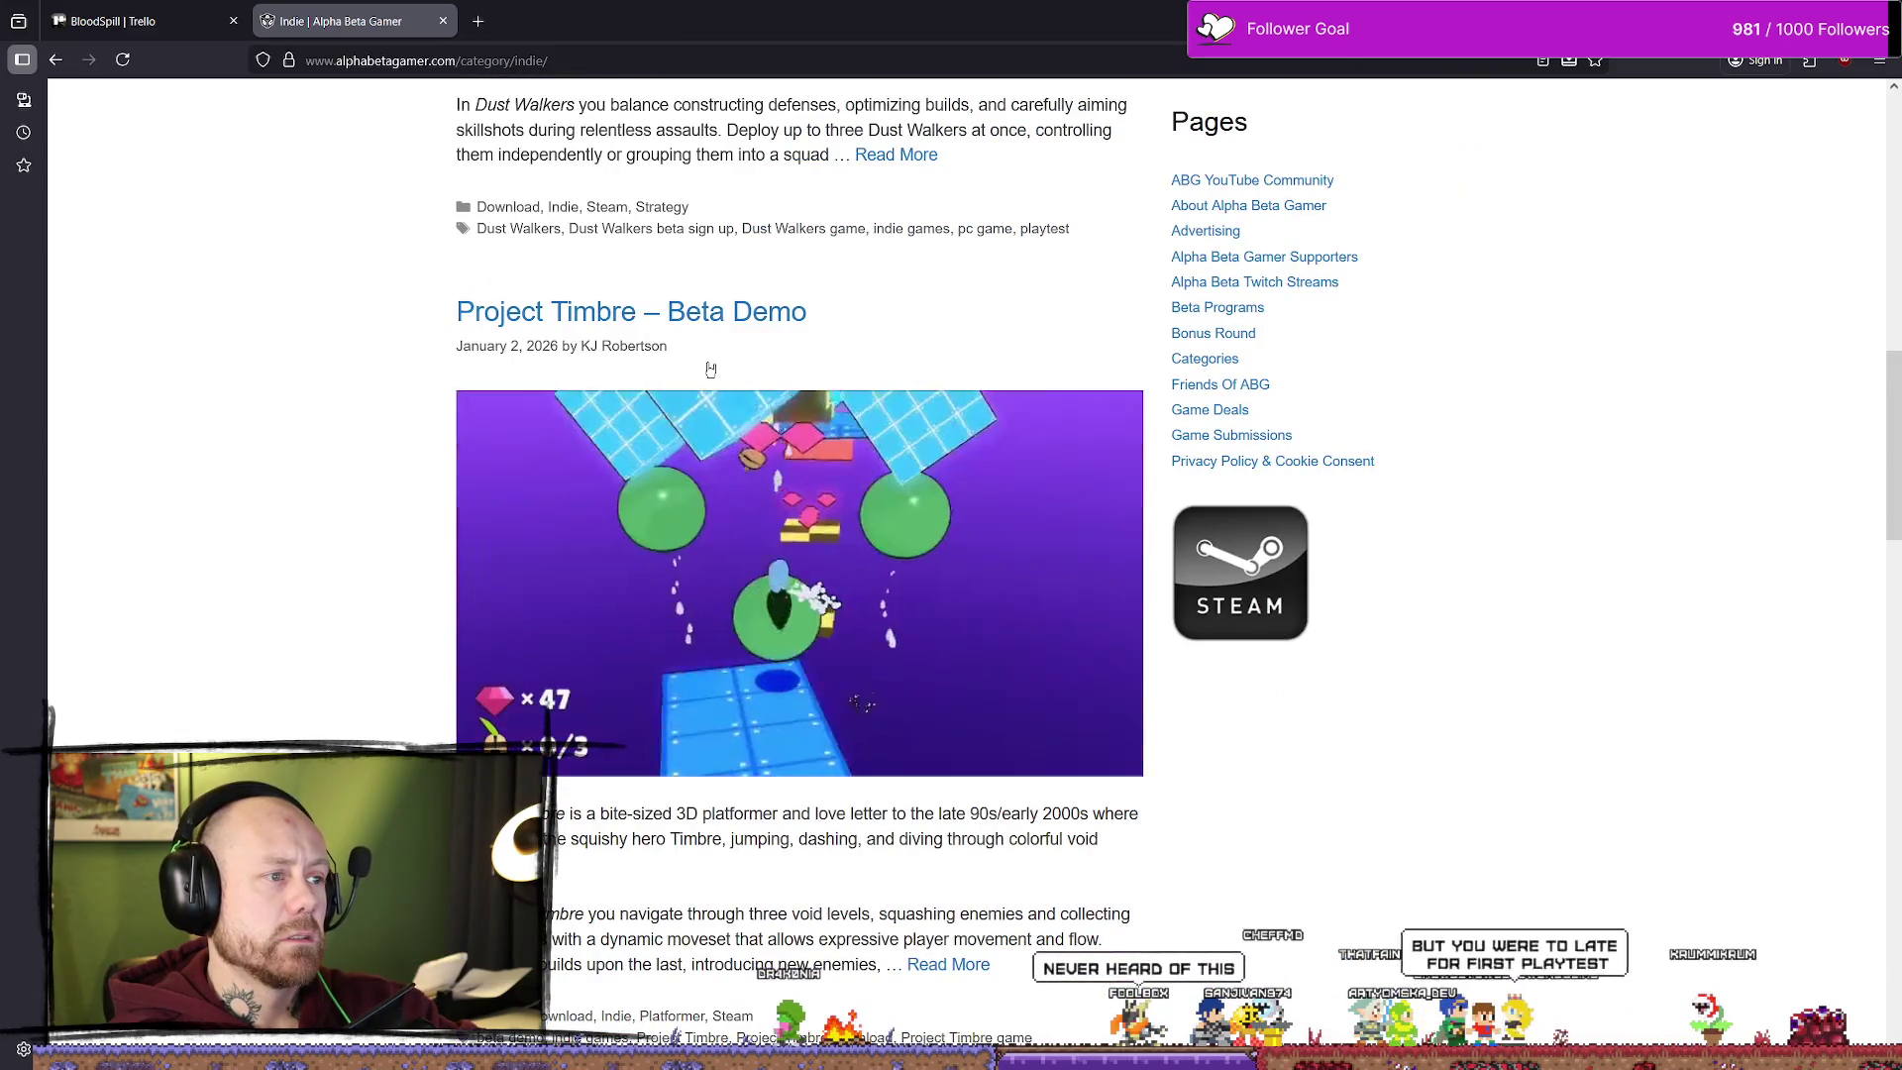
pyautogui.scroll(-7, 710, 370)
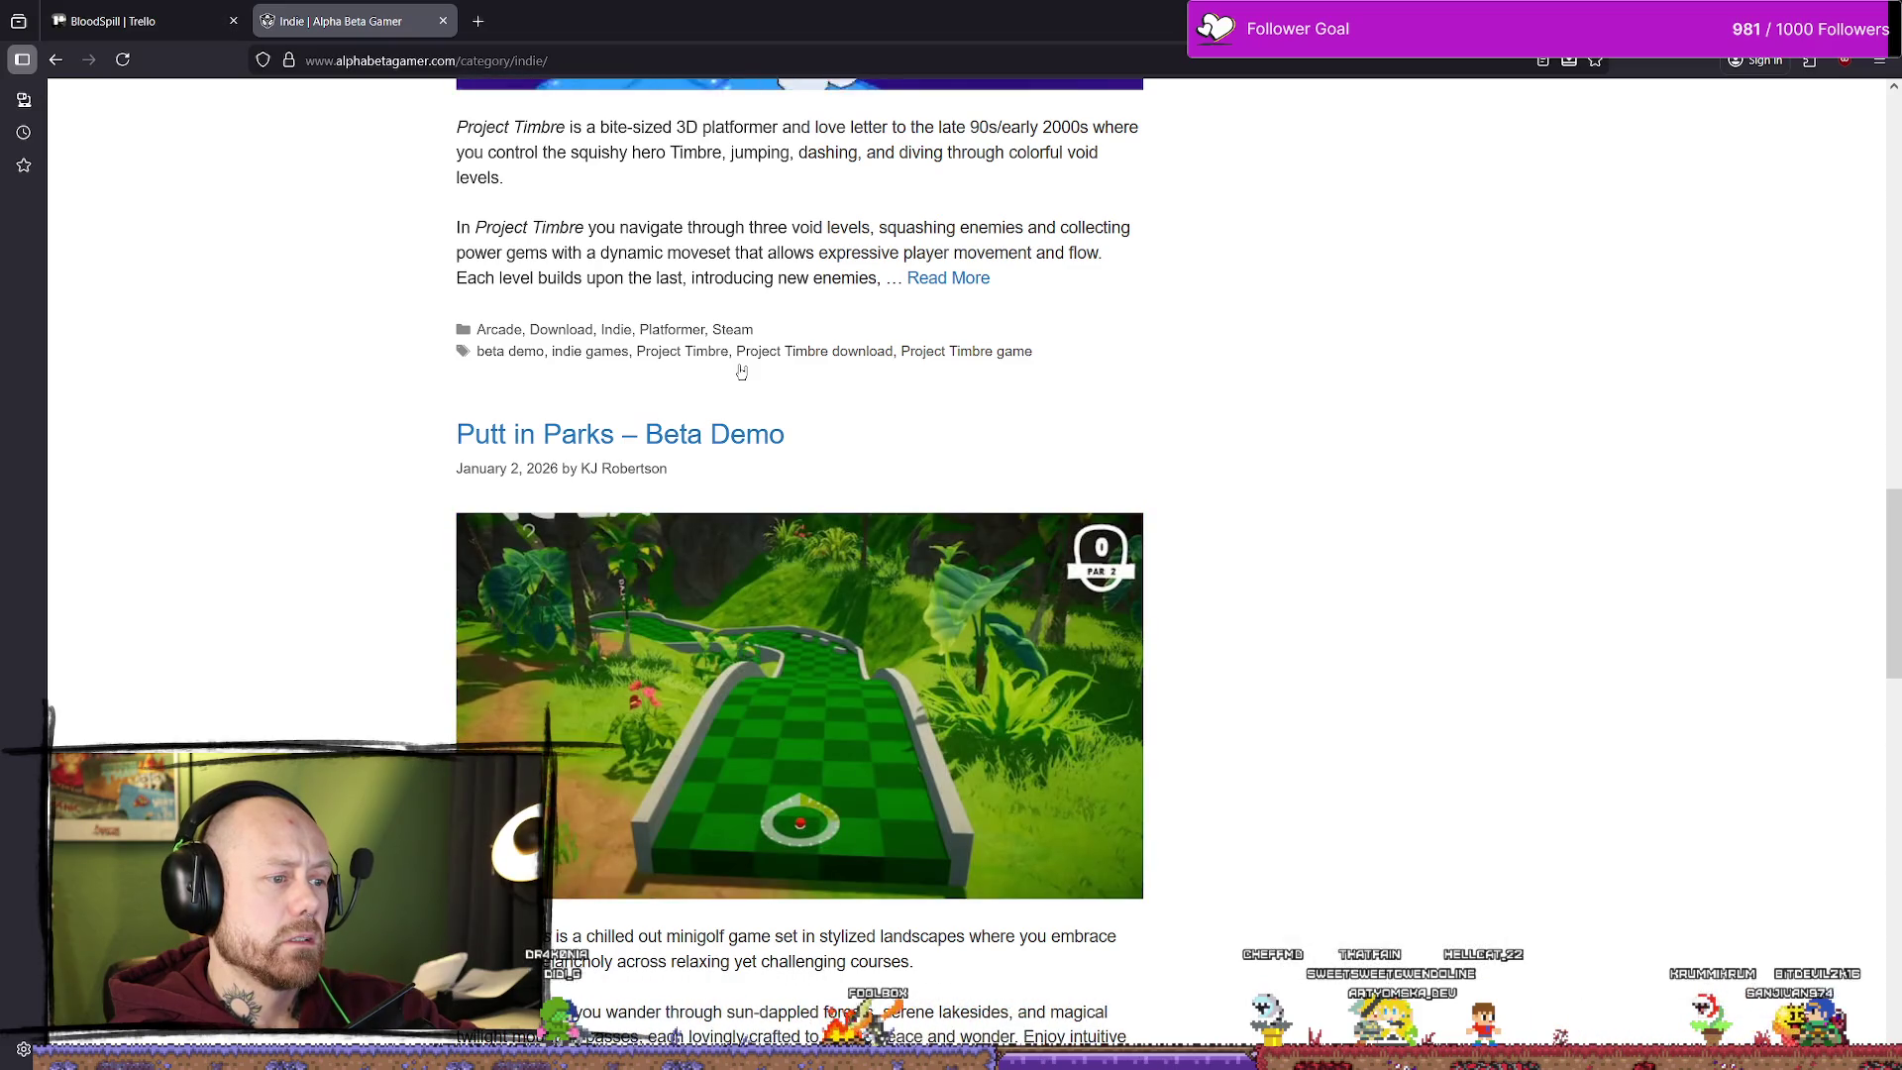
pyautogui.scroll(-5, 753, 362)
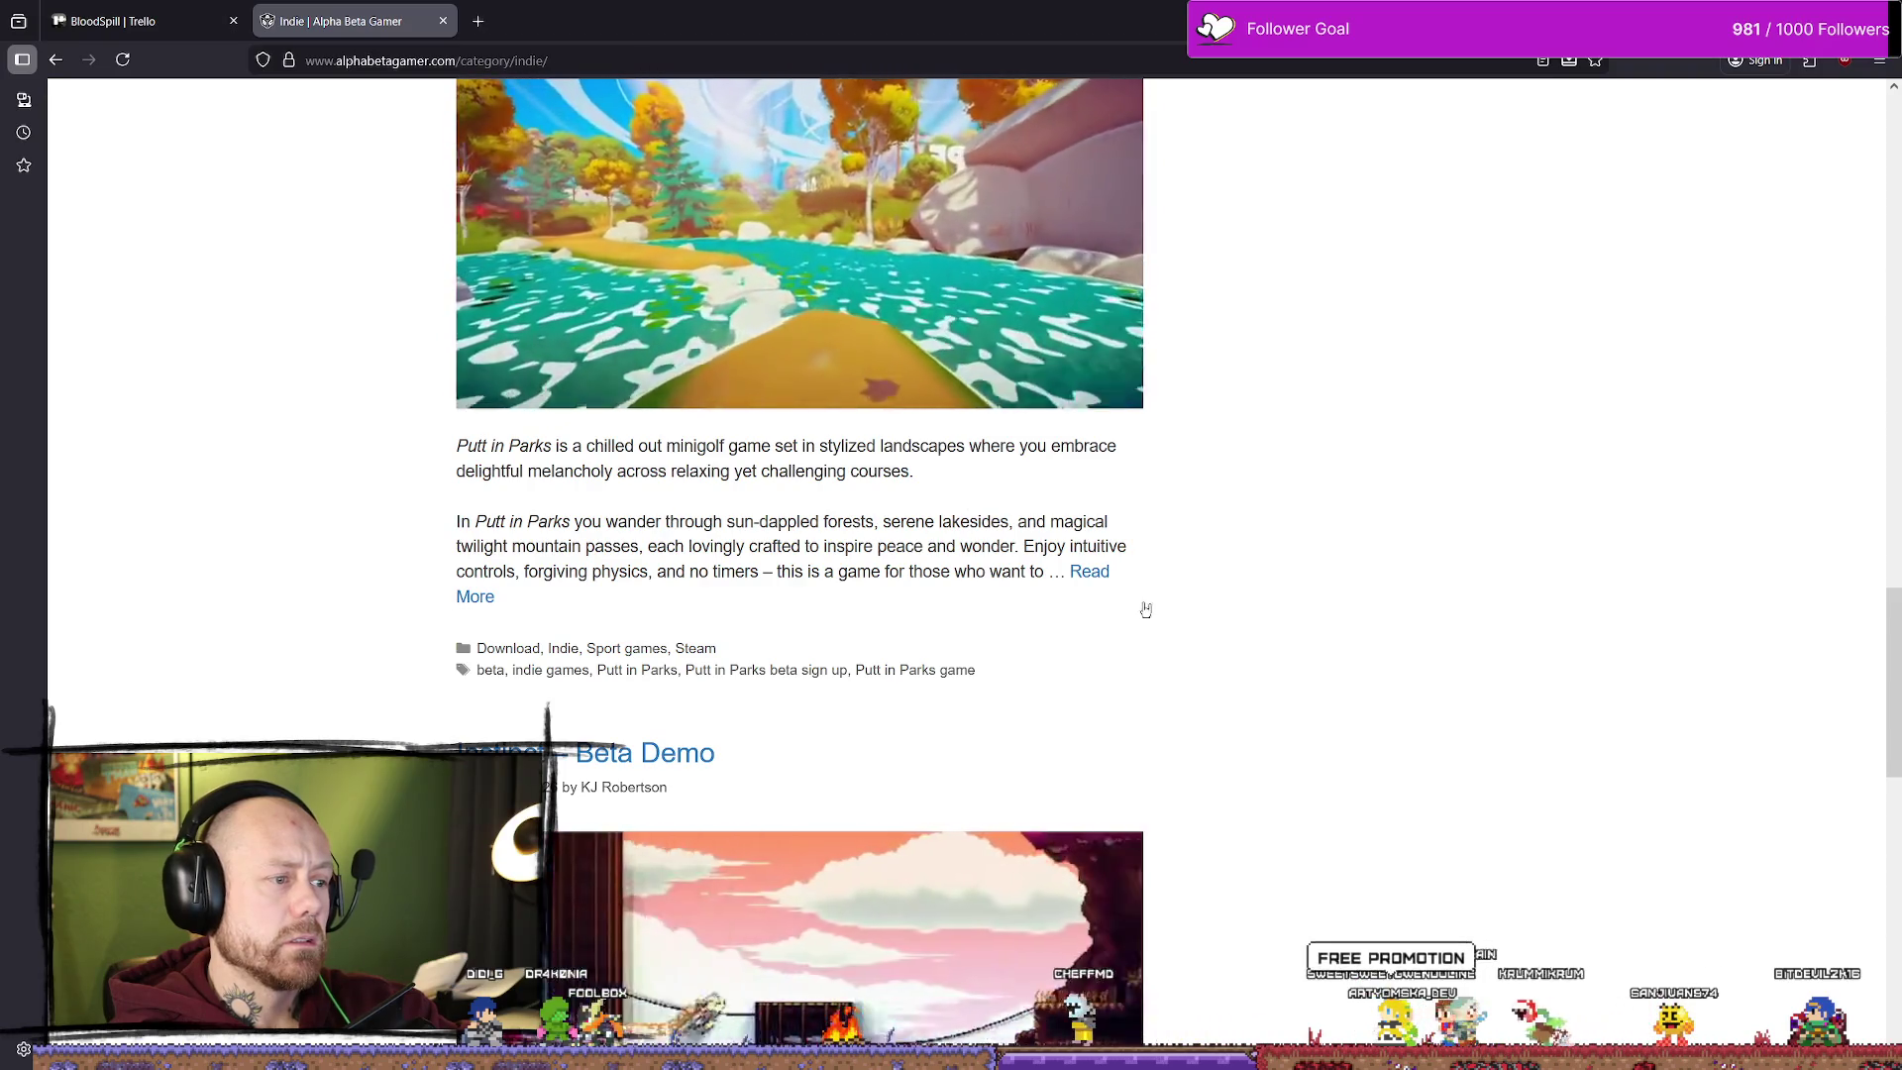
pyautogui.scroll(-3, 1143, 599)
pyautogui.scroll(-3, 1173, 576)
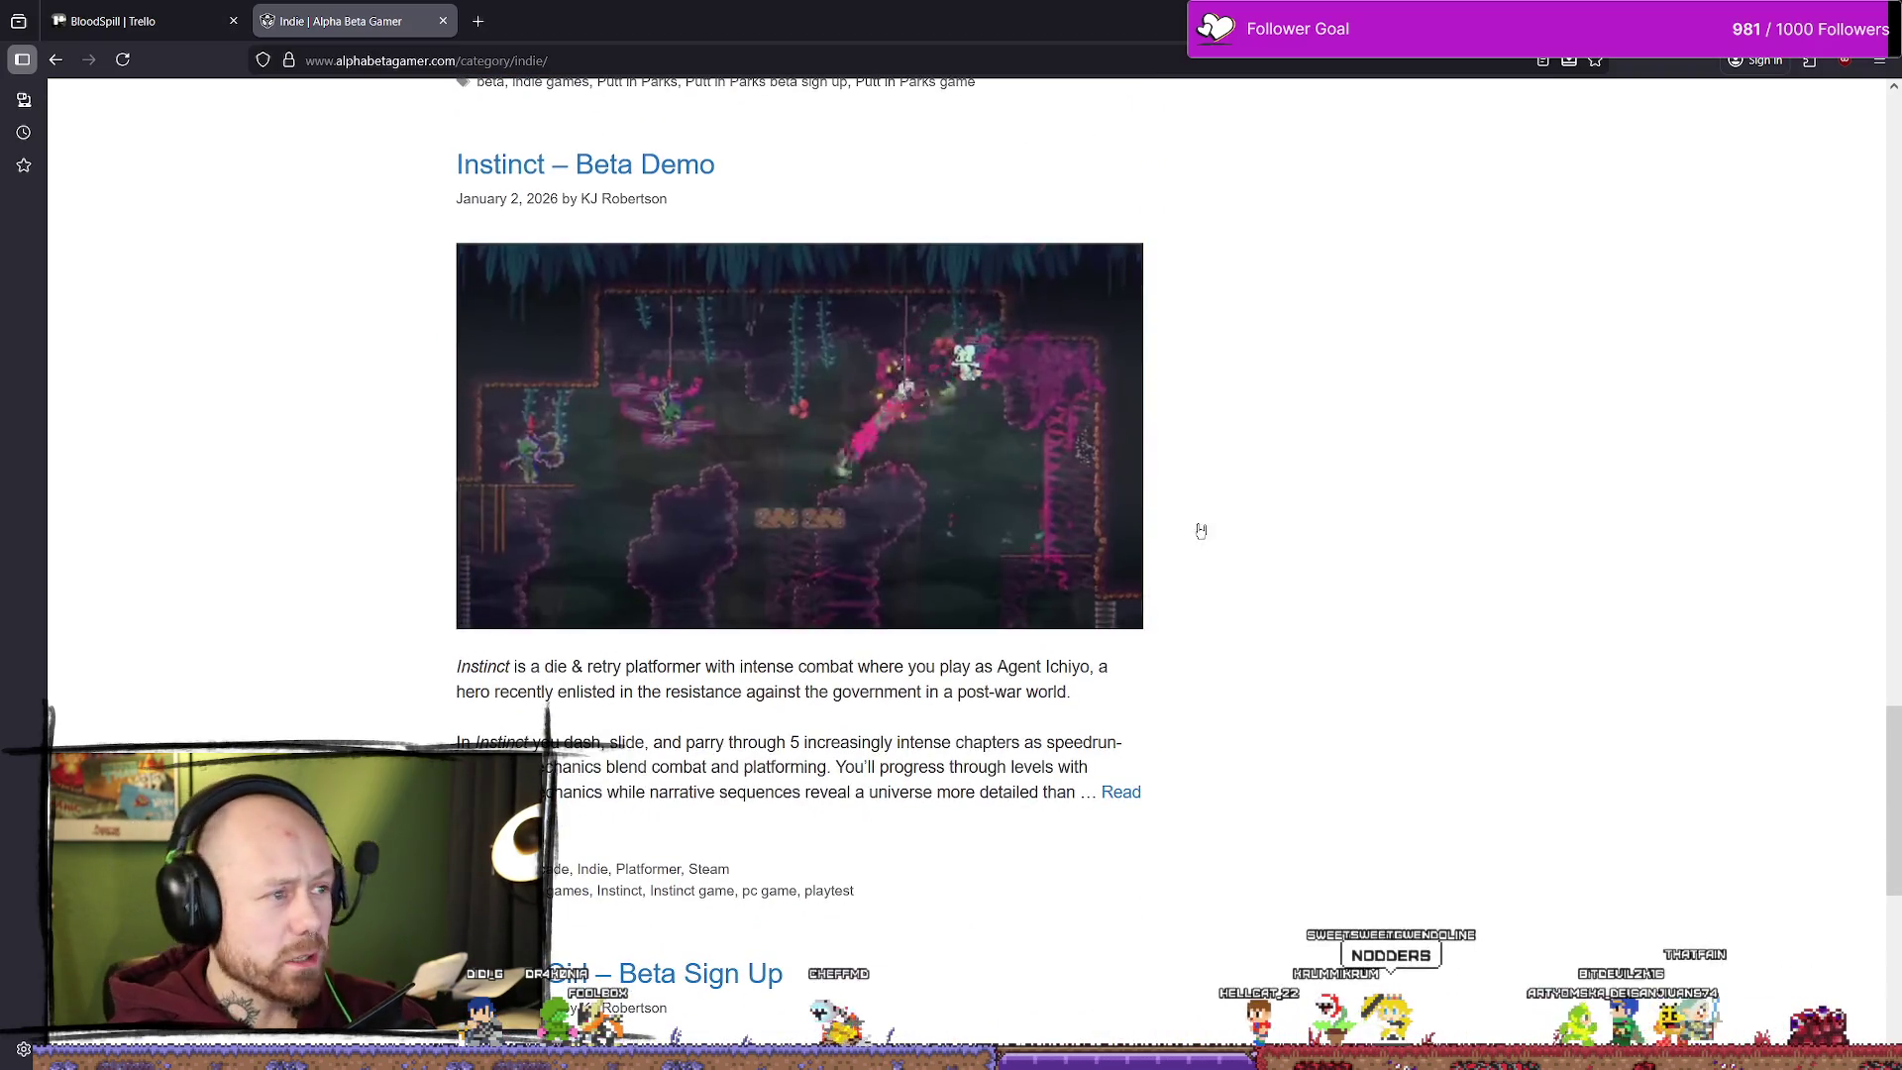
pyautogui.scroll(-8, 1199, 535)
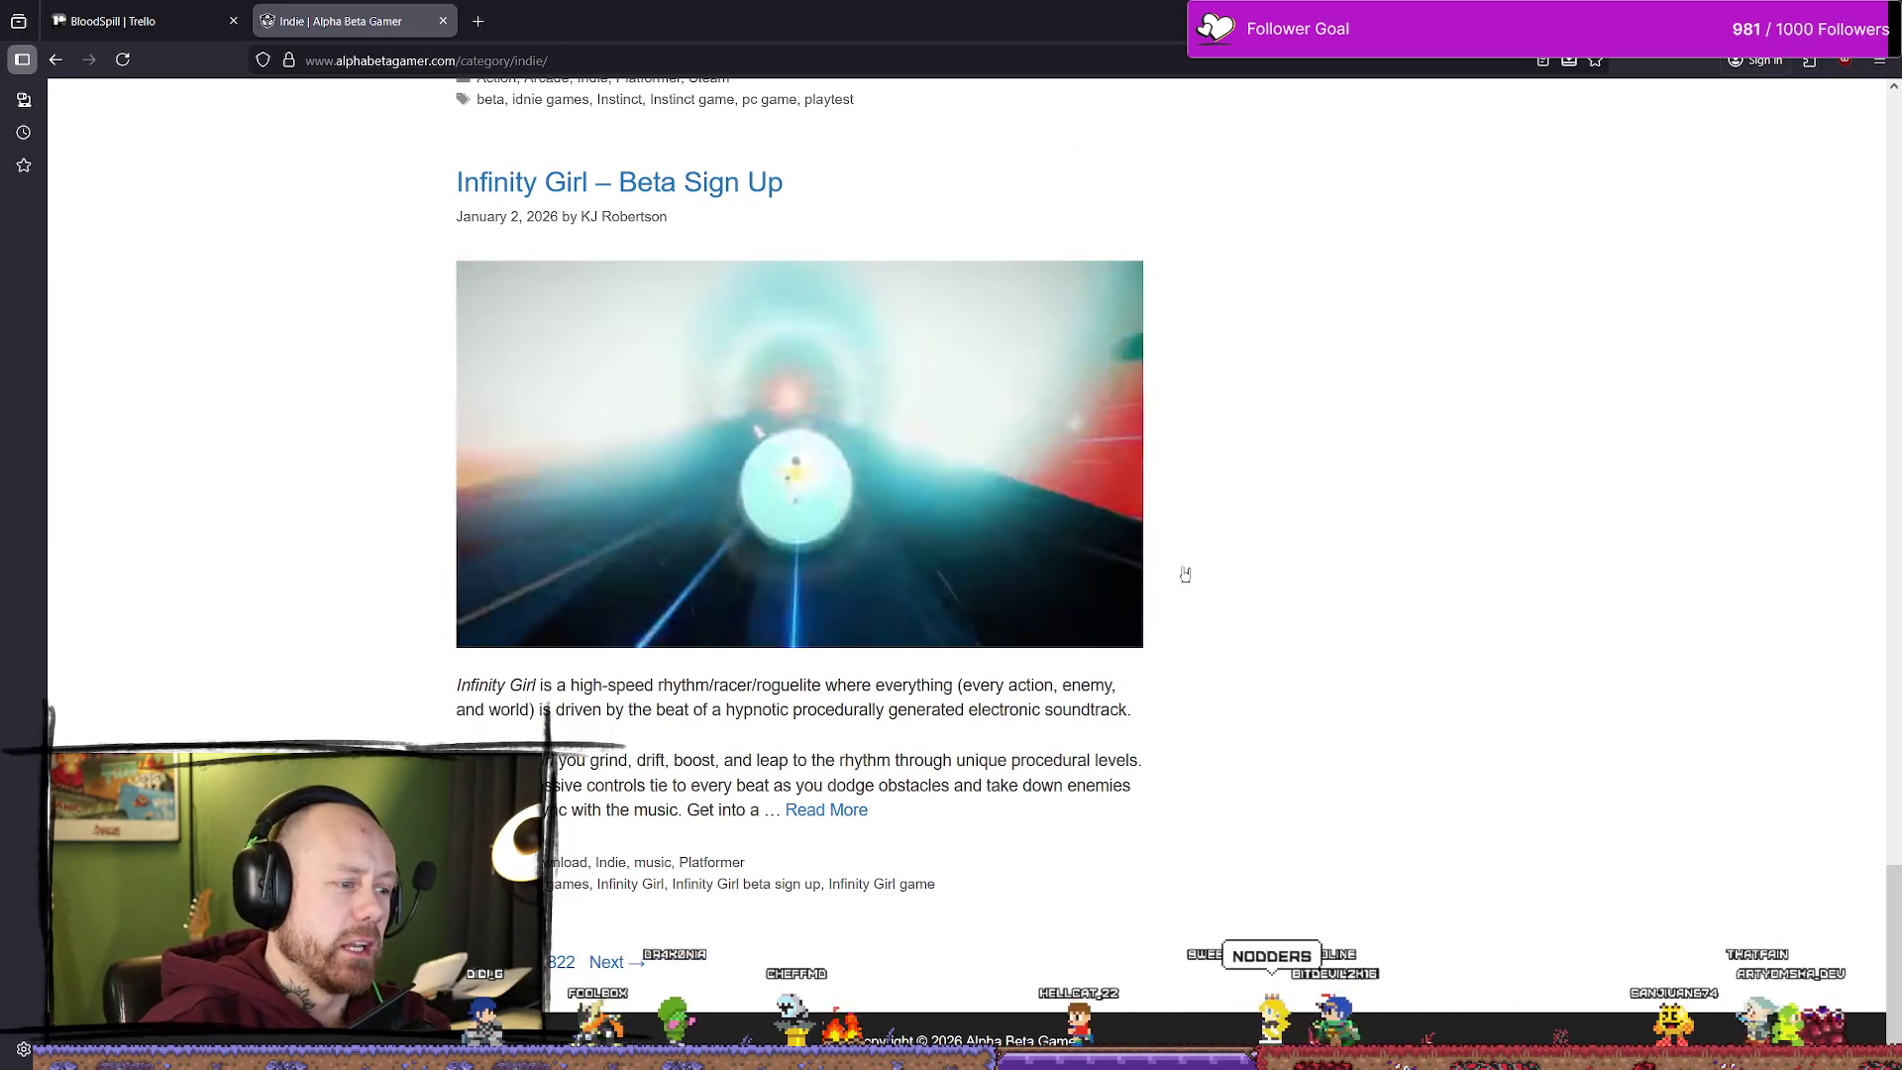
pyautogui.scroll(20, 850, 888)
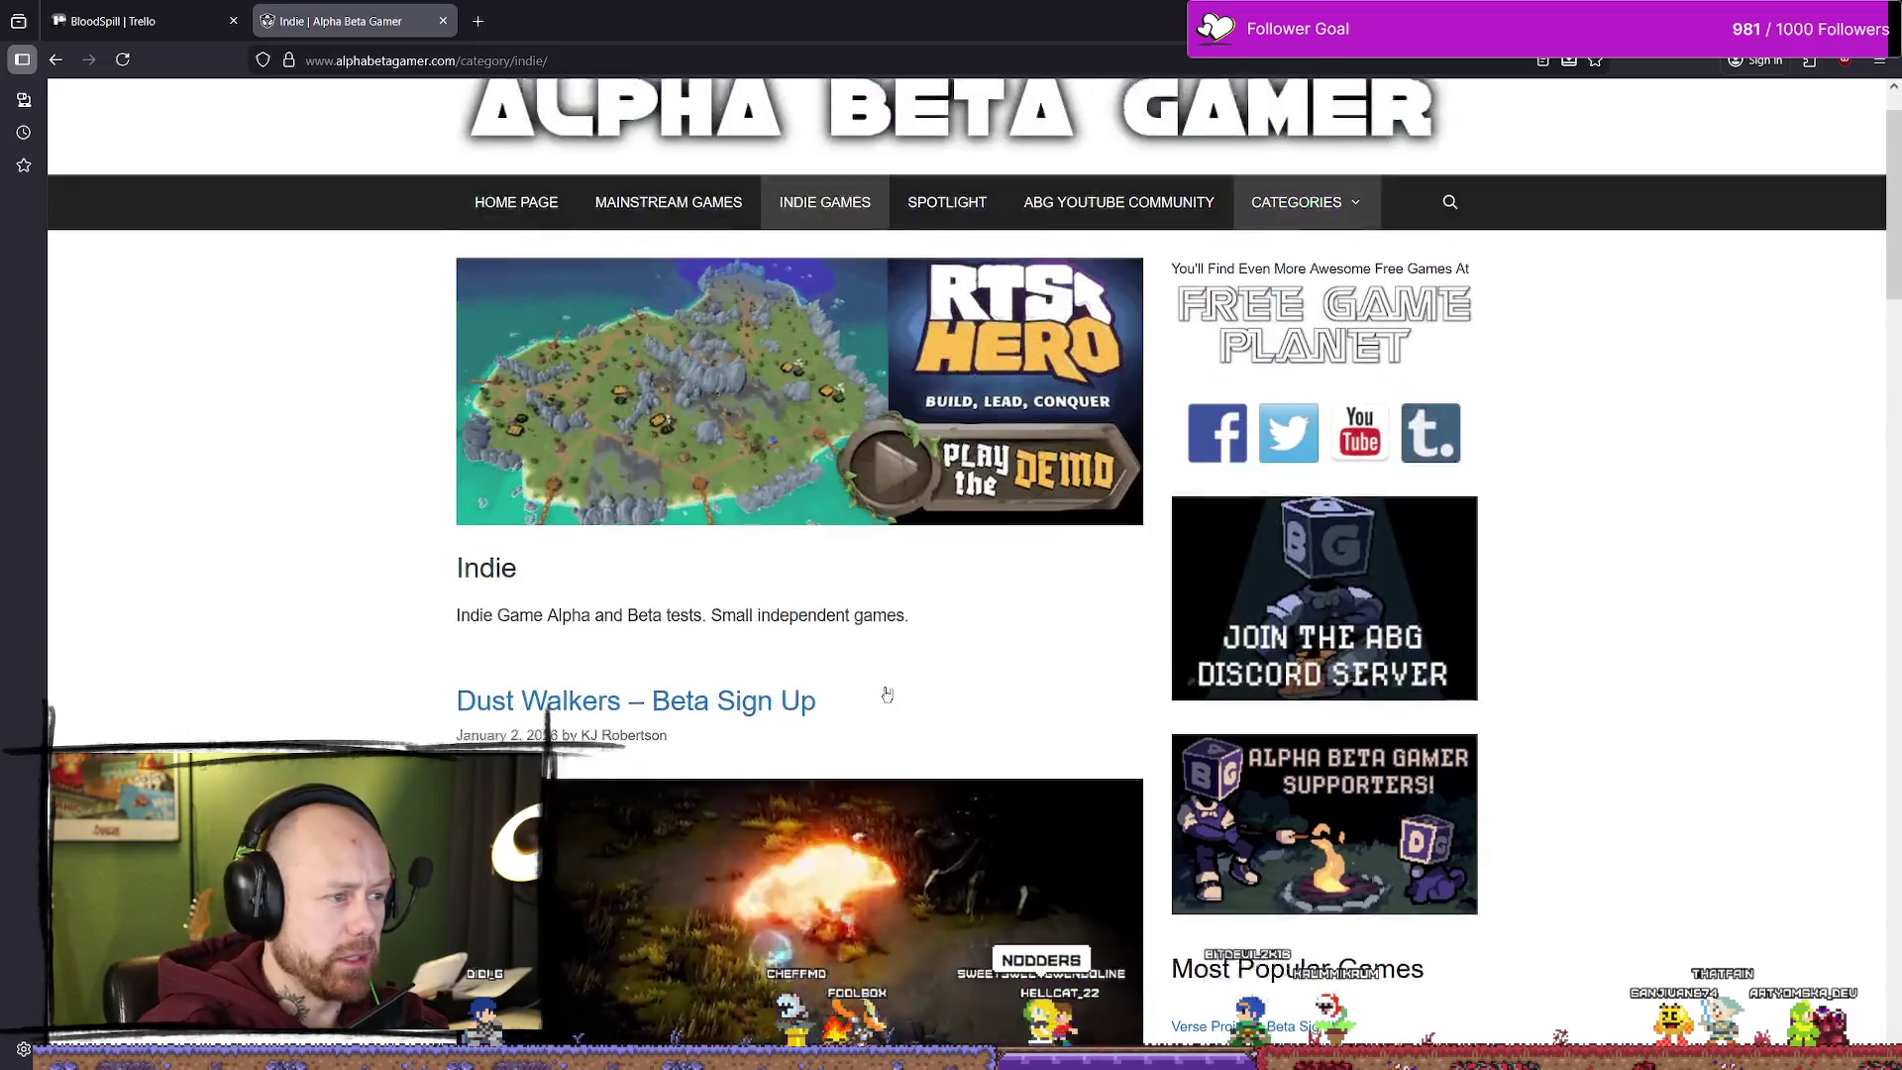
pyautogui.scroll(-20, 861, 609)
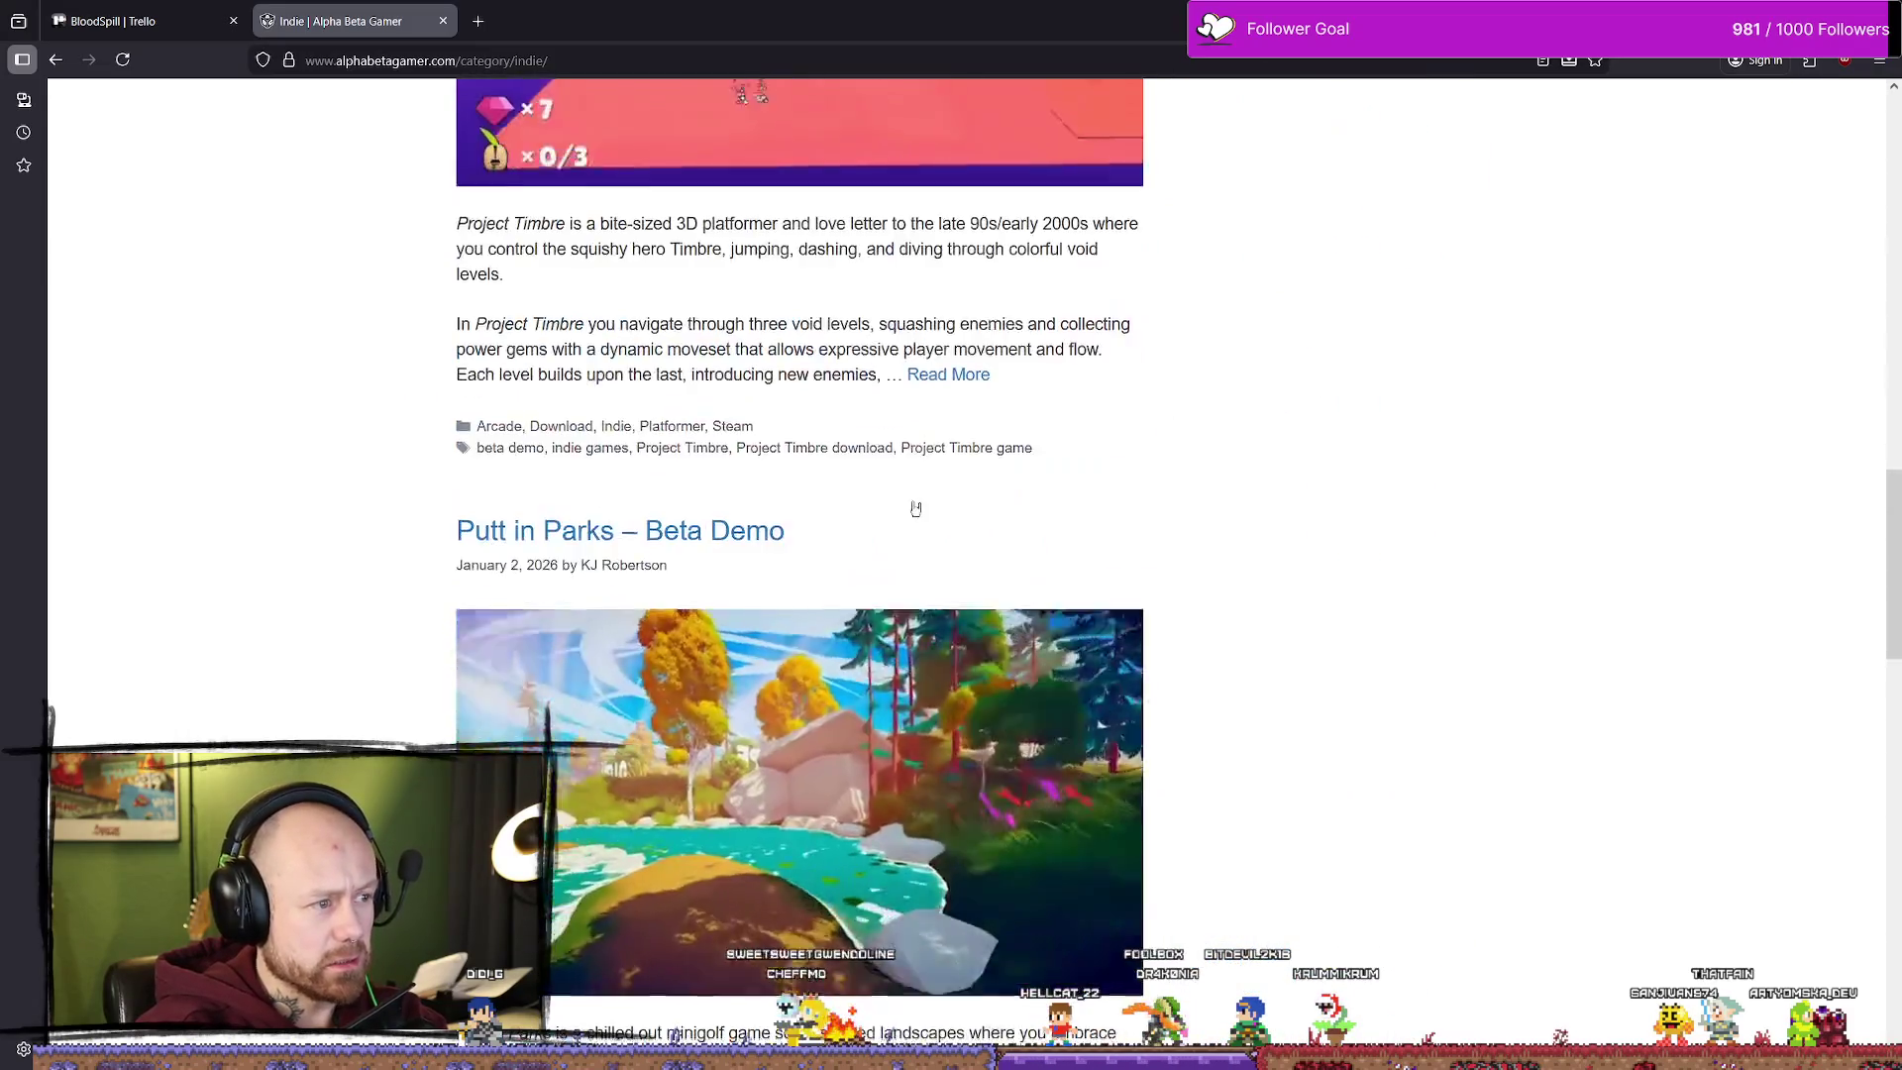
pyautogui.scroll(-10, 842, 575)
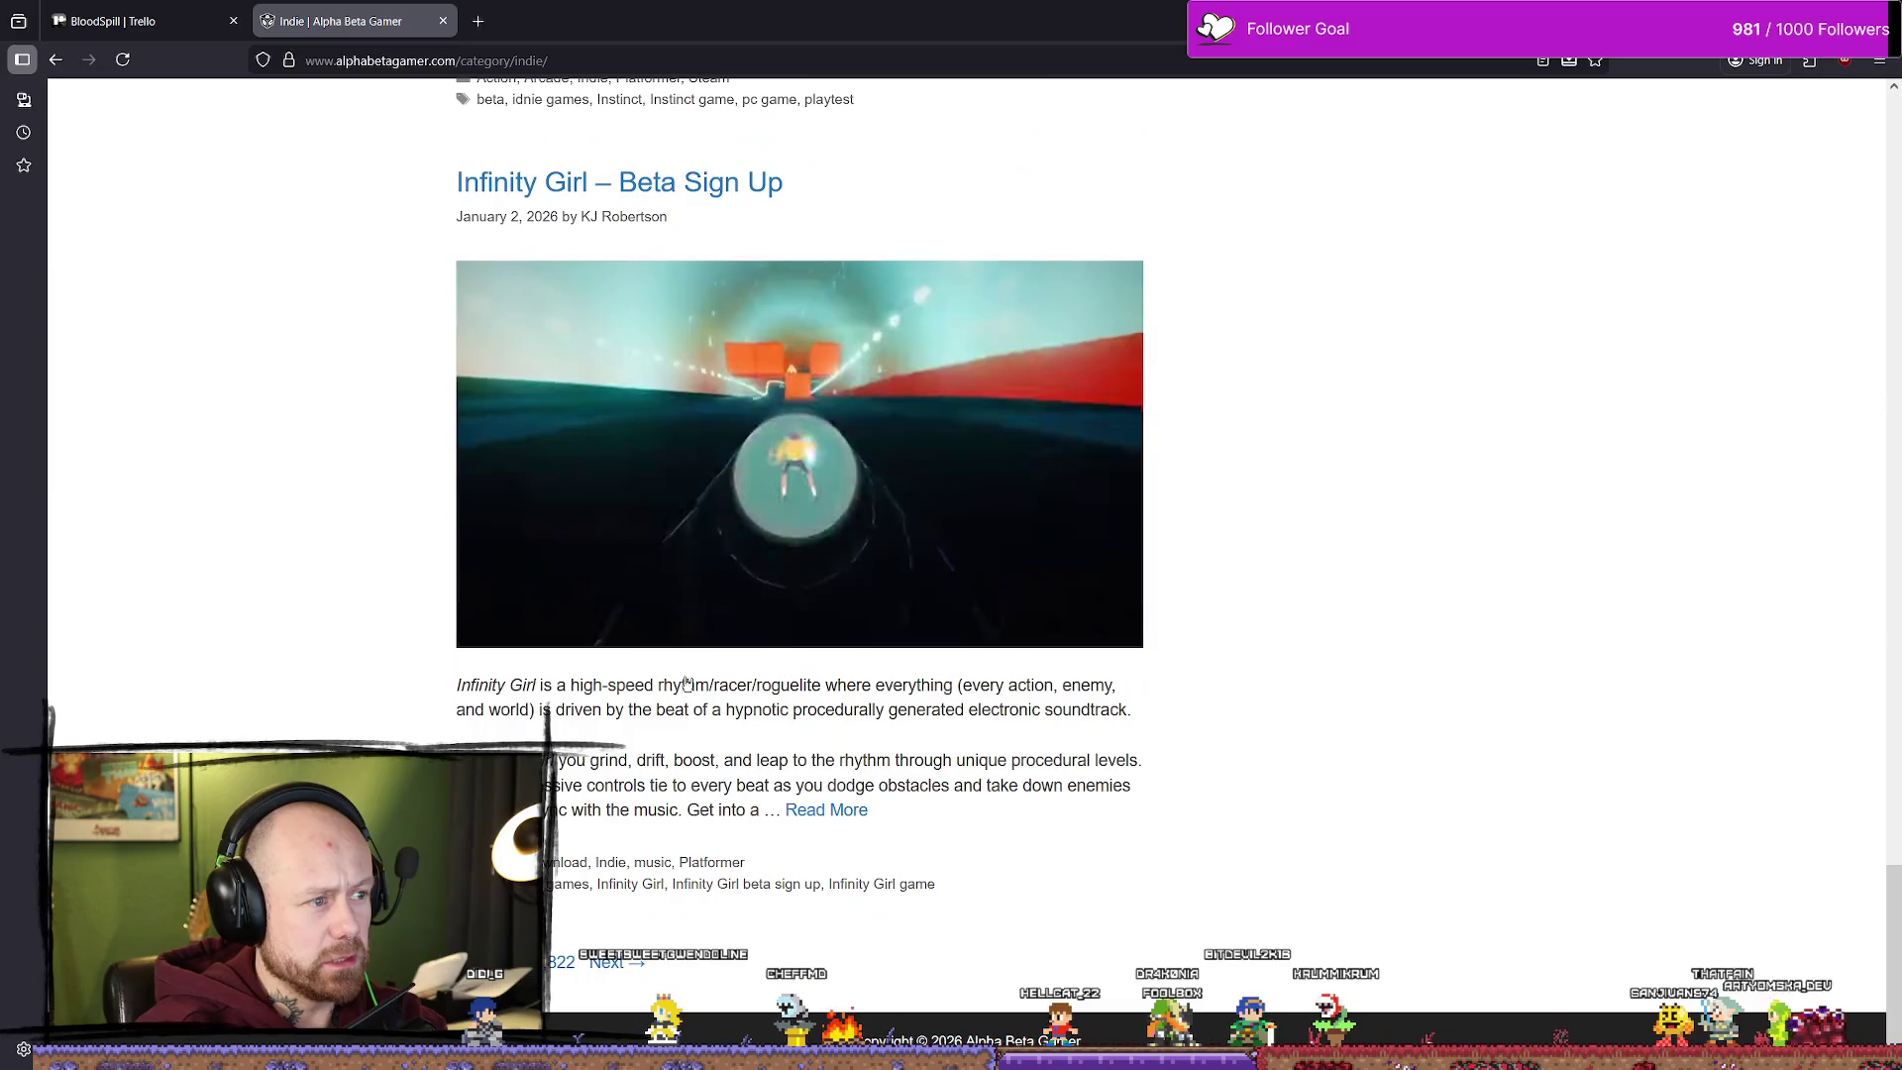
pyautogui.scroll(-10, 980, 495)
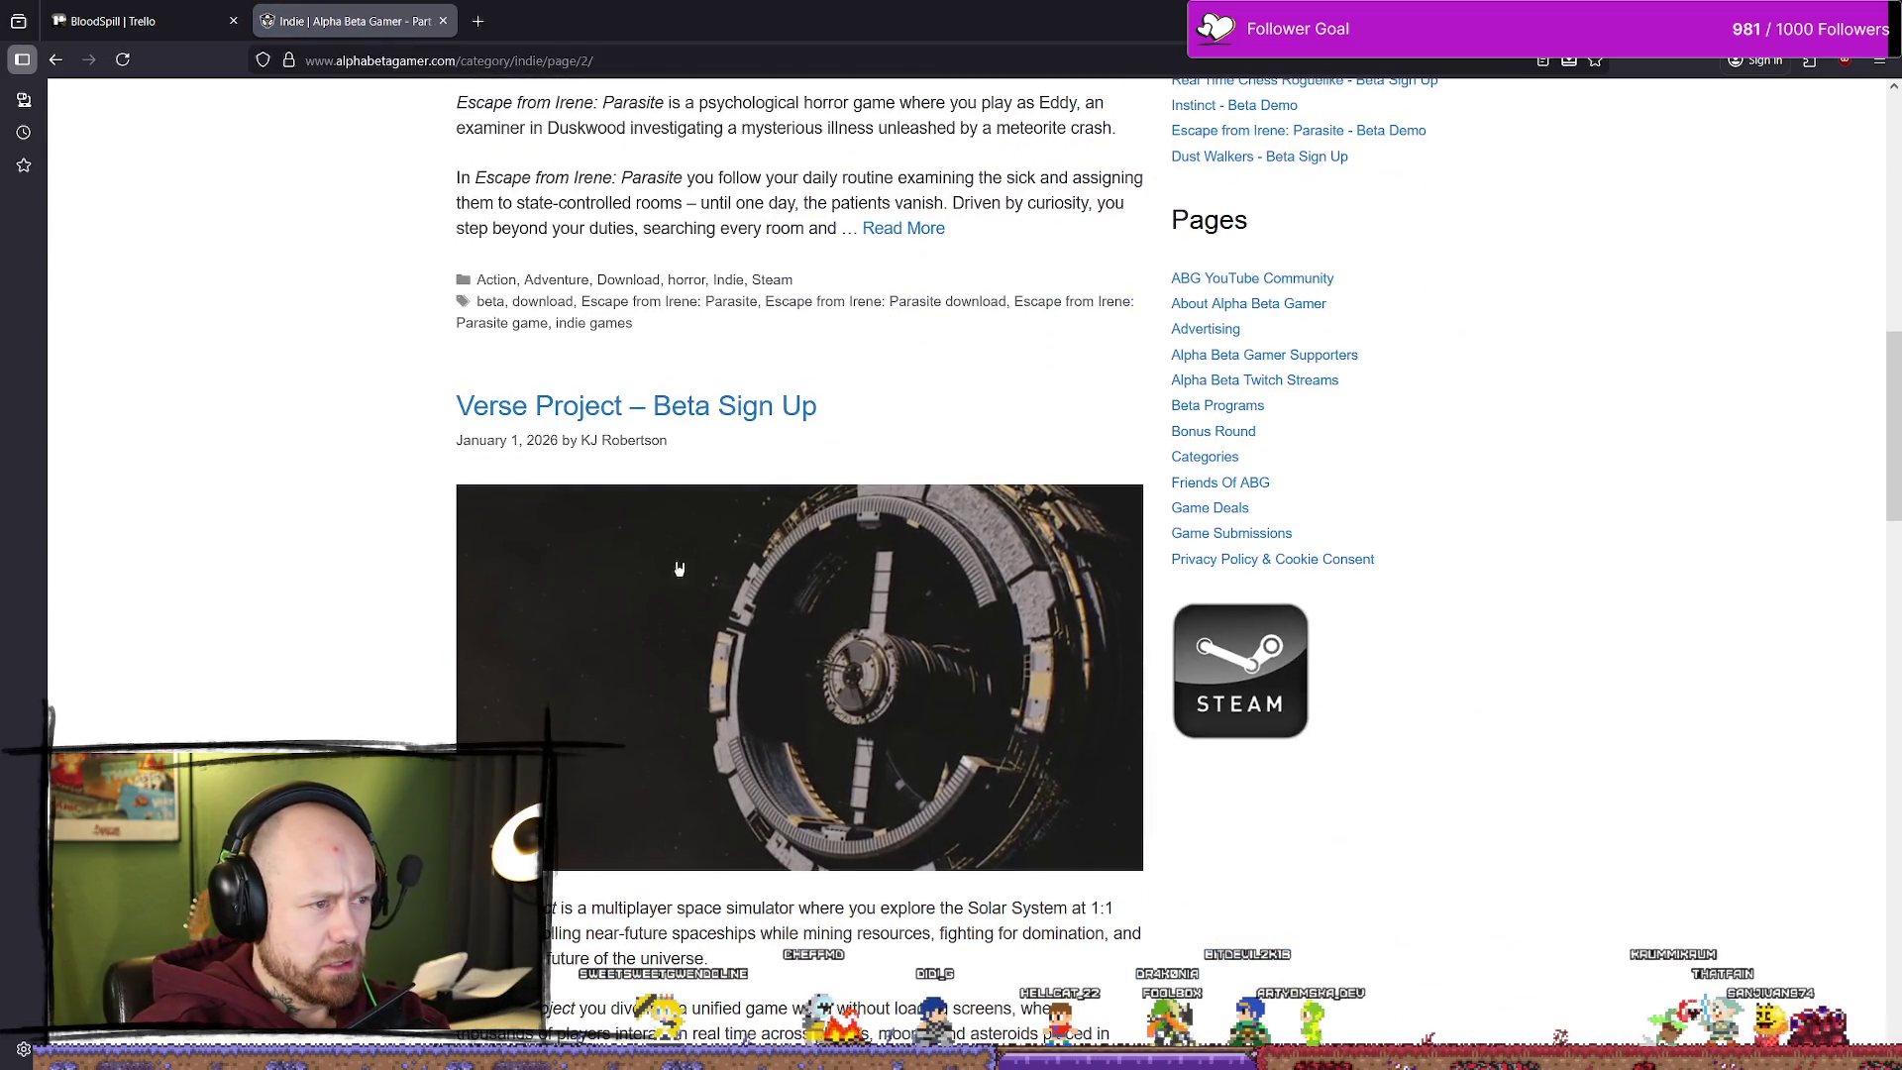
pyautogui.scroll(-12, 680, 569)
pyautogui.scroll(-5, 639, 546)
pyautogui.scroll(-6, 639, 546)
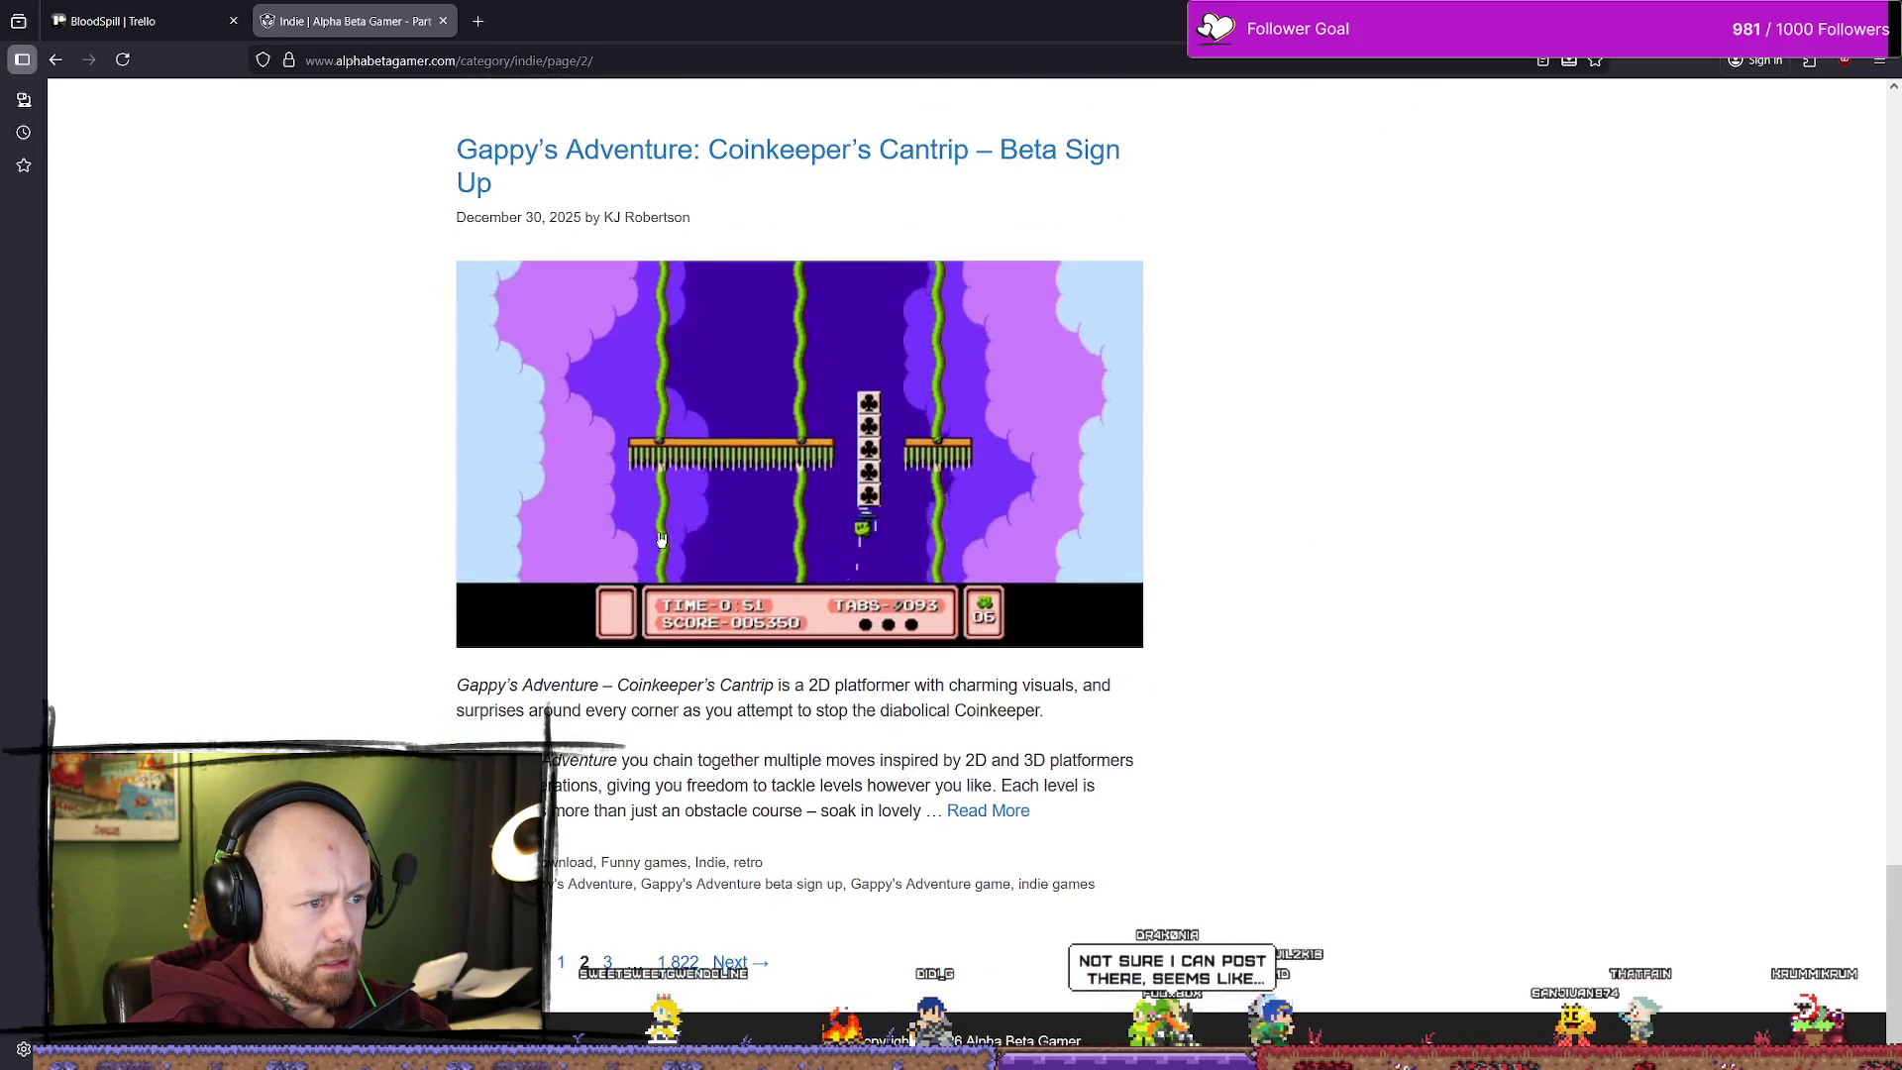
pyautogui.scroll(2, 662, 539)
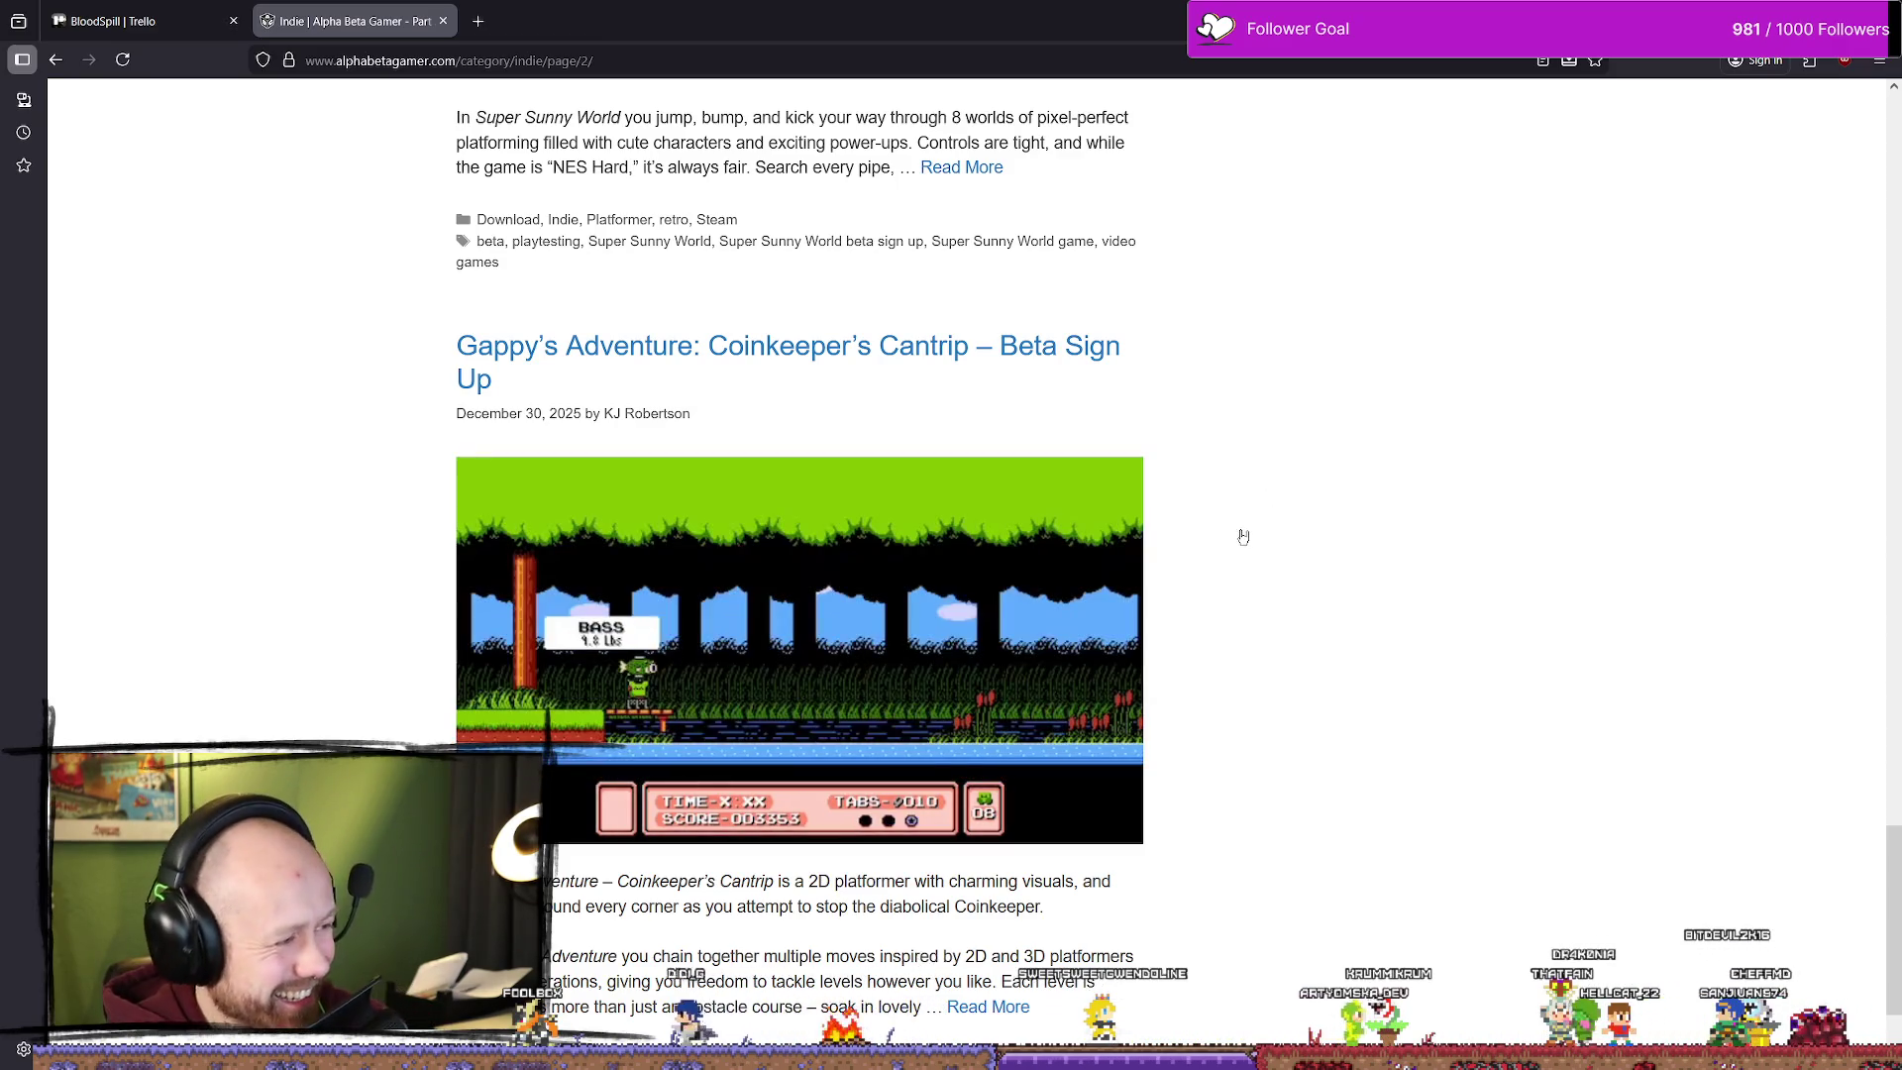
pyautogui.scroll(-2, 1287, 515)
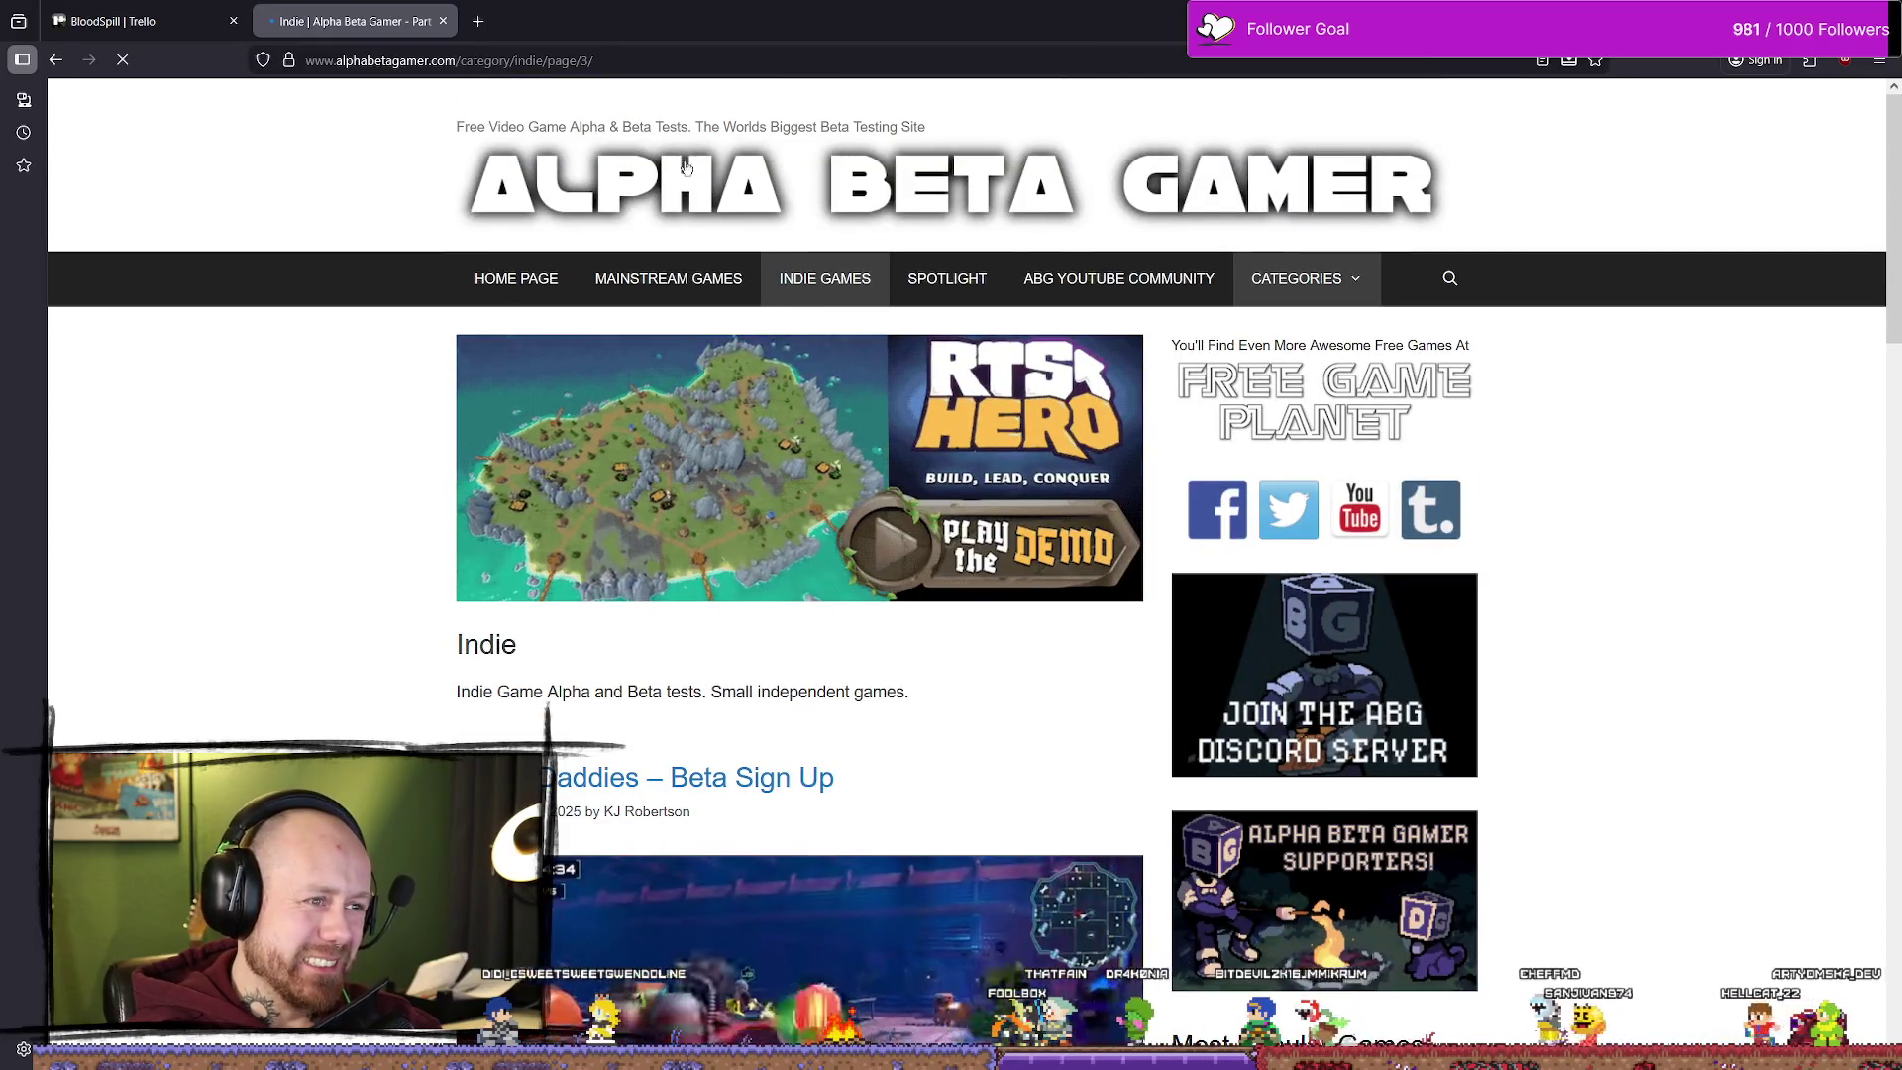
# Step: Scroll the listing and open the Raccoon Crime Spree – Beta Demo post
pyautogui.scroll(-9, 958, 307)
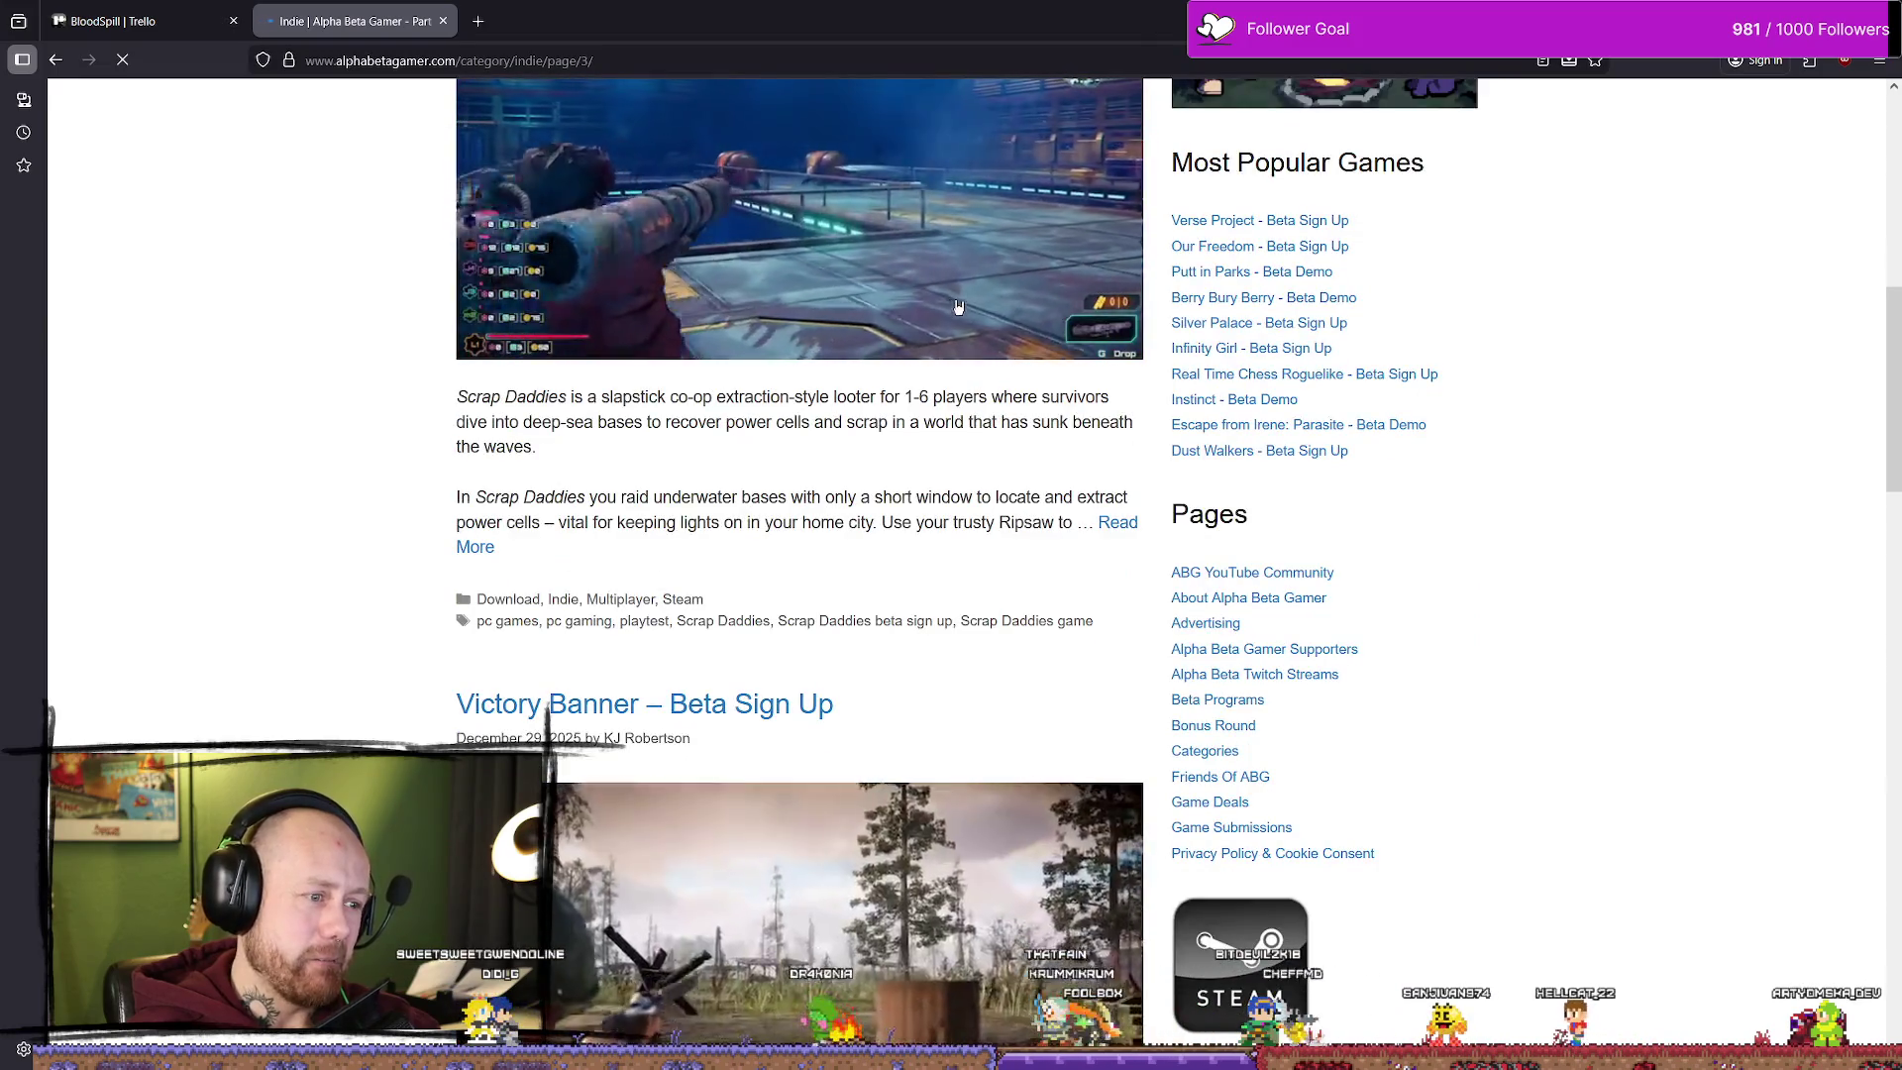
pyautogui.scroll(-7, 958, 307)
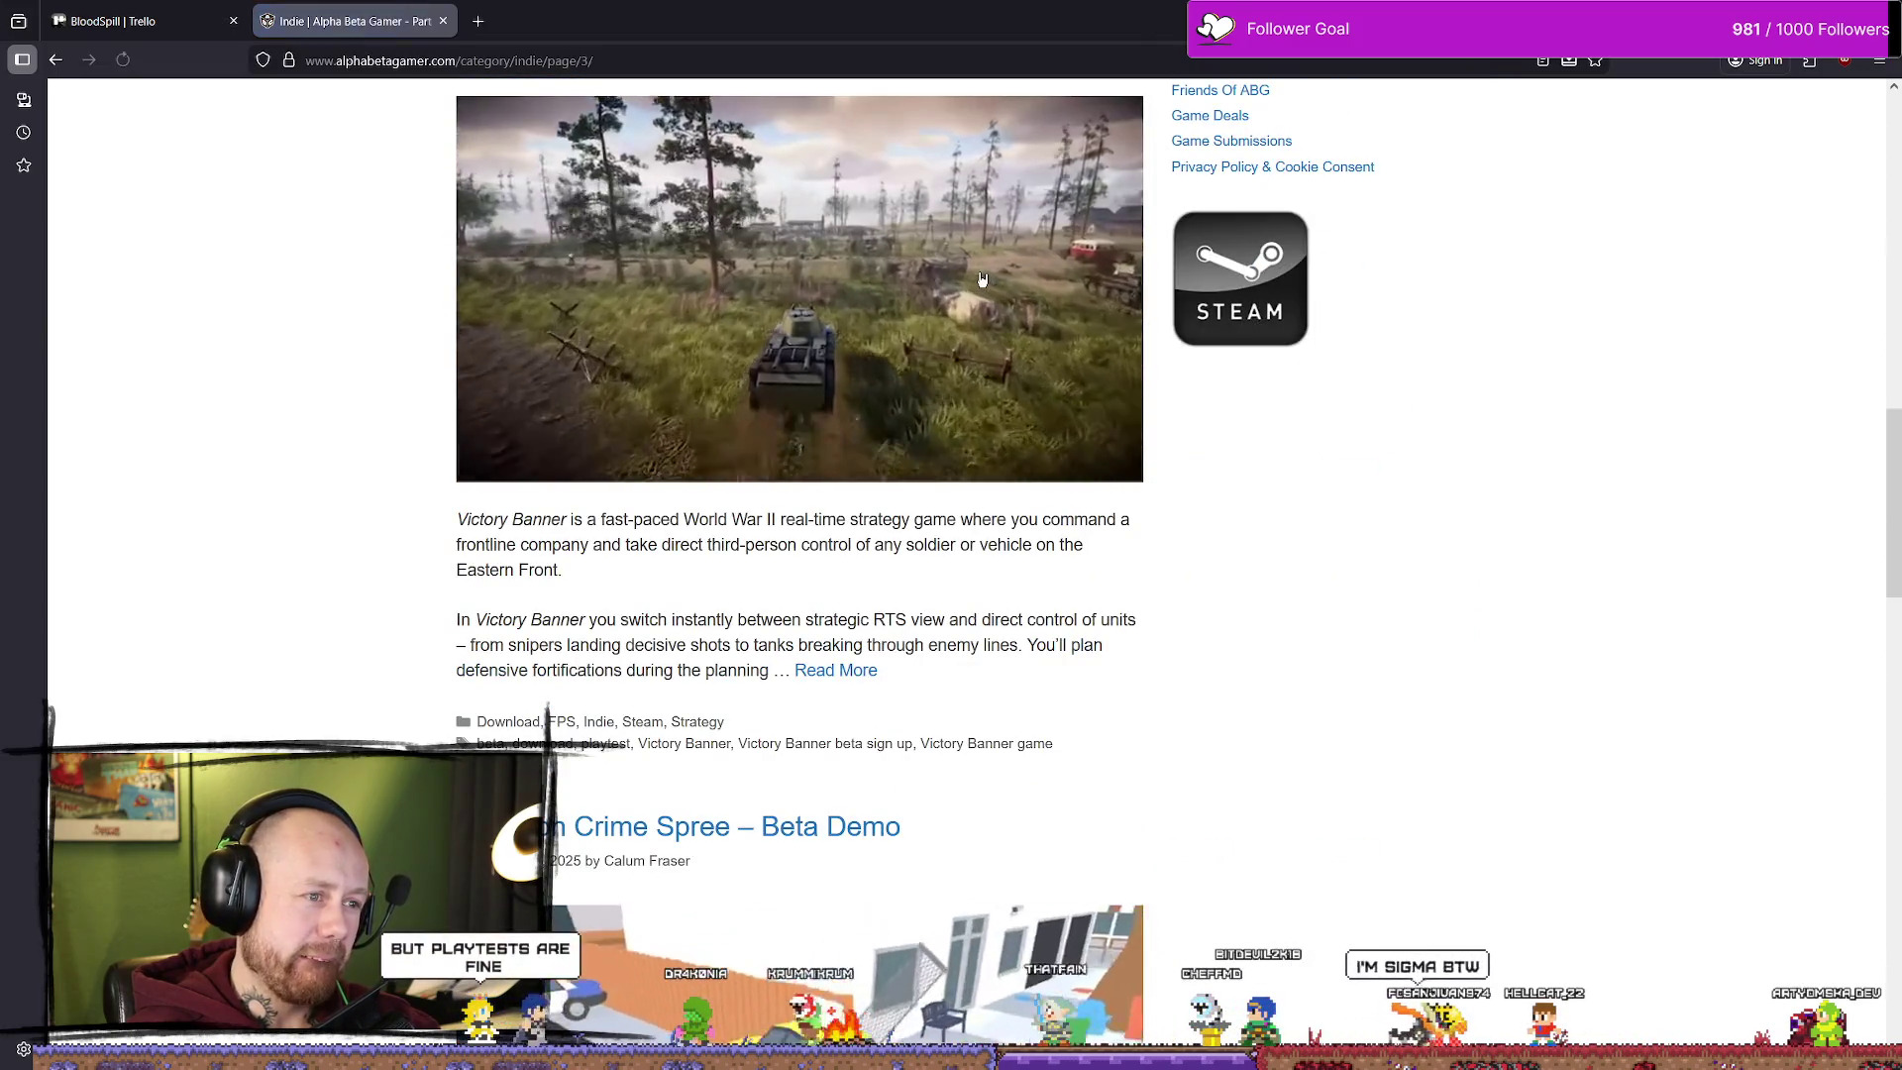
pyautogui.scroll(-12, 991, 298)
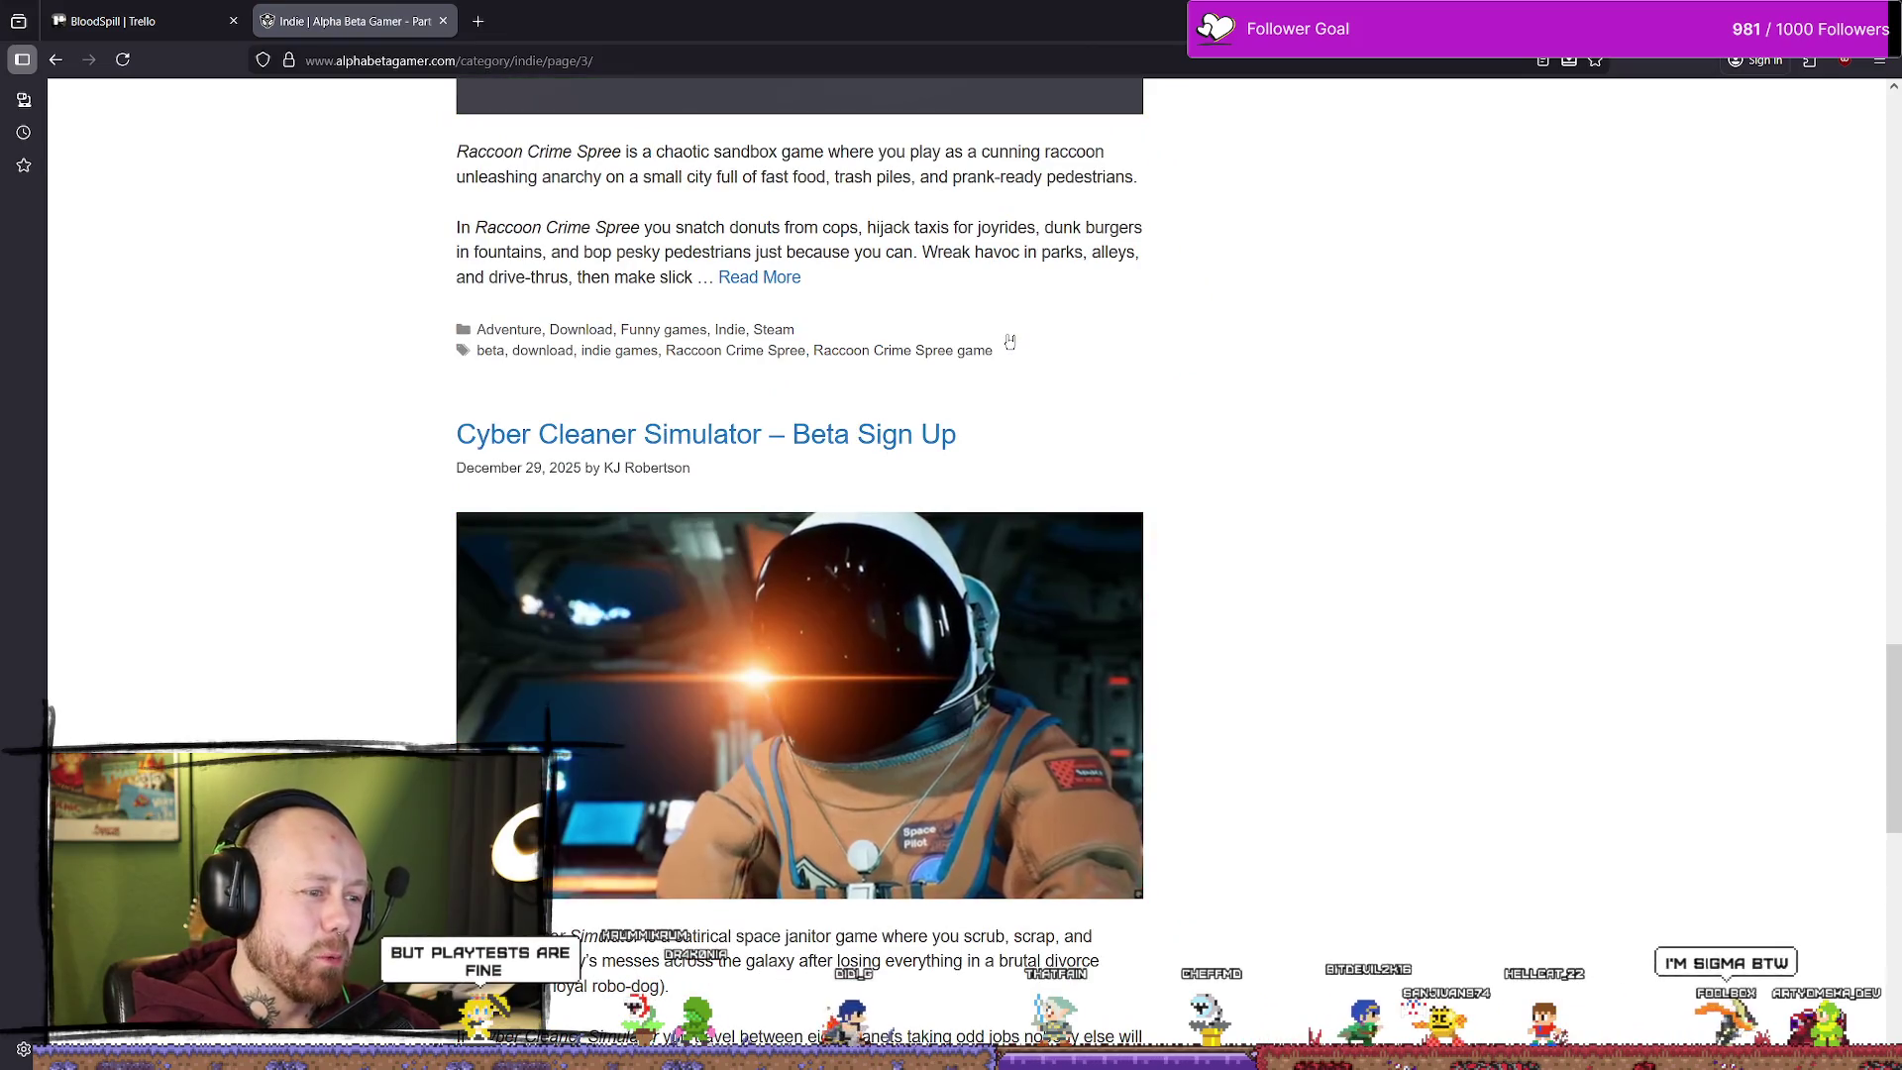
pyautogui.scroll(-4, 1010, 341)
pyautogui.scroll(-5, 1005, 342)
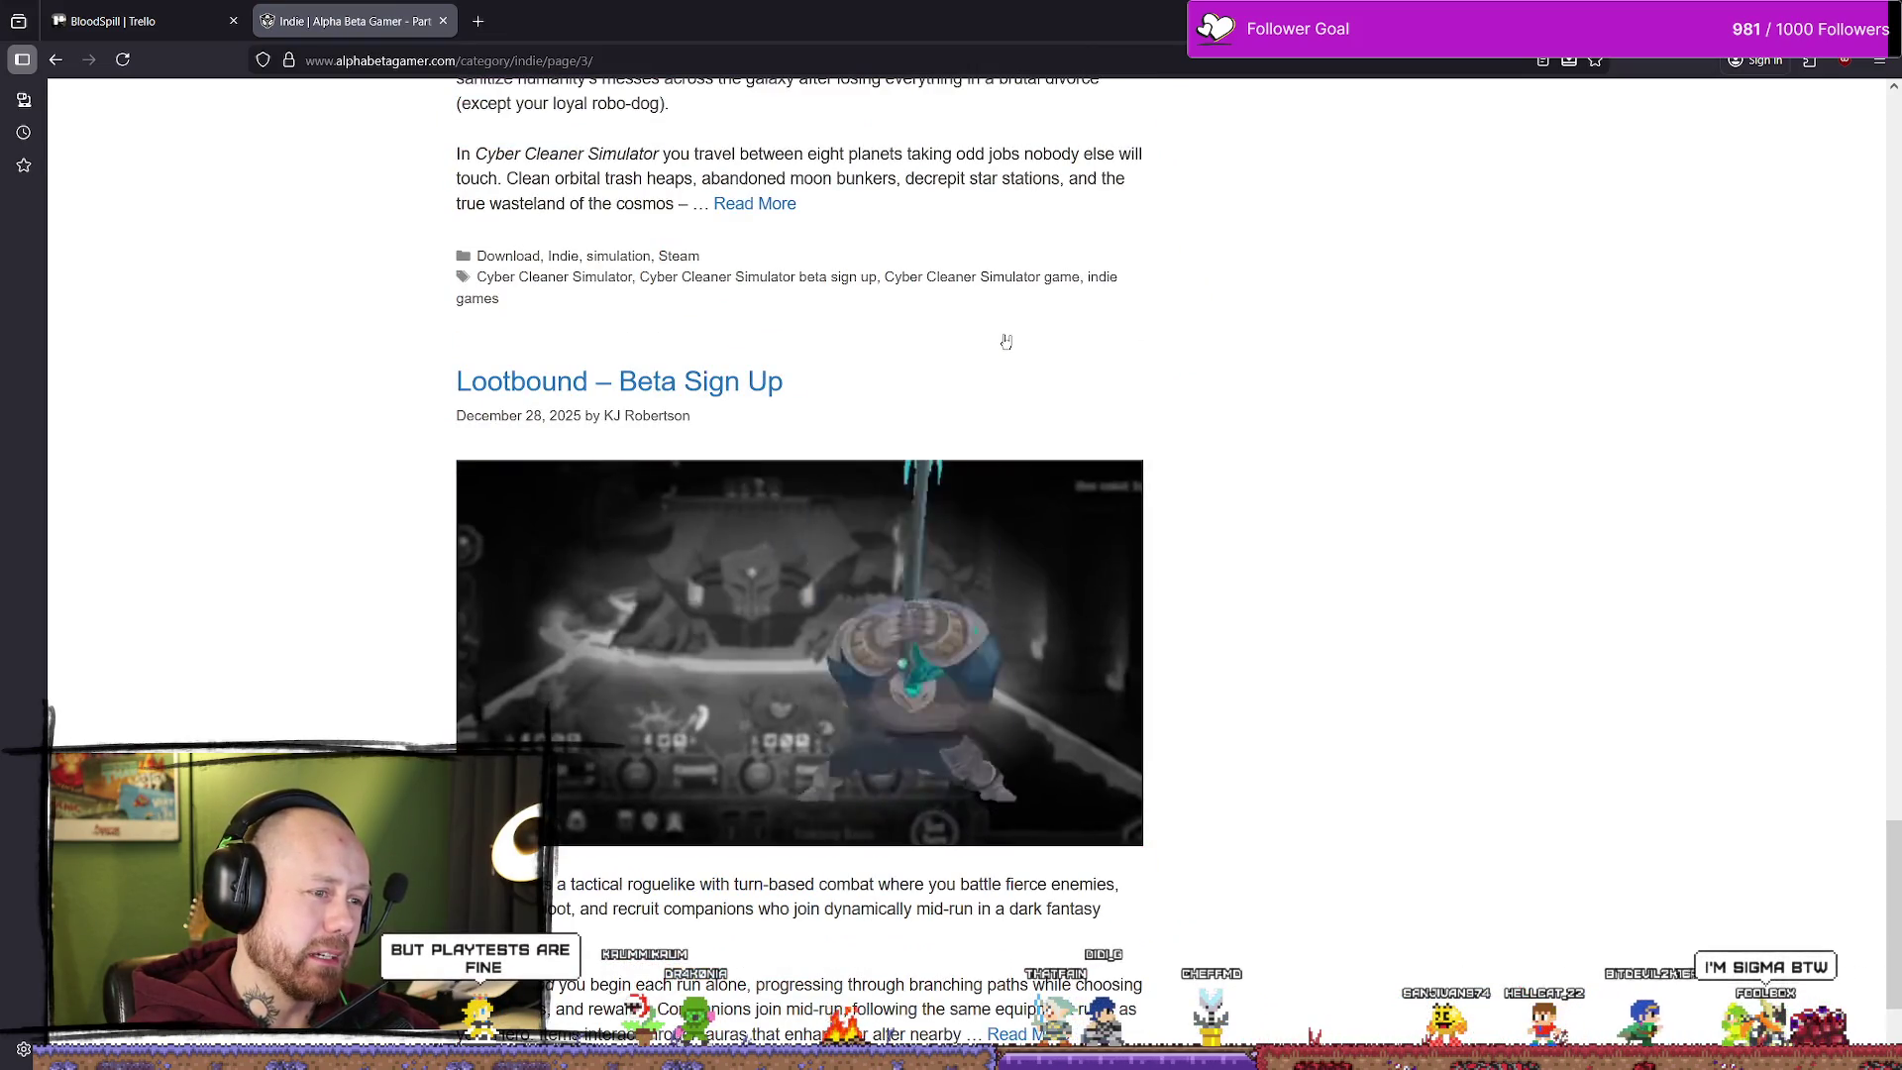
pyautogui.scroll(-2, 1005, 342)
pyautogui.scroll(2, 1007, 340)
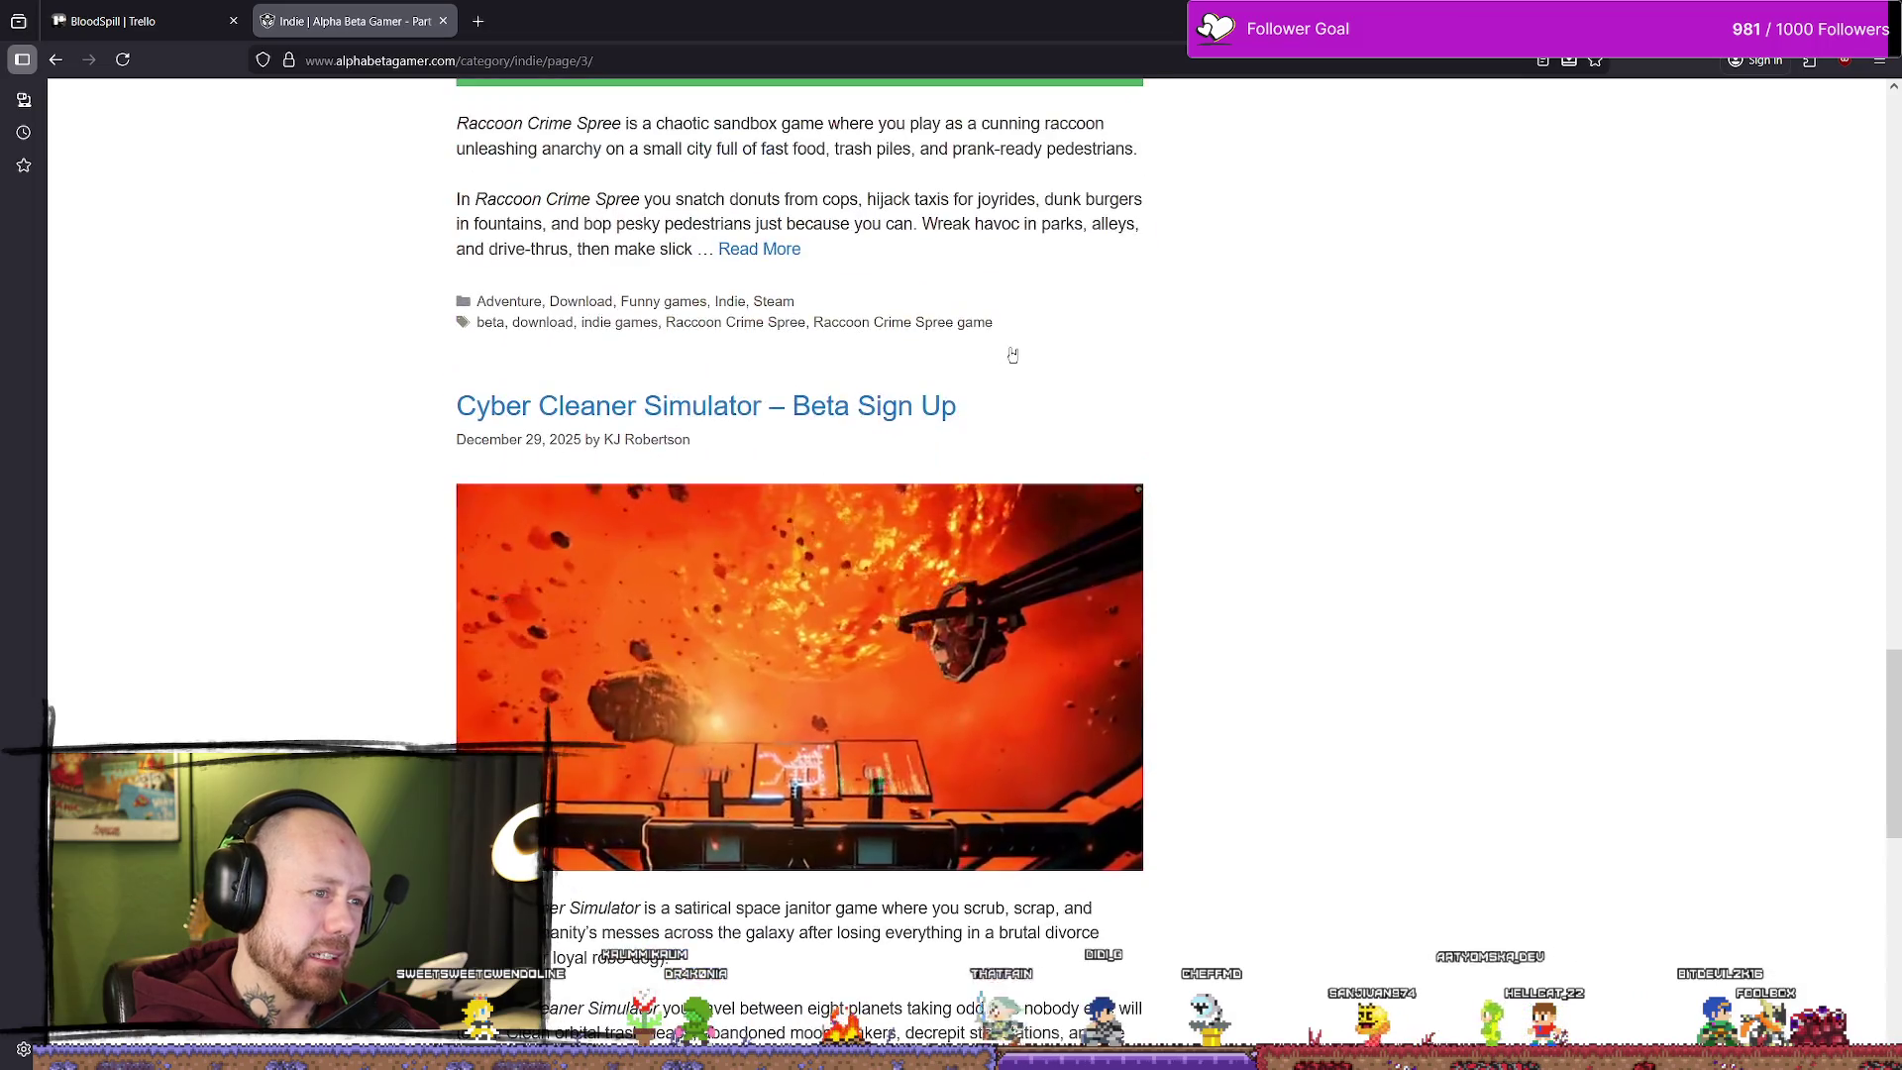
pyautogui.scroll(4, 1019, 356)
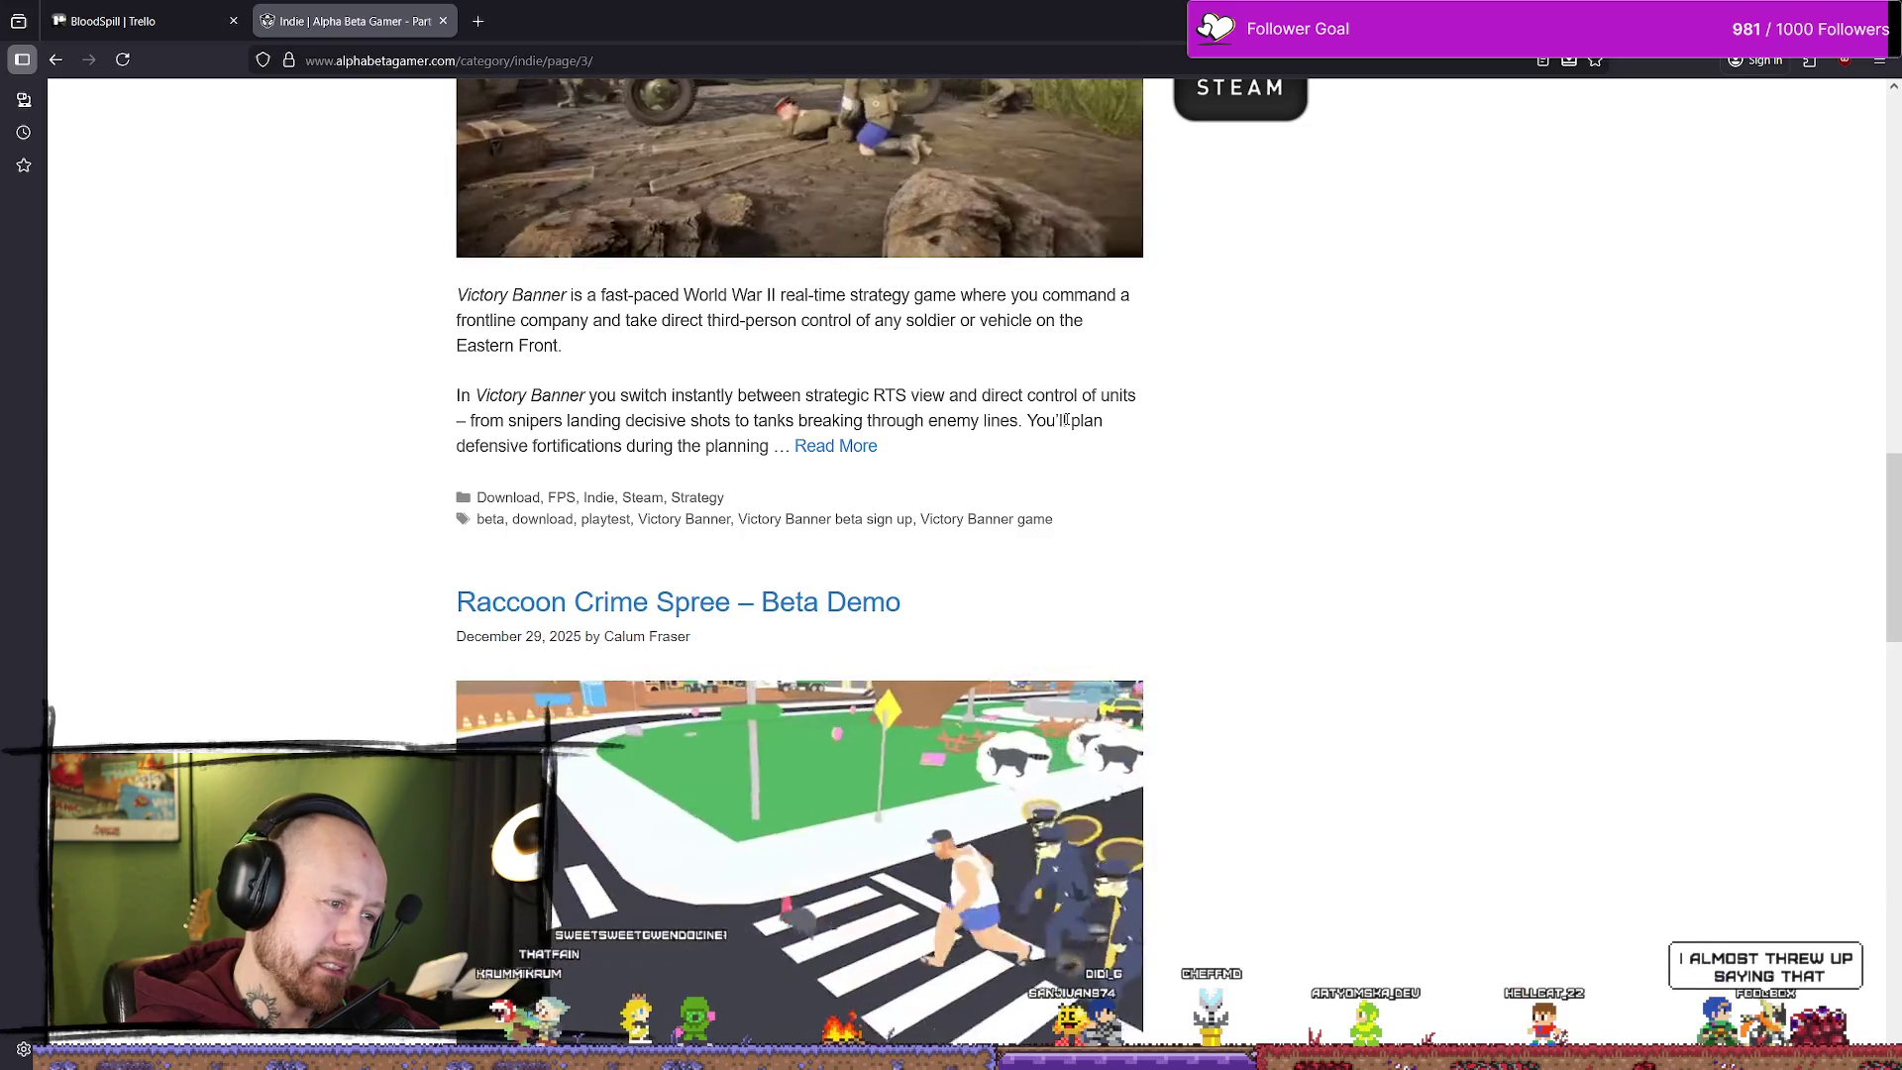
pyautogui.scroll(6, 1051, 412)
pyautogui.scroll(-7, 1084, 433)
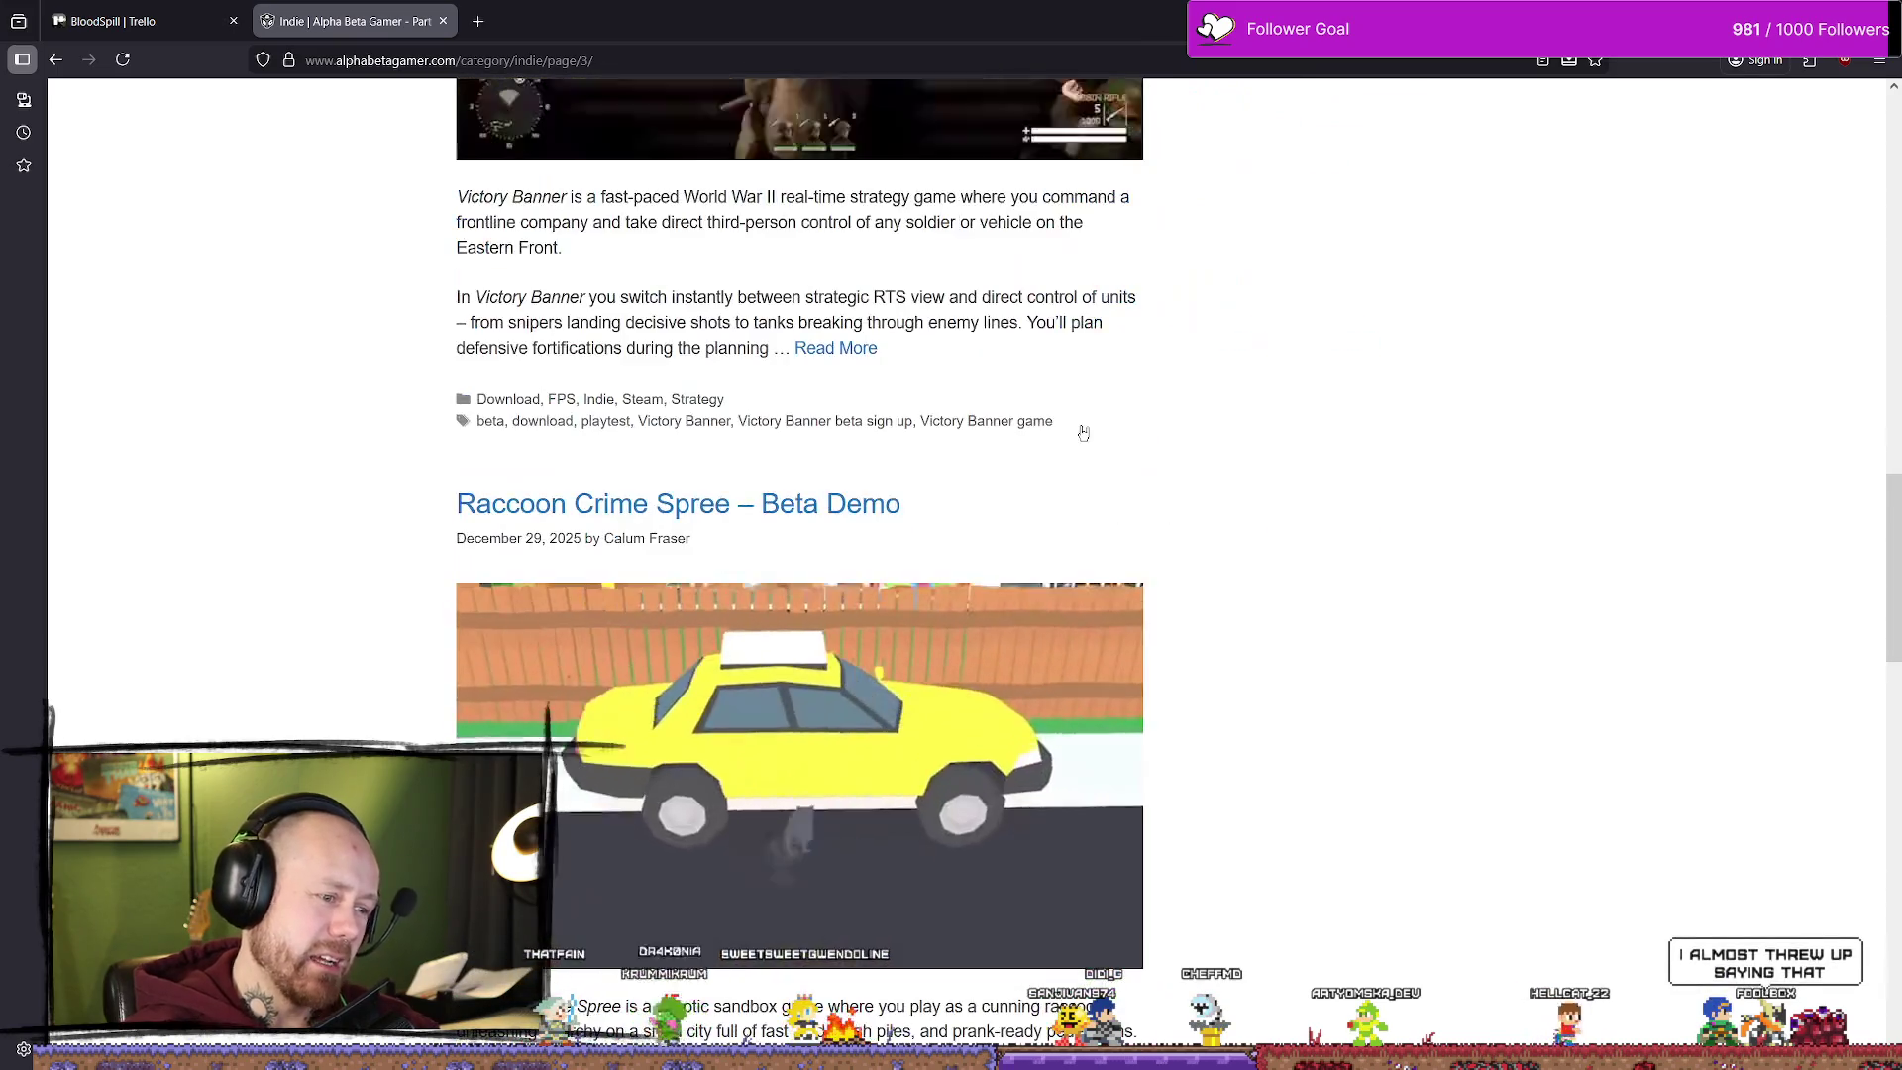
pyautogui.scroll(-2, 1018, 564)
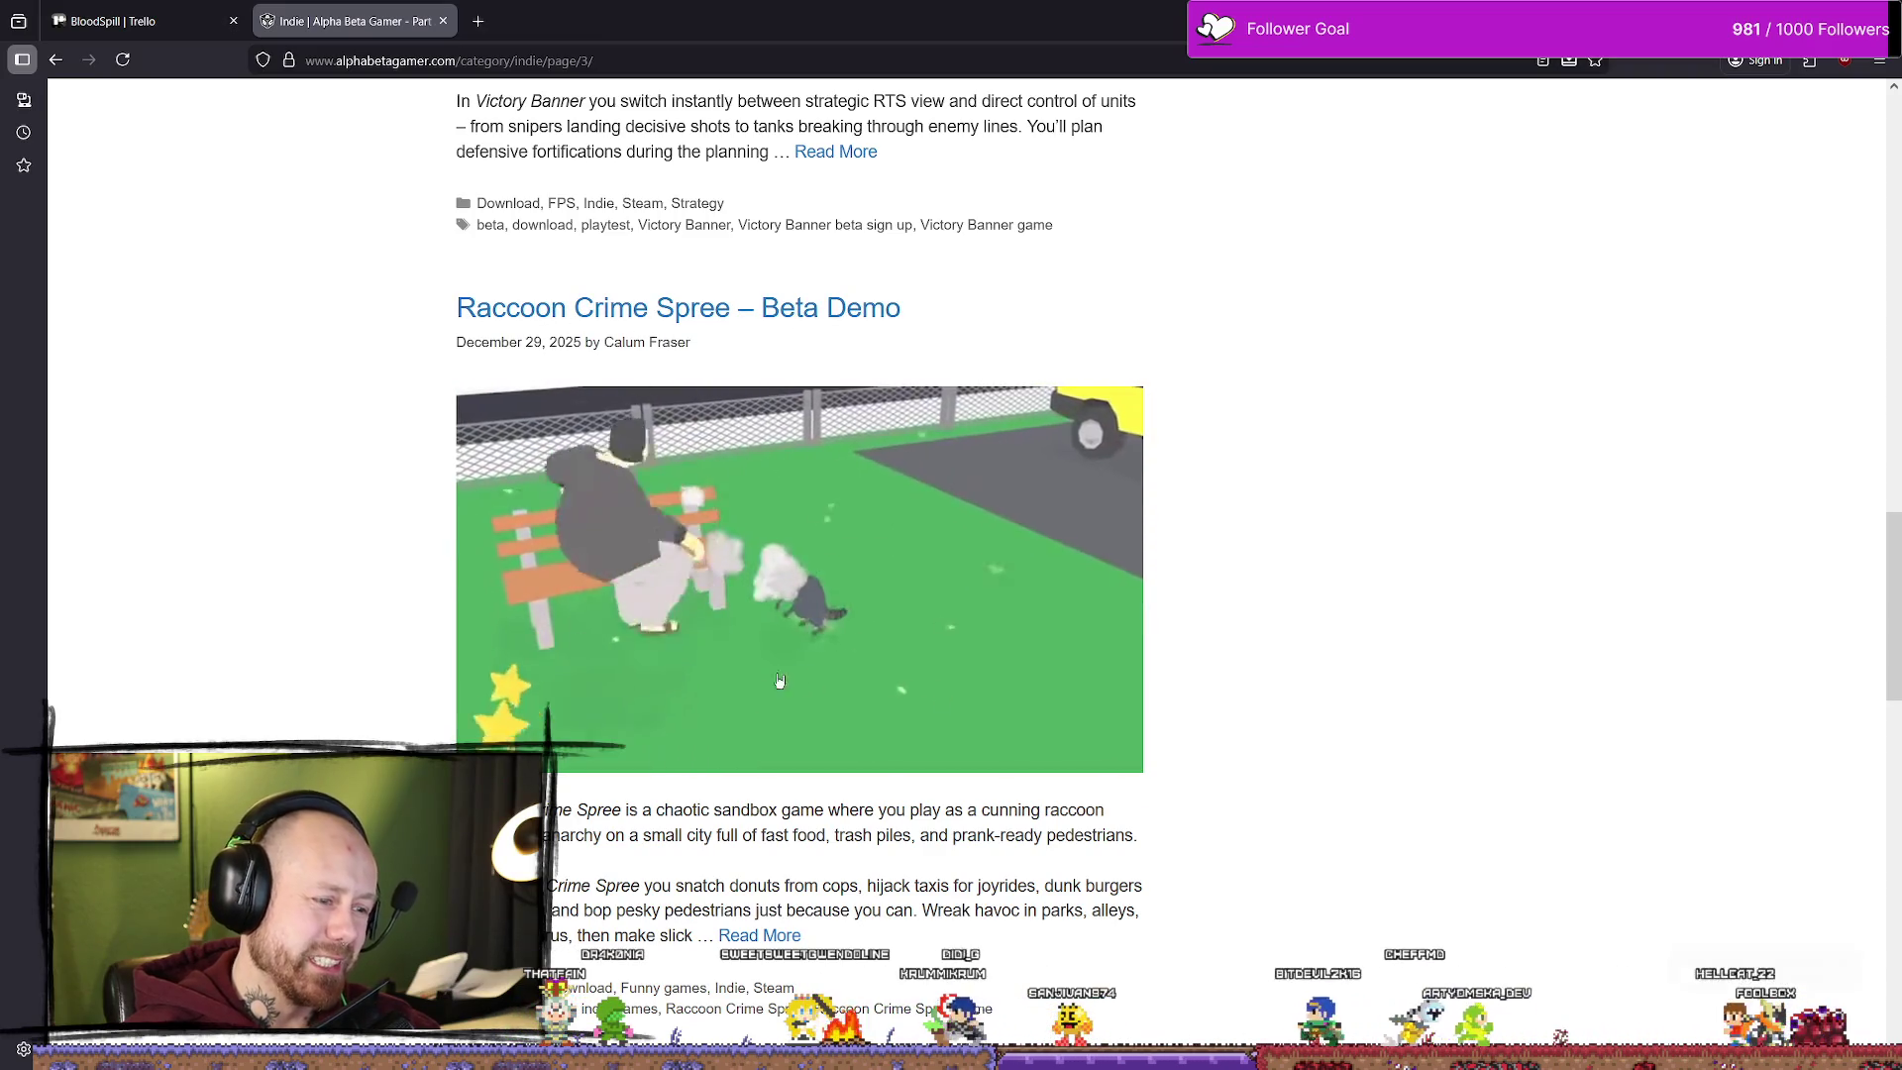
pyautogui.click(792, 675)
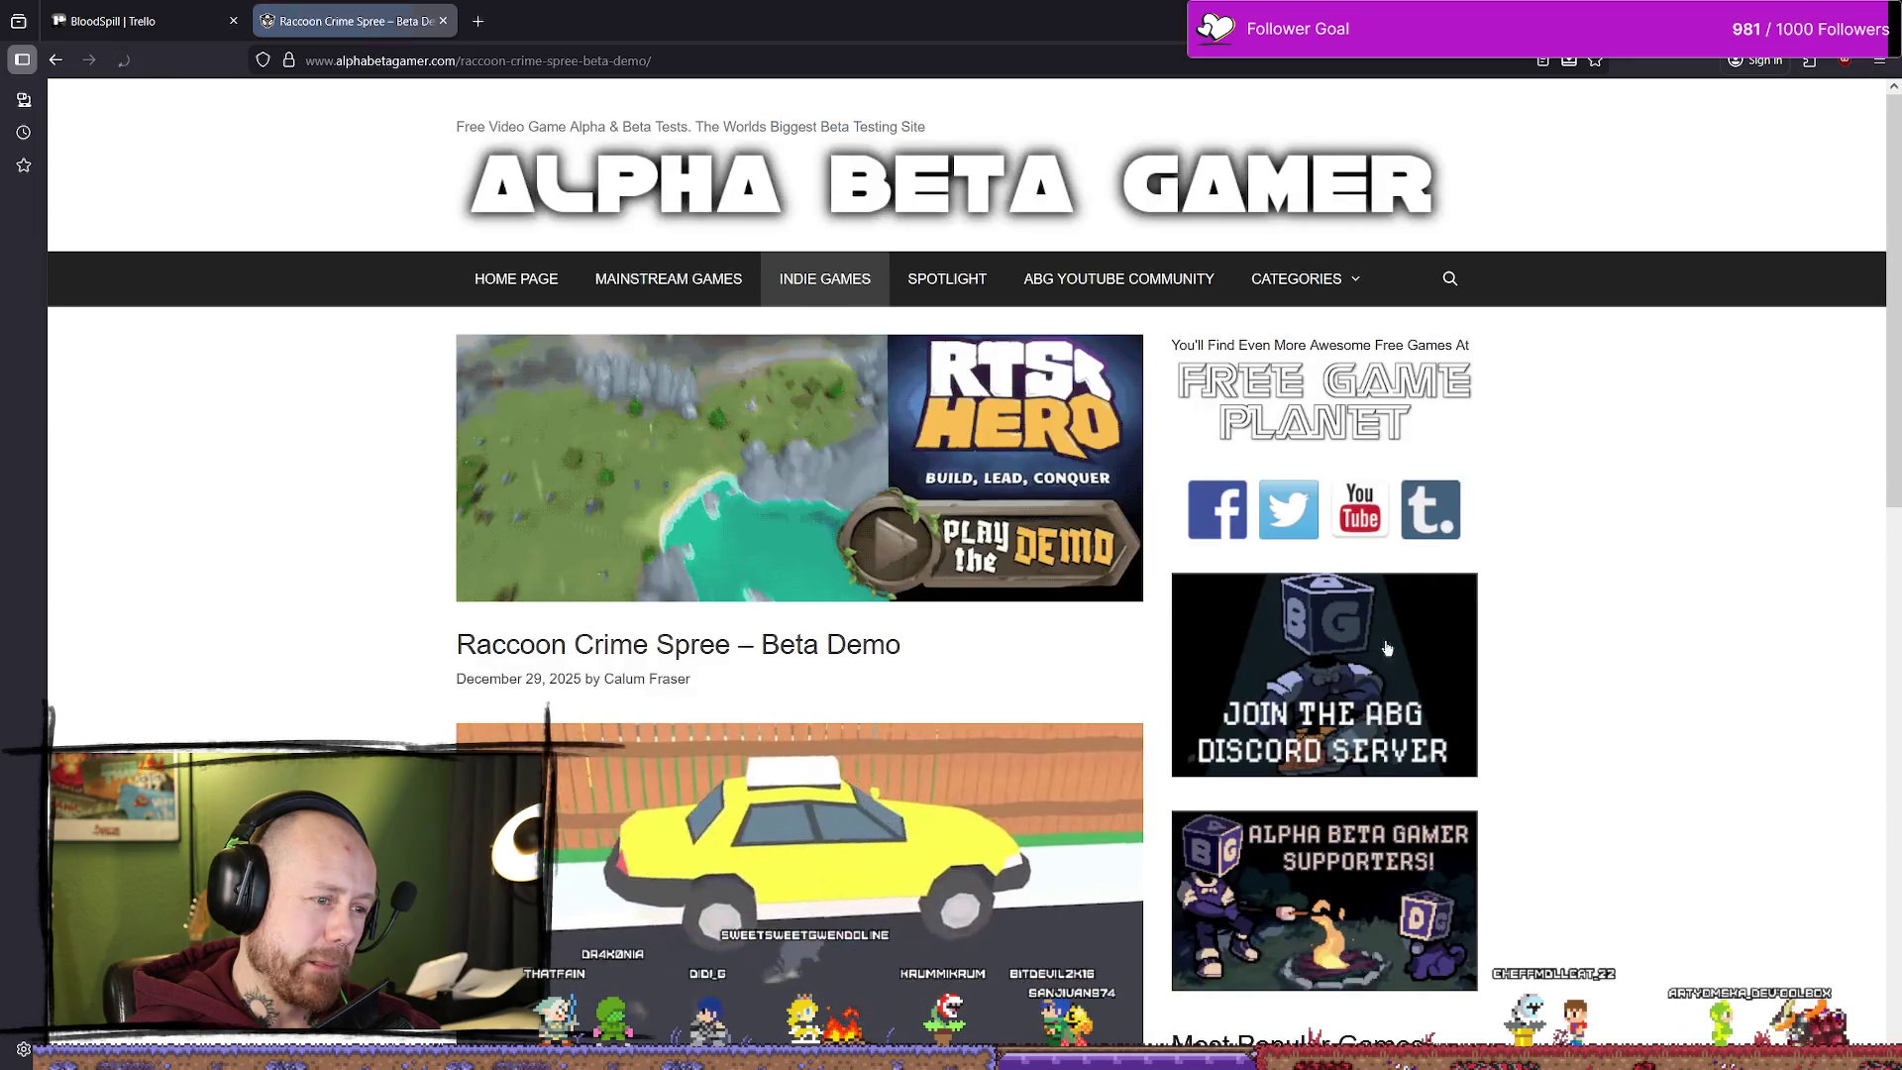
# Step: Follow the post's download link to the game's Steam store page
pyautogui.scroll(-7, 849, 628)
pyautogui.scroll(-3, 680, 683)
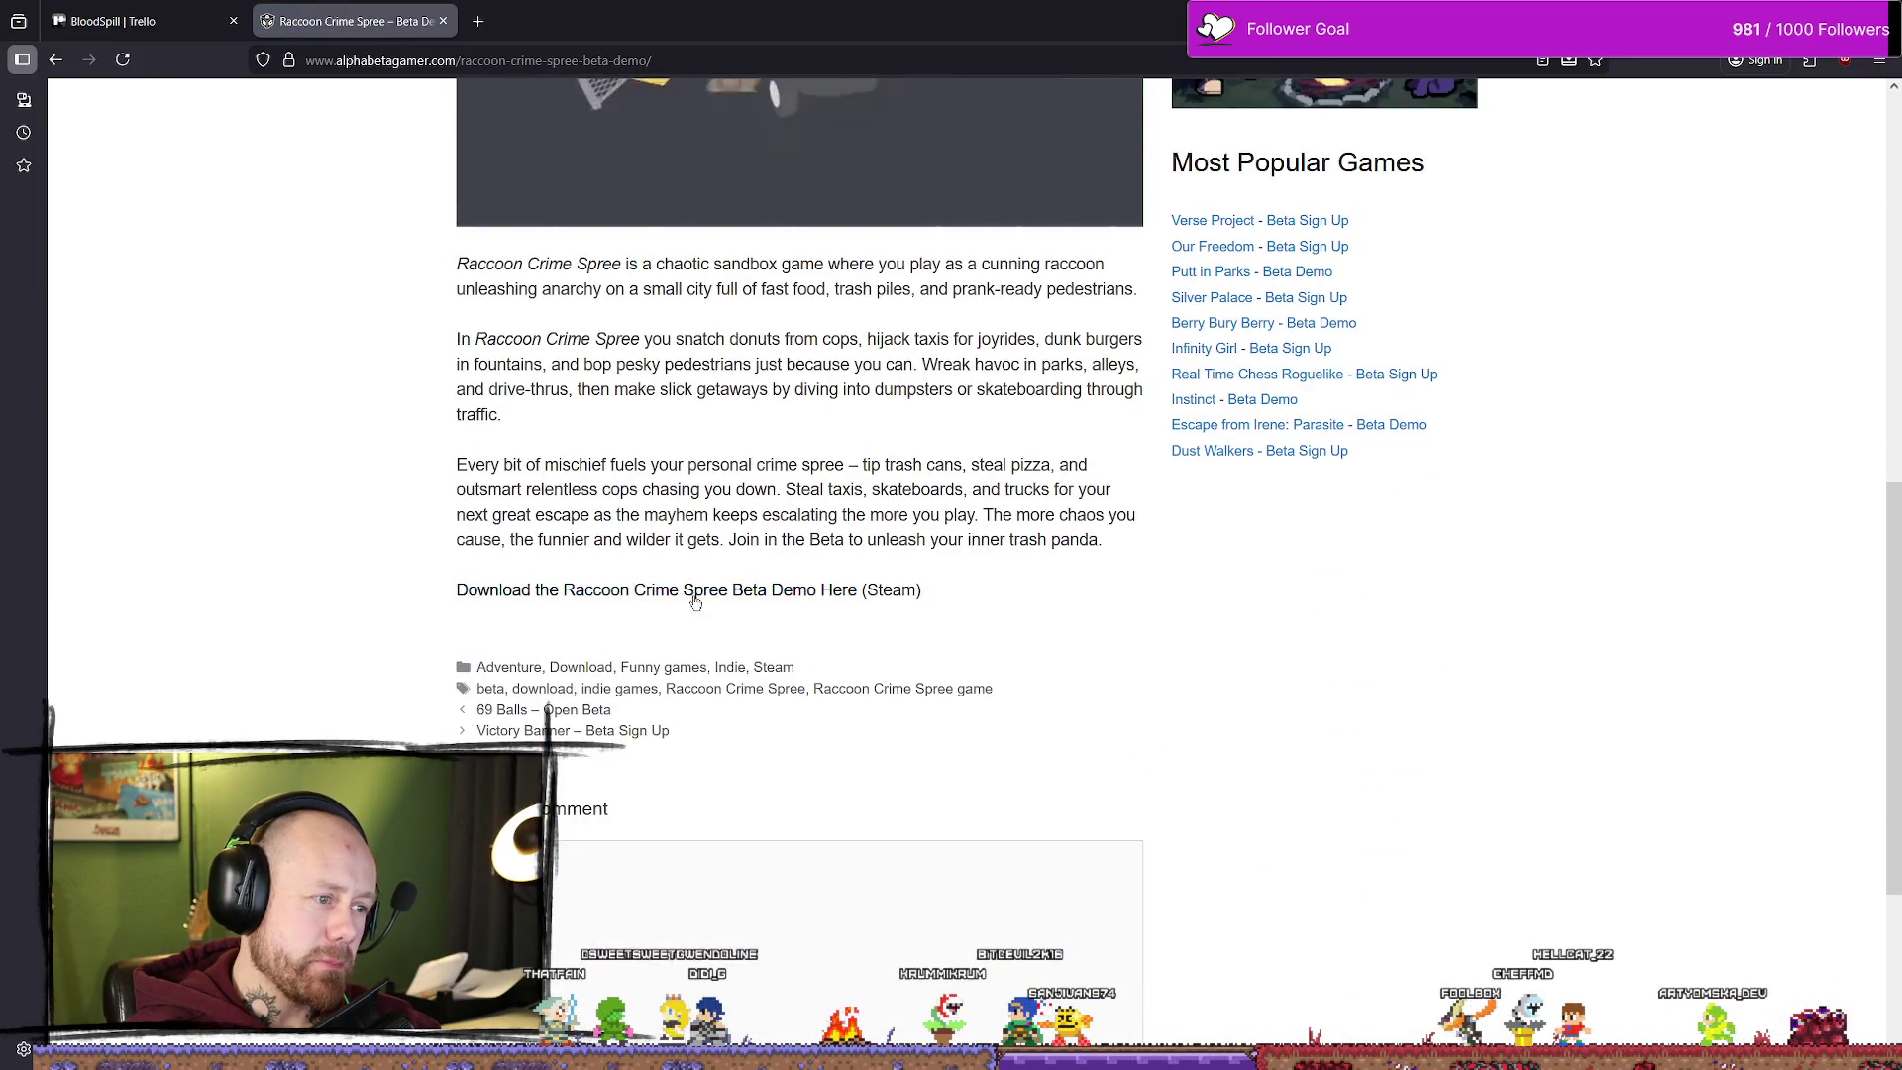
pyautogui.click(851, 599)
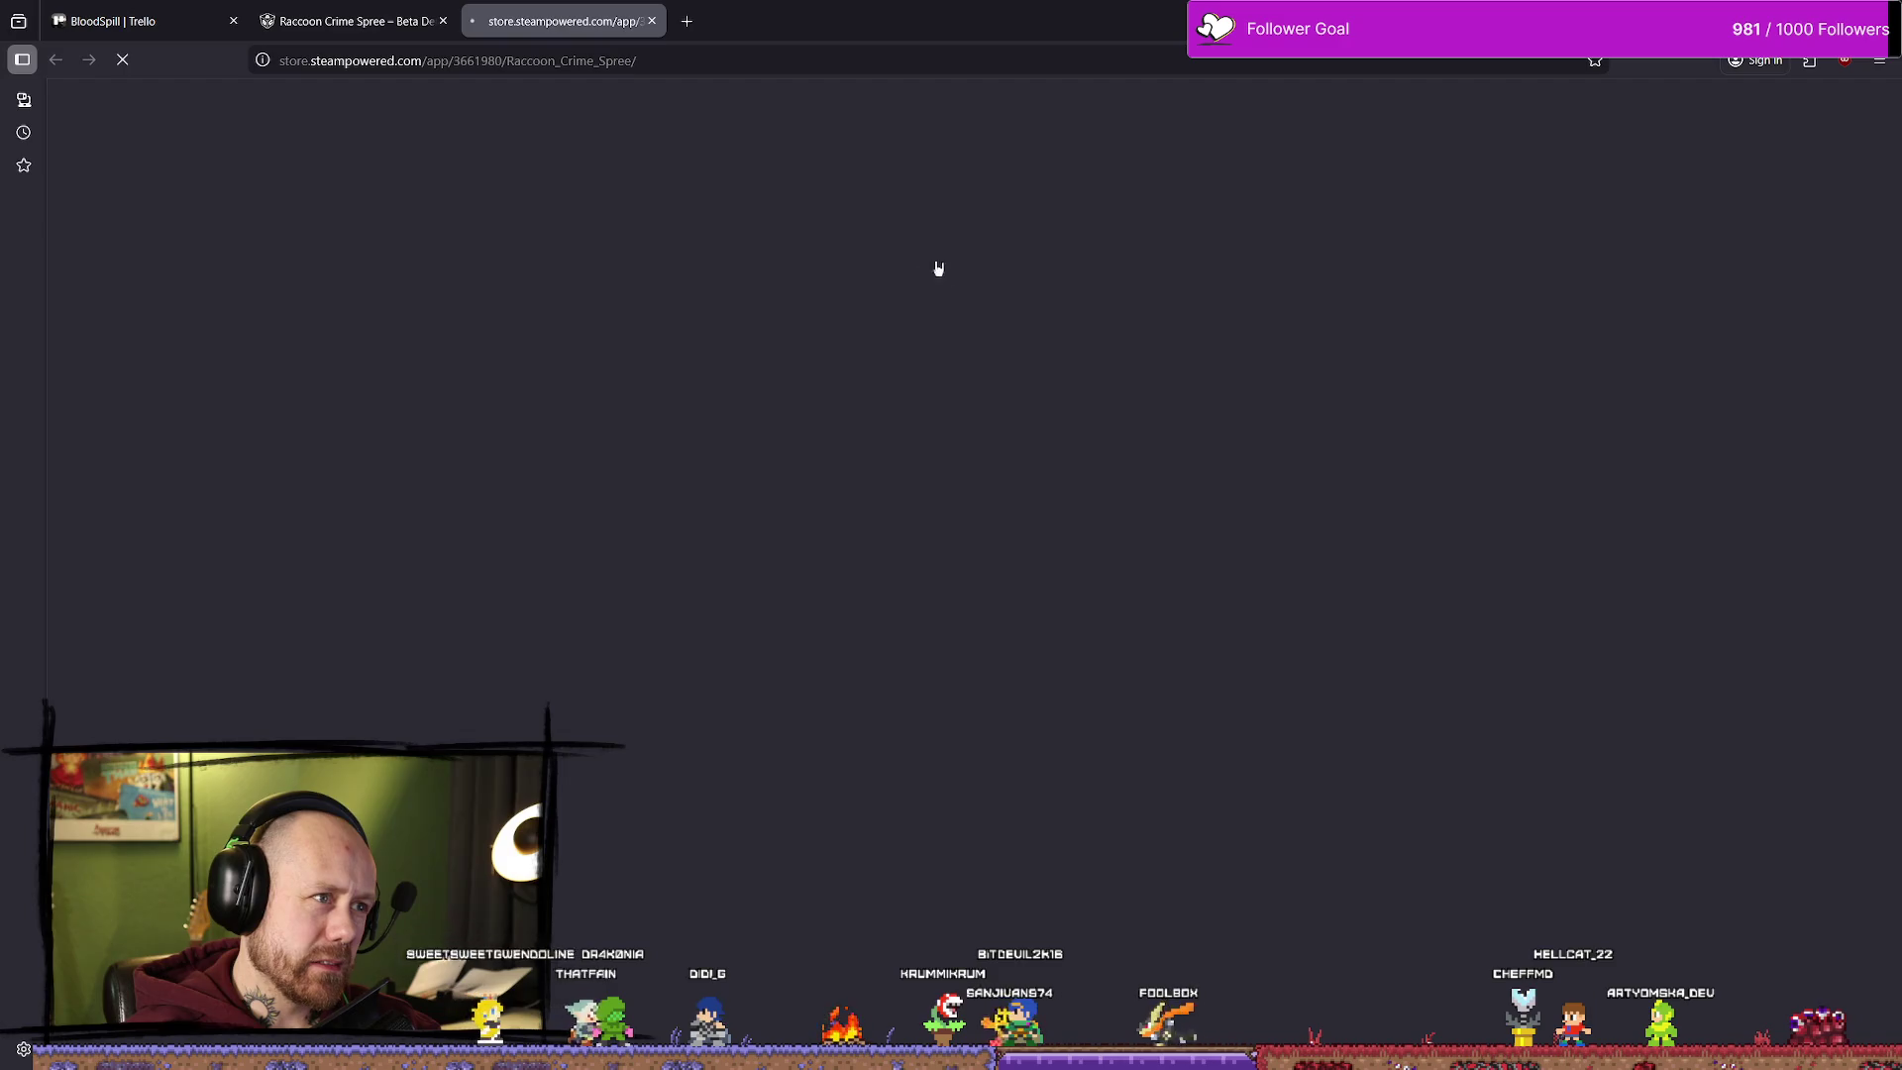
# Step: Look over the Raccoon Crime Spree Steam page, including its demo download heading
pyautogui.scroll(-3, 730, 624)
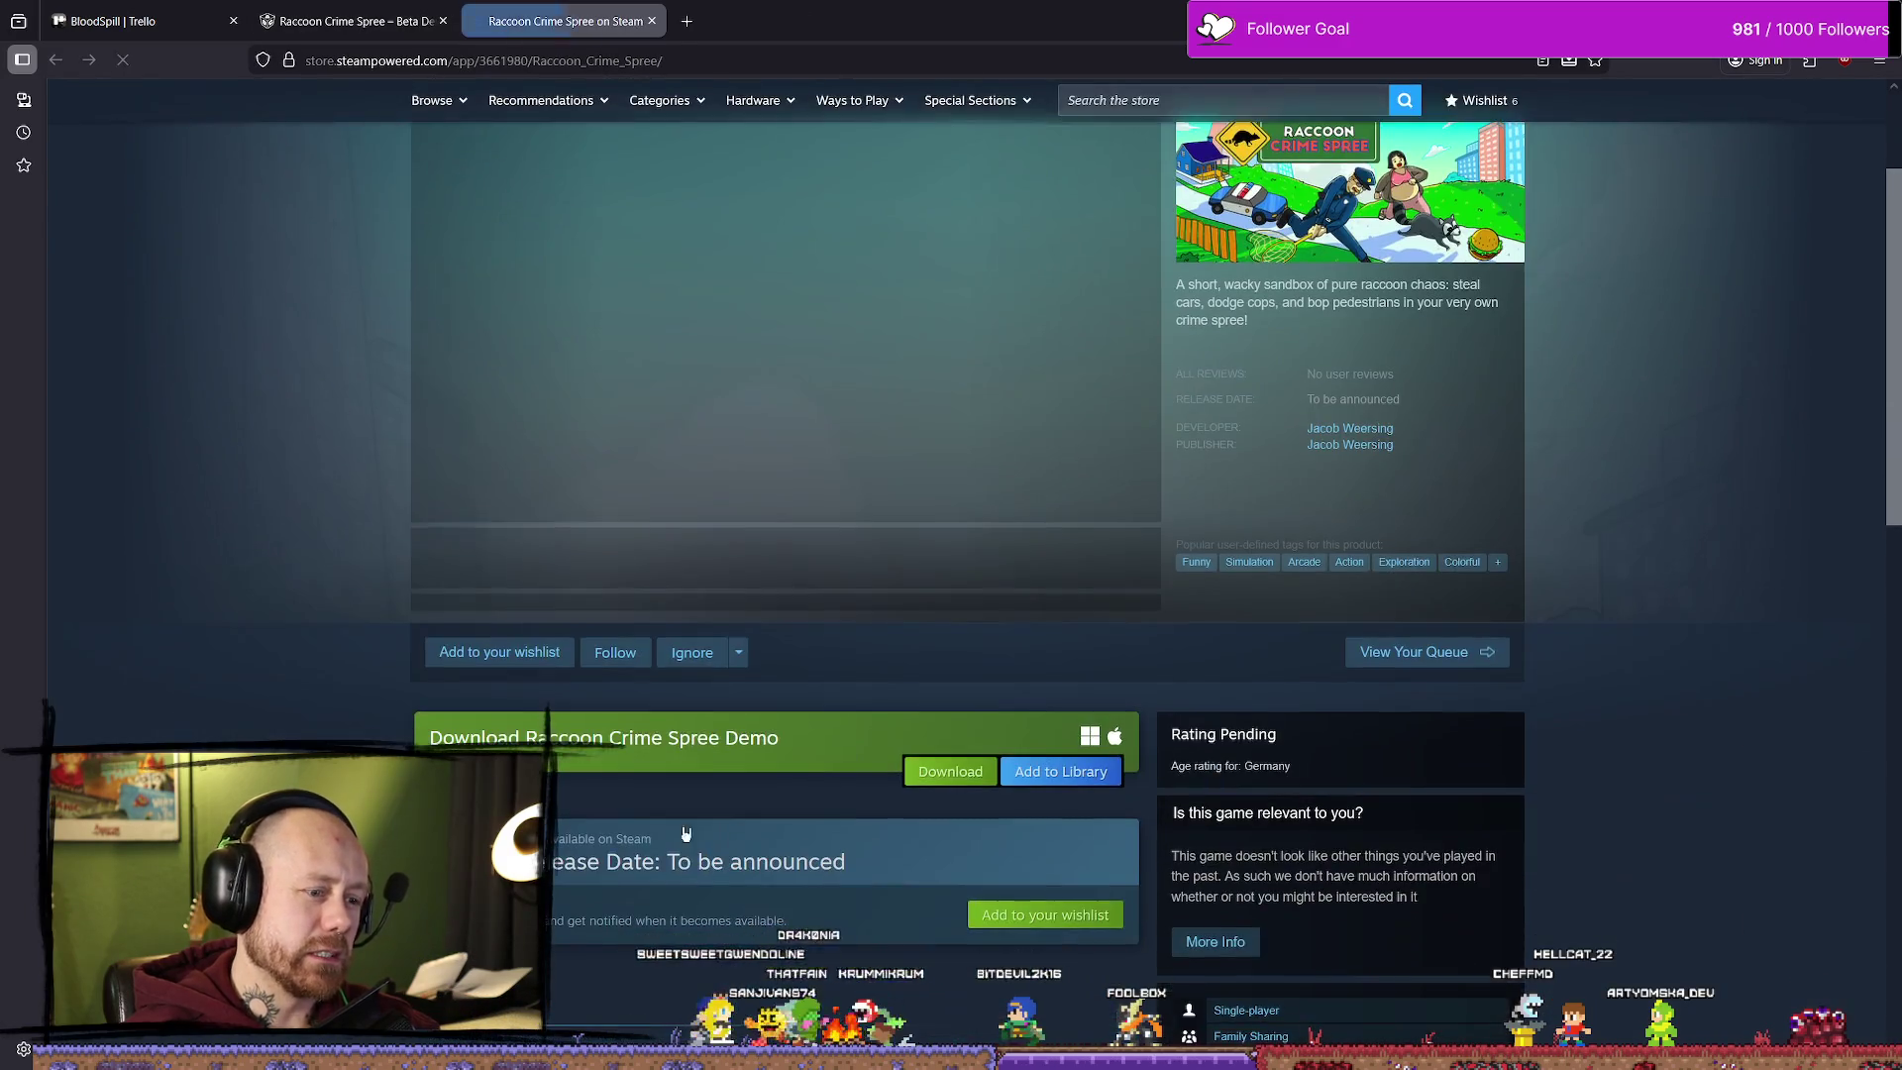
pyautogui.scroll(-1, 730, 552)
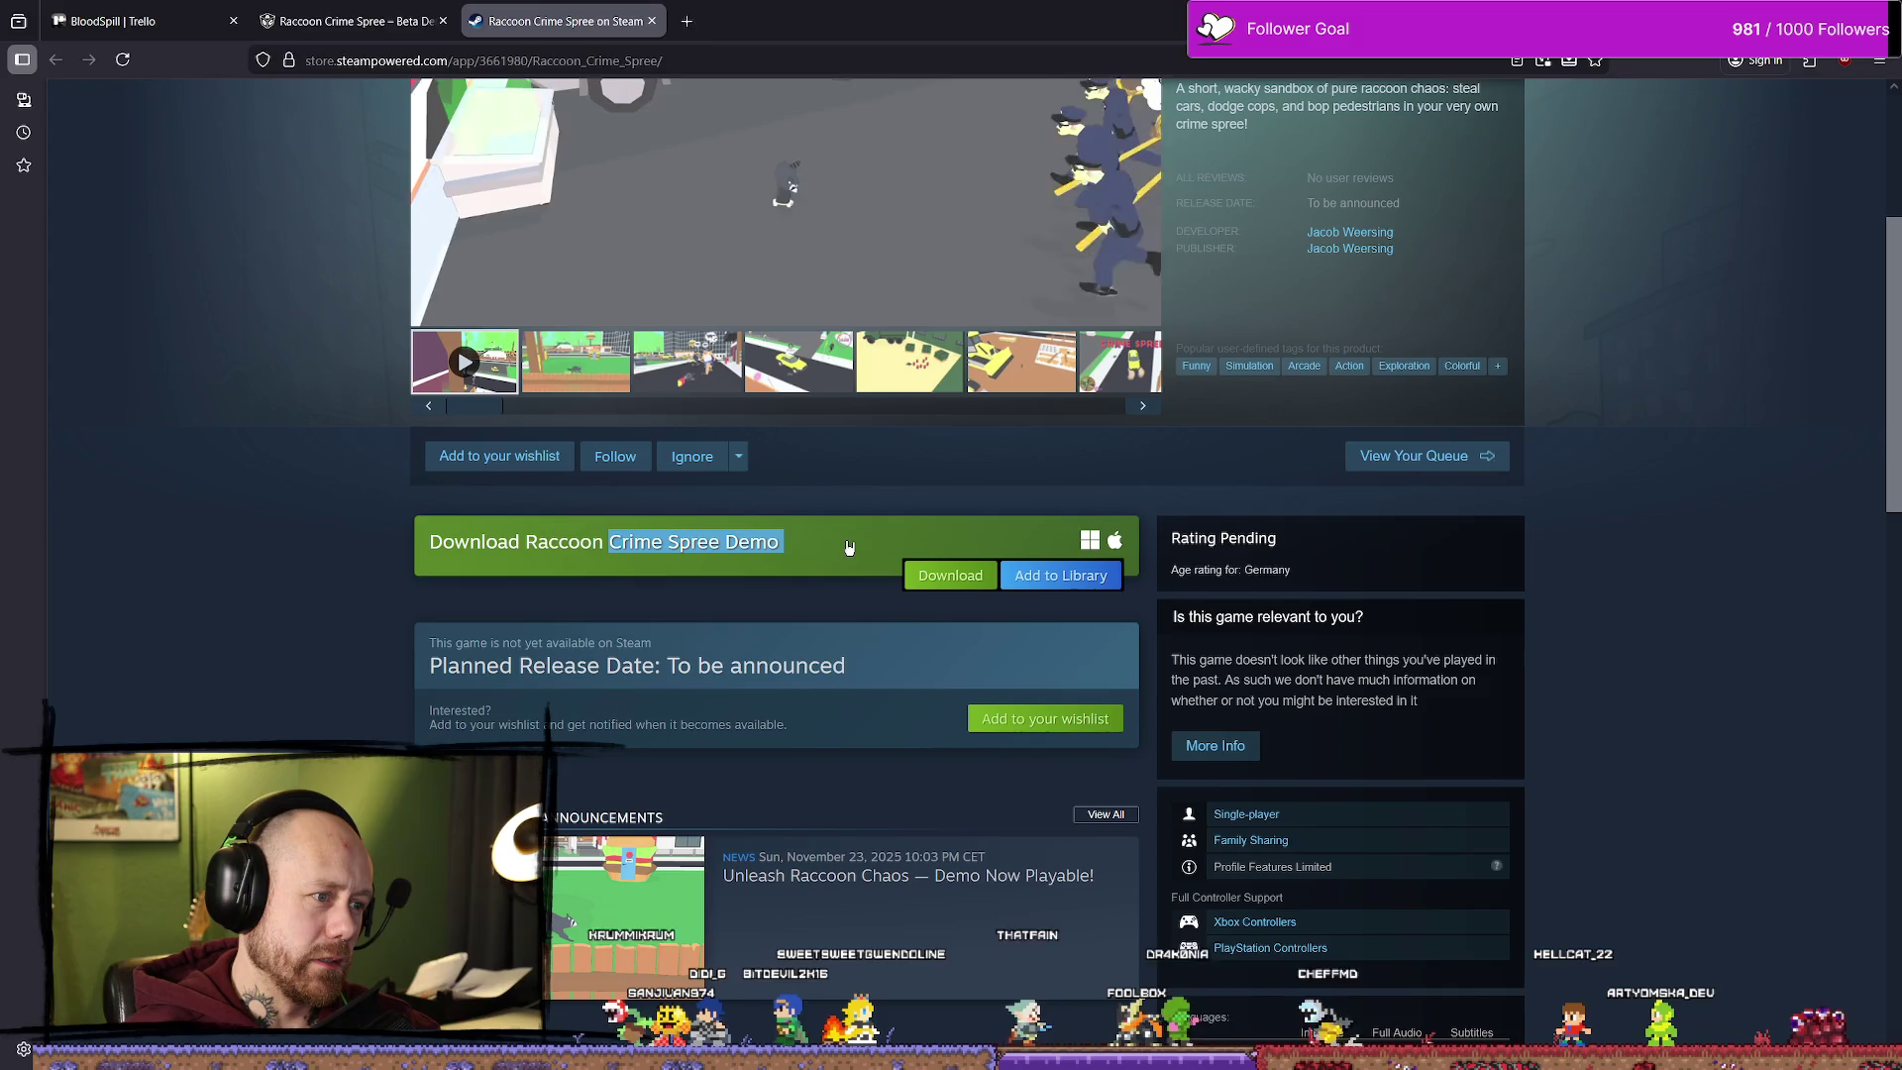
pyautogui.scroll(4, 801, 668)
pyautogui.hotkey('ctrl', 'shift', 'Tab')
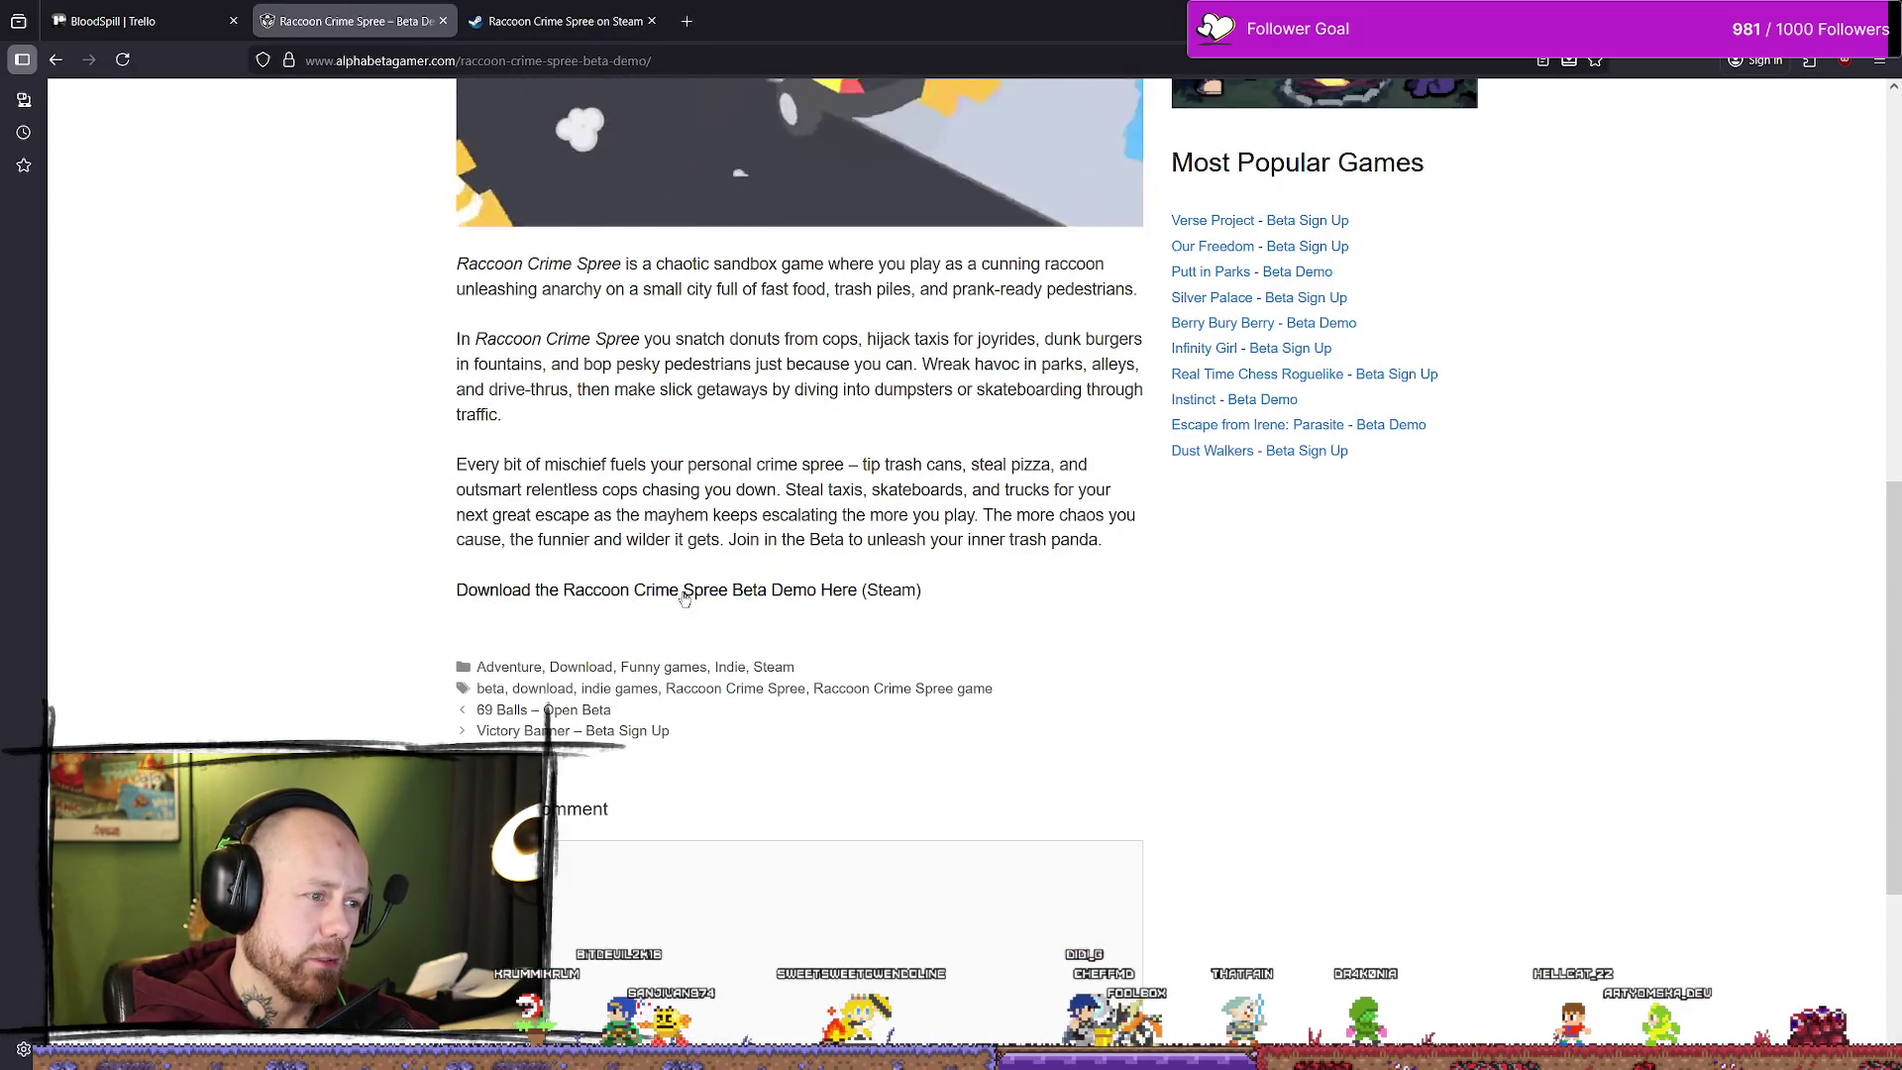
pyautogui.click(604, 7)
pyautogui.scroll(-3, 451, 738)
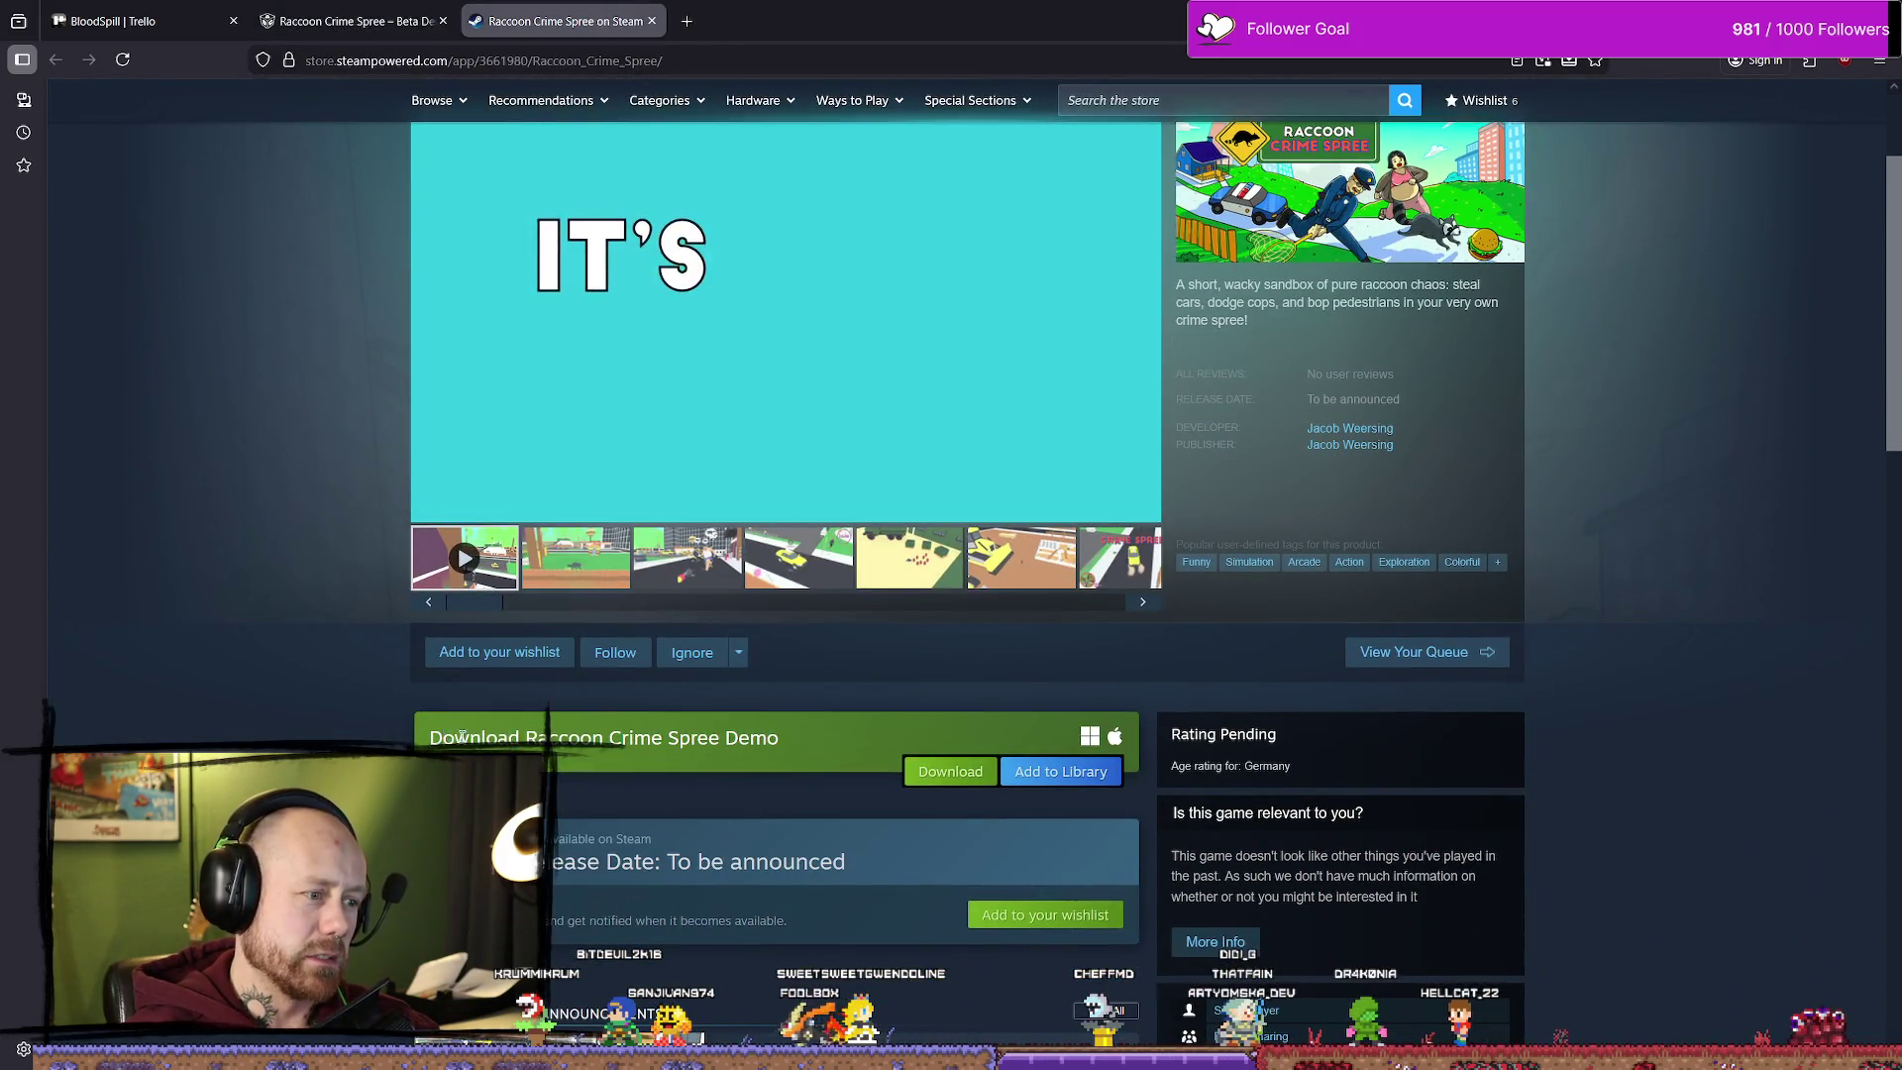
pyautogui.moveTo(451, 738); pyautogui.dragTo(681, 738)
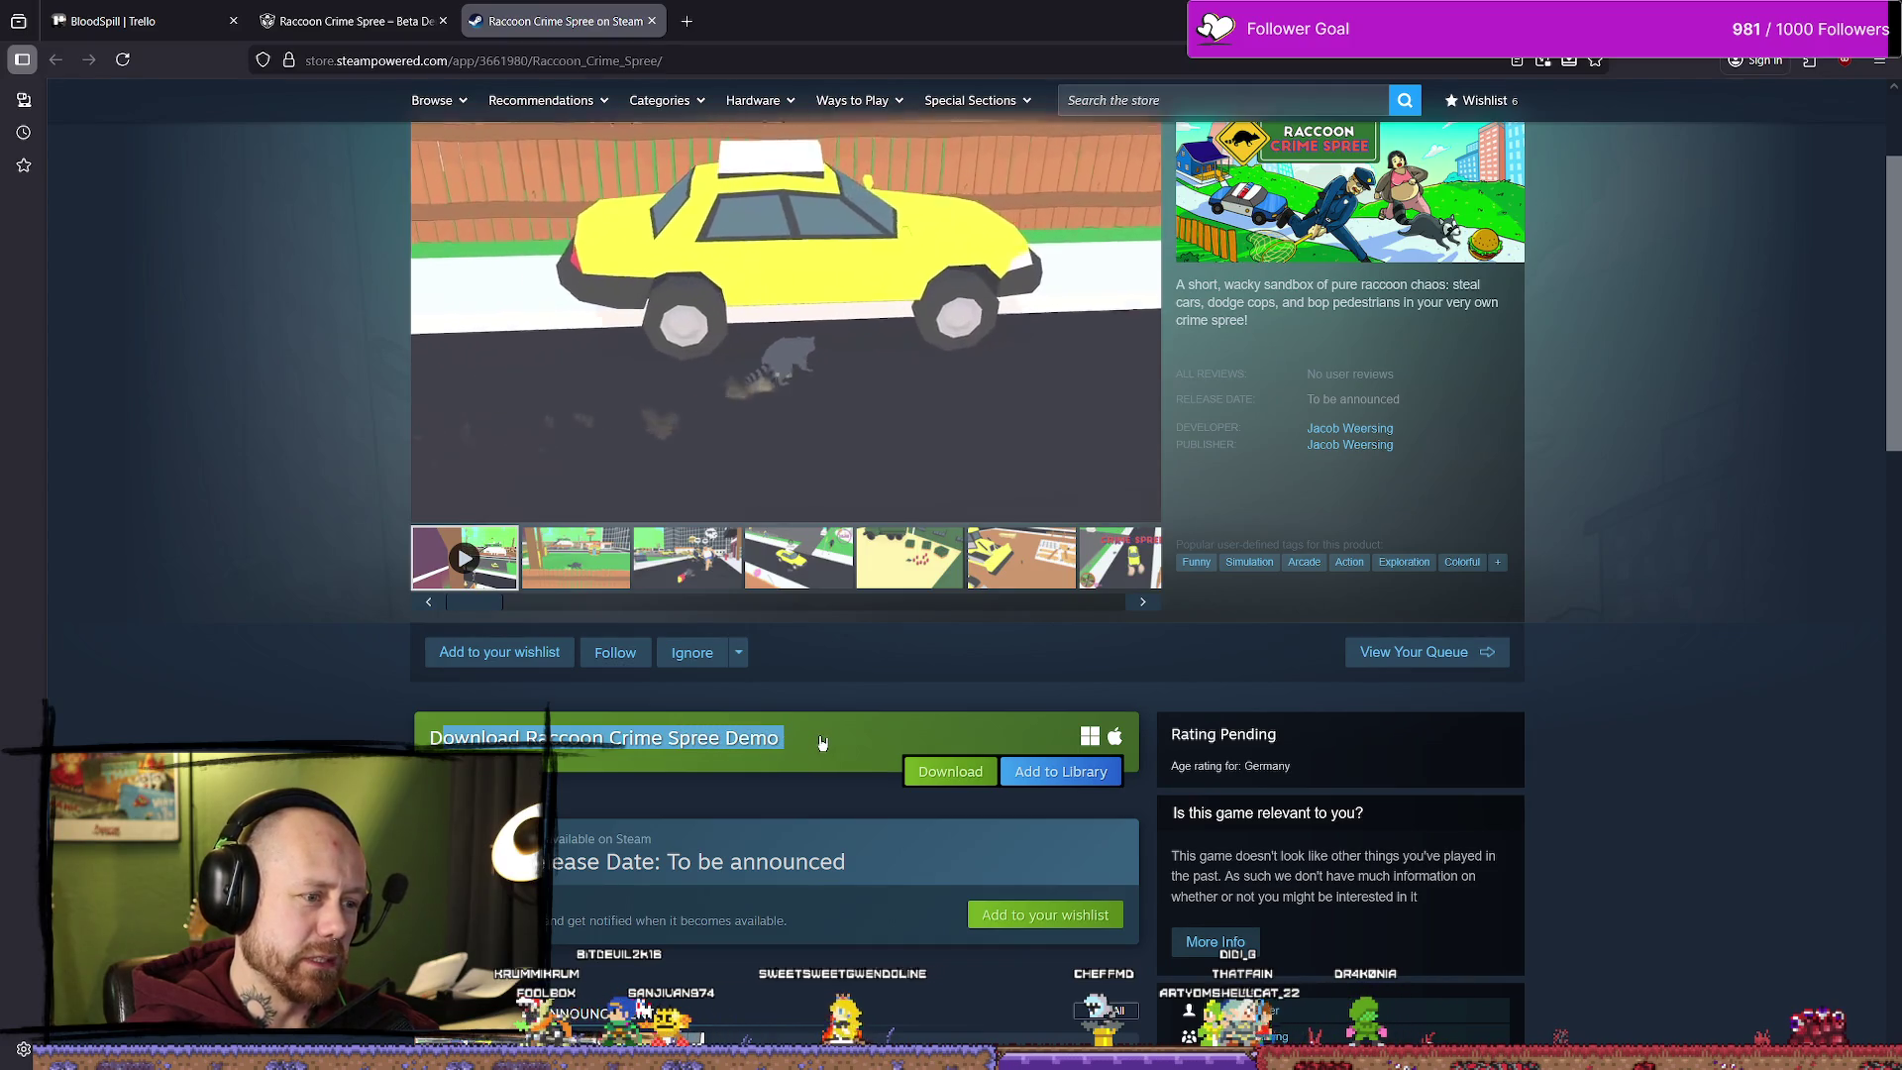
pyautogui.click(809, 715)
# Step: Finish scrolling the store page and close the Steam tab, returning to the post
pyautogui.scroll(-1, 809, 715)
pyautogui.scroll(-3, 807, 705)
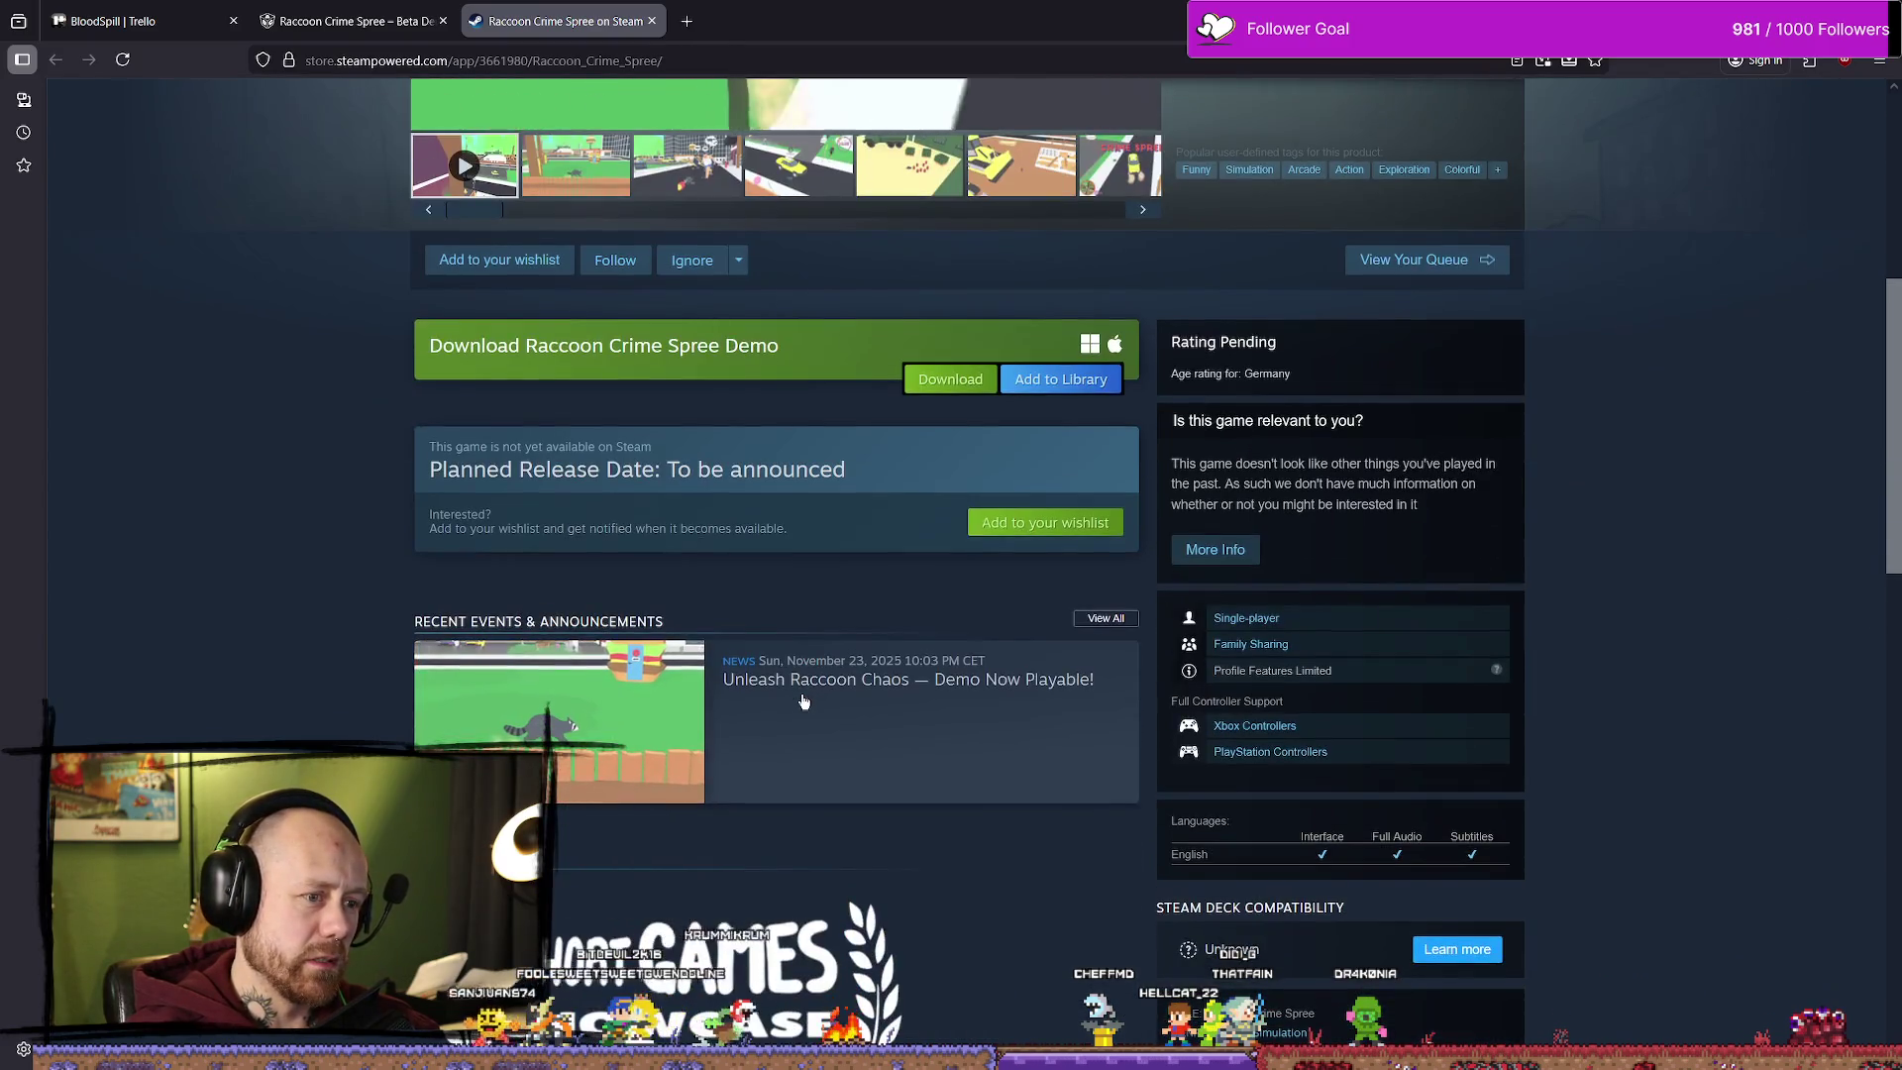
pyautogui.scroll(4, 809, 693)
pyautogui.scroll(2, 810, 686)
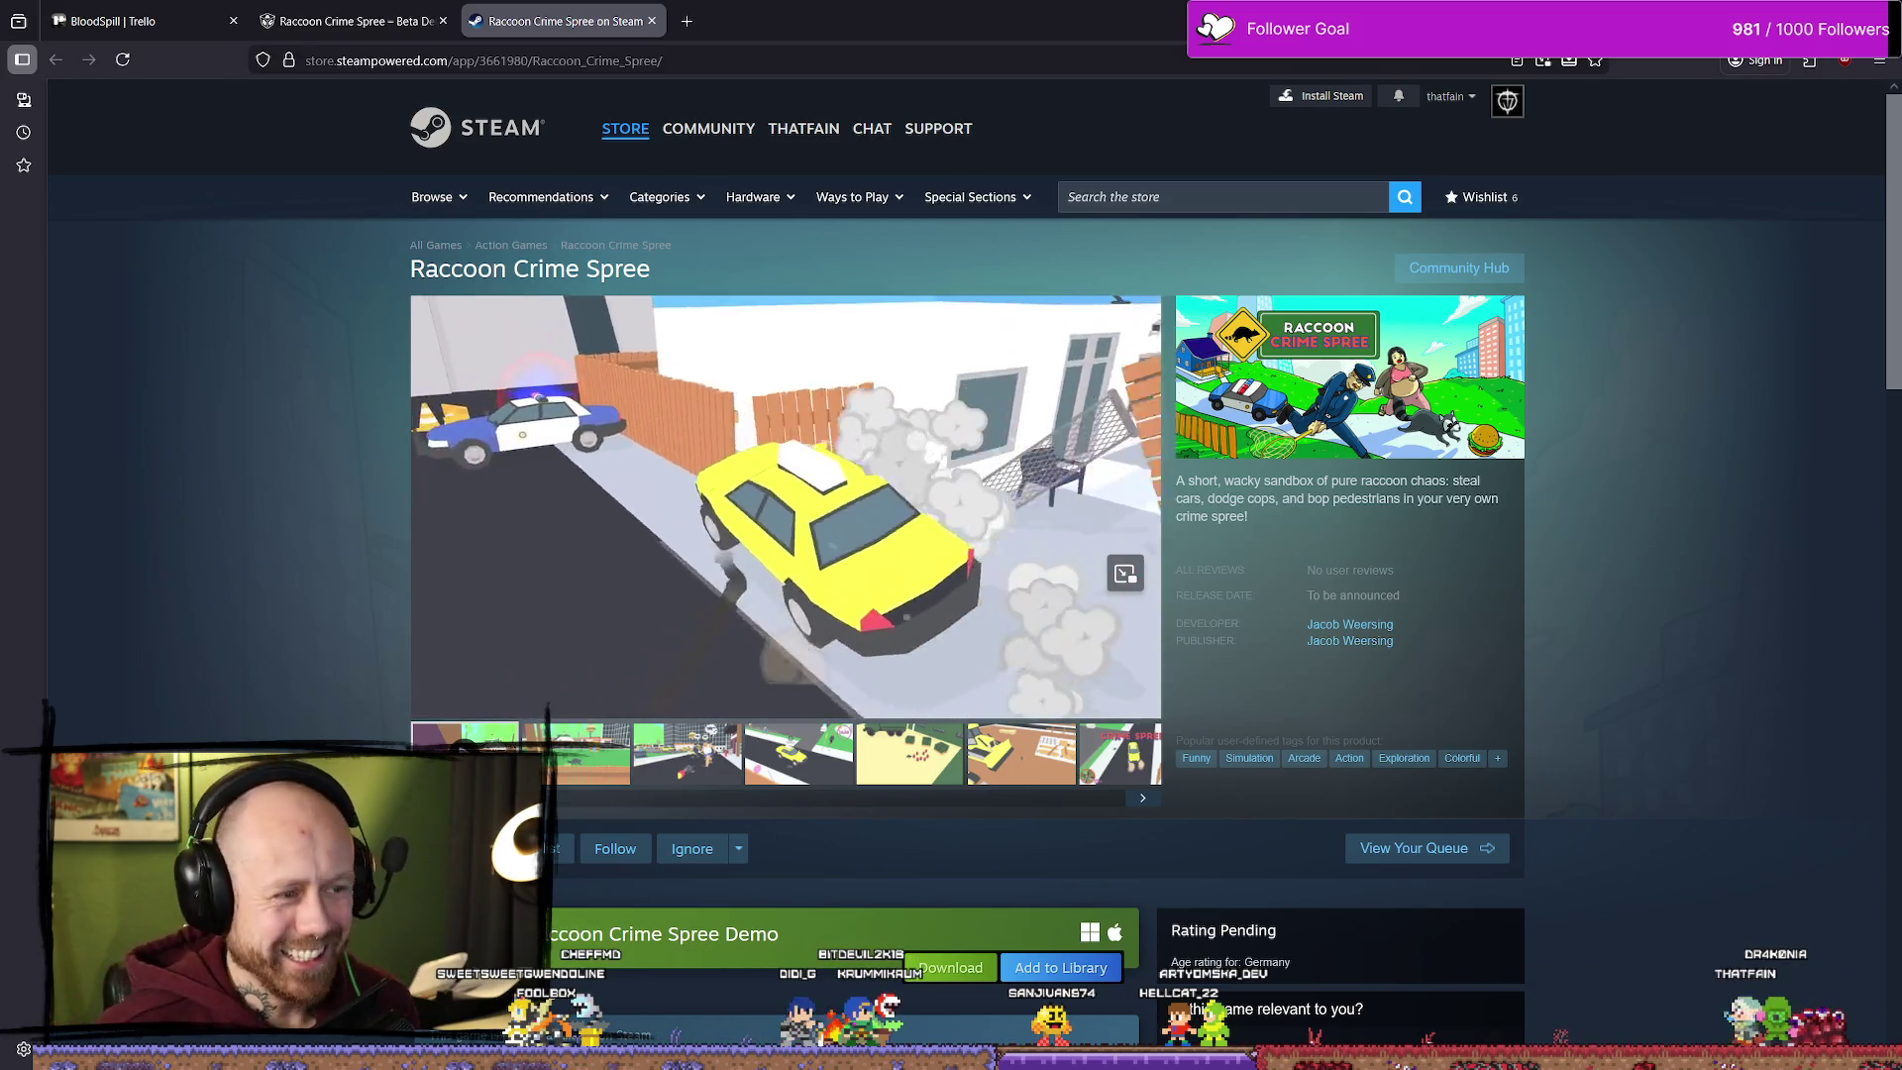
pyautogui.click(652, 21)
pyautogui.scroll(-5, 857, 560)
pyautogui.scroll(10, 857, 560)
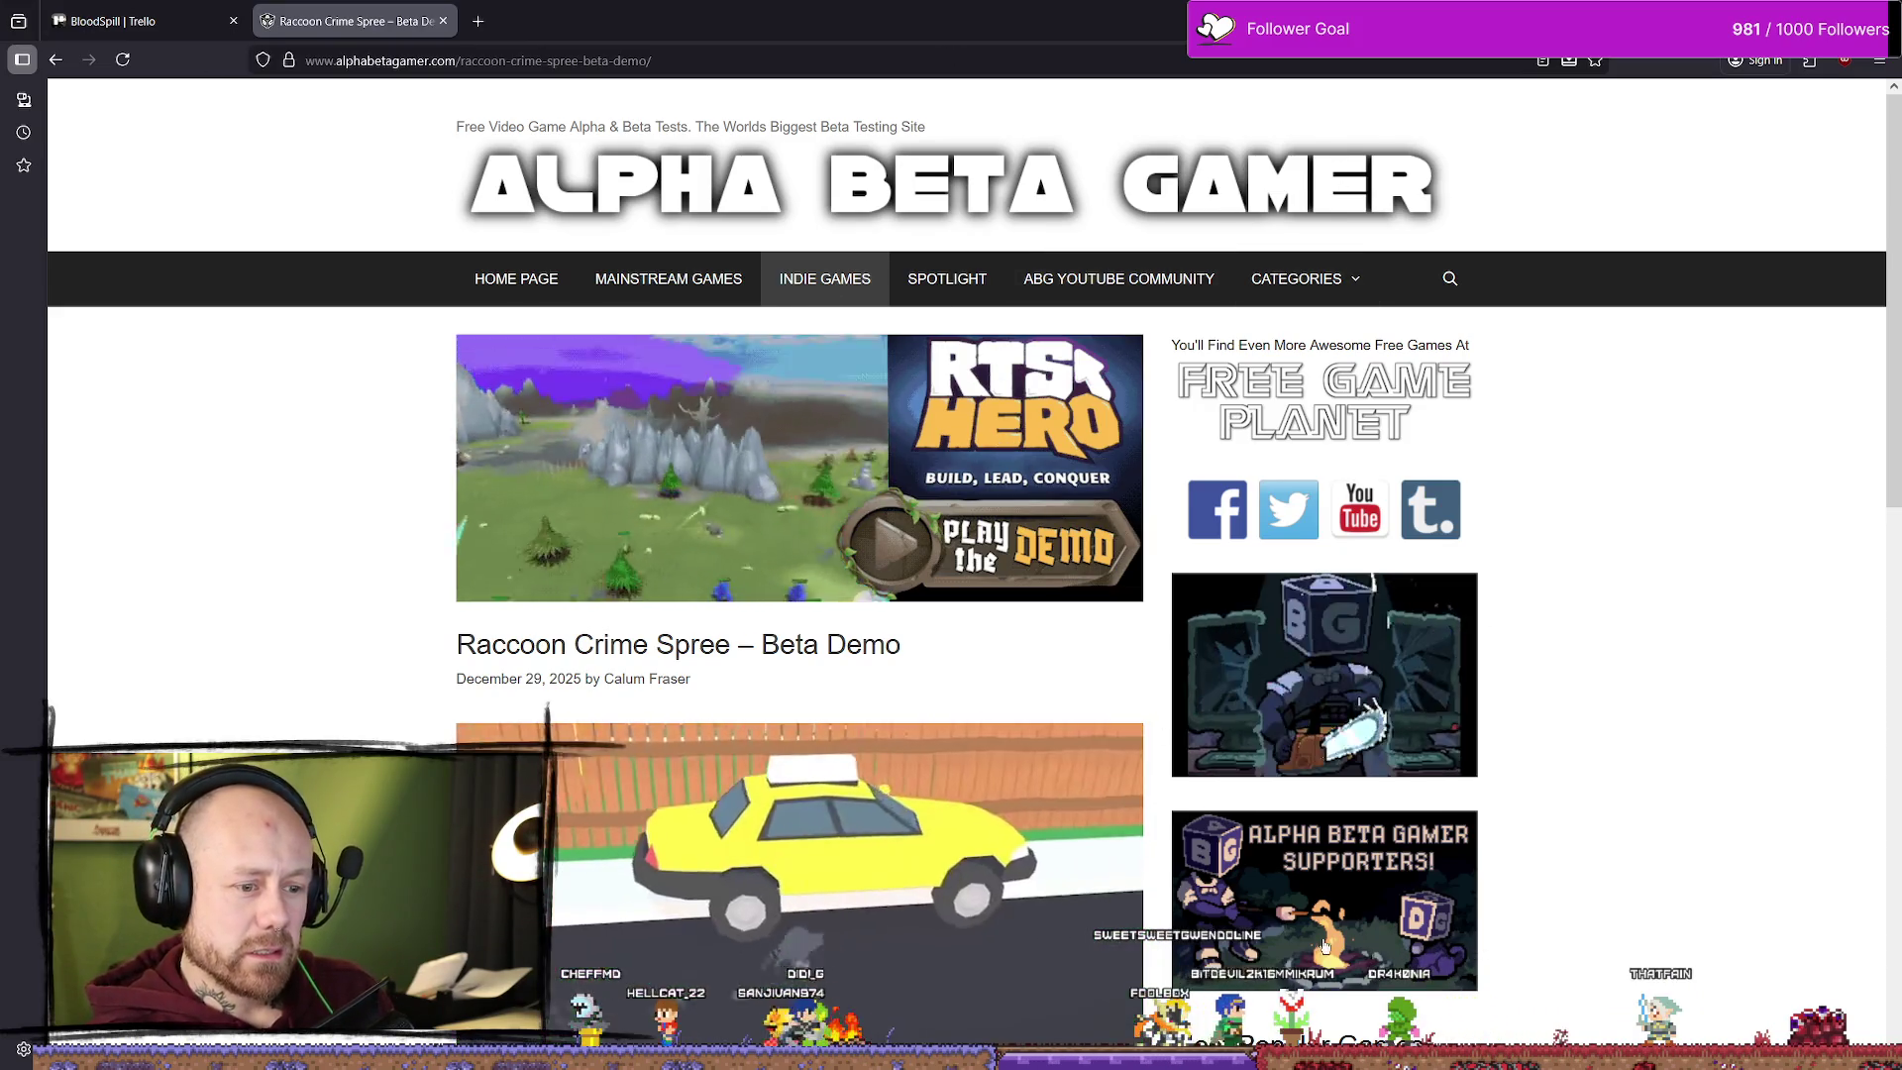
# Step: Scroll the Supporters page, glance at the BloodSpill Trello board, and return to it
pyautogui.scroll(-2, 1813, 681)
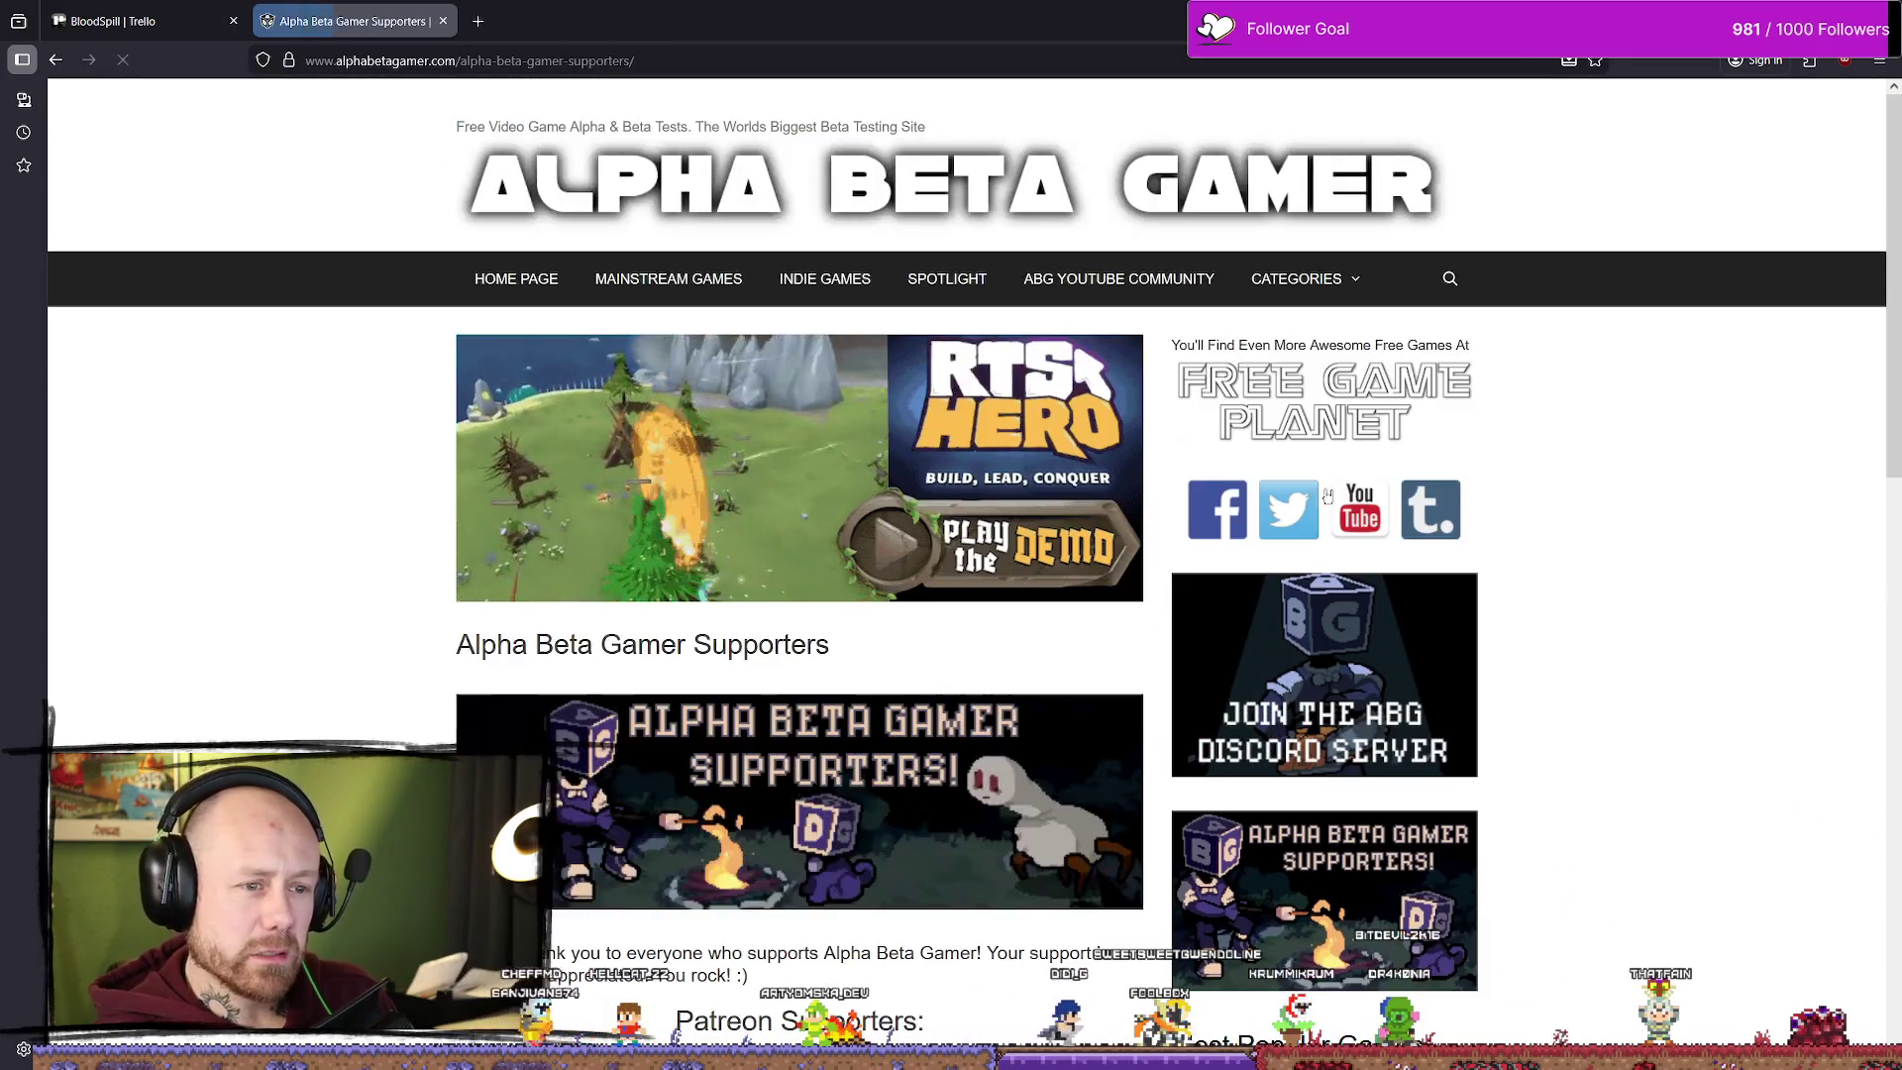
pyautogui.scroll(-4, 757, 401)
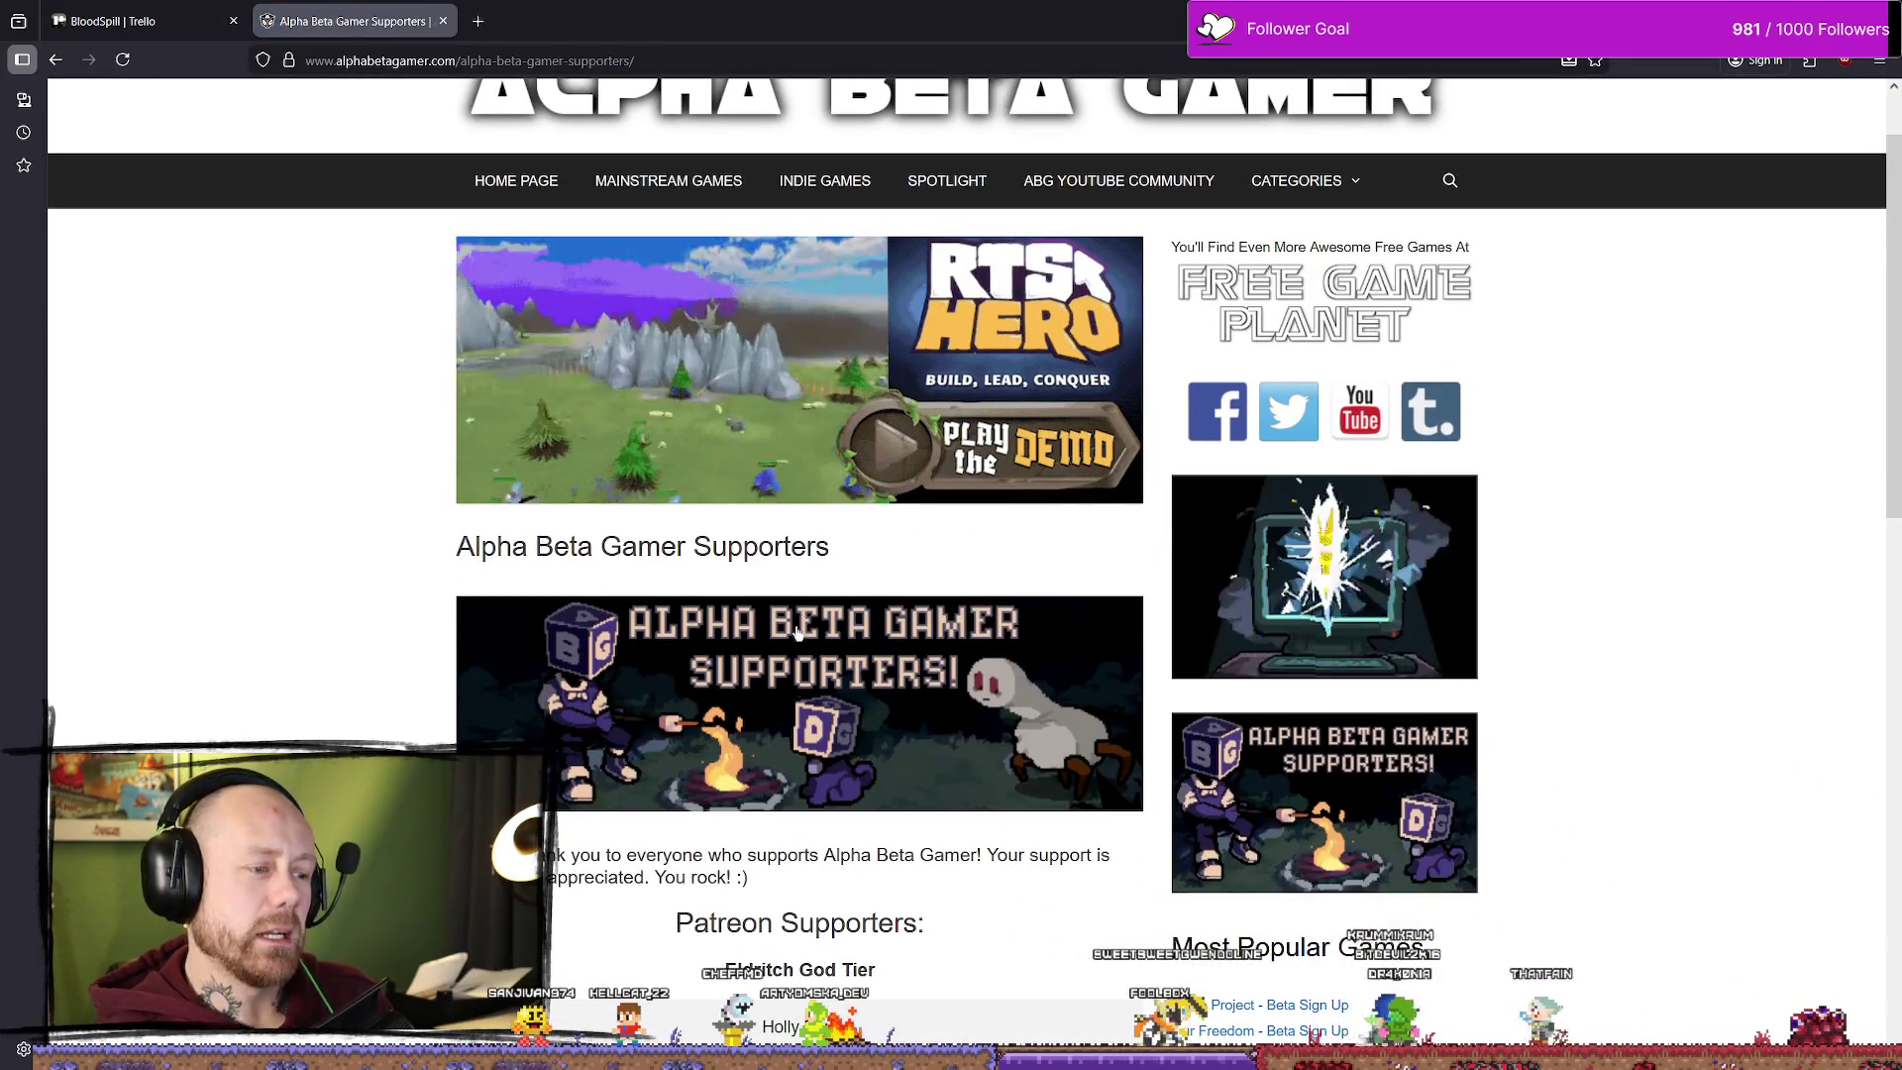
pyautogui.scroll(4, 758, 401)
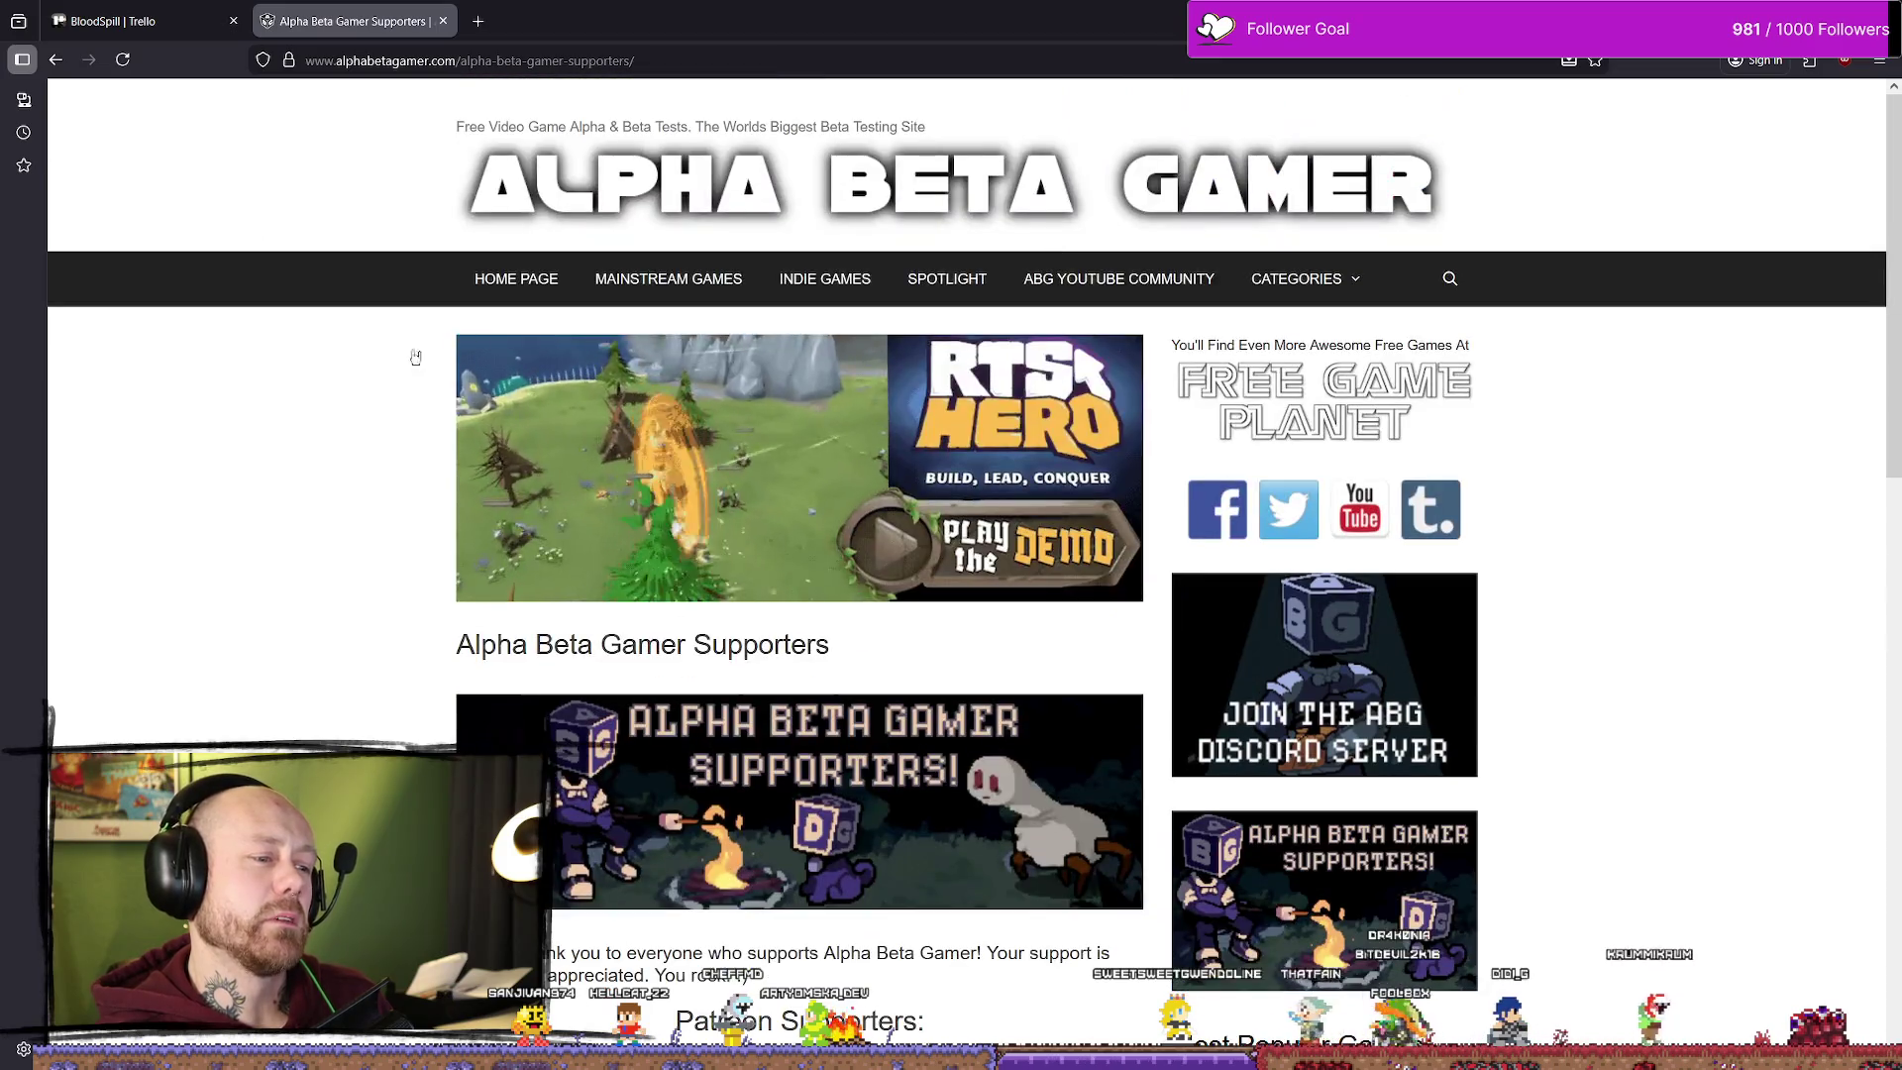
pyautogui.click(198, 21)
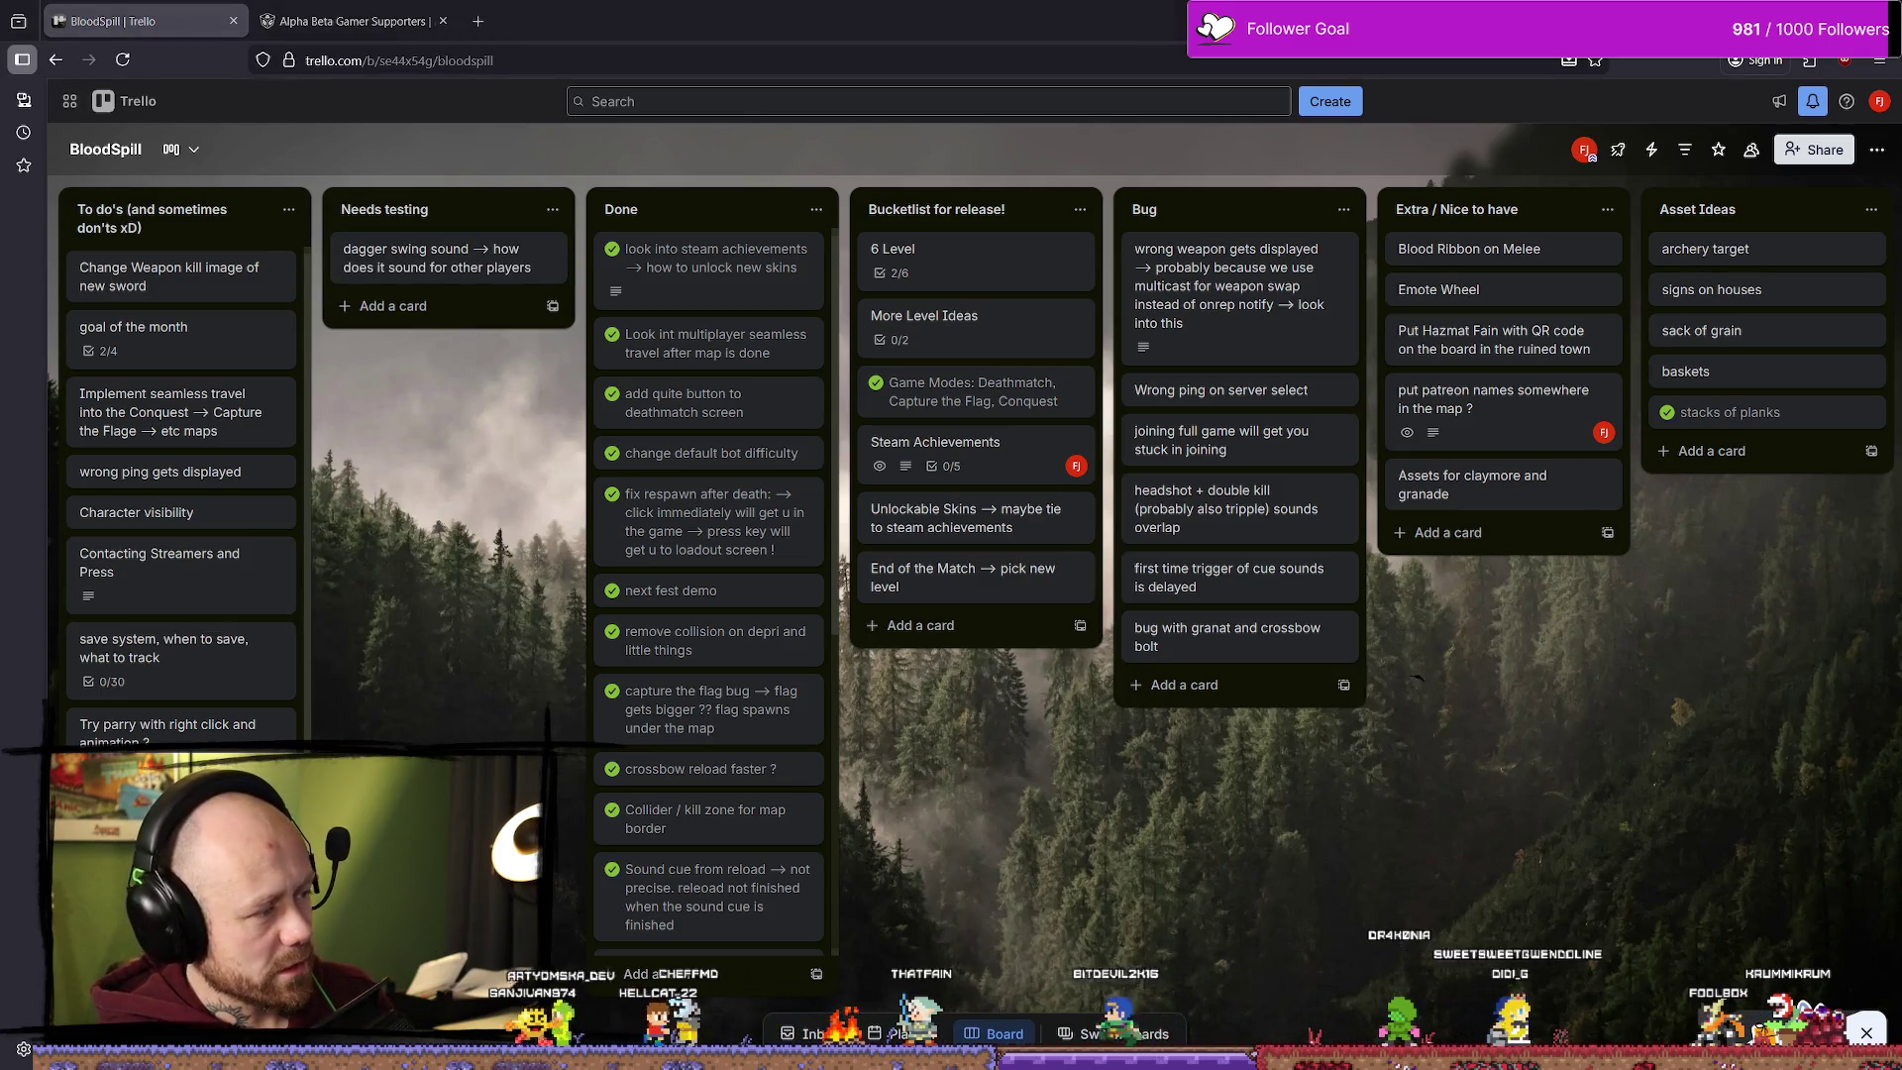
pyautogui.click(328, 12)
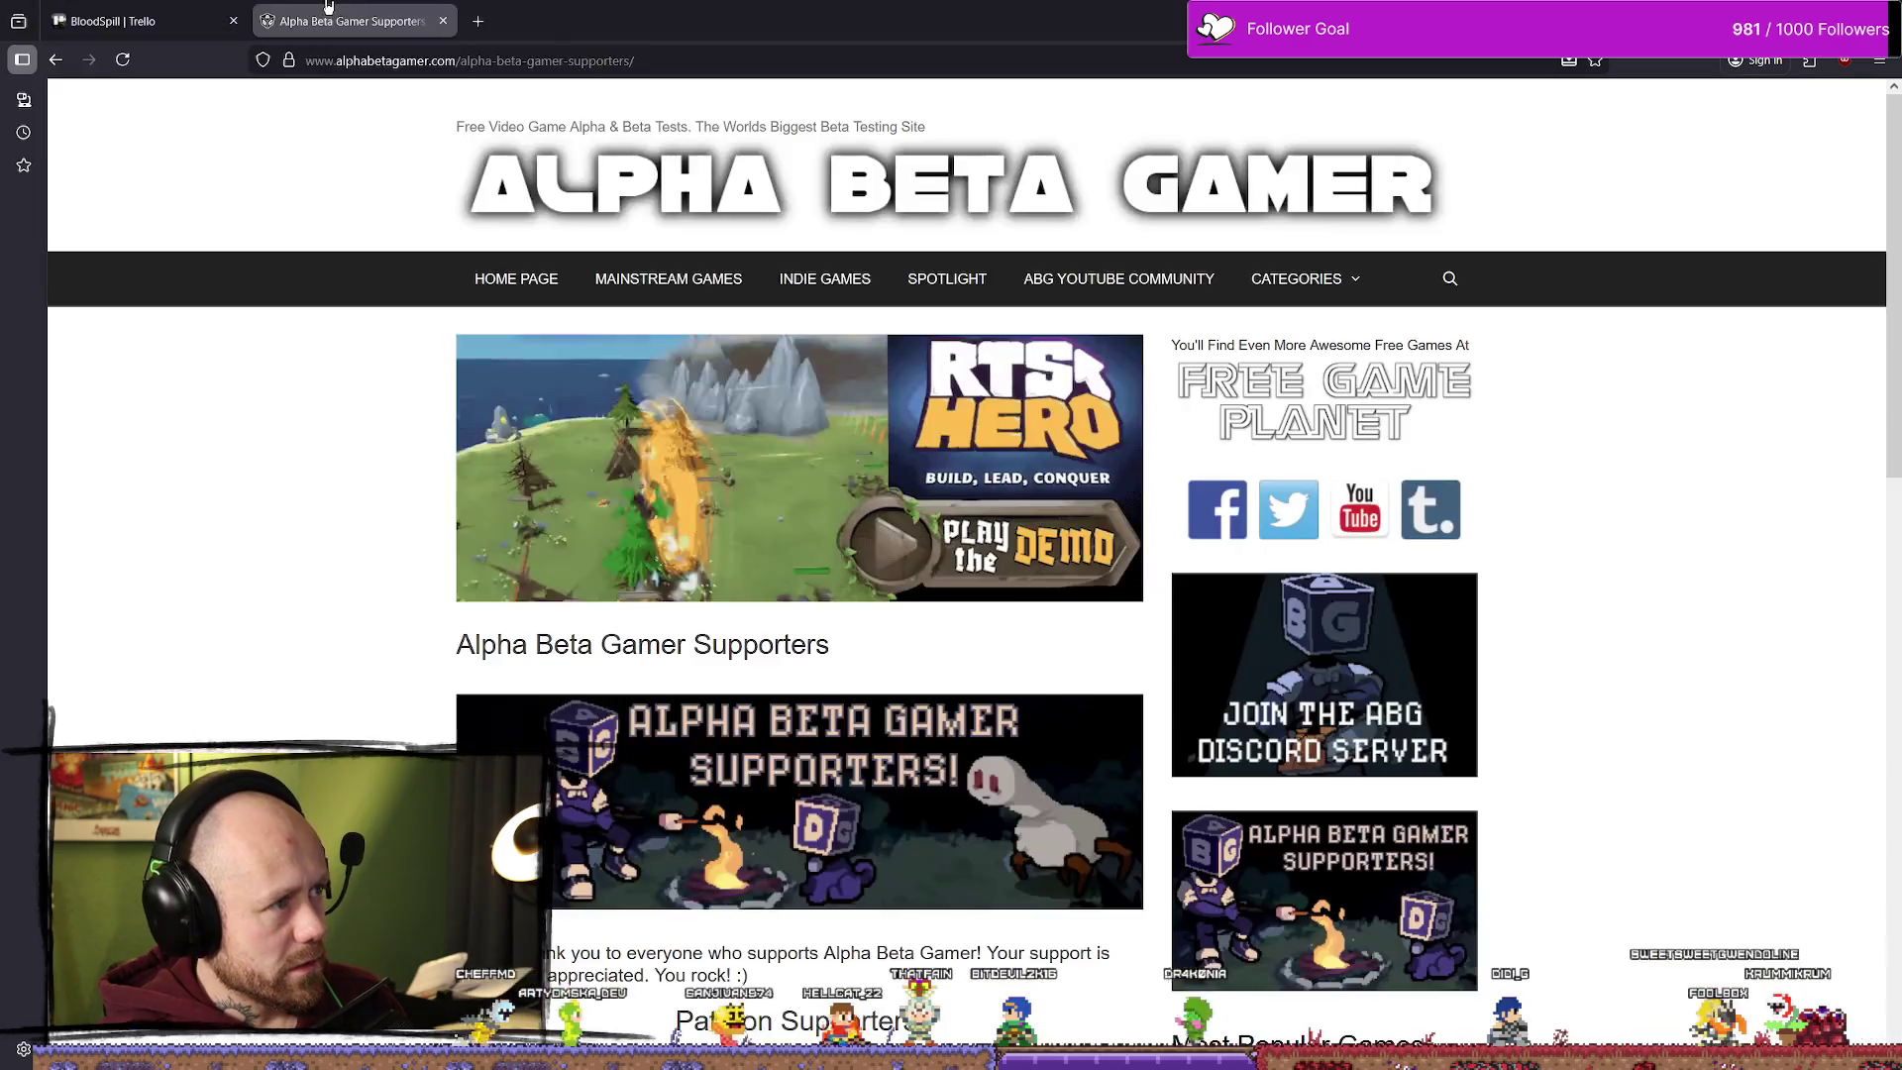
pyautogui.hotkey('ctrl', 't')
# Step: Load youtube.com, check the account menu, and glance at Unreal Editor before returning
pyautogui.write('youtube.com/')
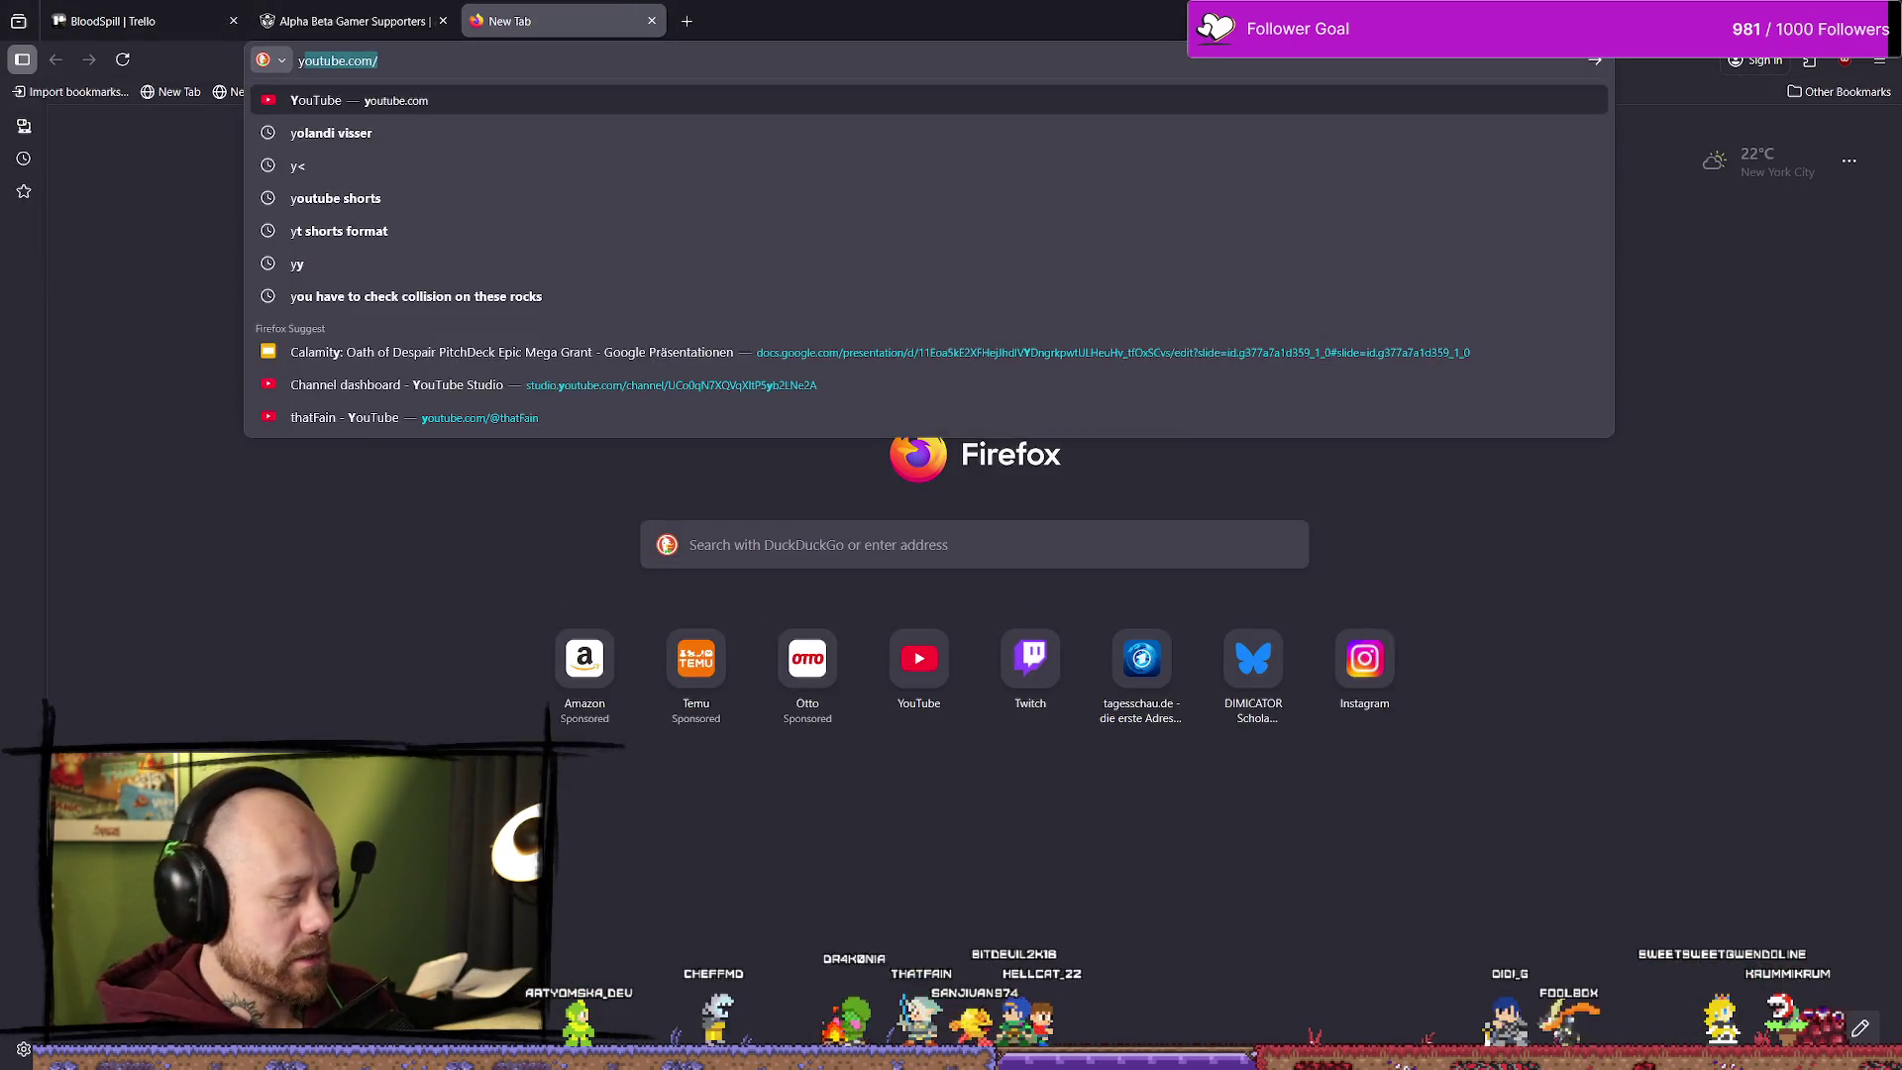
pyautogui.press('Return')
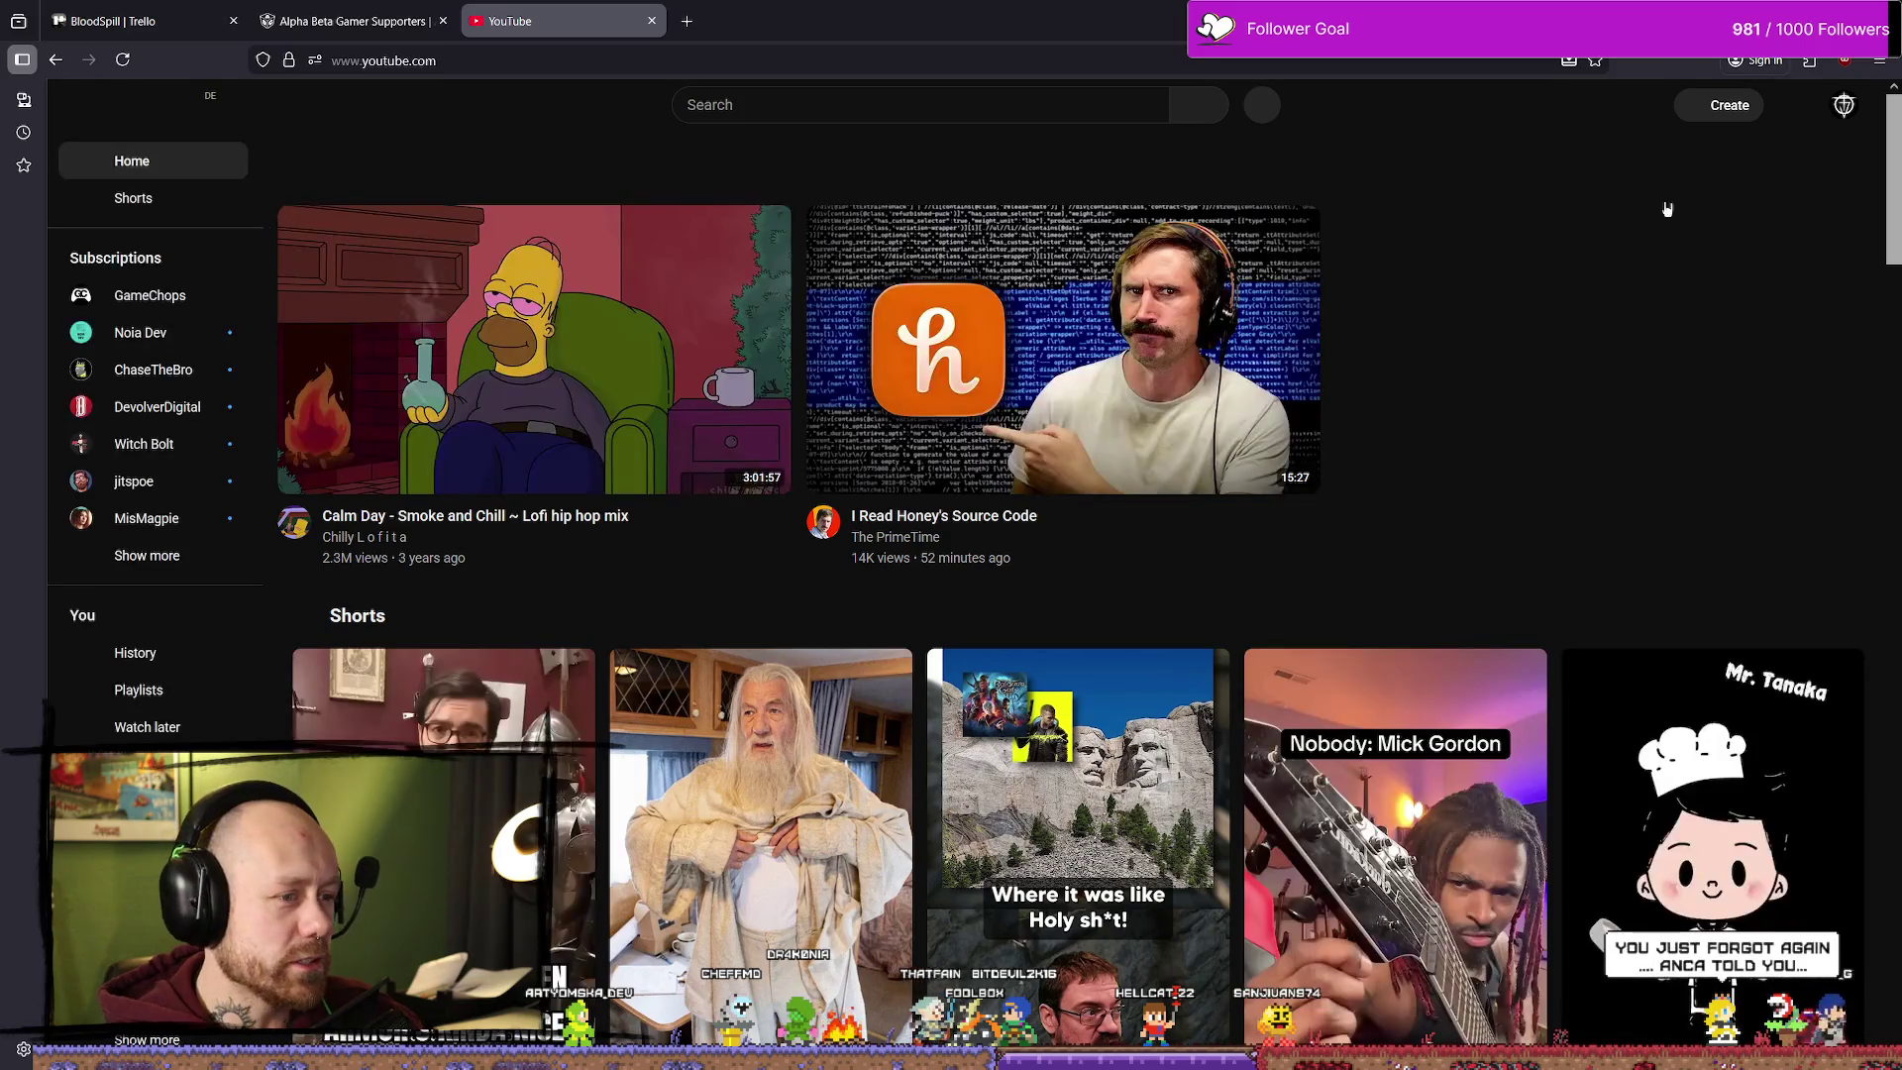
pyautogui.click(1844, 107)
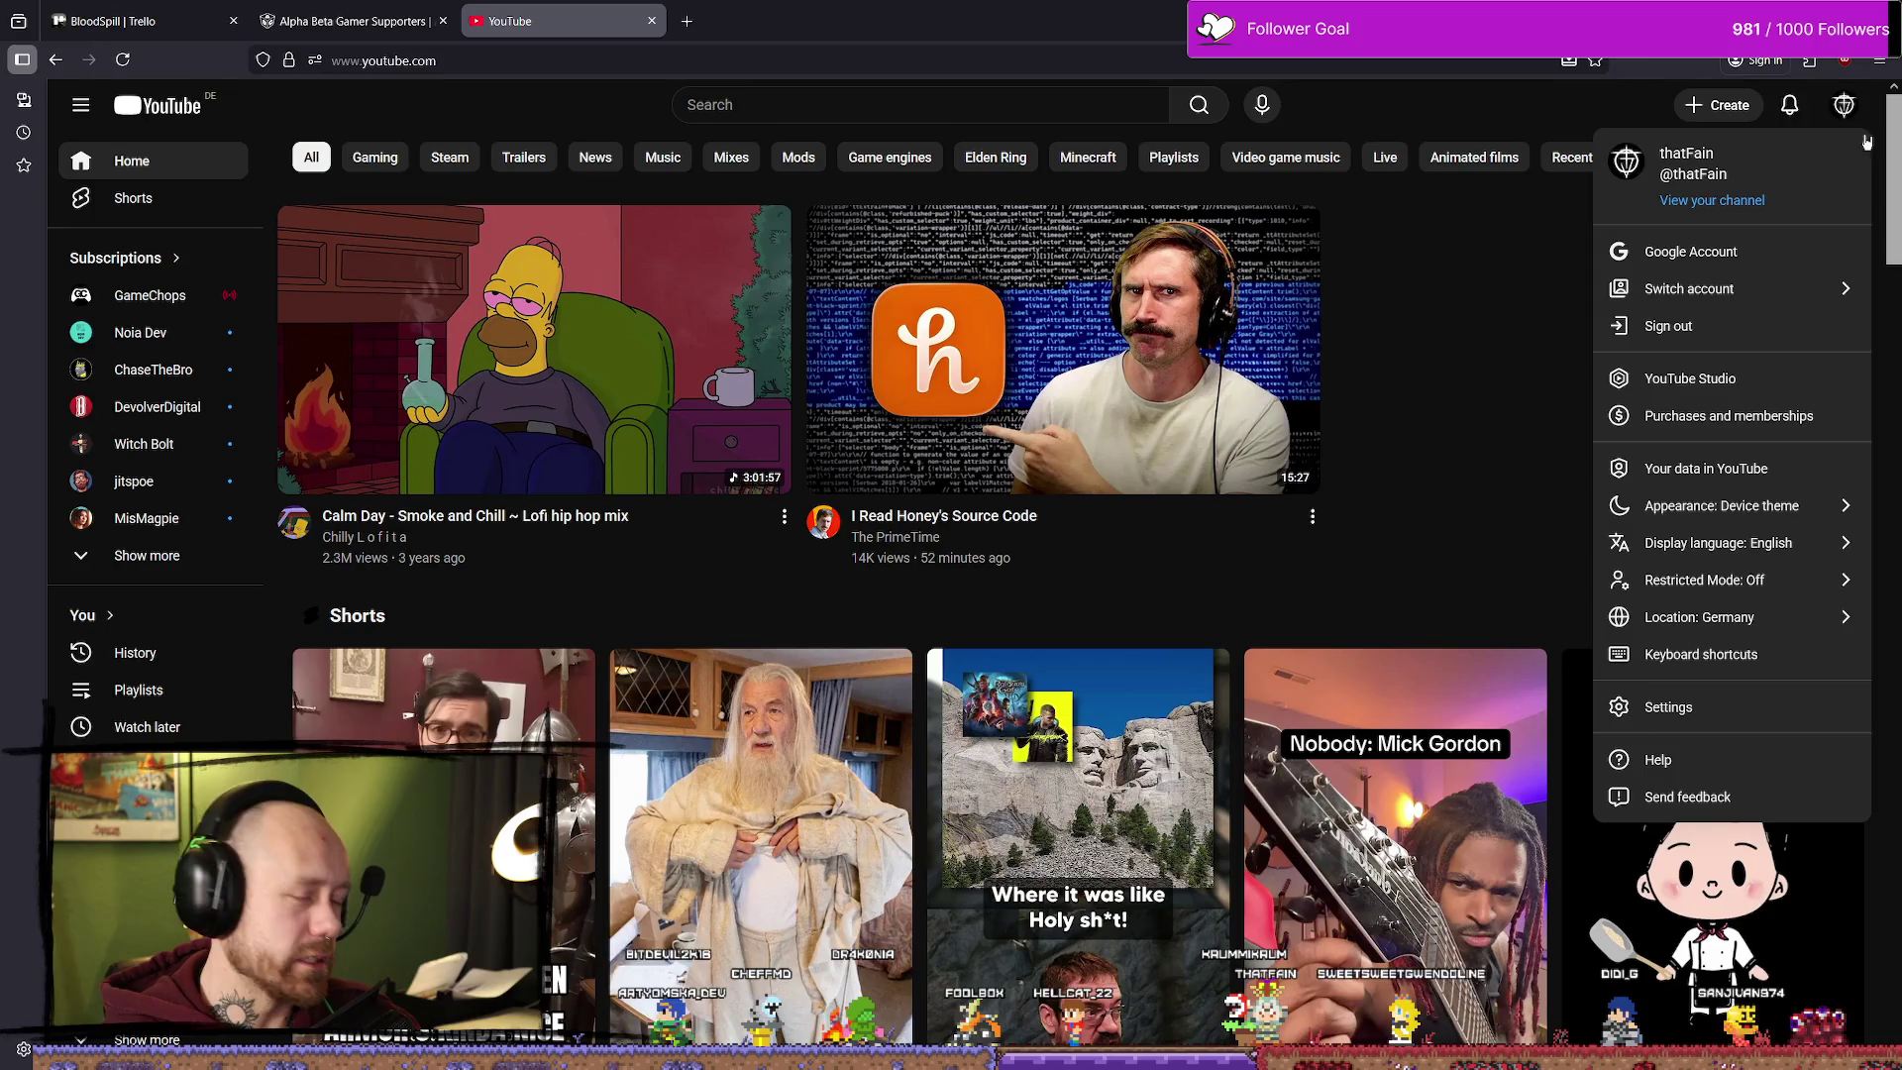
pyautogui.hotkey('alt', 'Tab')
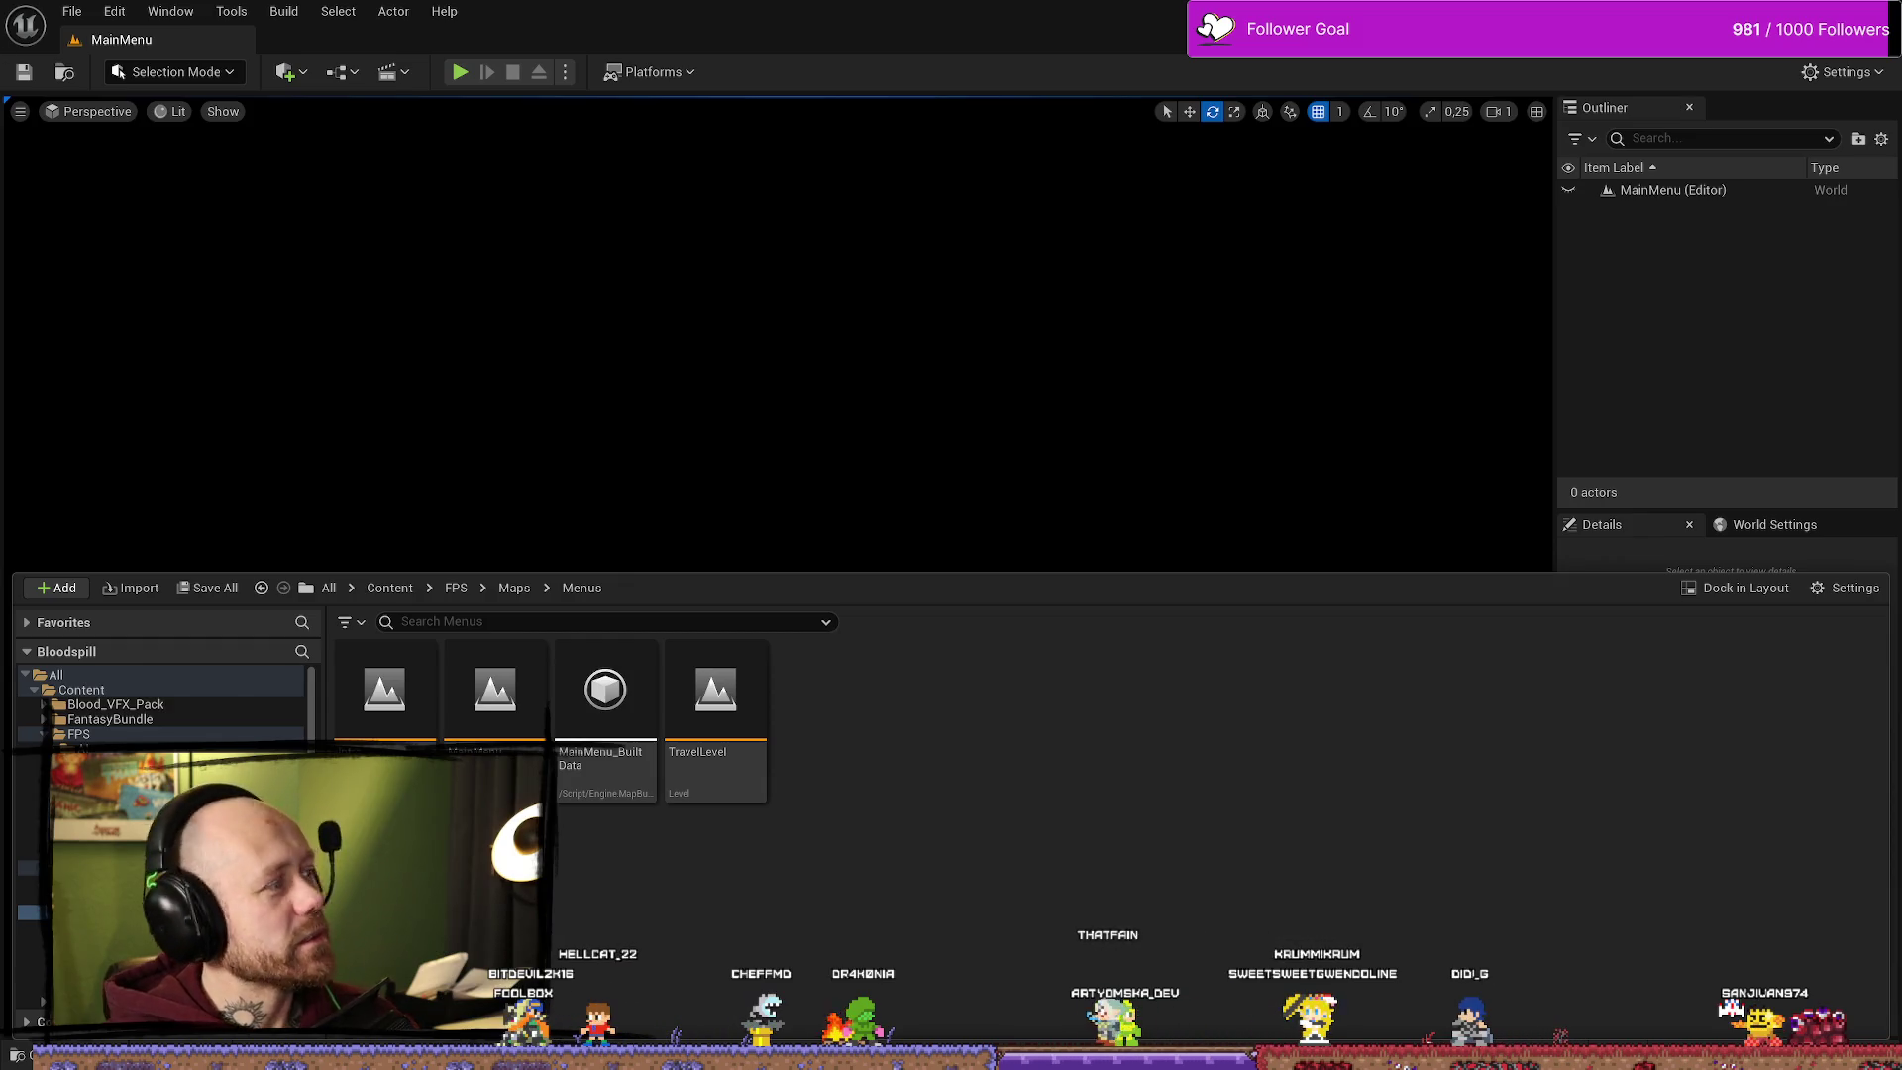
pyautogui.hotkey('alt', 'Tab')
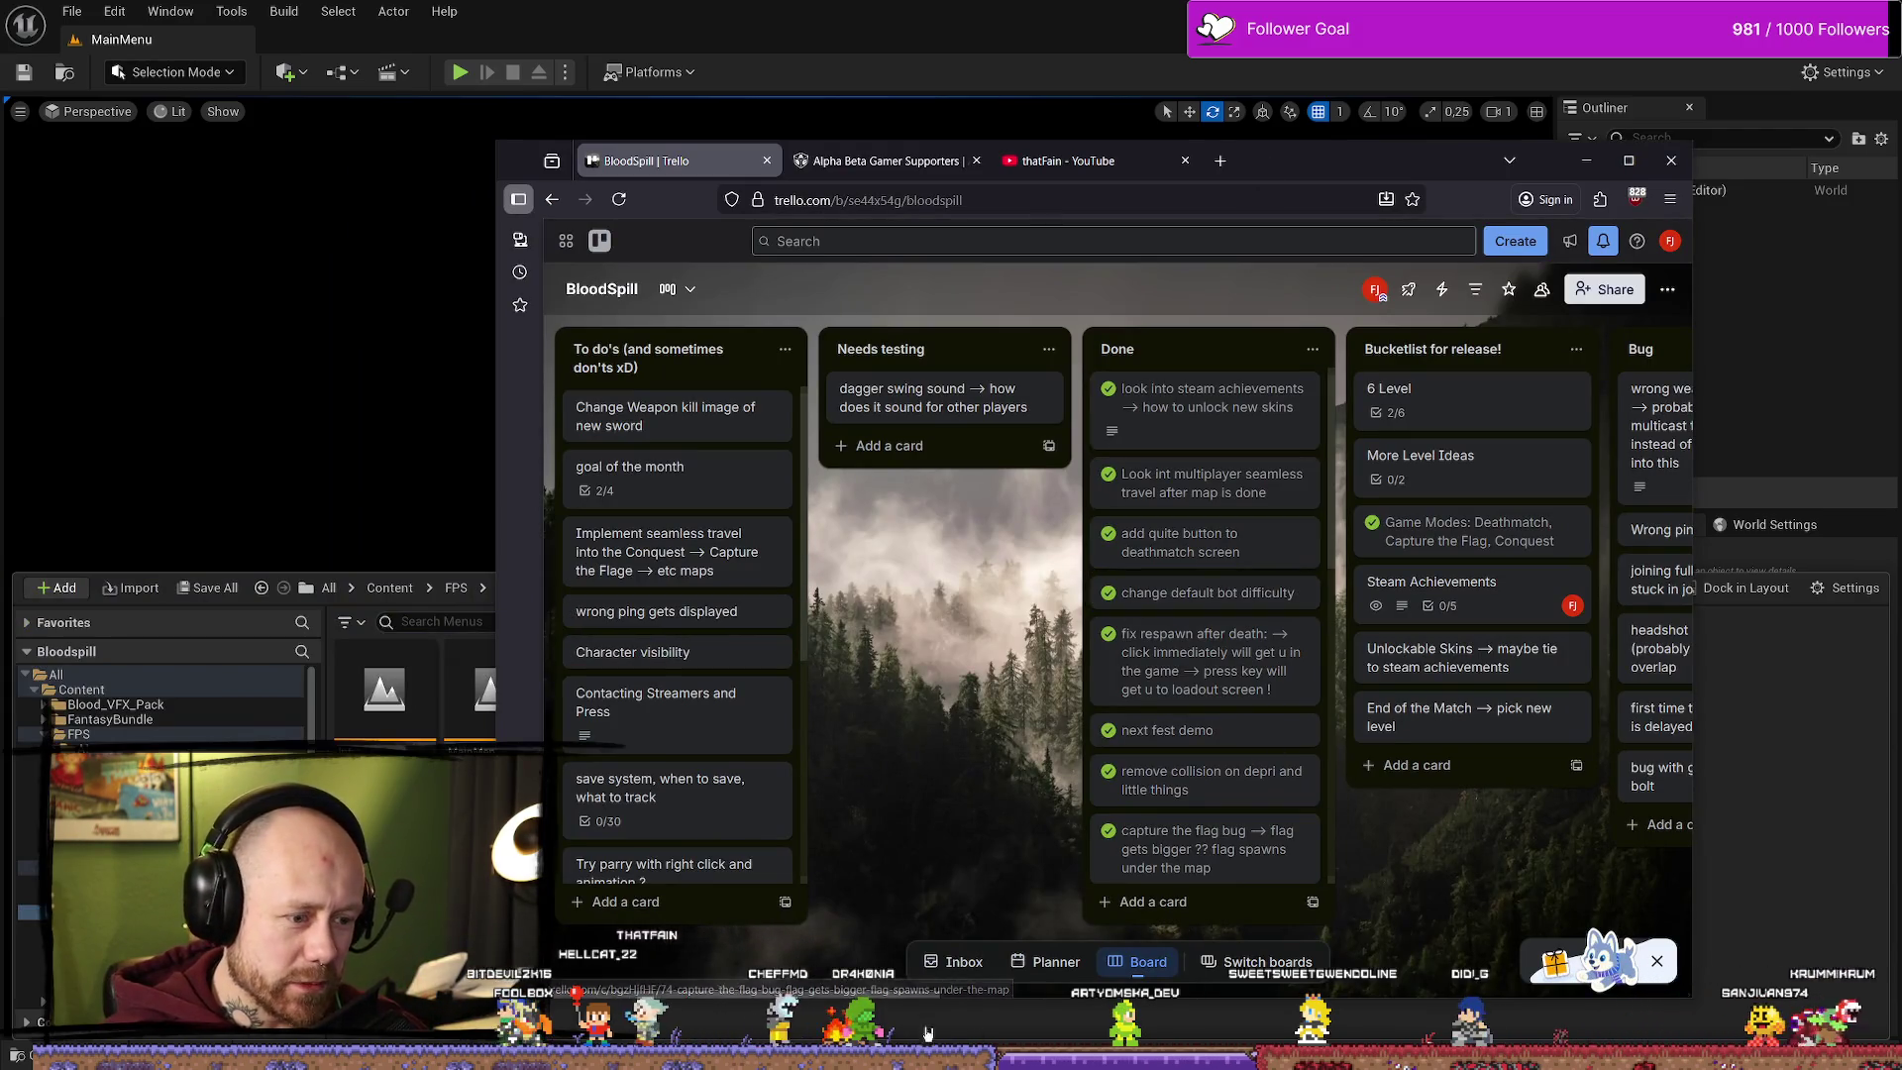
# Step: Add the card 'Alpha beta gamer → for next playtest ?' under social media / ideas
pyautogui.moveTo(916, 994); pyautogui.dragTo(1476, 998)
pyautogui.click(1290, 512)
pyautogui.write('Alpha beta gamer --> for next')
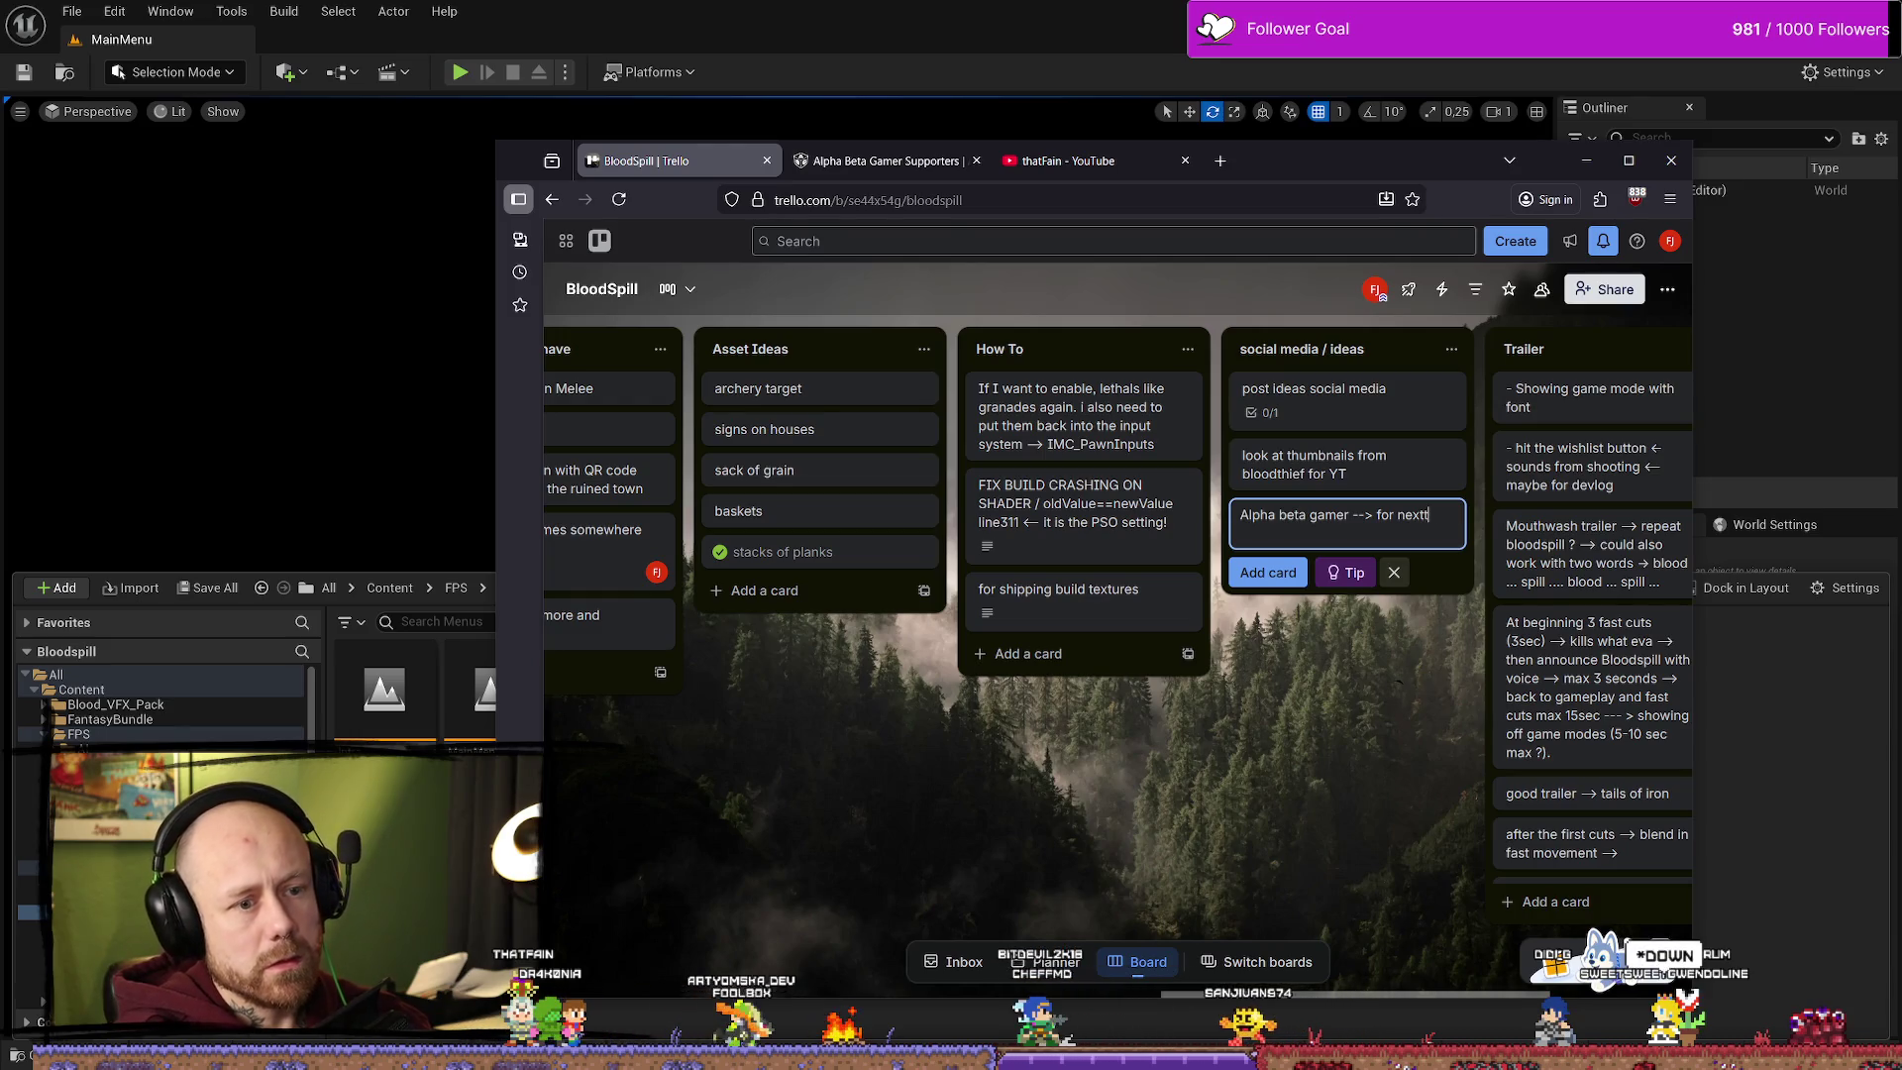
pyautogui.write('ytest ?')
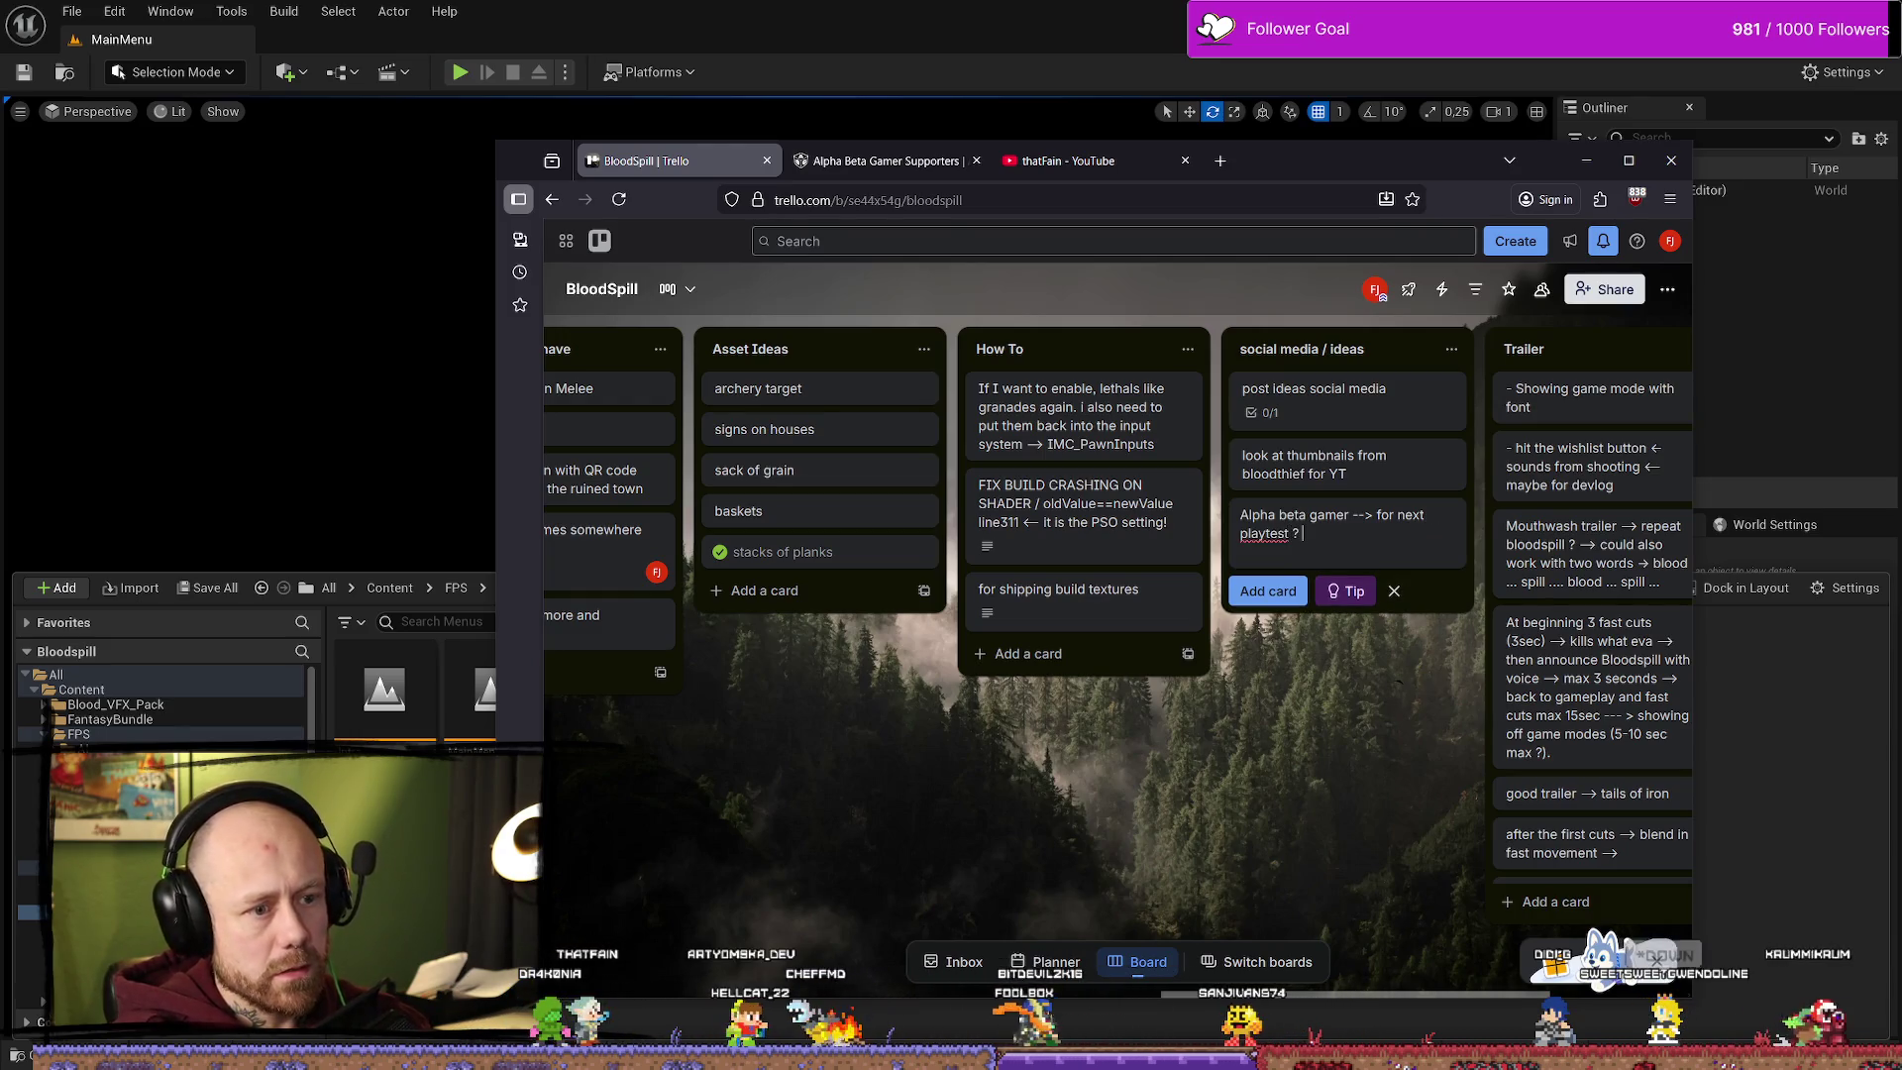
pyautogui.press('Return')
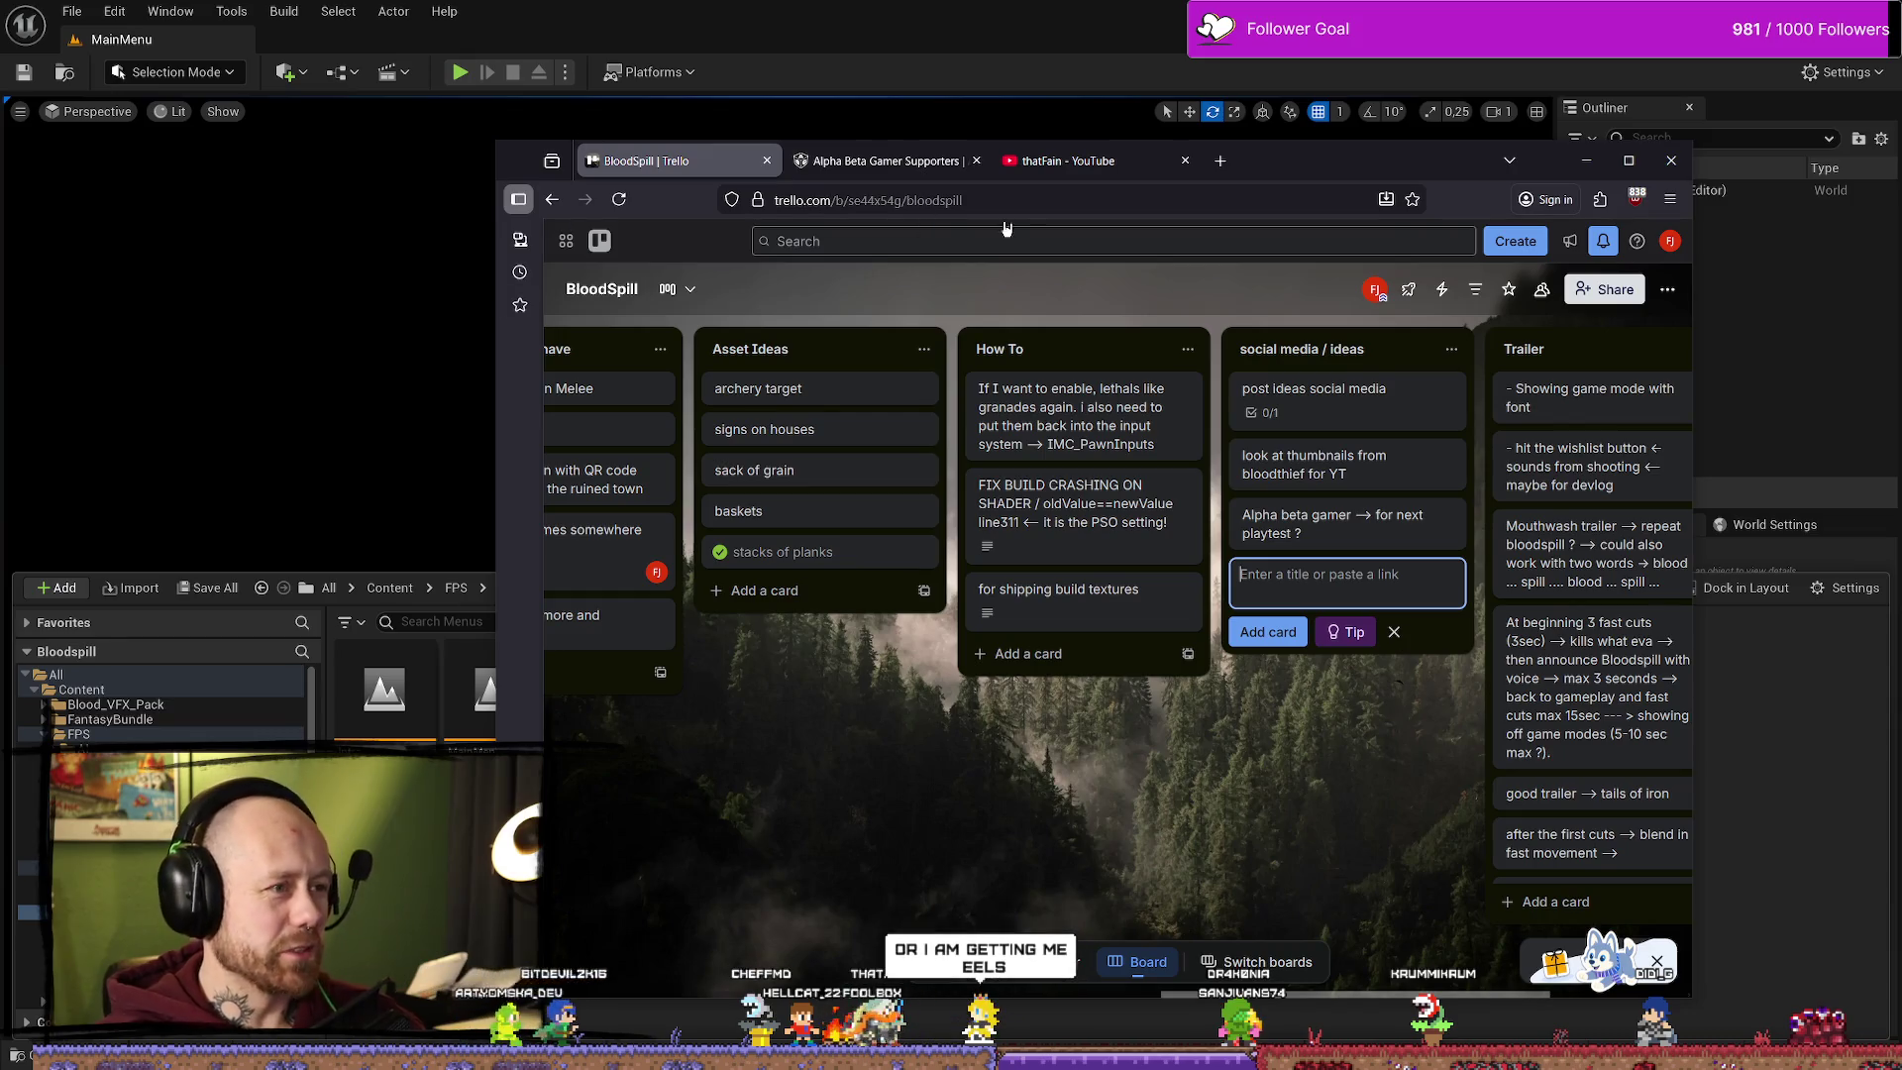
pyautogui.click(1628, 160)
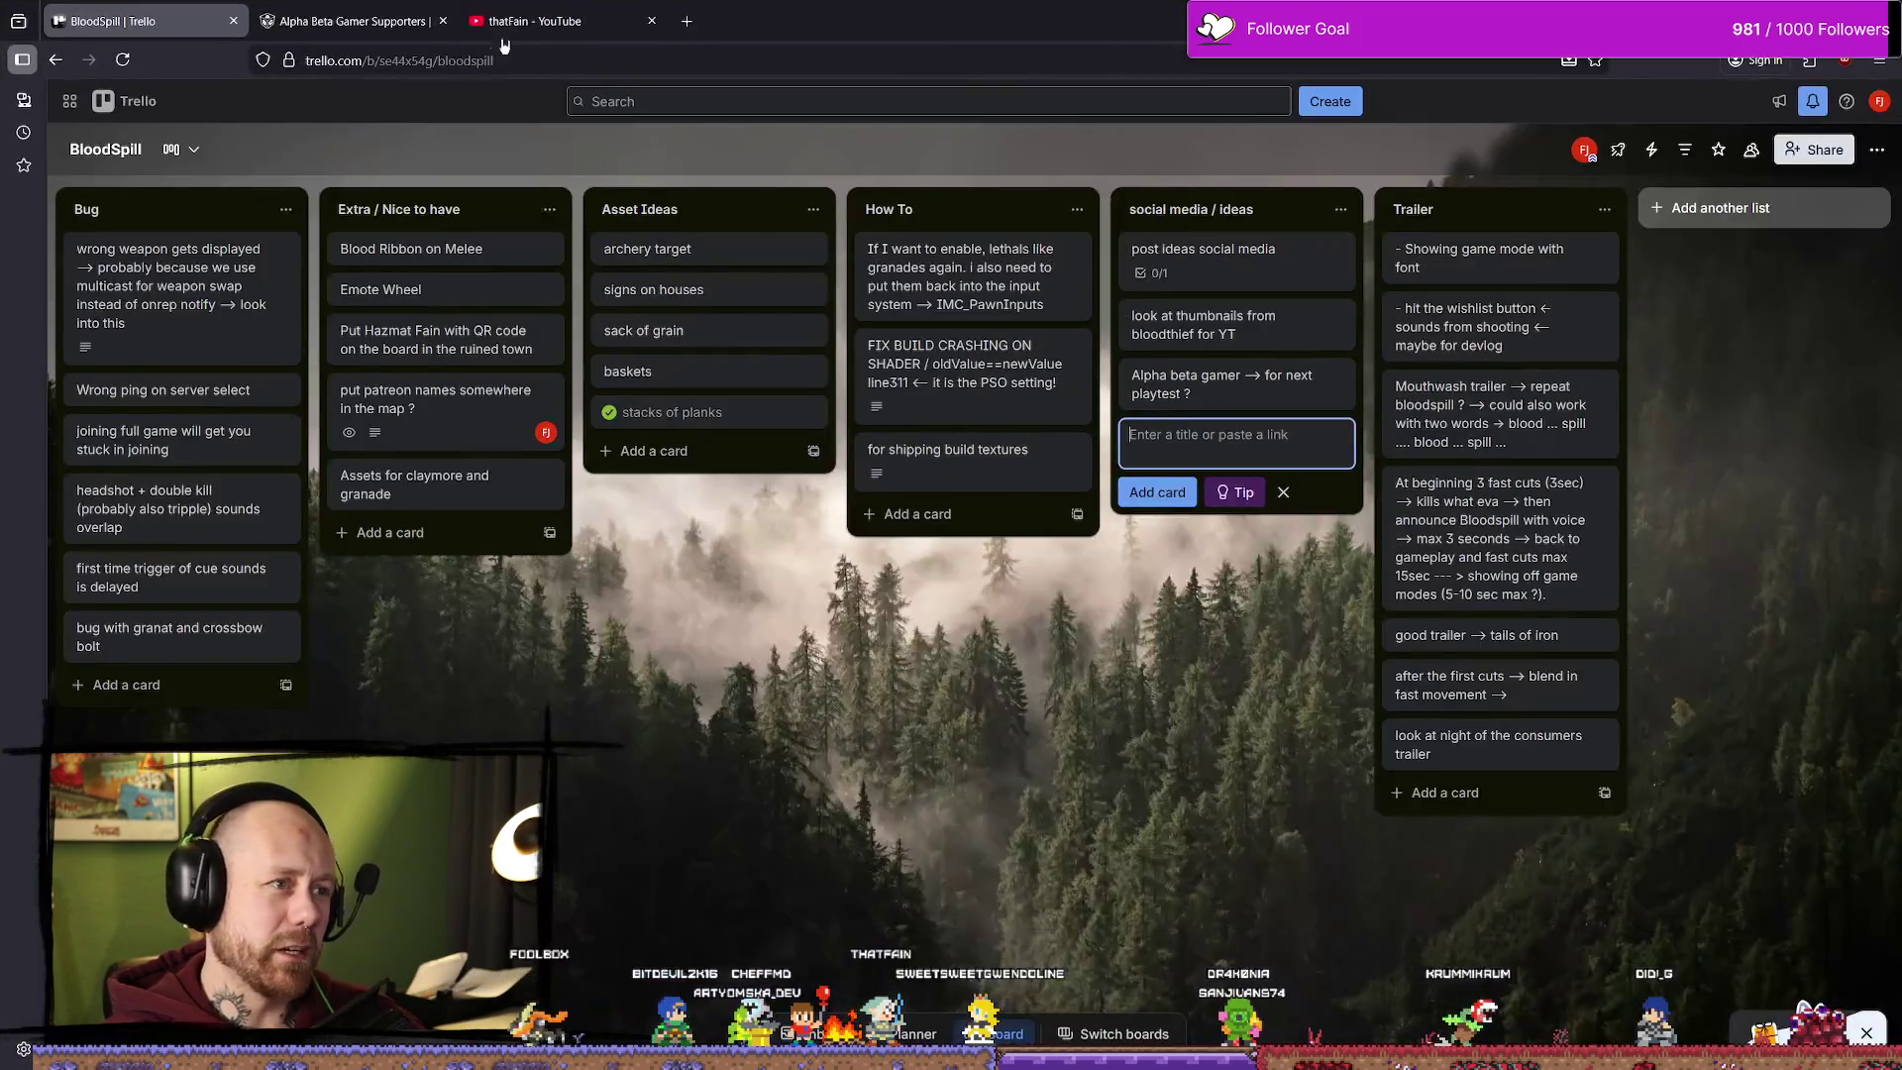
pyautogui.click(535, 21)
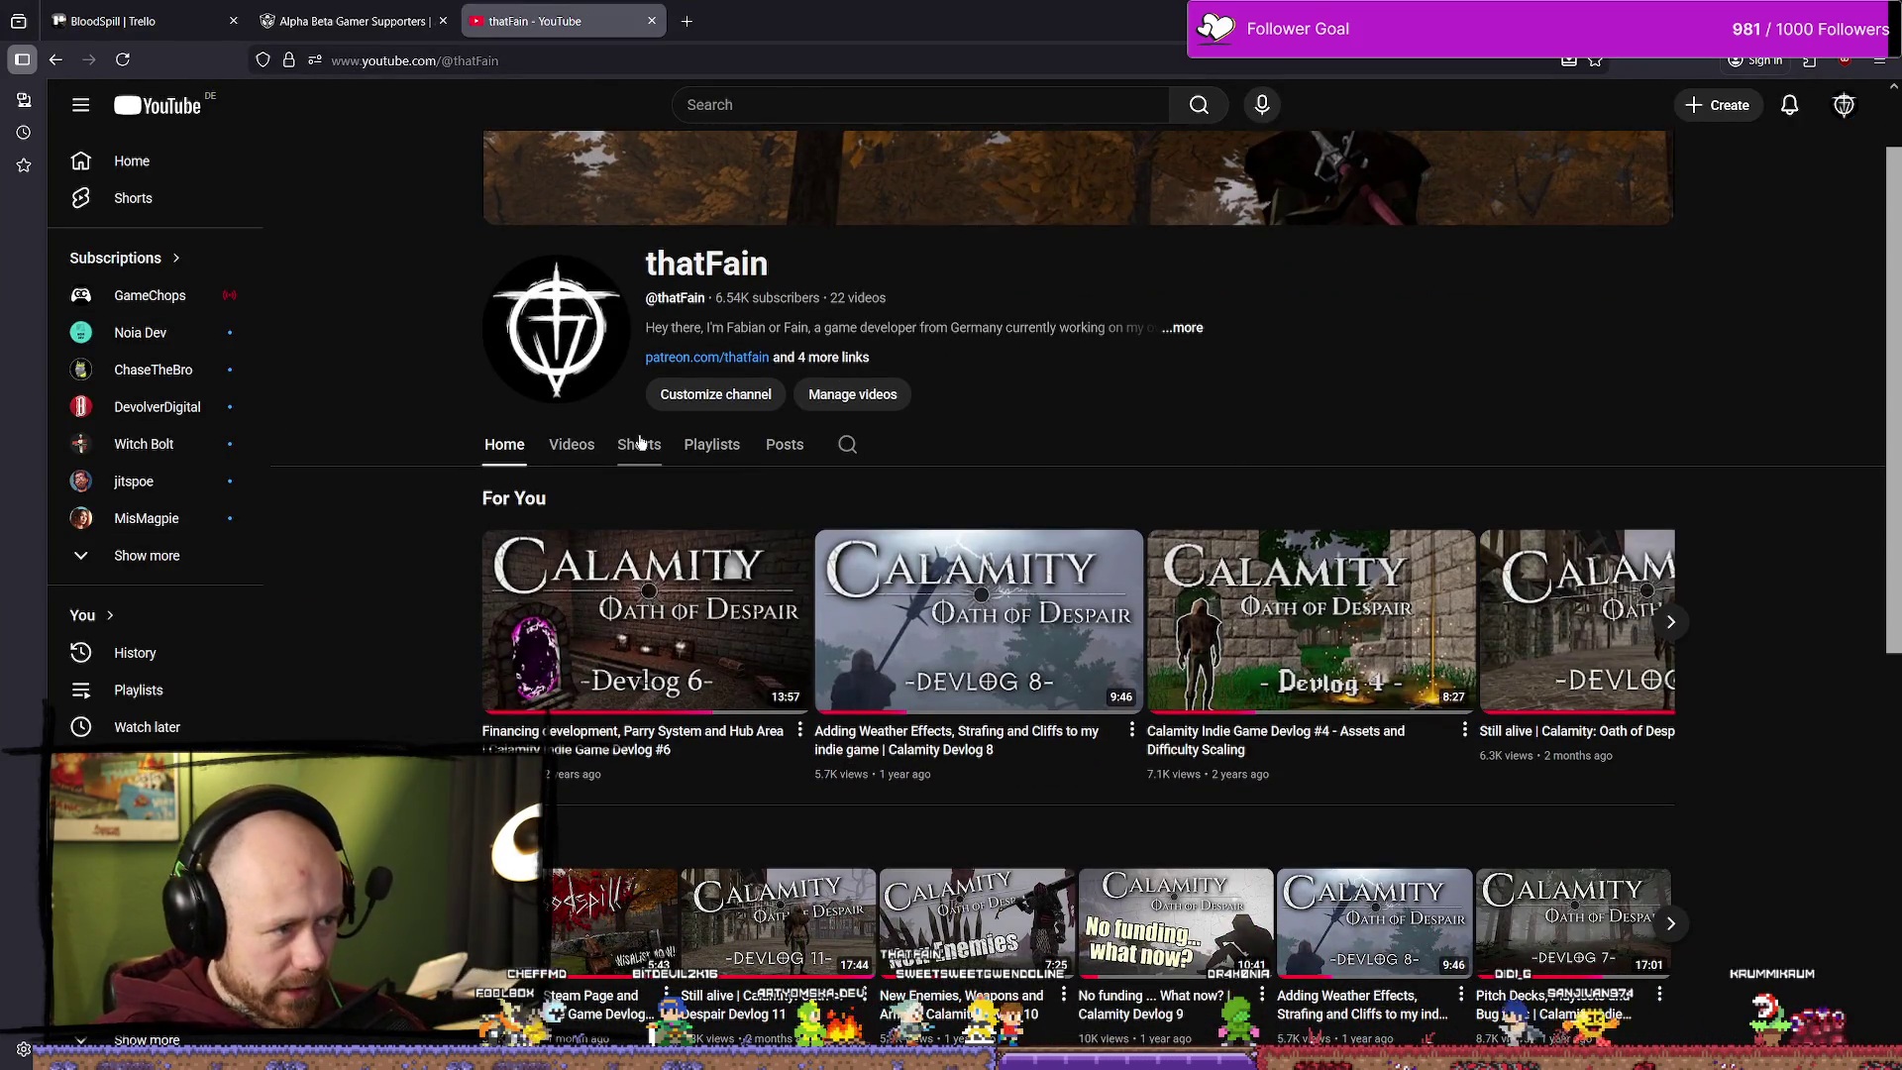
# Step: Browse the channel's Videos tab and play 'Bloodspill Steam Page and Playtest! Indie Game Devlog #0'
pyautogui.click(564, 445)
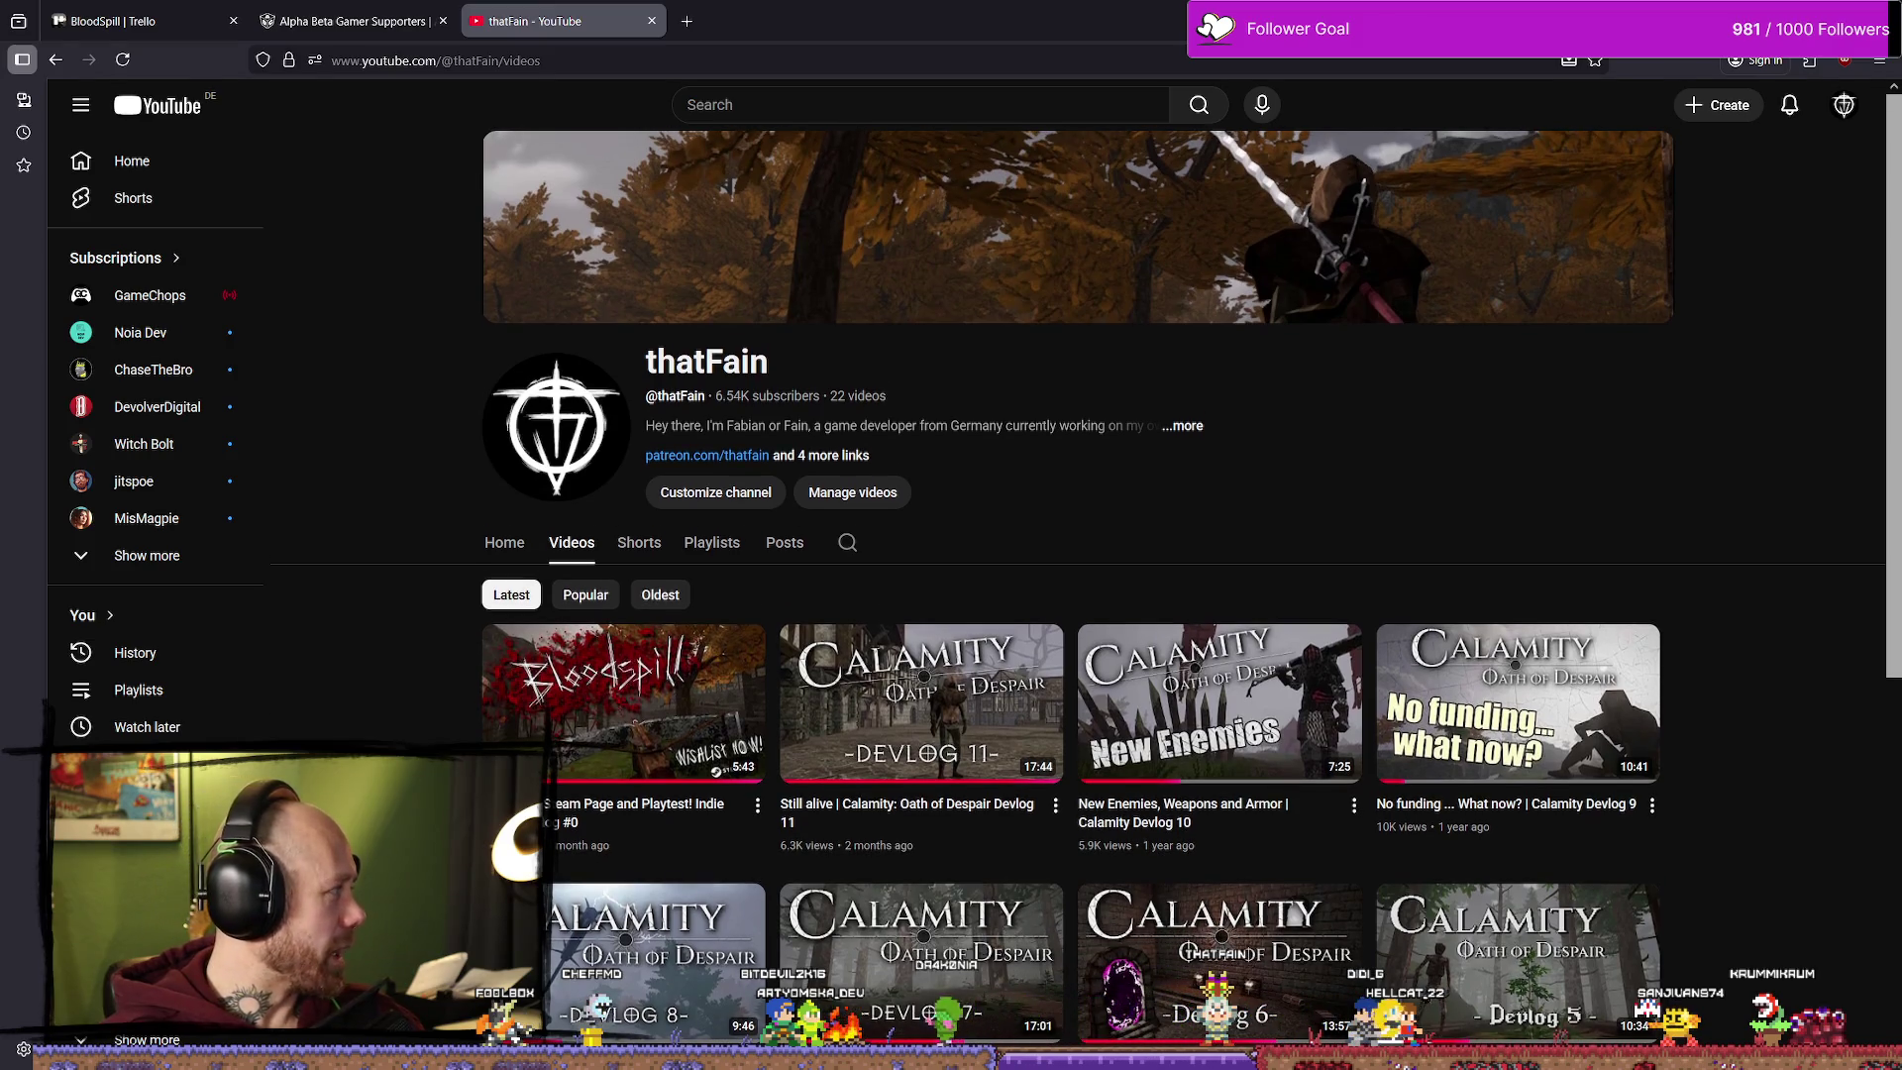
pyautogui.scroll(-4, 932, 552)
pyautogui.scroll(4, 529, 595)
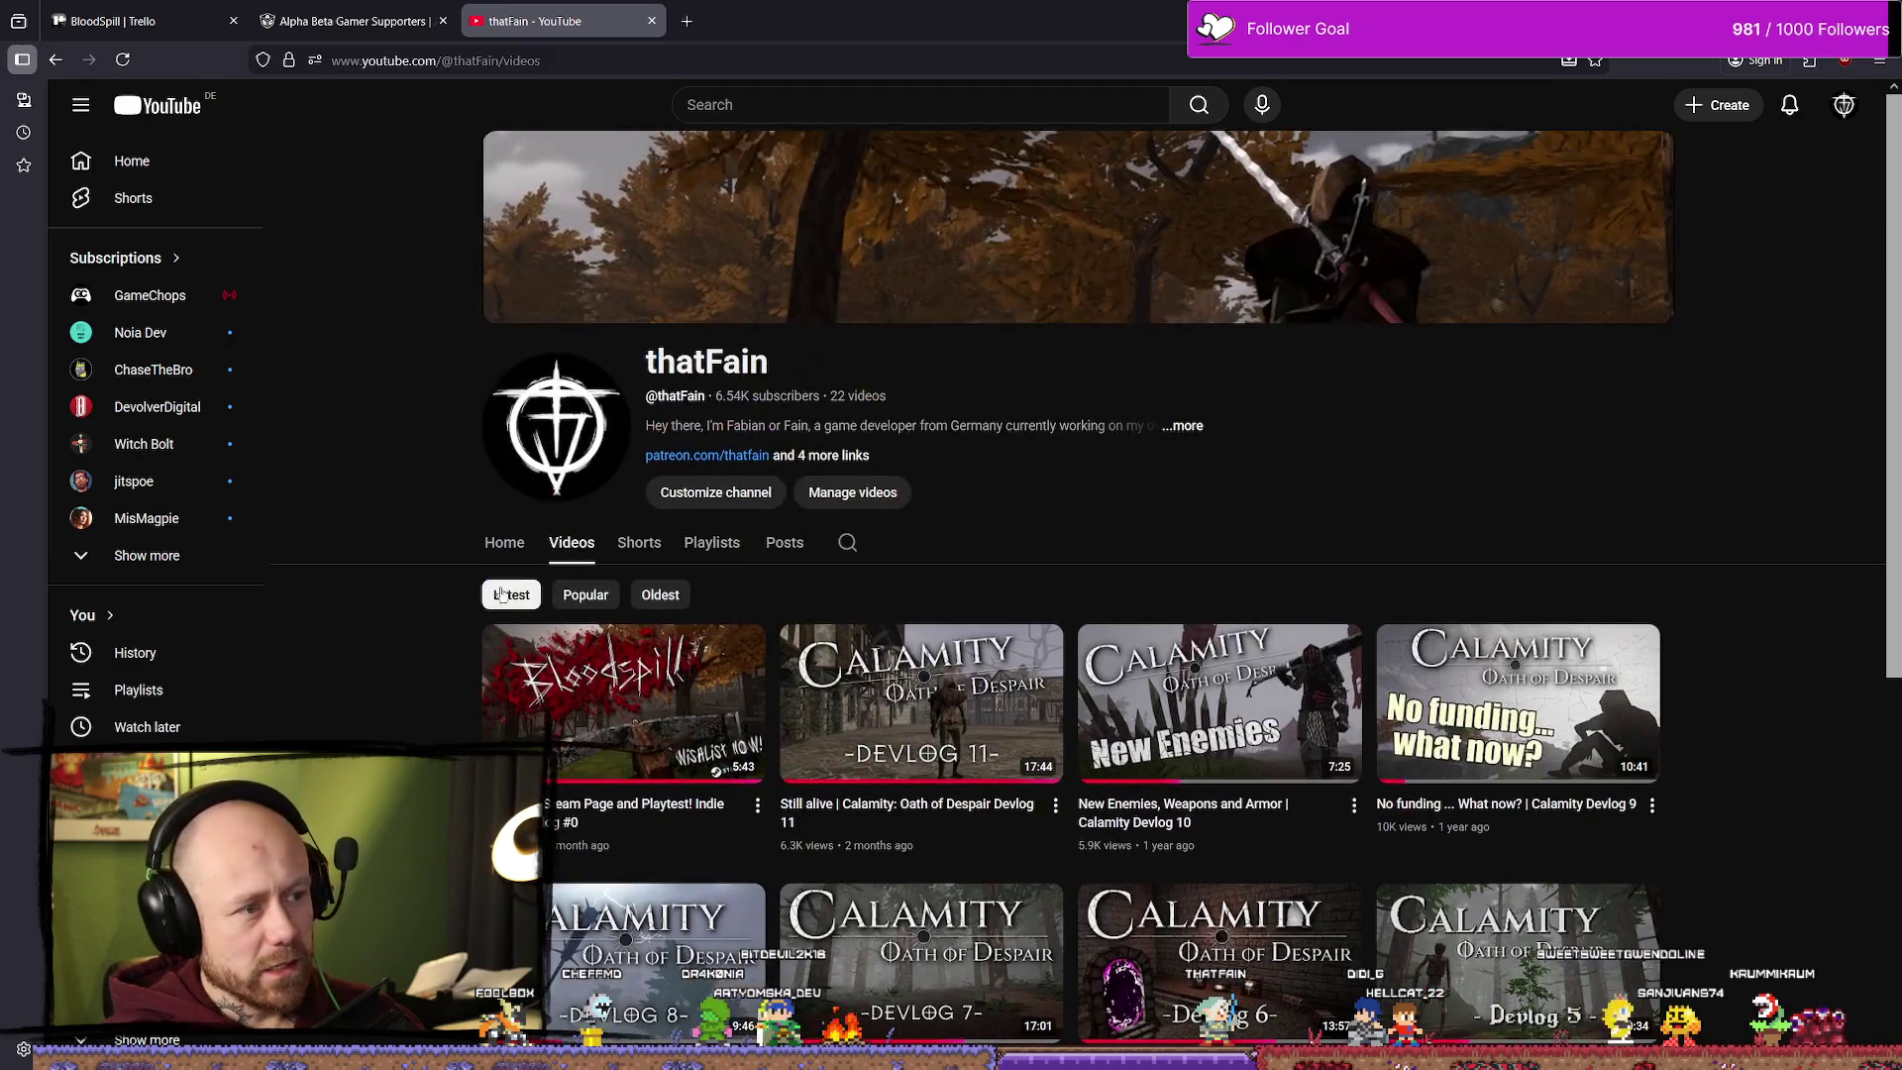
pyautogui.scroll(-6, 618, 683)
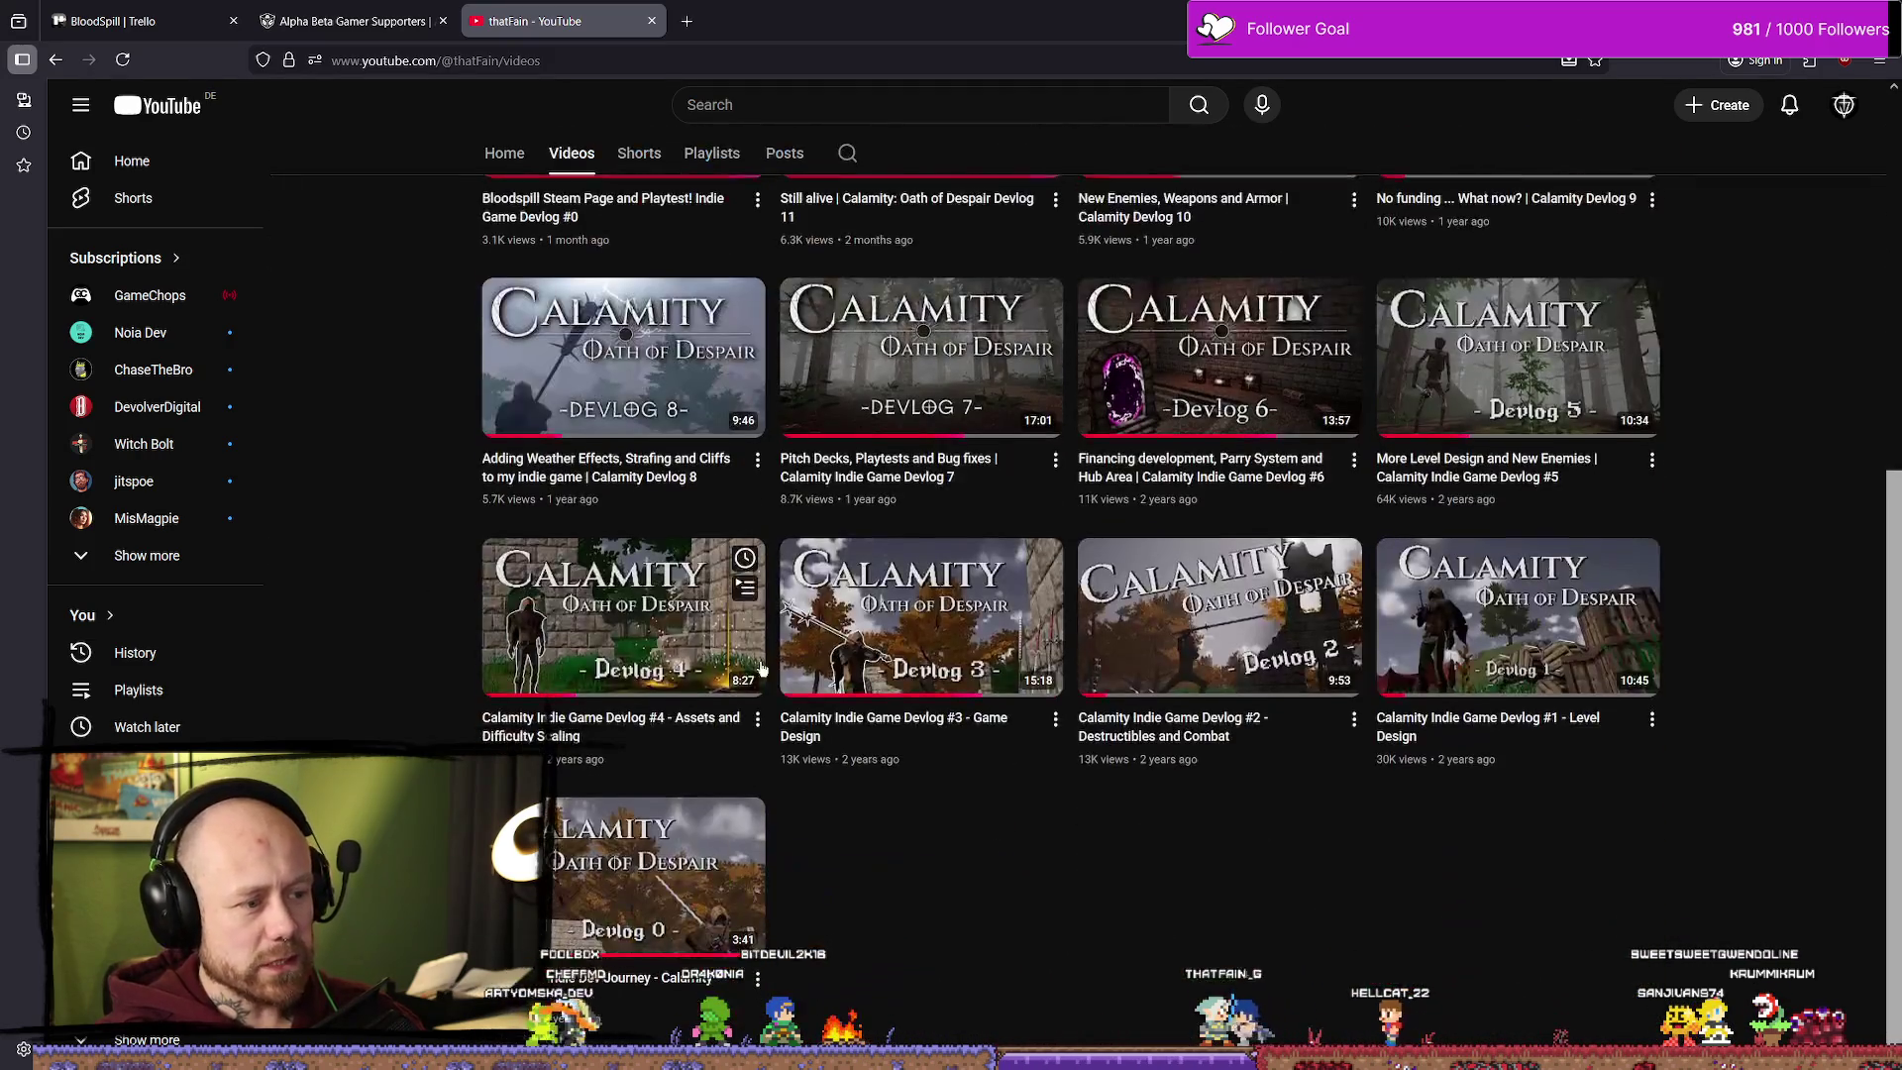
pyautogui.scroll(6, 451, 603)
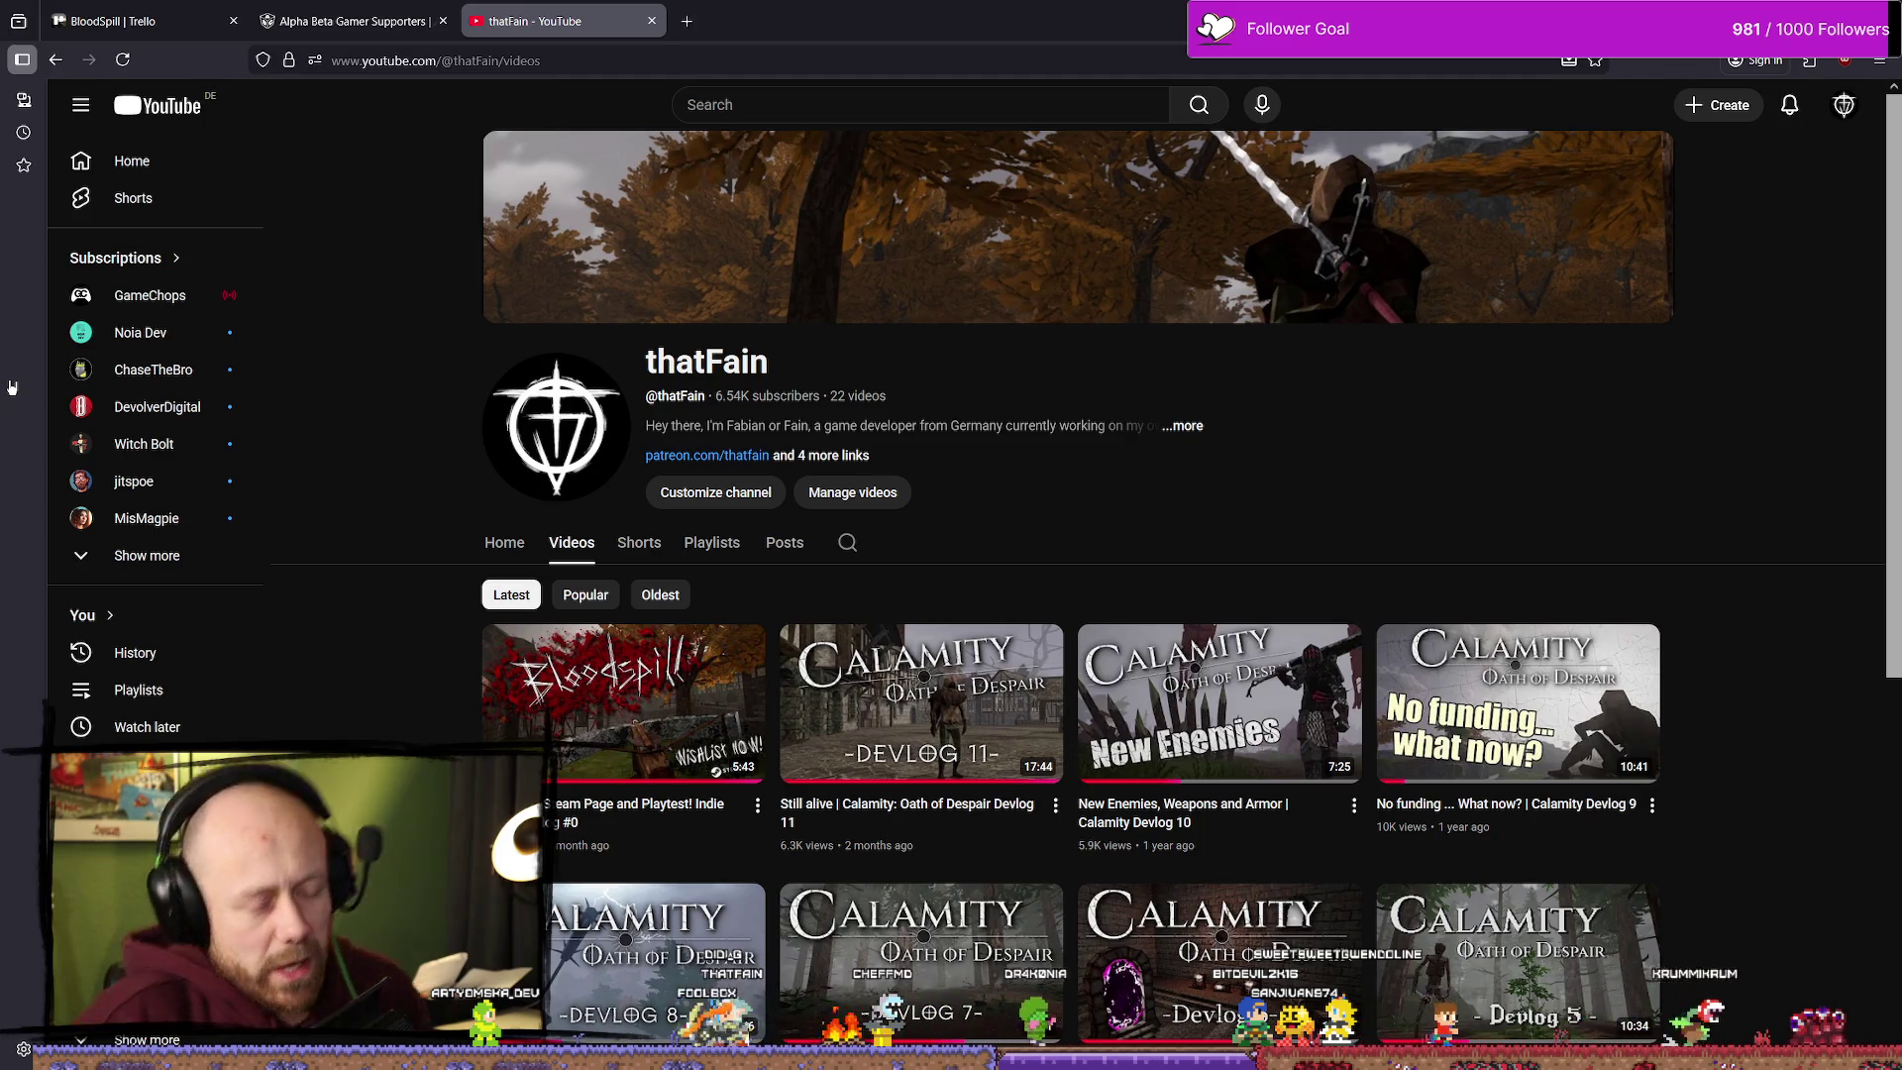
pyautogui.scroll(-3, 891, 416)
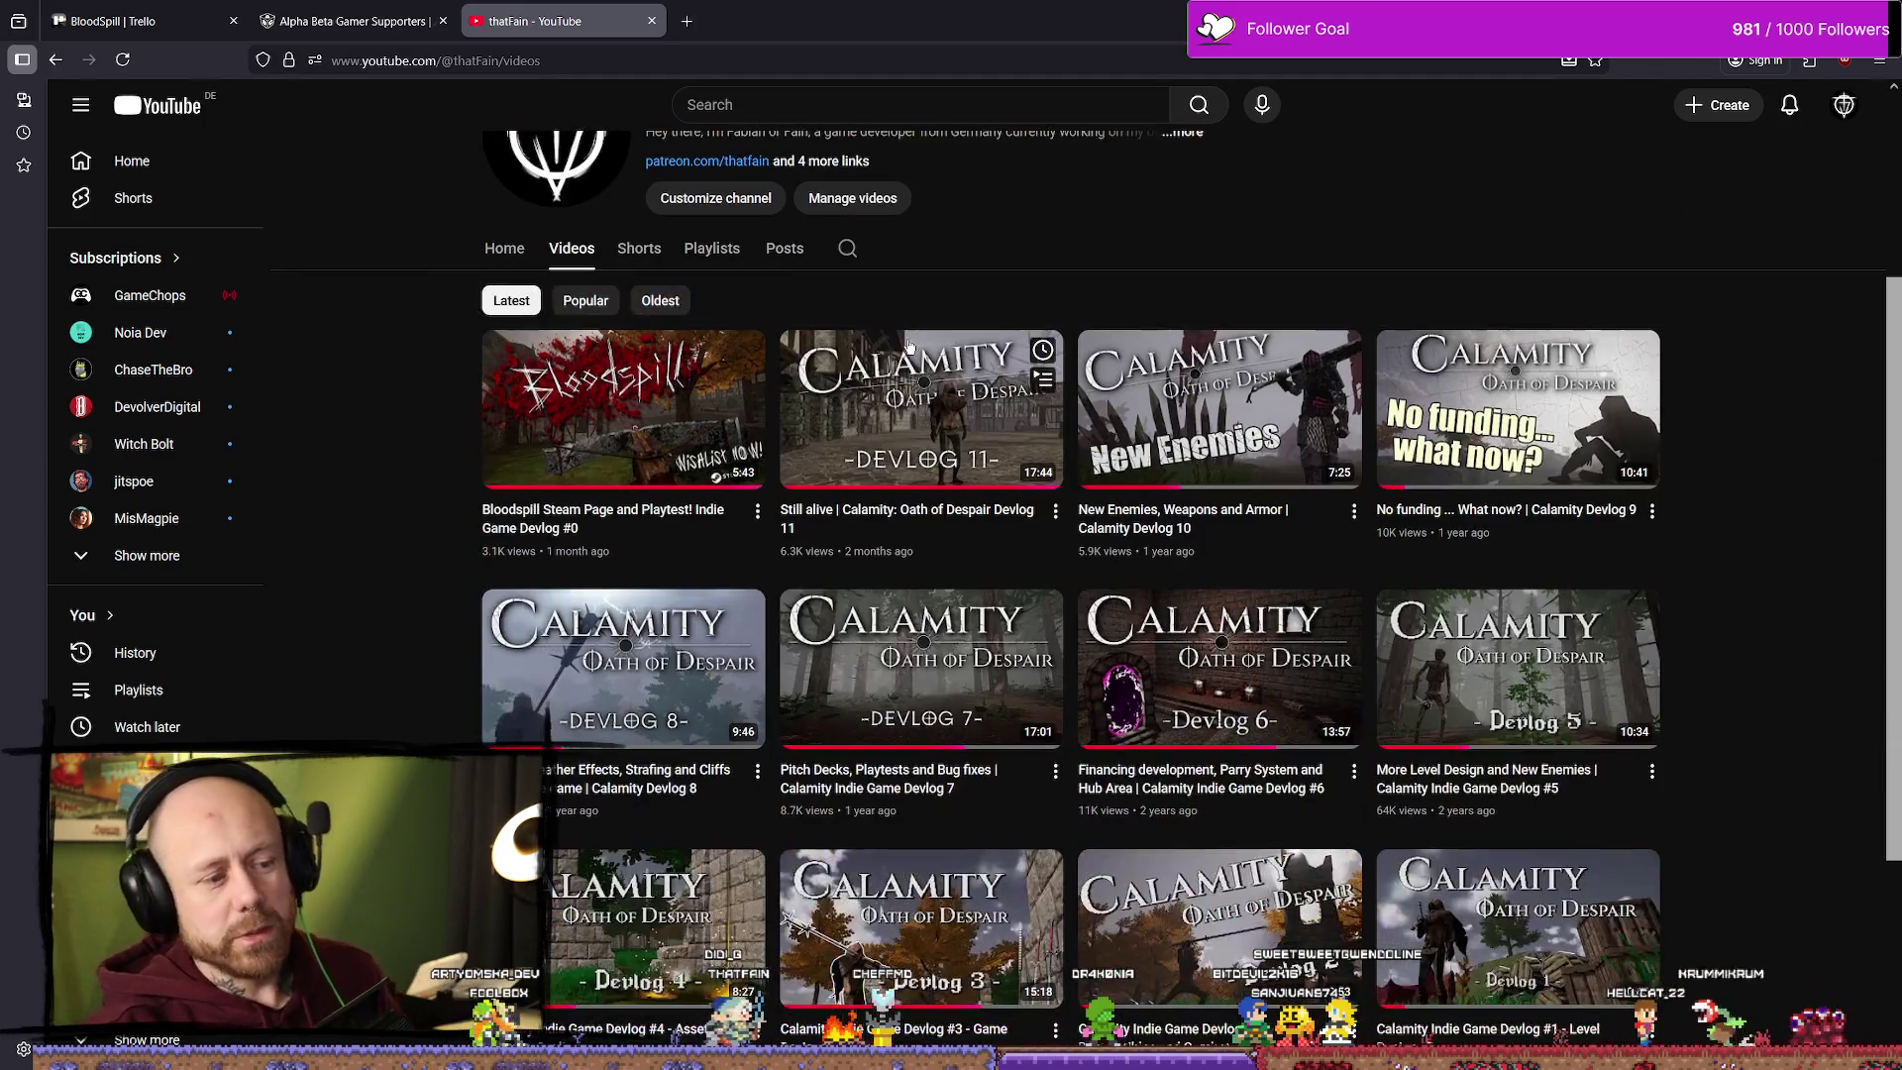
pyautogui.scroll(-3, 926, 476)
pyautogui.scroll(5, 1024, 631)
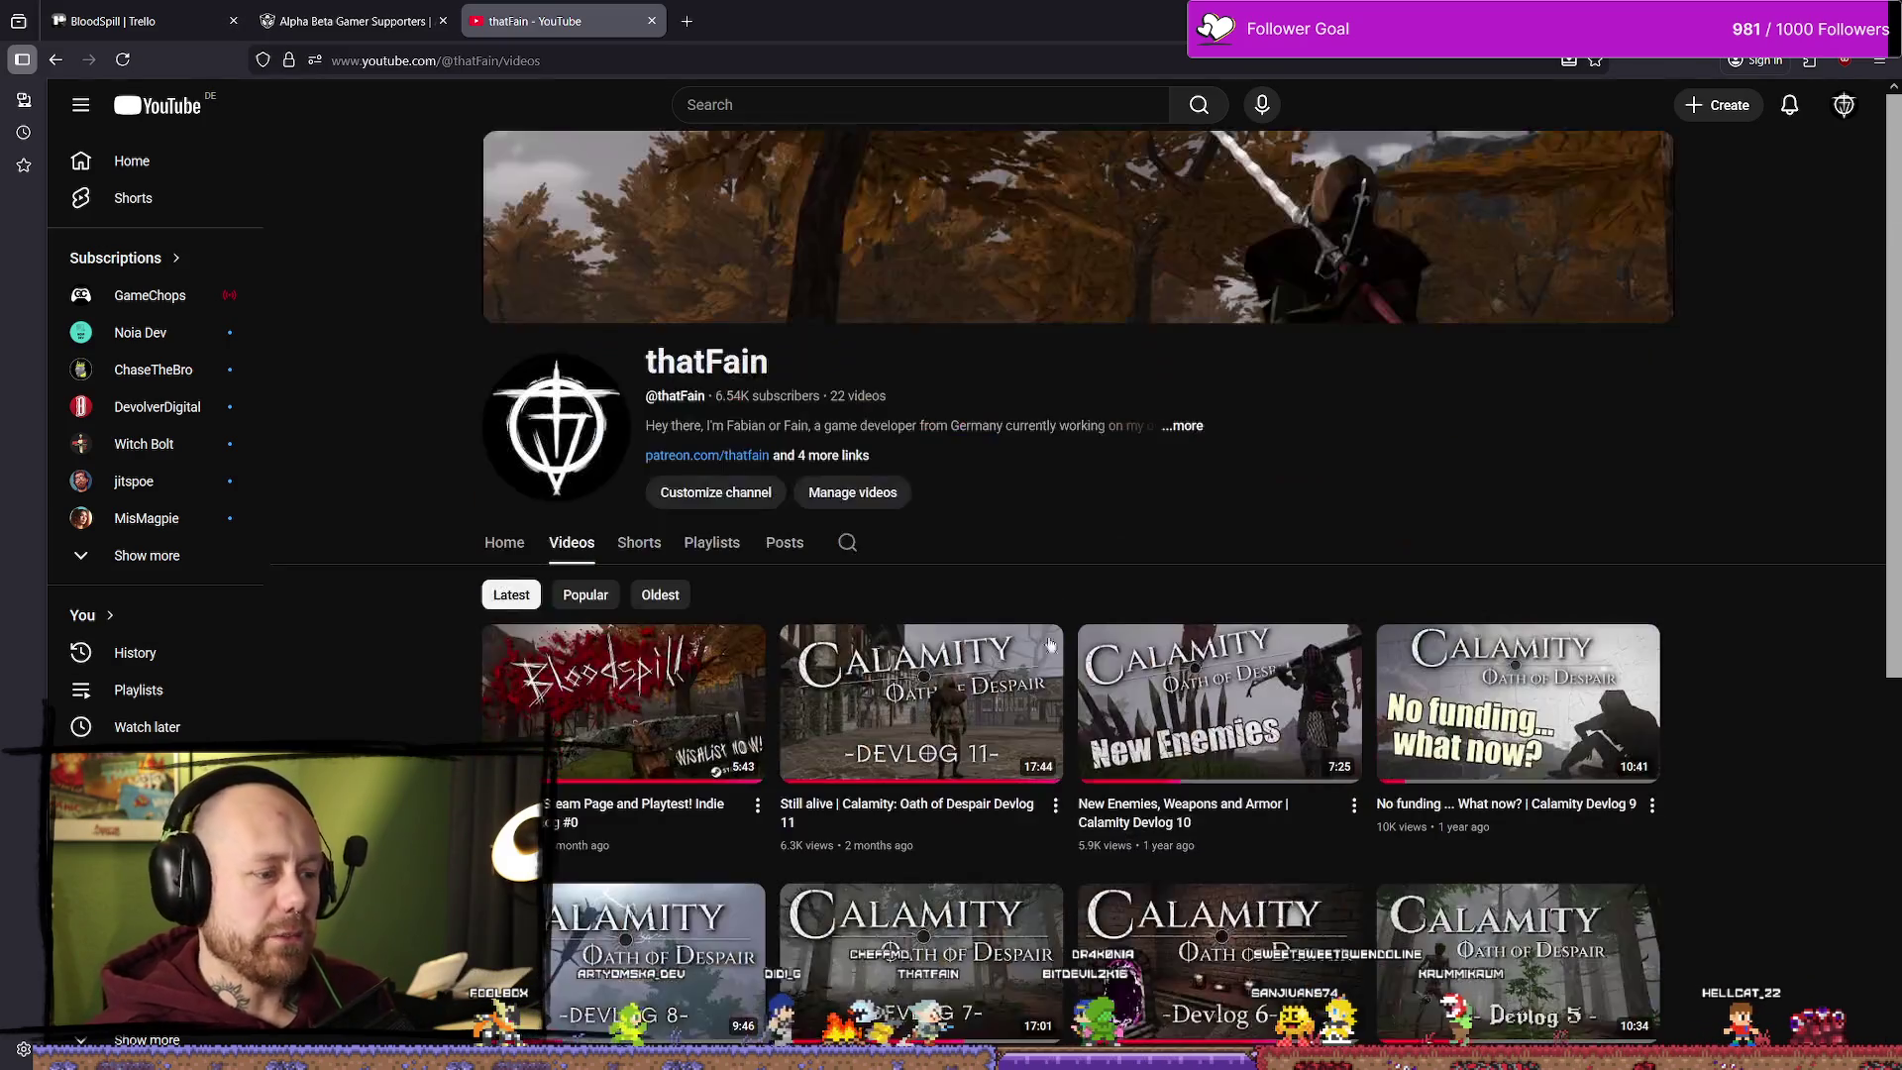
pyautogui.scroll(-2, 1380, 701)
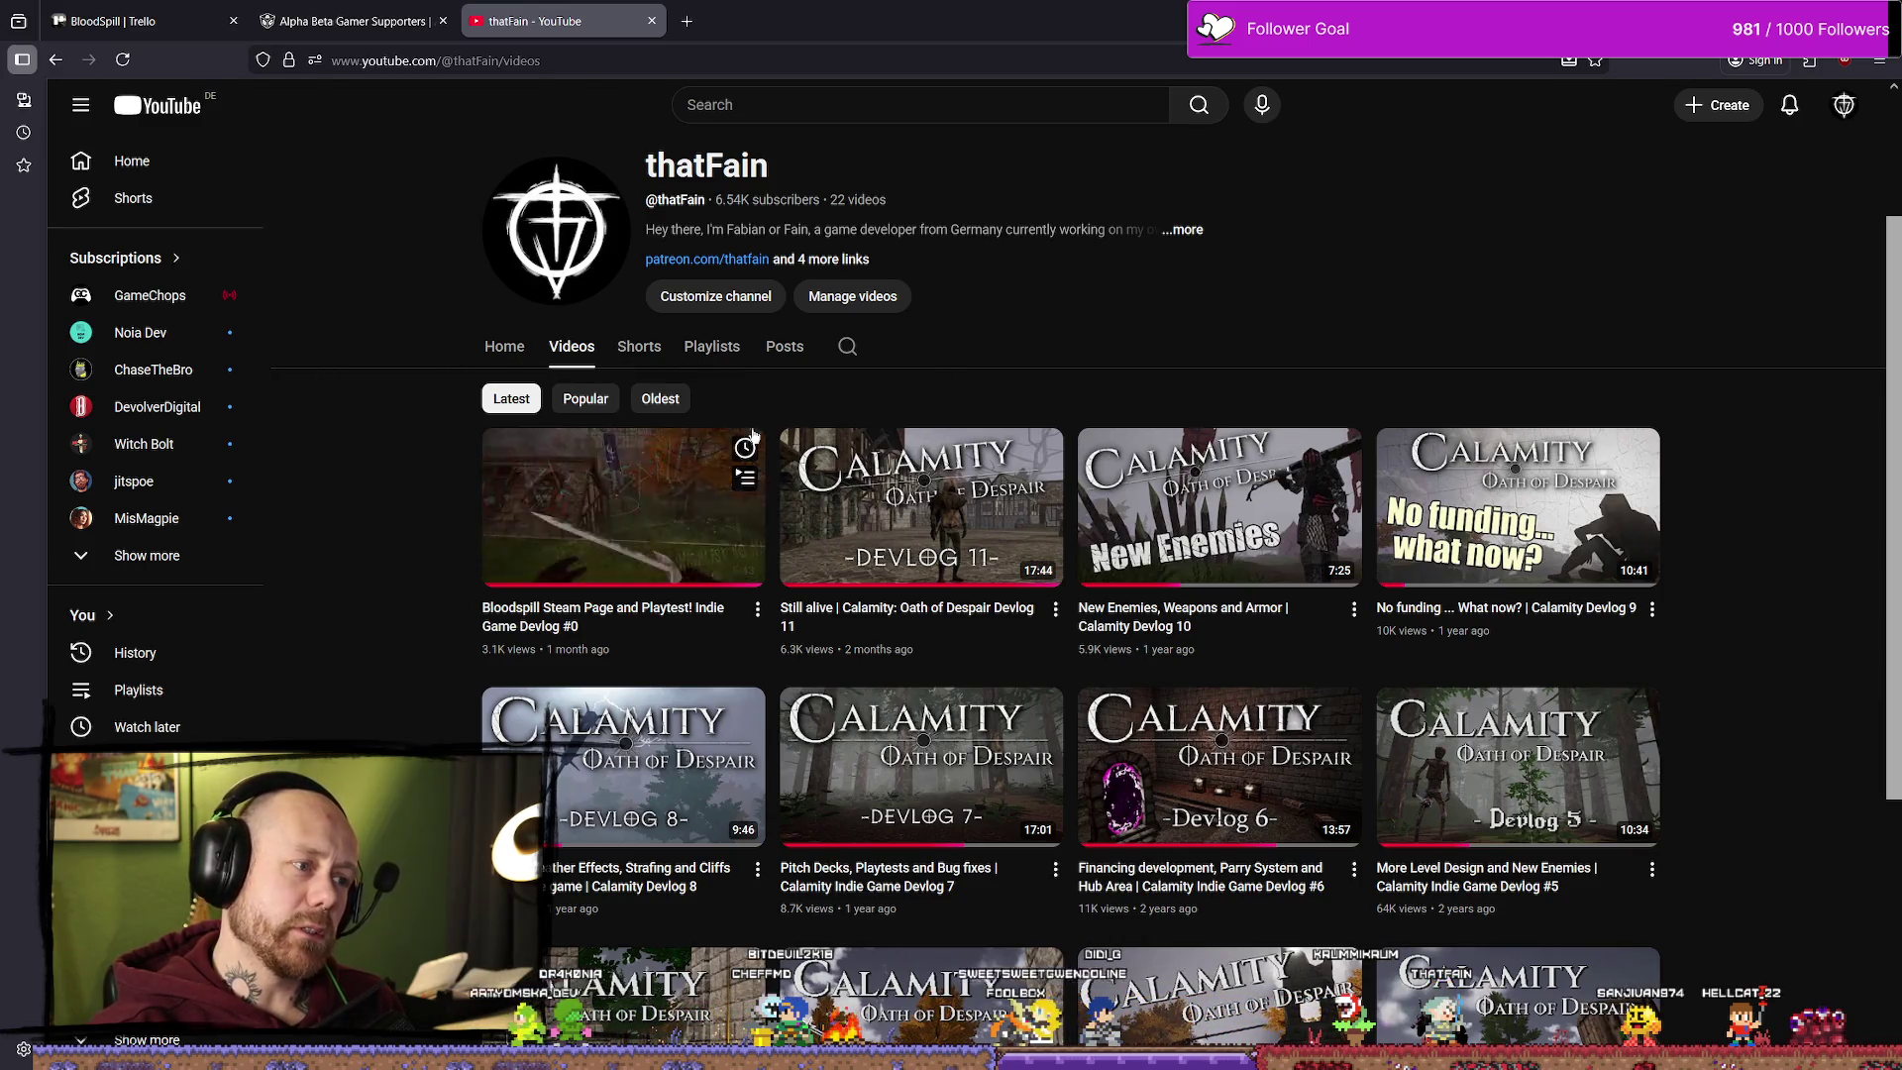
pyautogui.click(627, 354)
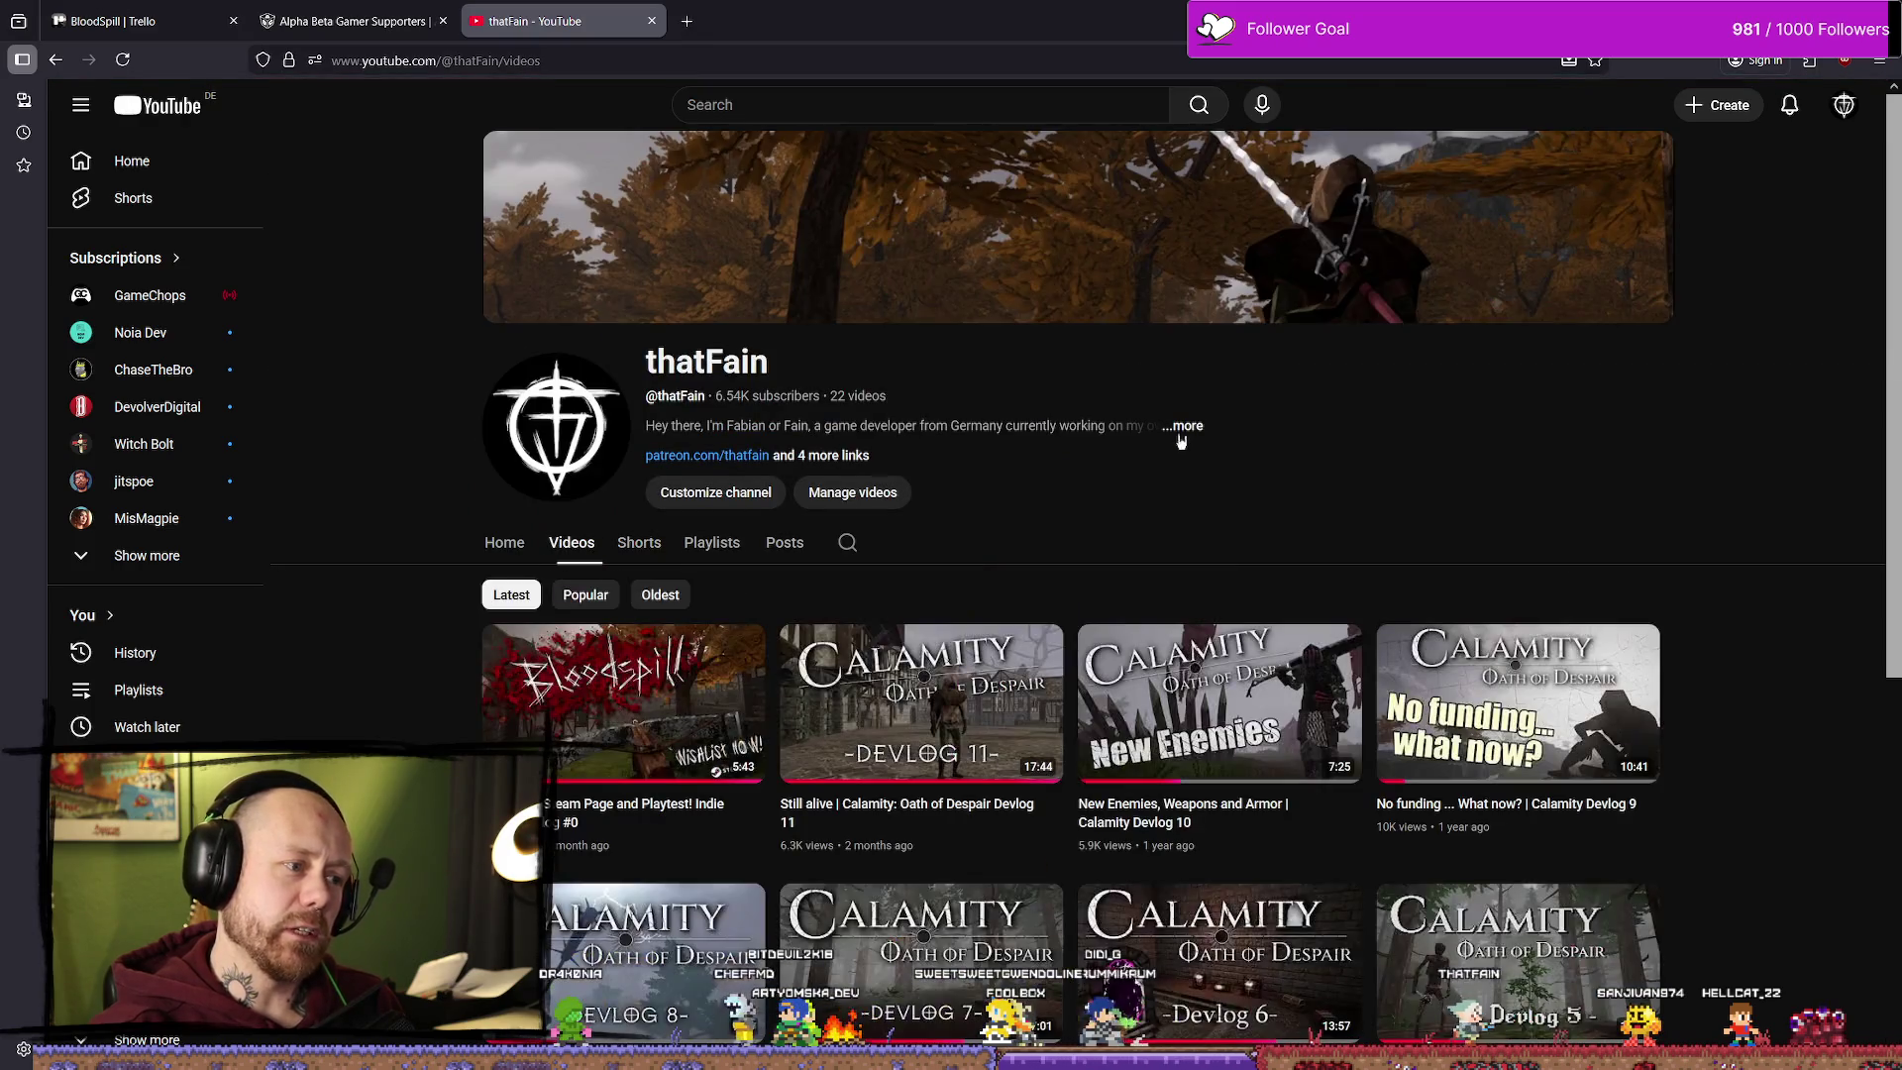
pyautogui.click(616, 772)
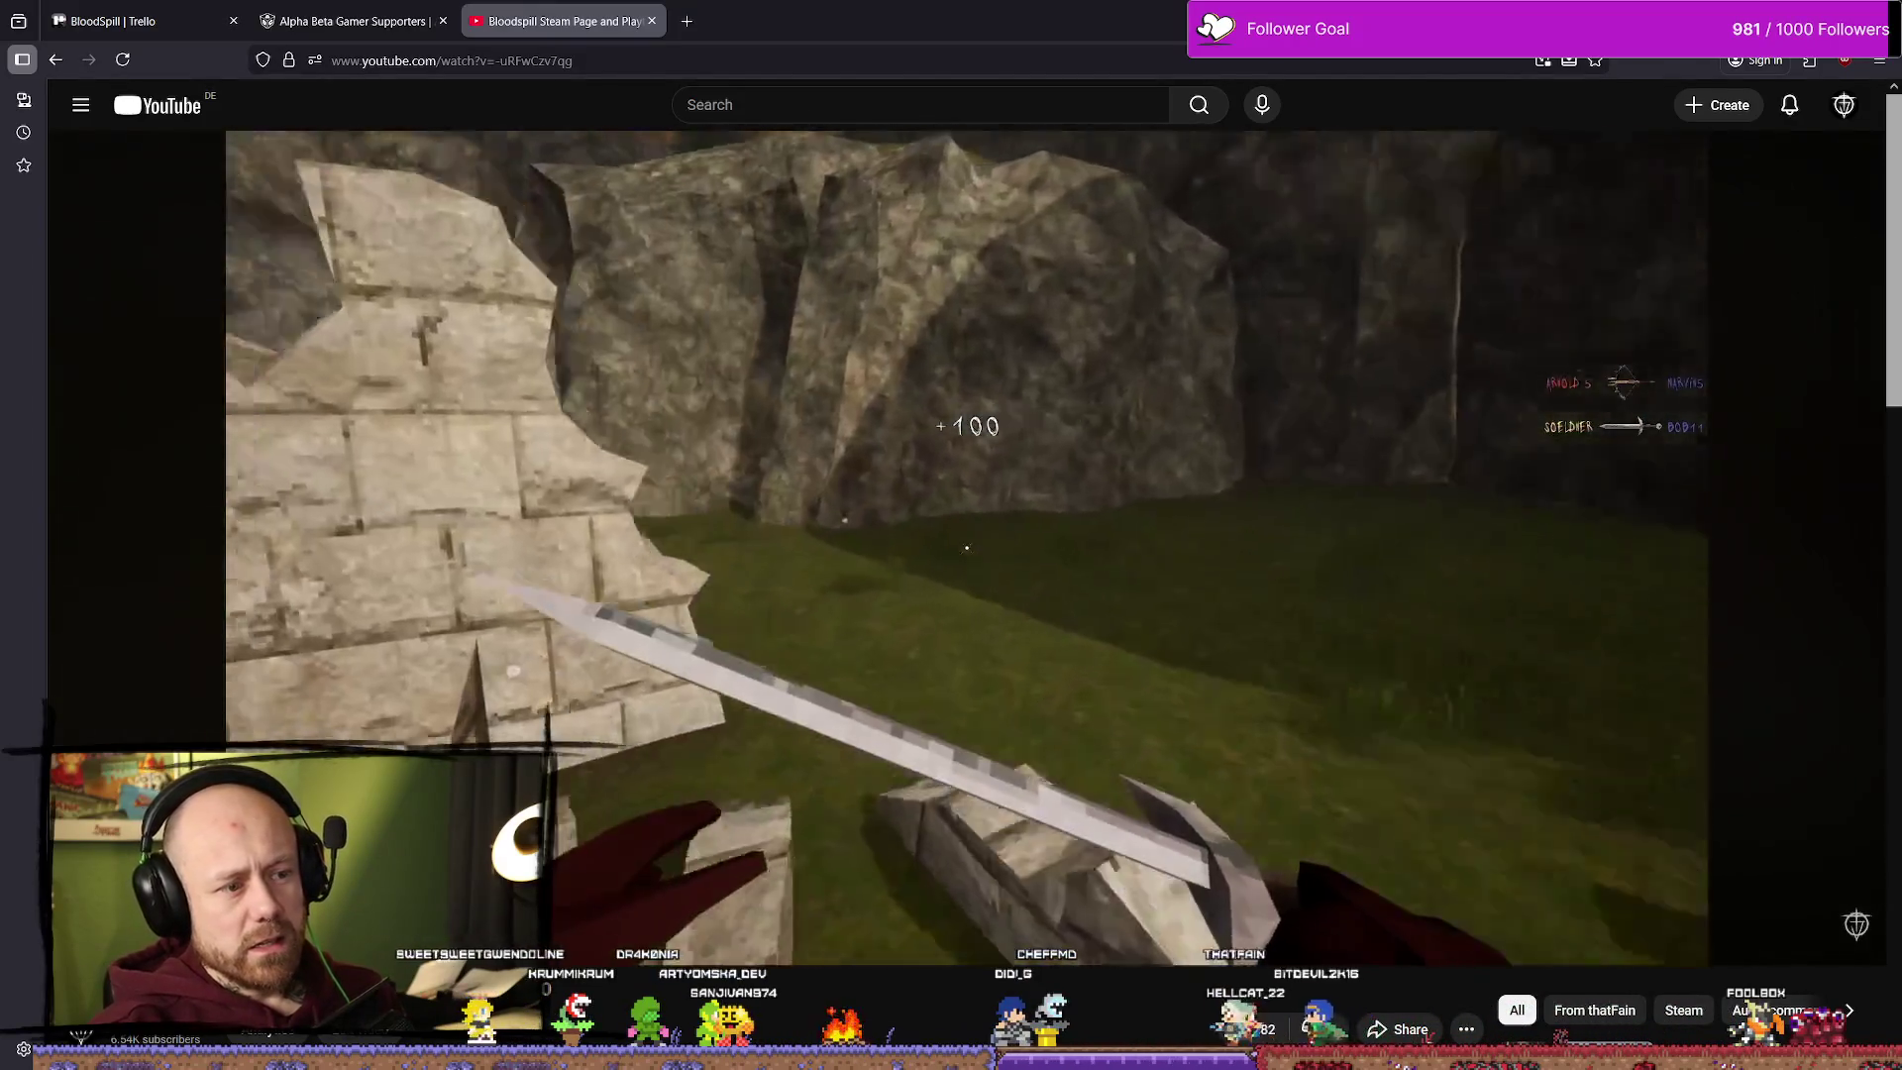
# Step: Return to the channel's video list and read, then close, its About description
pyautogui.hotkey('alt', 'Left')
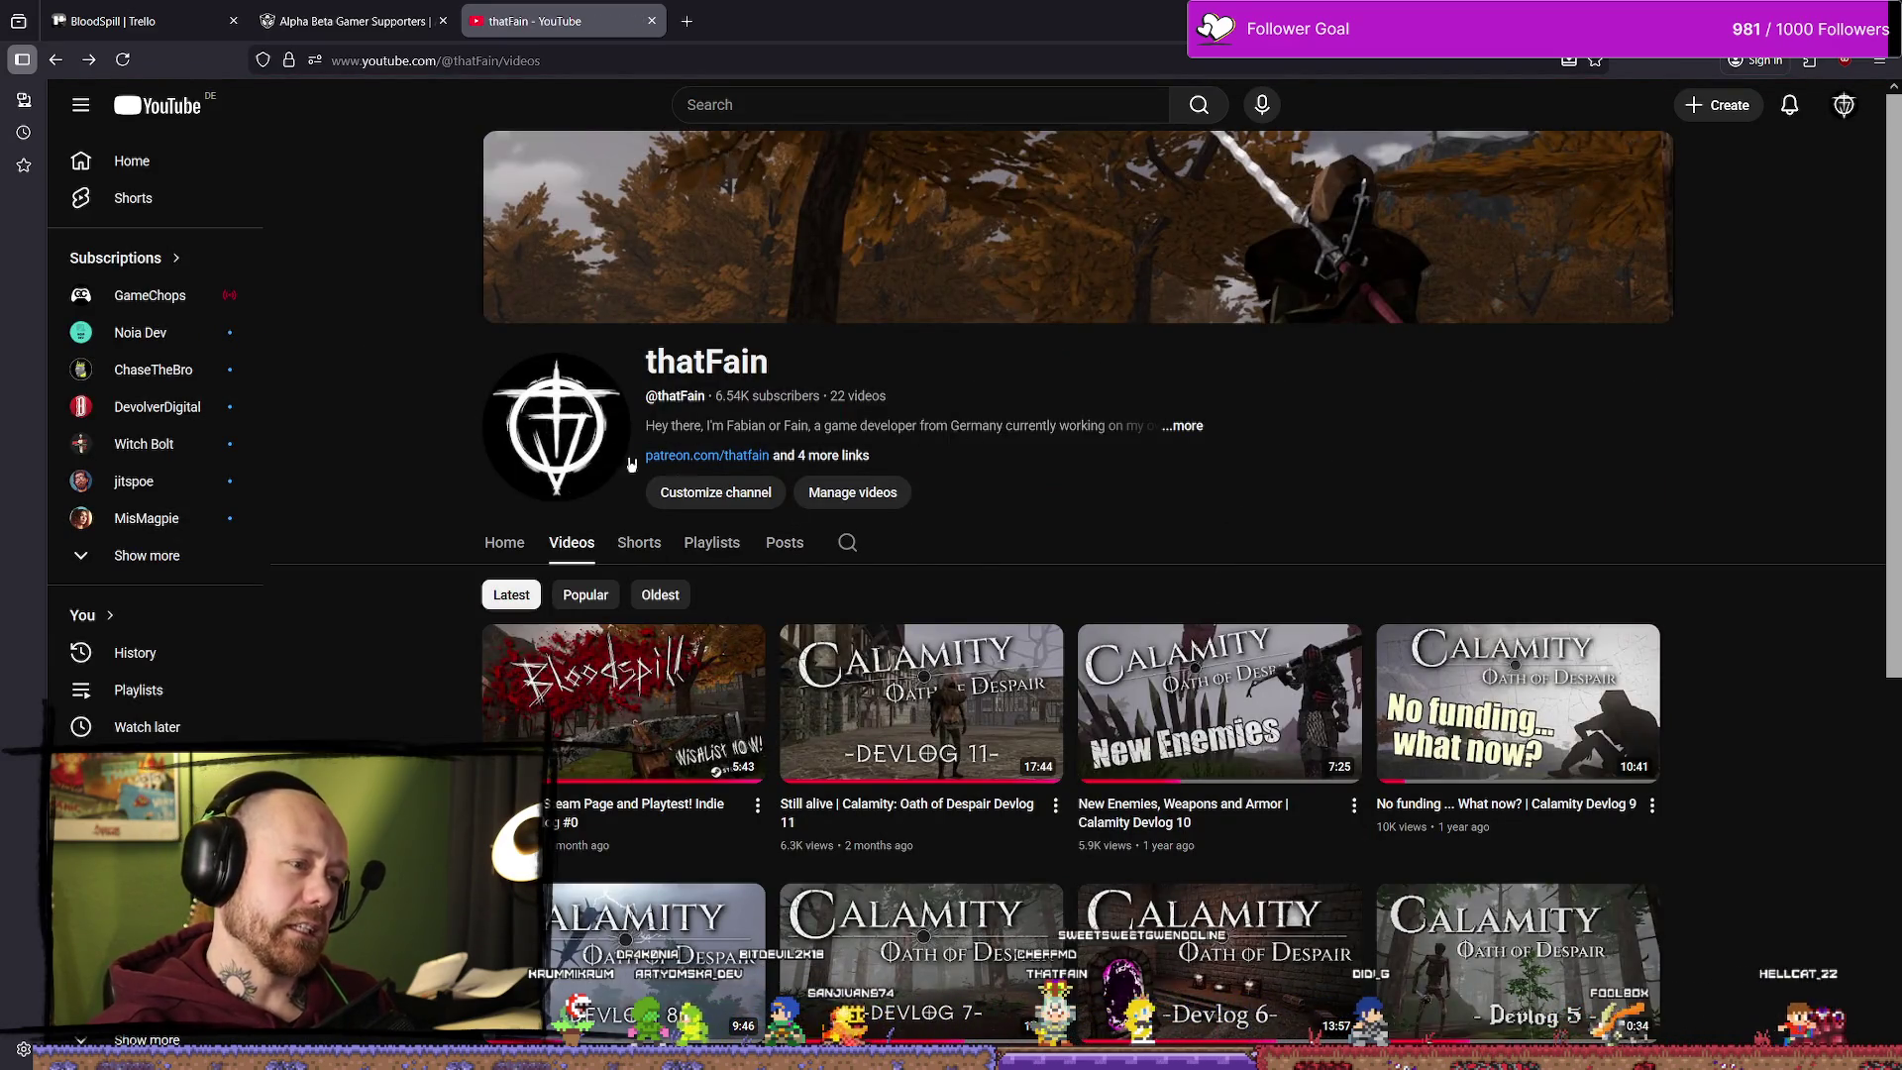
pyautogui.click(1185, 427)
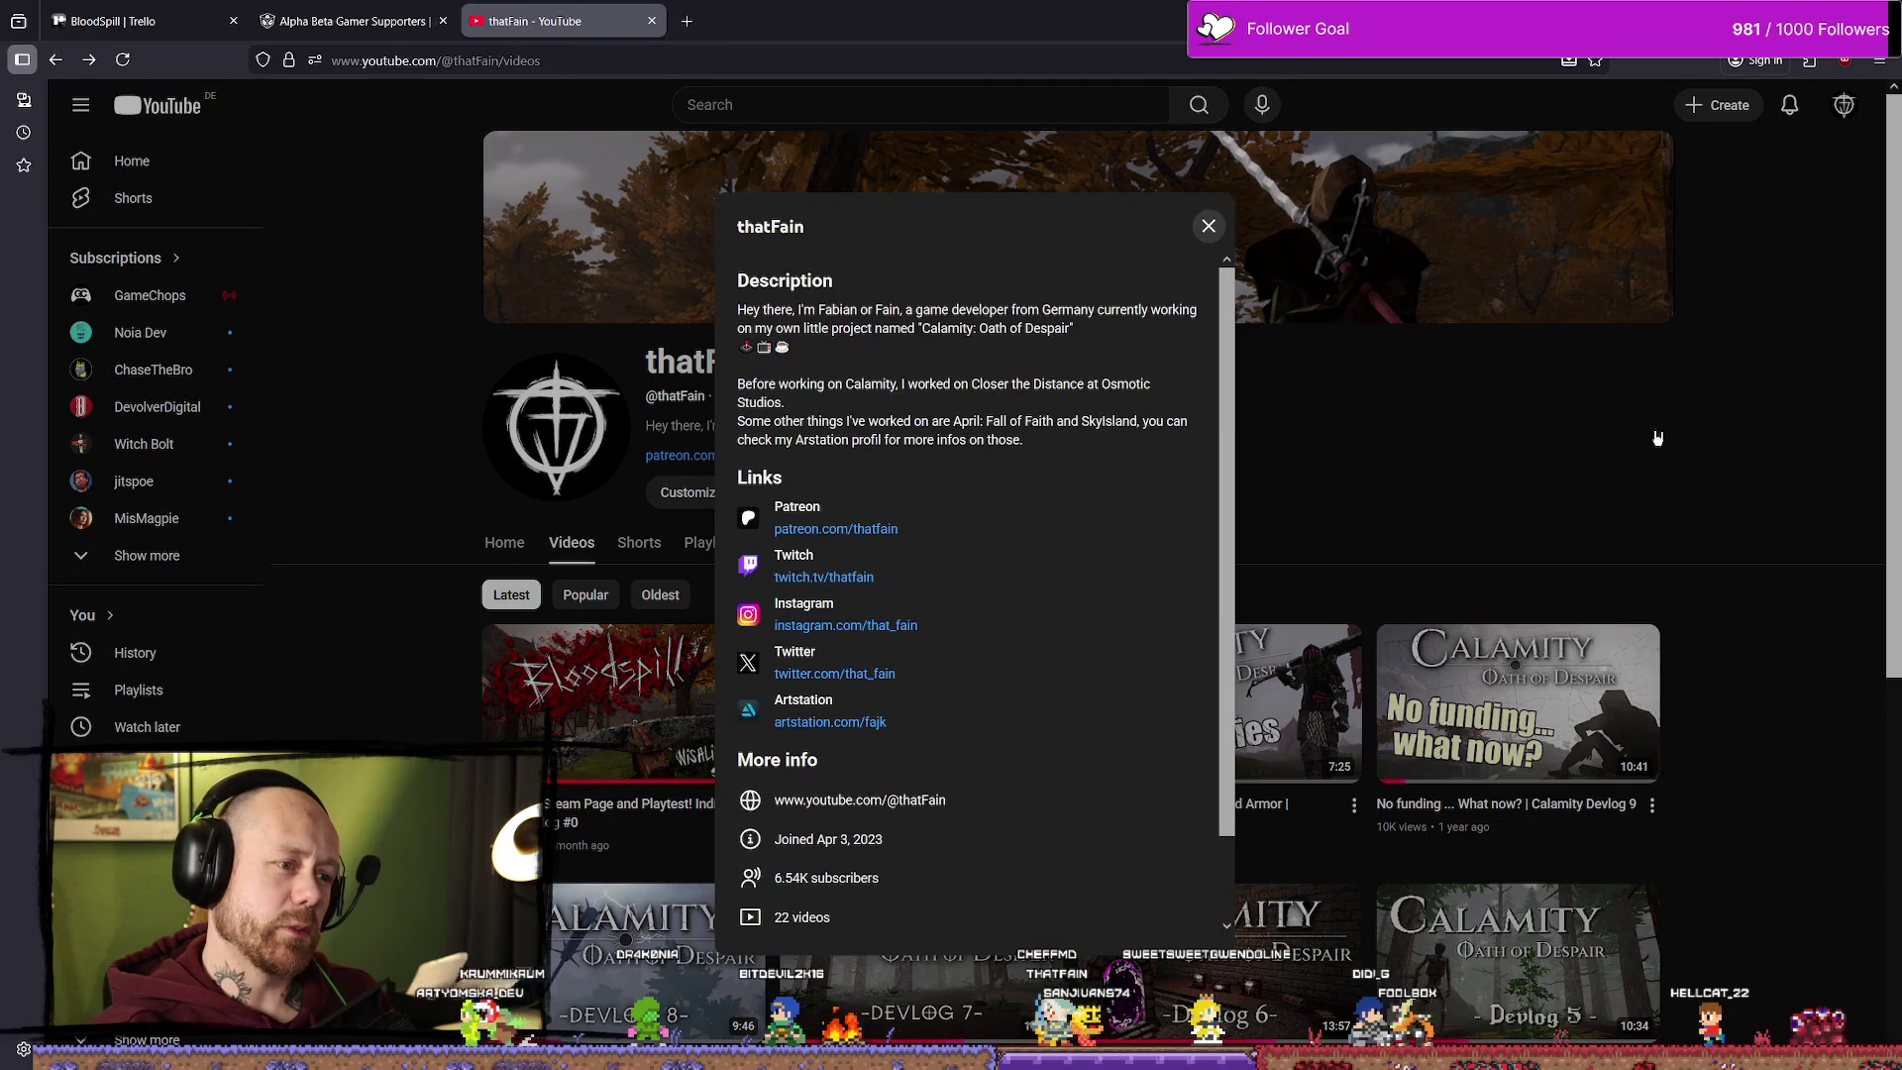
pyautogui.click(1295, 499)
pyautogui.click(1192, 428)
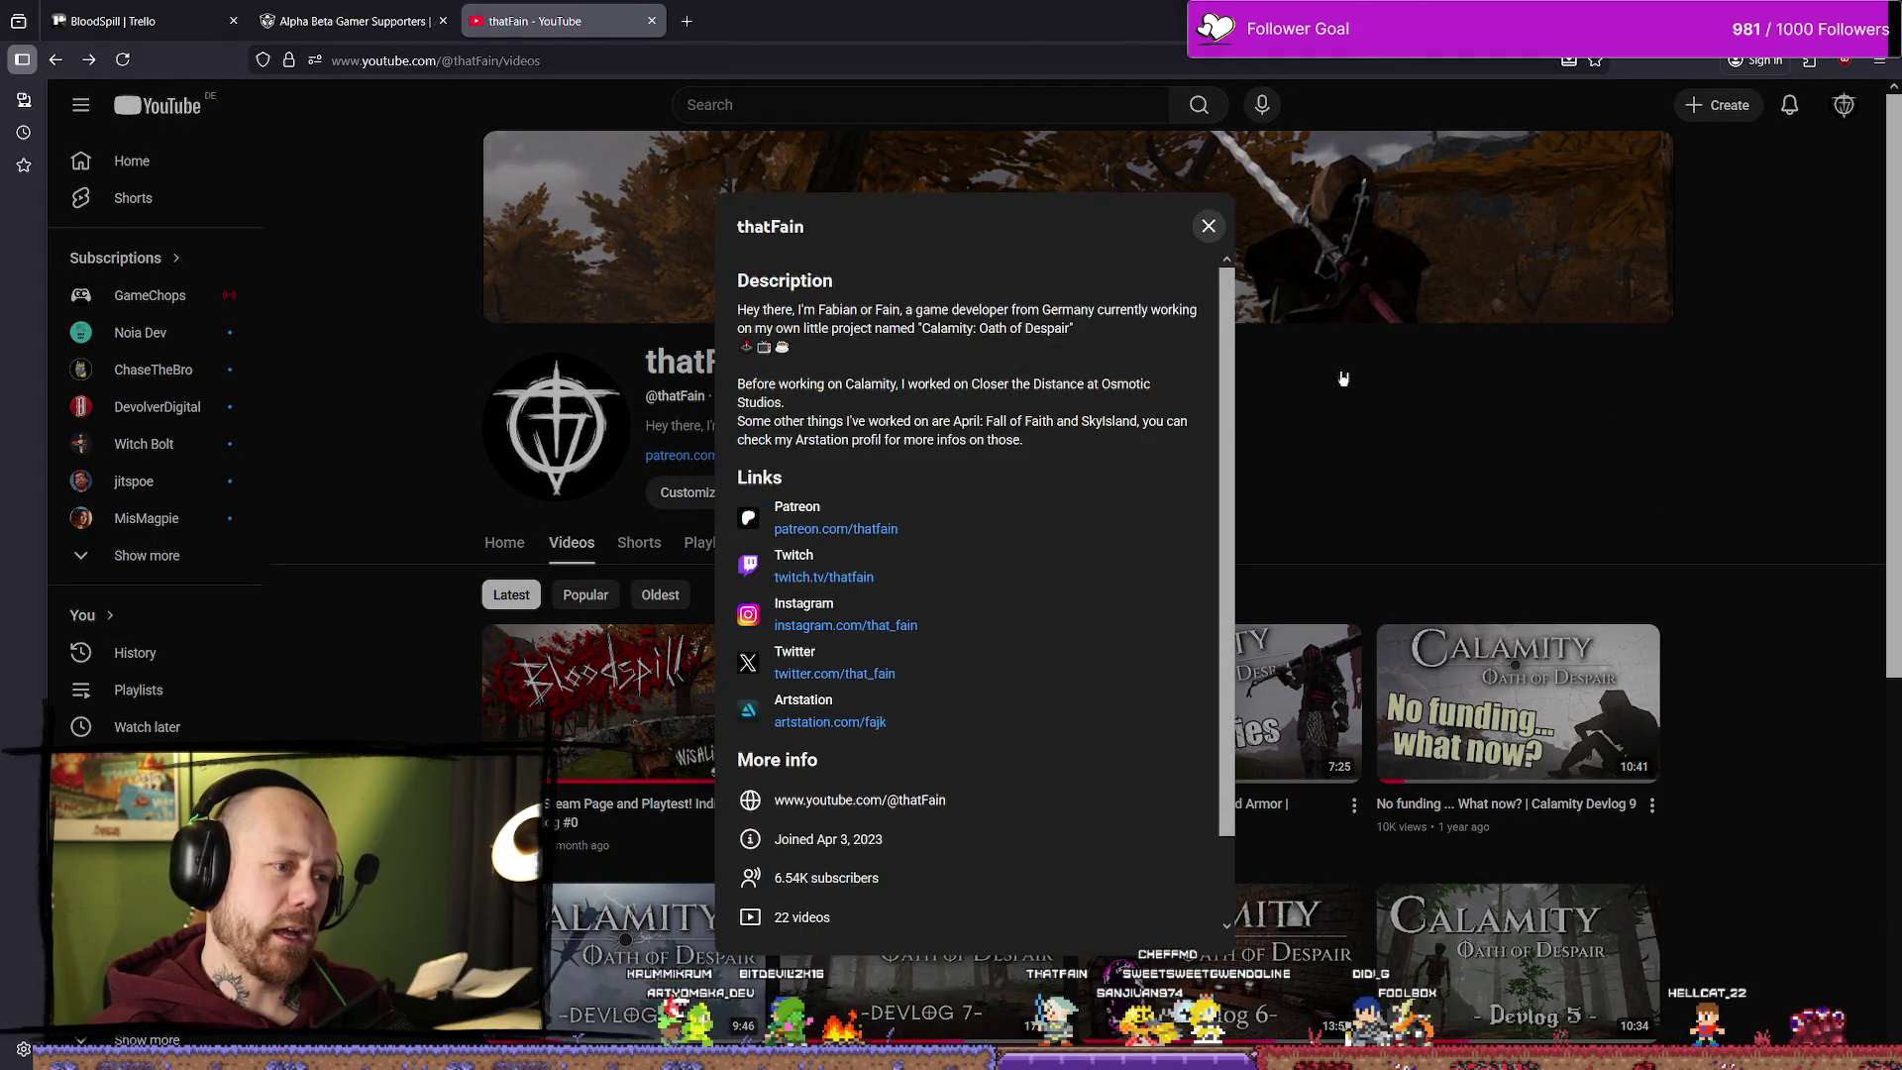
pyautogui.click(1282, 466)
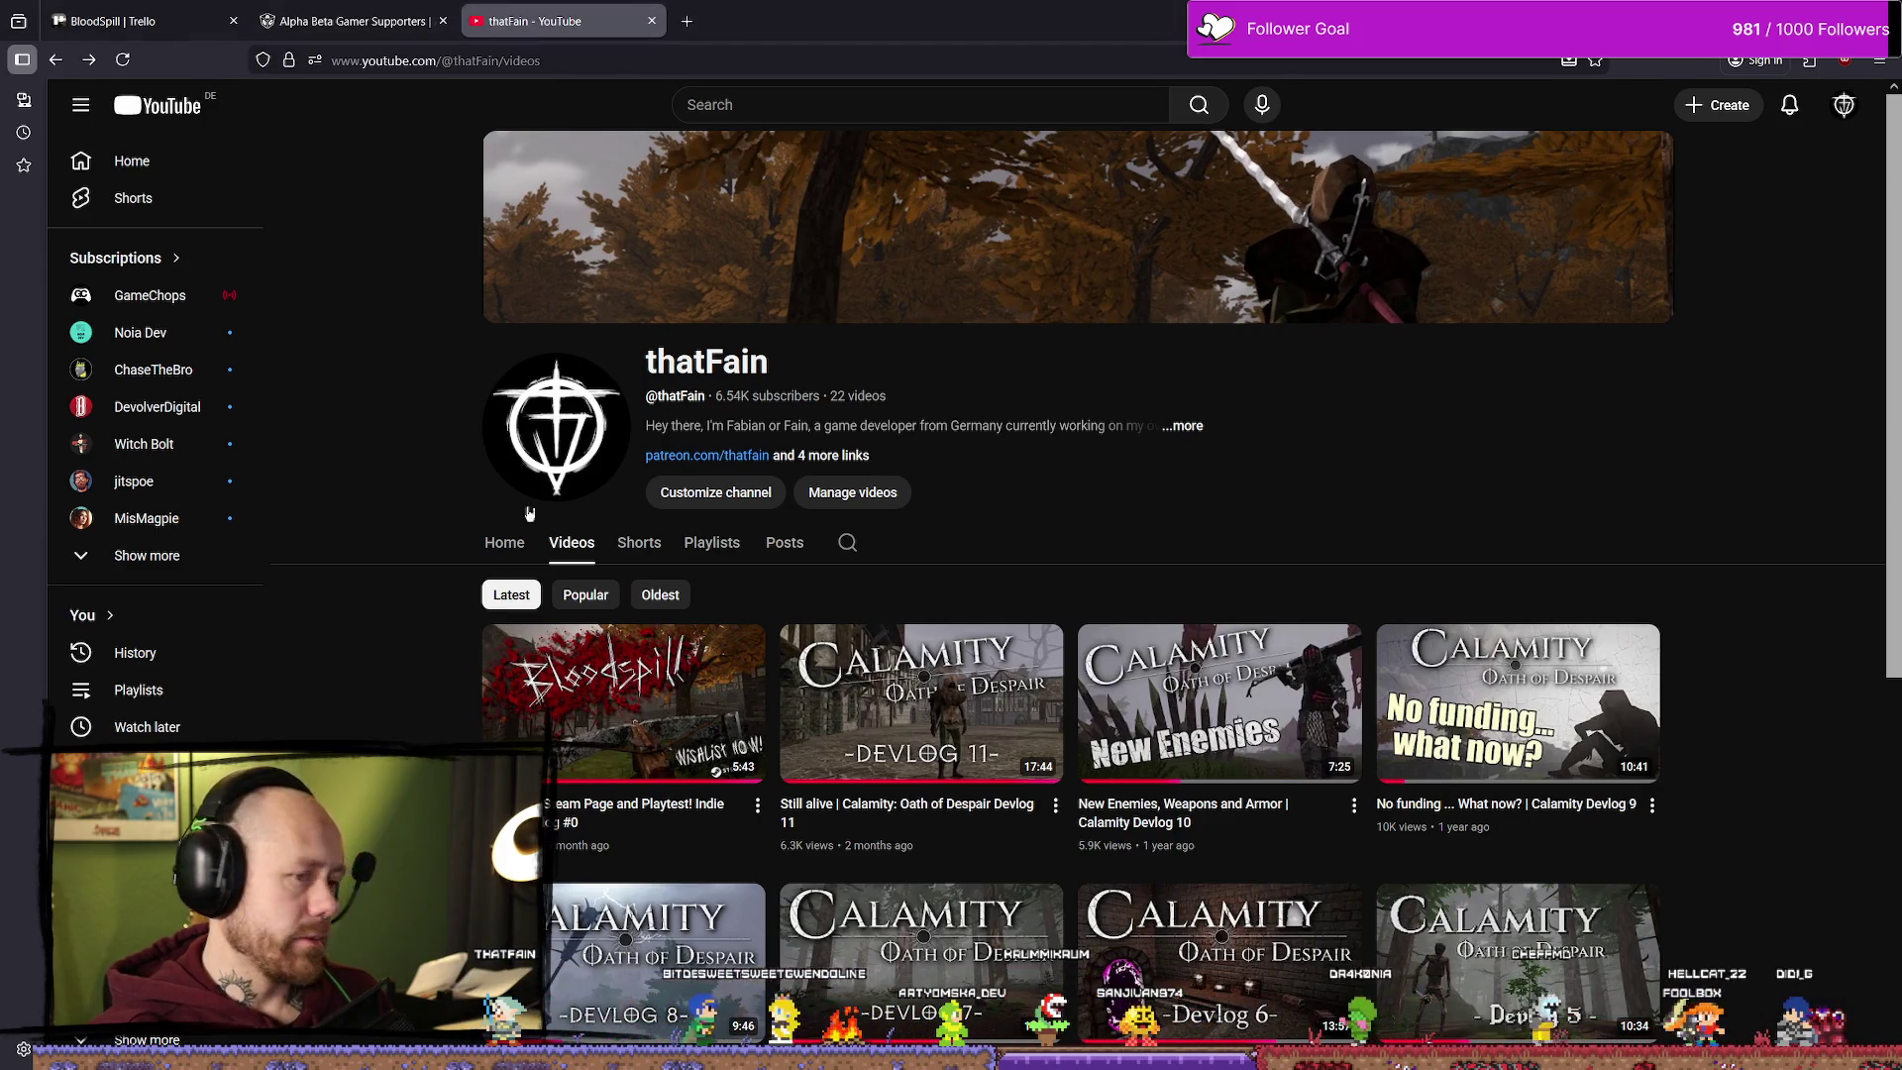
pyautogui.moveTo(586, 688)
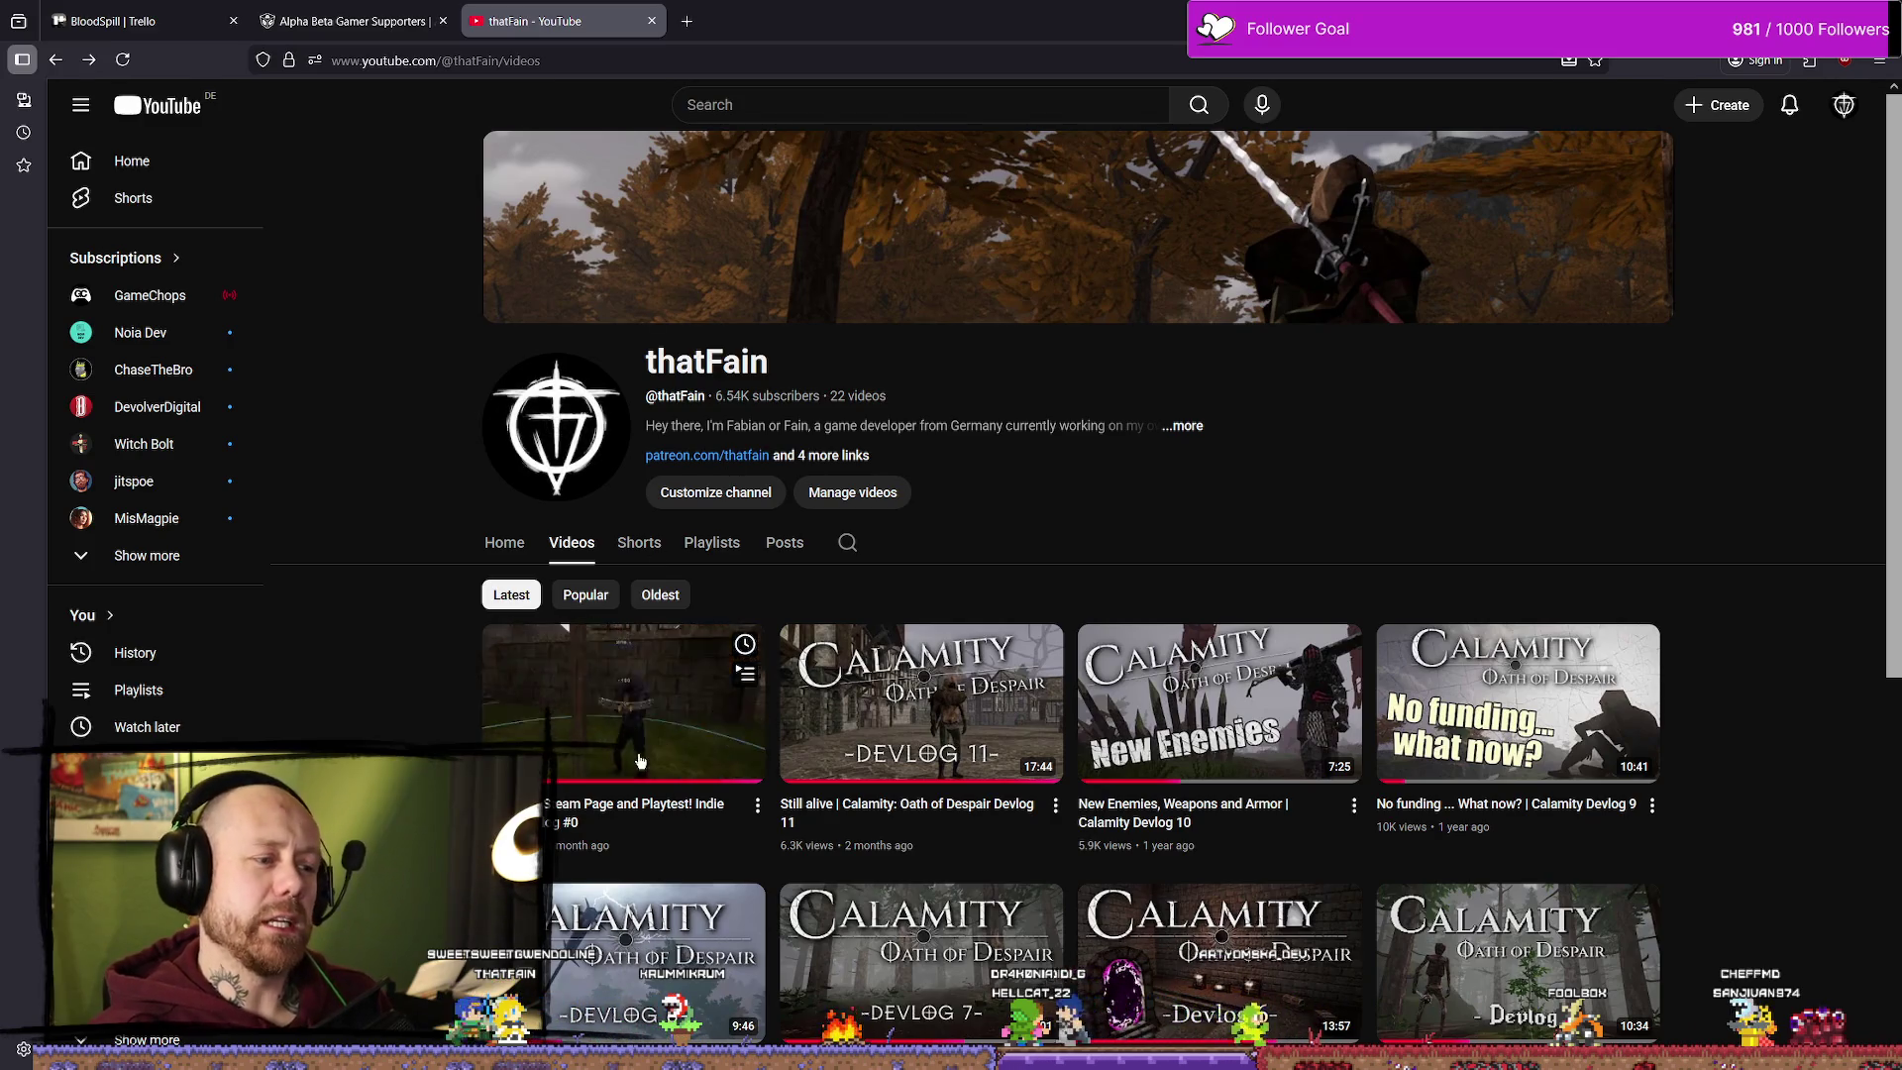
# Step: Dismiss the search history, expand Subscriptions with 'Show more' and pick DevDuck
pyautogui.click(936, 104)
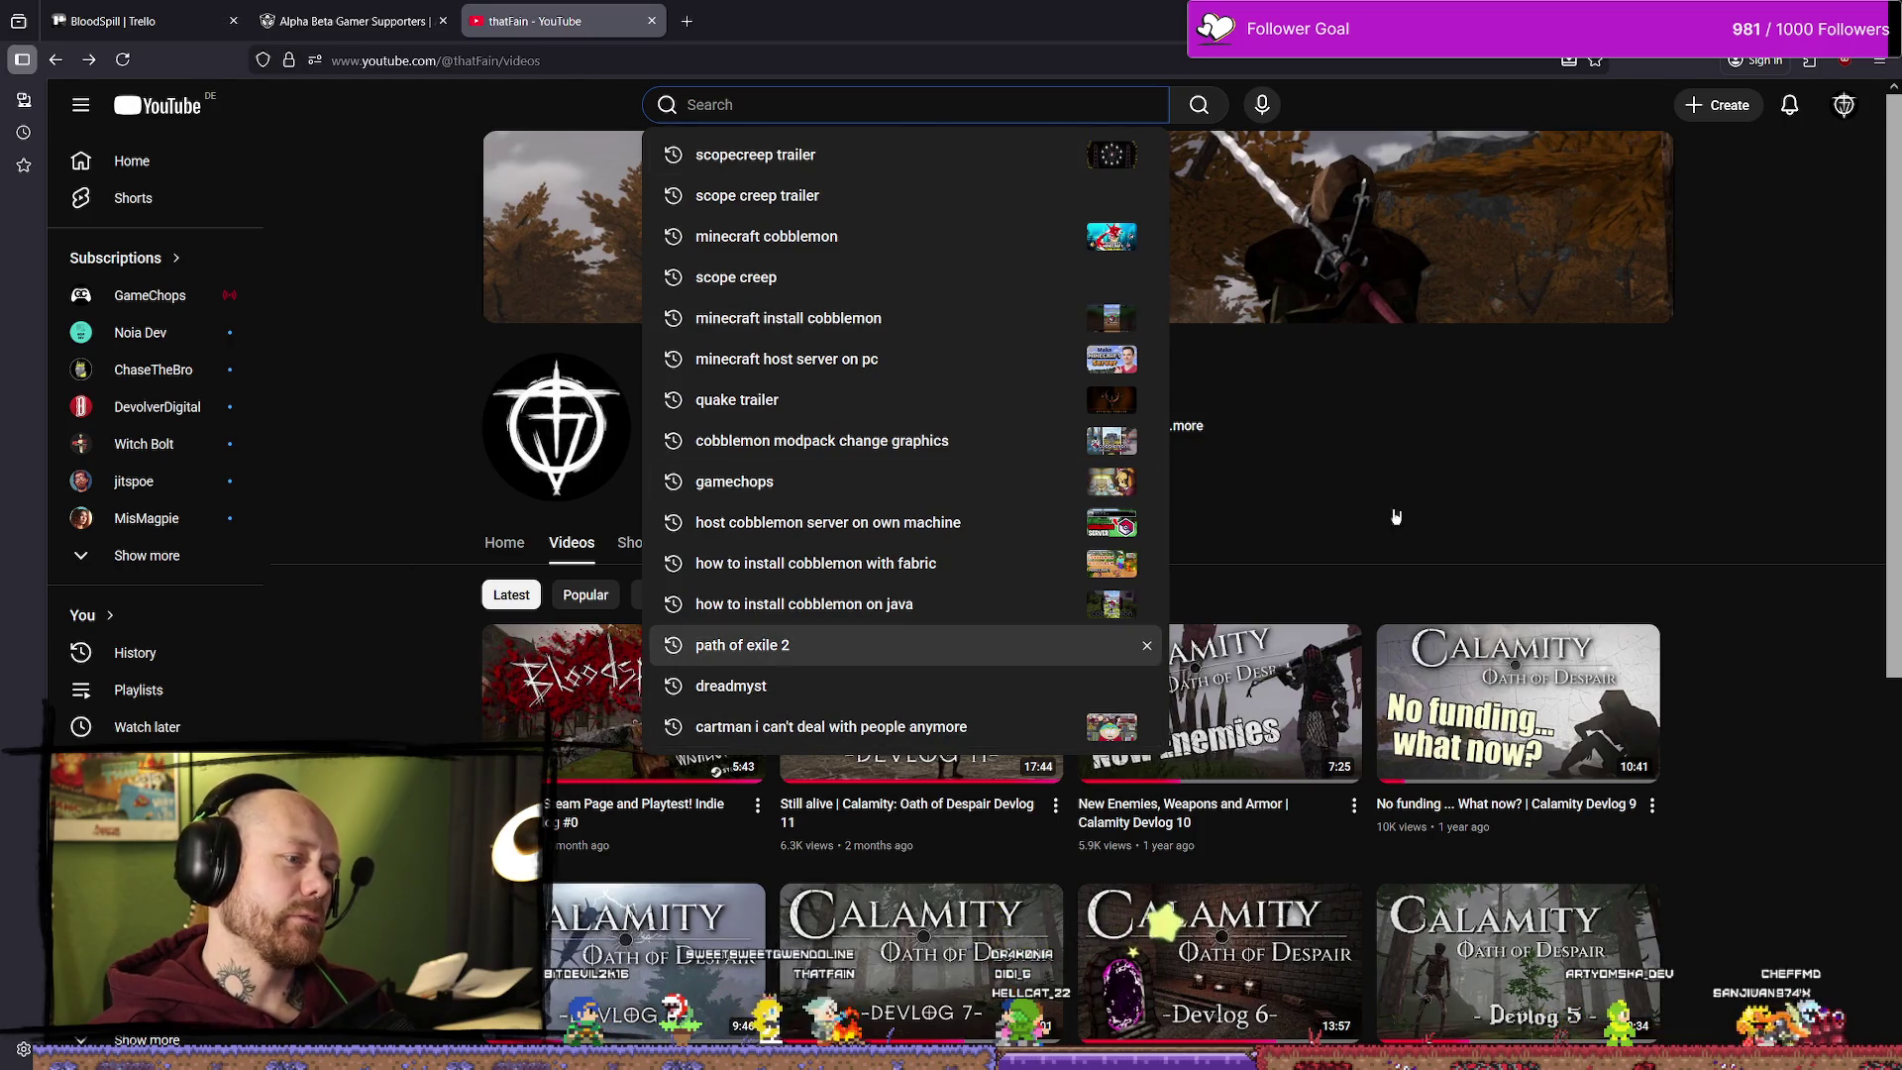
pyautogui.click(1443, 466)
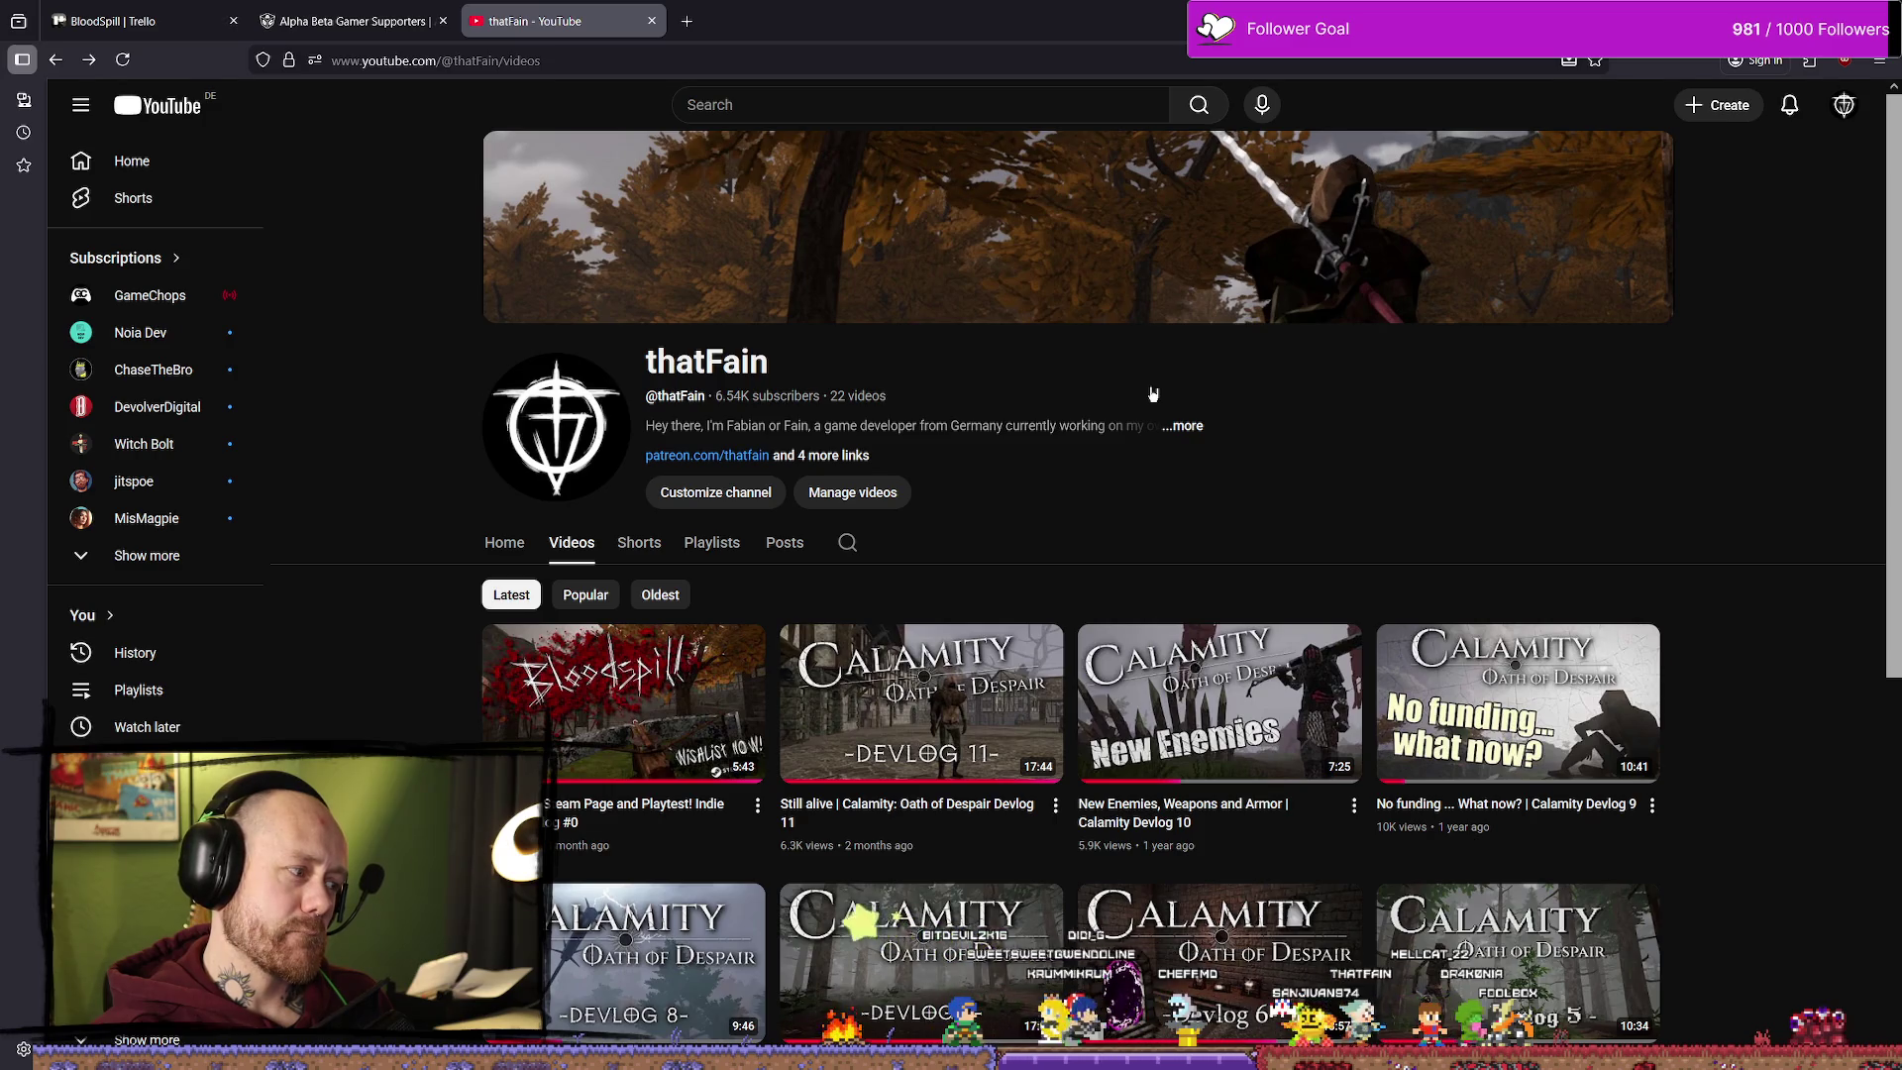
pyautogui.click(881, 108)
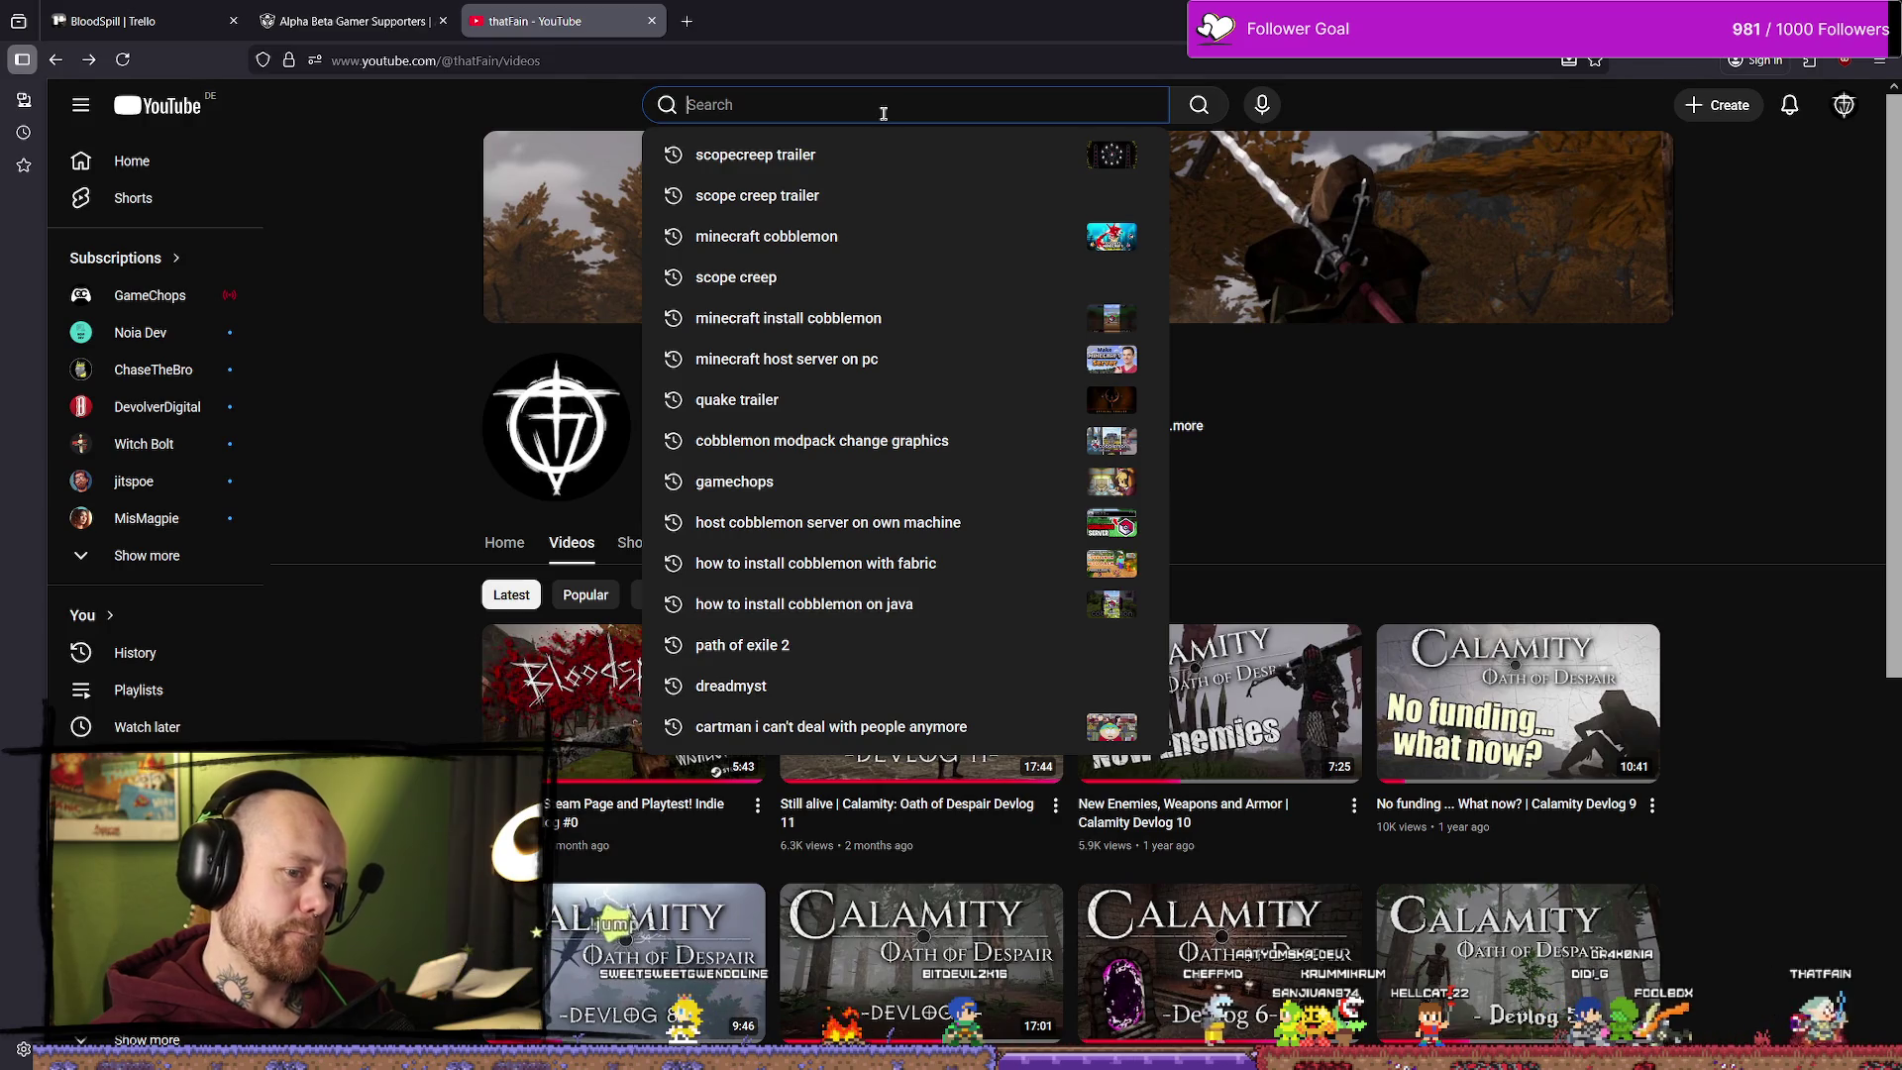
pyautogui.click(172, 563)
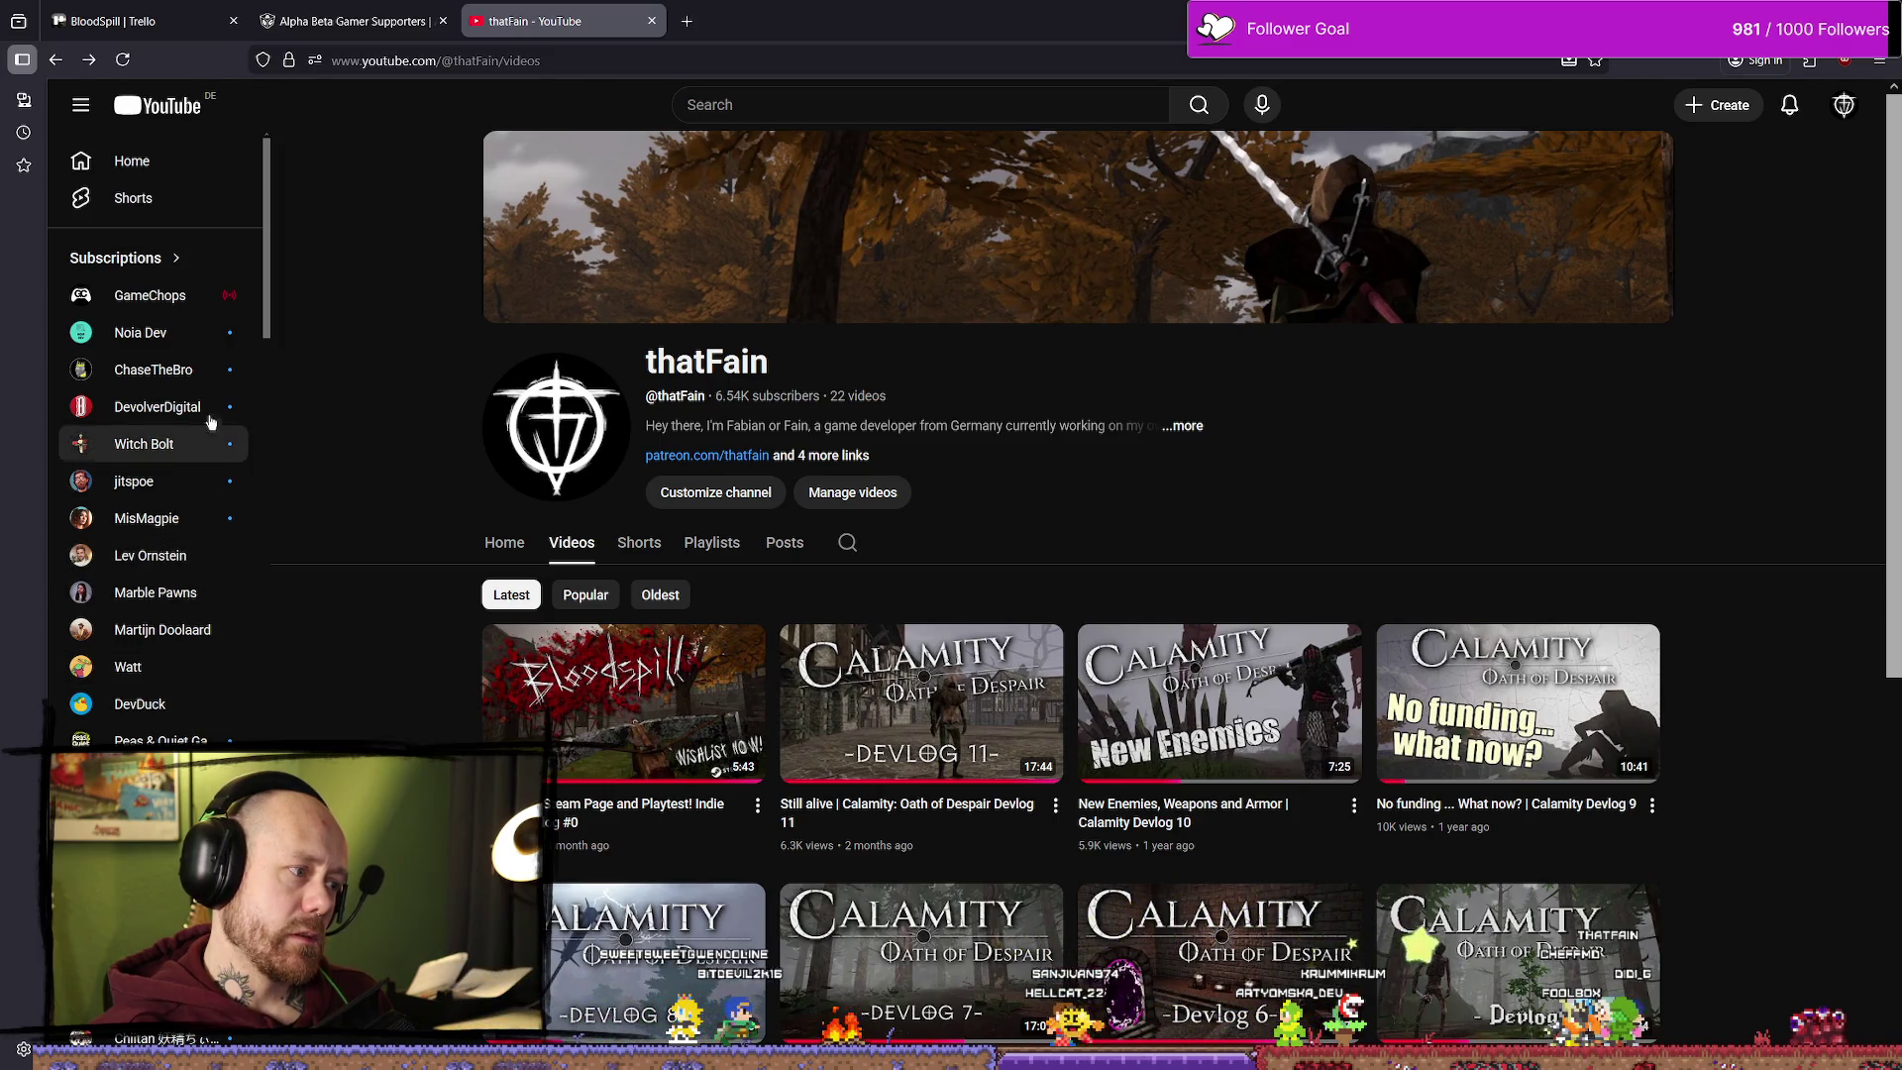
pyautogui.click(151, 711)
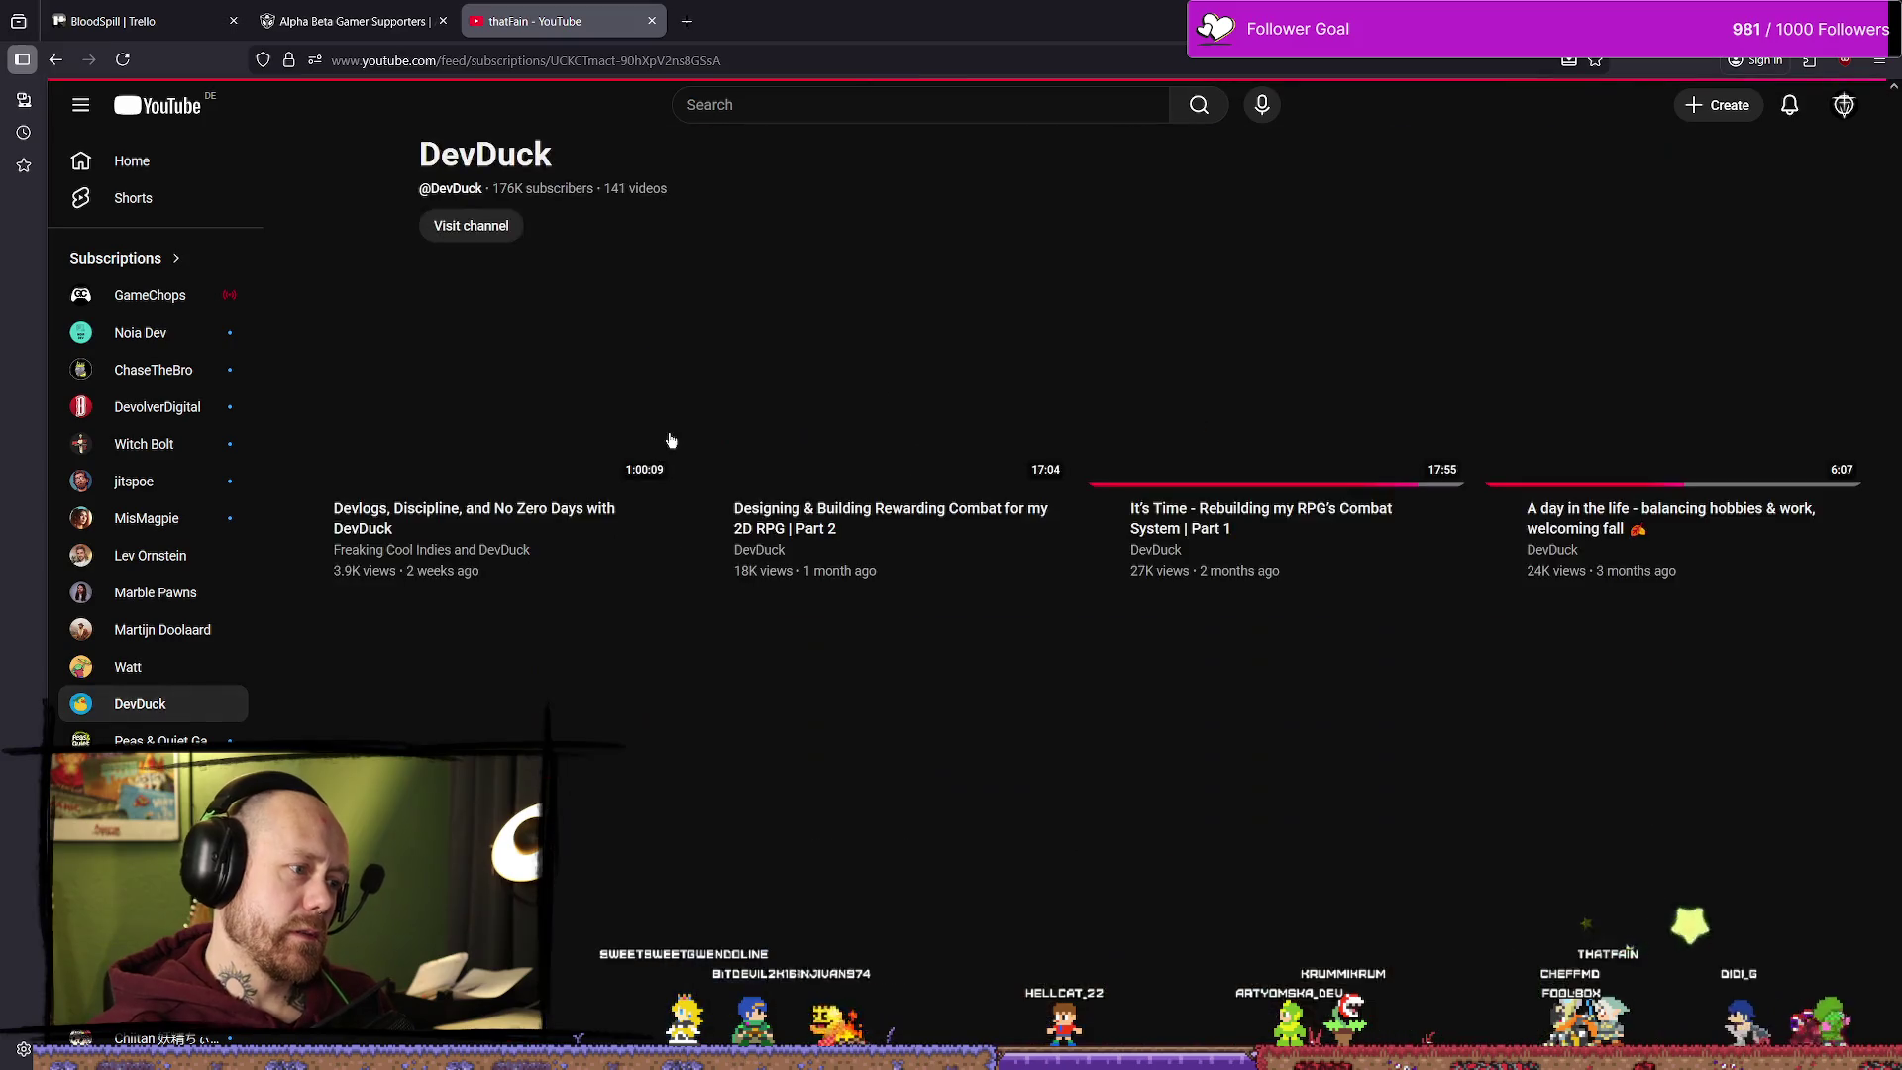
# Step: Open DevDuck's channel Videos tab and scroll down through the older uploads
pyautogui.click(490, 239)
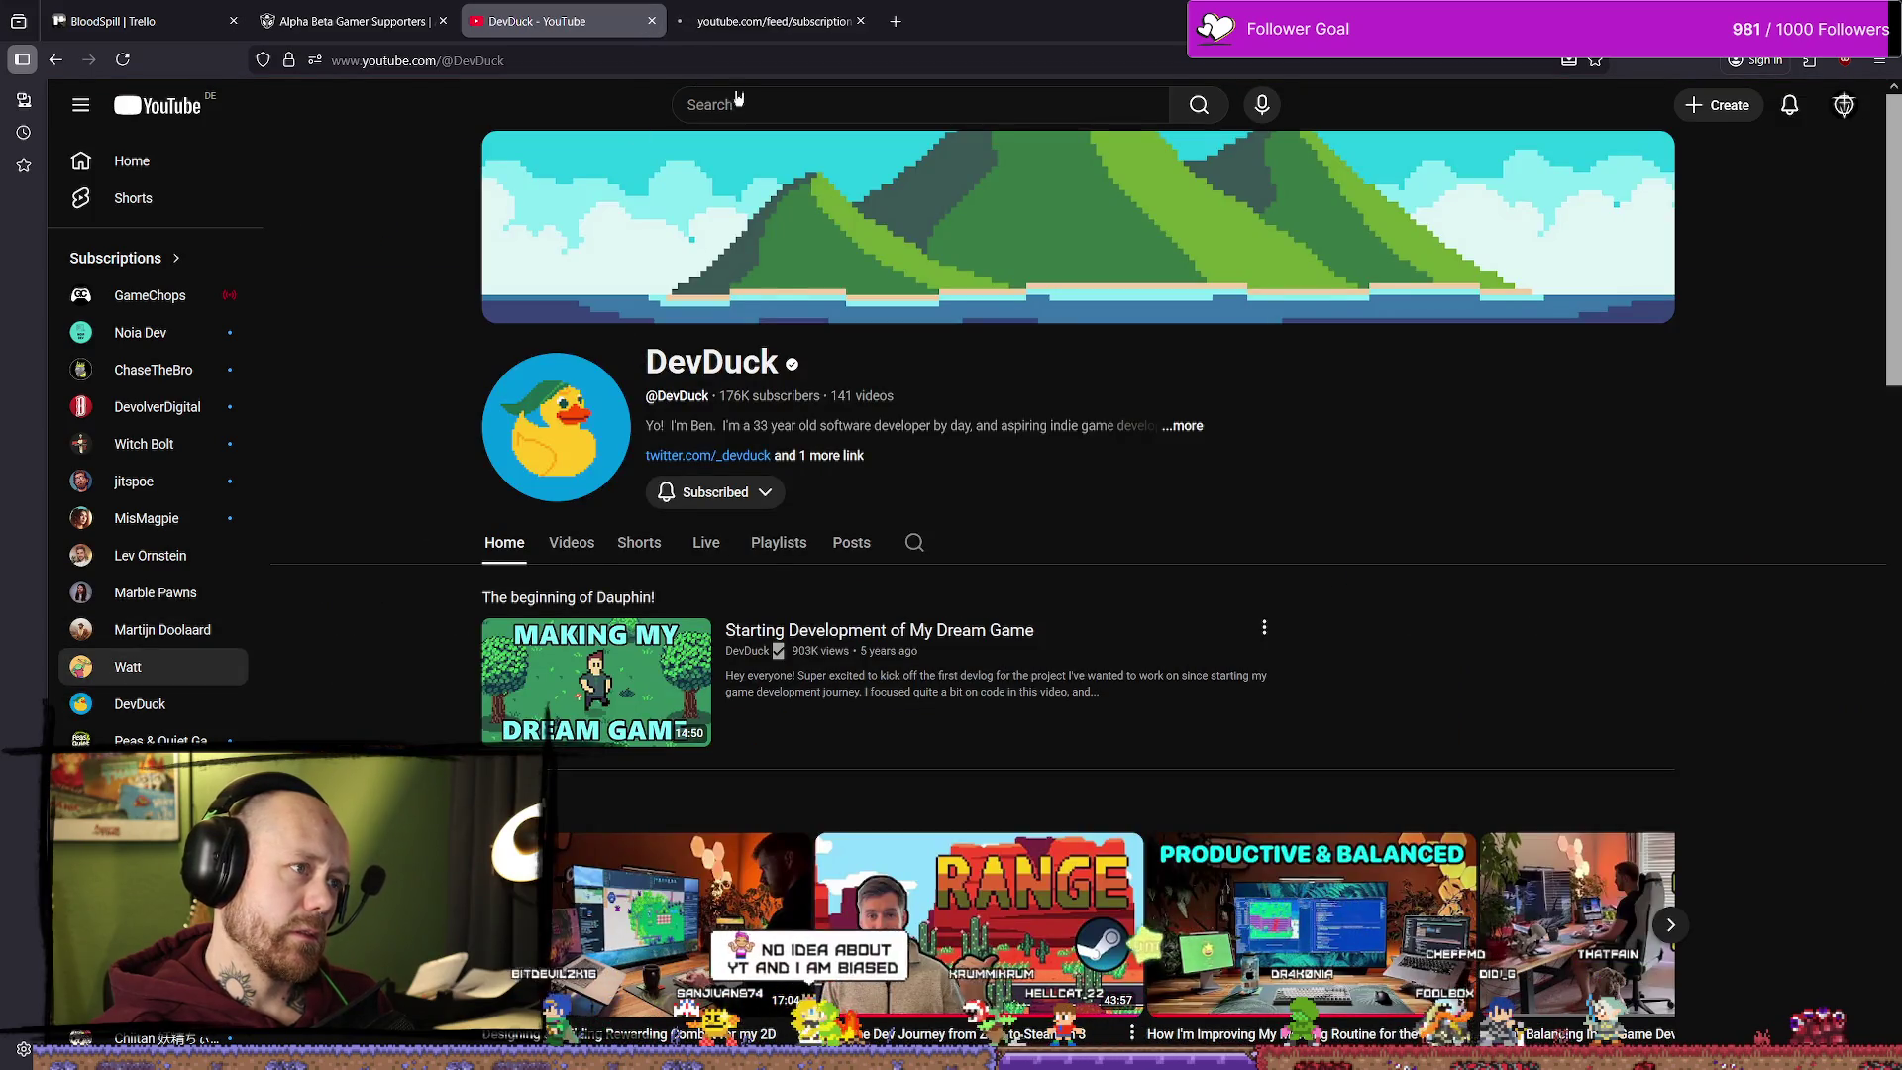
pyautogui.click(571, 555)
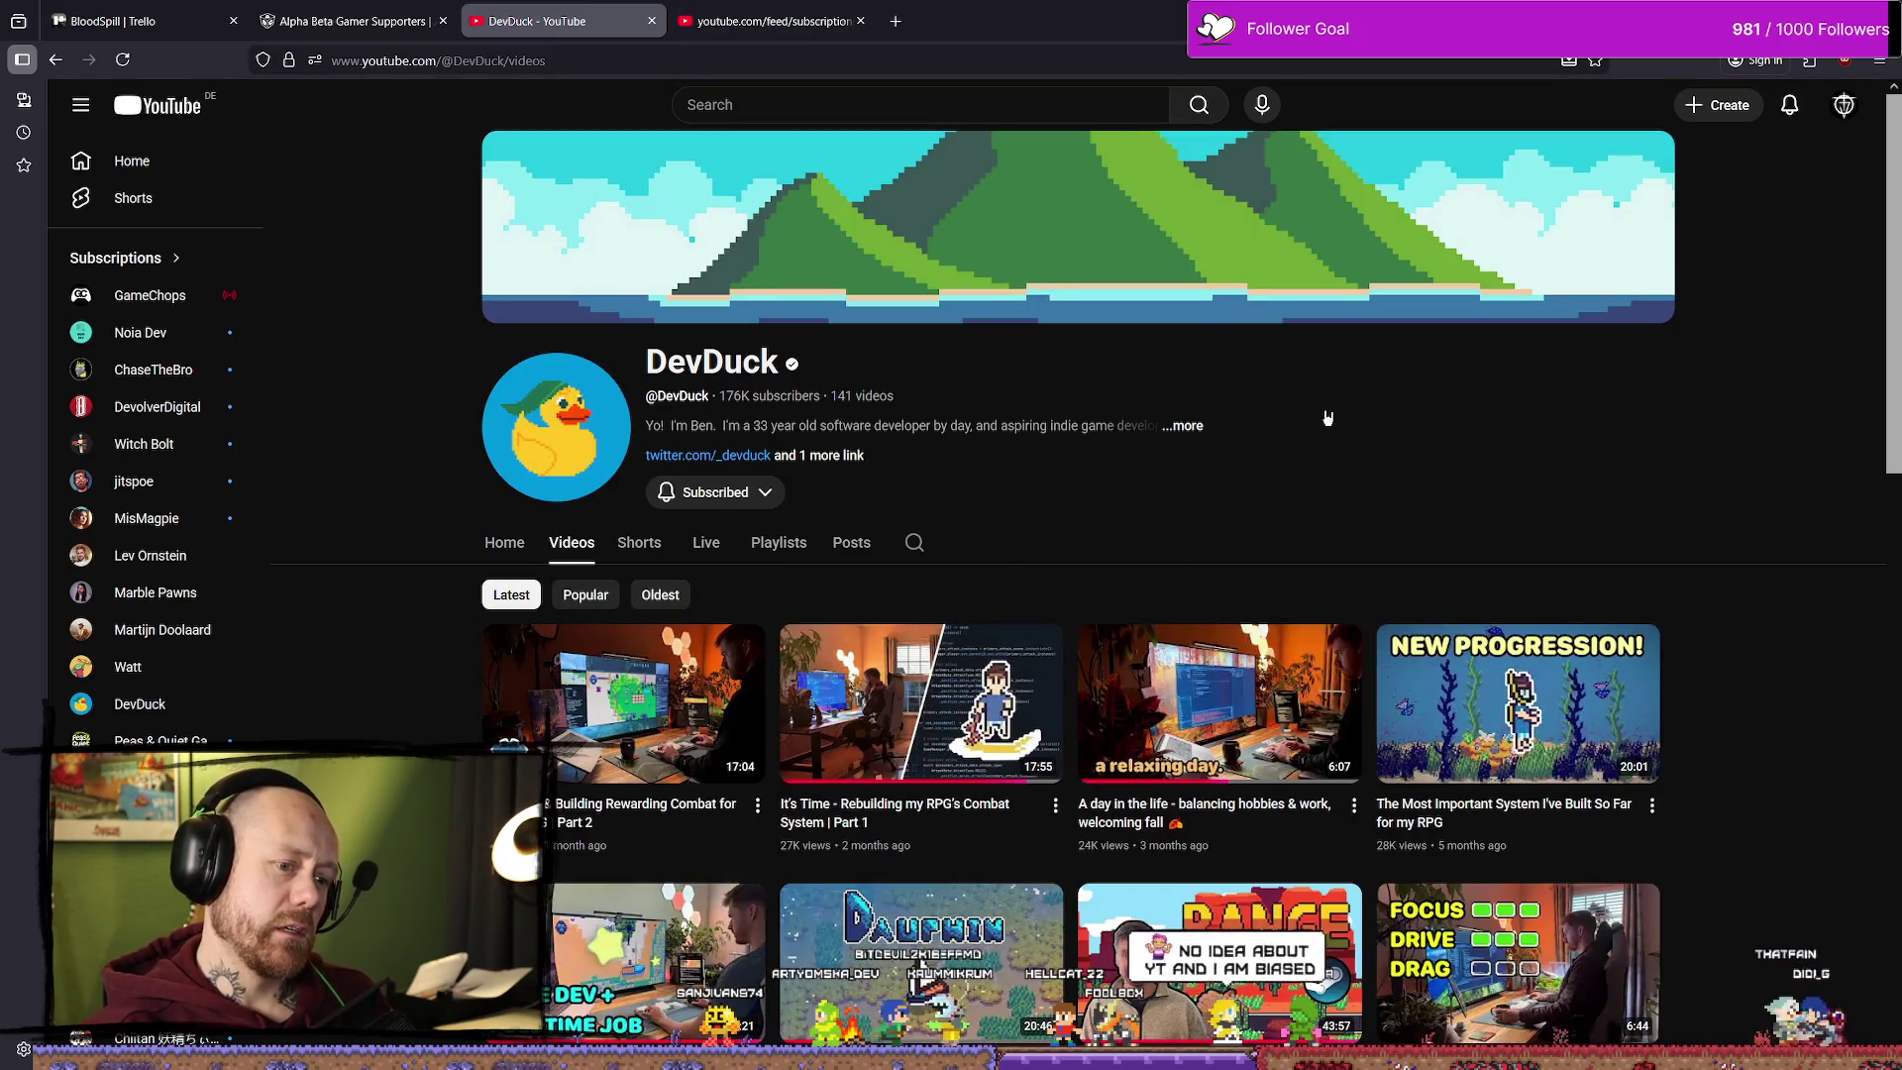
pyautogui.scroll(-5, 1691, 486)
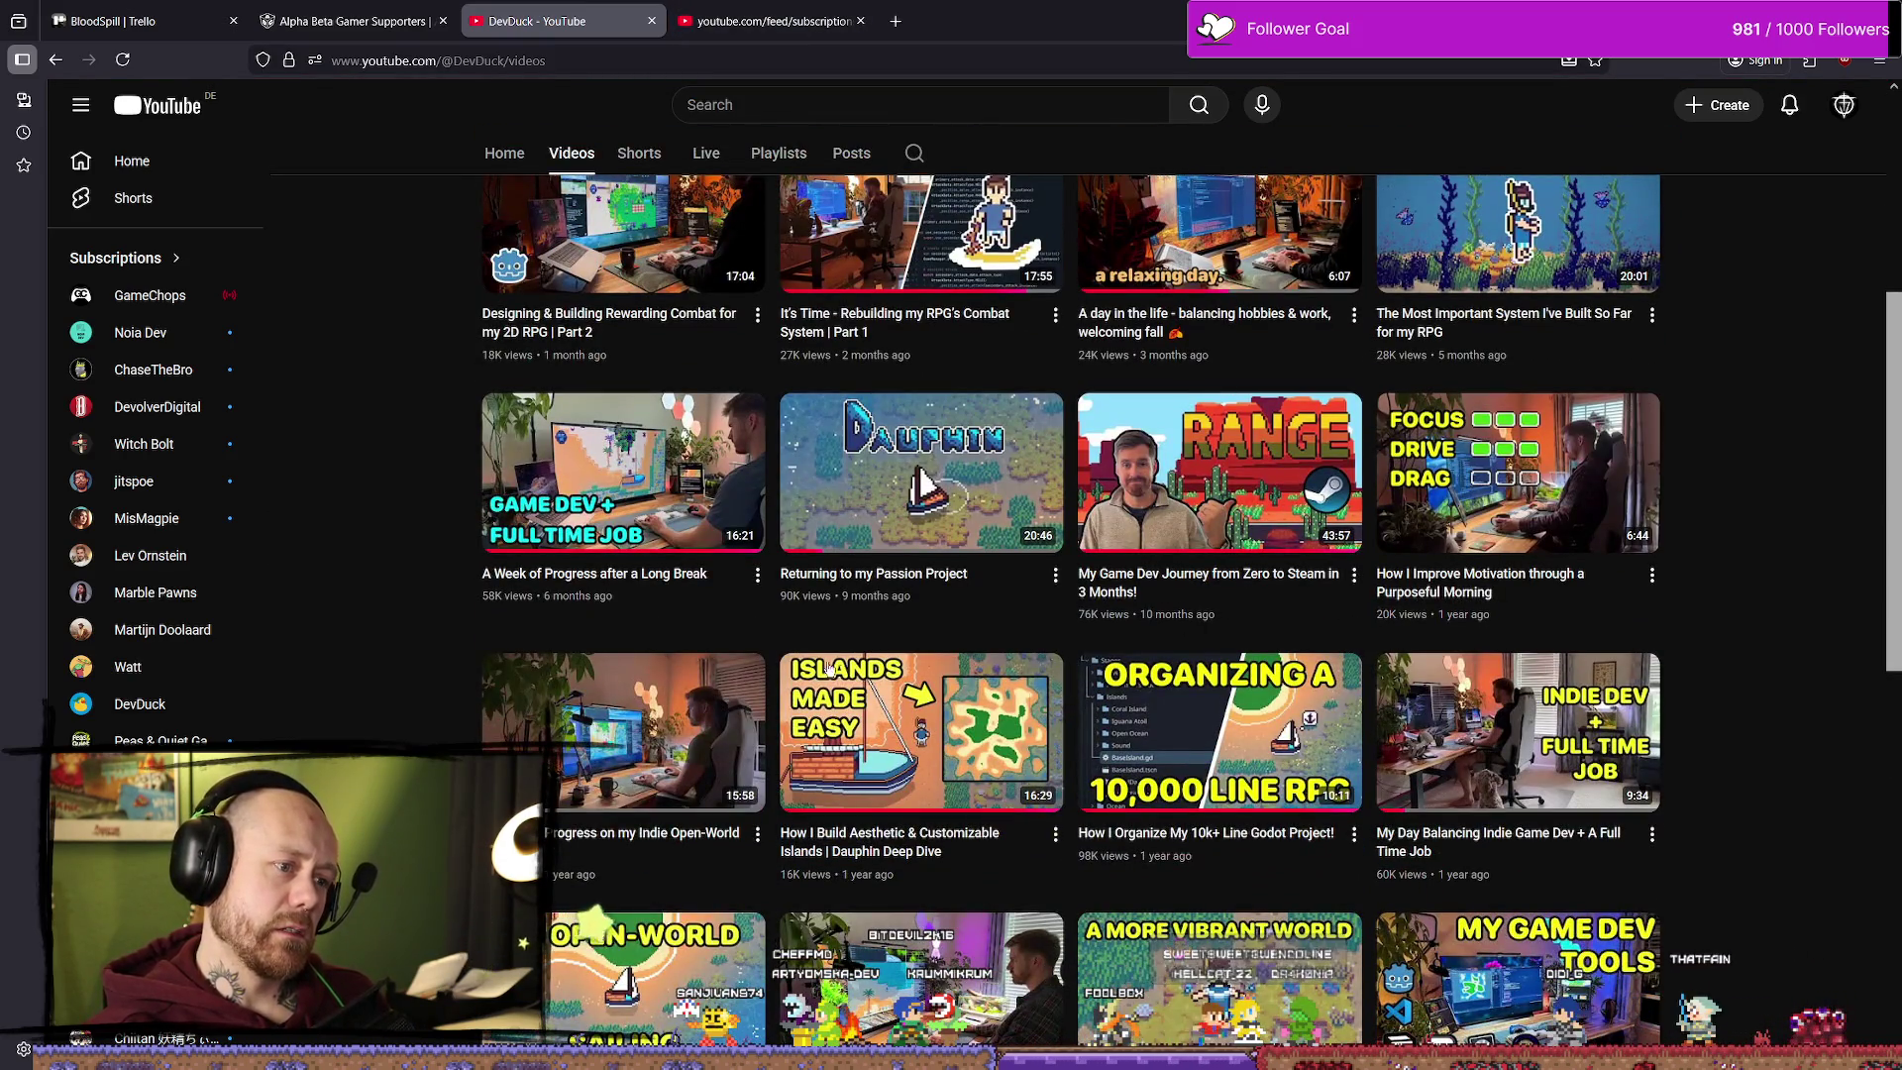
pyautogui.scroll(5, 1774, 544)
pyautogui.scroll(-10, 1783, 550)
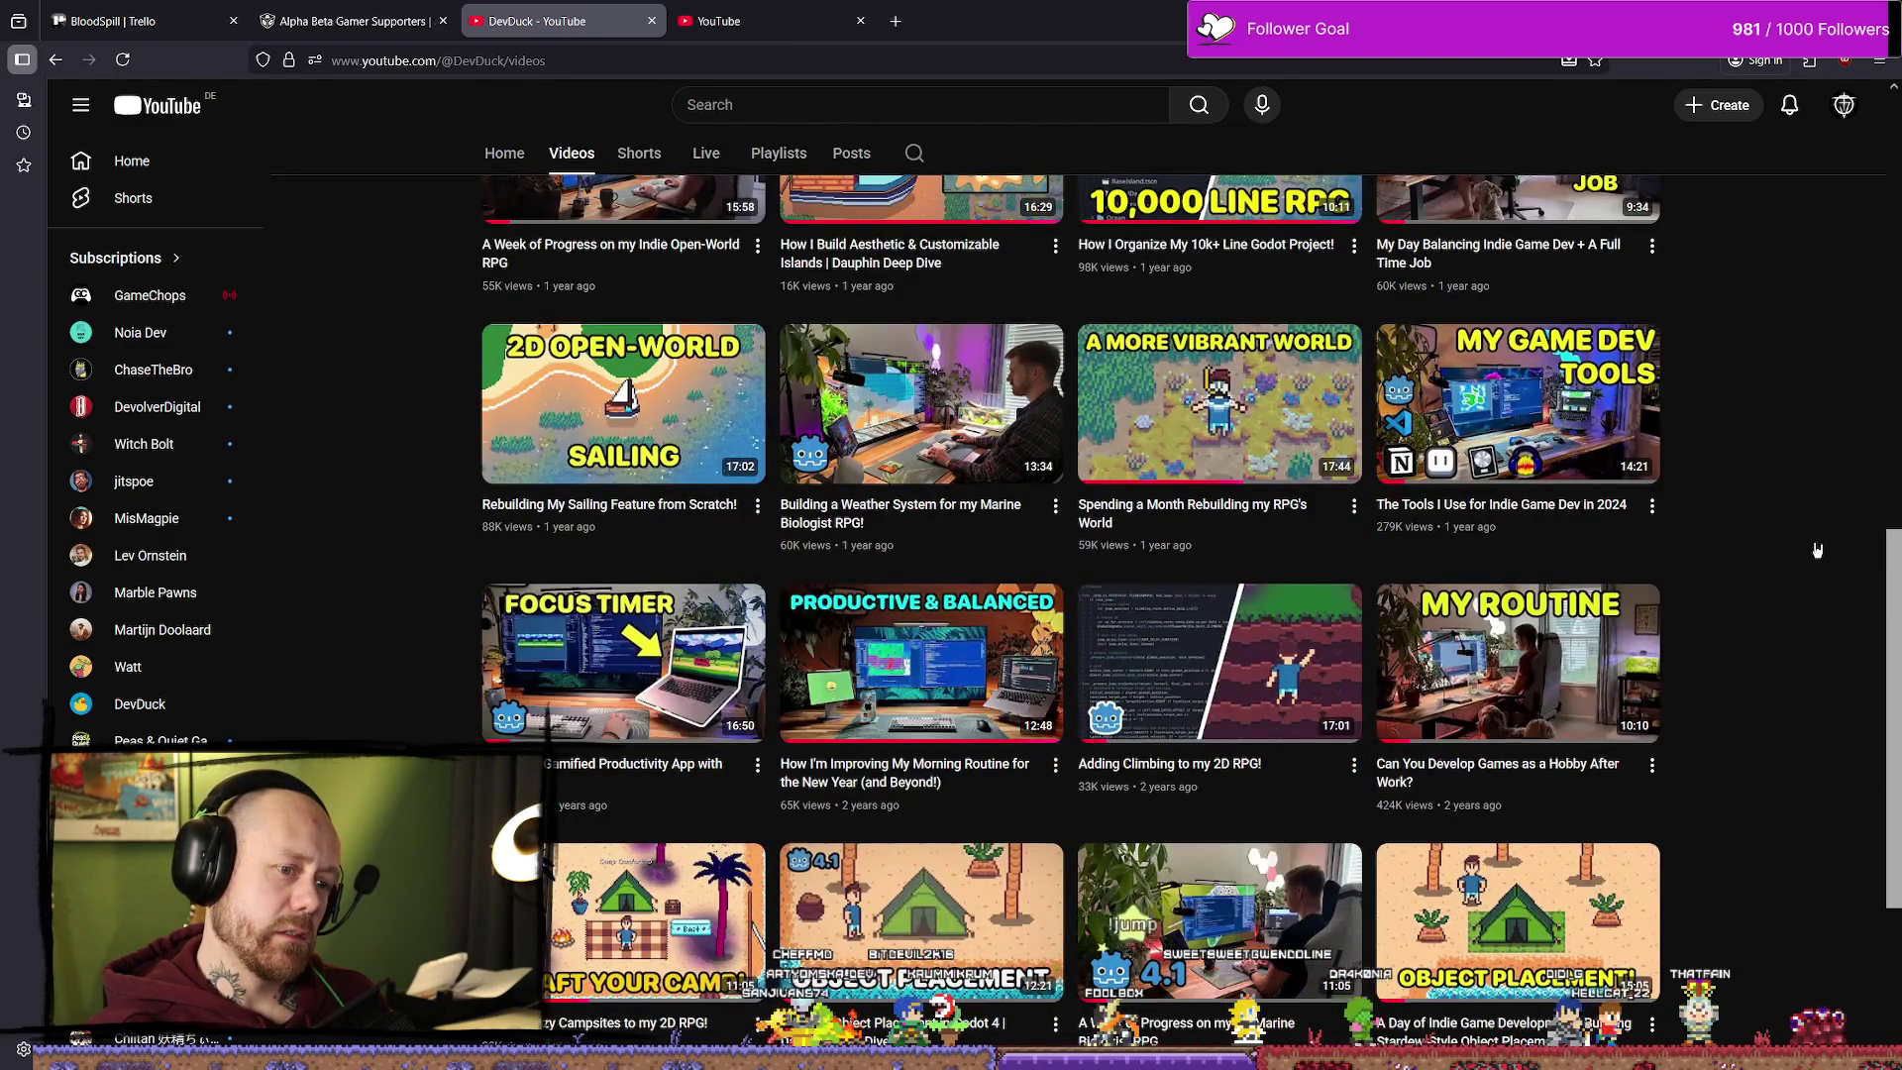
pyautogui.scroll(-4, 1813, 547)
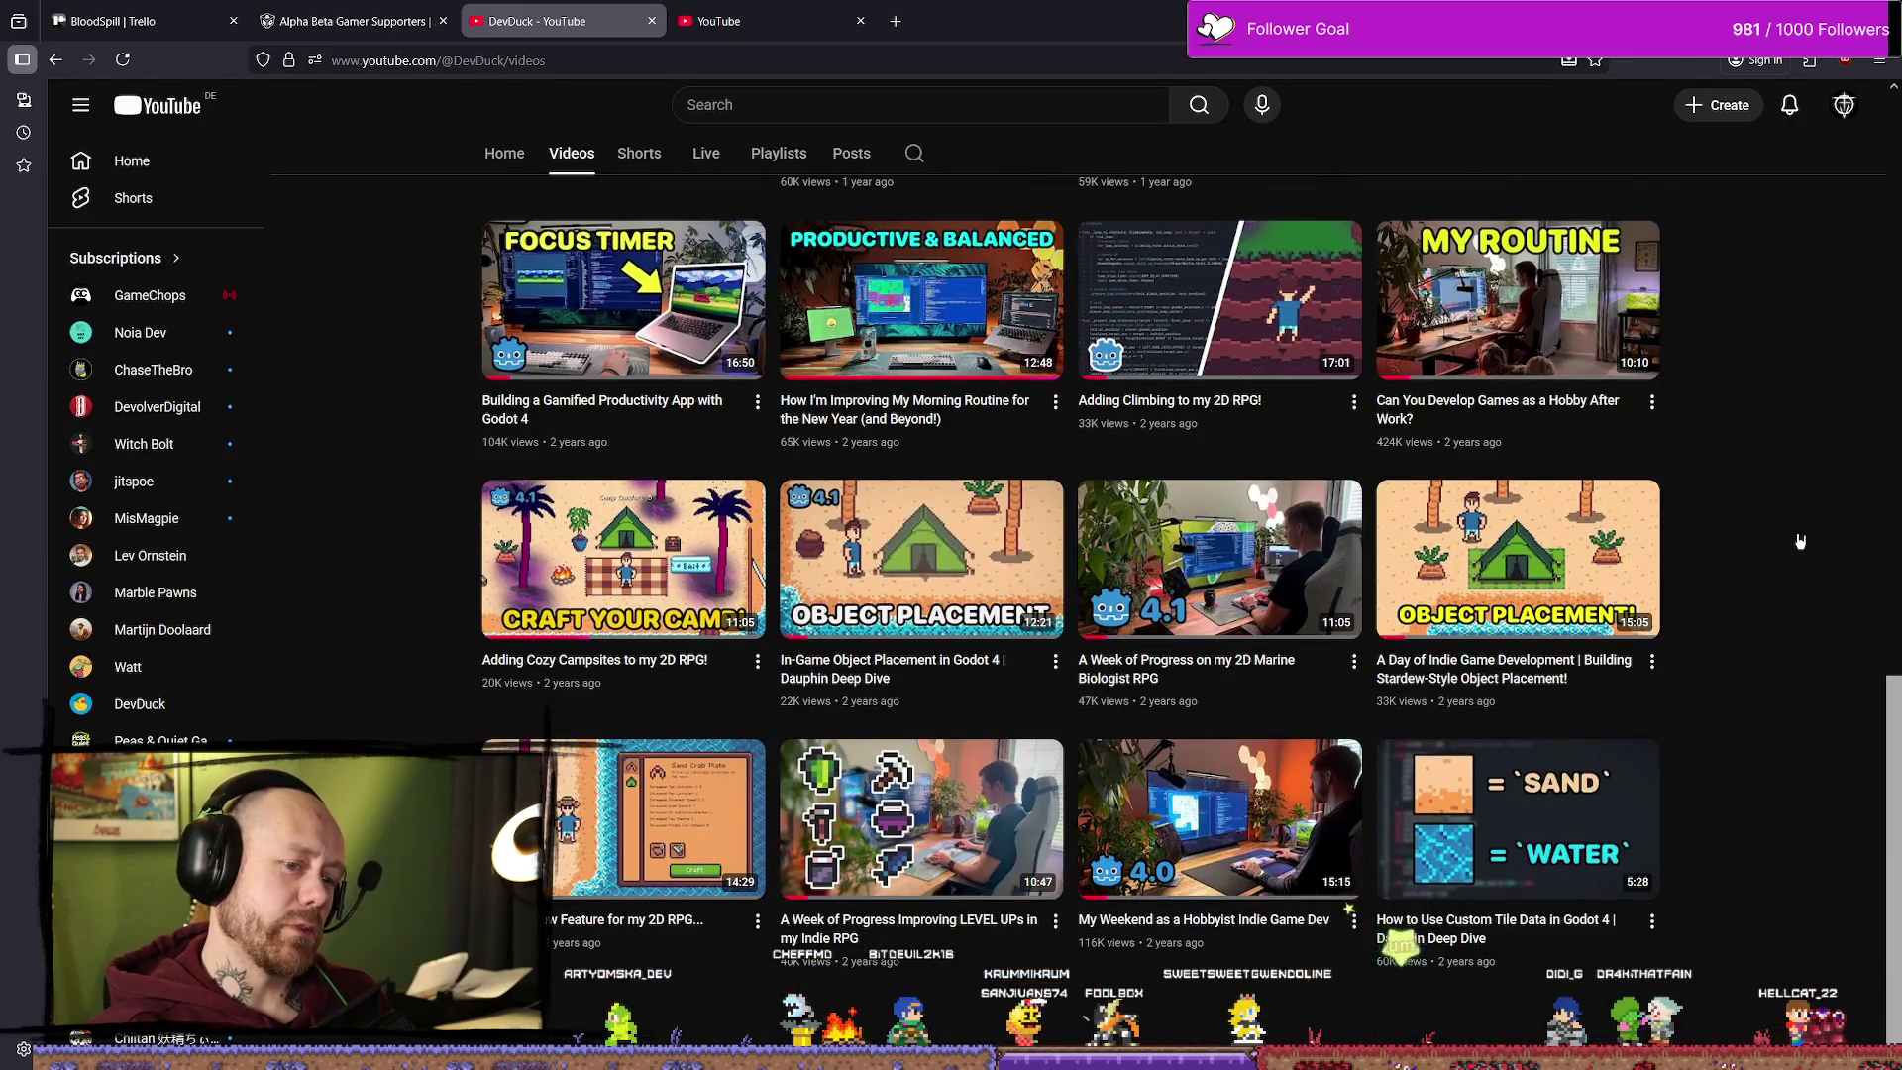
pyautogui.scroll(-6, 1800, 541)
pyautogui.scroll(13, 1783, 575)
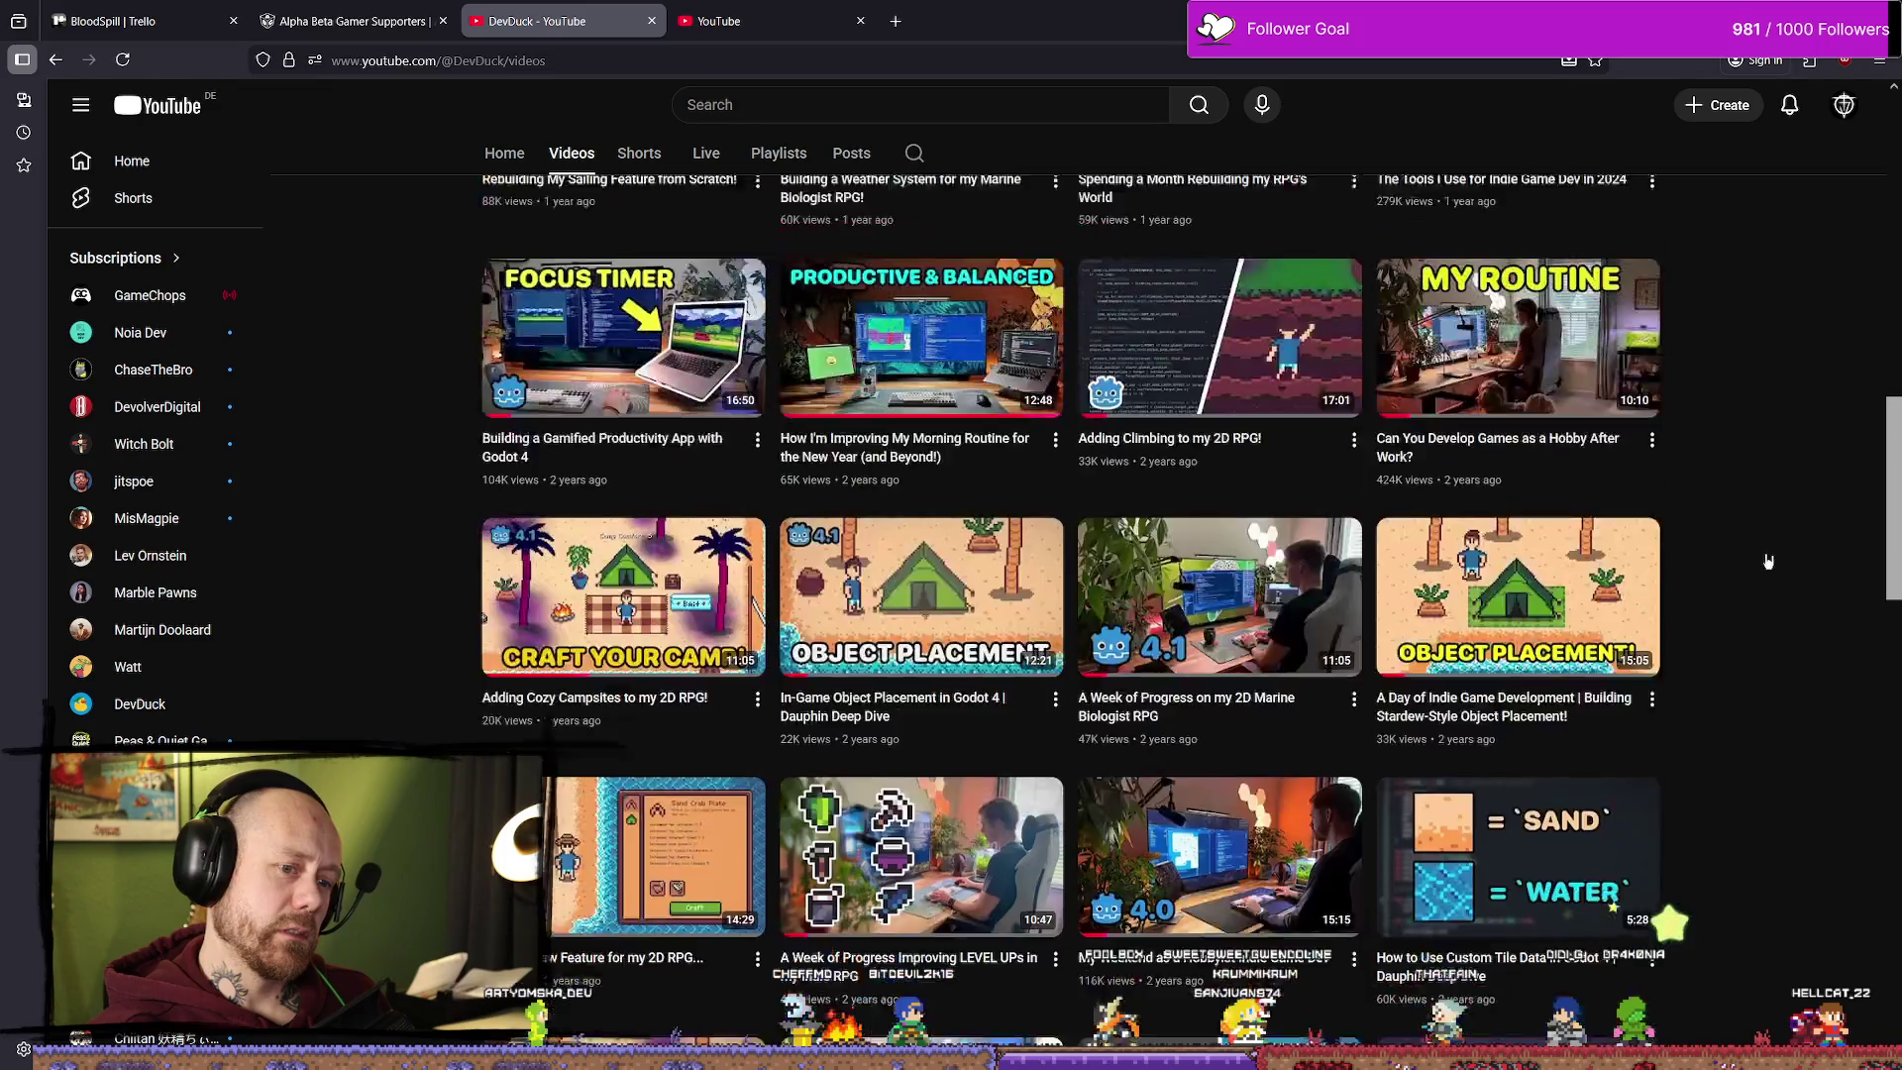
pyautogui.scroll(7, 1793, 592)
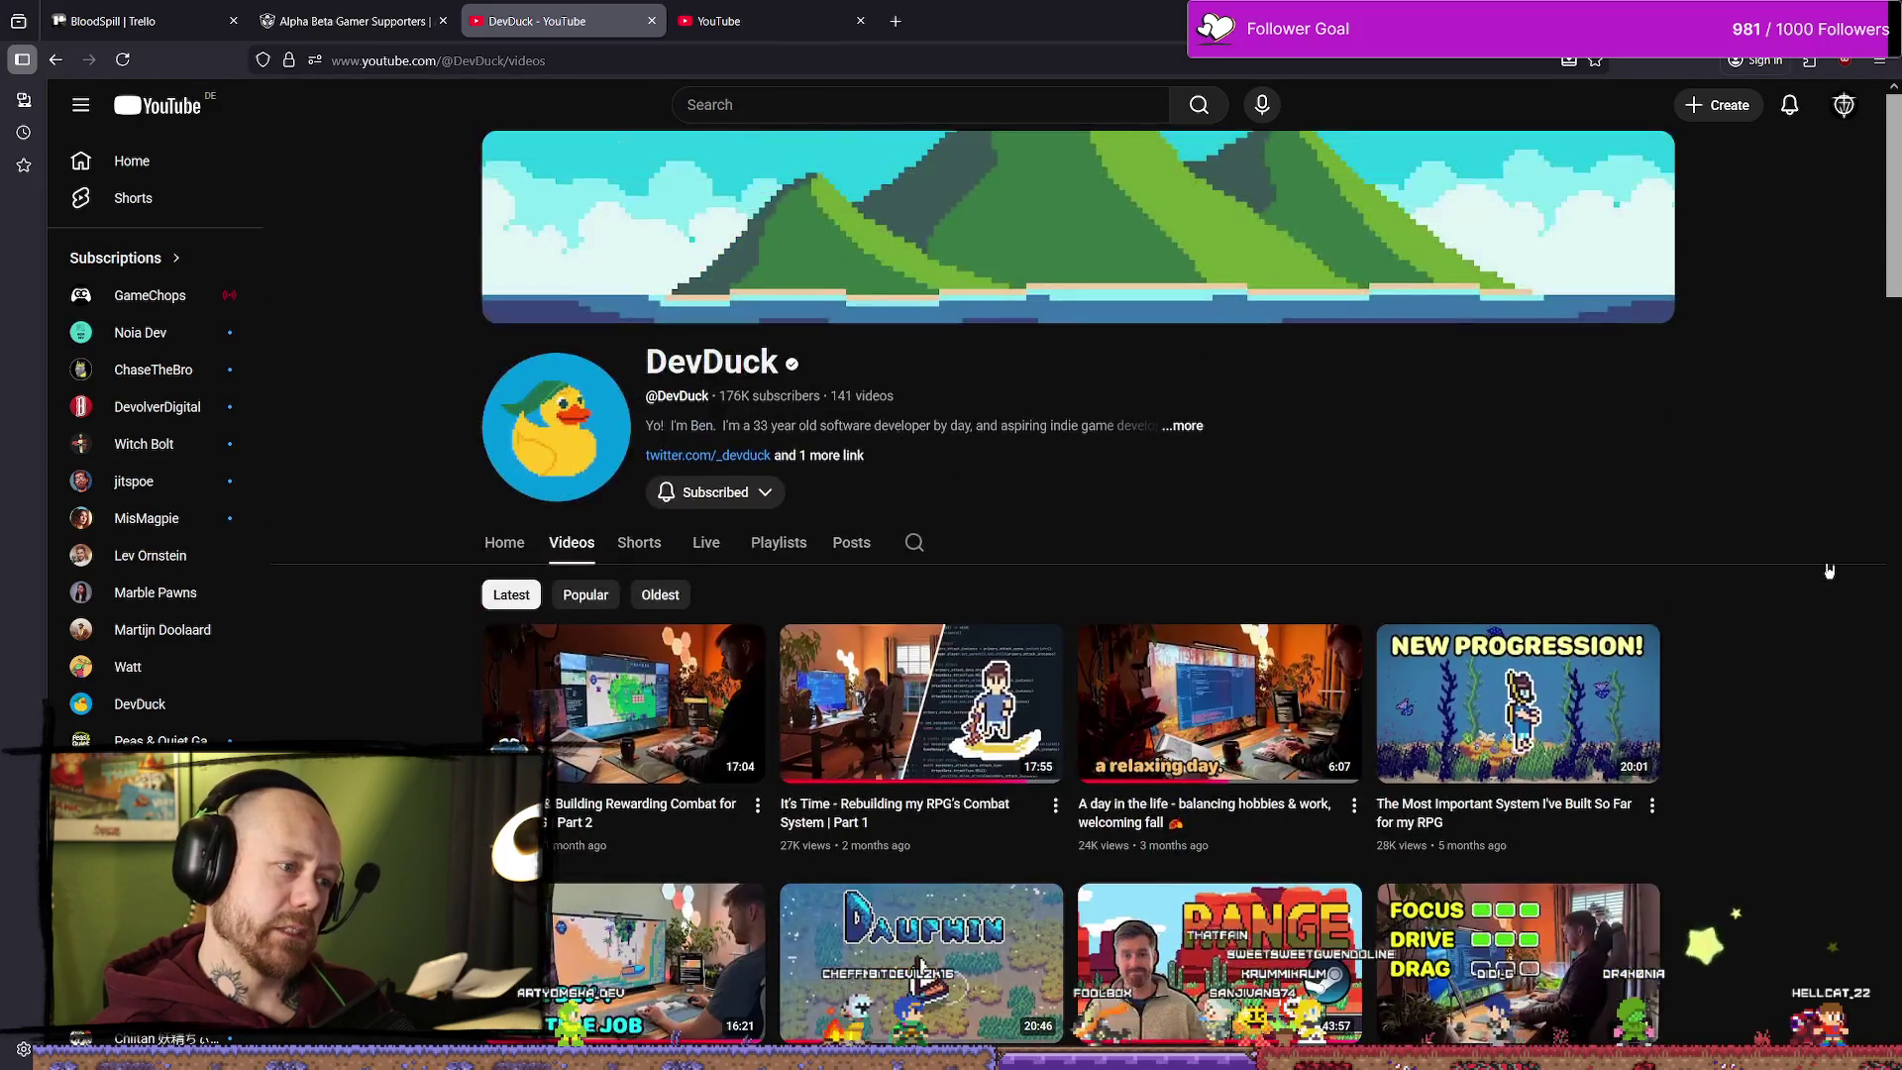
pyautogui.scroll(-1, 1829, 571)
pyautogui.scroll(-20, 1829, 571)
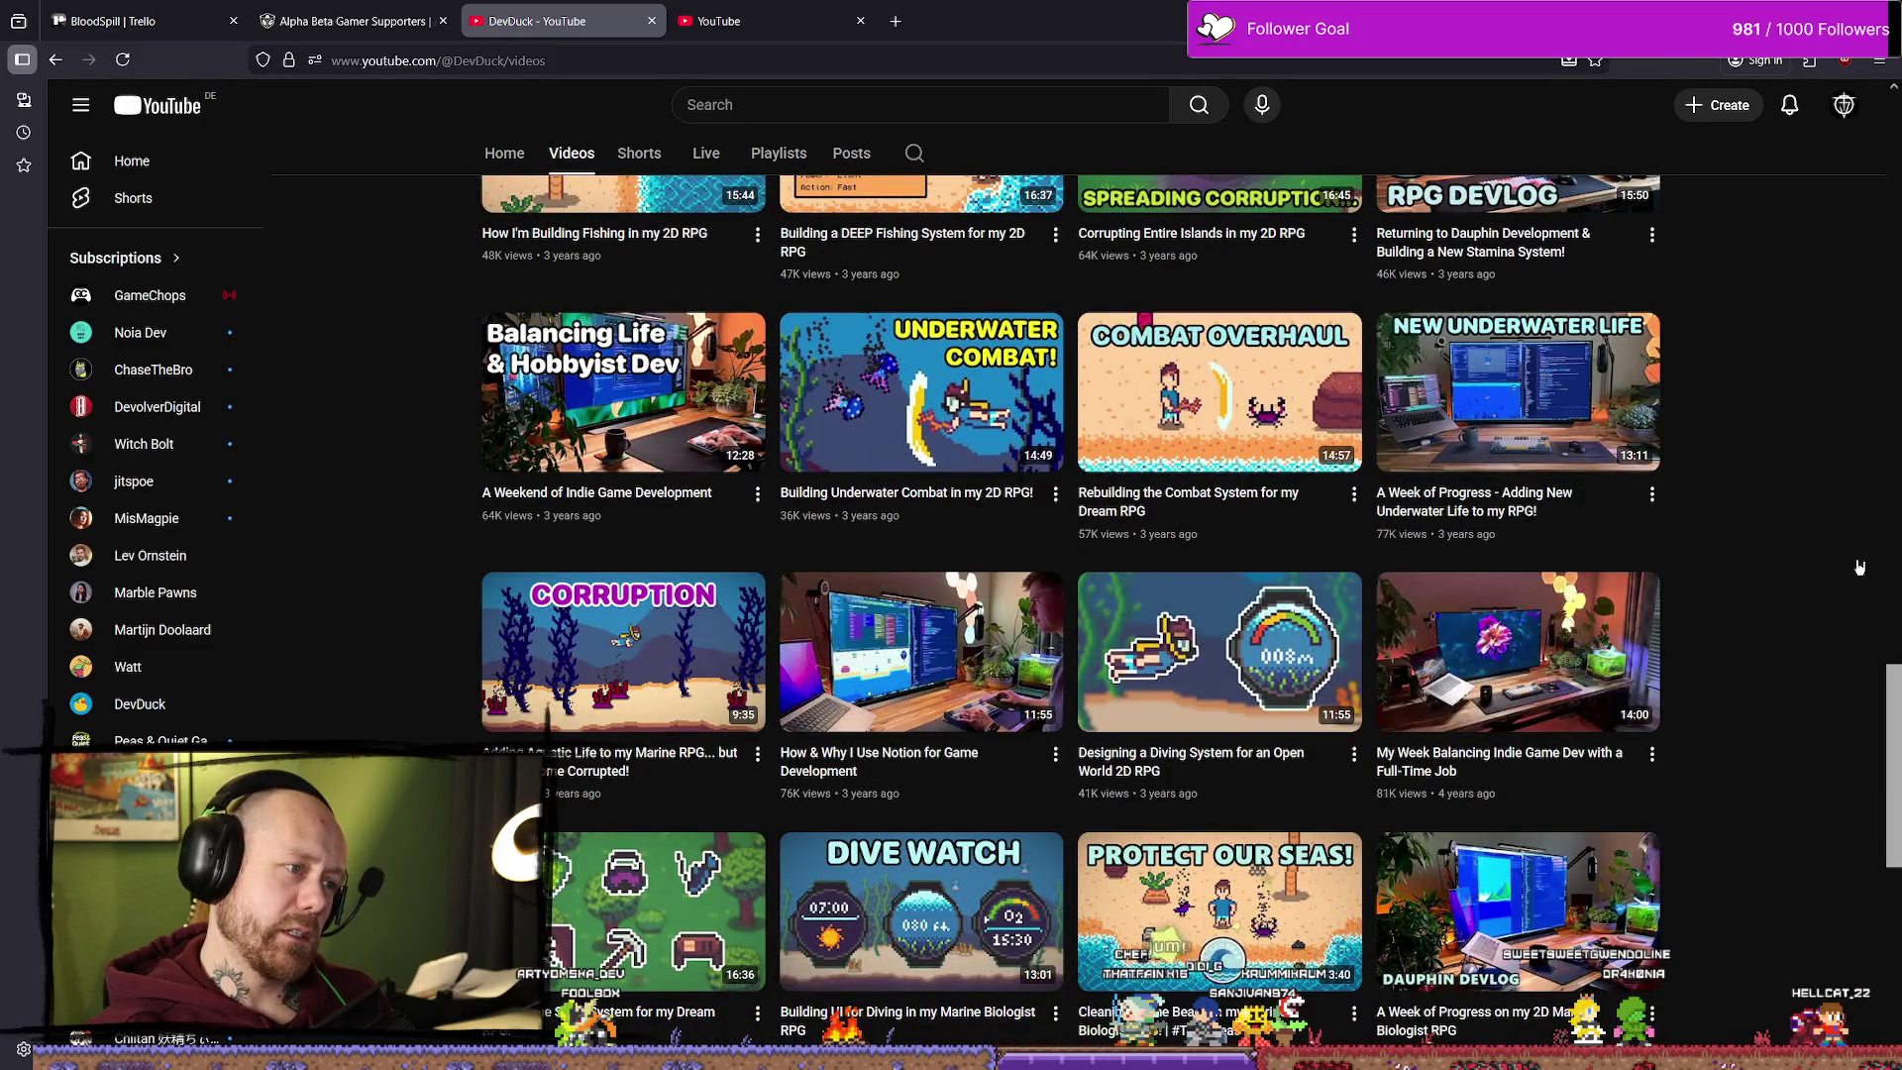
pyautogui.scroll(-3, 1859, 567)
pyautogui.scroll(-5, 1860, 567)
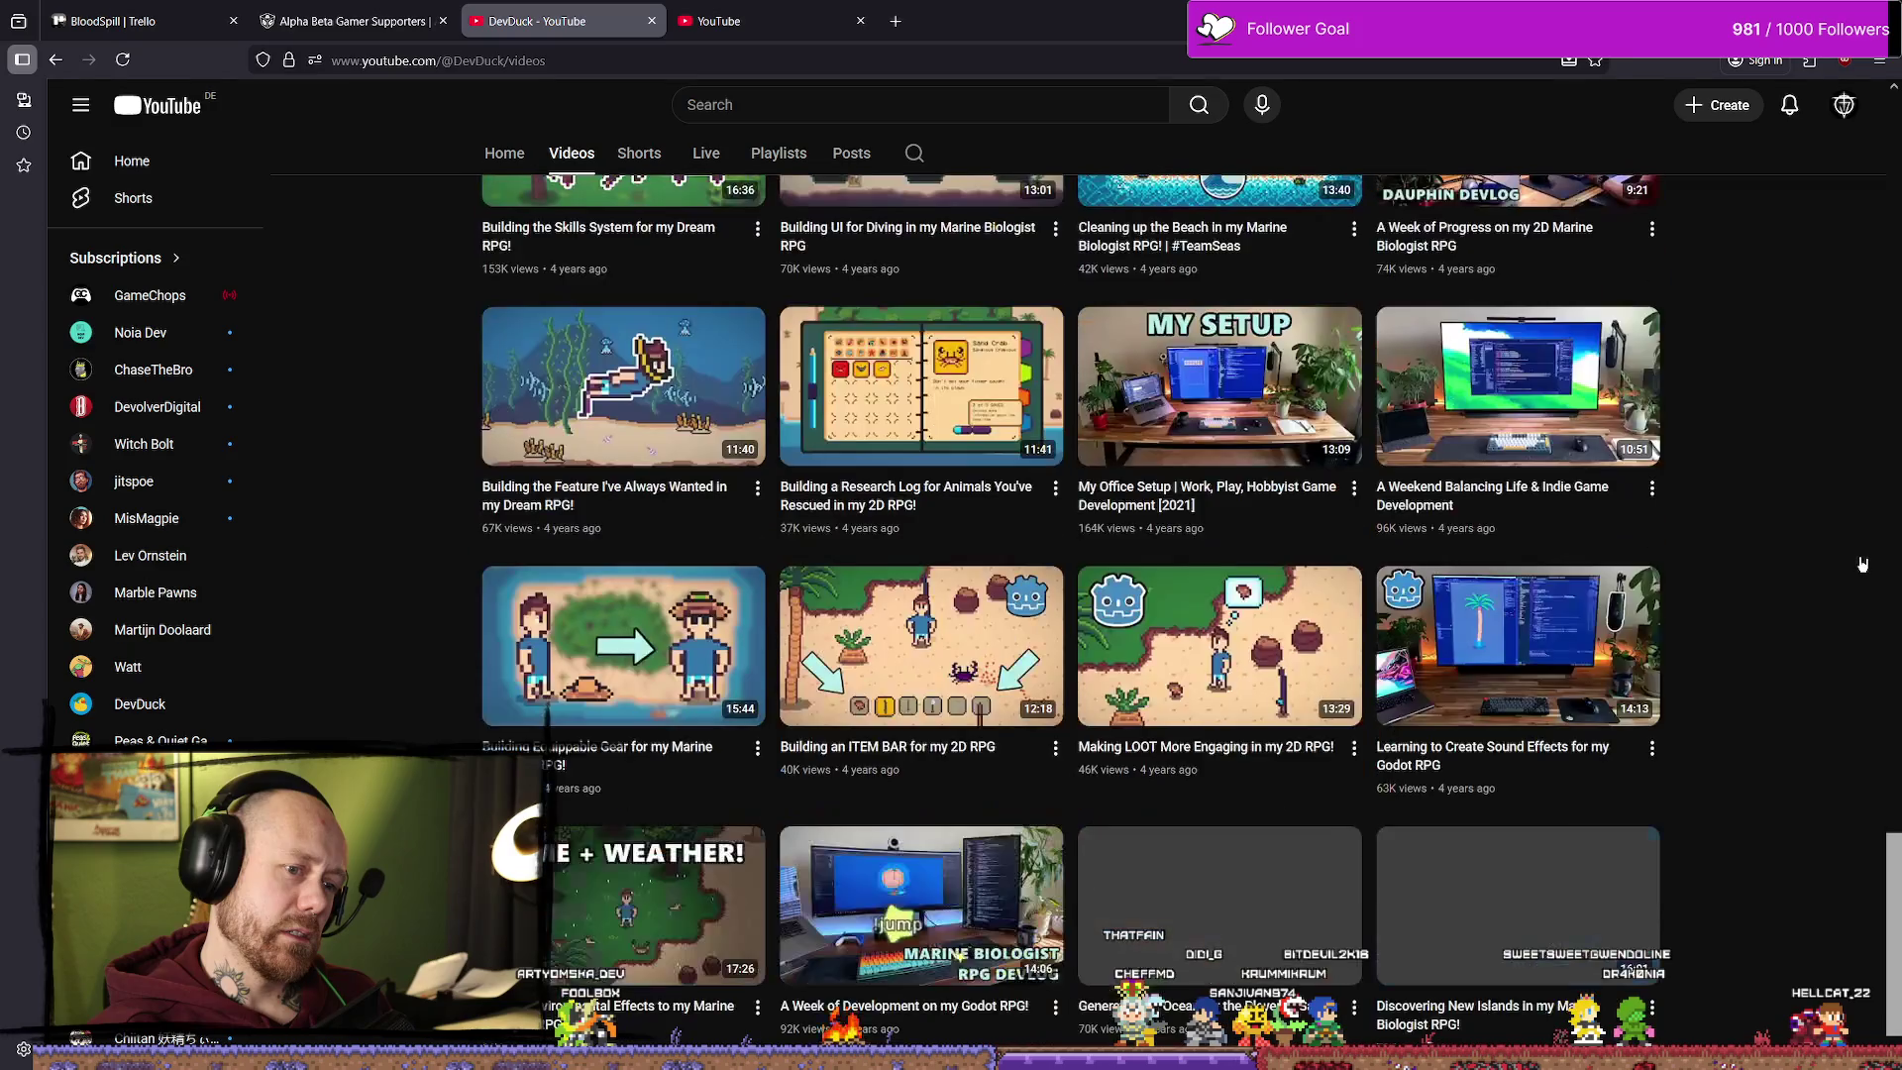
pyautogui.scroll(-1, 1870, 559)
pyautogui.scroll(-5, 1870, 560)
pyautogui.scroll(-5, 1868, 560)
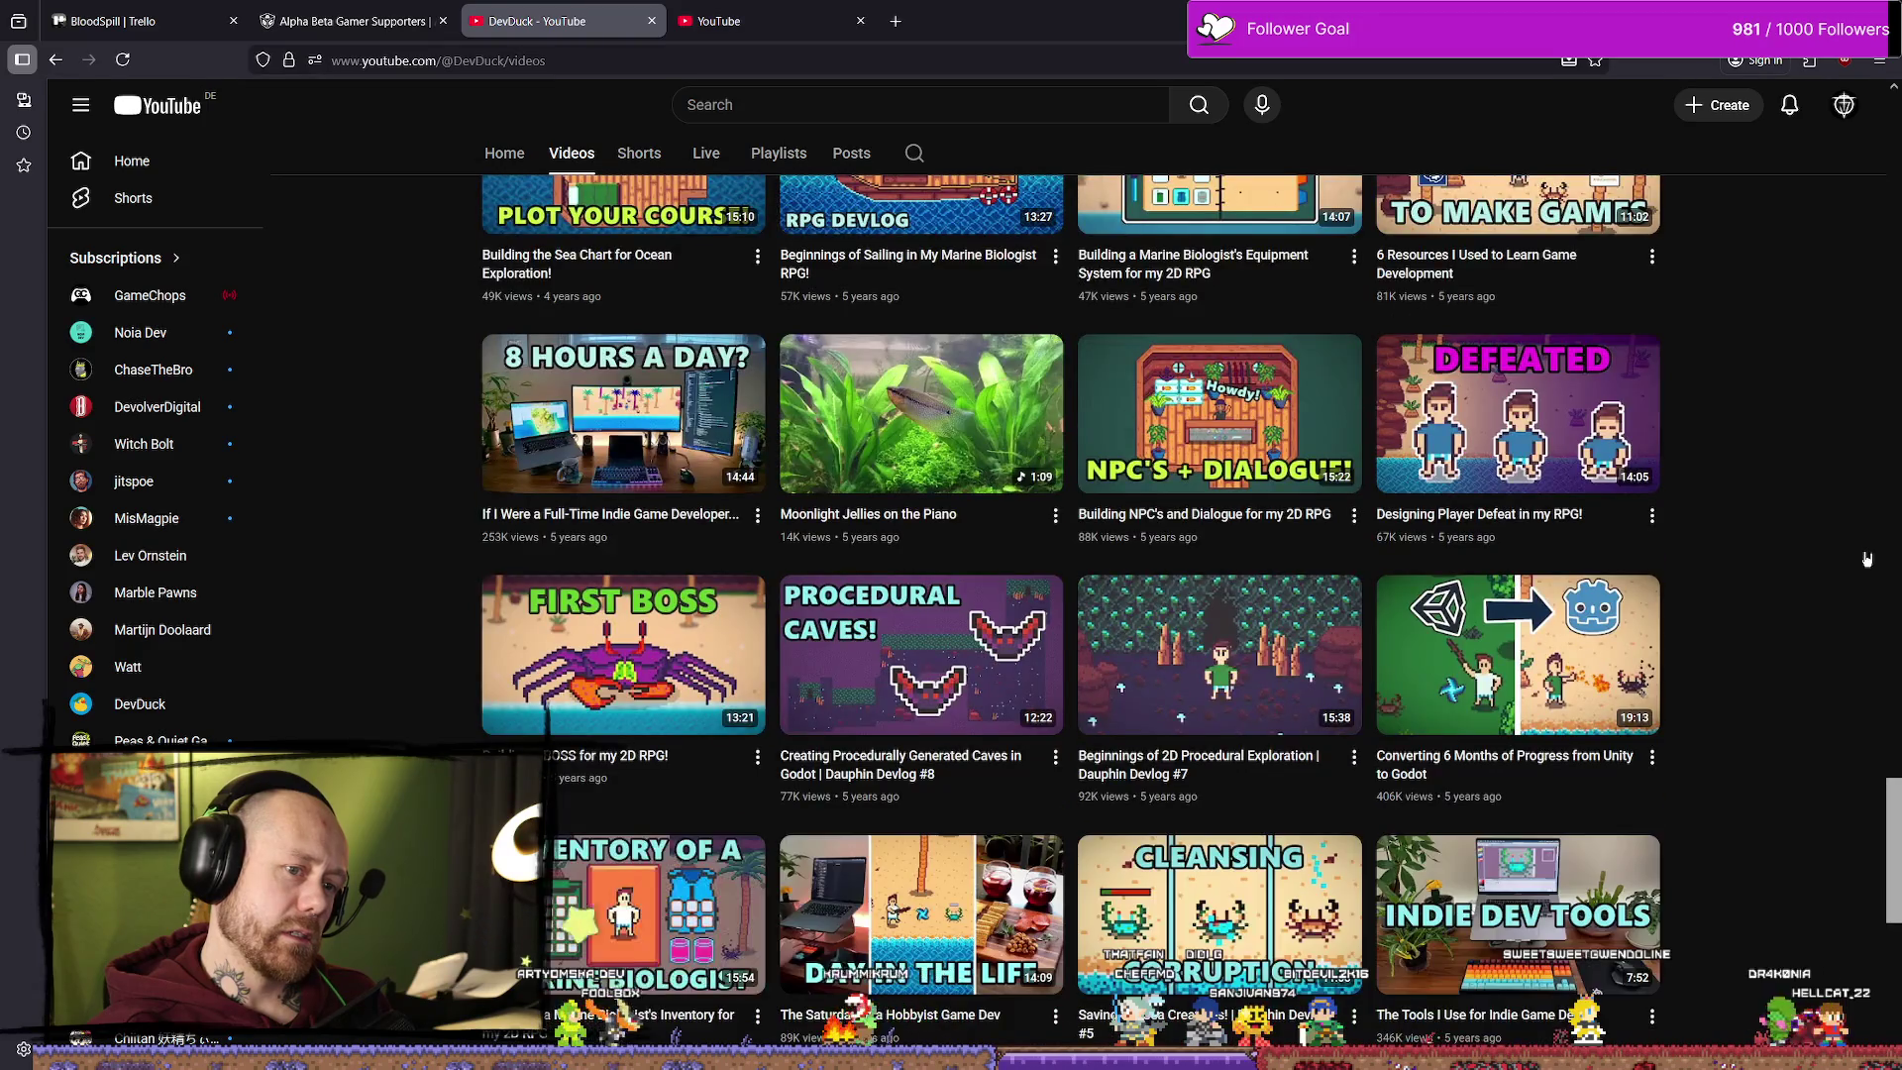
pyautogui.scroll(-8, 1862, 557)
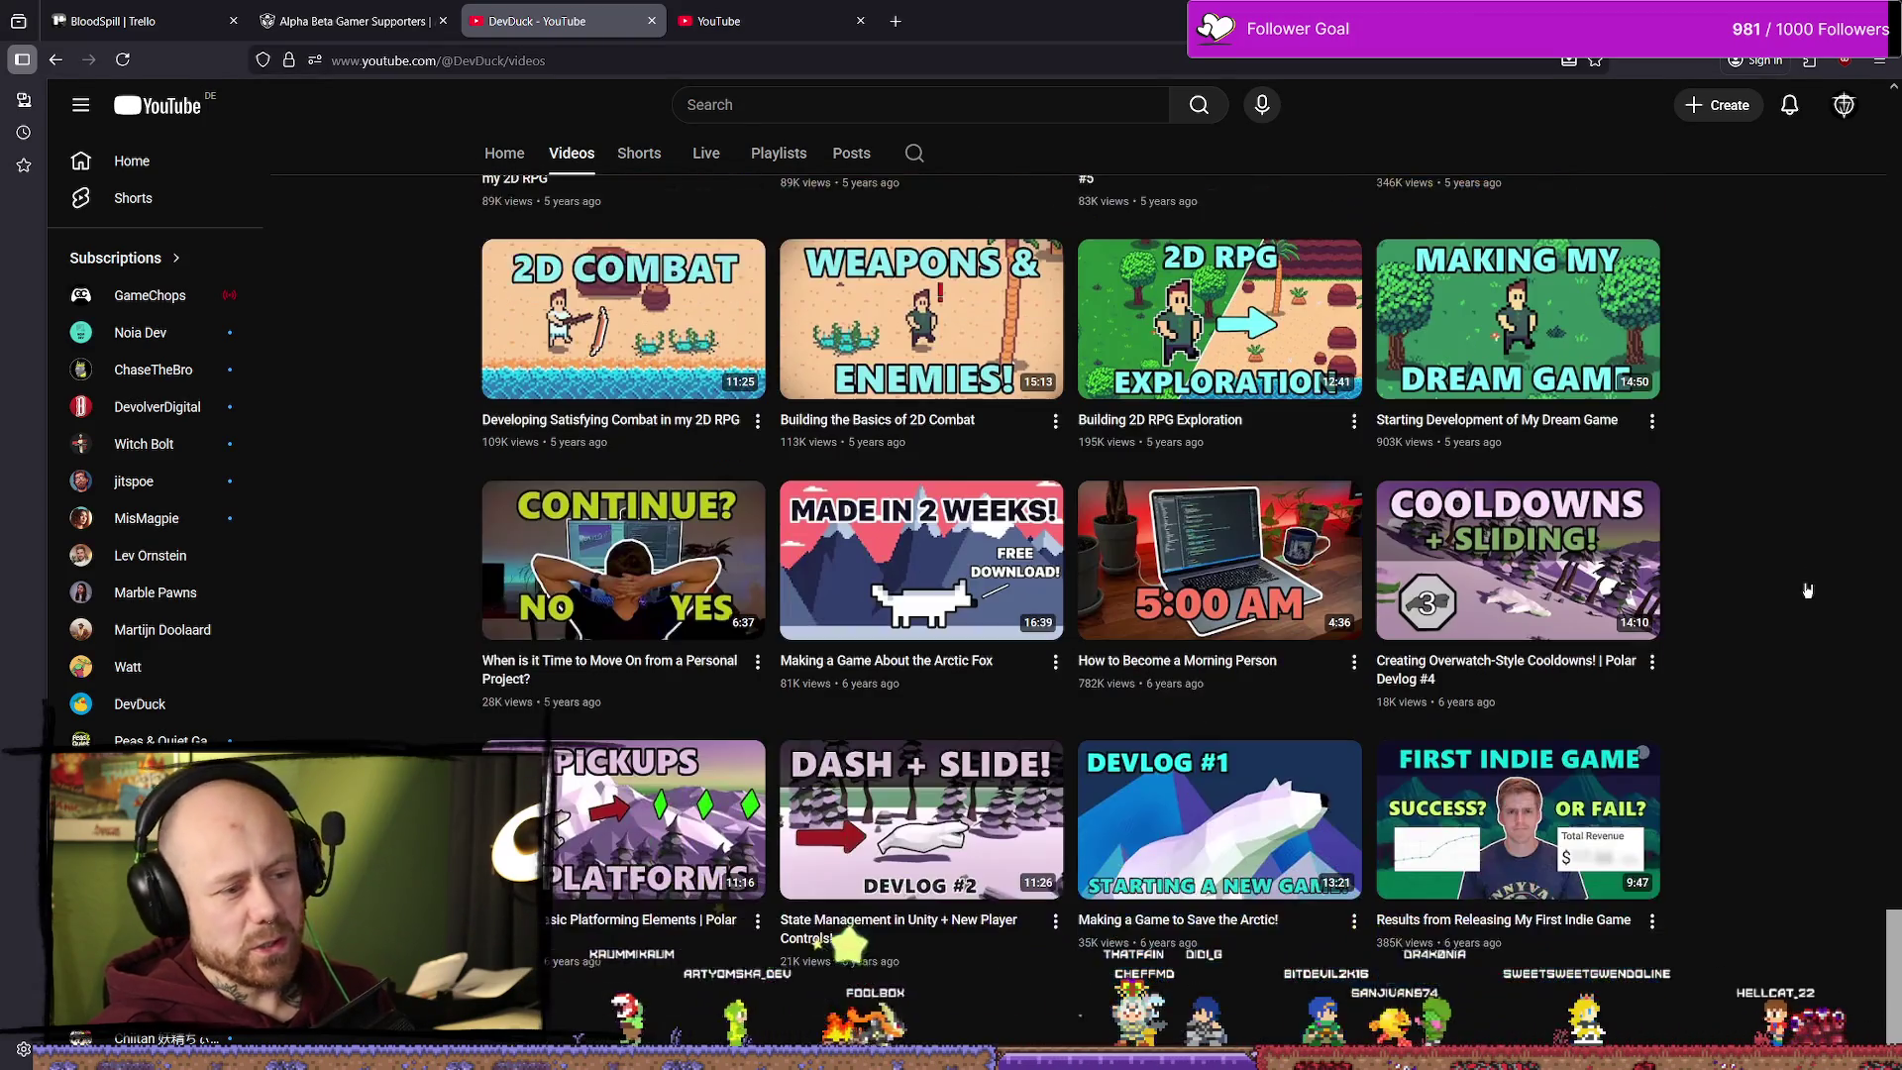
pyautogui.scroll(-3, 1774, 594)
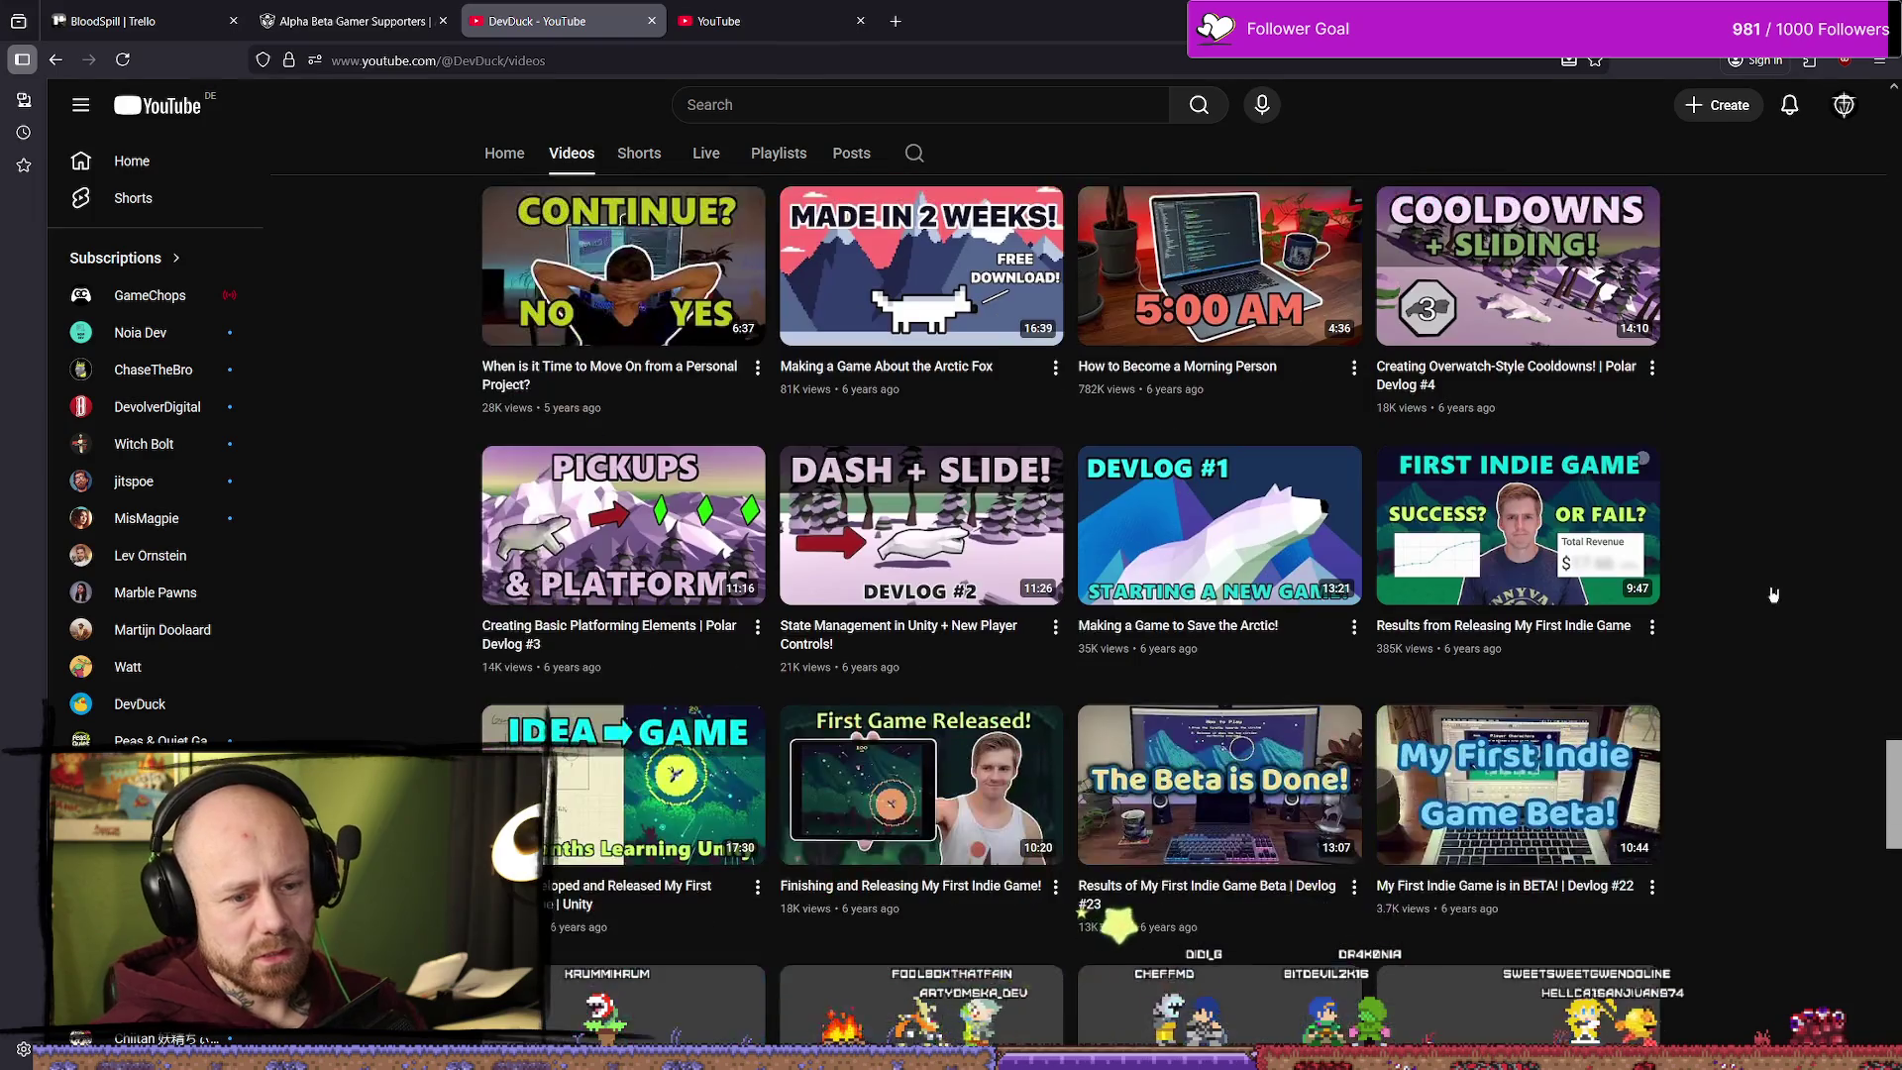
# Step: Open Watt's full channel page in the other tab, then return to DevDuck's videos
pyautogui.click(852, 22)
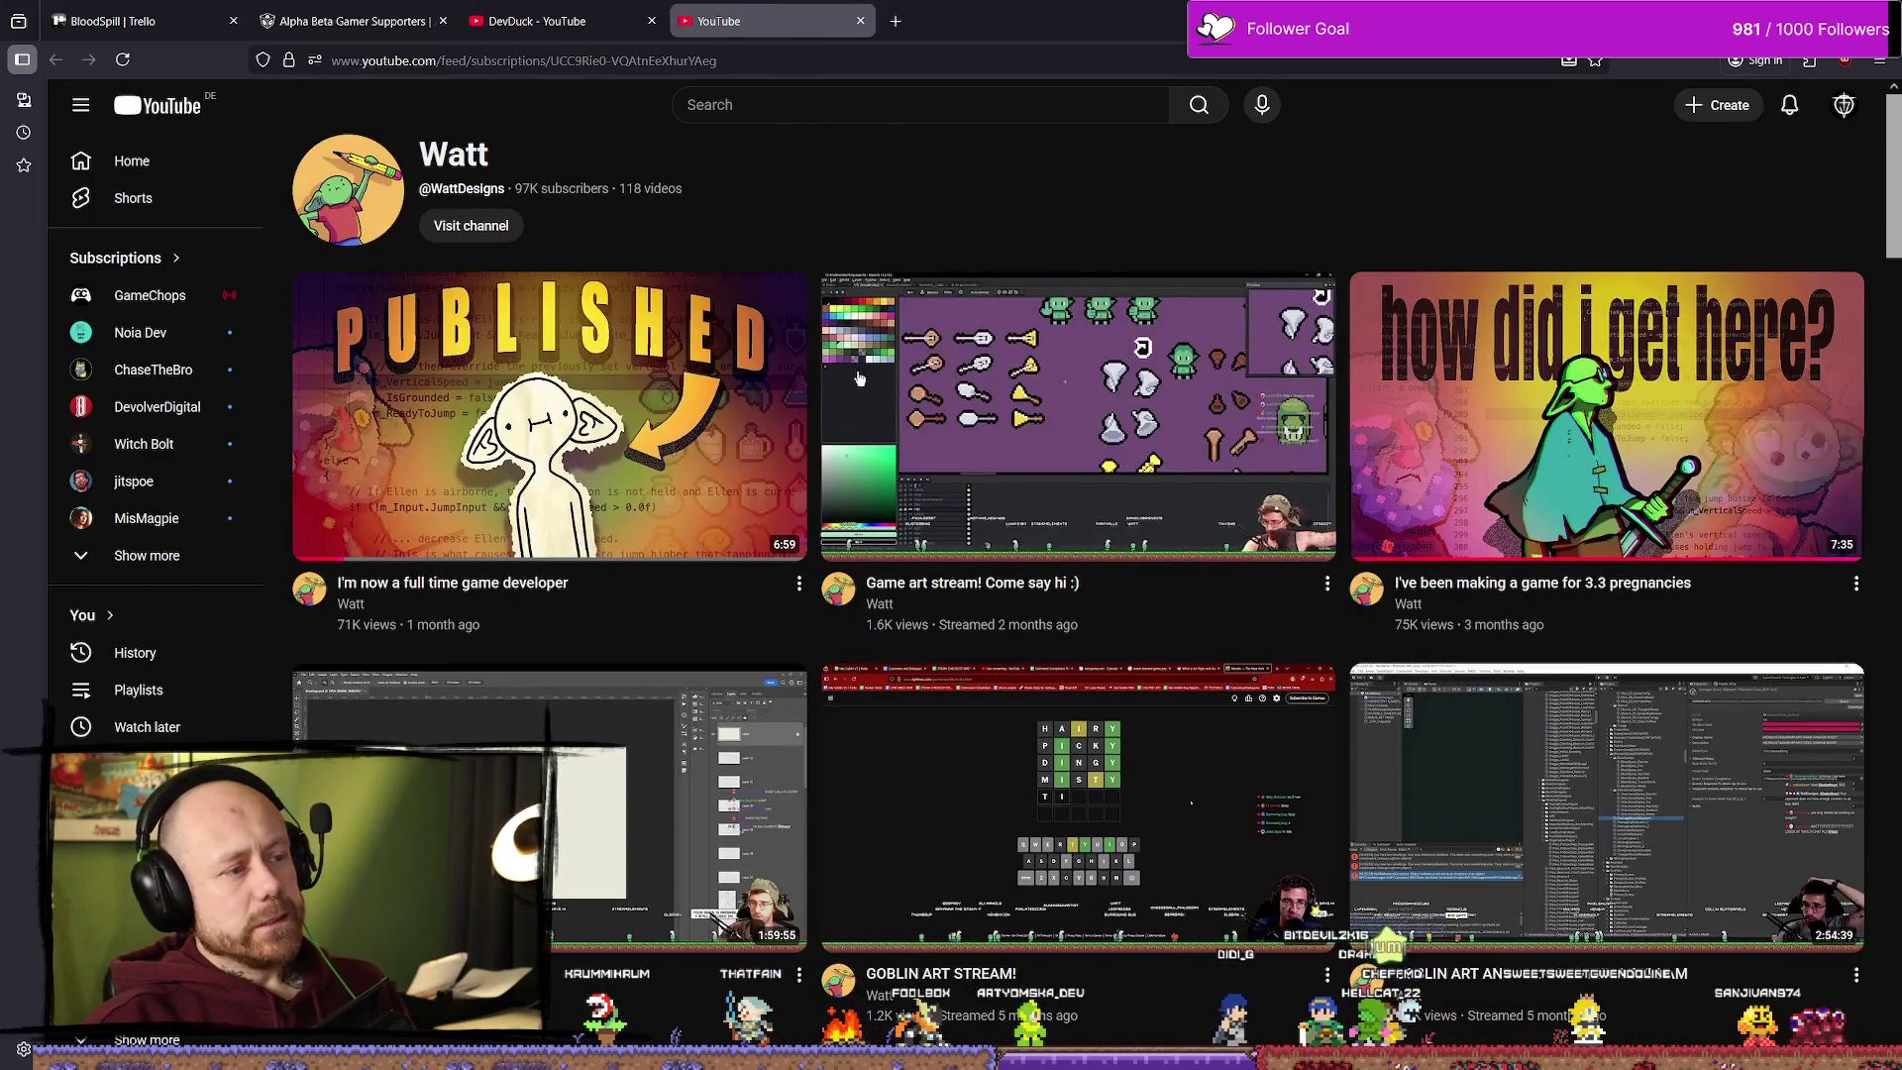
pyautogui.click(439, 224)
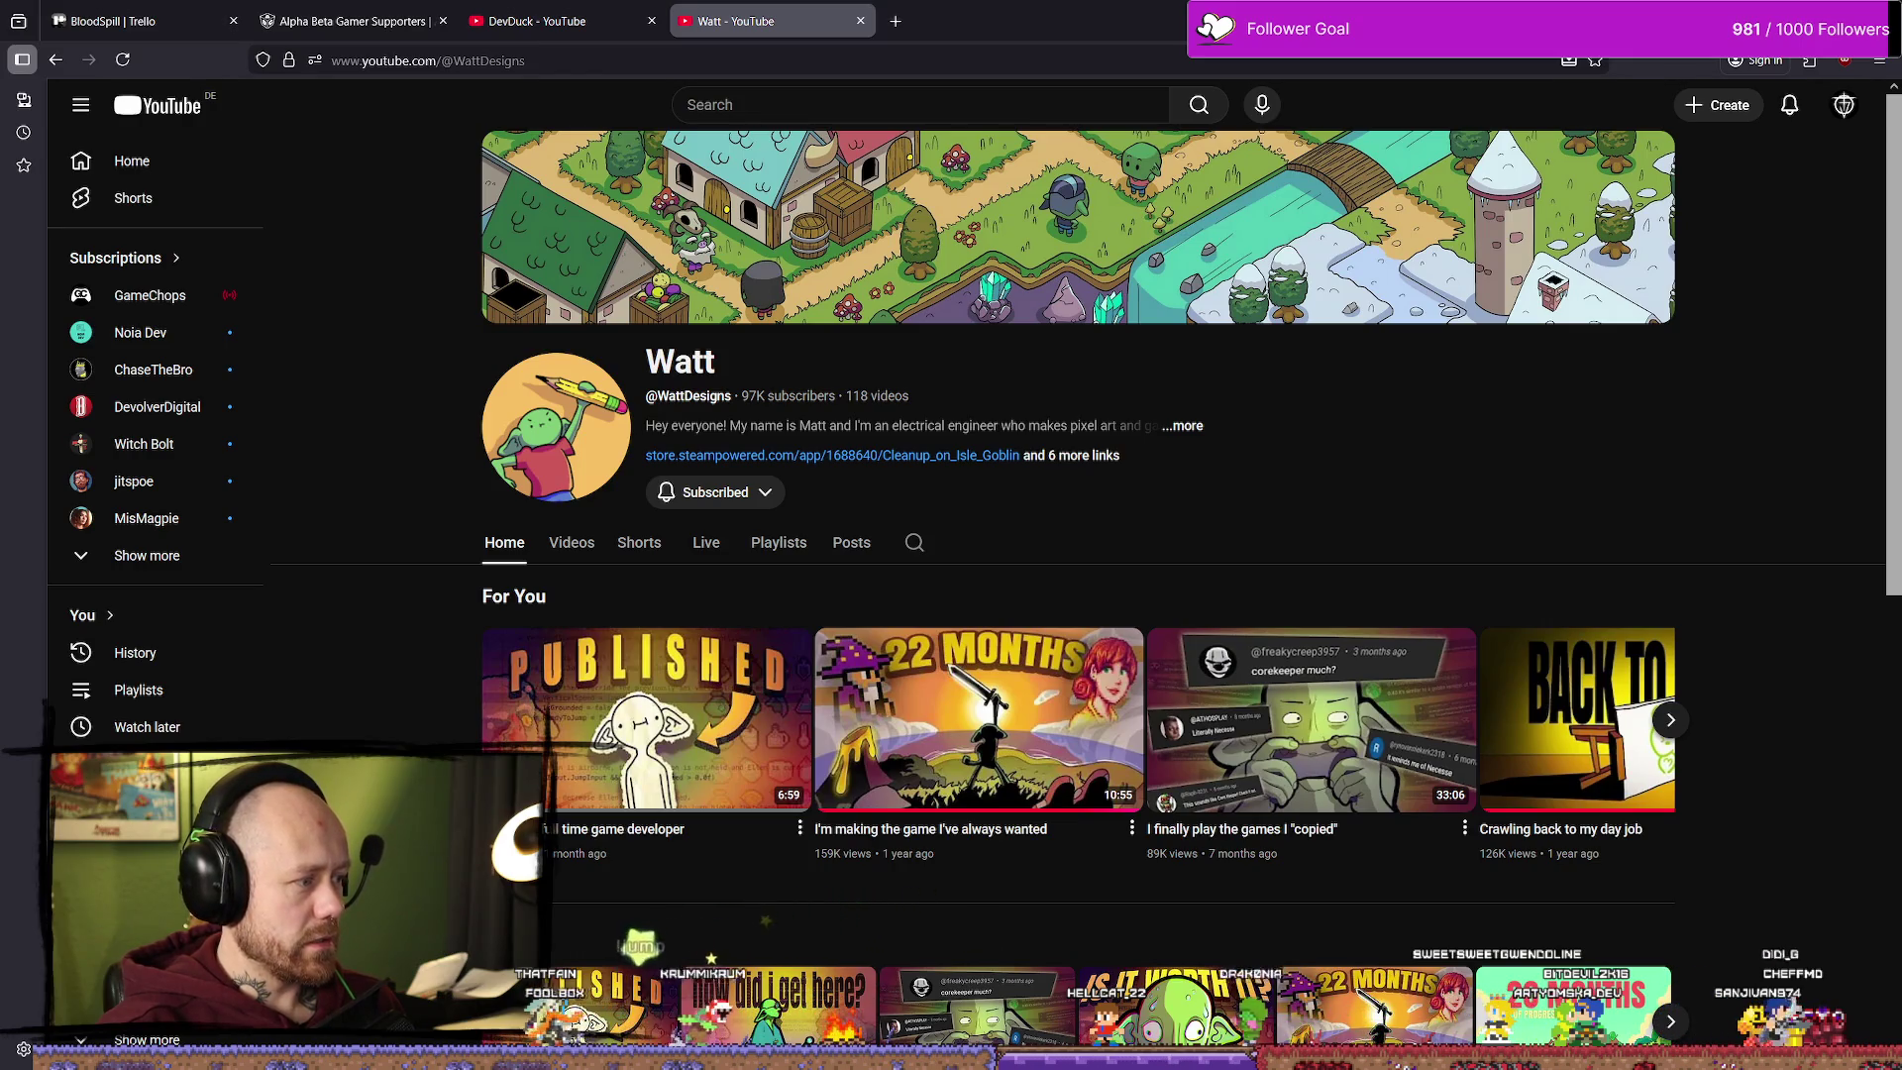
pyautogui.click(555, 21)
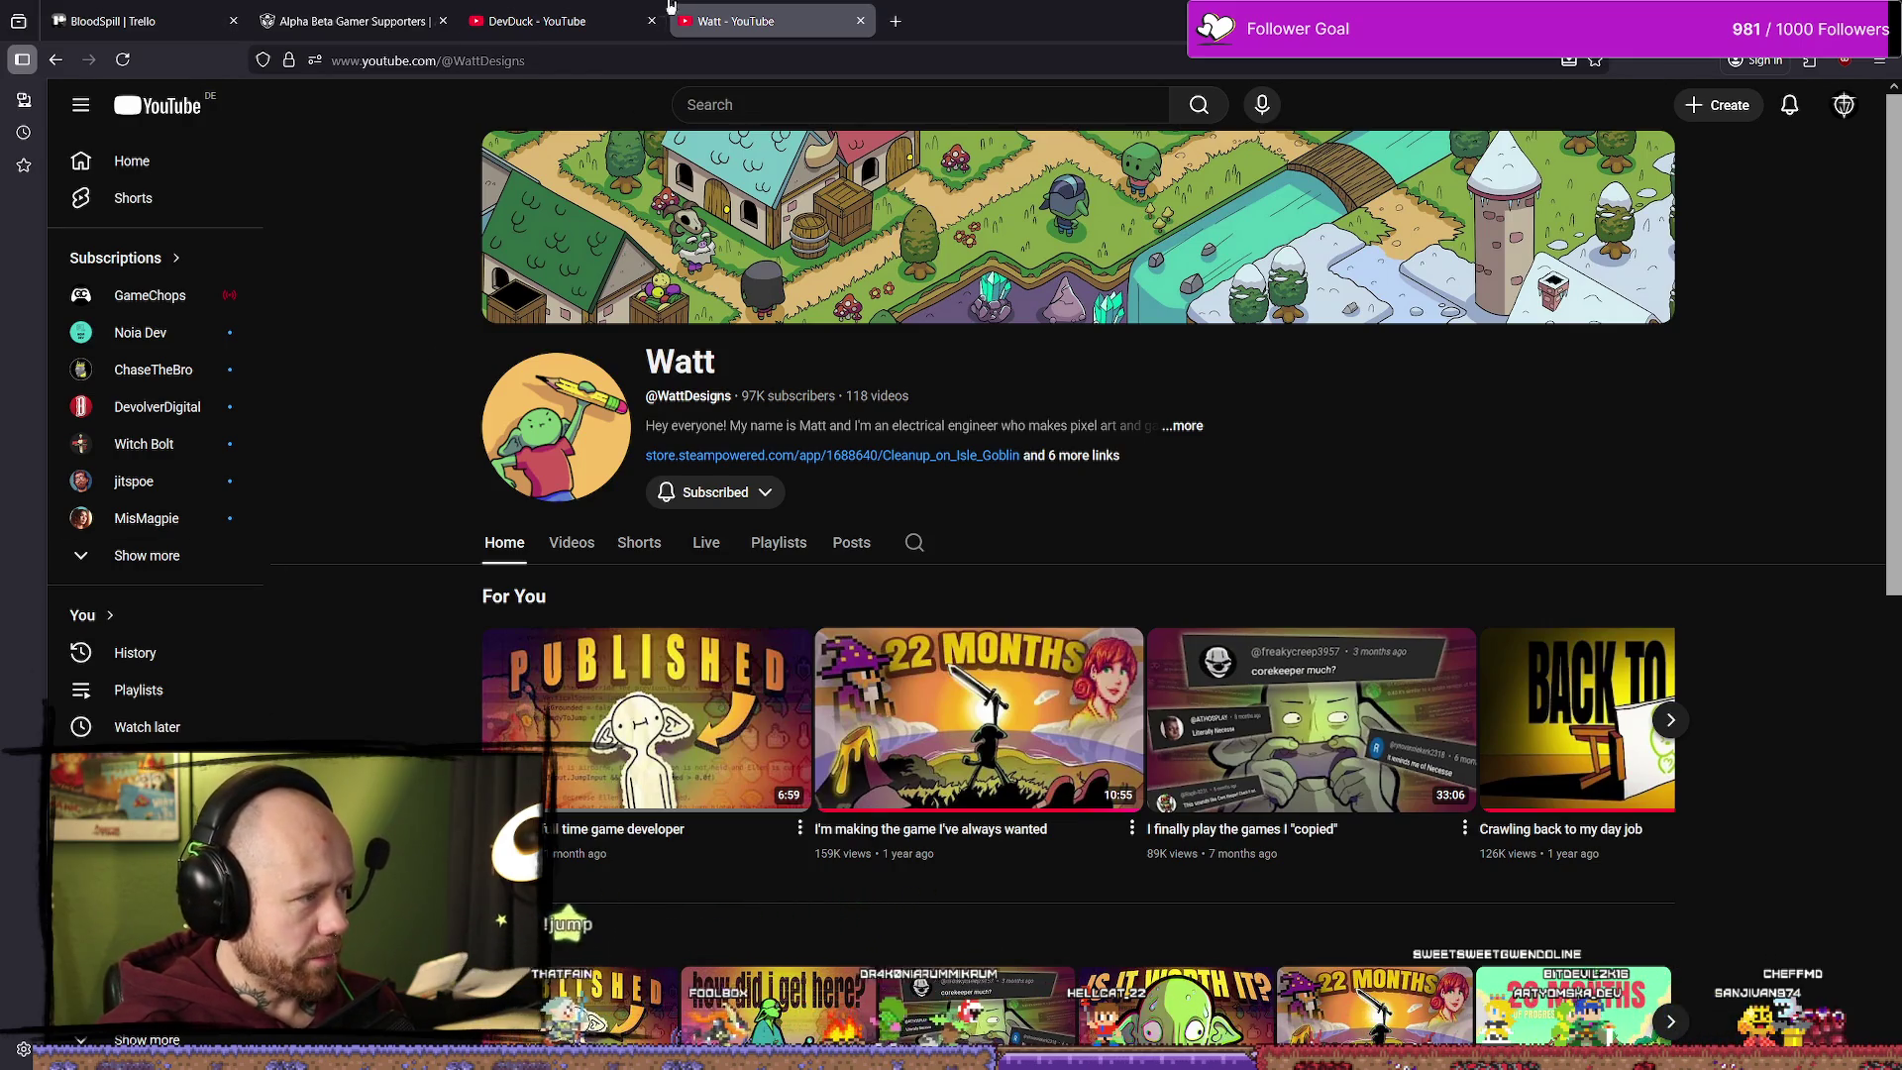
# Step: Scroll back up DevDuck's Videos grid to the channel header and Latest filter
pyautogui.scroll(10, 1387, 607)
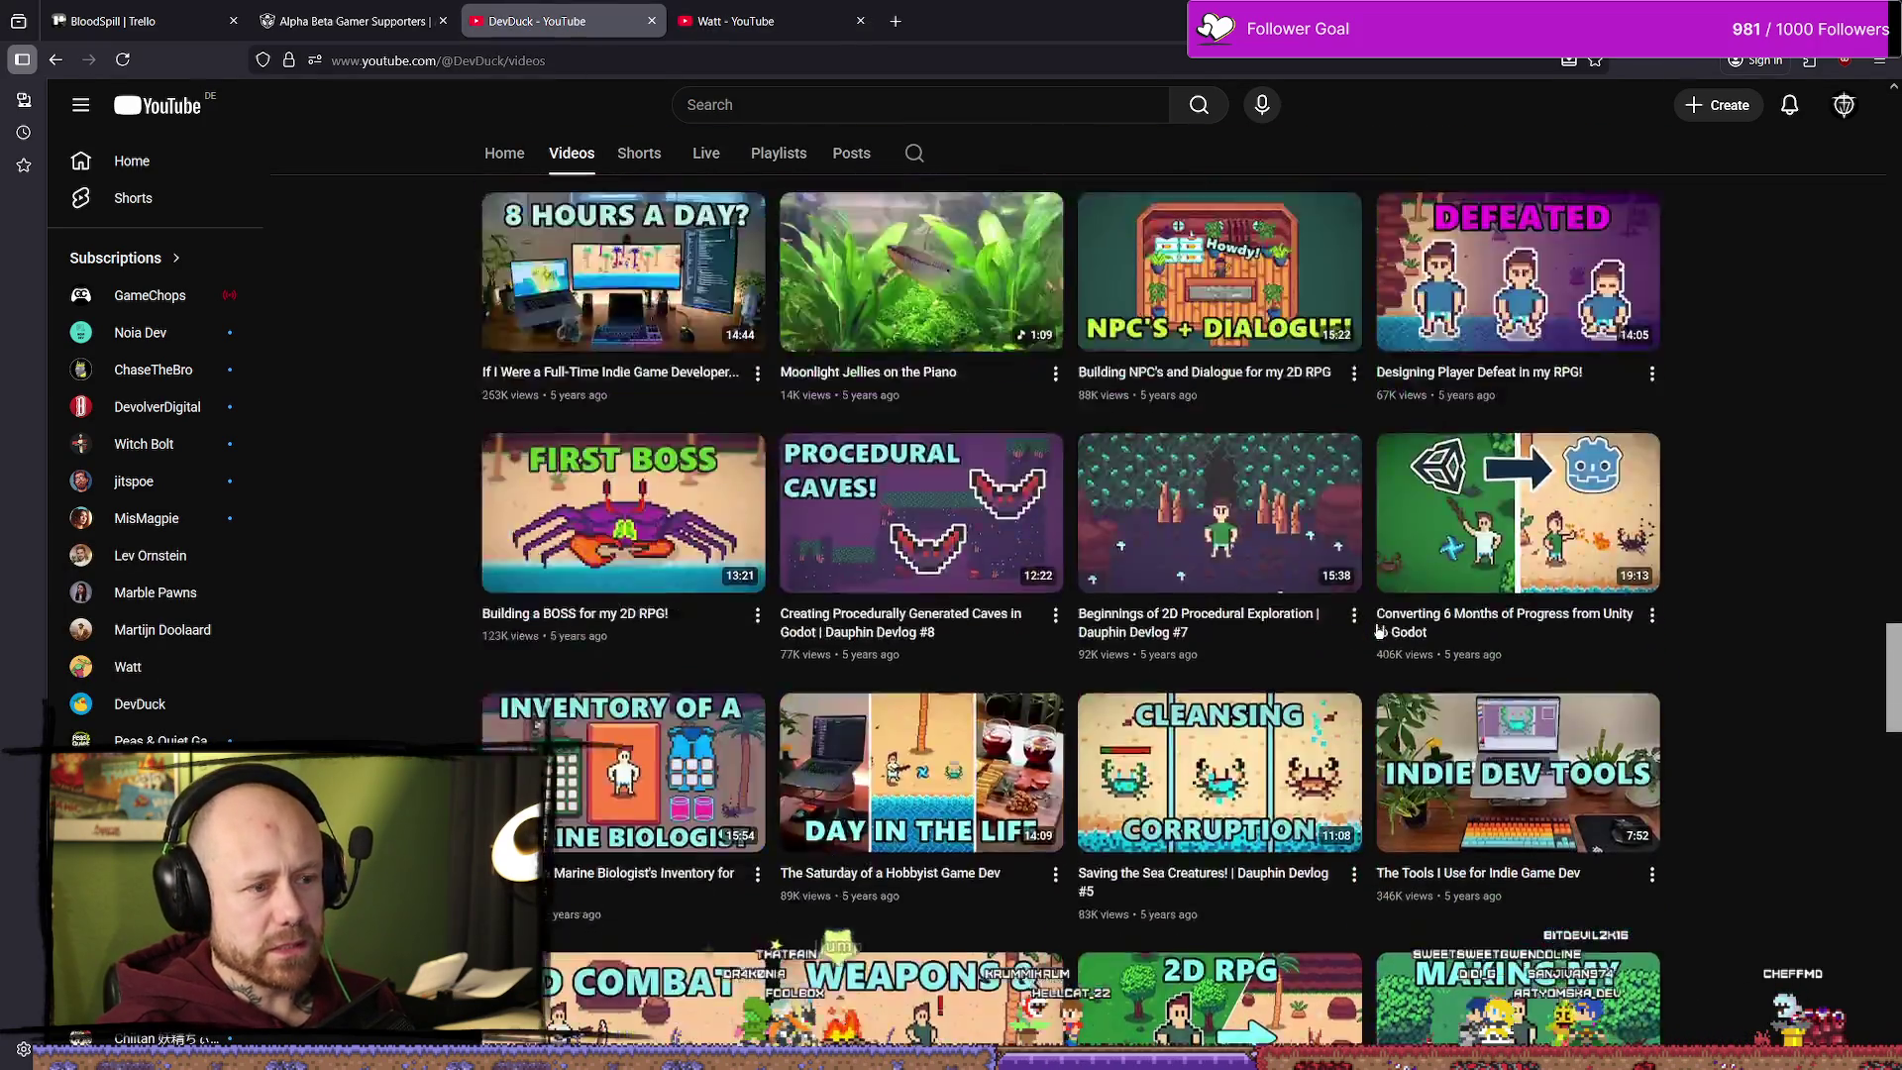
pyautogui.scroll(7, 1722, 736)
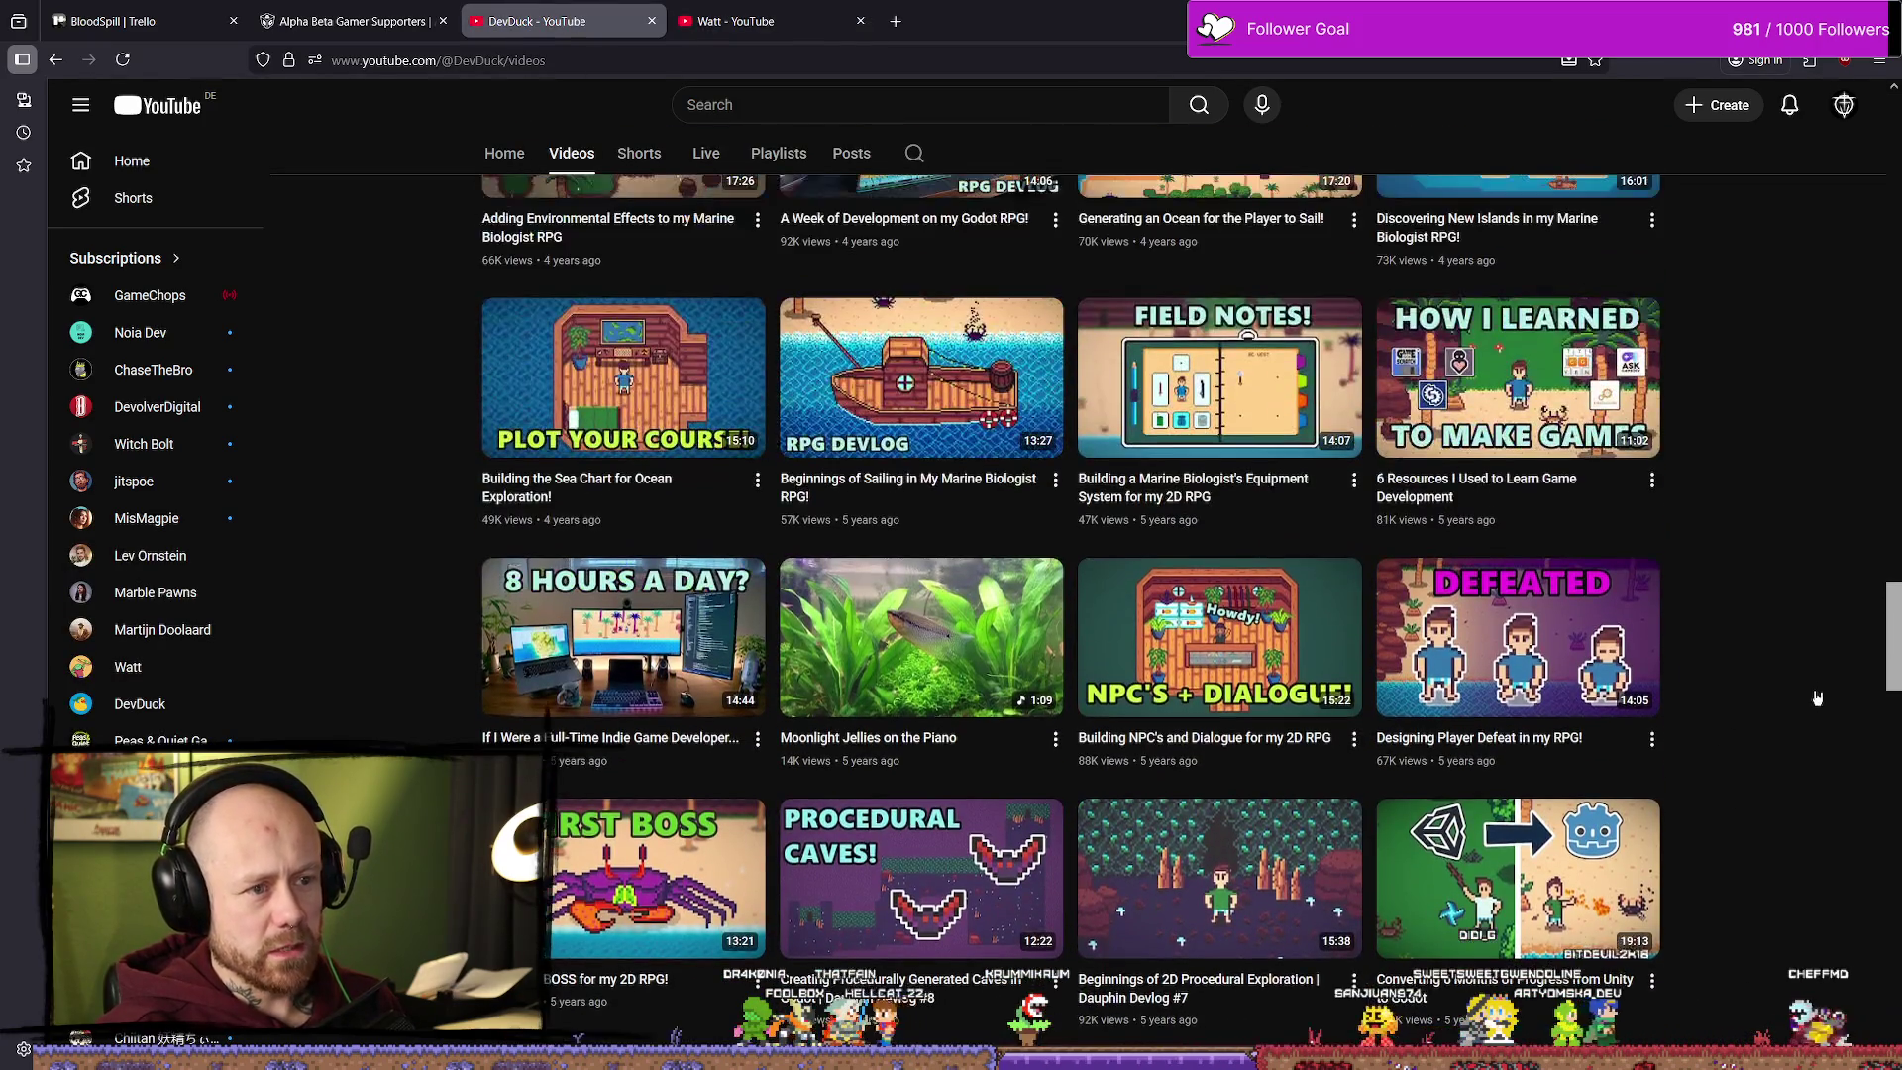
pyautogui.scroll(9, 1706, 644)
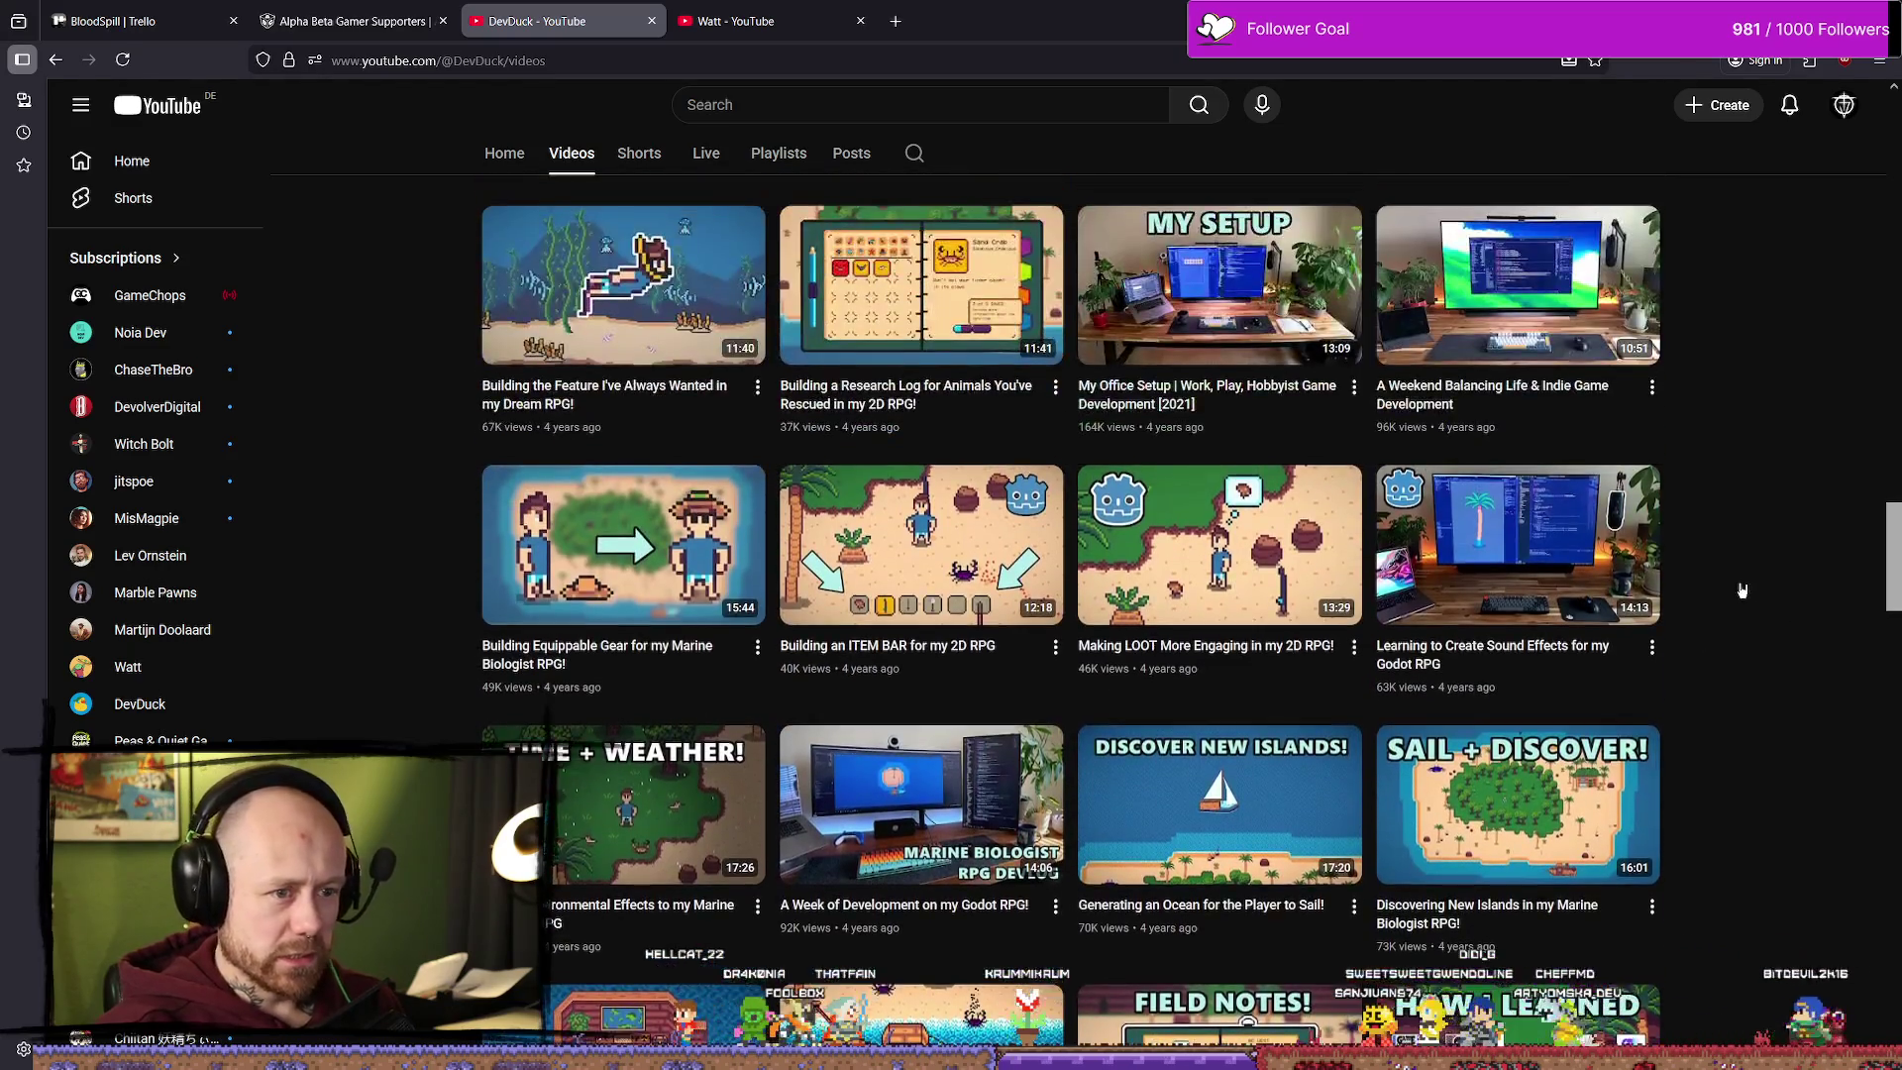
pyautogui.scroll(5, 1708, 637)
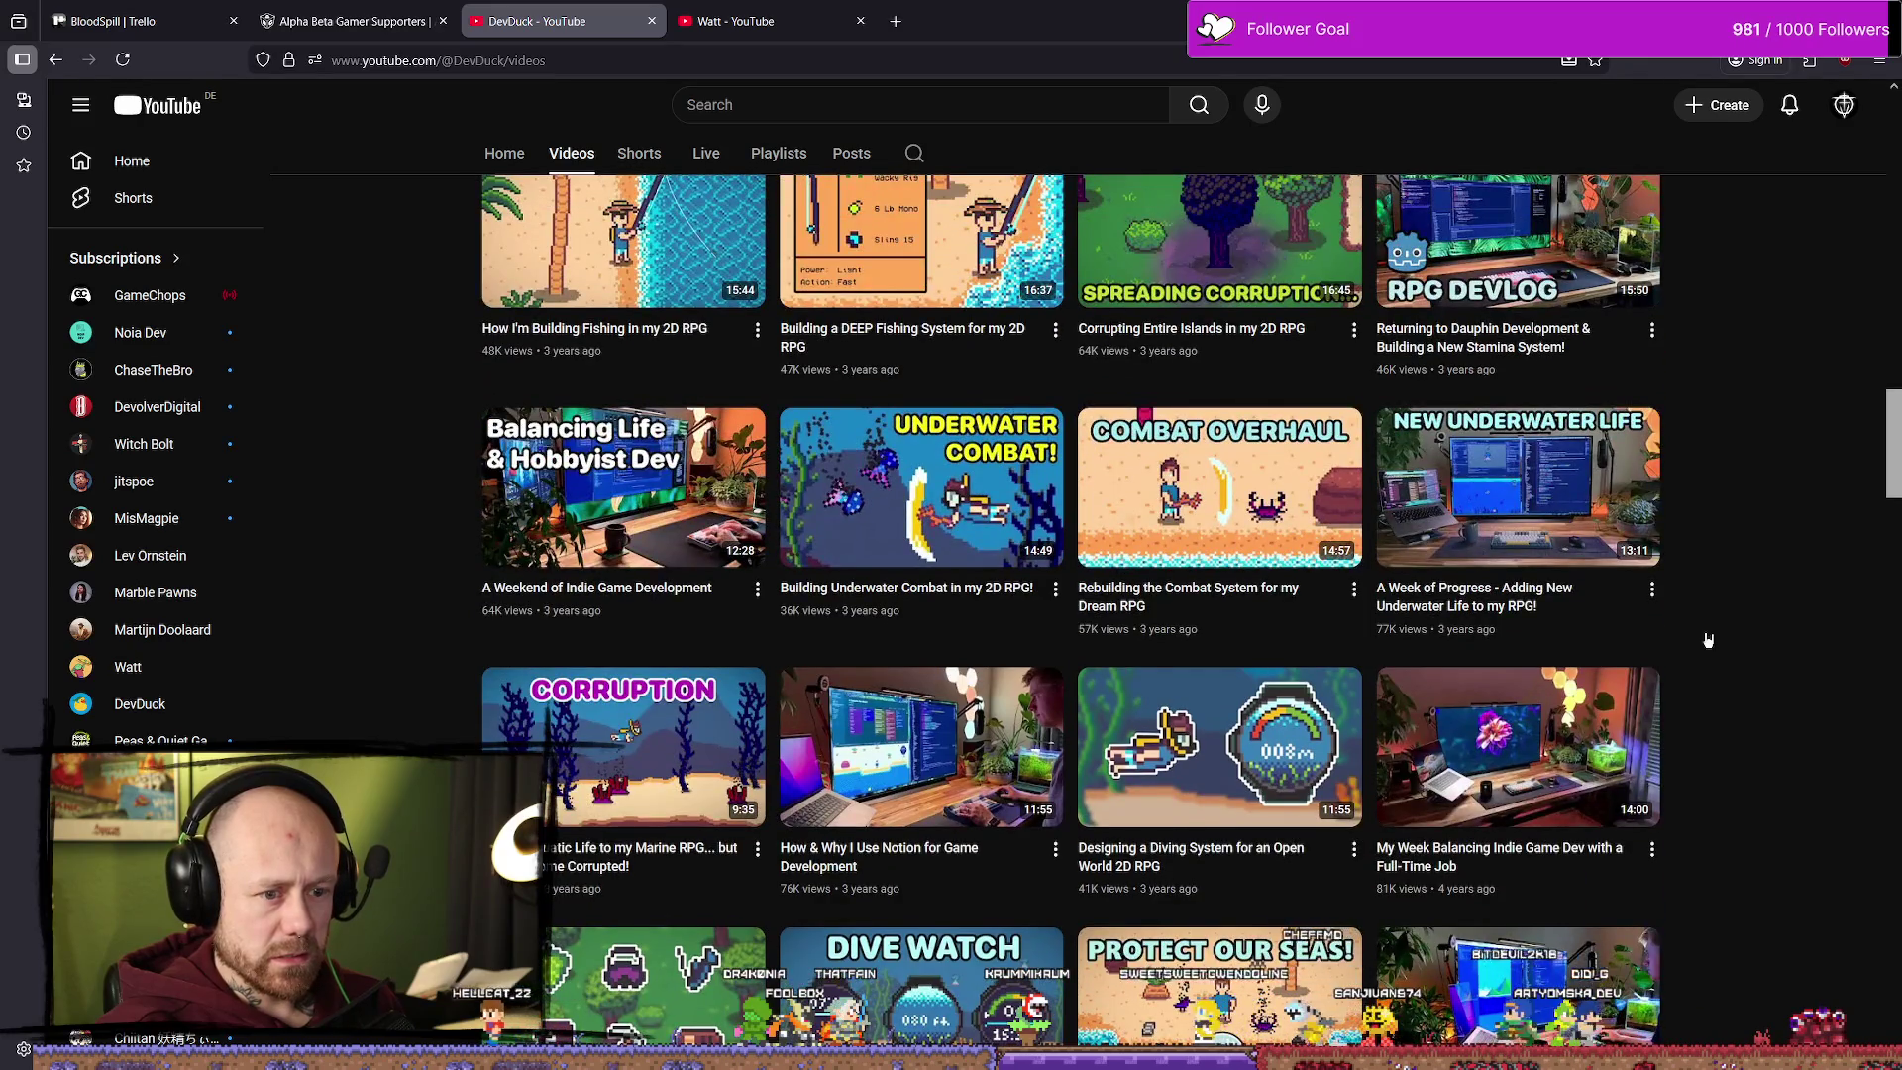
pyautogui.scroll(7, 1736, 669)
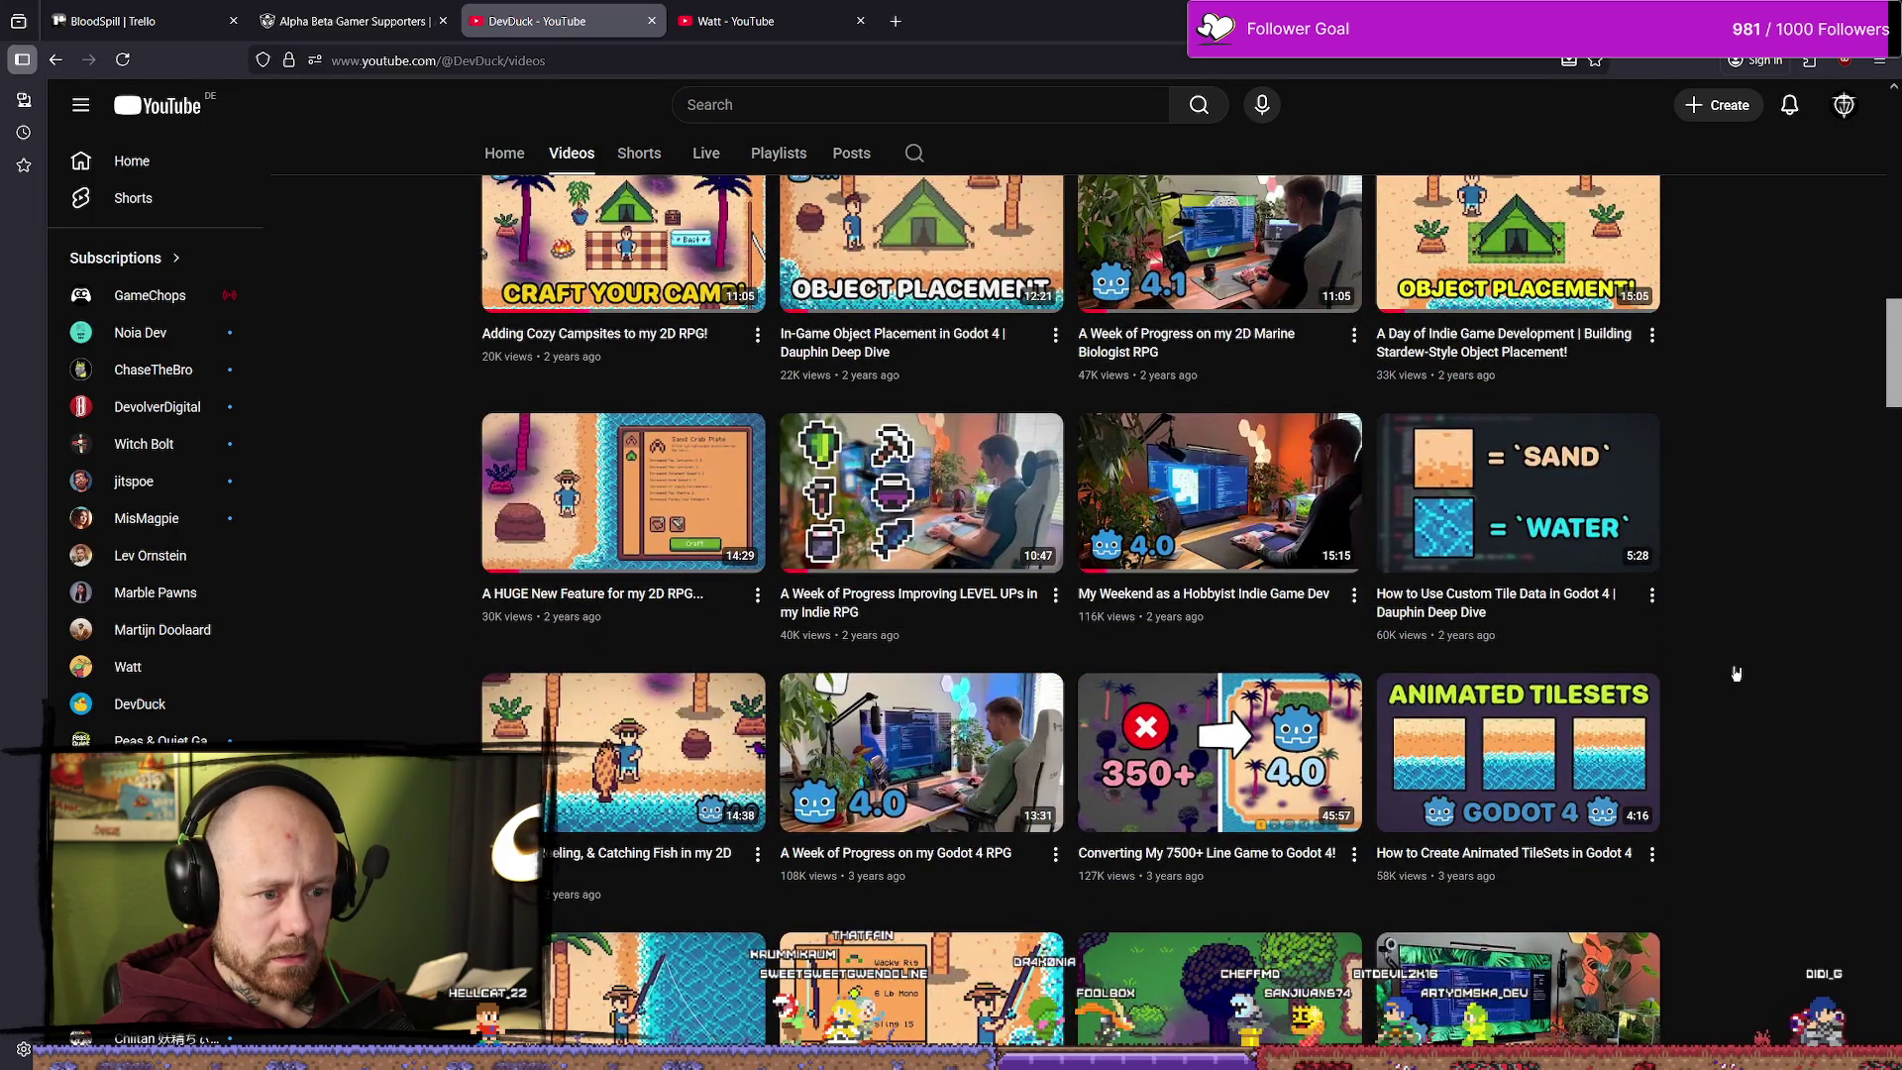
pyautogui.scroll(2, 1735, 672)
pyautogui.scroll(4, 1738, 675)
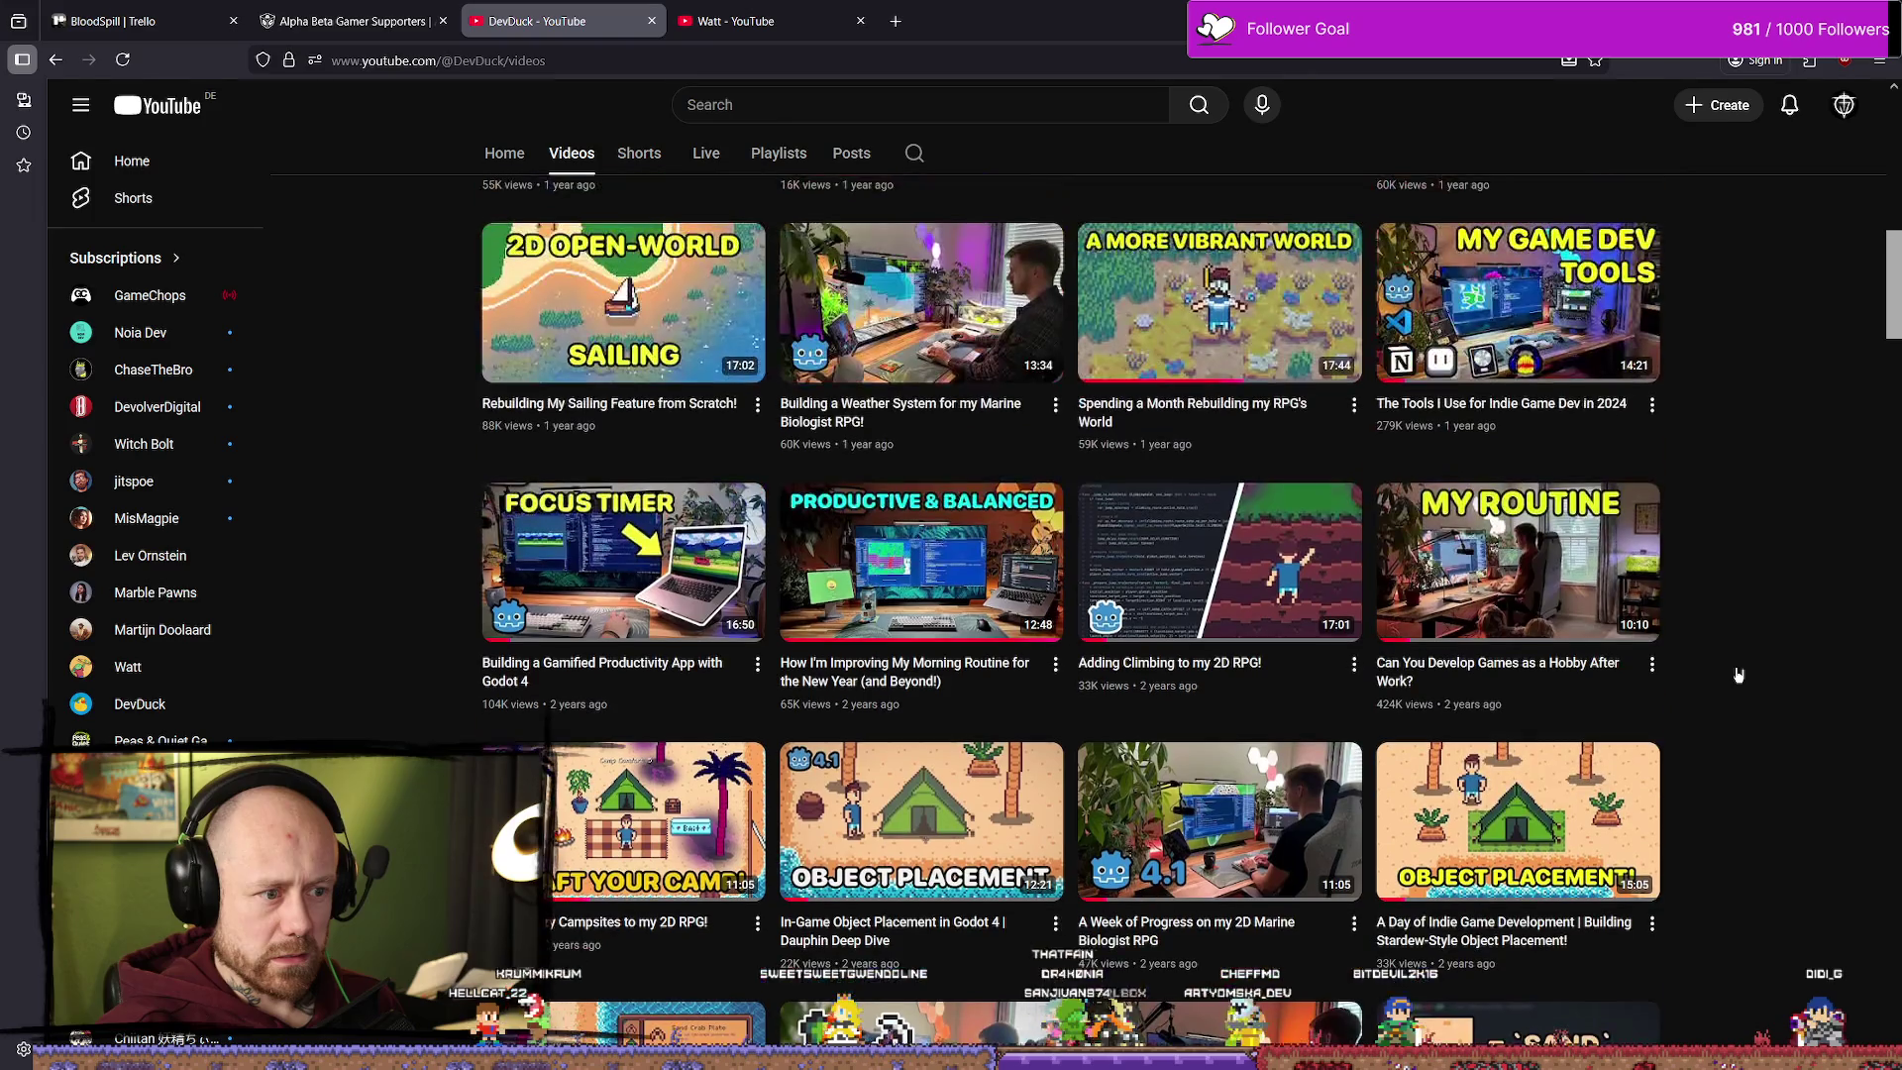
pyautogui.scroll(3, 1737, 674)
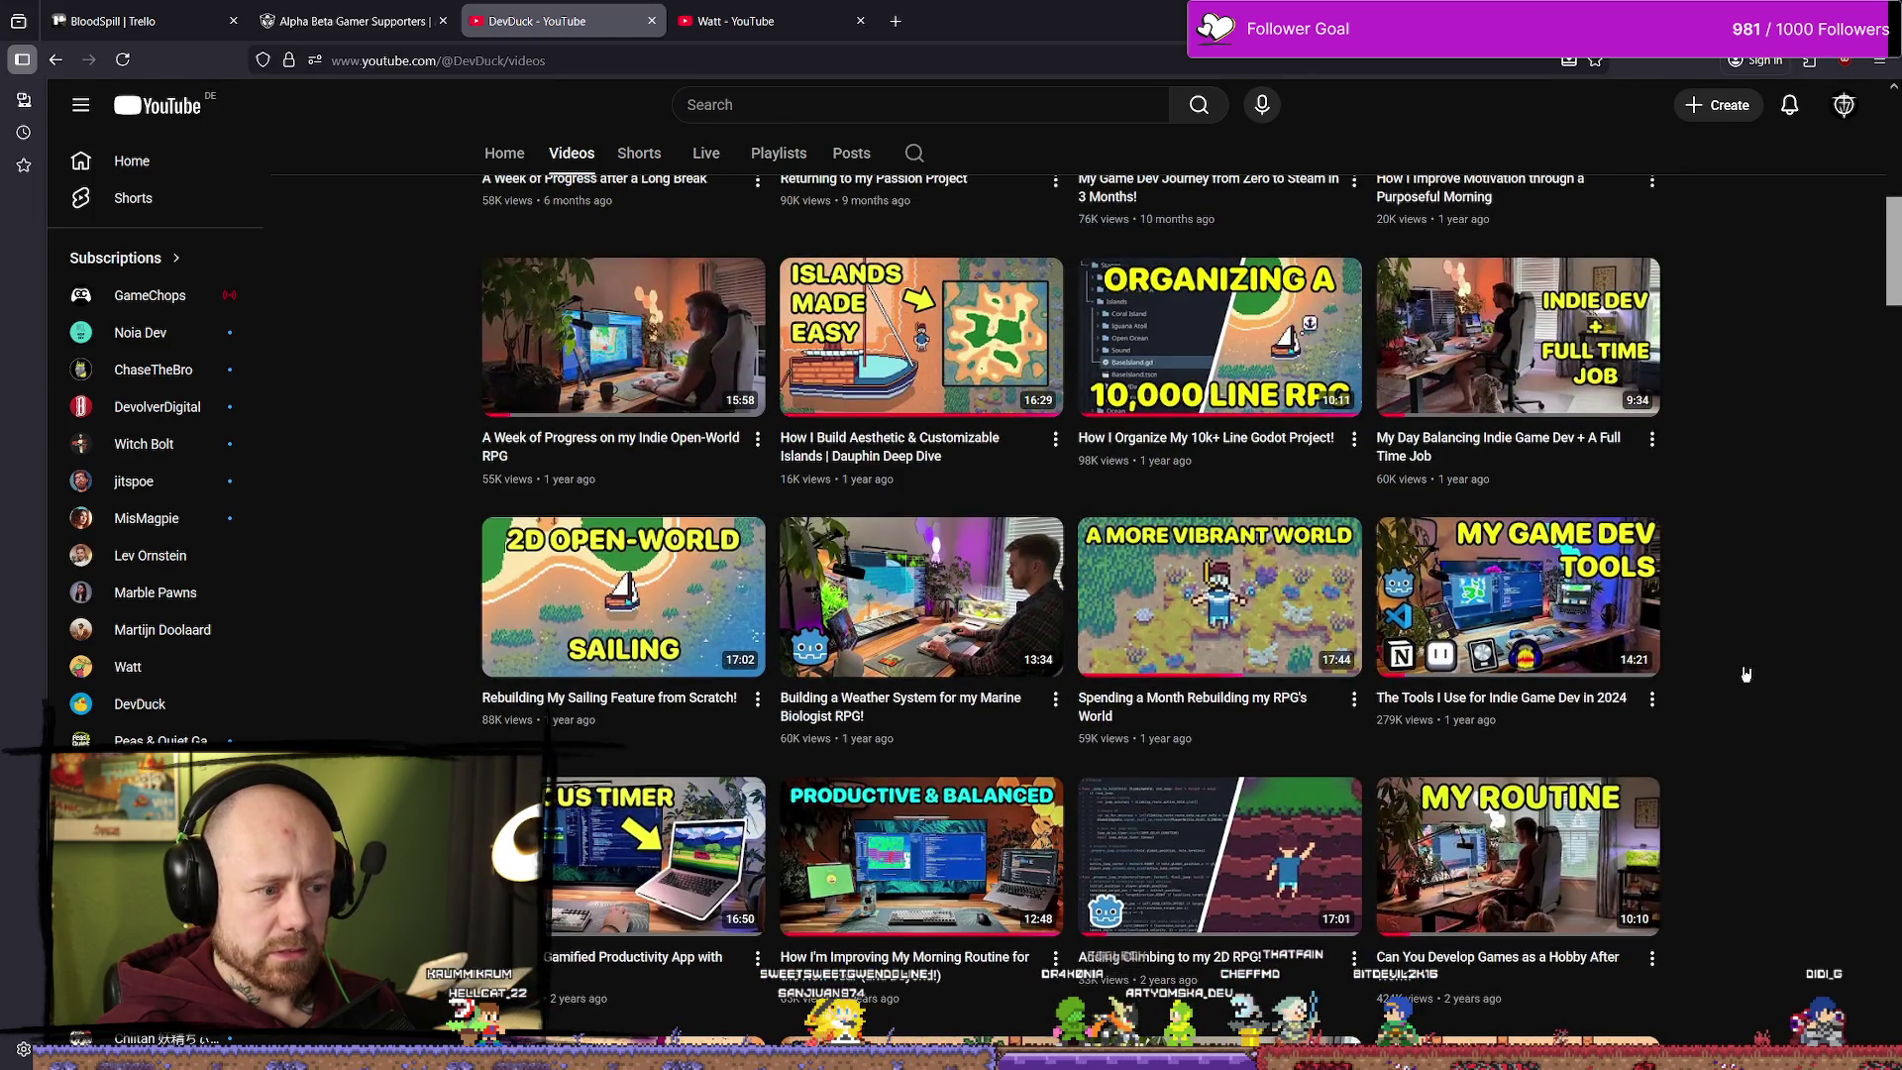
pyautogui.scroll(5, 1745, 673)
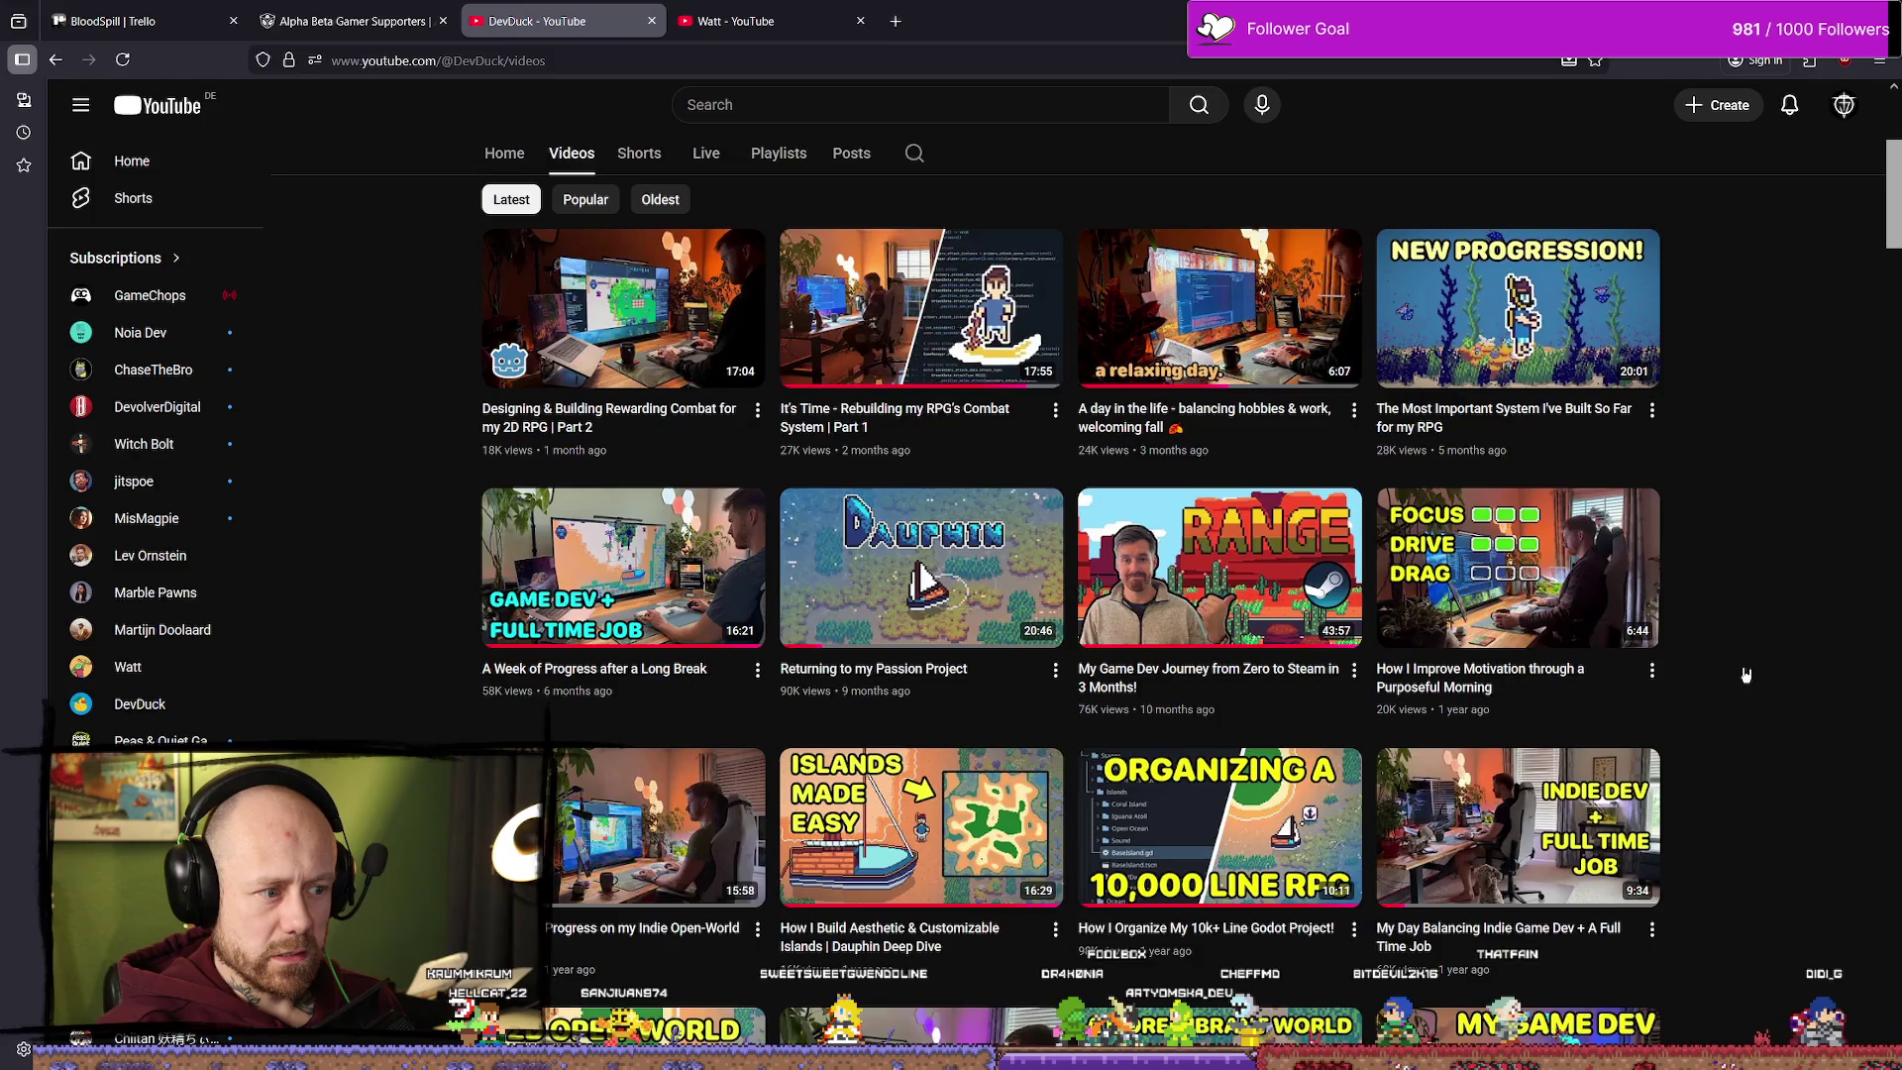
pyautogui.scroll(2, 1745, 675)
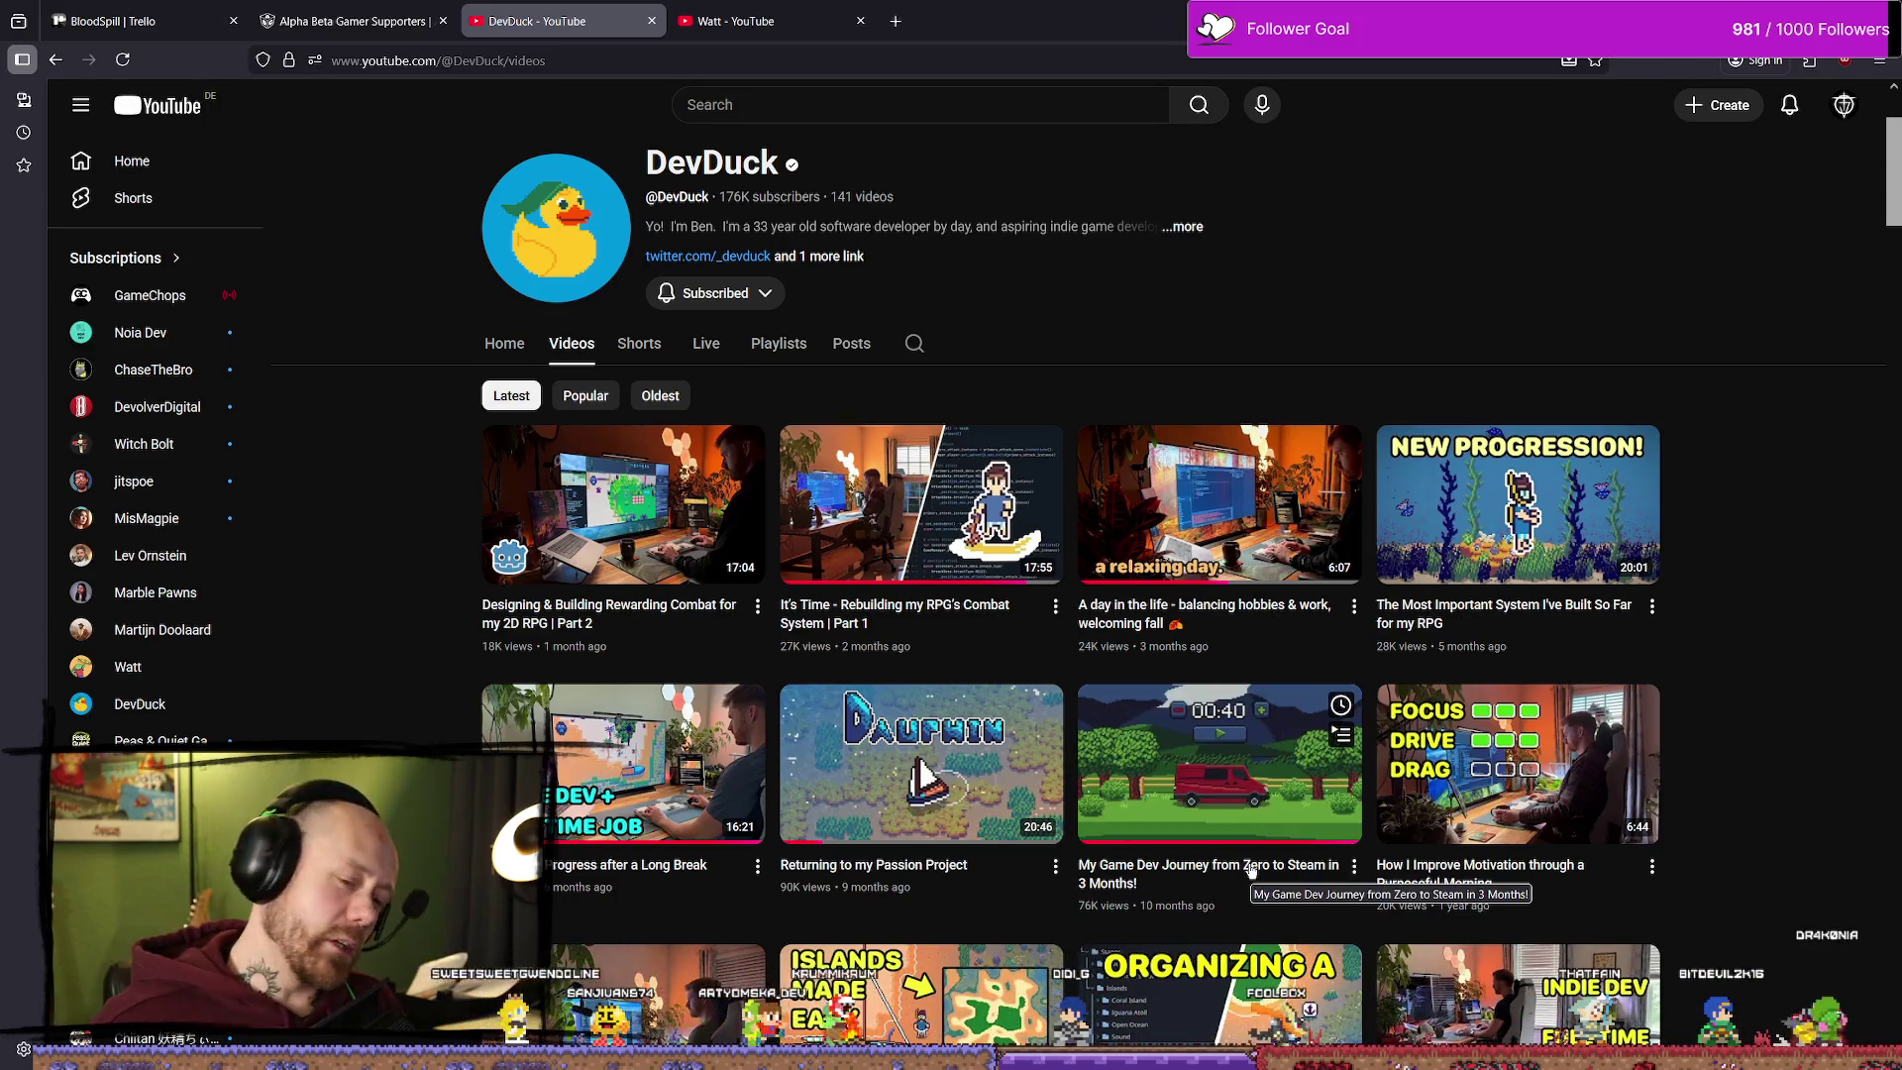
# Step: Open the Zero to Steam video in a new tab and follow its description's Steam link
pyautogui.middleClick(1214, 800)
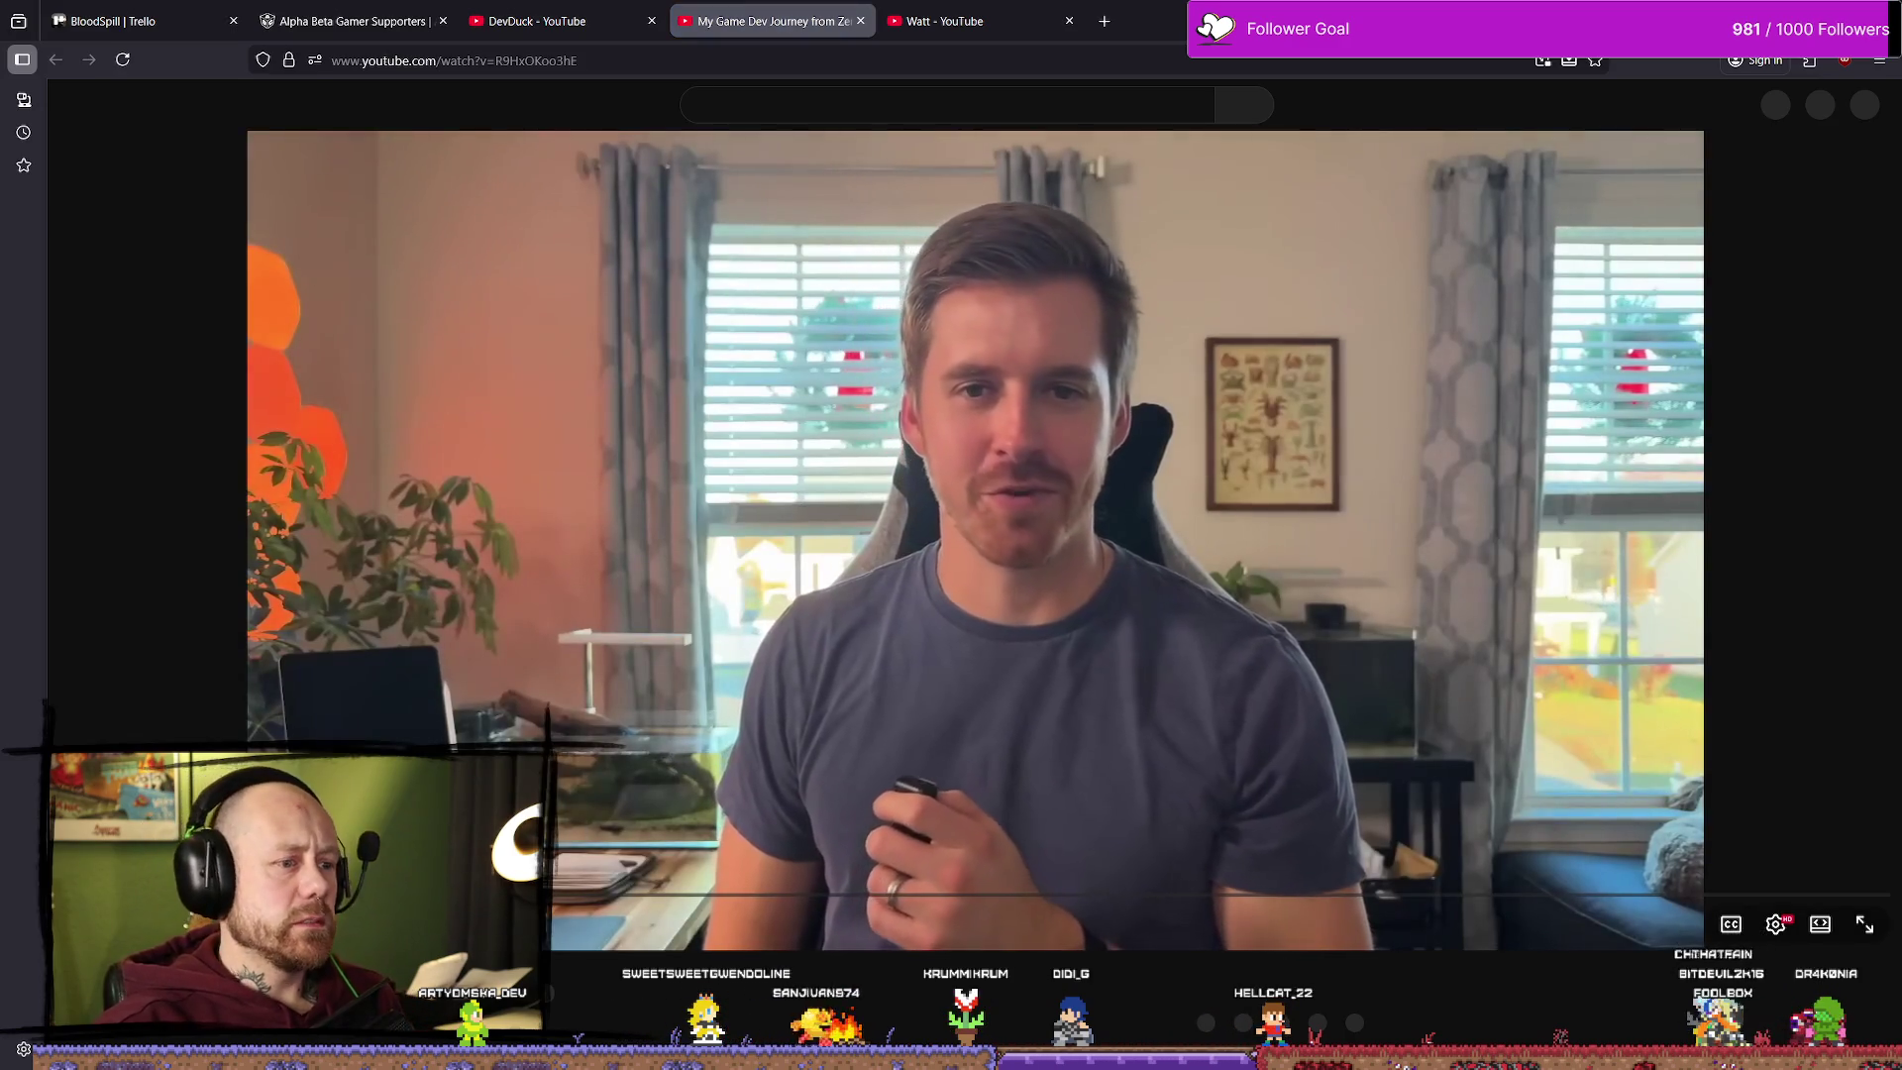
pyautogui.scroll(-5, 862, 644)
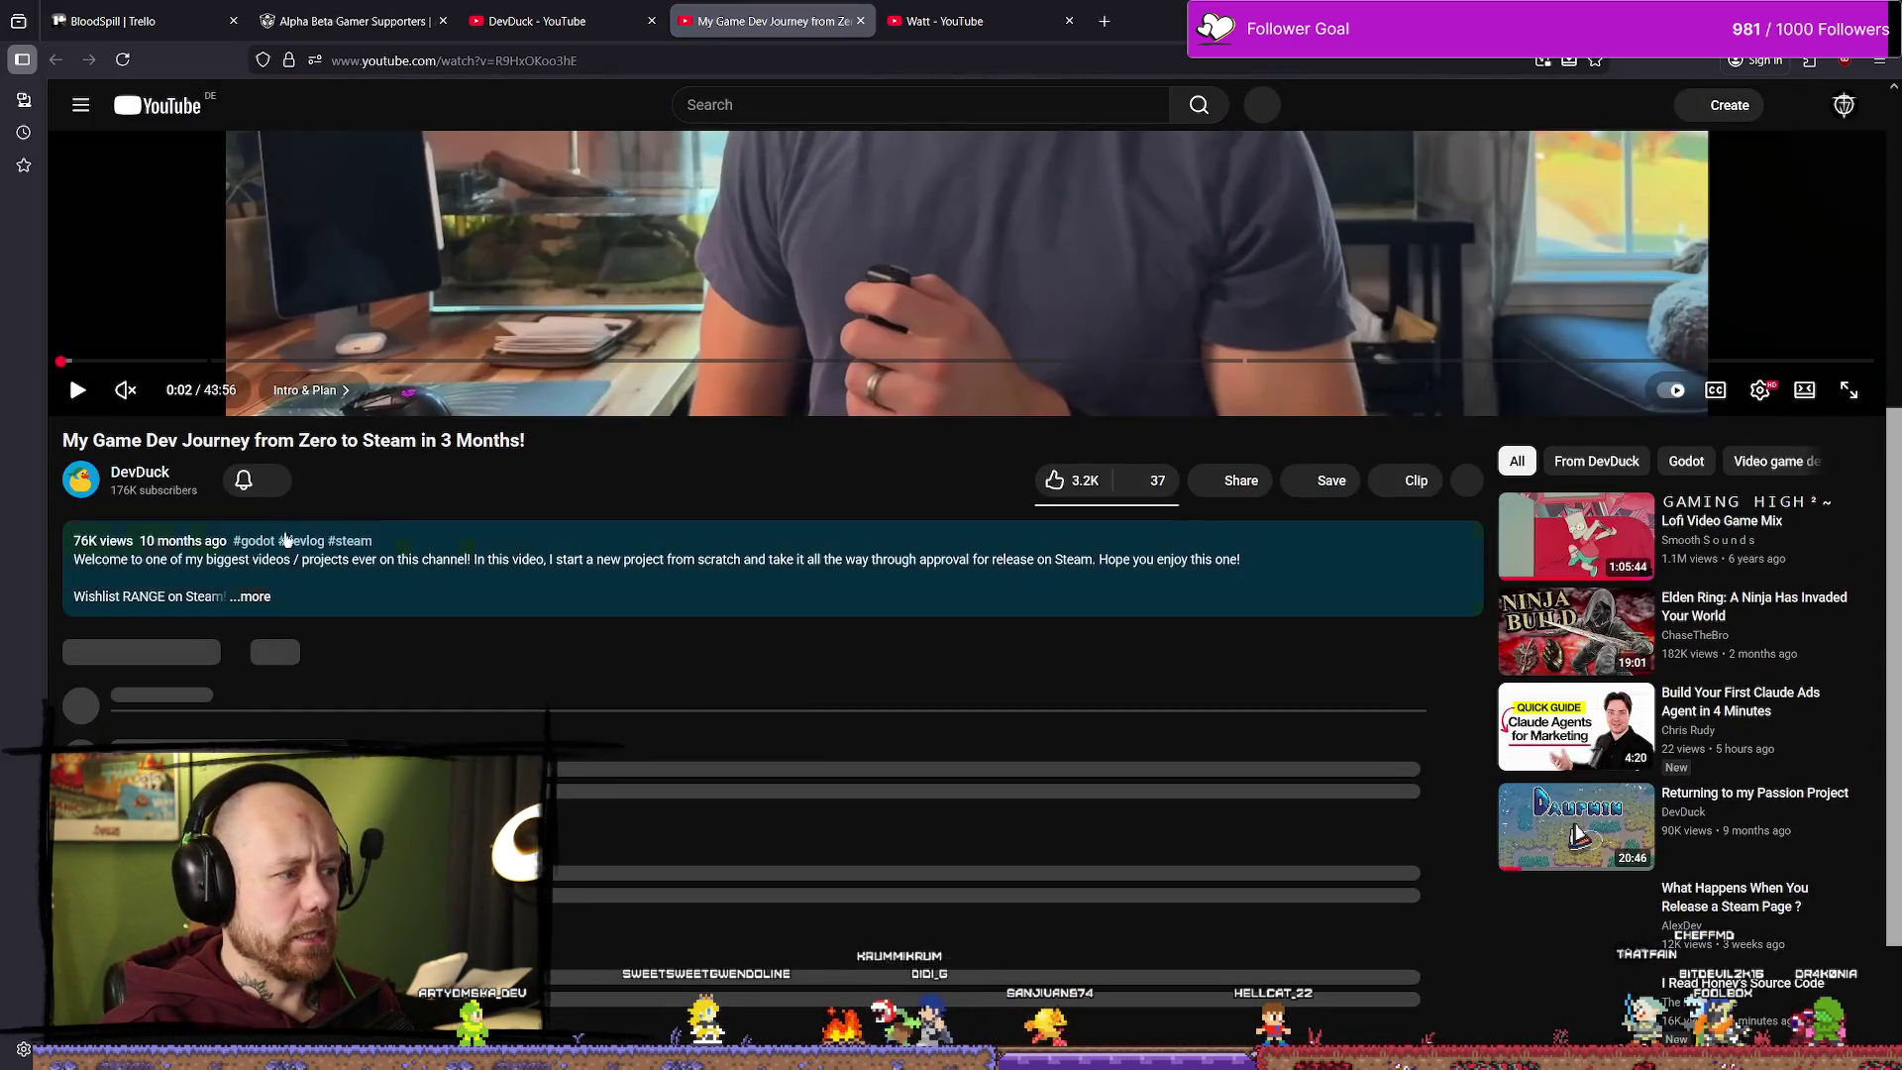
pyautogui.click(250, 596)
pyautogui.click(263, 618)
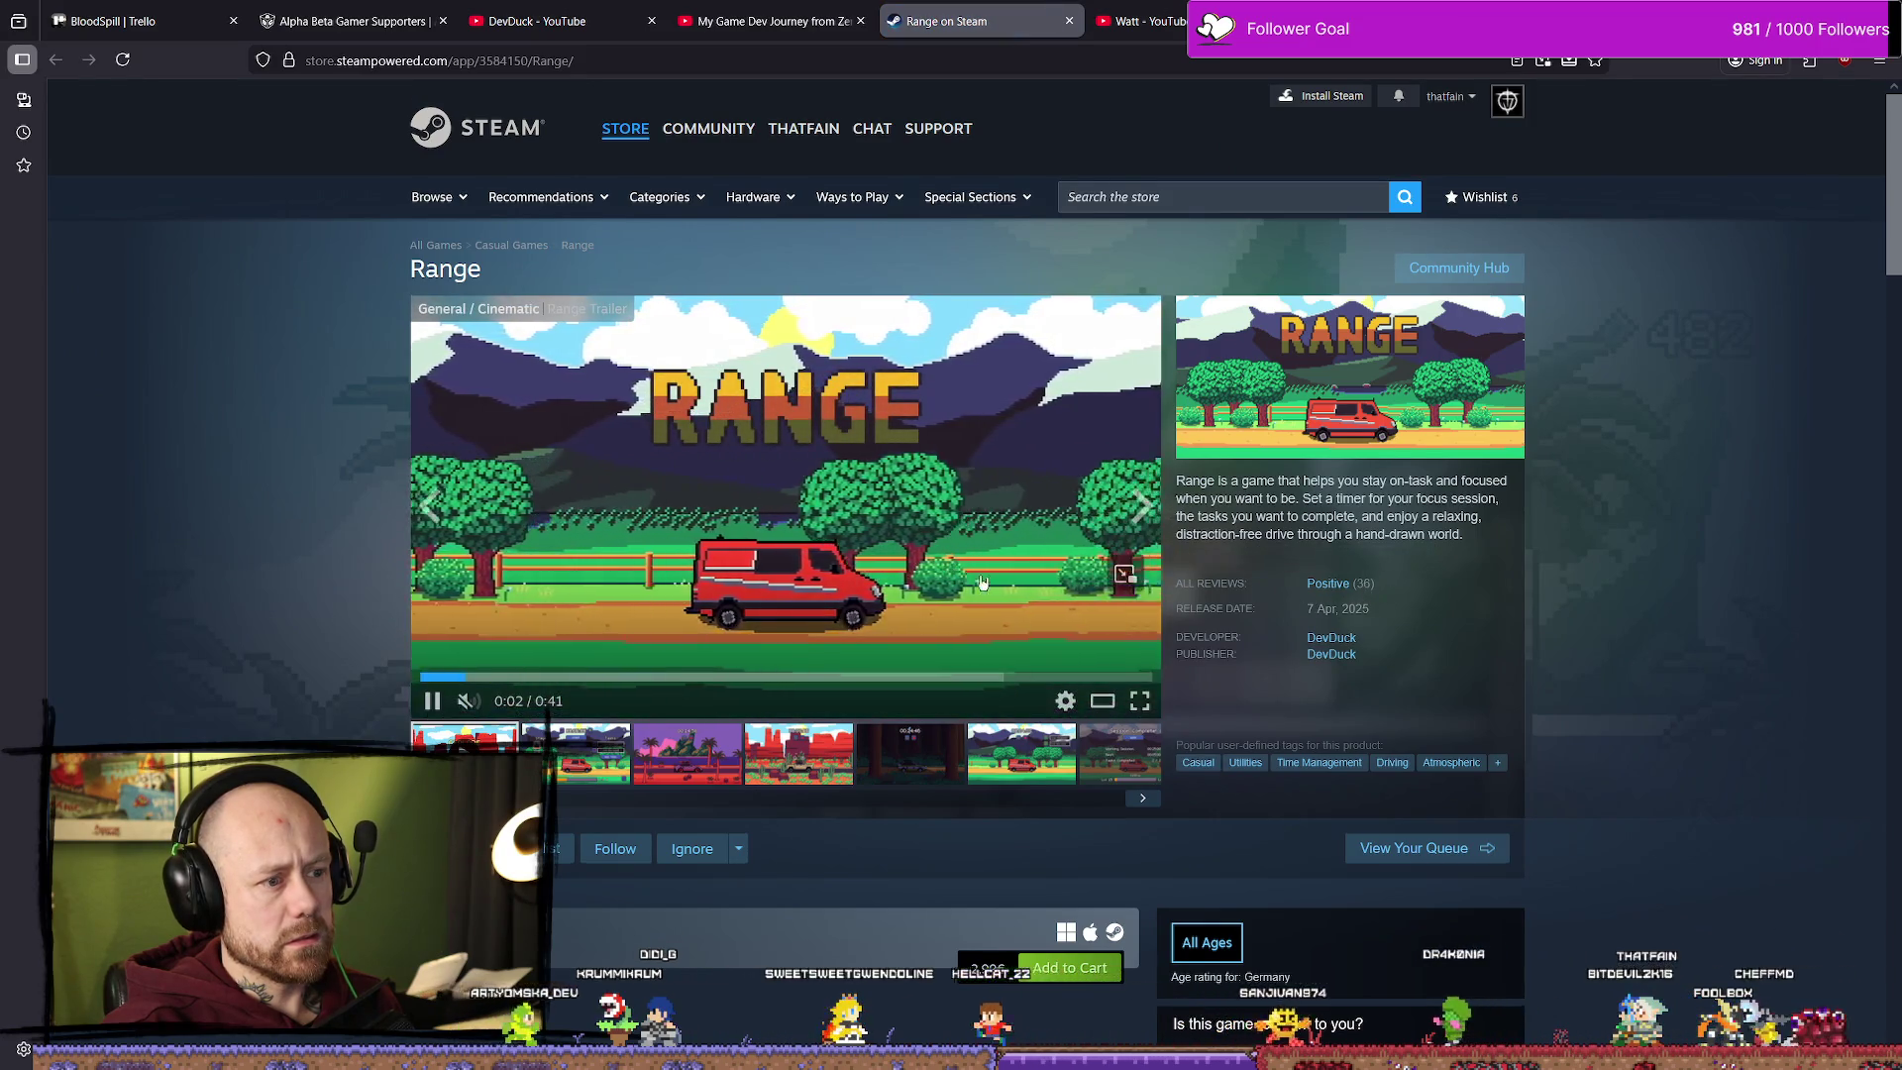
# Step: Scroll through Range's Steam store page, its trailer and reviews
pyautogui.scroll(-4, 859, 756)
pyautogui.scroll(-1, 860, 756)
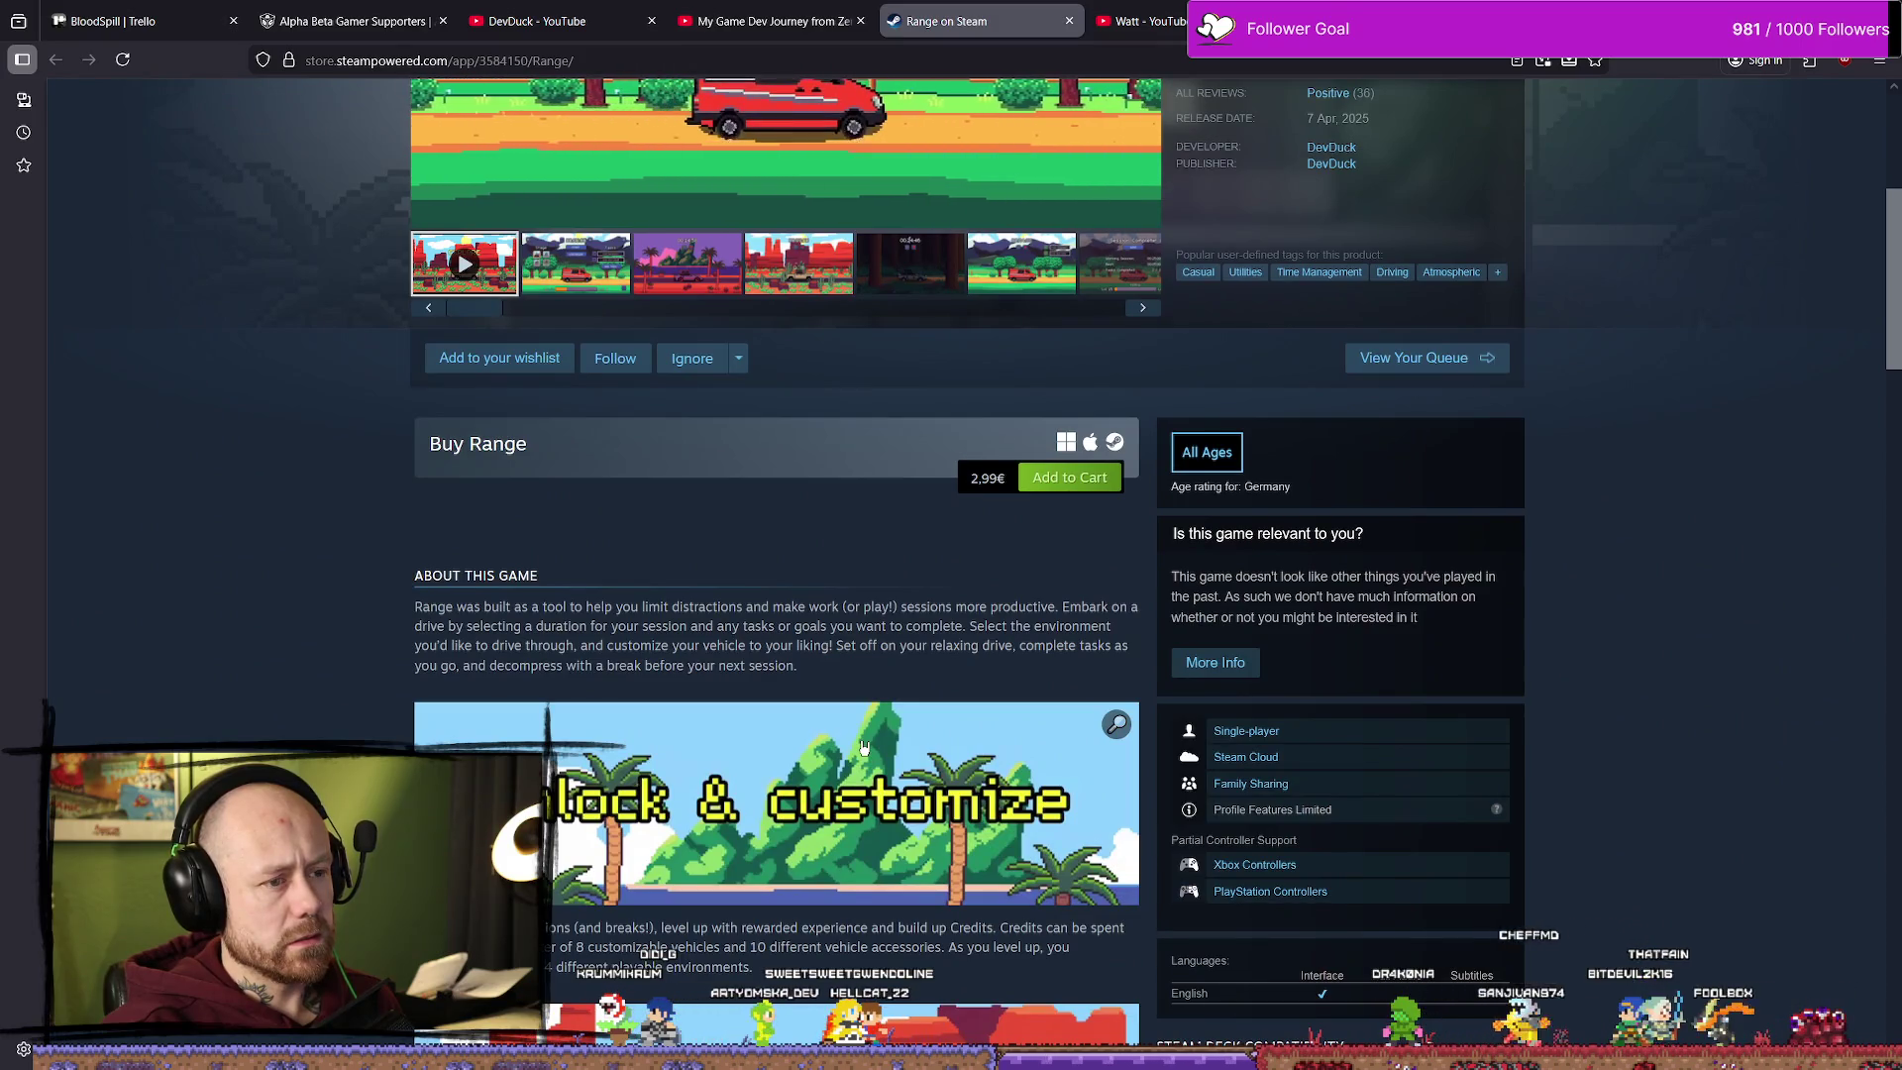
pyautogui.scroll(-6, 863, 748)
pyautogui.scroll(-3, 863, 744)
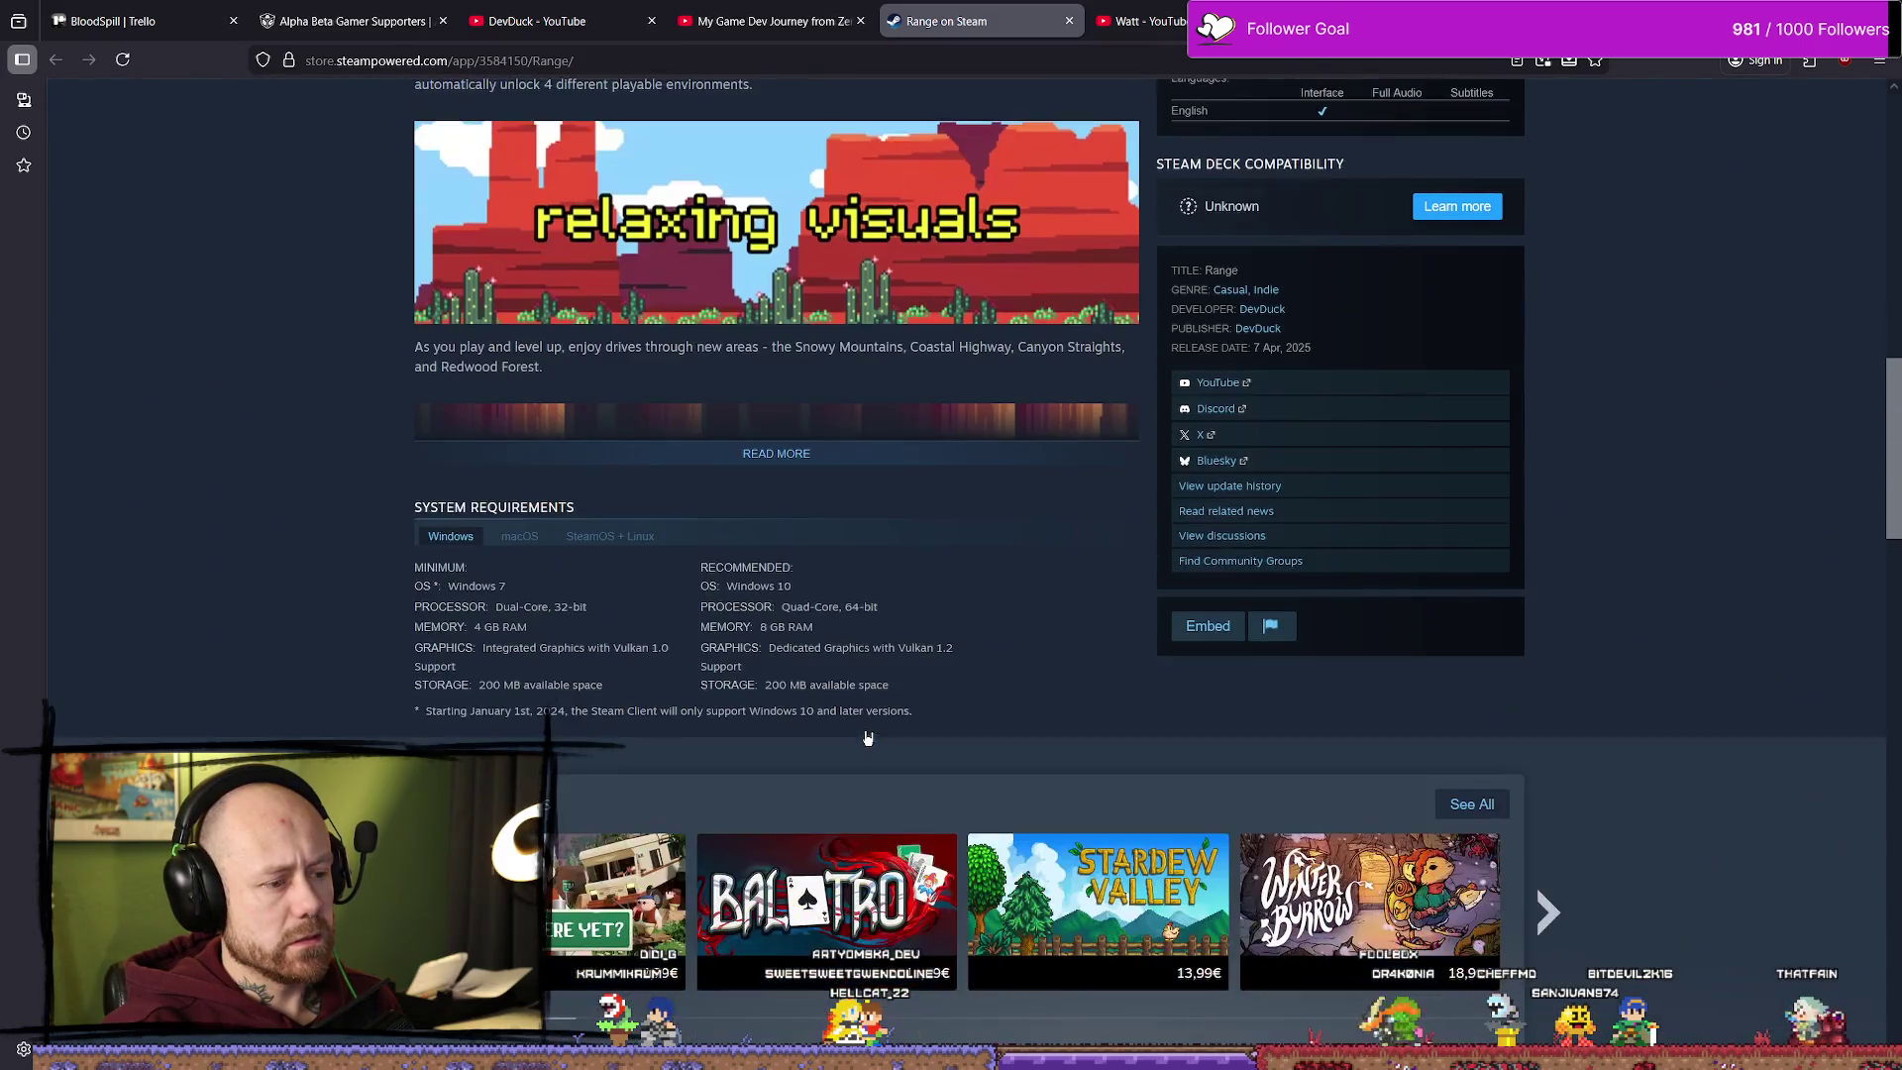
pyautogui.scroll(15, 837, 760)
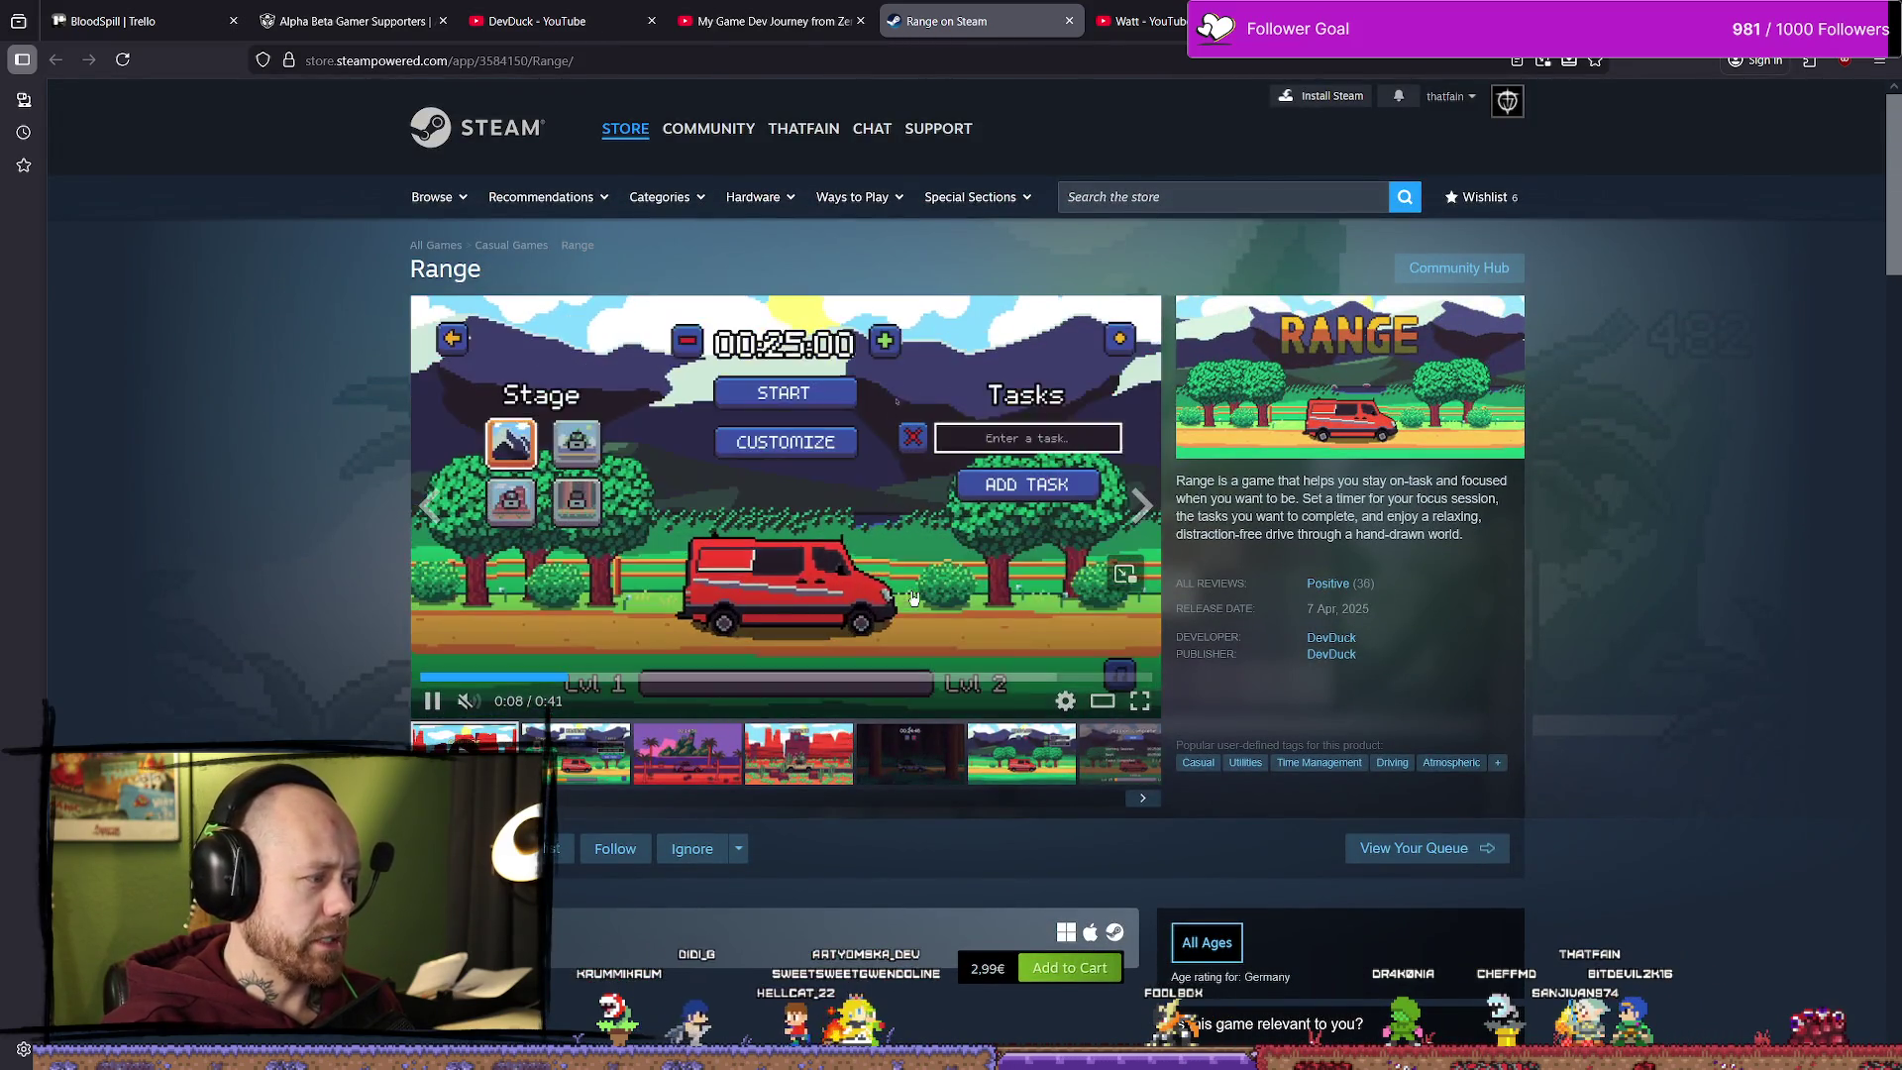
# Step: Flip between the video and channel tabs, then open the Steam store front and Watt's page
pyautogui.click(818, 21)
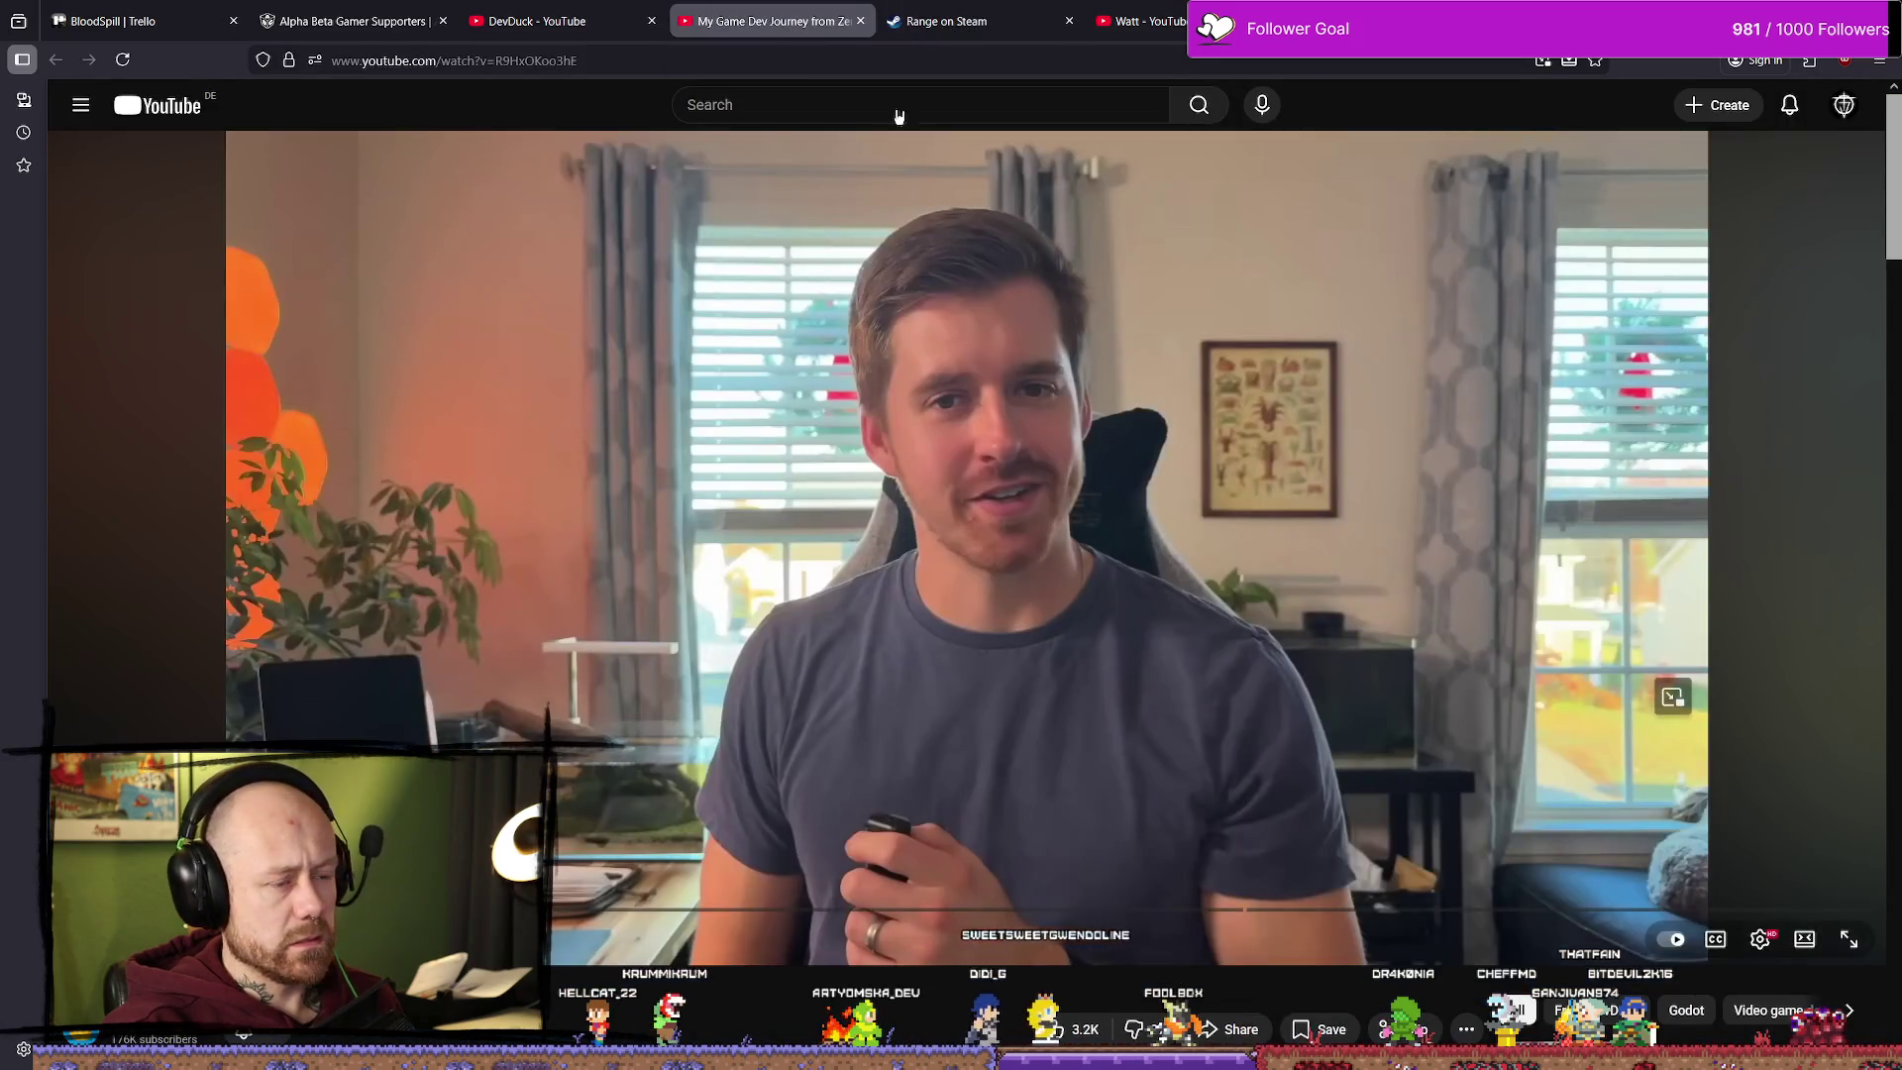
pyautogui.scroll(-5, 1005, 559)
pyautogui.scroll(5, 1007, 552)
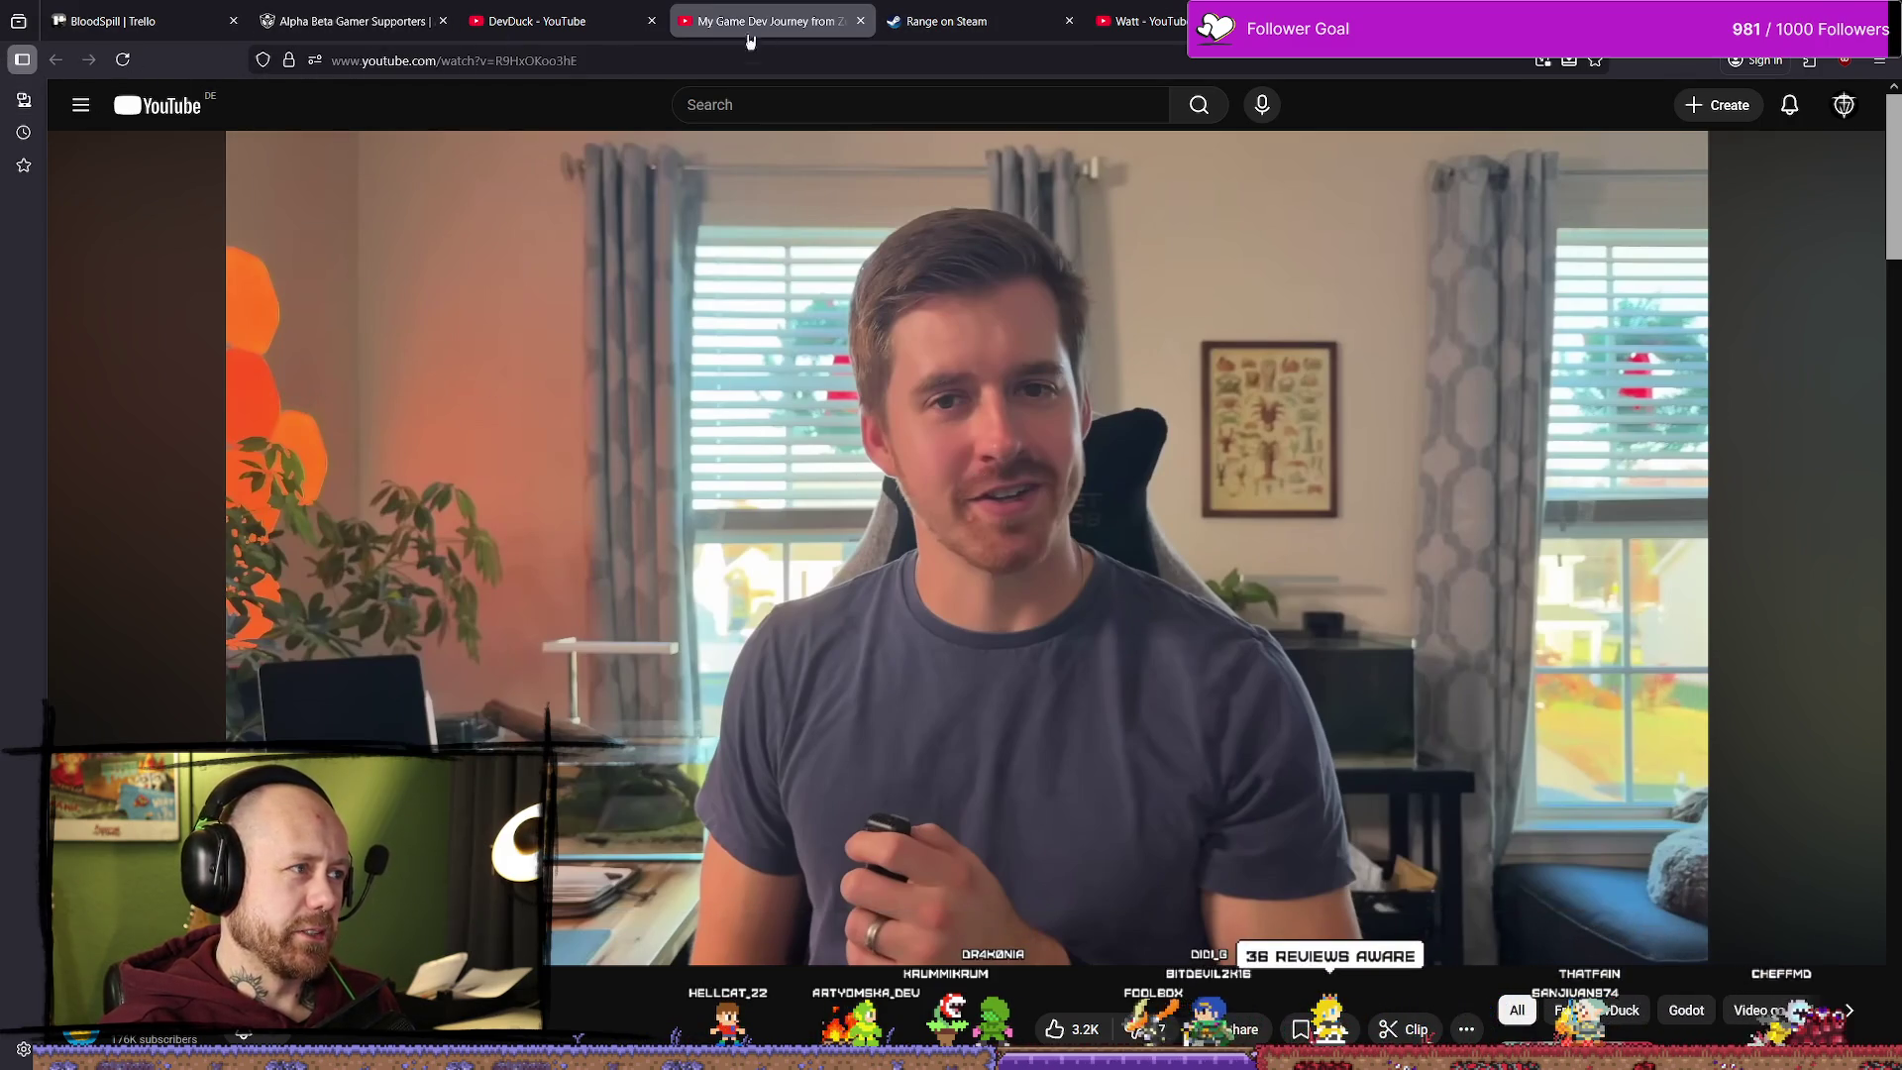
pyautogui.click(534, 20)
pyautogui.click(763, 20)
pyautogui.click(979, 8)
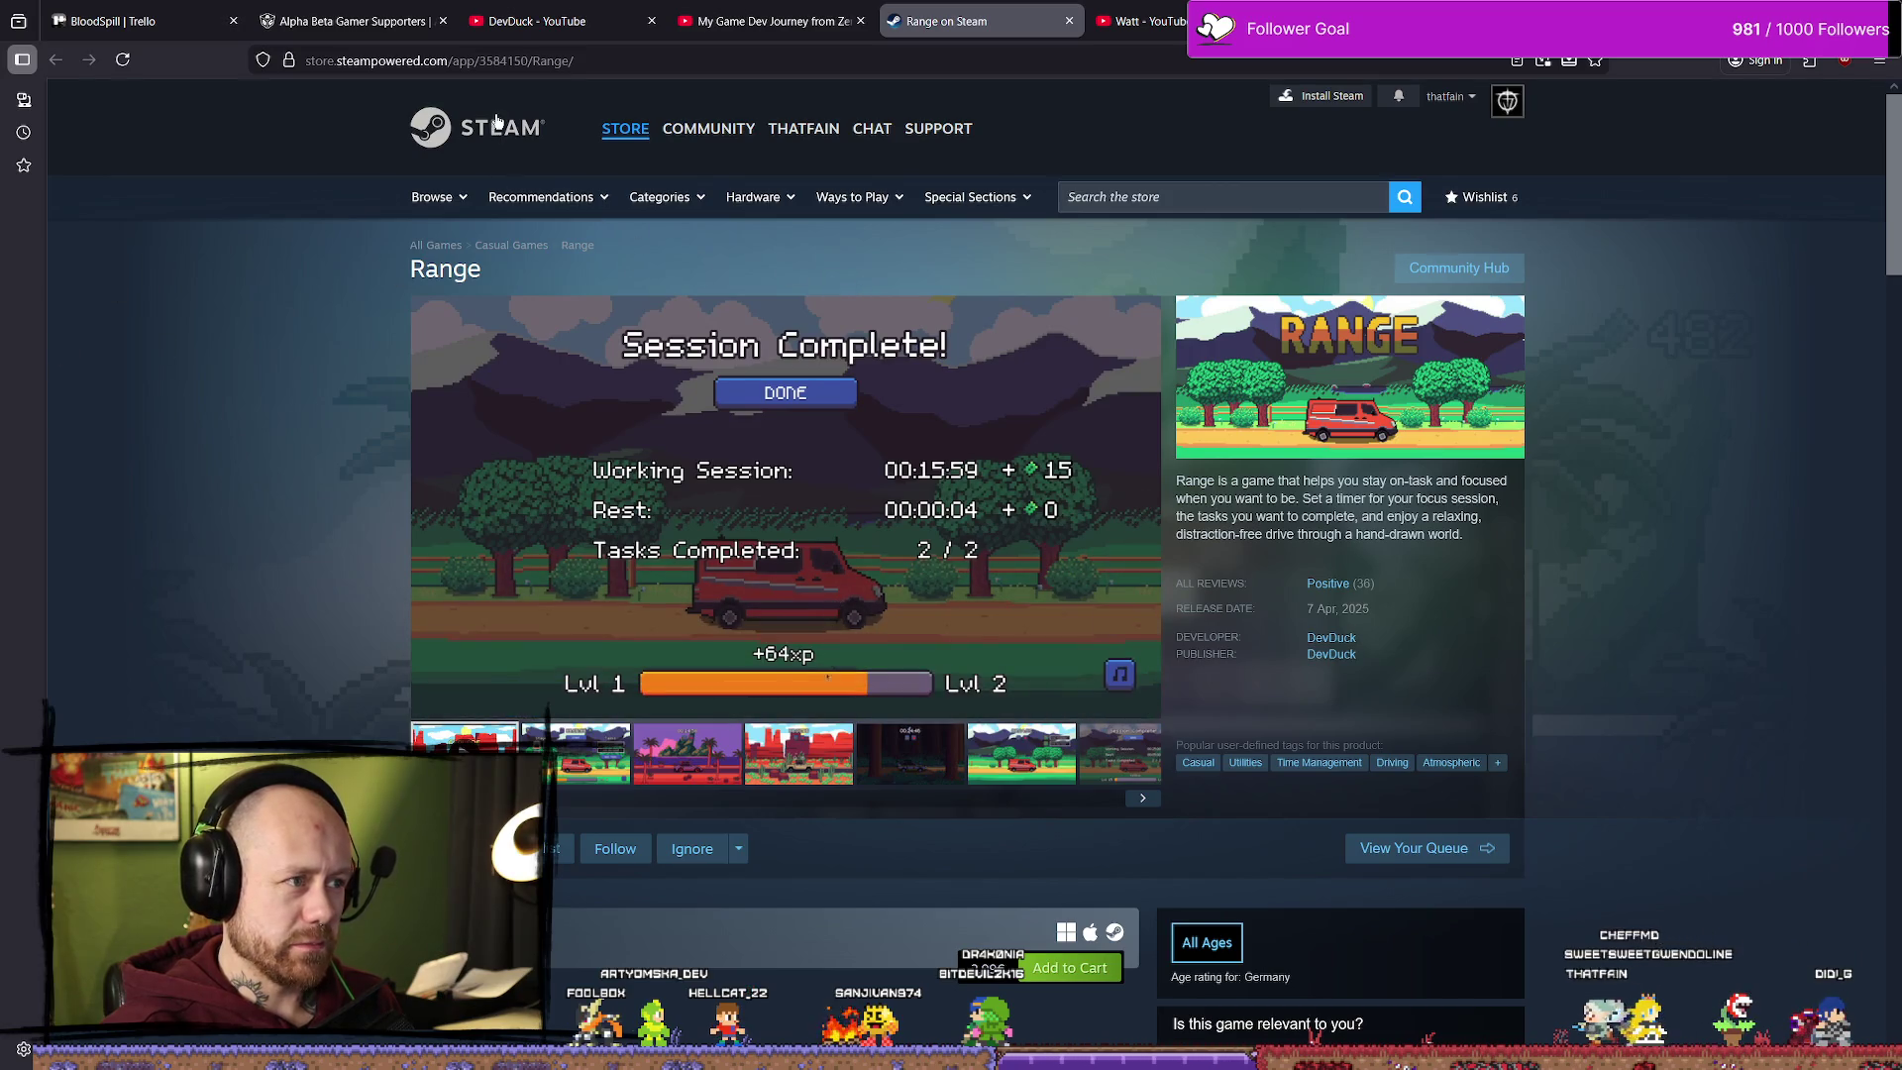
pyautogui.click(625, 128)
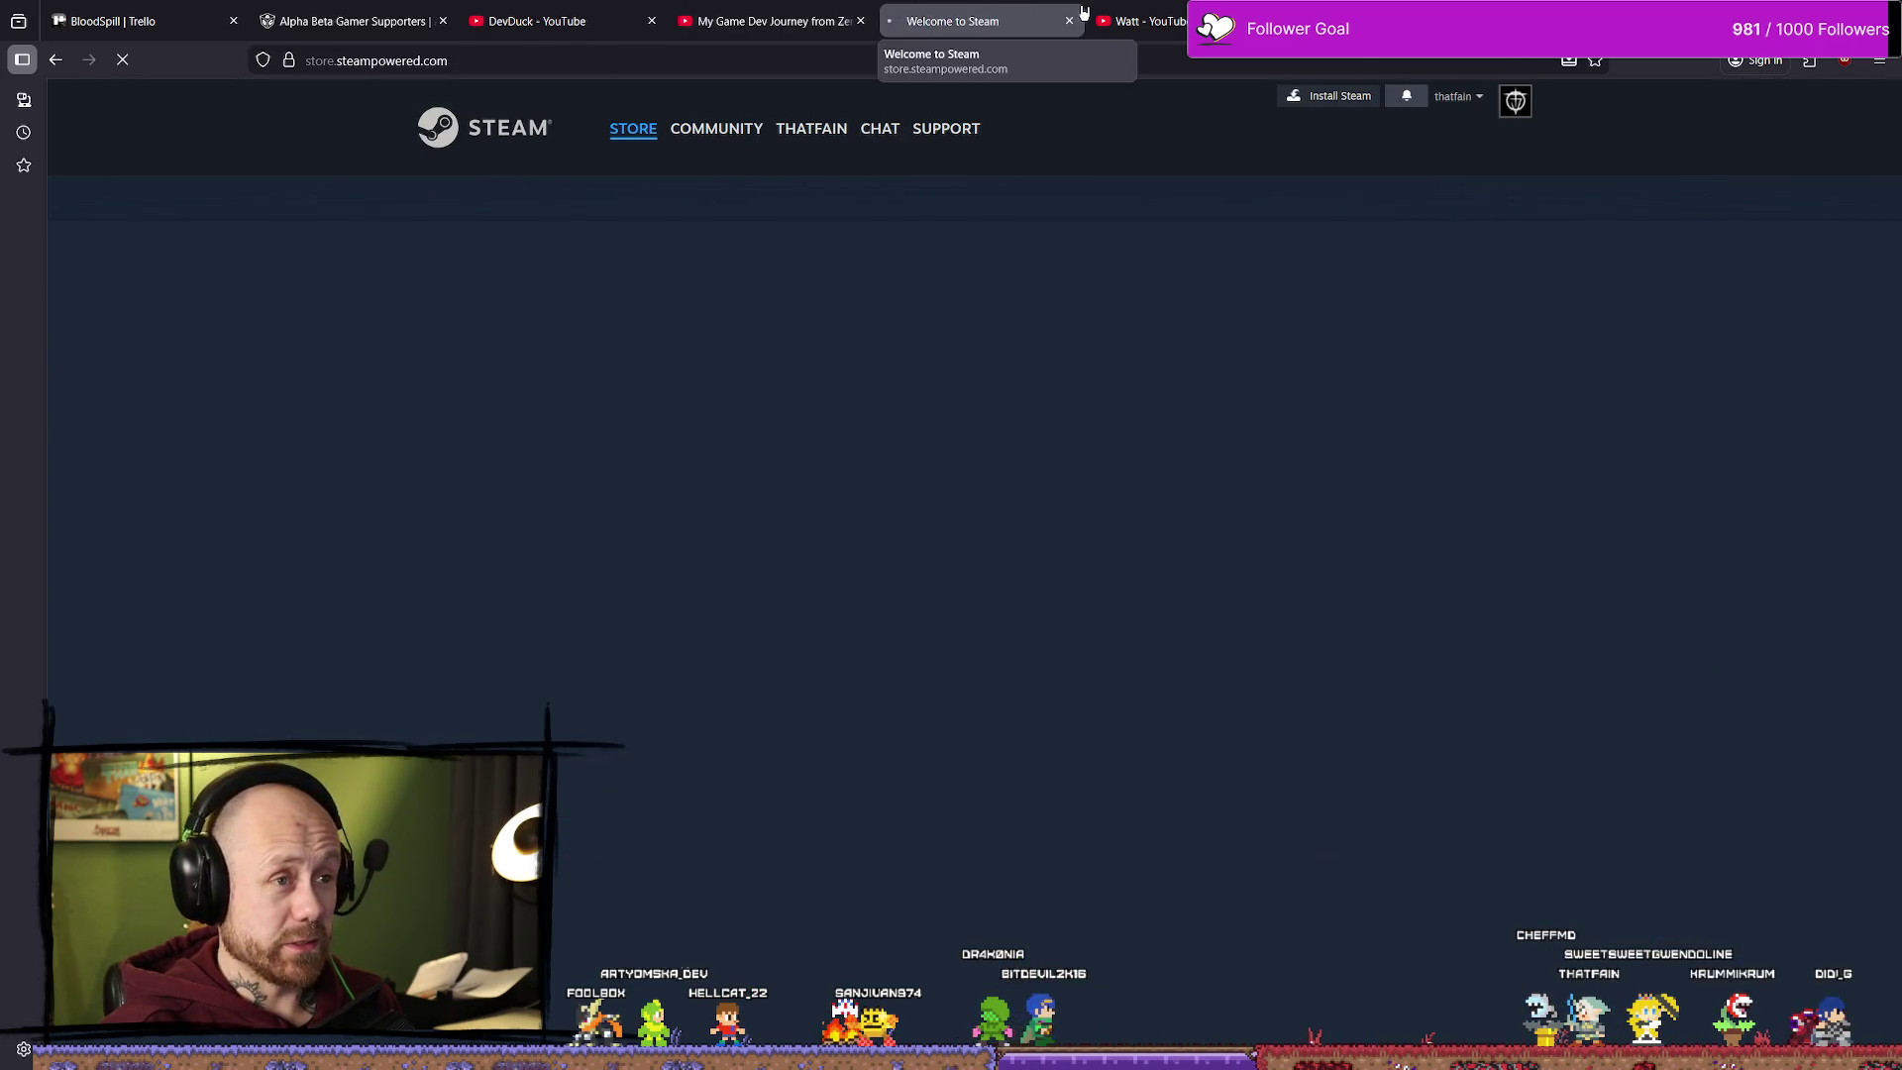
pyautogui.click(1097, 20)
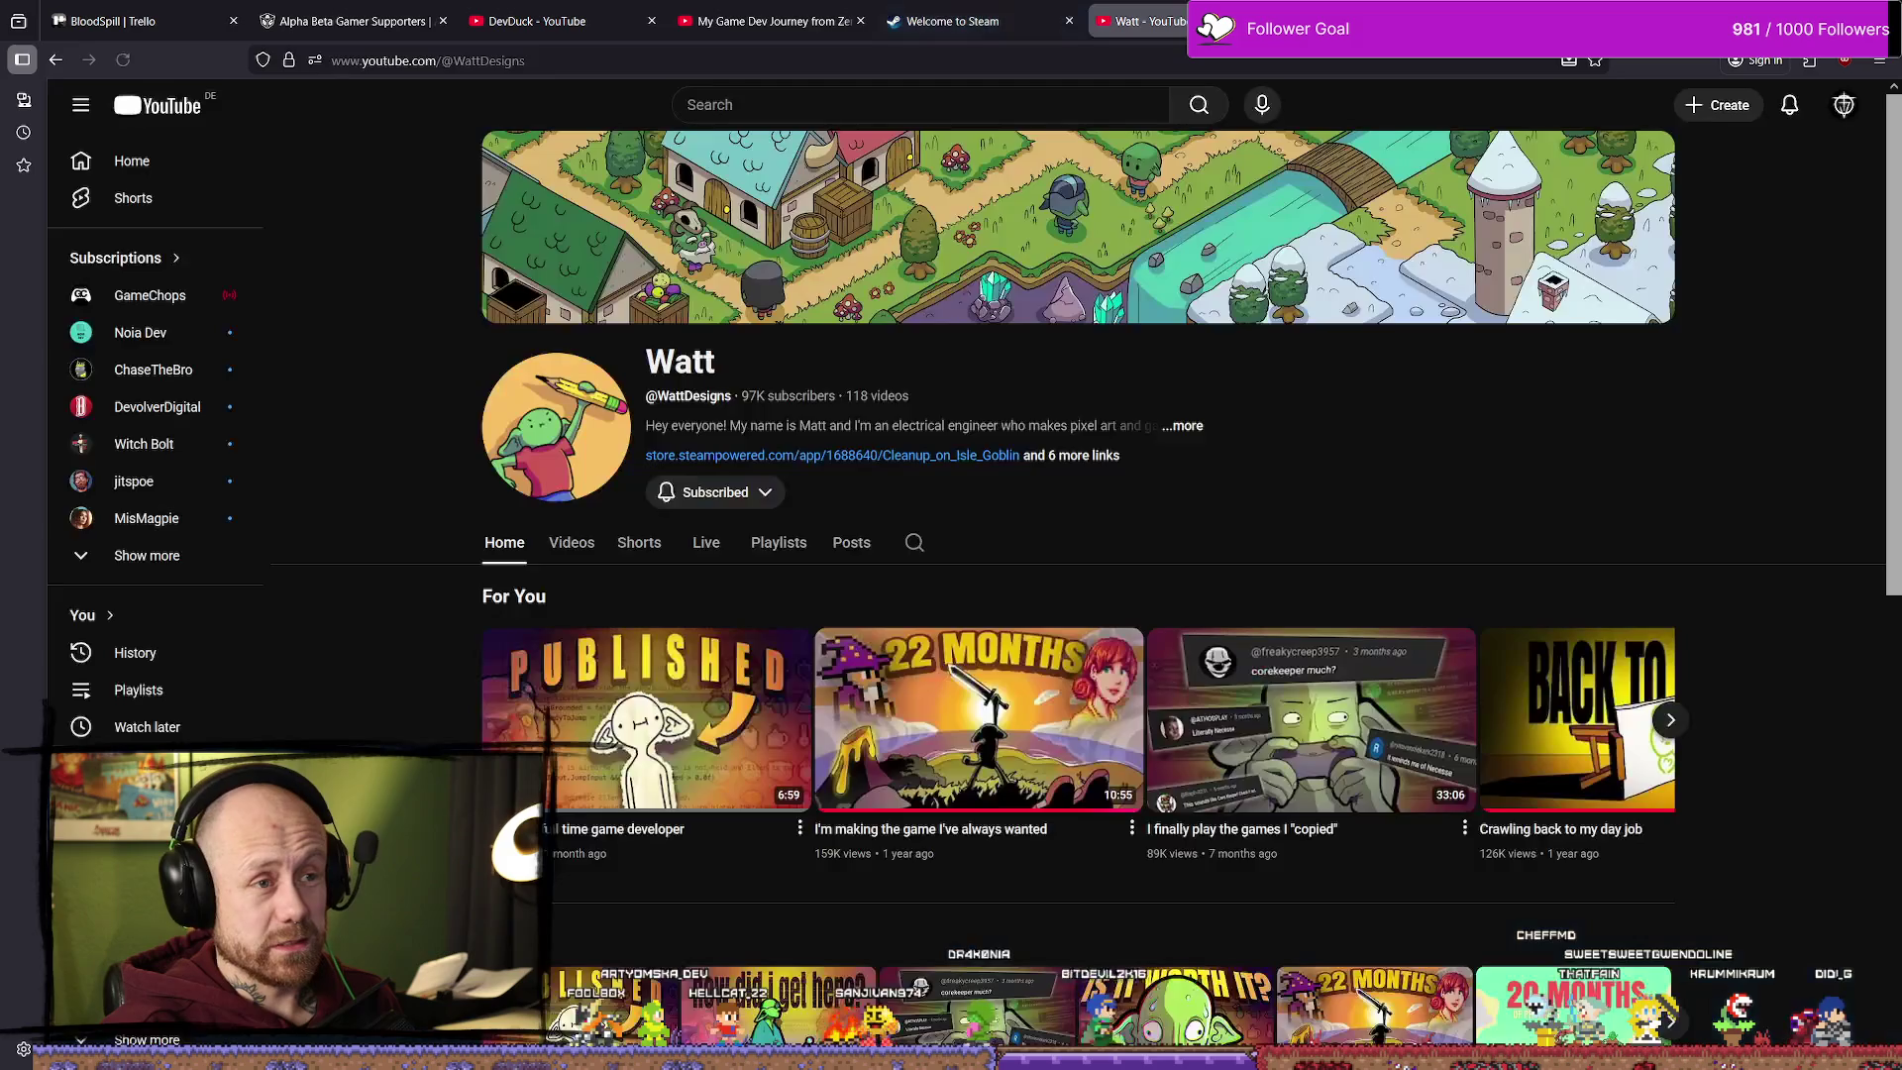
# Step: Close the Welcome to Steam tab and glance over the other YouTube page
pyautogui.click(1057, 24)
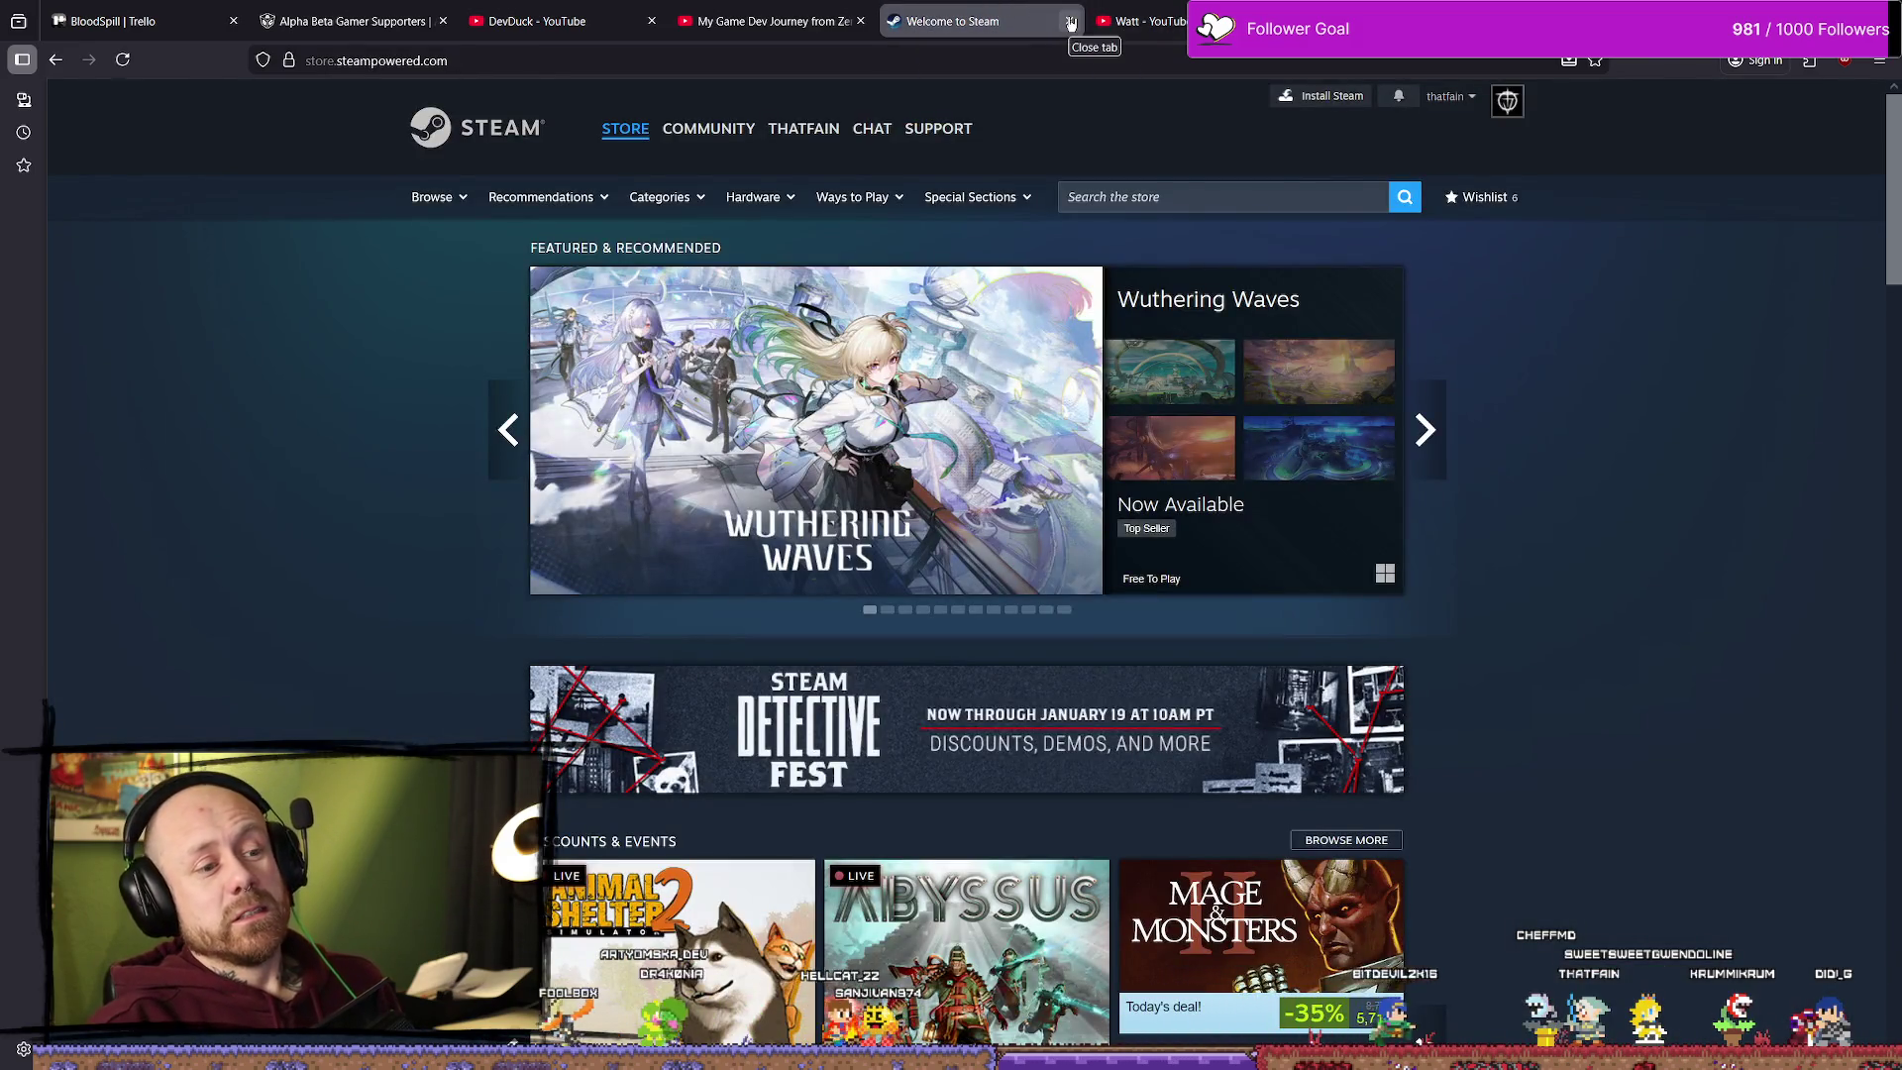
pyautogui.click(1070, 22)
pyautogui.click(768, 21)
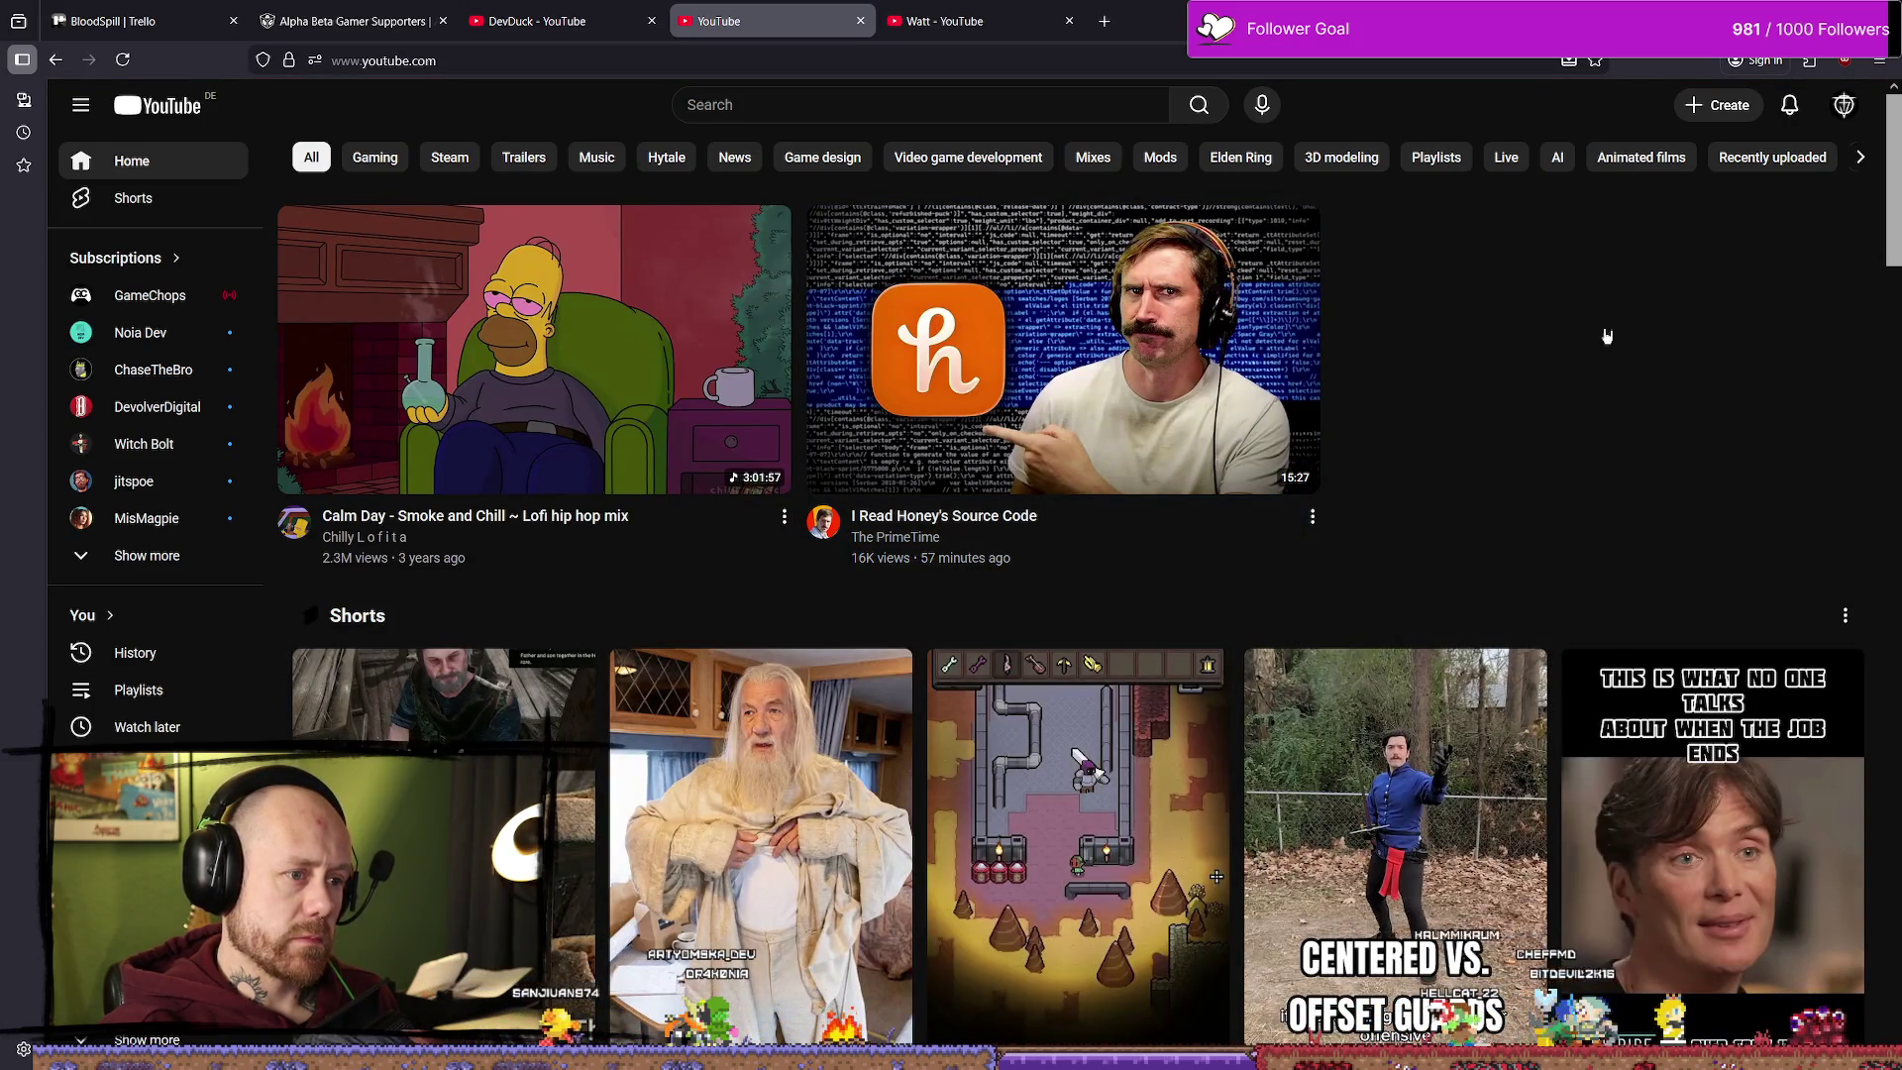
pyautogui.scroll(-5, 1611, 331)
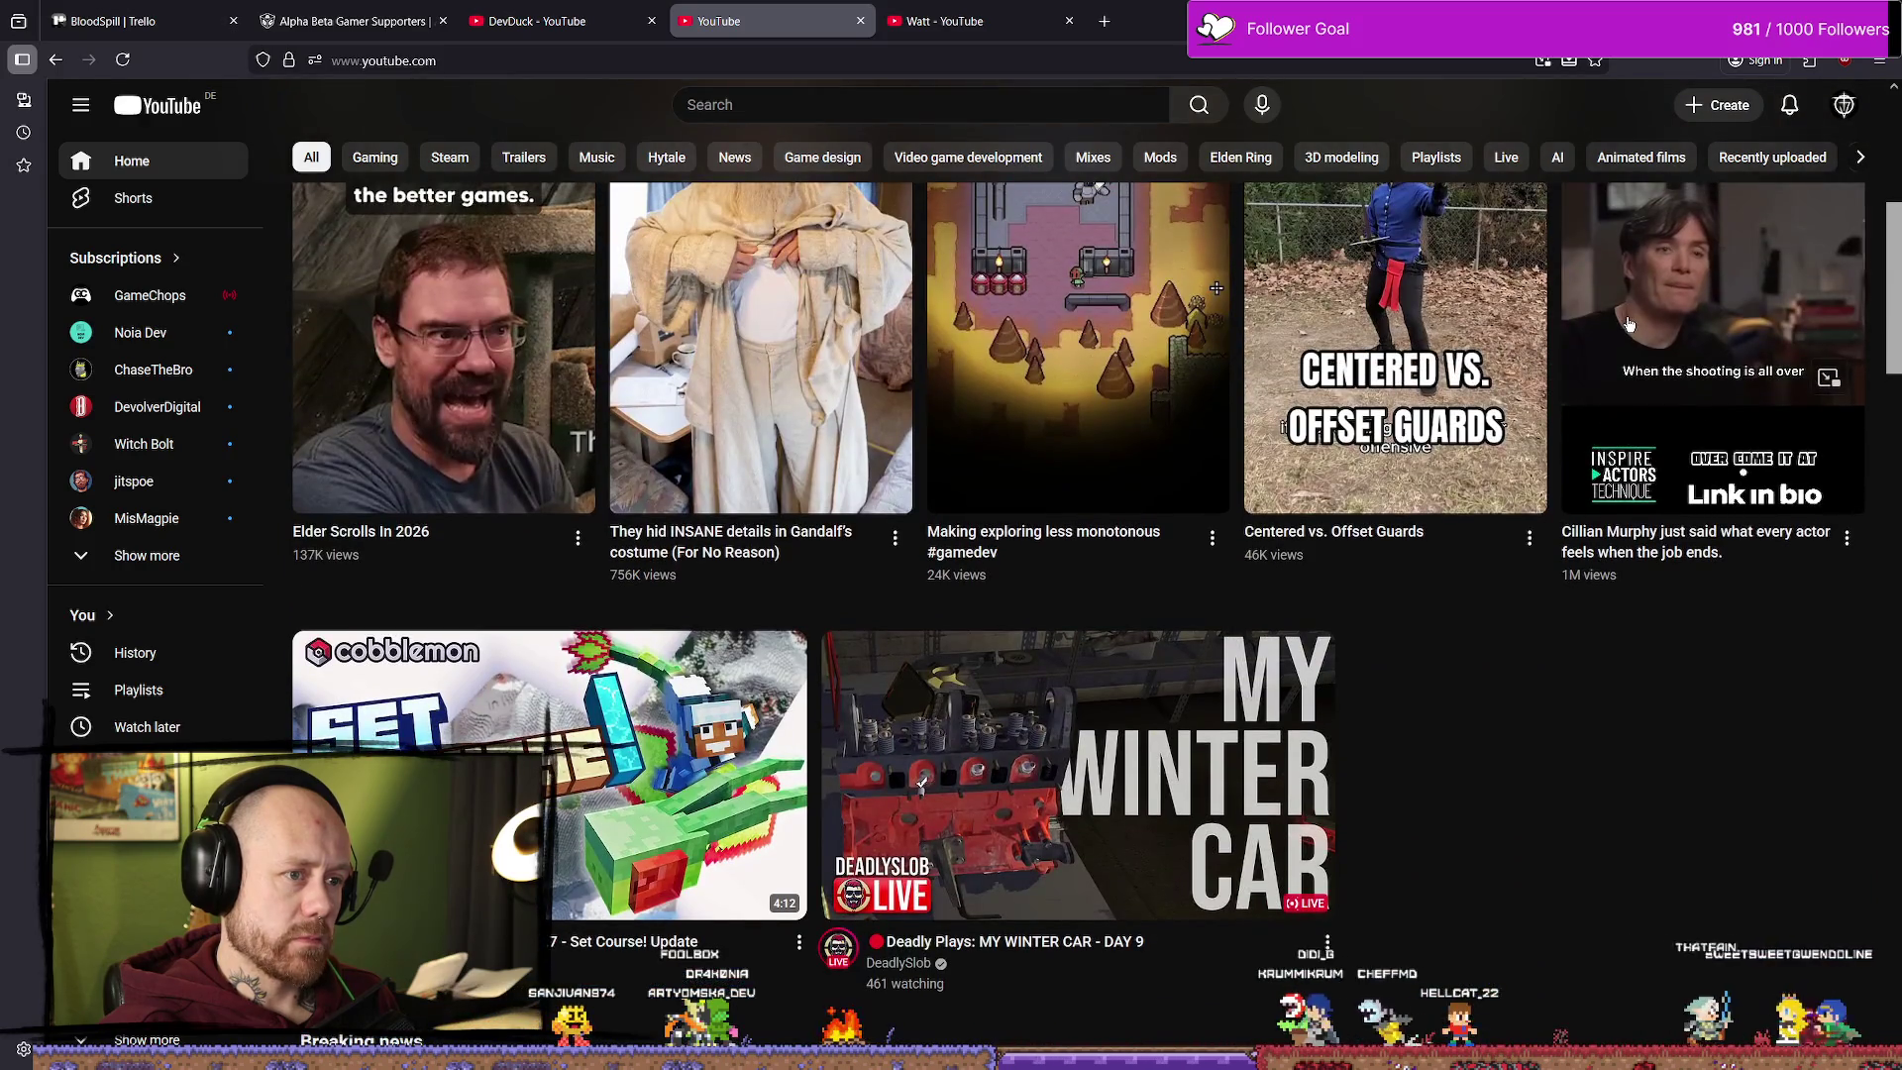
pyautogui.scroll(4, 1585, 327)
# Step: Show Watt's Videos tab and scroll through the grid led by 'I'm now a full time game developer'
pyautogui.click(1040, 21)
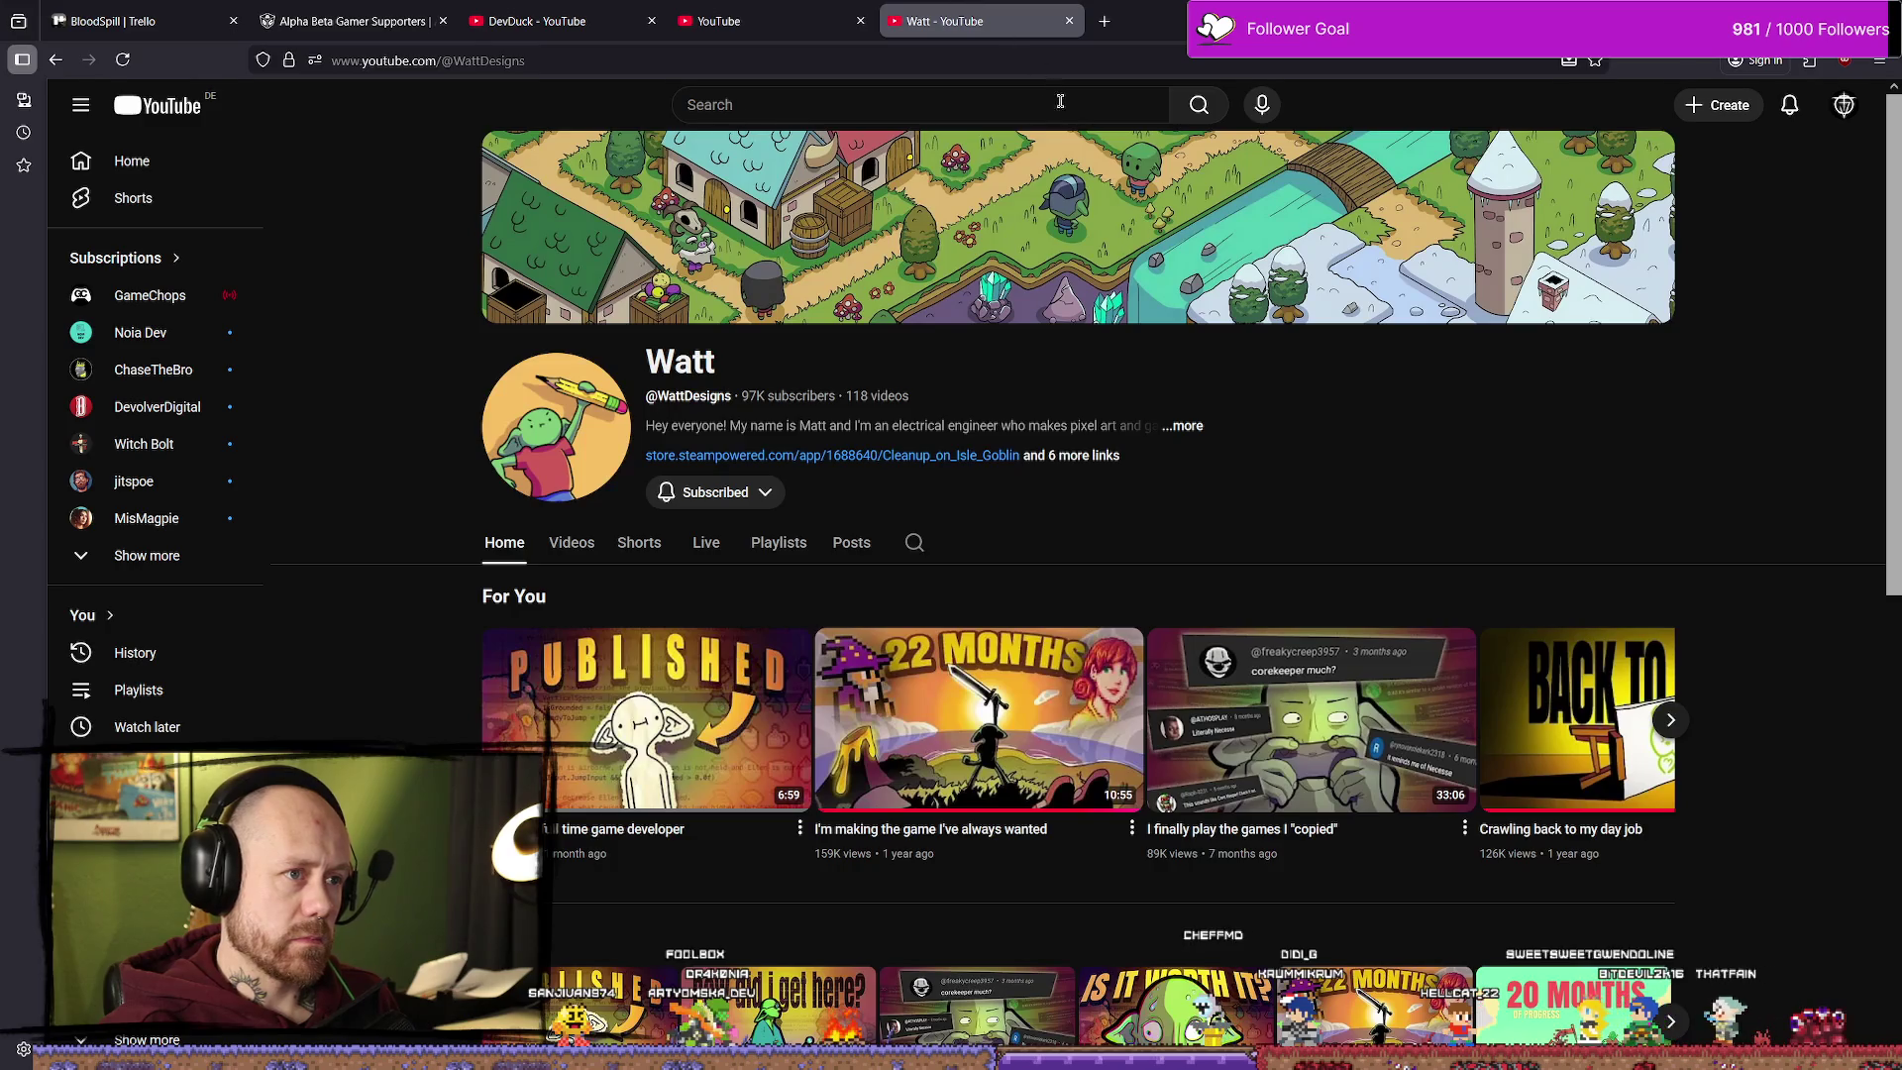
pyautogui.click(585, 550)
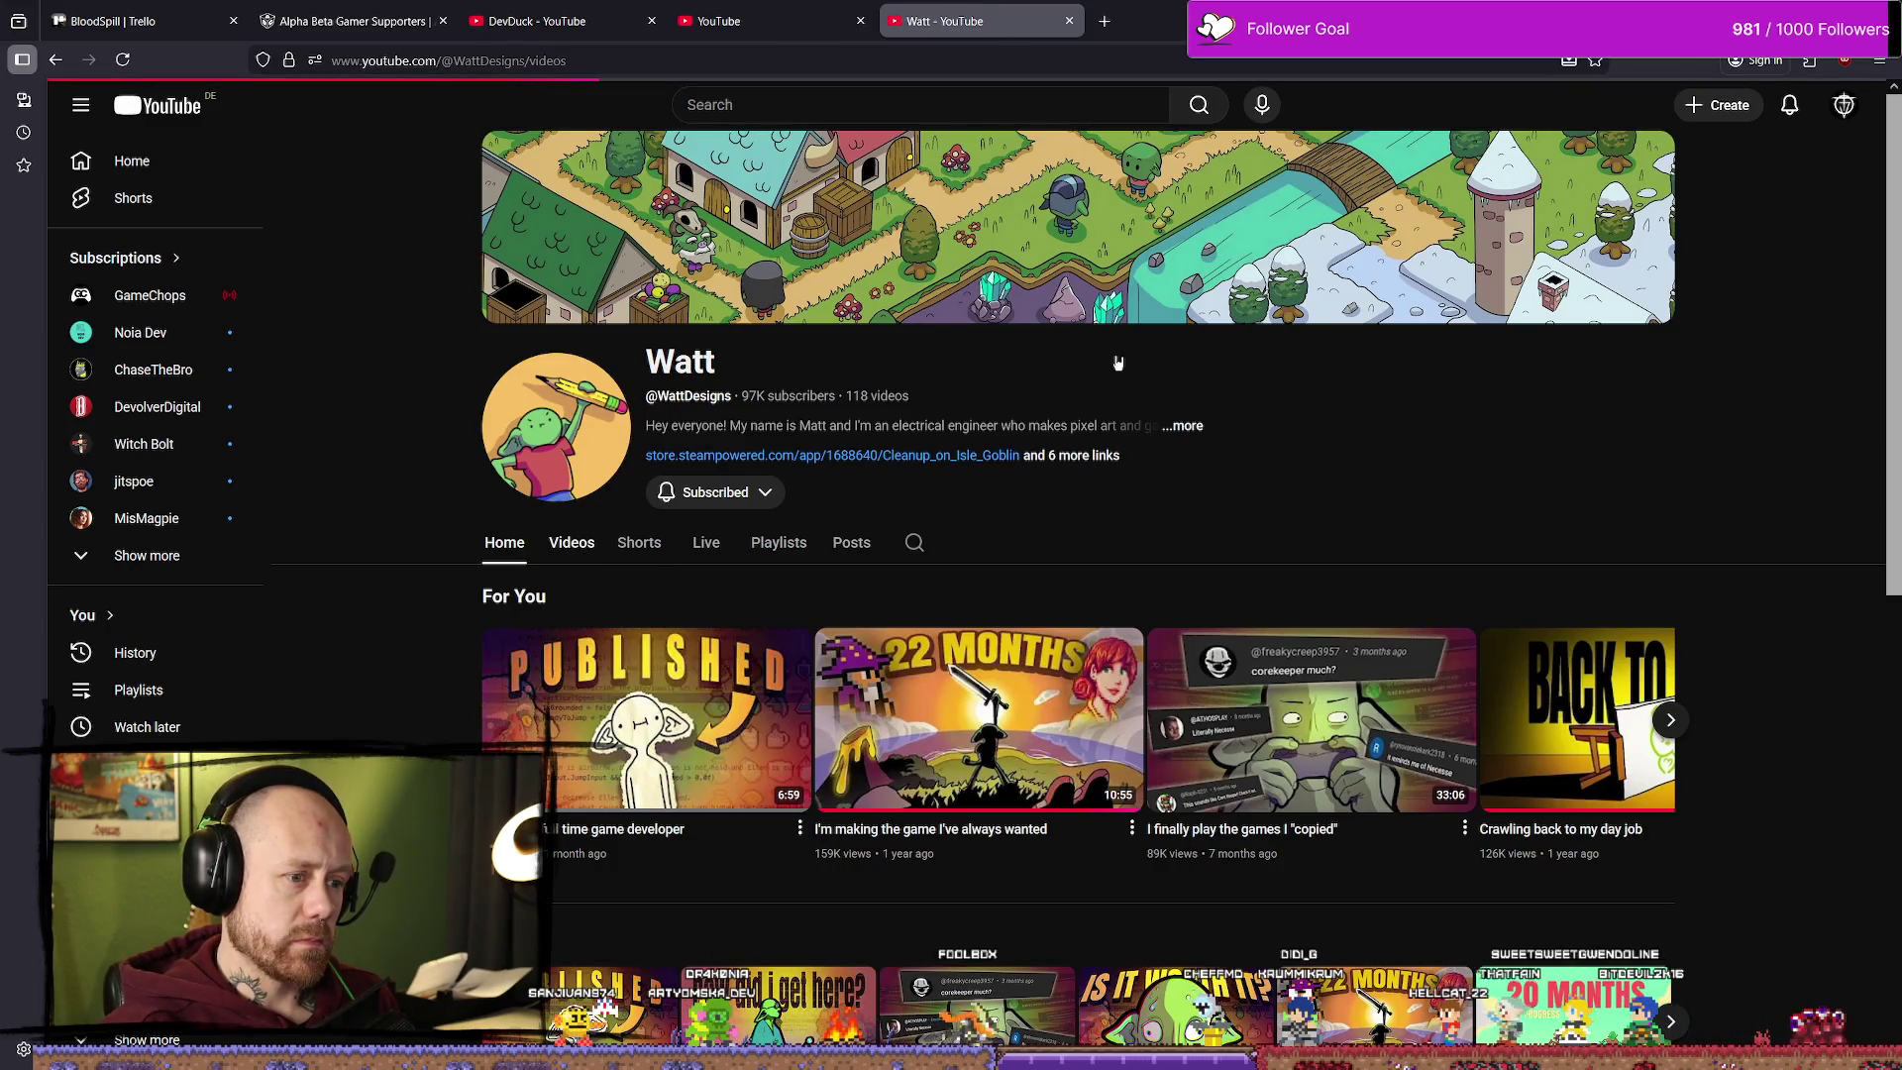
pyautogui.scroll(-1, 1560, 414)
pyautogui.scroll(-5, 1560, 414)
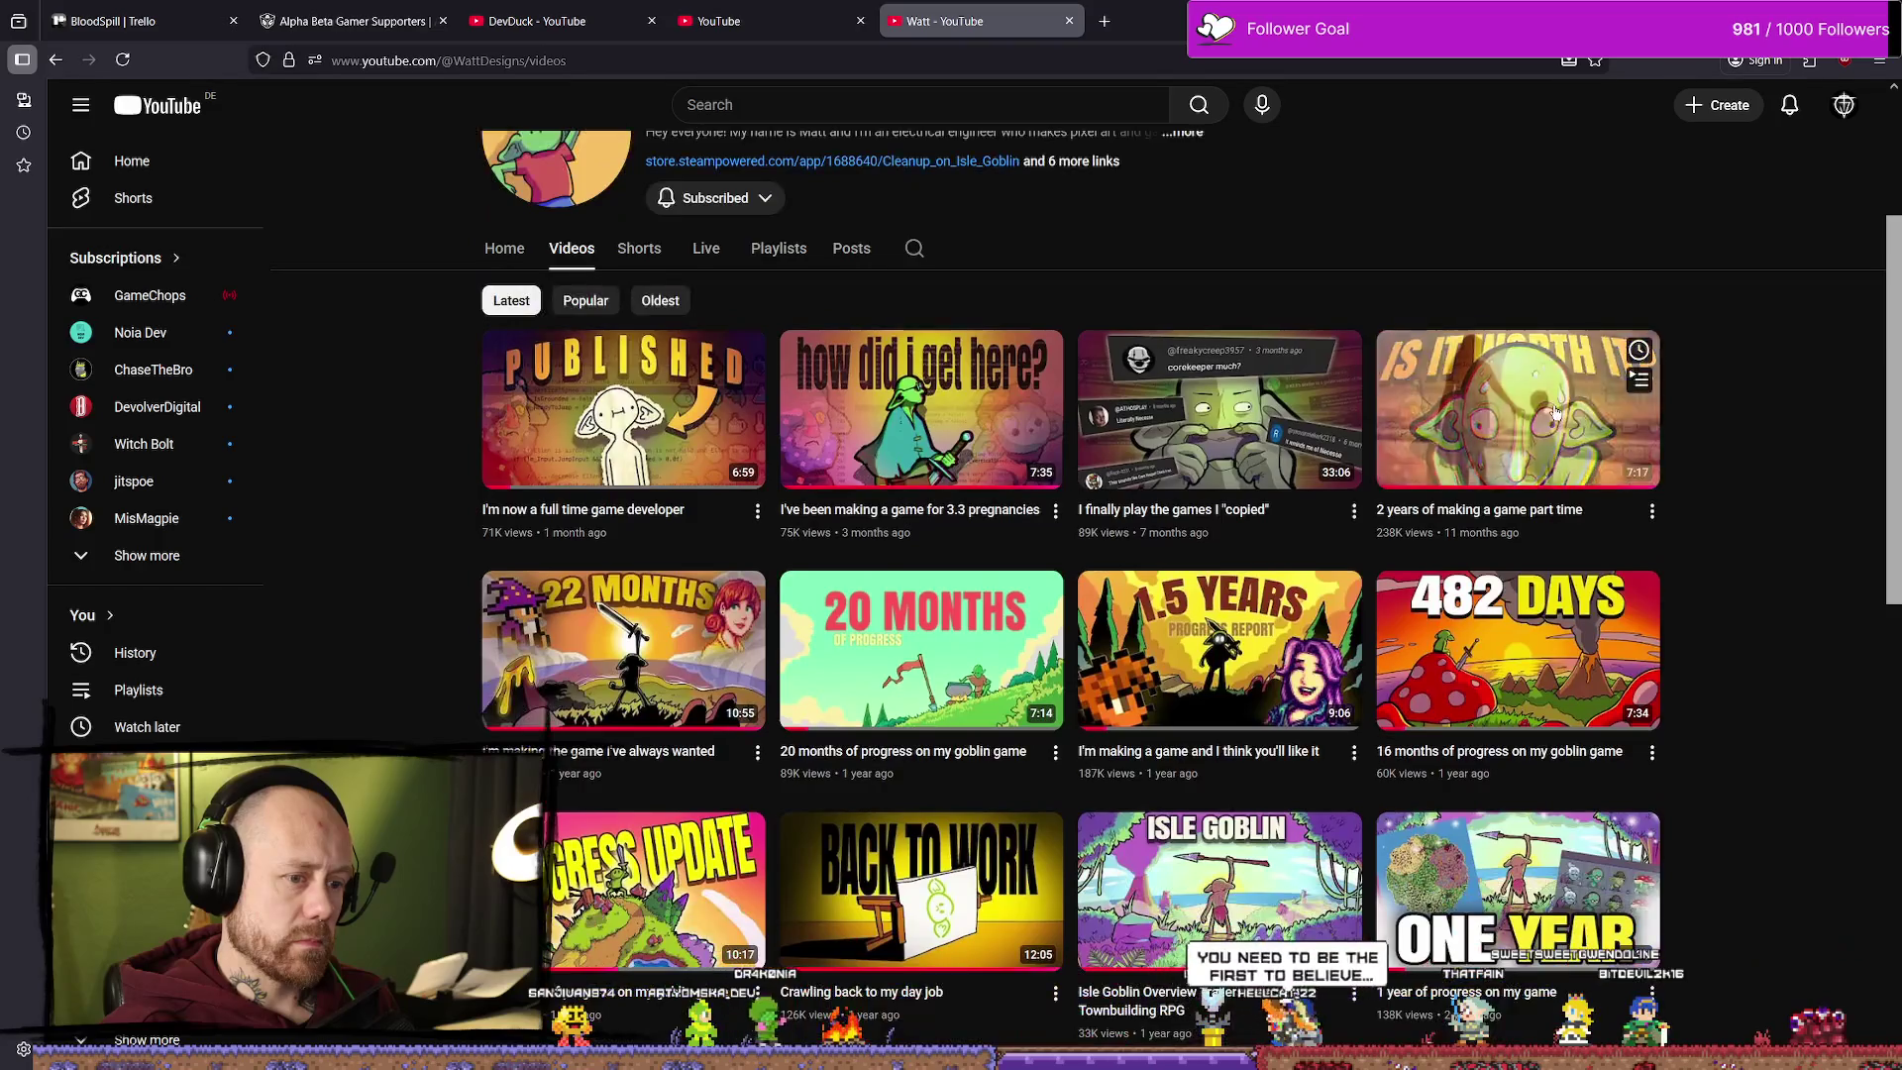
pyautogui.scroll(-4, 1545, 418)
pyautogui.scroll(1, 1545, 418)
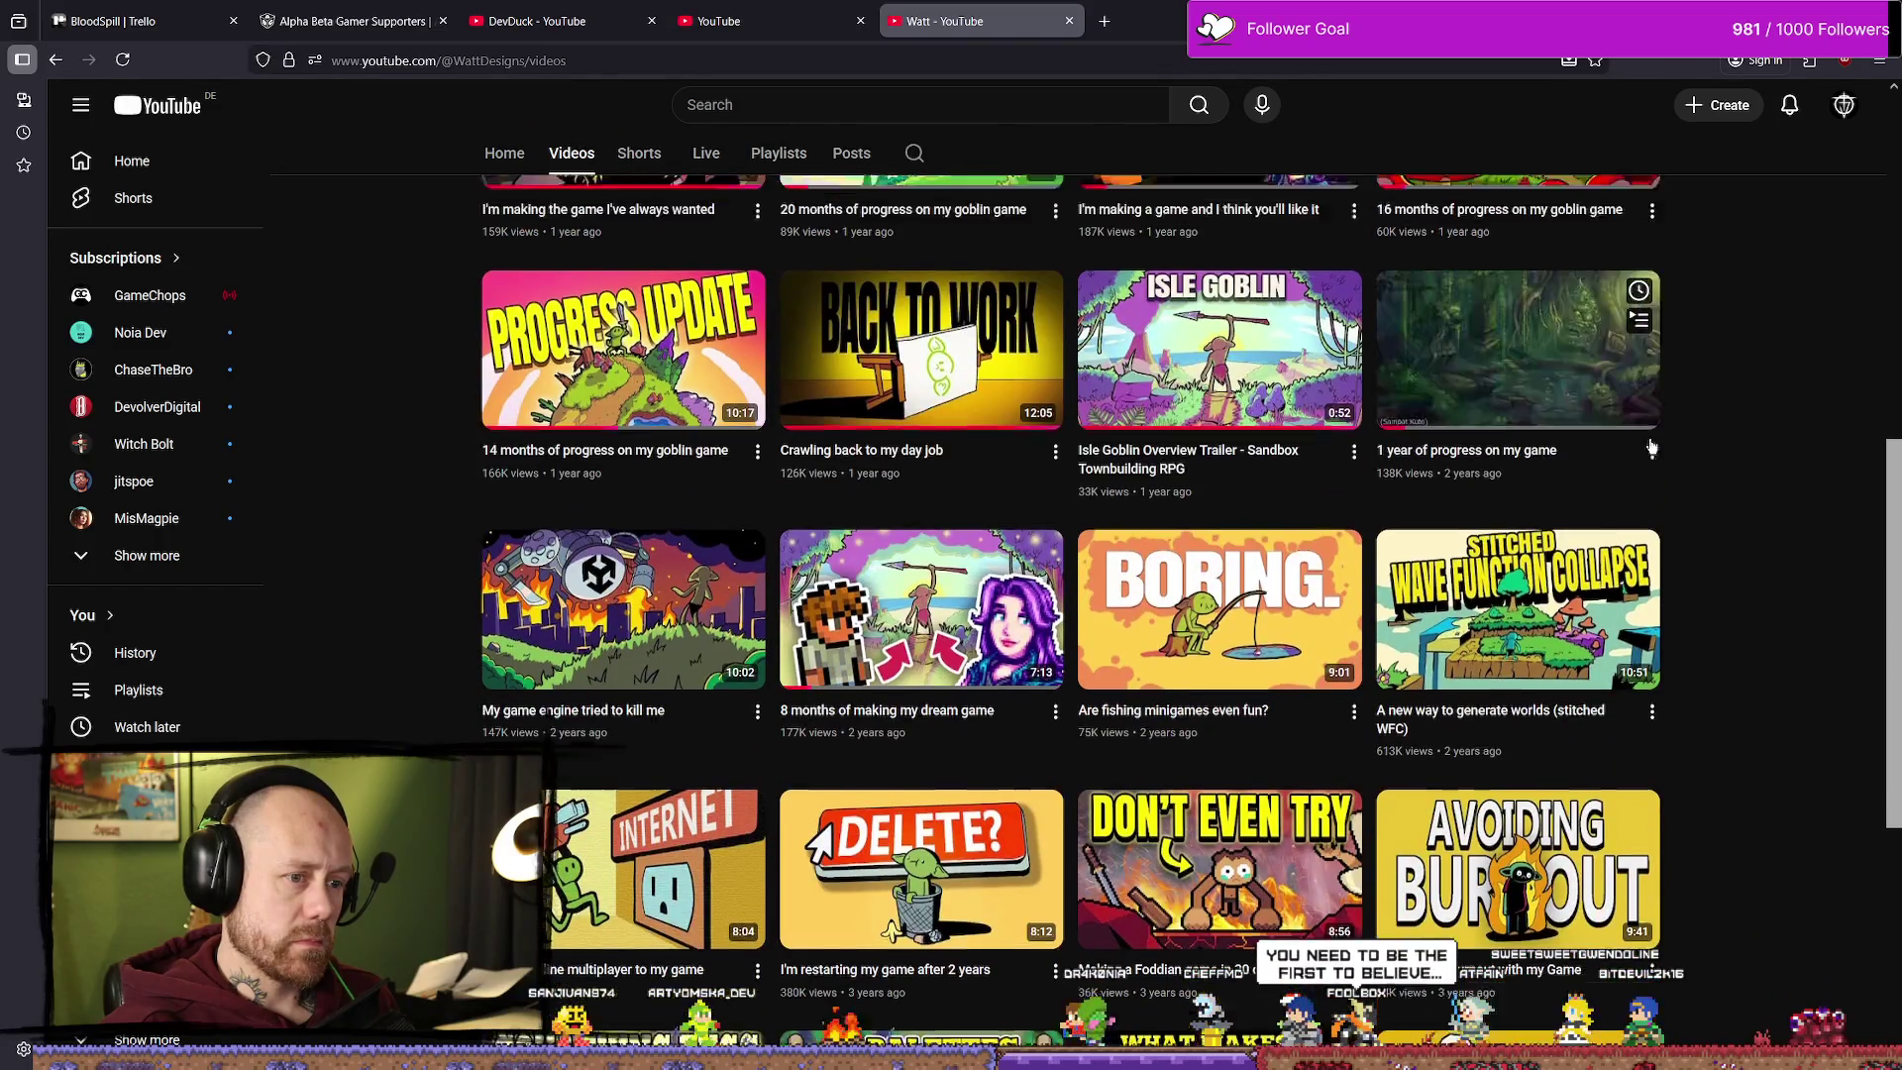
pyautogui.scroll(-6, 1788, 479)
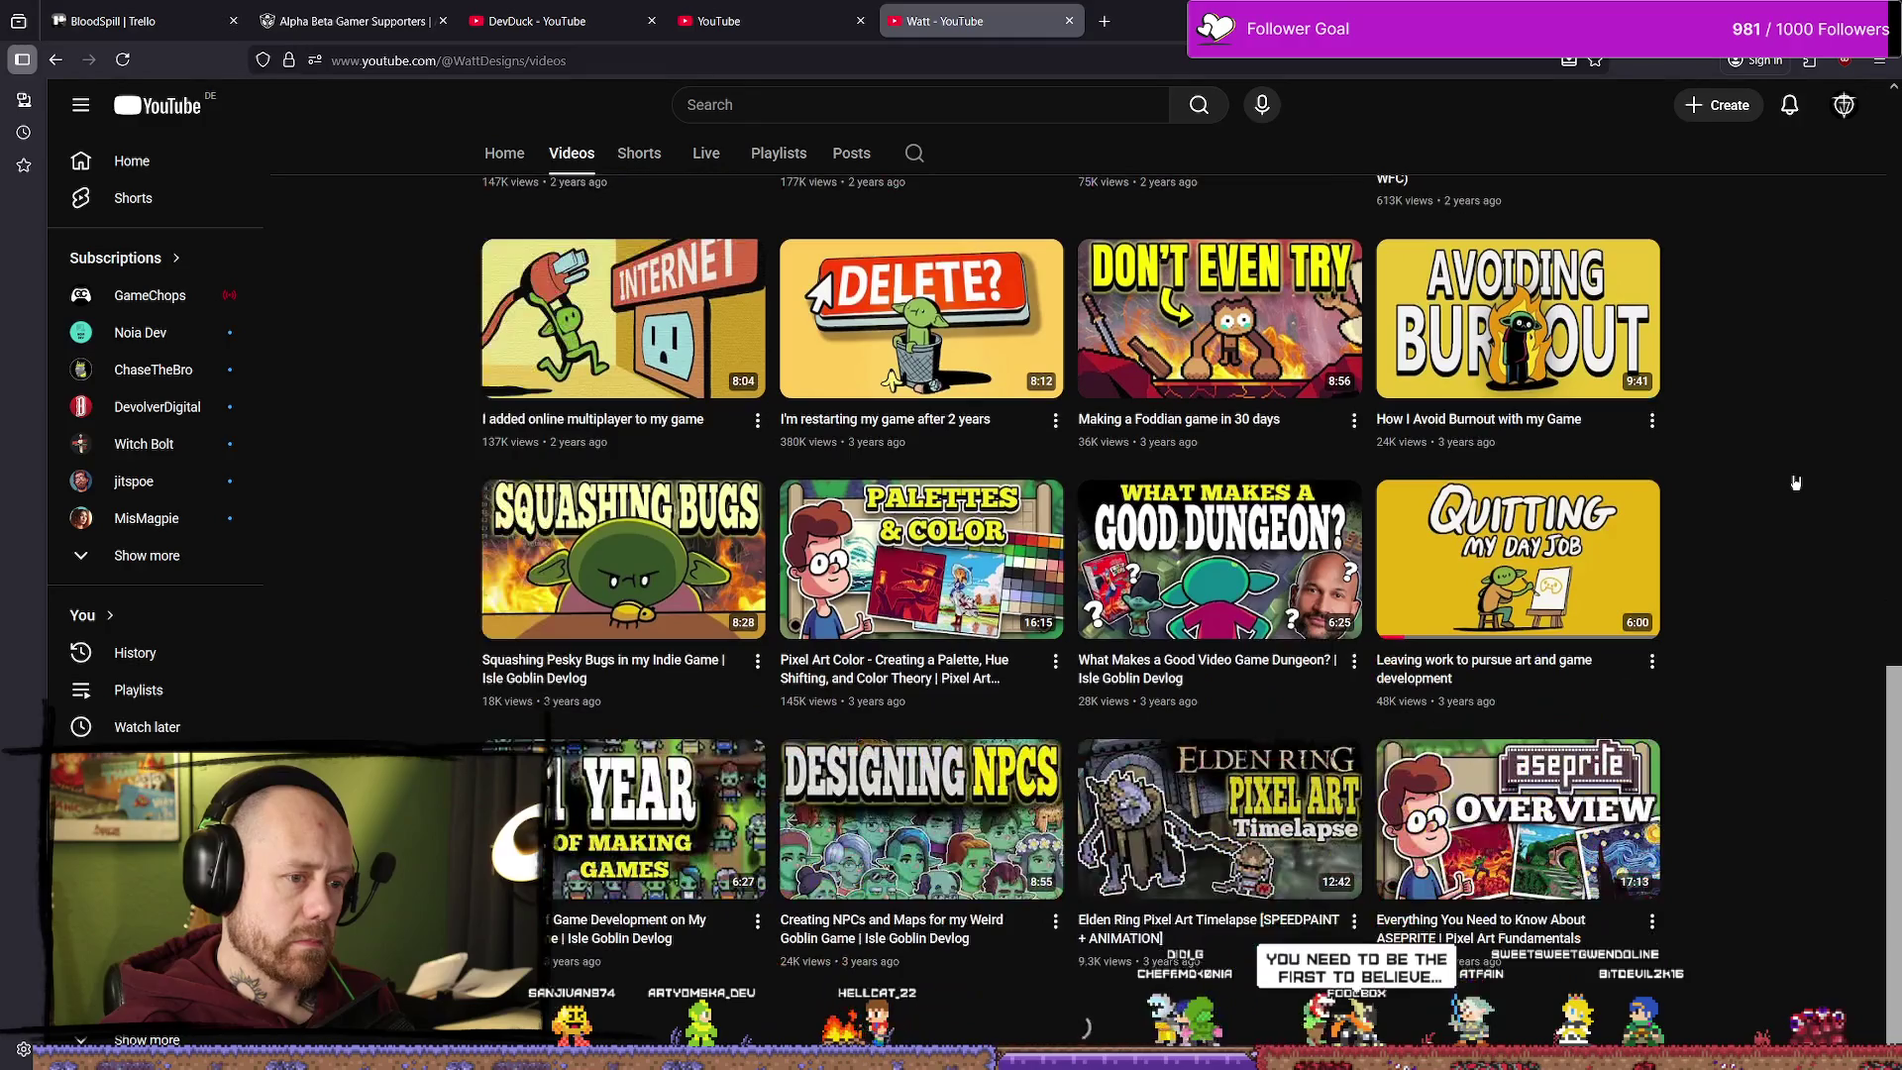
pyautogui.scroll(-3, 1798, 483)
pyautogui.scroll(-2, 1798, 482)
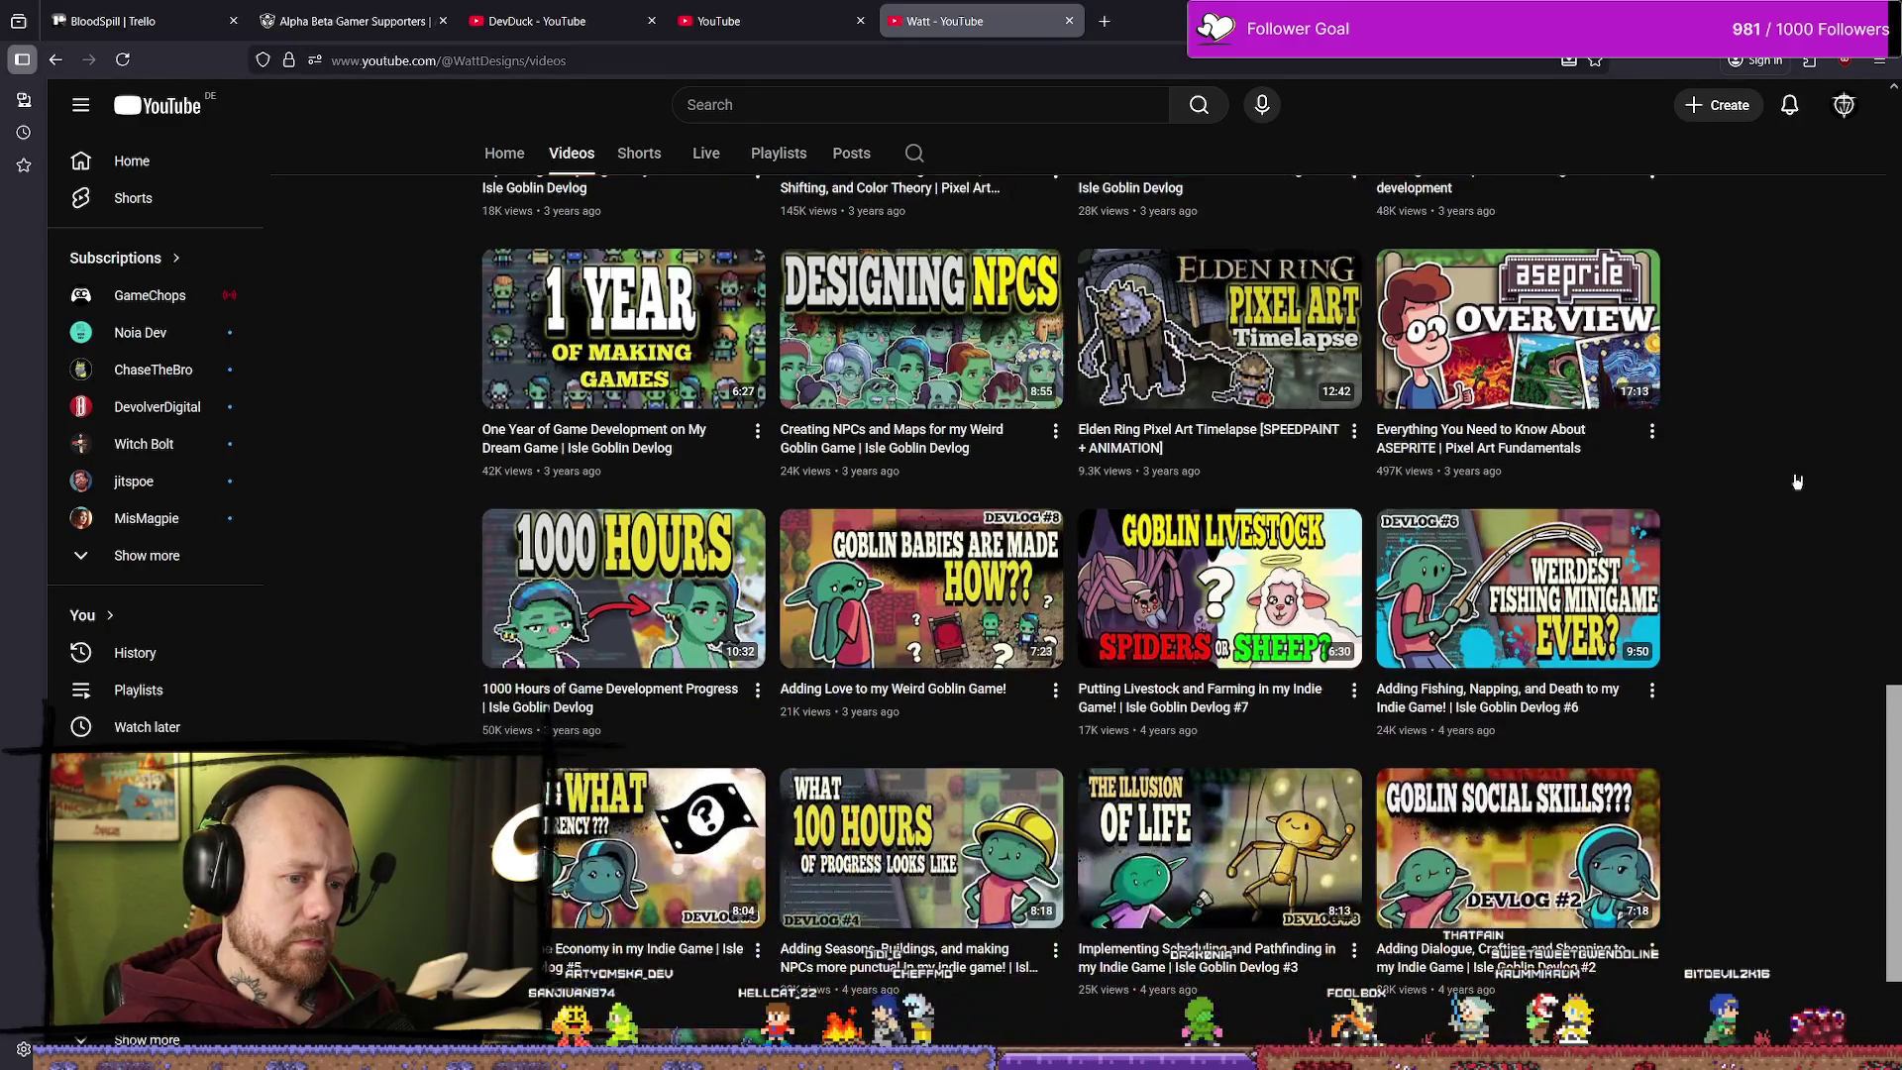
pyautogui.scroll(-2, 1798, 482)
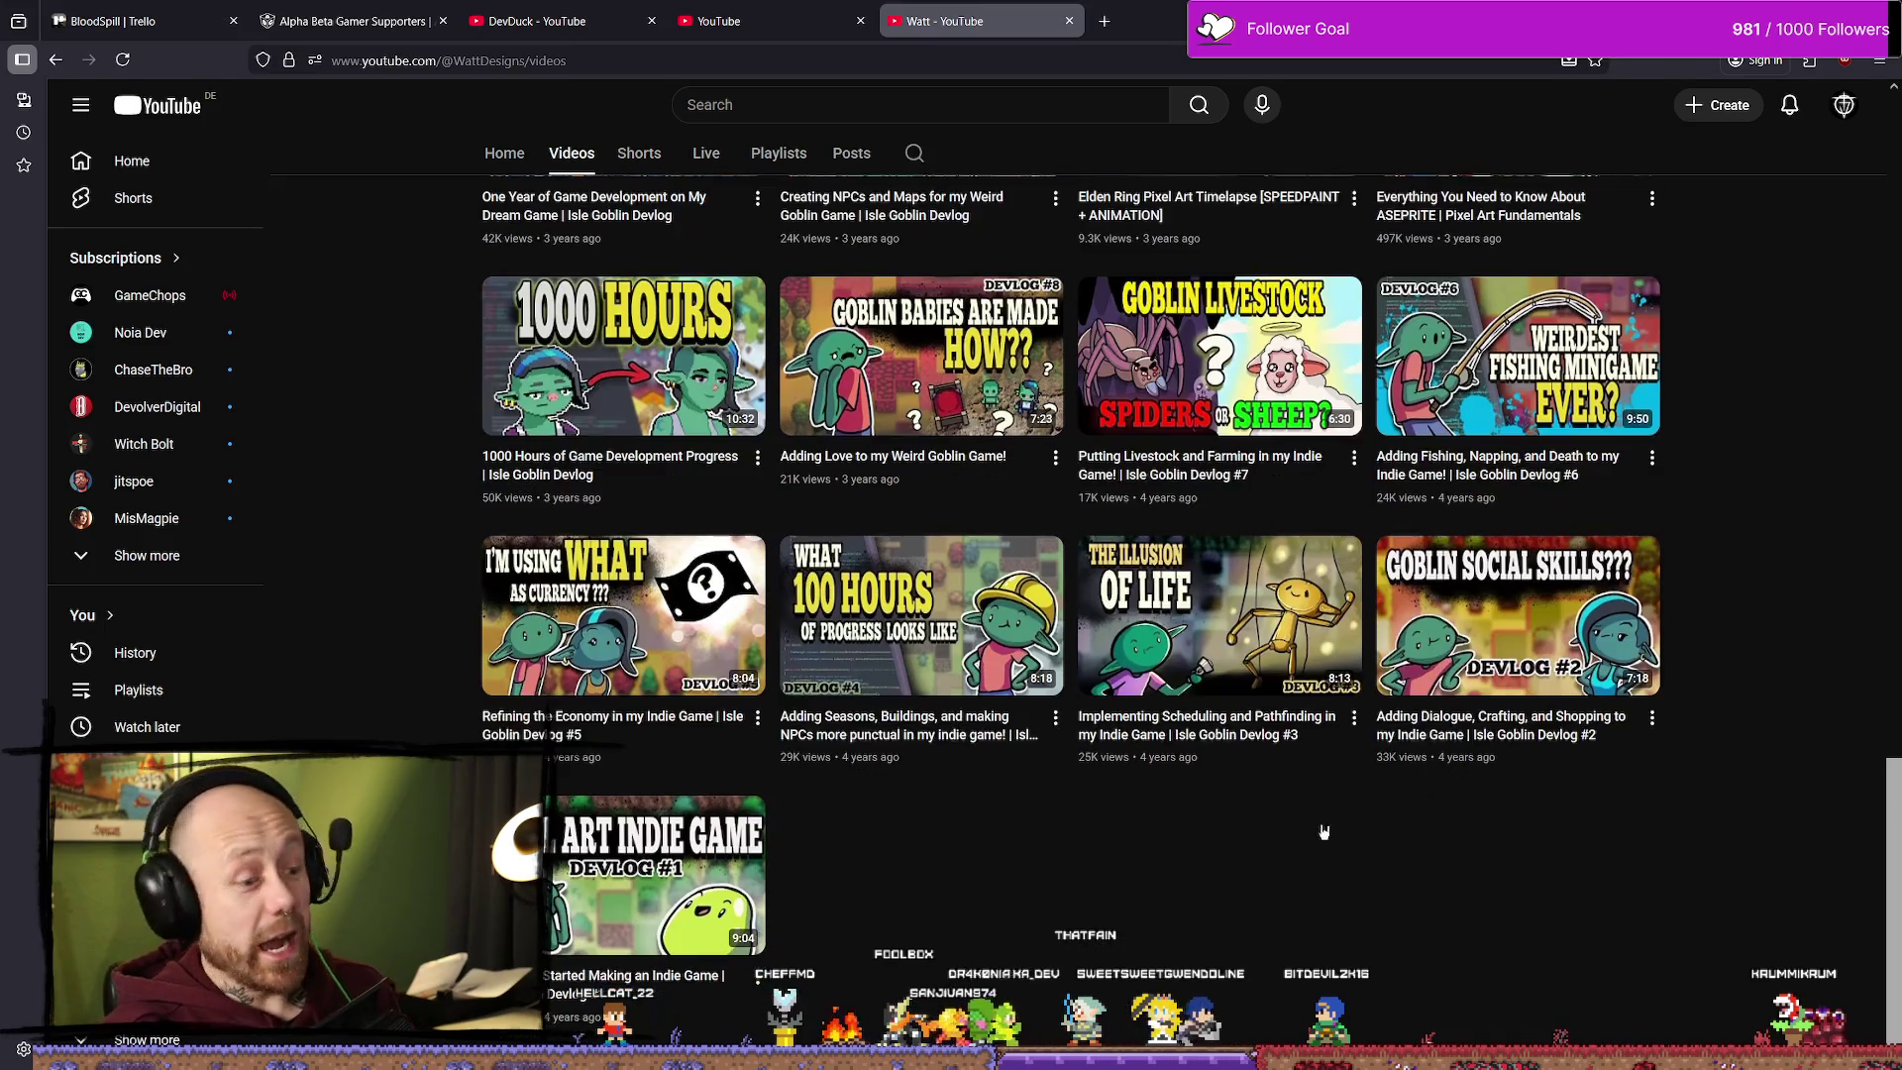
pyautogui.scroll(15, 1281, 750)
pyautogui.scroll(-4, 1281, 750)
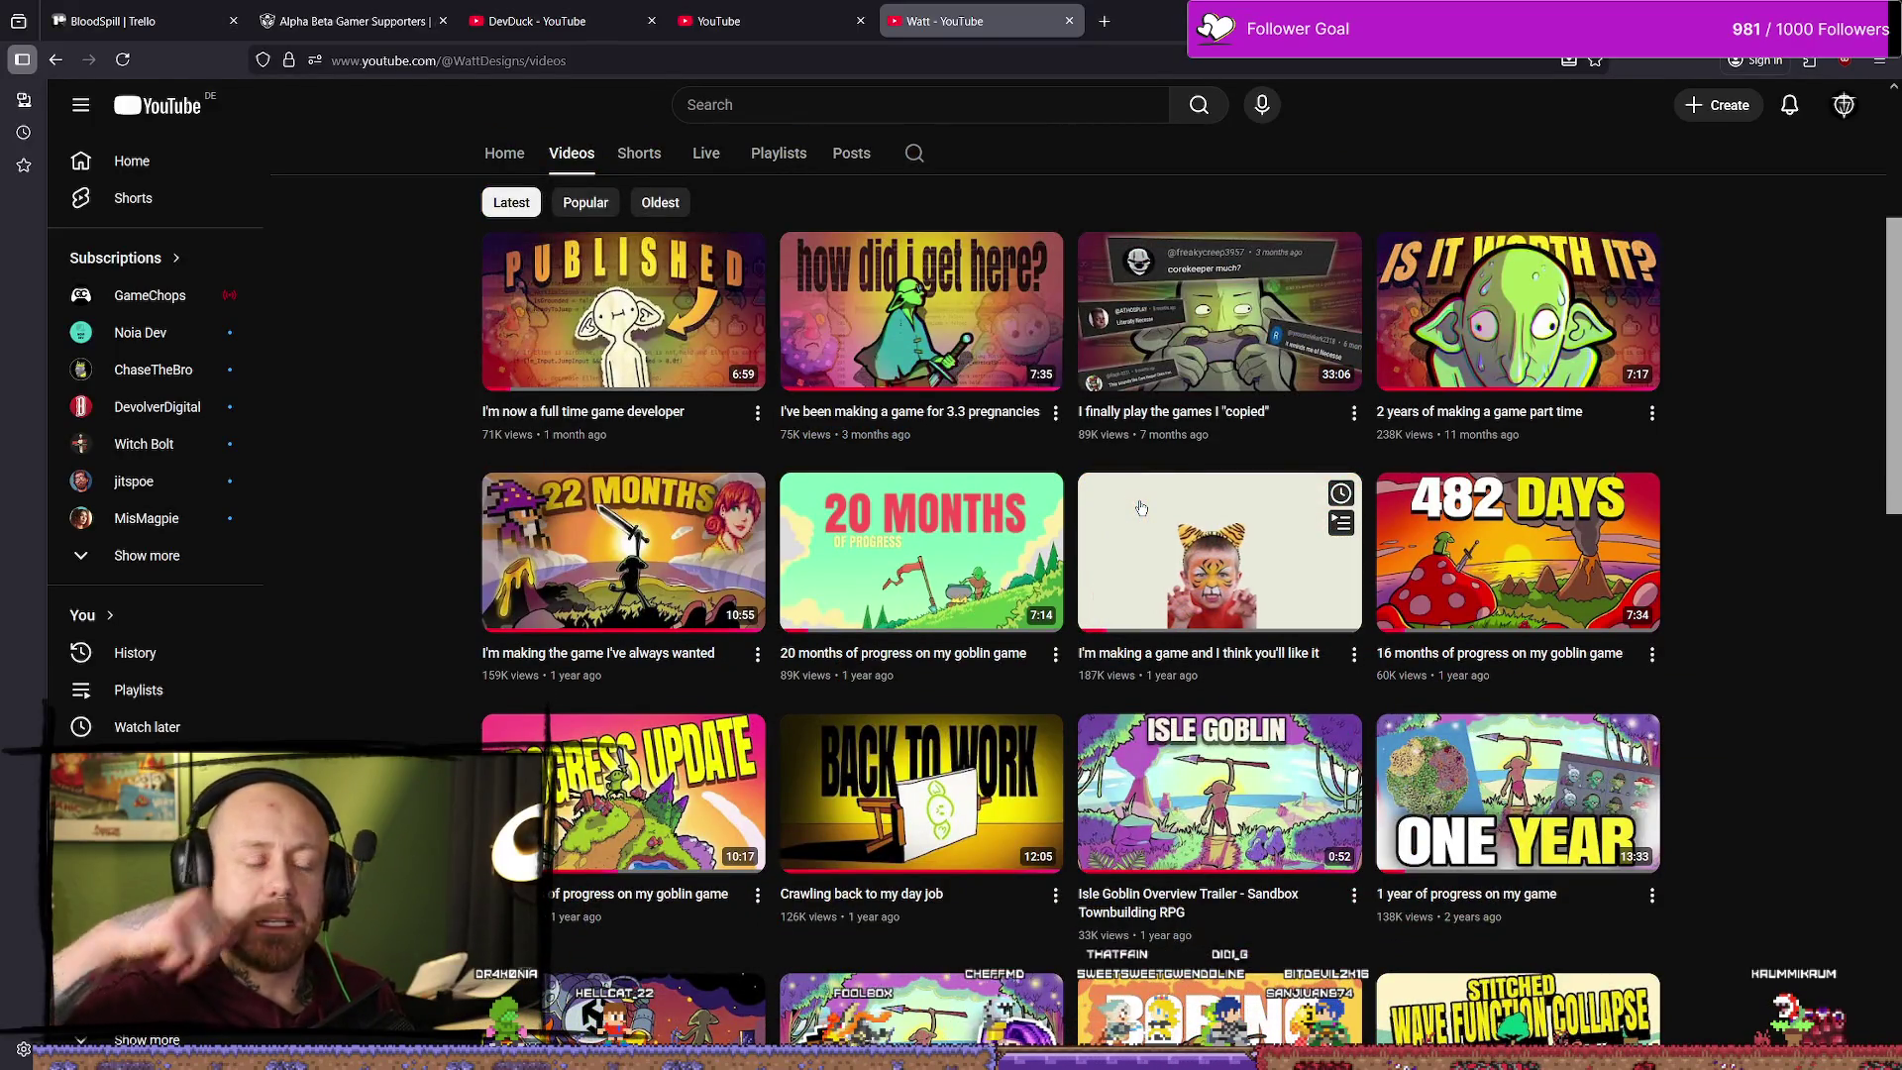
pyautogui.scroll(3, 1462, 347)
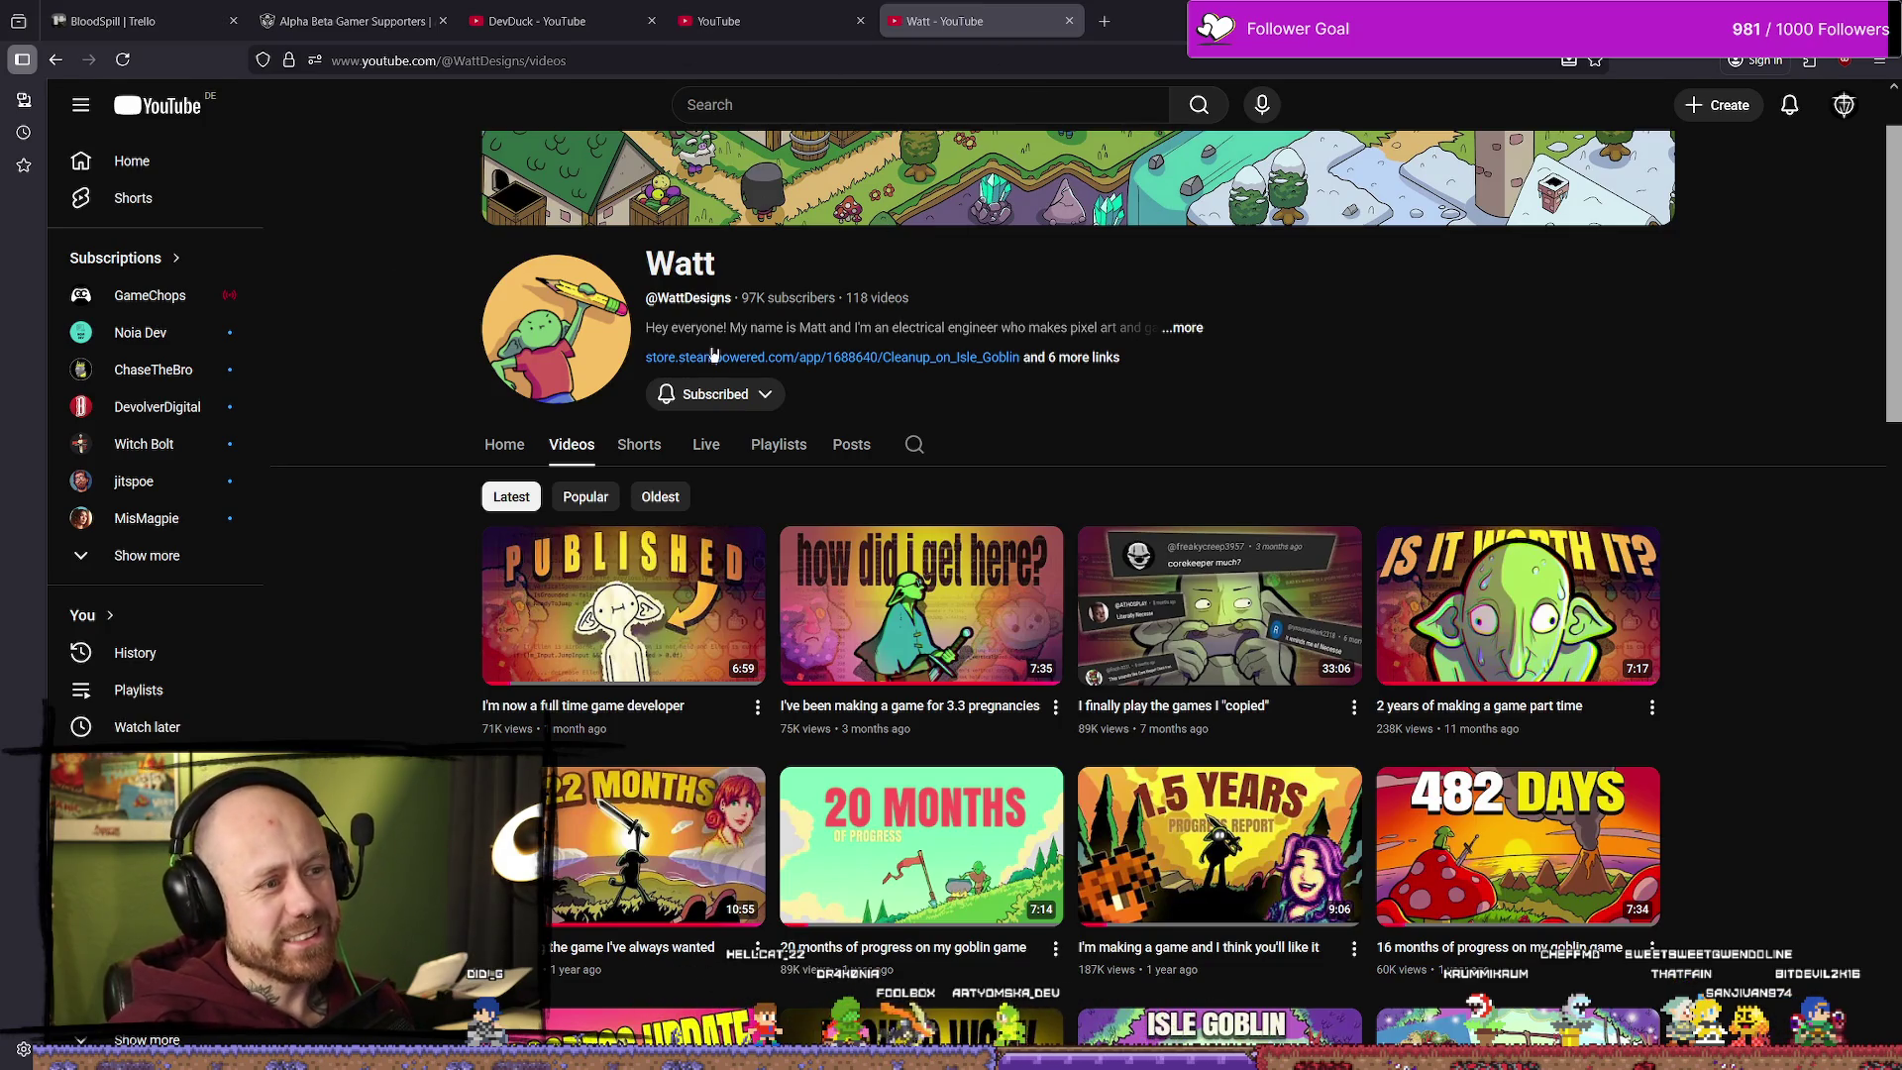
pyautogui.scroll(-8, 1284, 419)
pyautogui.scroll(10, 1284, 419)
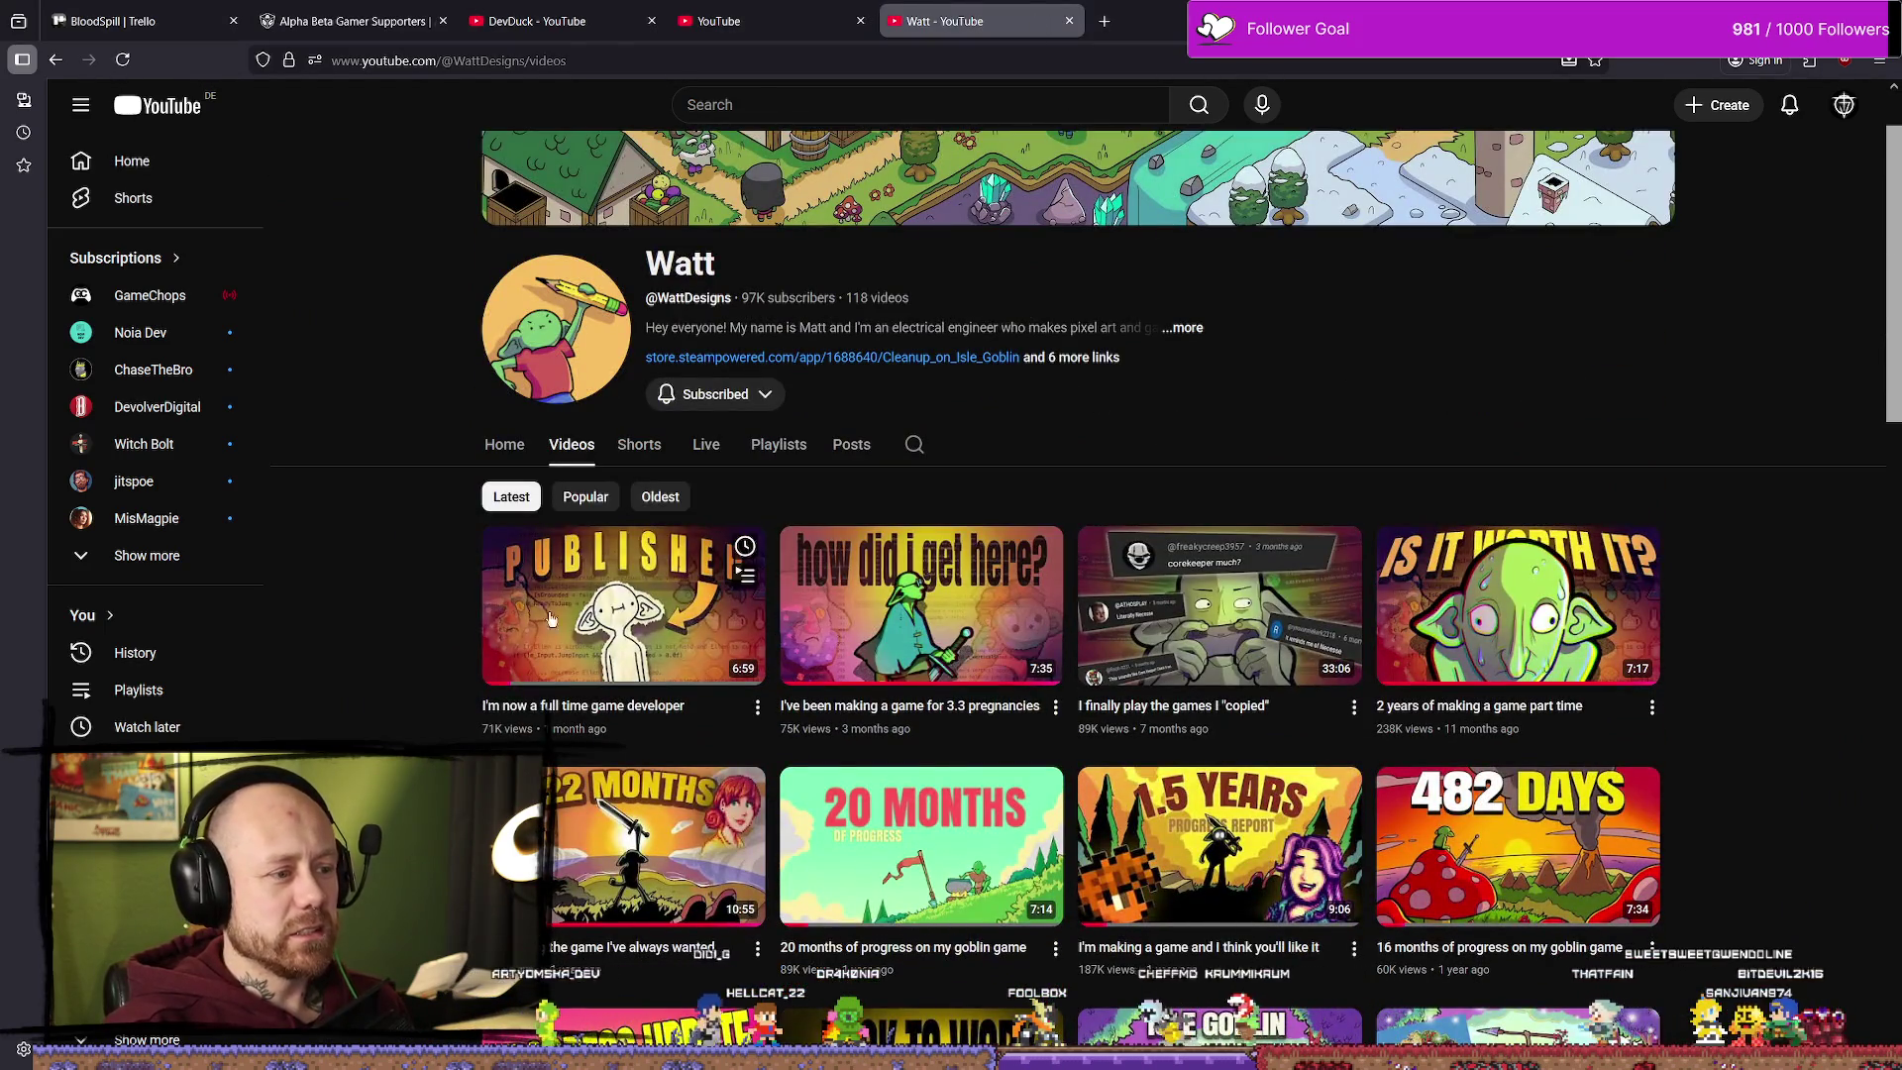
# Step: Open Isle Goblin's Steam page in a new tab, then switch to Unreal Editor's MainMenu level
pyautogui.hotkey('ctrl', 't')
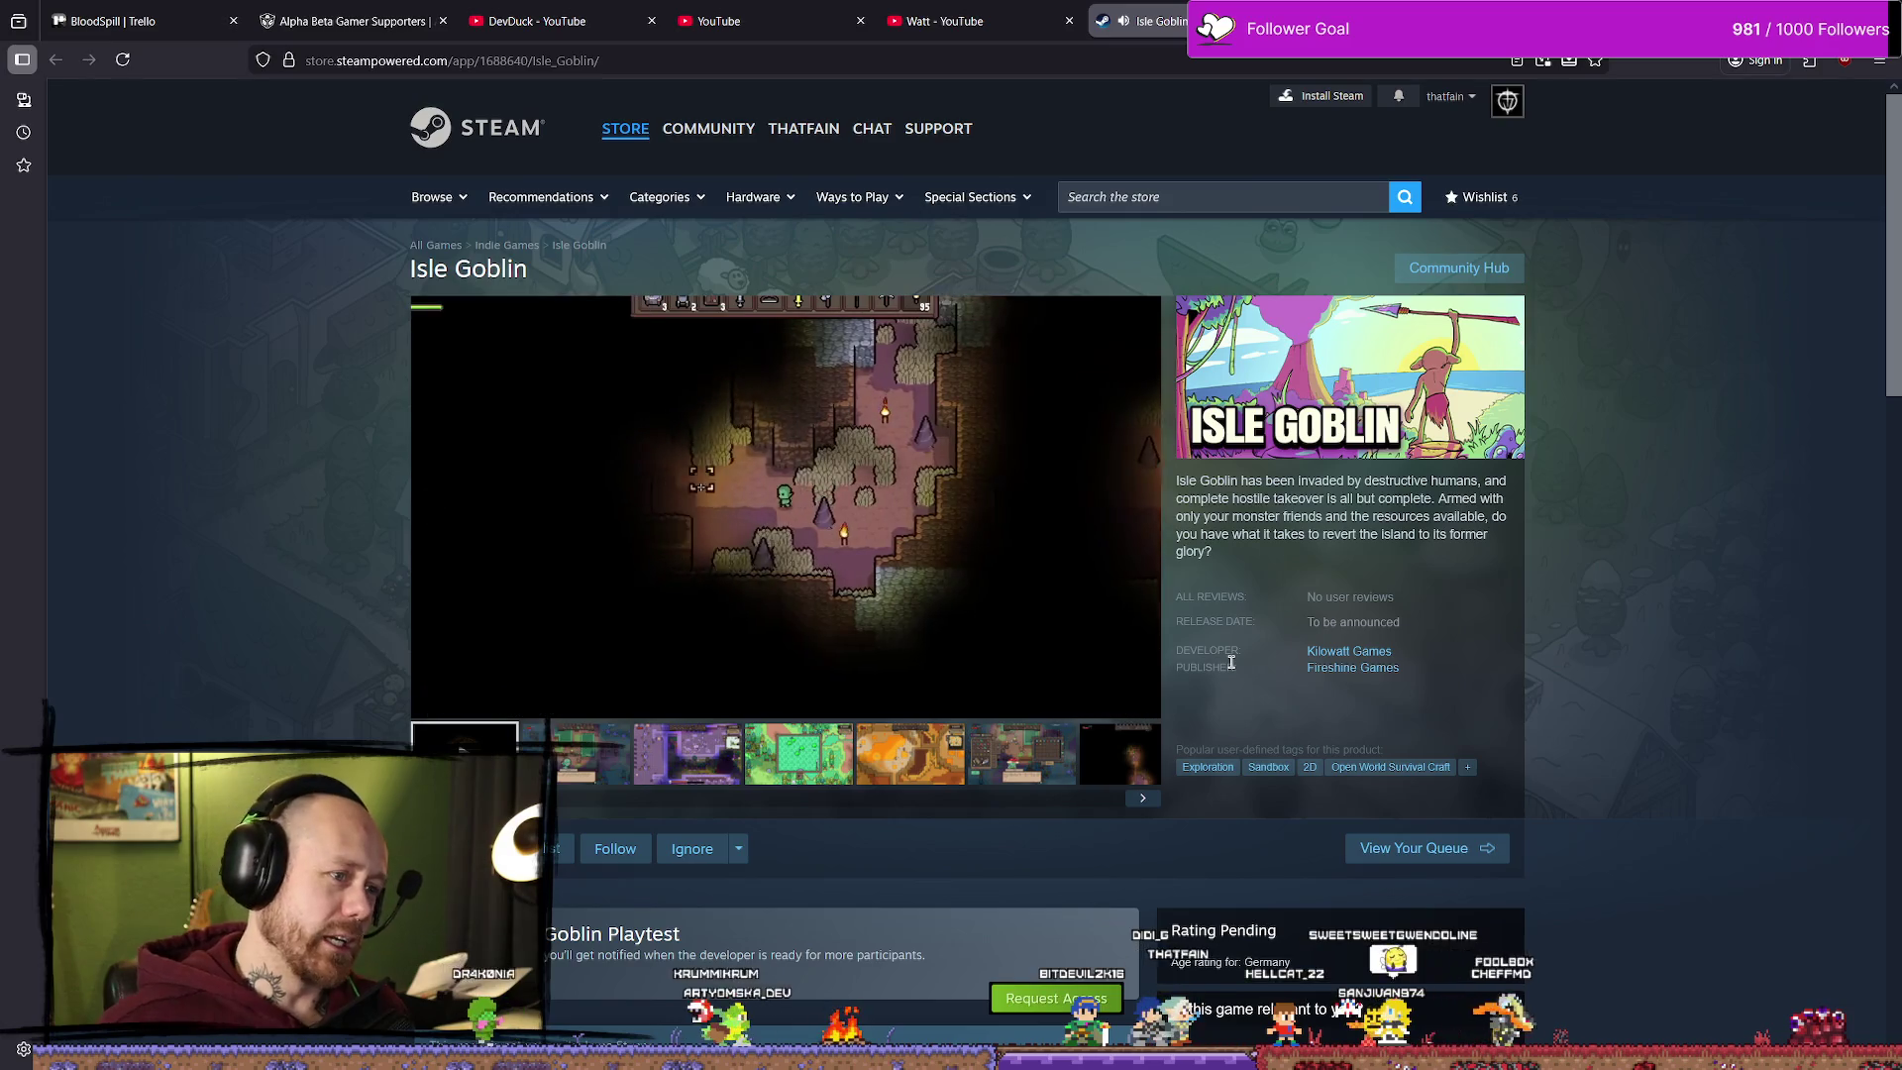
pyautogui.hotkey('alt', 'Tab')
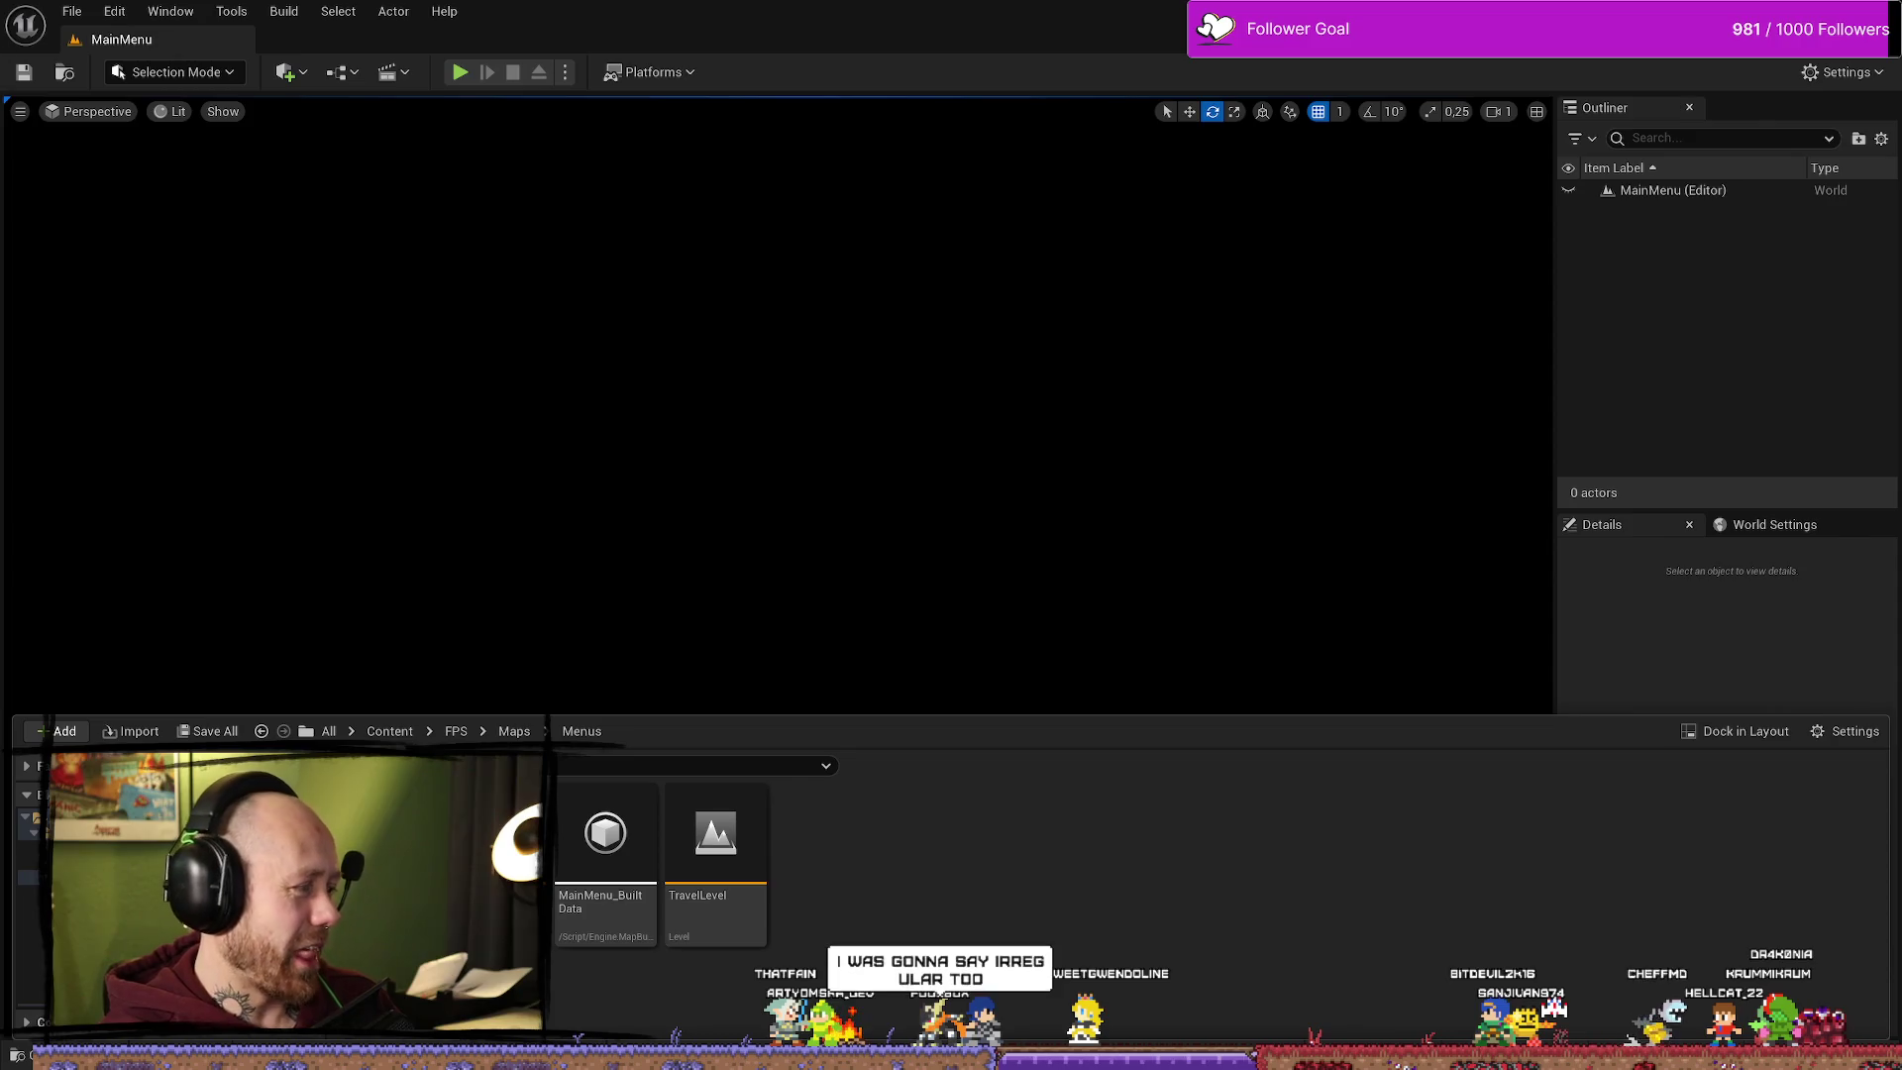